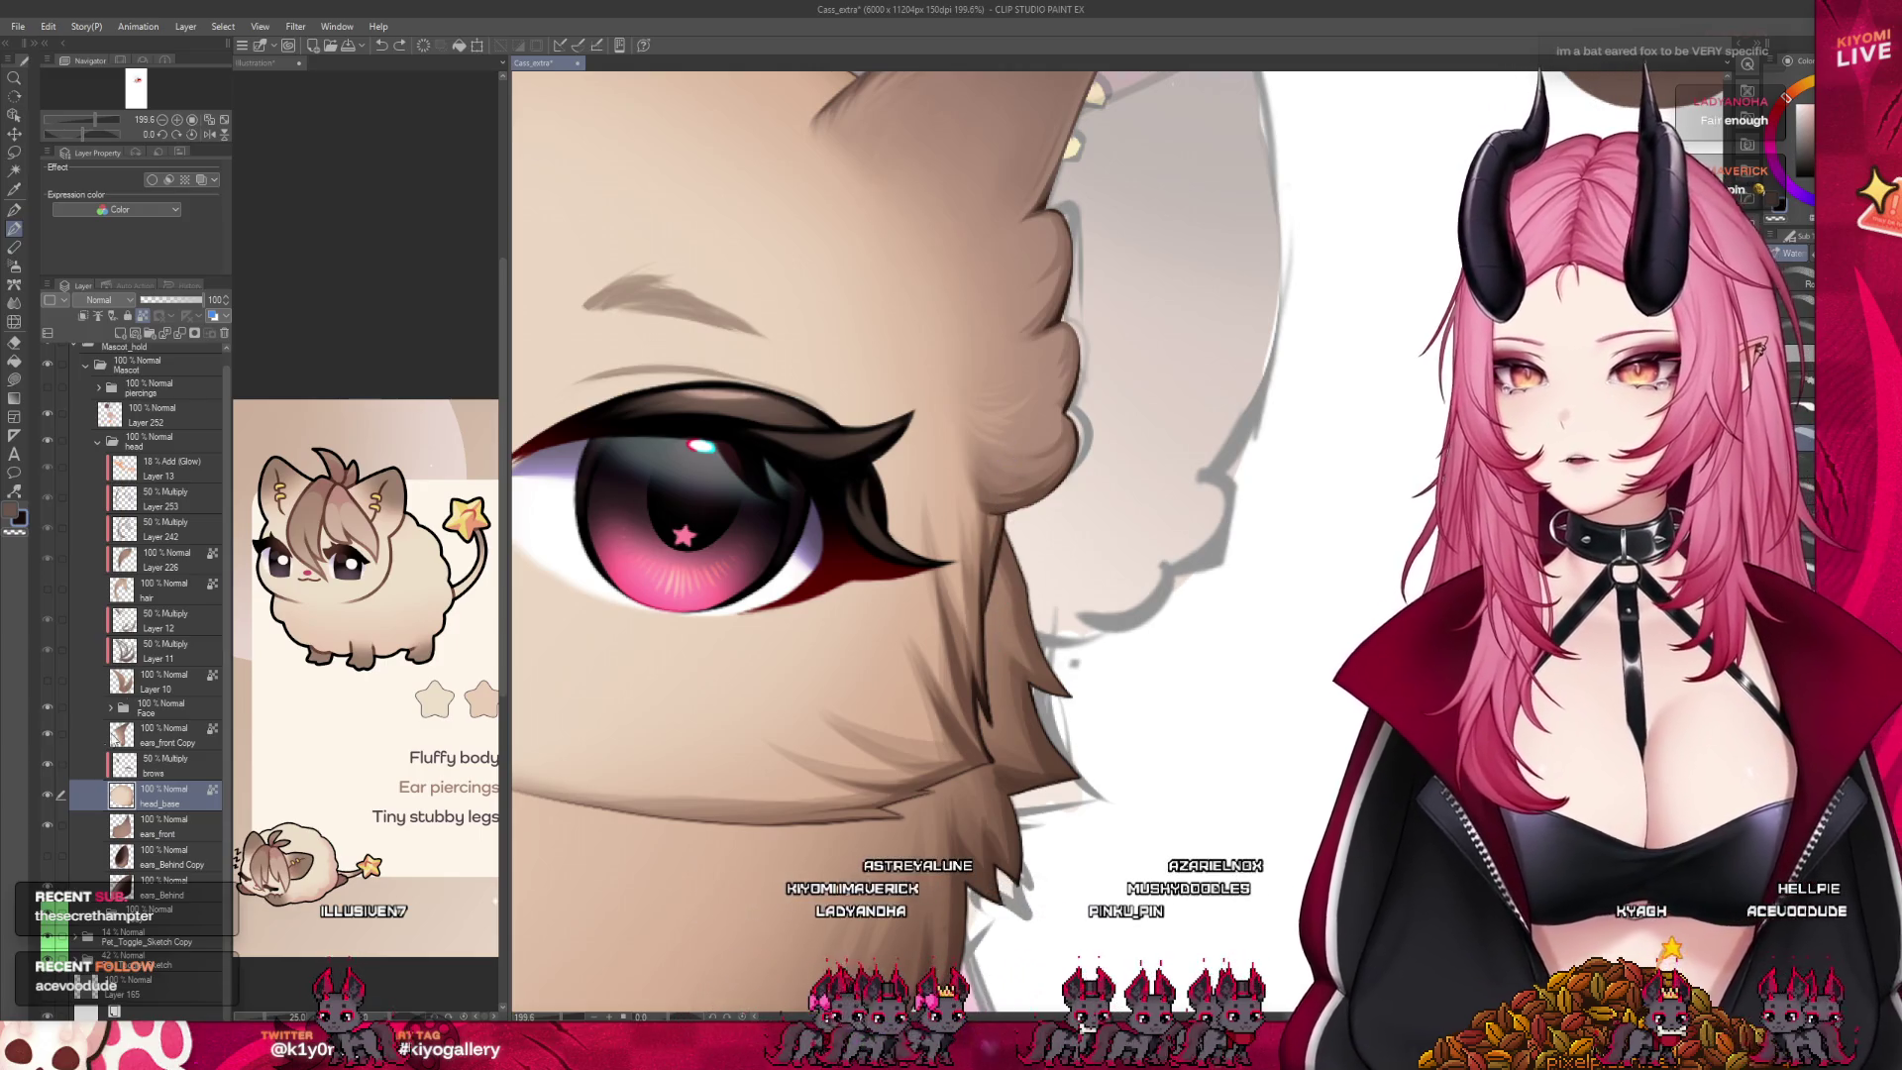
Hide the ears_front Copy fur-edge layer around the mascot's head
{"action": "left_click", "coordinate": [48, 734]}
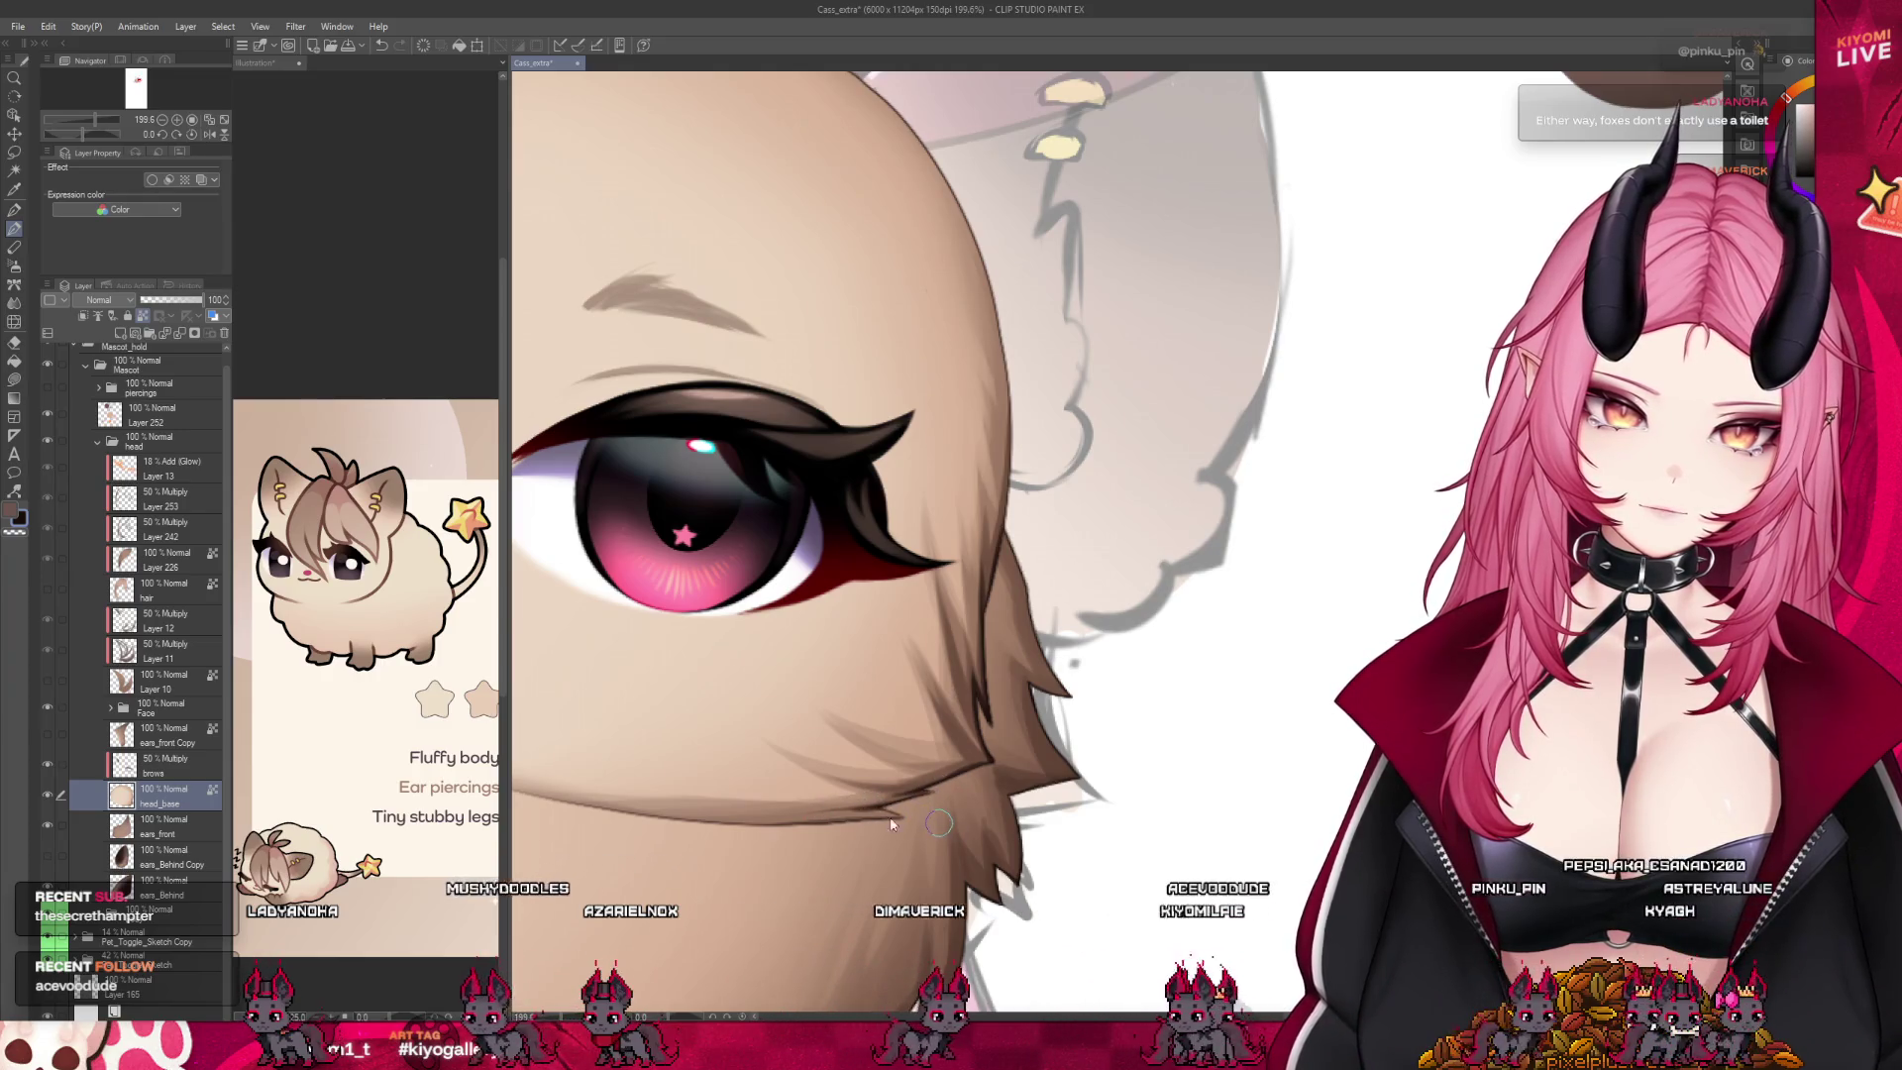
{"action": "scroll", "coordinate": [974, 705], "scroll_direction": "down", "scroll_amount": 3}
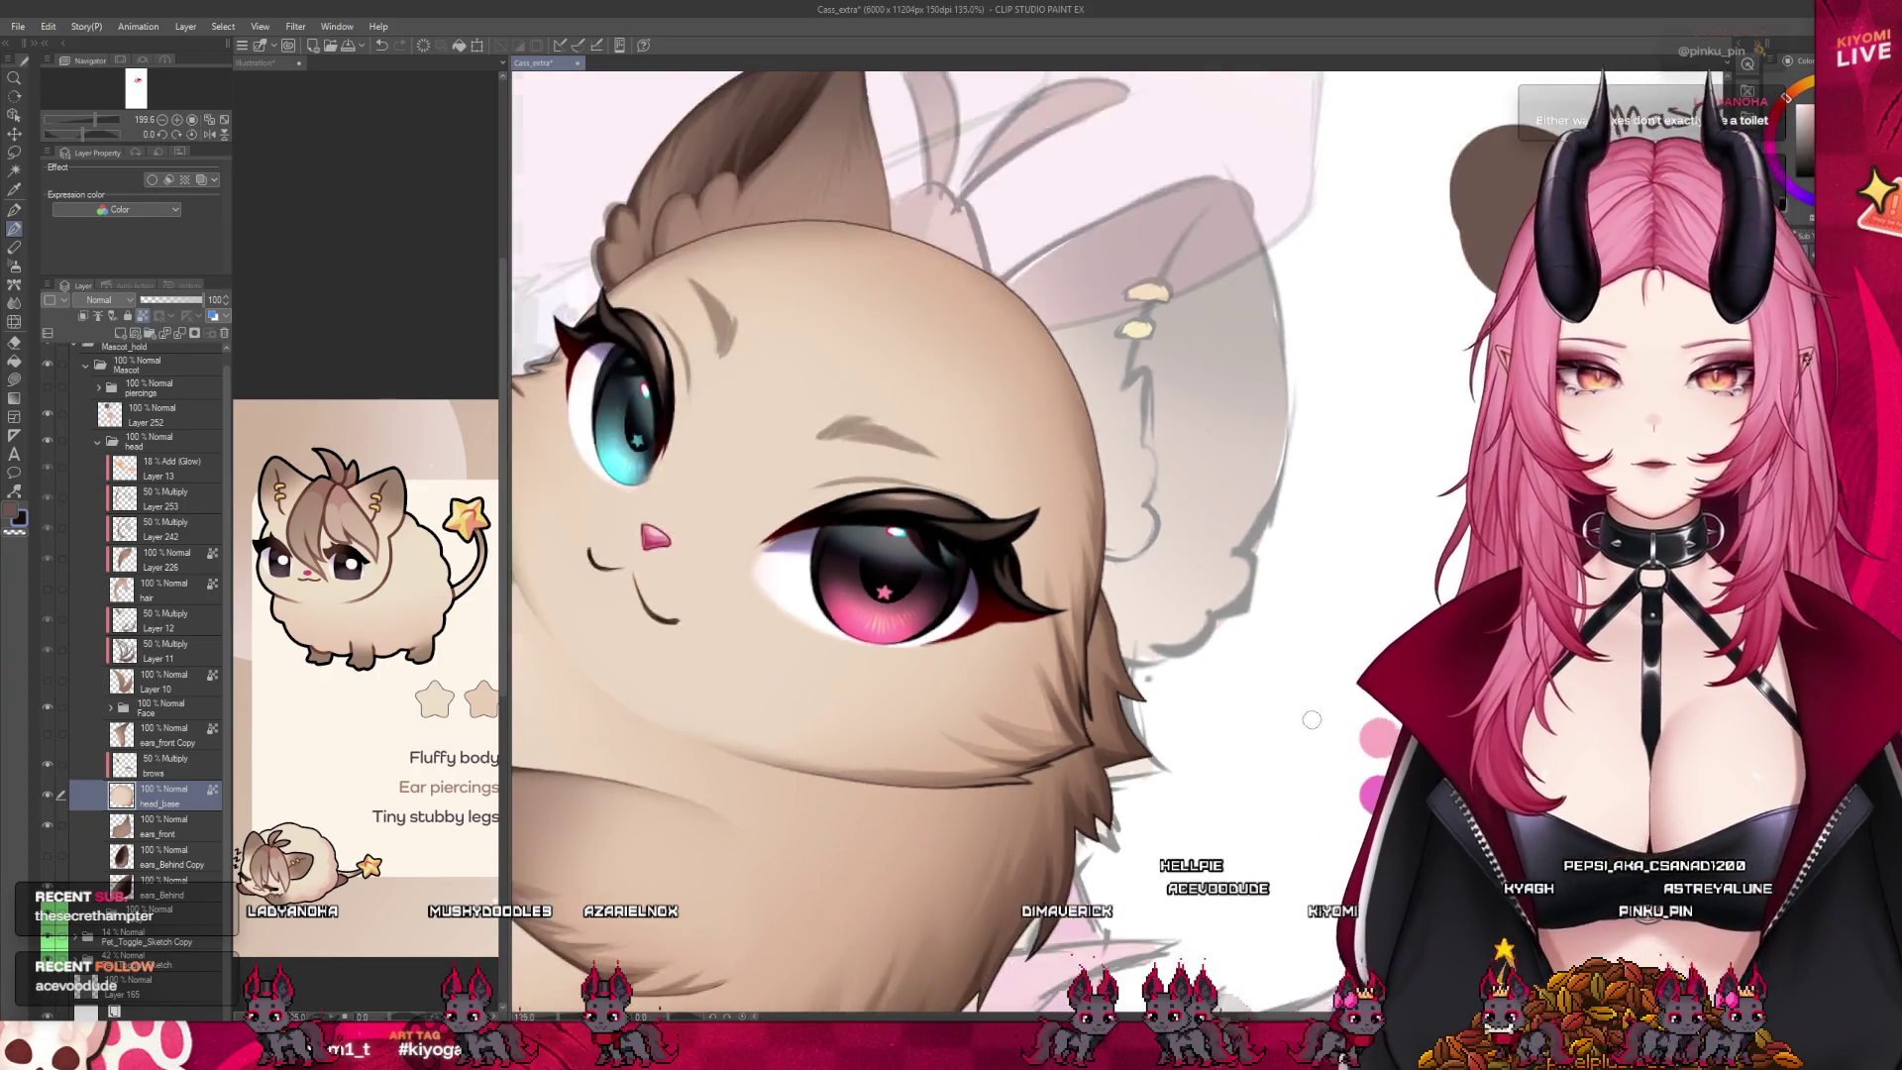
Zoom in on the blue eye and switch to the Pen tool with P
{"action": "scroll", "coordinate": [702, 481], "scroll_direction": "up", "scroll_amount": 3}
{"action": "scroll", "coordinate": [702, 481], "scroll_direction": "up", "scroll_amount": 2}
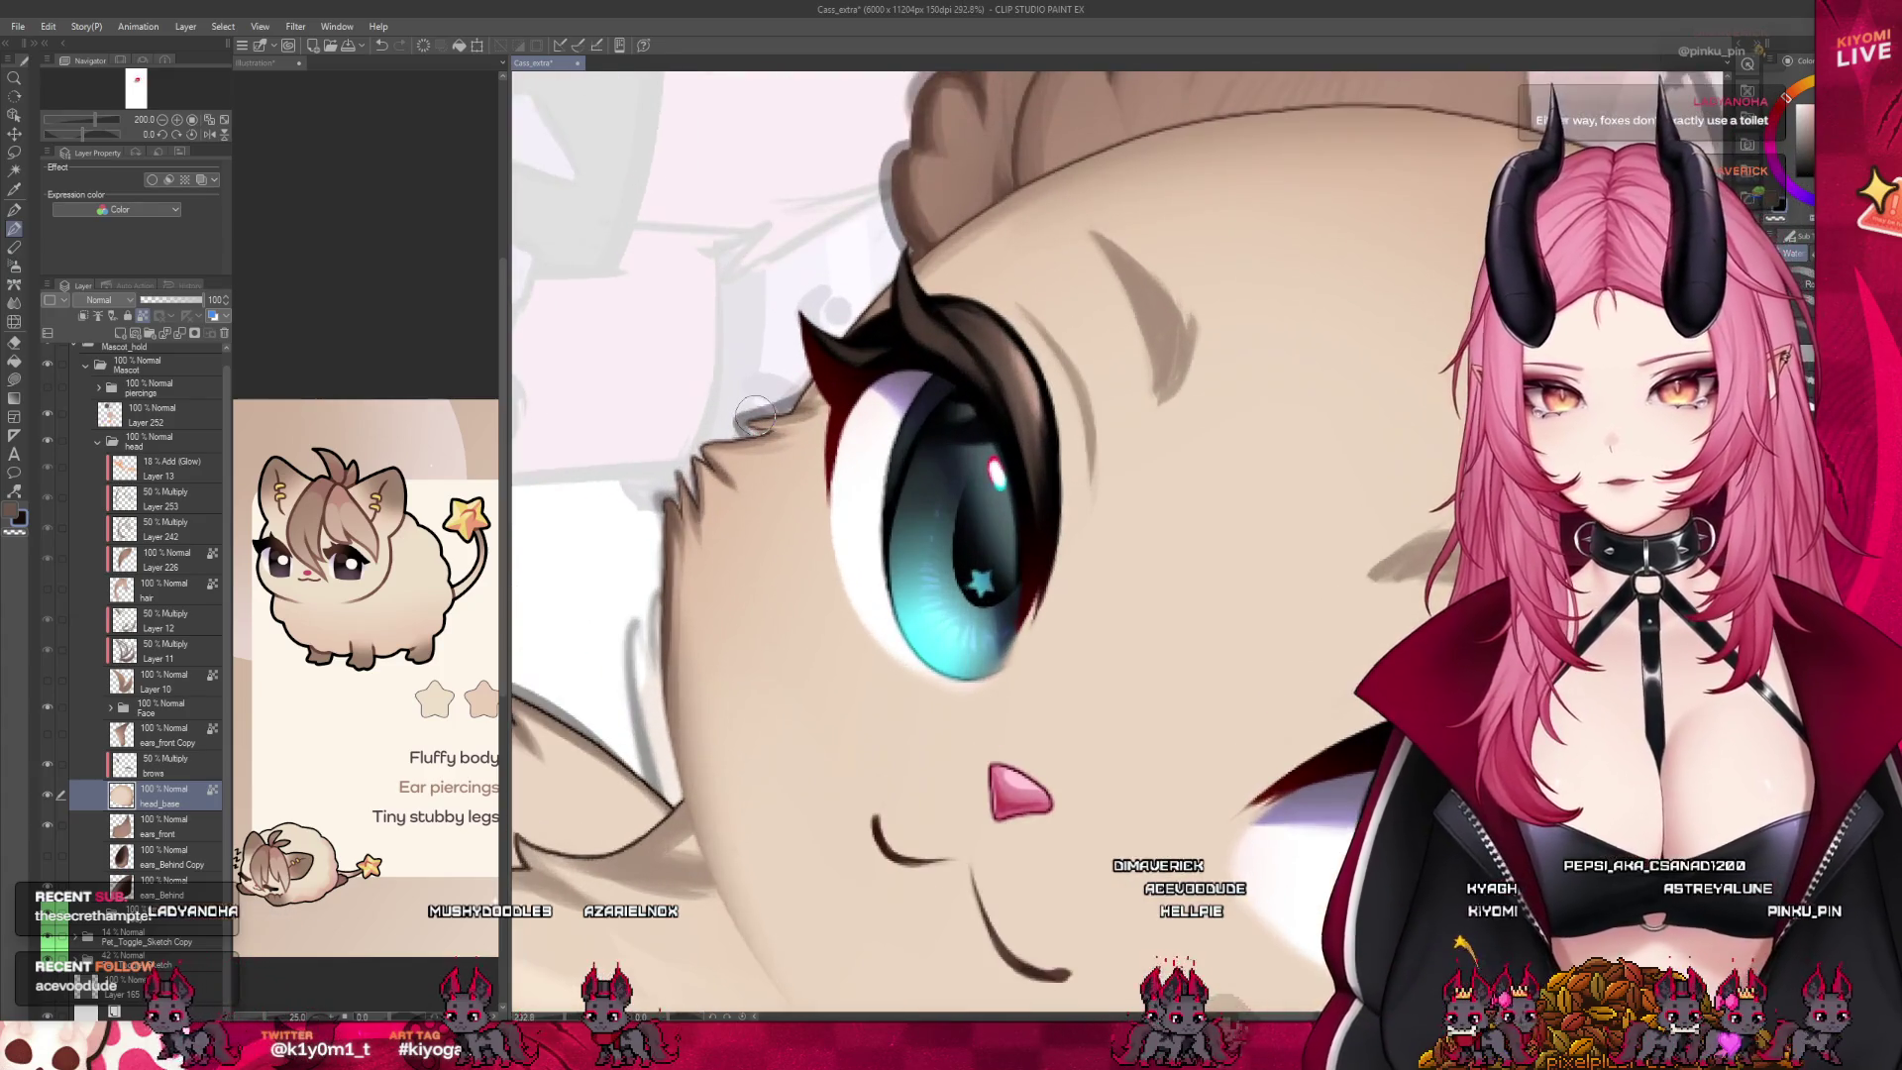
{"action": "key", "text": "p"}
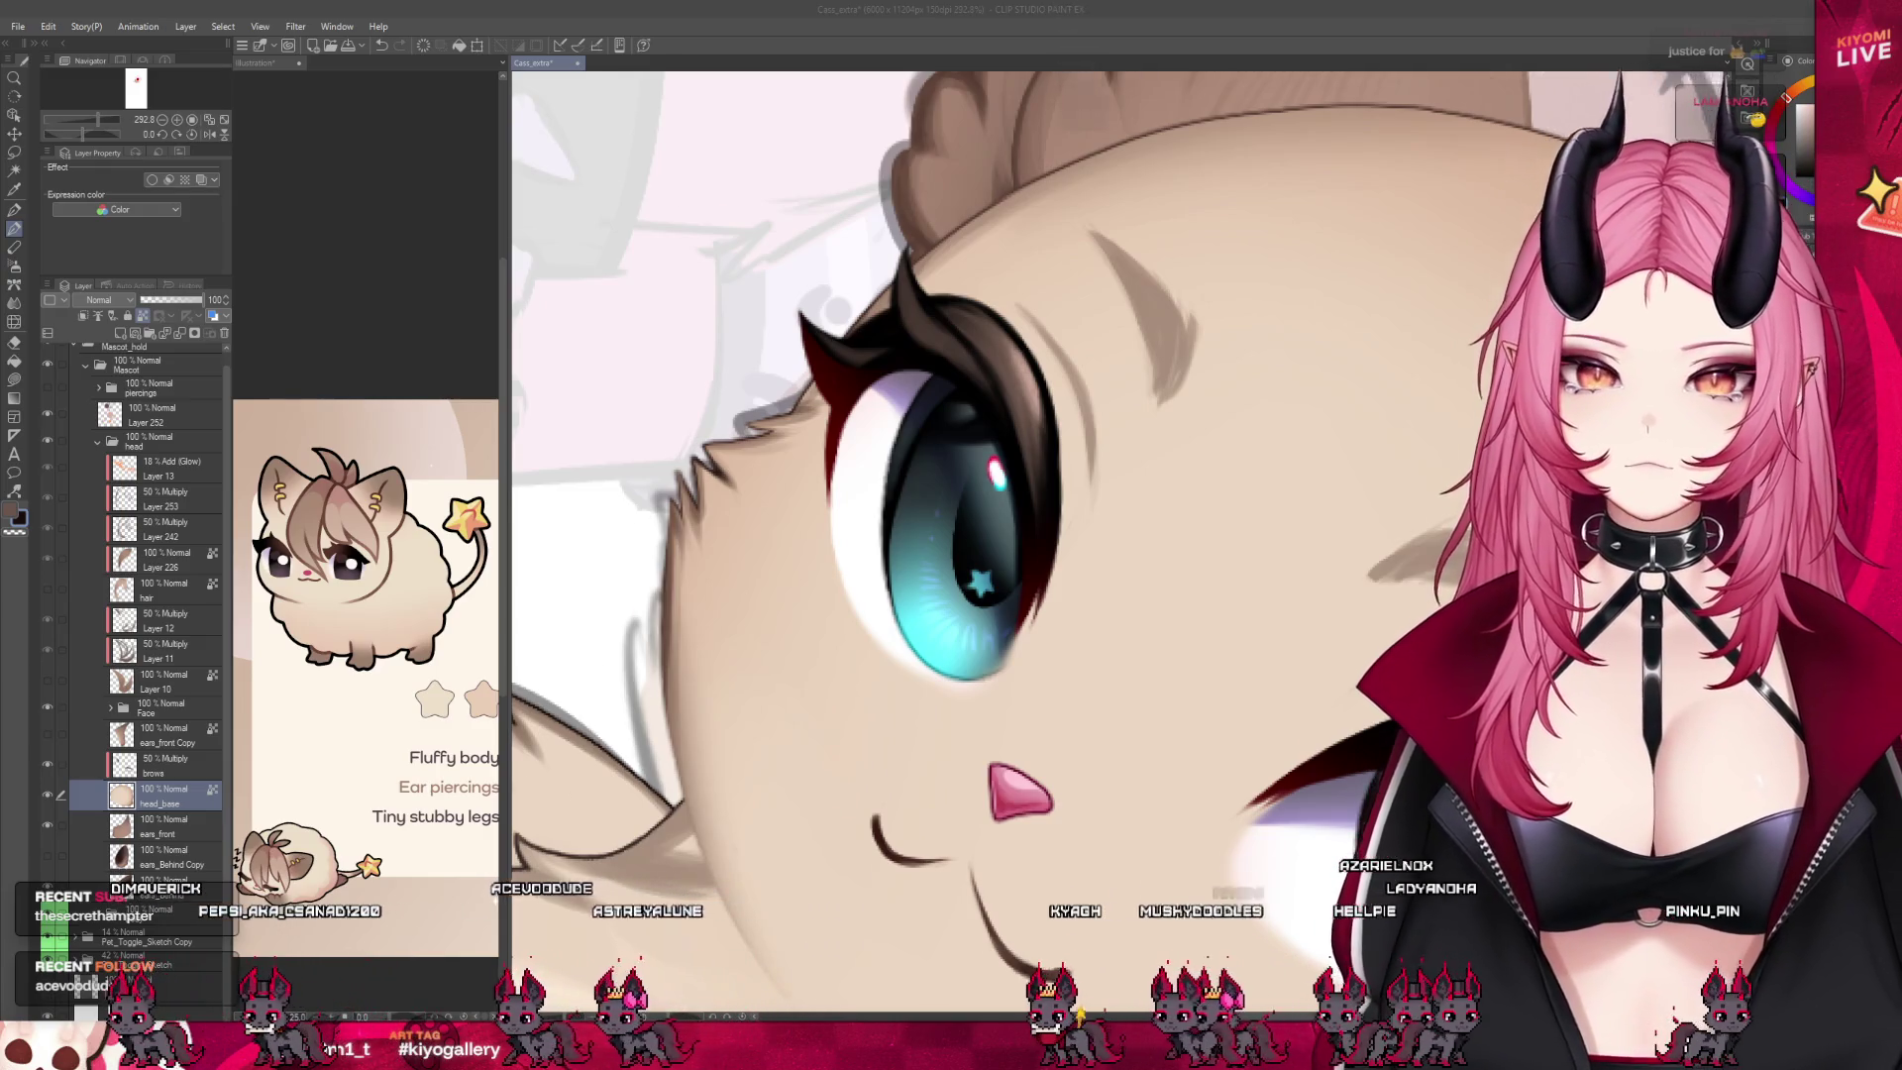
{"action": "scroll", "coordinate": [782, 485], "scroll_direction": "up", "scroll_amount": 1}
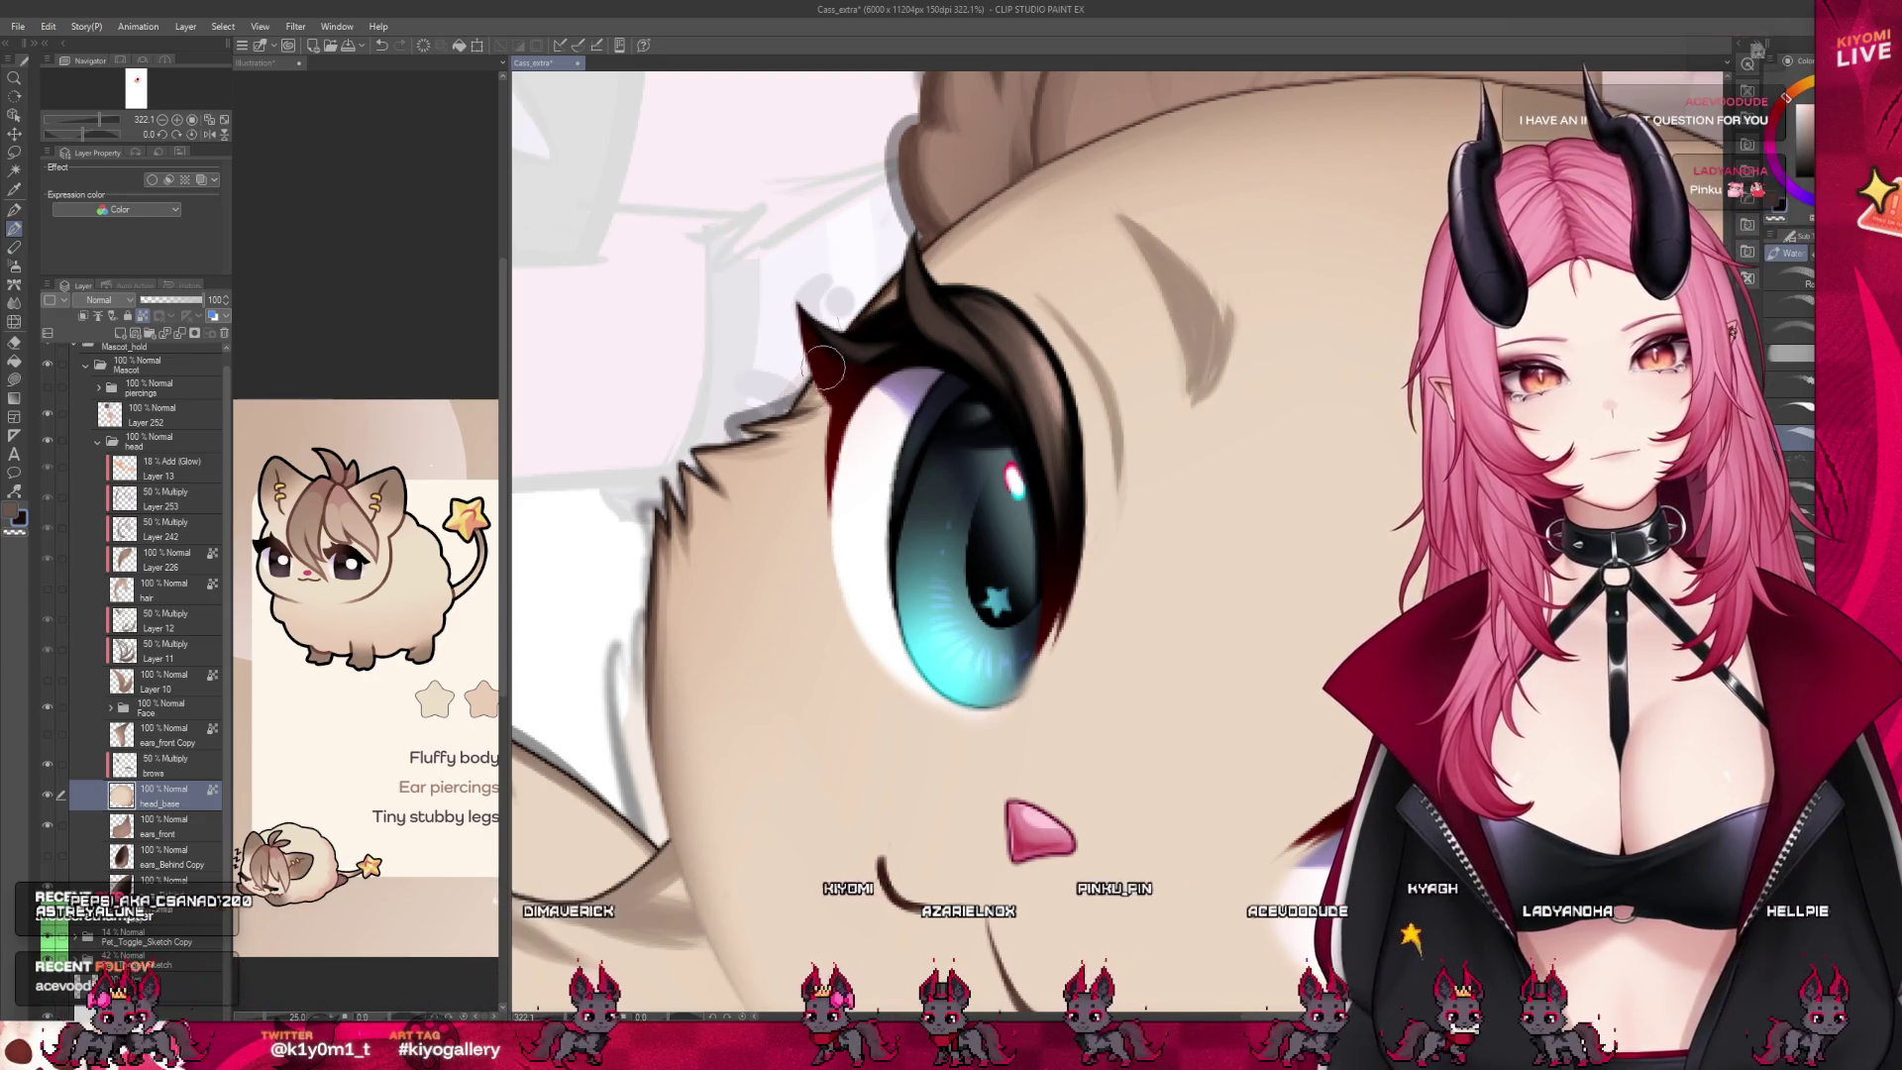
Scroll through the layer list and select the brows layer
{"action": "scroll", "coordinate": [879, 329], "scroll_direction": "down", "scroll_amount": 3}
{"action": "scroll", "coordinate": [860, 505], "scroll_direction": "down", "scroll_amount": 2}
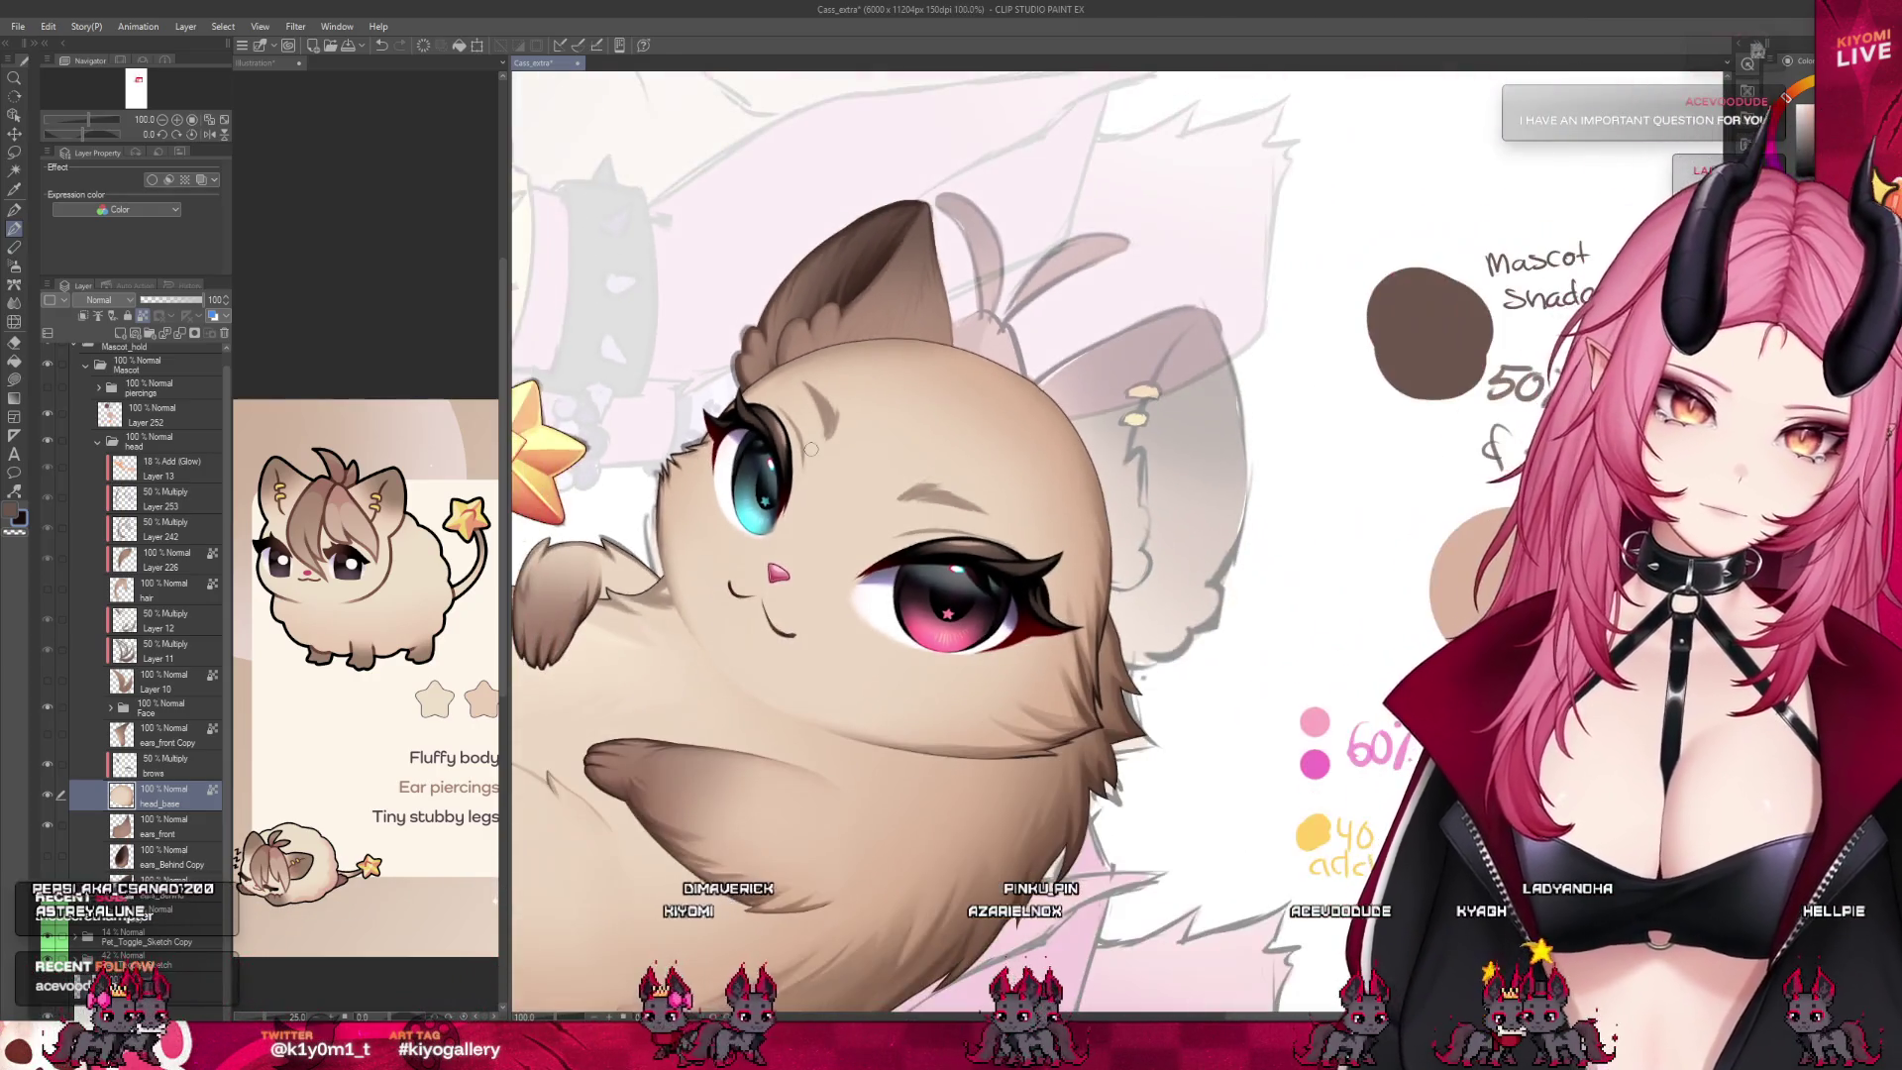
{"action": "scroll", "coordinate": [861, 504], "scroll_direction": "down", "scroll_amount": 2}
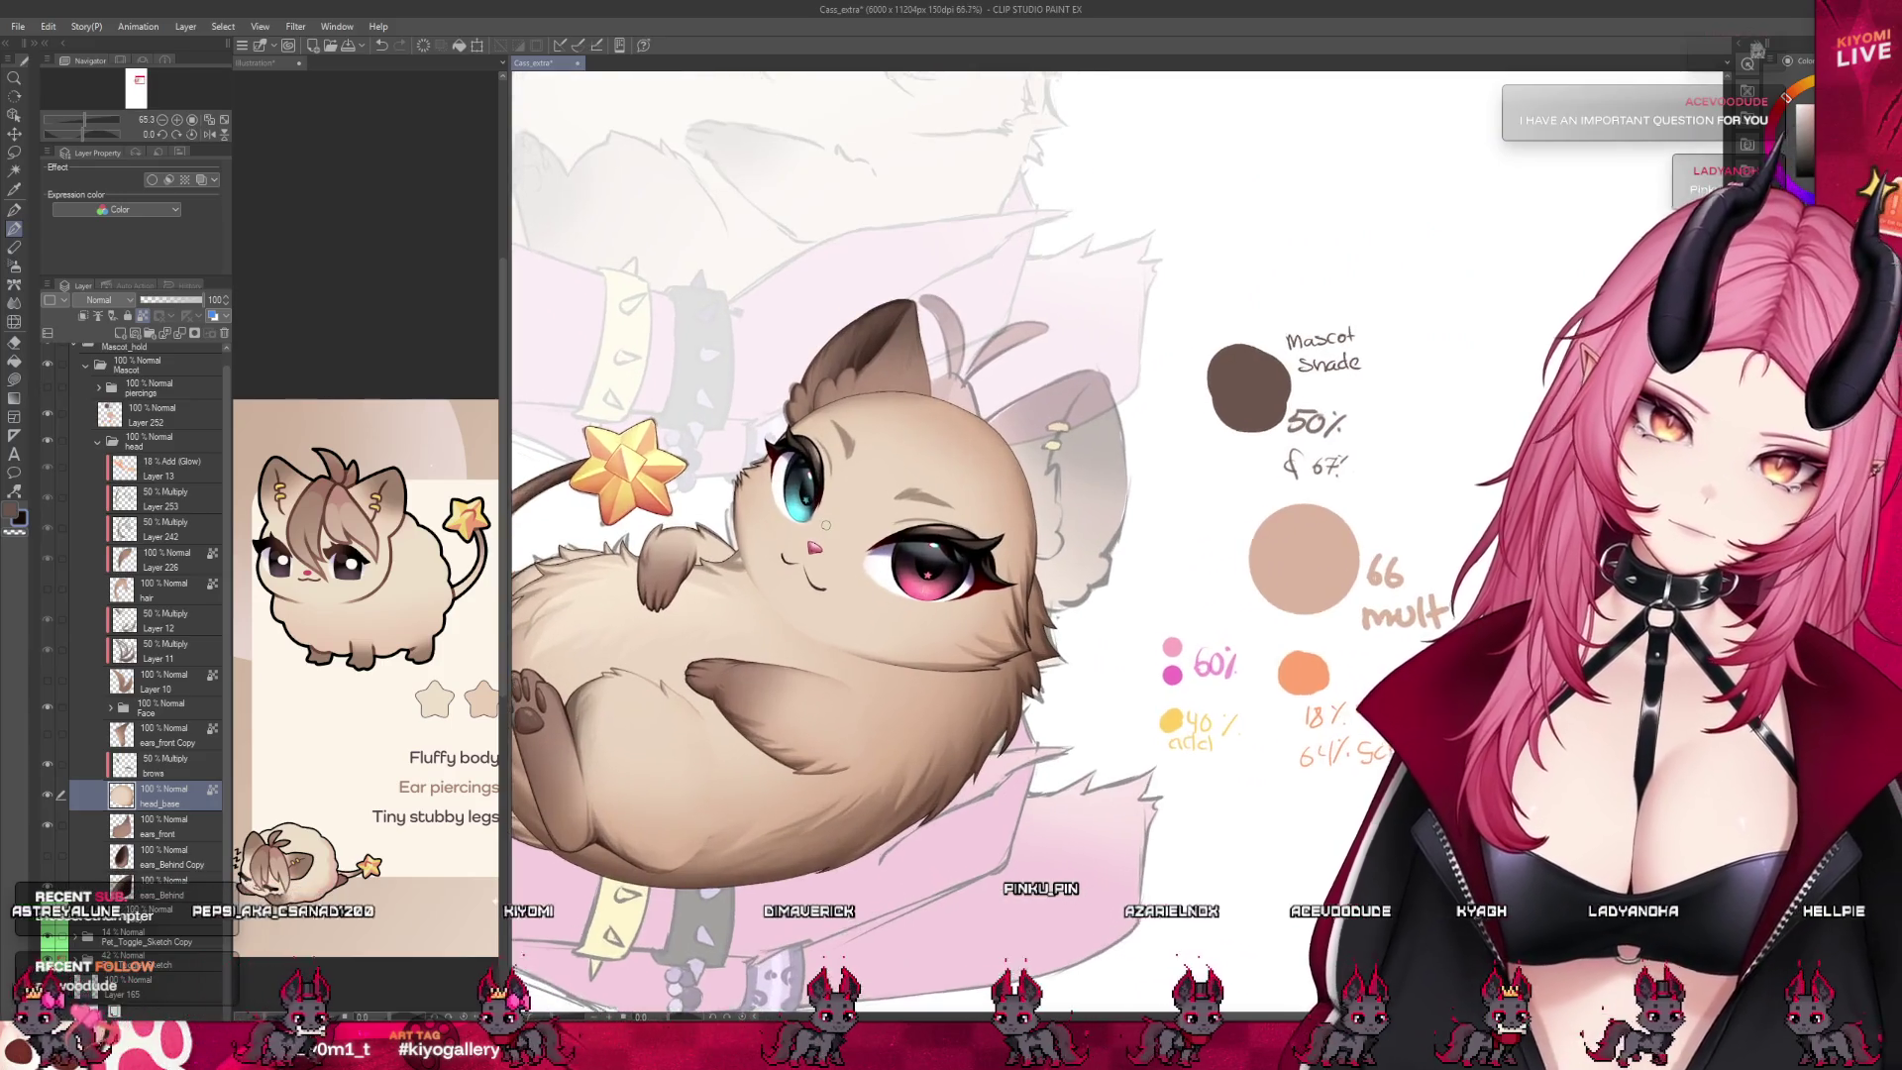
{"action": "scroll", "coordinate": [825, 525], "scroll_direction": "down", "scroll_amount": 1}
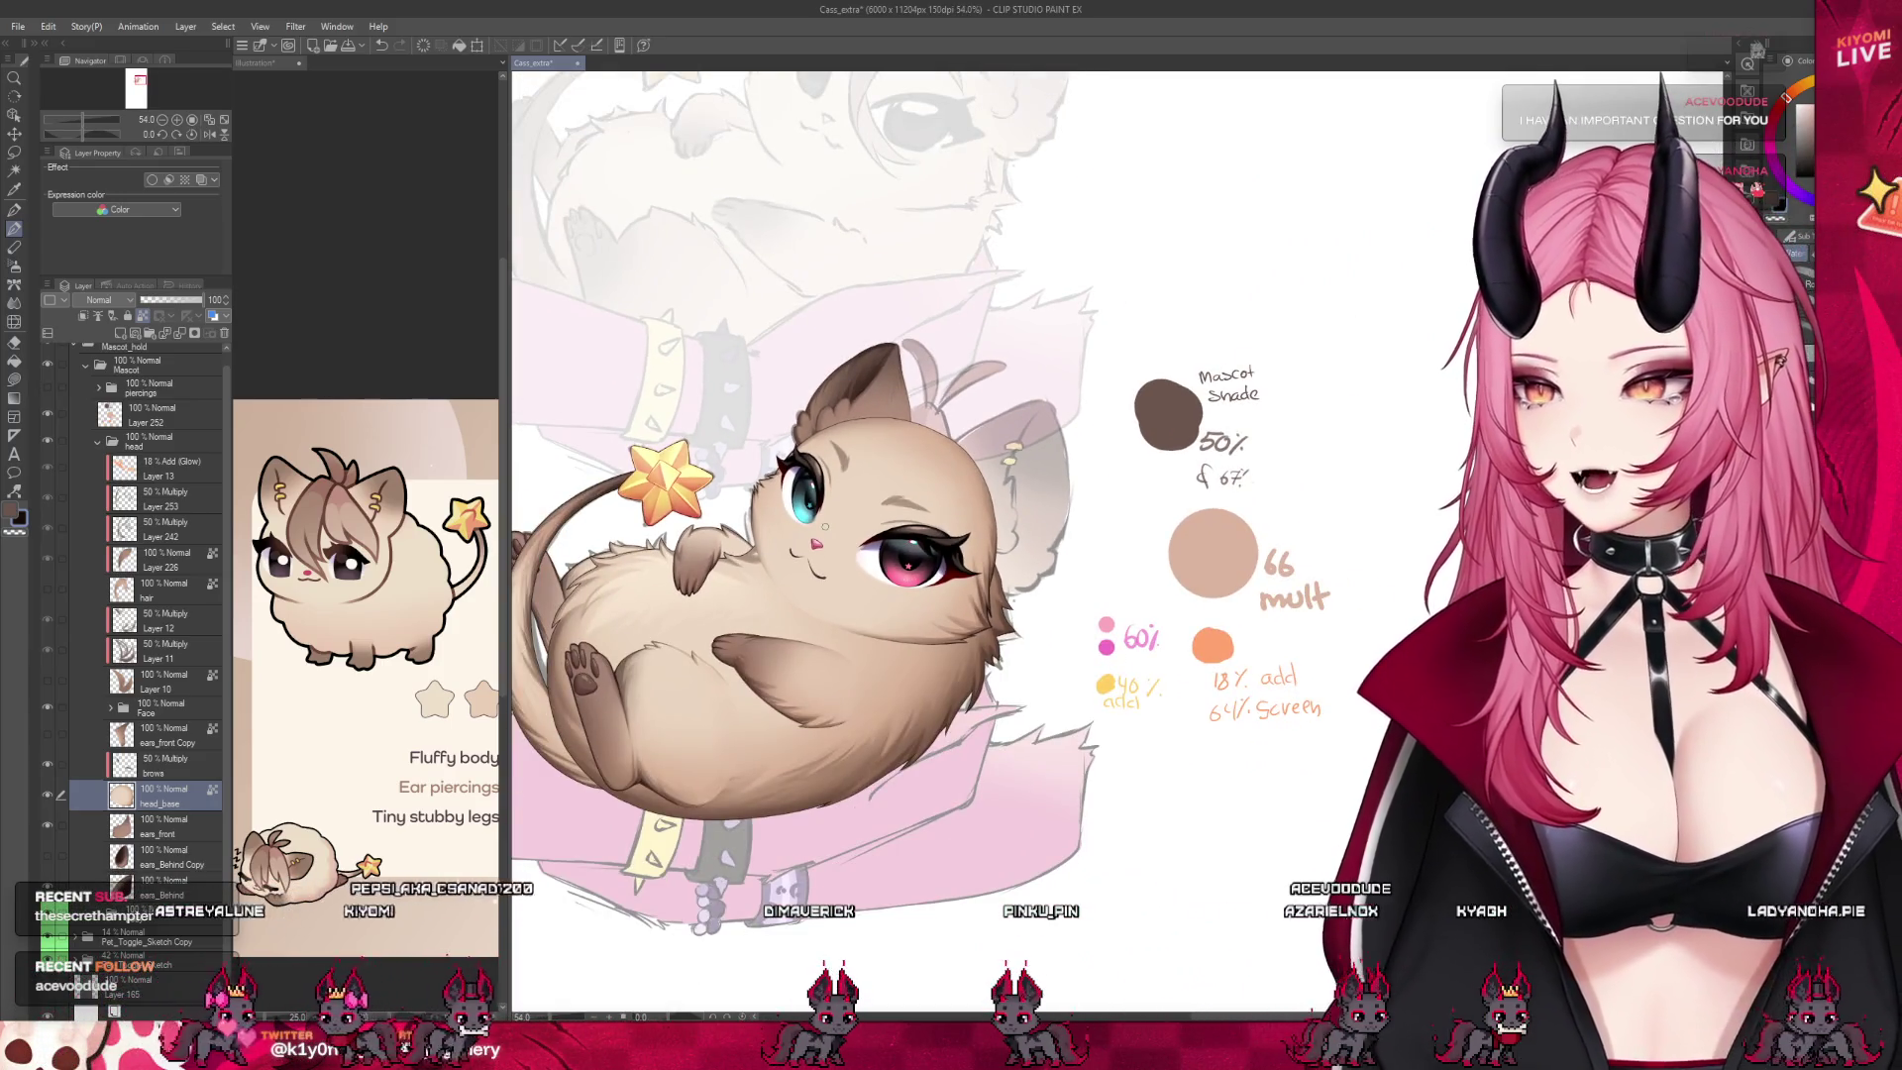
{"action": "scroll", "coordinate": [1010, 395], "scroll_direction": "down", "scroll_amount": 1}
{"action": "scroll", "coordinate": [852, 396], "scroll_direction": "up", "scroll_amount": 3}
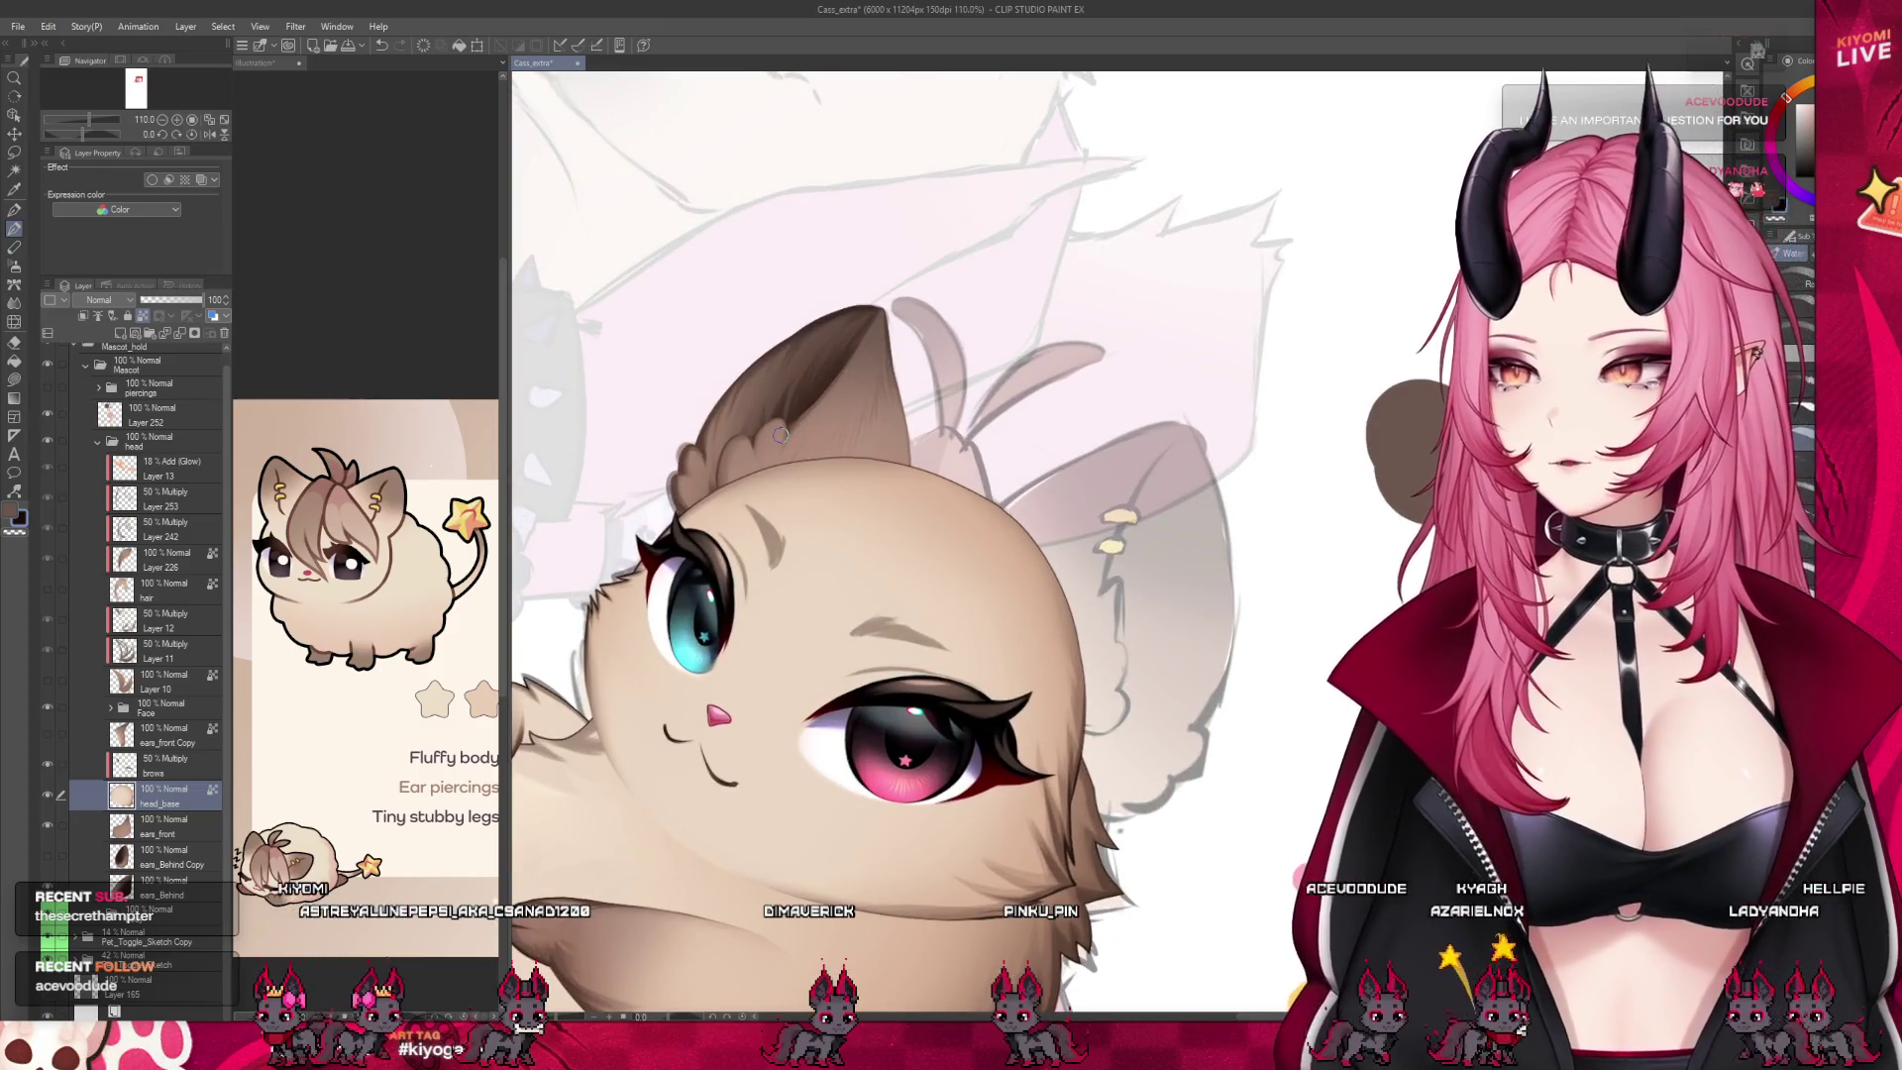
{"action": "scroll", "coordinate": [673, 517], "scroll_direction": "down", "scroll_amount": 1}
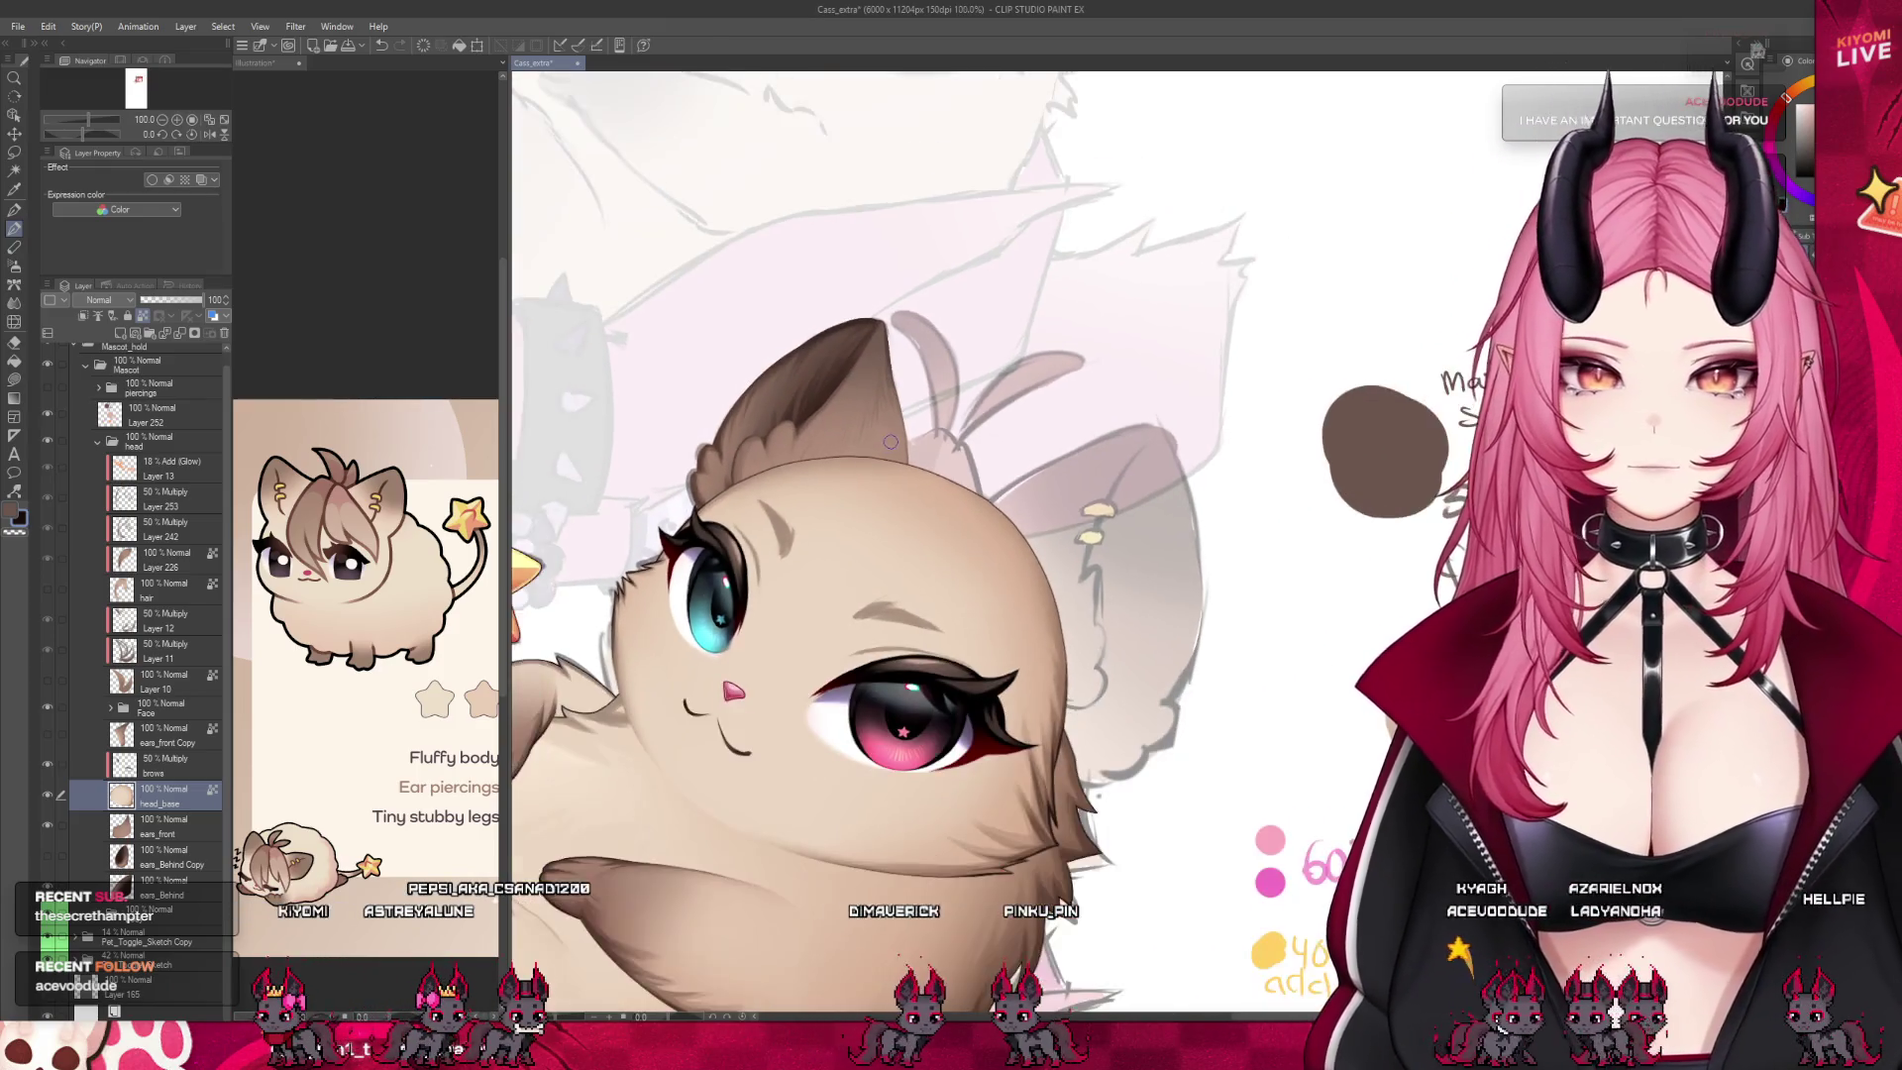
{"action": "scroll", "coordinate": [674, 517], "scroll_direction": "down", "scroll_amount": 1}
{"action": "scroll", "coordinate": [674, 517], "scroll_direction": "down", "scroll_amount": 2}
{"action": "left_click", "coordinate": [155, 768]}
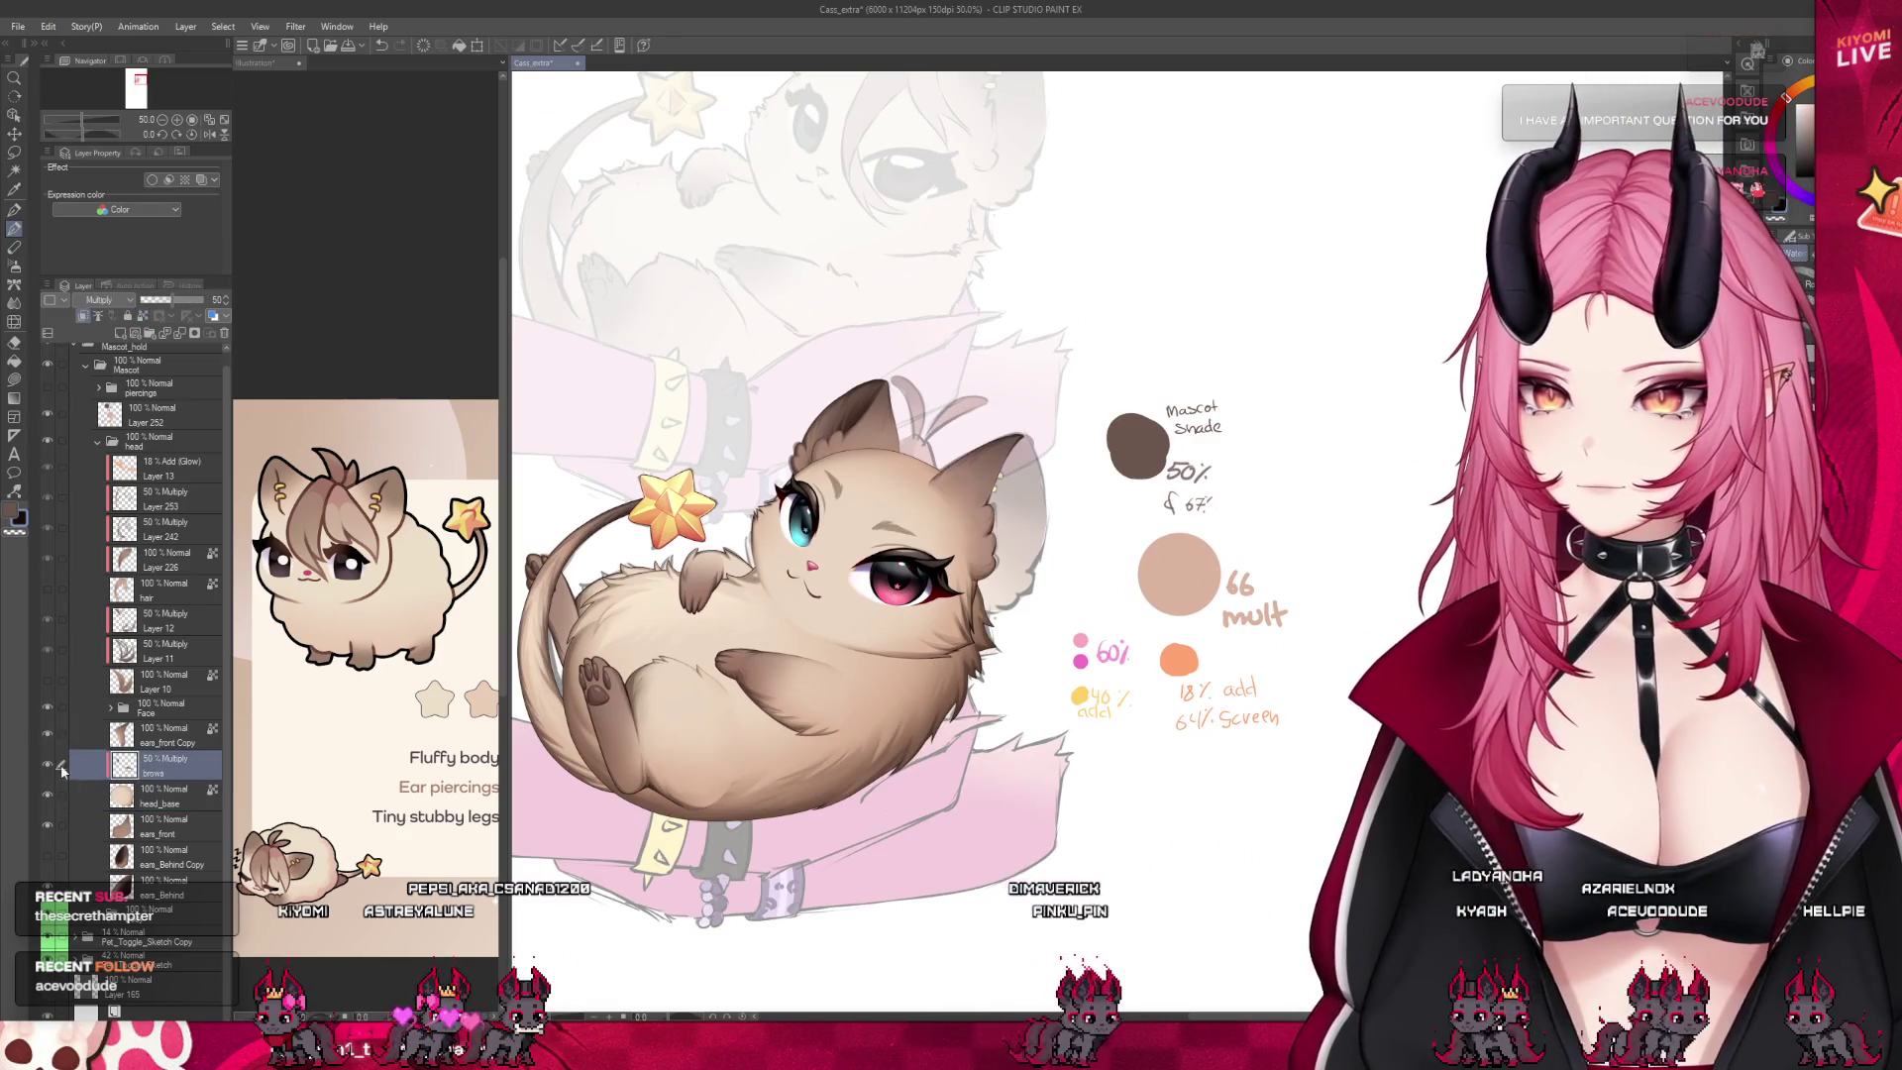
{"action": "scroll", "coordinate": [889, 515], "scroll_direction": "up", "scroll_amount": 1}
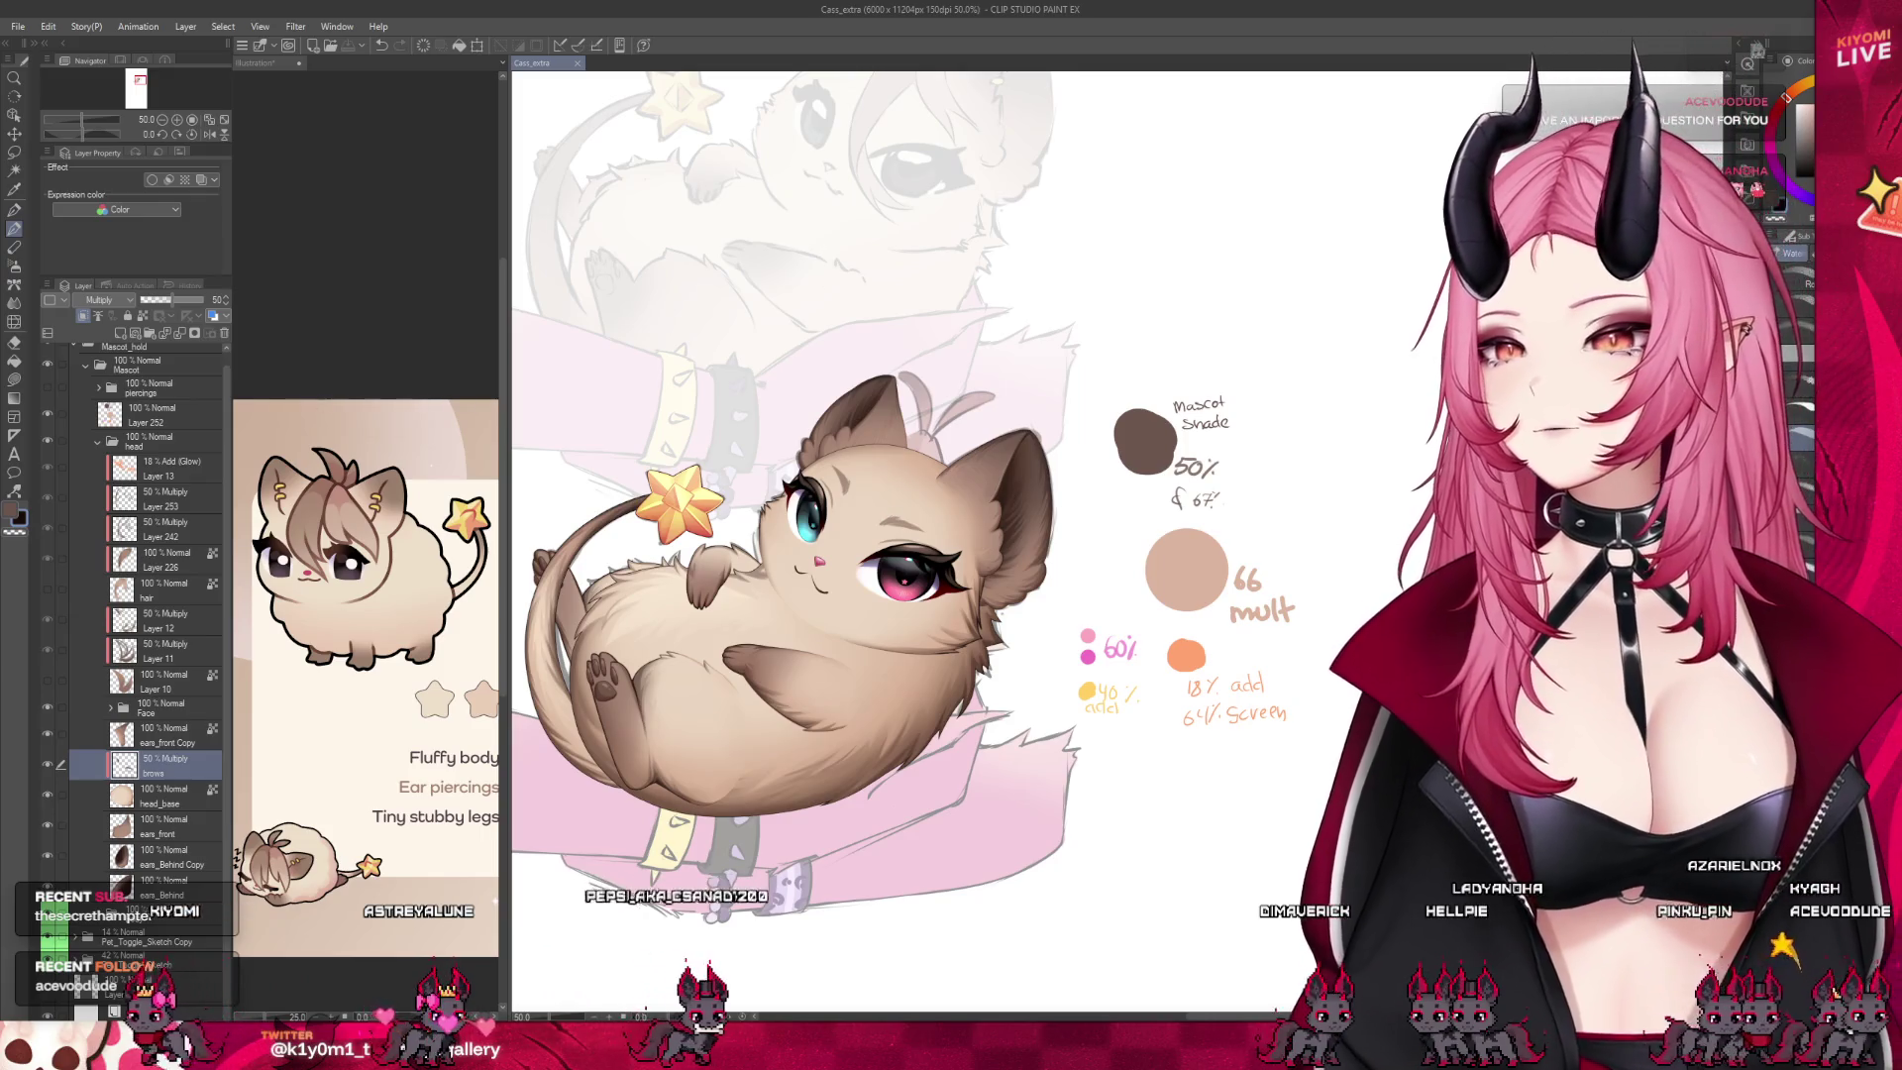
Show the hair bangs layer and narrow the reference panel for more canvas room
{"action": "left_click", "coordinate": [47, 587]}
{"action": "scroll", "coordinate": [507, 537], "scroll_direction": "down", "scroll_amount": 1}
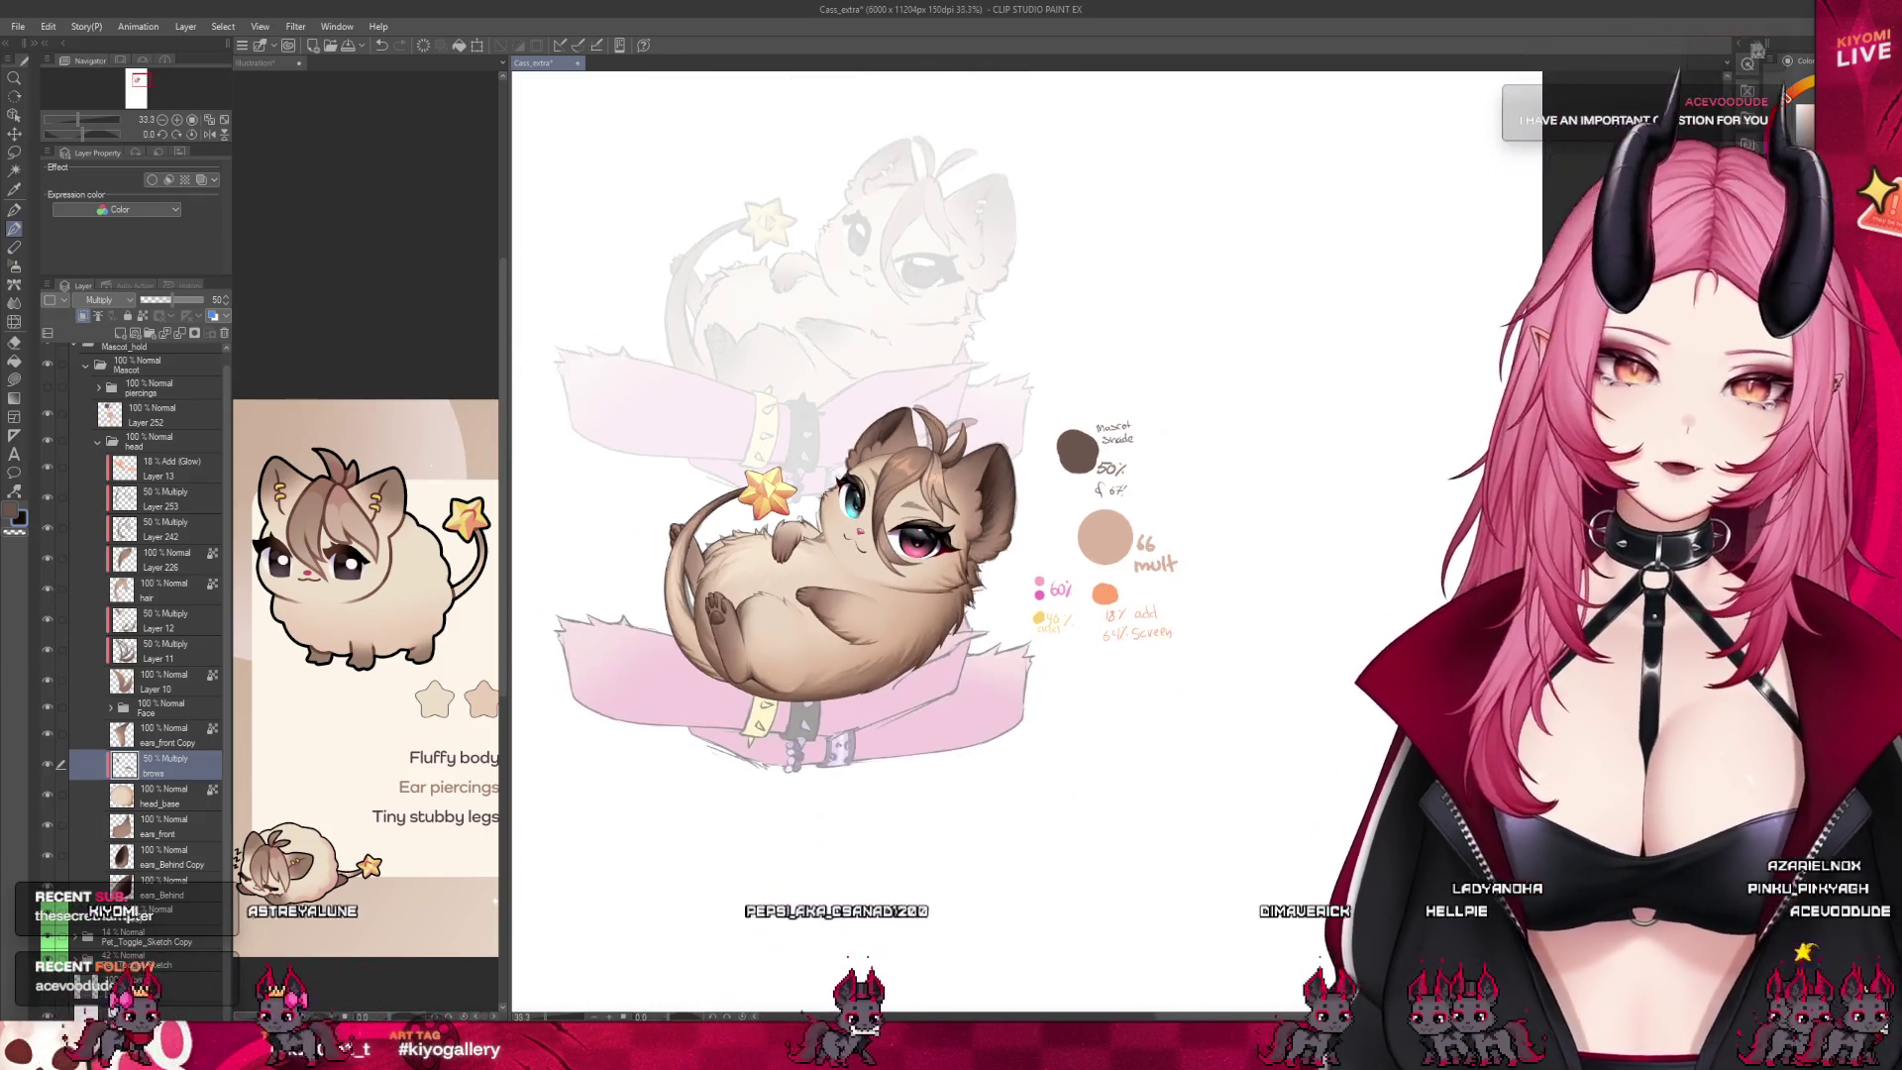
{"action": "scroll", "coordinate": [507, 537], "scroll_direction": "up", "scroll_amount": 2}
{"action": "left_click_drag", "start_coordinate": [507, 537], "coordinate": [273, 537]}
Select Layer 253 and save the artwork with Ctrl+S
{"action": "scroll", "coordinate": [297, 445], "scroll_direction": "down", "scroll_amount": 2}
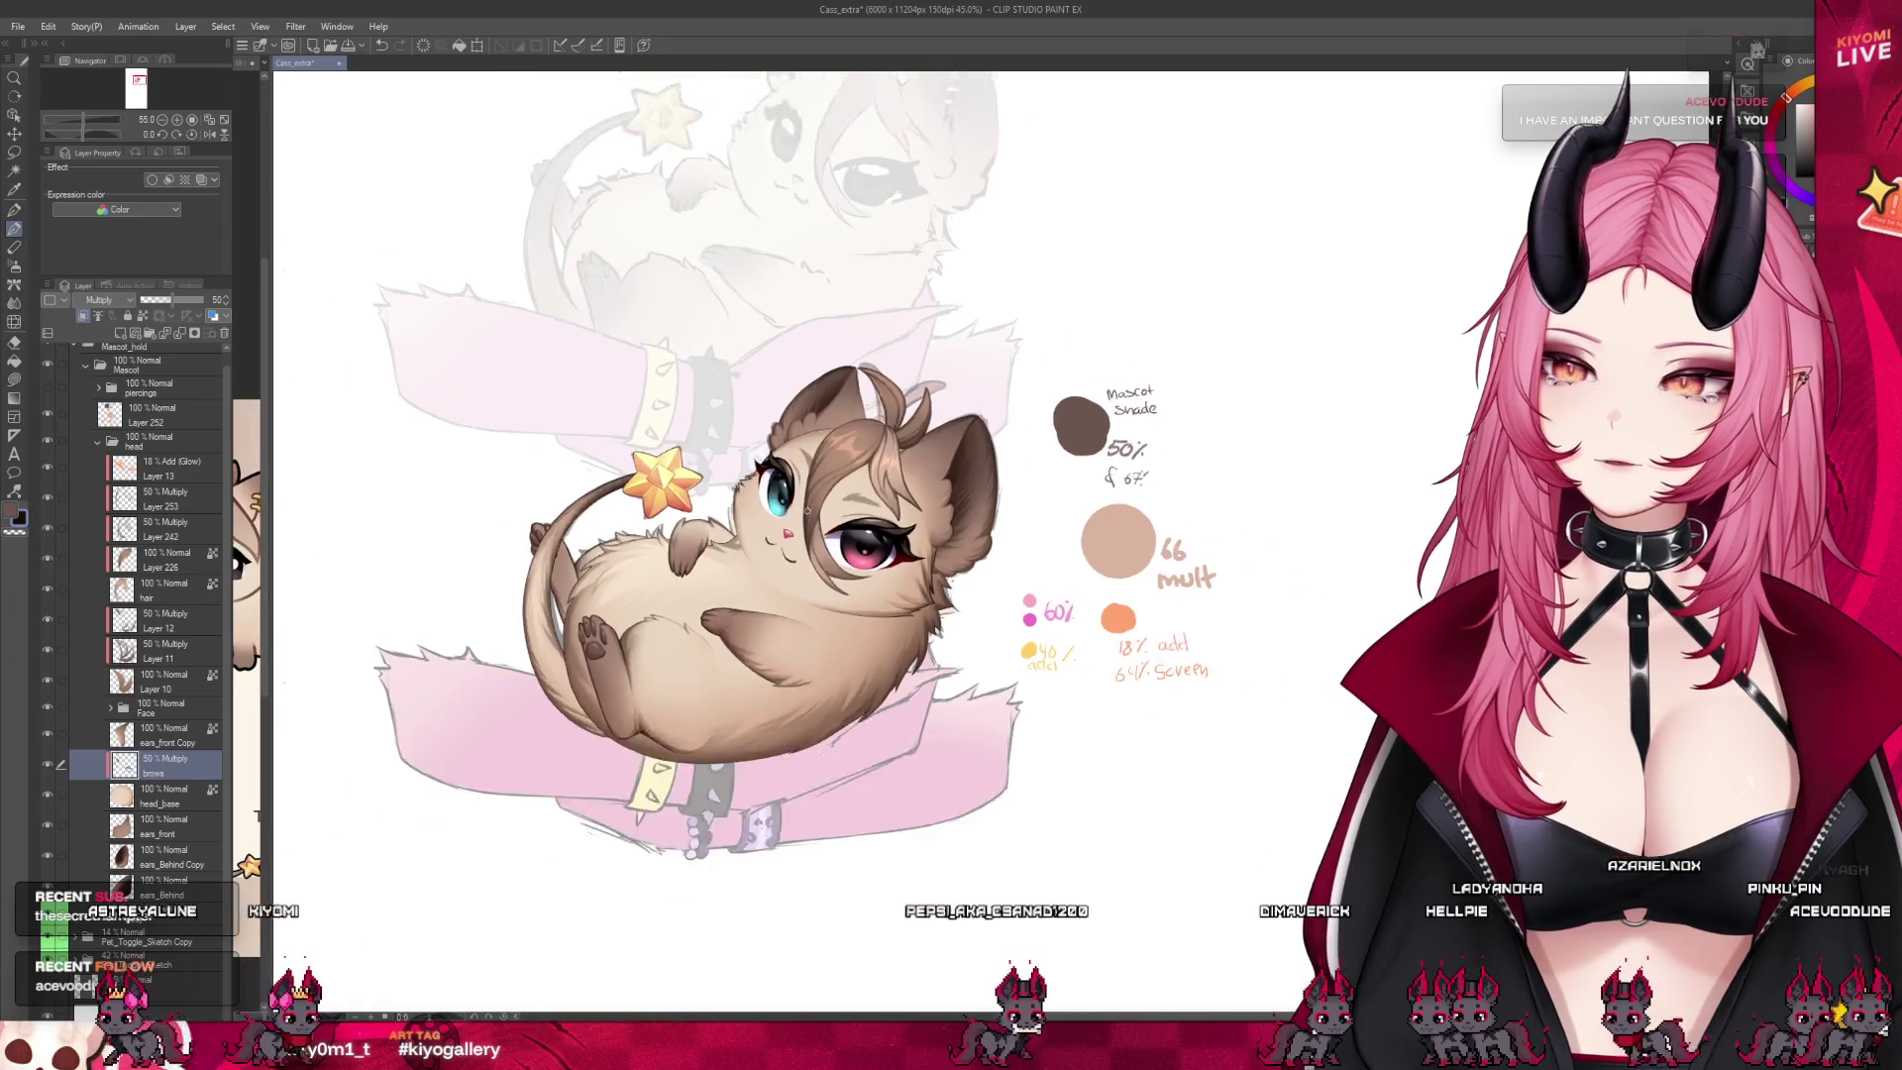
{"action": "scroll", "coordinate": [297, 445], "scroll_direction": "up", "scroll_amount": 1}
{"action": "left_click", "coordinate": [176, 489]}
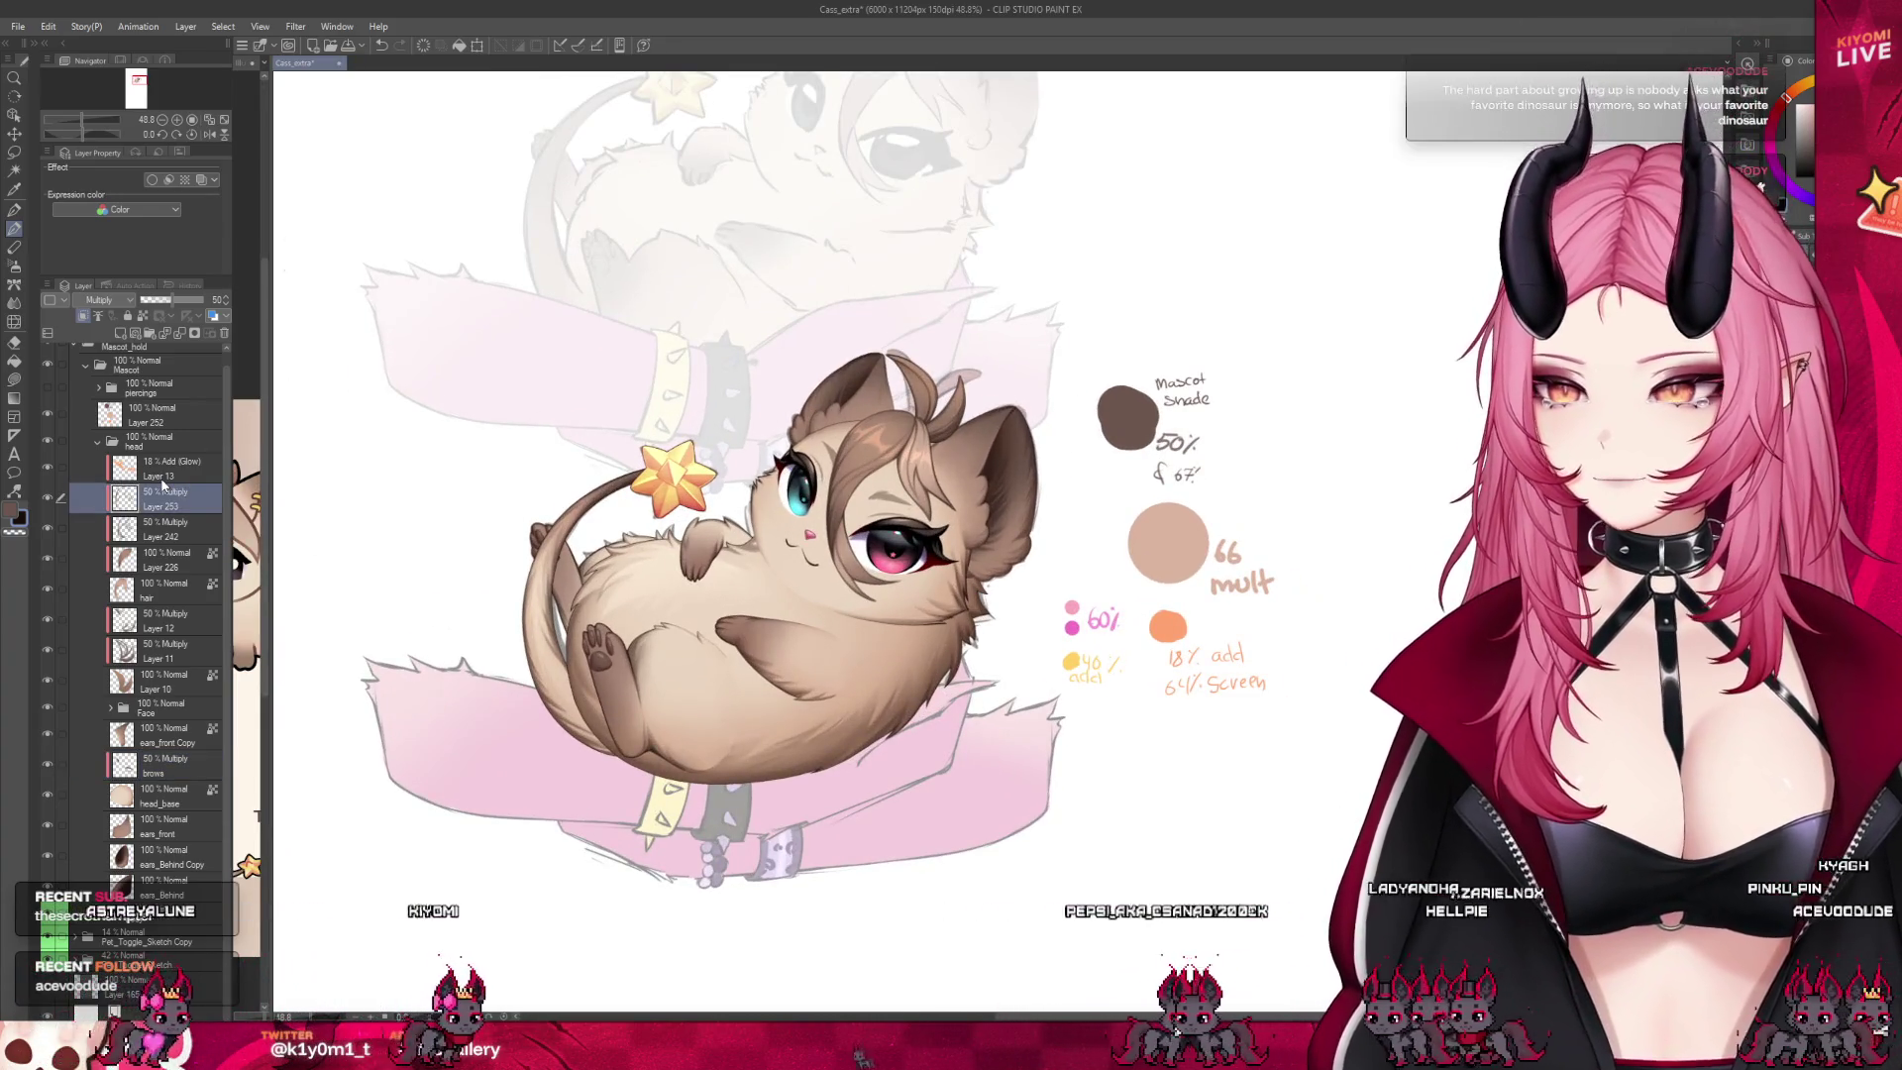
{"action": "key", "text": "ctrl+s"}
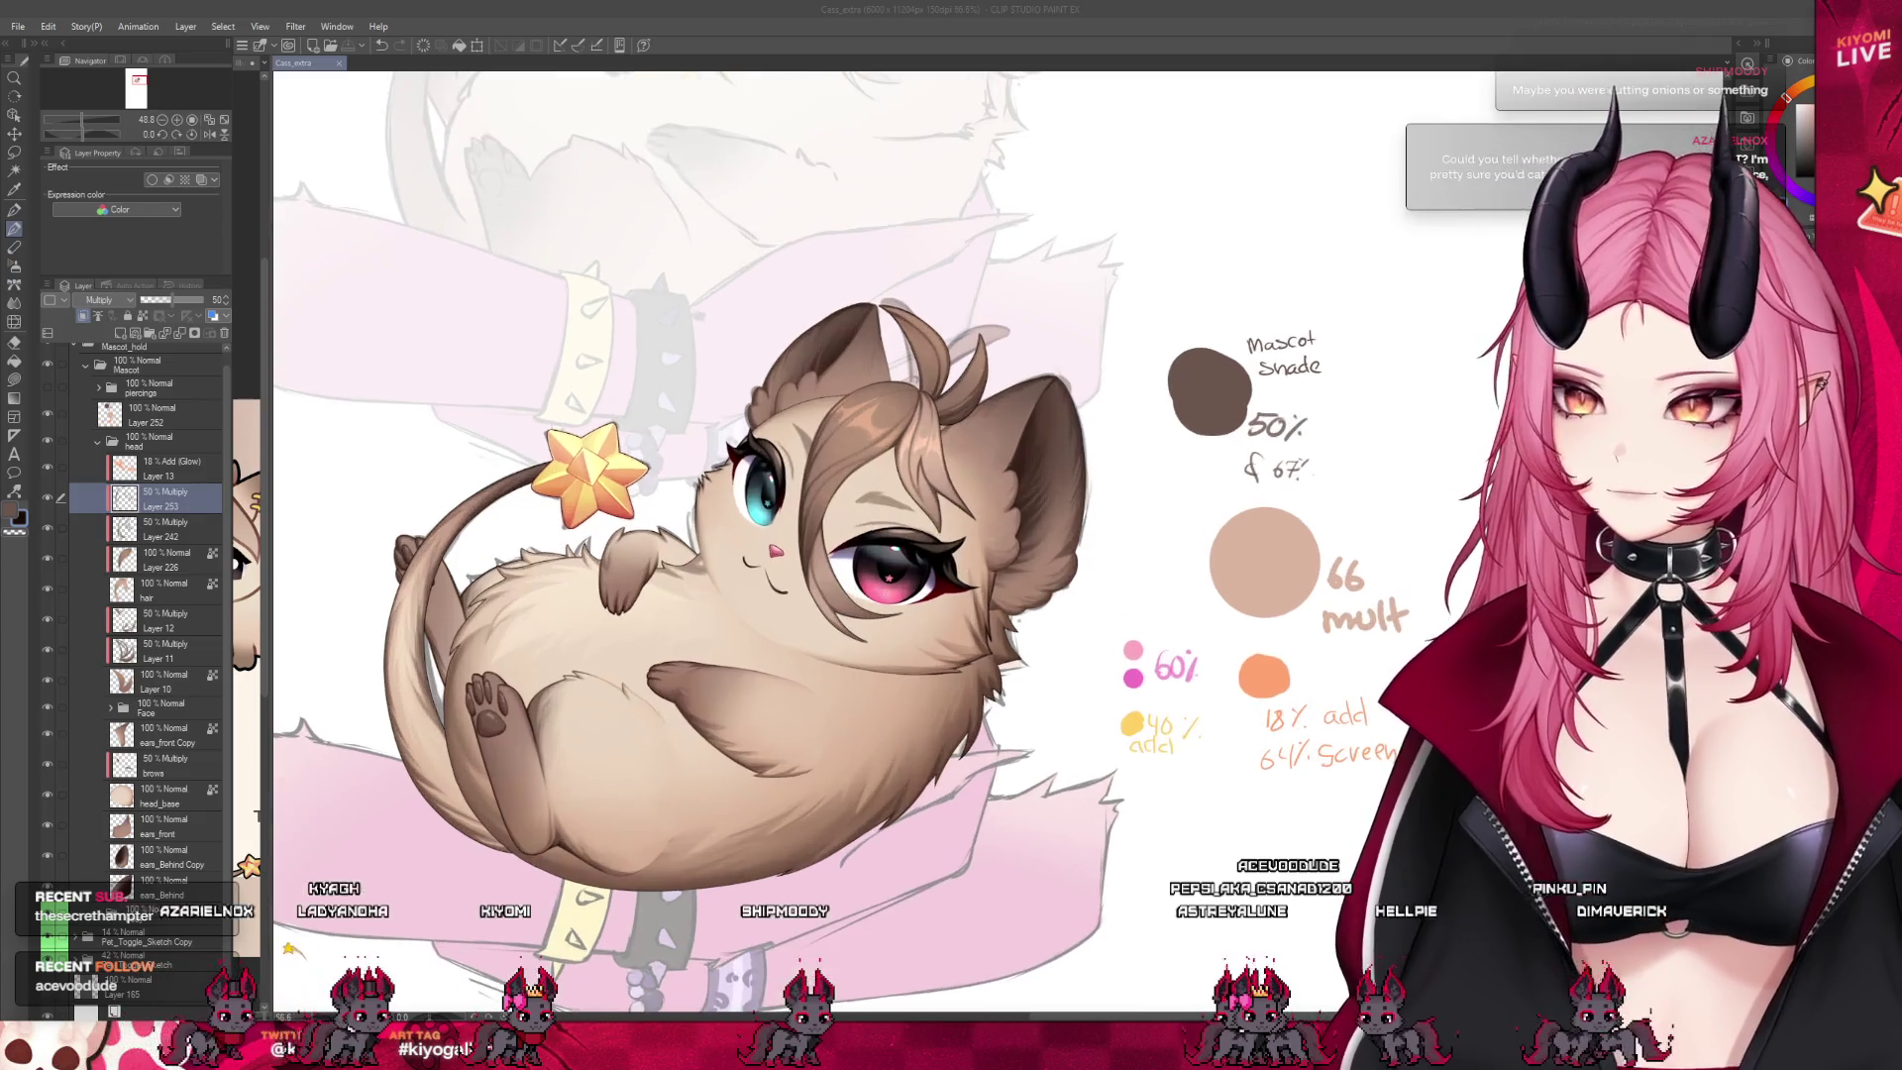
Add a small stroke near the eye corner
{"action": "scroll", "coordinate": [855, 528], "scroll_direction": "up", "scroll_amount": 1}
{"action": "scroll", "coordinate": [854, 528], "scroll_direction": "up", "scroll_amount": 1}
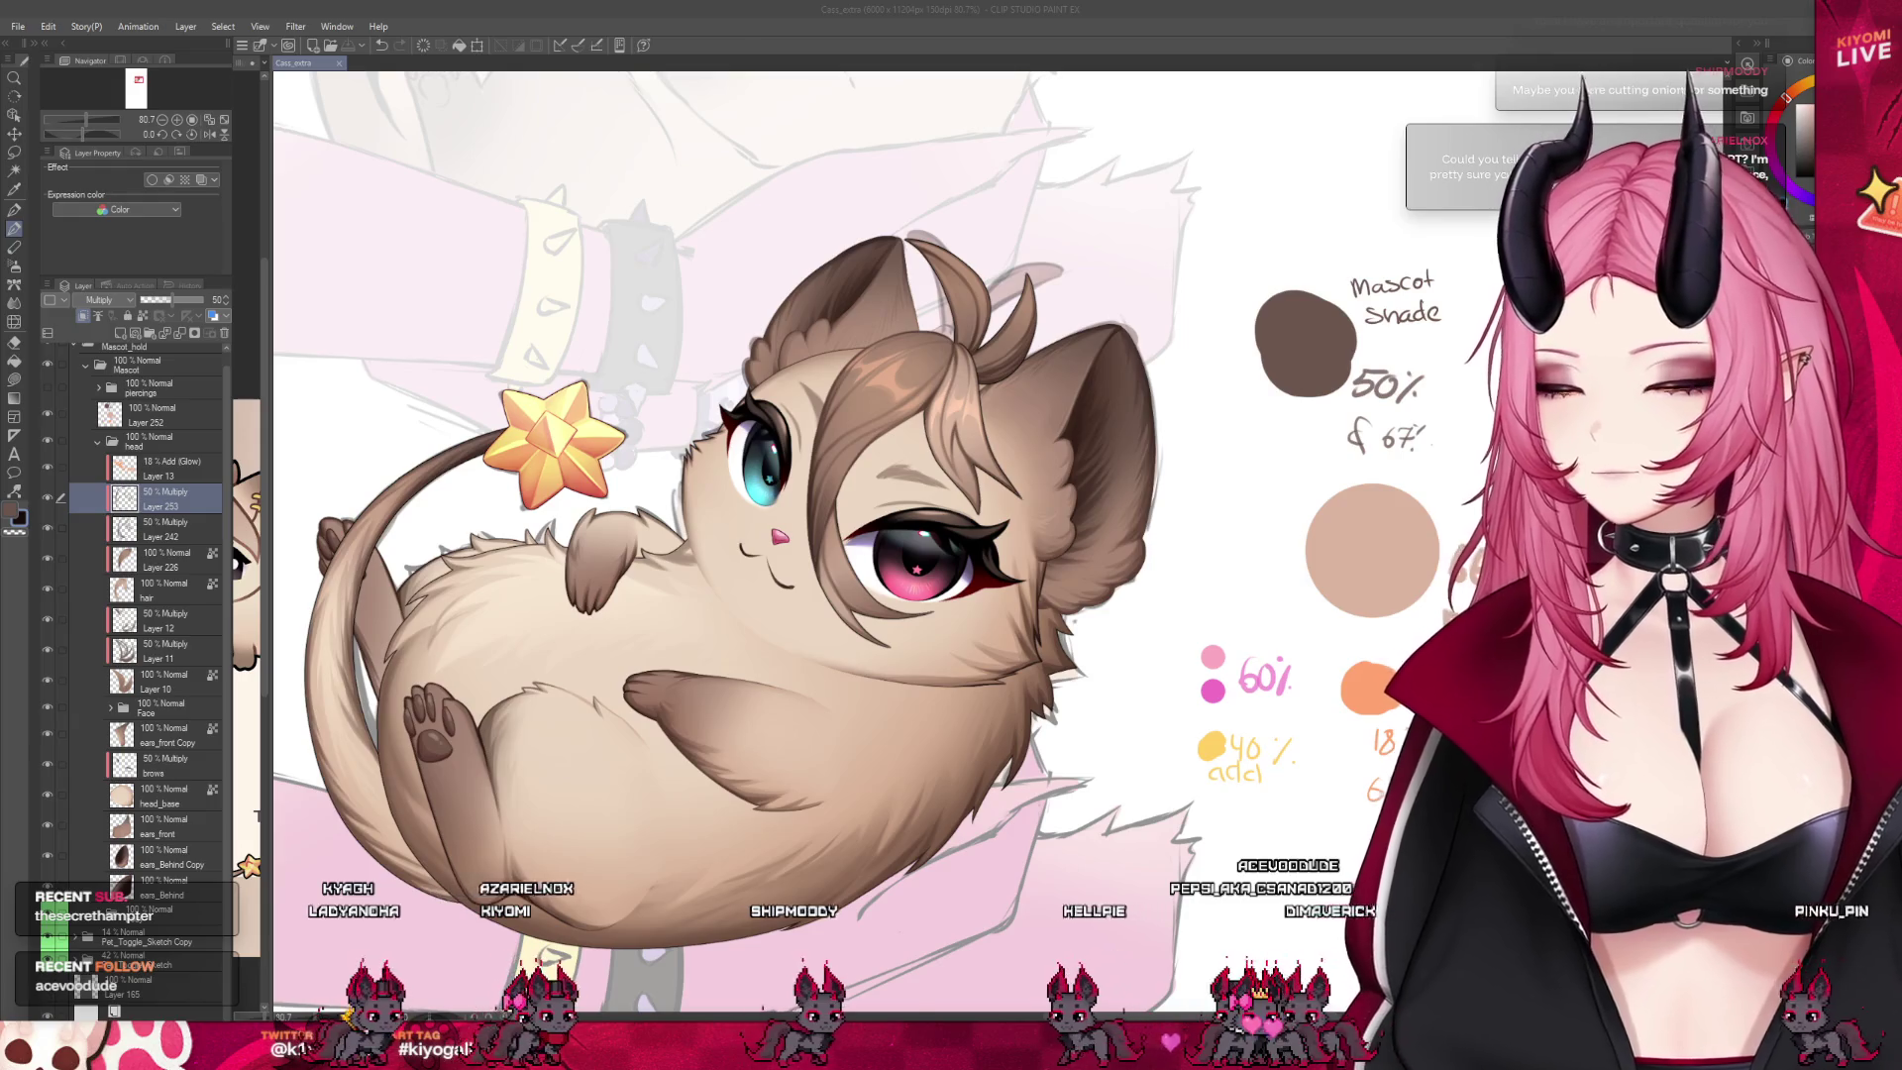
{"action": "scroll", "coordinate": [922, 480], "scroll_direction": "up", "scroll_amount": 2}
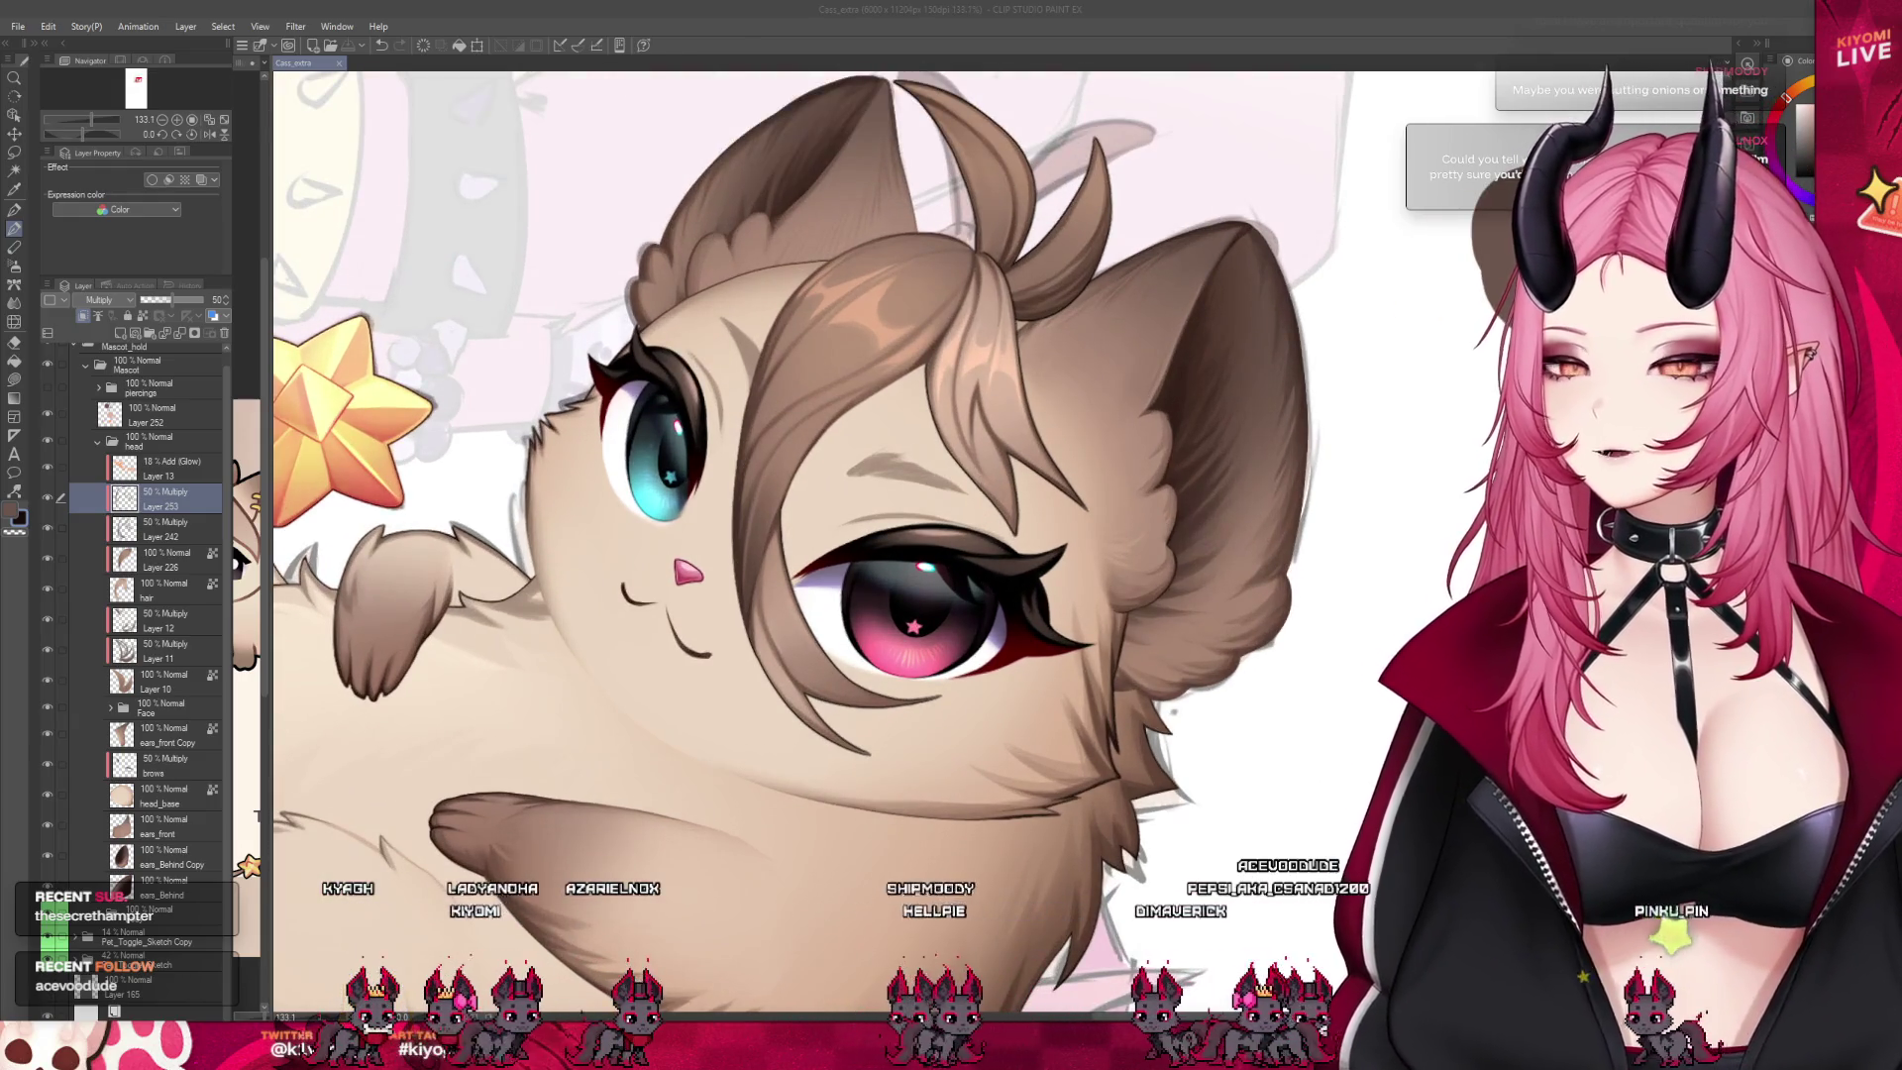
{"action": "scroll", "coordinate": [812, 535], "scroll_direction": "down", "scroll_amount": 1}
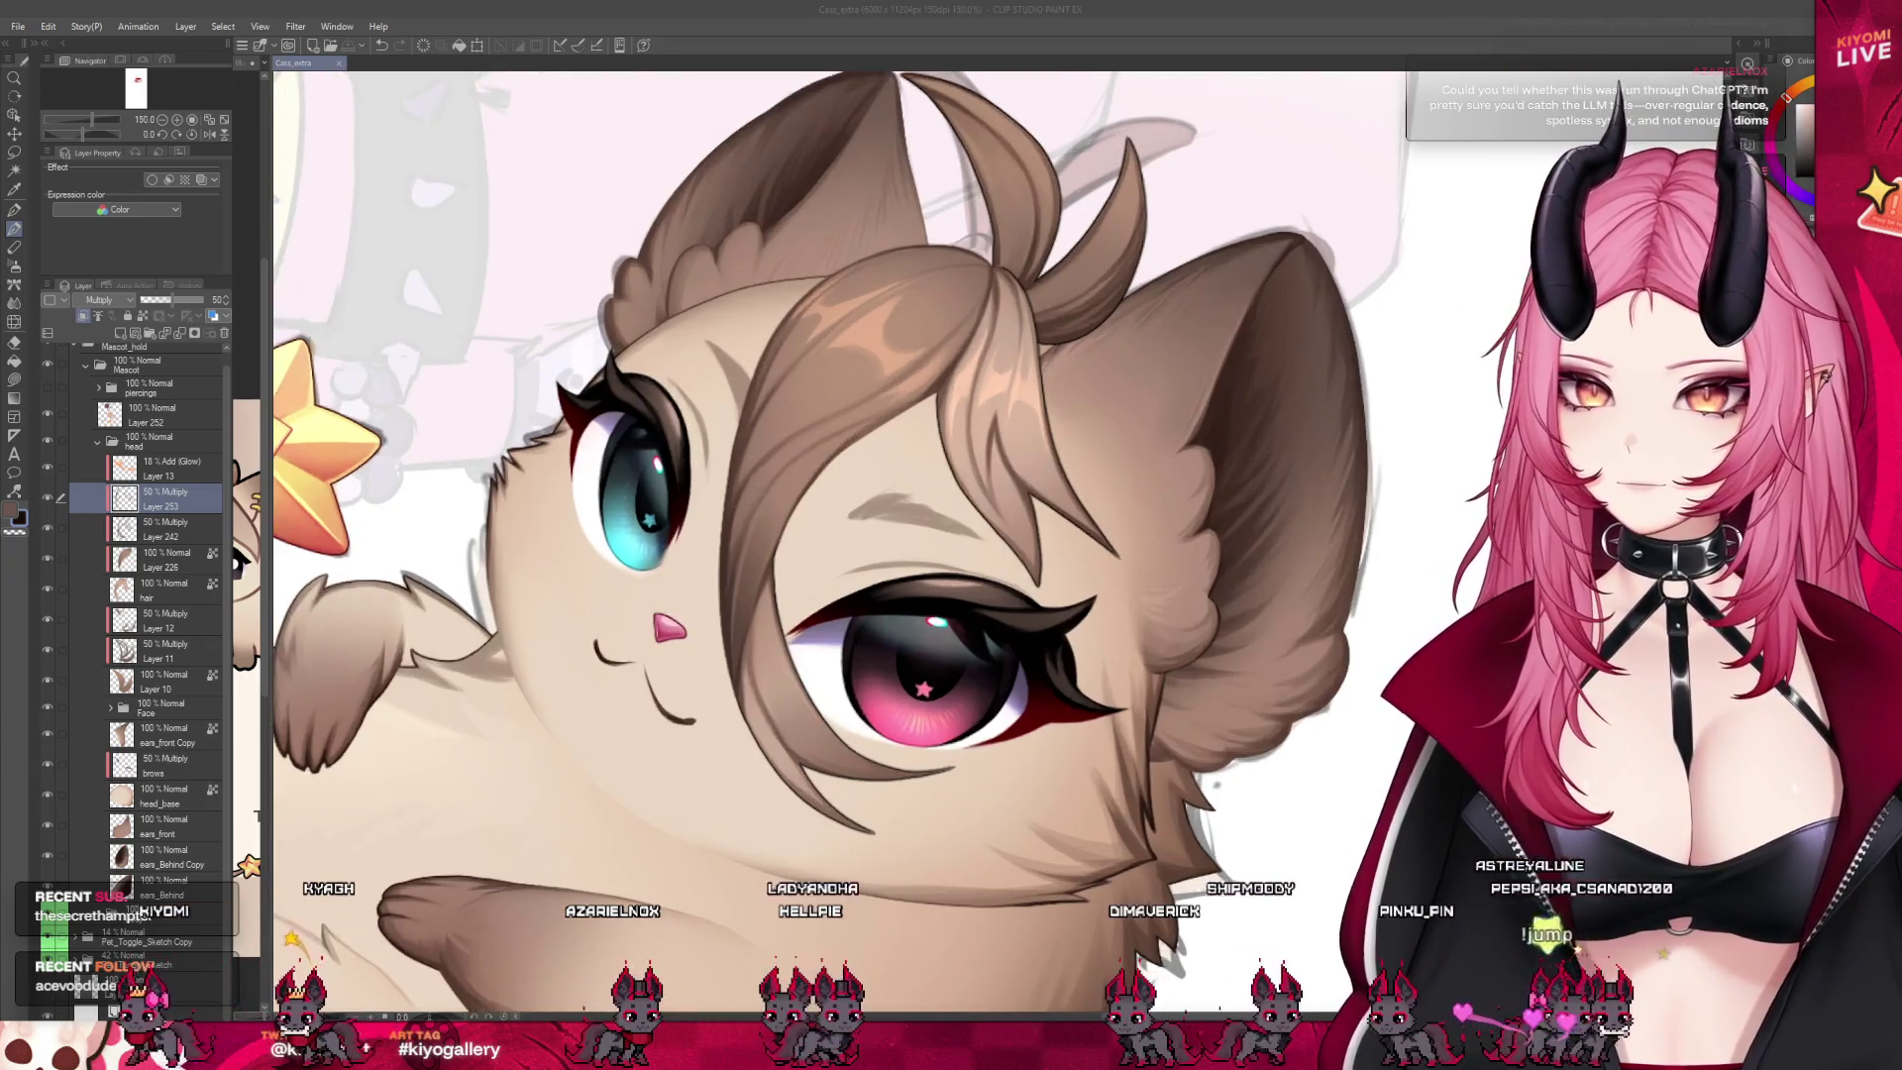
{"action": "scroll", "coordinate": [665, 210], "scroll_direction": "up", "scroll_amount": 3}
{"action": "left_click", "coordinate": [495, 511]}
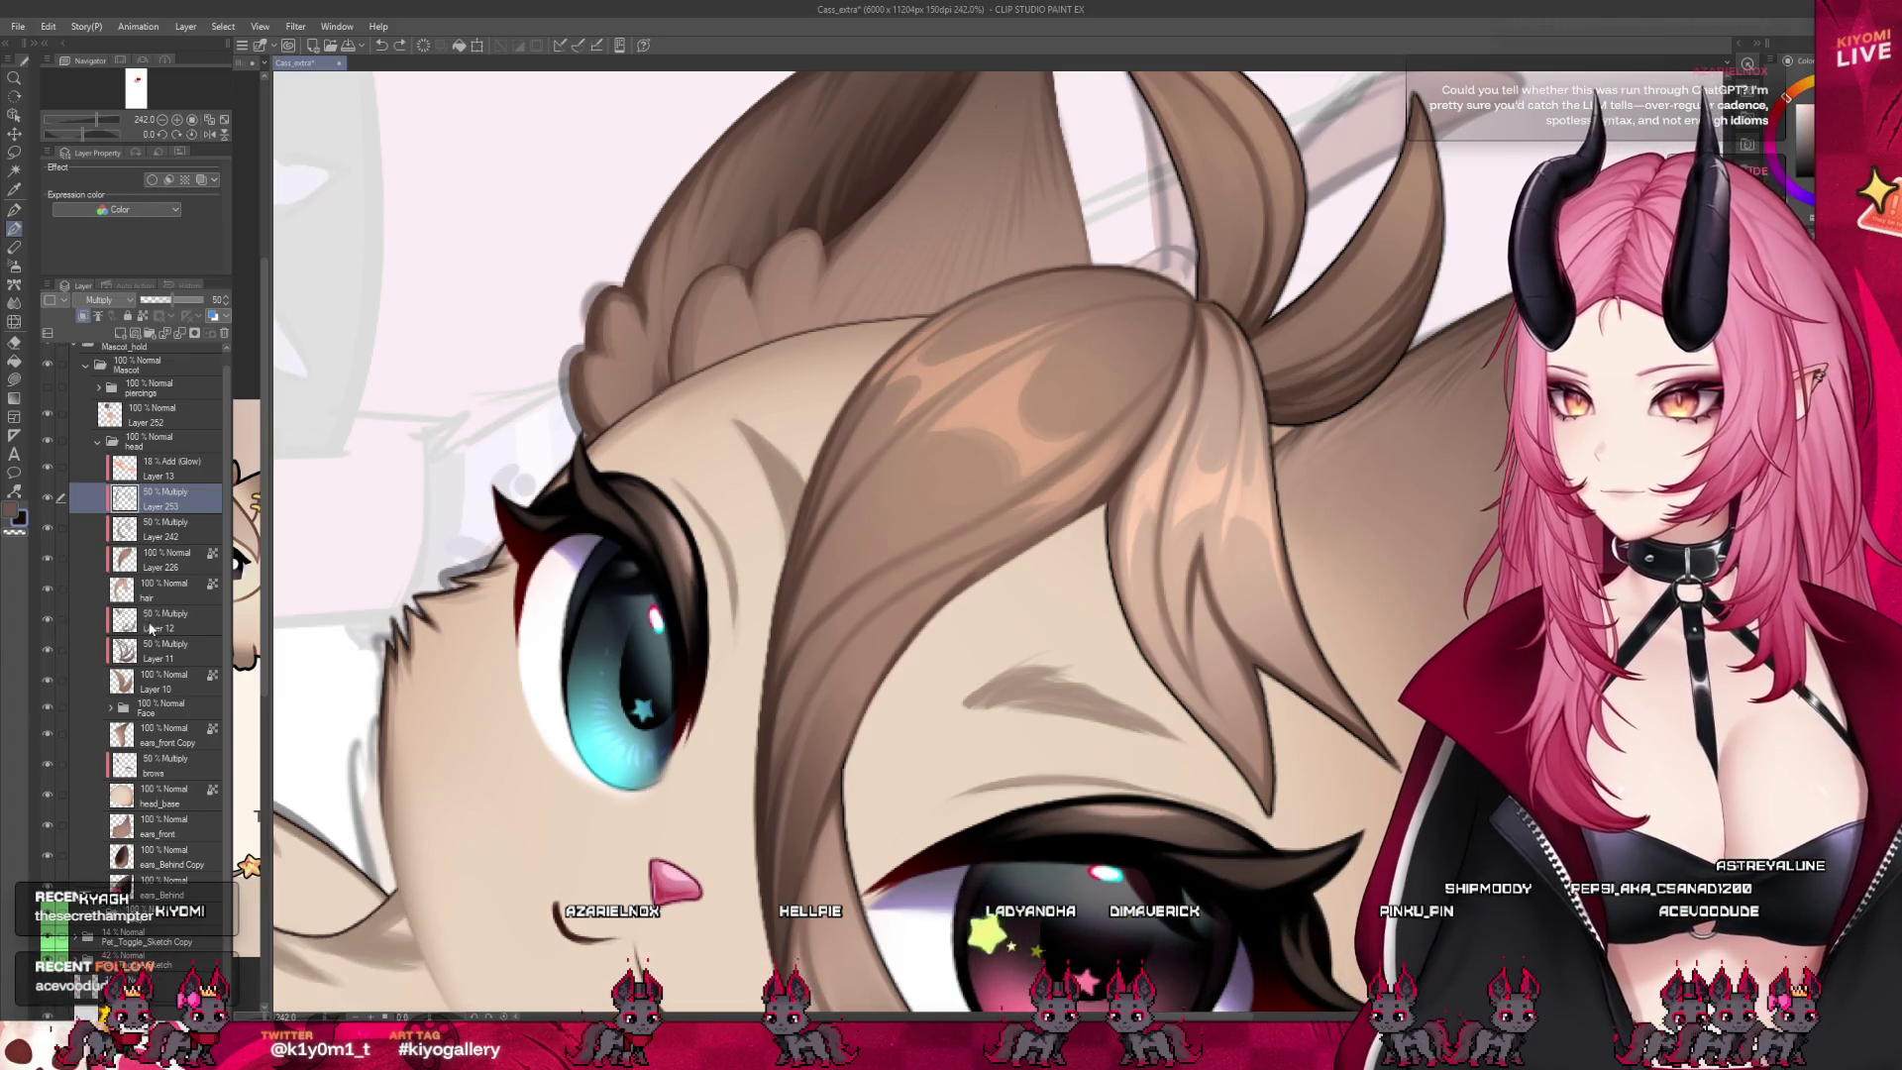
Hide the hair layer and select the head_base layer for painting
{"action": "left_click", "coordinate": [158, 589]}
{"action": "left_click", "coordinate": [46, 586]}
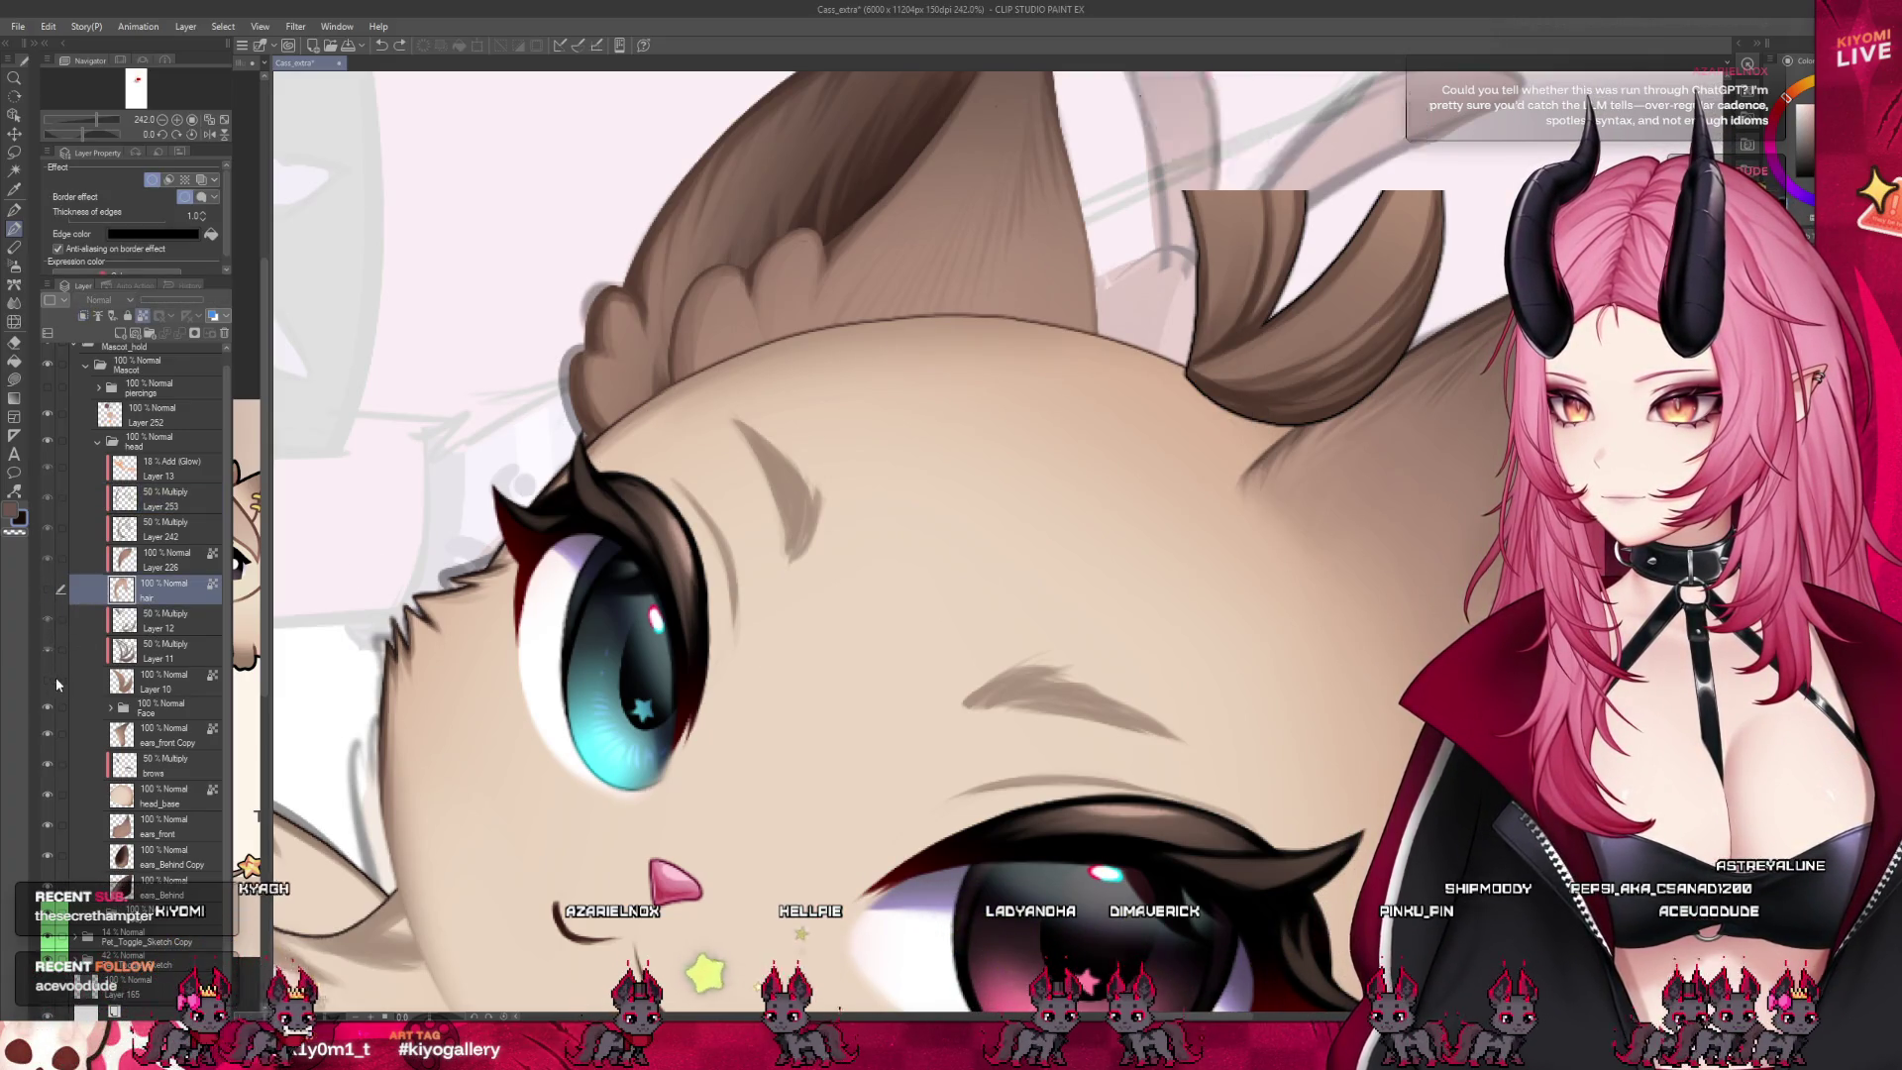
{"action": "left_click", "coordinate": [163, 795]}
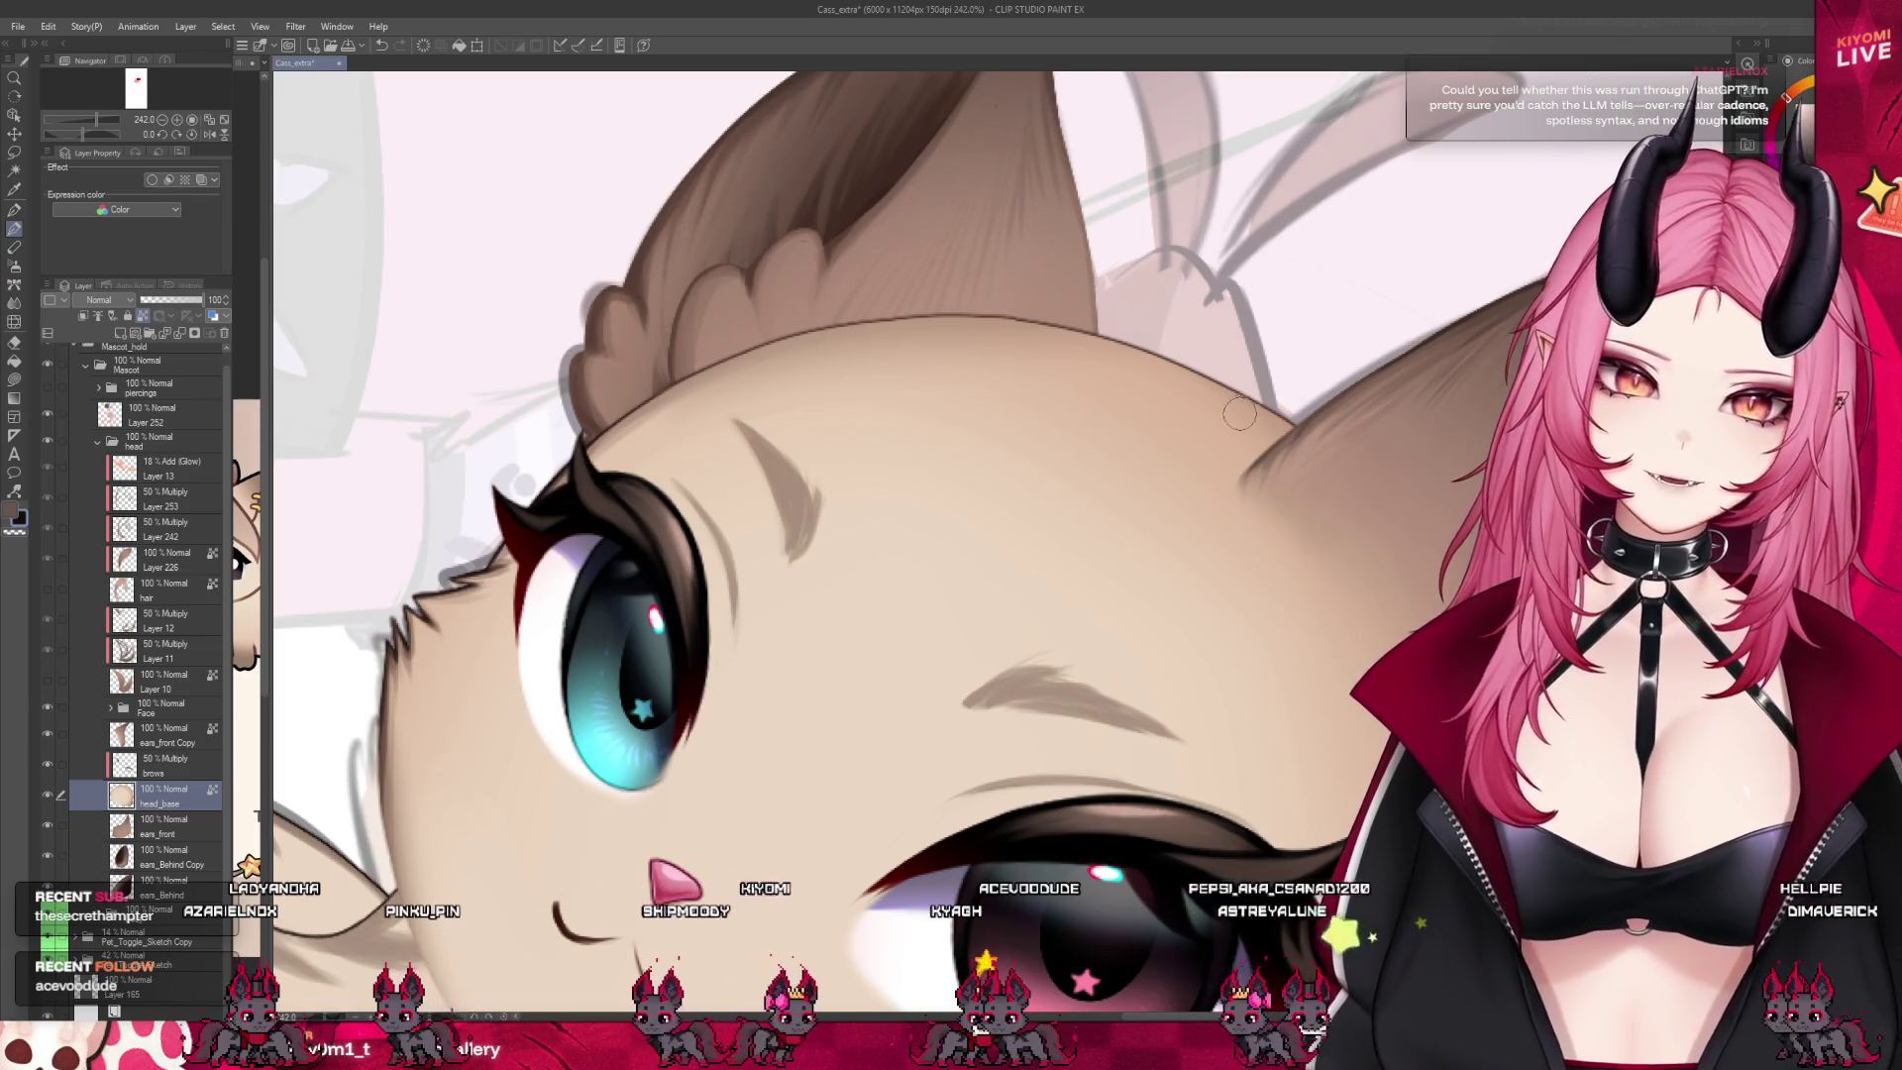
Eyedrop the tan head colour and fine-tune the brush size for the head-top touch-up
{"action": "left_click", "coordinate": [1356, 455], "text": "alt"}
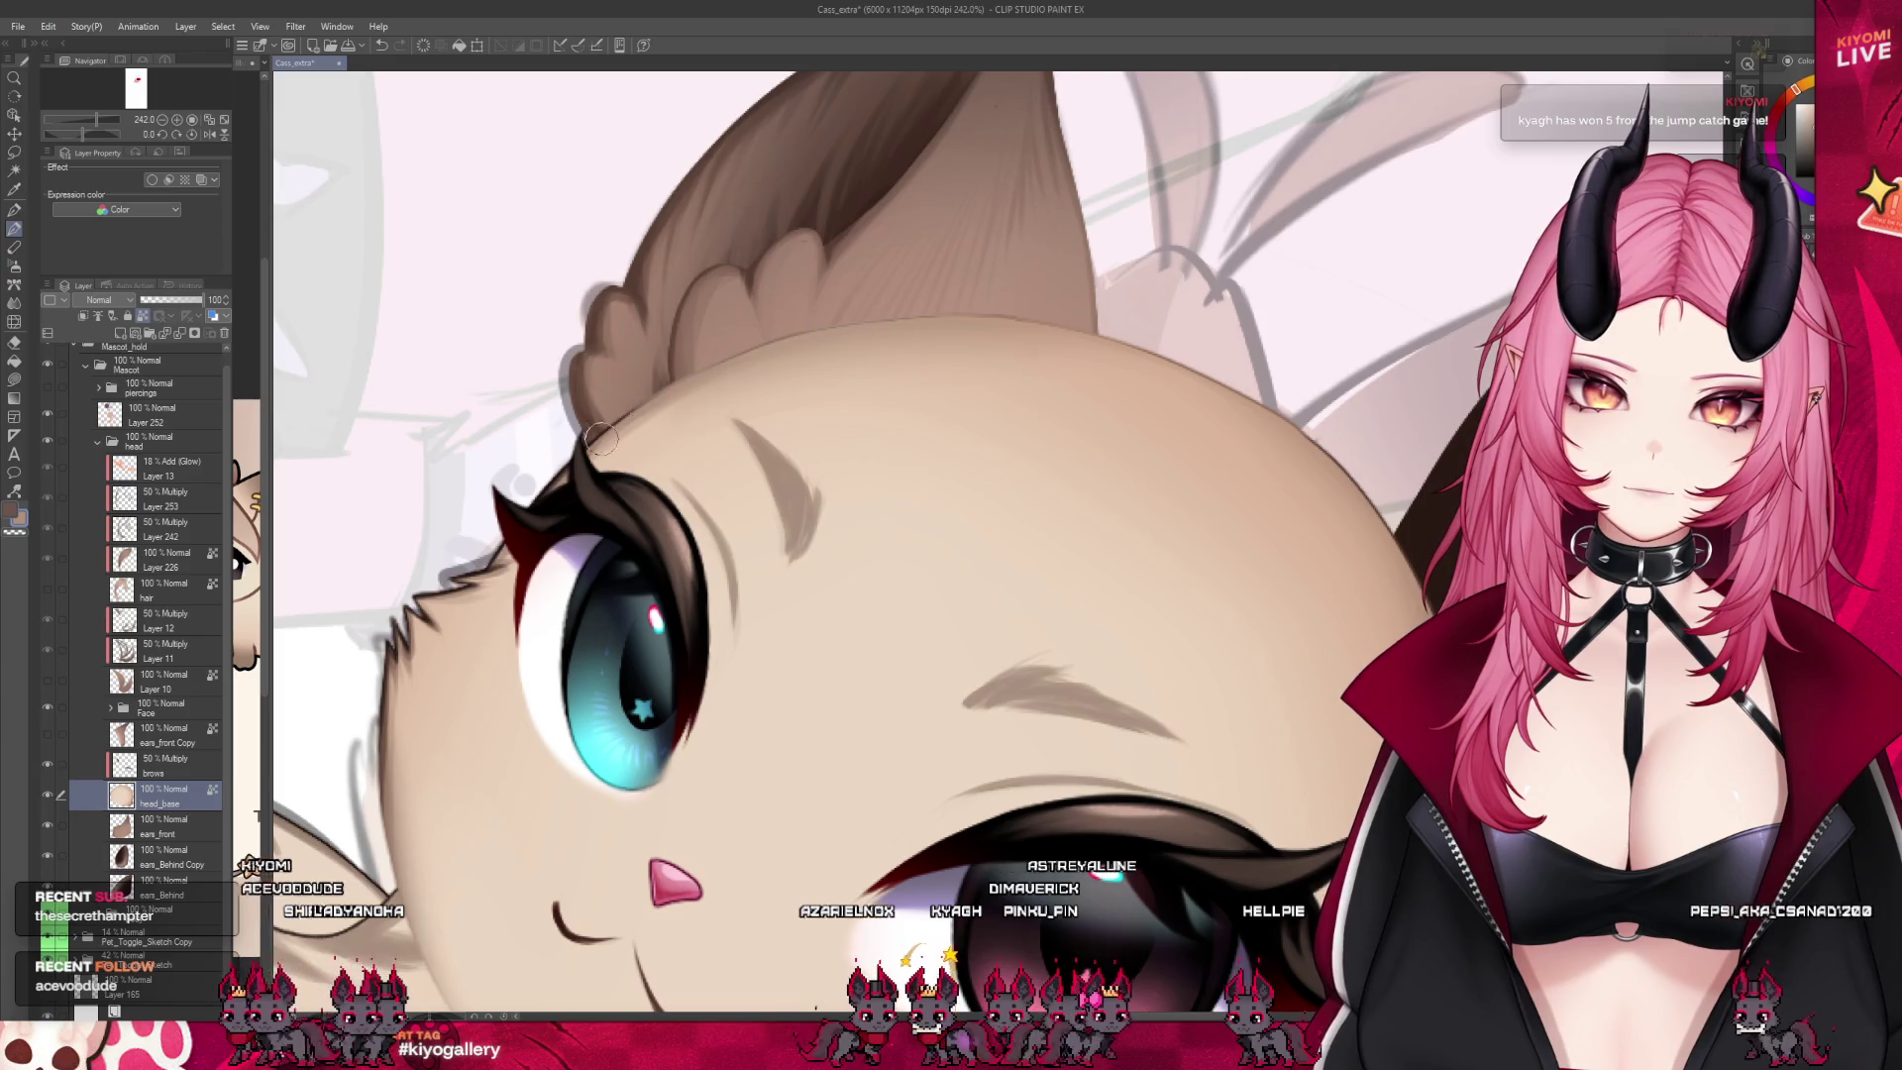
{"action": "key", "text": "bracketright"}
{"action": "key", "text": "bracketright"}
{"action": "key", "text": "bracketright"}
{"action": "key", "text": "bracketleft"}
{"action": "key", "text": "bracketleft"}
{"action": "key", "text": "bracketleft"}
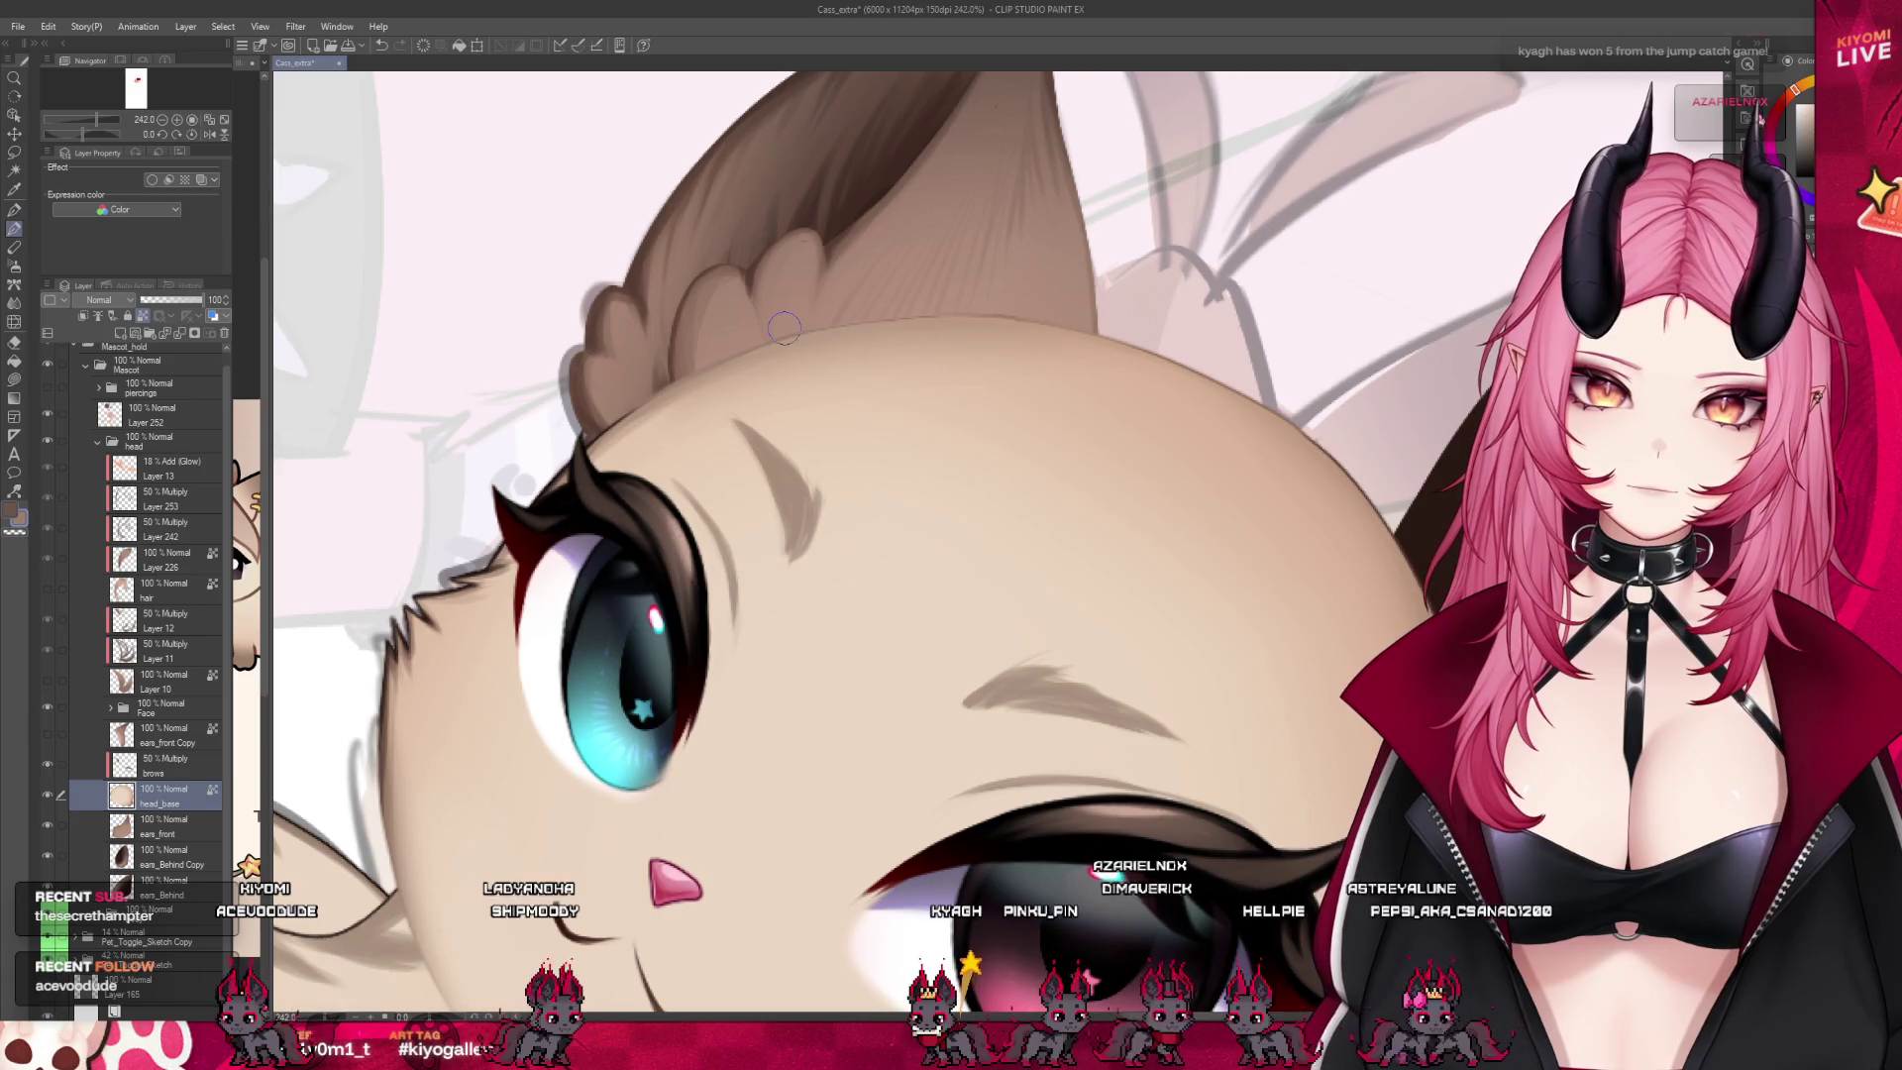
{"action": "key", "text": "bracketleft"}
{"action": "key", "text": "bracketleft"}
{"action": "key", "text": "bracketleft"}
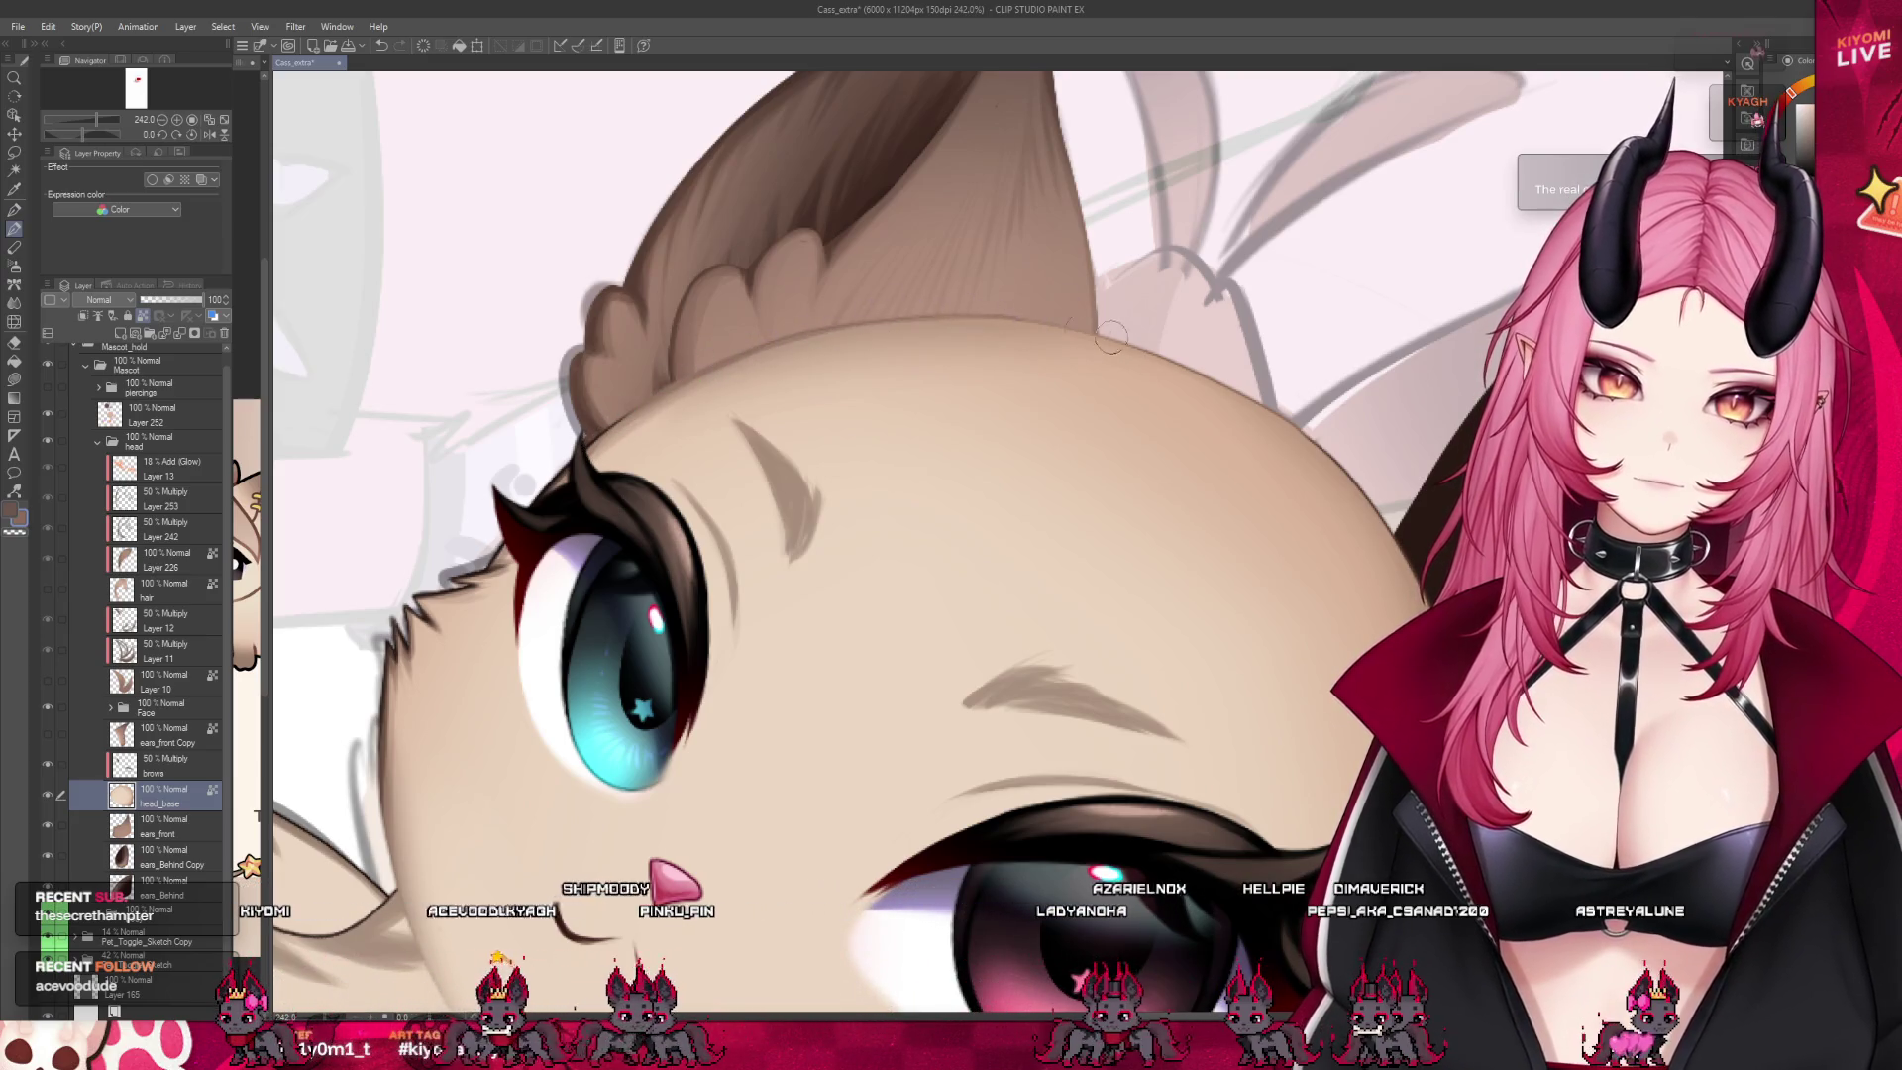
{"action": "scroll", "coordinate": [827, 304], "scroll_direction": "down", "scroll_amount": 1}
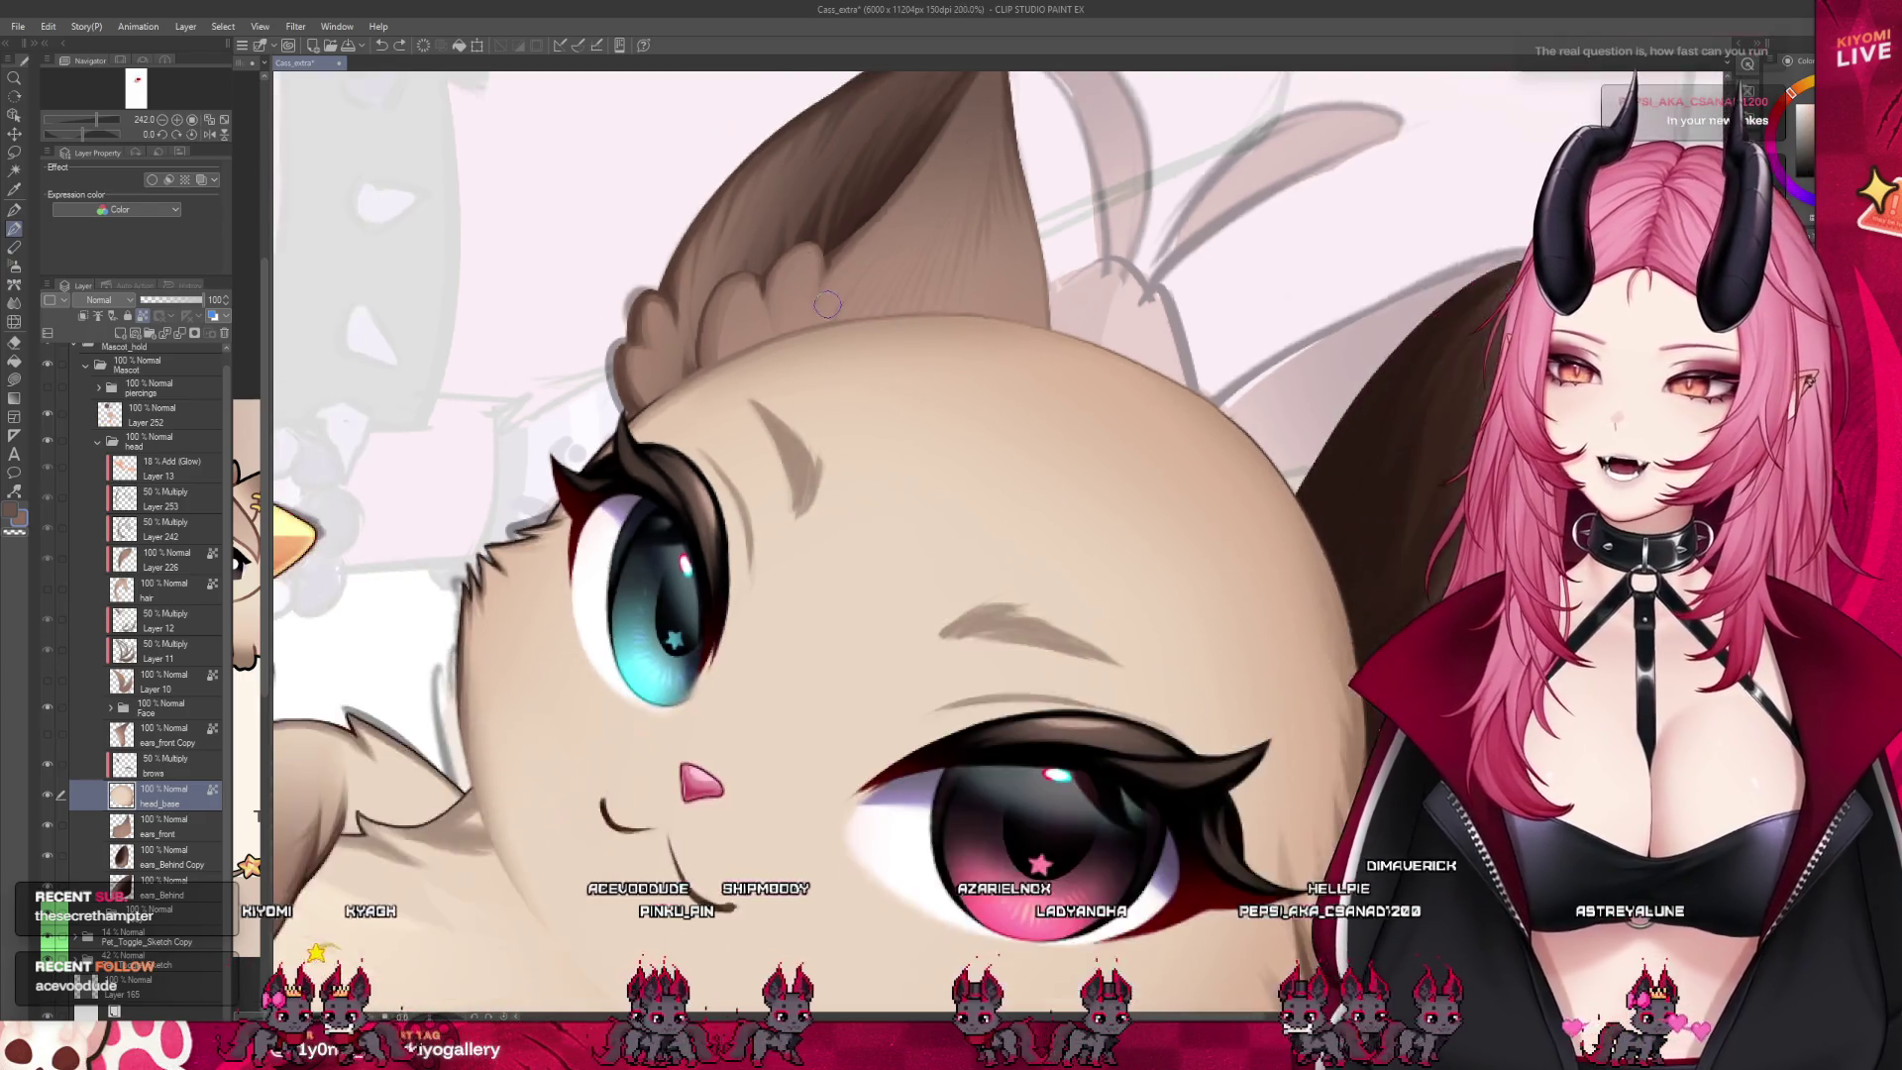
Flip the canvas view horizontally, zoom in on the ear and enlarge the brush
{"action": "scroll", "coordinate": [827, 304], "scroll_direction": "down", "scroll_amount": 3}
{"action": "scroll", "coordinate": [396, 247], "scroll_direction": "up", "scroll_amount": 2}
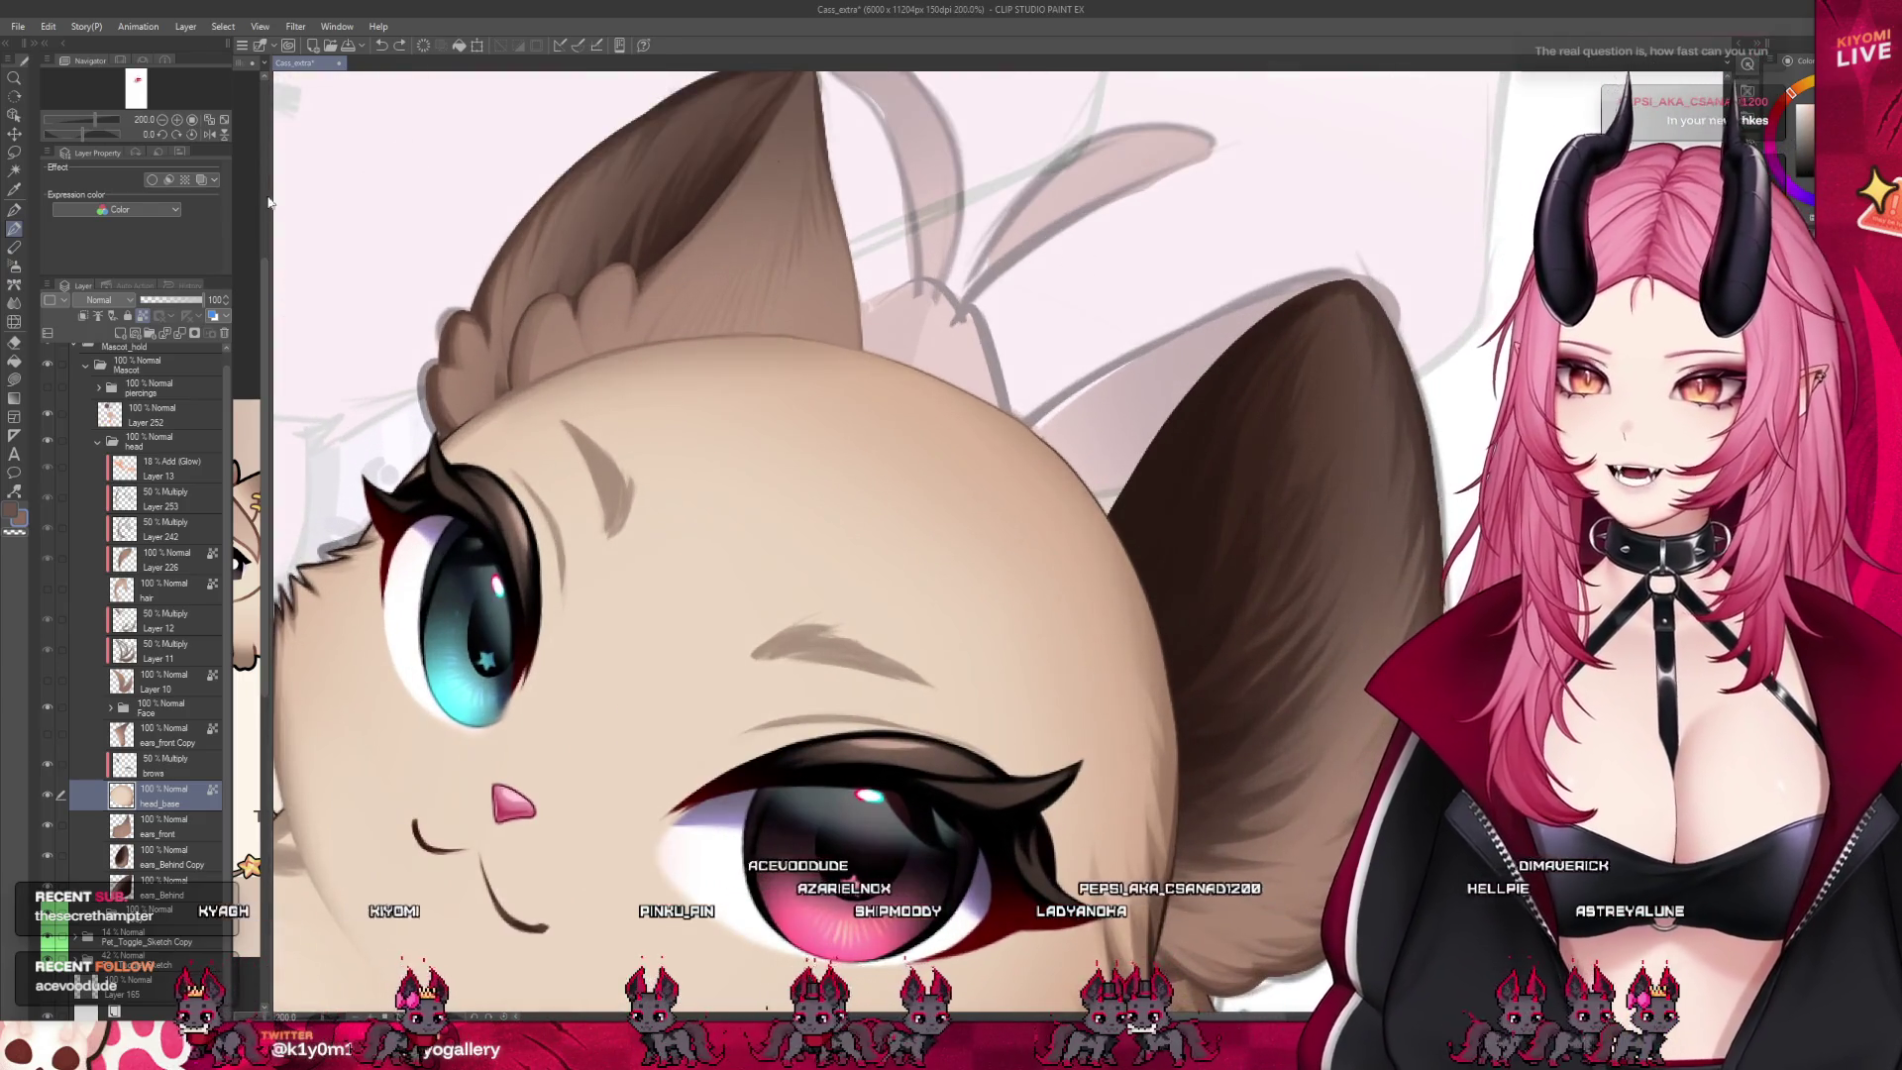
{"action": "left_click", "coordinate": [209, 134]}
{"action": "scroll", "coordinate": [921, 435], "scroll_direction": "up", "scroll_amount": 2}
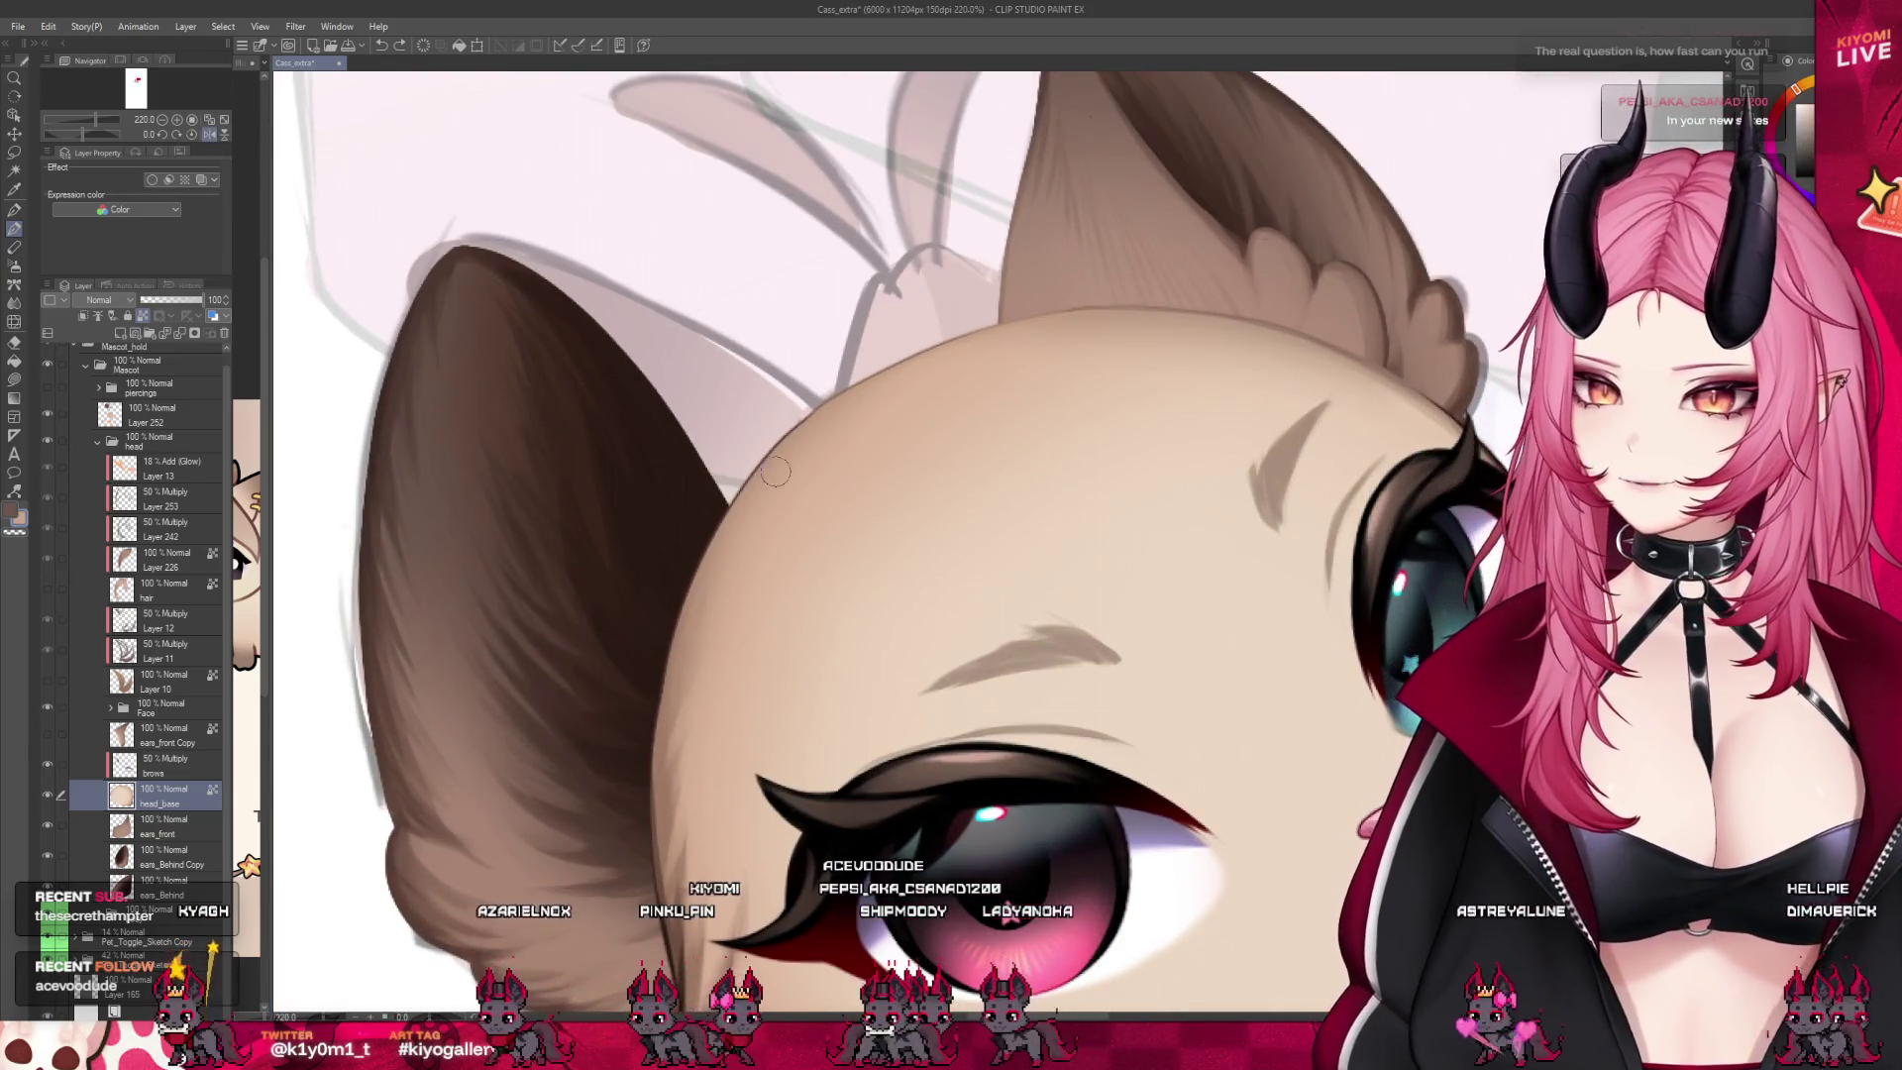
{"action": "key", "text": "bracketright"}
{"action": "key", "text": "bracketright"}
{"action": "key", "text": "bracketright"}
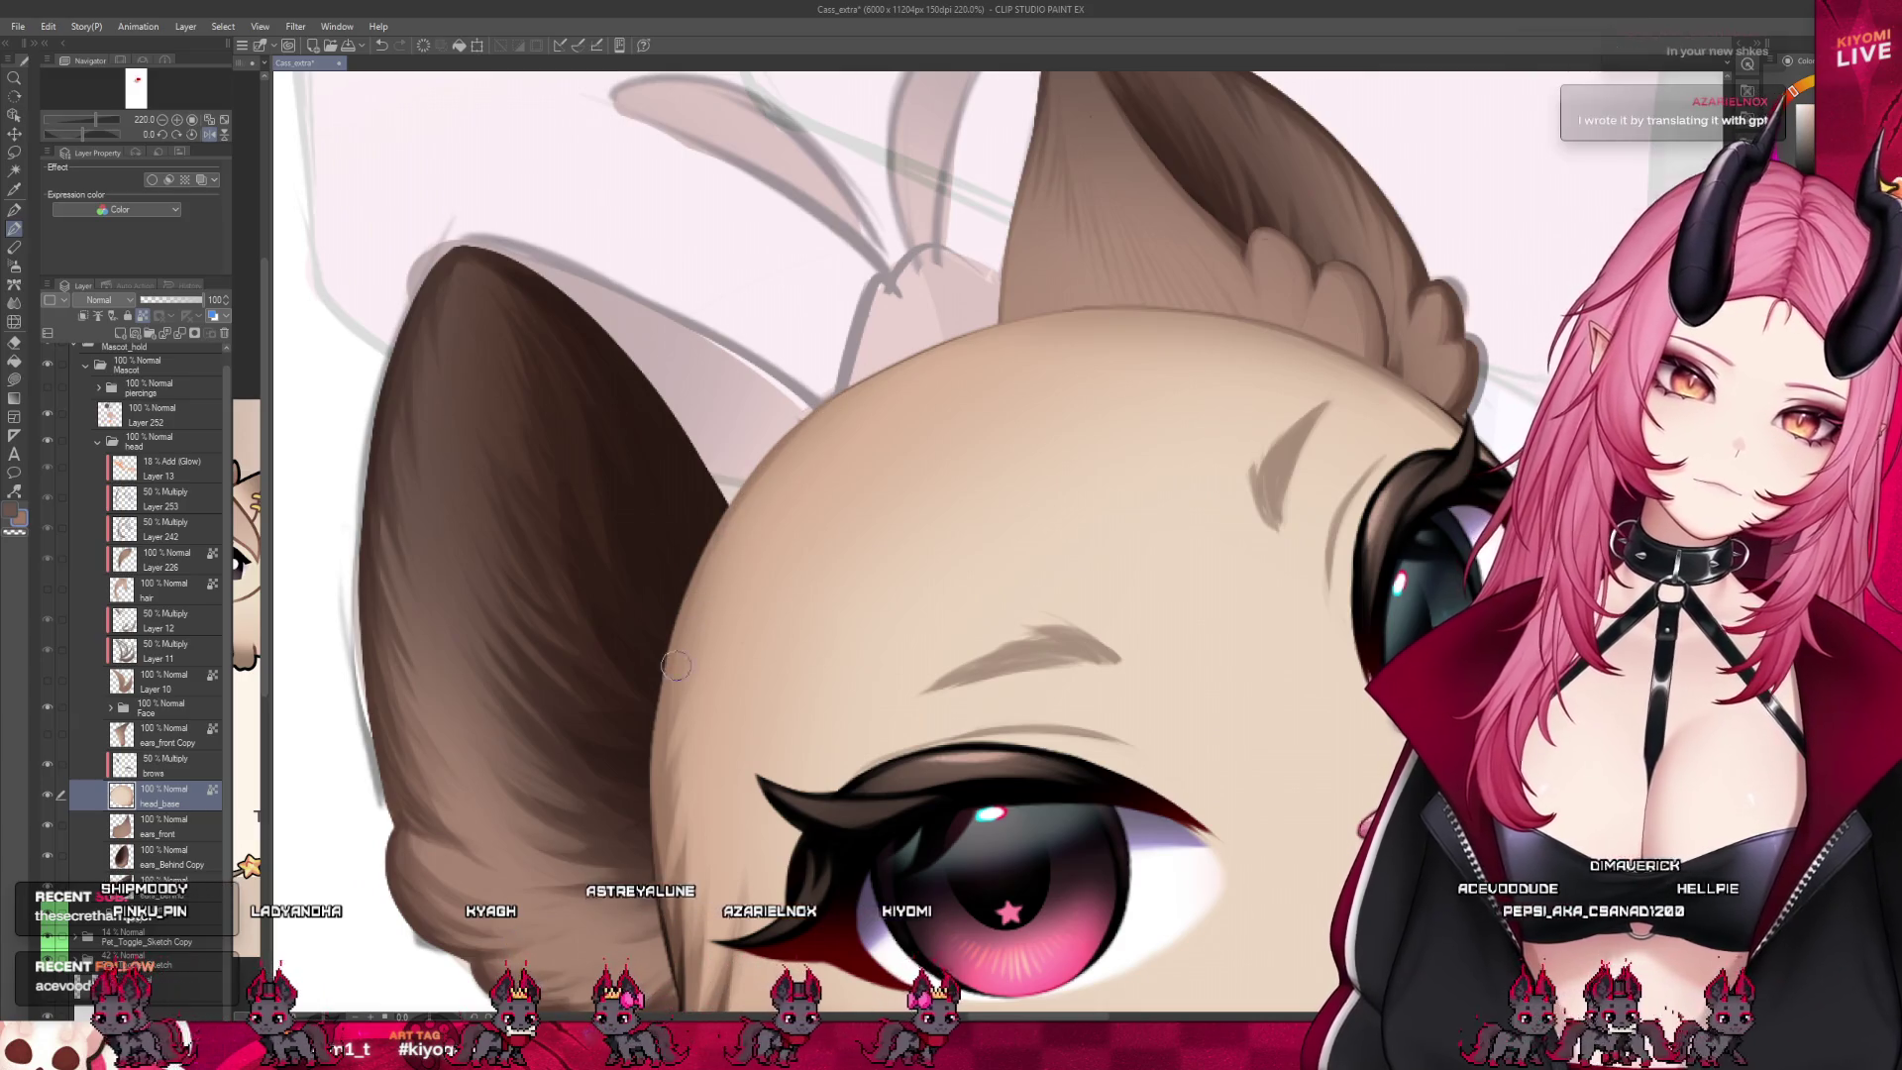
{"action": "scroll", "coordinate": [681, 777], "scroll_direction": "down", "scroll_amount": 5}
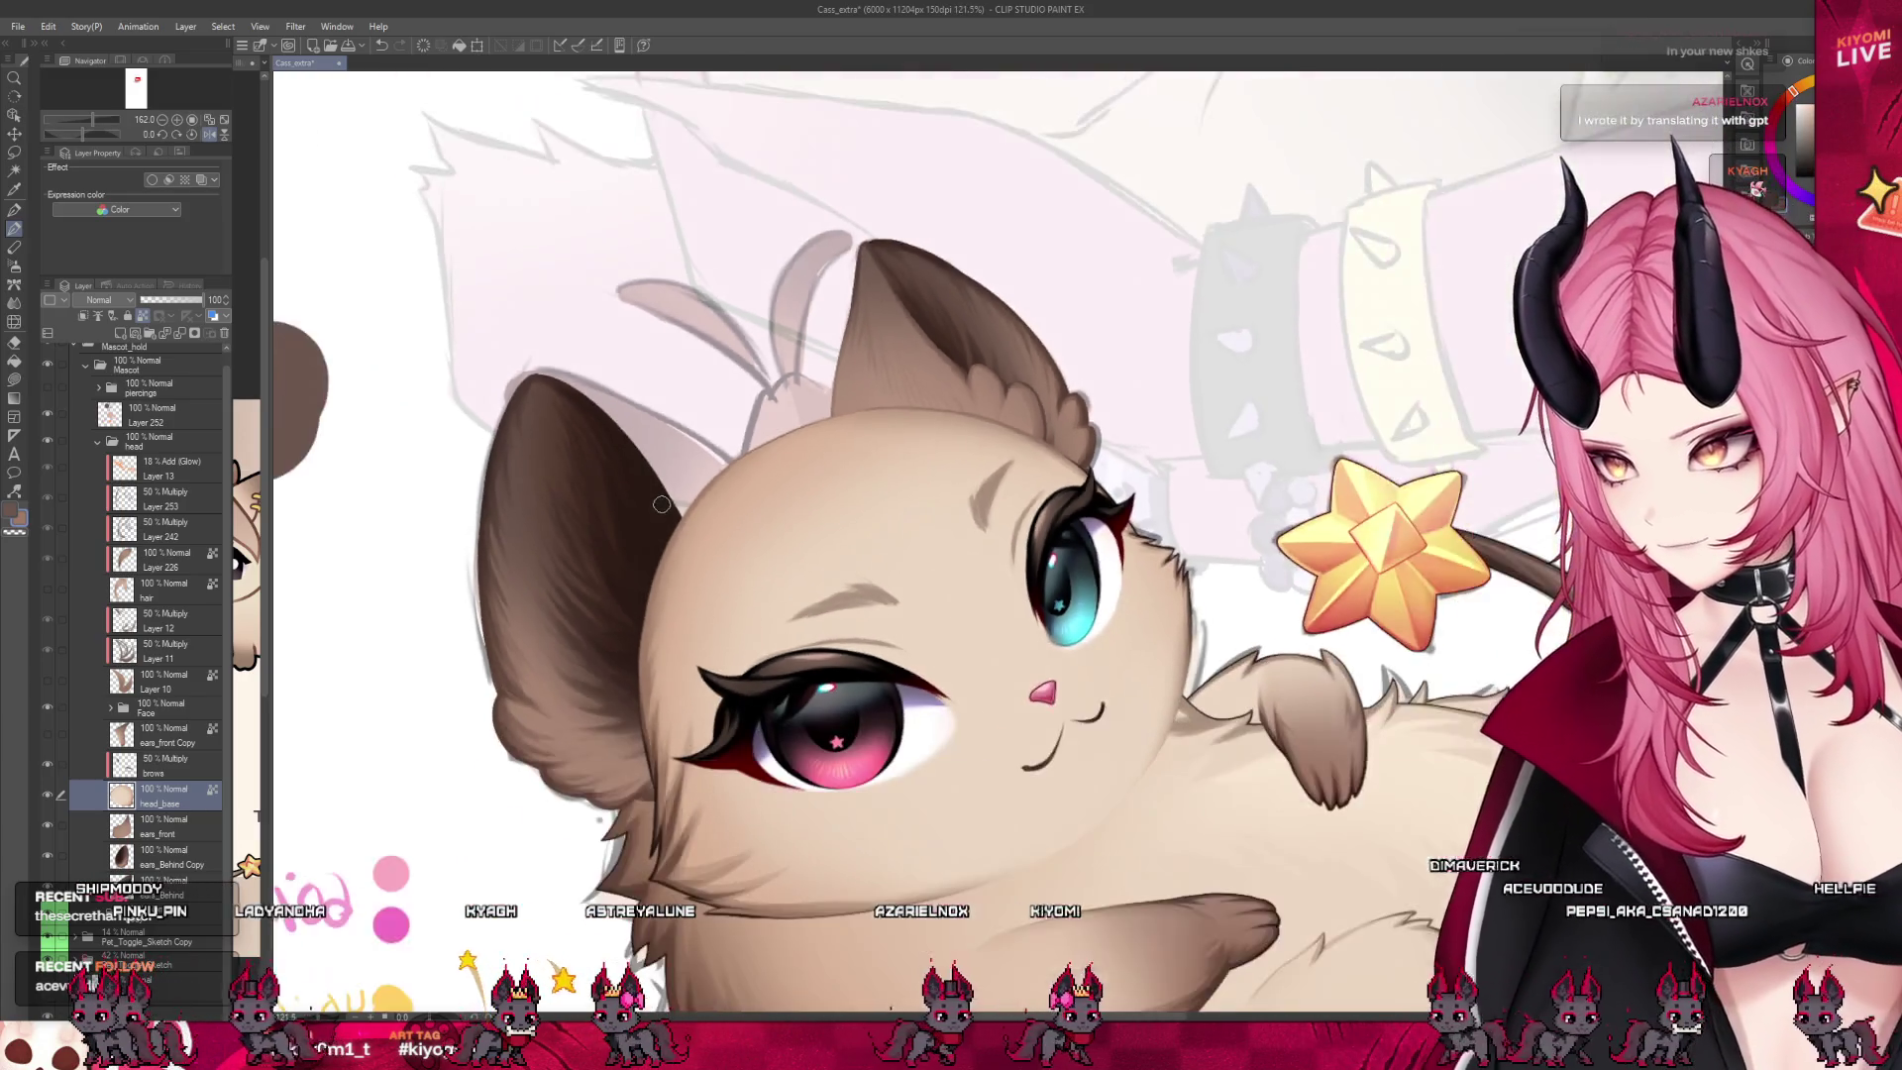
Flip the view horizontally and zoom to fit the whole mascot and colour notes
{"action": "scroll", "coordinate": [886, 515], "scroll_direction": "up", "scroll_amount": 3}
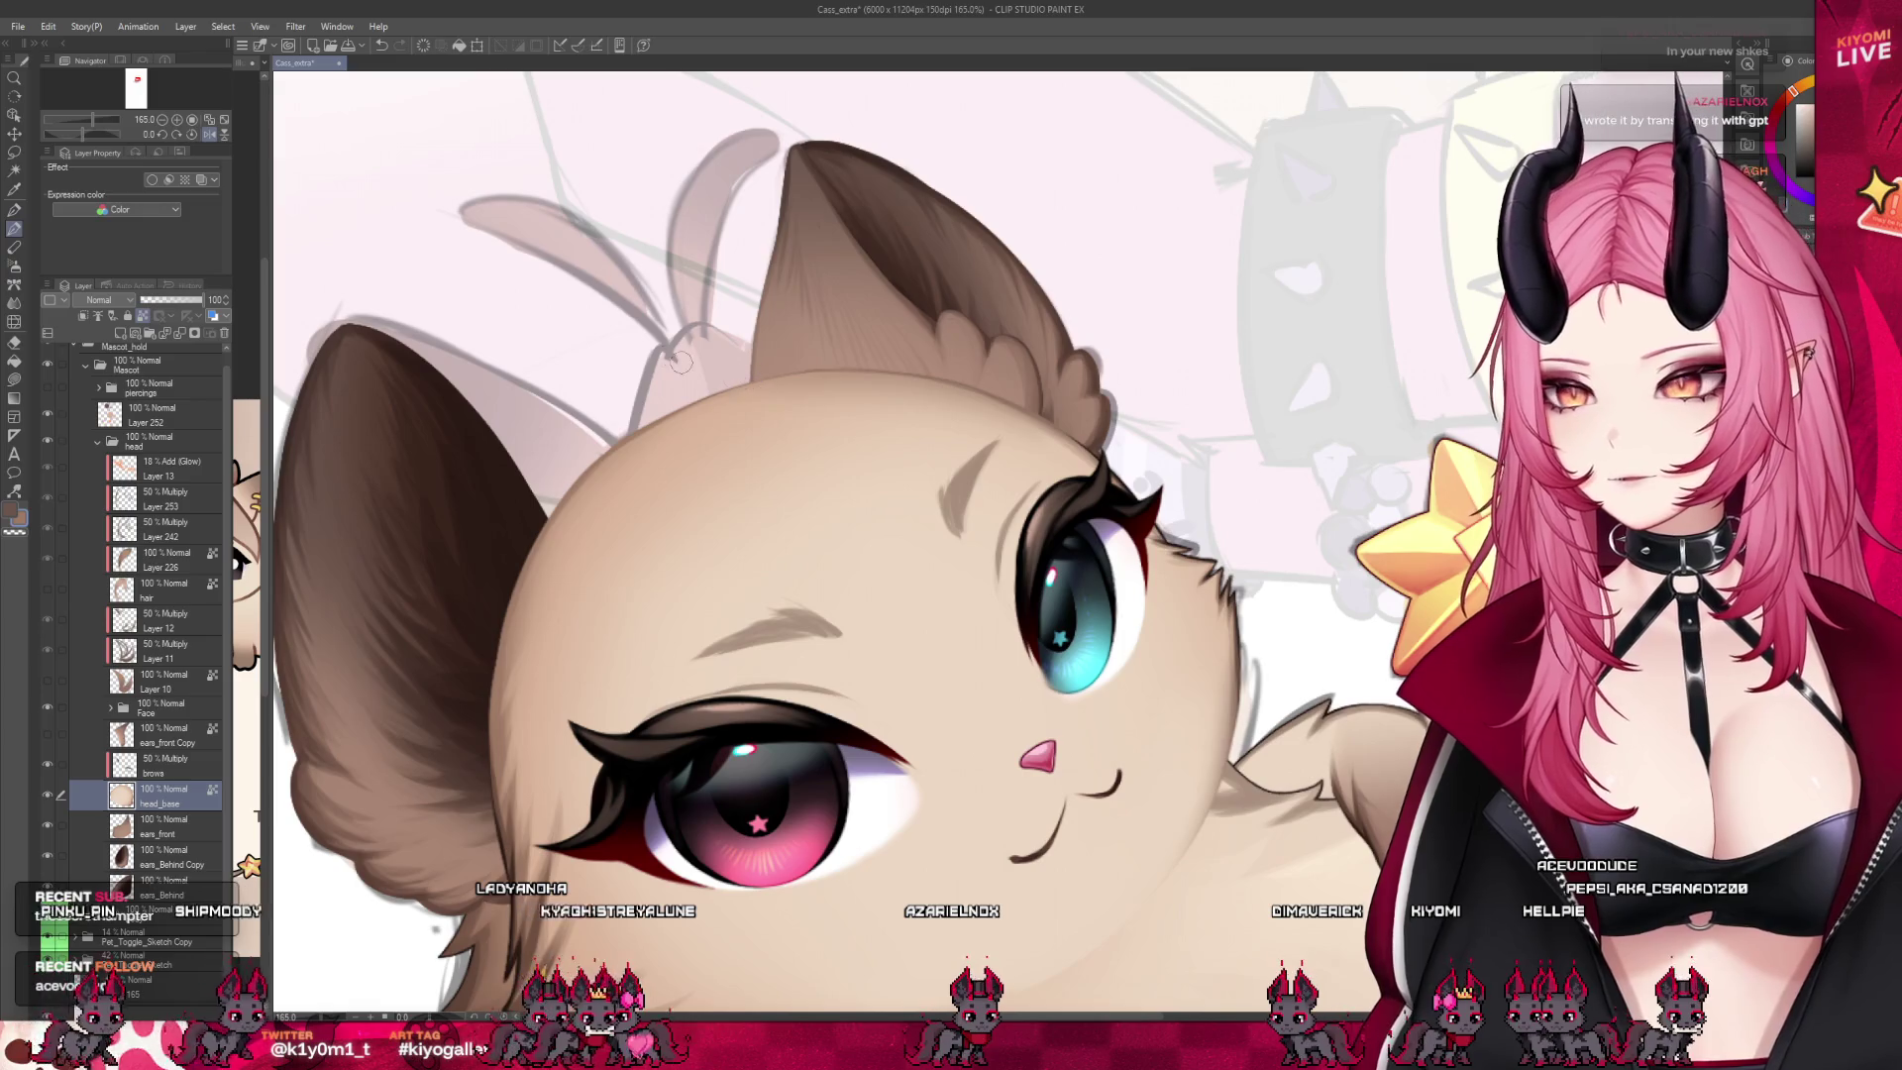
{"action": "scroll", "coordinate": [694, 396], "scroll_direction": "down", "scroll_amount": 4}
{"action": "left_click", "coordinate": [211, 138]}
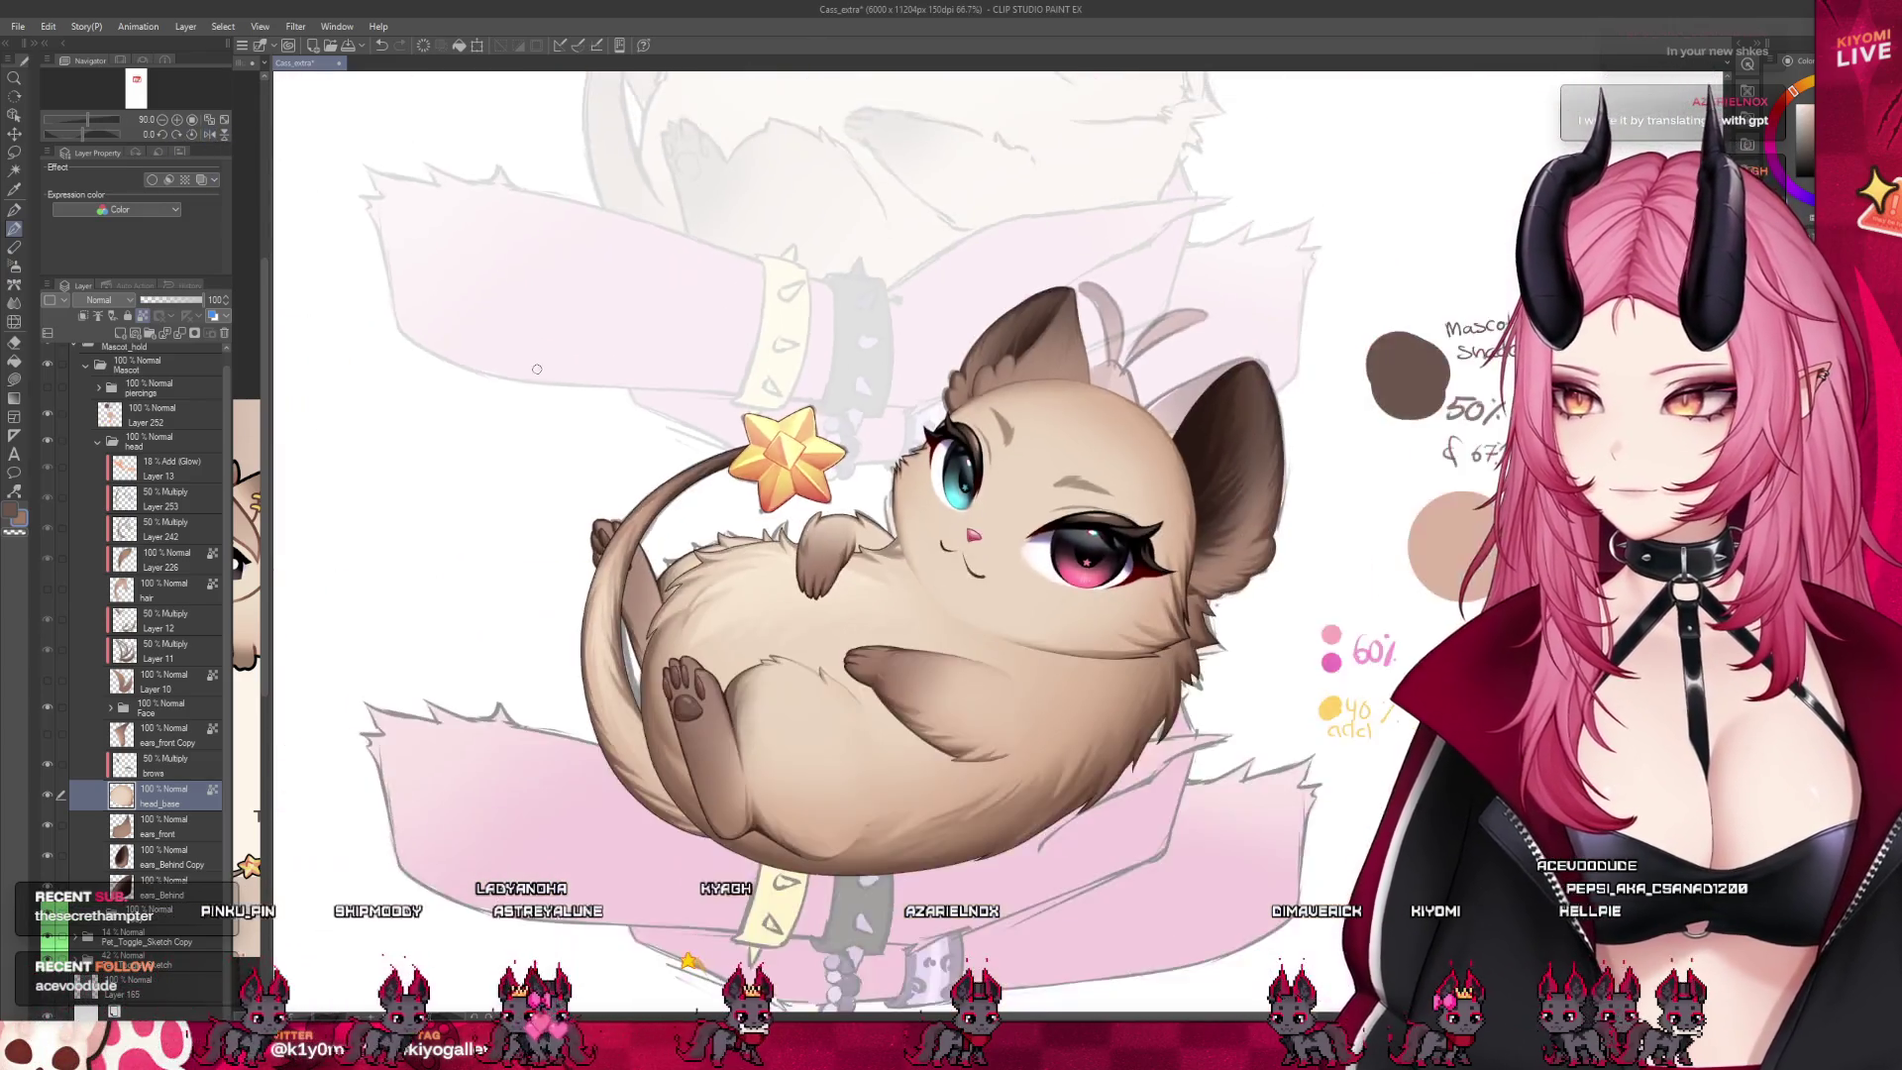
{"action": "scroll", "coordinate": [862, 381], "scroll_direction": "up", "scroll_amount": 3}
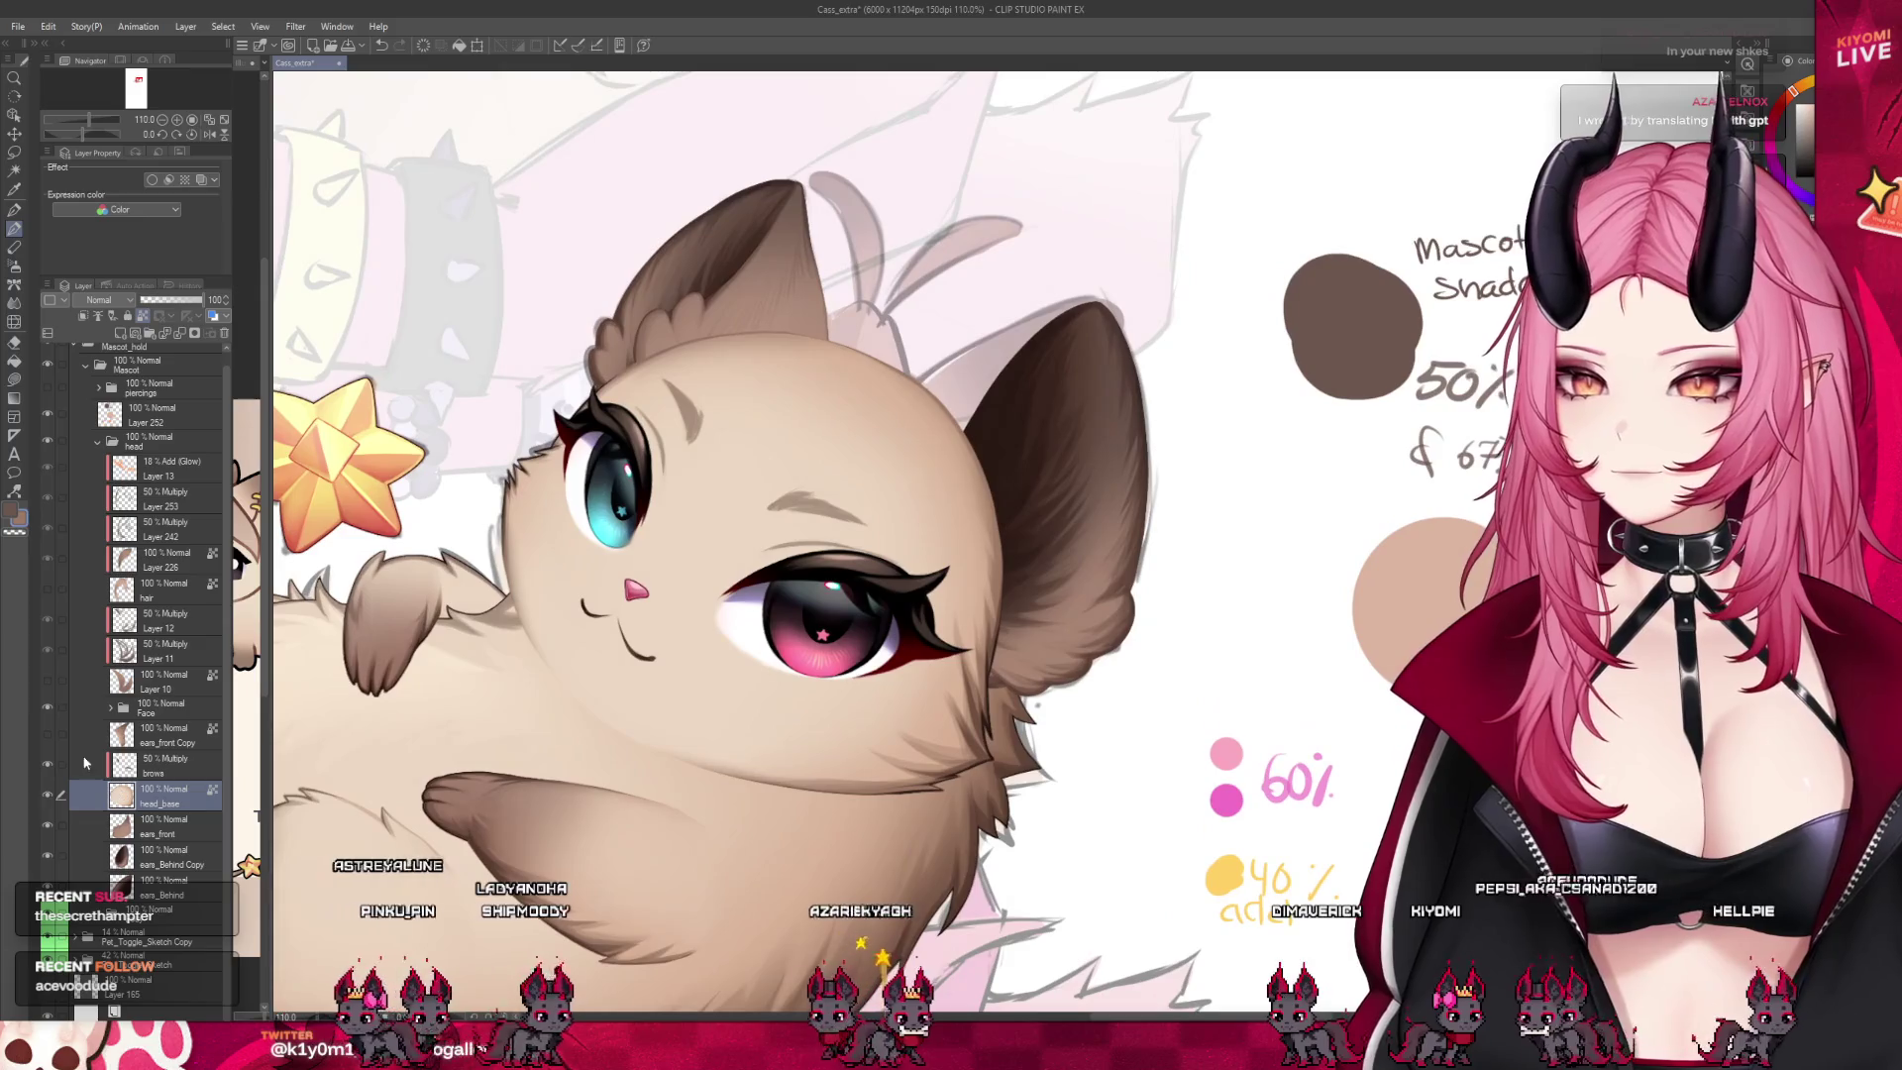
{"action": "scroll", "coordinate": [862, 382], "scroll_direction": "down", "scroll_amount": 3}
{"action": "scroll", "coordinate": [884, 432], "scroll_direction": "down", "scroll_amount": 2}
{"action": "scroll", "coordinate": [885, 432], "scroll_direction": "up", "scroll_amount": 2}
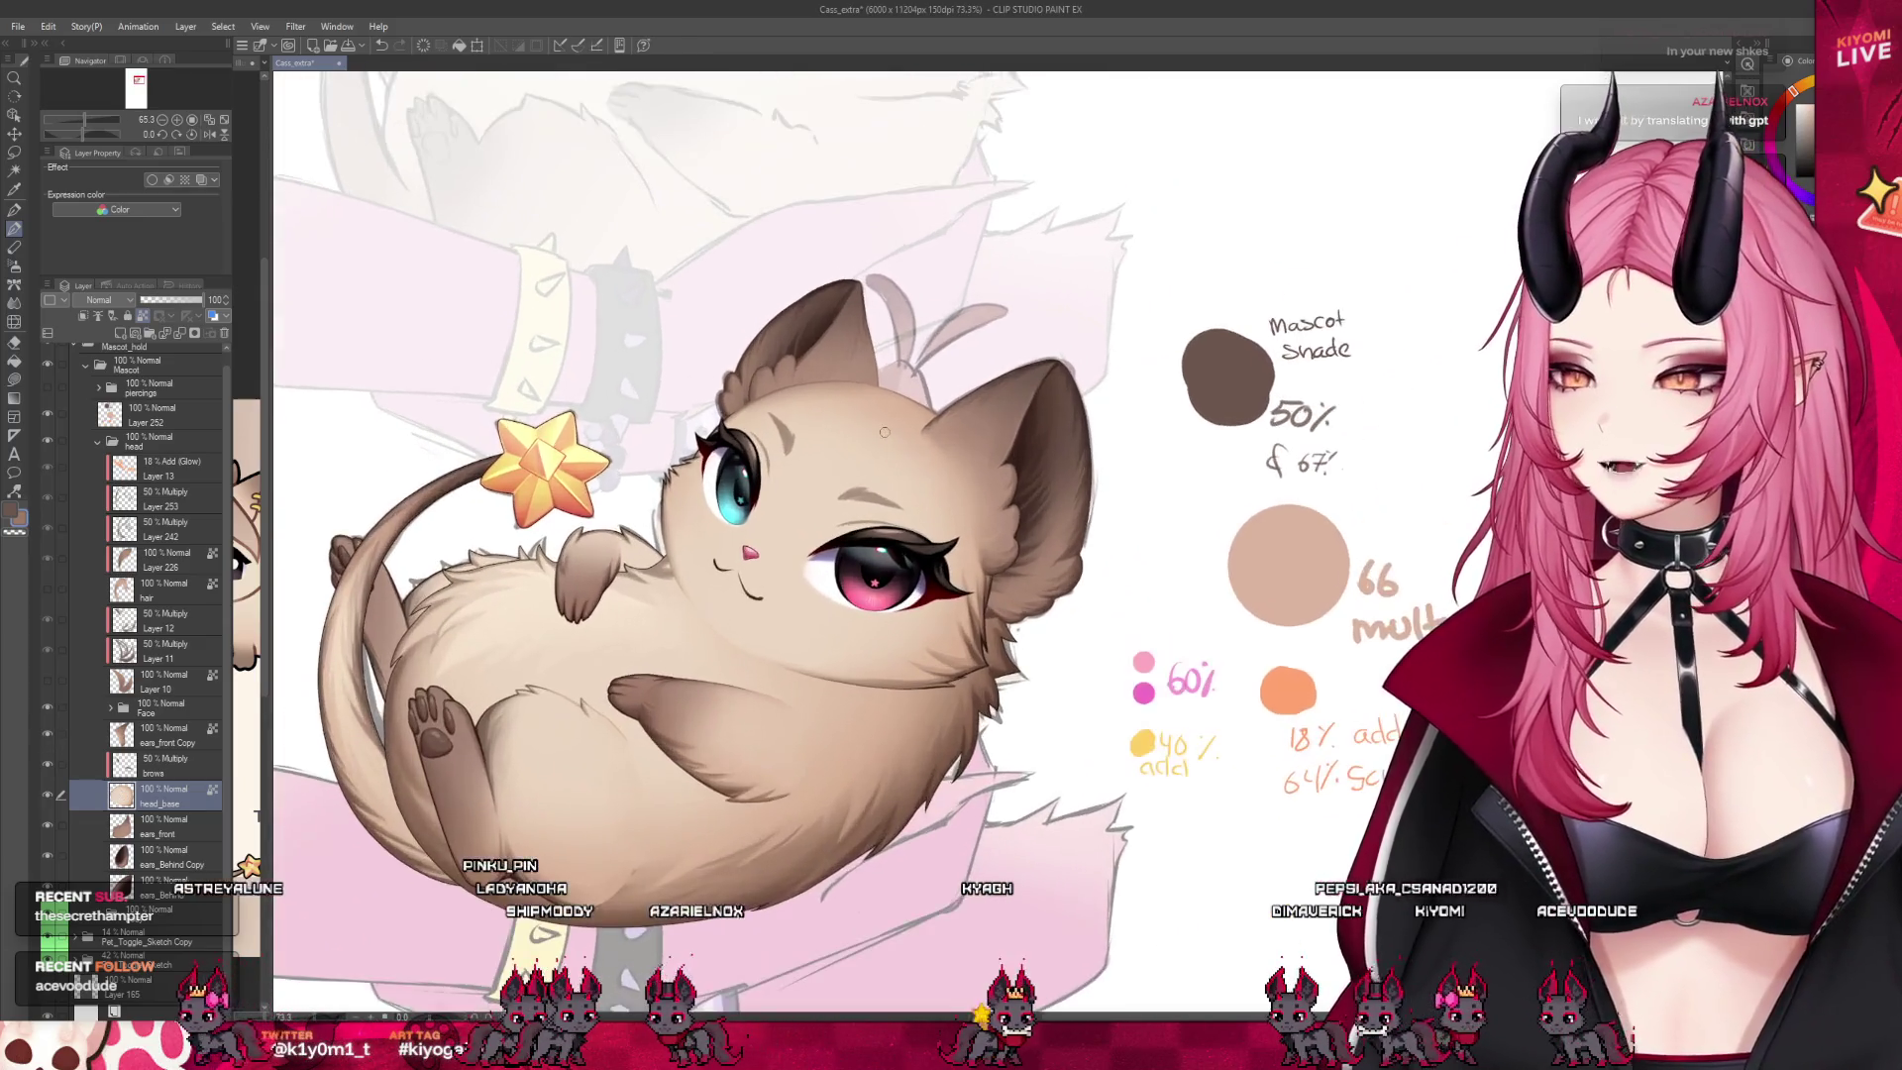
{"action": "scroll", "coordinate": [884, 434], "scroll_direction": "up", "scroll_amount": 1}
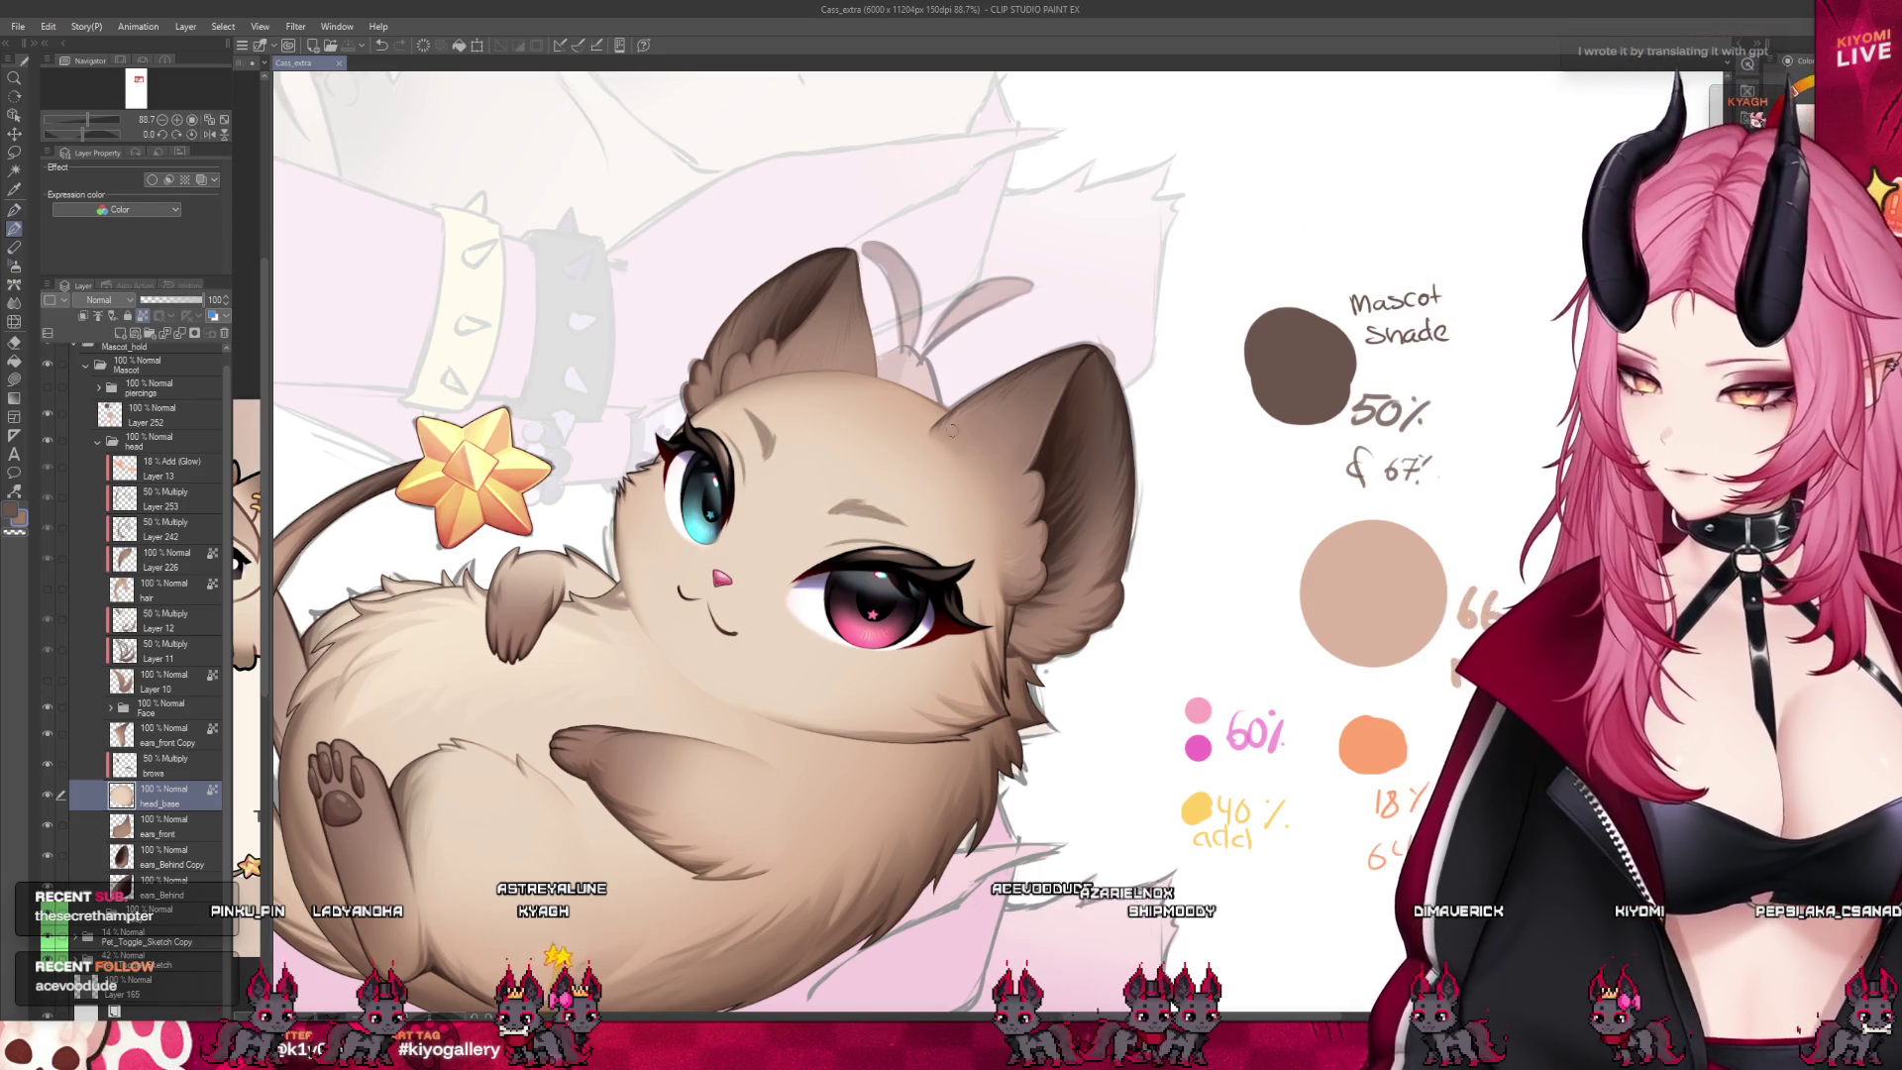
Brush a light touch-up stroke beside the blue eye near the ear base
{"action": "scroll", "coordinate": [807, 375], "scroll_direction": "up", "scroll_amount": 7}
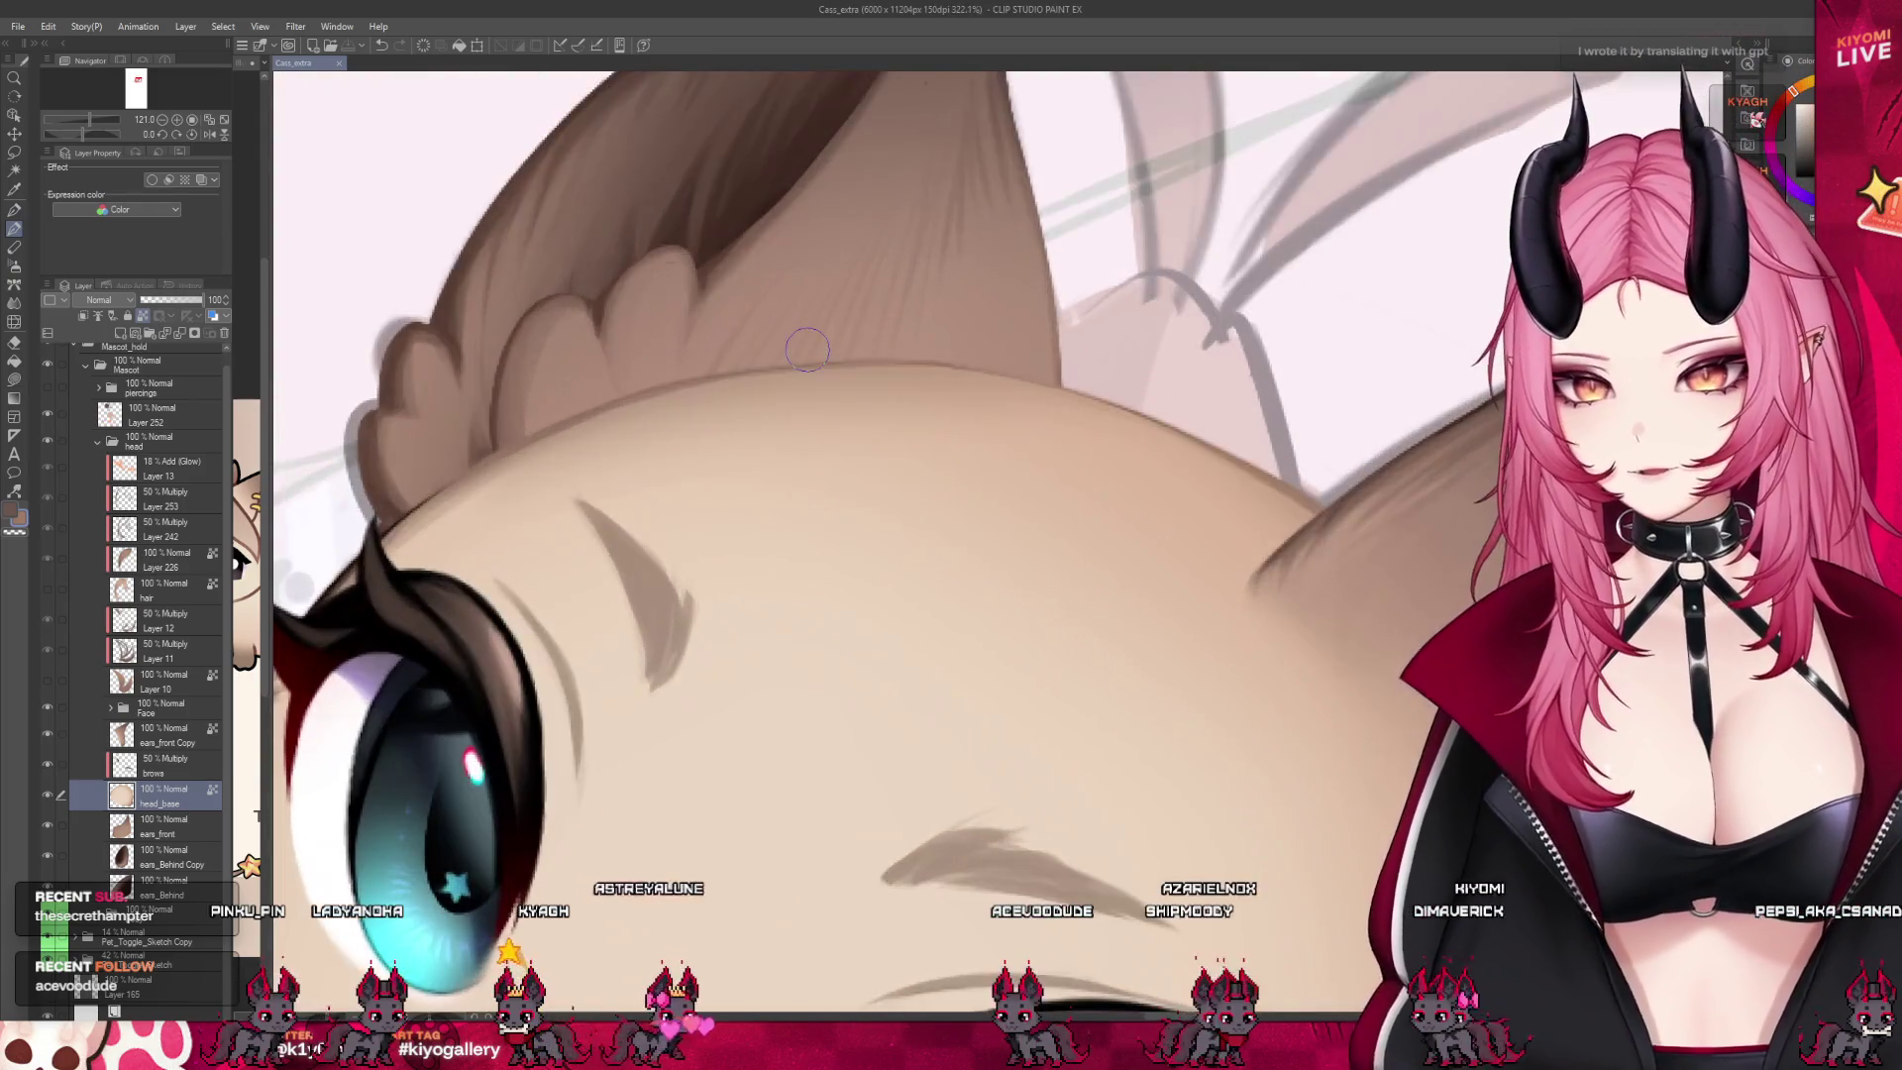
{"action": "left_click_drag", "start_coordinate": [327, 555], "coordinate": [312, 590]}
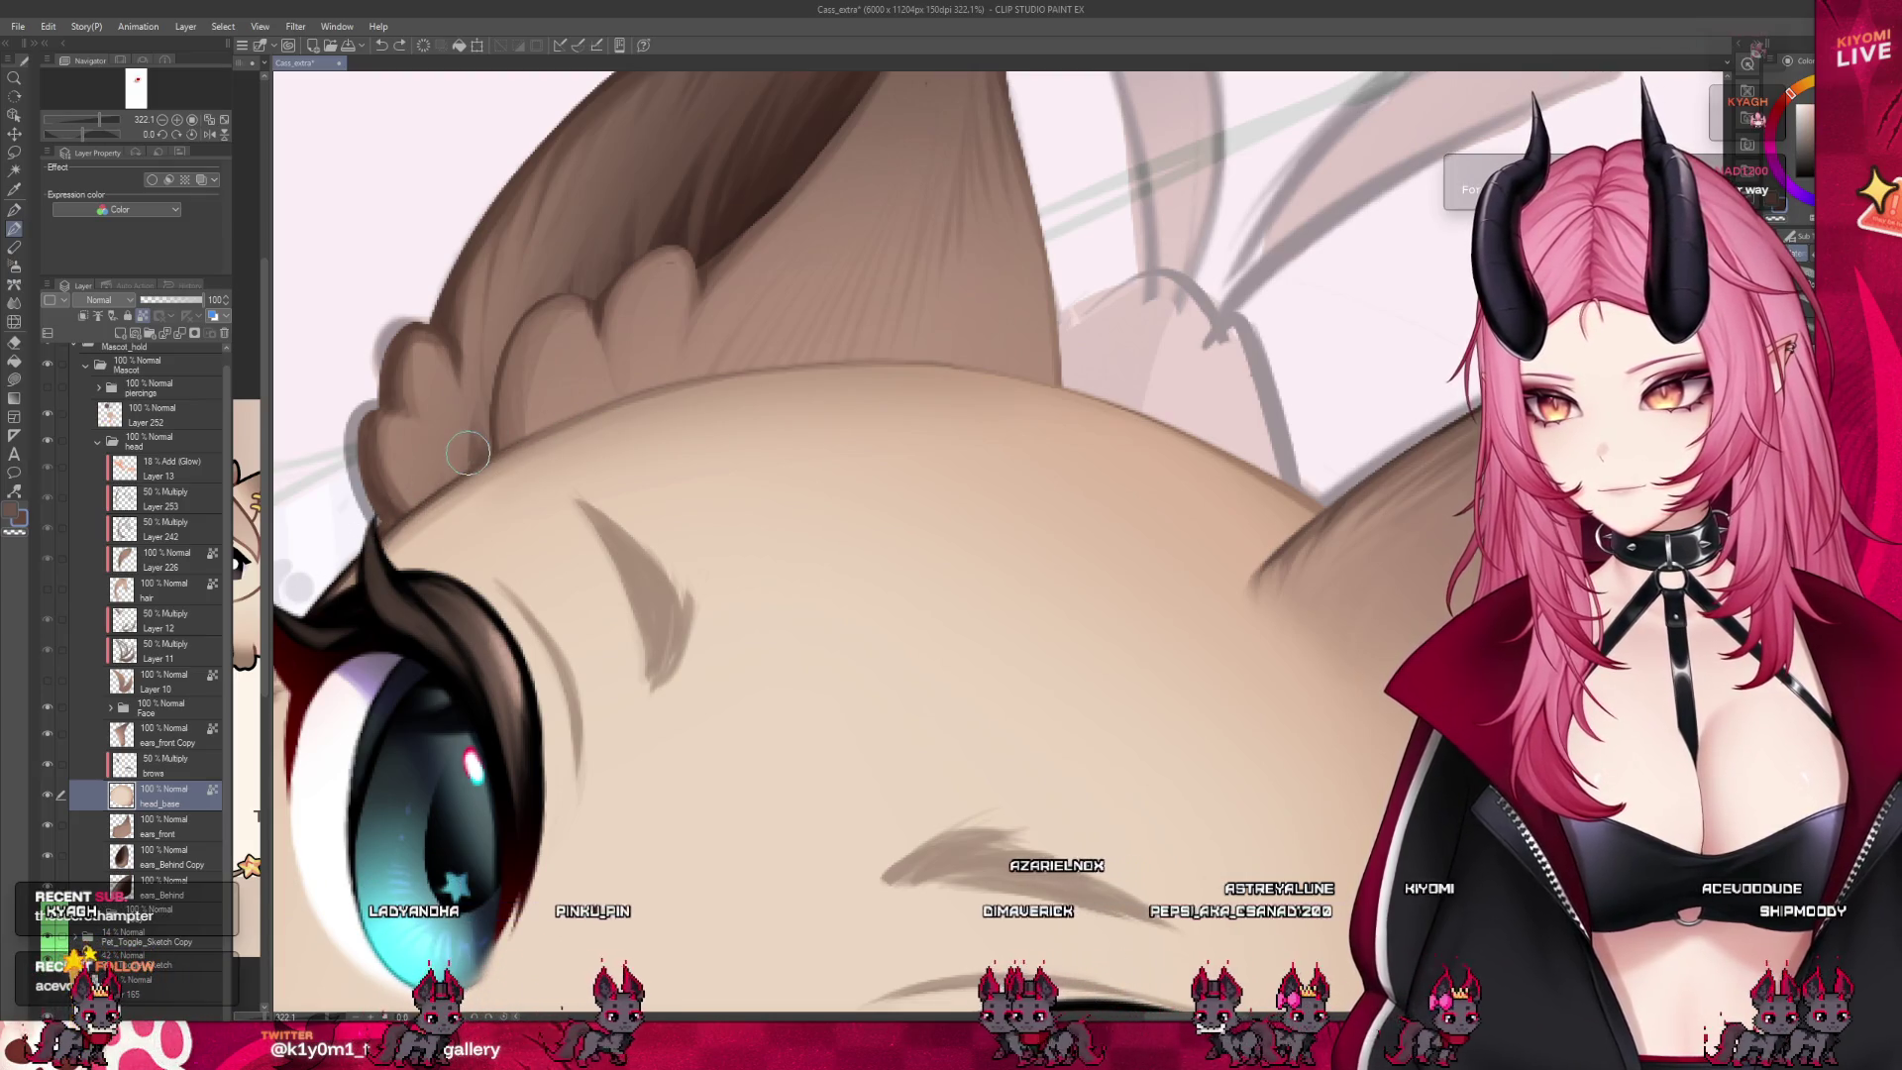
{"action": "scroll", "coordinate": [731, 436], "scroll_direction": "down", "scroll_amount": 3}
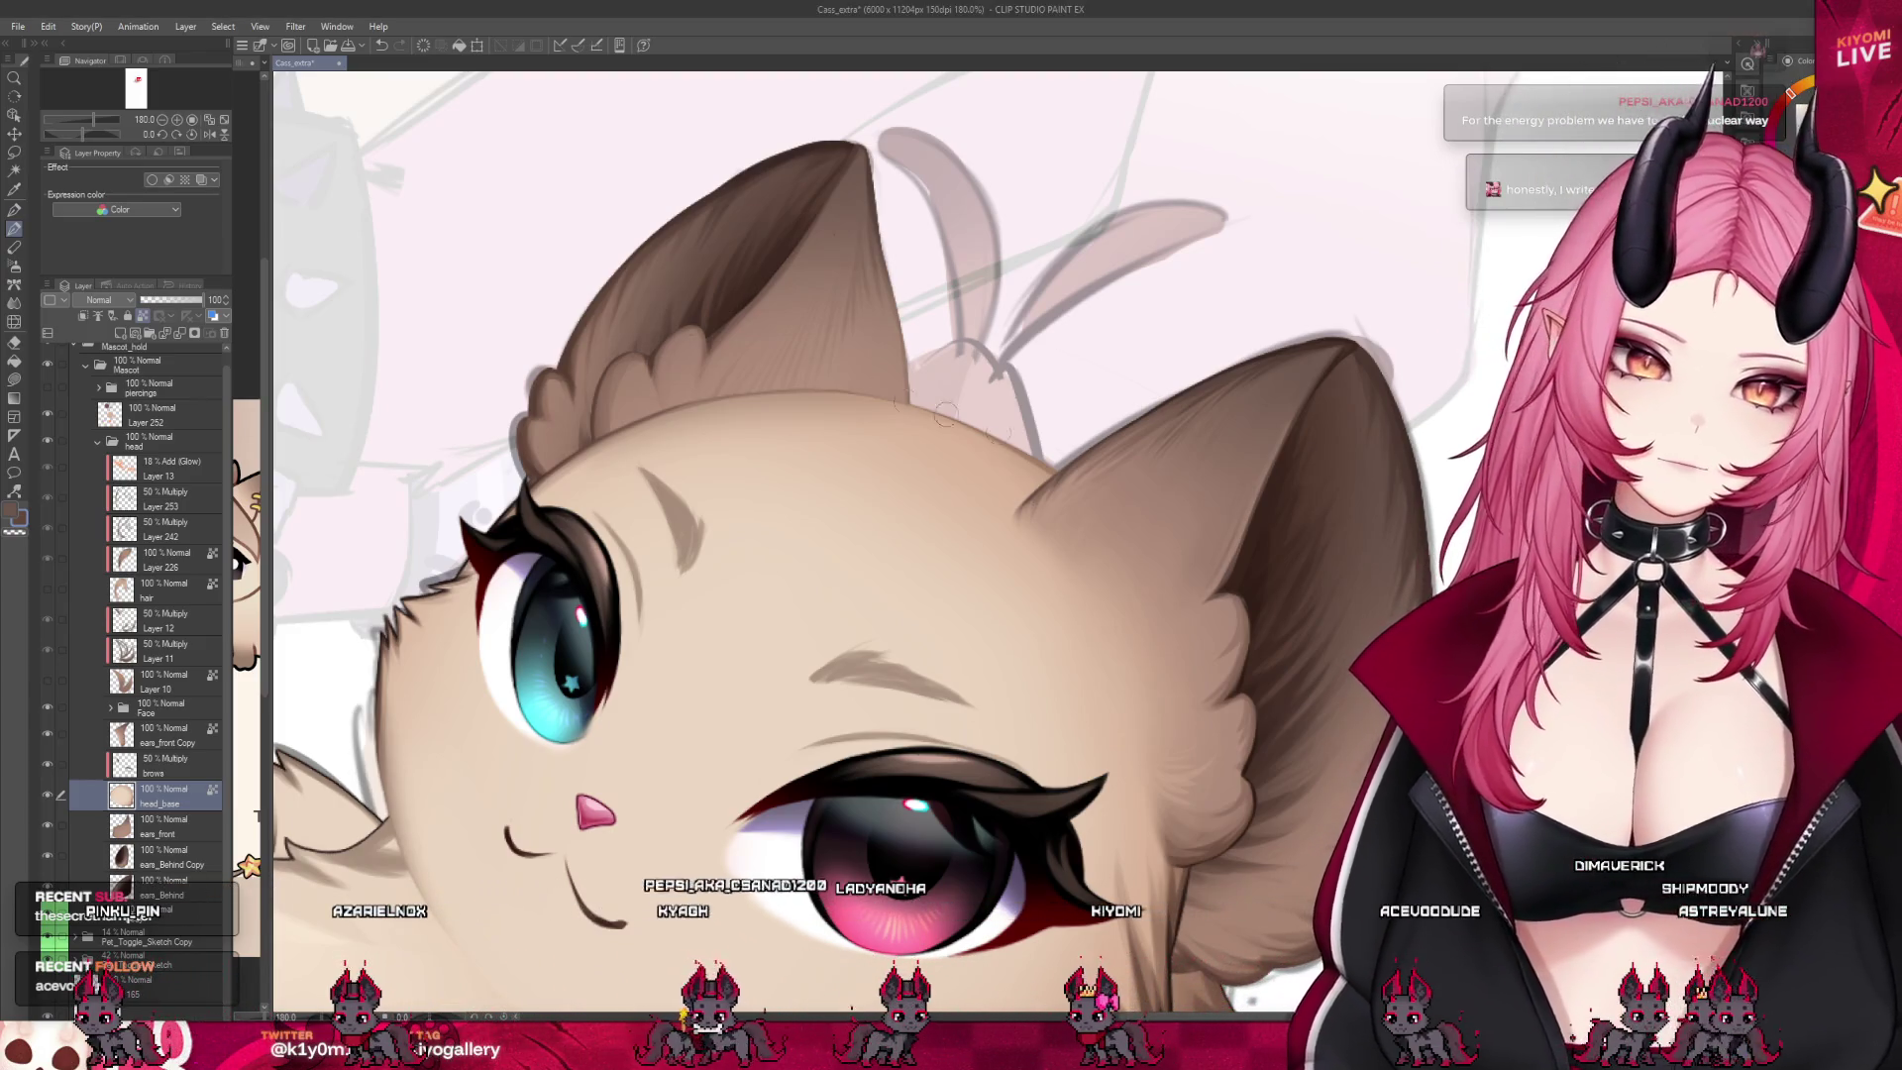
Hide the ears_front Copy layer and flip the view to compare the ears
{"action": "left_click", "coordinate": [47, 734]}
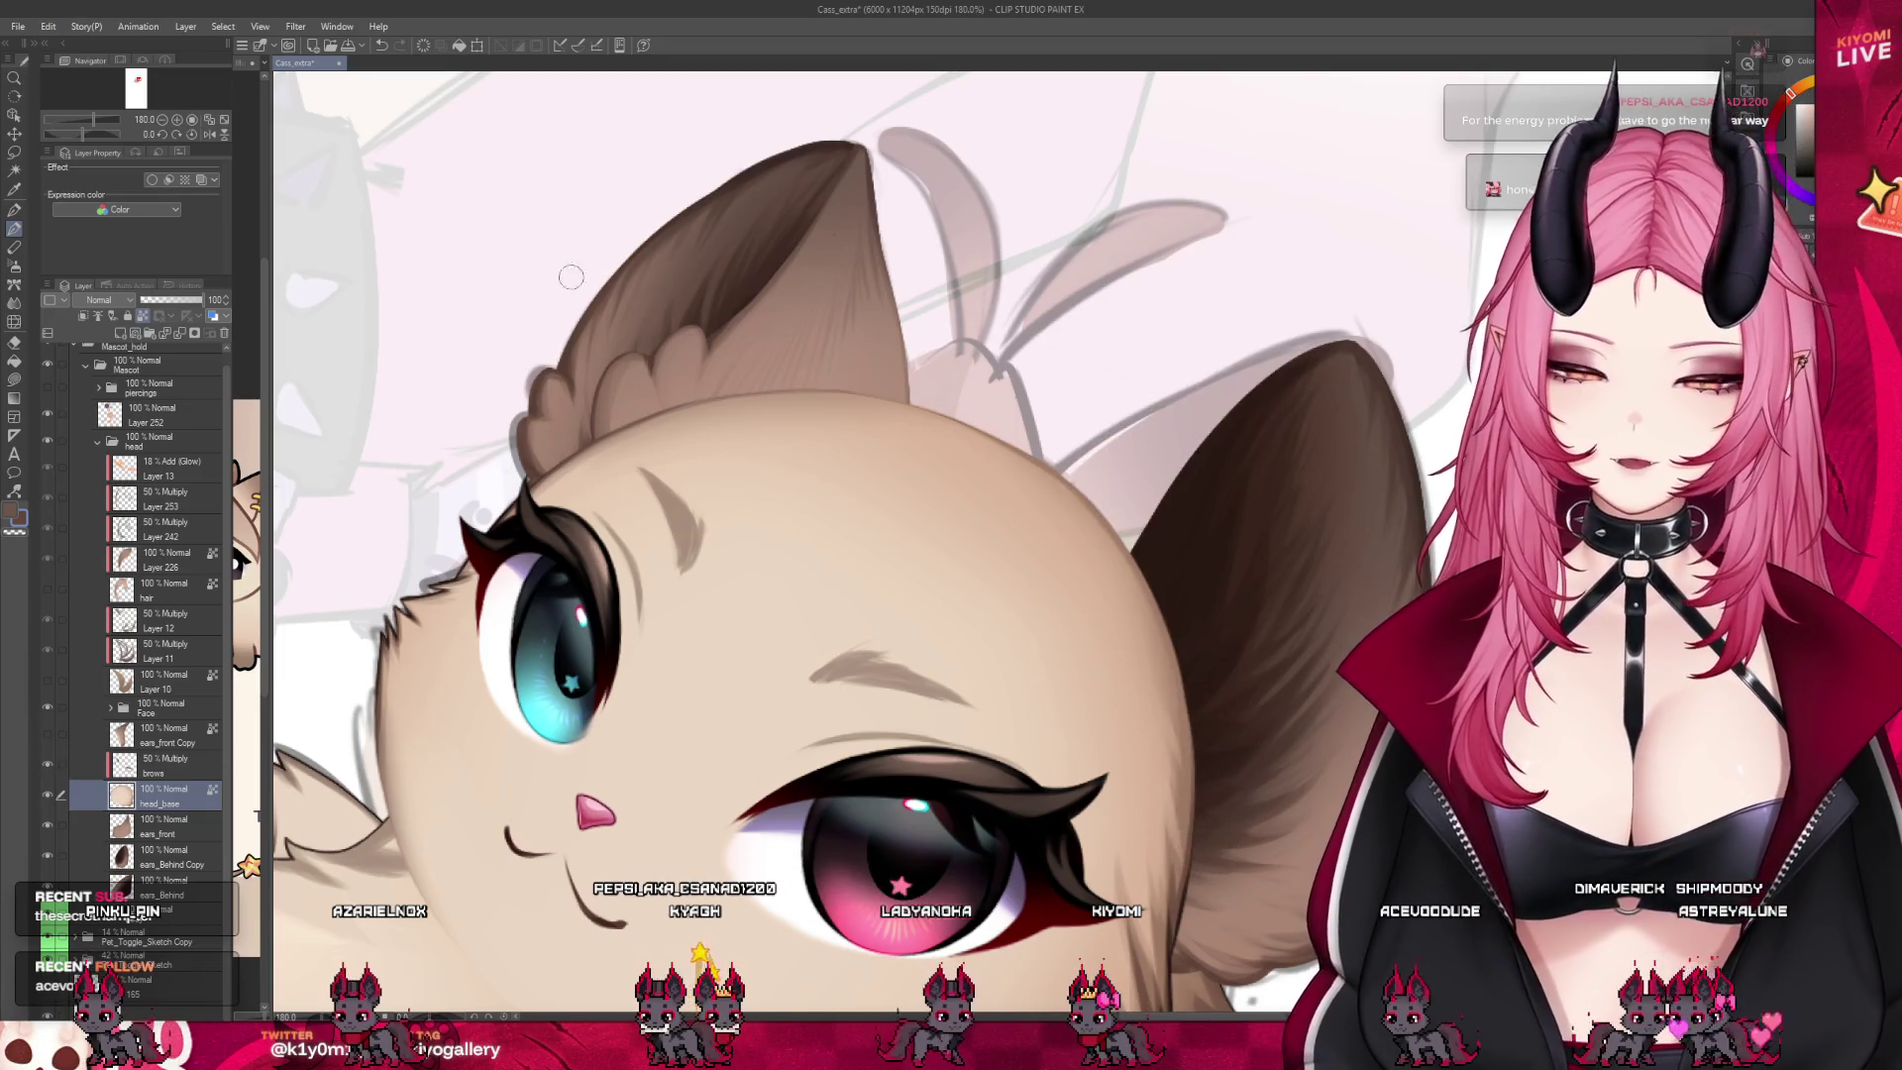
{"action": "left_click", "coordinate": [209, 134]}
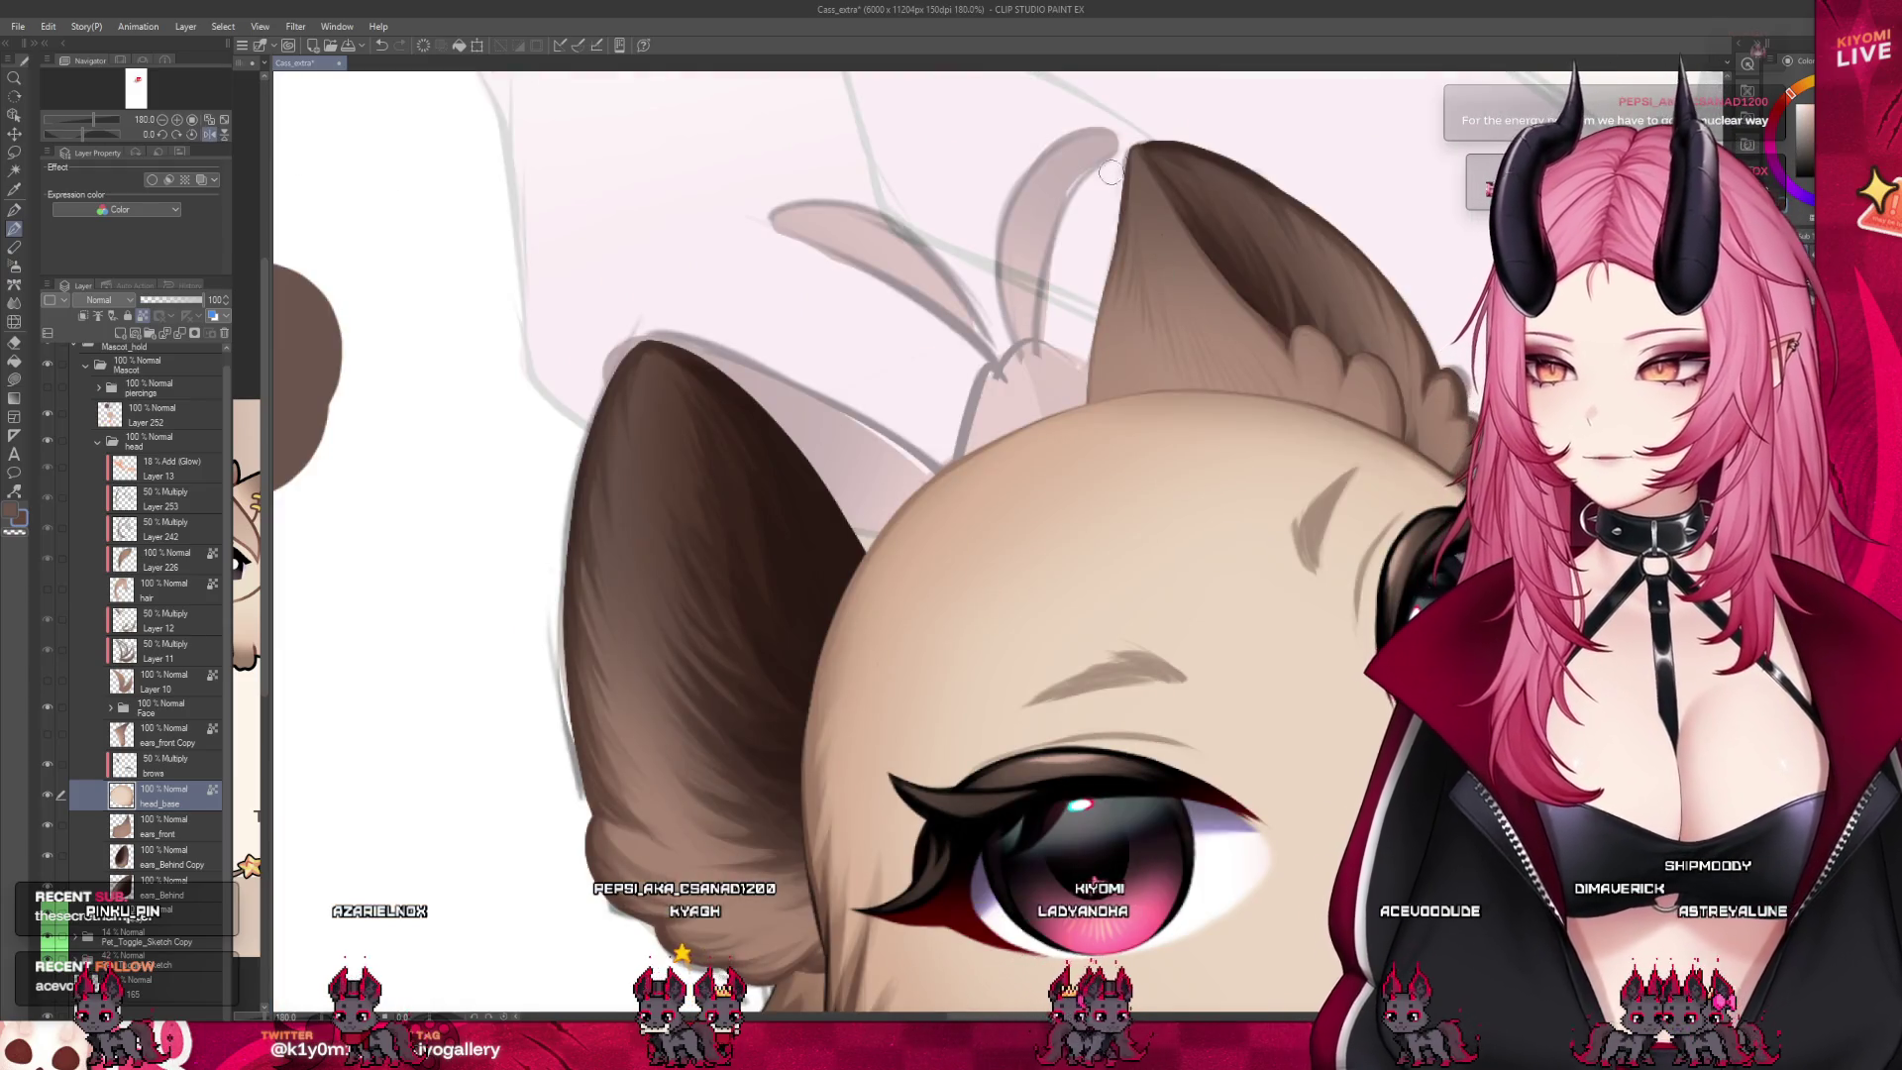
{"action": "scroll", "coordinate": [783, 599], "scroll_direction": "down", "scroll_amount": 1}
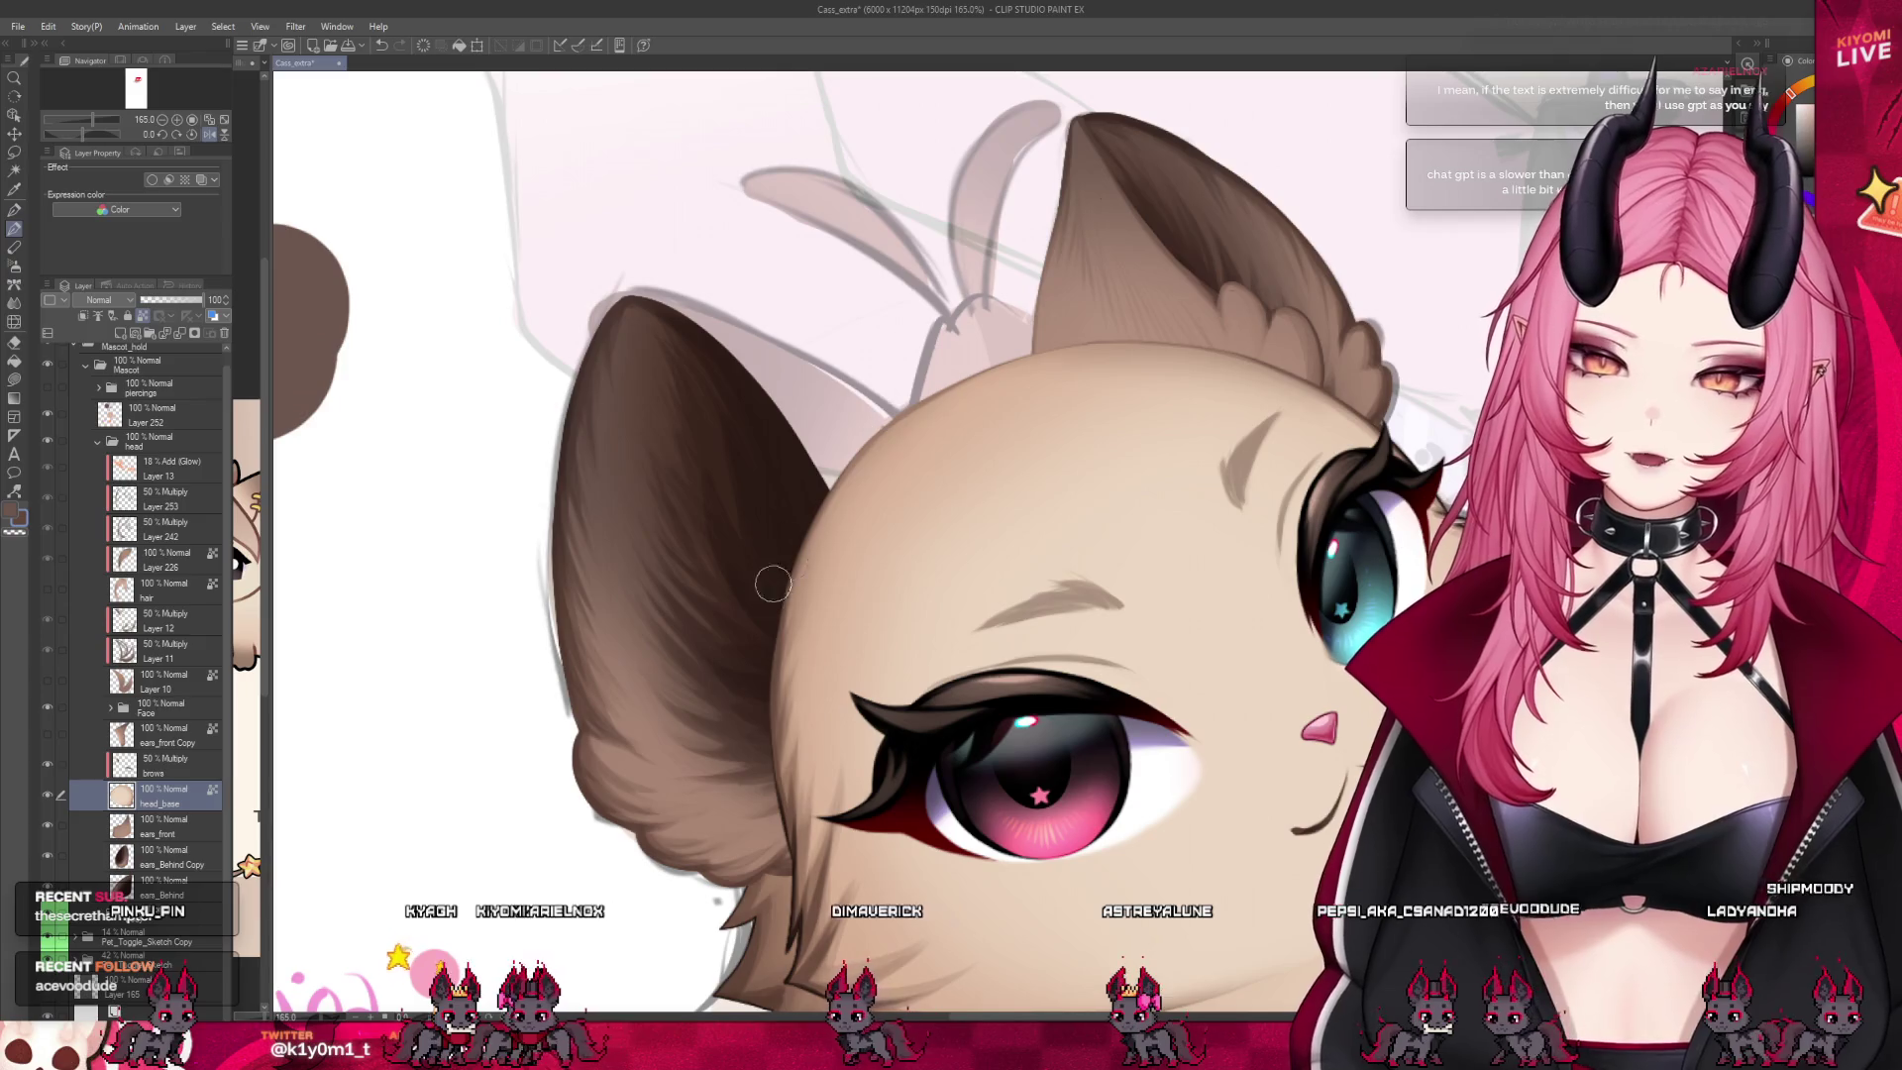
{"action": "scroll", "coordinate": [710, 213], "scroll_direction": "down", "scroll_amount": 1}
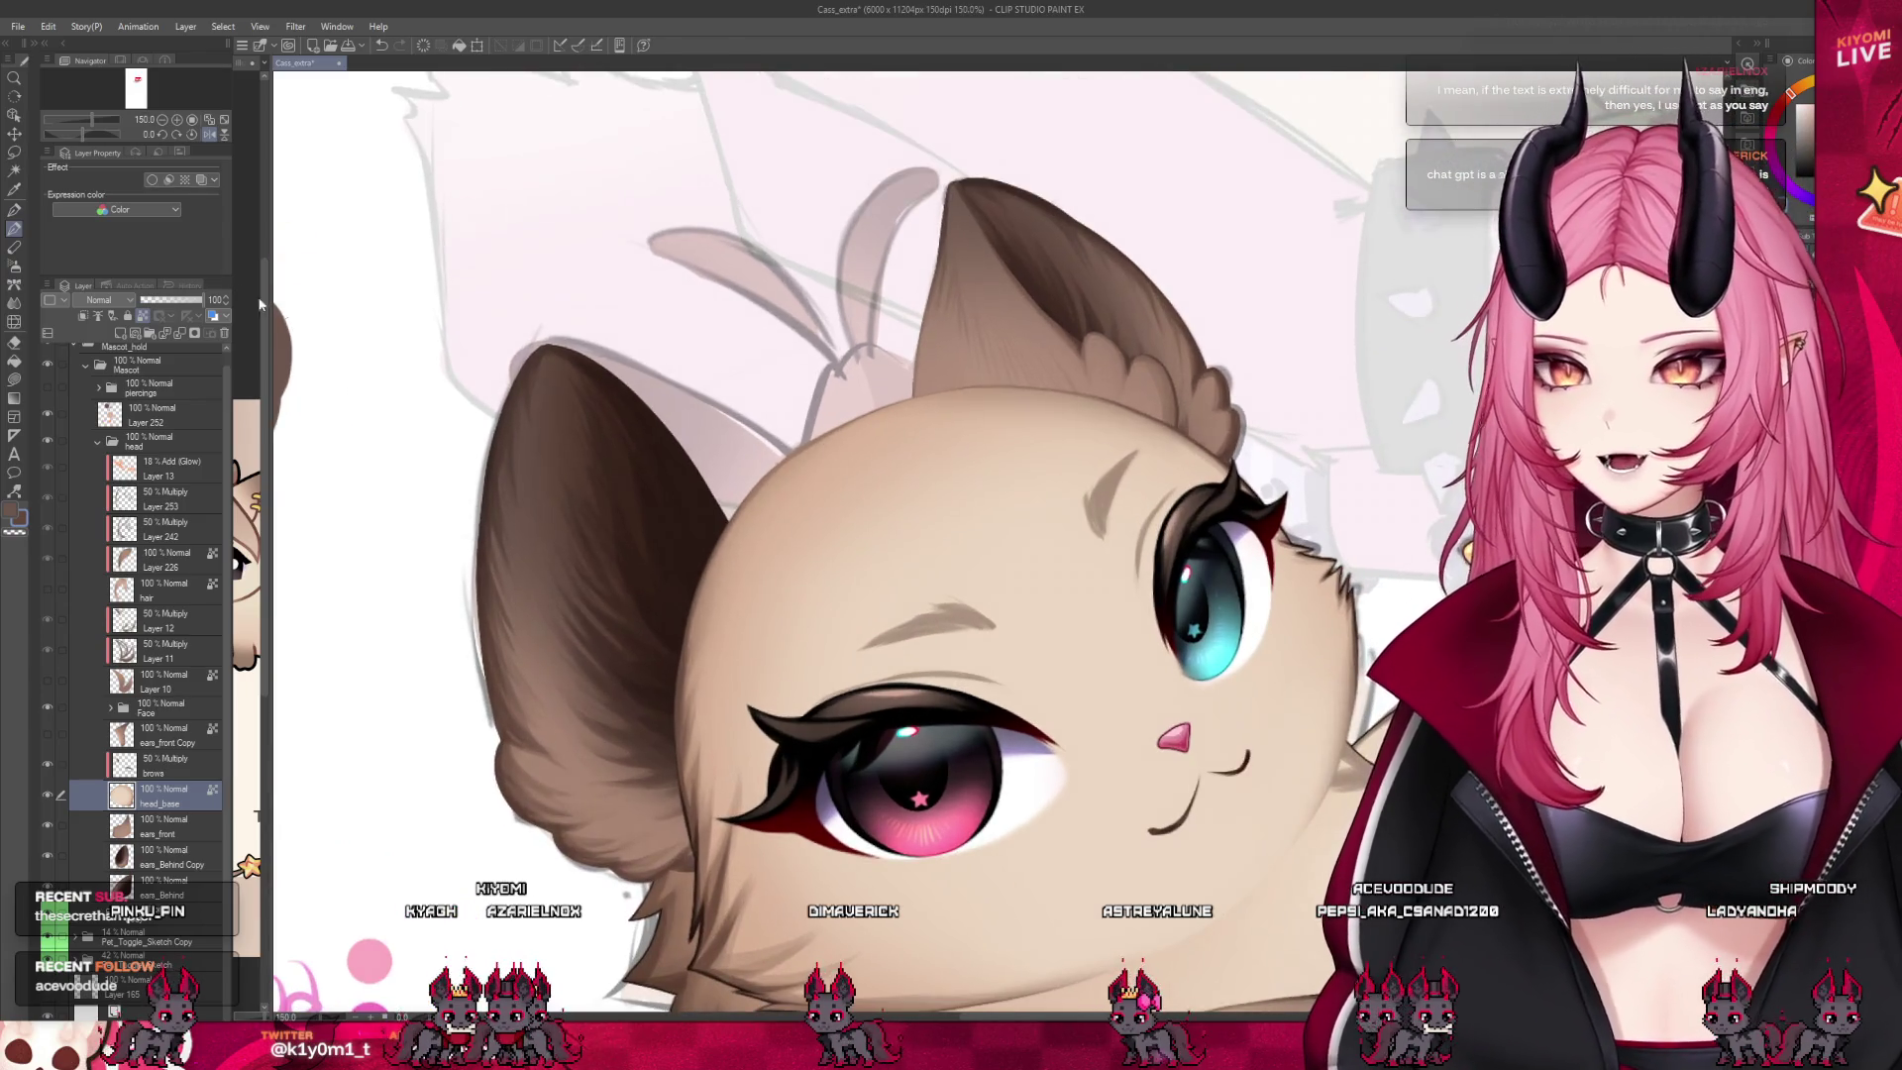
Flip the view back to normal and switch to the brows layer
{"action": "left_click", "coordinate": [215, 136]}
{"action": "scroll", "coordinate": [999, 399], "scroll_direction": "up", "scroll_amount": 2}
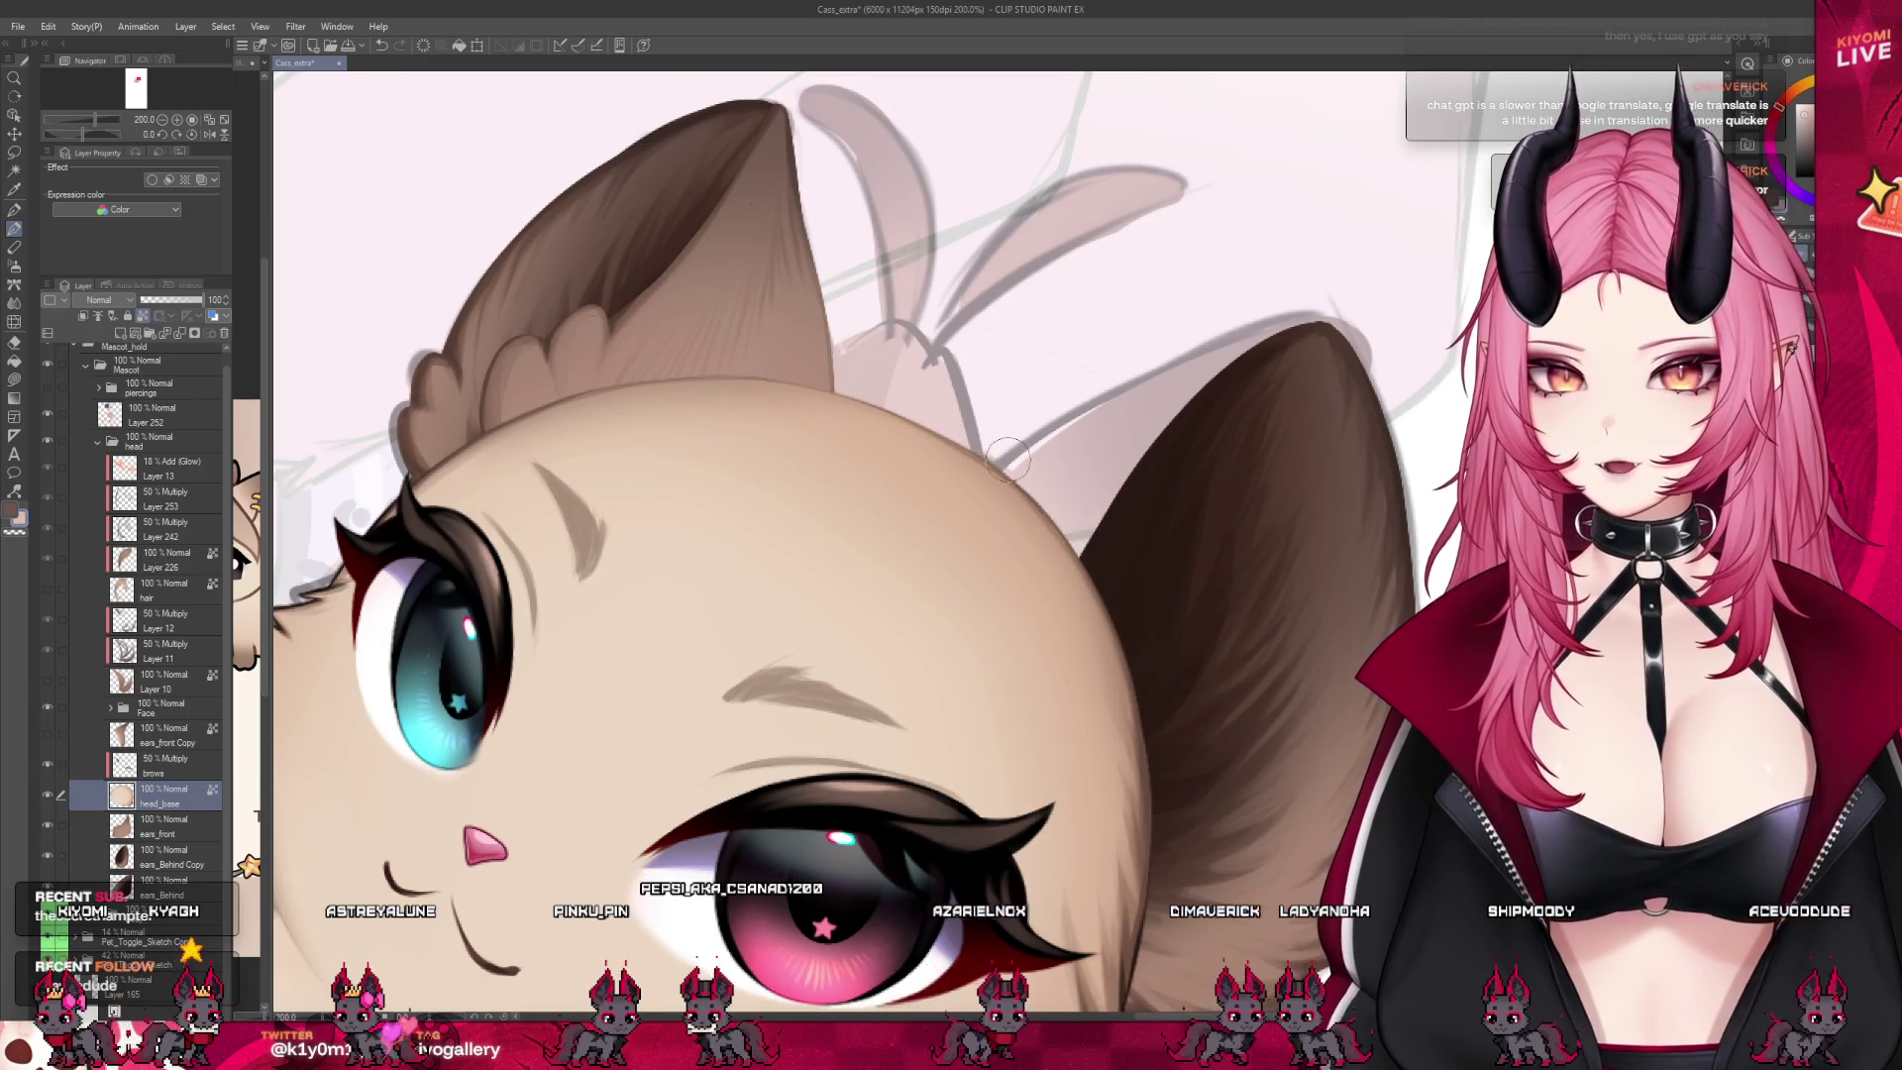
{"action": "scroll", "coordinate": [967, 269], "scroll_direction": "down", "scroll_amount": 2}
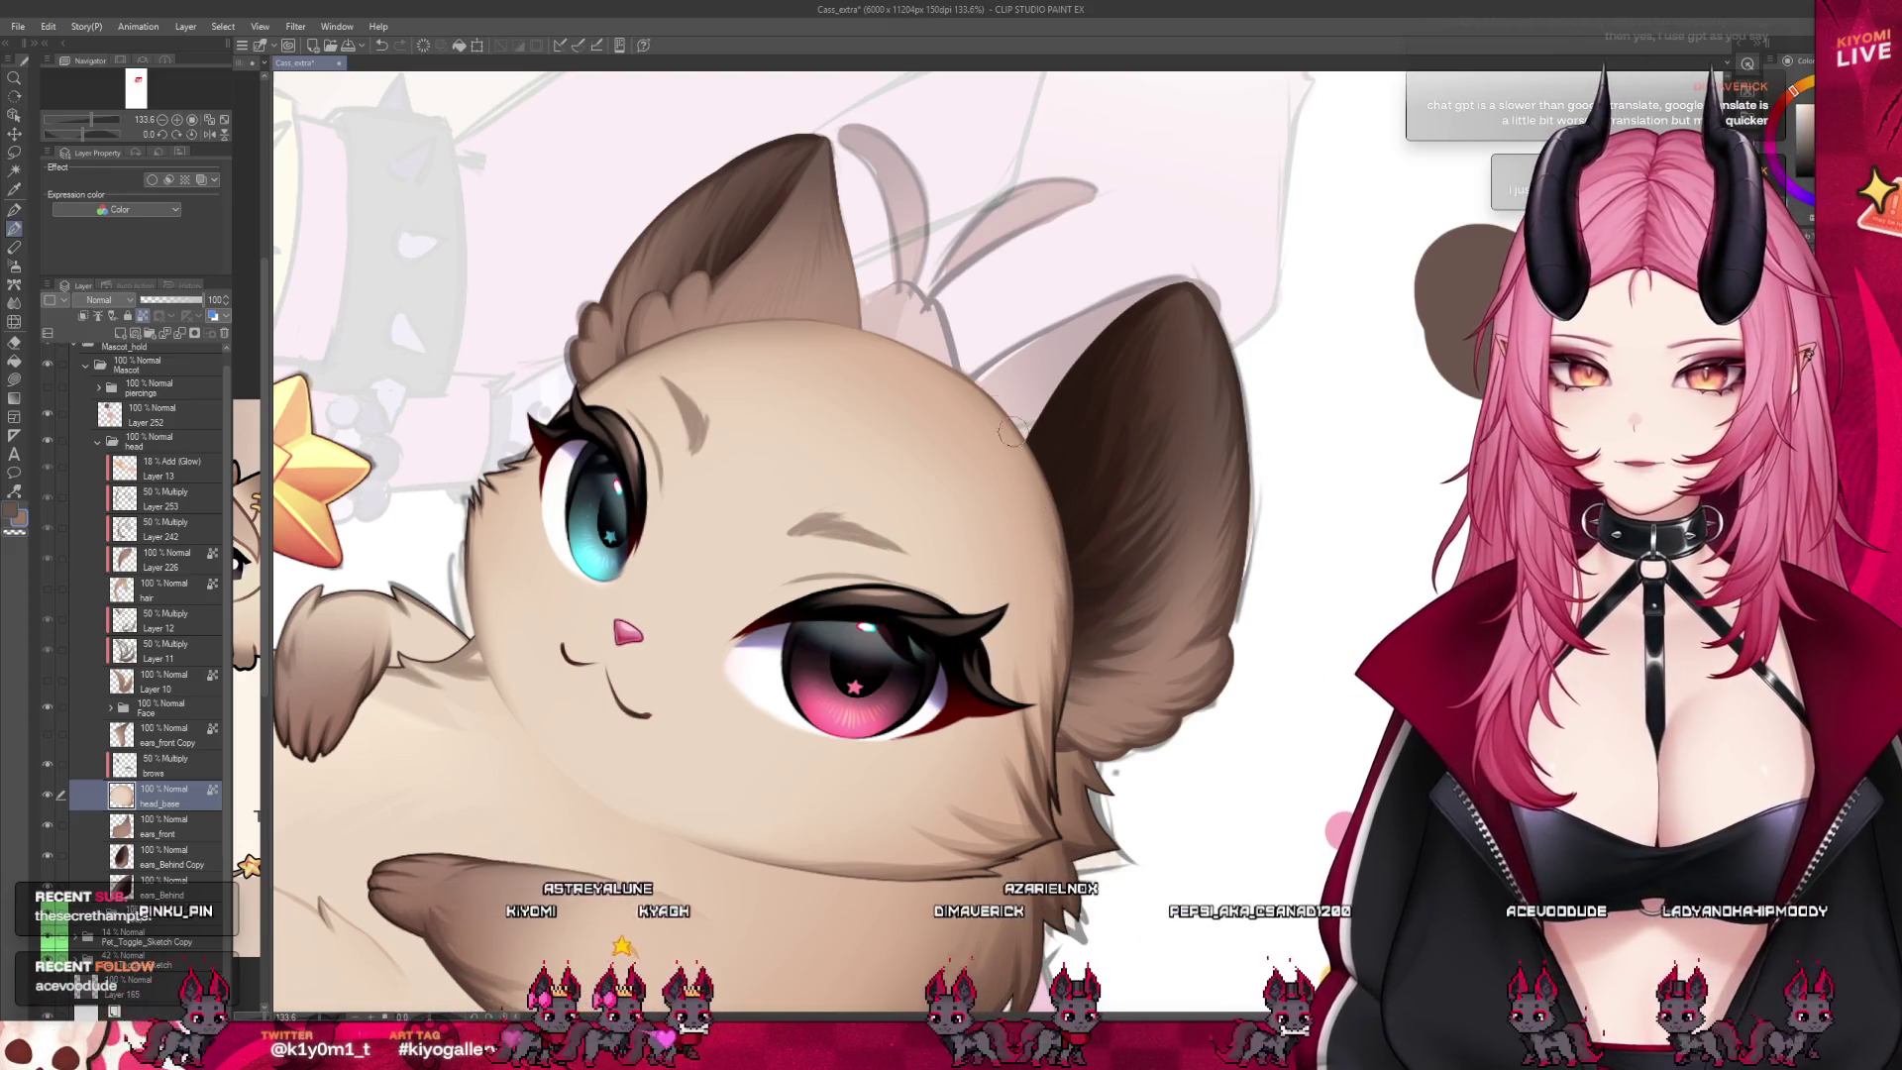
{"action": "scroll", "coordinate": [717, 372], "scroll_direction": "down", "scroll_amount": 2}
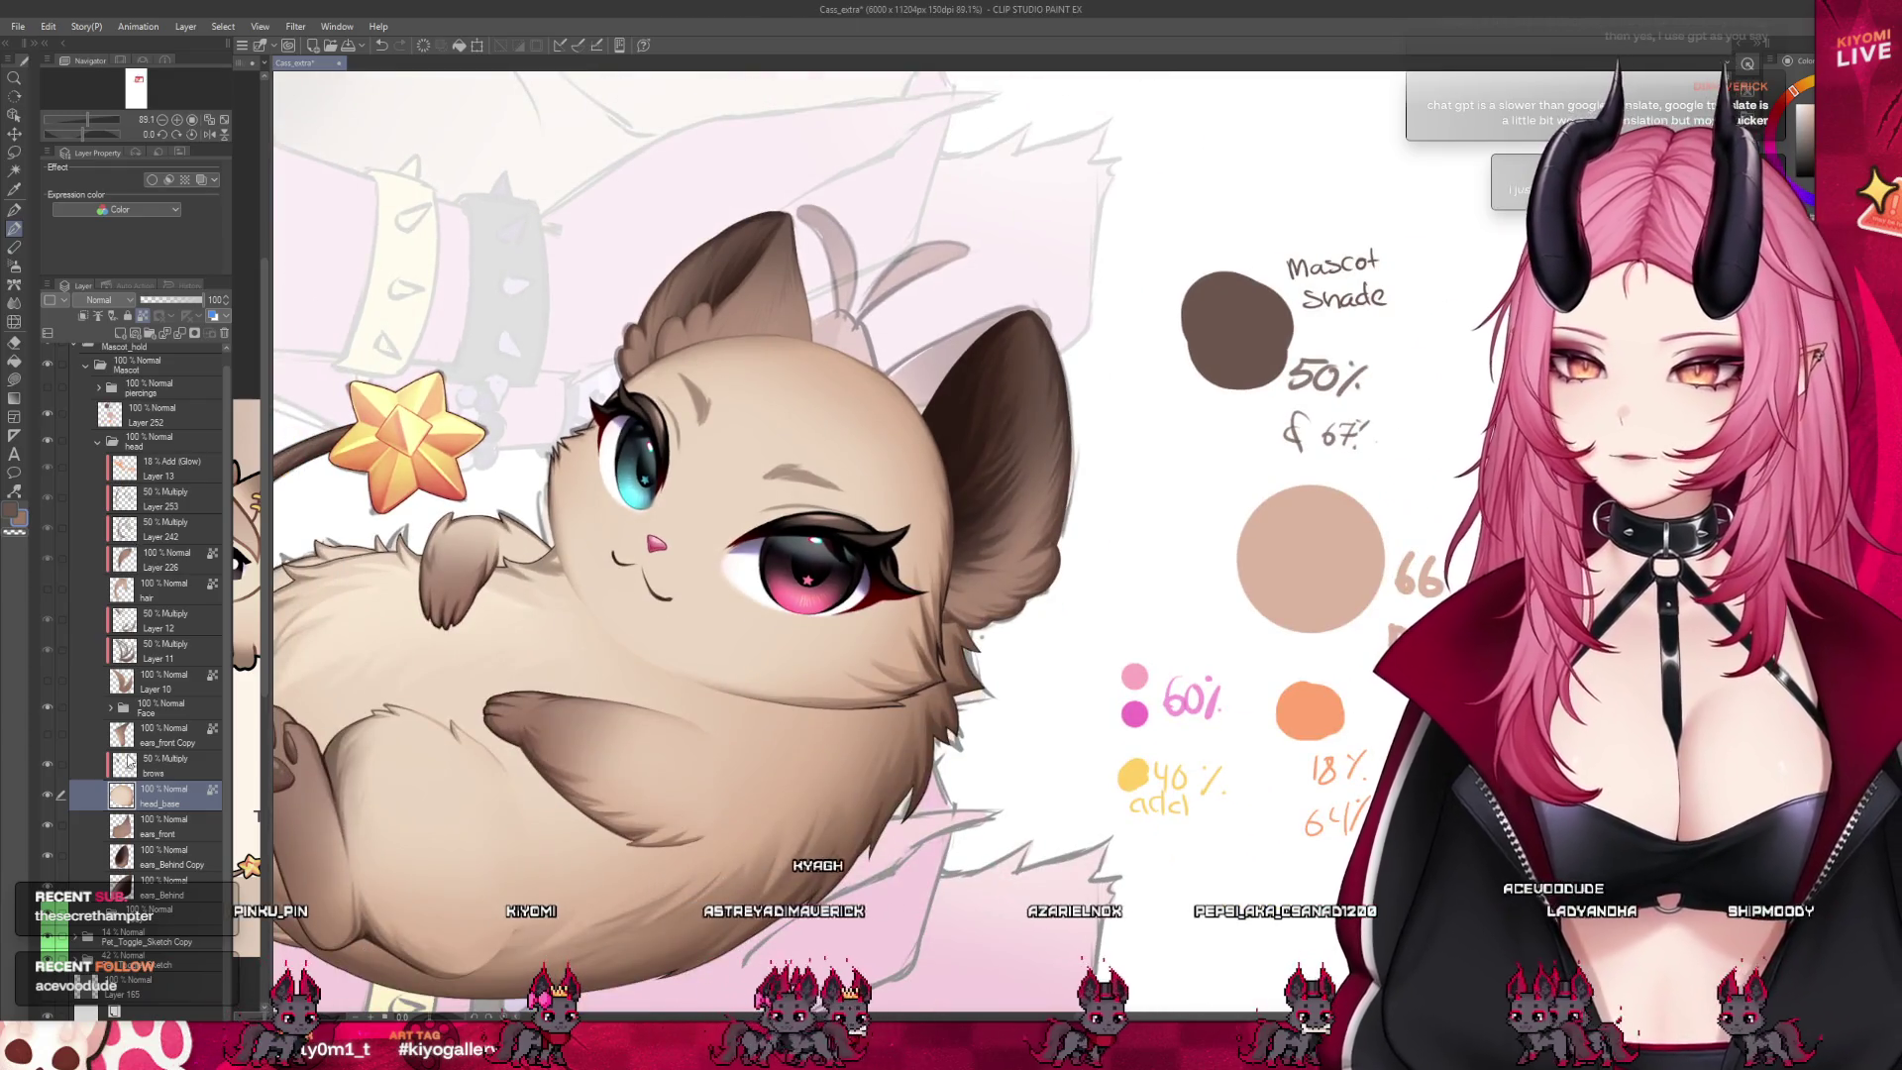
{"action": "left_click", "coordinate": [129, 761]}
{"action": "scroll", "coordinate": [906, 456], "scroll_direction": "down", "scroll_amount": 1}
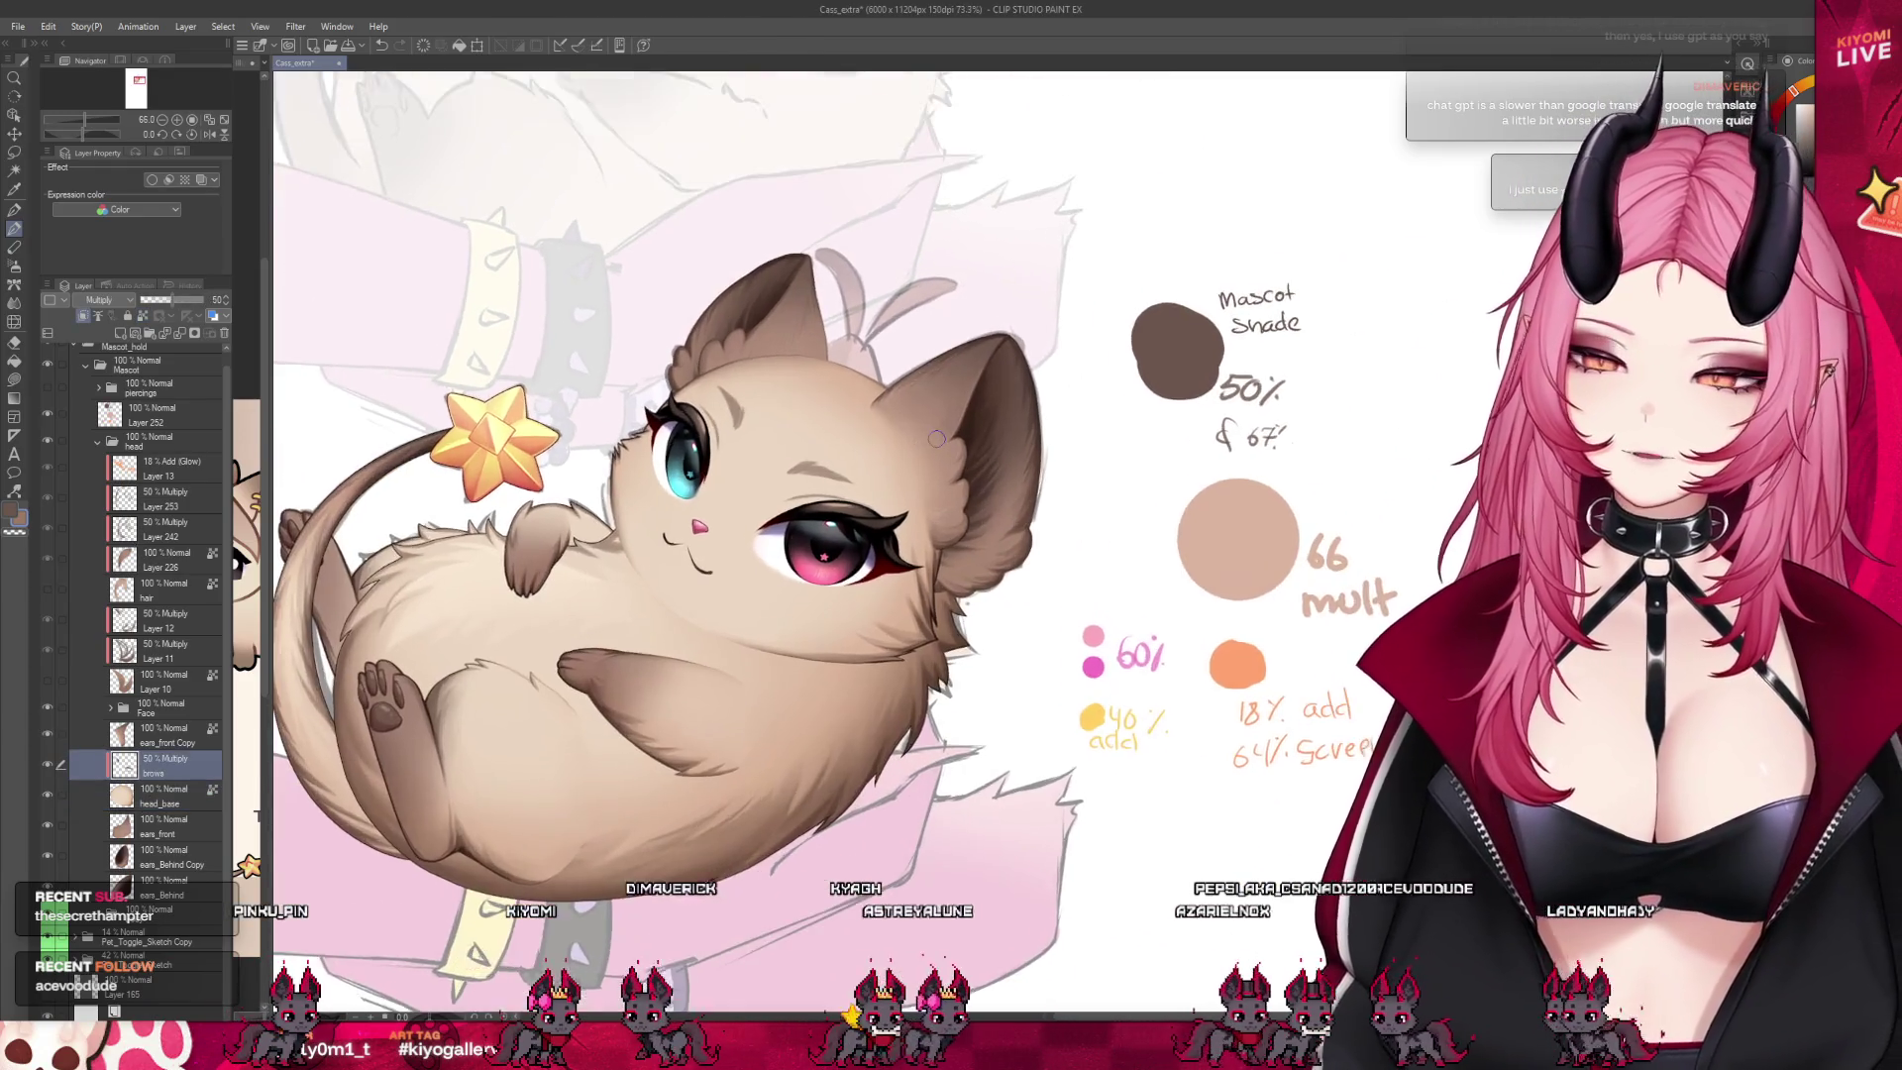
{"action": "scroll", "coordinate": [936, 439], "scroll_direction": "up", "scroll_amount": 1}
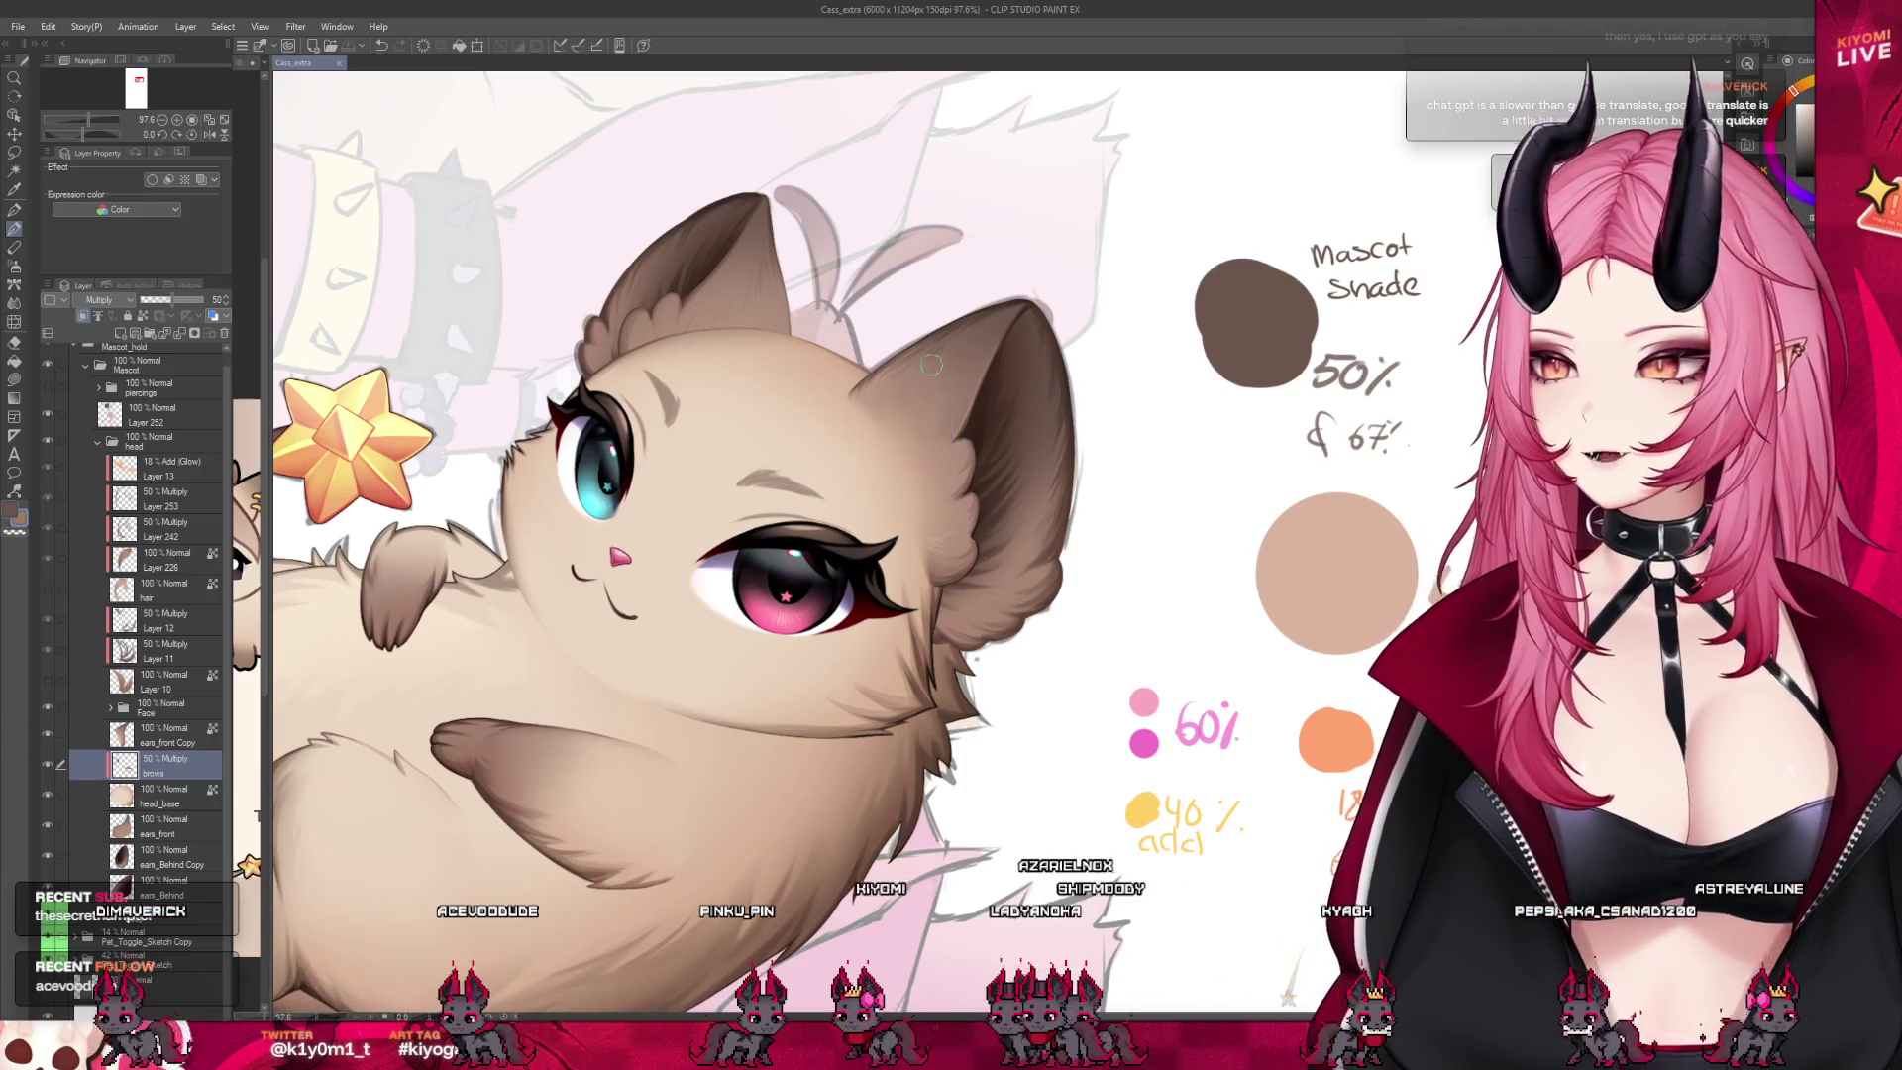
{"action": "left_click", "coordinate": [55, 798]}
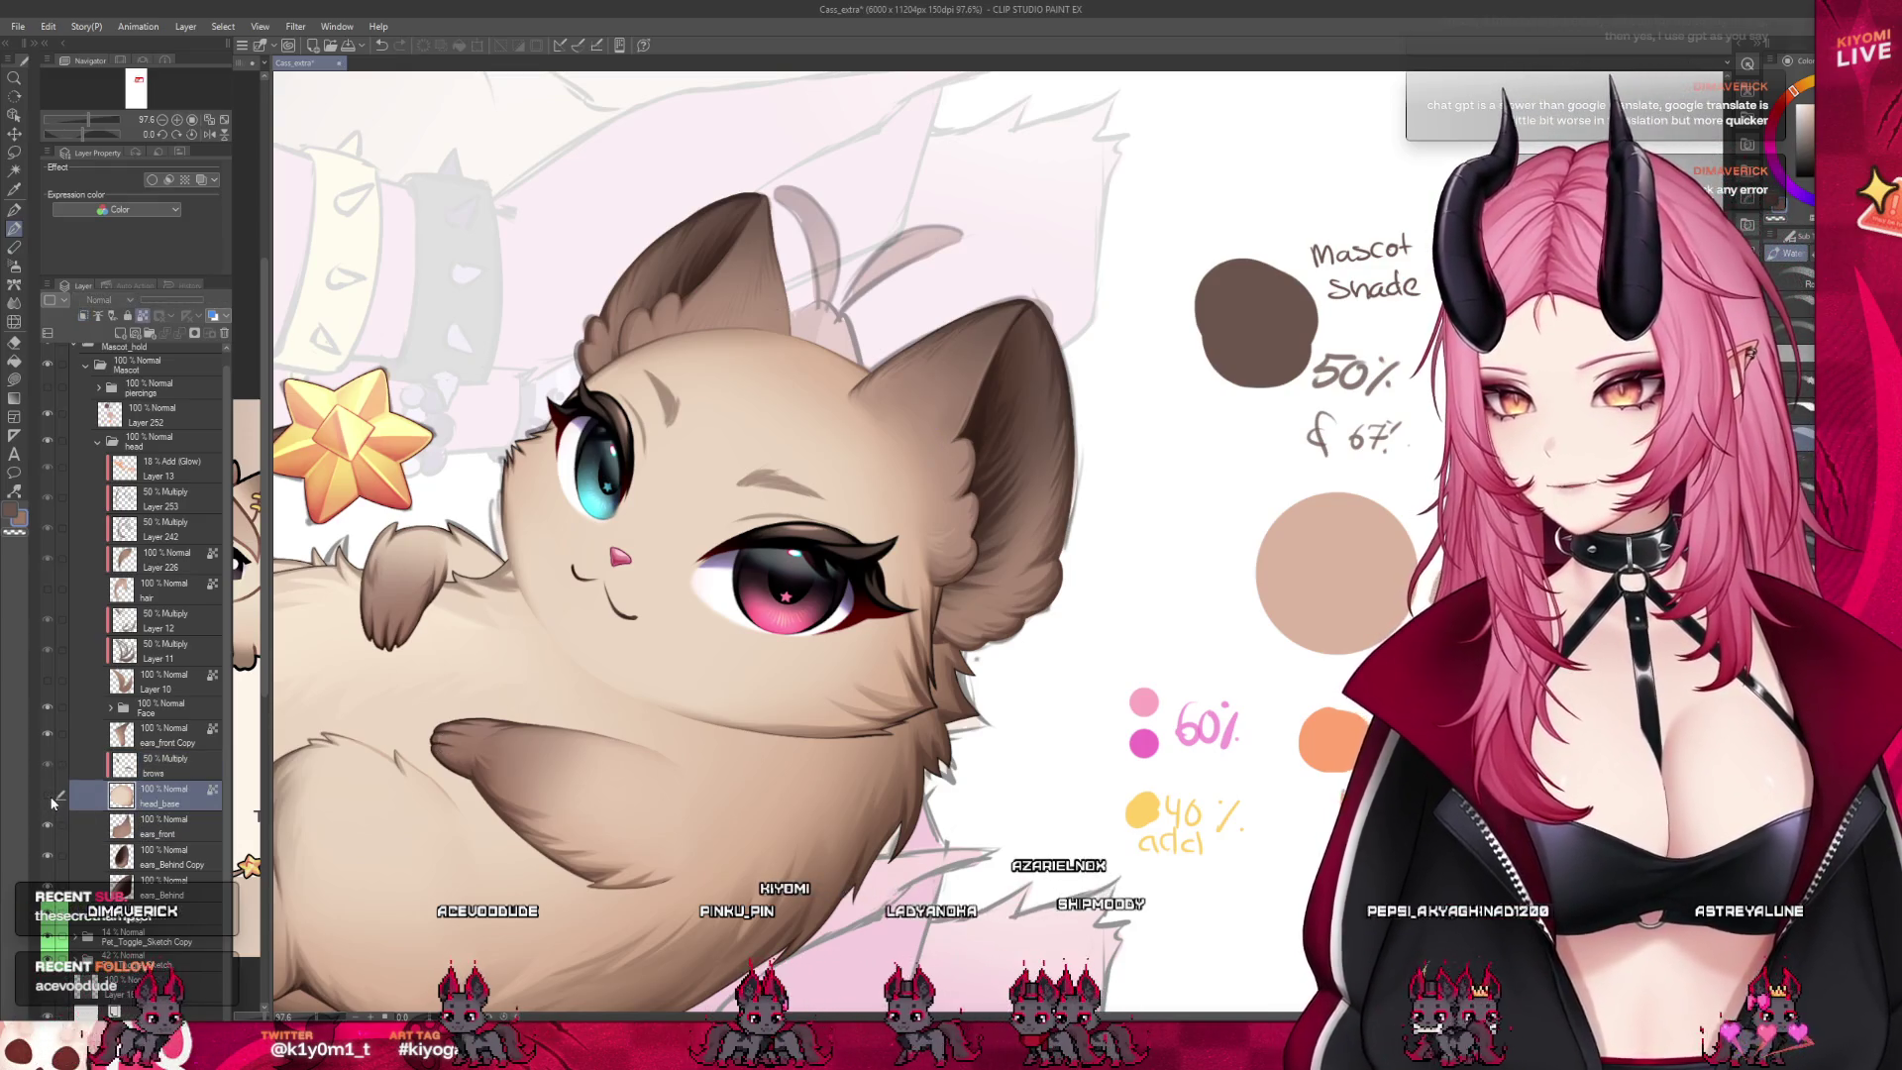
Zoom in on the cheek below the pink eye and shrink the brush for finer shading
{"action": "scroll", "coordinate": [458, 513], "scroll_direction": "up", "scroll_amount": 3}
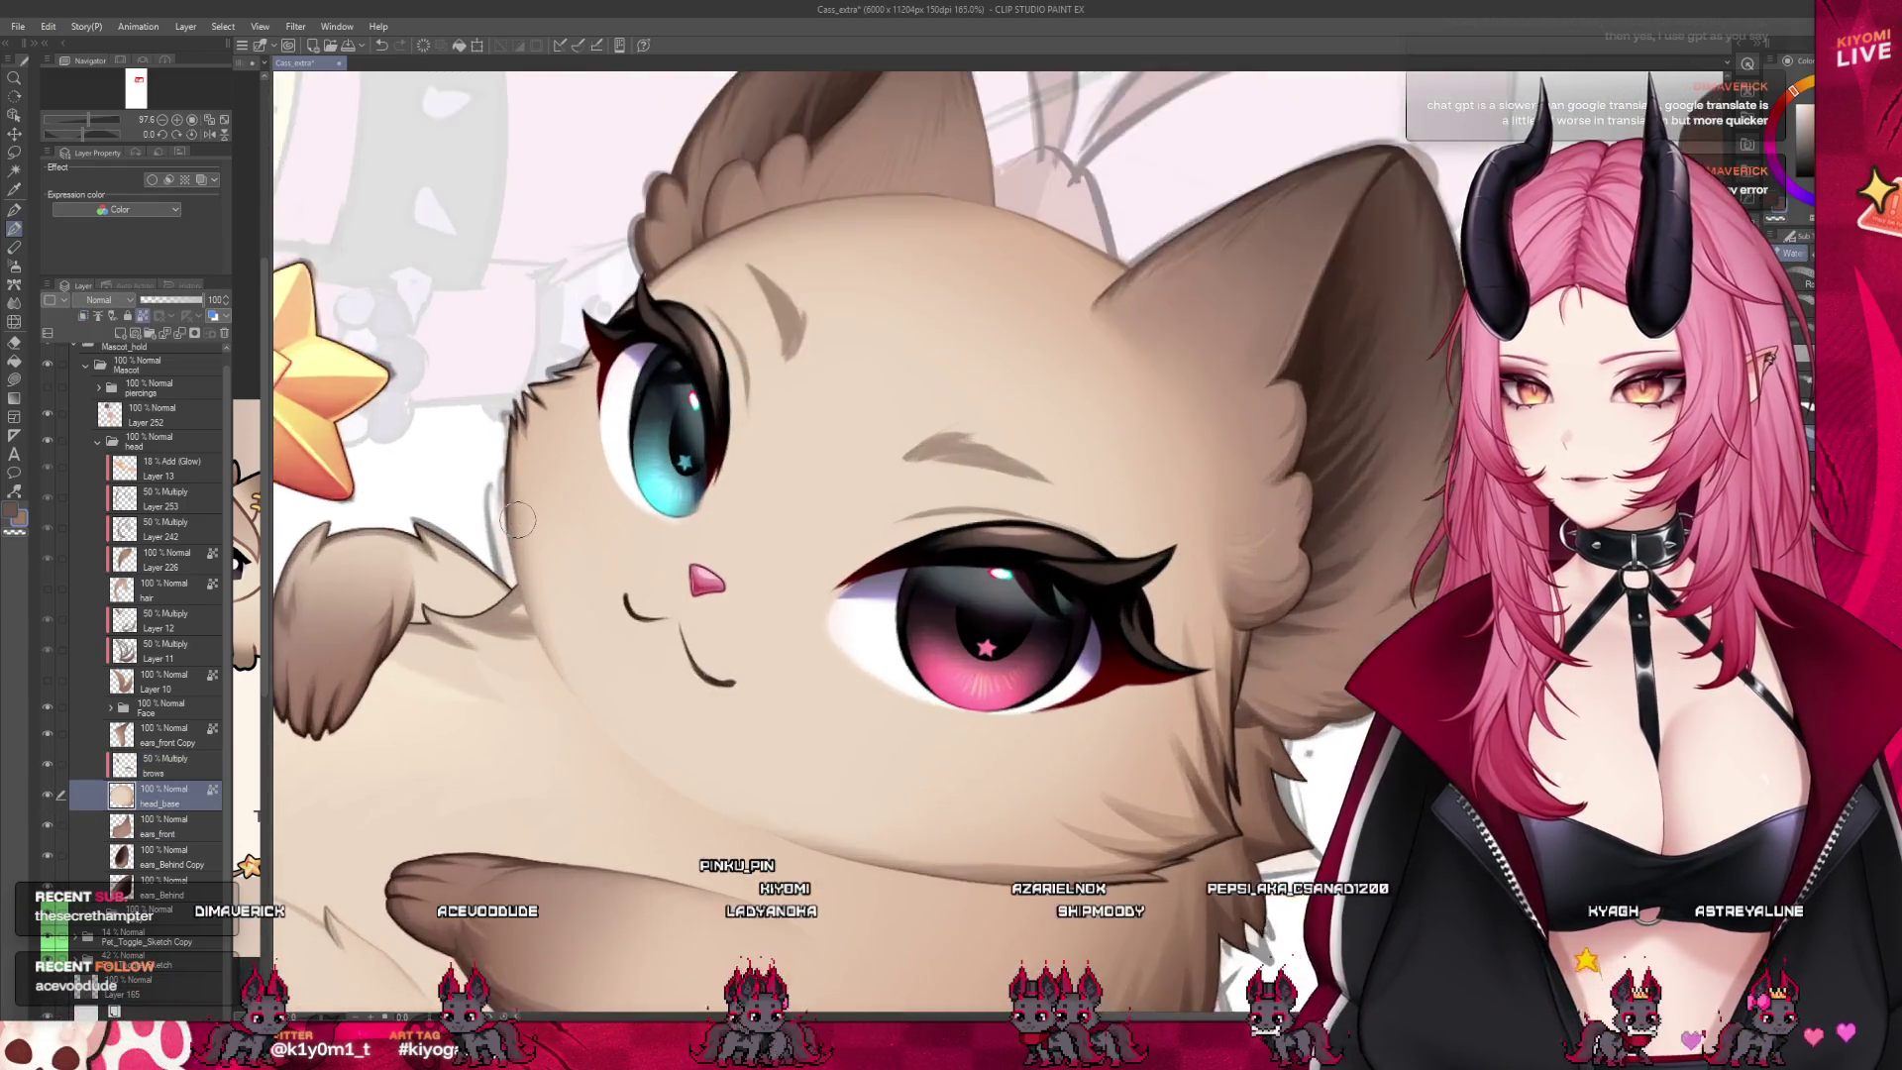
{"action": "scroll", "coordinate": [517, 519], "scroll_direction": "up", "scroll_amount": 2}
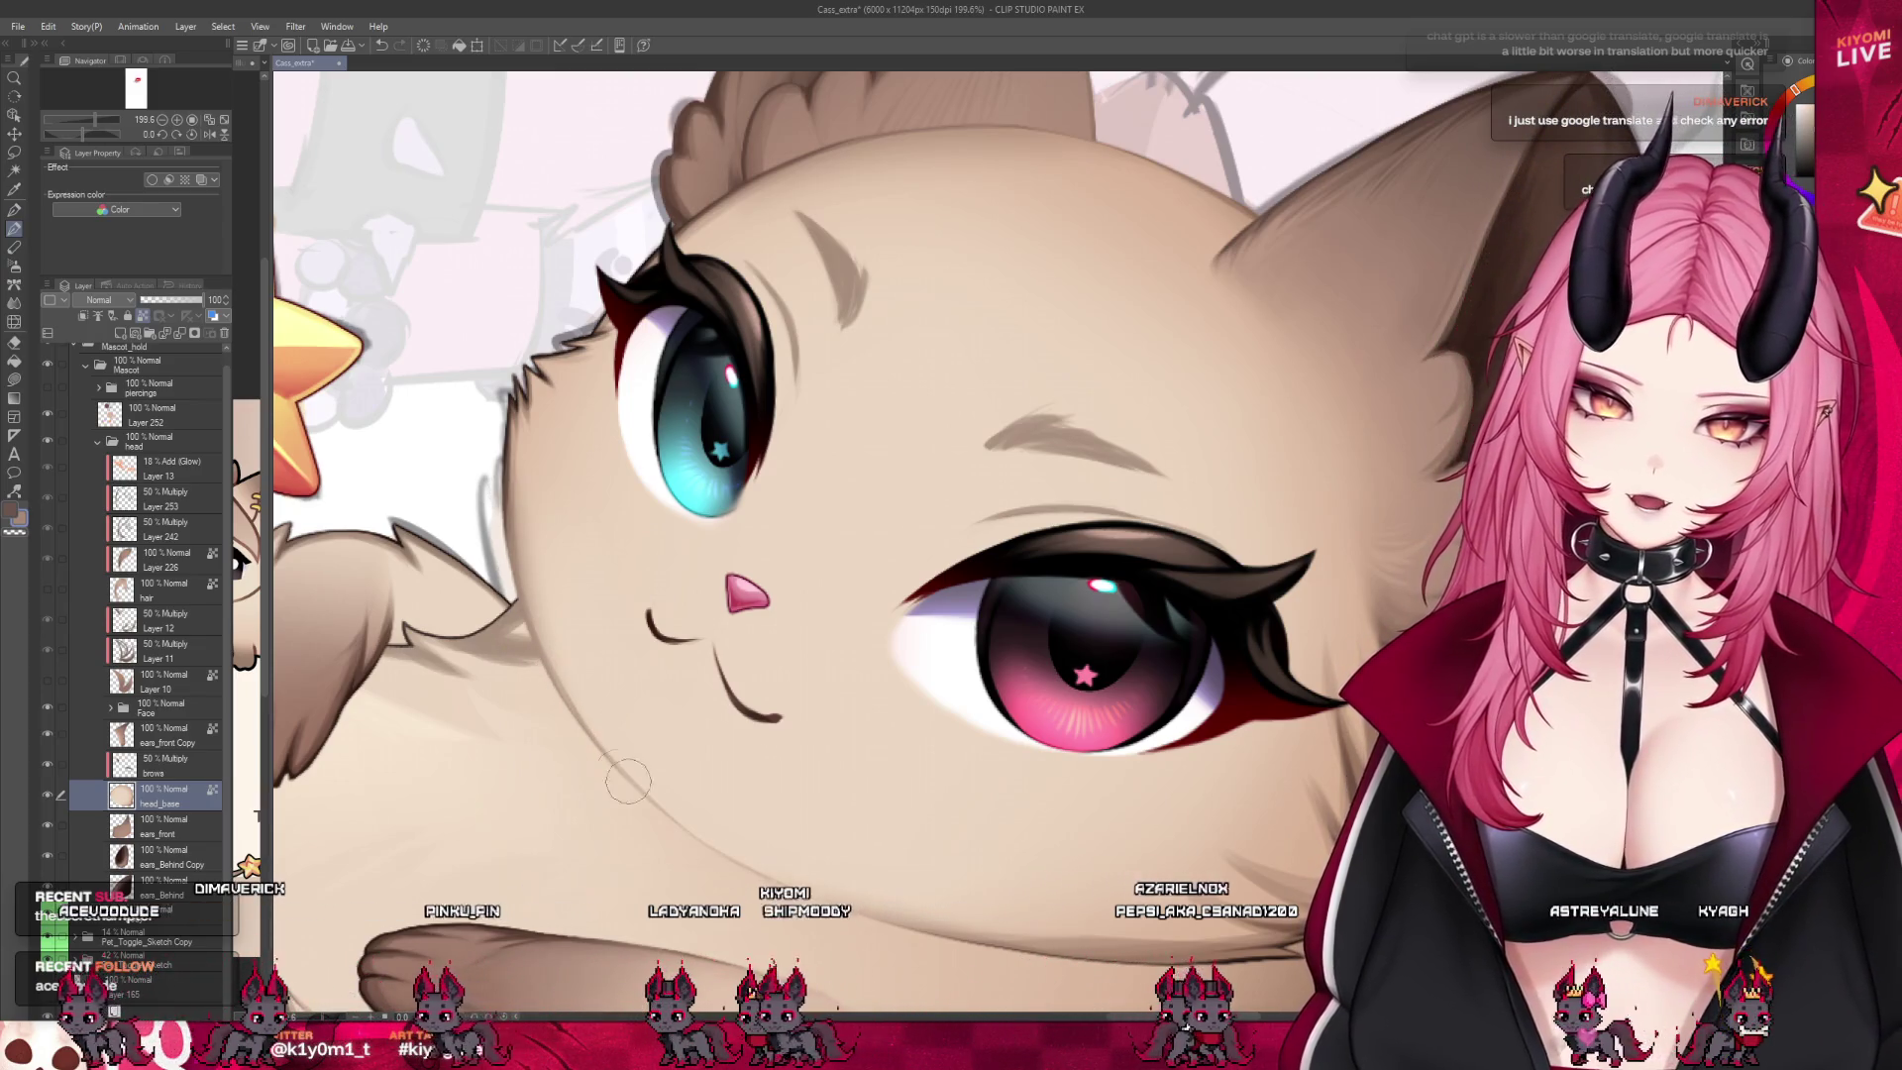
{"action": "scroll", "coordinate": [472, 505], "scroll_direction": "down", "scroll_amount": 3}
{"action": "scroll", "coordinate": [779, 672], "scroll_direction": "up", "scroll_amount": 3}
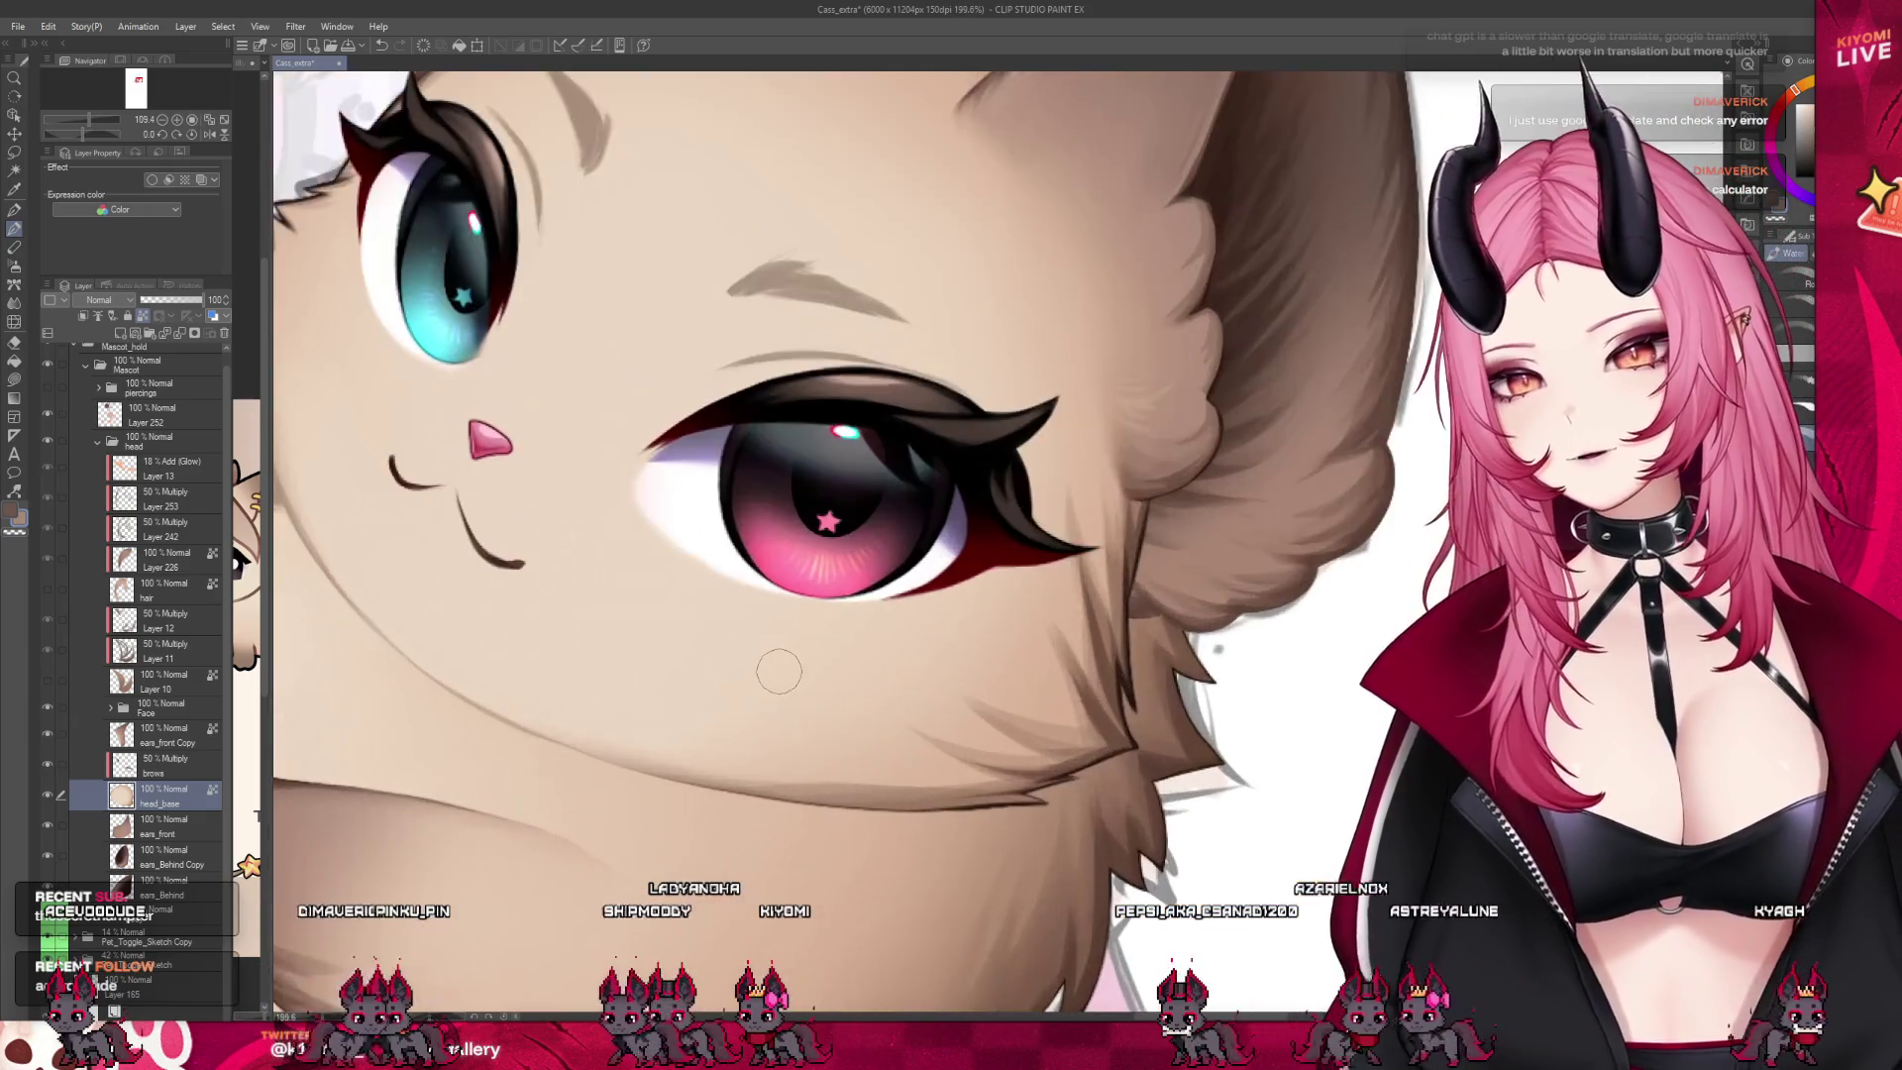
{"action": "key", "text": "bracketleft"}
{"action": "key", "text": "bracketleft"}
{"action": "key", "text": "bracketleft"}
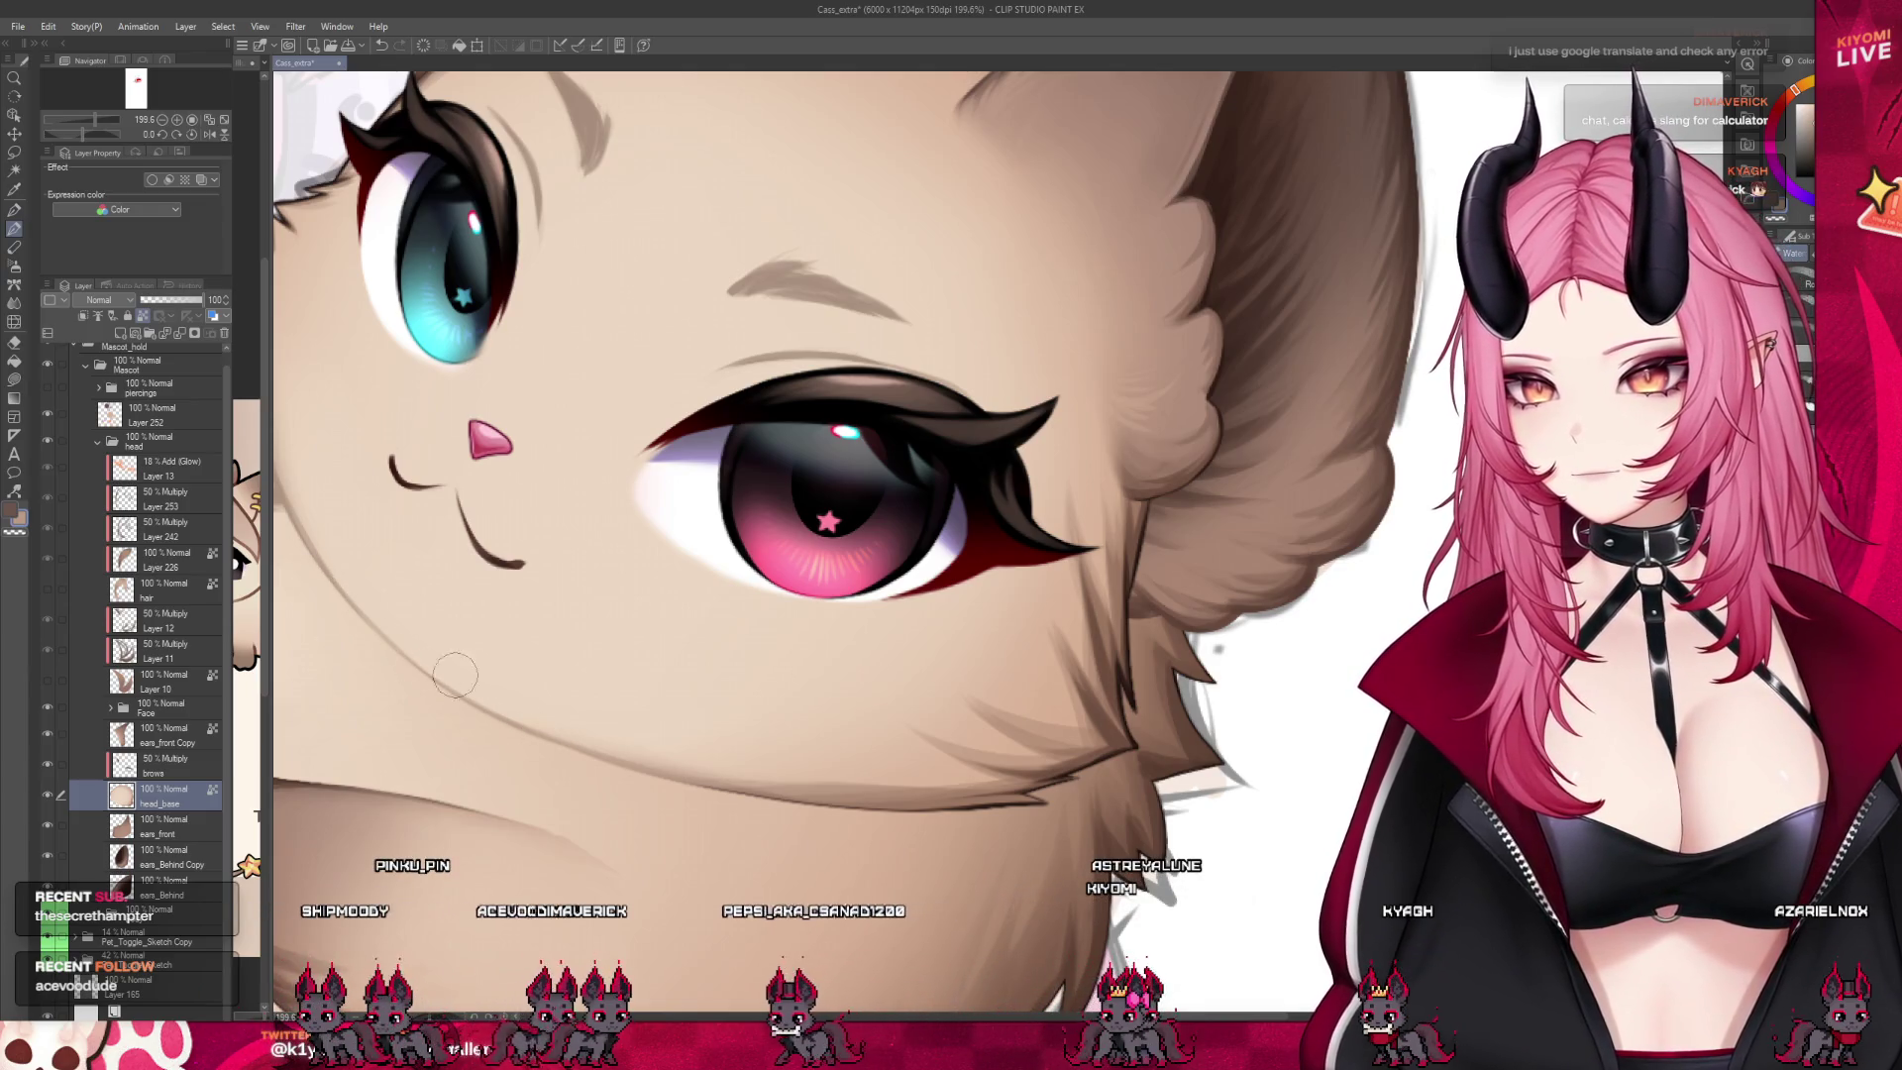
{"action": "scroll", "coordinate": [723, 493], "scroll_direction": "down", "scroll_amount": 3}
{"action": "scroll", "coordinate": [893, 709], "scroll_direction": "up", "scroll_amount": 2}
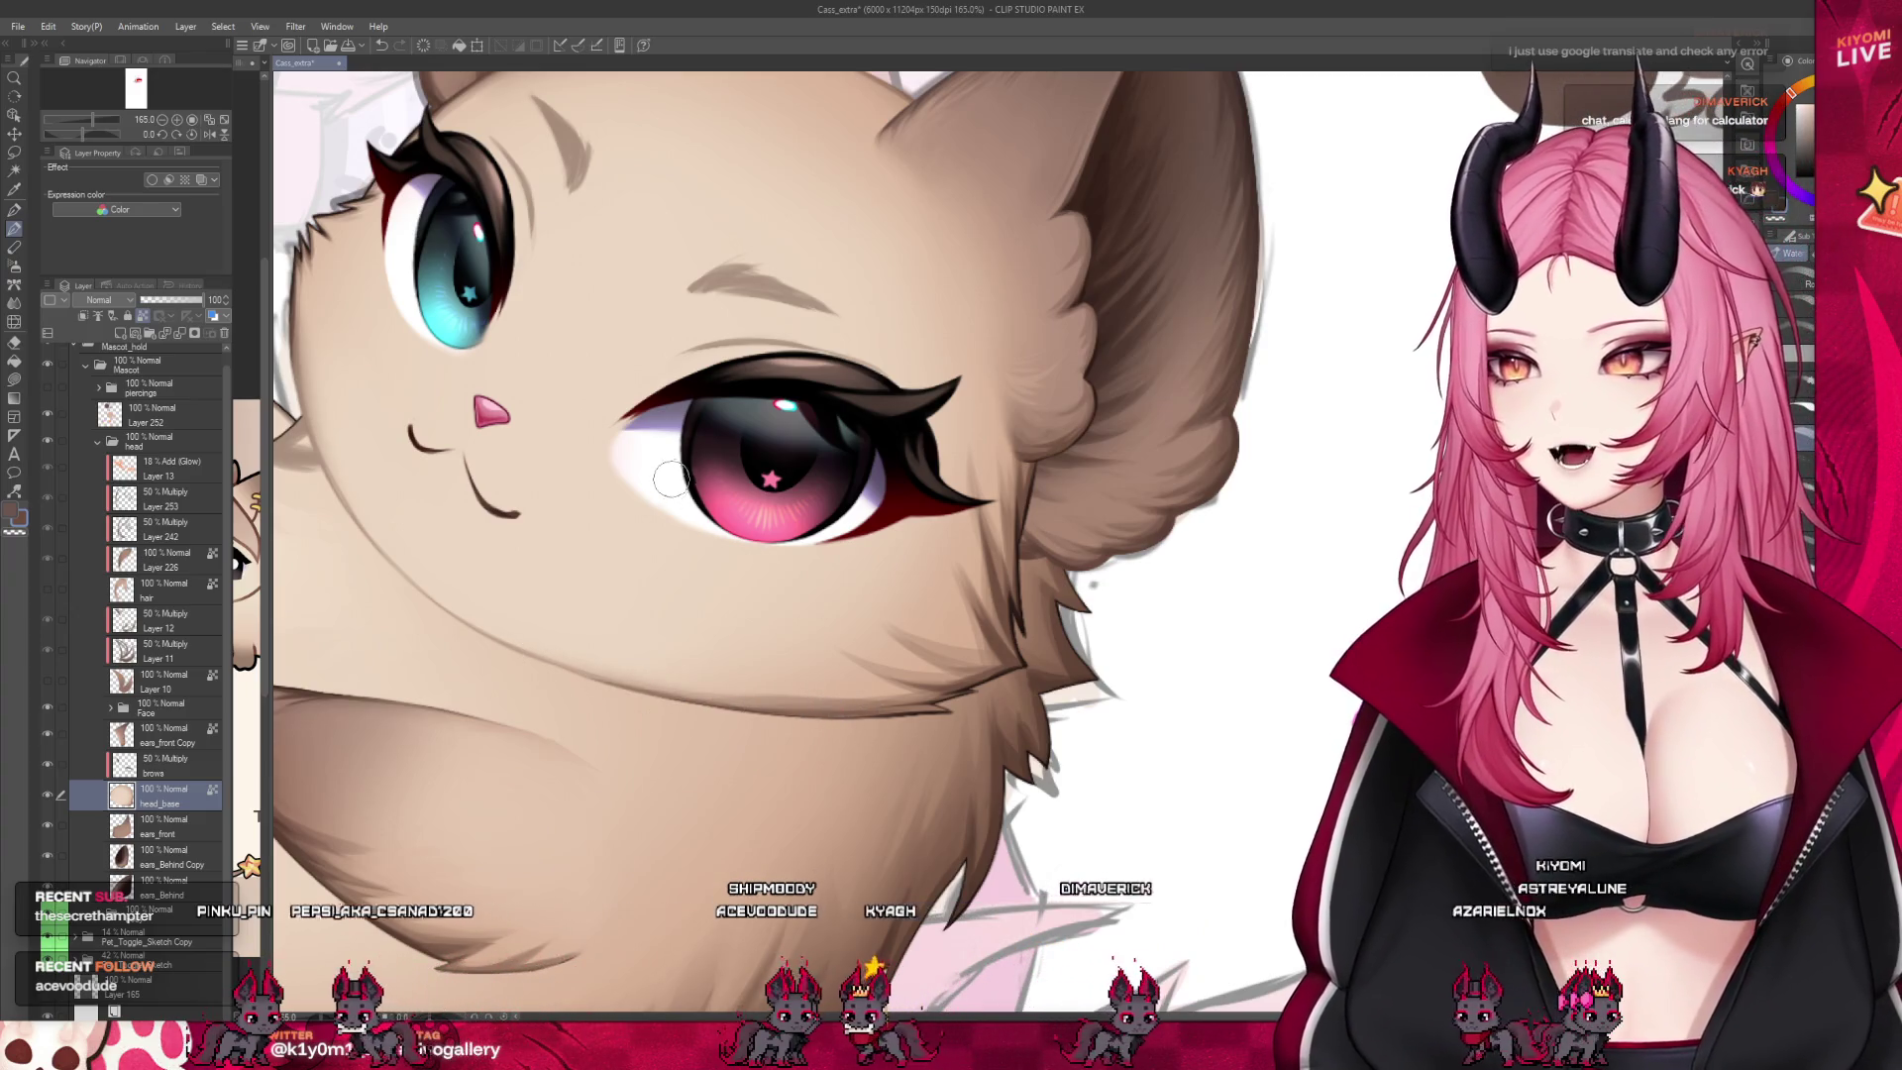
{"action": "scroll", "coordinate": [870, 713], "scroll_direction": "down", "scroll_amount": 5}
{"action": "scroll", "coordinate": [532, 342], "scroll_direction": "up", "scroll_amount": 4}
{"action": "scroll", "coordinate": [532, 341], "scroll_direction": "up", "scroll_amount": 1}
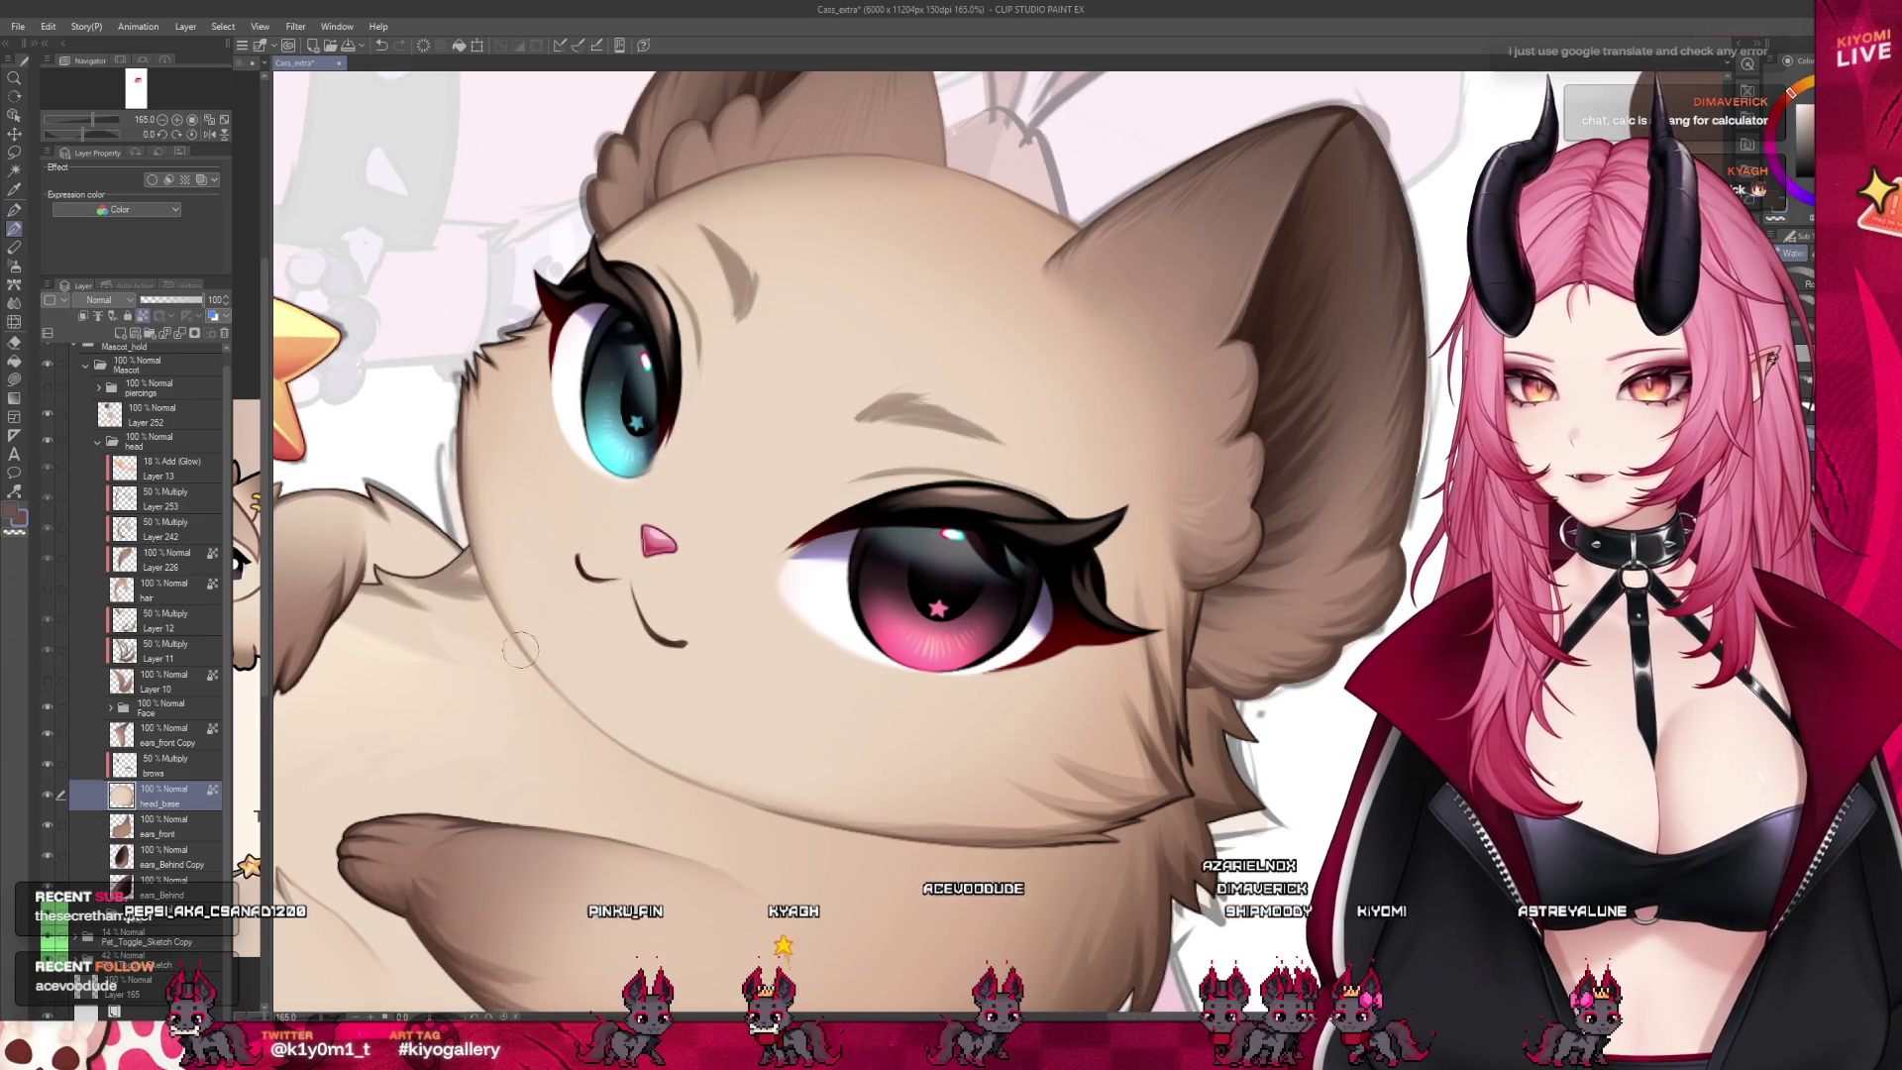
{"action": "scroll", "coordinate": [665, 488], "scroll_direction": "down", "scroll_amount": 5}
{"action": "scroll", "coordinate": [753, 466], "scroll_direction": "up", "scroll_amount": 2}
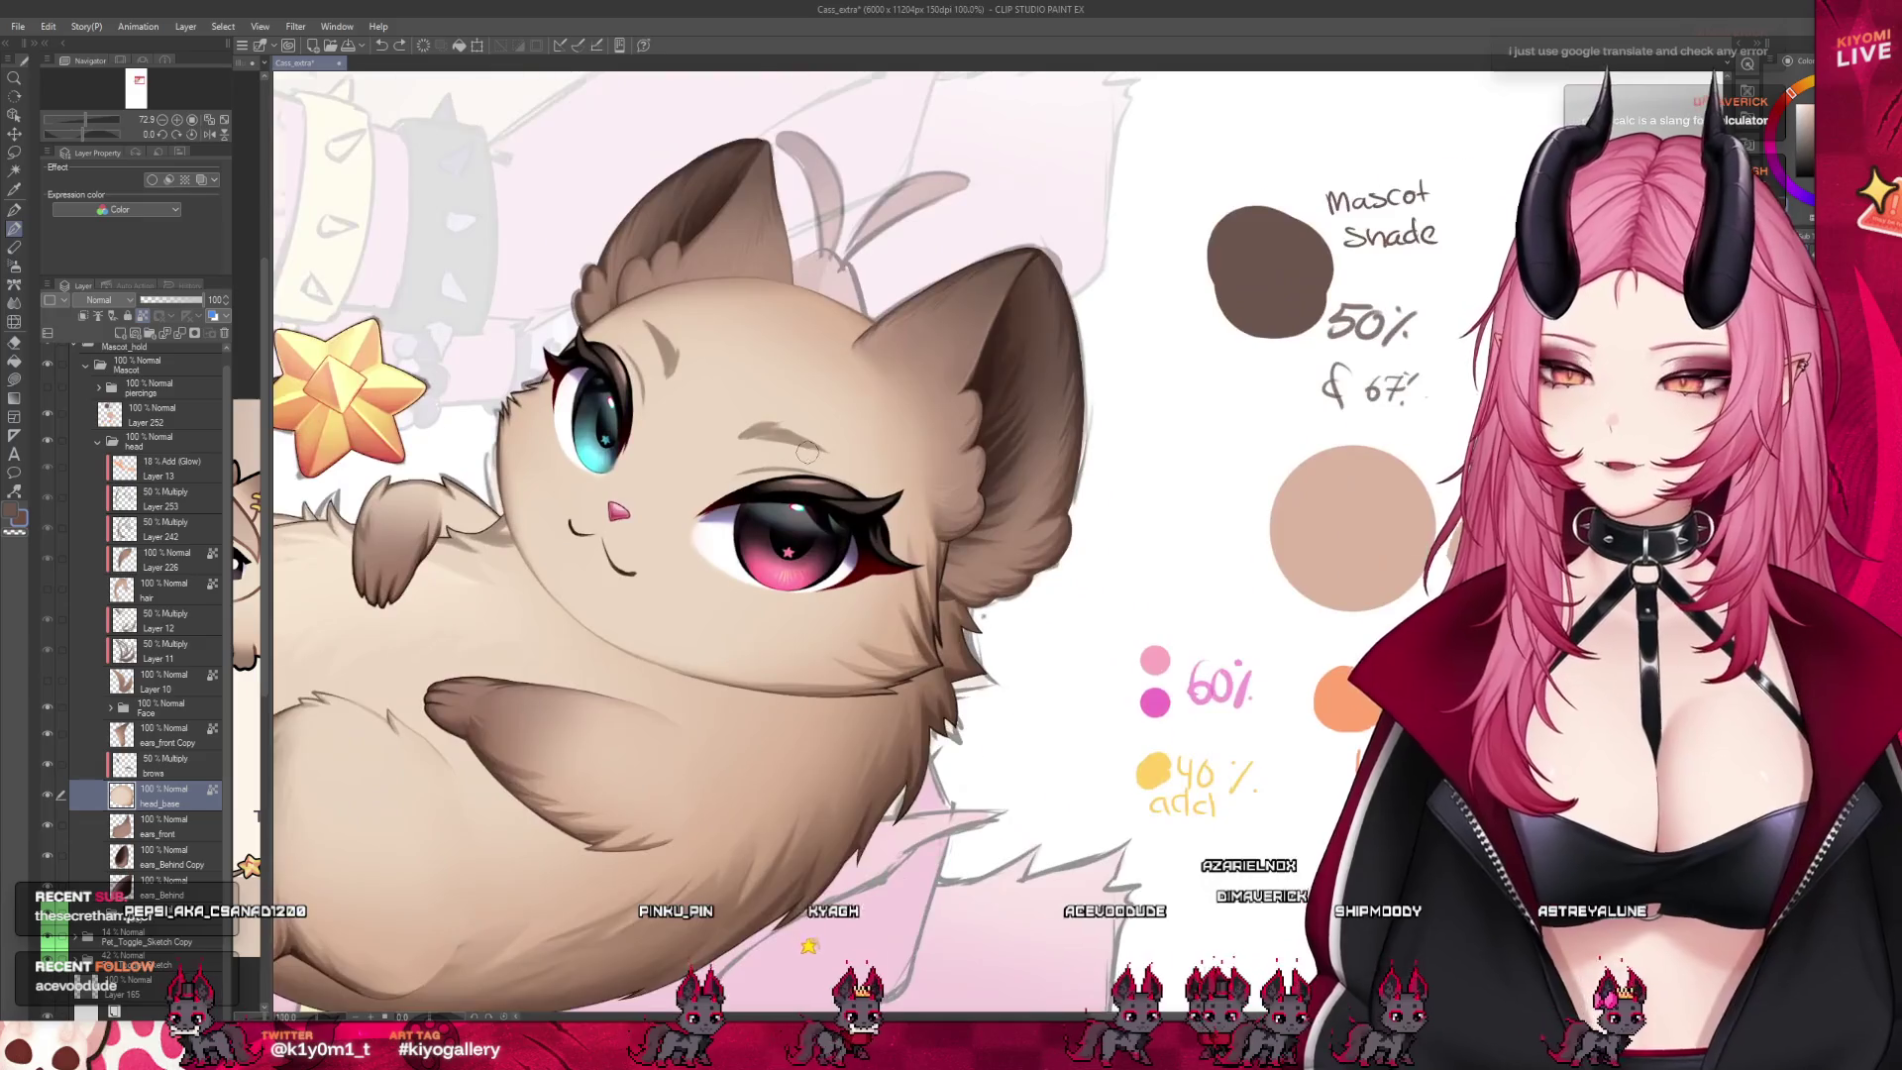
Zoom to 242% and shade a fine stroke along the jaw edge below the pink eye
{"action": "scroll", "coordinate": [814, 455], "scroll_direction": "up", "scroll_amount": 2}
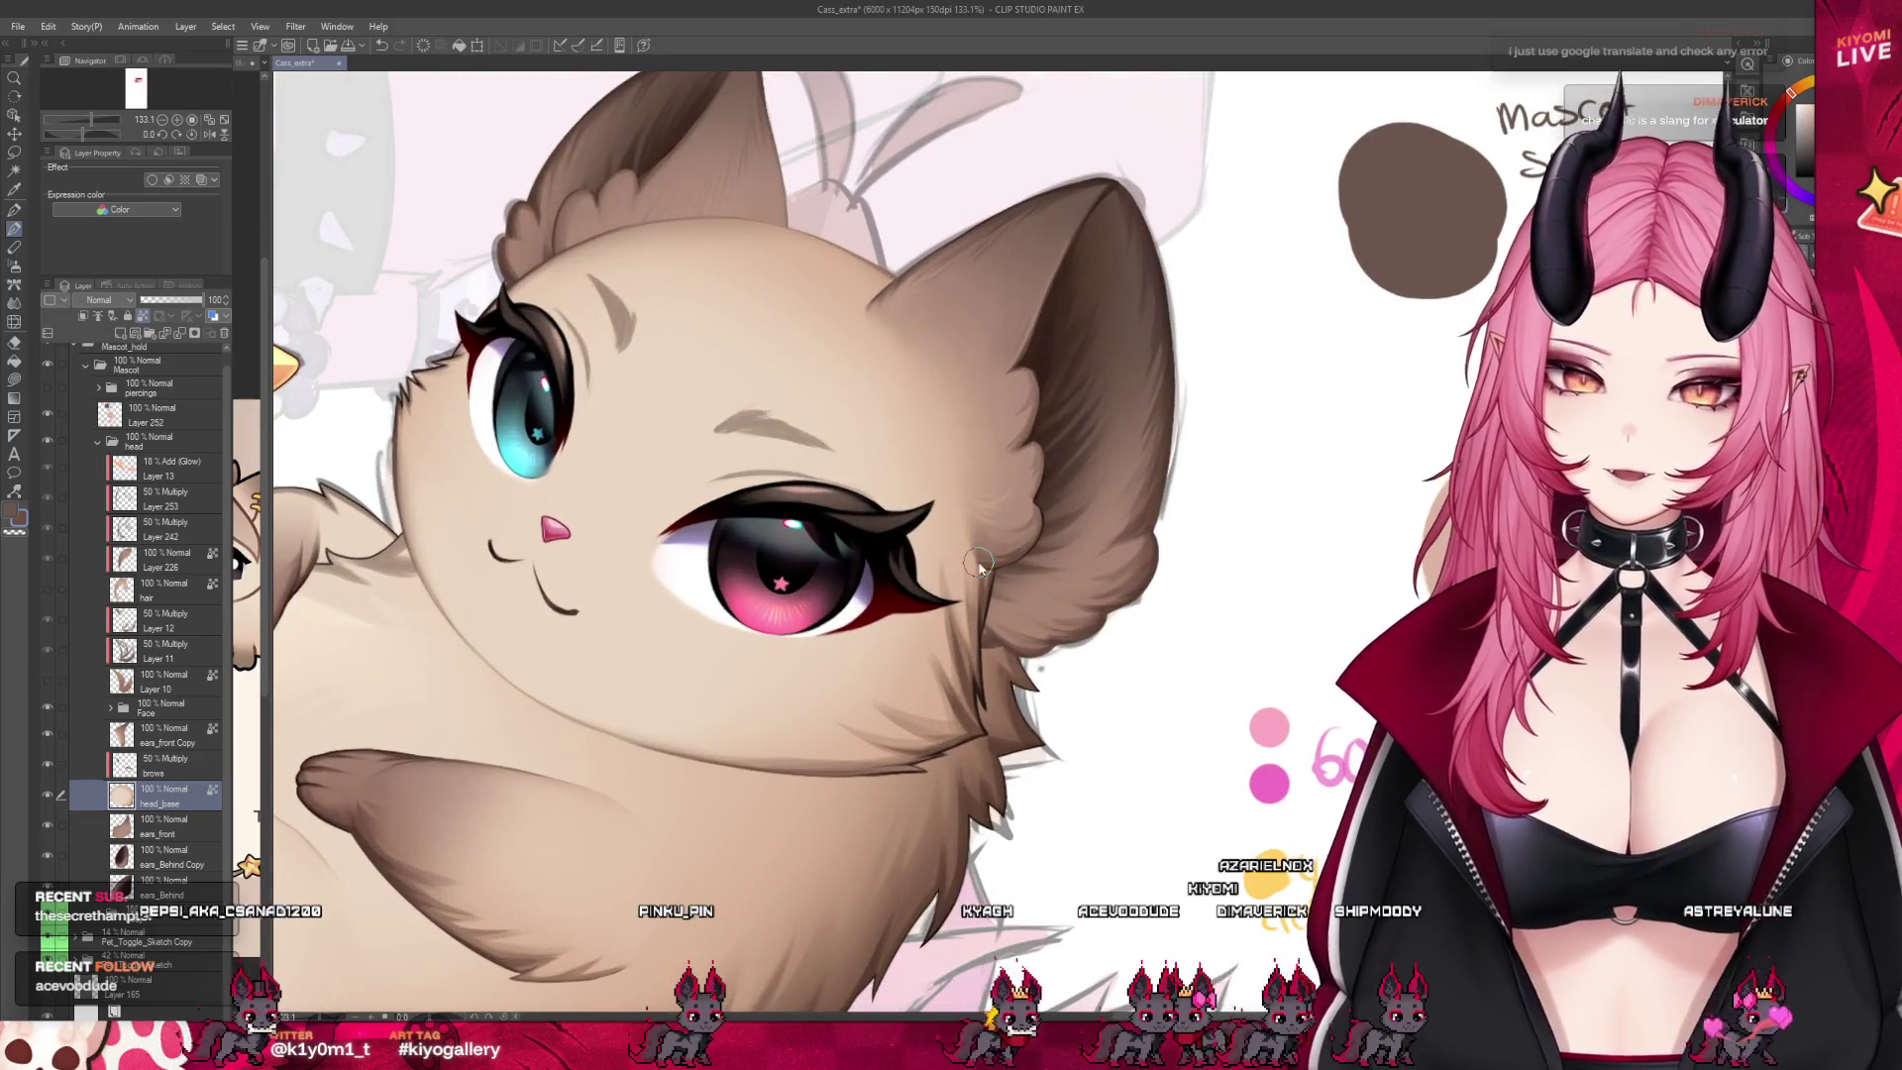
{"action": "scroll", "coordinate": [951, 555], "scroll_direction": "up", "scroll_amount": 3}
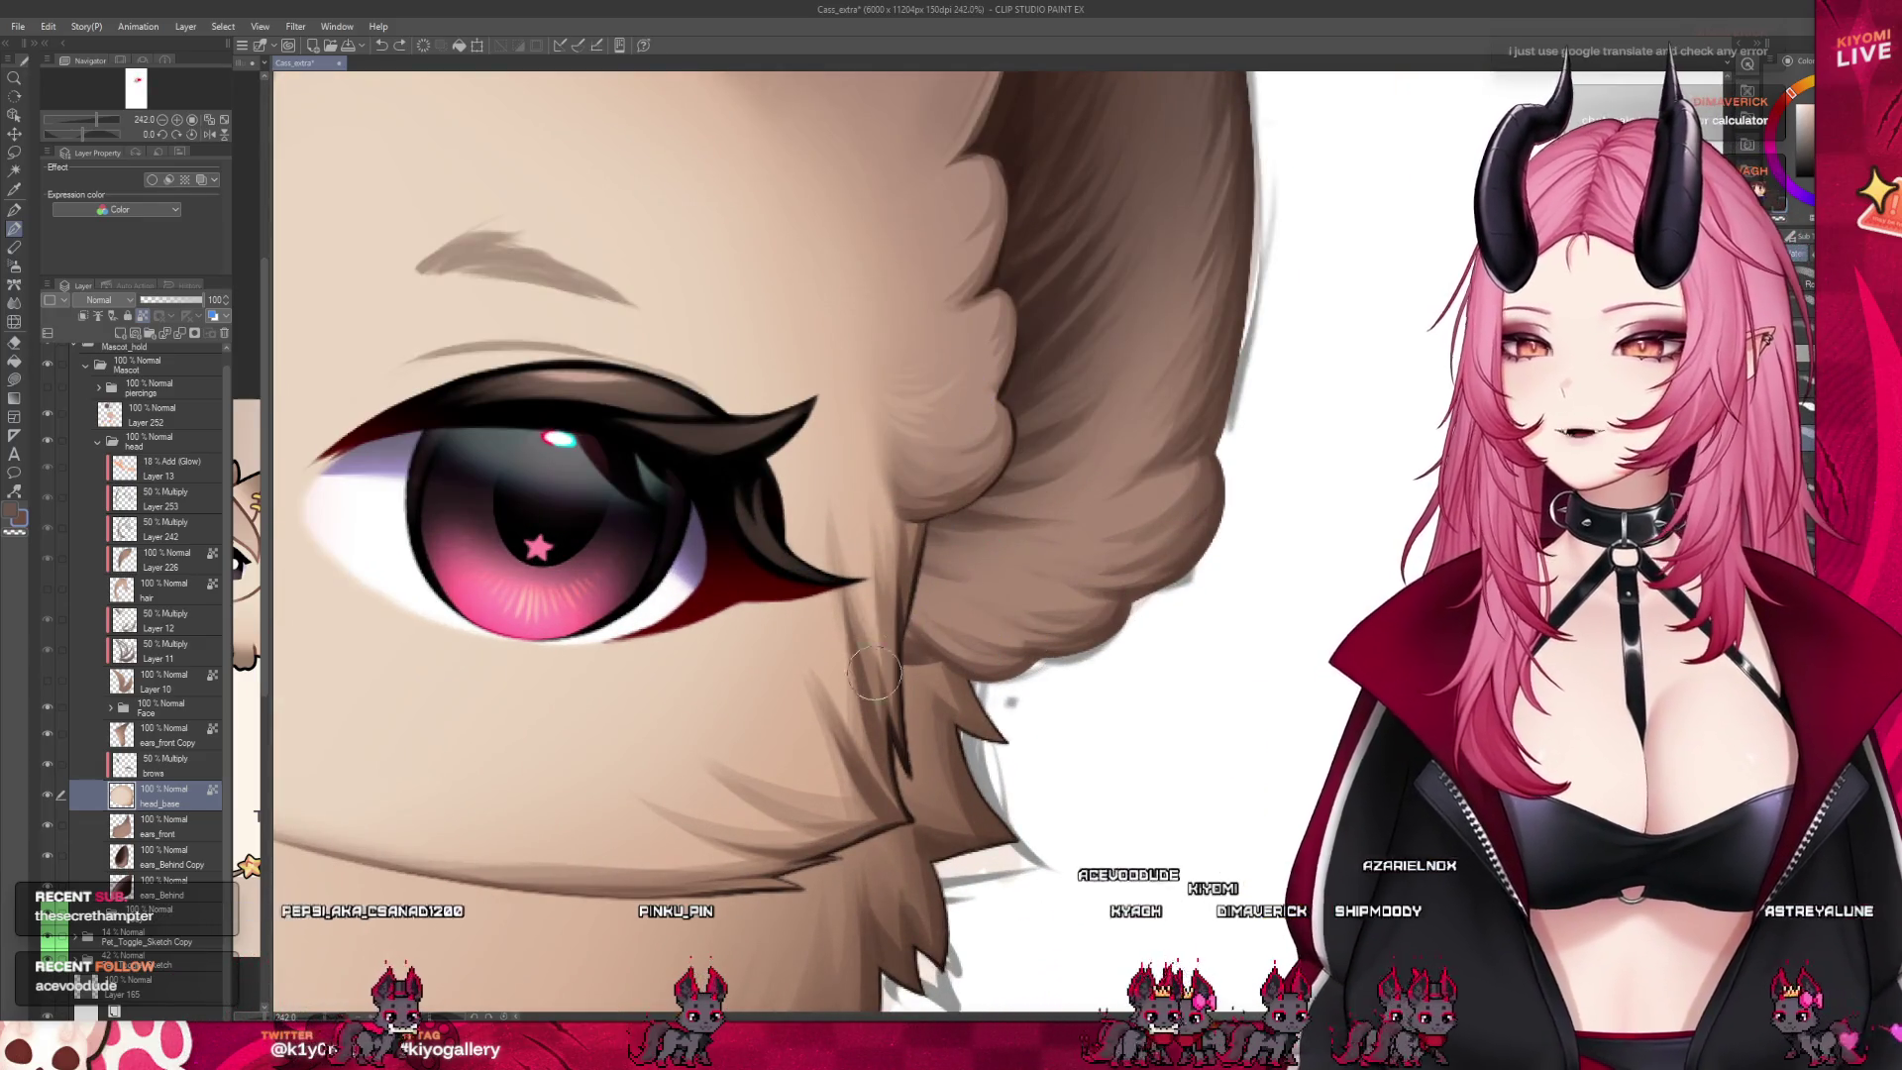
{"action": "key", "text": "bracketright"}
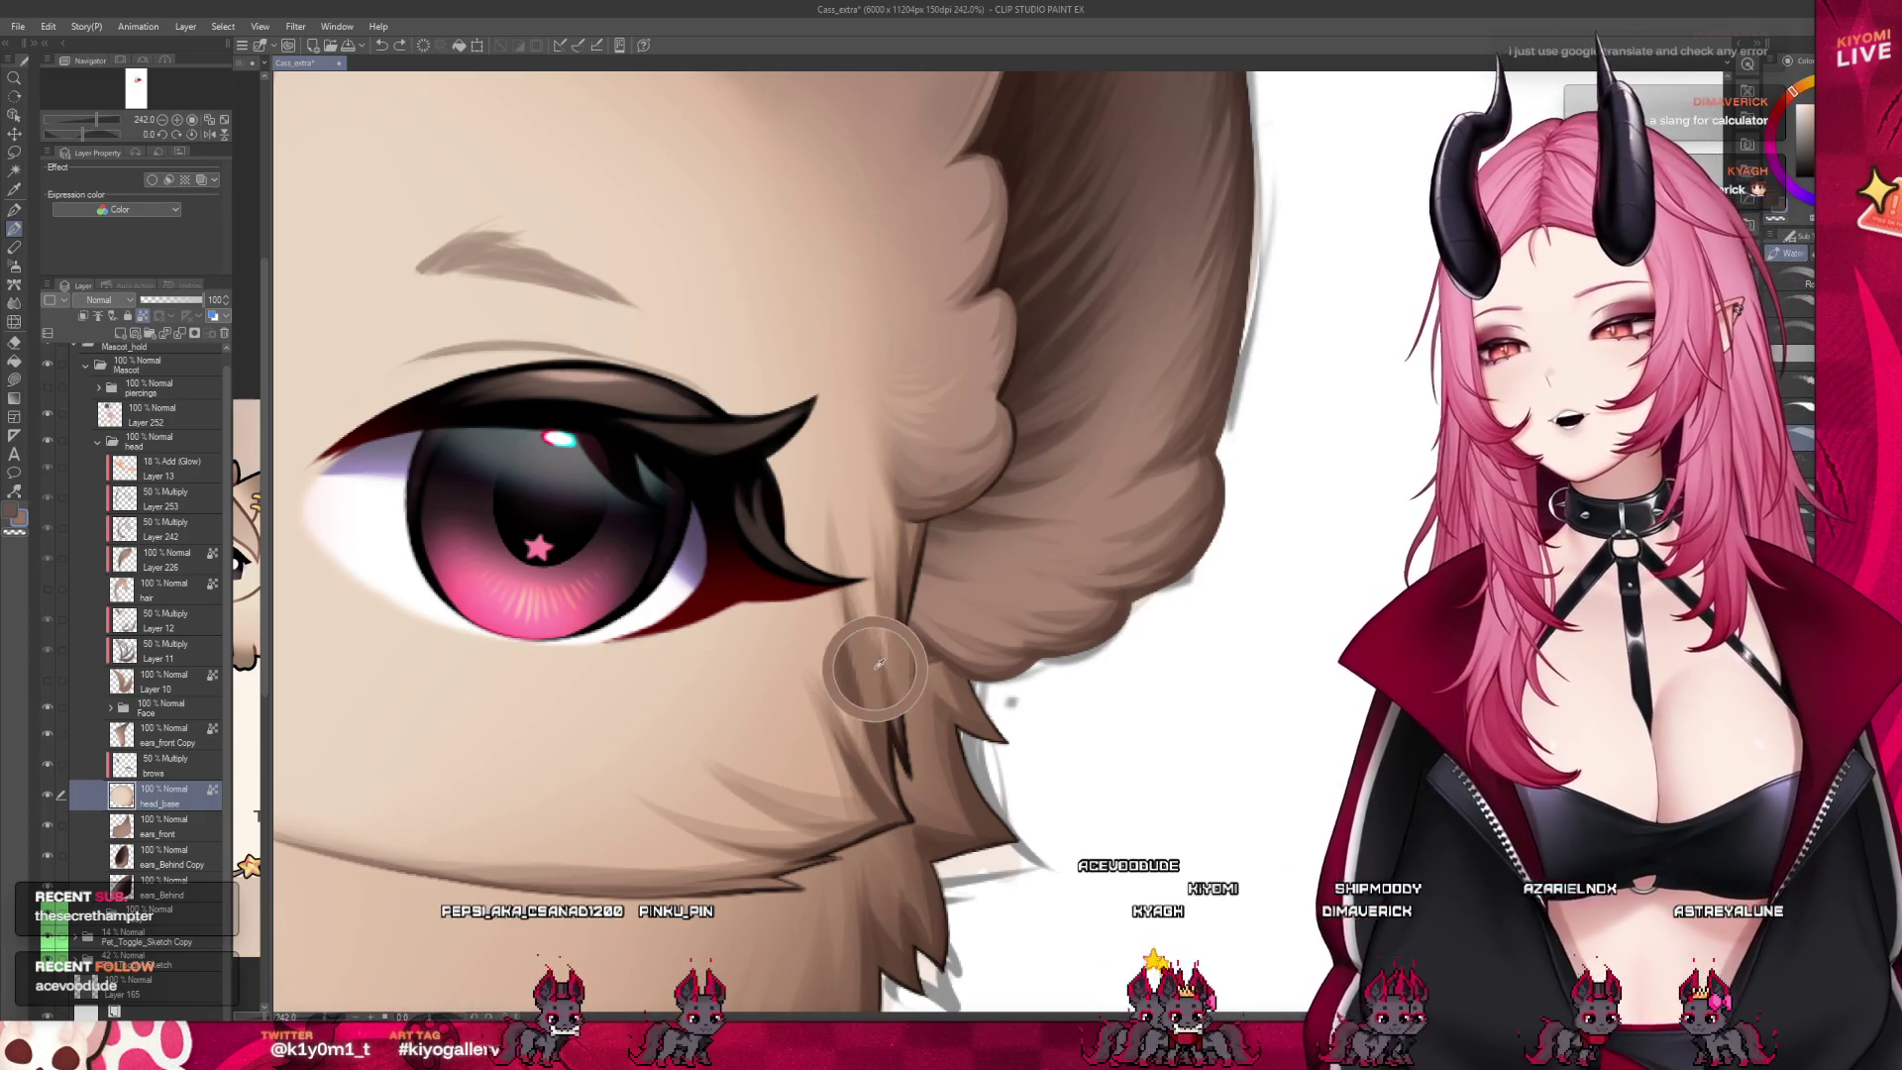
{"action": "key", "text": "bracketleft"}
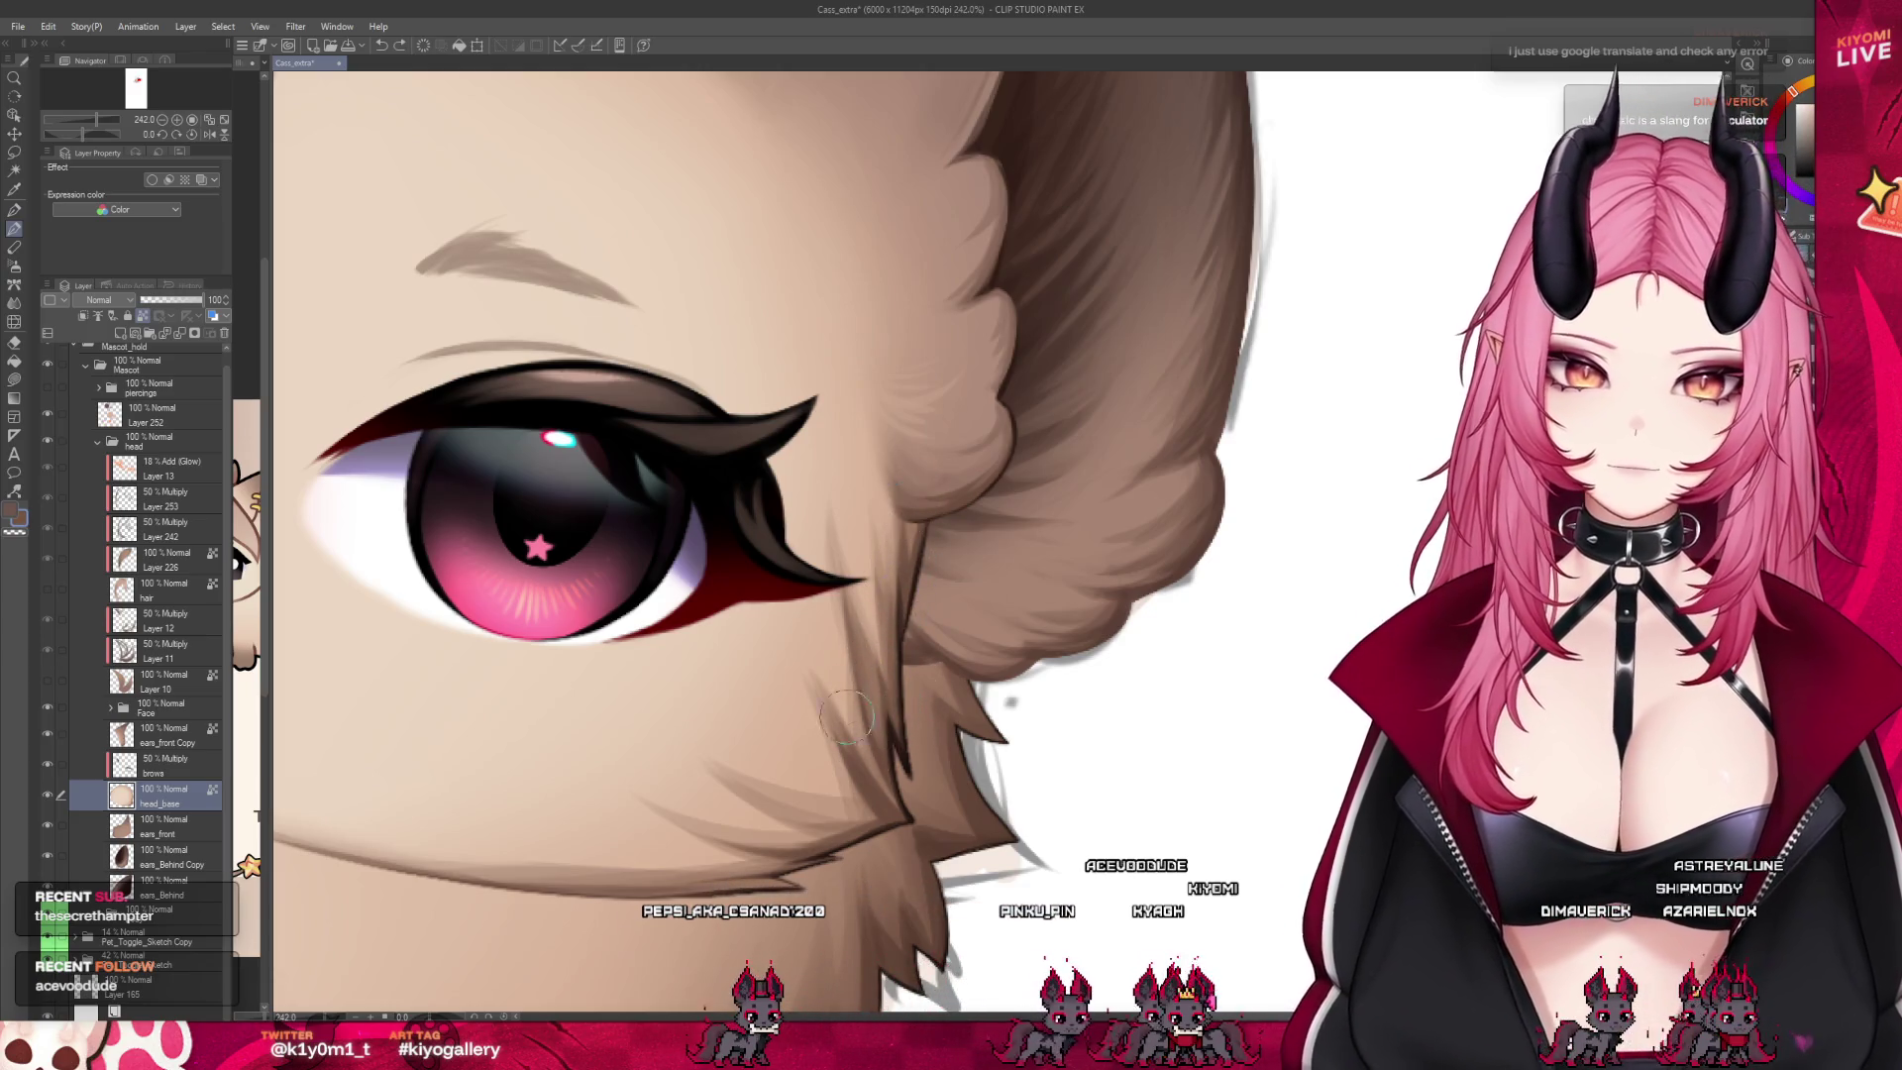
{"action": "left_click_drag", "start_coordinate": [847, 715], "coordinate": [885, 783]}
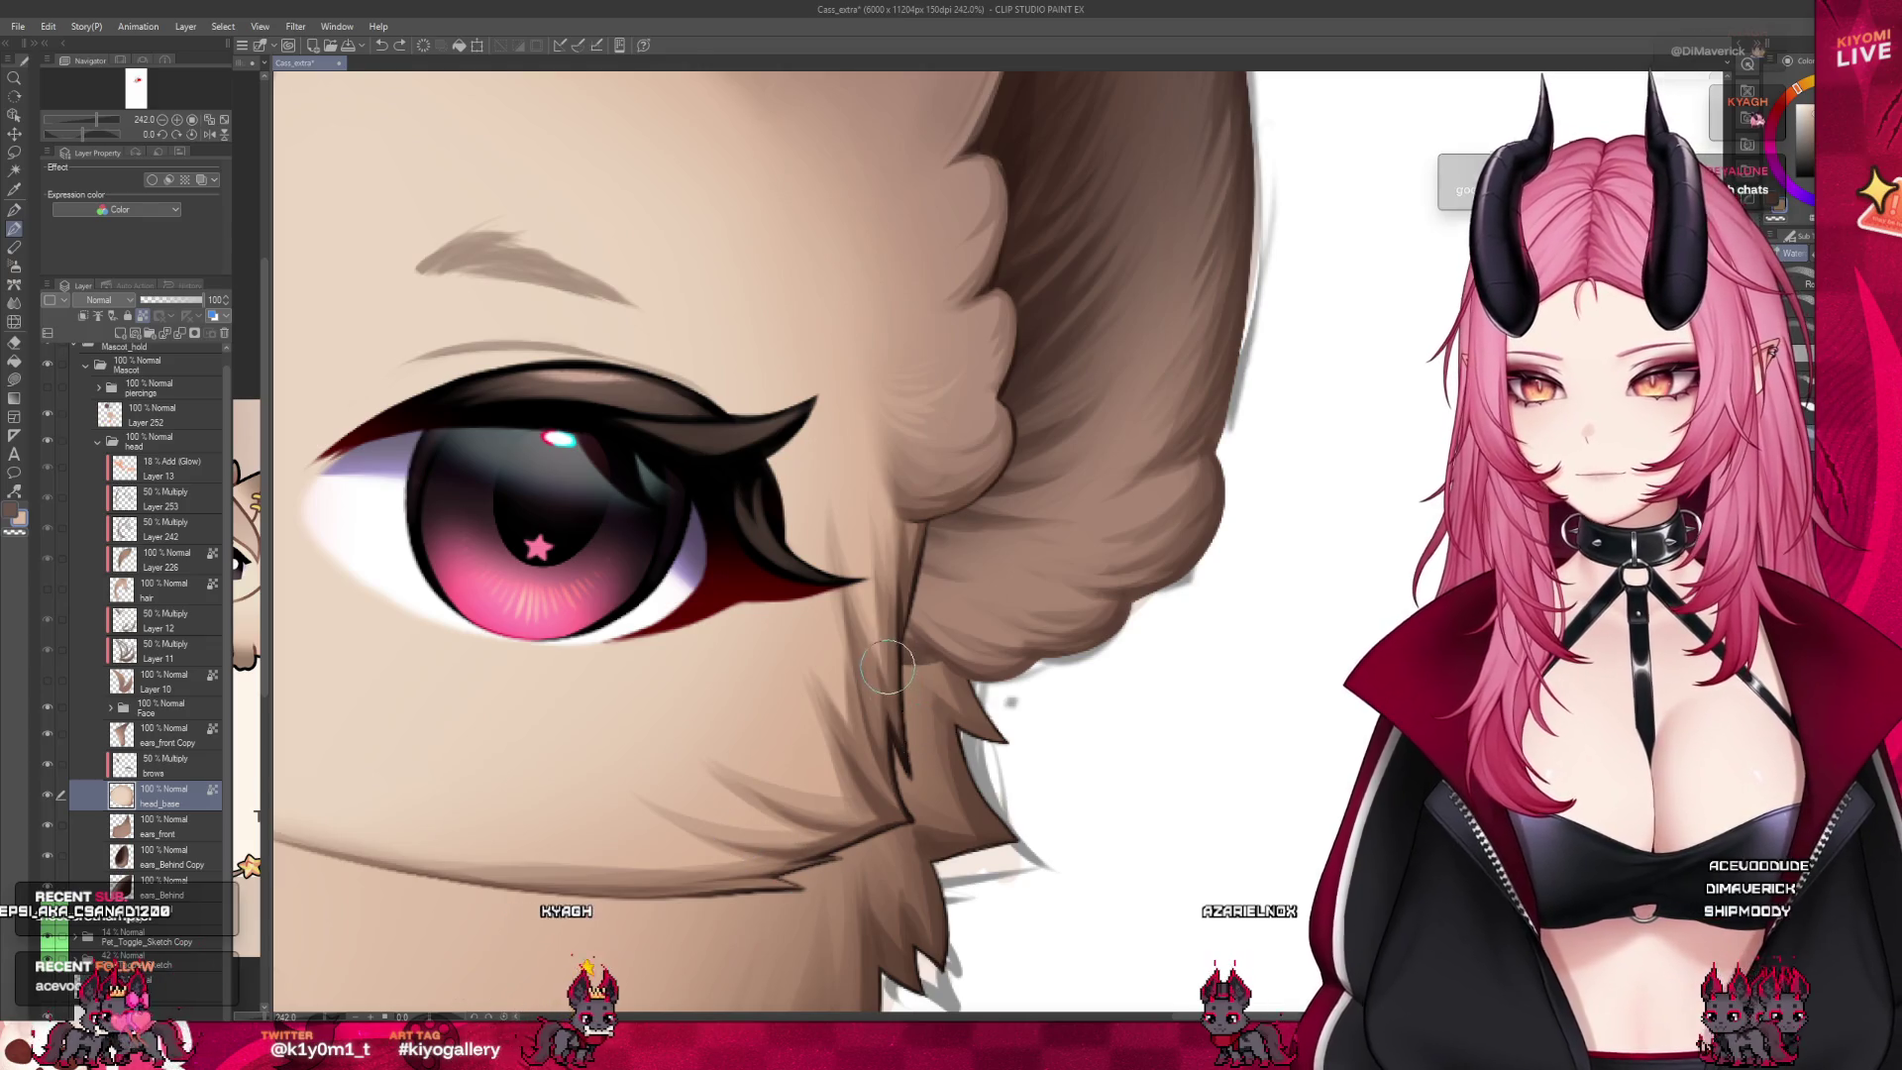
{"action": "scroll", "coordinate": [888, 669], "scroll_direction": "down", "scroll_amount": 10}
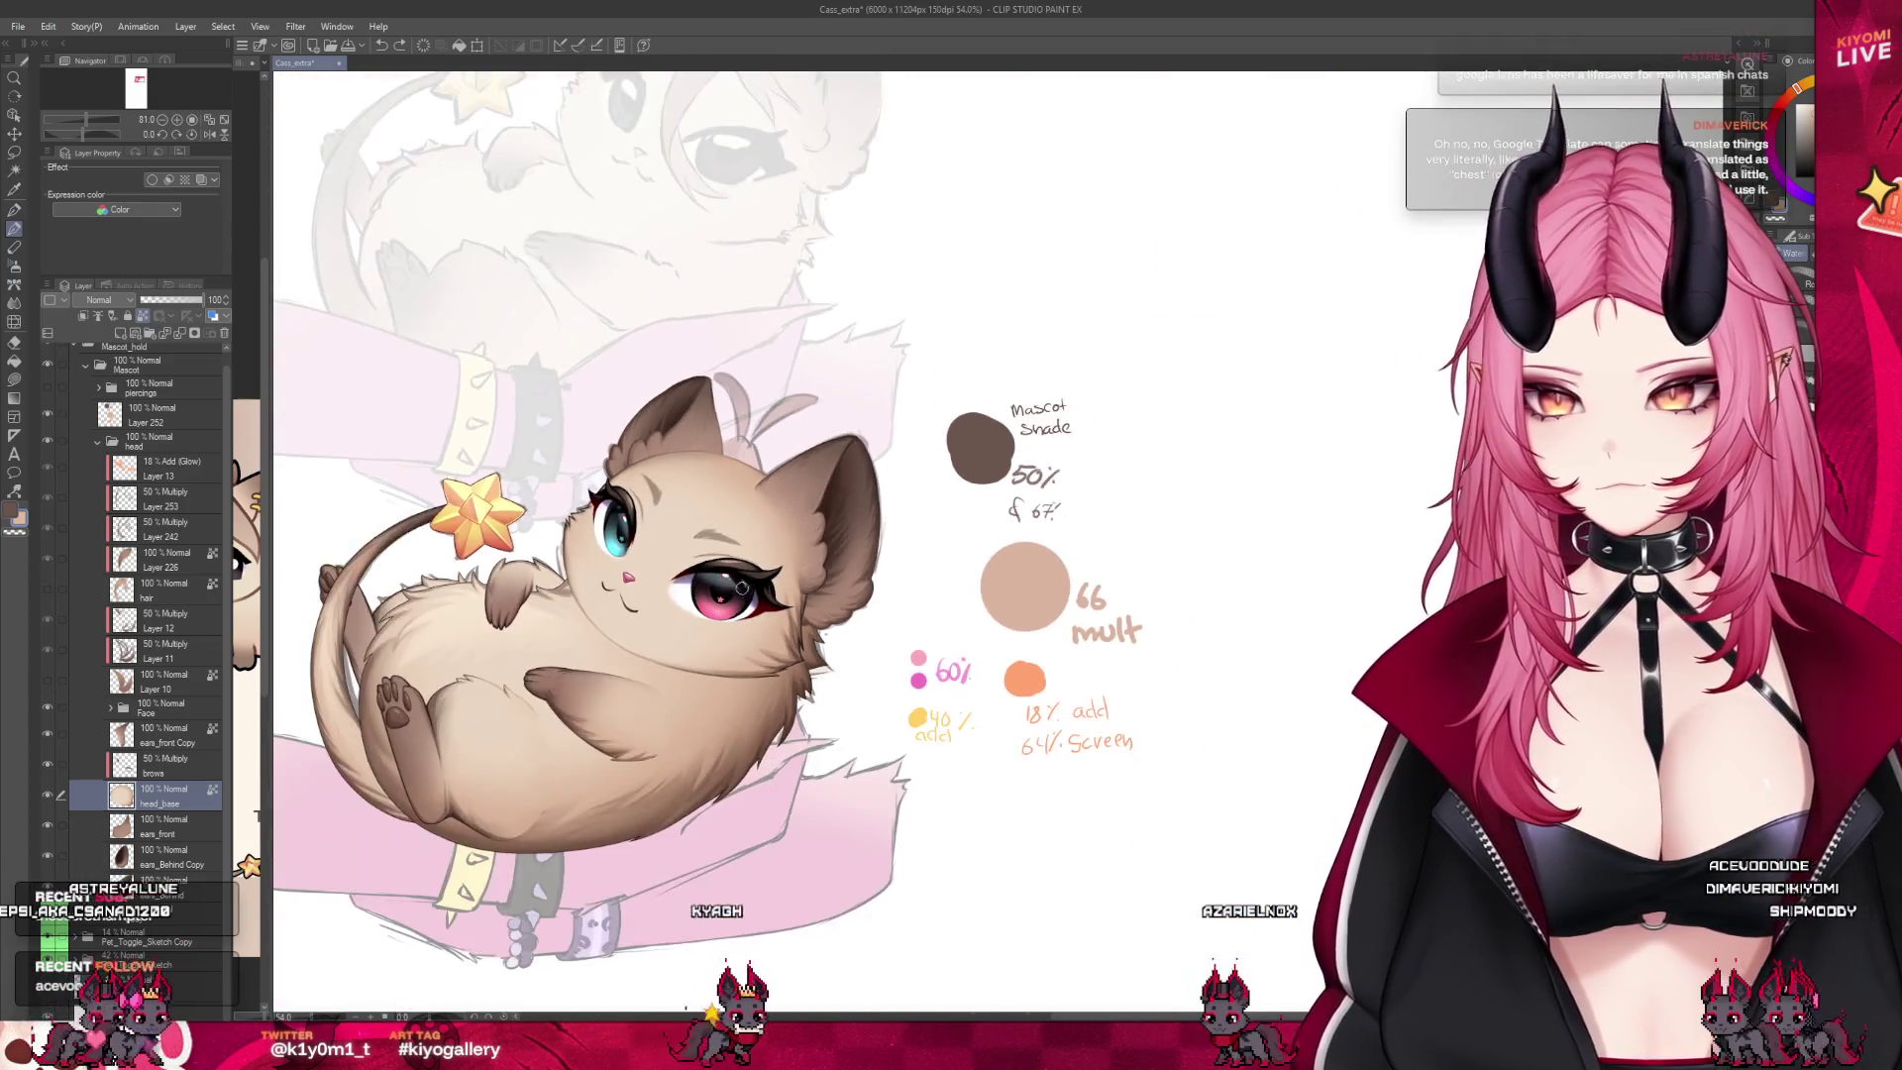
Select the body layer inside the Body folder and add a new raster layer above it
{"action": "scroll", "coordinate": [741, 586], "scroll_direction": "up", "scroll_amount": 3}
{"action": "scroll", "coordinate": [694, 594], "scroll_direction": "down", "scroll_amount": 3}
{"action": "scroll", "coordinate": [649, 604], "scroll_direction": "up", "scroll_amount": 2}
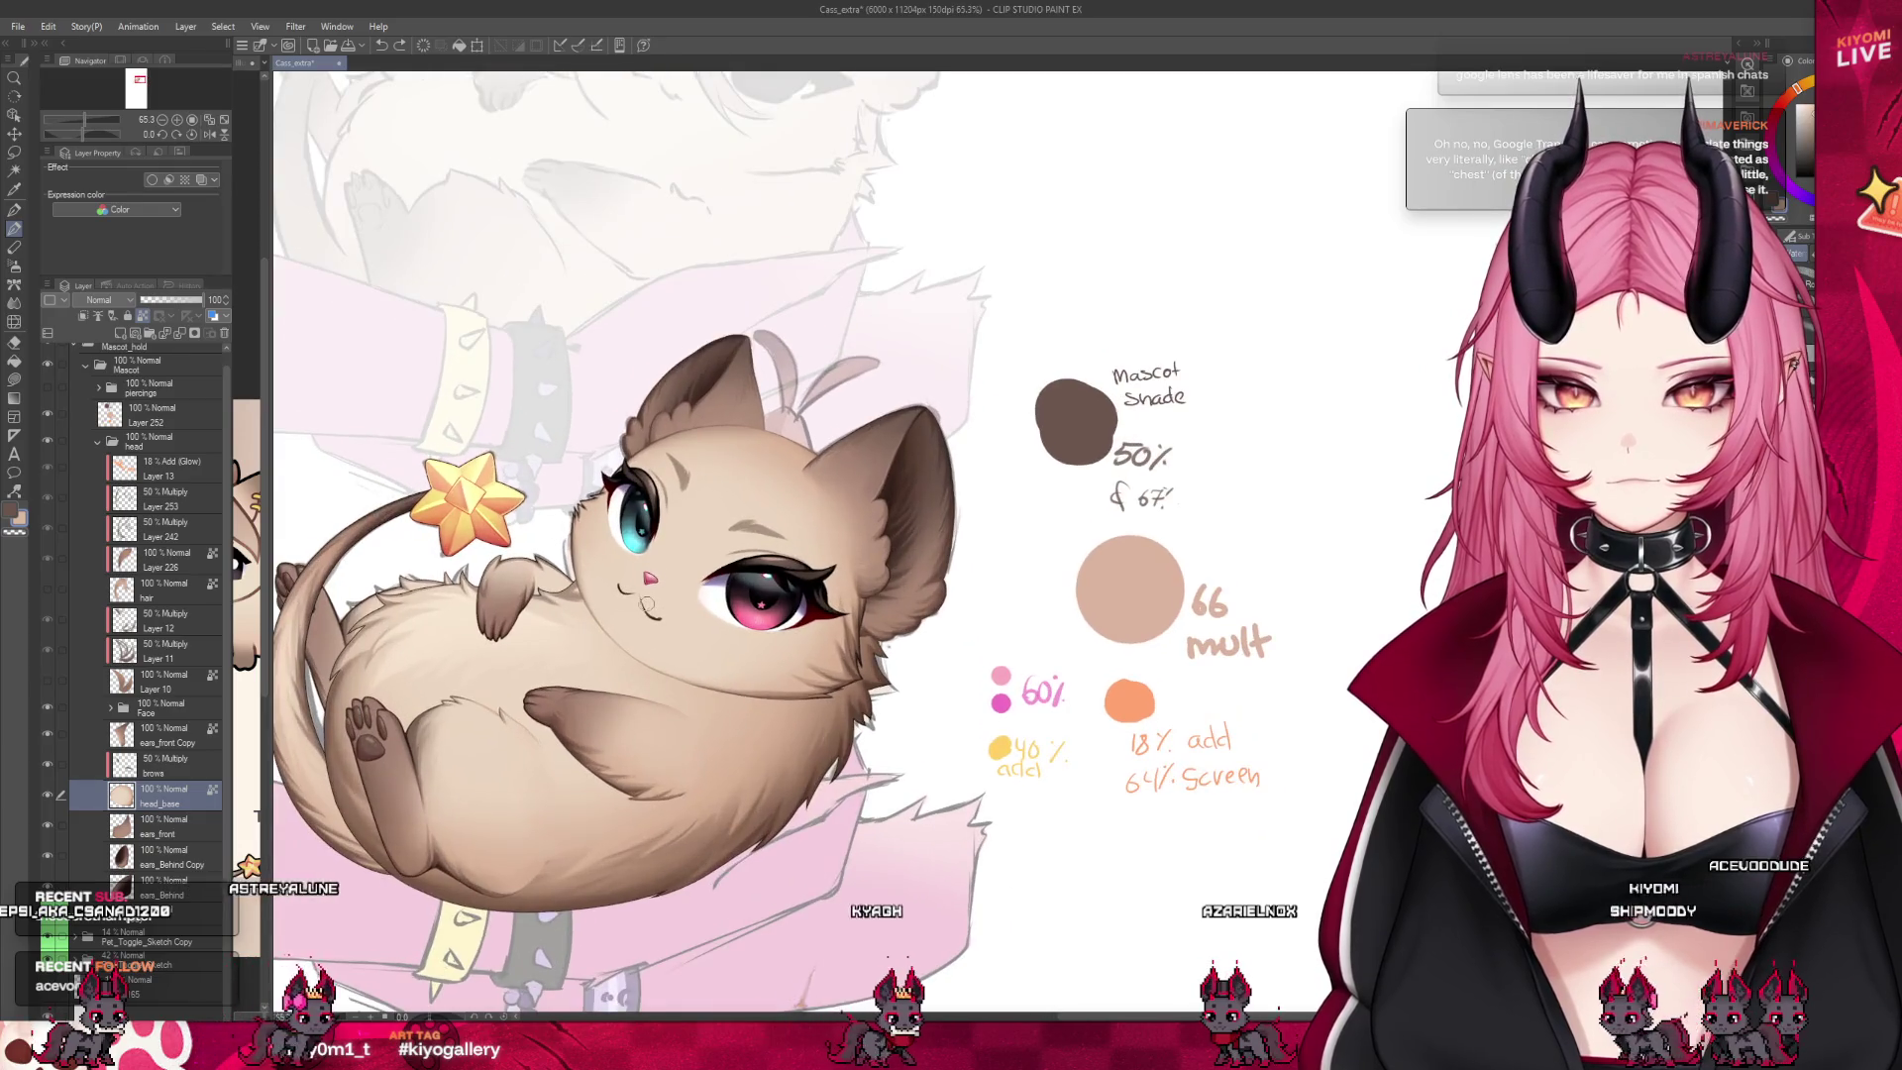
{"action": "scroll", "coordinate": [734, 622], "scroll_direction": "down", "scroll_amount": 2}
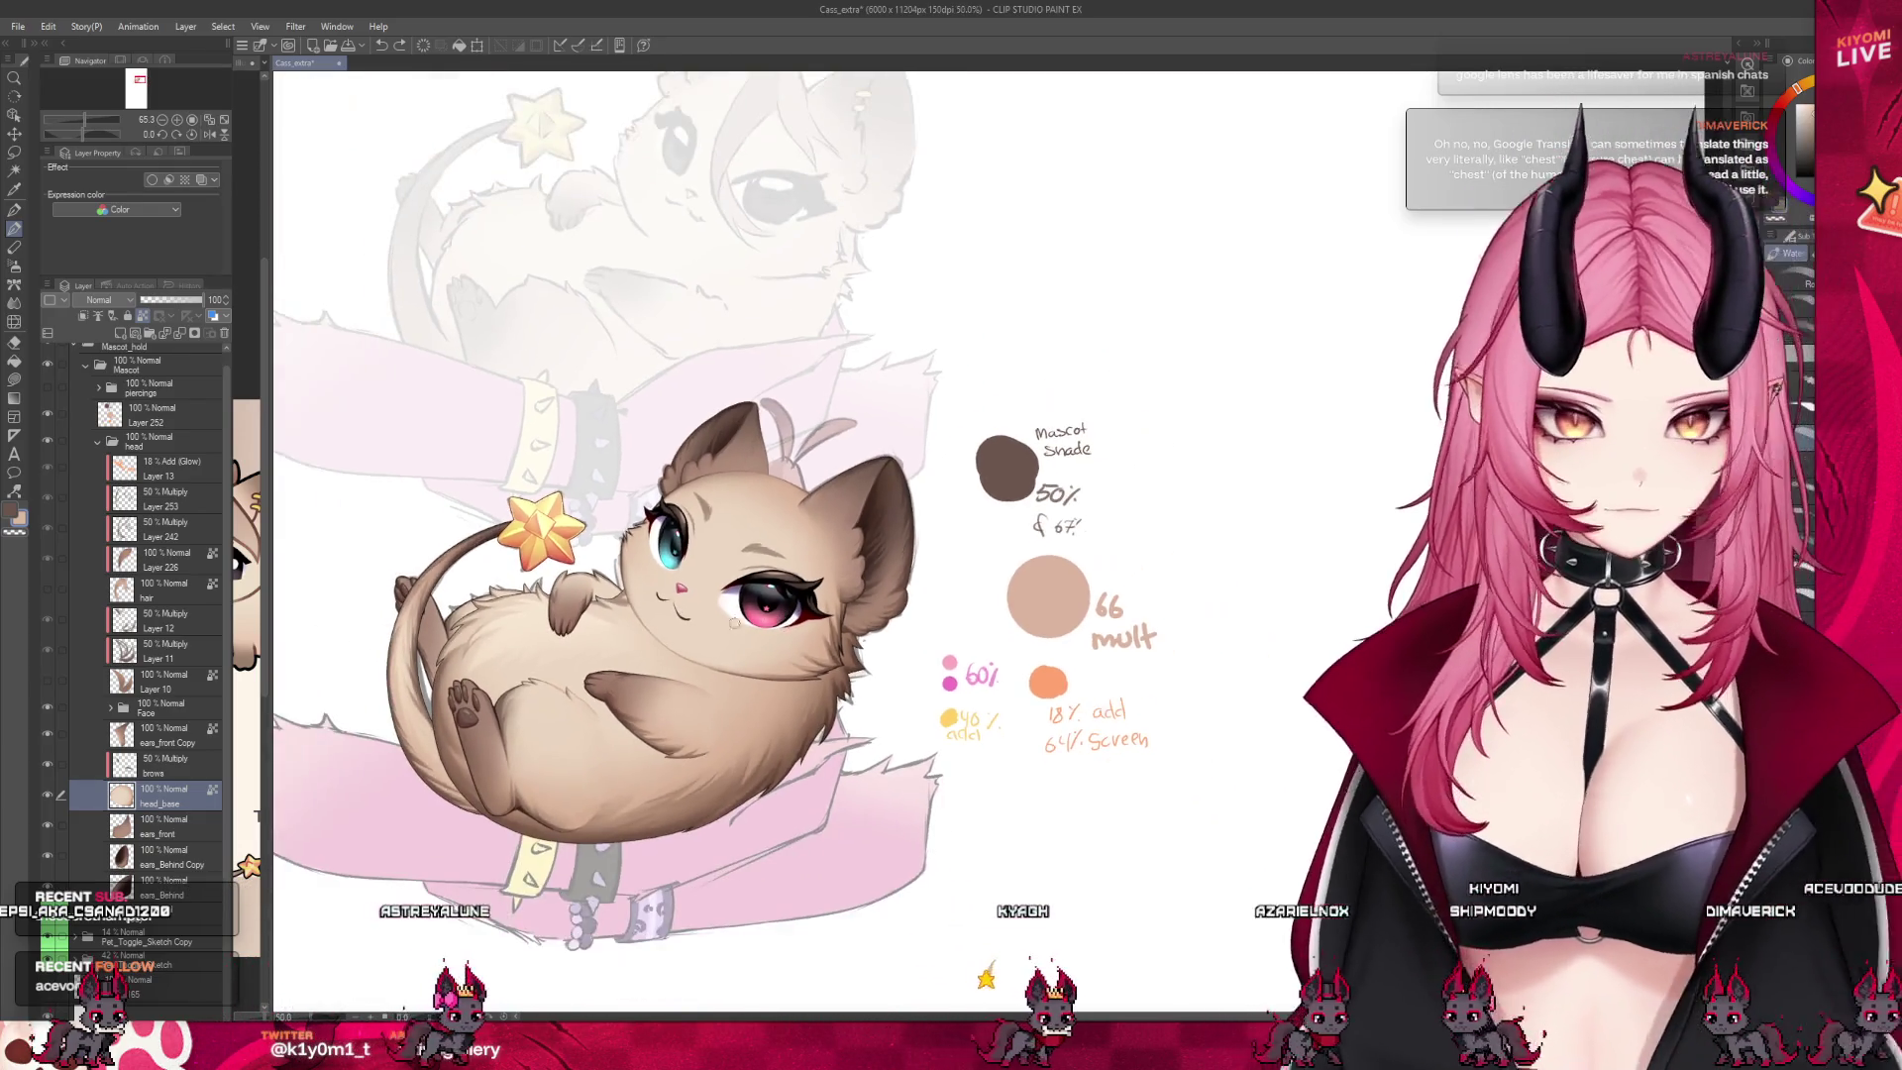
{"action": "scroll", "coordinate": [734, 622], "scroll_direction": "up", "scroll_amount": 1}
{"action": "left_click", "coordinate": [164, 834]}
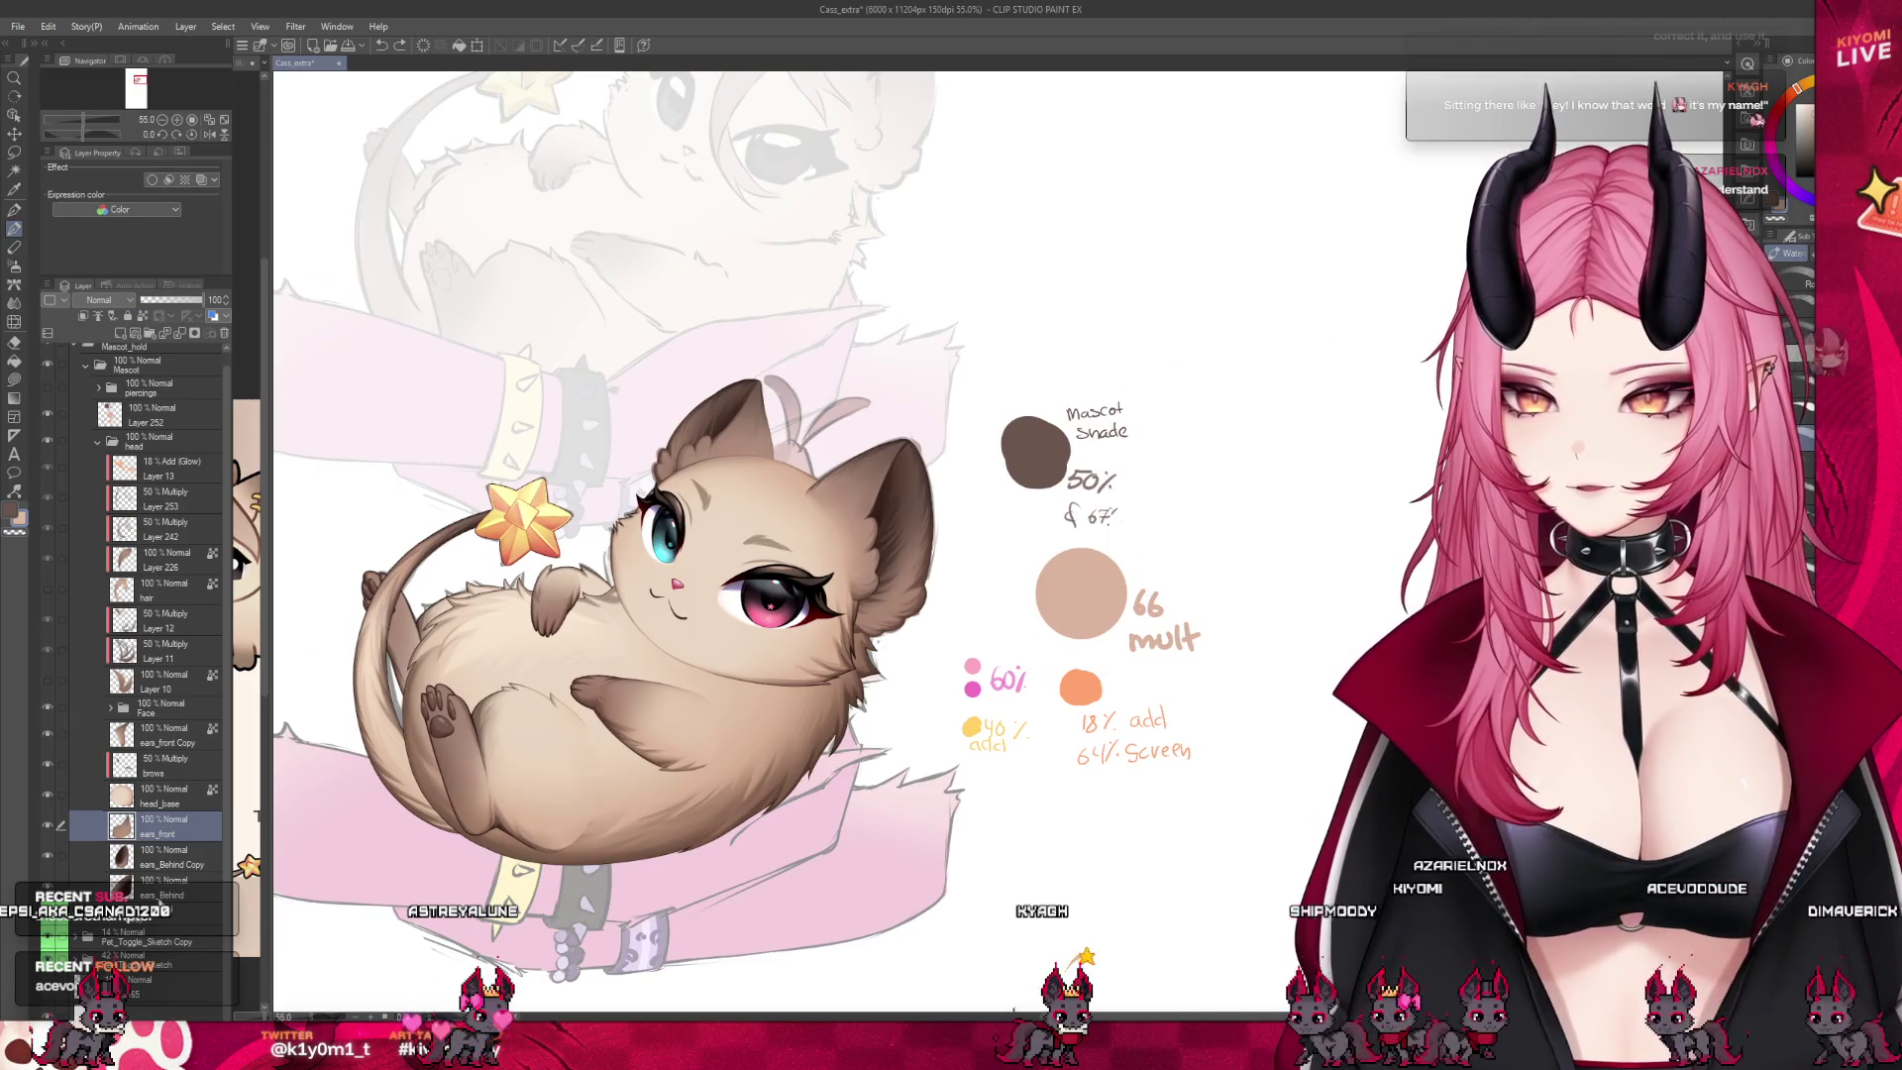
{"action": "left_click", "coordinate": [149, 910]}
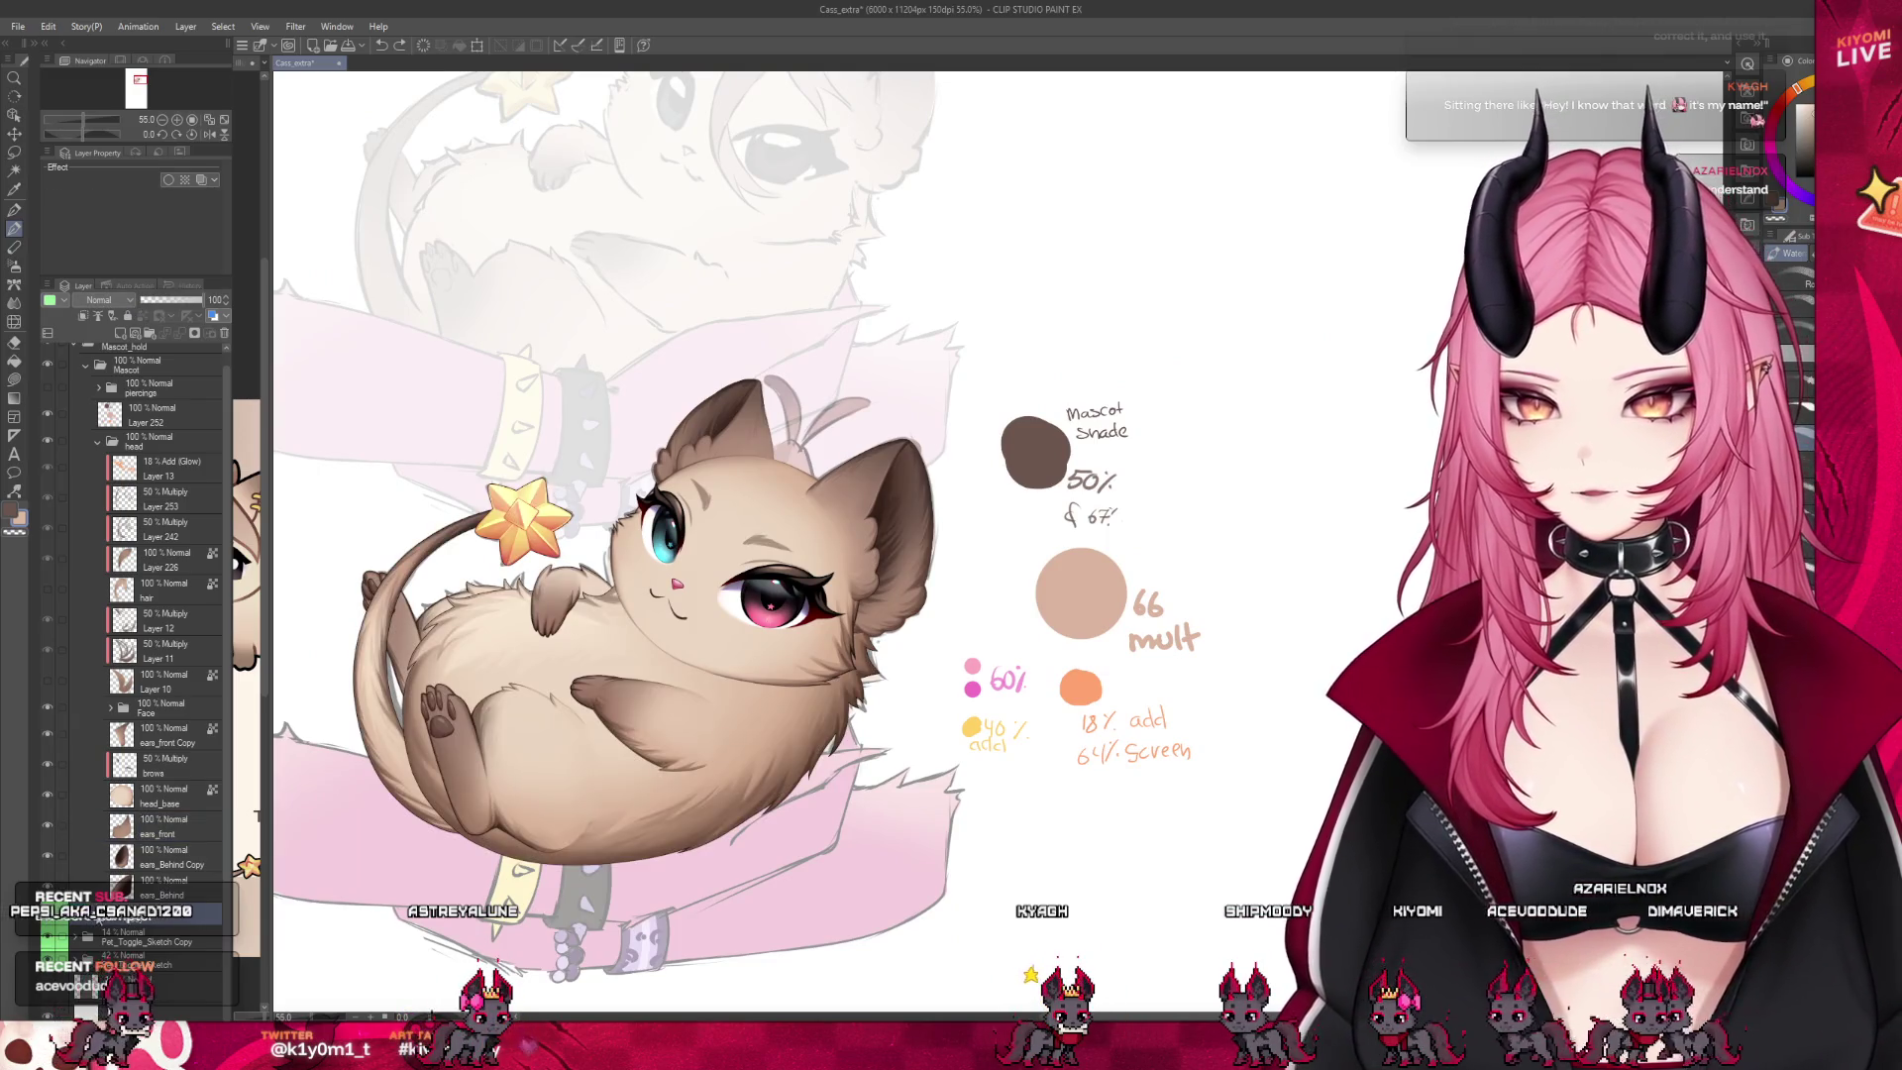
{"action": "scroll", "coordinate": [158, 693], "scroll_direction": "down", "scroll_amount": 2}
{"action": "left_click", "coordinate": [148, 864]}
{"action": "left_click", "coordinate": [133, 337]}
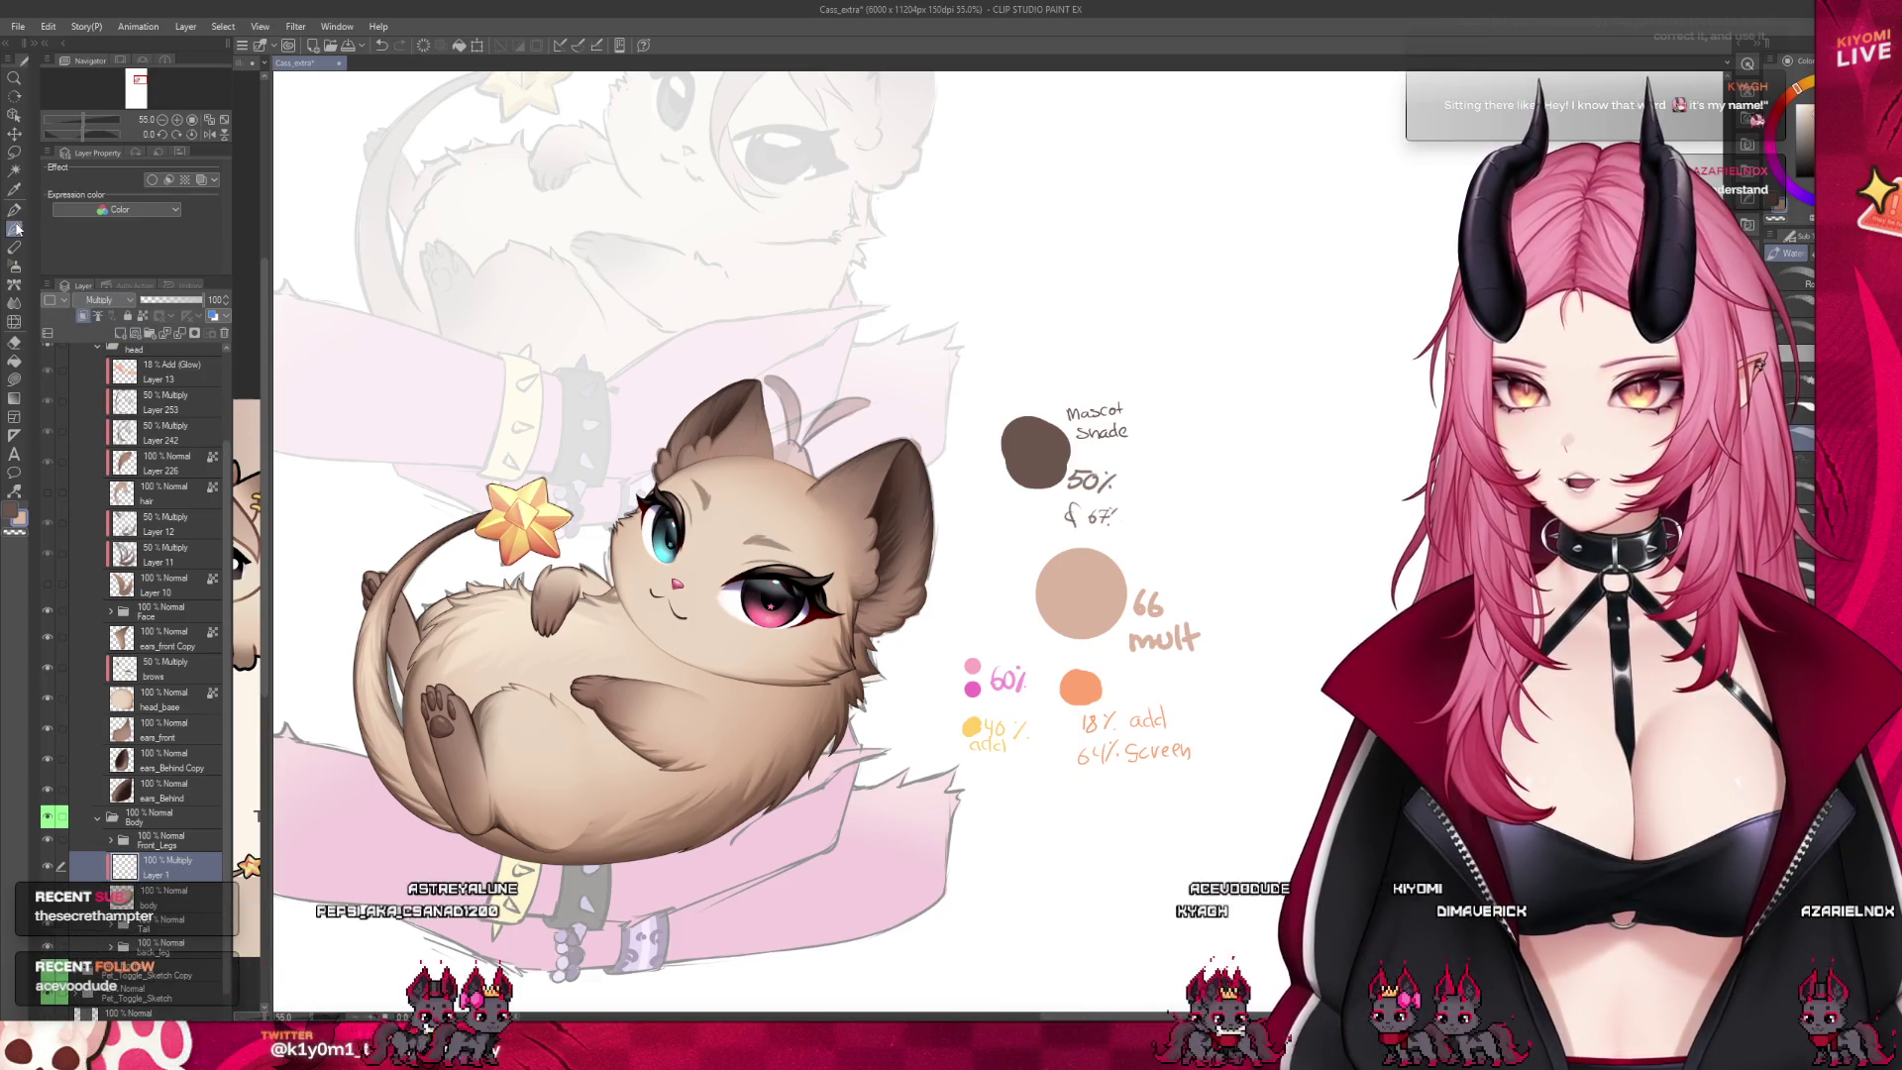
{"action": "key", "text": "ctrl+plus"}
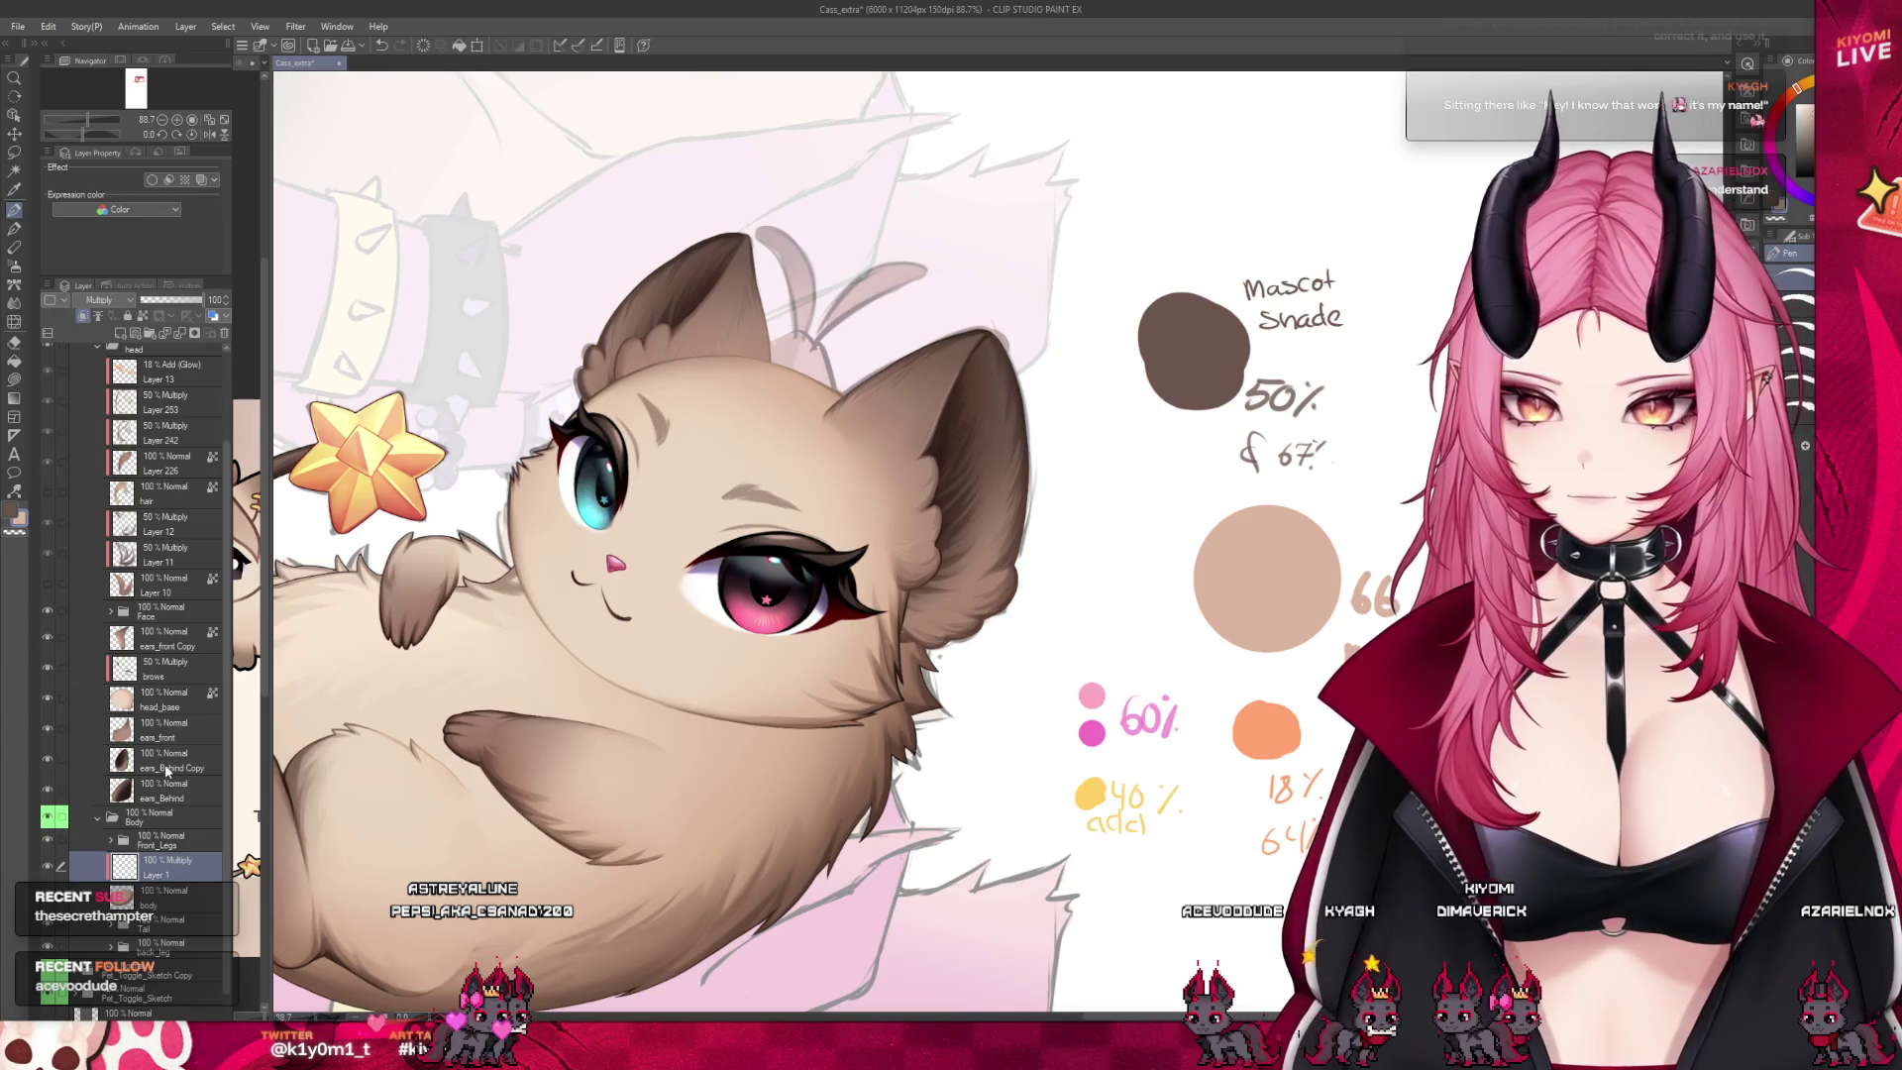
{"action": "left_click", "coordinate": [50, 698]}
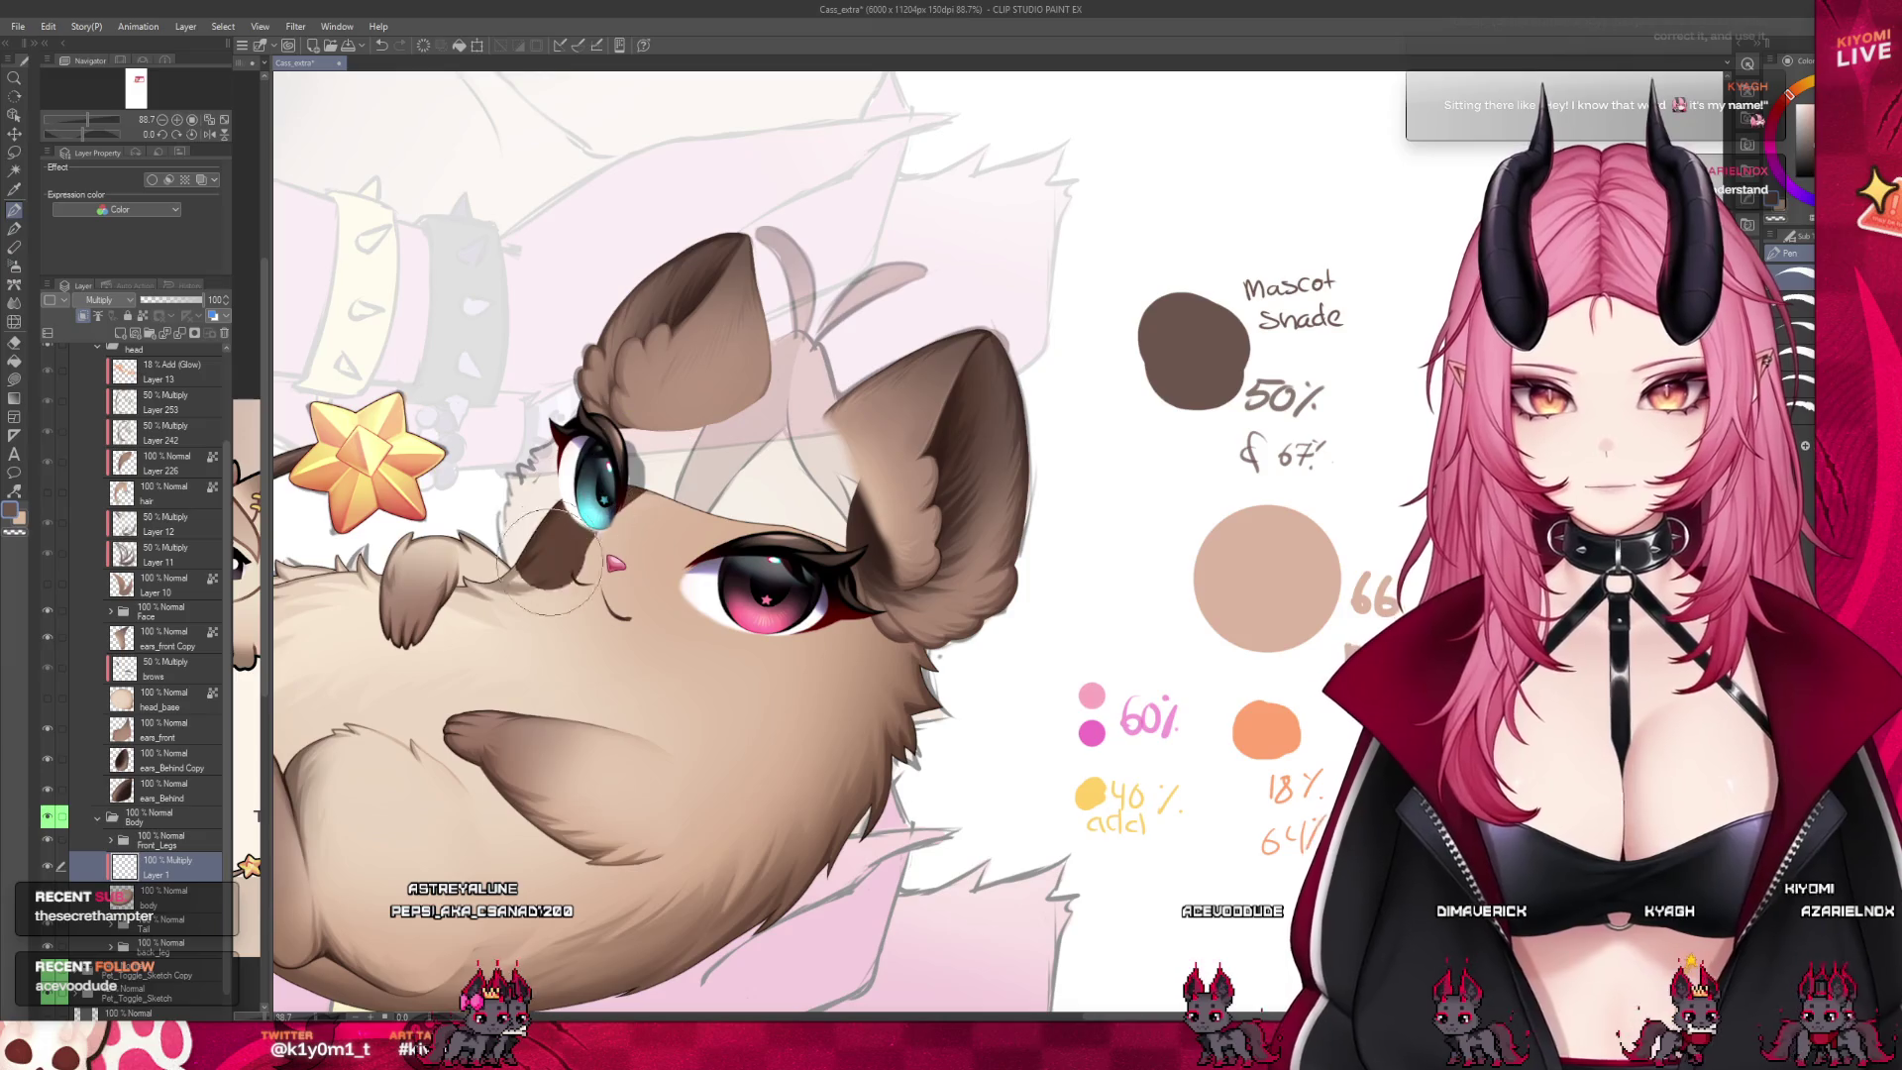
{"action": "left_click_drag", "start_coordinate": [549, 565], "coordinate": [912, 644]}
{"action": "key", "text": "ctrl+z"}
{"action": "left_click_drag", "start_coordinate": [555, 554], "coordinate": [891, 661]}
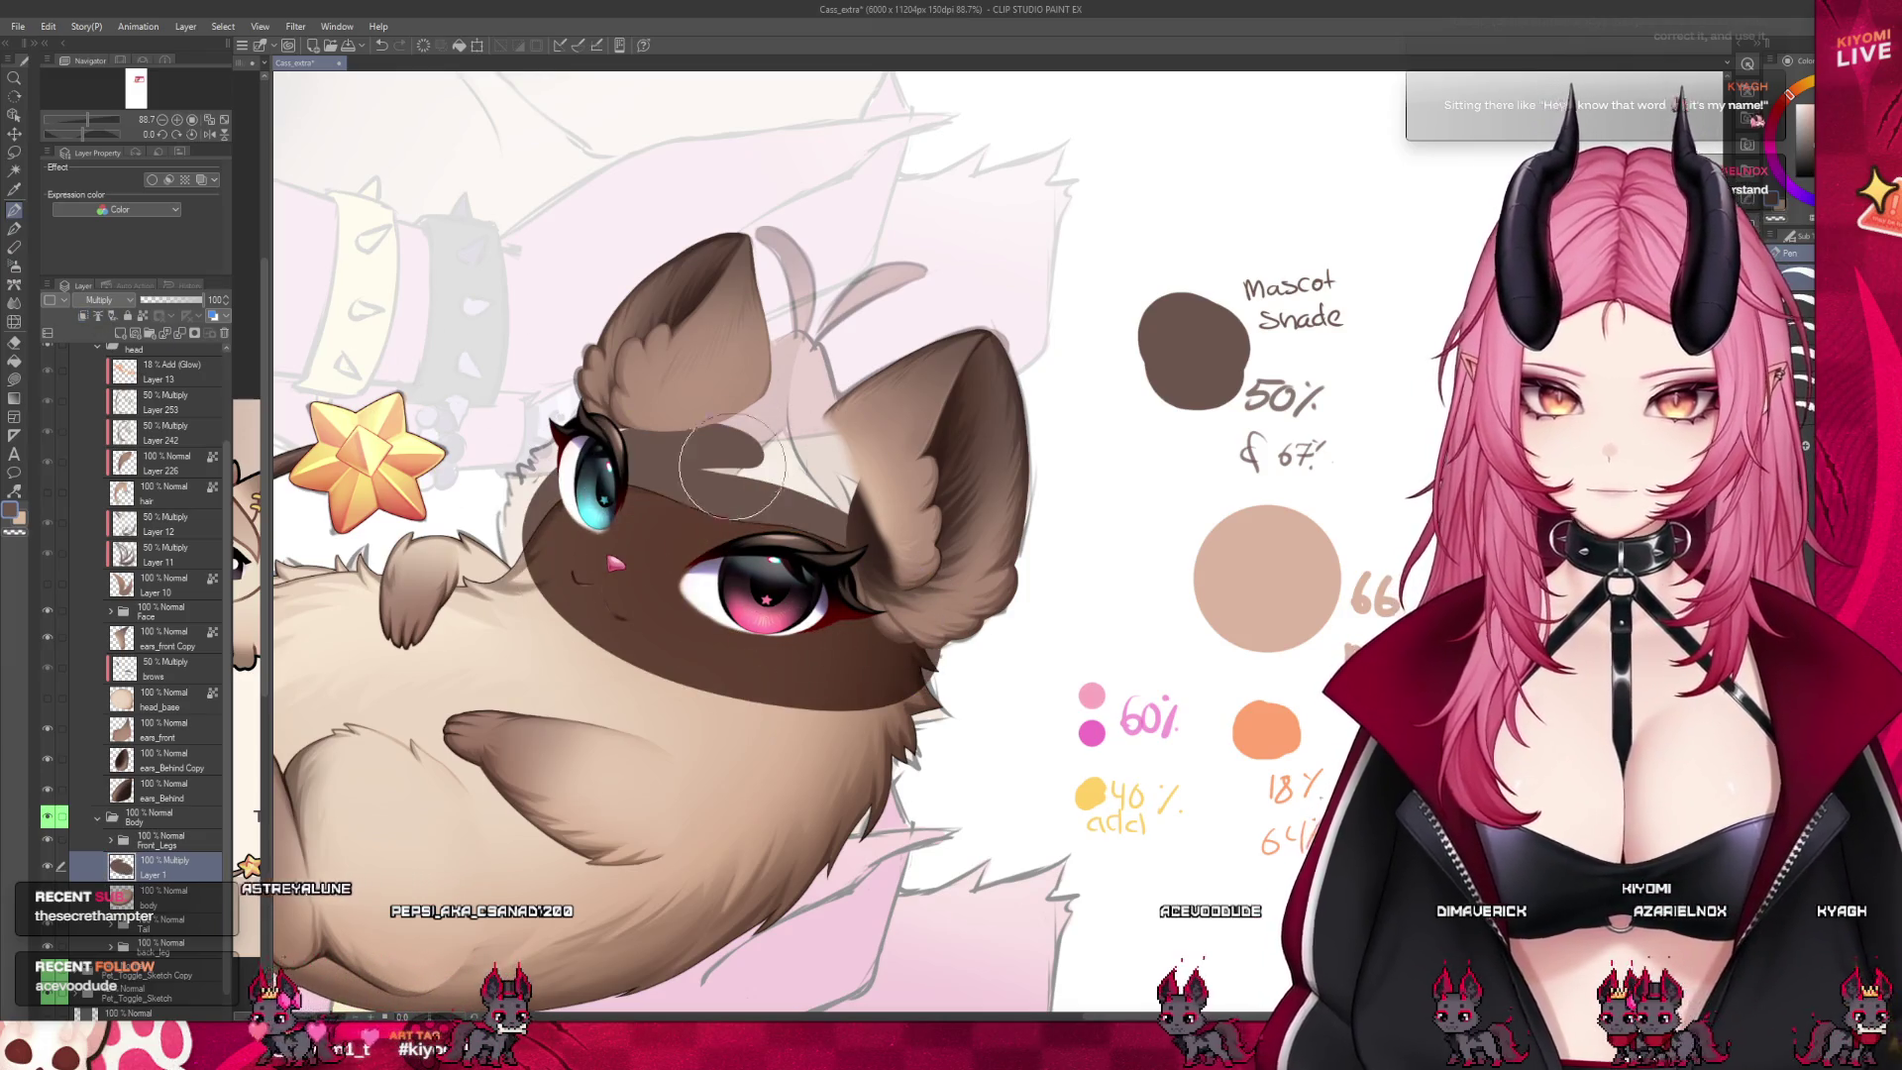
{"action": "left_click_drag", "start_coordinate": [731, 466], "coordinate": [842, 476]}
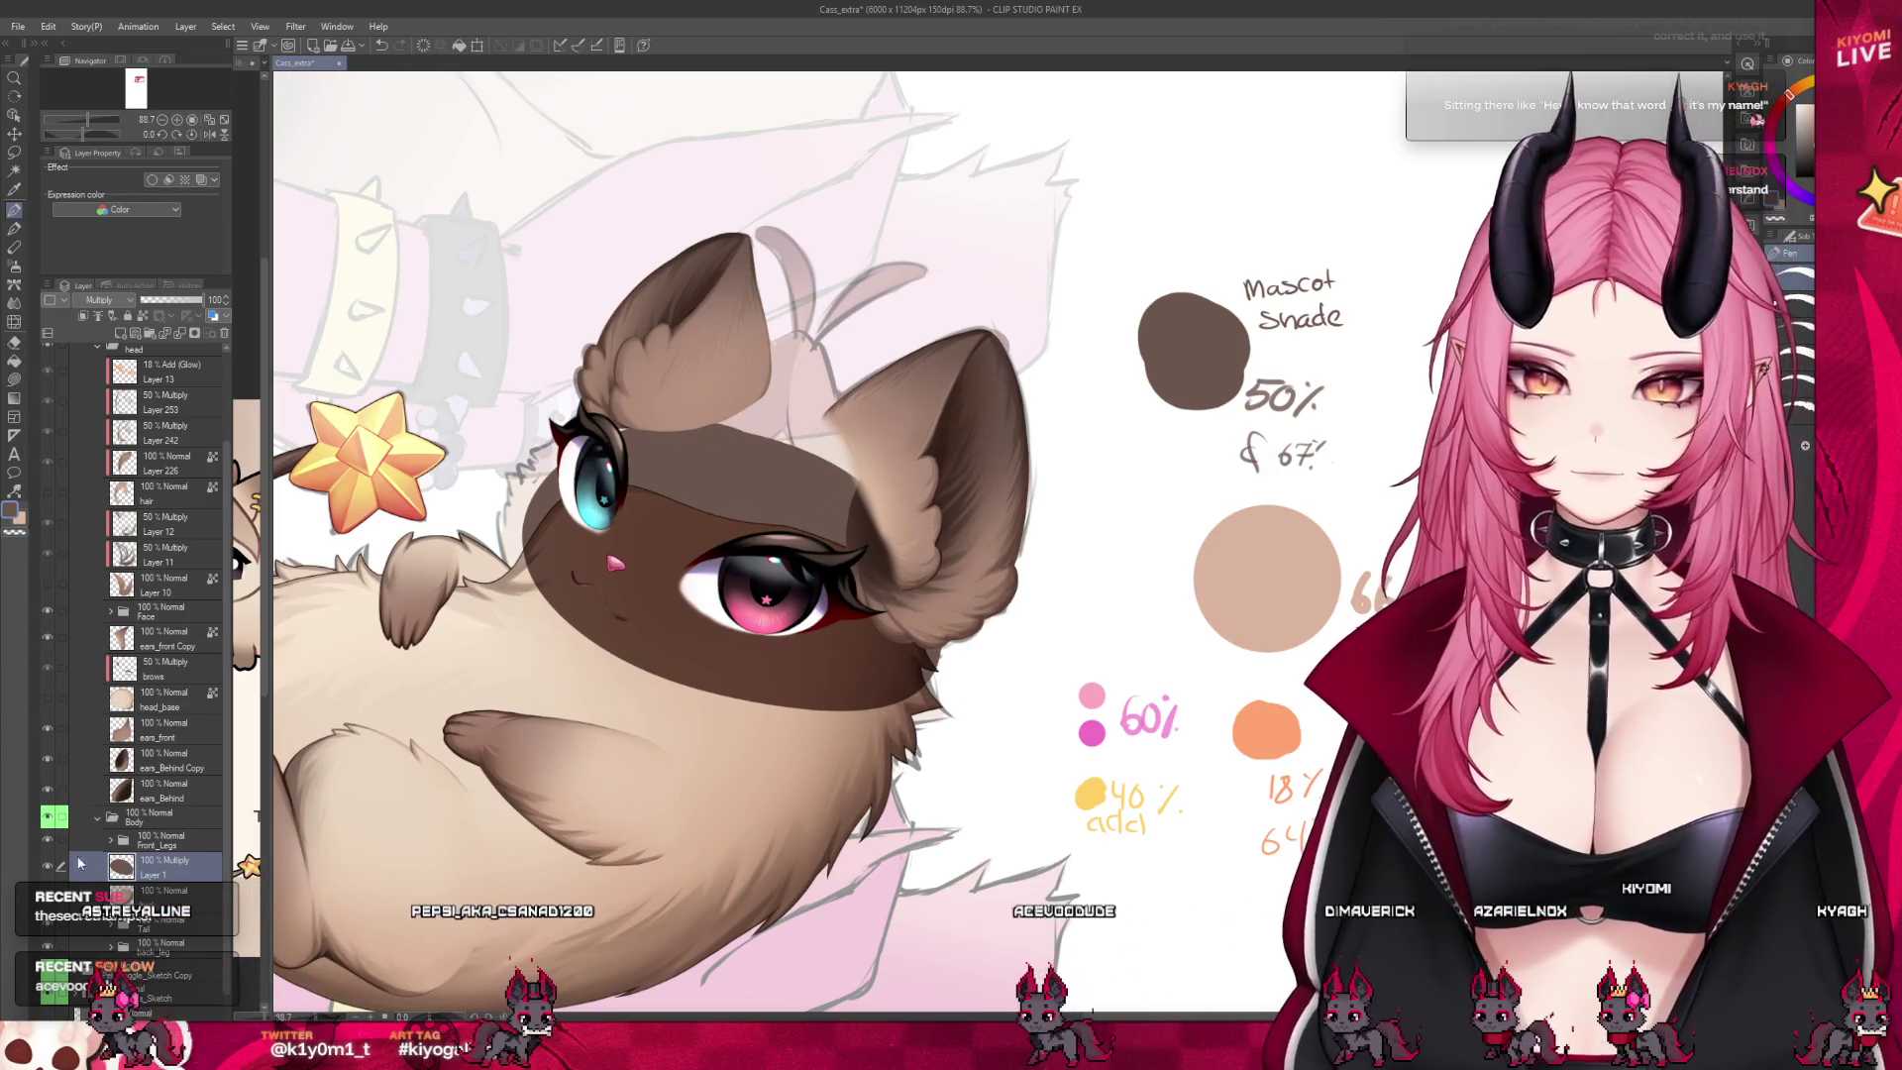
{"action": "key", "text": "ctrl+z"}
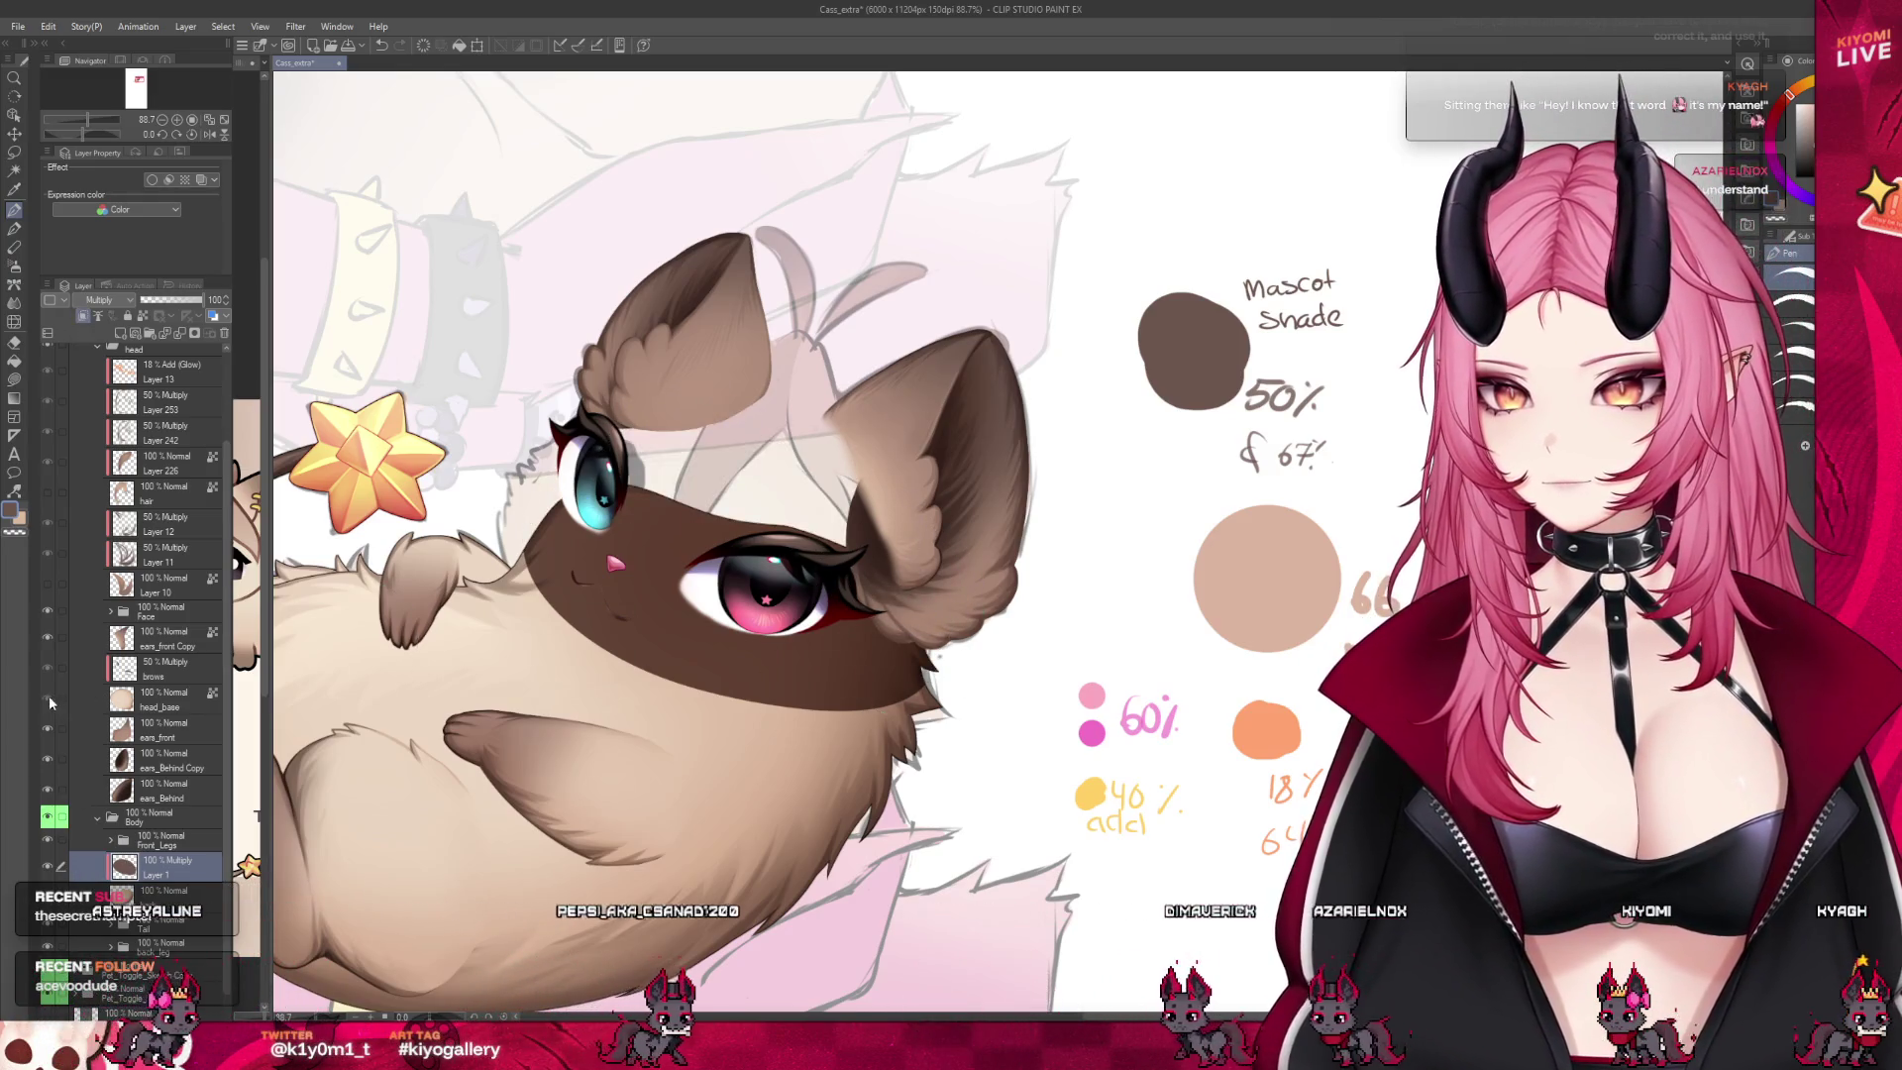
{"action": "left_click", "coordinate": [48, 700]}
{"action": "key", "text": "k"}
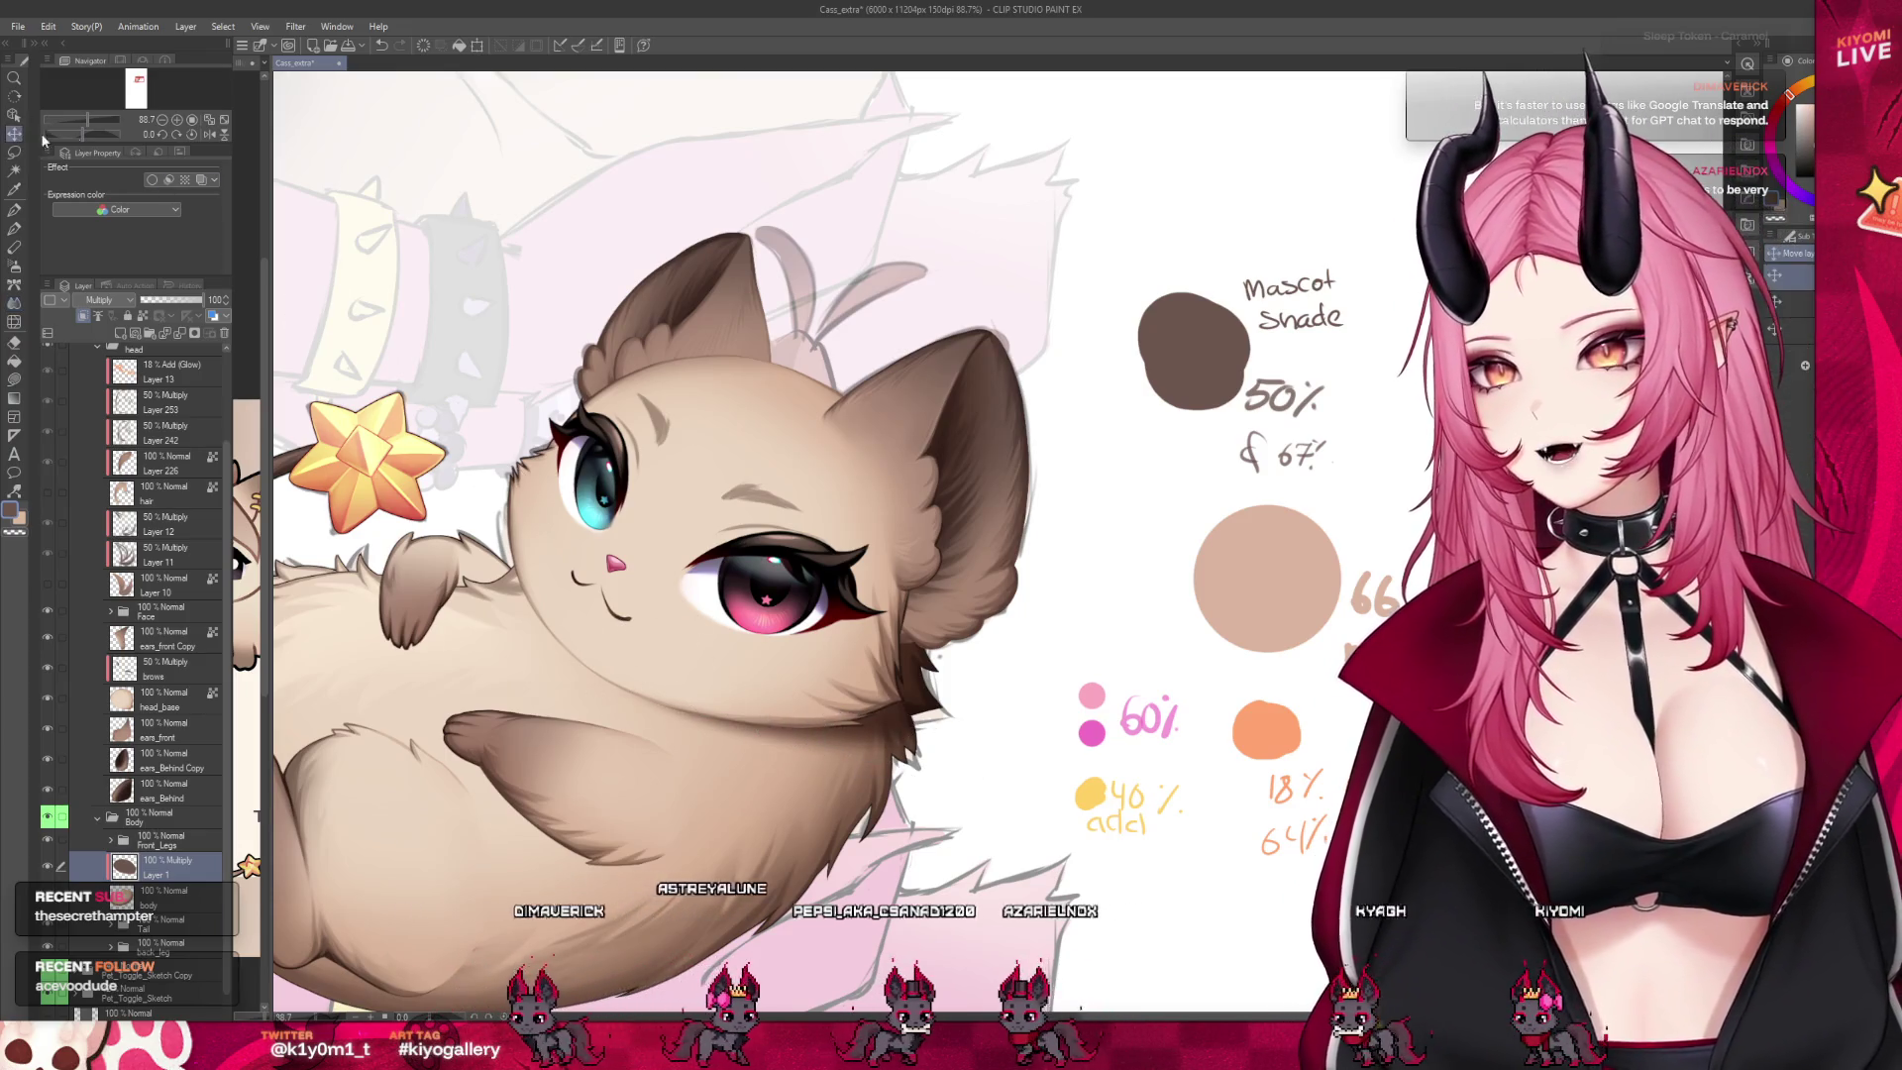
{"action": "key", "text": "k"}
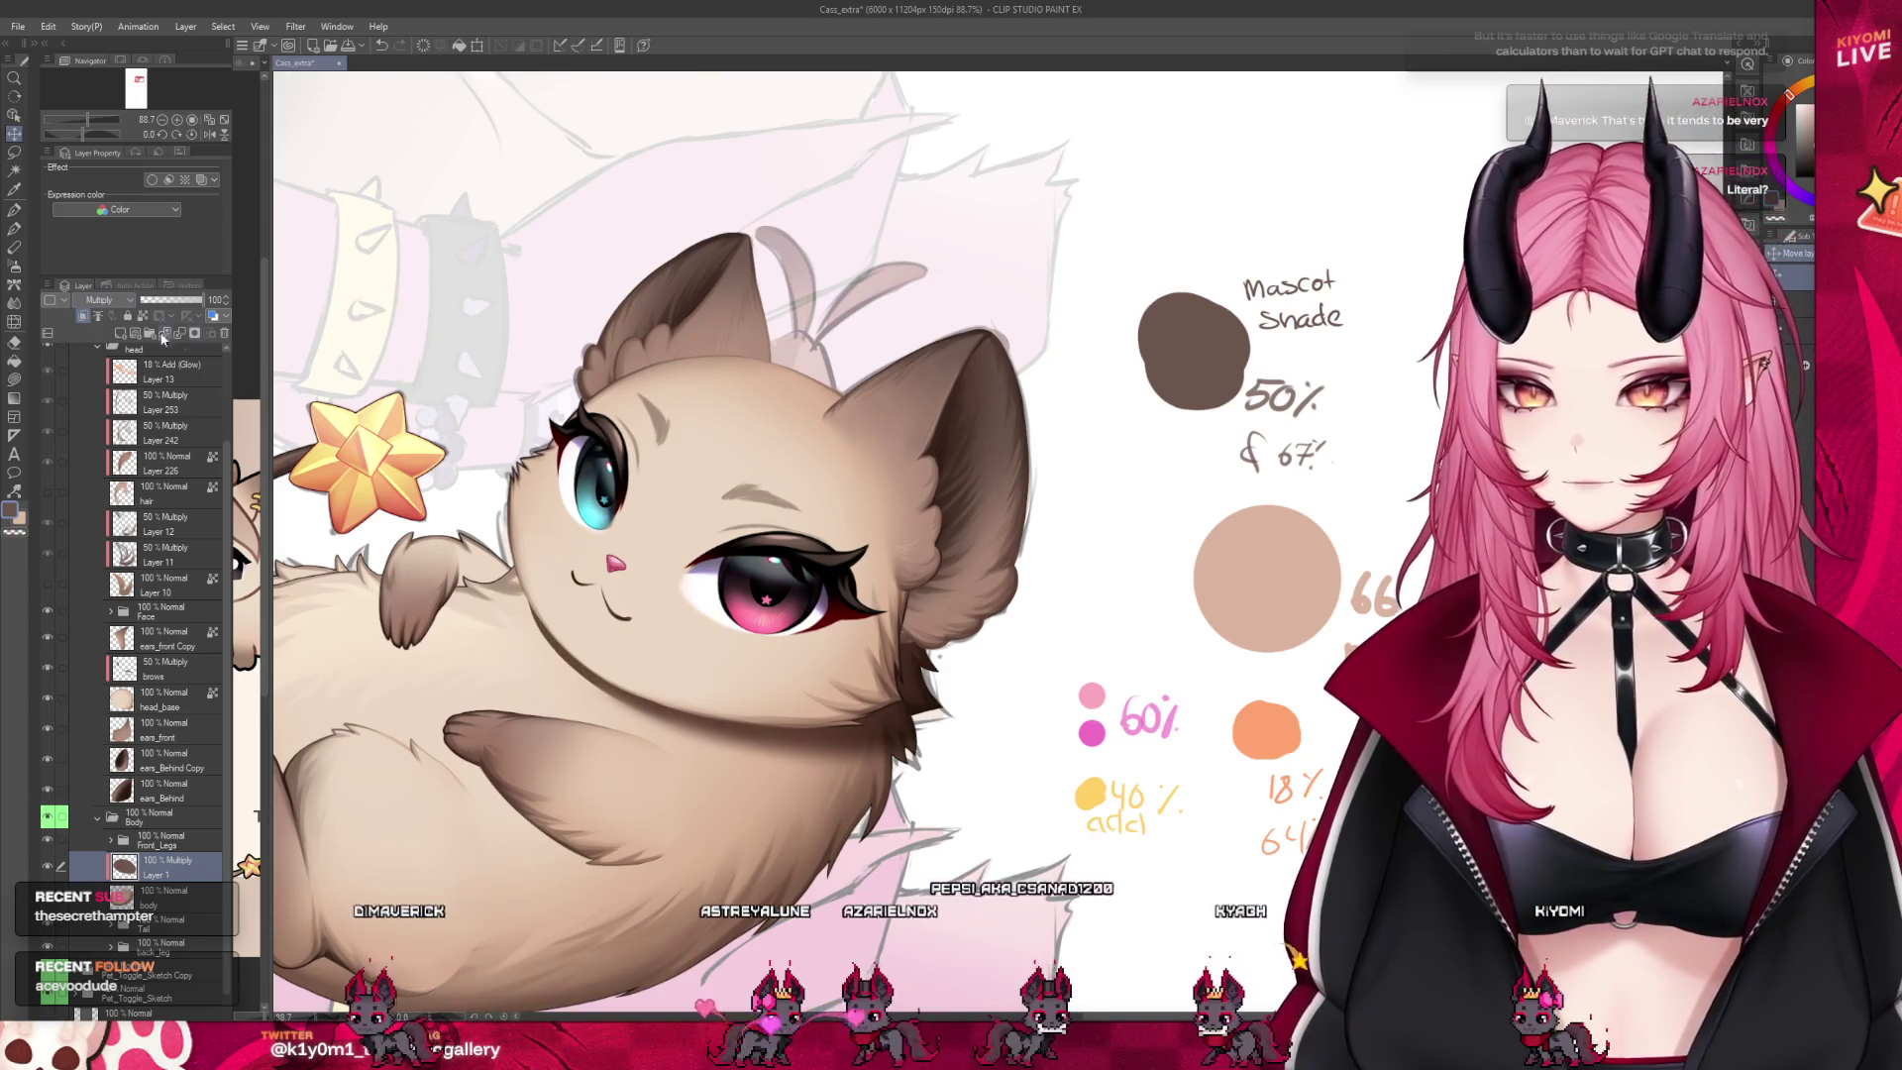
{"action": "key", "text": "j"}
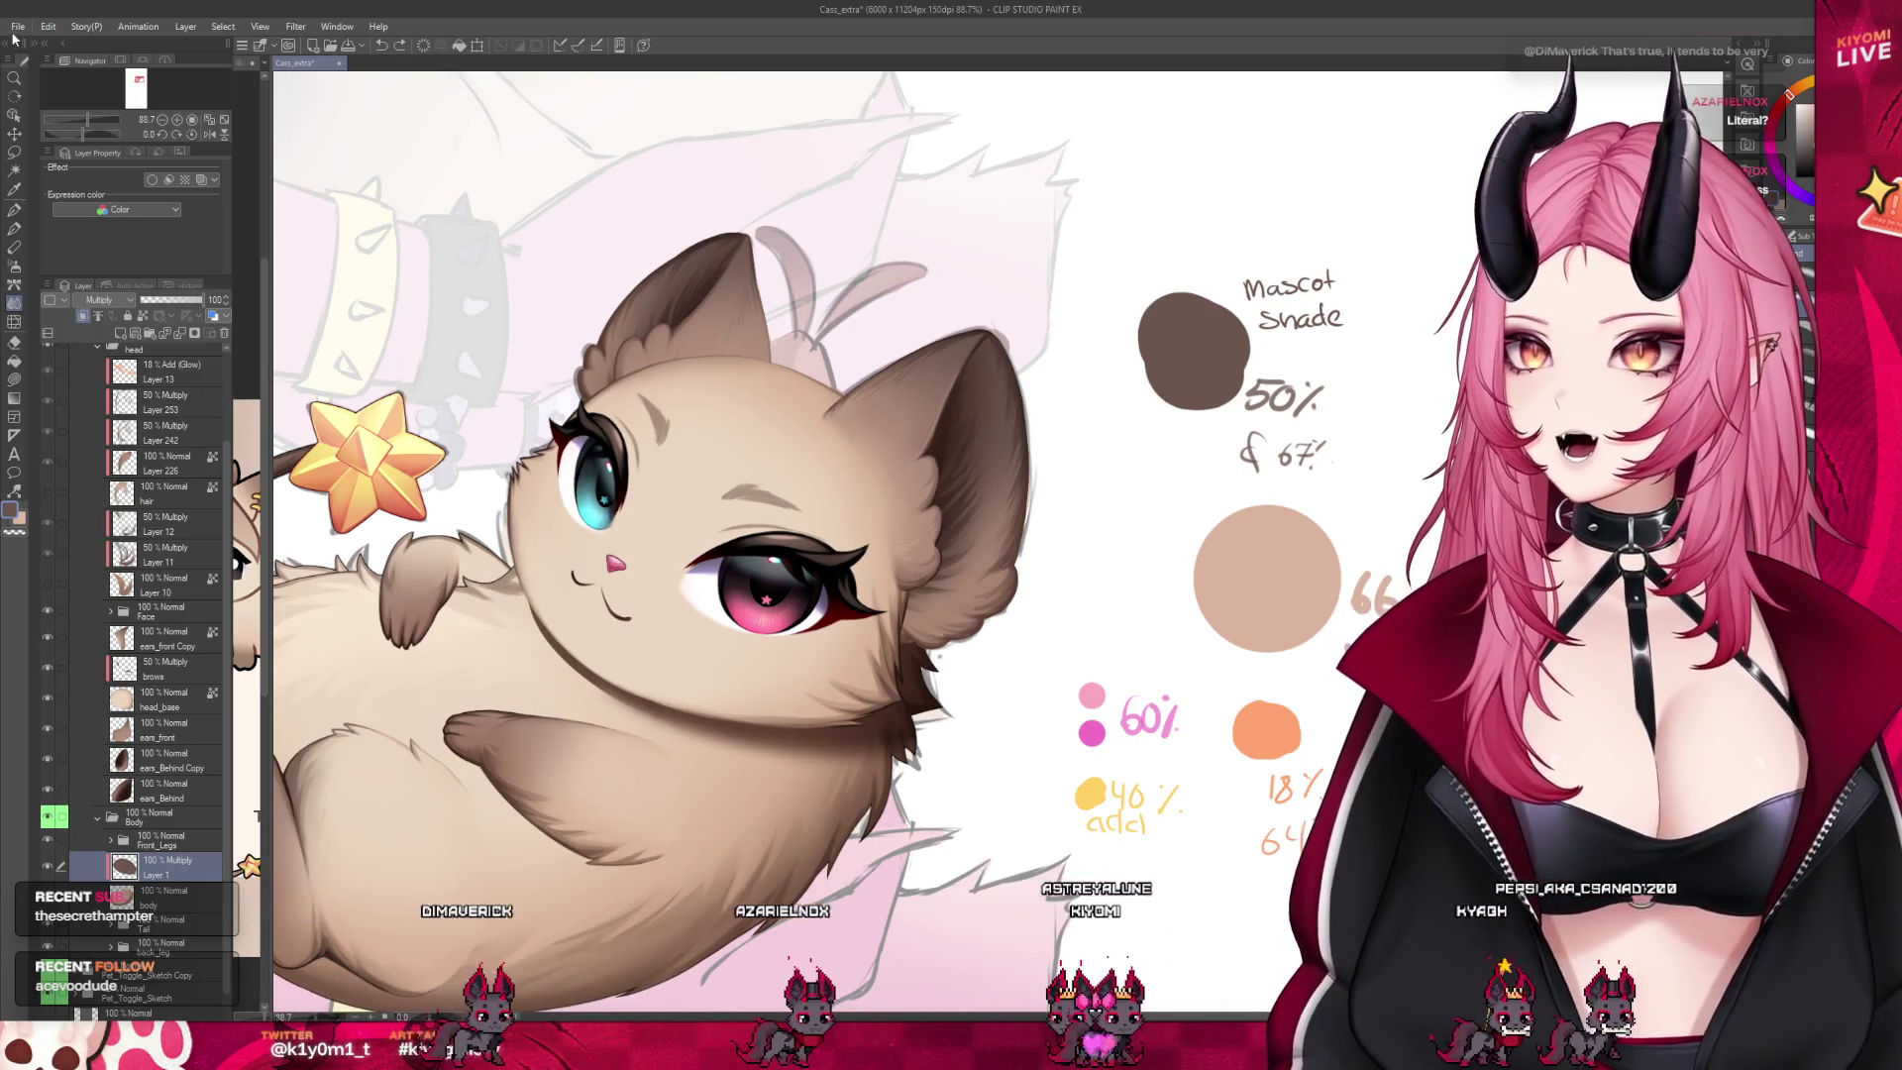
{"action": "key", "text": "alt"}
{"action": "key", "text": "alt"}
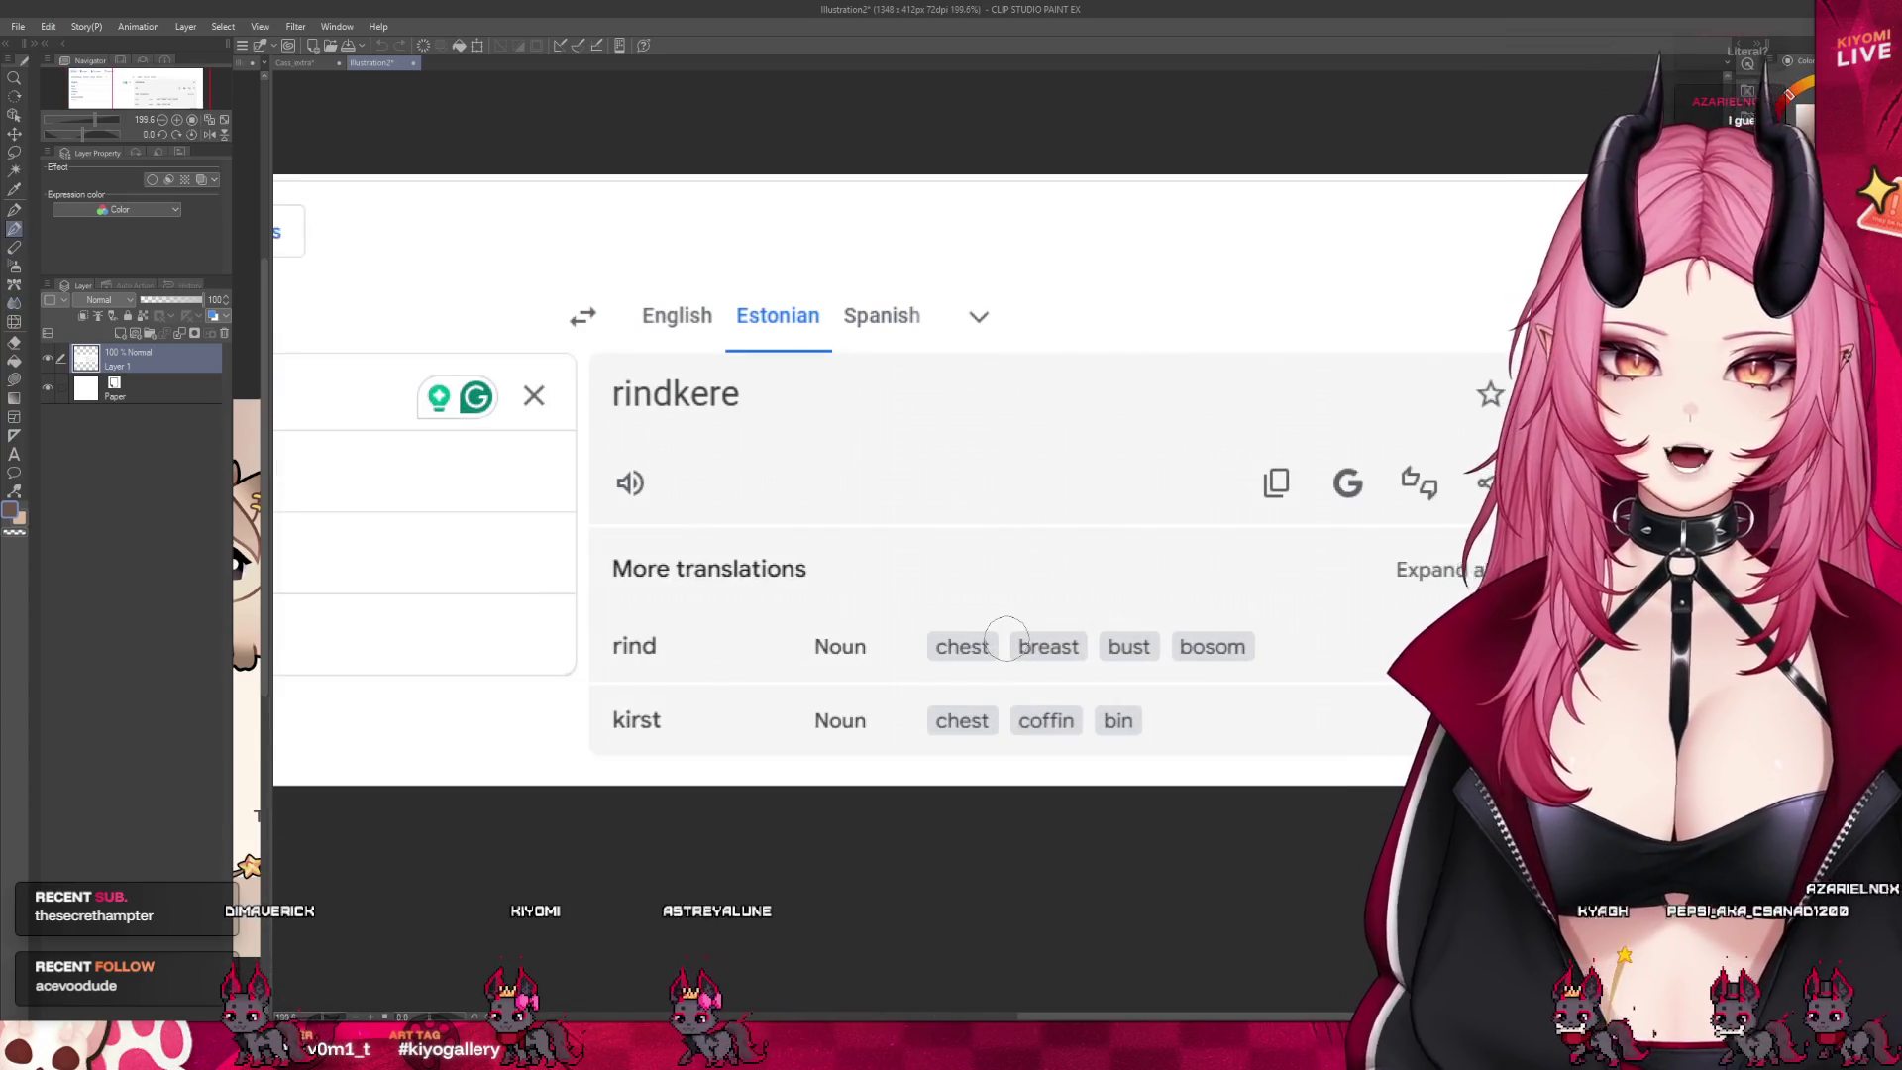
Try circling 'rind' and underlining the breast/bosom and chest/coffin/bin translations, undoing each stroke
{"action": "left_click_drag", "start_coordinate": [606, 602], "coordinate": [644, 606]}
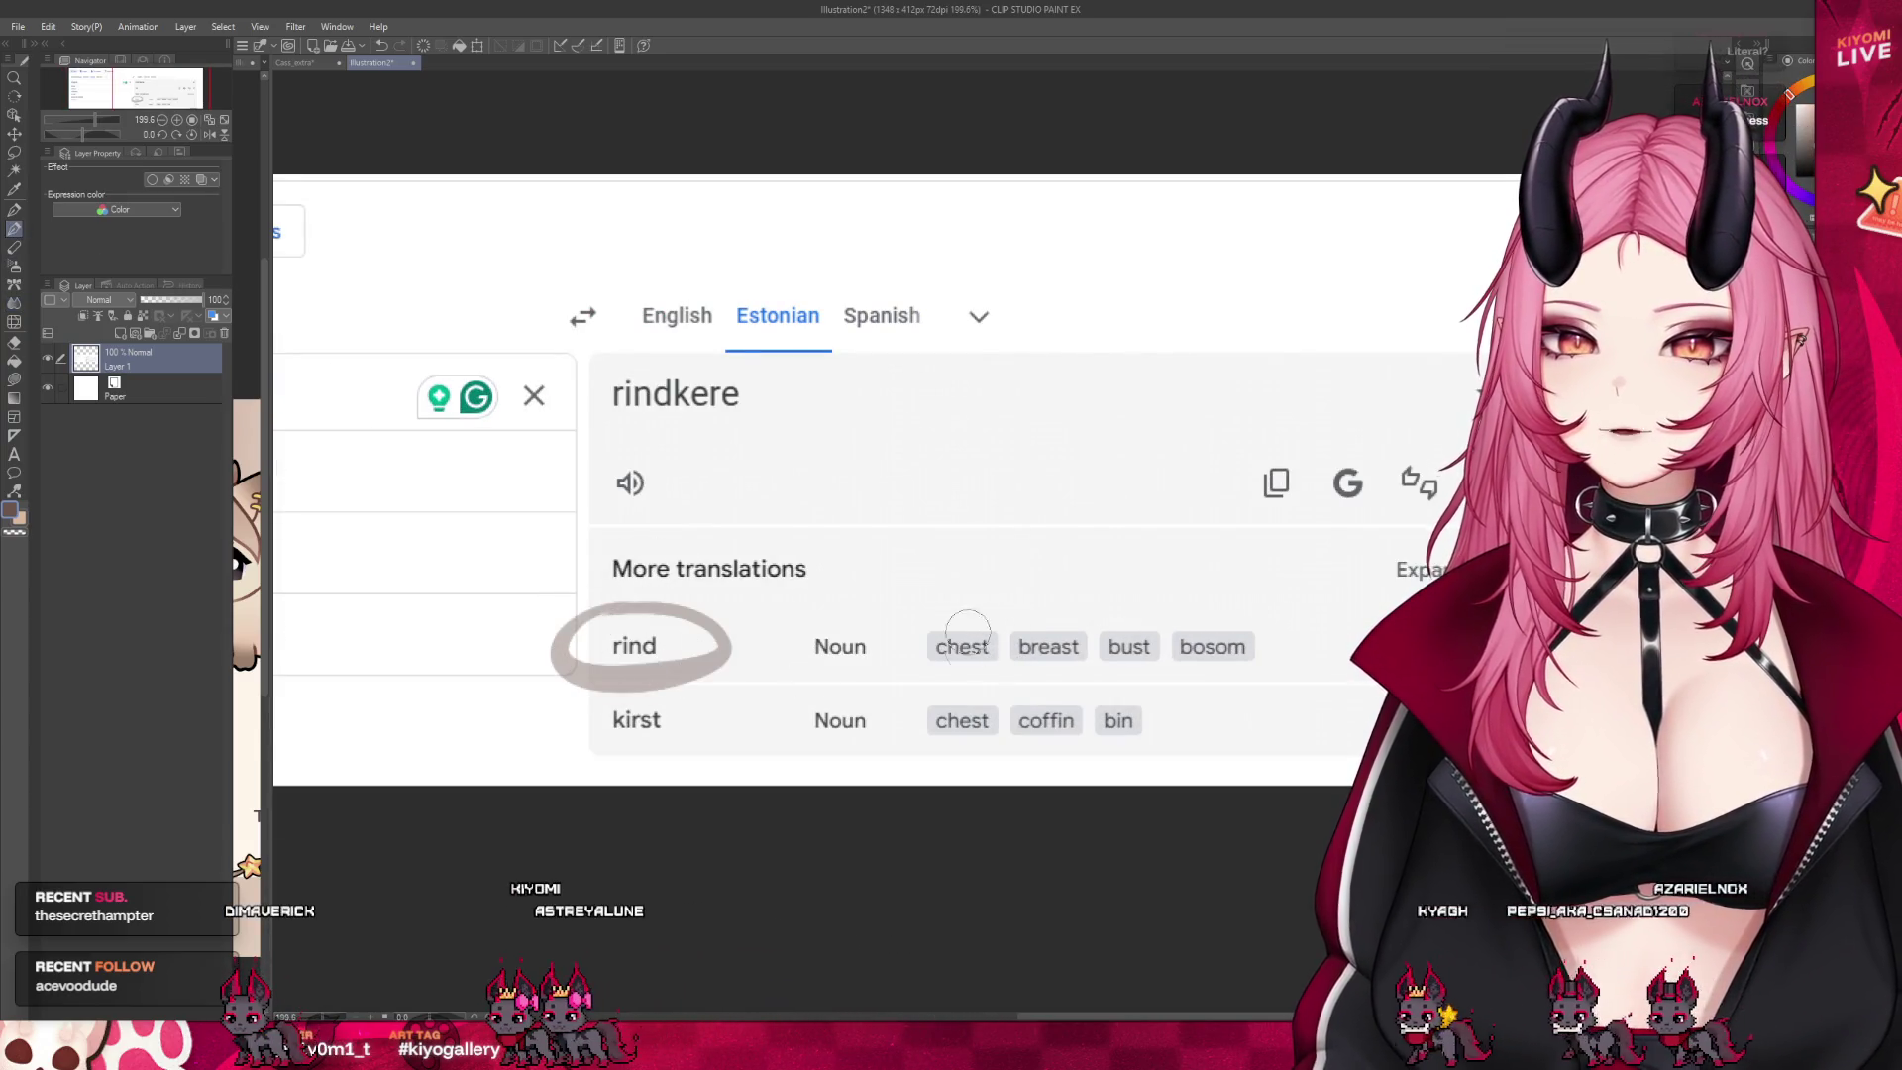
{"action": "key", "text": "ctrl+z"}
{"action": "left_click_drag", "start_coordinate": [861, 666], "coordinate": [1248, 665]}
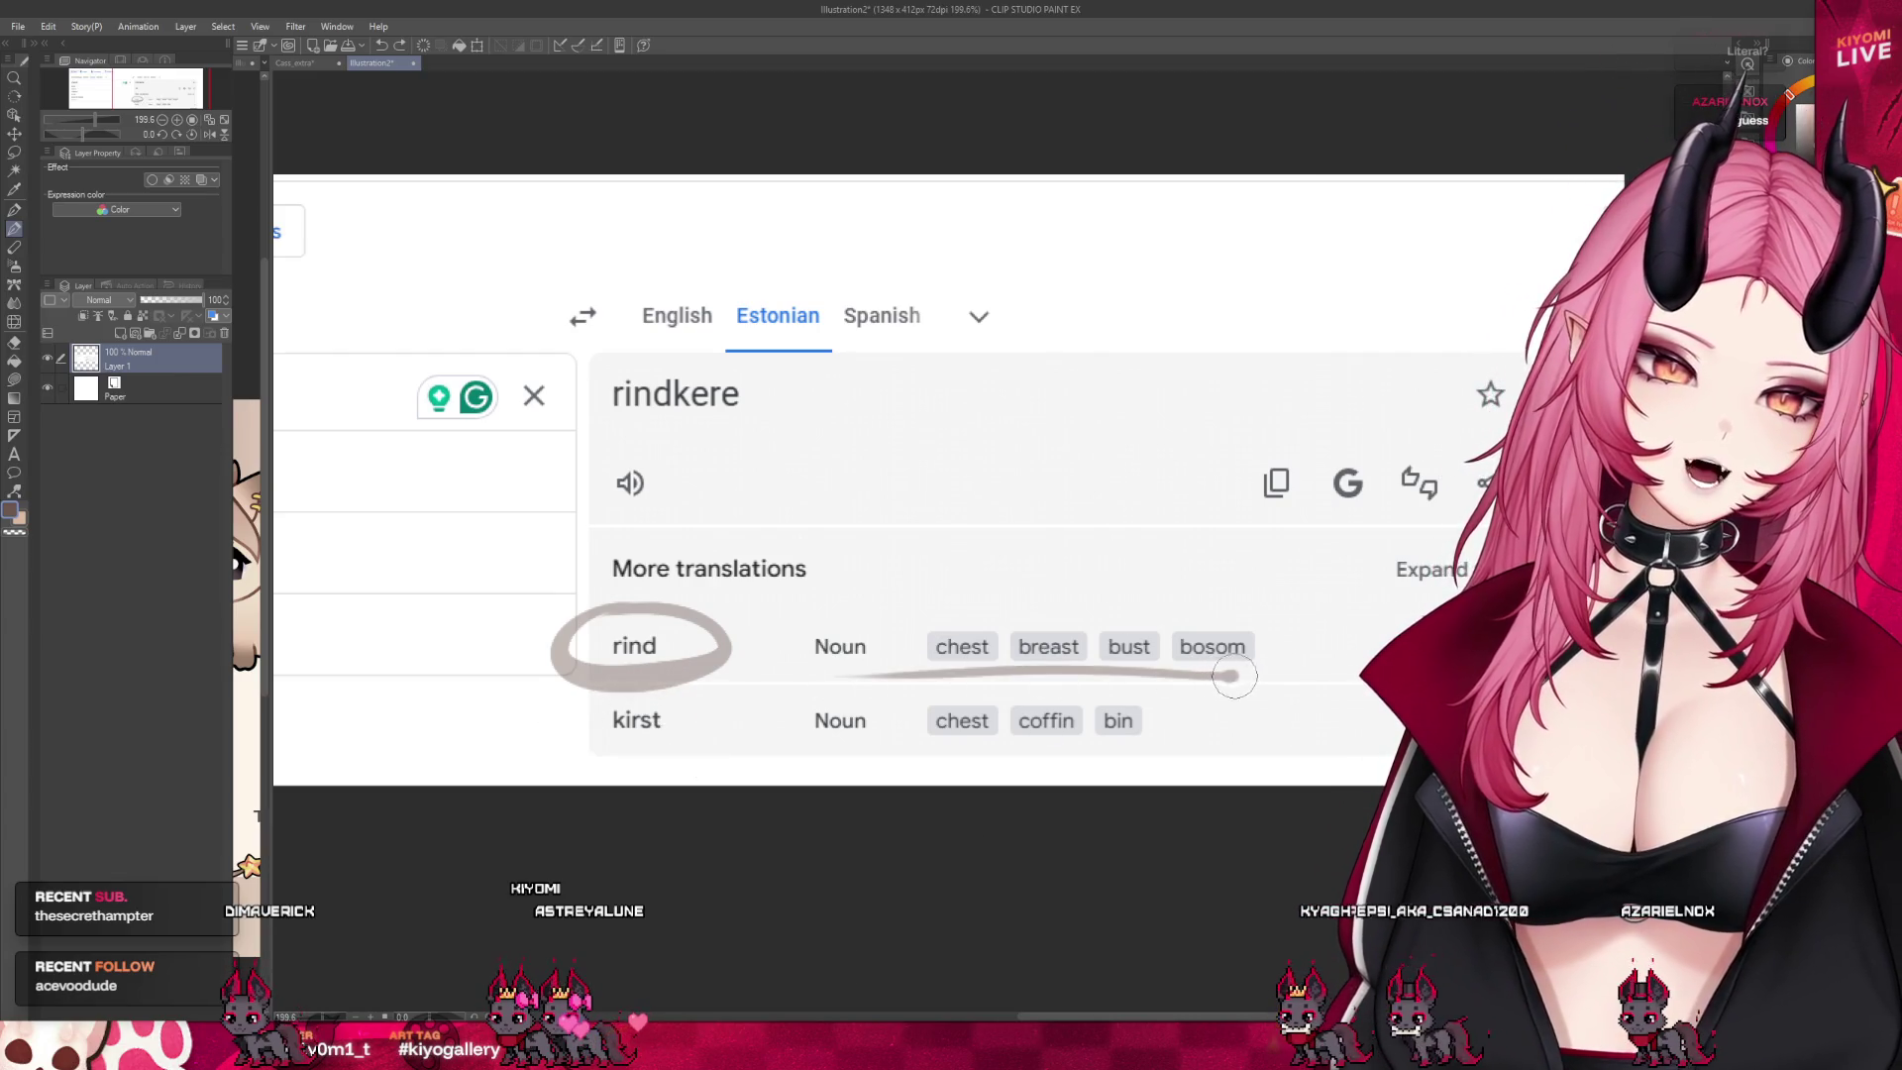
{"action": "key", "text": "ctrl+z"}
{"action": "left_click_drag", "start_coordinate": [872, 745], "coordinate": [1132, 748]}
{"action": "key", "text": "ctrl+z"}
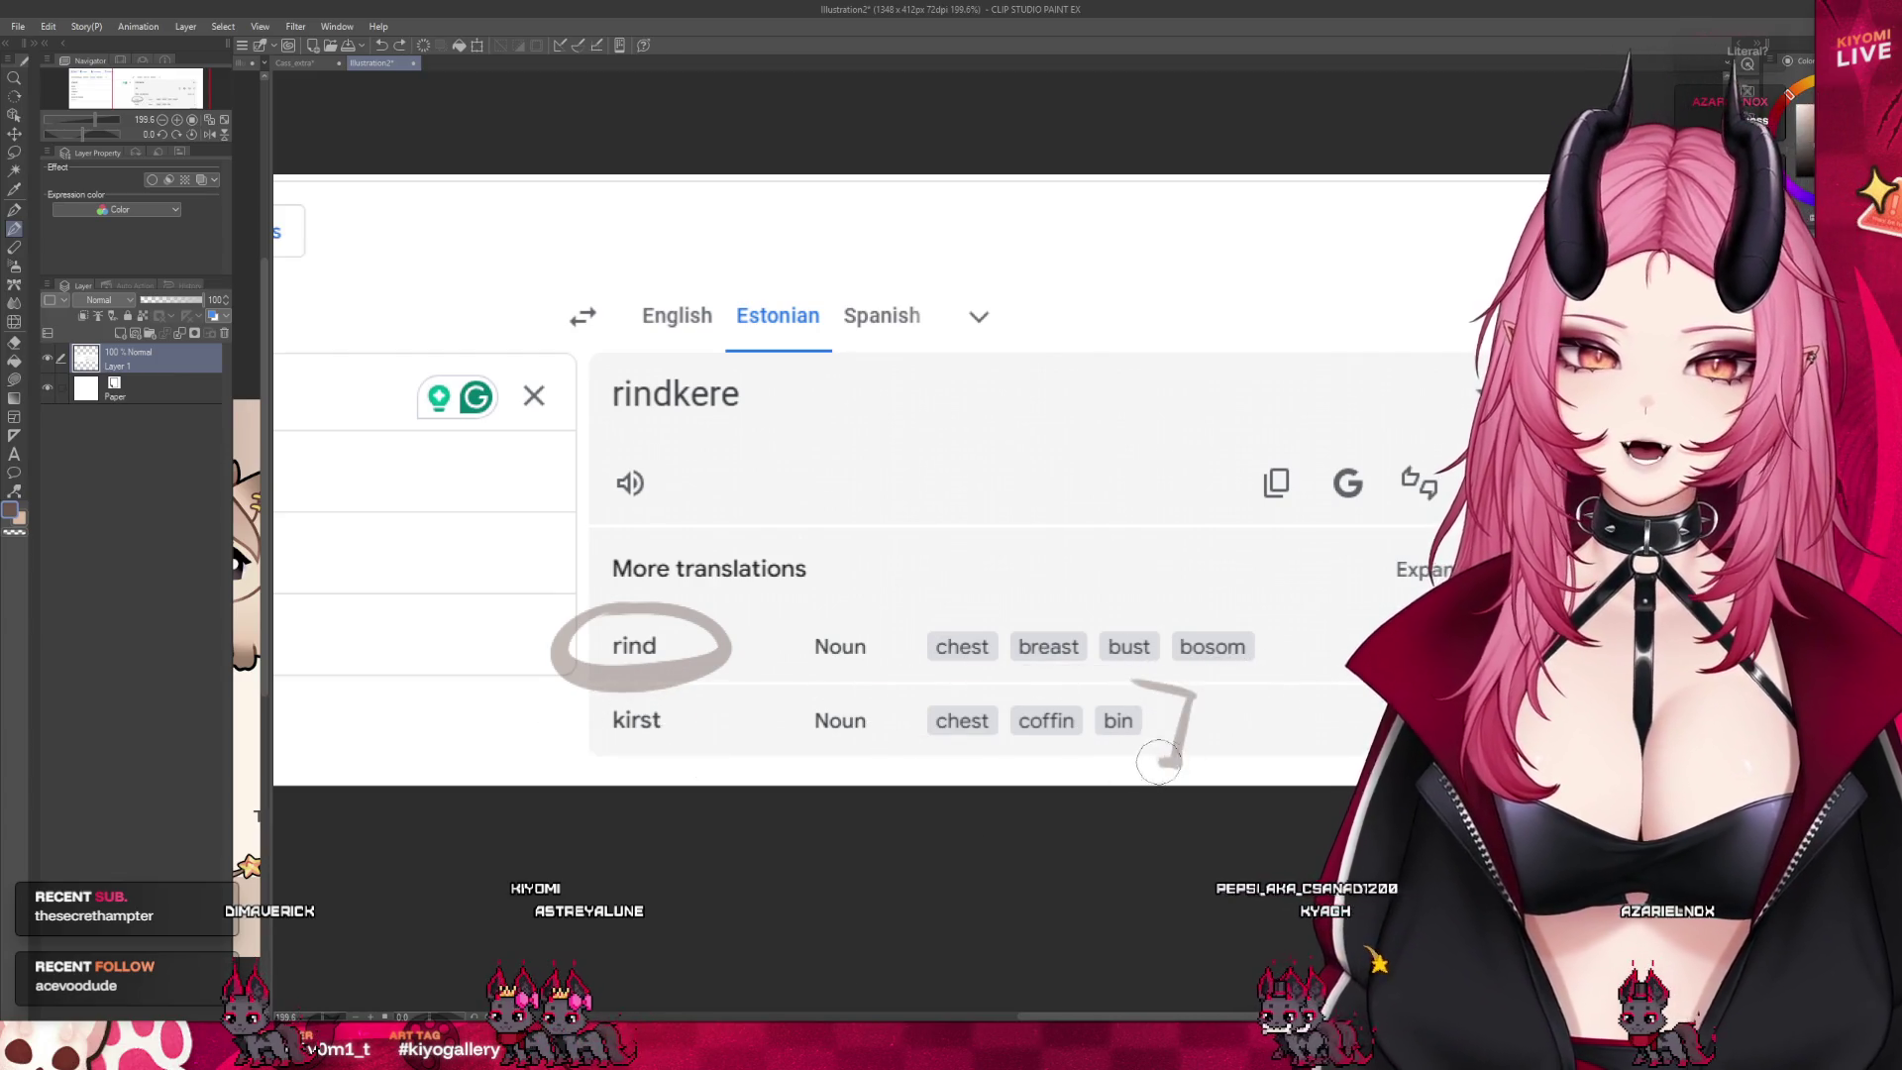
{"action": "key", "text": "ctrl+z"}
{"action": "key", "text": "ctrl+z"}
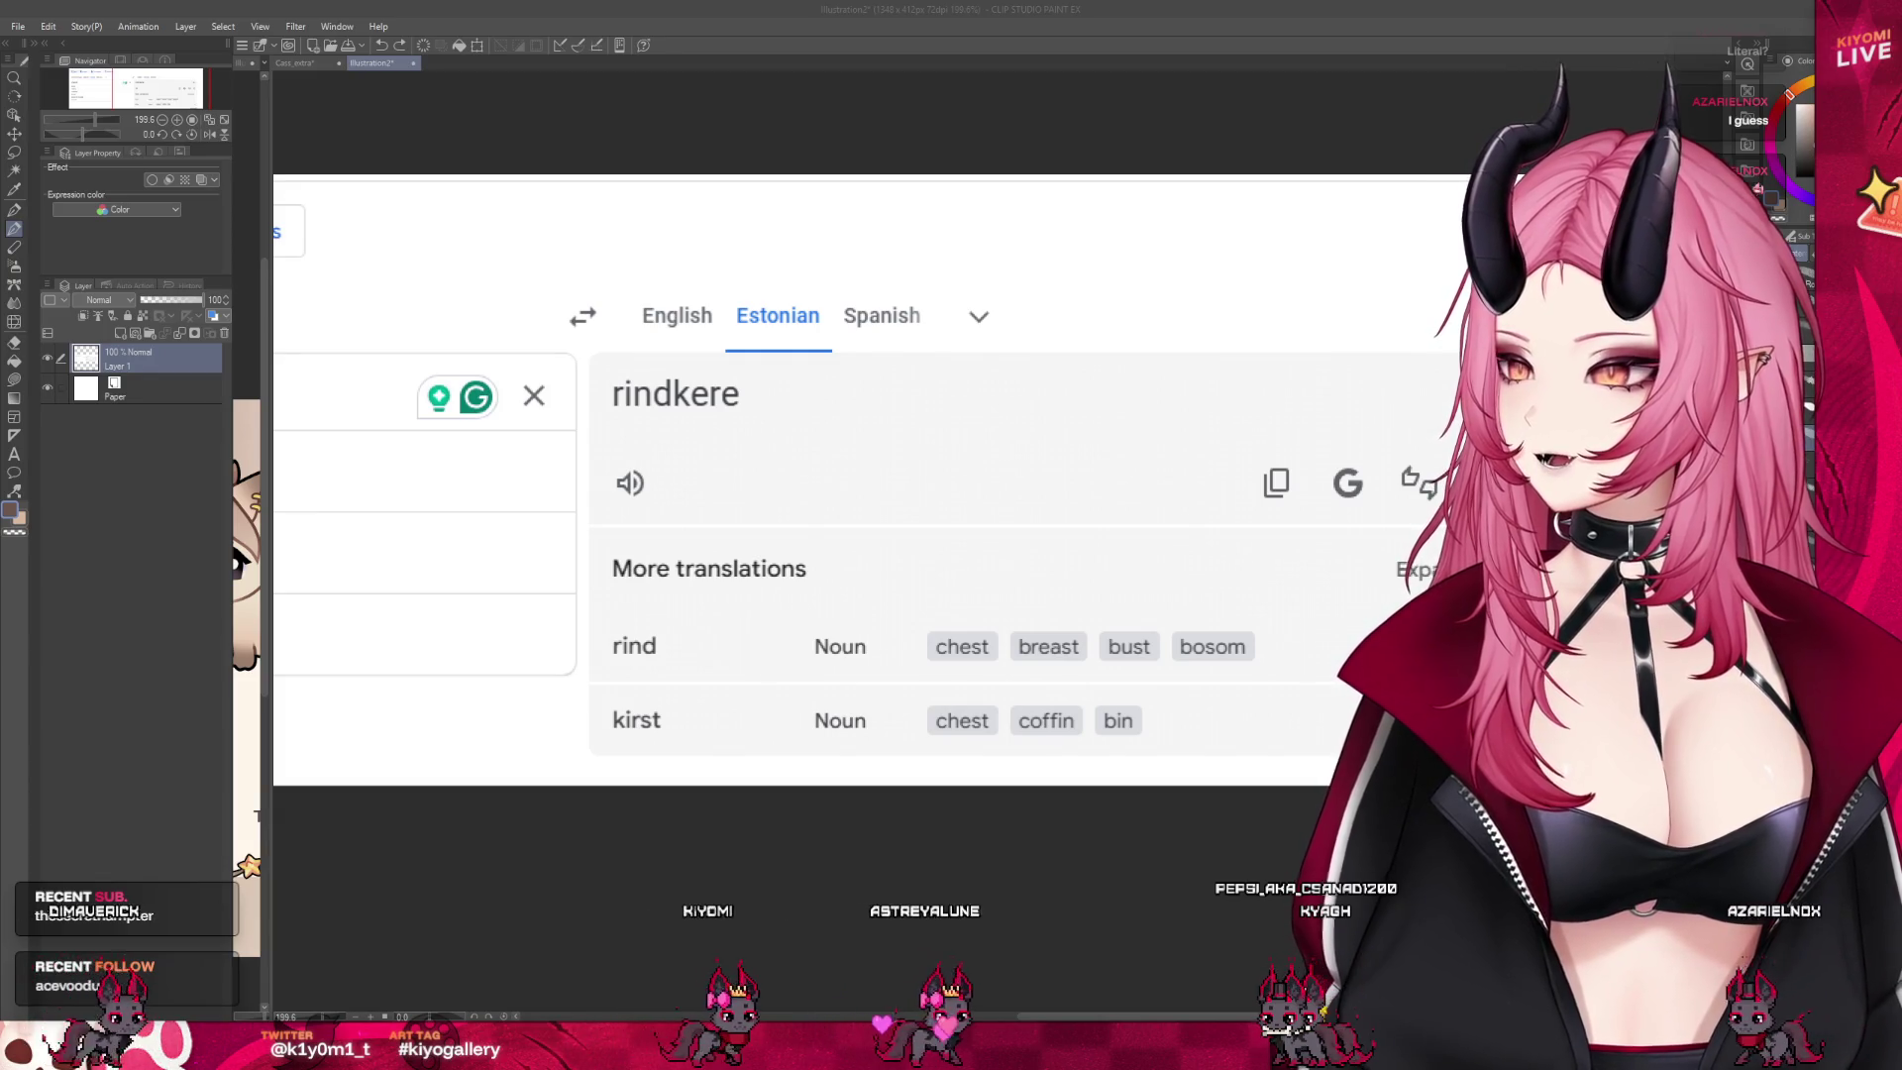
{"action": "key", "text": "ctrl+minus"}
{"action": "key", "text": "ctrl+minus"}
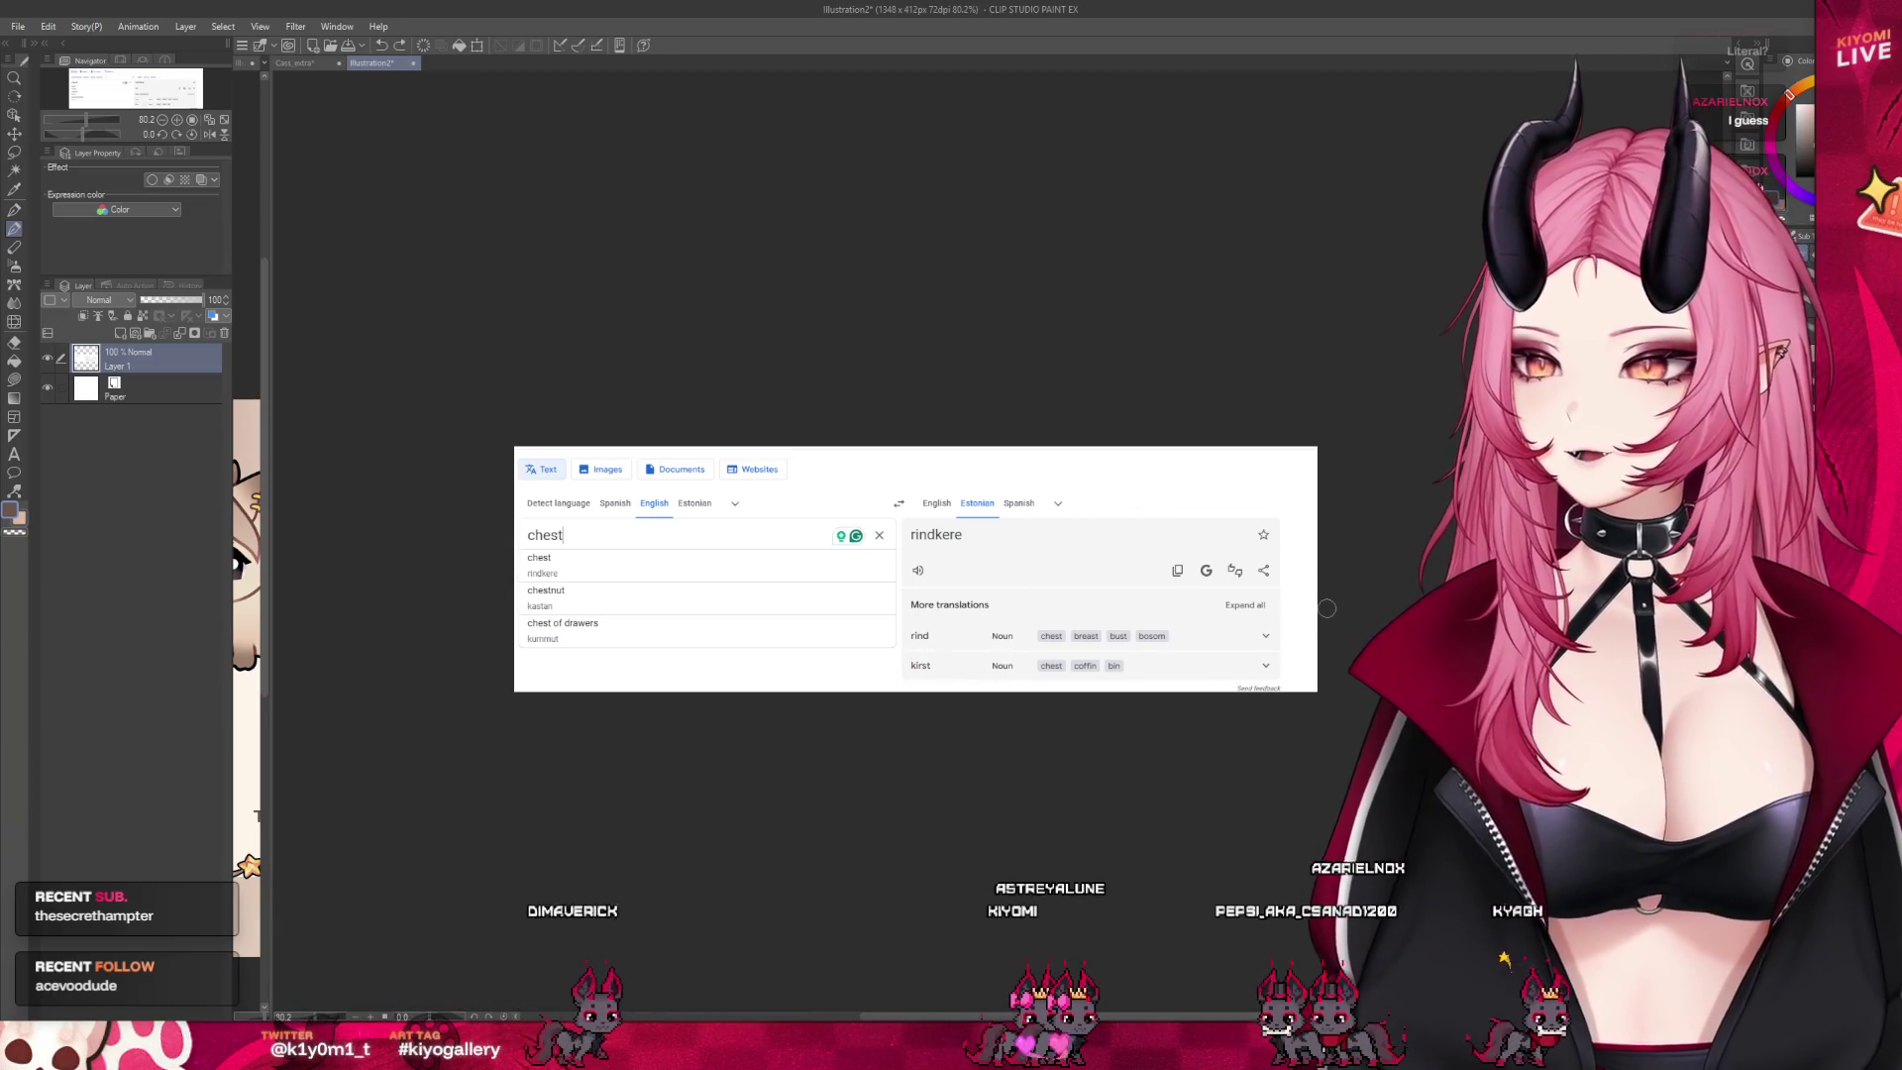
Circle 'rind' and 'kirst' and bracket the translation rows, undoing the stray strokes
{"action": "scroll", "coordinate": [1292, 548], "scroll_direction": "up", "scroll_amount": 1}
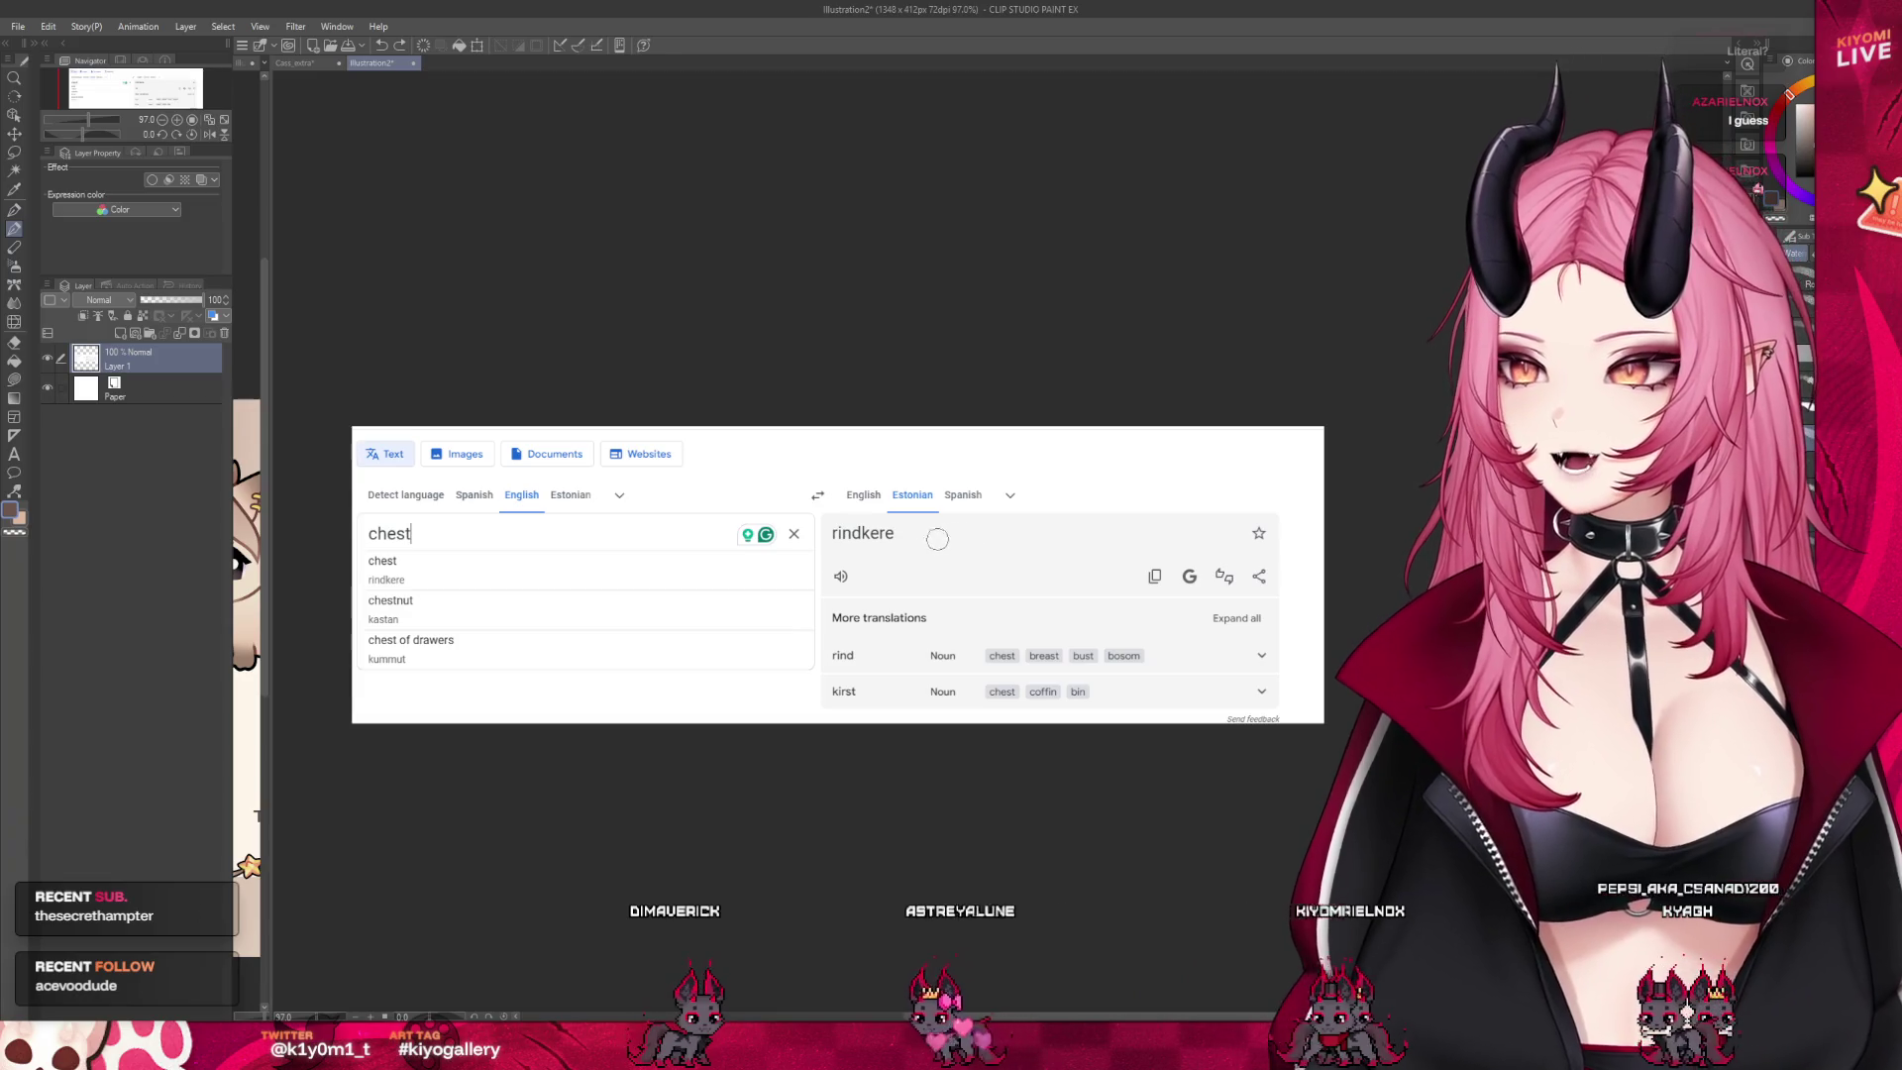
{"action": "scroll", "coordinate": [1038, 557], "scroll_direction": "up", "scroll_amount": 1}
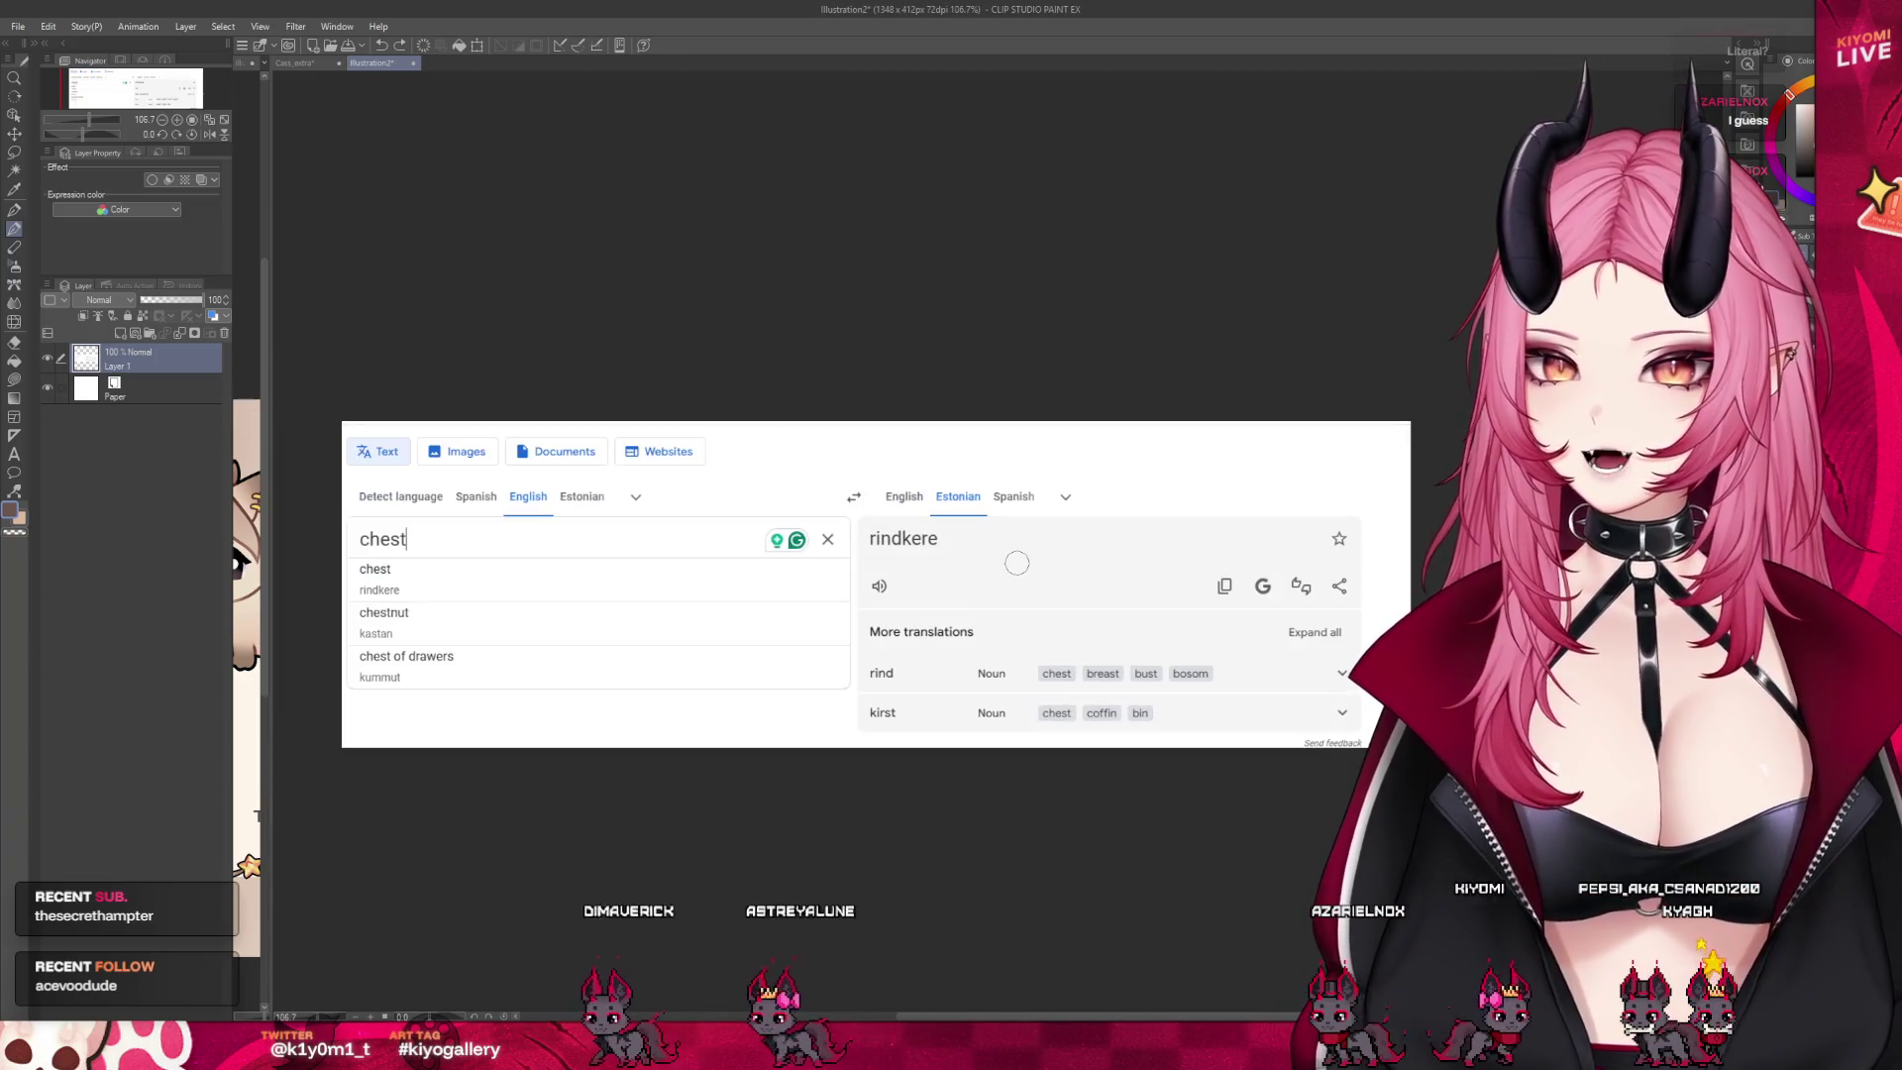
{"action": "scroll", "coordinate": [1017, 563], "scroll_direction": "up", "scroll_amount": 2}
{"action": "left_click_drag", "start_coordinate": [991, 687], "coordinate": [950, 667]}
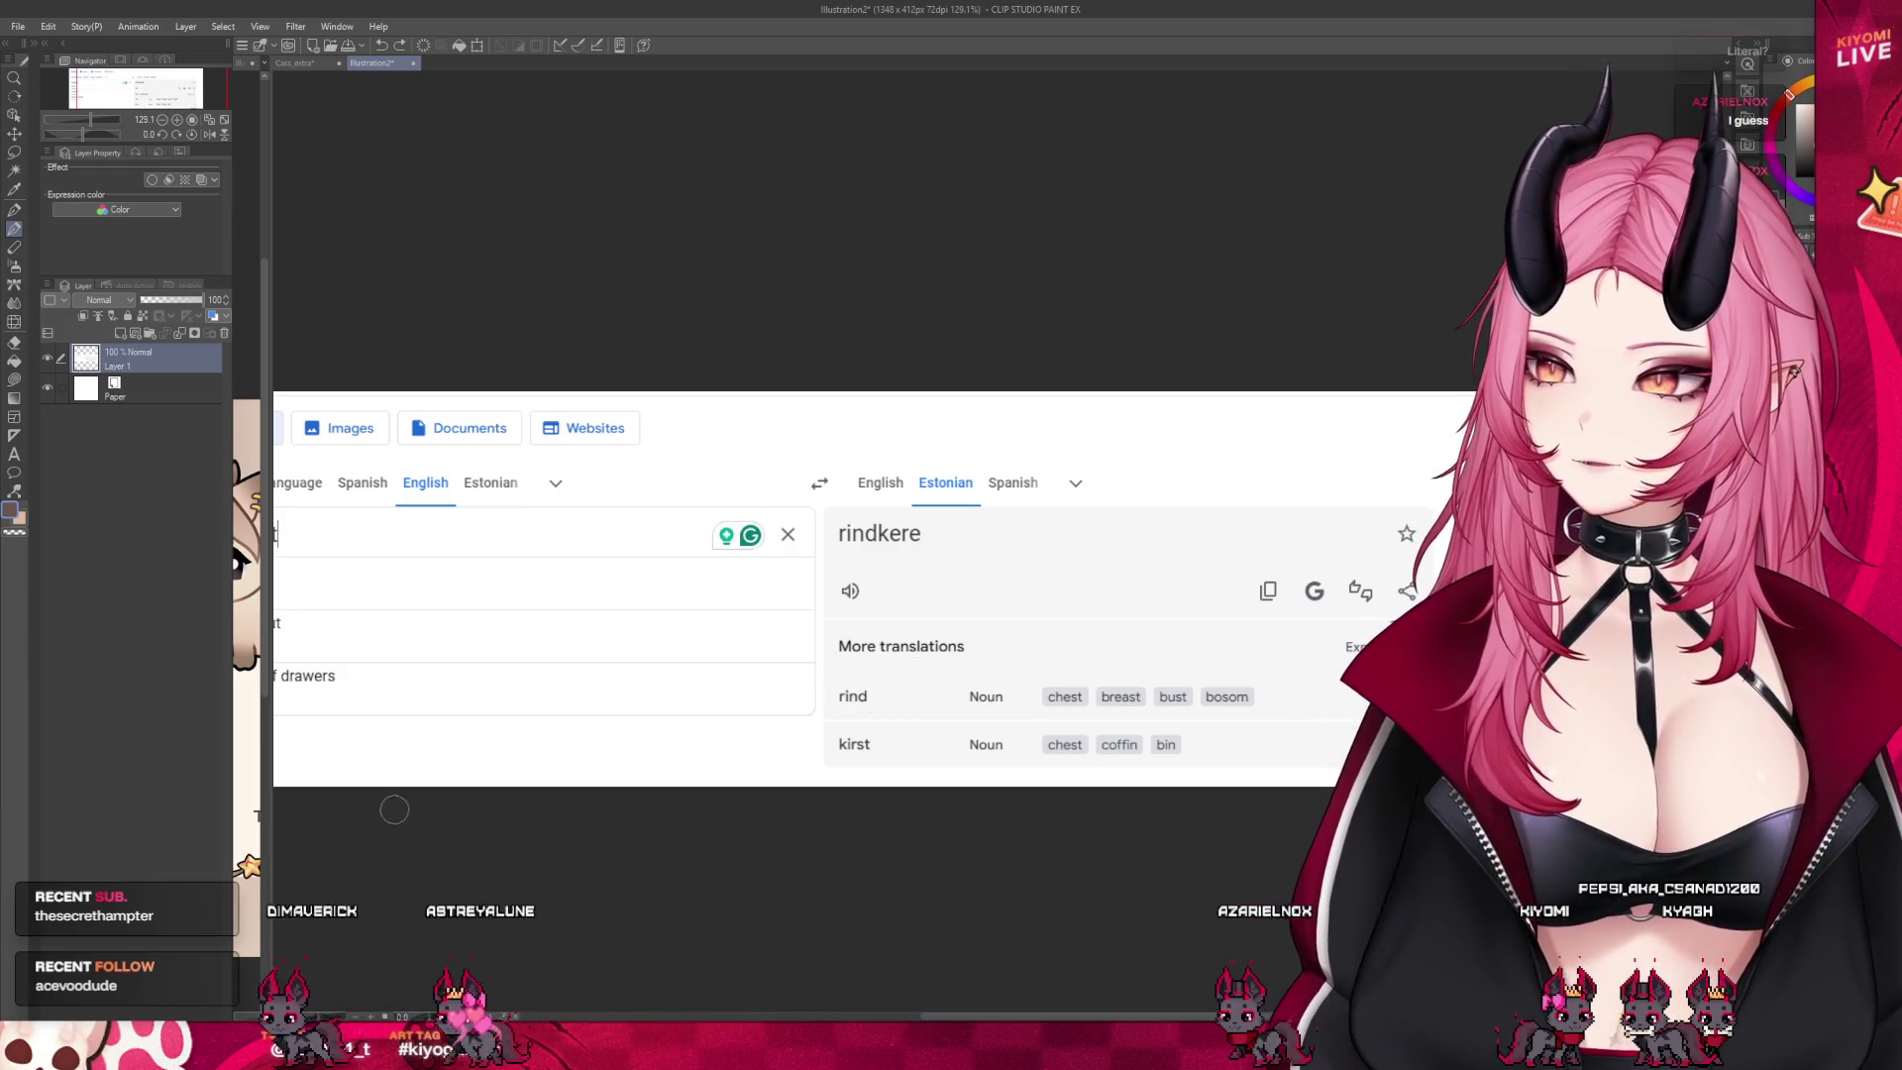
{"action": "scroll", "coordinate": [710, 767], "scroll_direction": "down", "scroll_amount": 2}
{"action": "scroll", "coordinate": [1024, 558], "scroll_direction": "up", "scroll_amount": 3}
{"action": "scroll", "coordinate": [1025, 559], "scroll_direction": "up", "scroll_amount": 1}
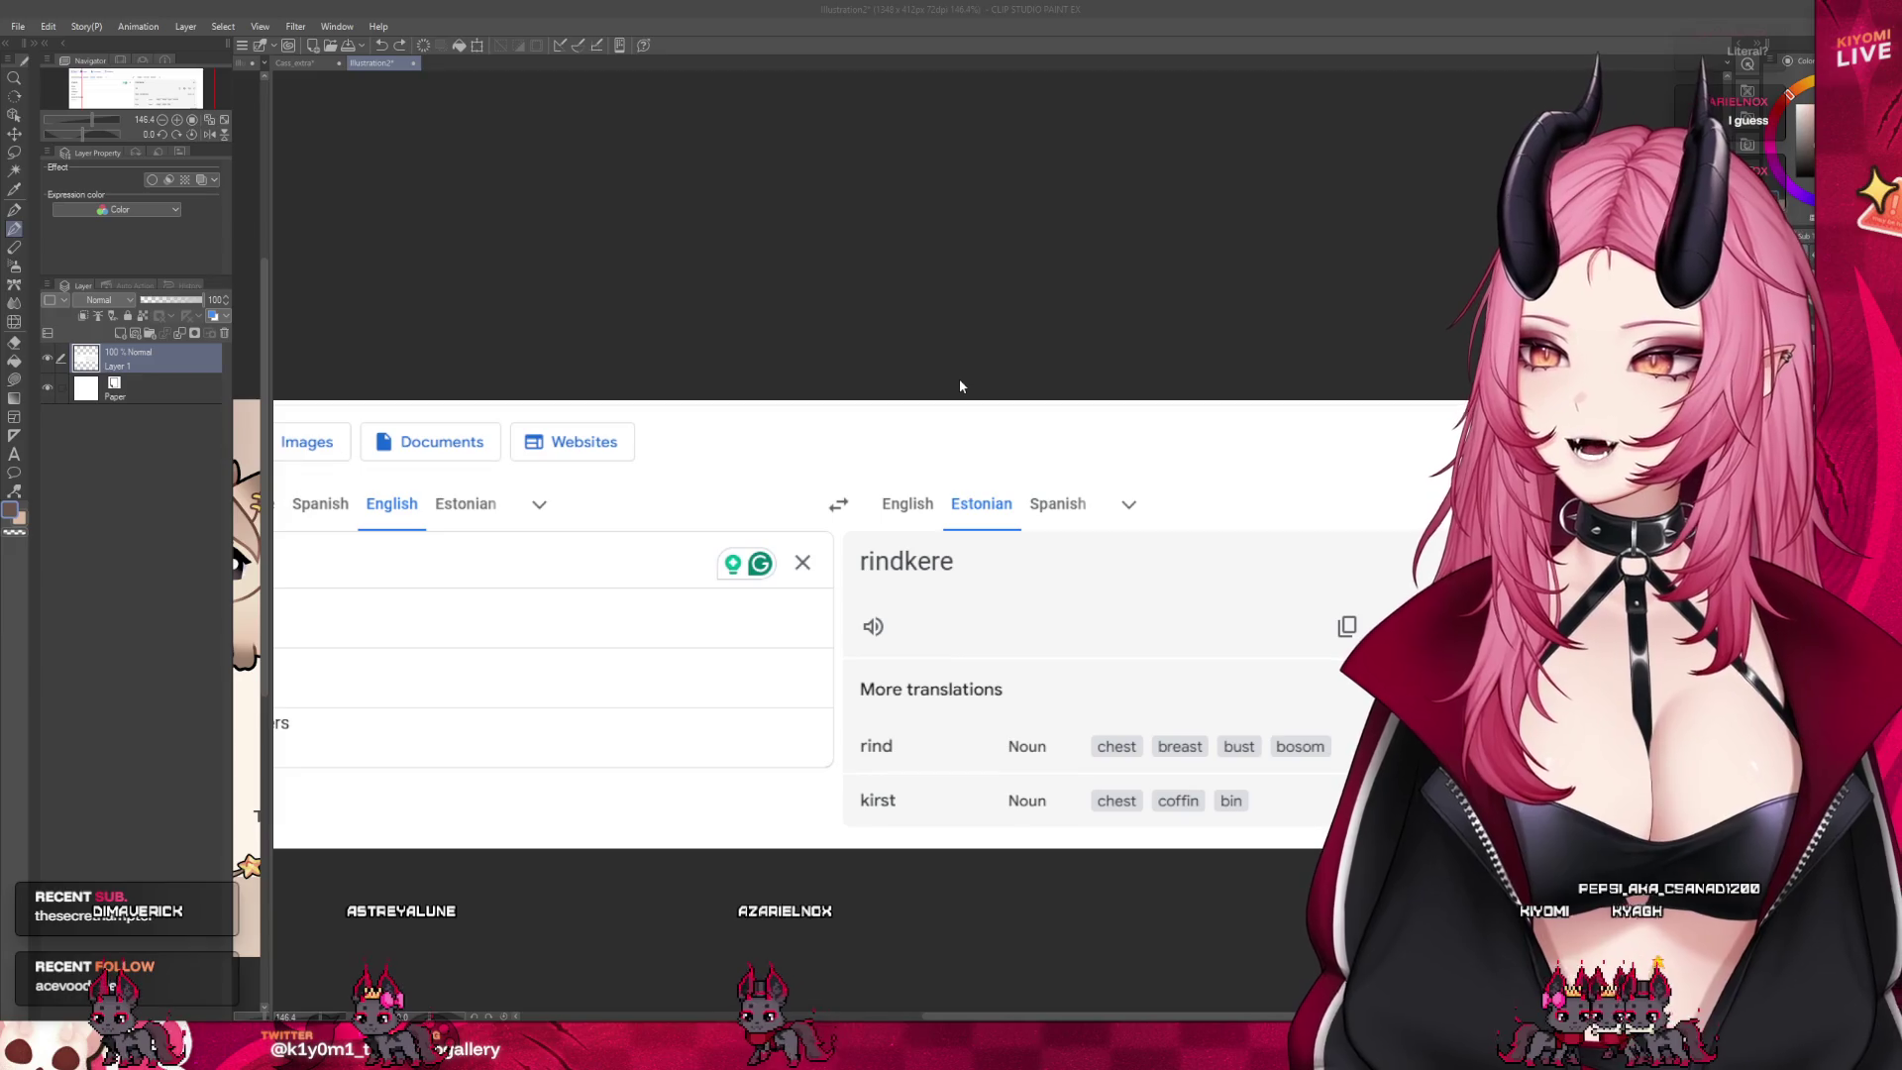
{"action": "scroll", "coordinate": [1056, 535], "scroll_direction": "down", "scroll_amount": 1}
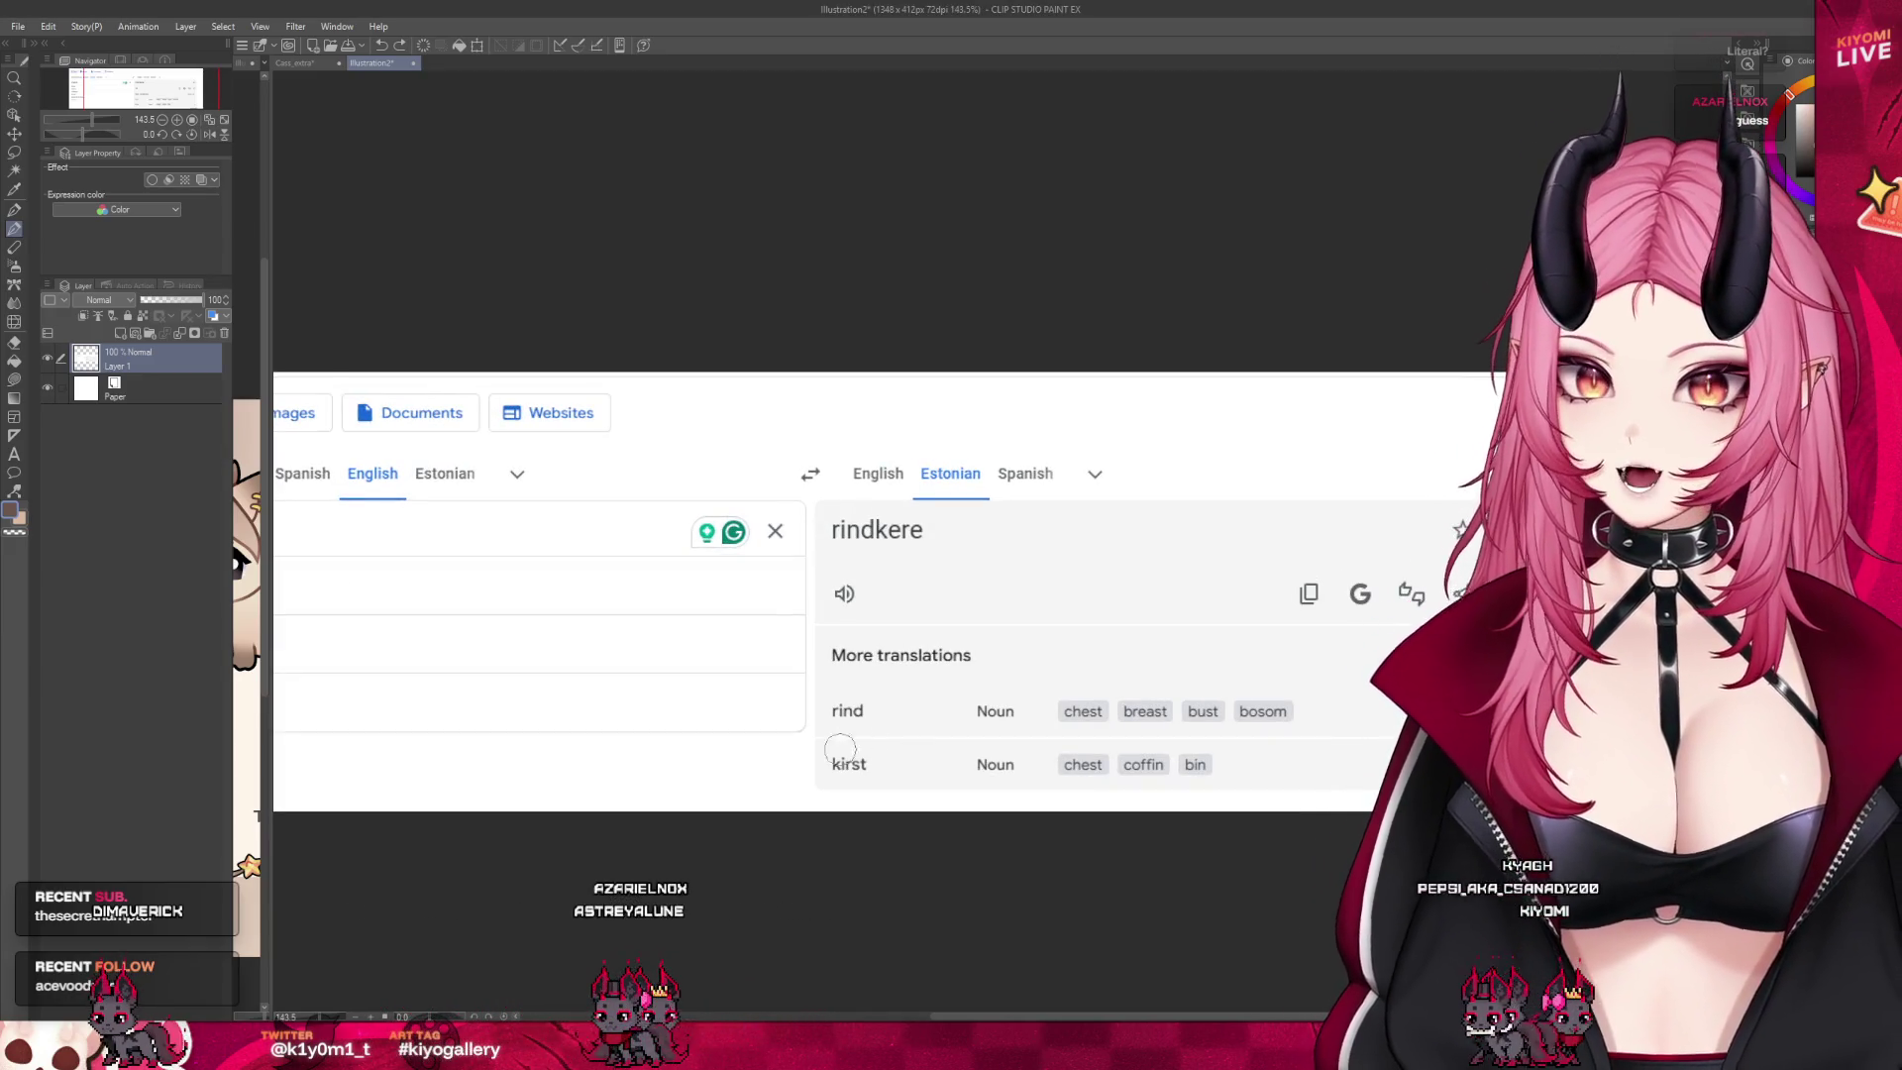
{"action": "left_click_drag", "start_coordinate": [840, 748], "coordinate": [834, 745]}
{"action": "key", "text": "ctrl+z"}
{"action": "mouse_move", "coordinate": [902, 687]}
{"action": "left_mouse_down"}
{"action": "mouse_move", "coordinate": [810, 686]}
{"action": "mouse_move", "coordinate": [1169, 808]}
{"action": "left_mouse_up"}
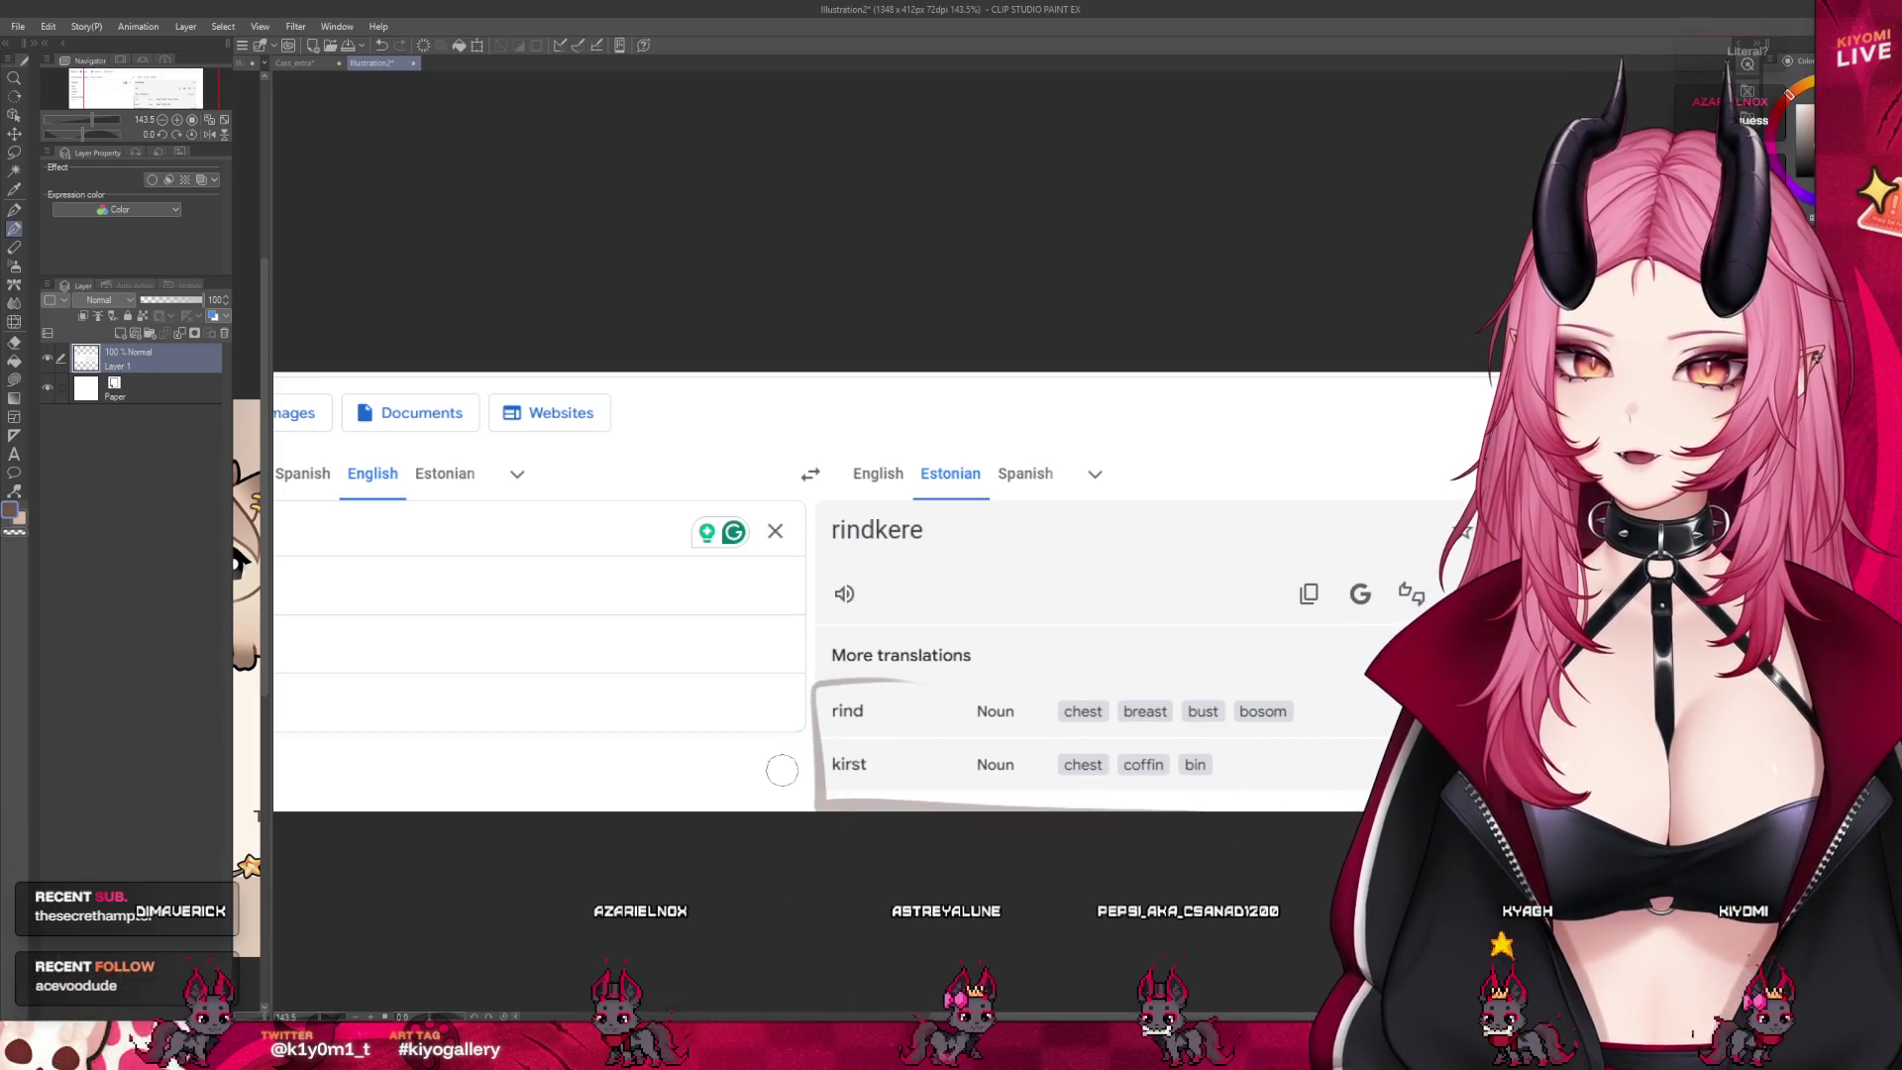
{"action": "key", "text": "ctrl+z"}
{"action": "scroll", "coordinate": [1210, 362], "scroll_direction": "down", "scroll_amount": 1}
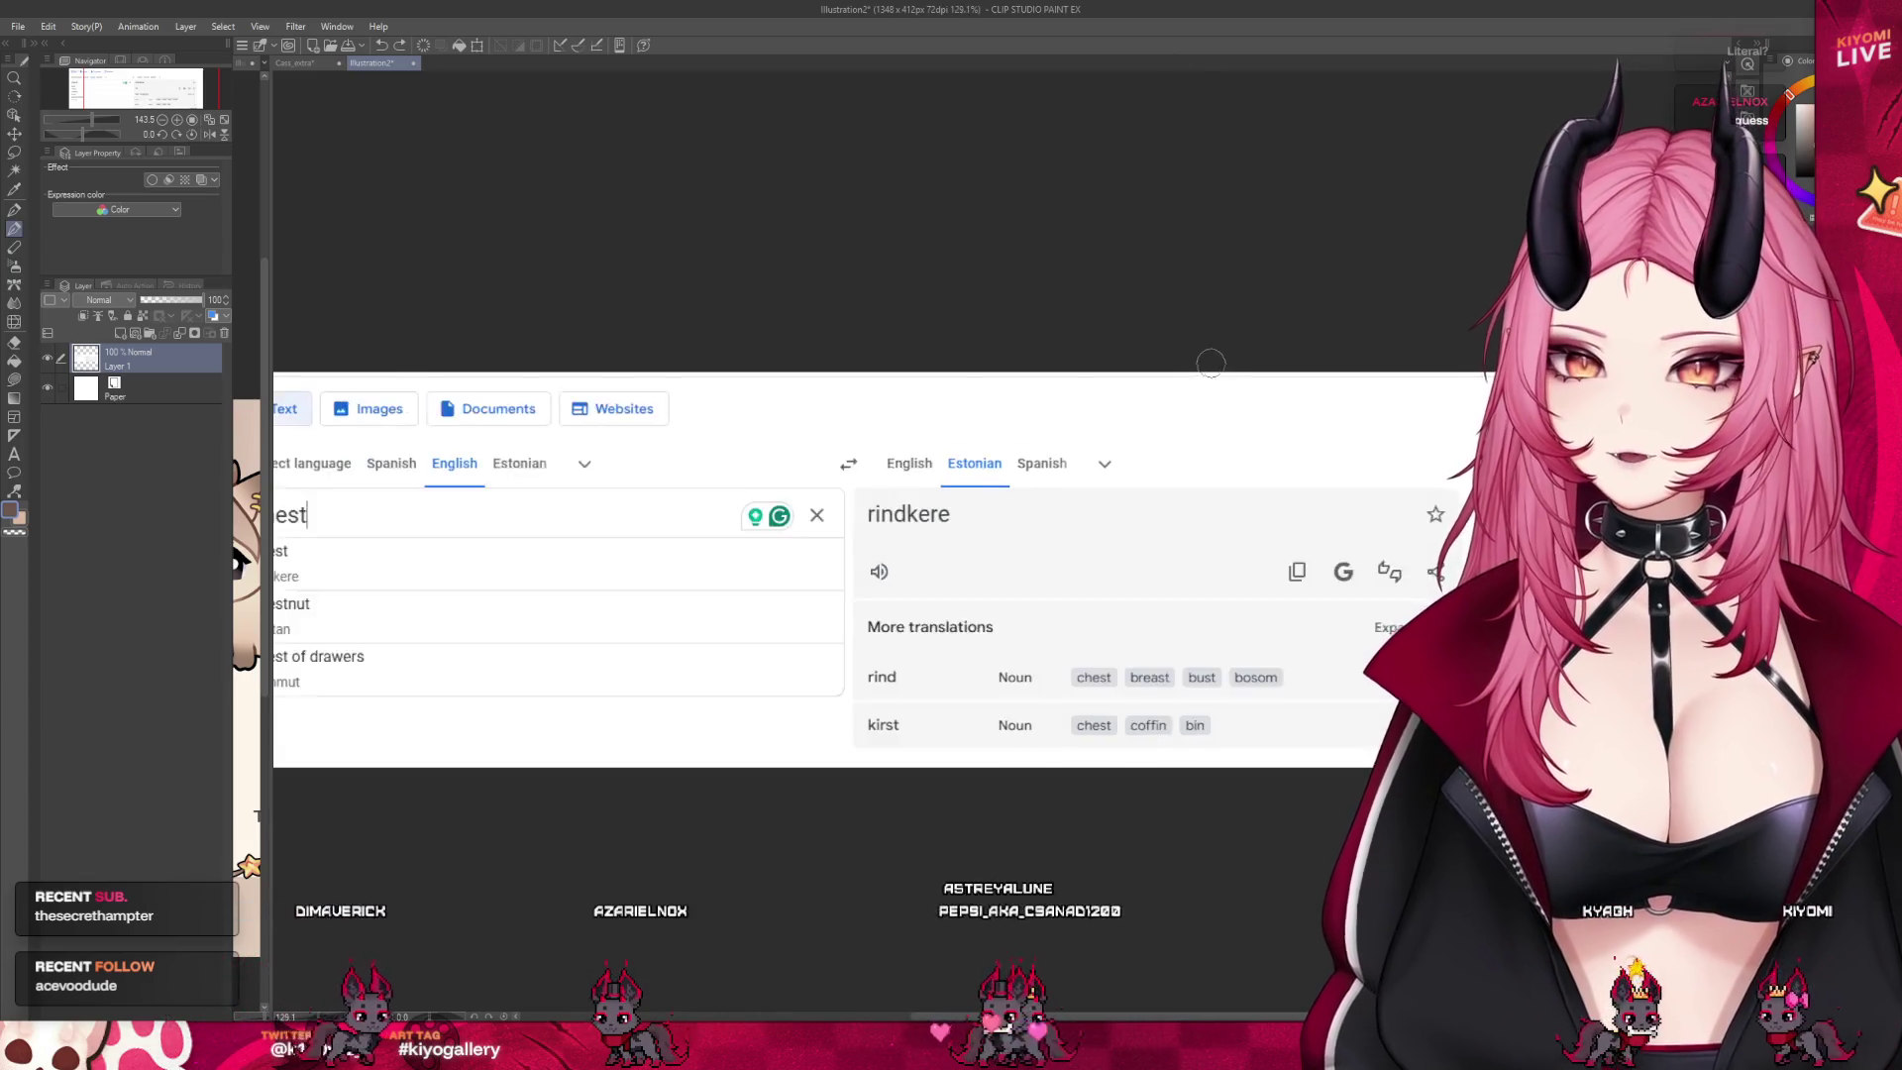
{"action": "scroll", "coordinate": [1210, 362], "scroll_direction": "down", "scroll_amount": 2}
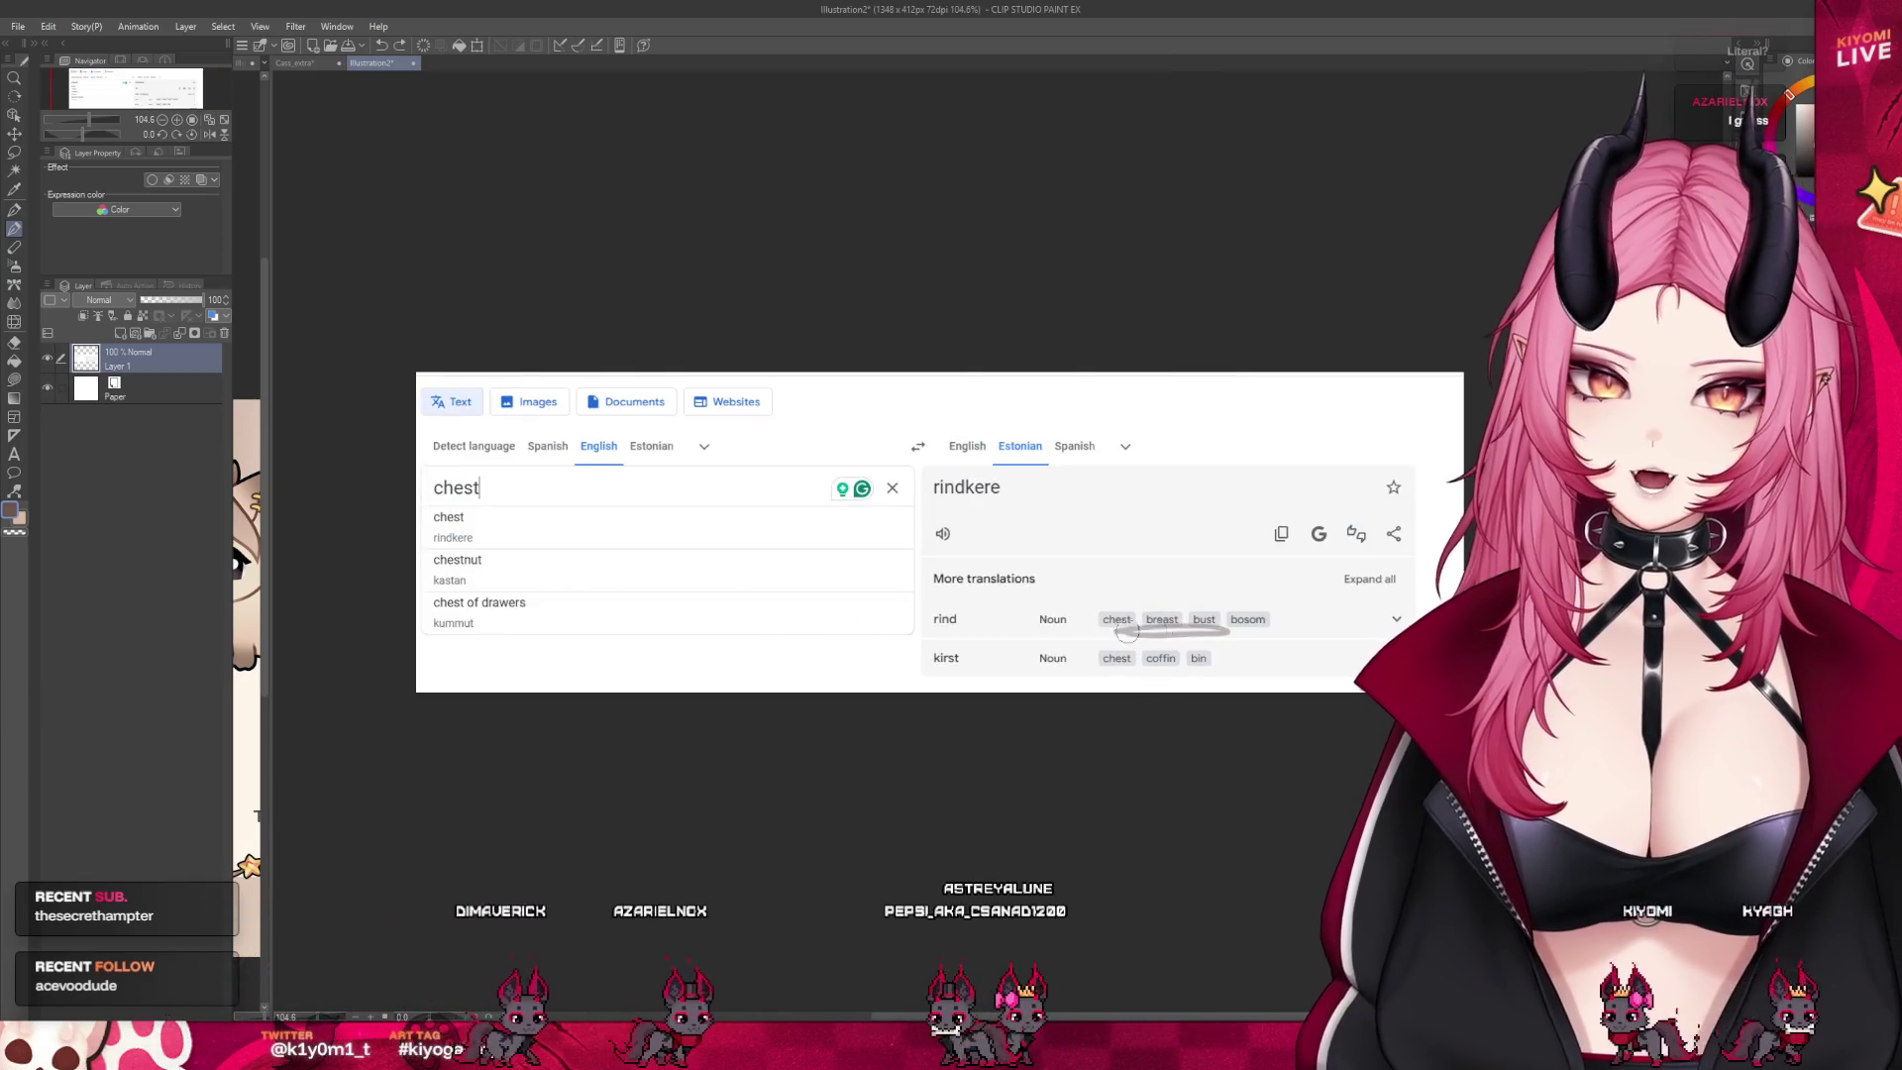
{"action": "key", "text": "ctrl+z"}
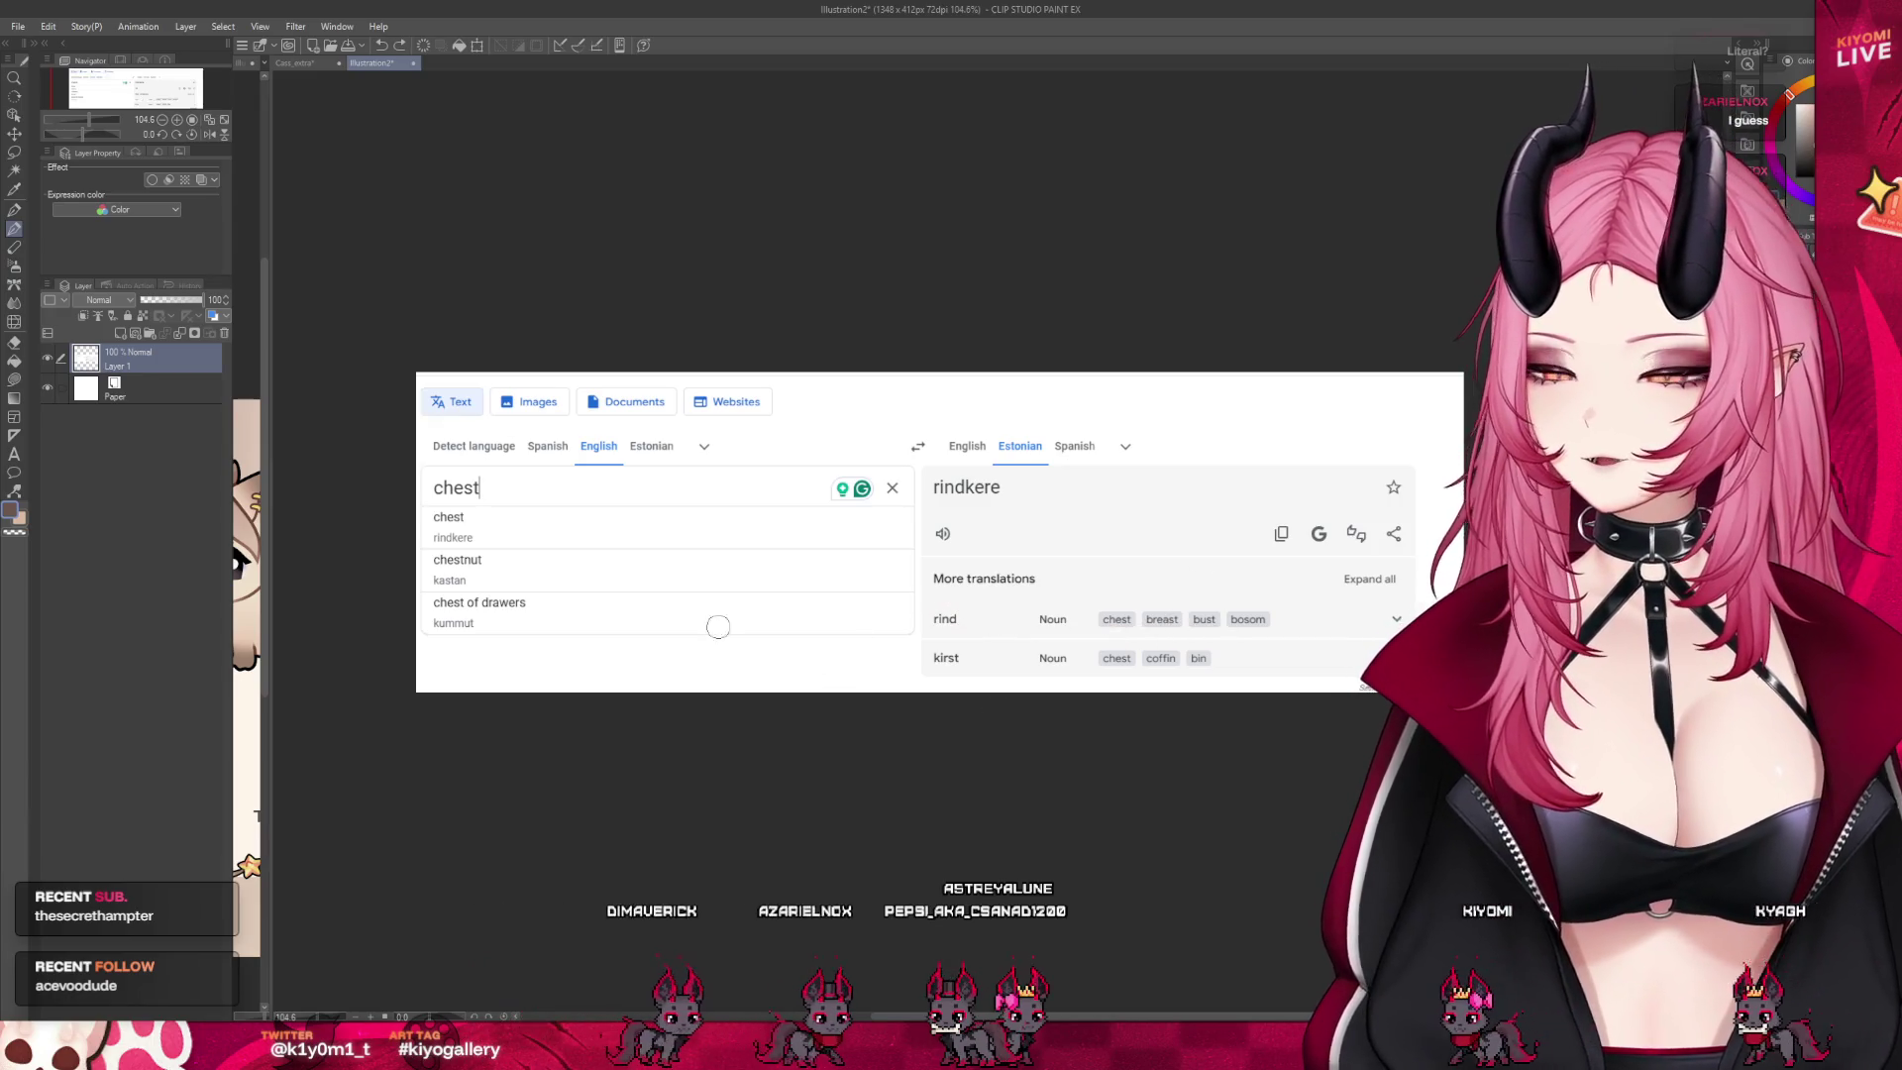
Underline the chest suggestion, mark beside the kirst row, and close the Illustration2 canvas
{"action": "left_click_drag", "start_coordinate": [436, 508], "coordinate": [512, 503]}
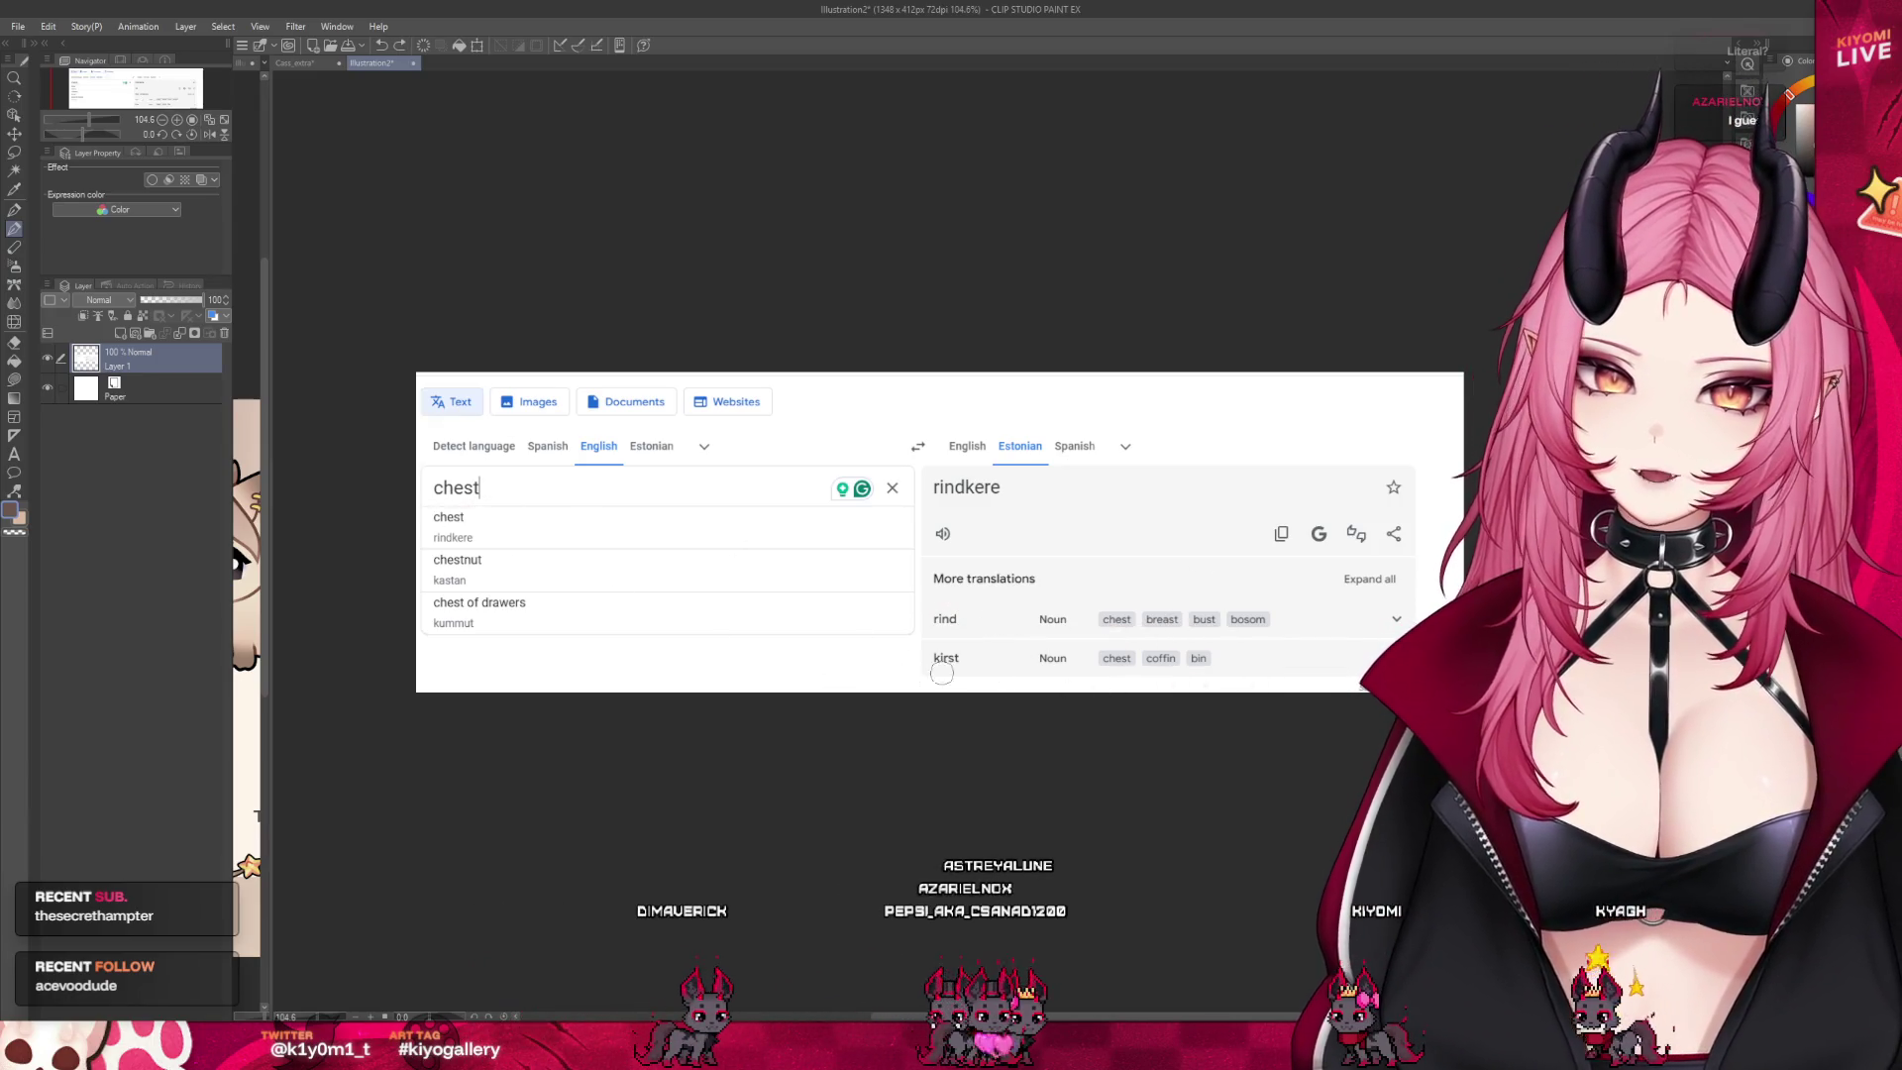
{"action": "left_click_drag", "start_coordinate": [912, 641], "coordinate": [981, 676]}
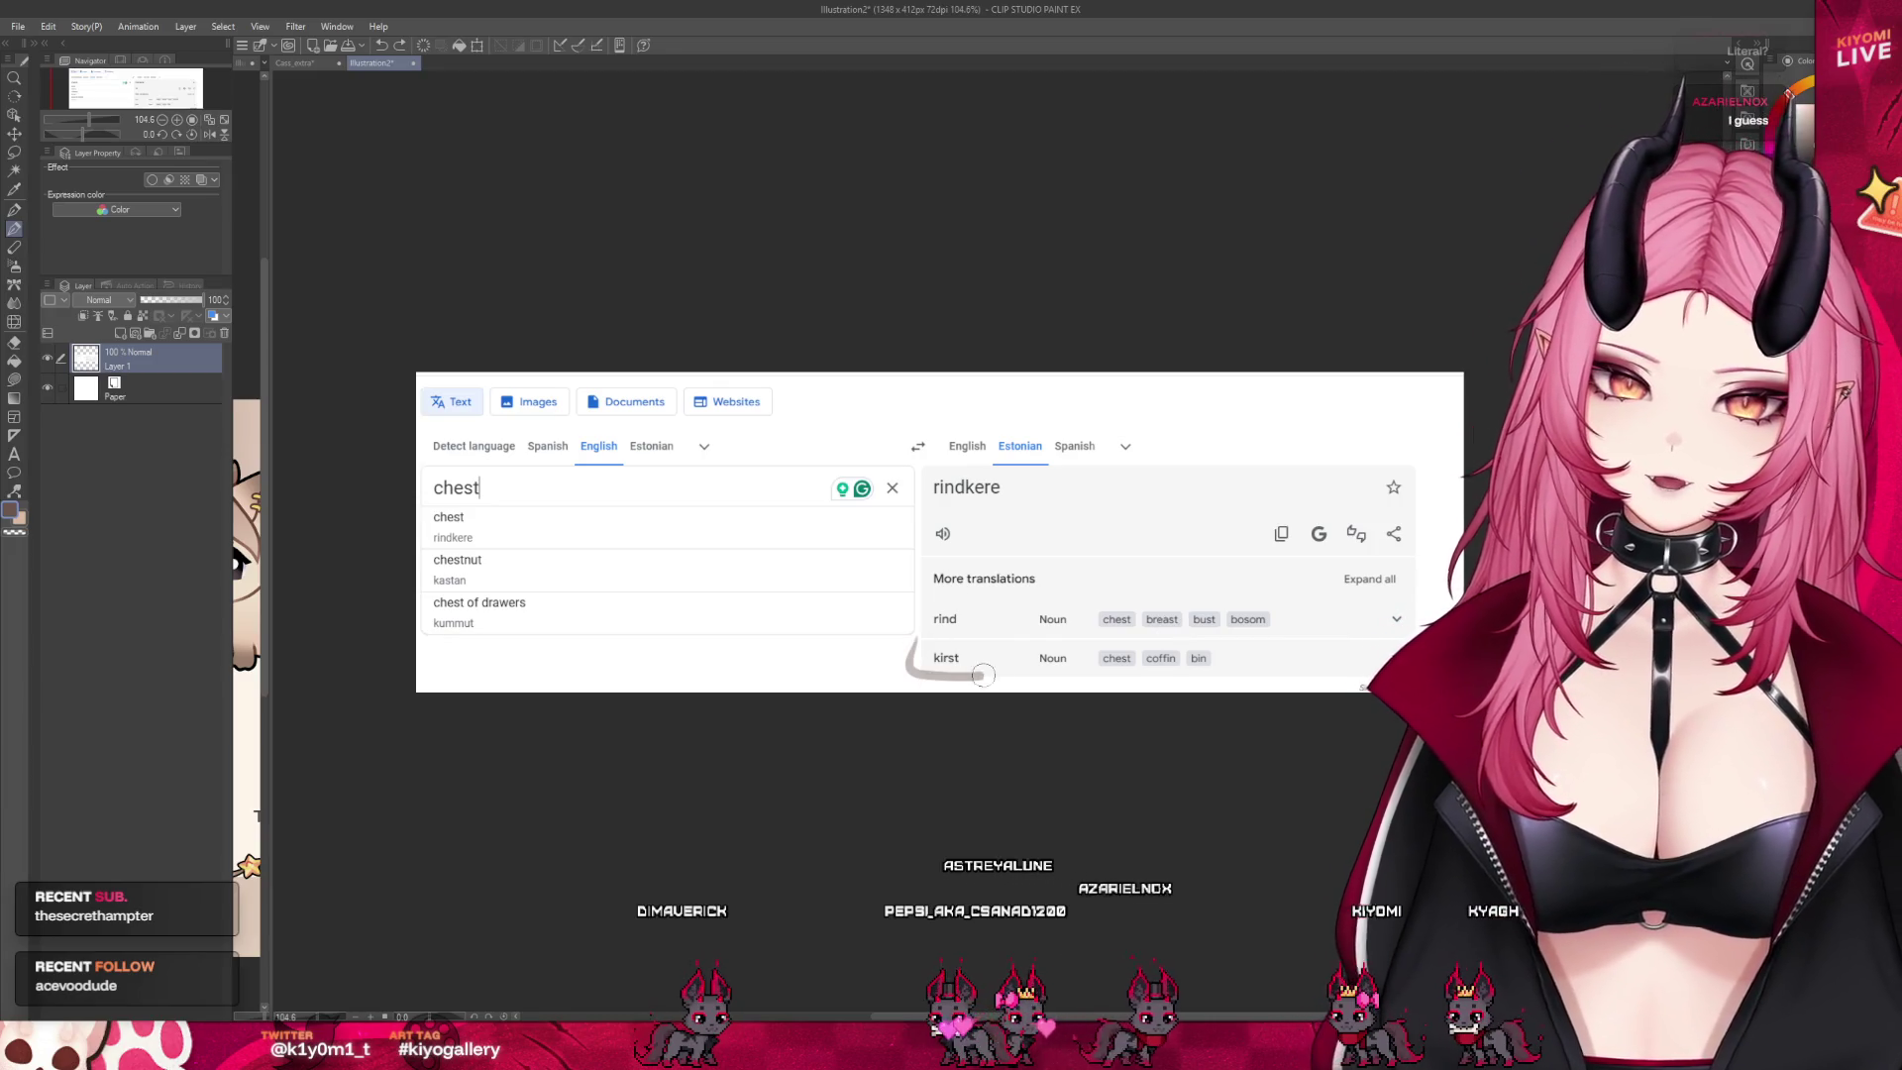
{"action": "scroll", "coordinate": [1091, 453], "scroll_direction": "up", "scroll_amount": 2}
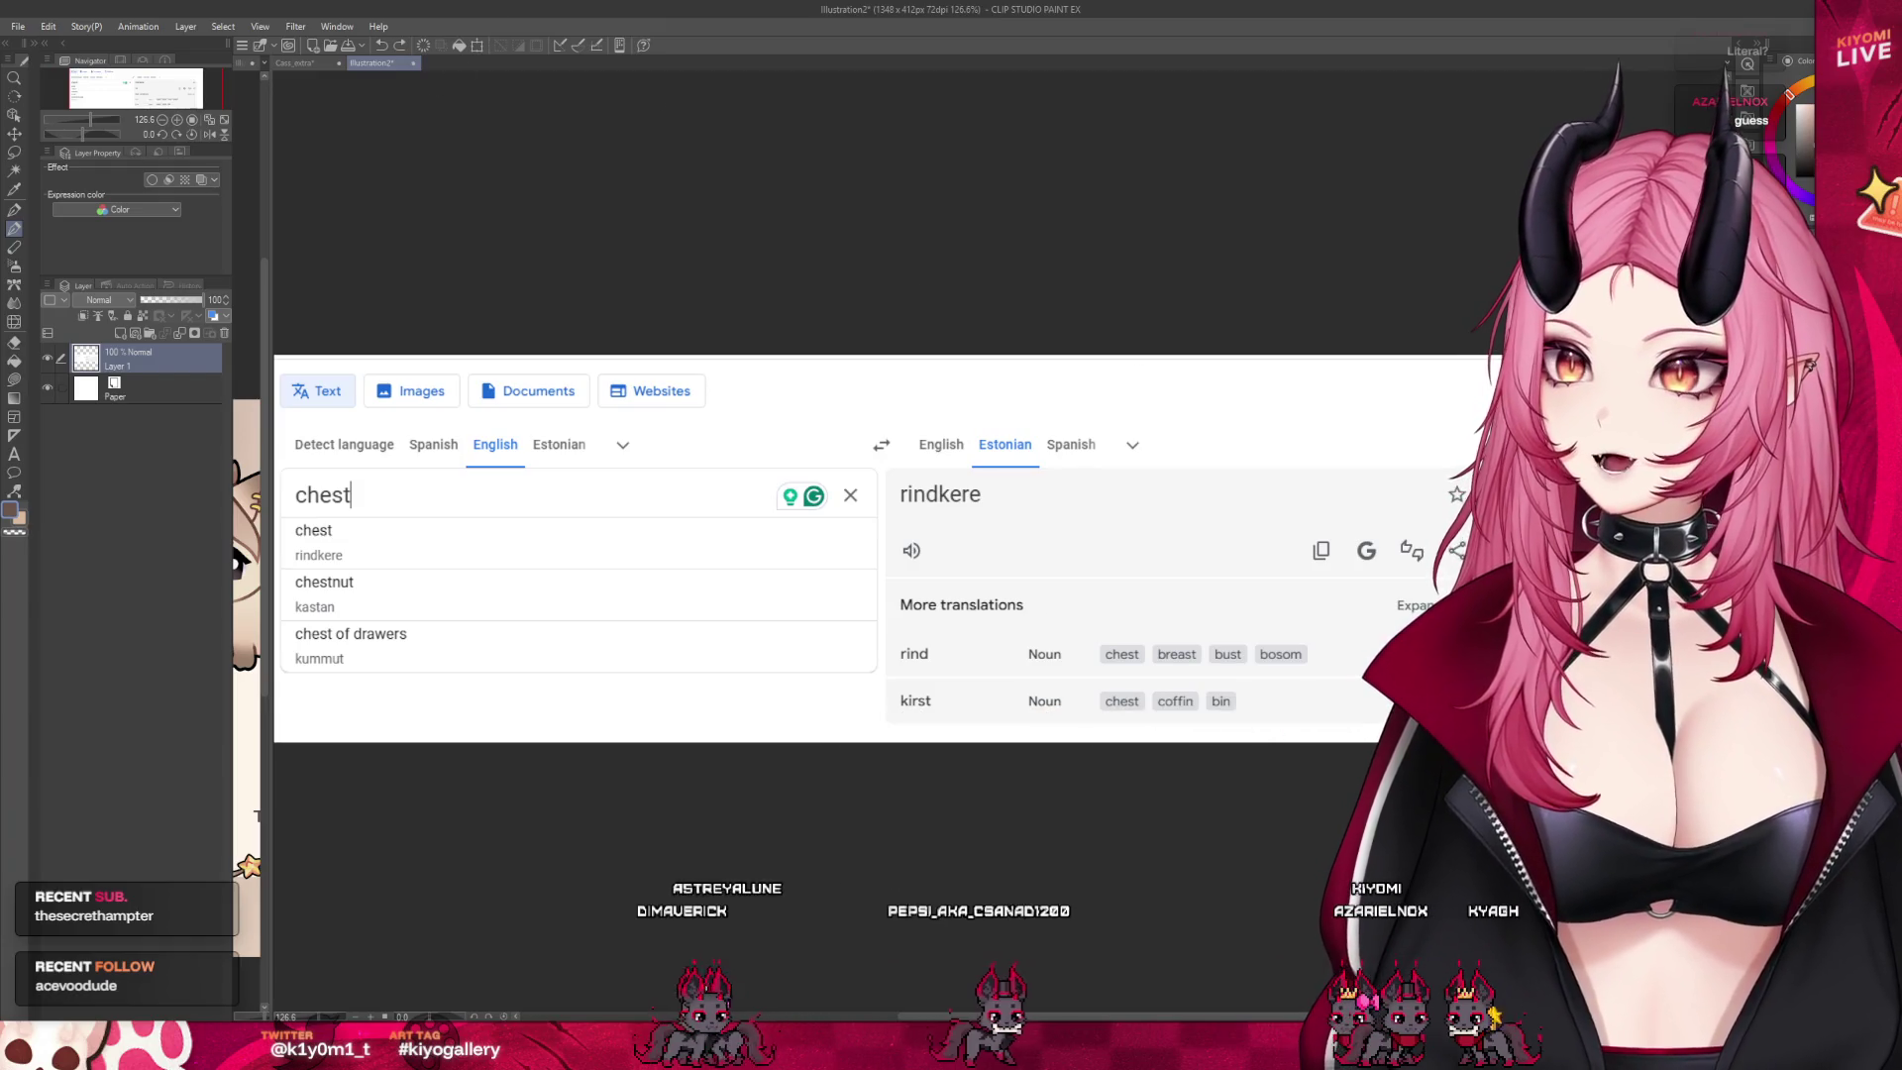
{"action": "left_click", "coordinate": [413, 63]}
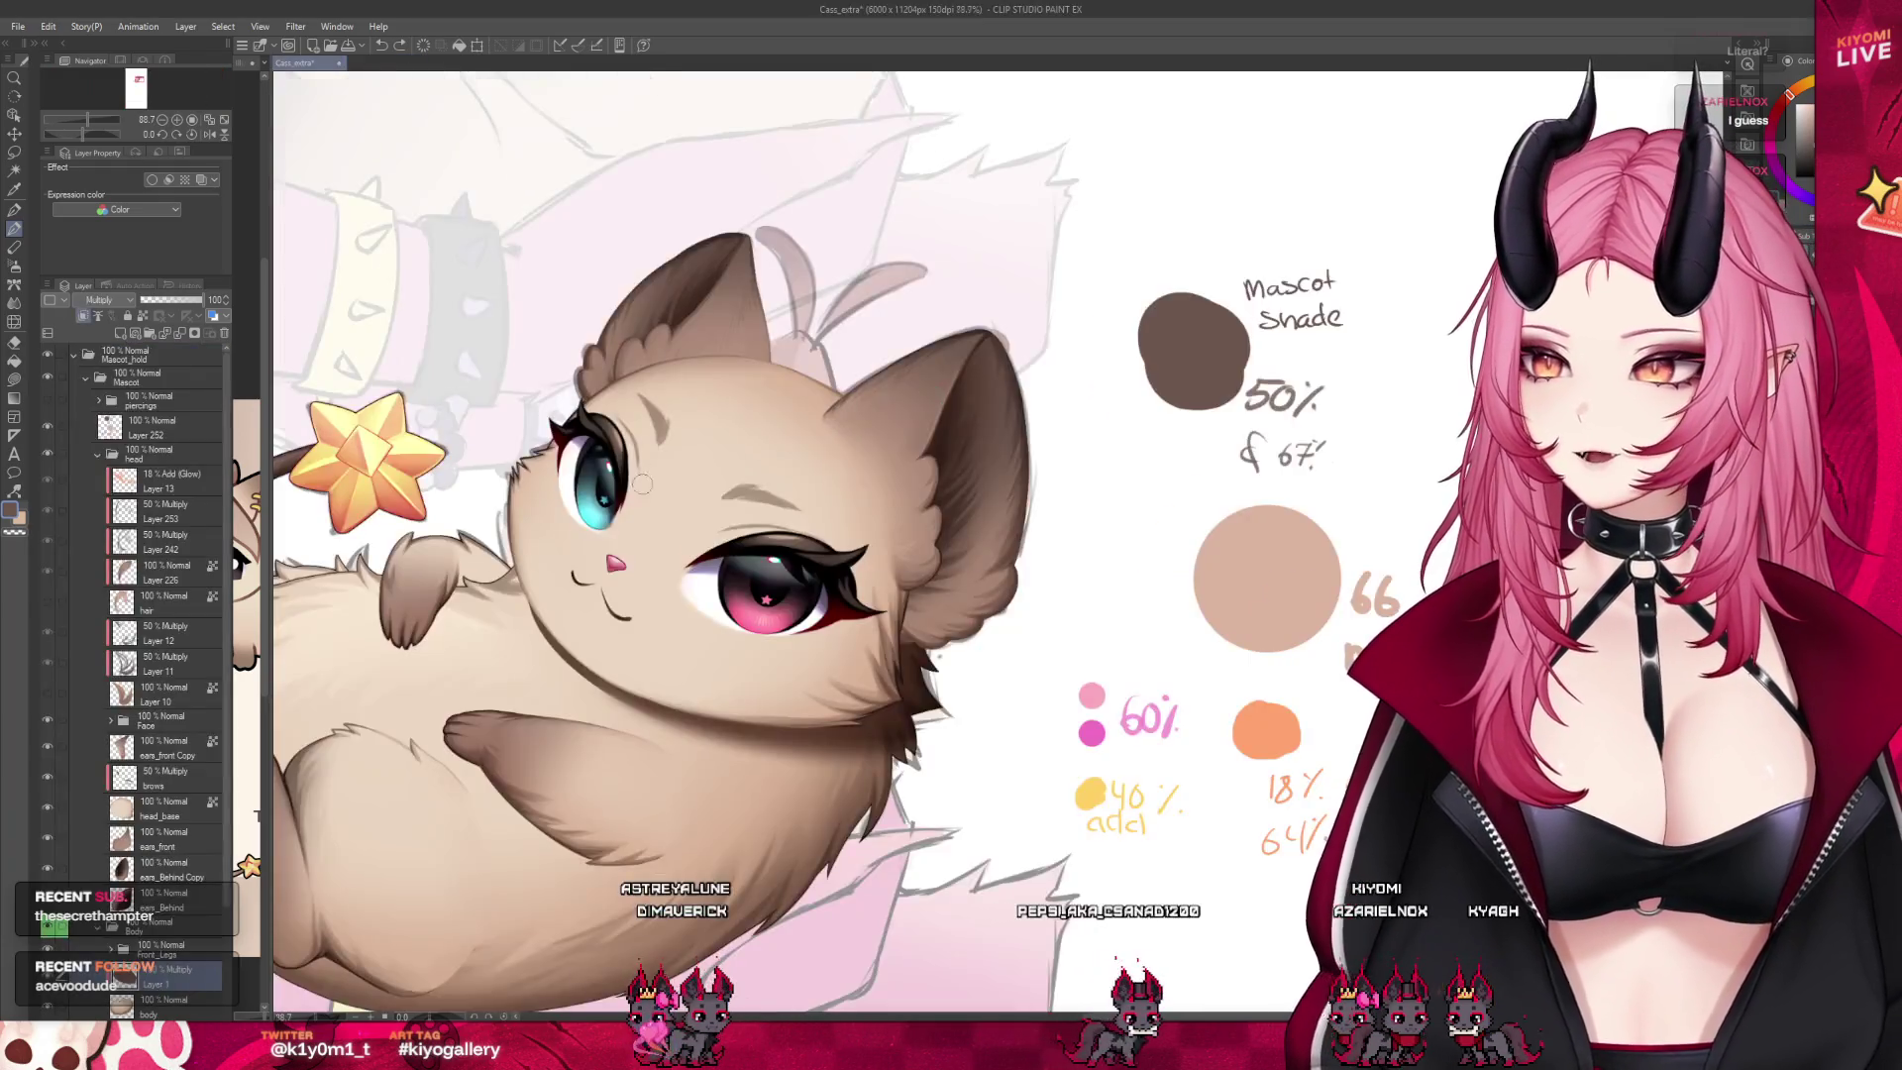
Fill the face with brown on a Multiply layer, set opacity to 27, then hide it
{"action": "scroll", "coordinate": [782, 606], "scroll_direction": "up", "scroll_amount": 2}
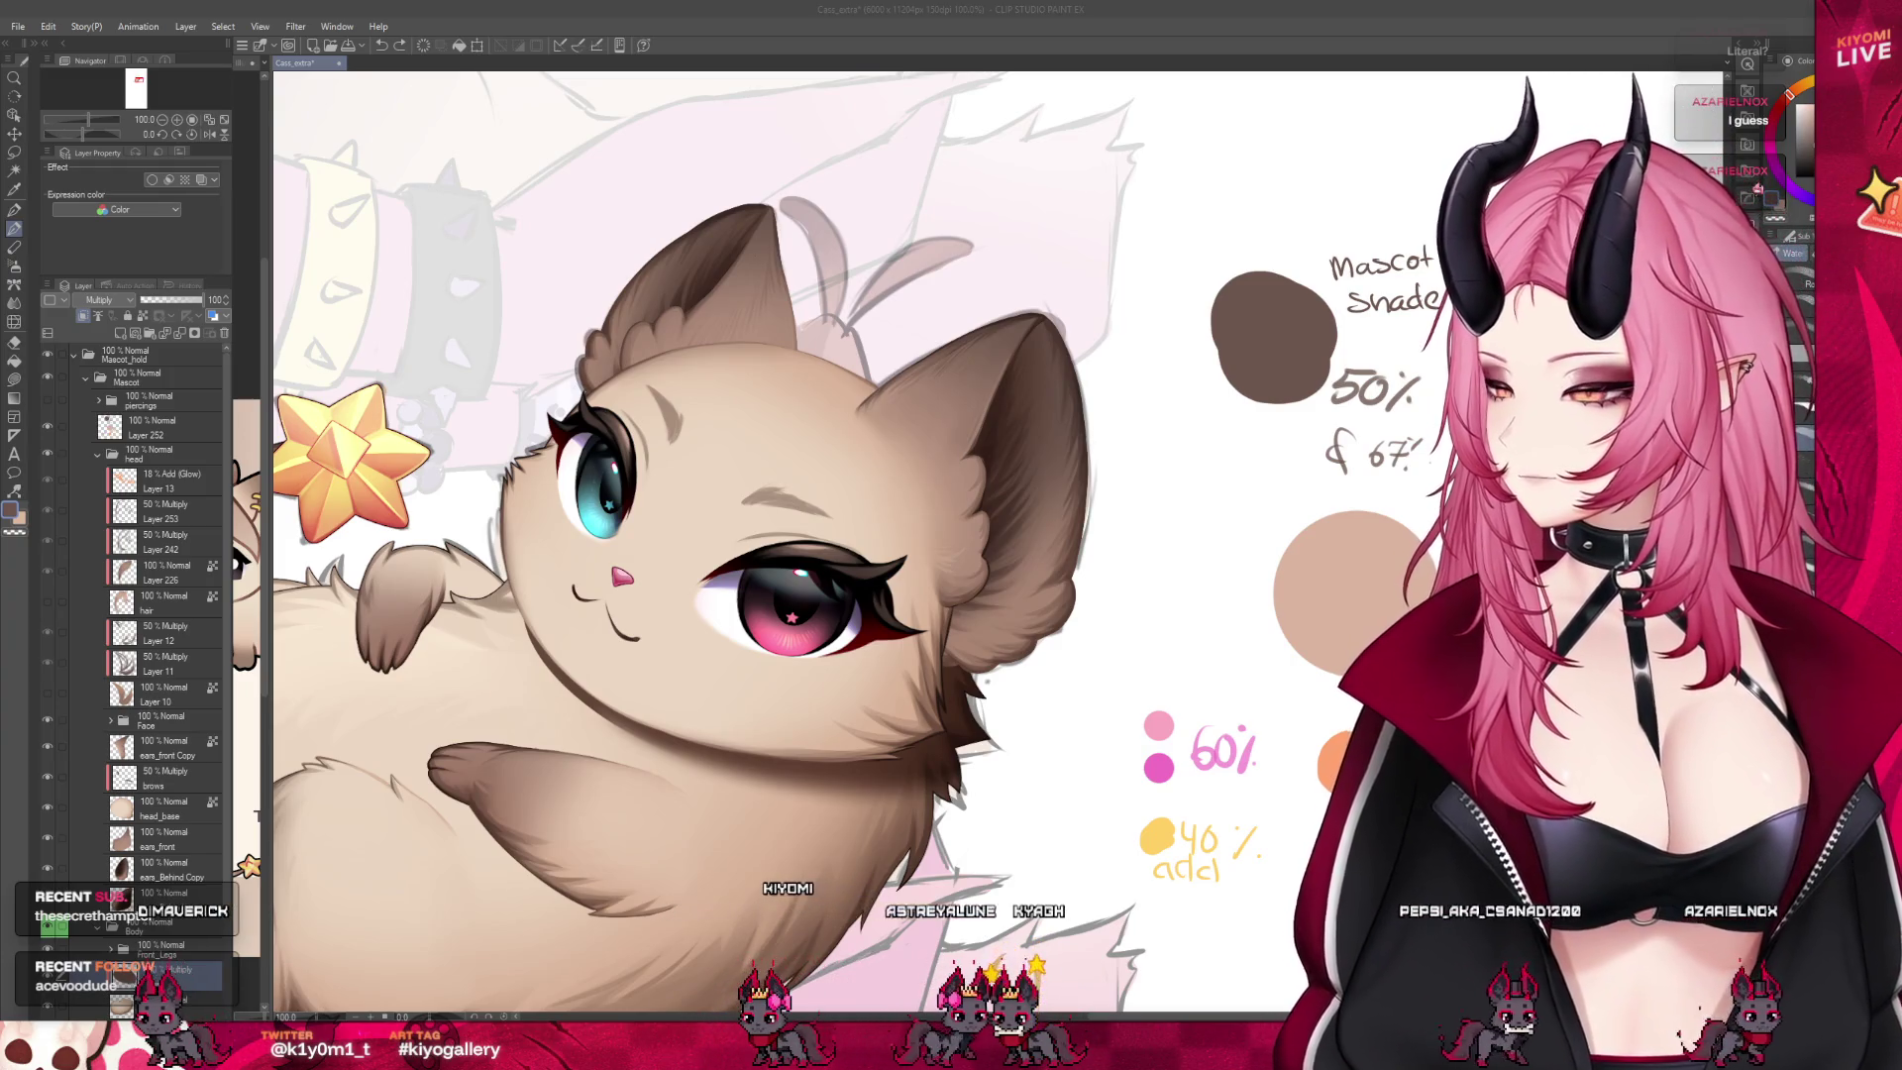
{"action": "scroll", "coordinate": [708, 545], "scroll_direction": "down", "scroll_amount": 3}
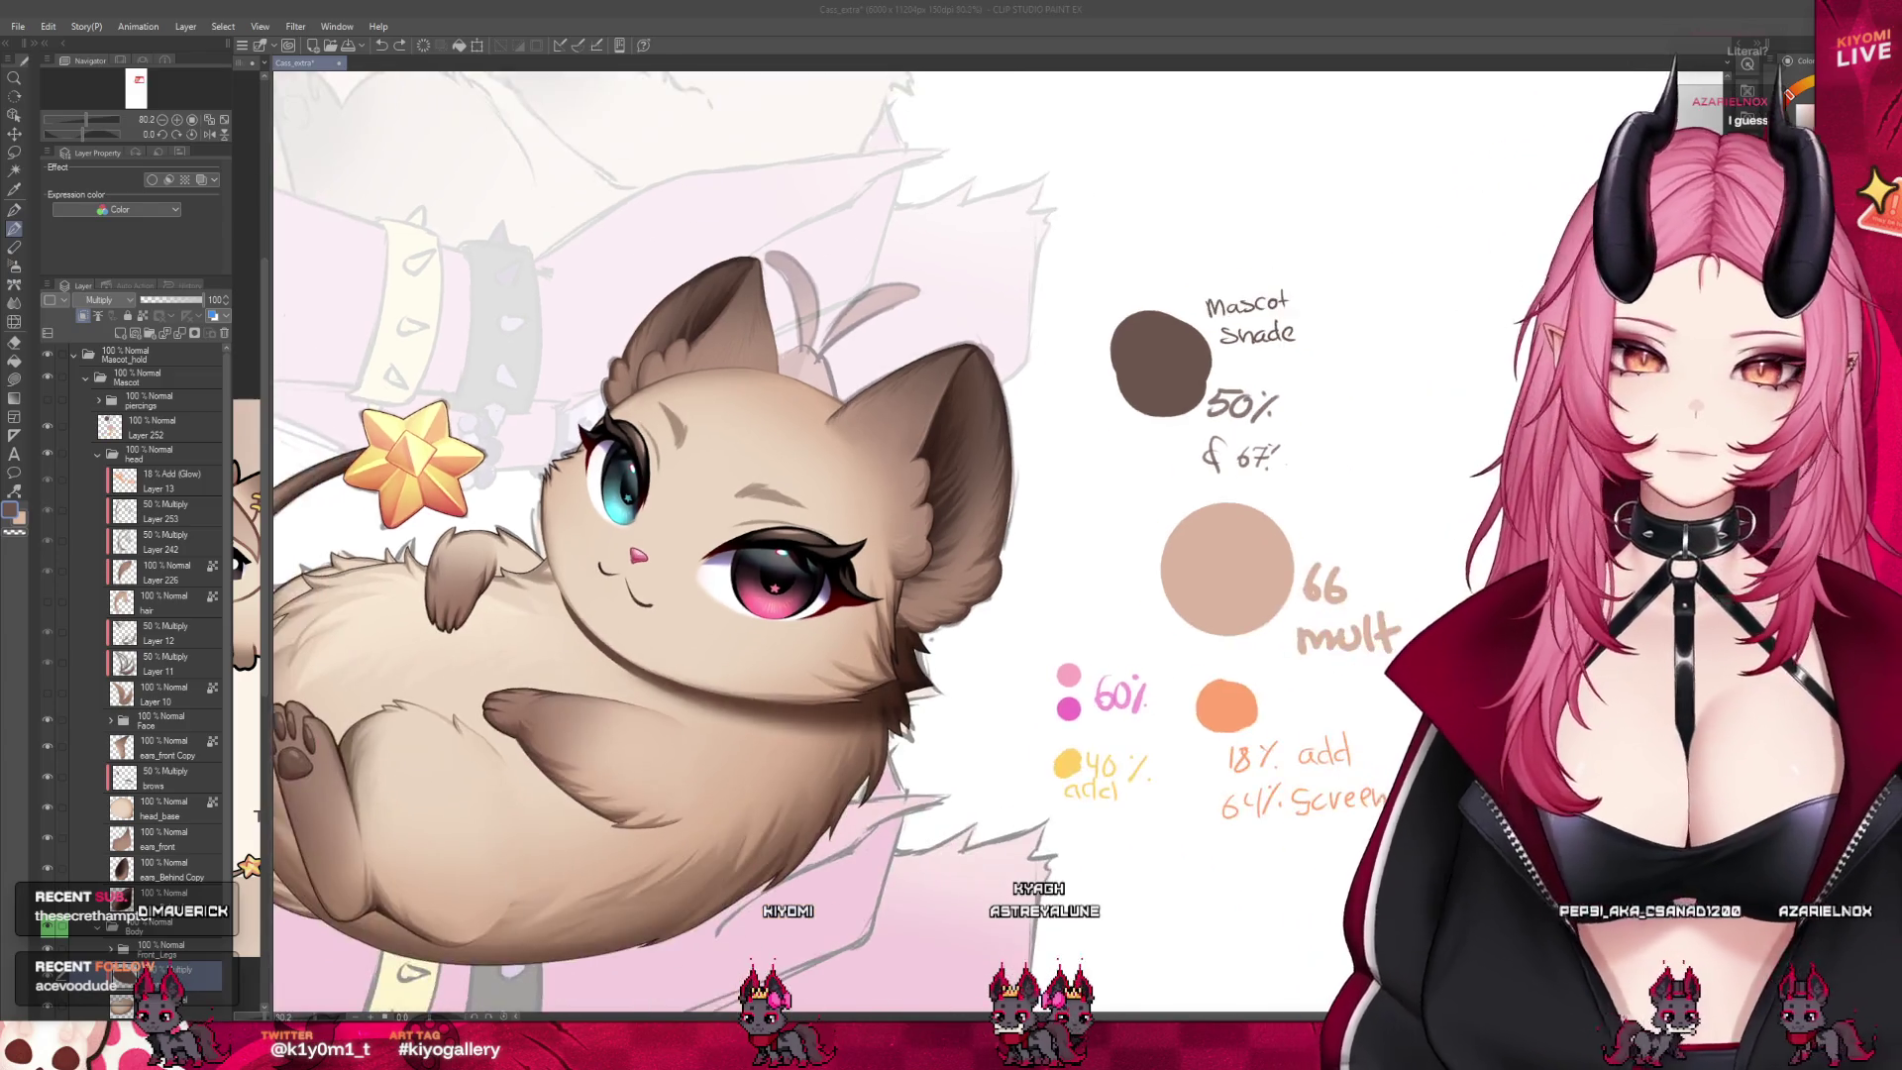
{"action": "scroll", "coordinate": [708, 545], "scroll_direction": "up", "scroll_amount": 3}
{"action": "scroll", "coordinate": [708, 545], "scroll_direction": "down", "scroll_amount": 1}
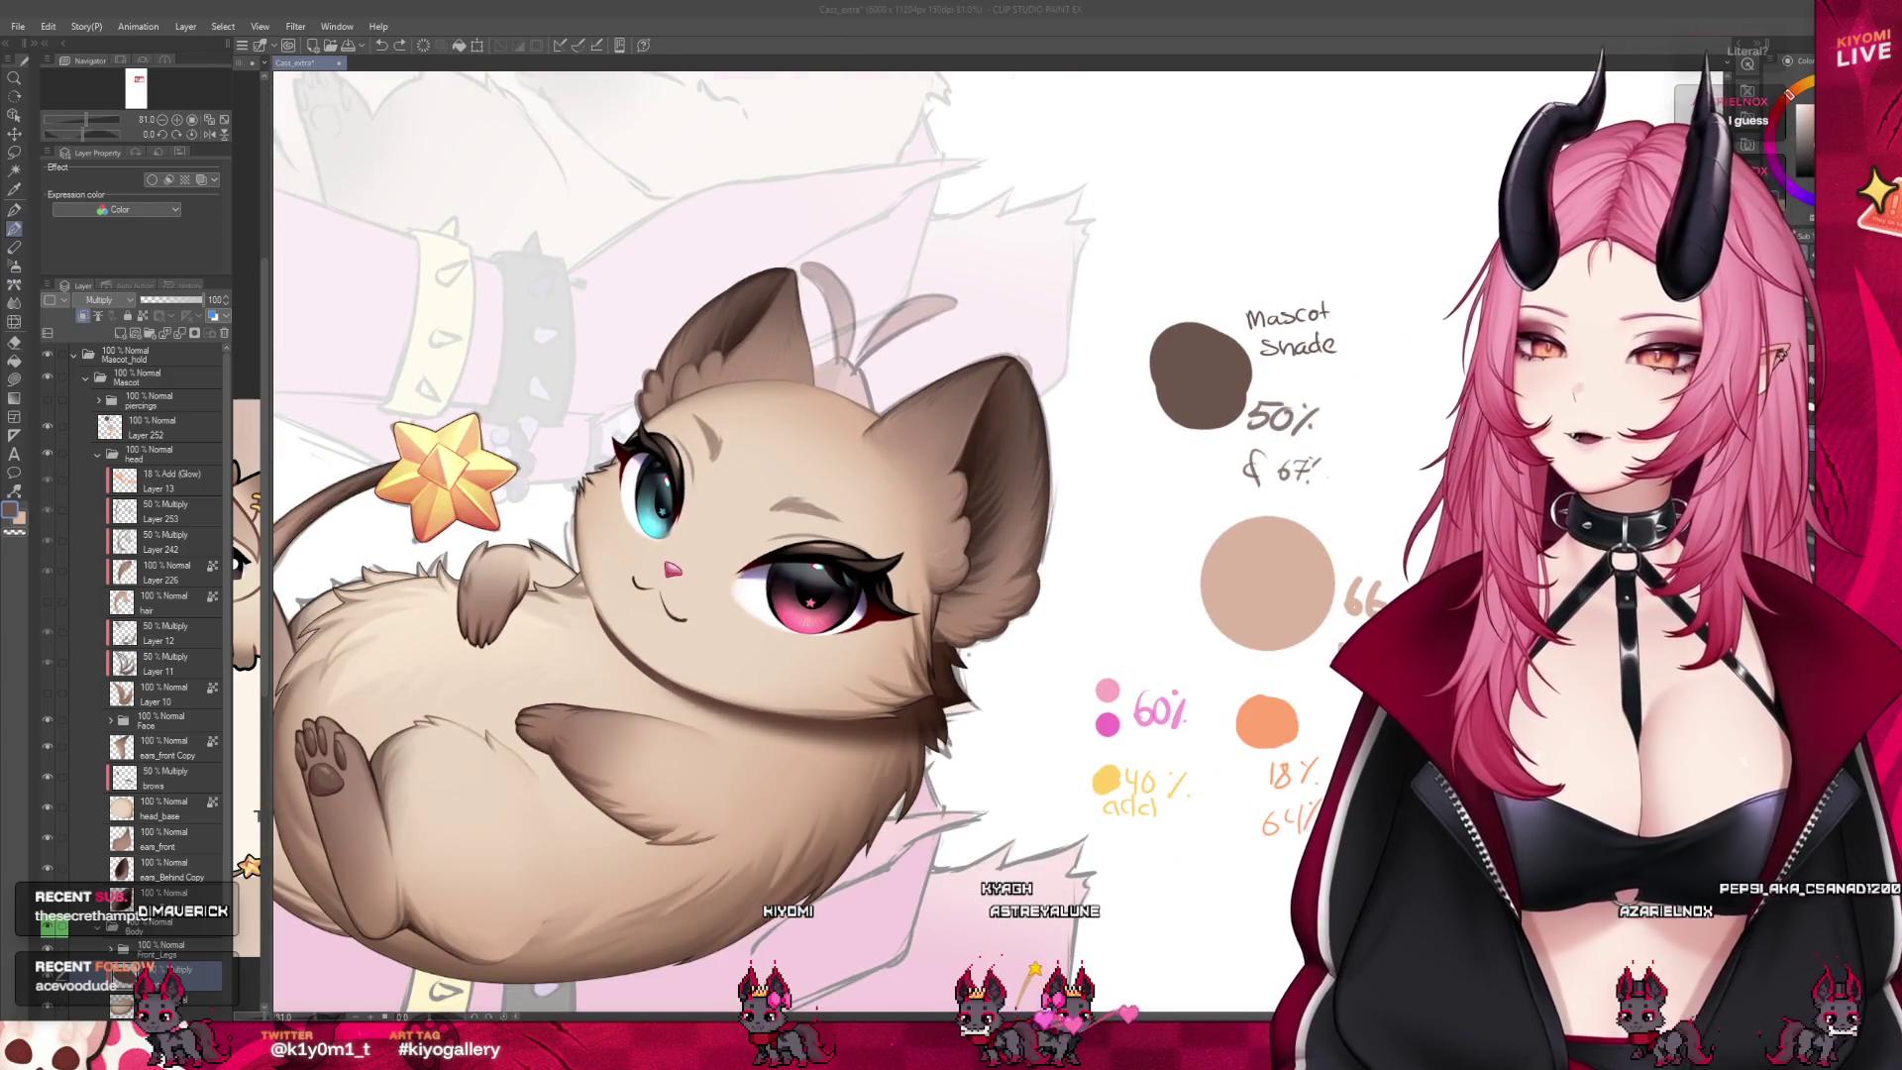
{"action": "left_click", "coordinate": [14, 302]}
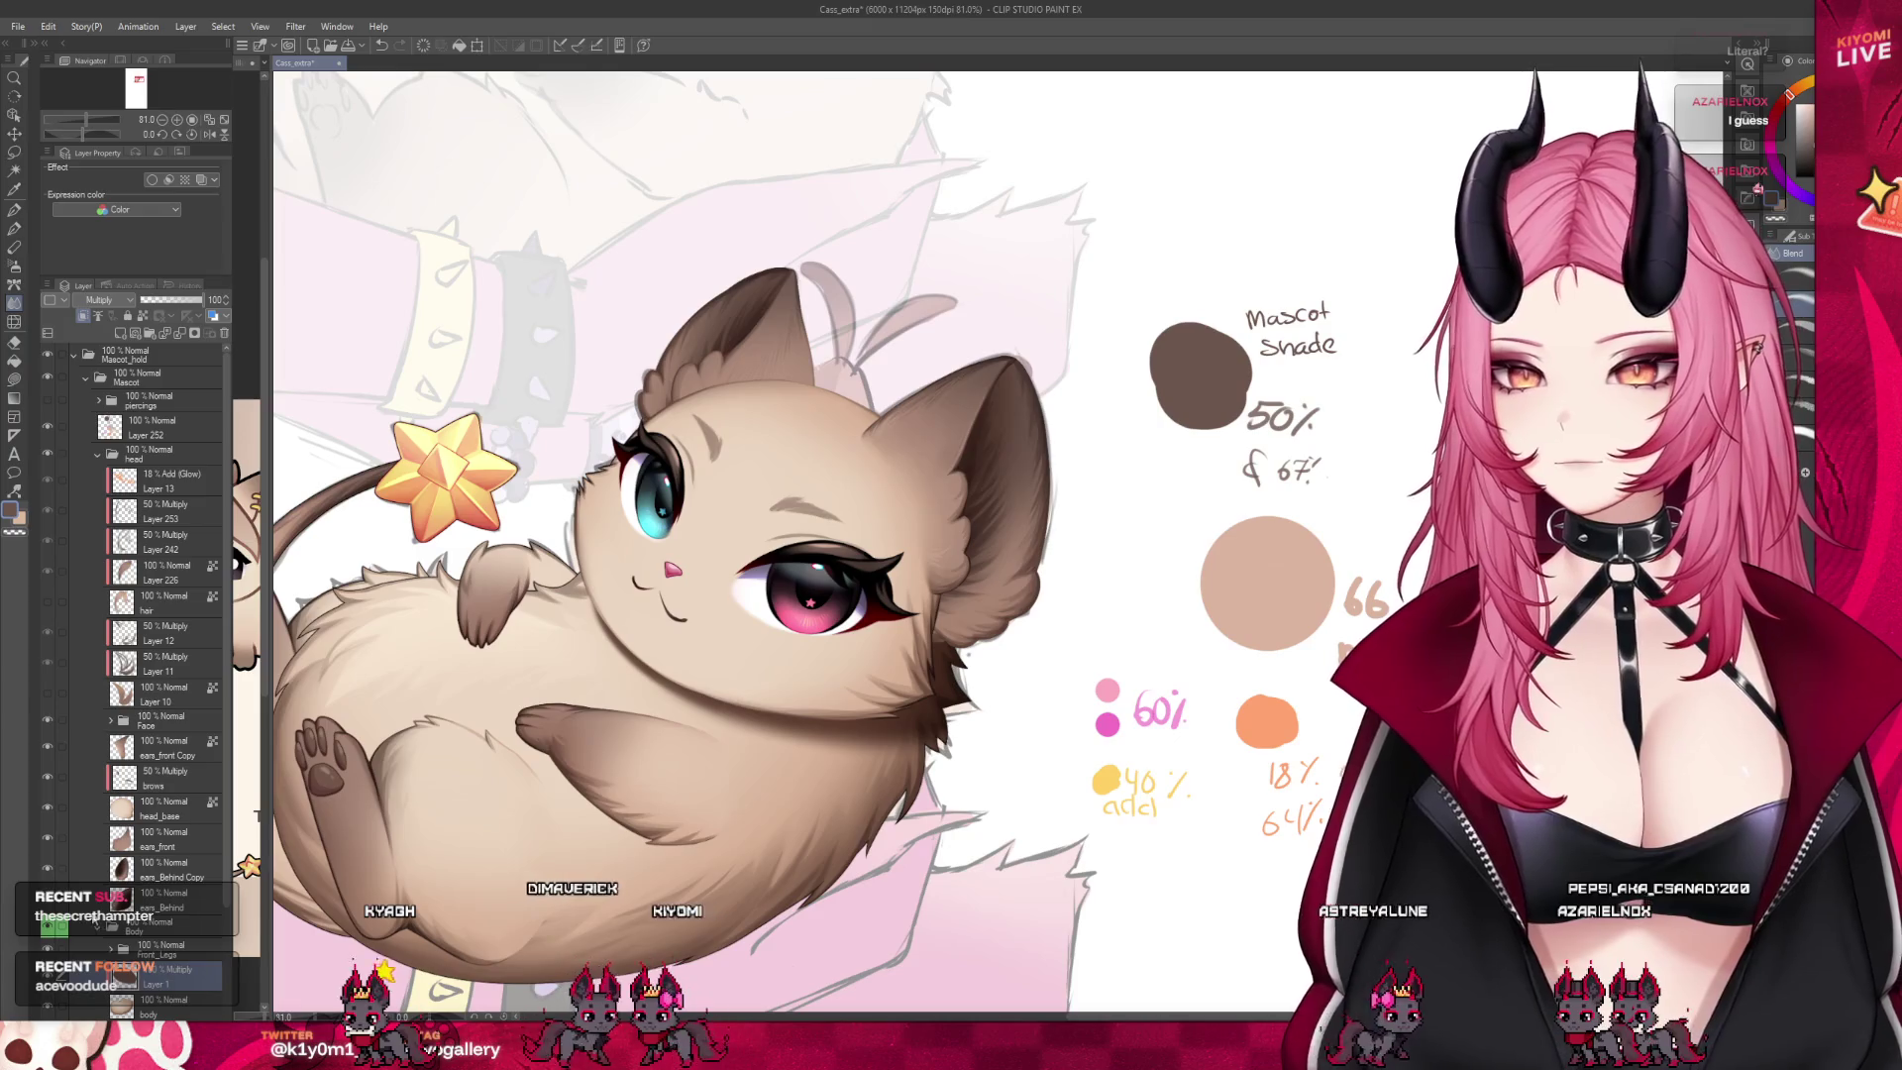
{"action": "left_click", "coordinate": [608, 608]}
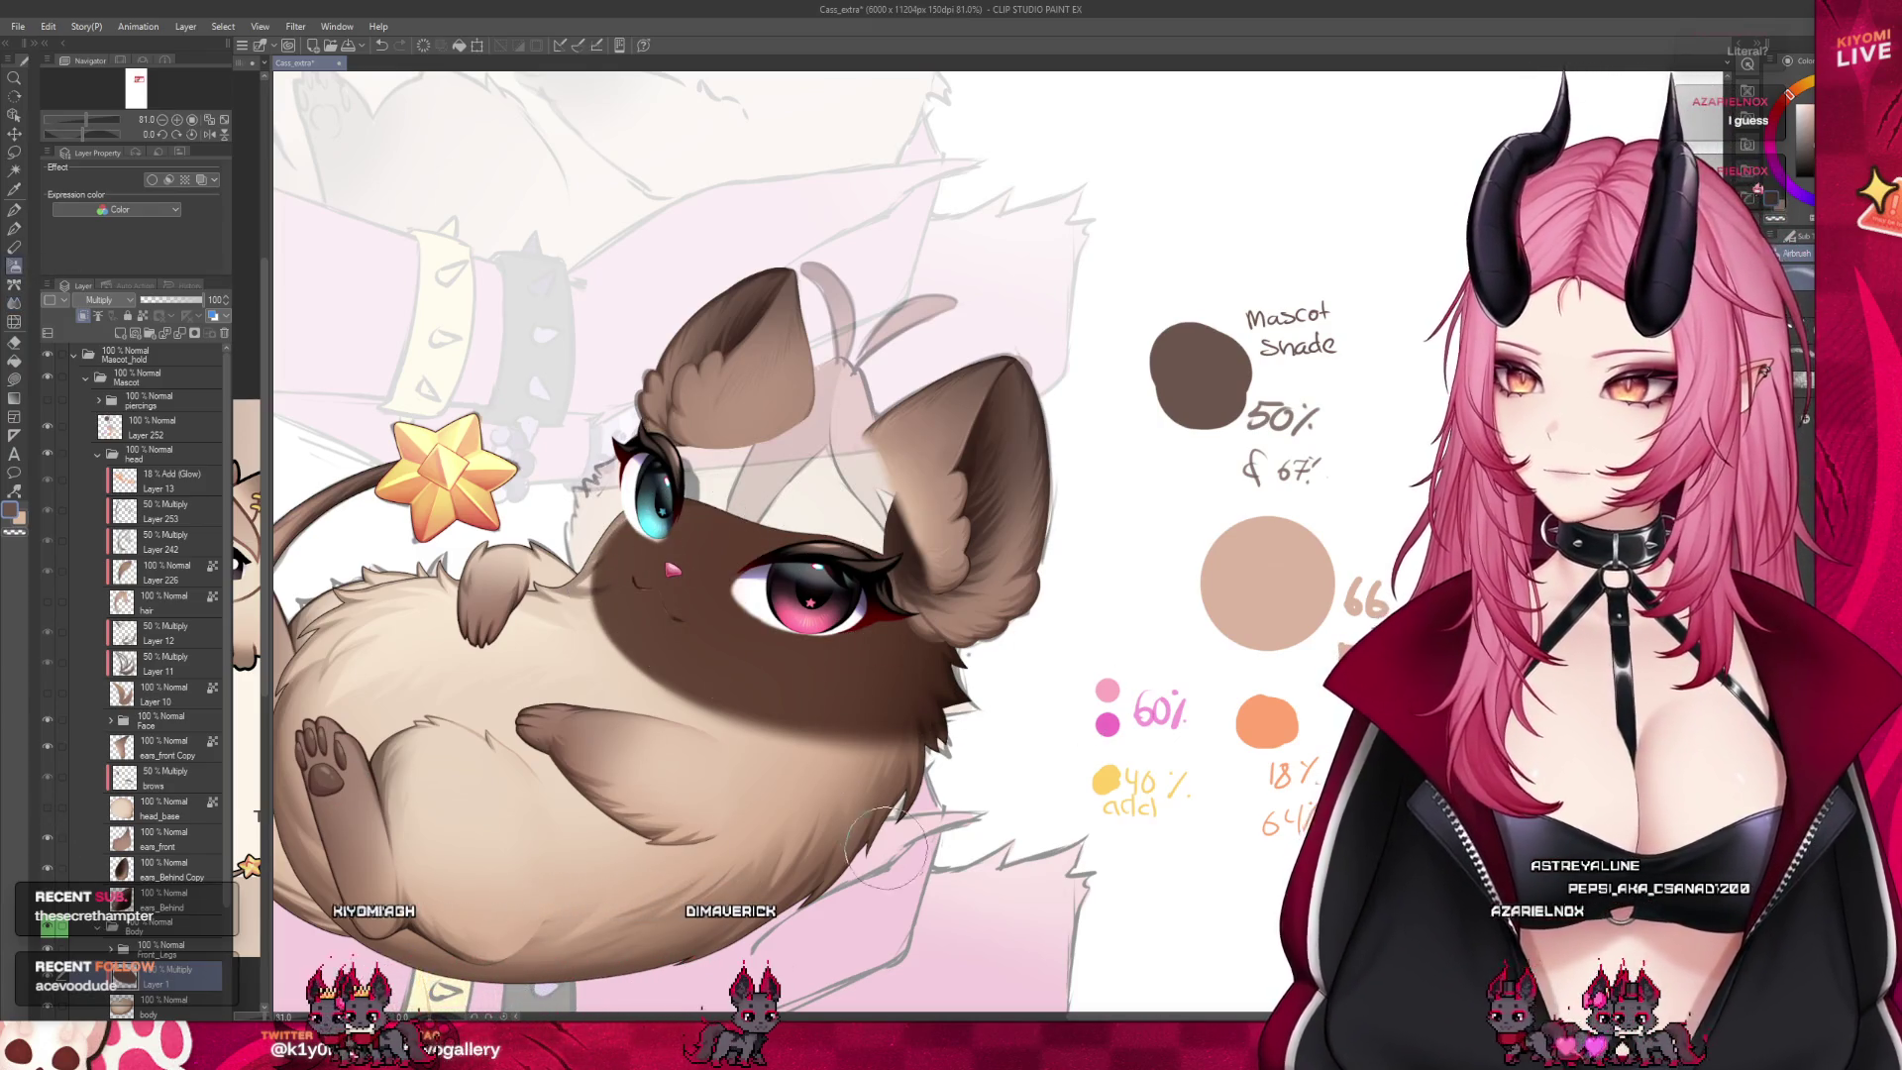
{"action": "left_click", "coordinate": [158, 310]}
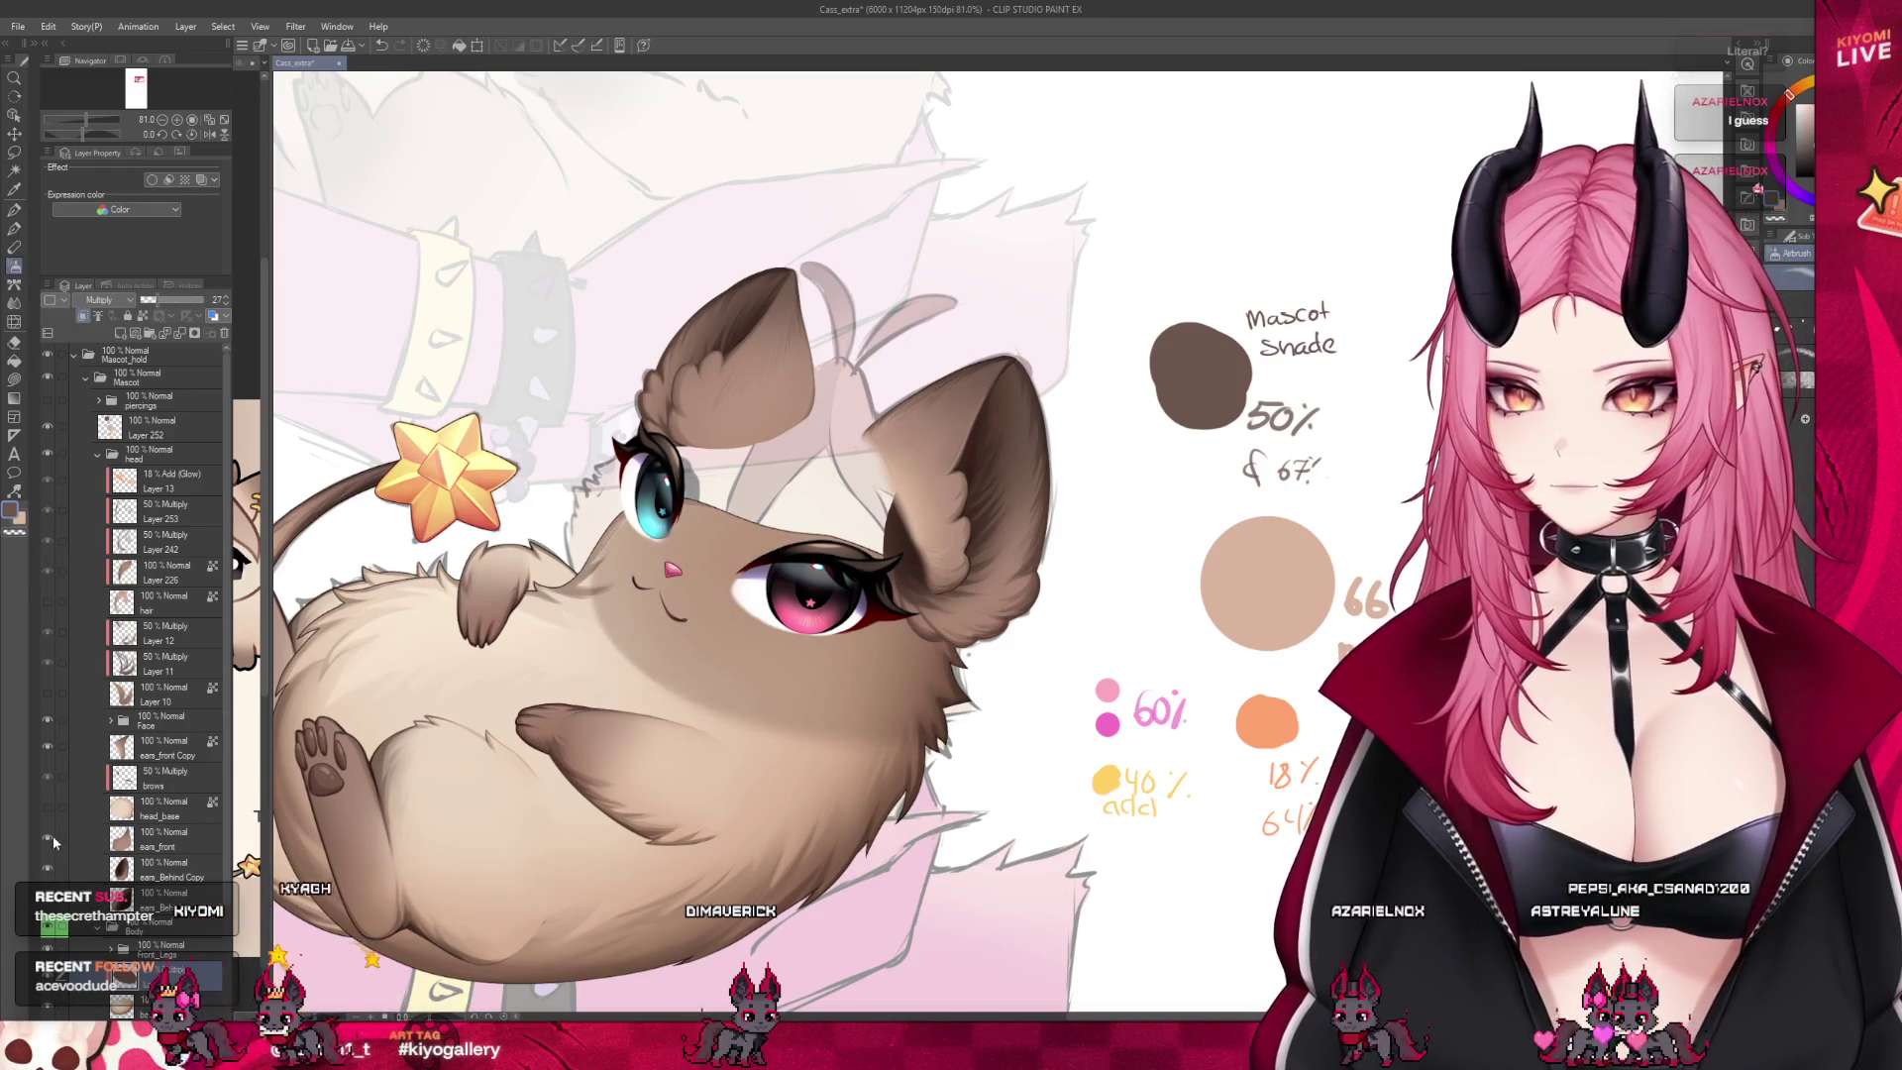
{"action": "left_click", "coordinate": [54, 839]}
Switch to the Move tool and select the Body layer folder
{"action": "scroll", "coordinate": [953, 453], "scroll_direction": "down", "scroll_amount": 4}
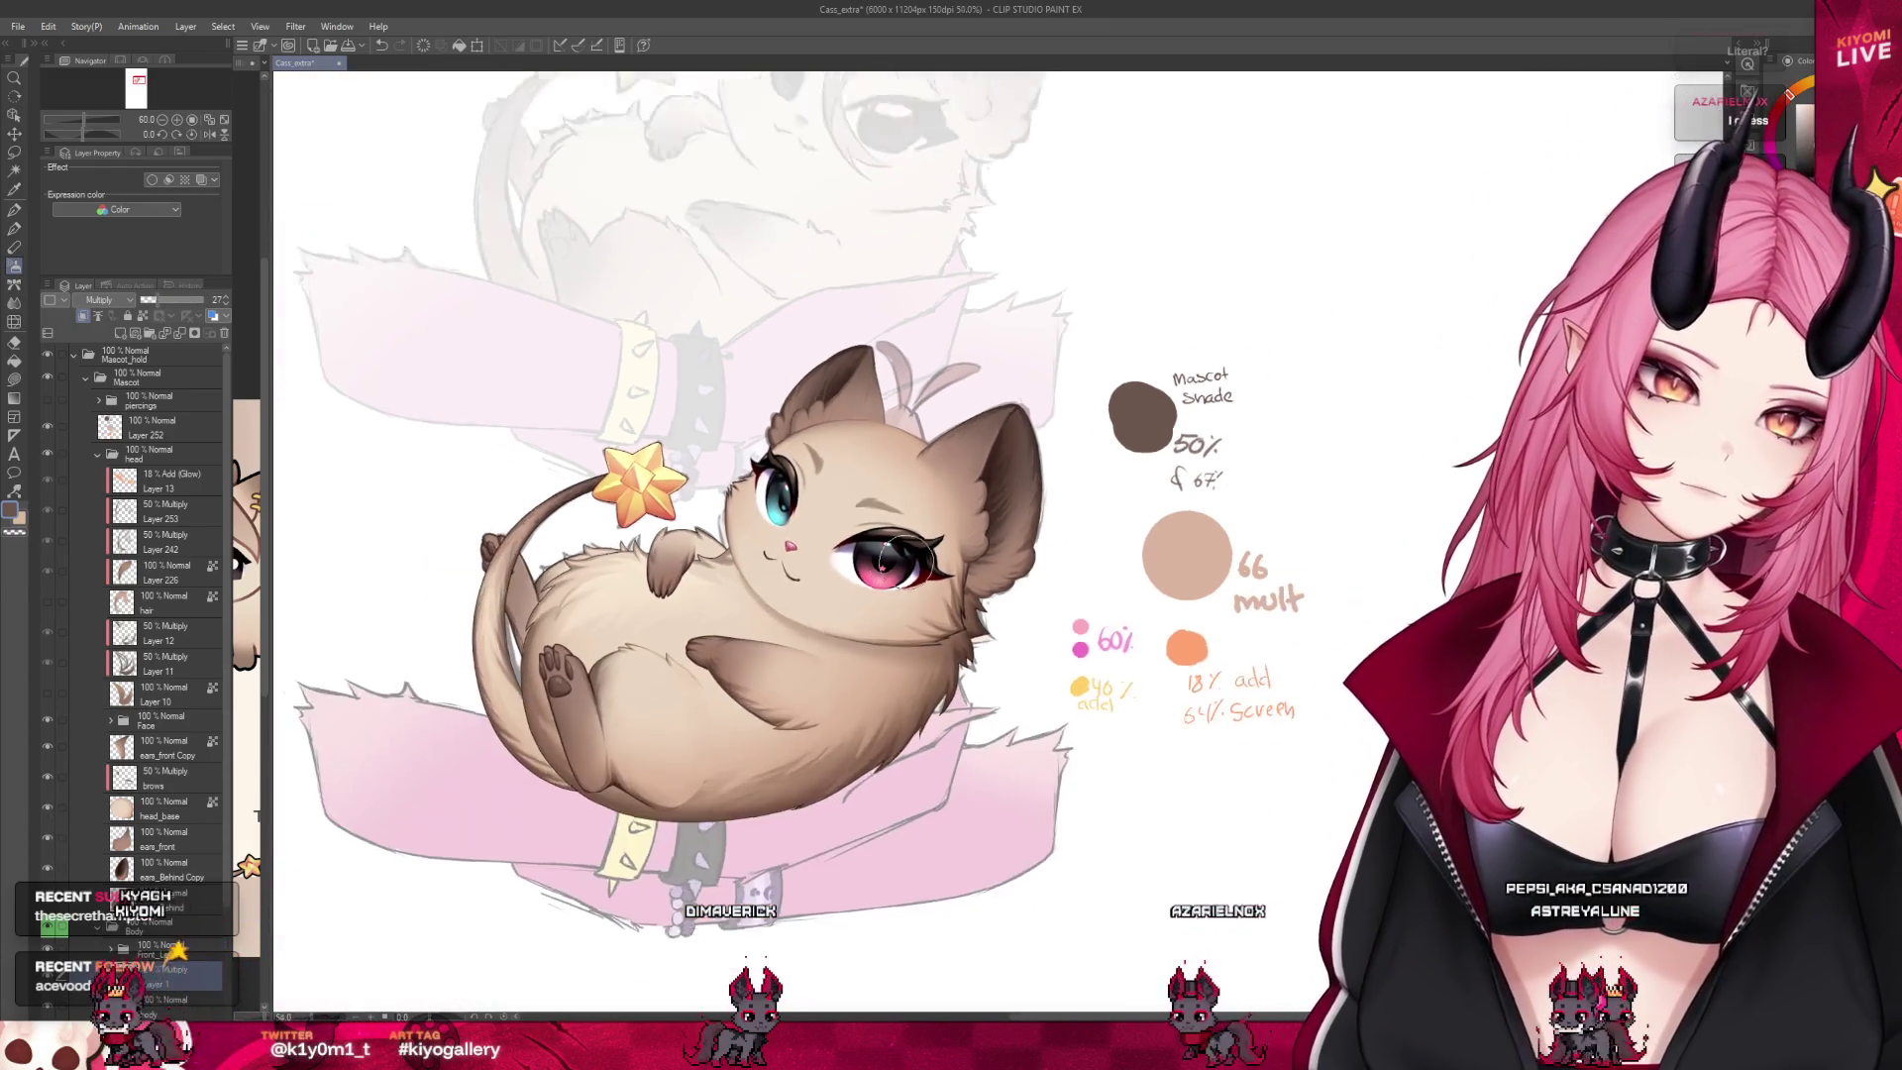
{"action": "scroll", "coordinate": [953, 453], "scroll_direction": "up", "scroll_amount": 1}
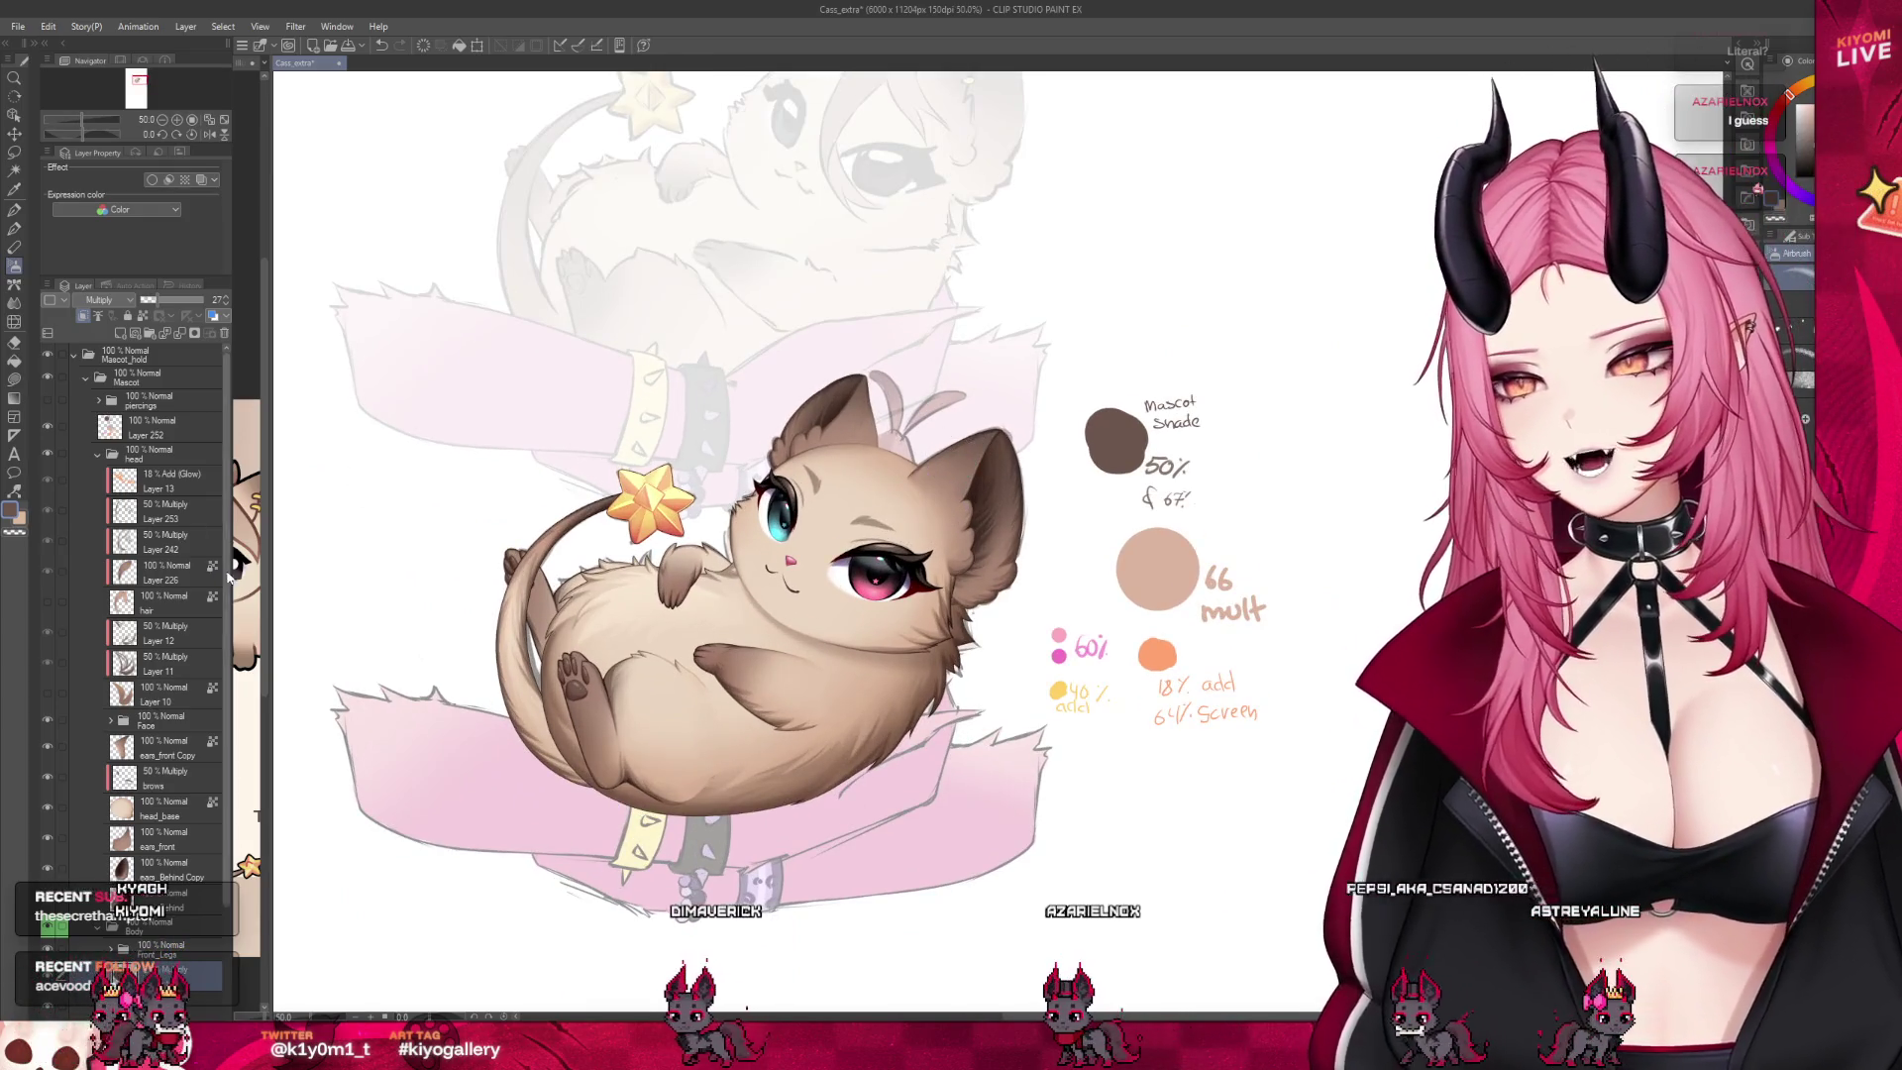
{"action": "left_click", "coordinate": [15, 132]}
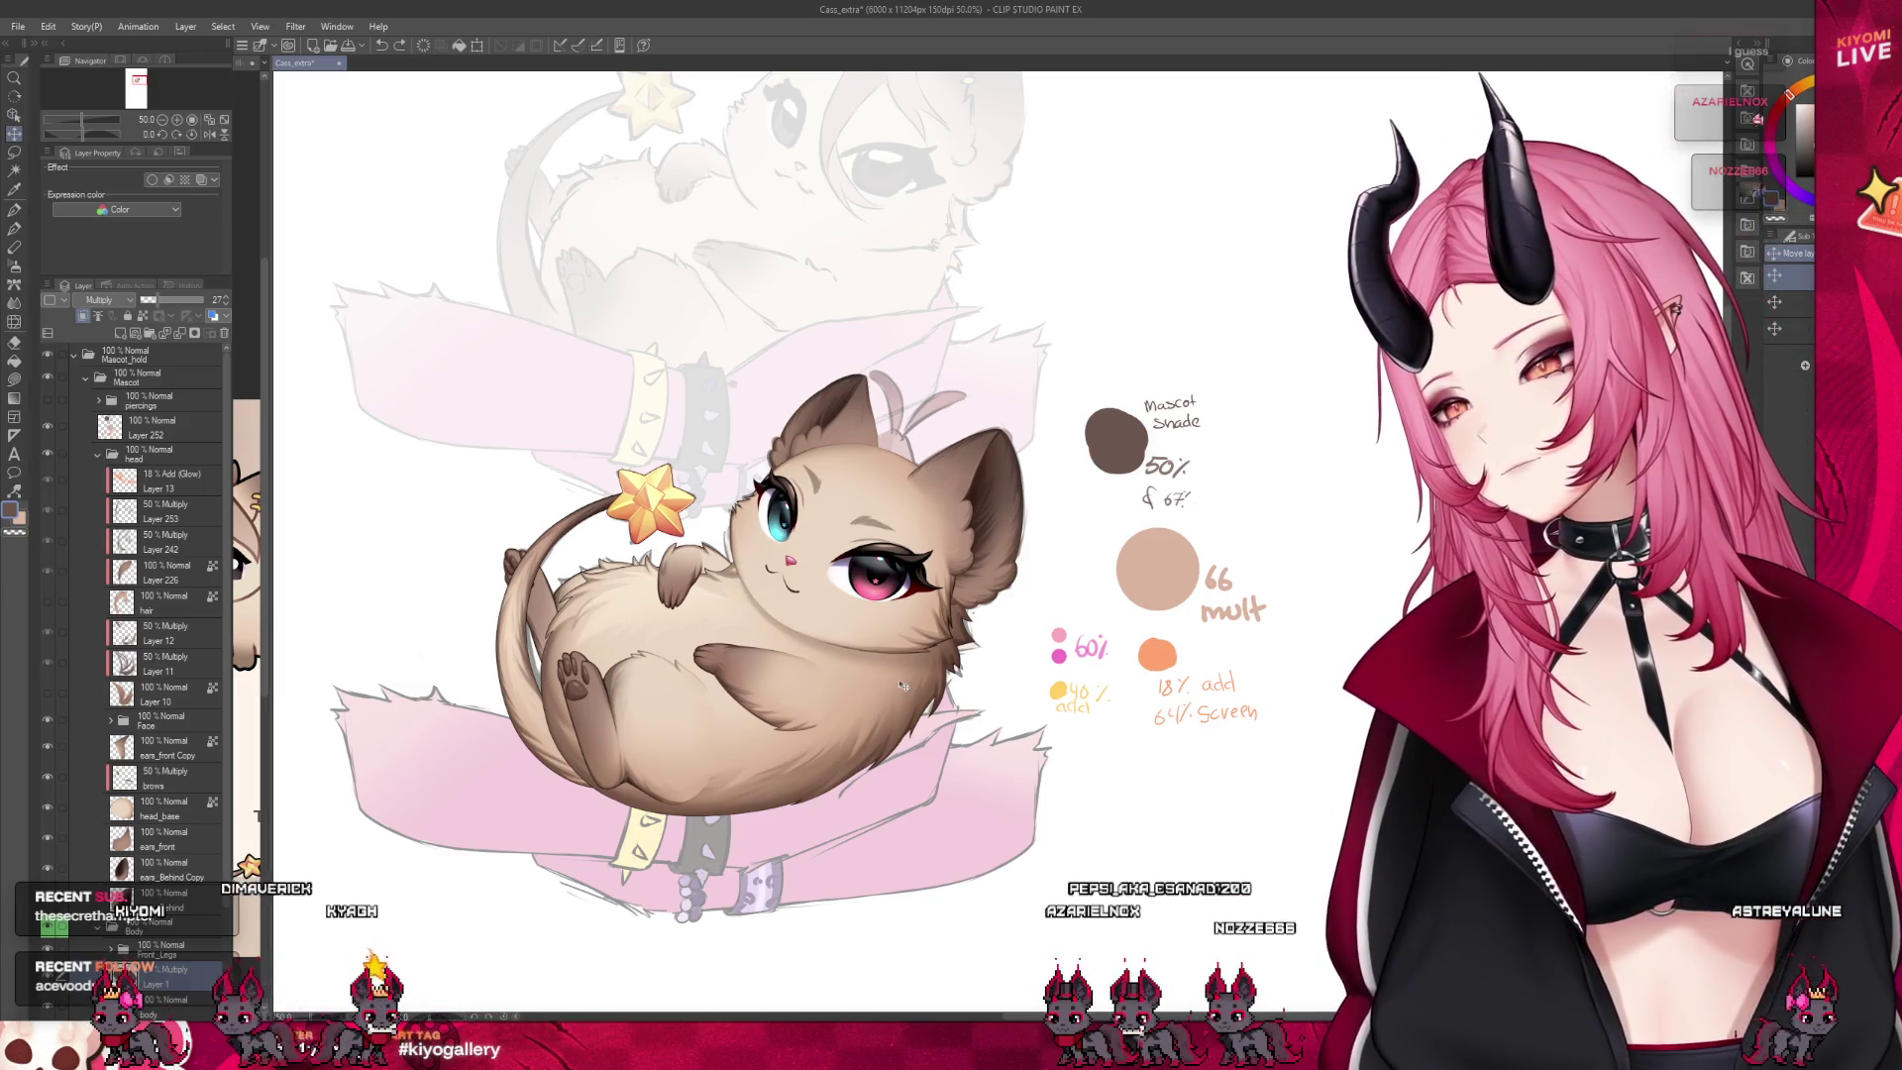
{"action": "scroll", "coordinate": [902, 685], "scroll_direction": "up", "scroll_amount": 2}
{"action": "scroll", "coordinate": [882, 676], "scroll_direction": "up", "scroll_amount": 2}
{"action": "scroll", "coordinate": [865, 668], "scroll_direction": "up", "scroll_amount": 2}
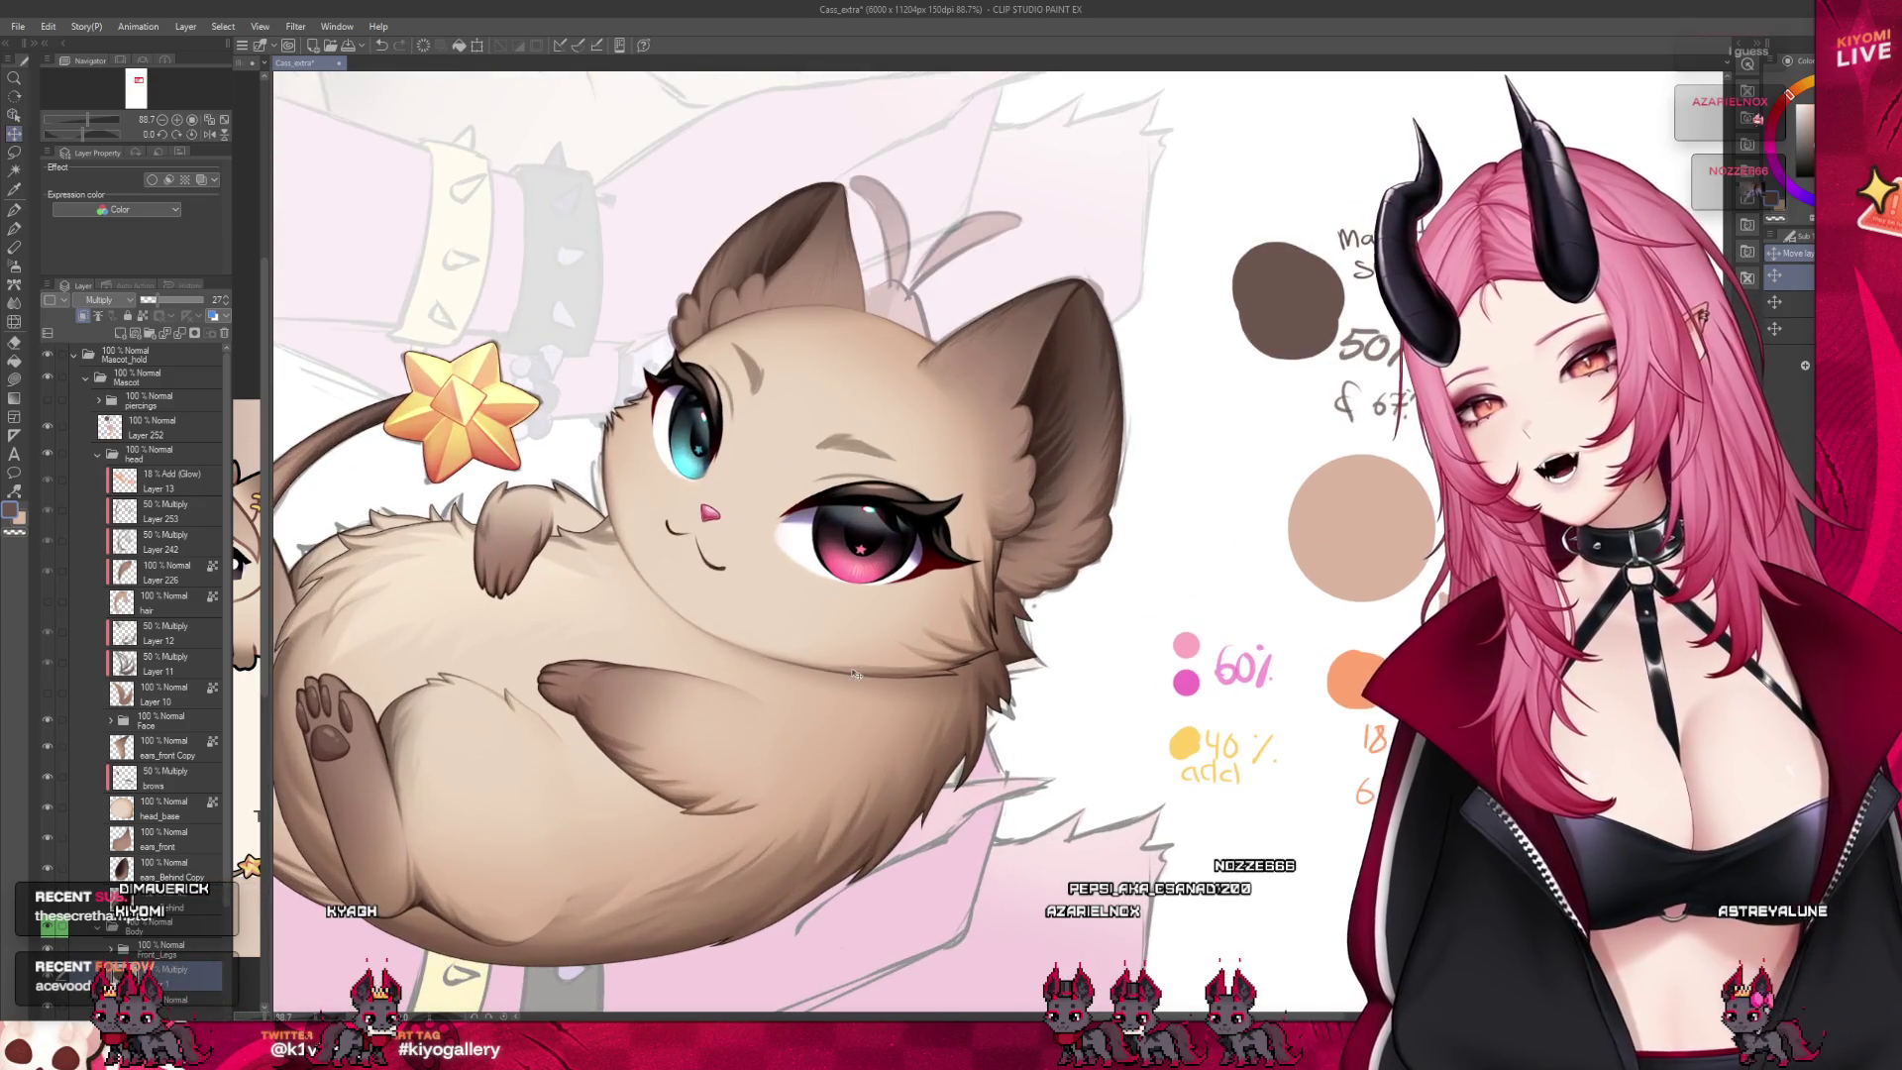
{"action": "scroll", "coordinate": [854, 687], "scroll_direction": "down", "scroll_amount": 2}
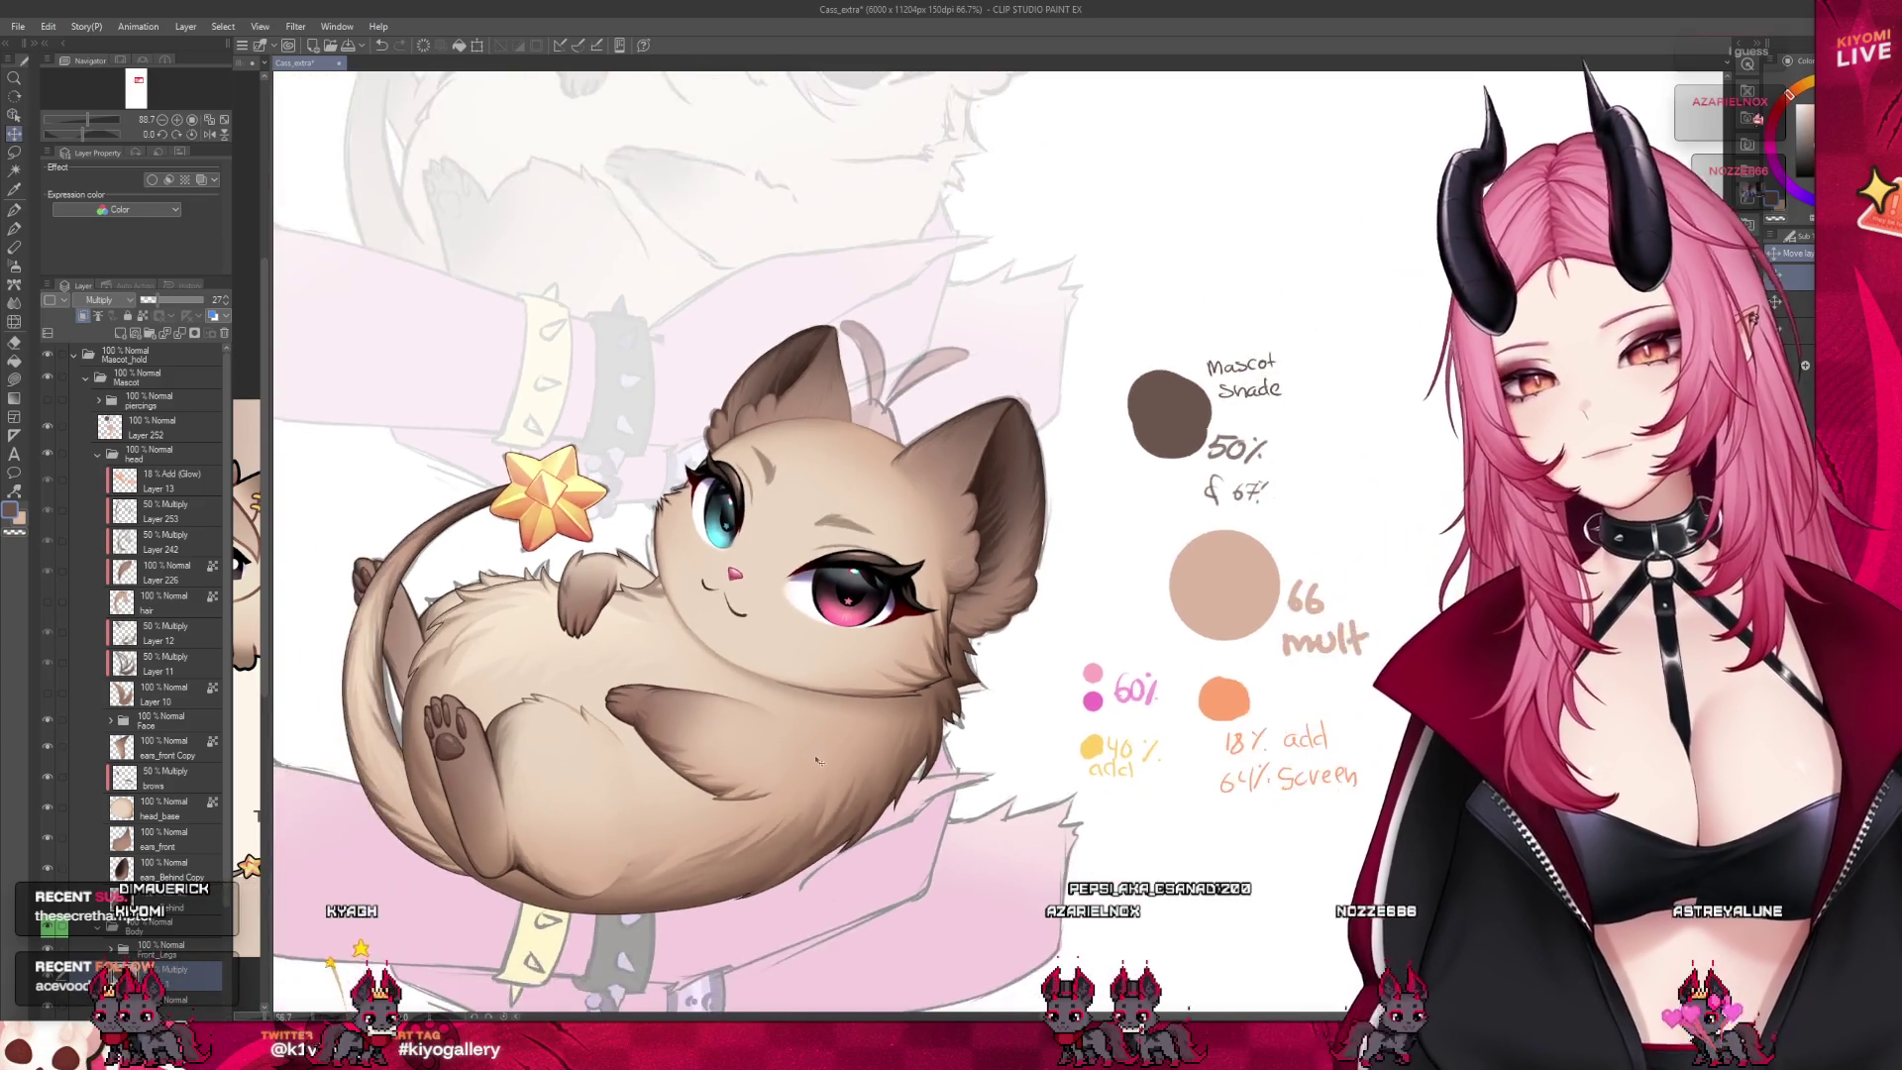
{"action": "scroll", "coordinate": [866, 644], "scroll_direction": "down", "scroll_amount": 2}
{"action": "scroll", "coordinate": [879, 604], "scroll_direction": "down", "scroll_amount": 1}
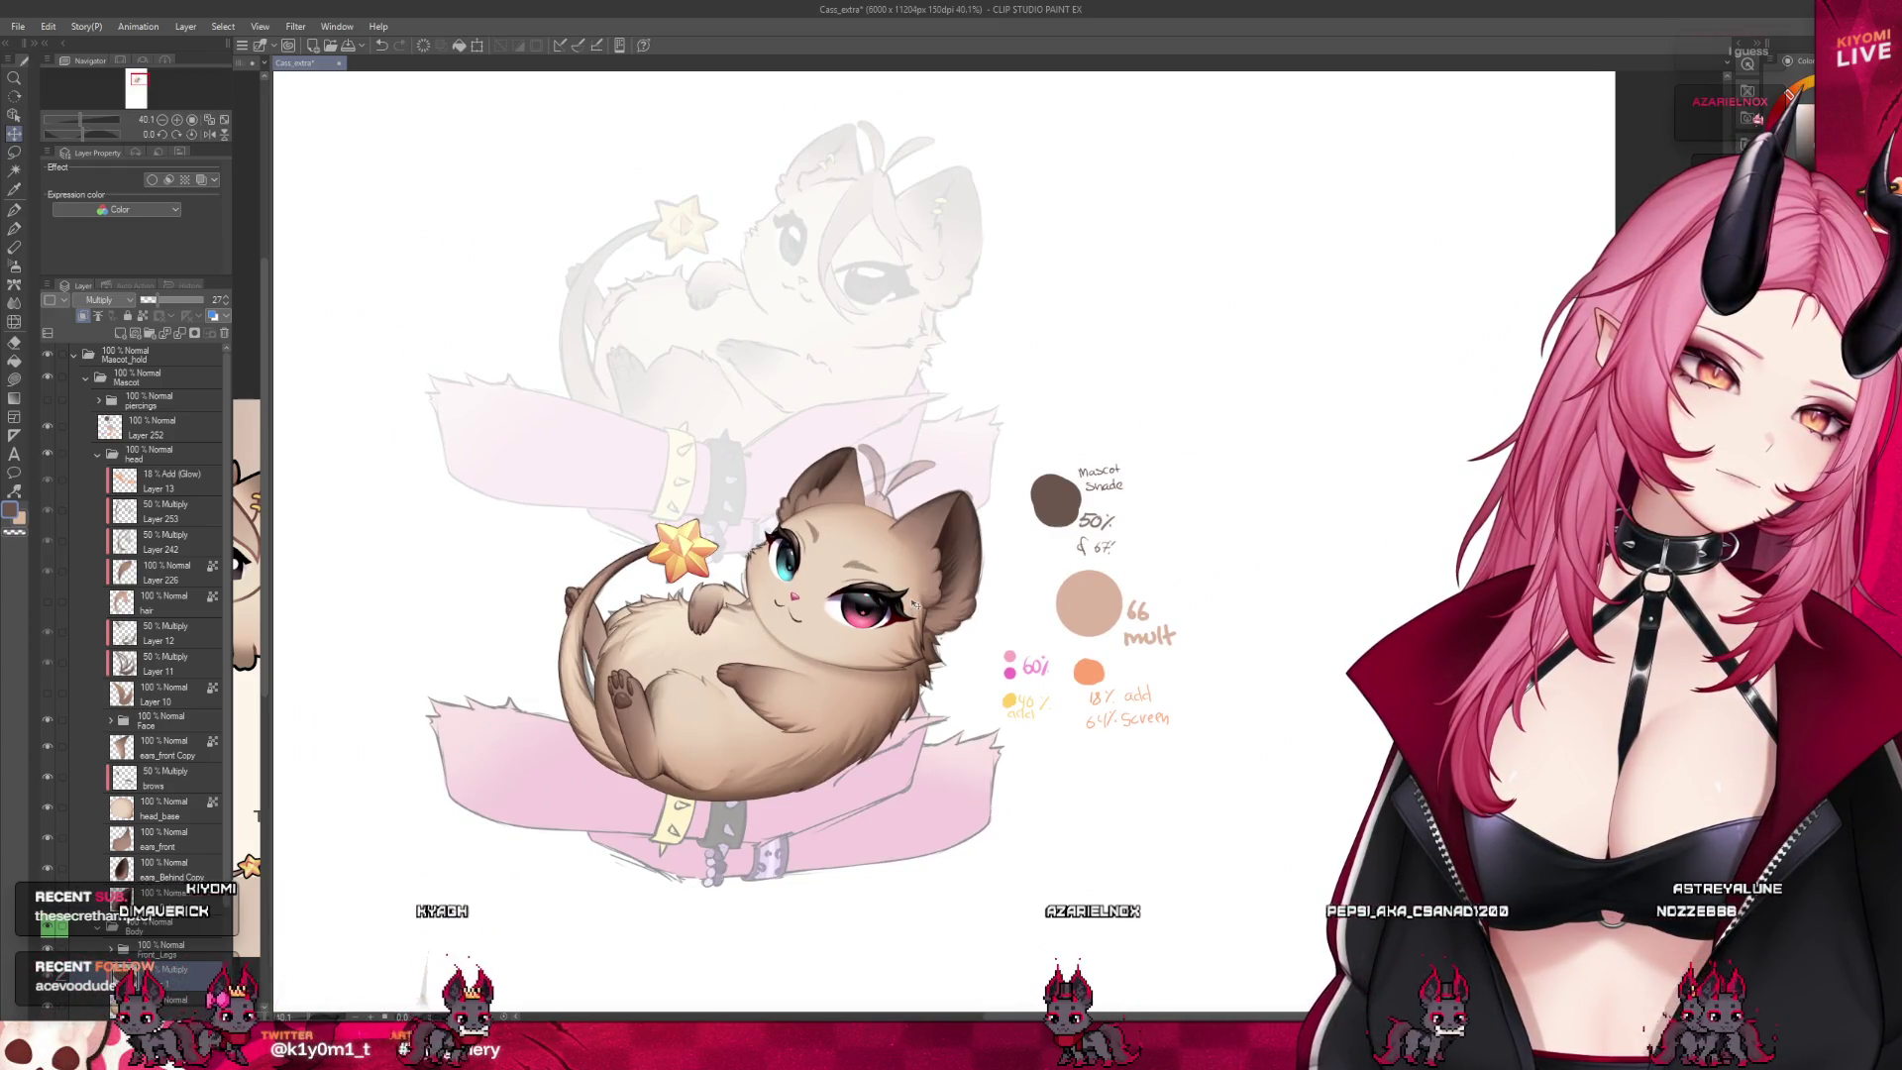
{"action": "scroll", "coordinate": [909, 607], "scroll_direction": "up", "scroll_amount": 1}
{"action": "scroll", "coordinate": [896, 612], "scroll_direction": "up", "scroll_amount": 1}
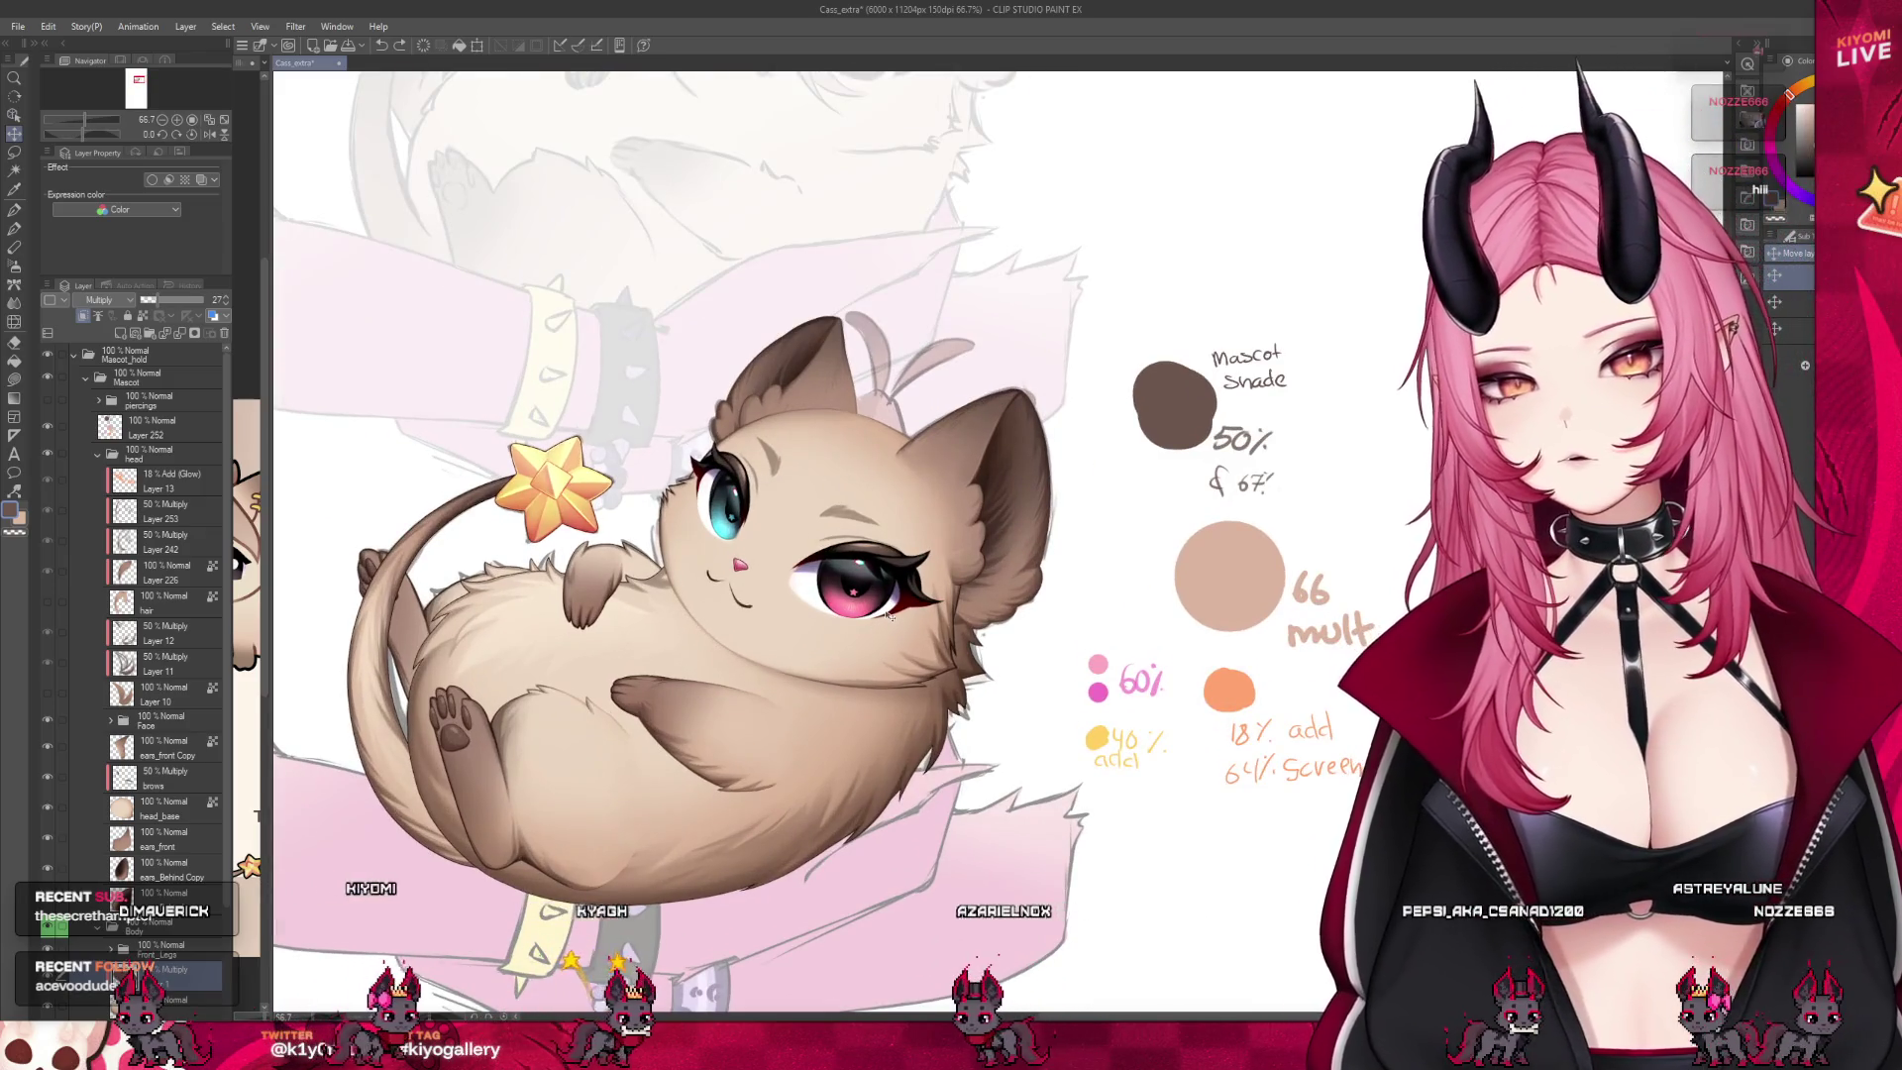
{"action": "scroll", "coordinate": [796, 600], "scroll_direction": "down", "scroll_amount": 2}
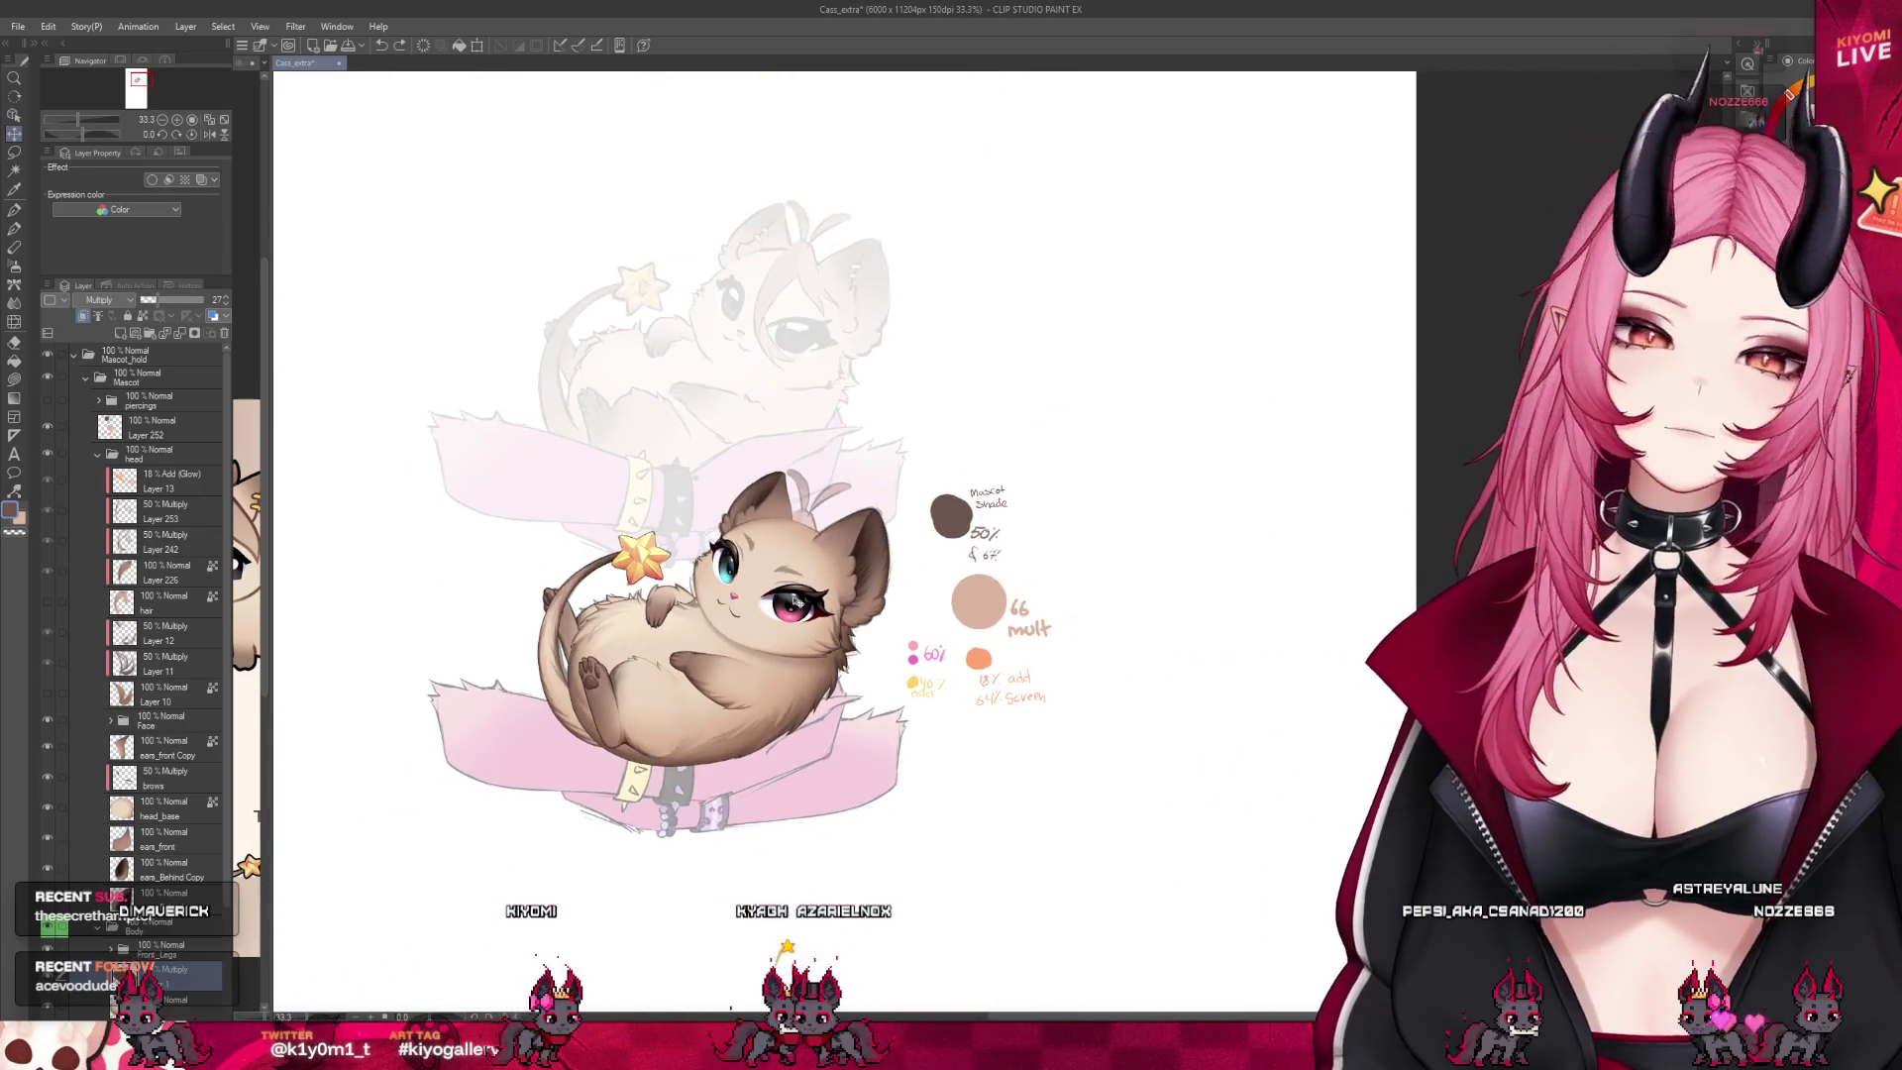
{"action": "scroll", "coordinate": [795, 600], "scroll_direction": "up", "scroll_amount": 1}
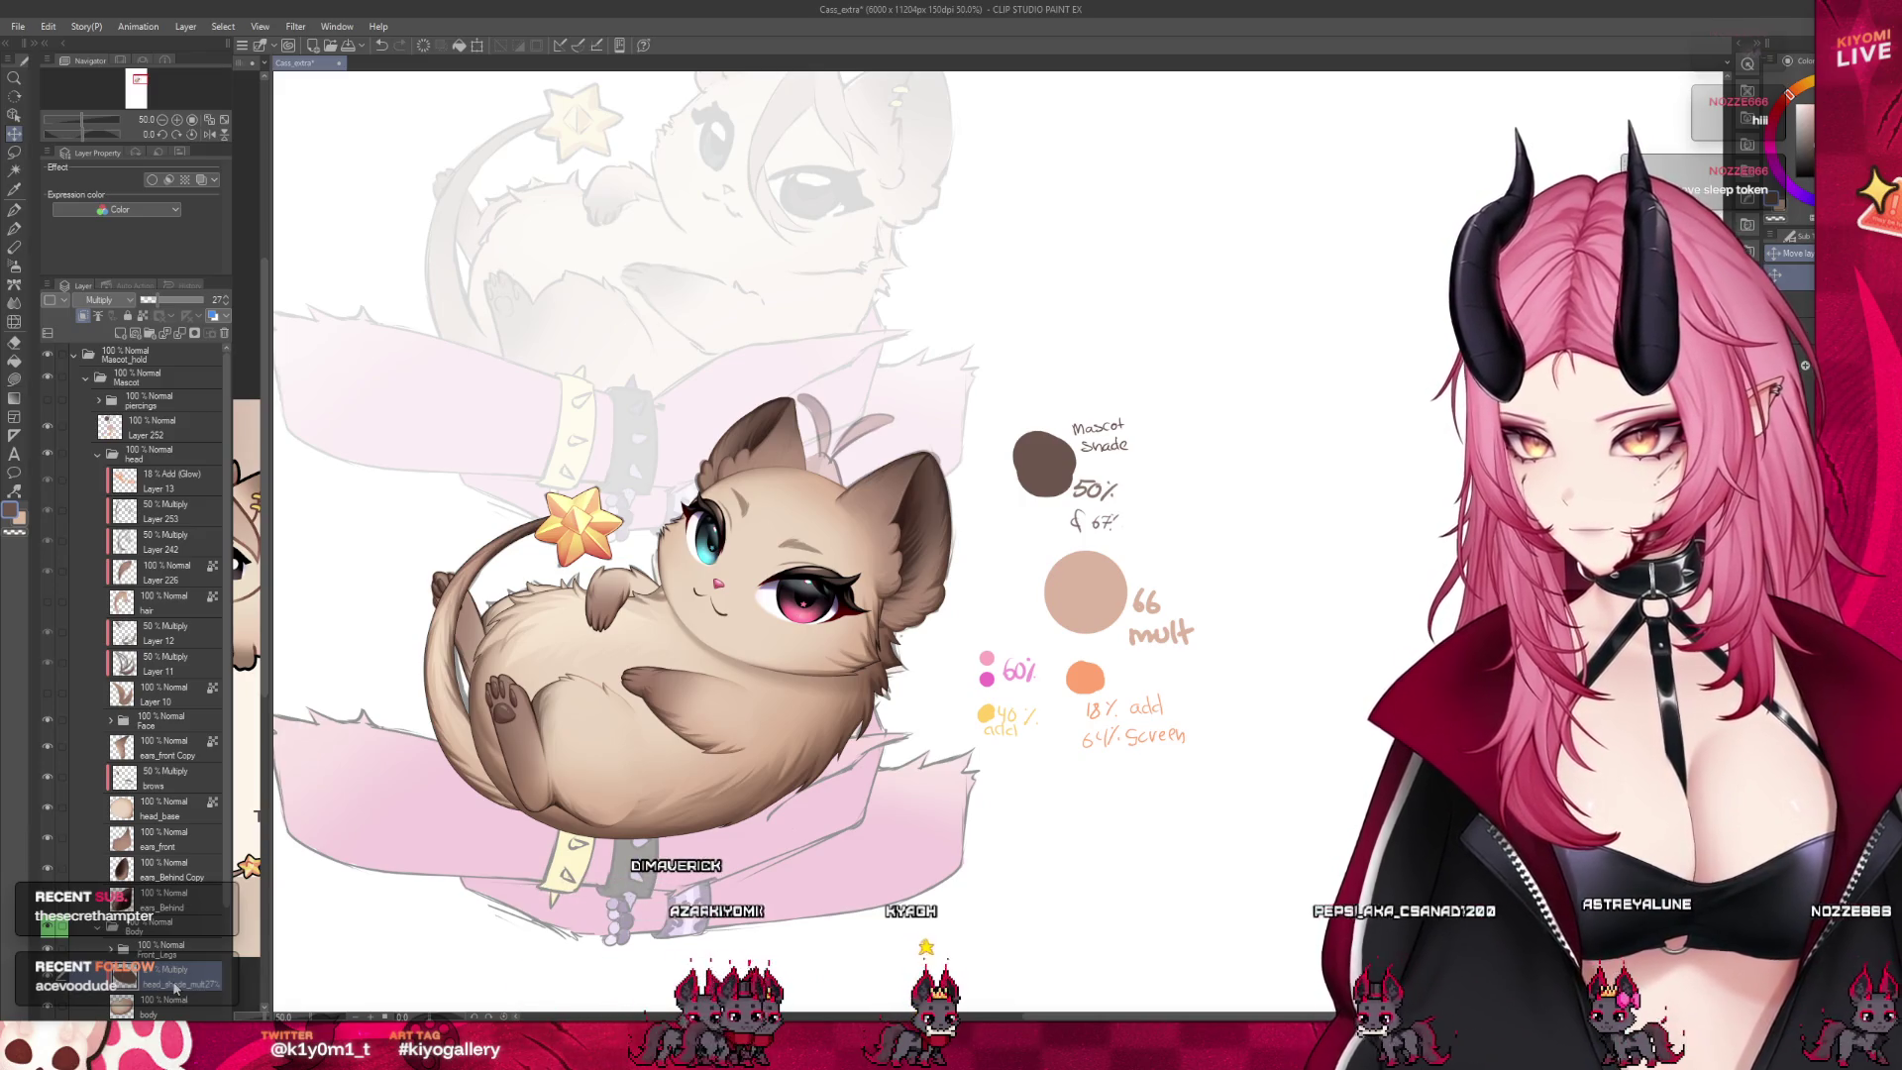
{"action": "left_click", "coordinate": [98, 926]}
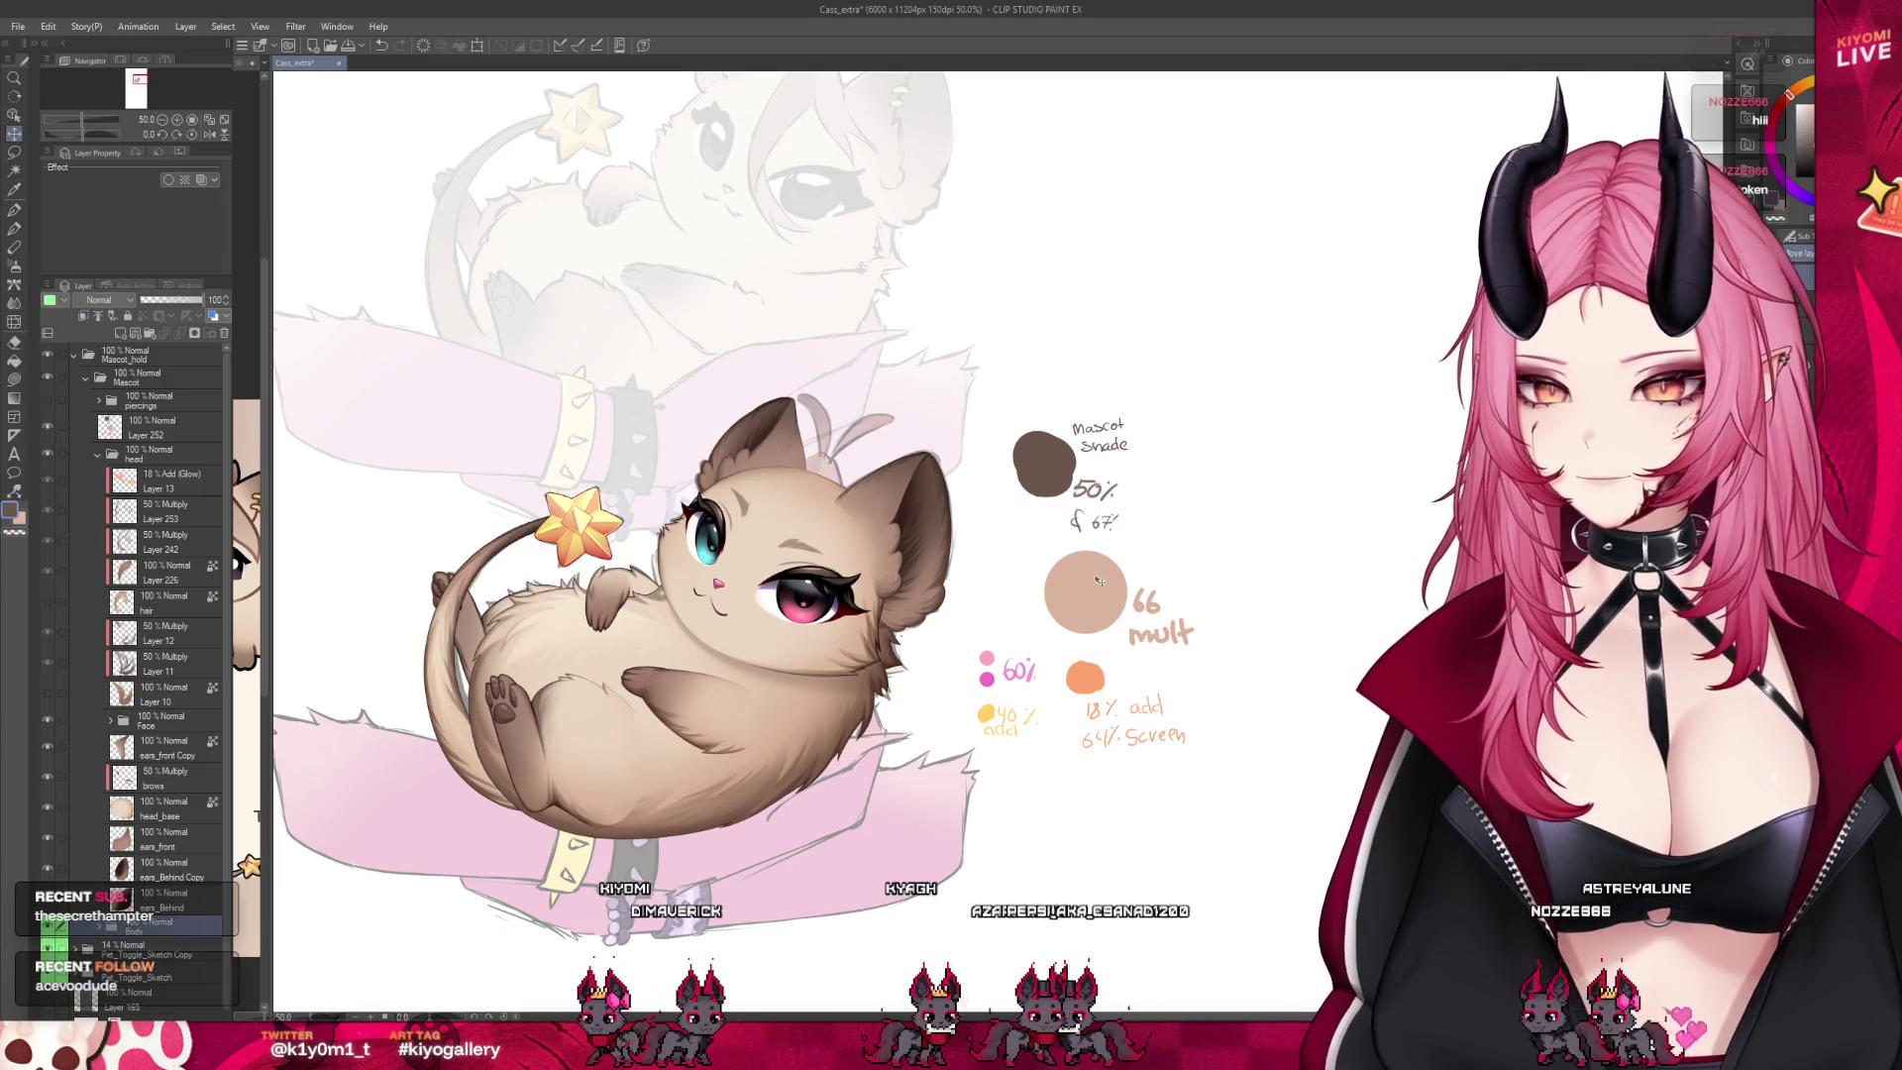
Select the brows layer with the Pen tool, compare Normal versus Multiply blend, and hide the Face folder
{"action": "scroll", "coordinate": [810, 637], "scroll_direction": "up", "scroll_amount": 2}
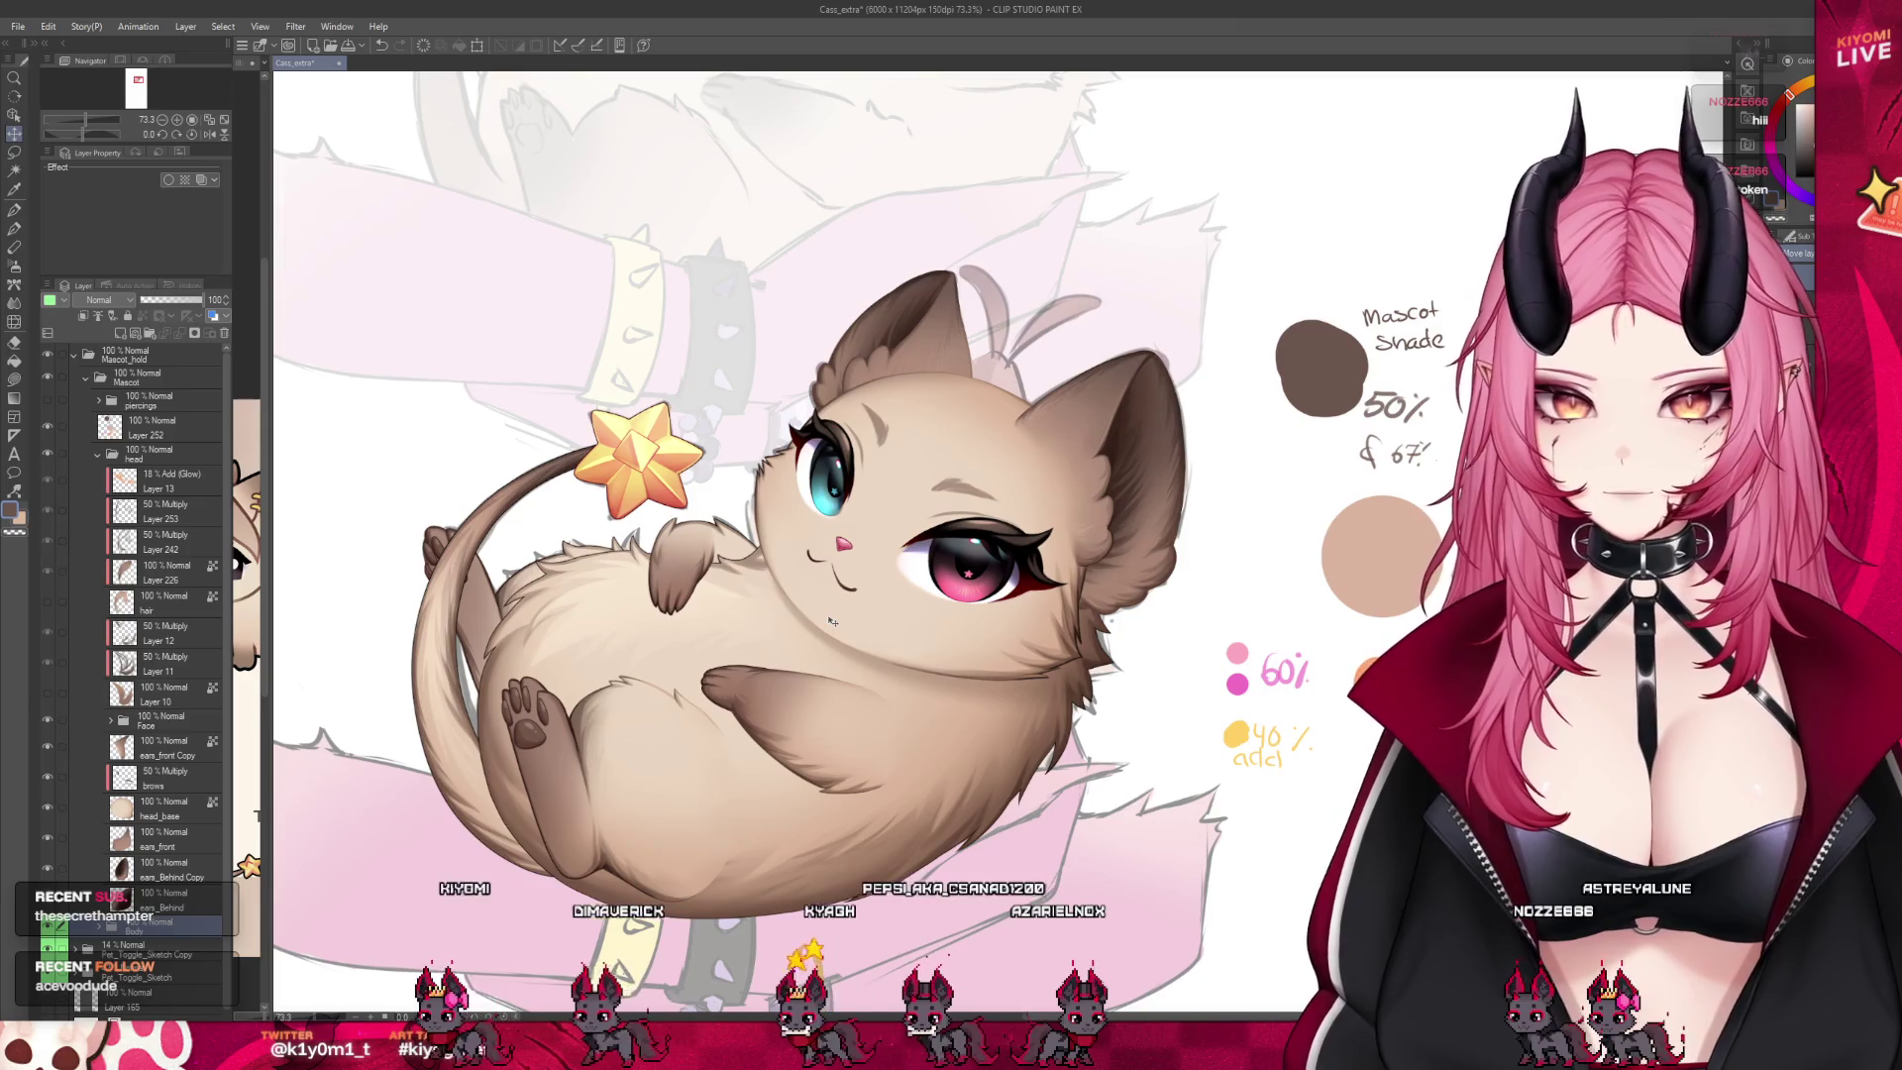
{"action": "scroll", "coordinate": [608, 594], "scroll_direction": "down", "scroll_amount": 1}
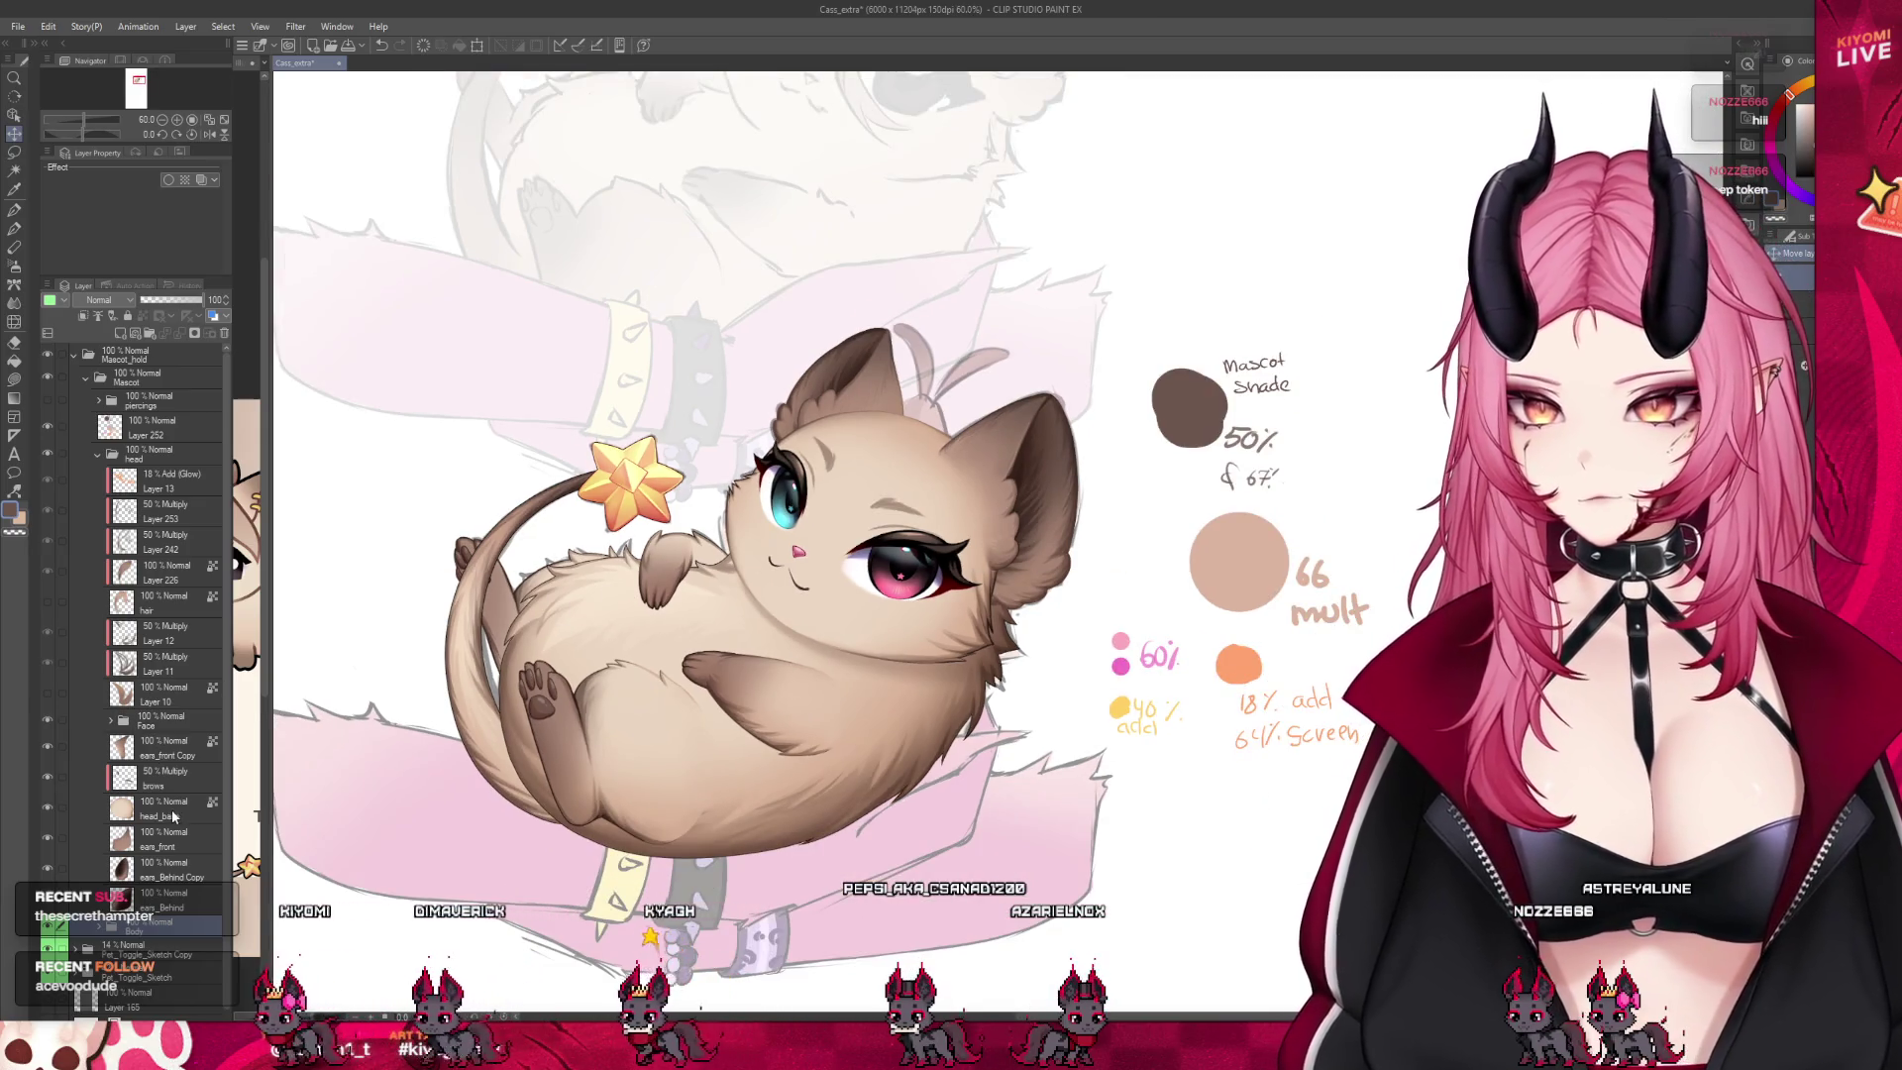
{"action": "left_click", "coordinate": [139, 777]}
{"action": "scroll", "coordinate": [785, 401], "scroll_direction": "up", "scroll_amount": 2}
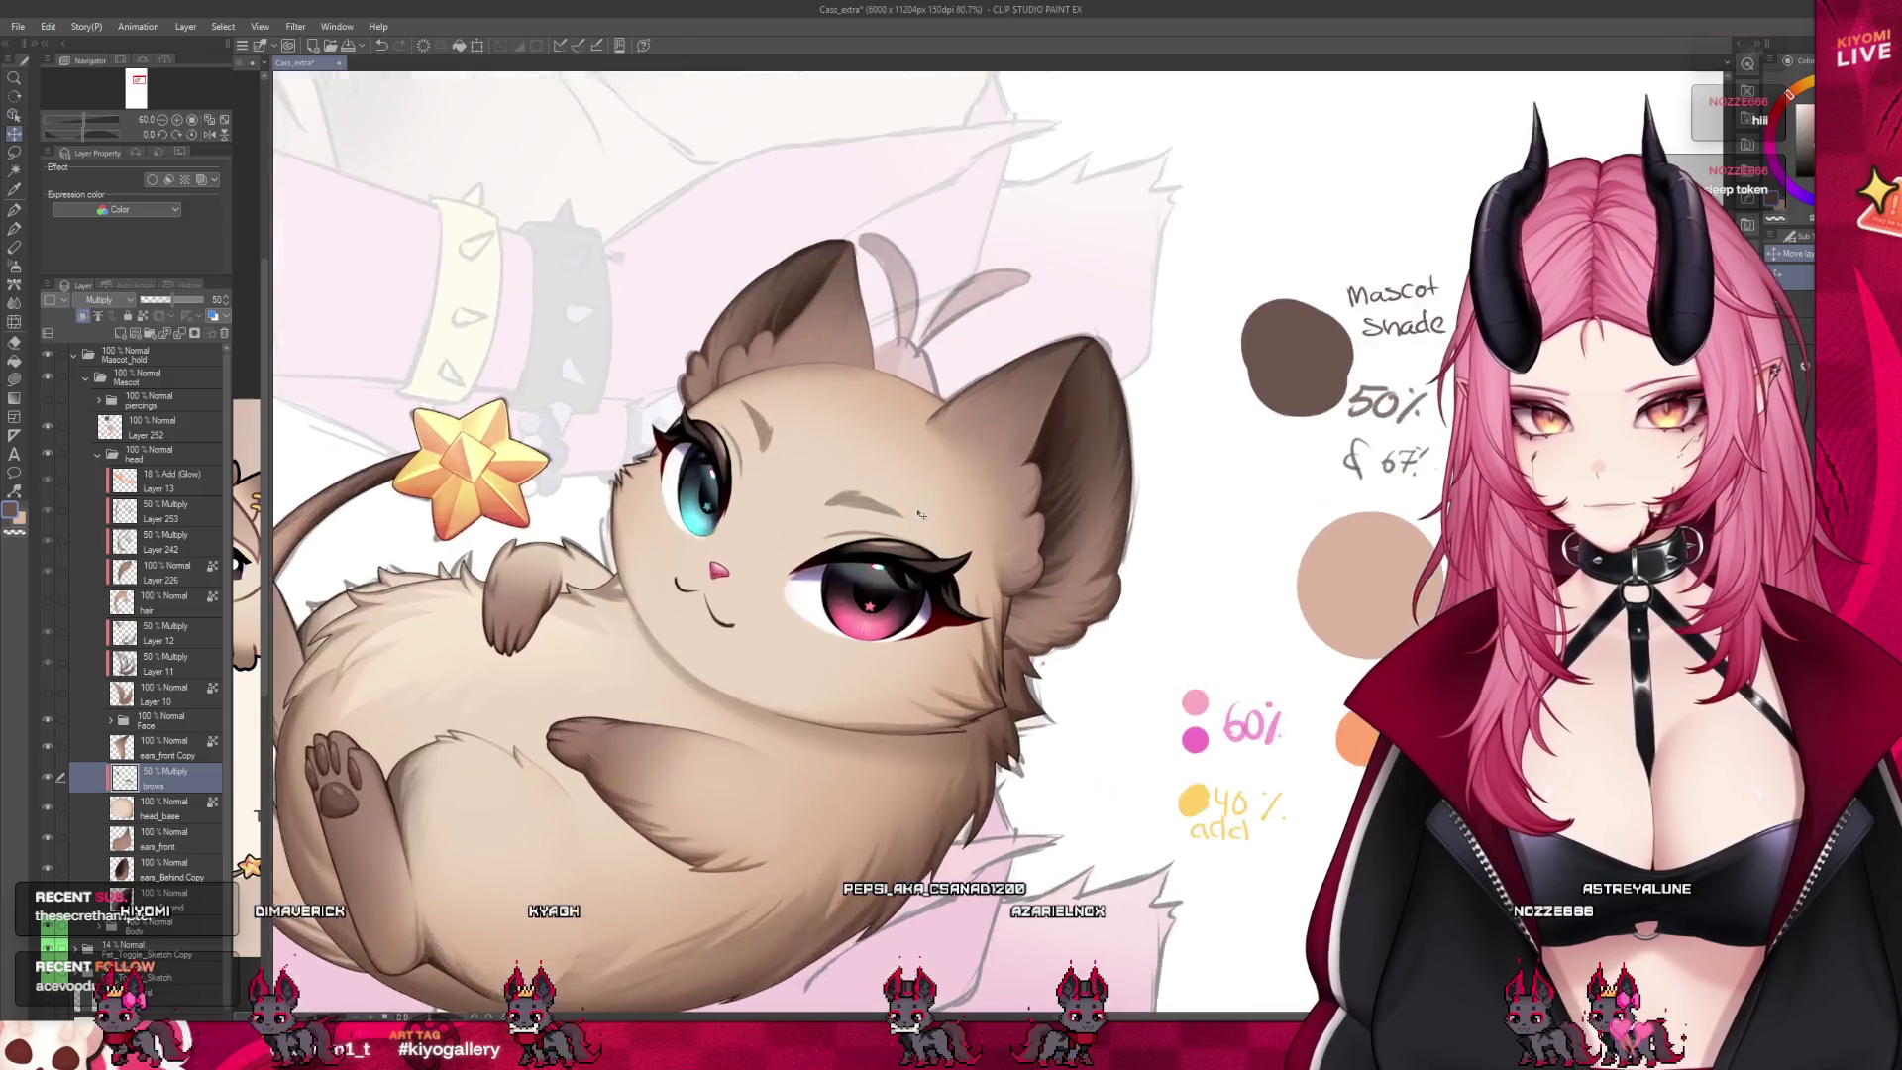
{"action": "scroll", "coordinate": [785, 400], "scroll_direction": "up", "scroll_amount": 3}
{"action": "scroll", "coordinate": [785, 401], "scroll_direction": "up", "scroll_amount": 2}
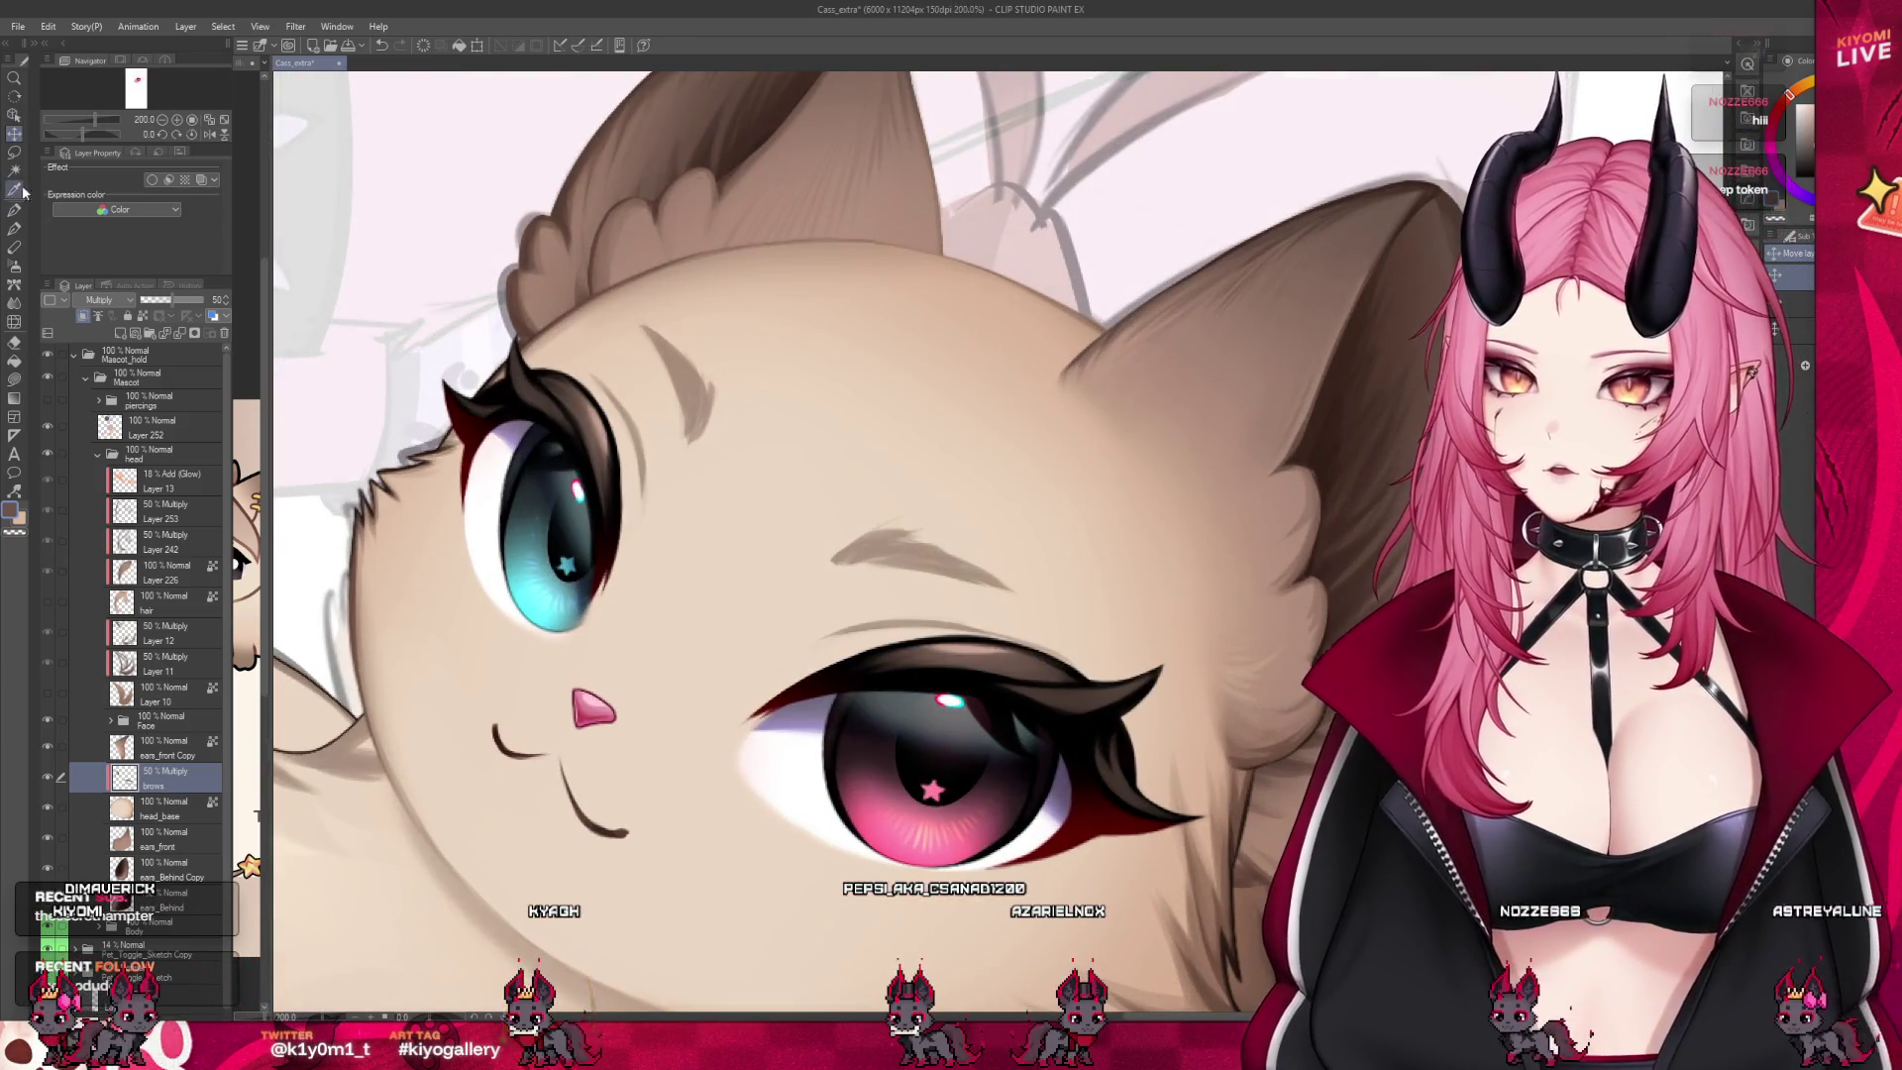
{"action": "left_click", "coordinate": [14, 228]}
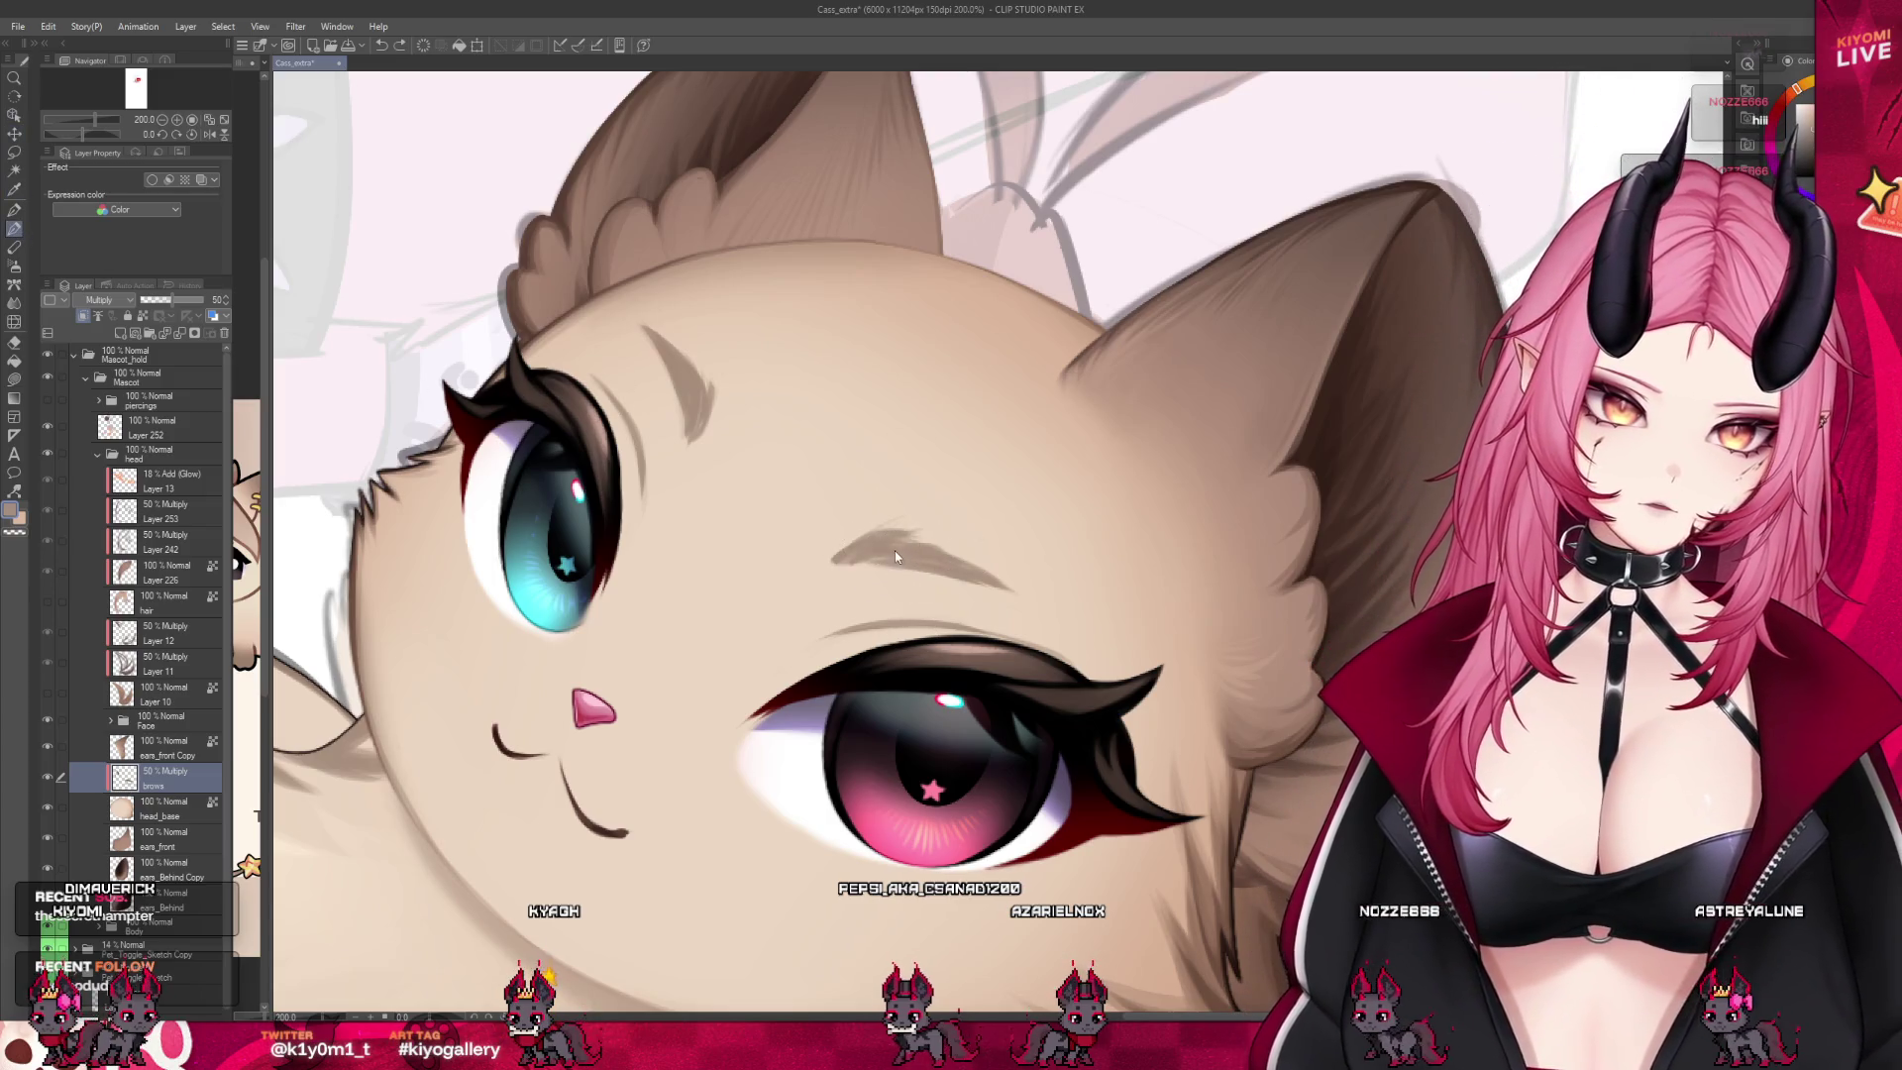
{"action": "key", "text": "ctrl+z"}
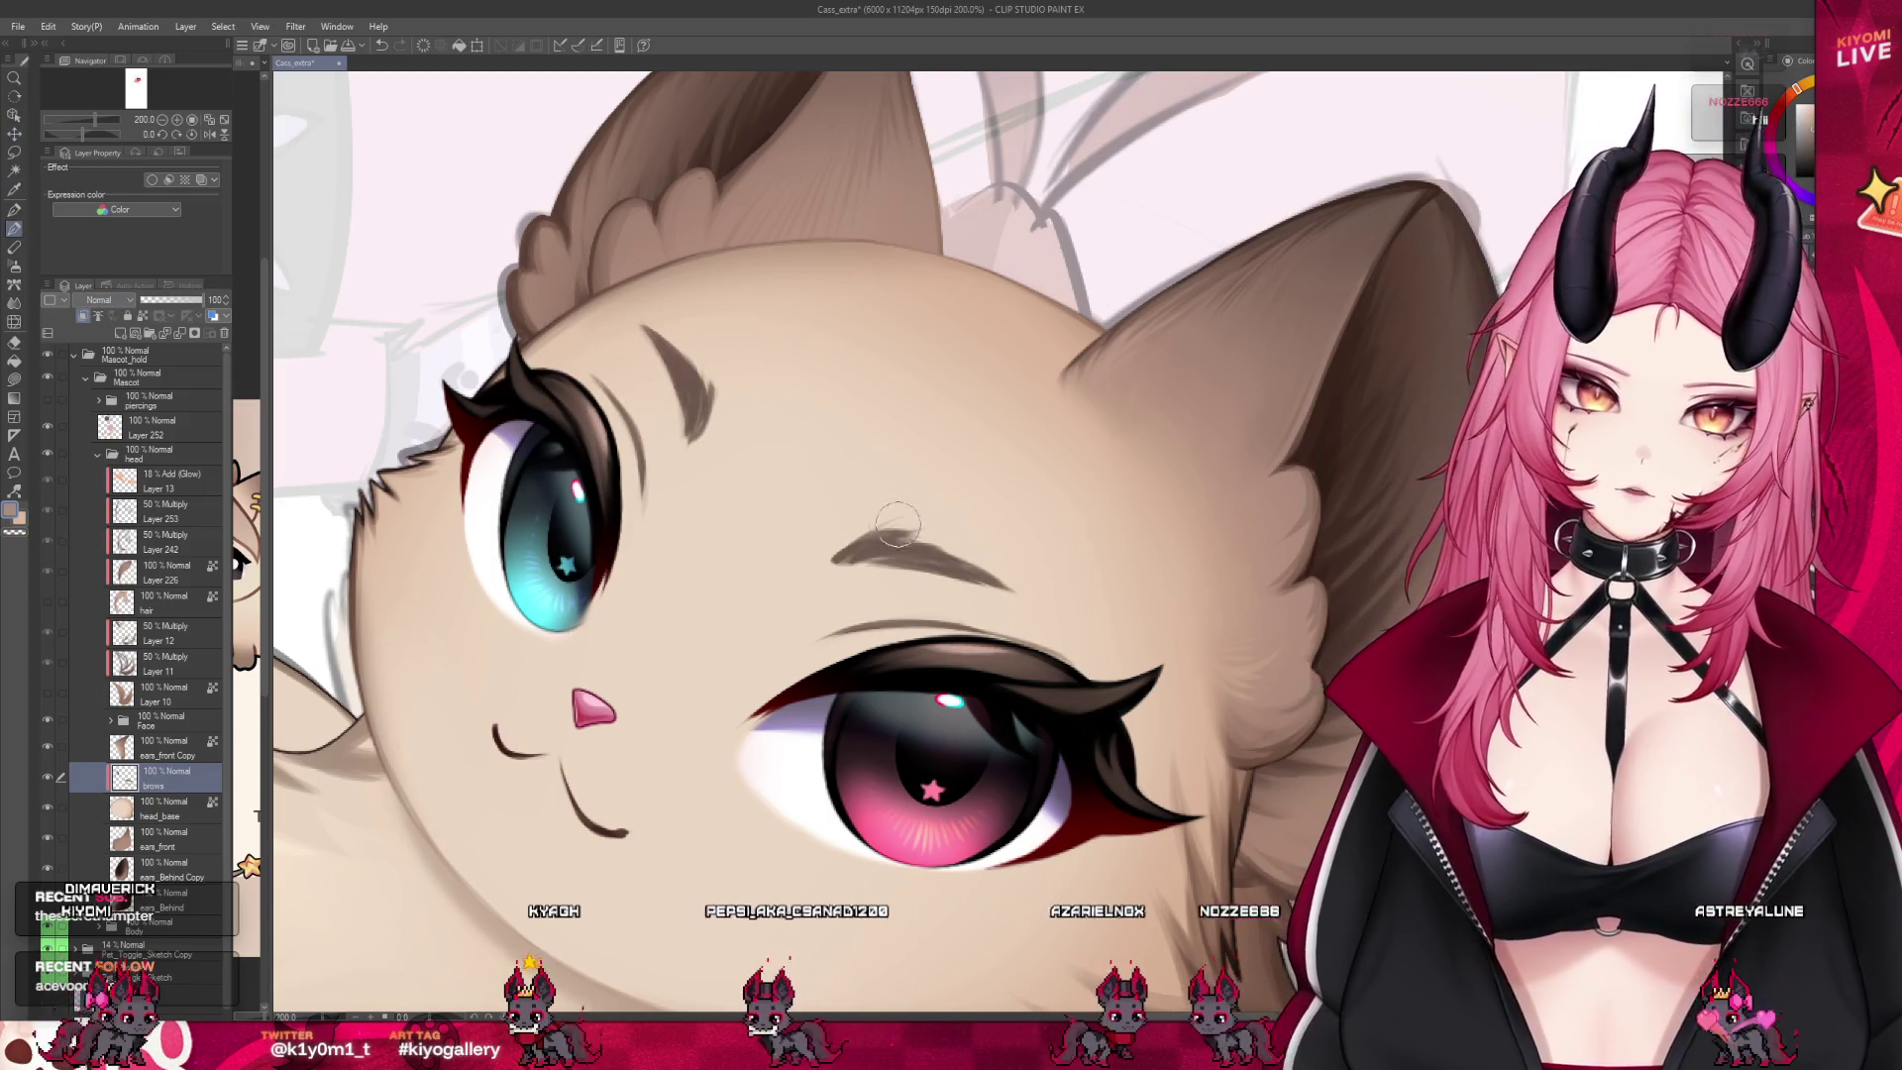
{"action": "key", "text": "ctrl+y"}
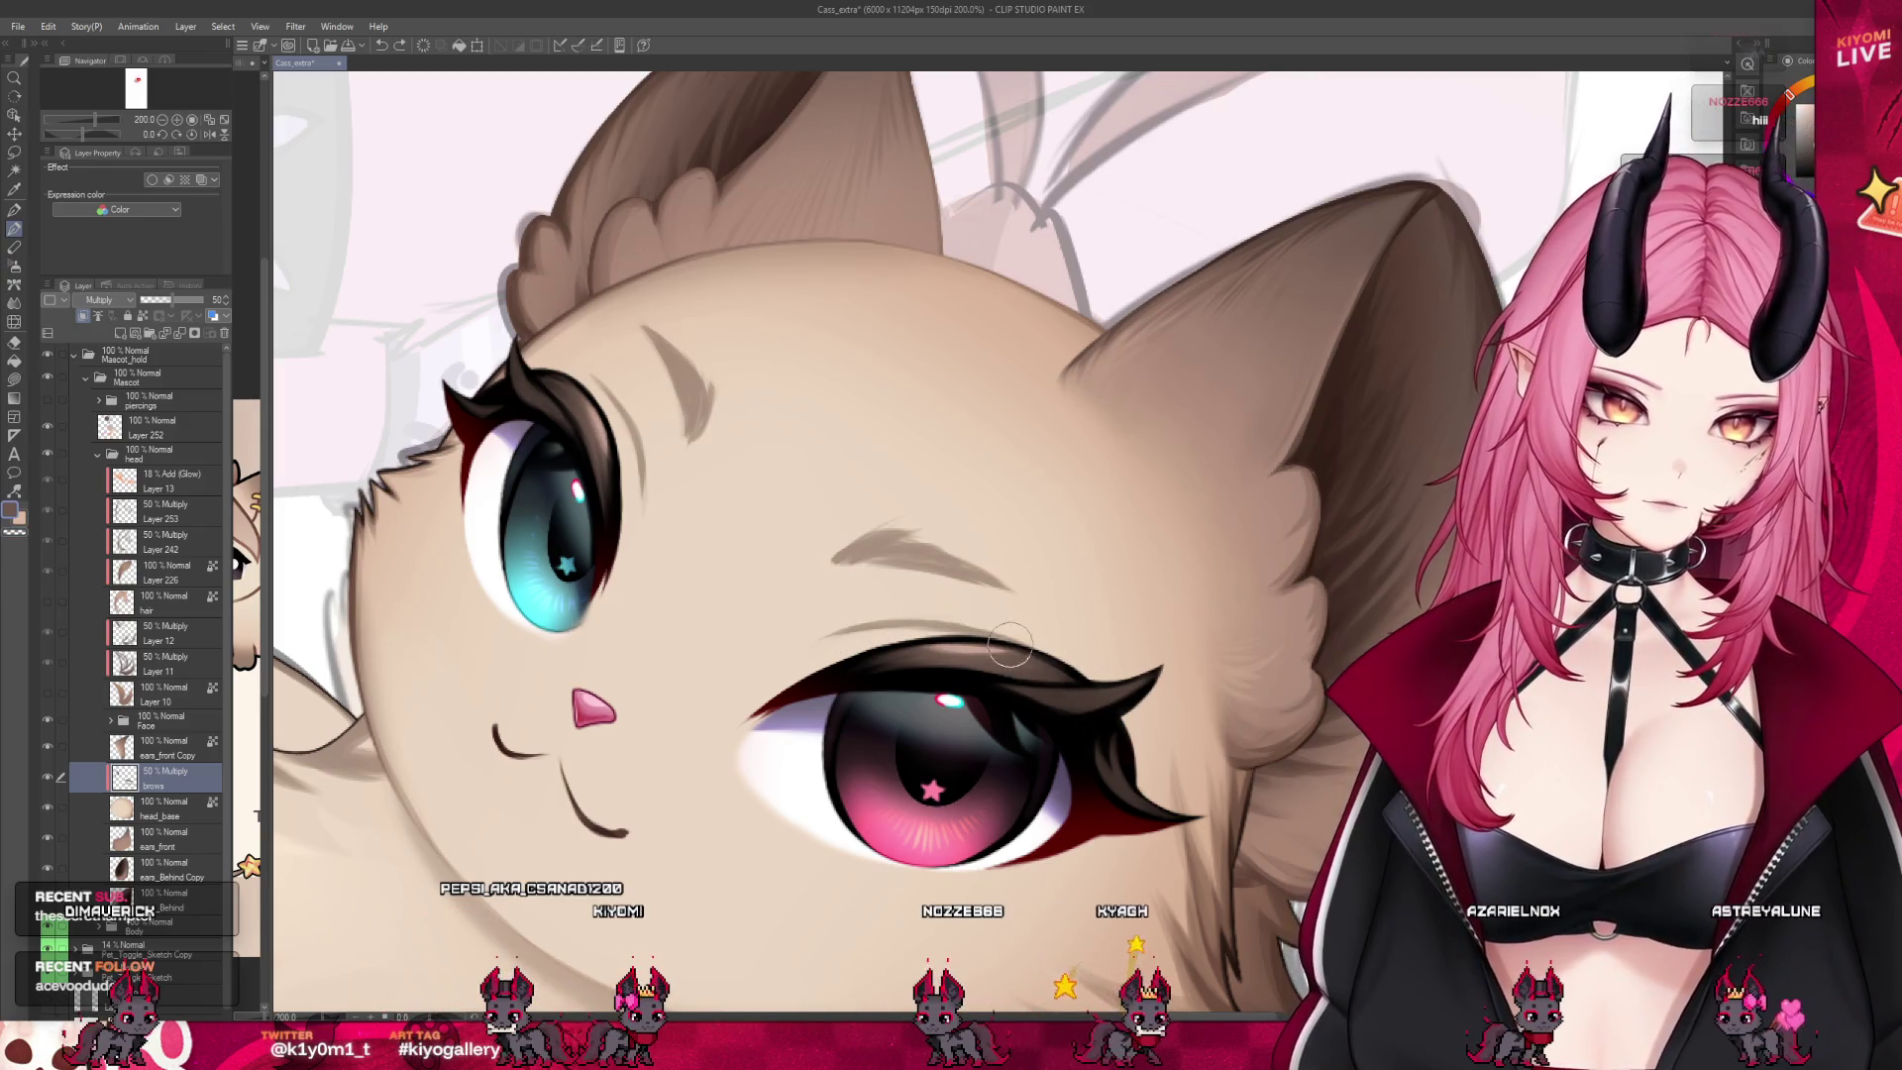
{"action": "left_click", "coordinate": [46, 720]}
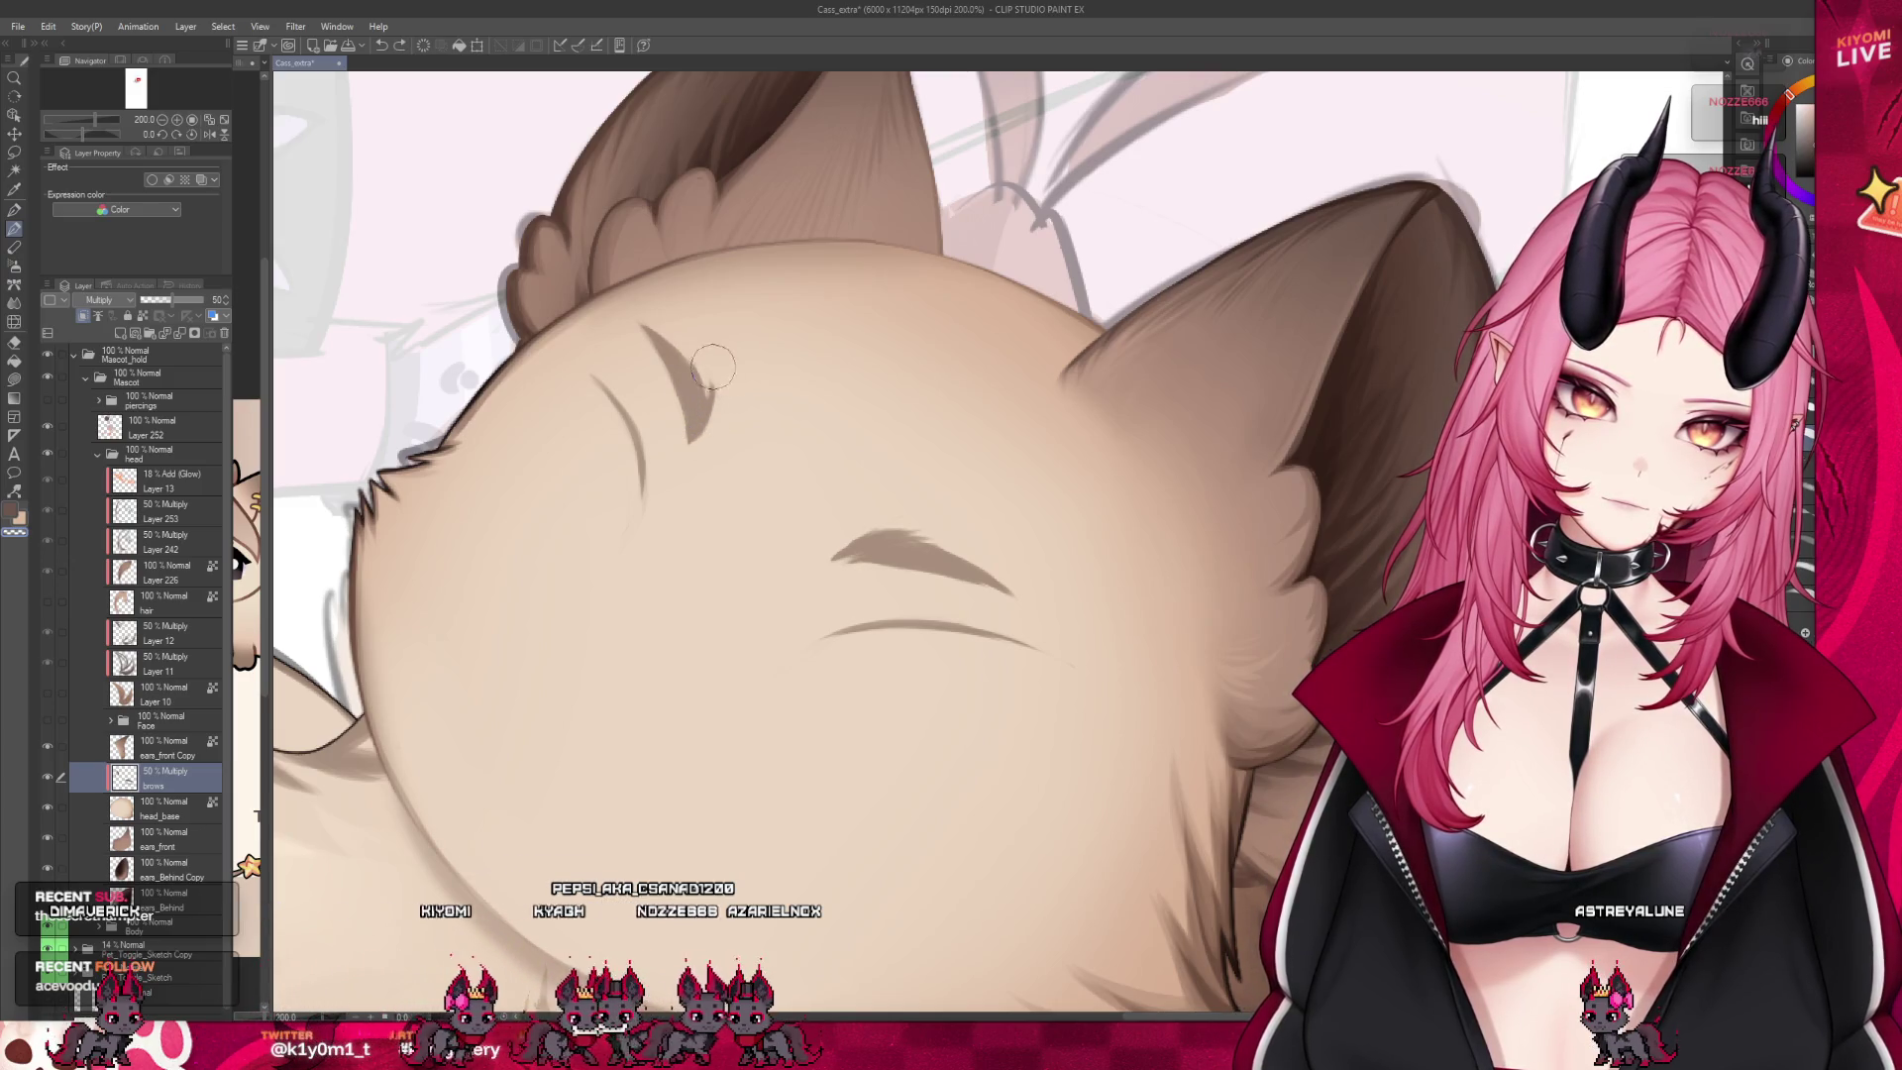
Paint a thicker brow tapering to a point on the brows layer, then show the Face folder again
{"action": "left_click_drag", "start_coordinate": [694, 406], "coordinate": [688, 440]}
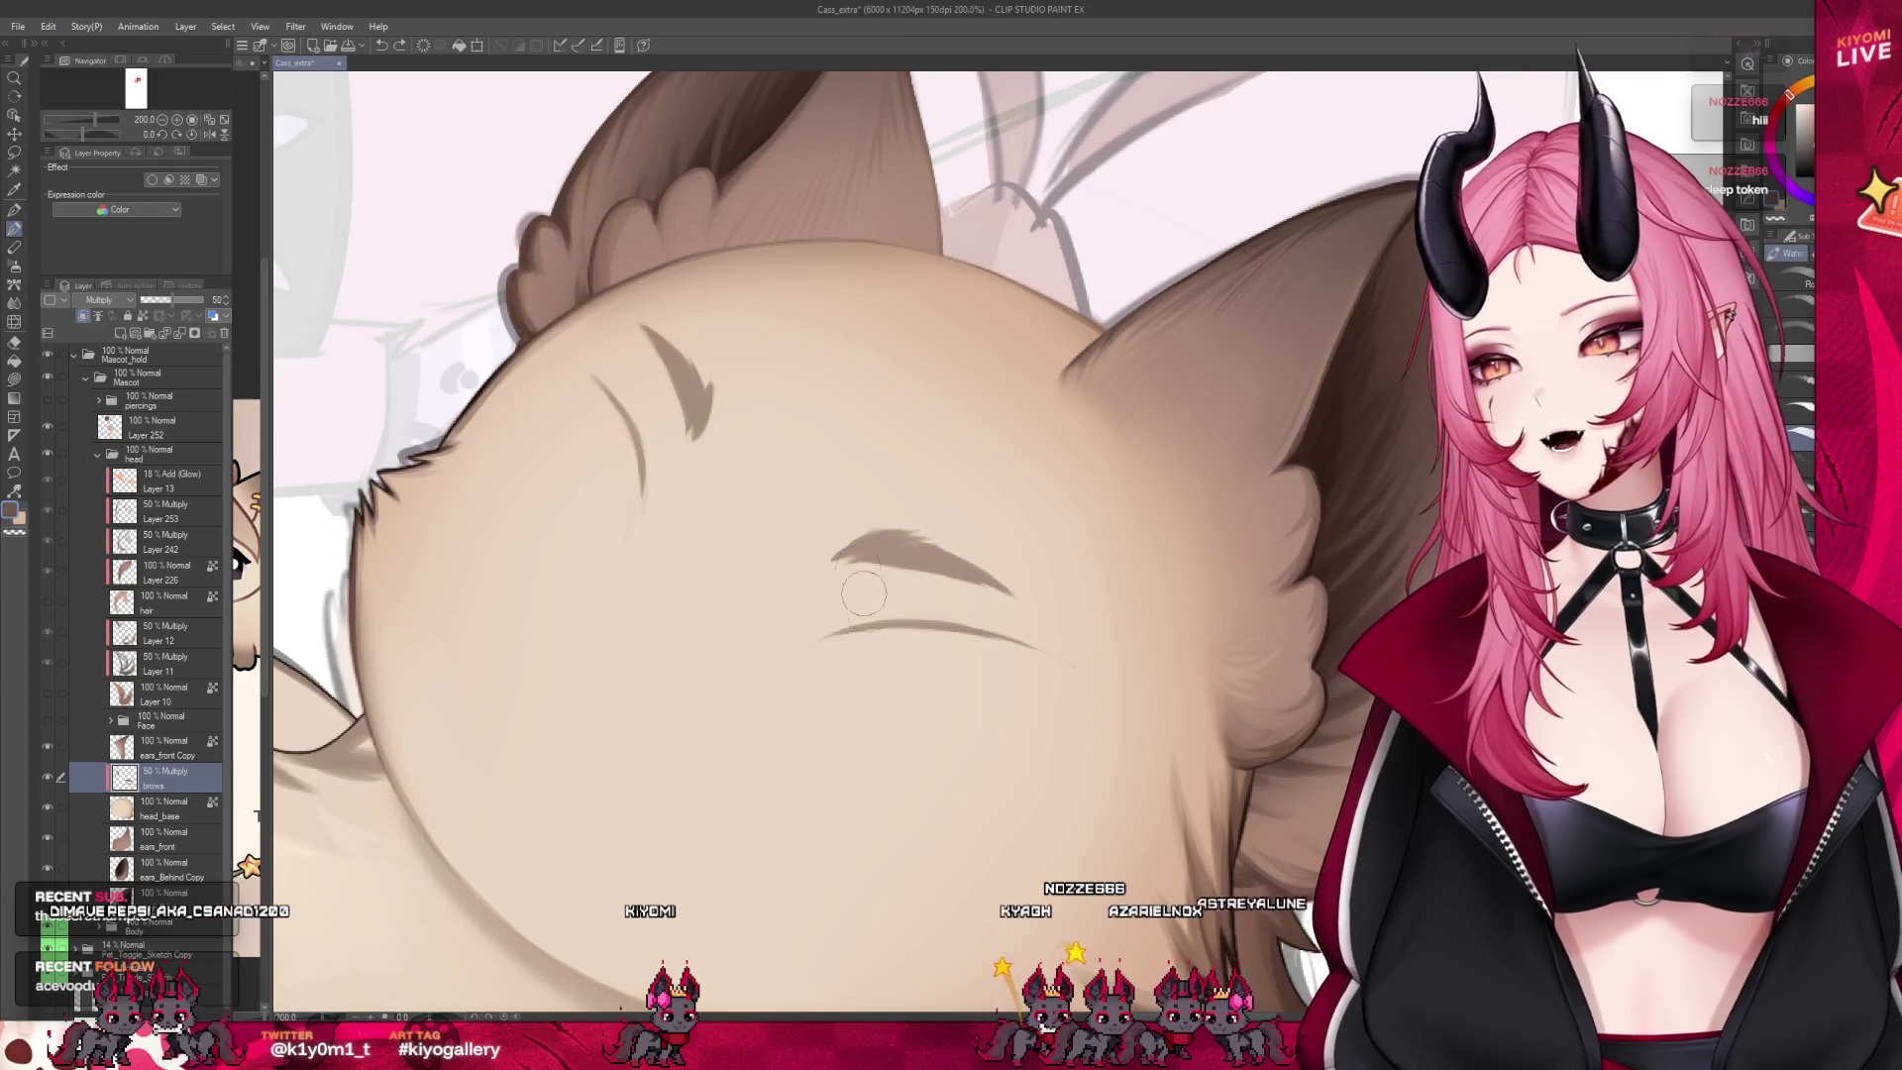
{"action": "scroll", "coordinate": [888, 417], "scroll_direction": "down", "scroll_amount": 2}
{"action": "scroll", "coordinate": [757, 618], "scroll_direction": "up", "scroll_amount": 2}
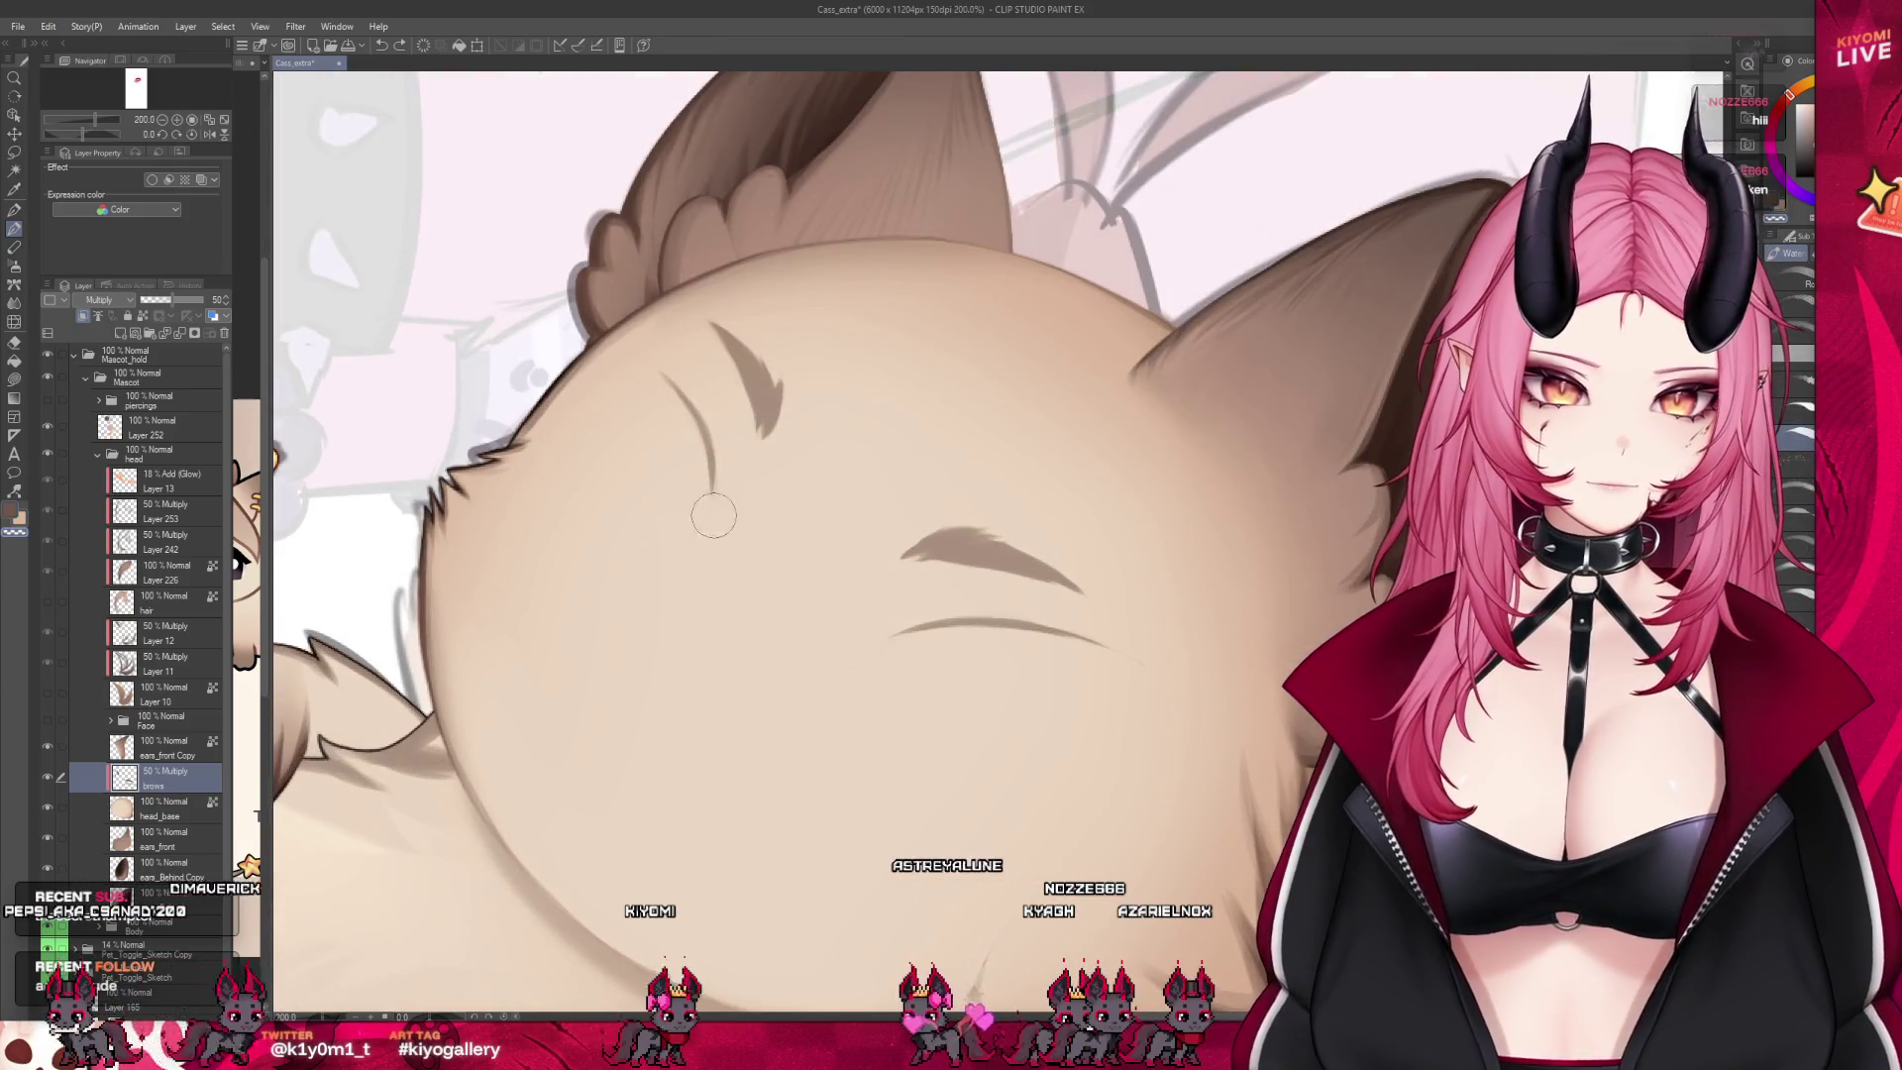
{"action": "left_click", "coordinate": [46, 720]}
{"action": "scroll", "coordinate": [438, 561], "scroll_direction": "down", "scroll_amount": 5}
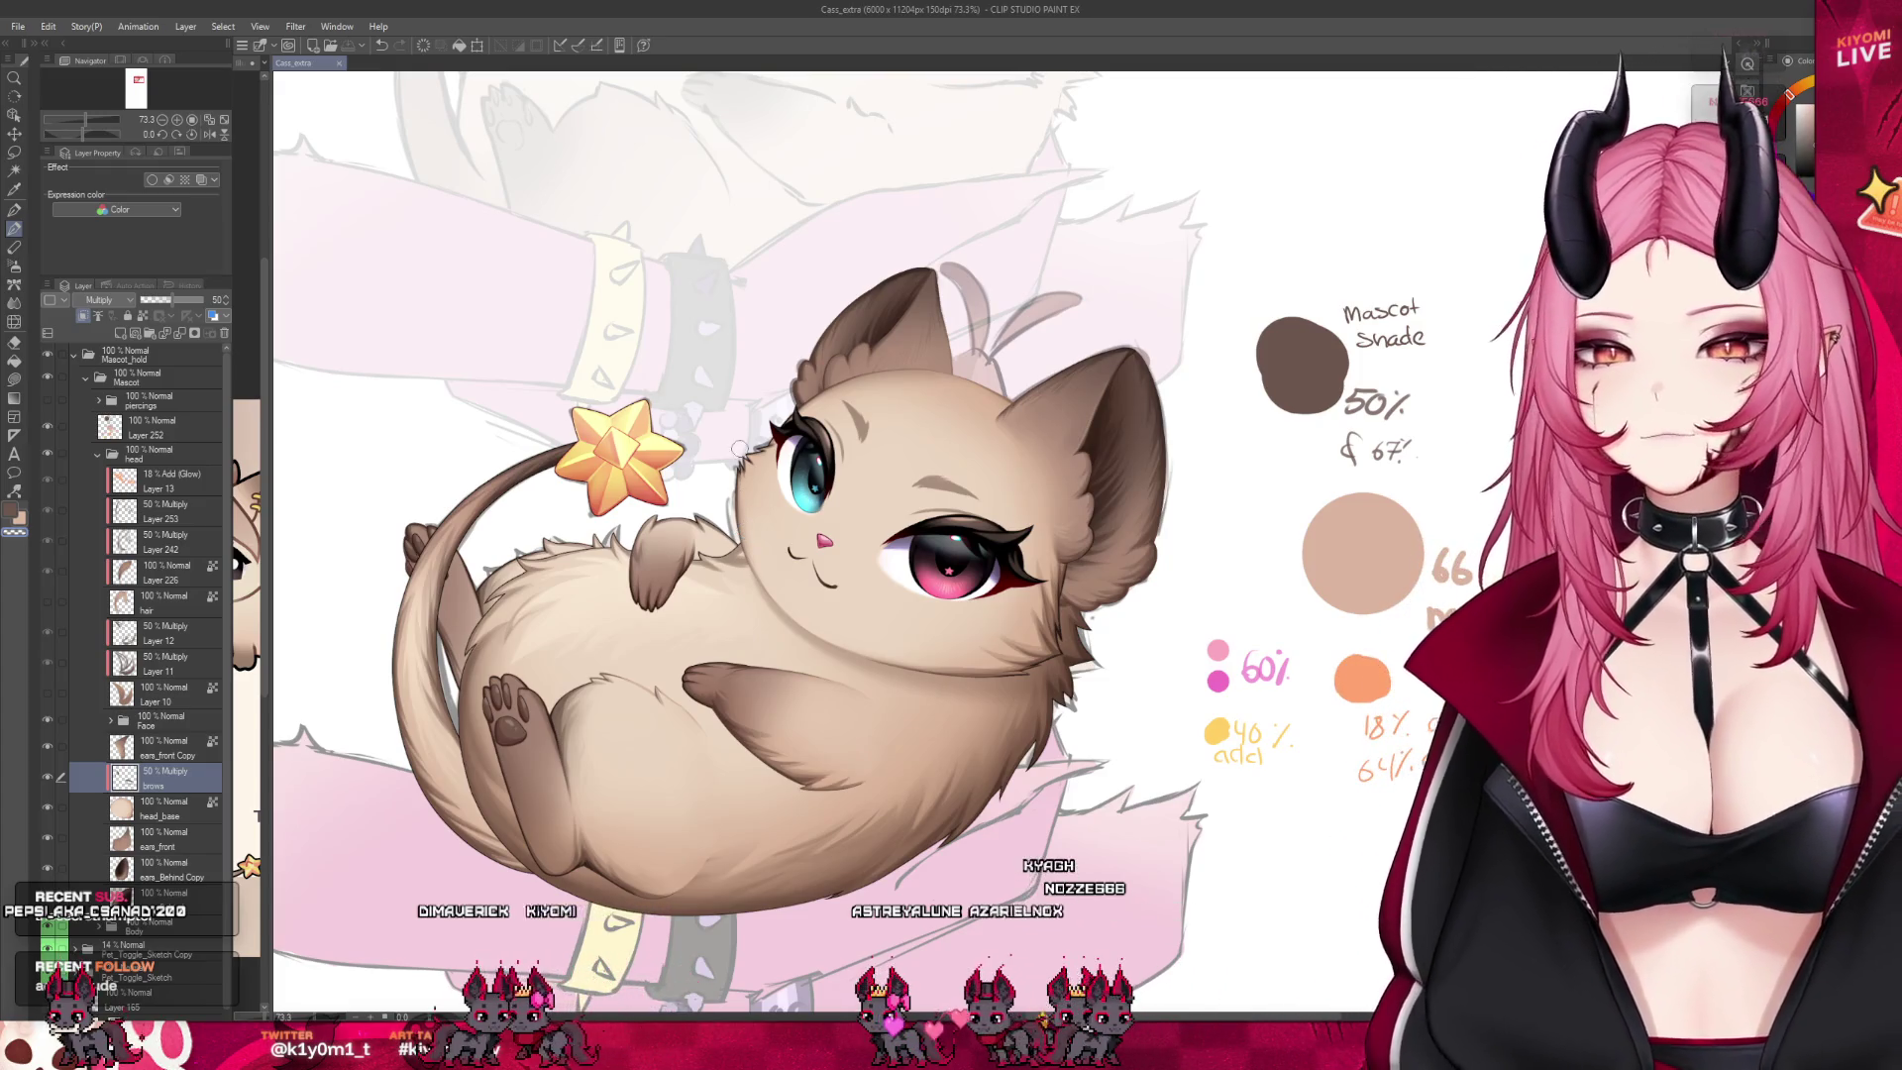
{"action": "scroll", "coordinate": [747, 527], "scroll_direction": "down", "scroll_amount": 2}
{"action": "scroll", "coordinate": [741, 531], "scroll_direction": "up", "scroll_amount": 1}
{"action": "scroll", "coordinate": [748, 523], "scroll_direction": "up", "scroll_amount": 1}
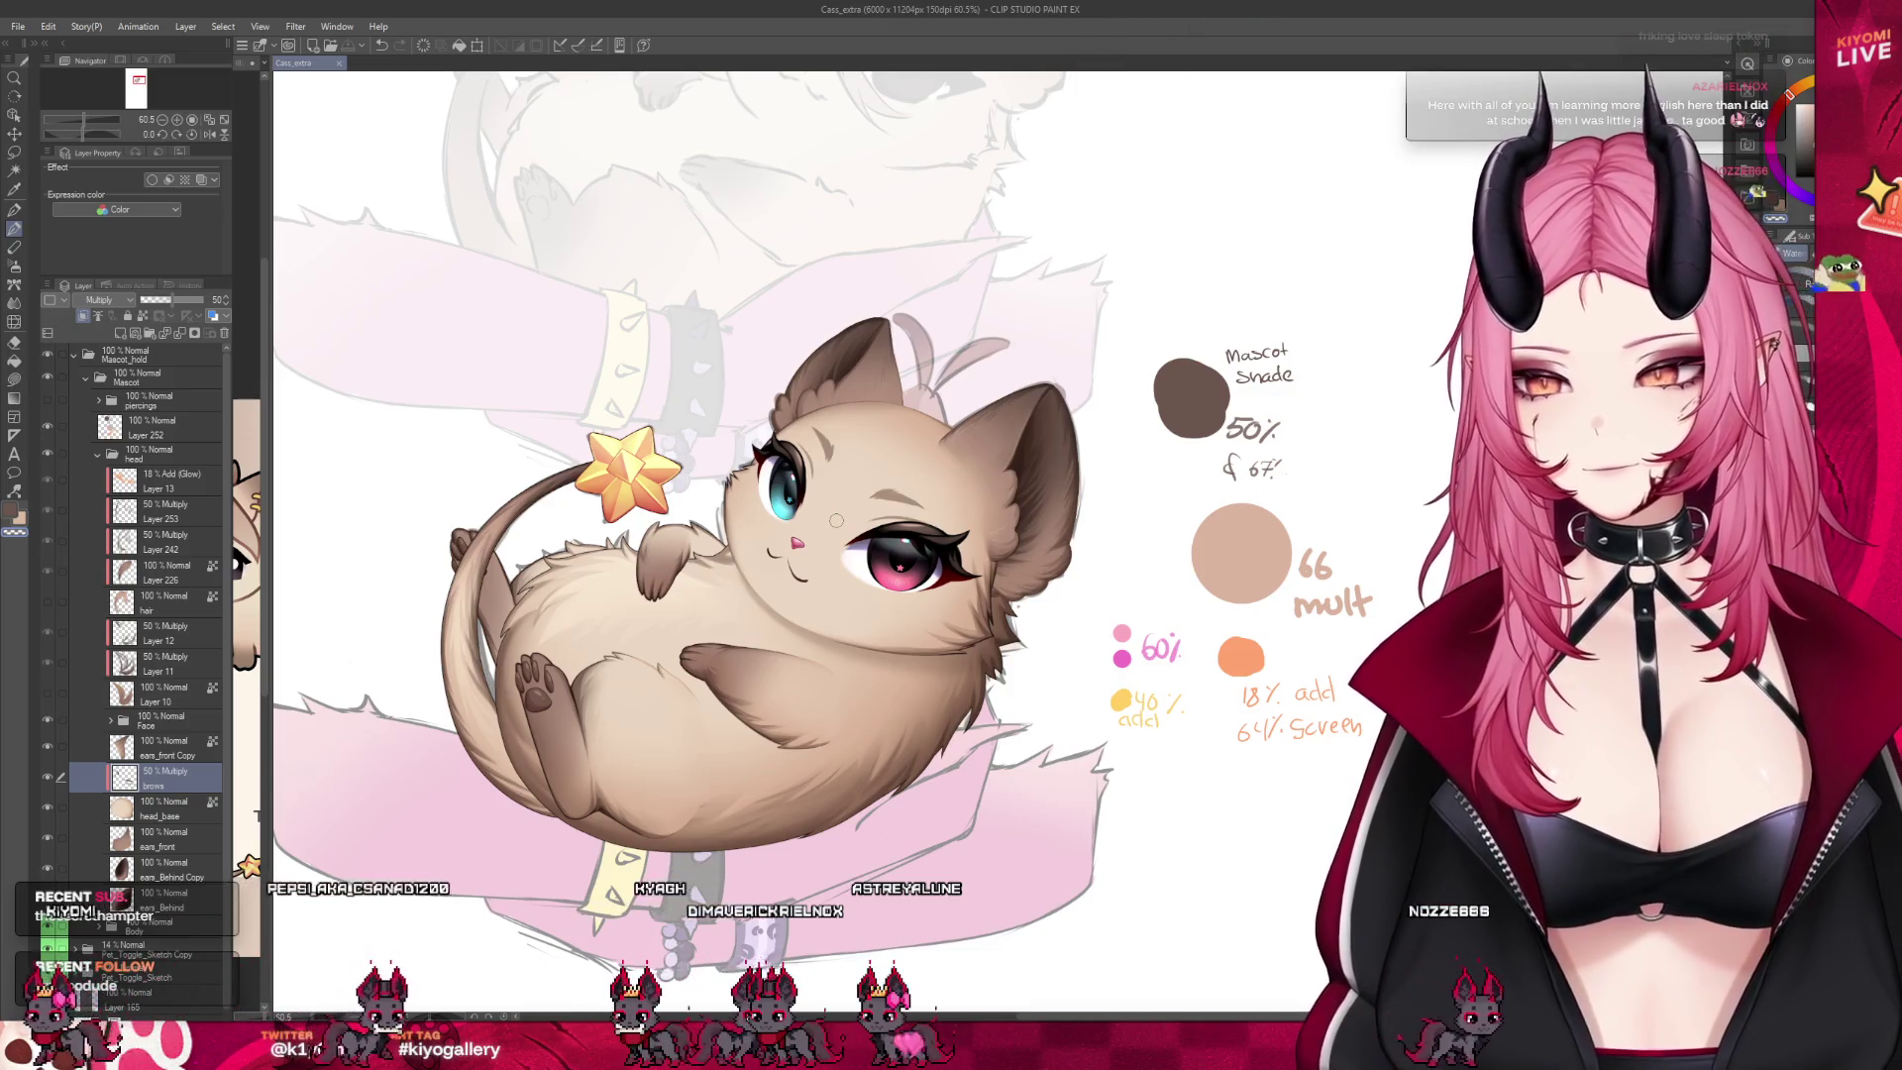
{"action": "scroll", "coordinate": [832, 519], "scroll_direction": "up", "scroll_amount": 1}
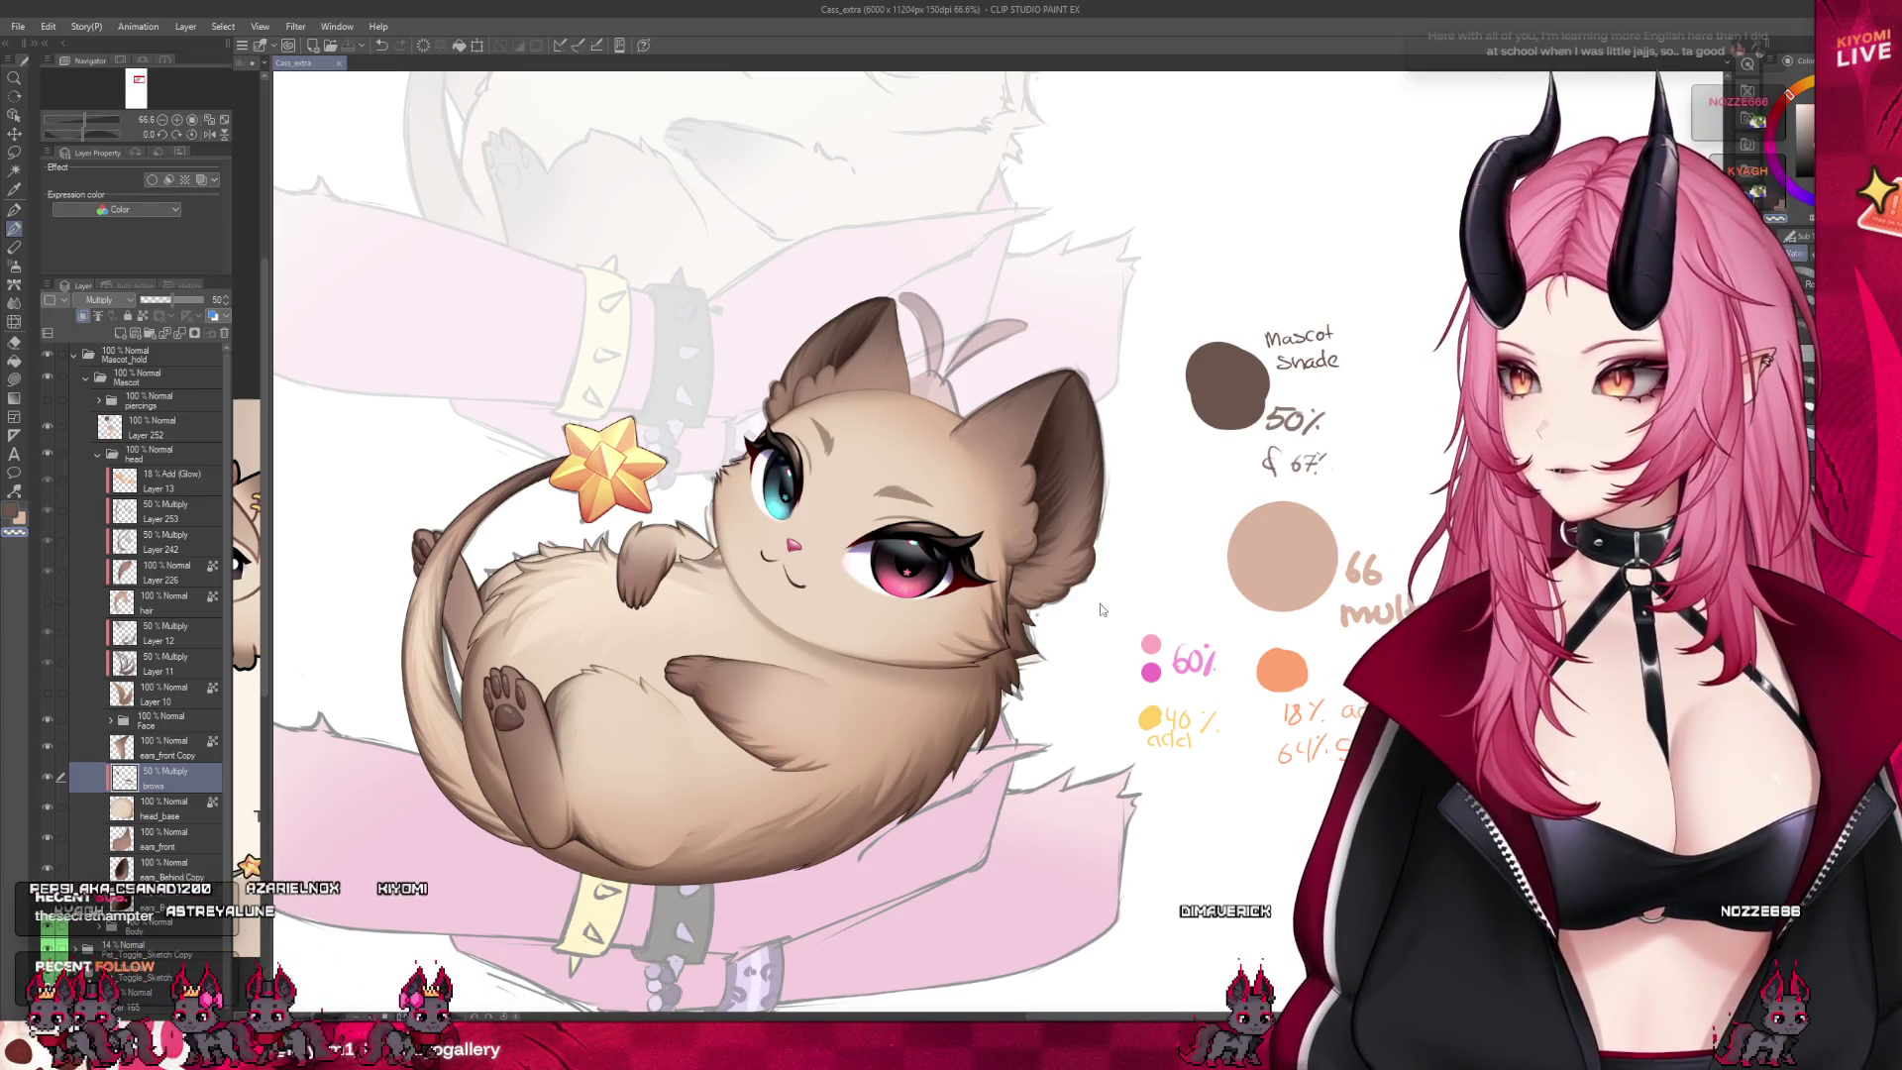
{"action": "scroll", "coordinate": [981, 560], "scroll_direction": "up", "scroll_amount": 3}
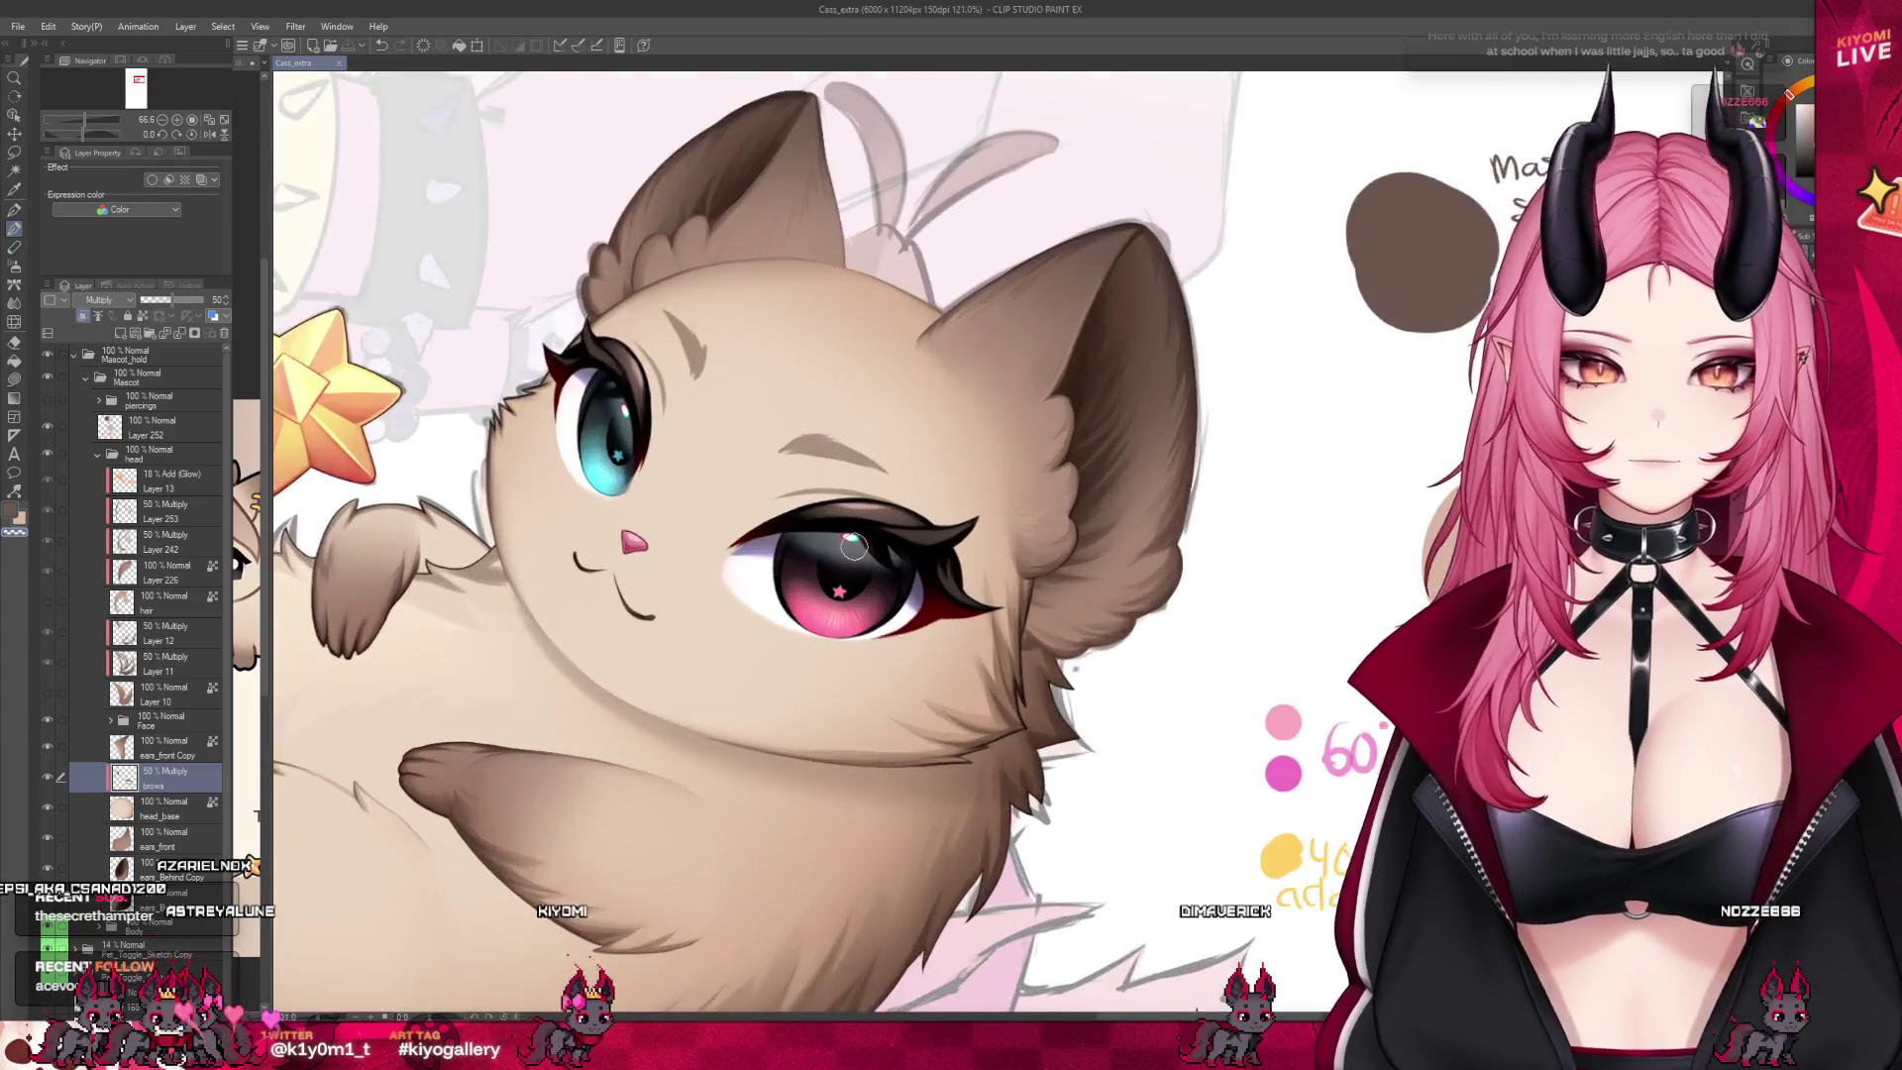
{"action": "scroll", "coordinate": [851, 566], "scroll_direction": "down", "scroll_amount": 3}
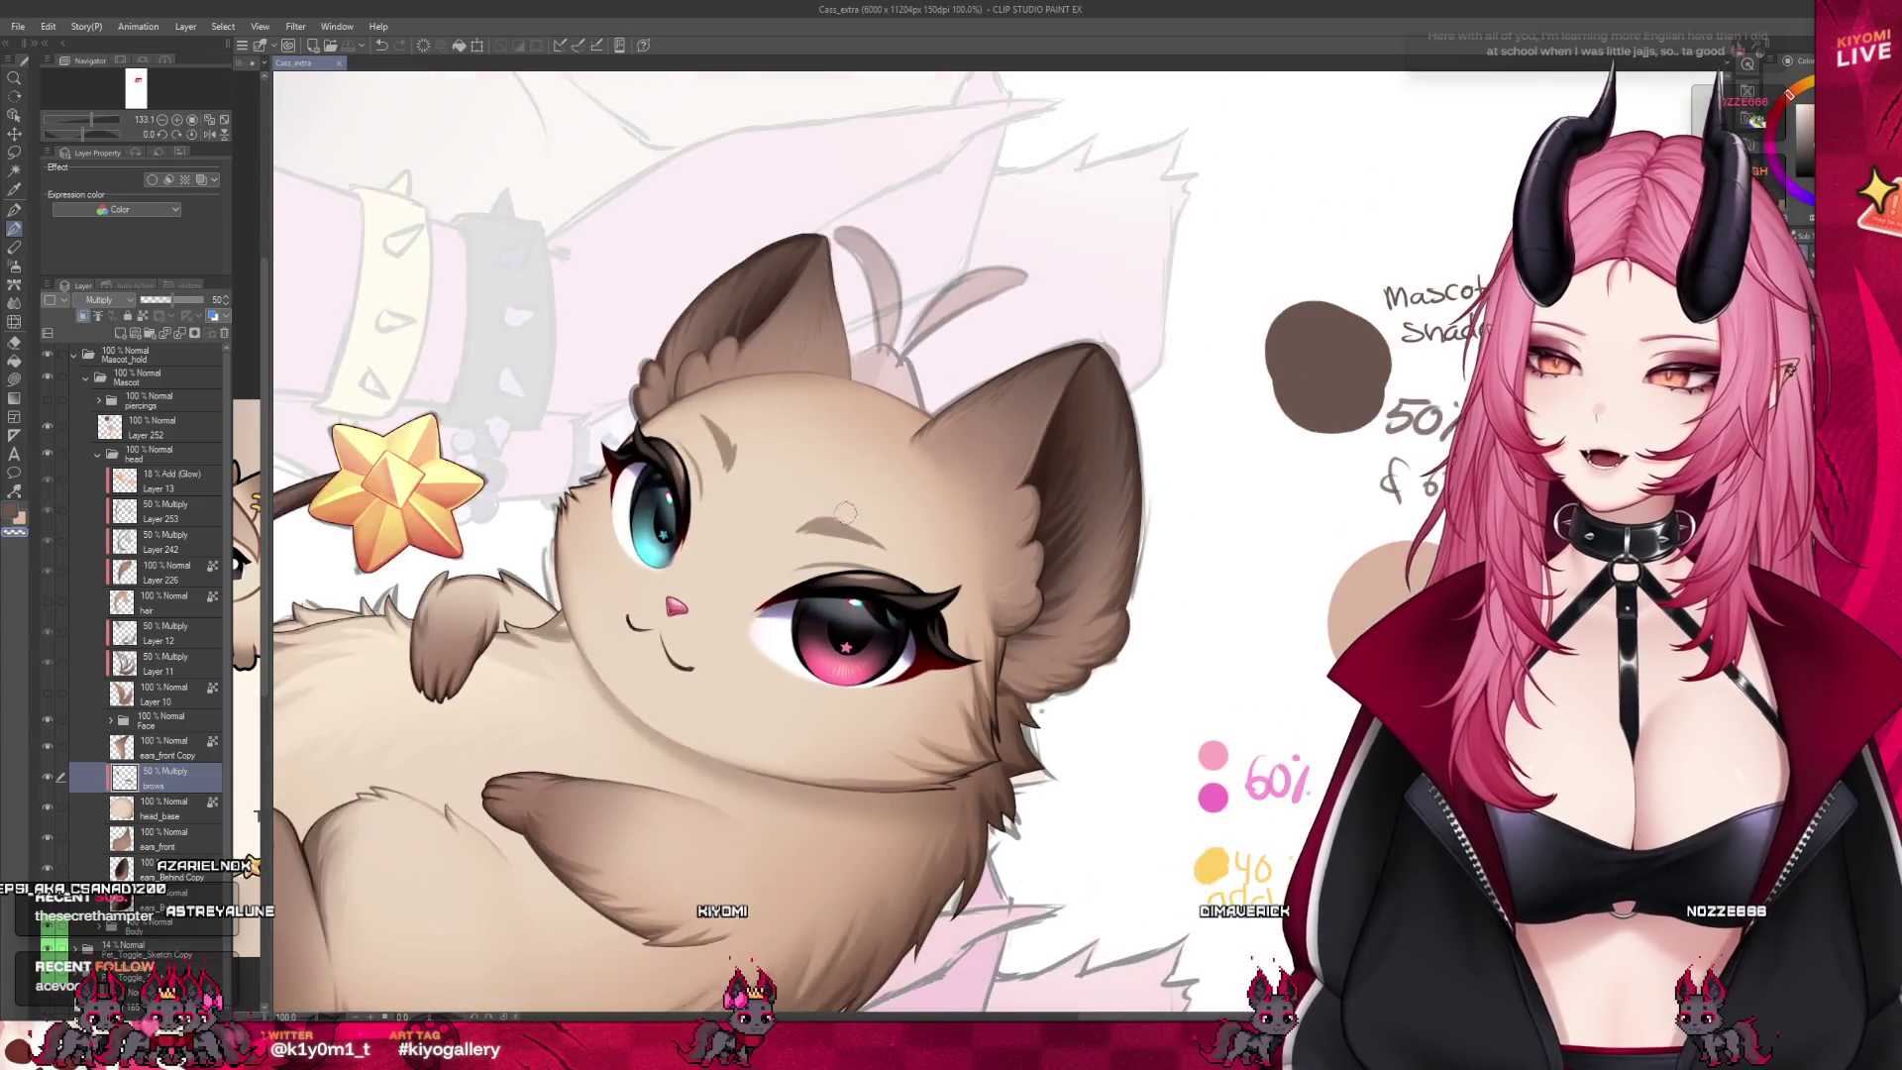
{"action": "scroll", "coordinate": [557, 690], "scroll_direction": "up", "scroll_amount": 4}
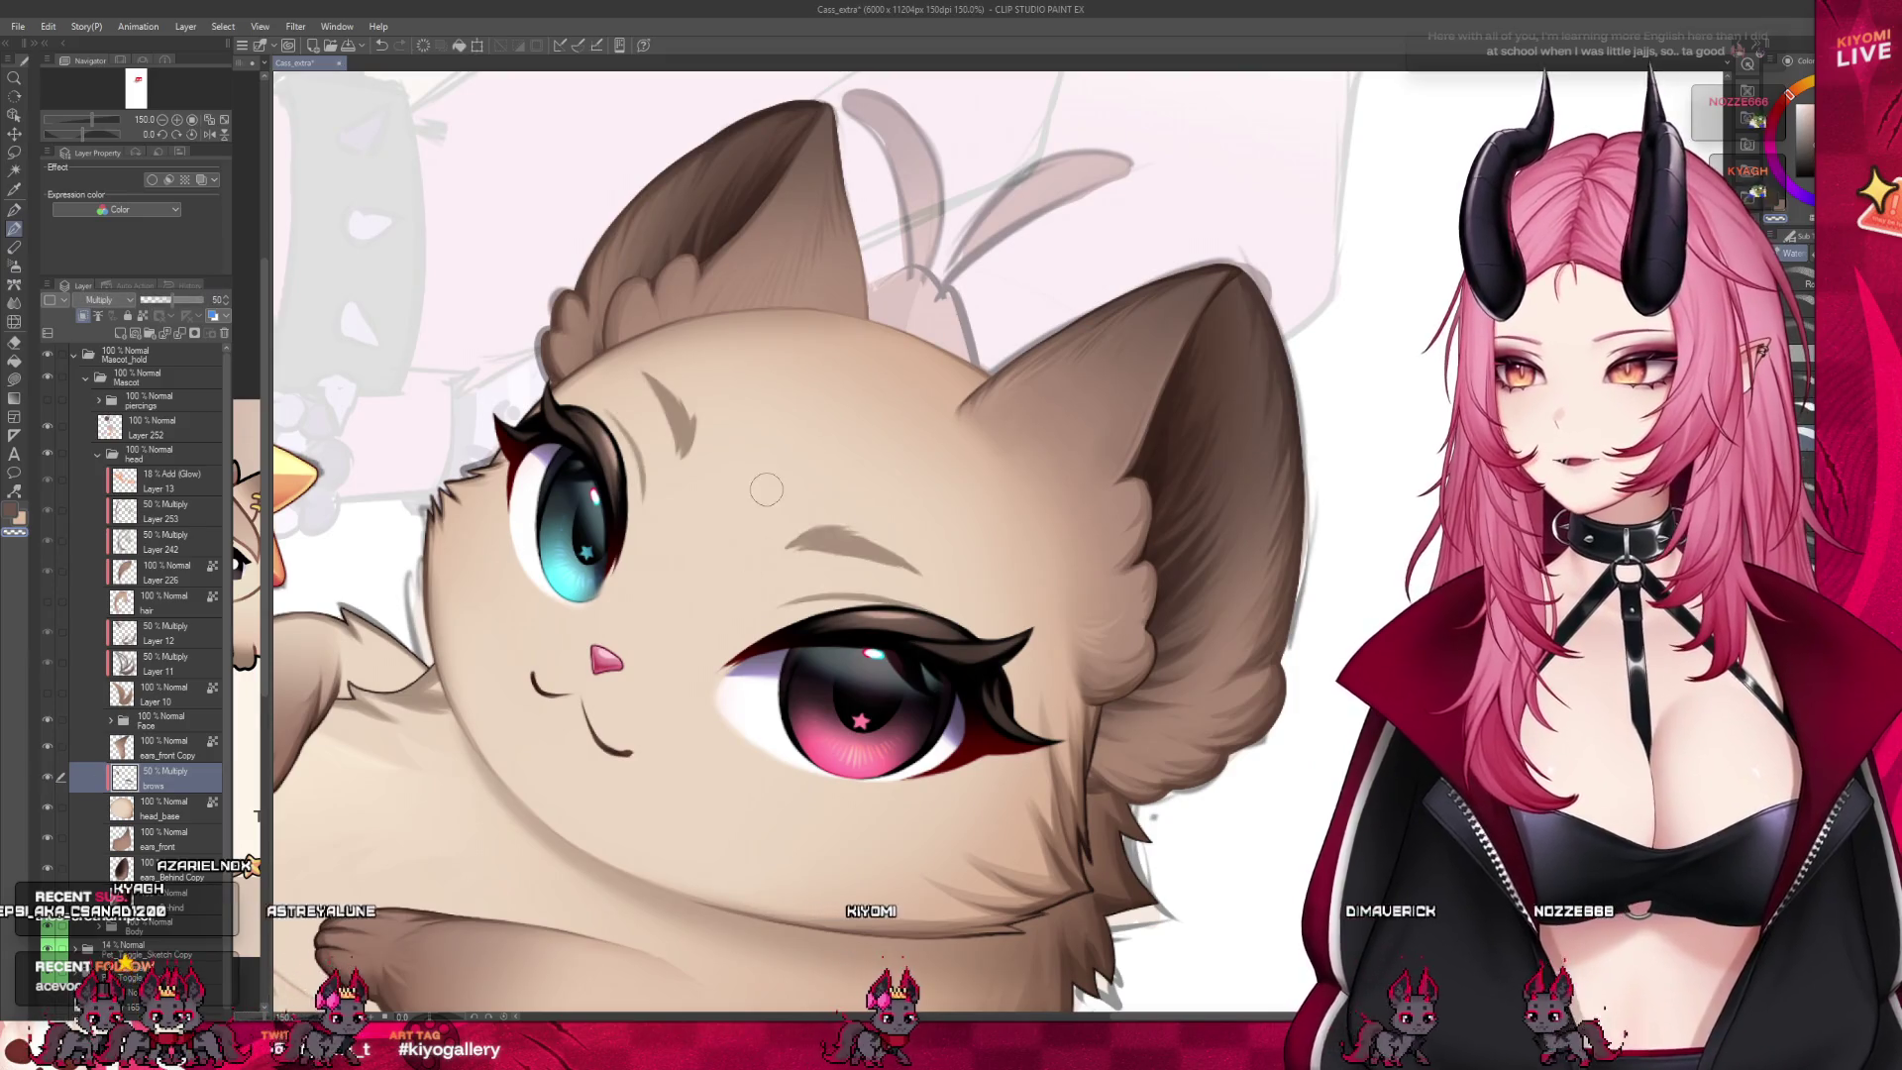
{"action": "scroll", "coordinate": [752, 465], "scroll_direction": "up", "scroll_amount": 2}
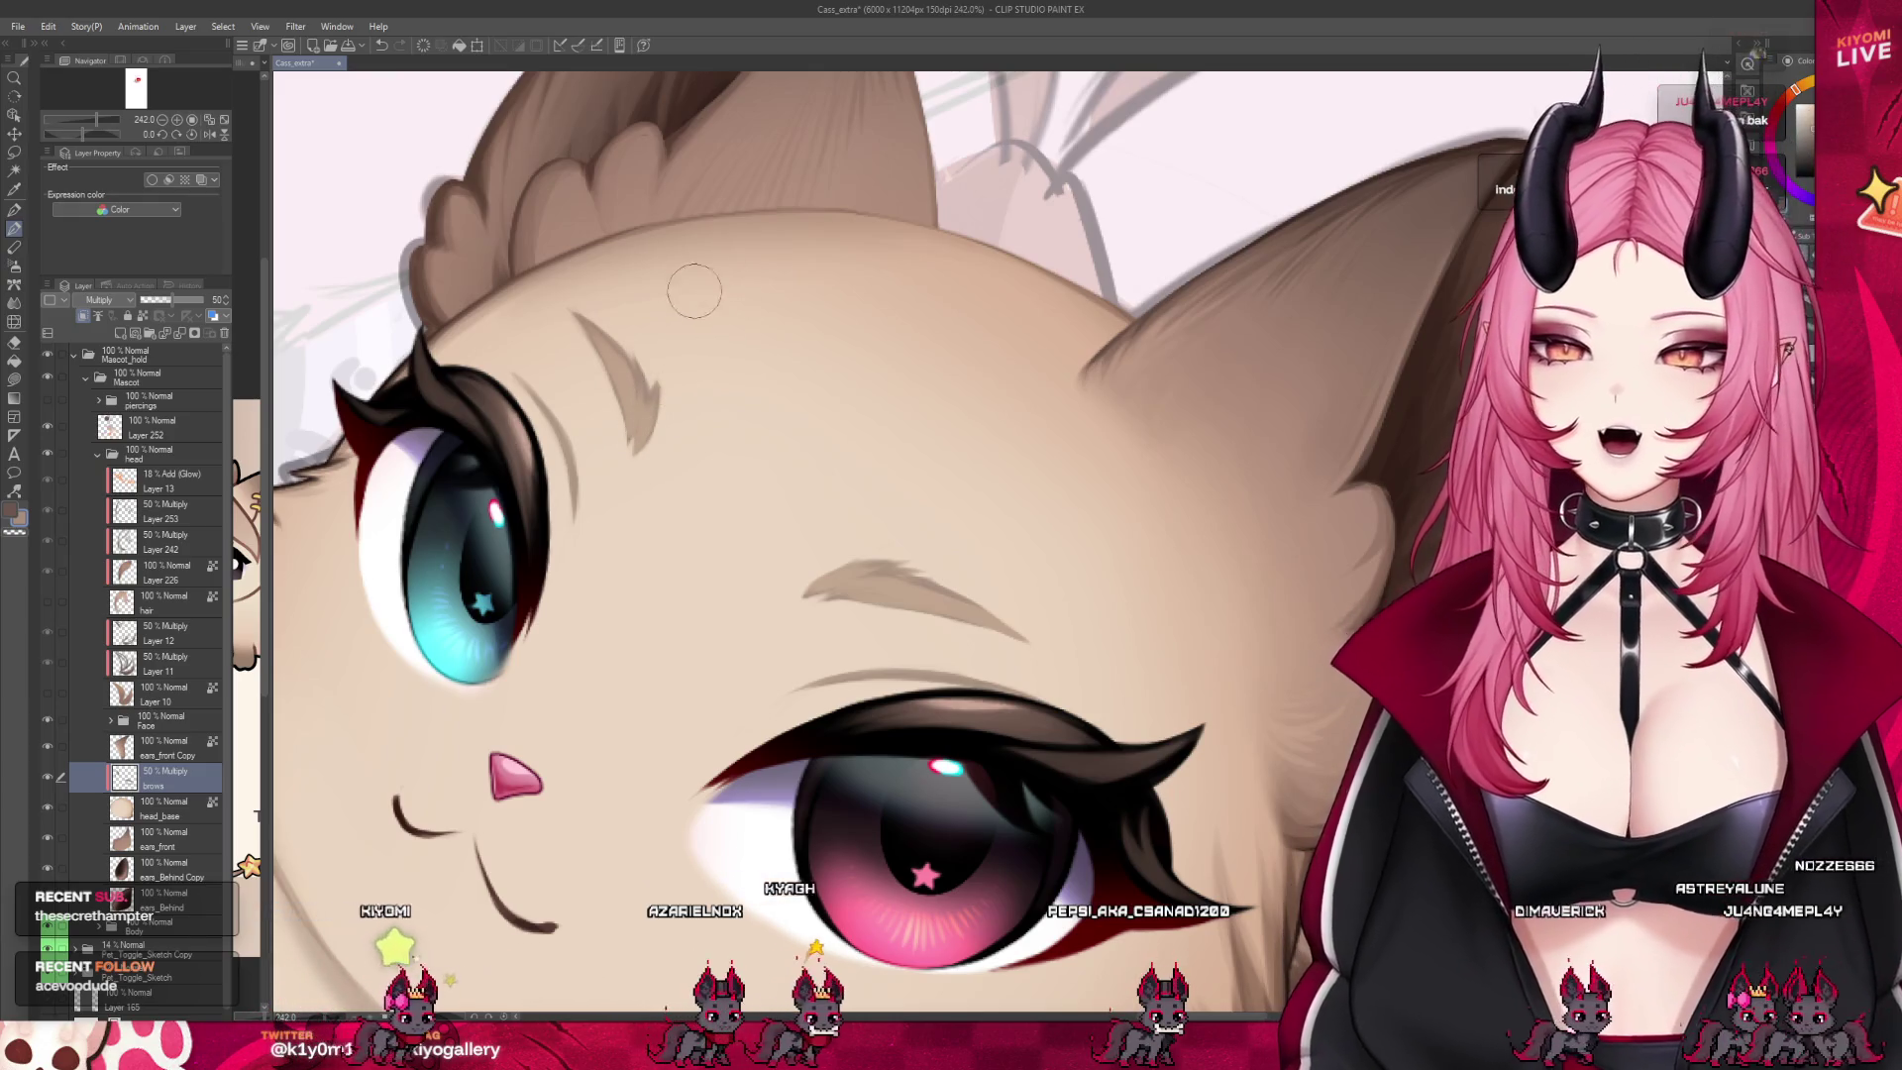
{"action": "scroll", "coordinate": [683, 369], "scroll_direction": "down", "scroll_amount": 3}
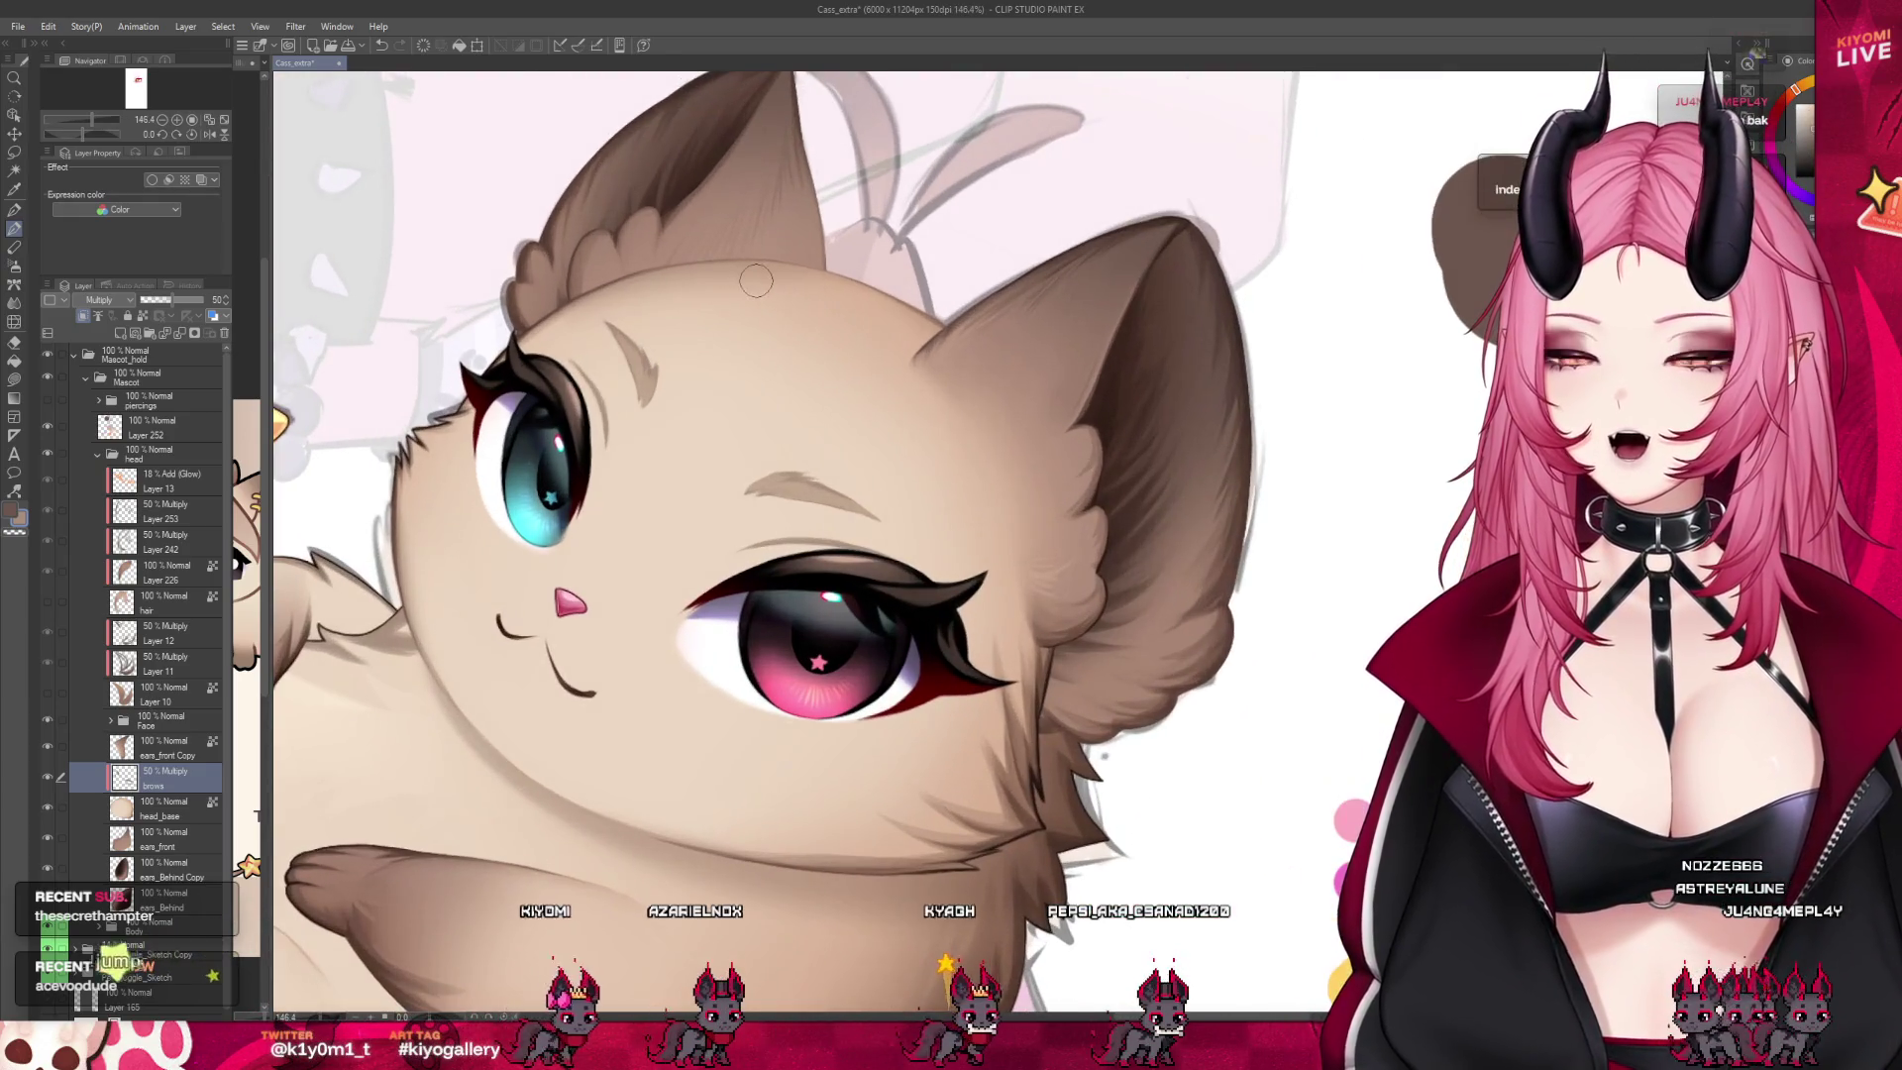
{"action": "scroll", "coordinate": [674, 334], "scroll_direction": "down", "scroll_amount": 1}
{"action": "scroll", "coordinate": [733, 347], "scroll_direction": "up", "scroll_amount": 1}
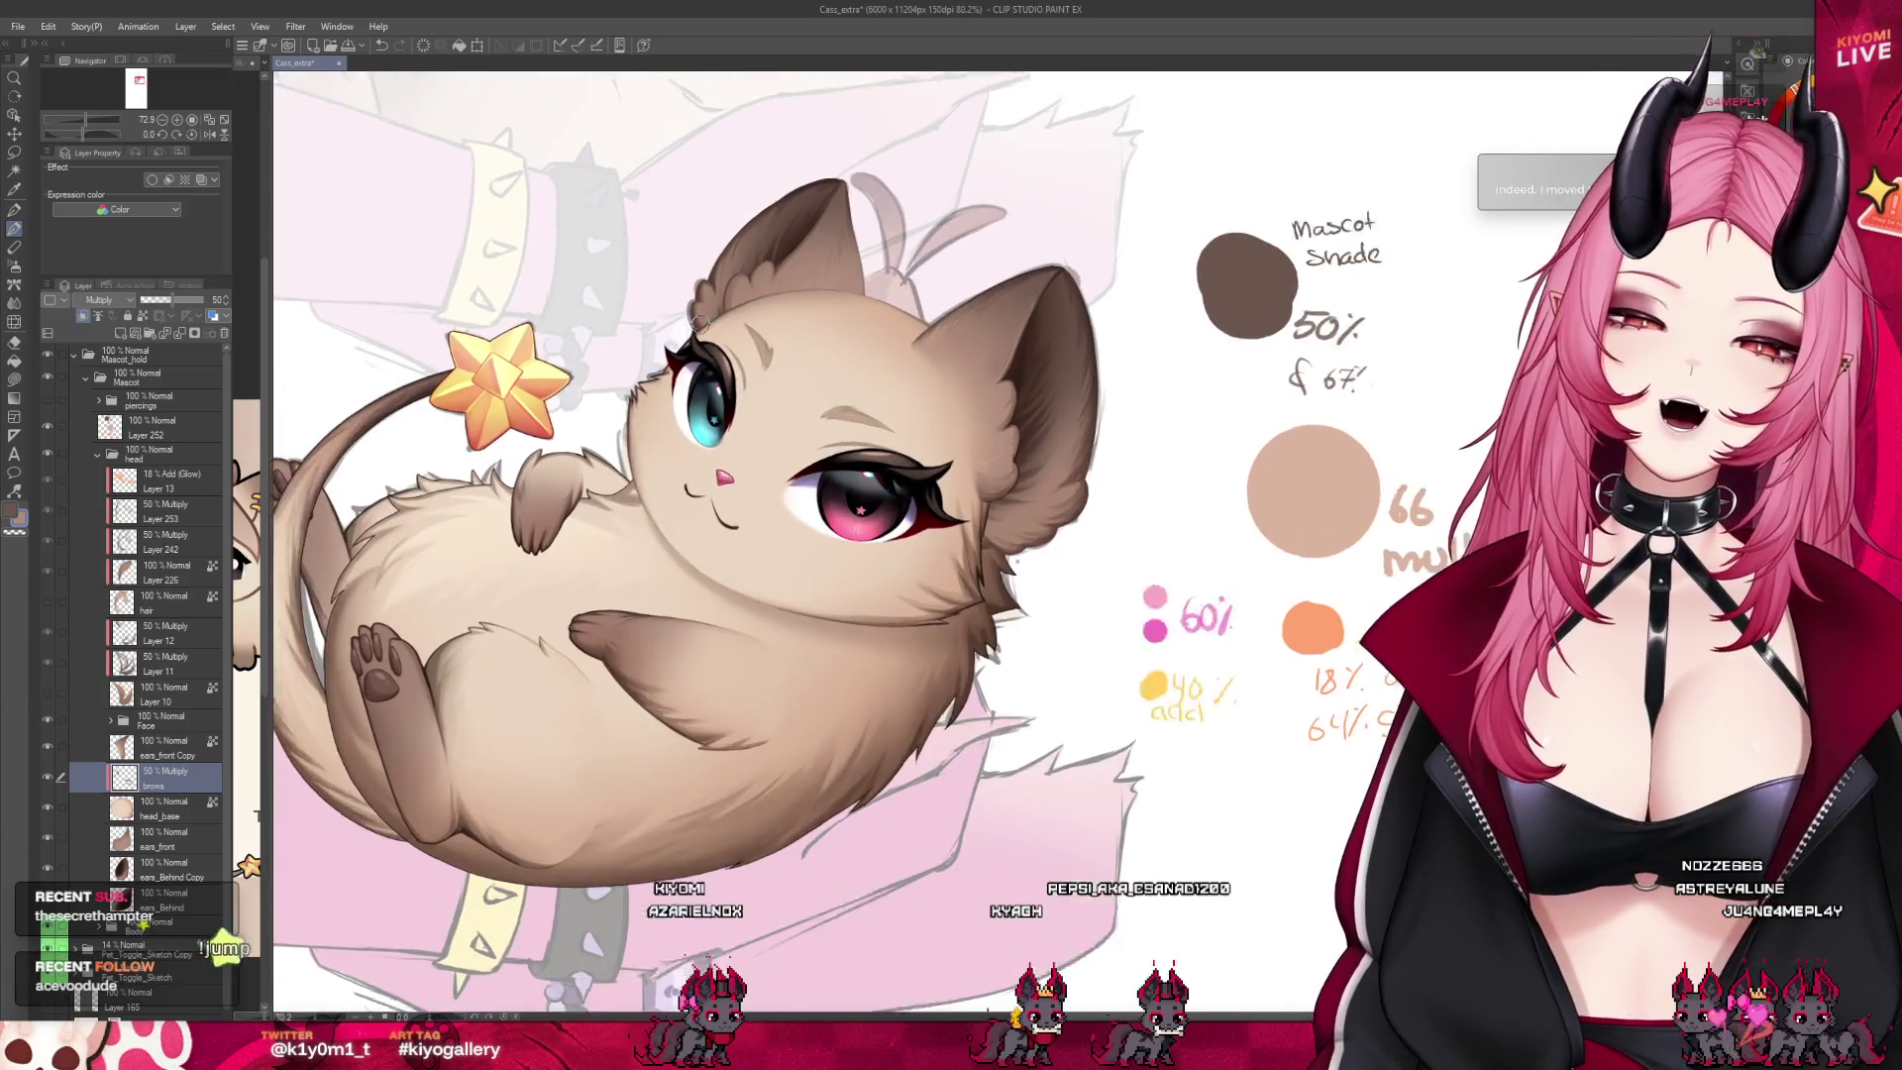
{"action": "scroll", "coordinate": [772, 366], "scroll_direction": "up", "scroll_amount": 1}
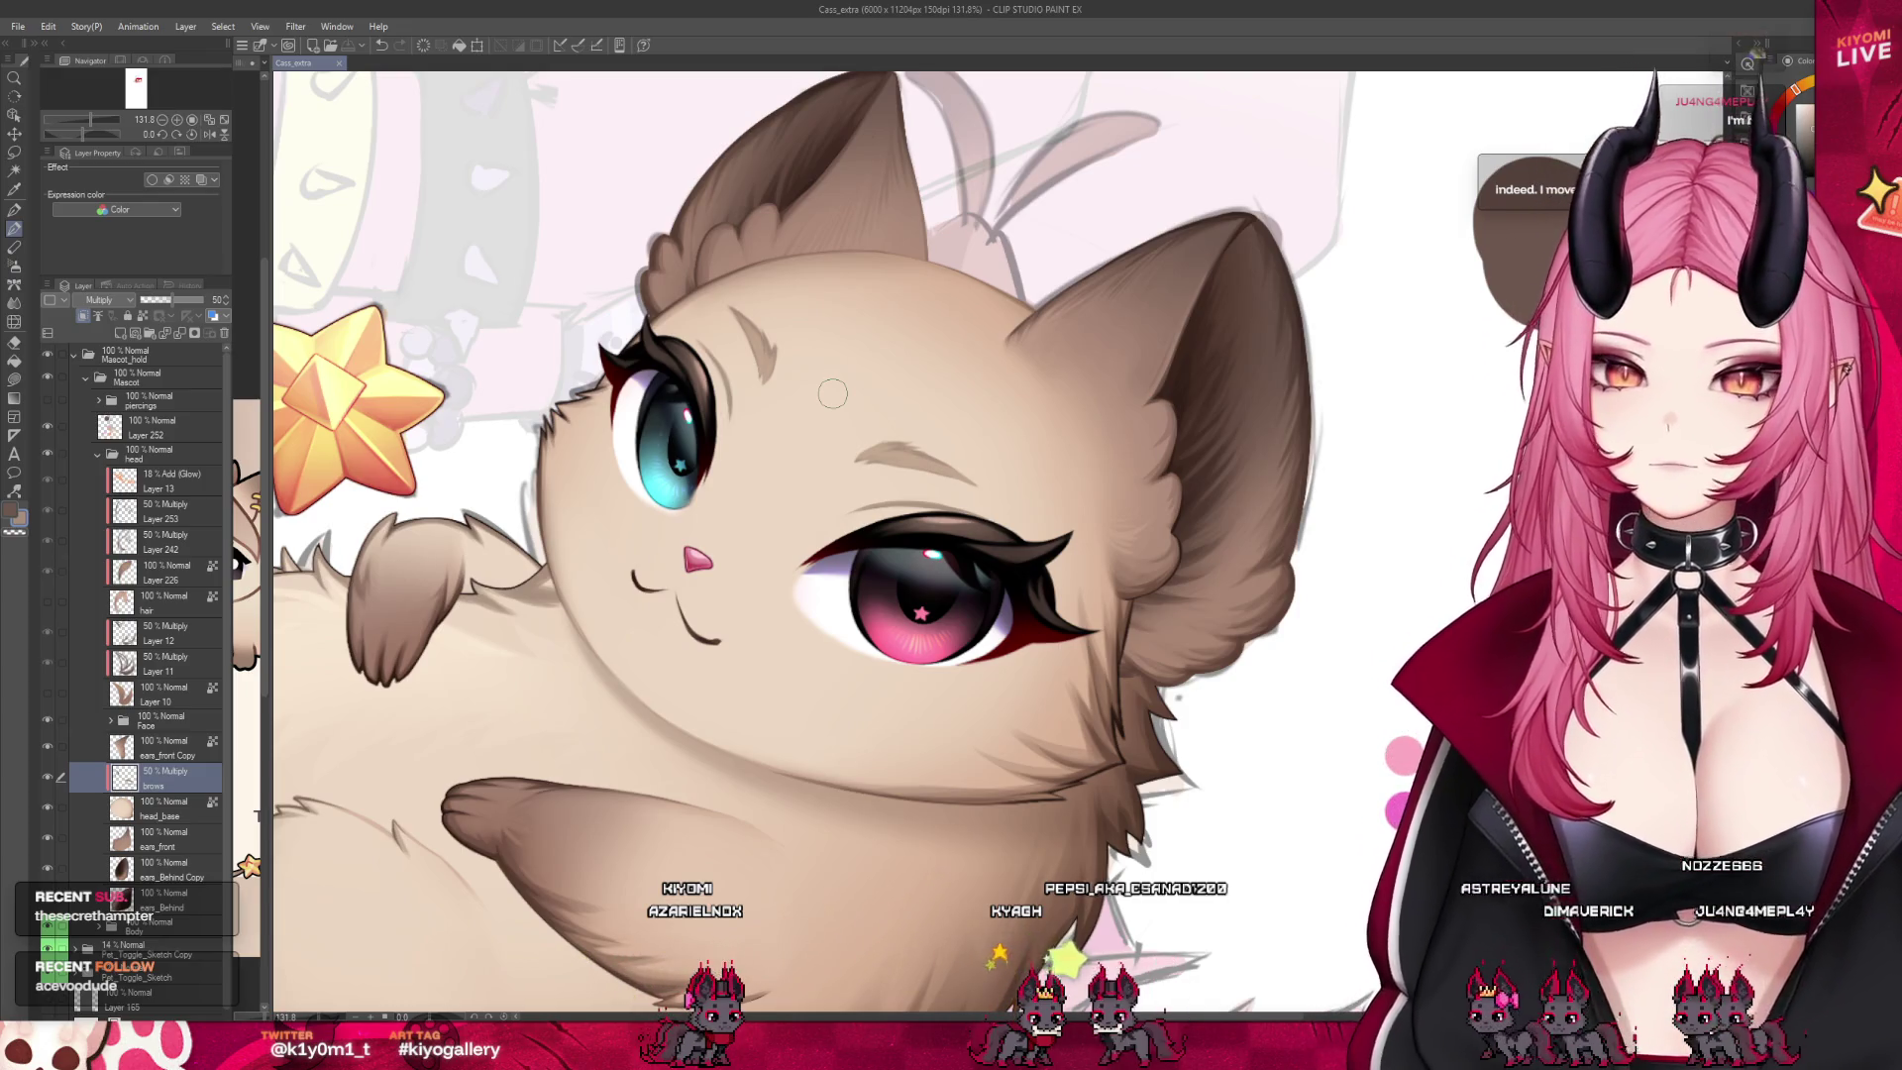
{"action": "scroll", "coordinate": [813, 526], "scroll_direction": "down", "scroll_amount": 1}
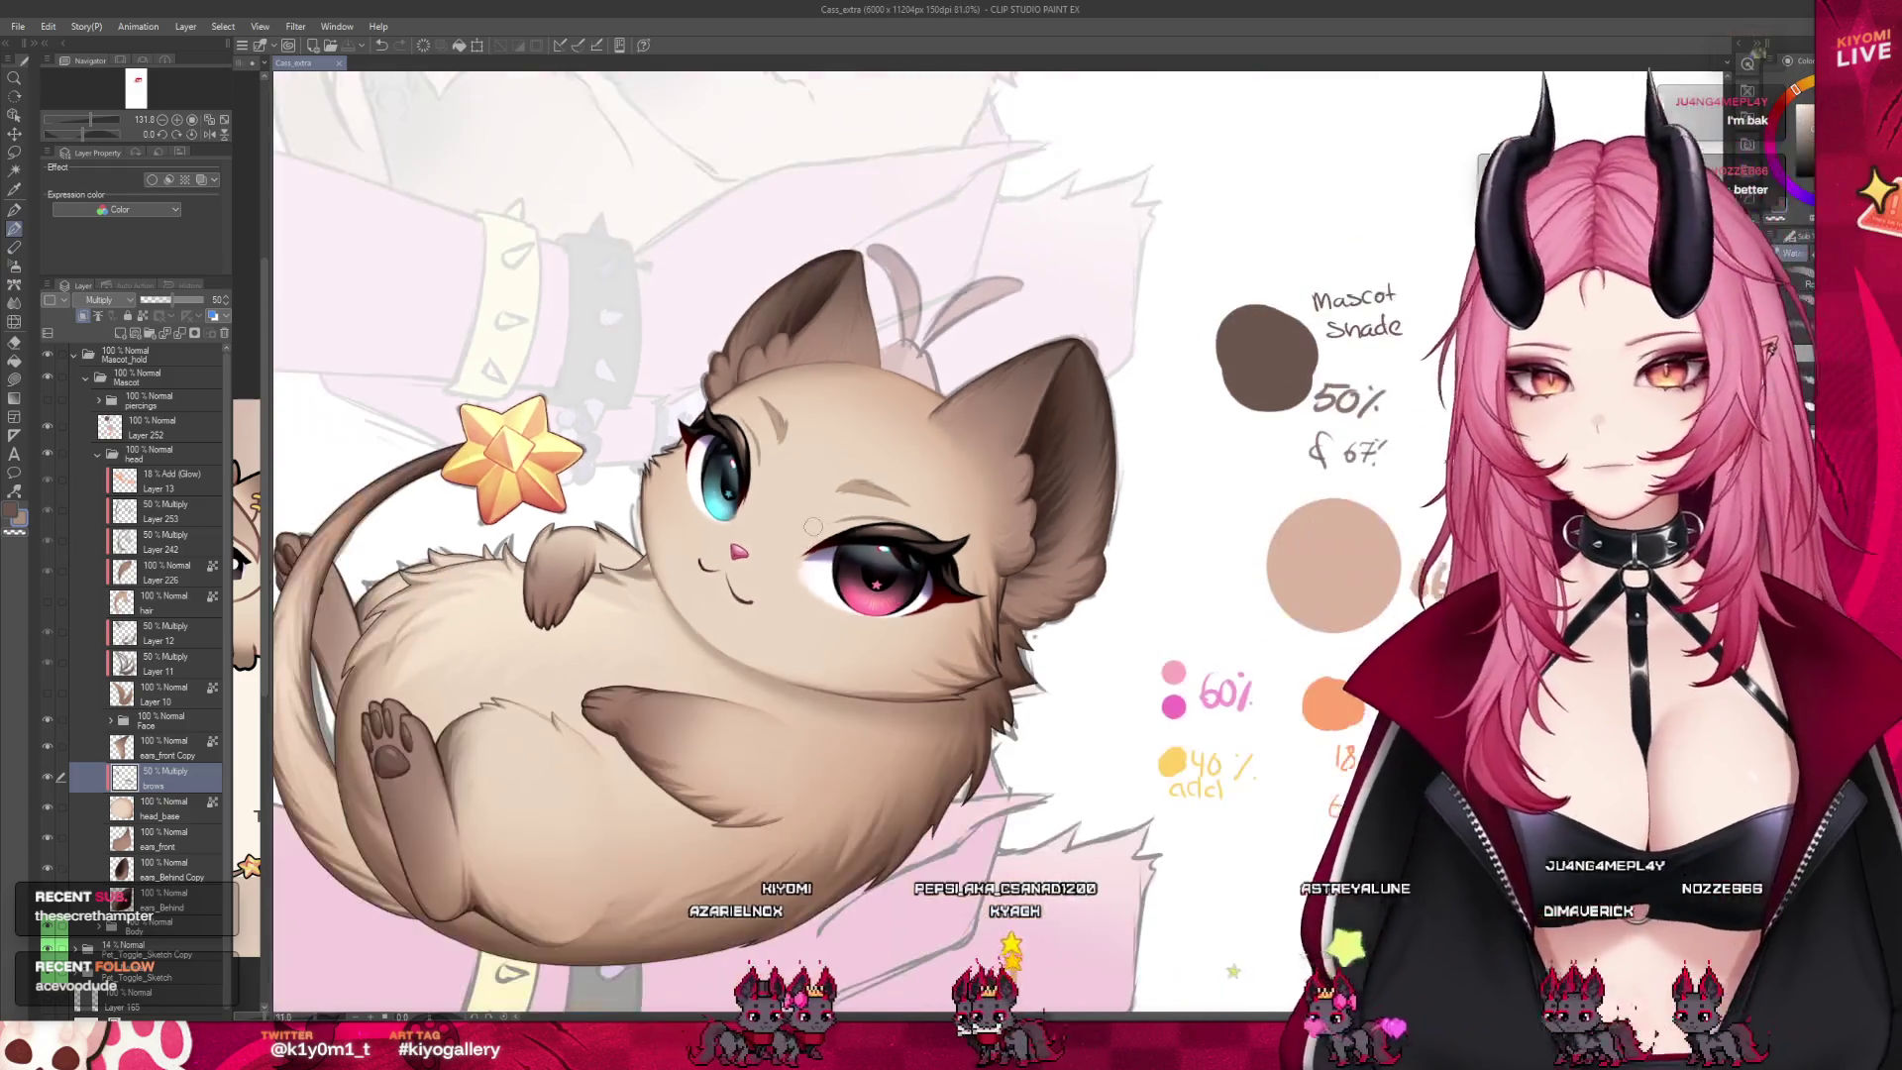
{"action": "scroll", "coordinate": [812, 526], "scroll_direction": "down", "scroll_amount": 1}
{"action": "scroll", "coordinate": [832, 390], "scroll_direction": "down", "scroll_amount": 1}
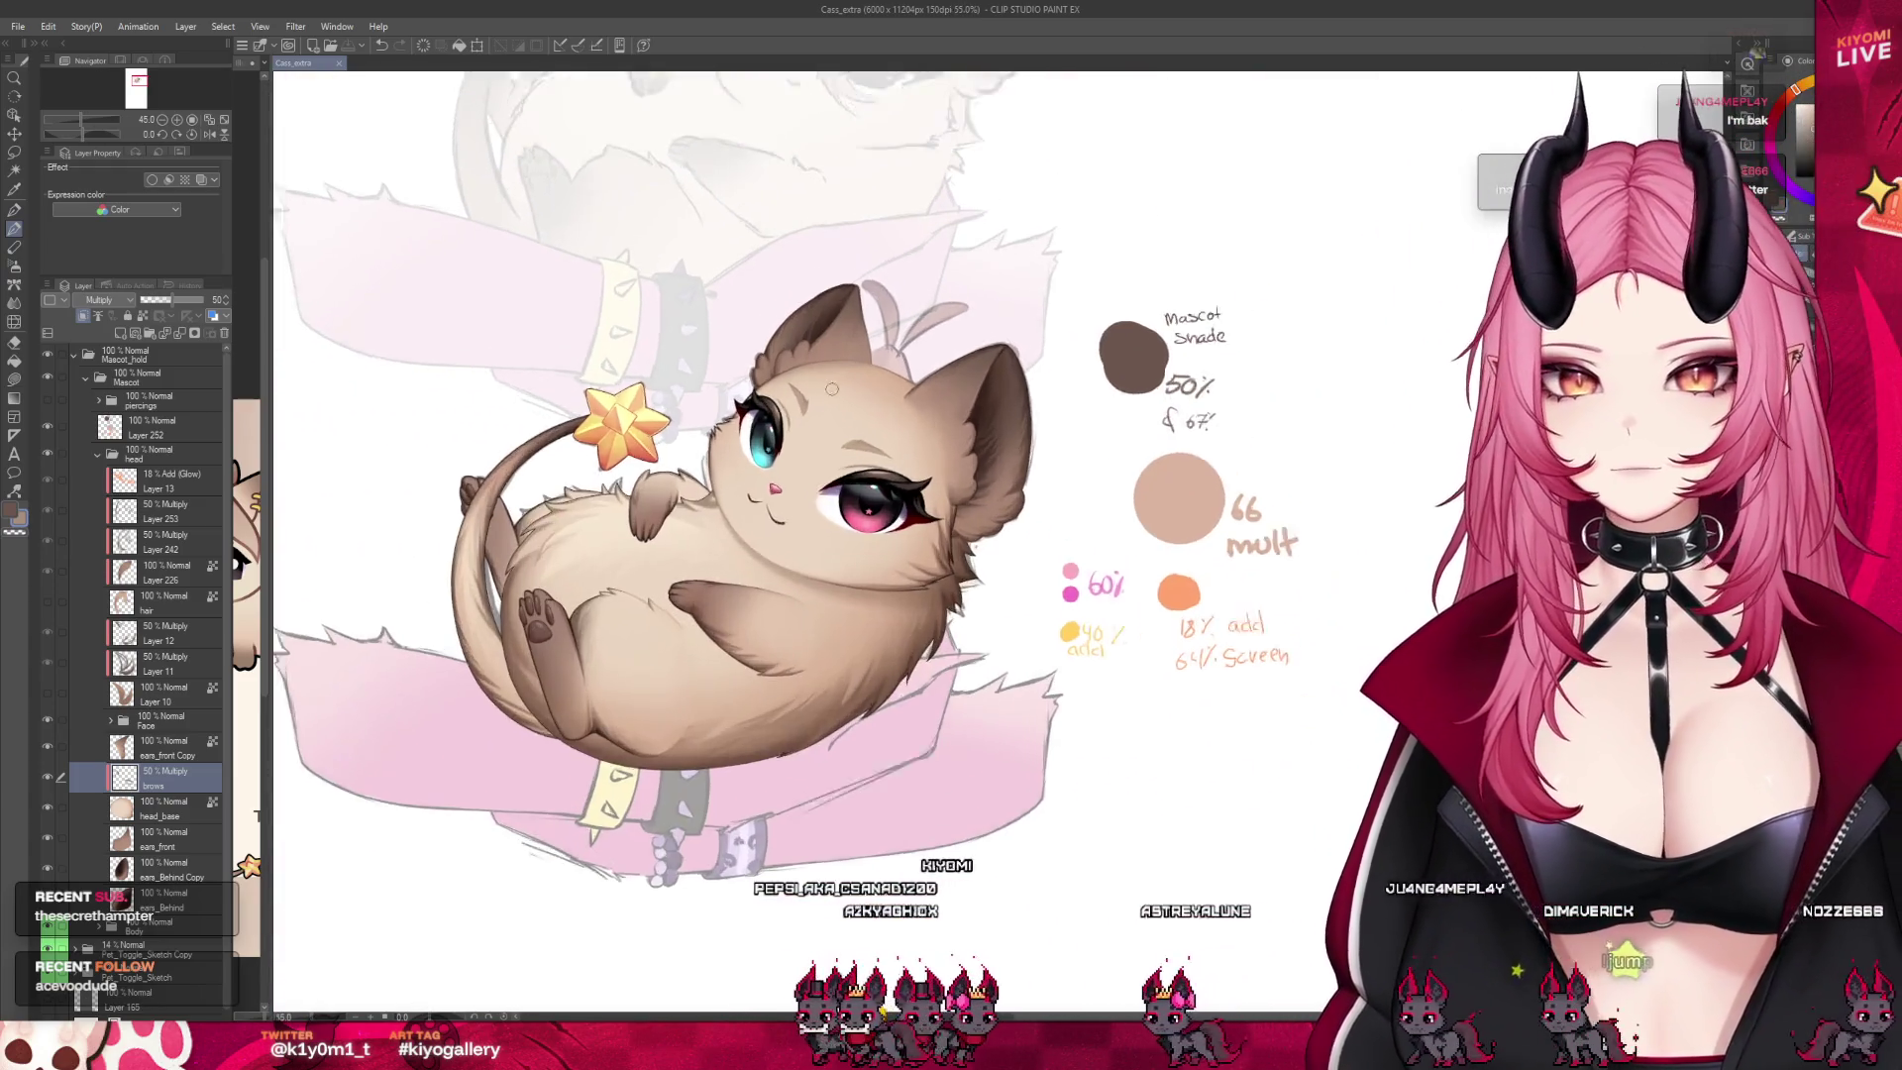
{"action": "scroll", "coordinate": [832, 389], "scroll_direction": "up", "scroll_amount": 1}
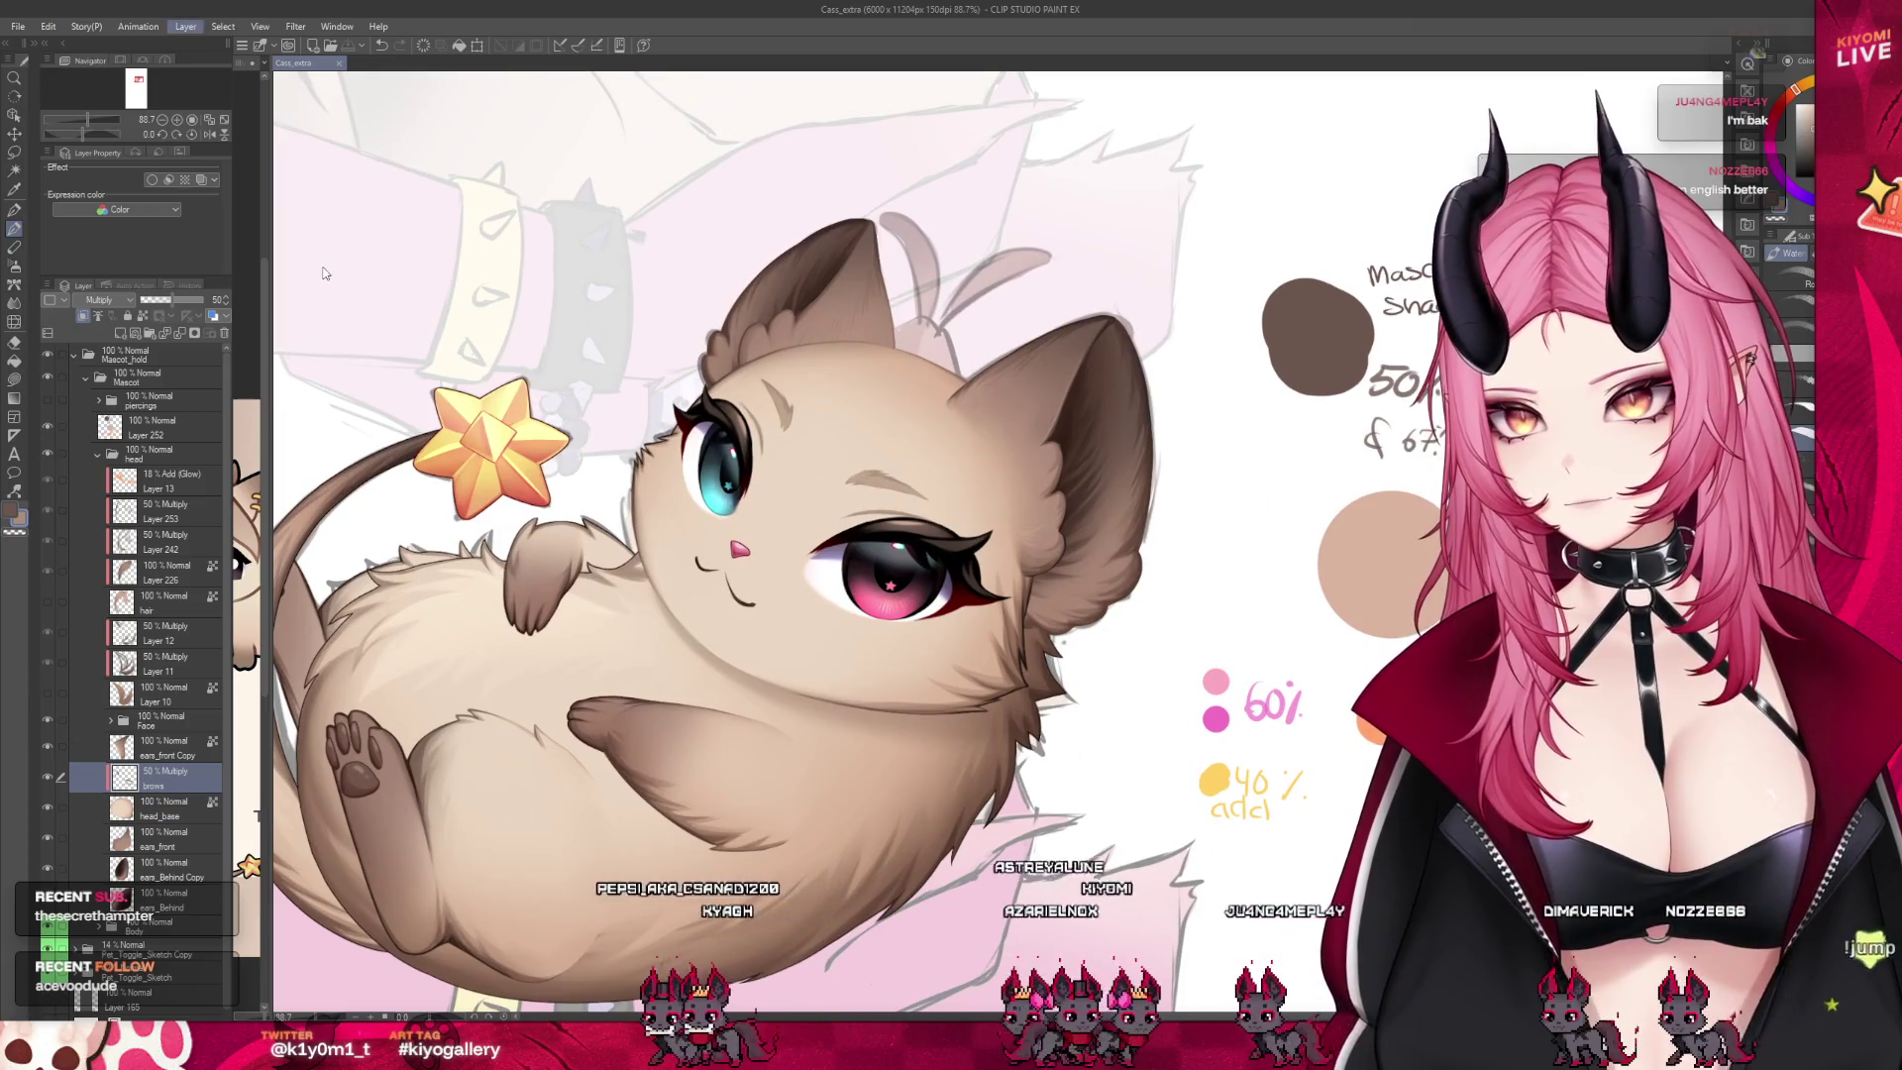
Turn the brow strokes into a selection and switch to the head_base layer
{"action": "left_click", "coordinate": [470, 277]}
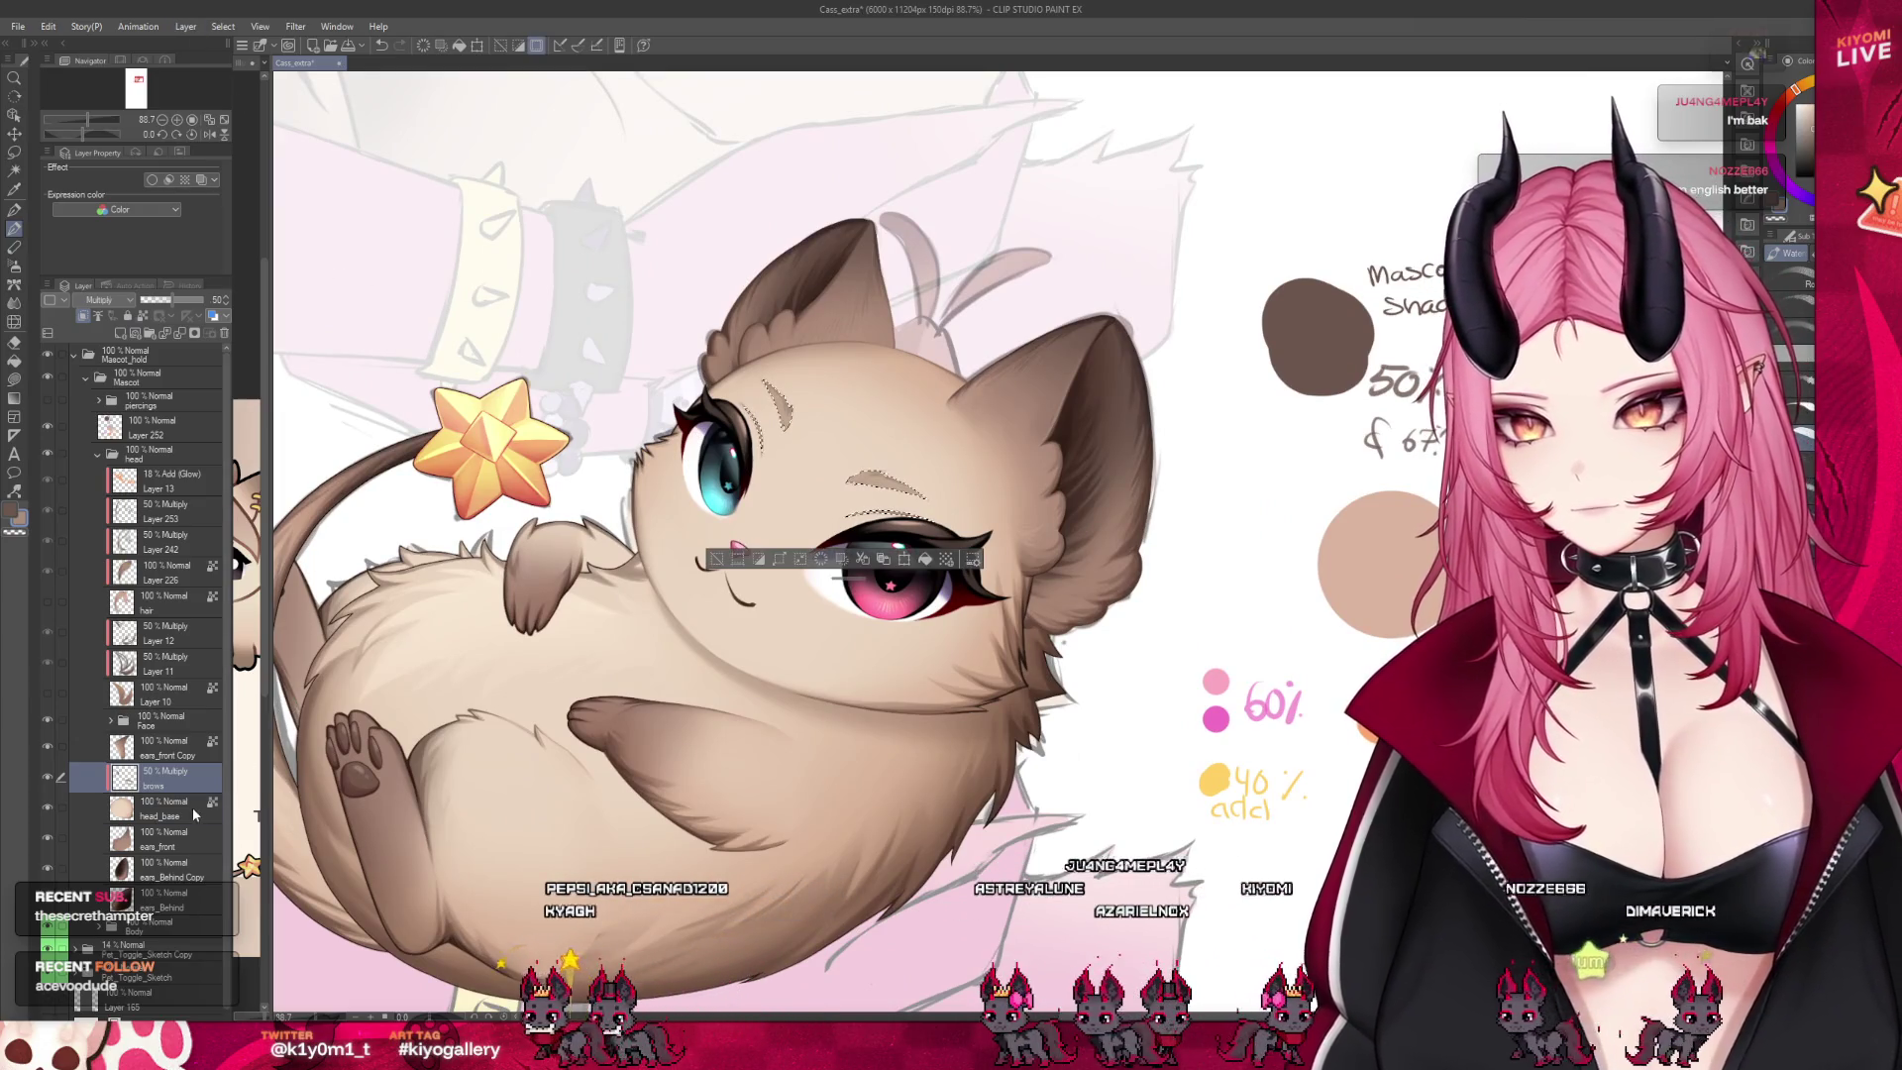
{"action": "left_click", "coordinate": [193, 814]}
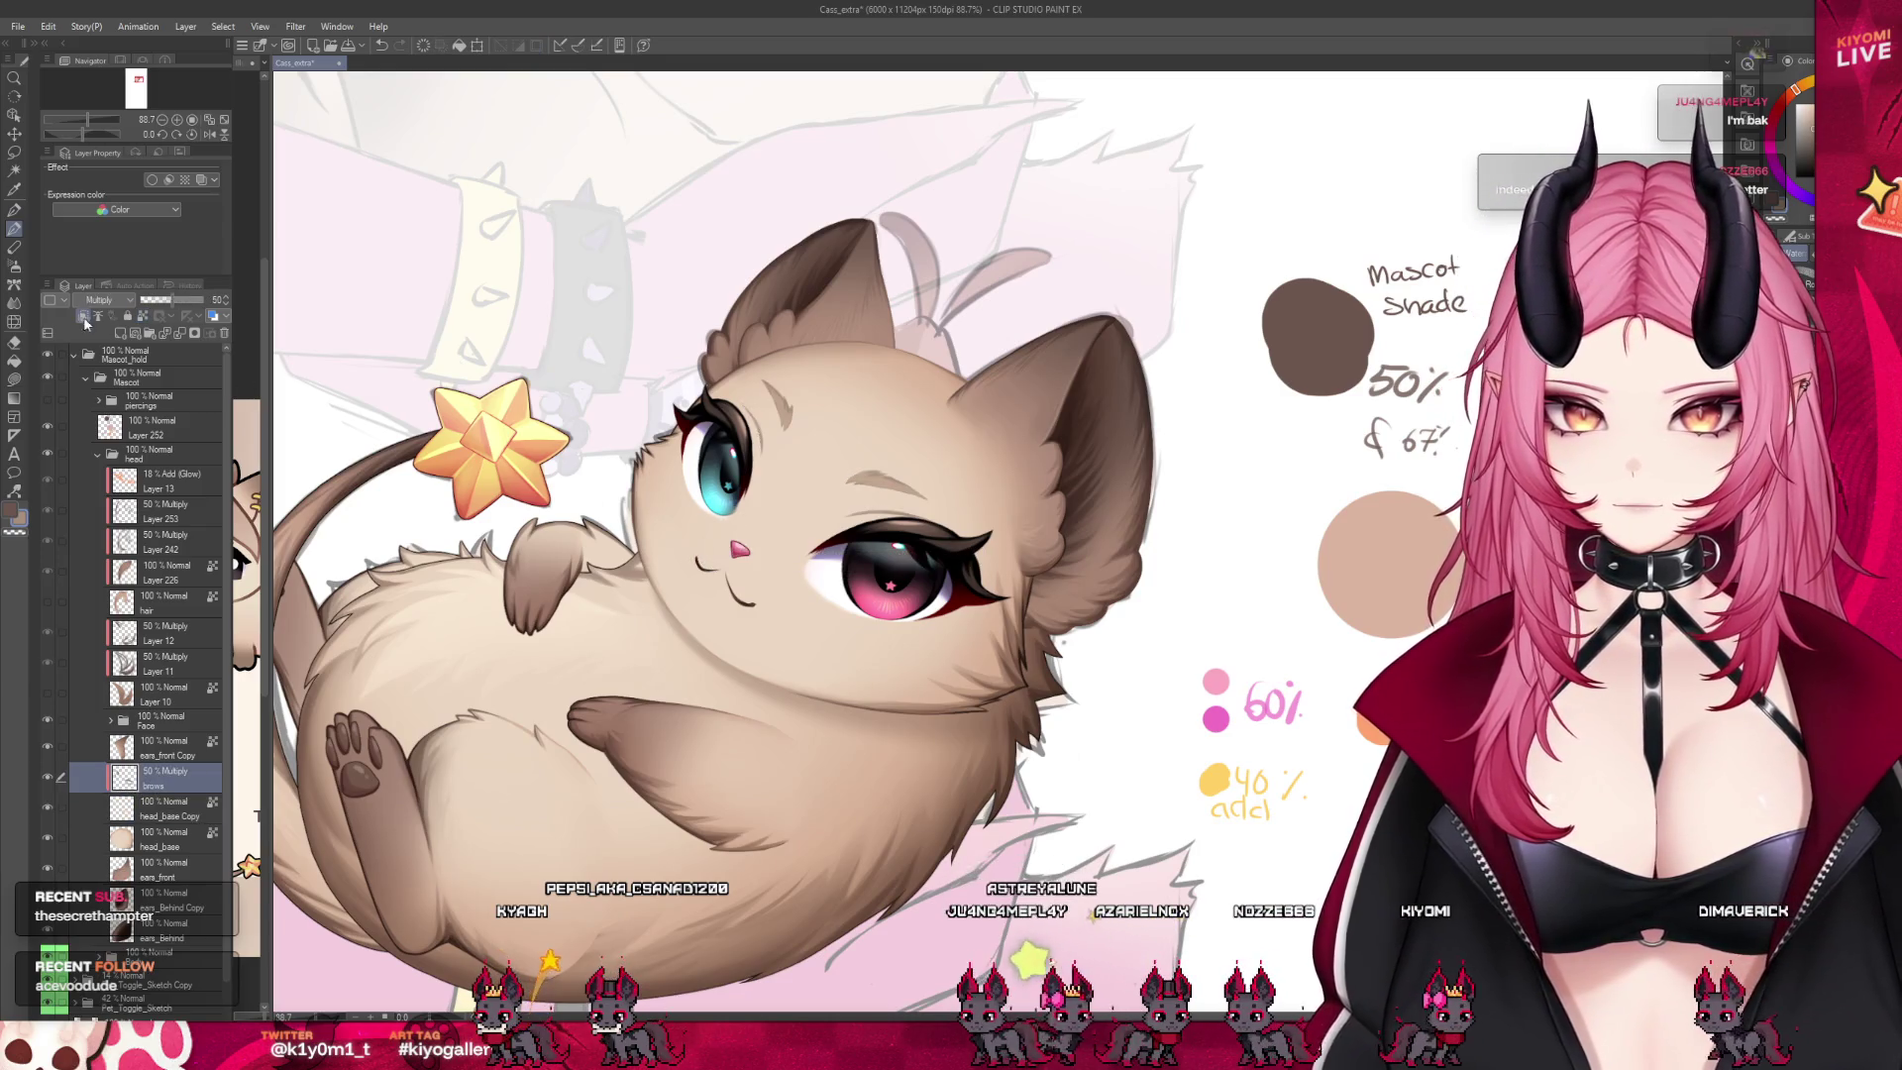
{"action": "scroll", "coordinate": [1061, 412], "scroll_direction": "up", "scroll_amount": 3}
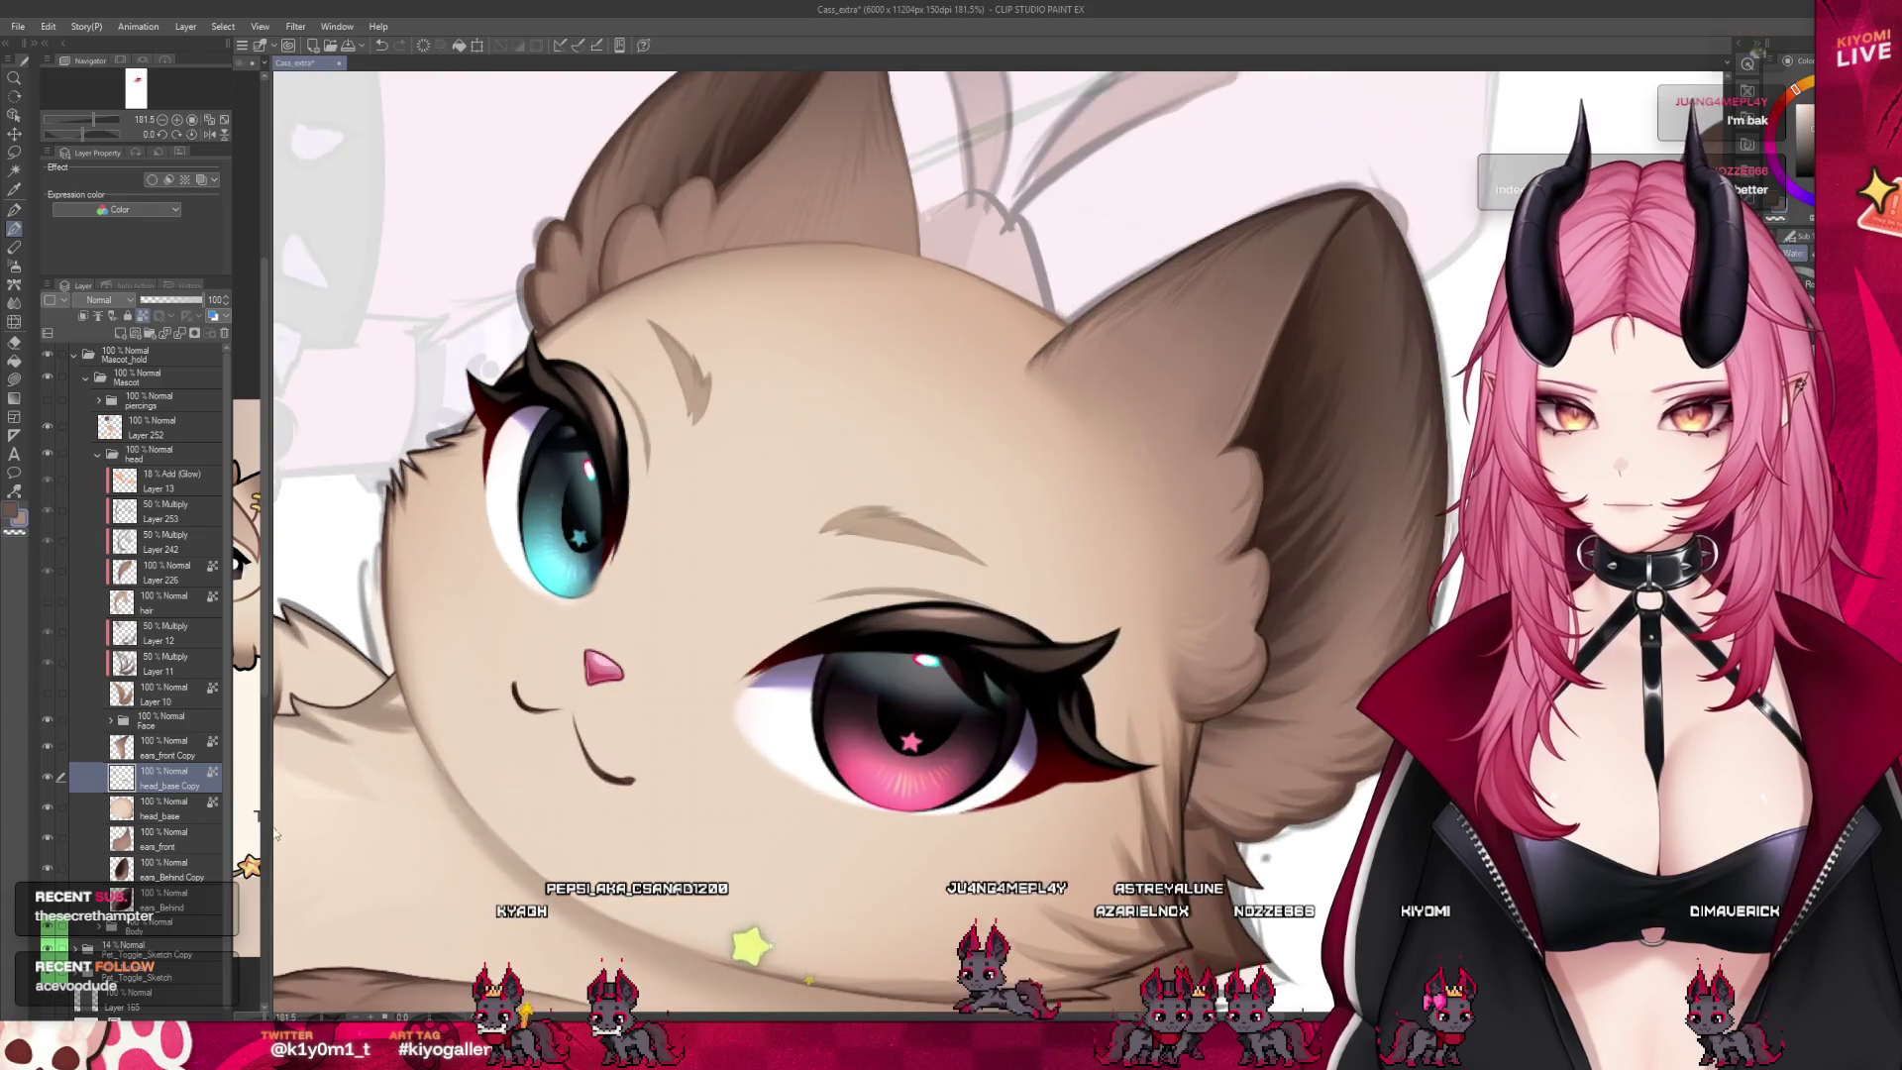
{"action": "scroll", "coordinate": [871, 477], "scroll_direction": "up", "scroll_amount": 2}
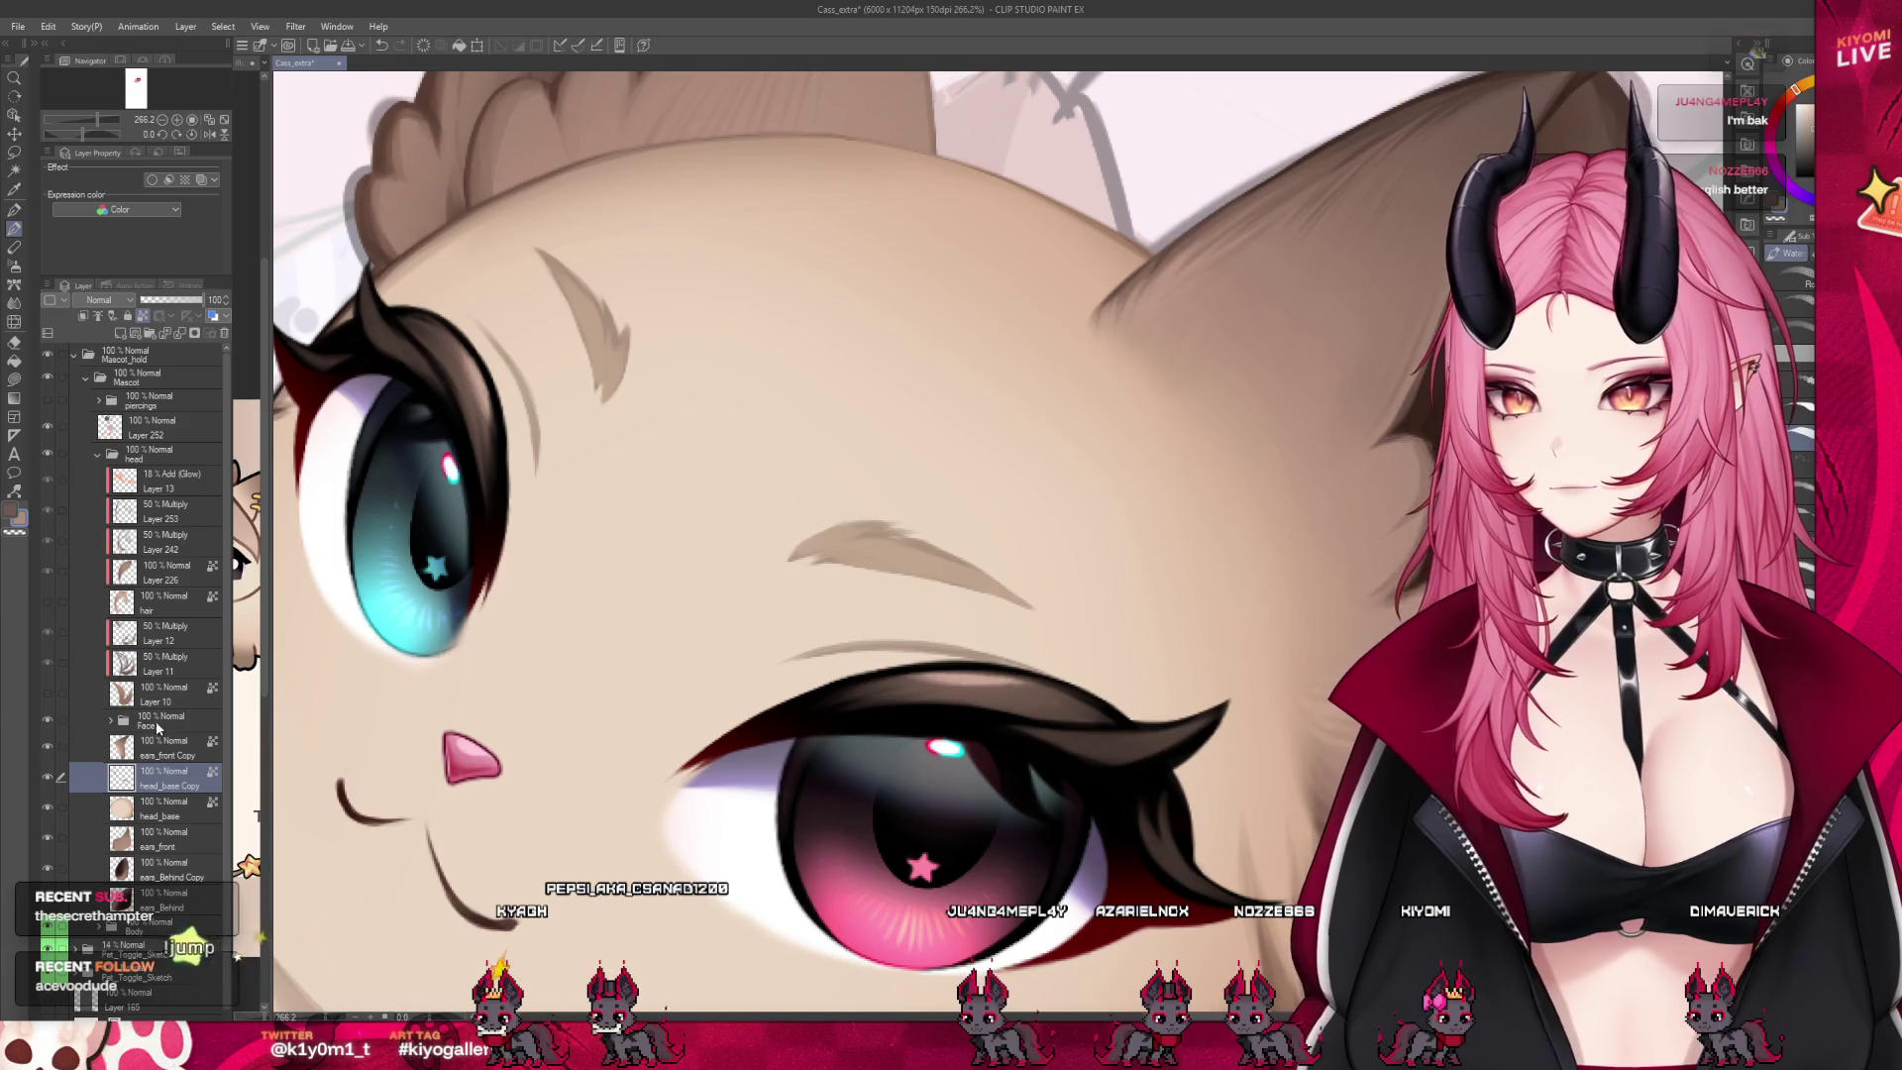
Hide the Face folder's eyes, nose and mouth and make the brush much smaller
{"action": "left_click", "coordinate": [48, 722]}
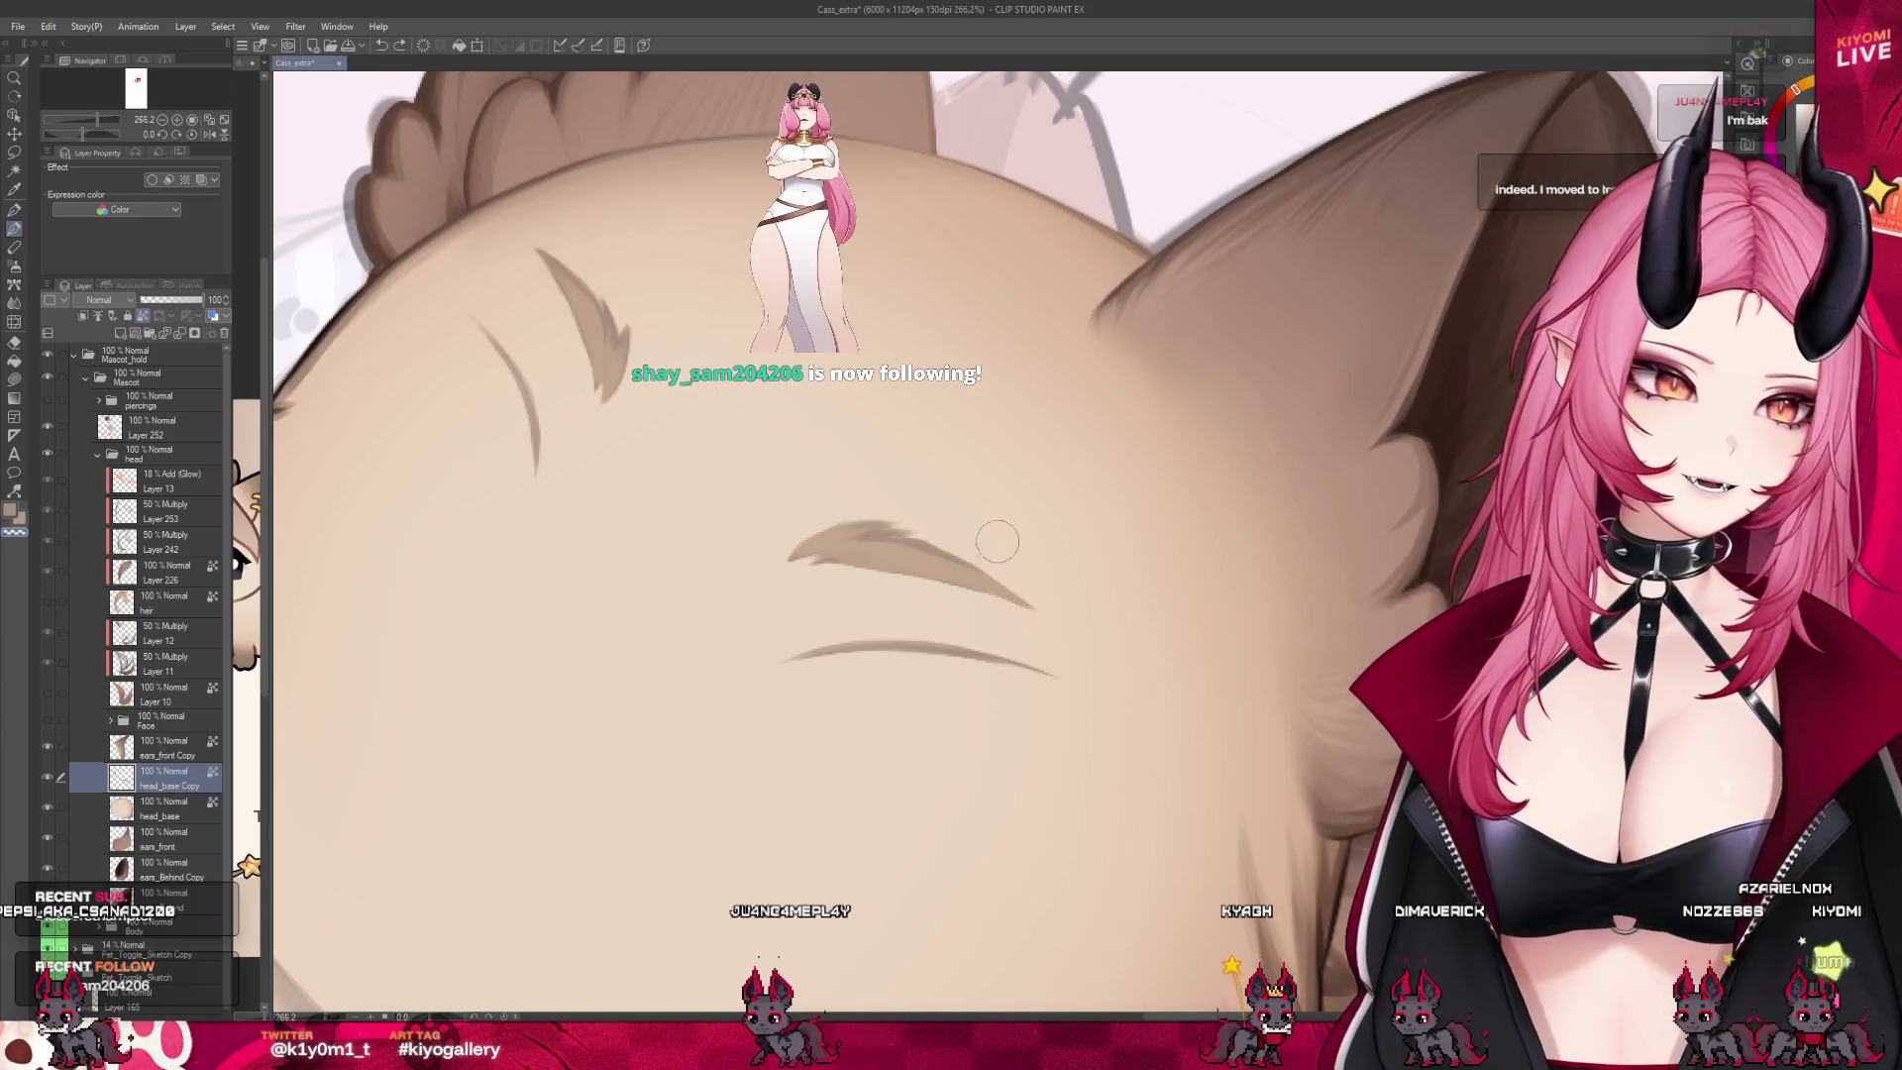
{"action": "key", "text": "bracketleft"}
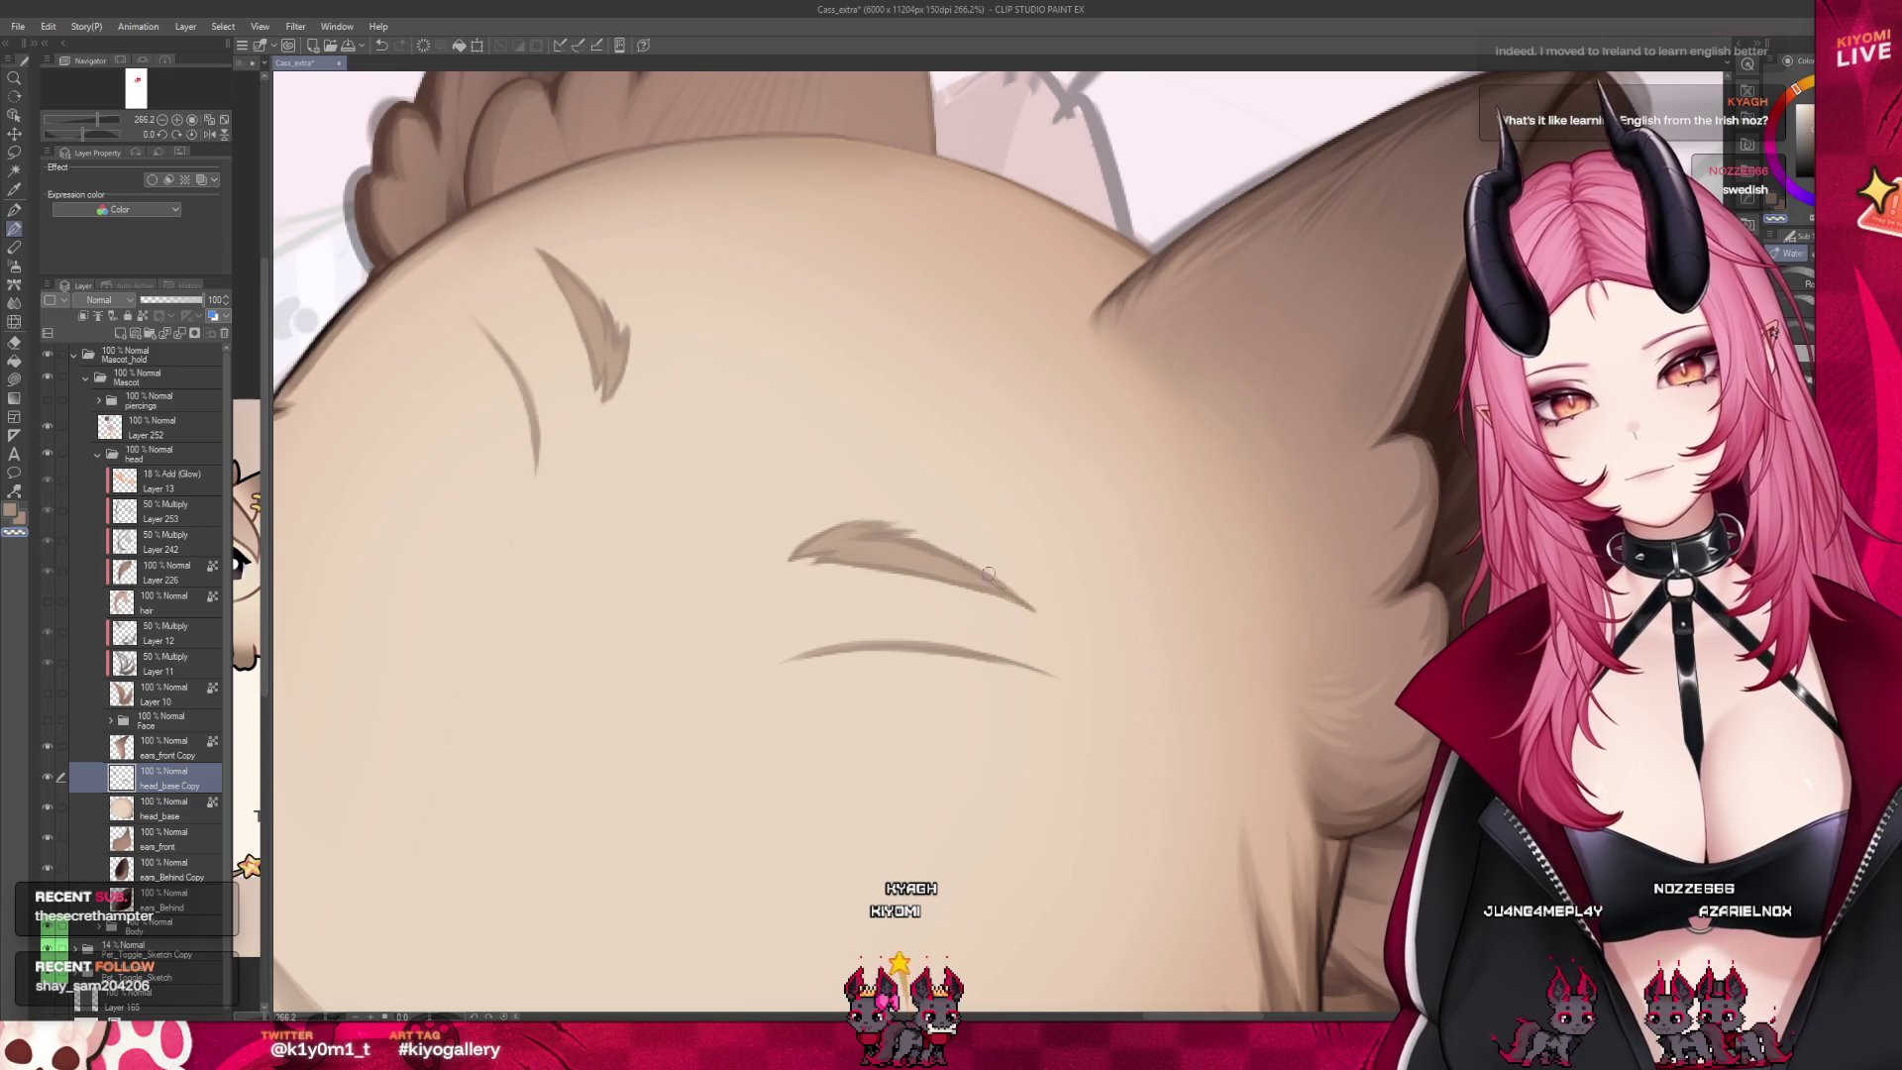
{"action": "scroll", "coordinate": [1089, 515], "scroll_direction": "down", "scroll_amount": 5}
{"action": "scroll", "coordinate": [1189, 426], "scroll_direction": "up", "scroll_amount": 3}
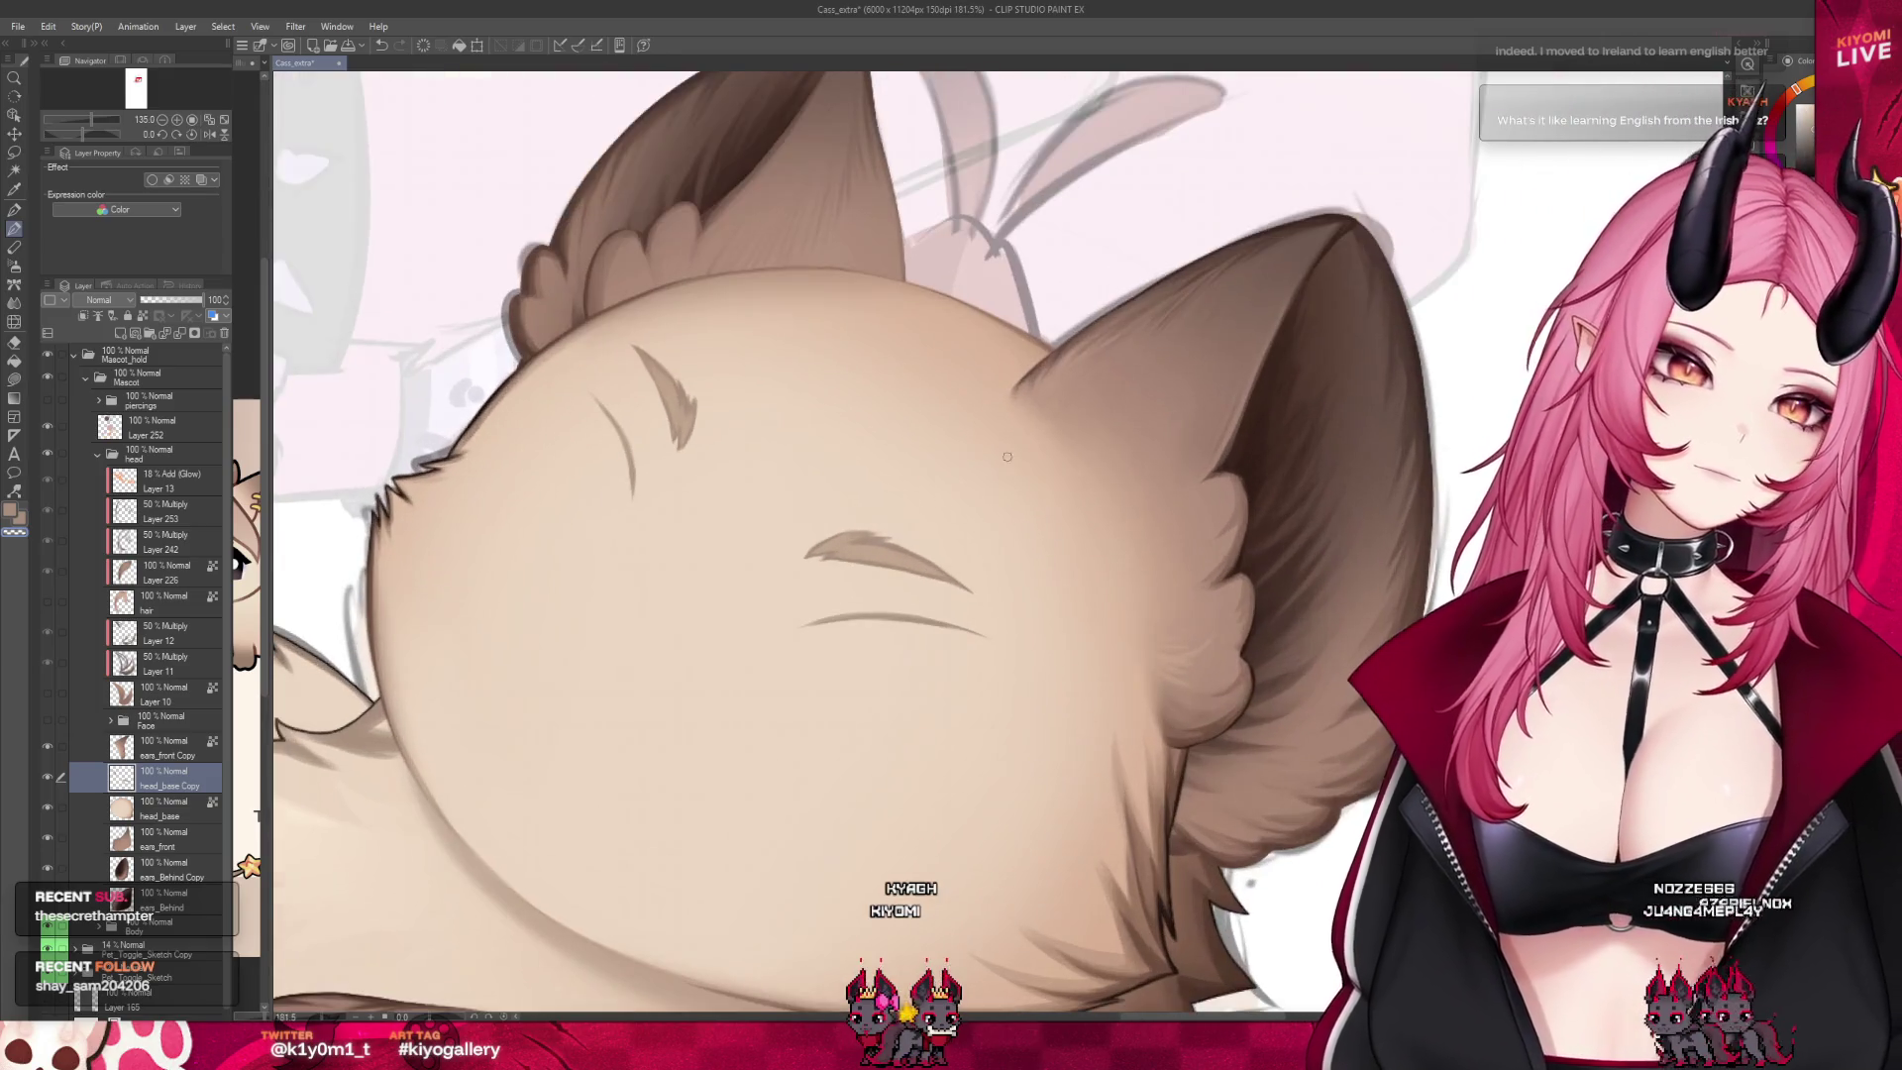
{"action": "scroll", "coordinate": [831, 530], "scroll_direction": "up", "scroll_amount": 2}
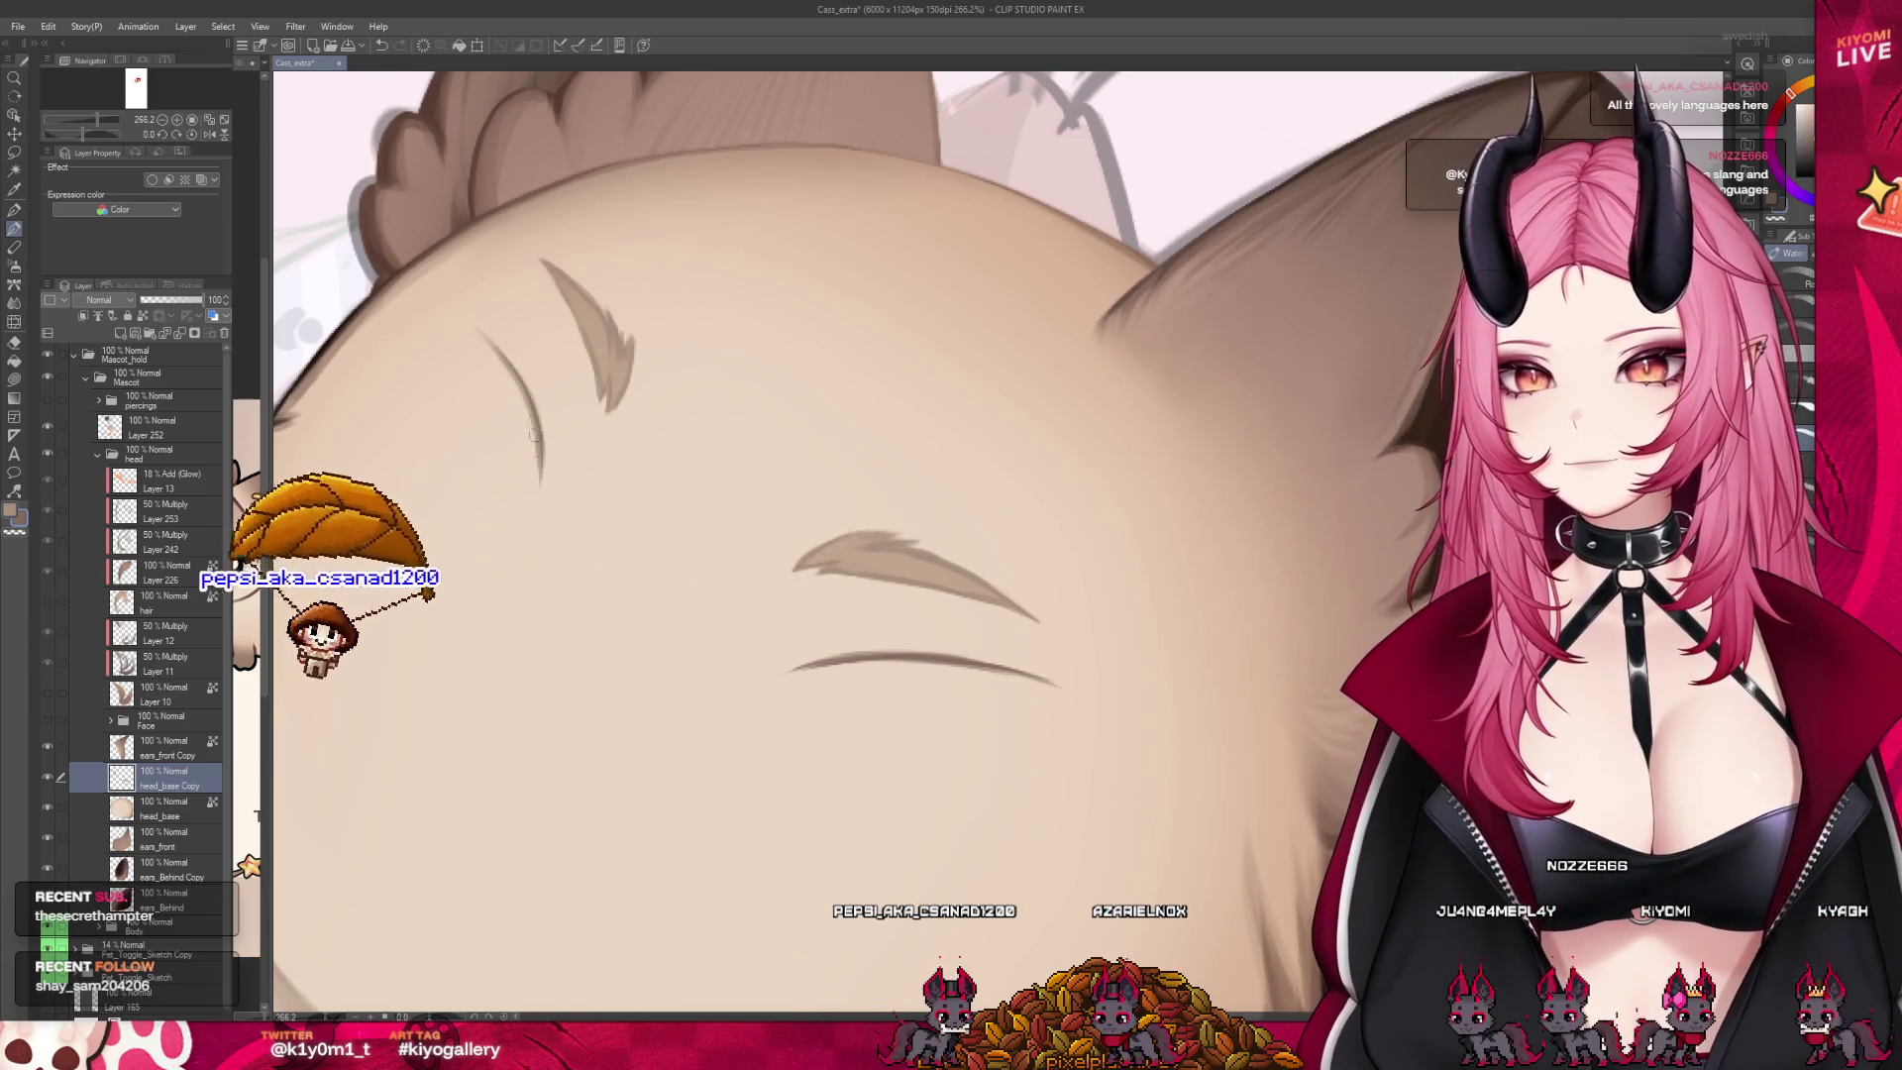
{"action": "scroll", "coordinate": [680, 509], "scroll_direction": "down", "scroll_amount": 2}
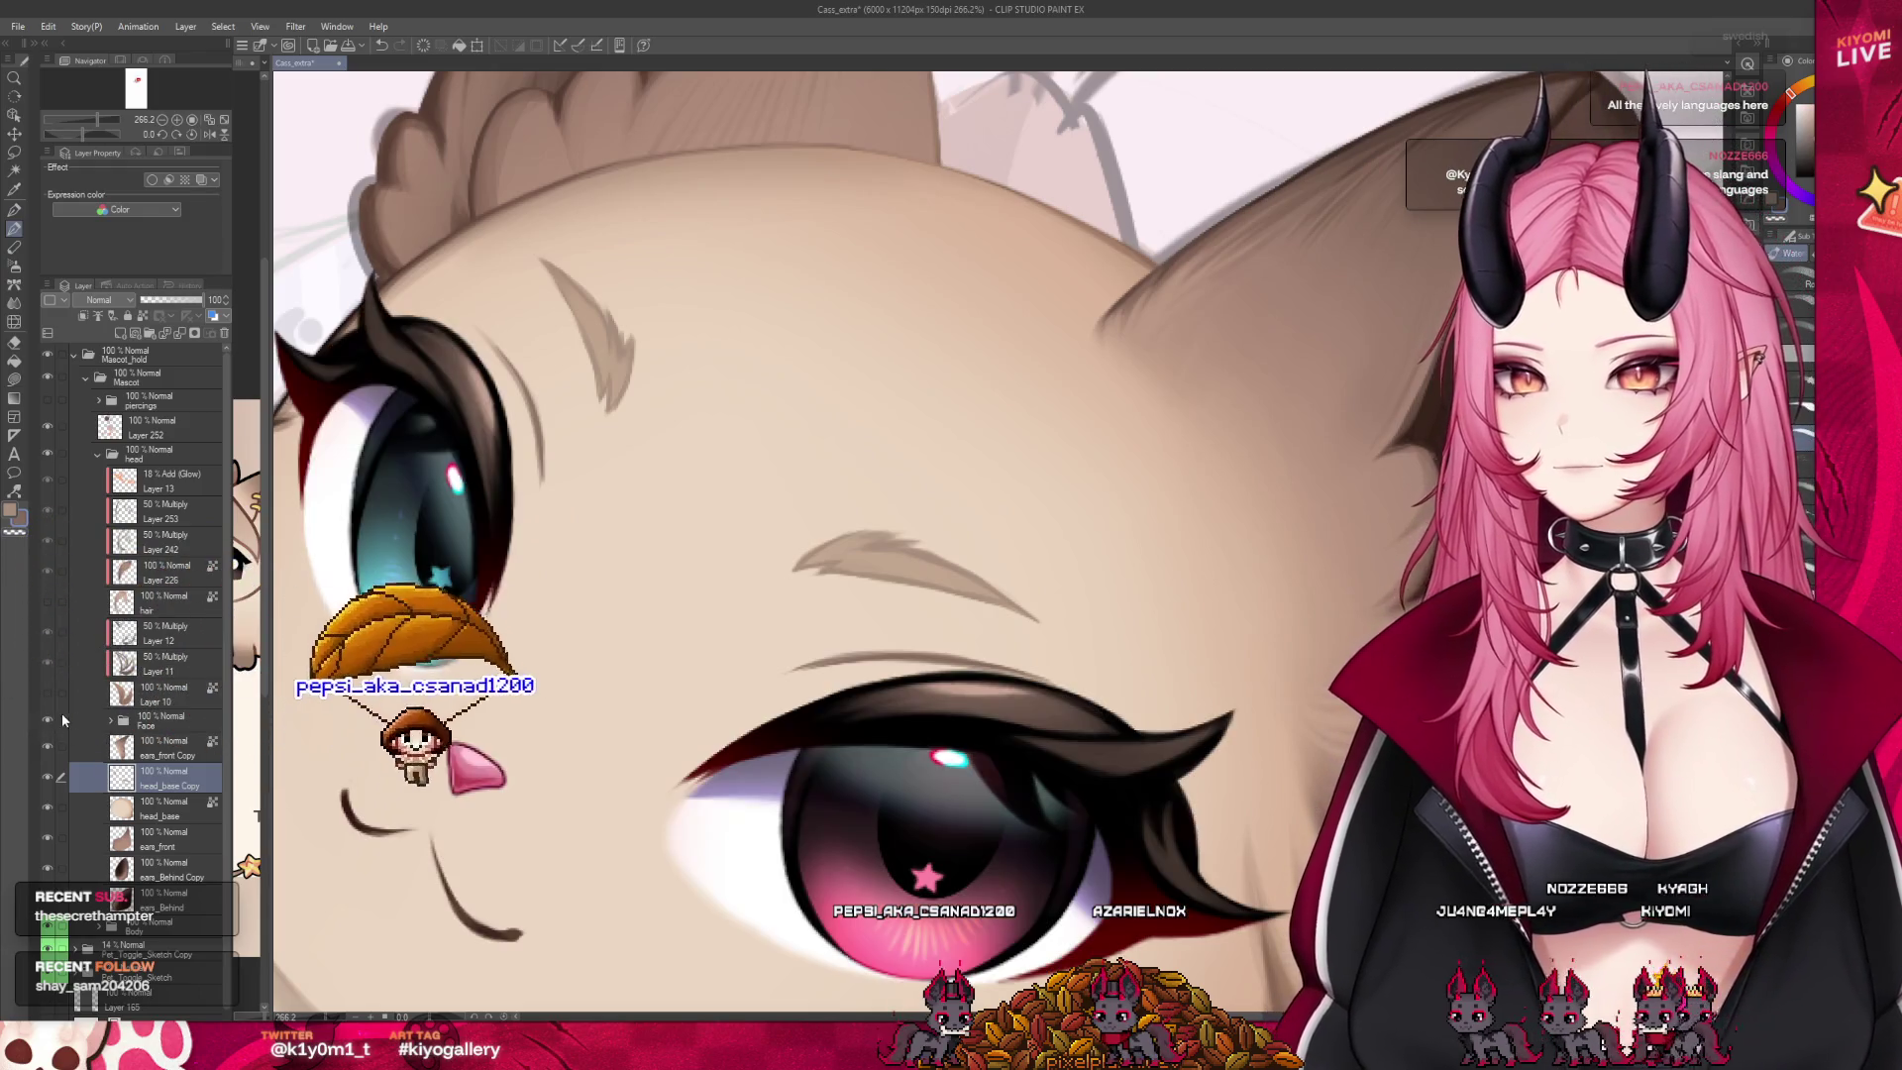
Zoom in on the eye and draw a short stroke lengthening the eyelid crease
{"action": "scroll", "coordinate": [681, 509], "scroll_direction": "down", "scroll_amount": 1}
{"action": "scroll", "coordinate": [681, 509], "scroll_direction": "down", "scroll_amount": 2}
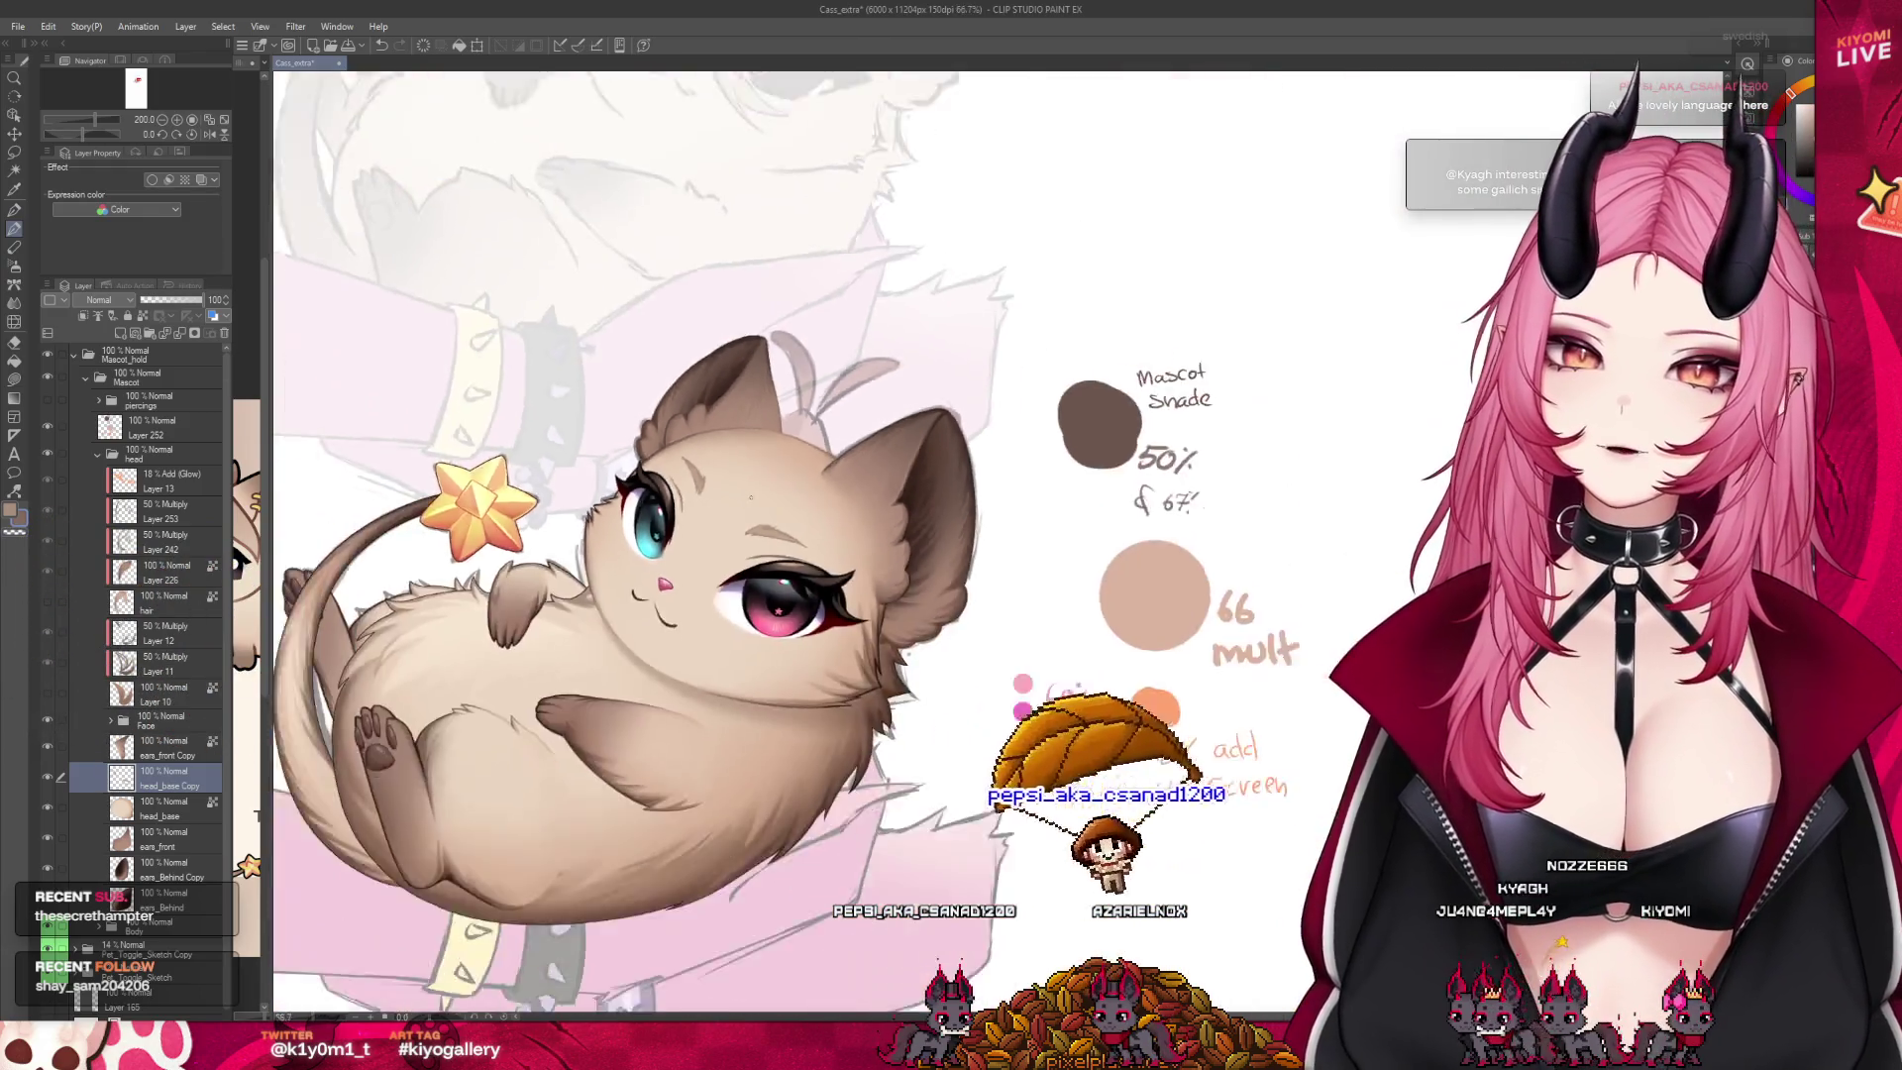
{"action": "scroll", "coordinate": [681, 509], "scroll_direction": "down", "scroll_amount": 2}
{"action": "scroll", "coordinate": [741, 485], "scroll_direction": "up", "scroll_amount": 1}
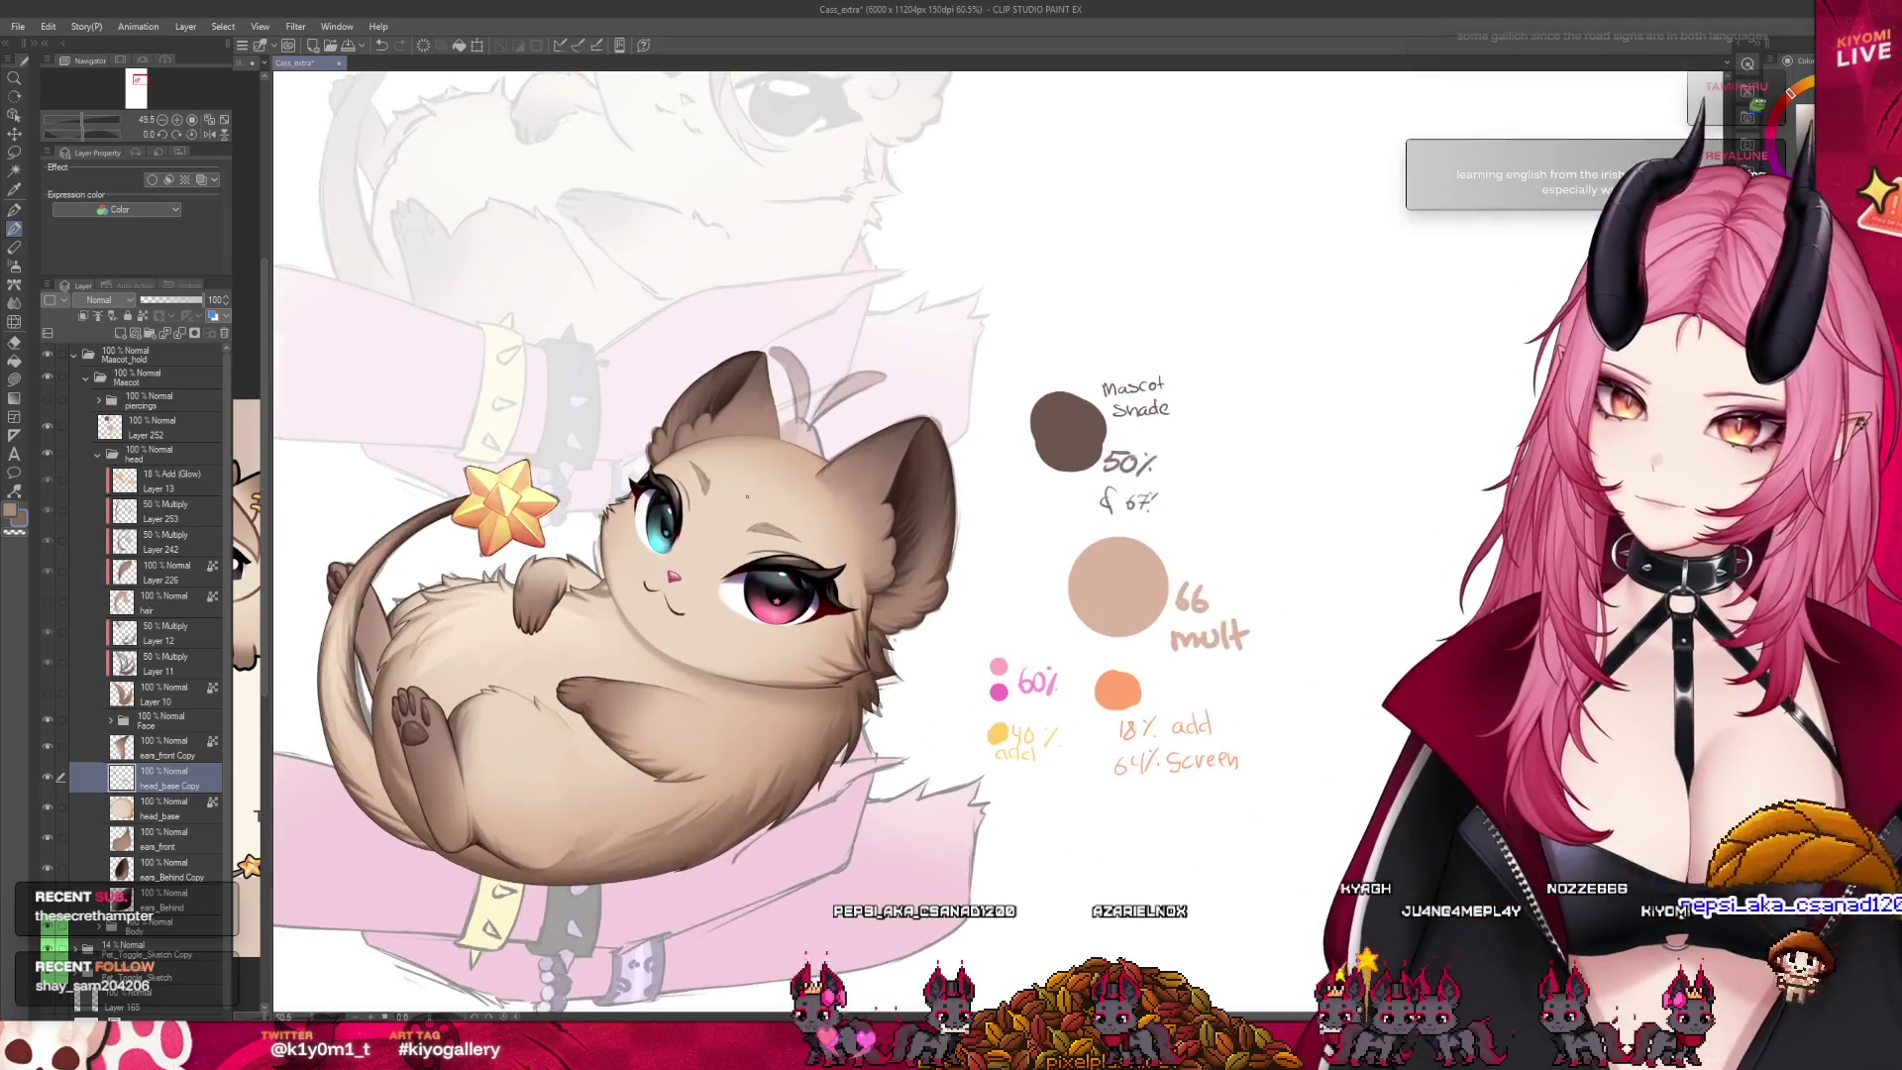
{"action": "scroll", "coordinate": [741, 486], "scroll_direction": "up", "scroll_amount": 1}
{"action": "scroll", "coordinate": [741, 485], "scroll_direction": "up", "scroll_amount": 1}
{"action": "scroll", "coordinate": [741, 485], "scroll_direction": "up", "scroll_amount": 1}
{"action": "scroll", "coordinate": [550, 410], "scroll_direction": "up", "scroll_amount": 1}
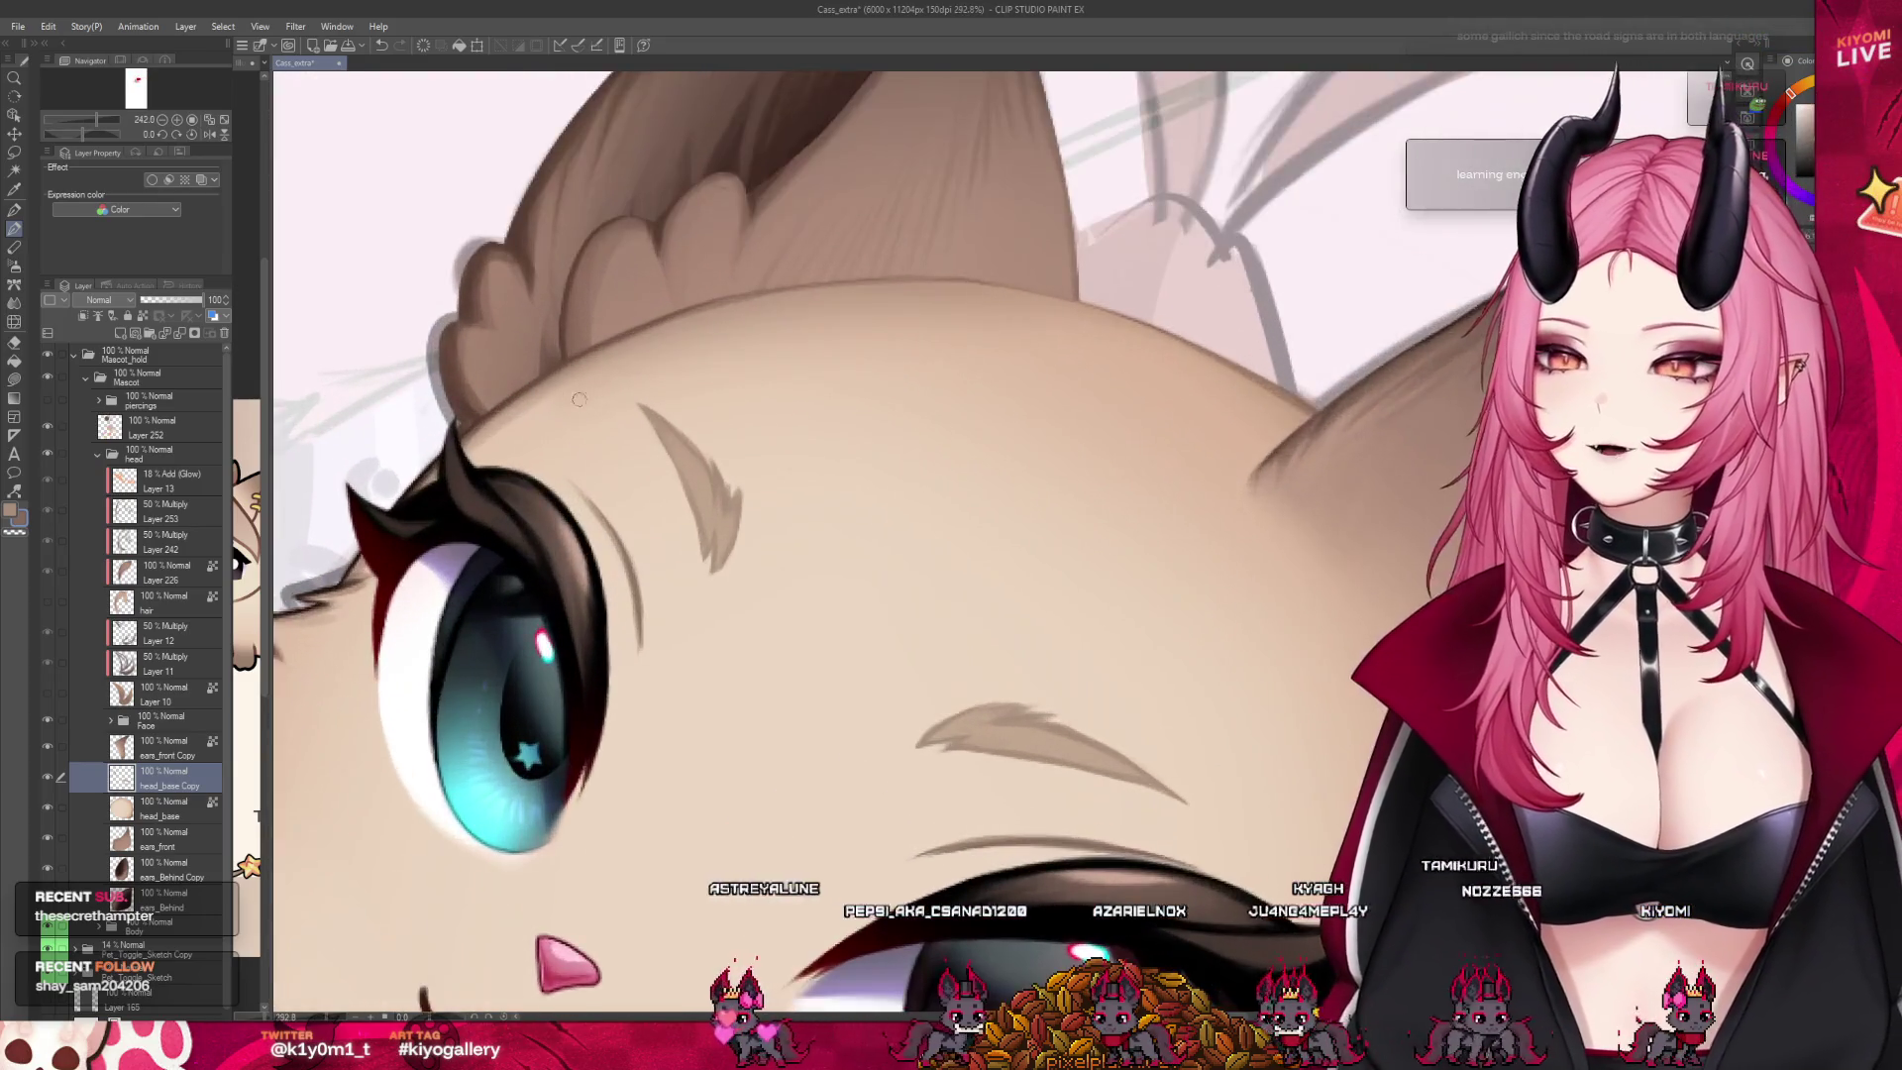
{"action": "scroll", "coordinate": [549, 411], "scroll_direction": "up", "scroll_amount": 1}
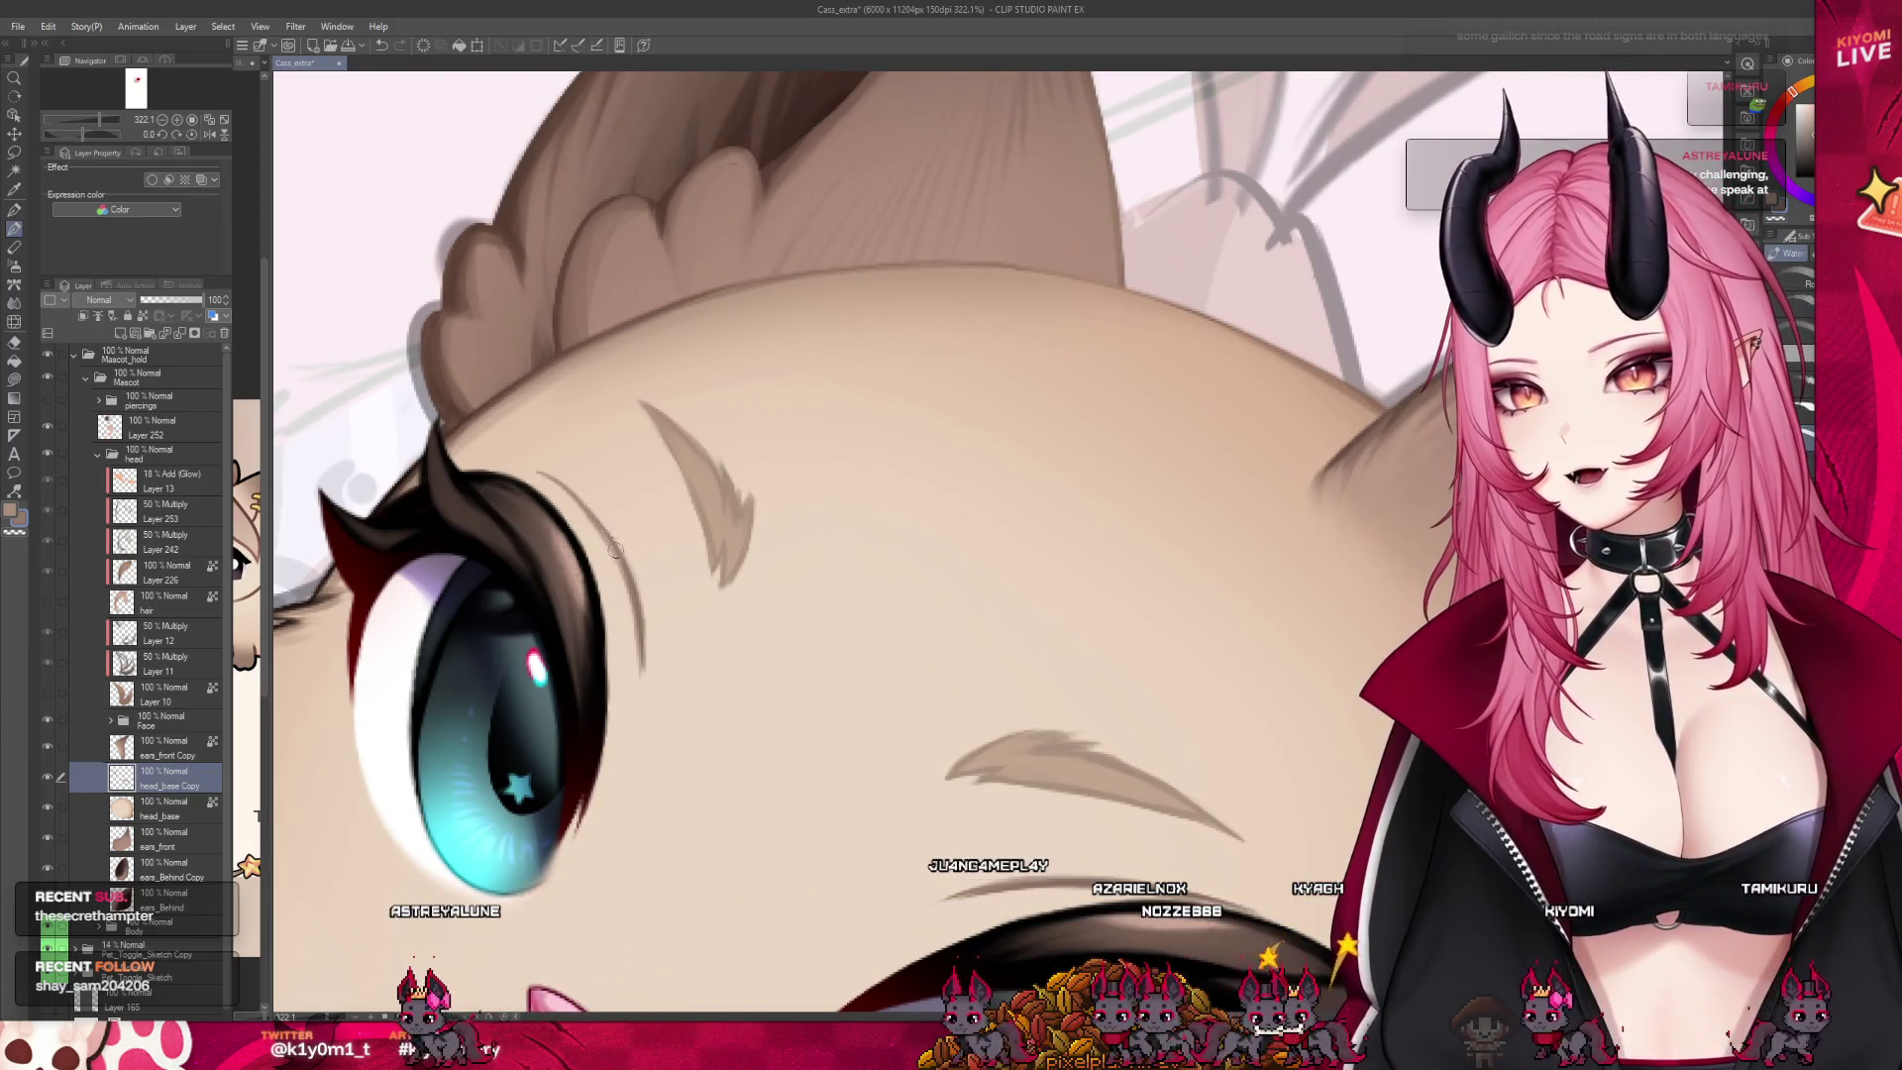
{"action": "left_click_drag", "start_coordinate": [539, 474], "coordinate": [608, 552]}
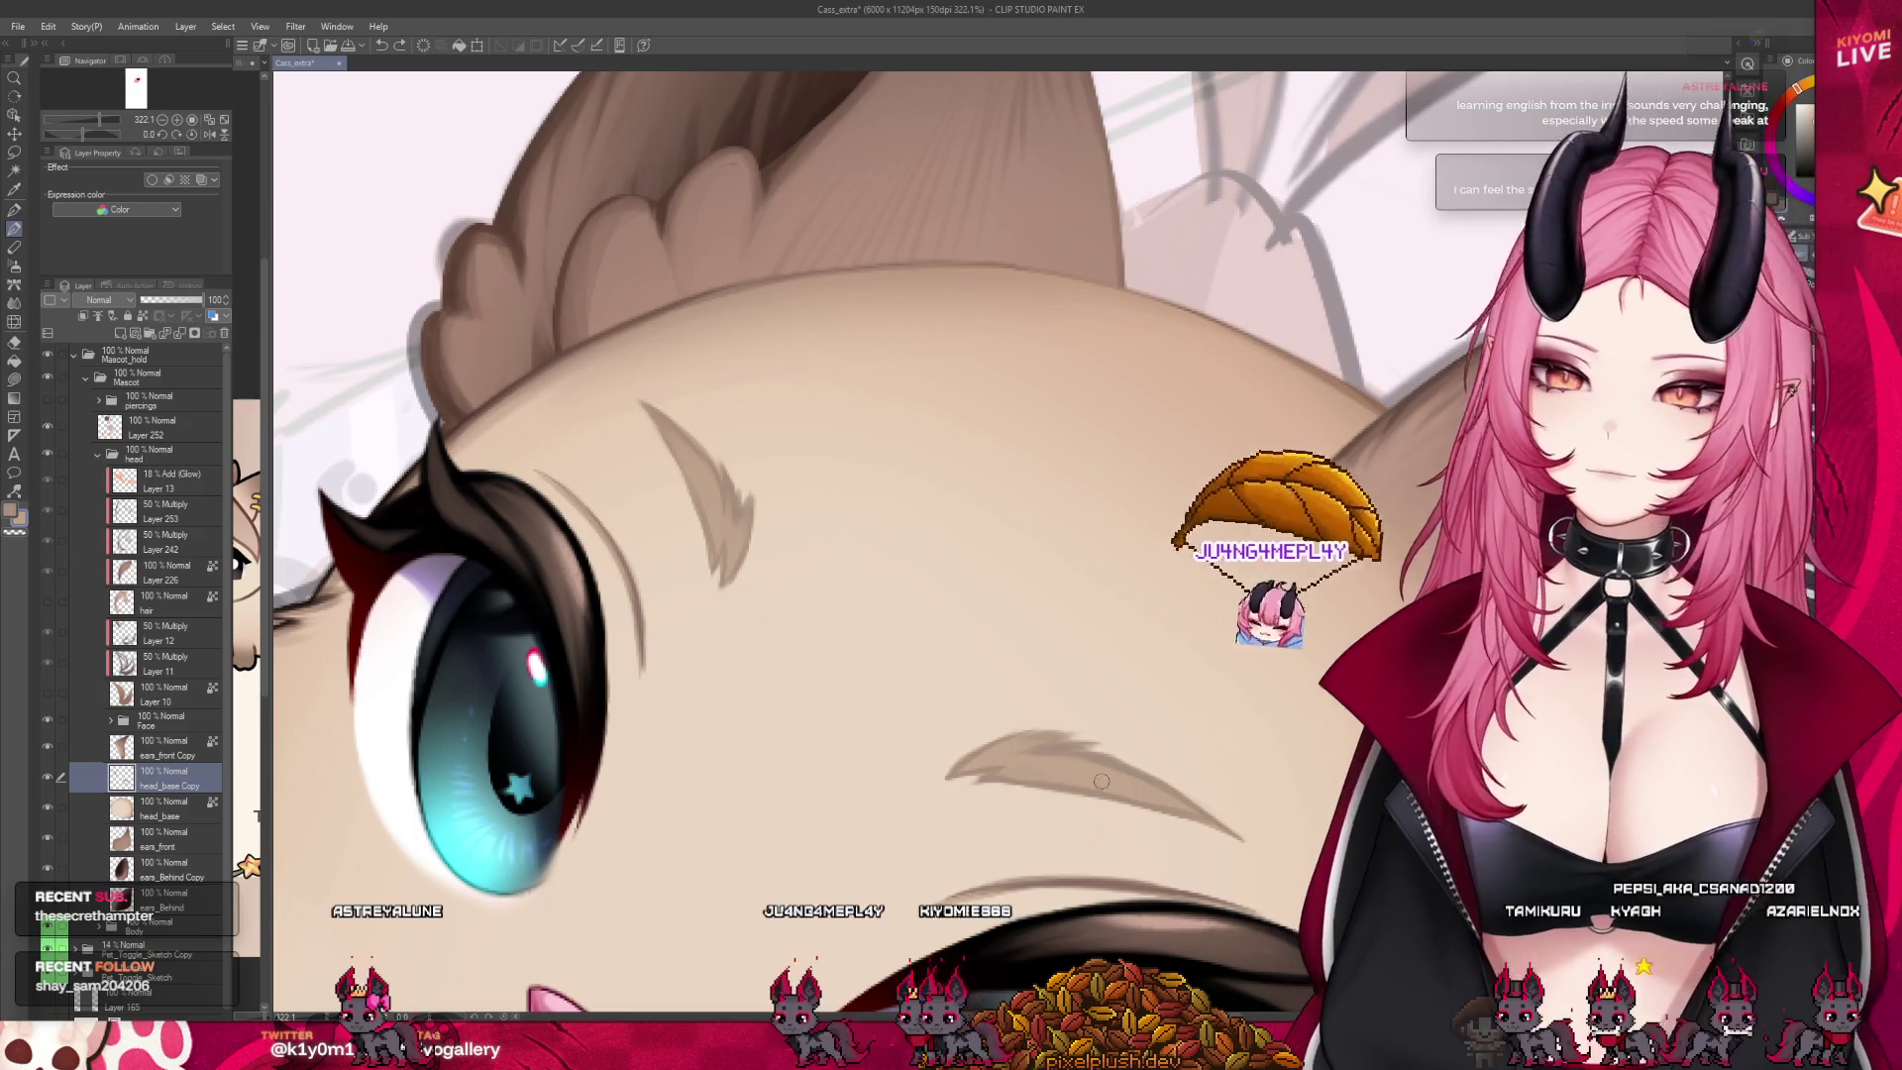
{"action": "scroll", "coordinate": [730, 462], "scroll_direction": "down", "scroll_amount": 3}
{"action": "scroll", "coordinate": [730, 462], "scroll_direction": "down", "scroll_amount": 2}
{"action": "scroll", "coordinate": [730, 461], "scroll_direction": "down", "scroll_amount": 1}
{"action": "scroll", "coordinate": [730, 462], "scroll_direction": "down", "scroll_amount": 2}
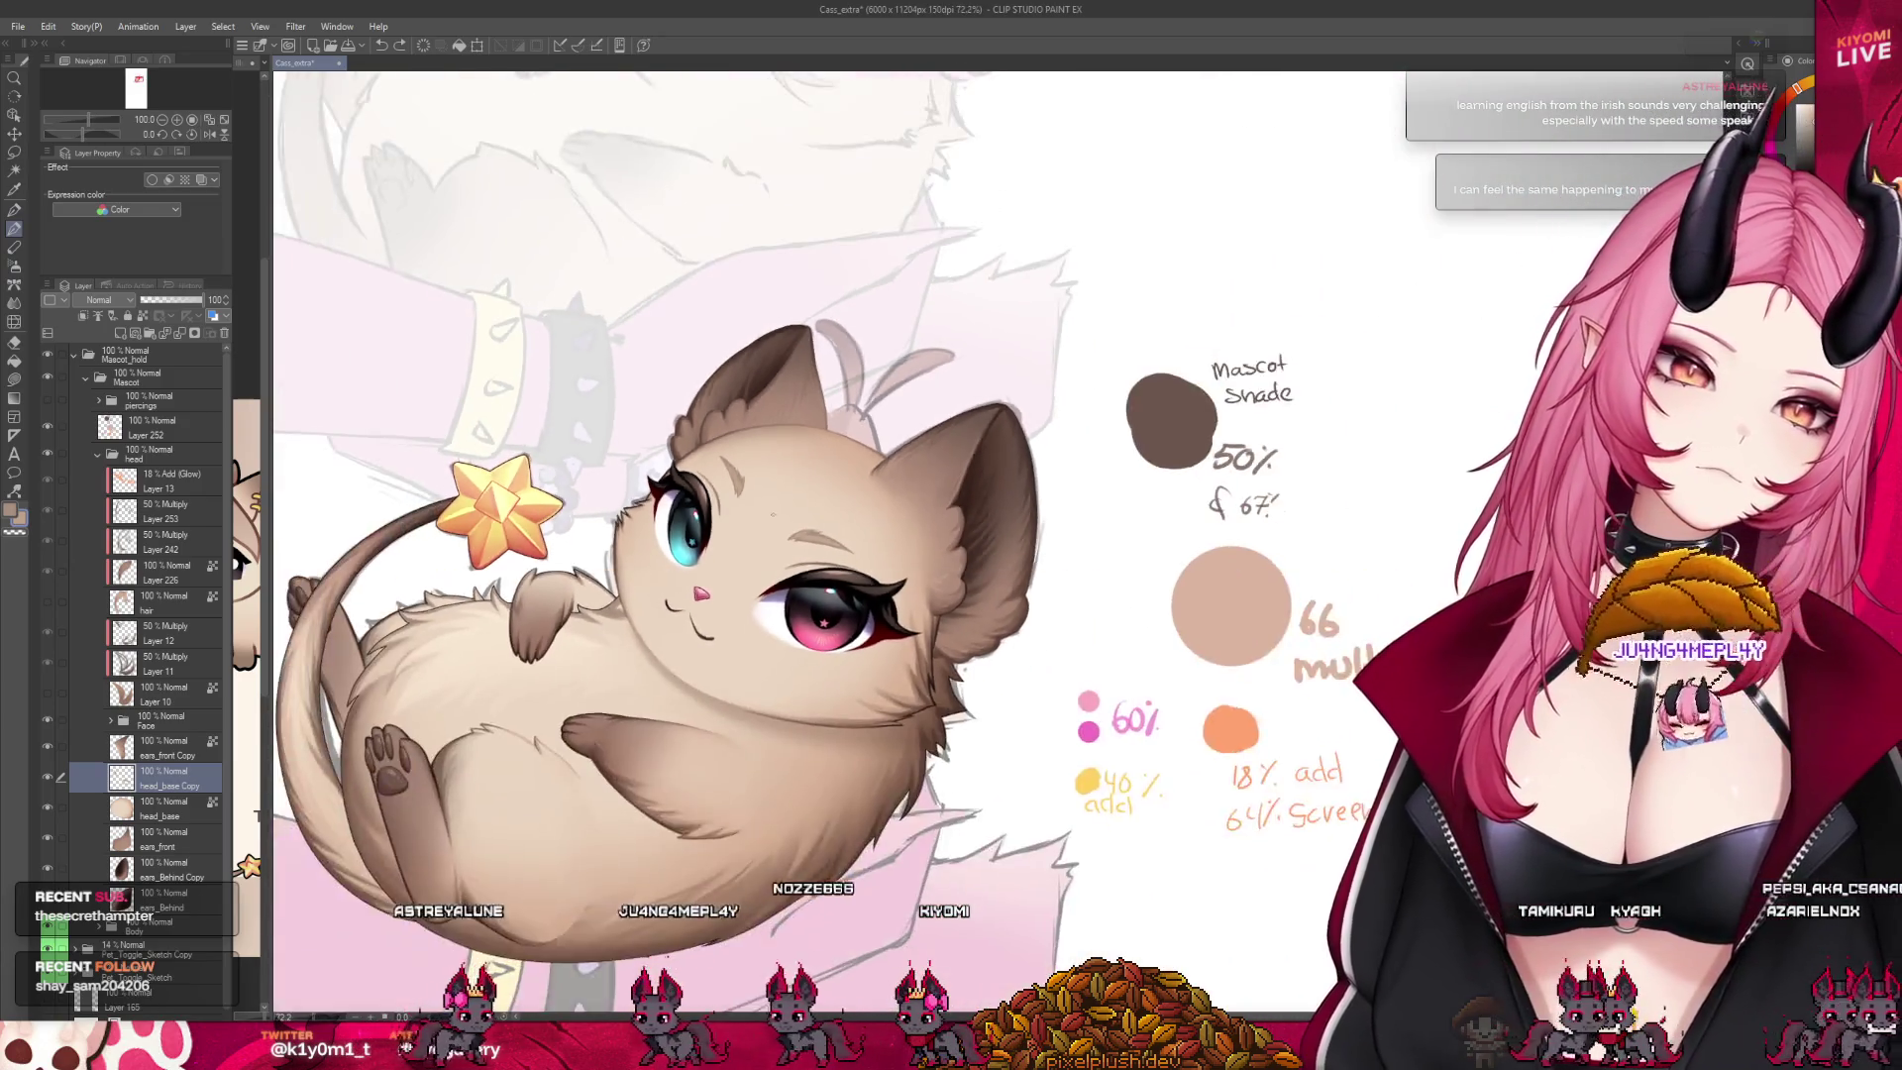
{"action": "scroll", "coordinate": [763, 476], "scroll_direction": "up", "scroll_amount": 1}
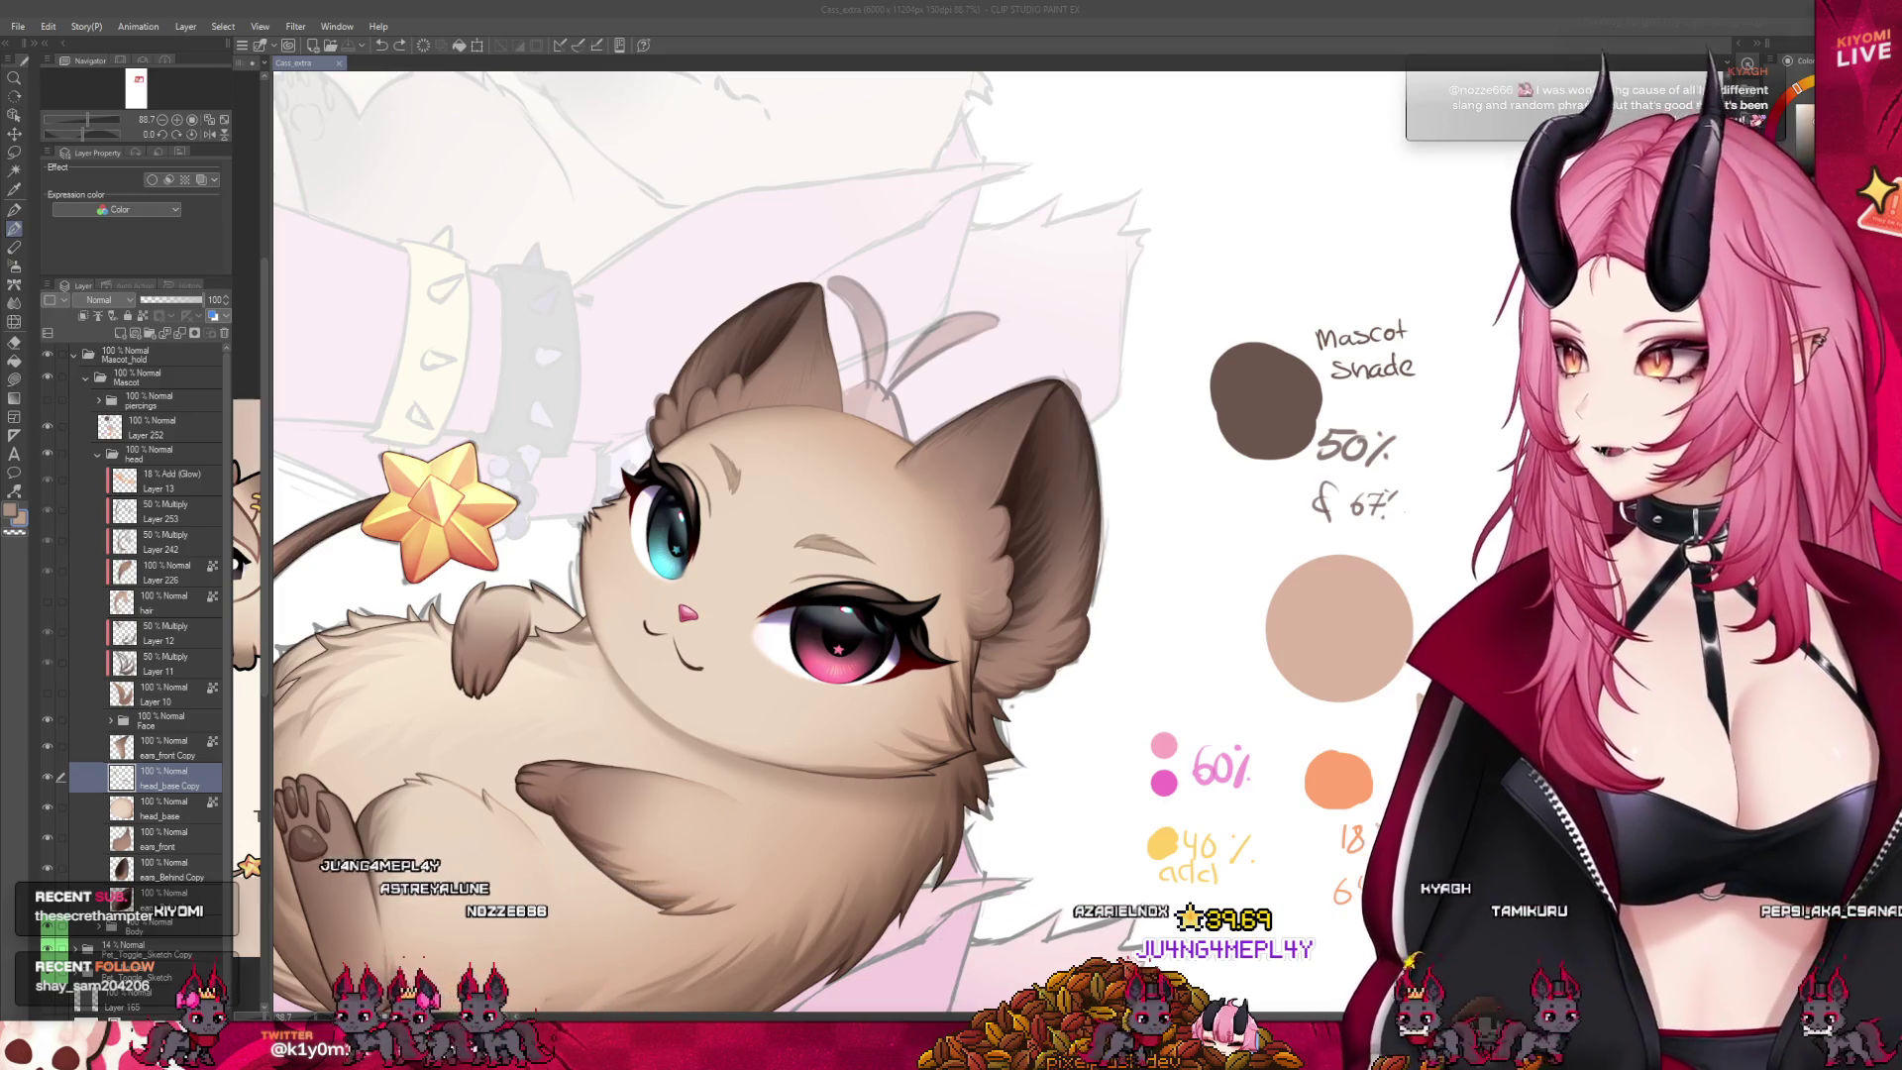
{"action": "scroll", "coordinate": [832, 308], "scroll_direction": "down", "scroll_amount": 3}
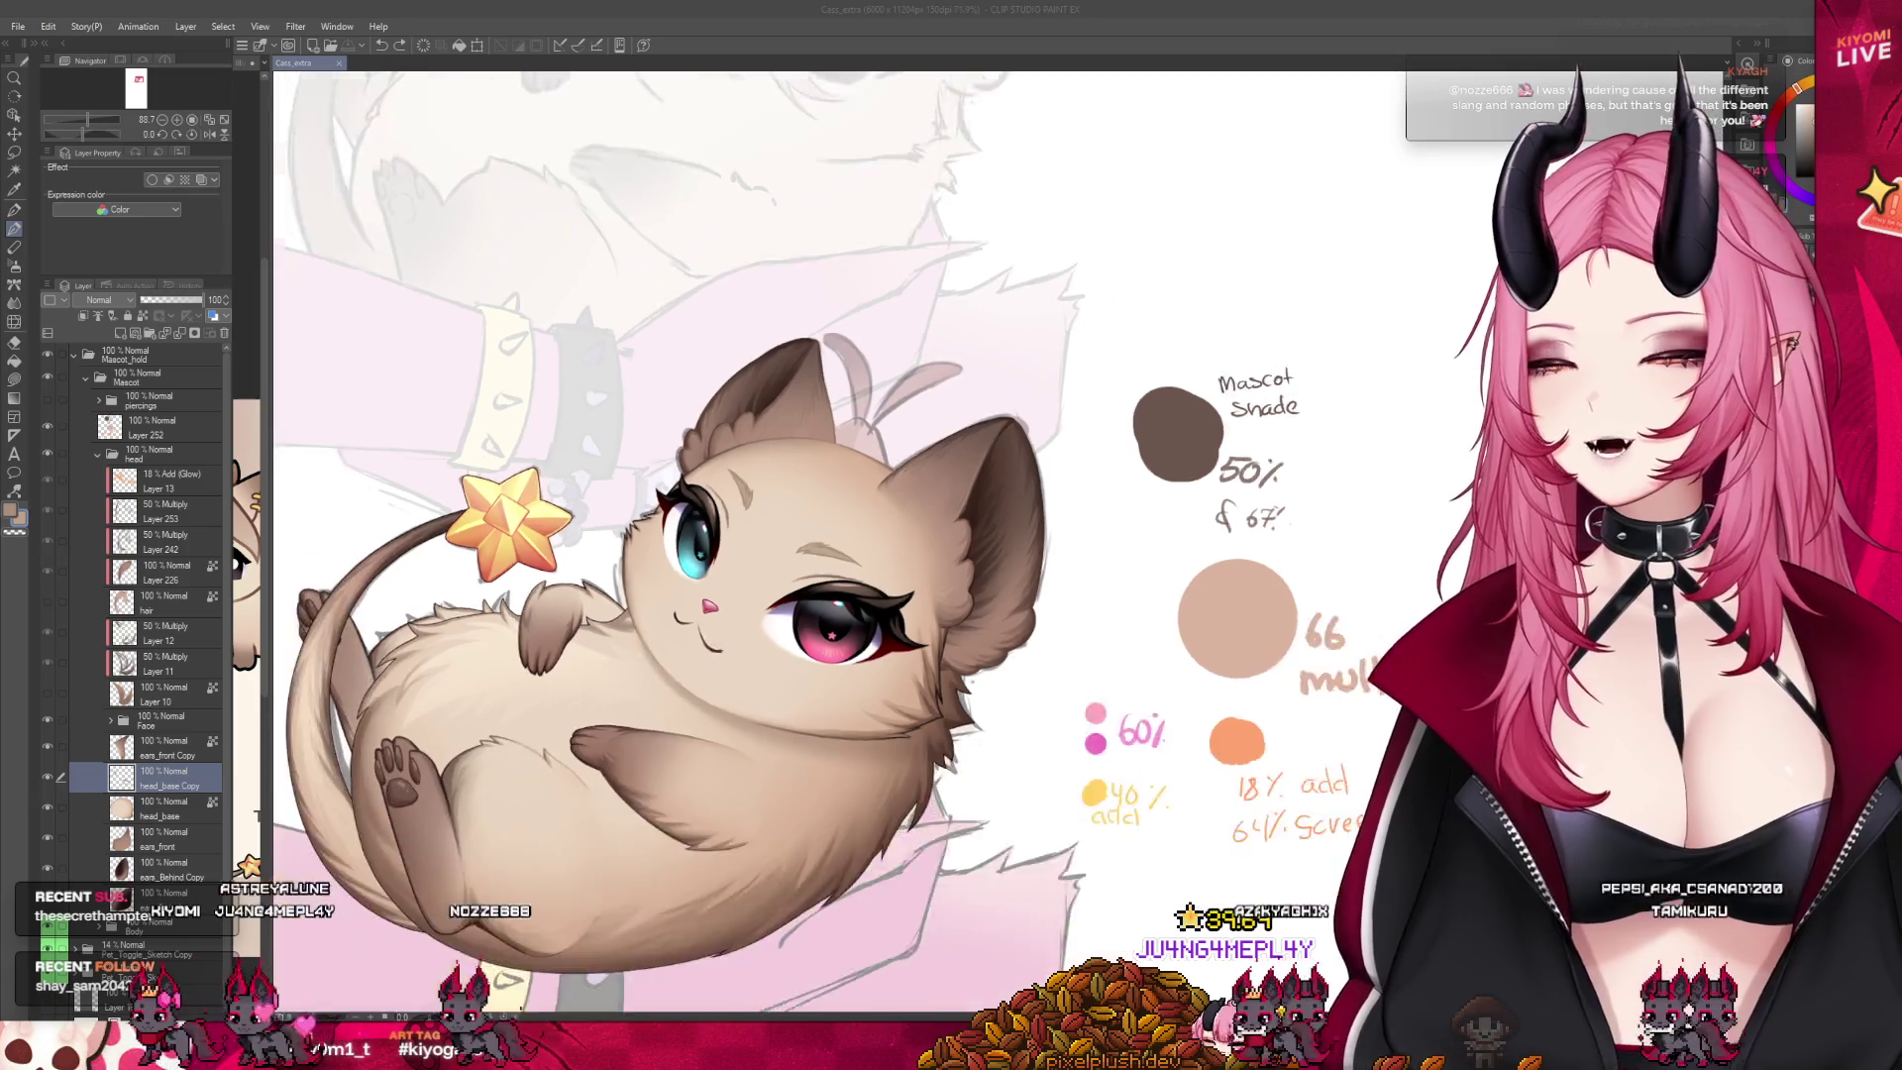
Hide the copied head base layer
{"action": "scroll", "coordinate": [832, 307], "scroll_direction": "up", "scroll_amount": 2}
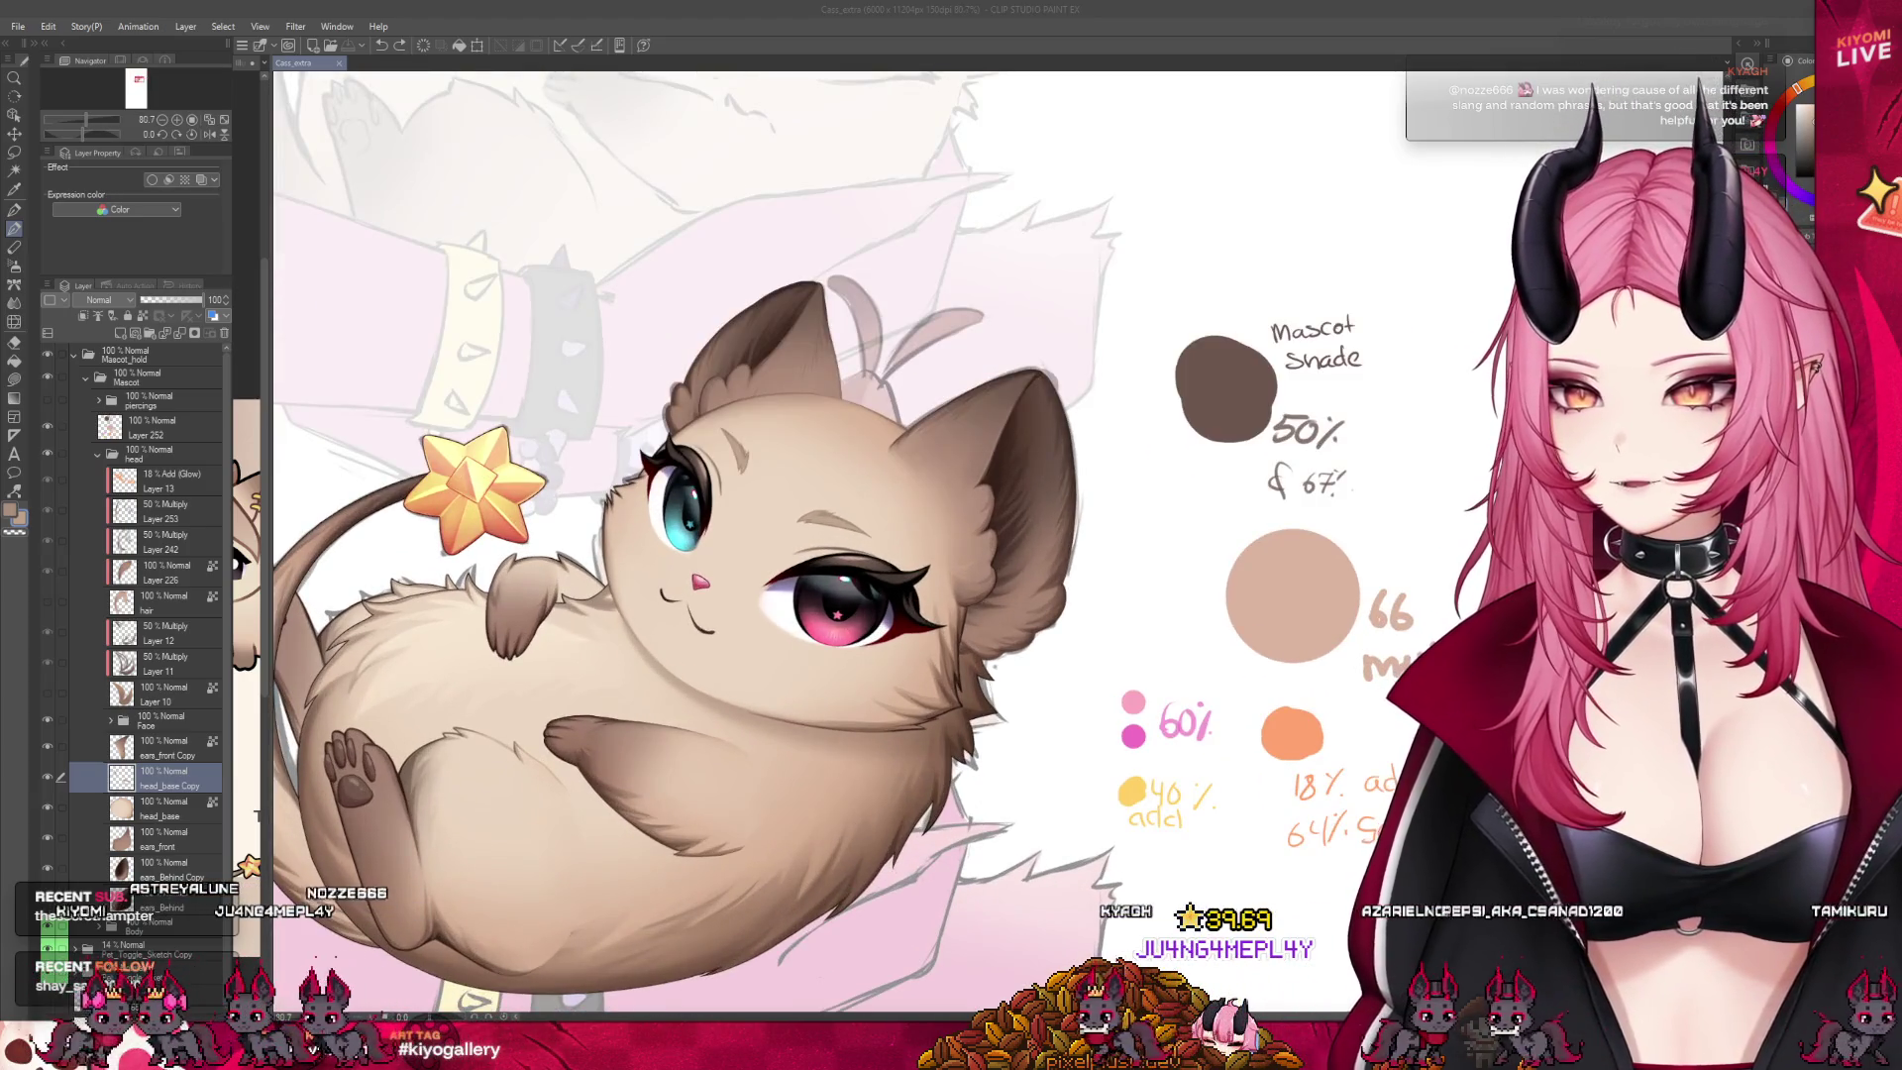
{"action": "left_click", "coordinate": [47, 778]}
{"action": "scroll", "coordinate": [779, 476], "scroll_direction": "up", "scroll_amount": 3}
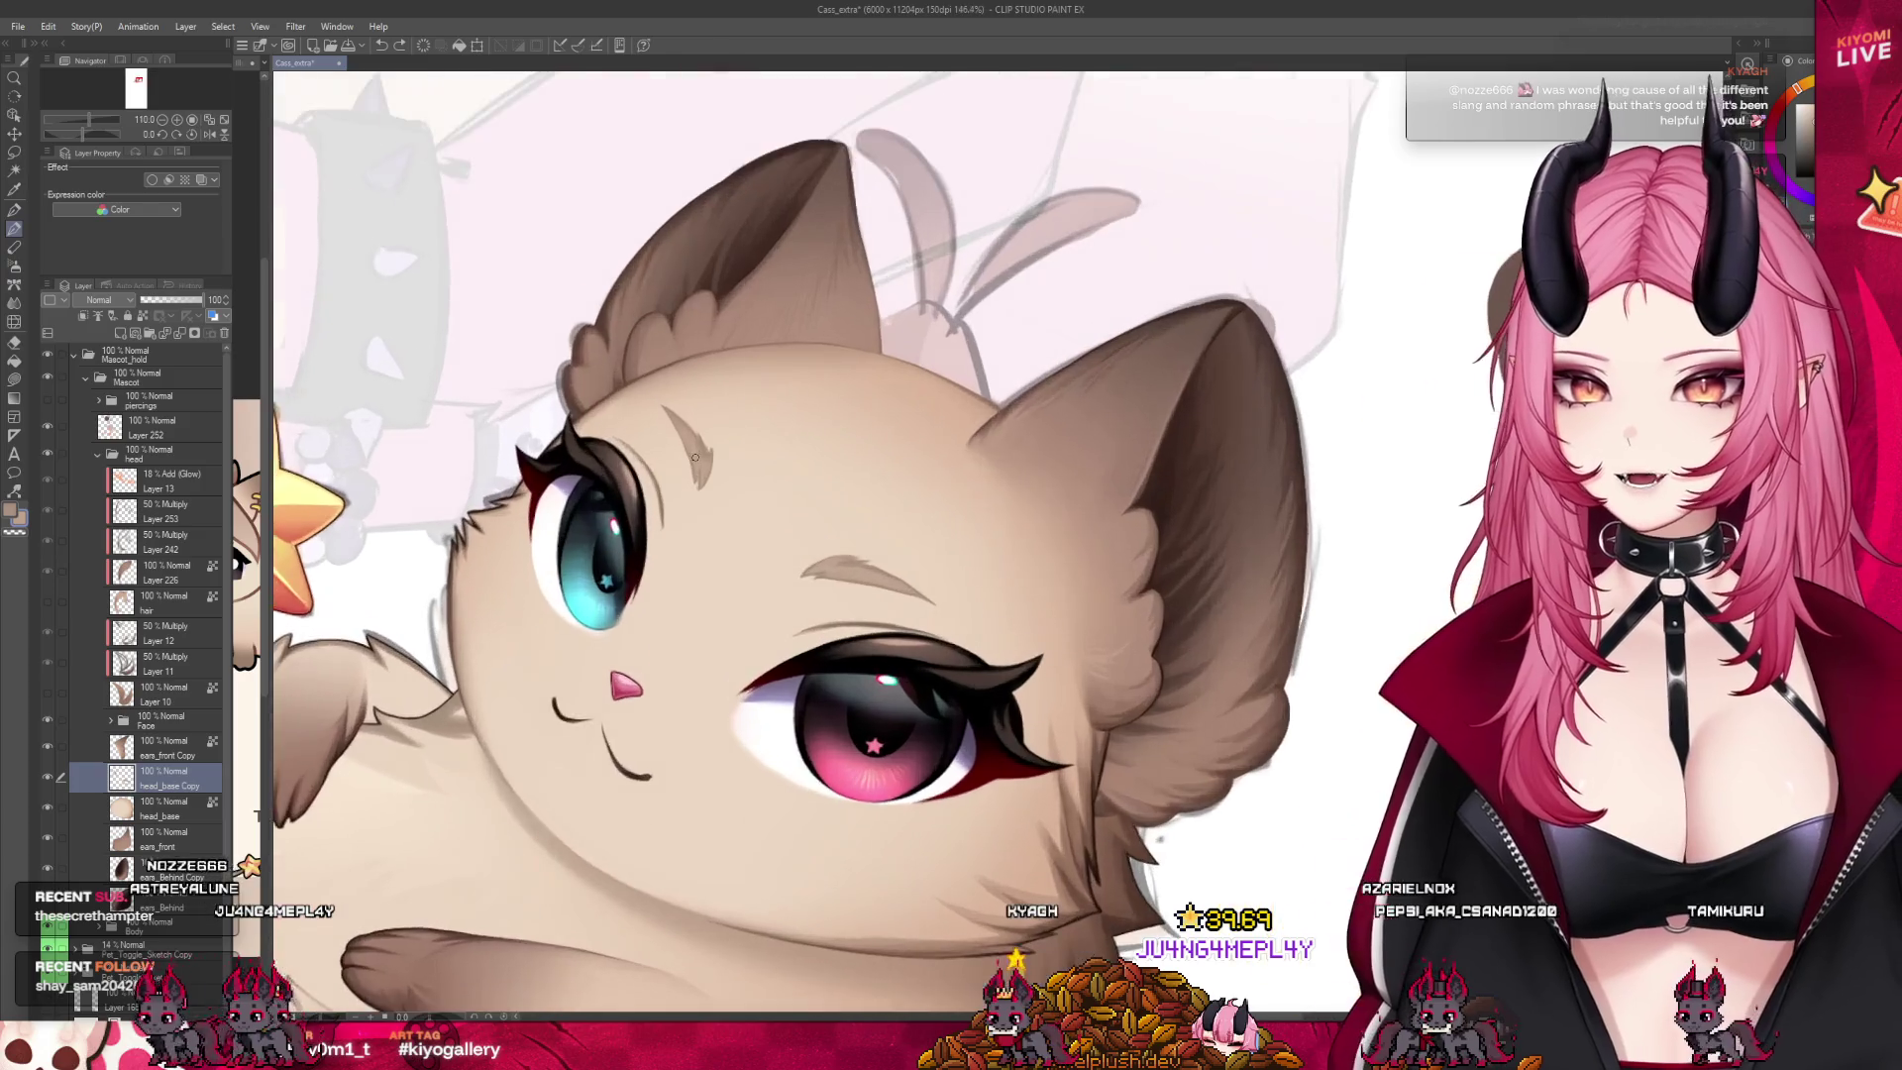
{"action": "scroll", "coordinate": [777, 525], "scroll_direction": "up", "scroll_amount": 2}
{"action": "scroll", "coordinate": [776, 530], "scroll_direction": "up", "scroll_amount": 2}
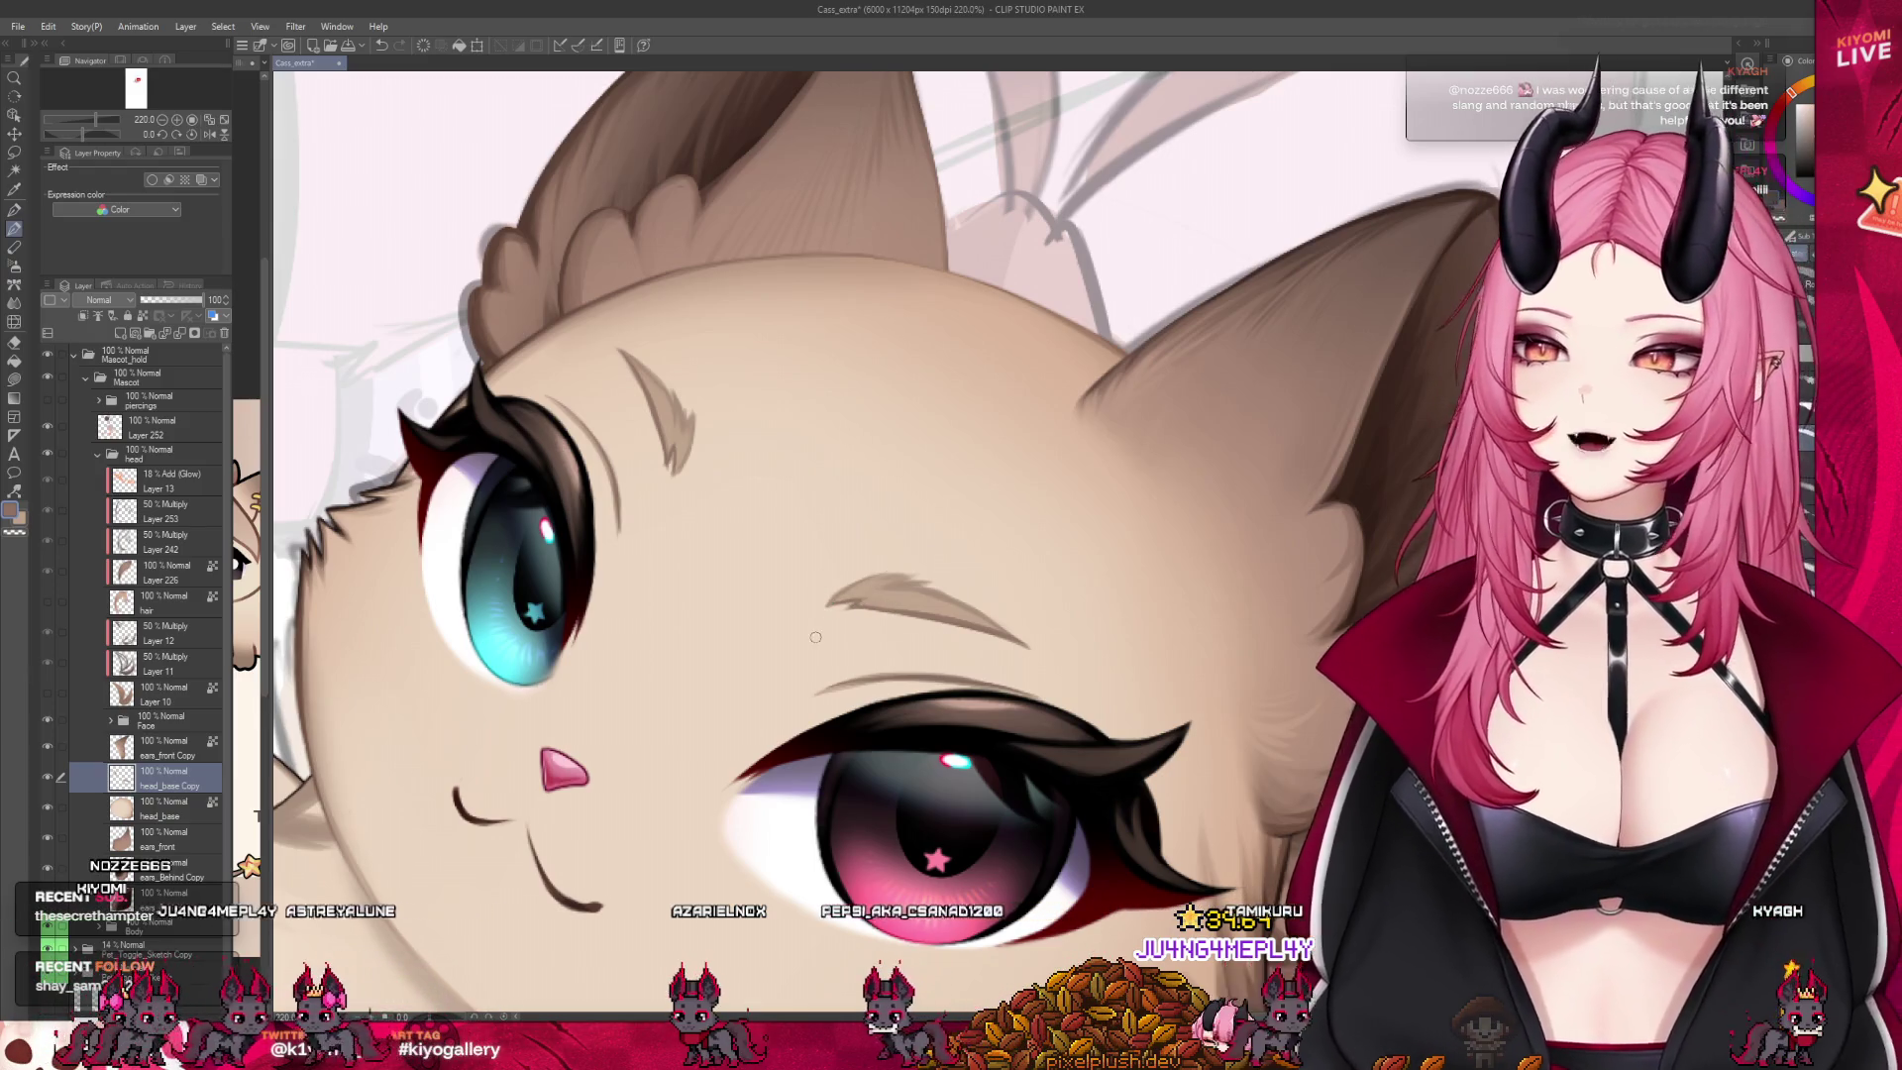
Duplicate the head base layer with Ctrl+J to create head_base Copy 2
{"action": "scroll", "coordinate": [813, 594], "scroll_direction": "down", "scroll_amount": 1}
{"action": "scroll", "coordinate": [783, 495], "scroll_direction": "down", "scroll_amount": 1}
{"action": "scroll", "coordinate": [762, 420], "scroll_direction": "down", "scroll_amount": 2}
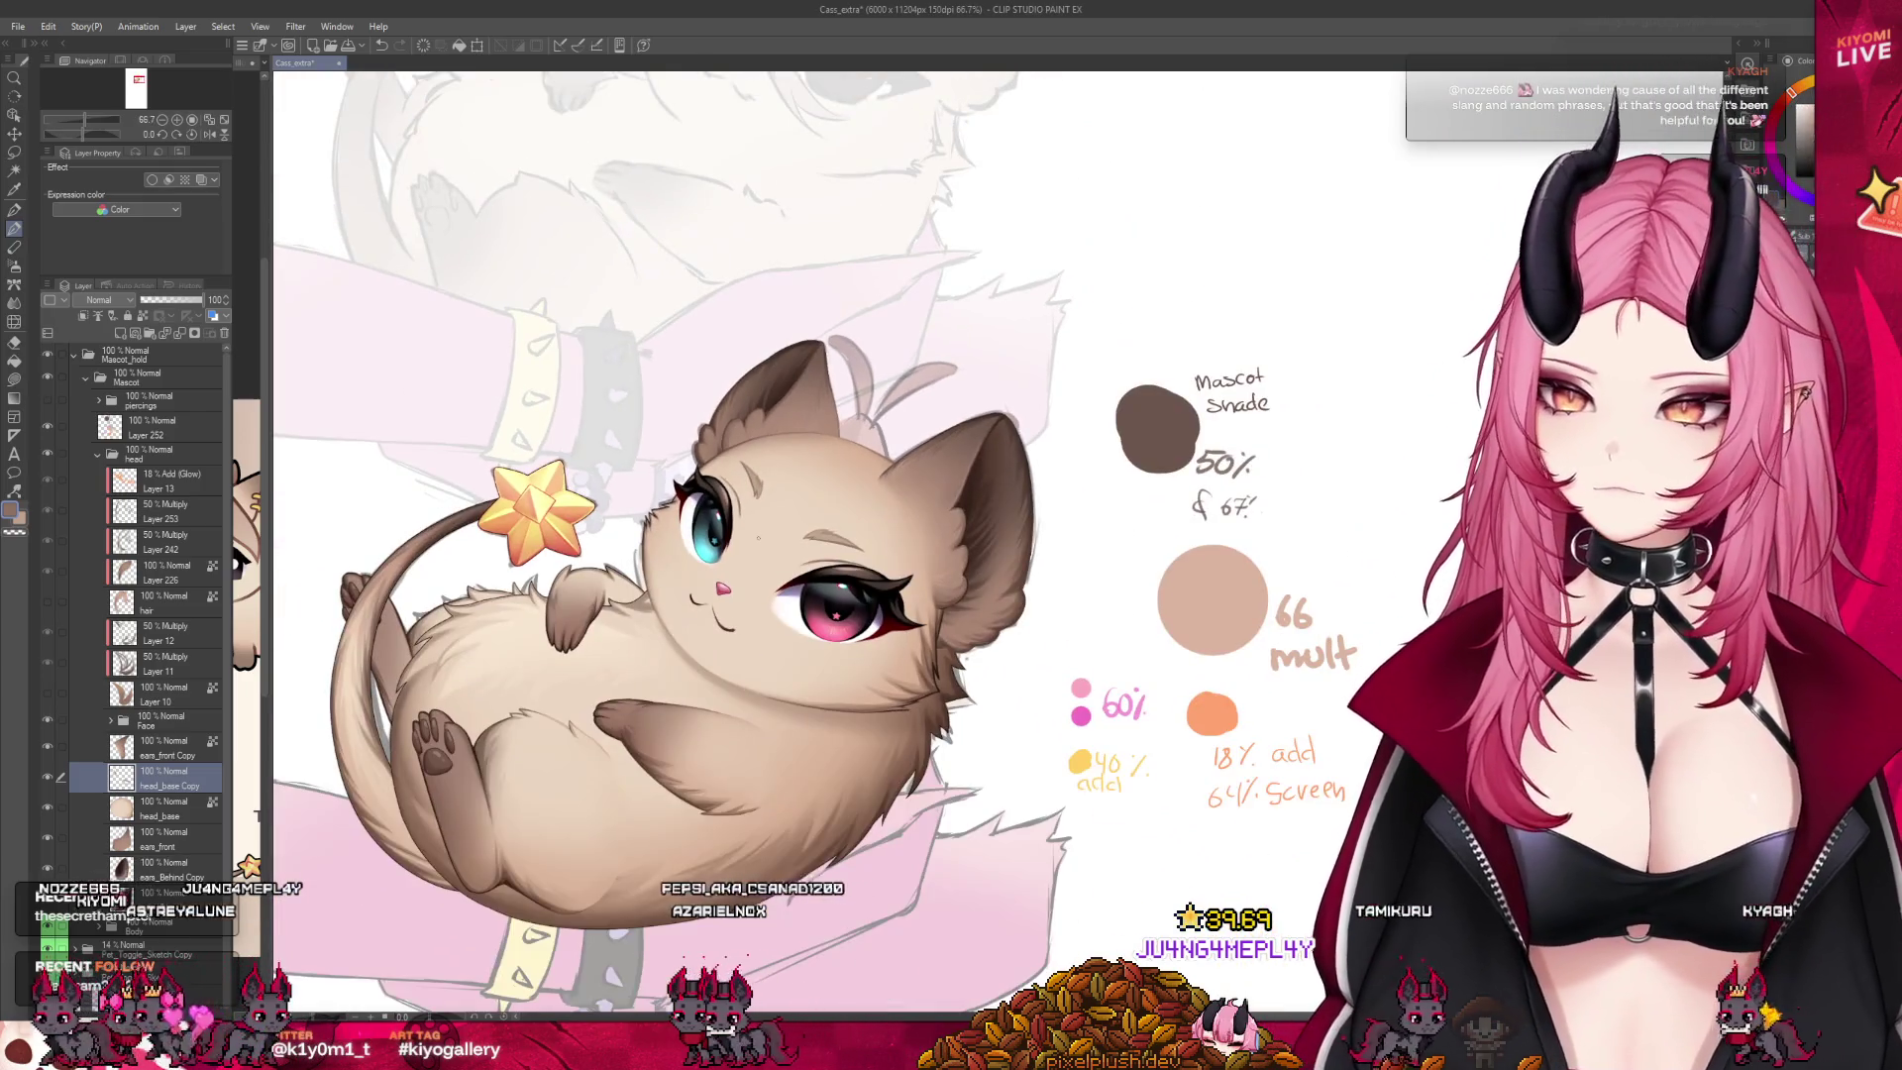
{"action": "scroll", "coordinate": [757, 540], "scroll_direction": "up", "scroll_amount": 1}
{"action": "scroll", "coordinate": [763, 543], "scroll_direction": "up", "scroll_amount": 1}
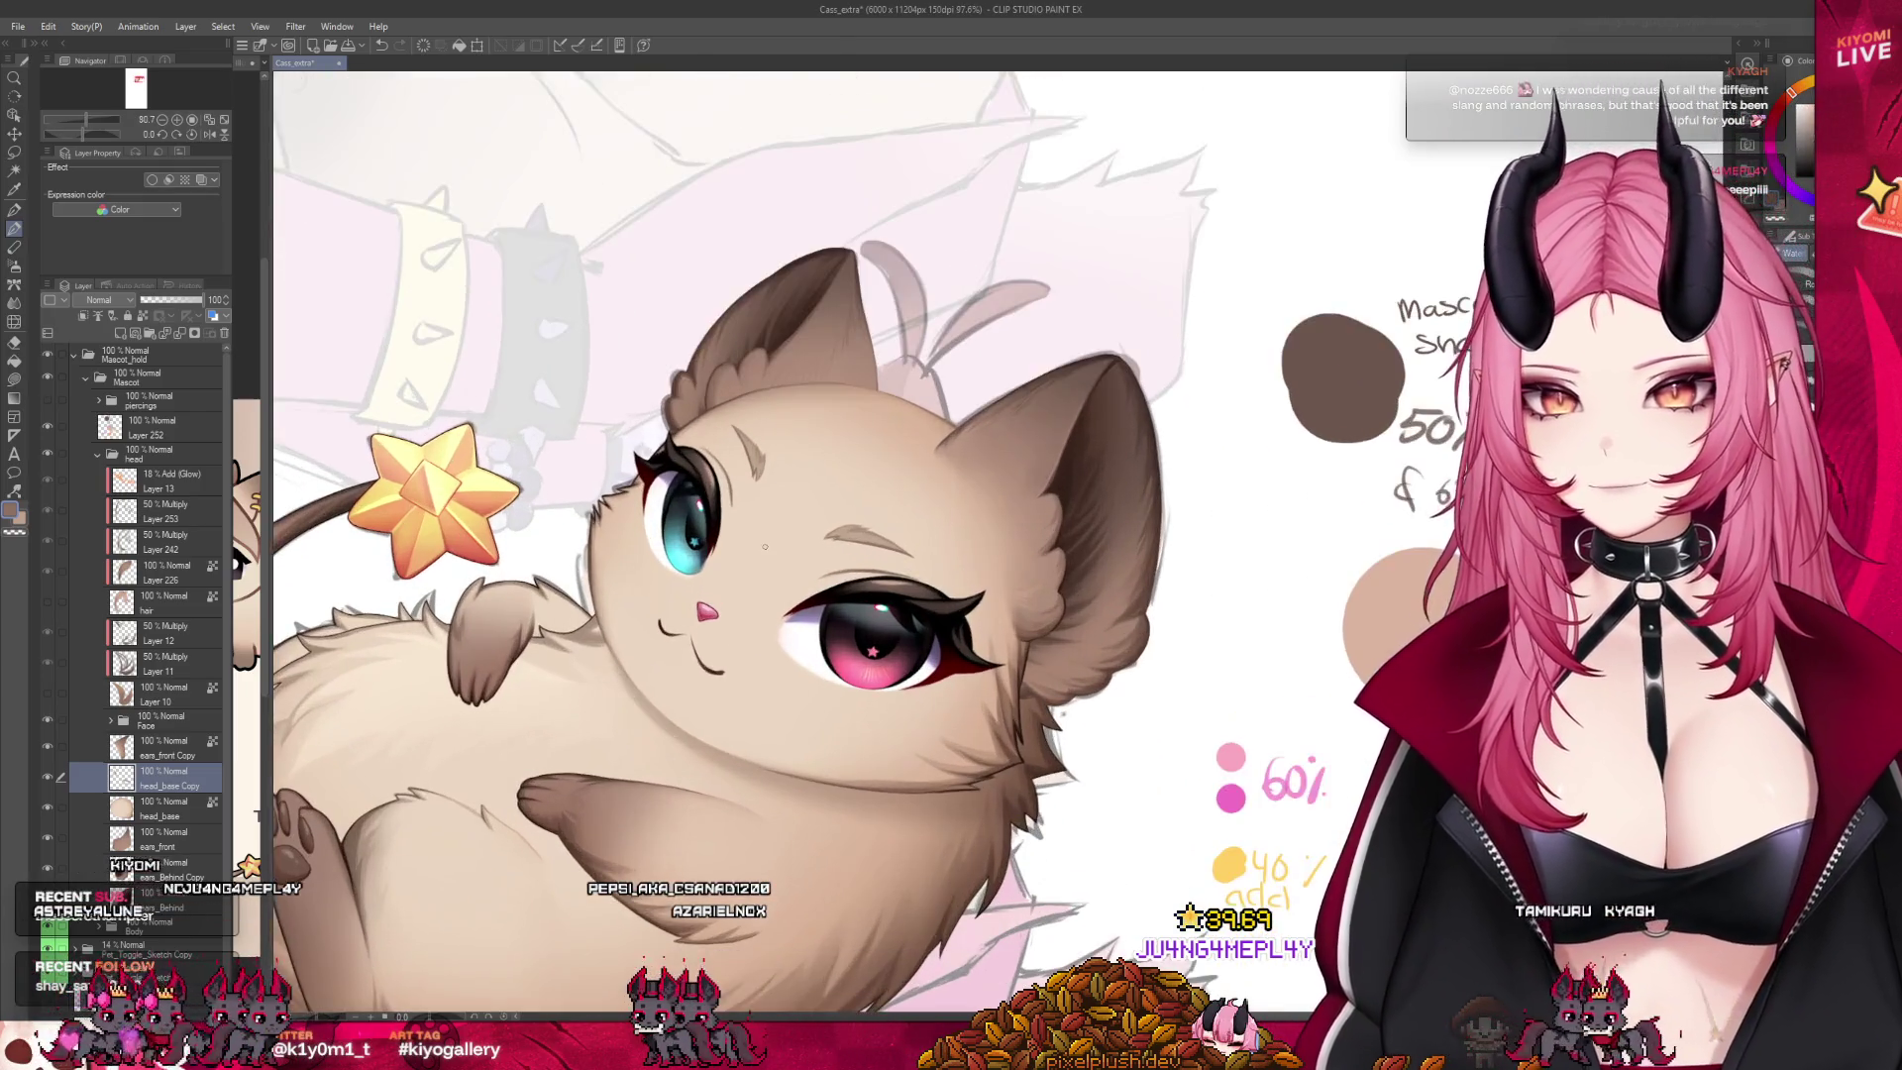
{"action": "scroll", "coordinate": [773, 549], "scroll_direction": "up", "scroll_amount": 1}
{"action": "scroll", "coordinate": [782, 555], "scroll_direction": "up", "scroll_amount": 1}
{"action": "scroll", "coordinate": [783, 555], "scroll_direction": "down", "scroll_amount": 1}
{"action": "scroll", "coordinate": [783, 555], "scroll_direction": "up", "scroll_amount": 2}
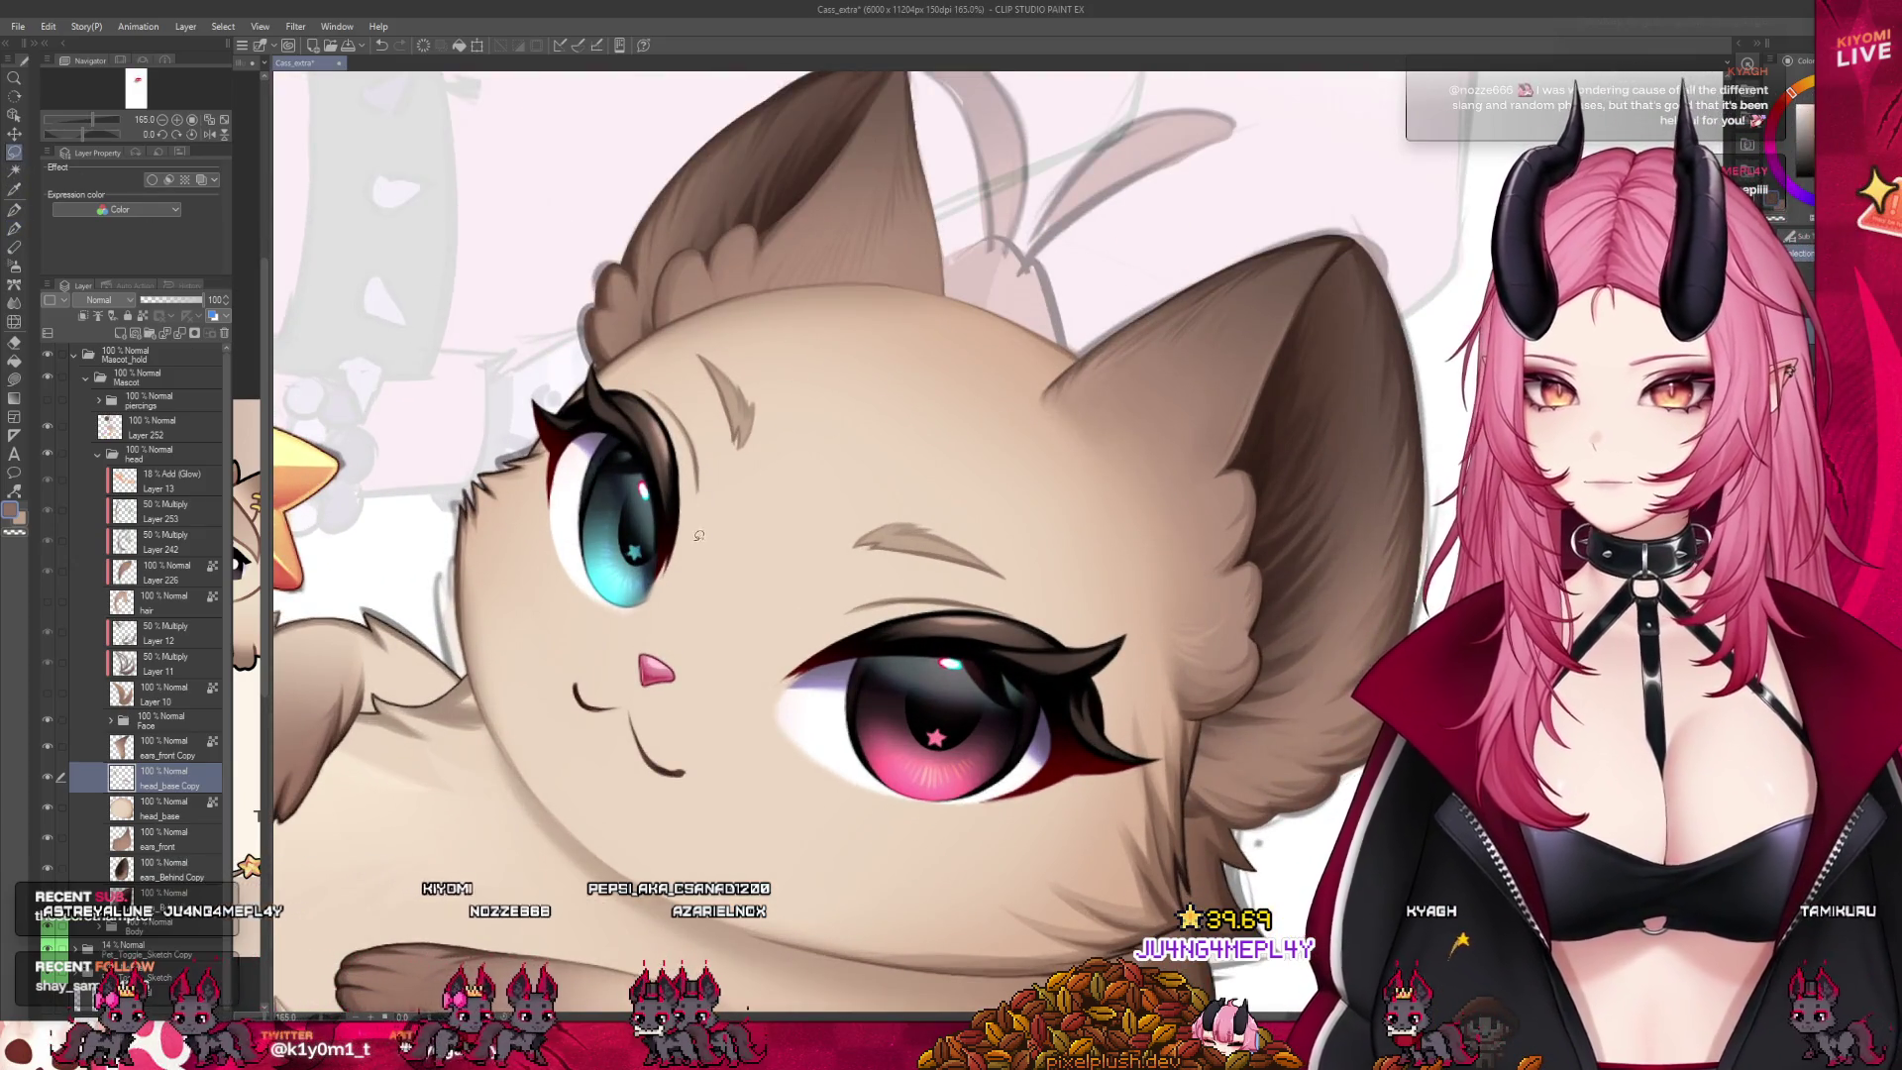
{"action": "key", "text": "ctrl+j"}
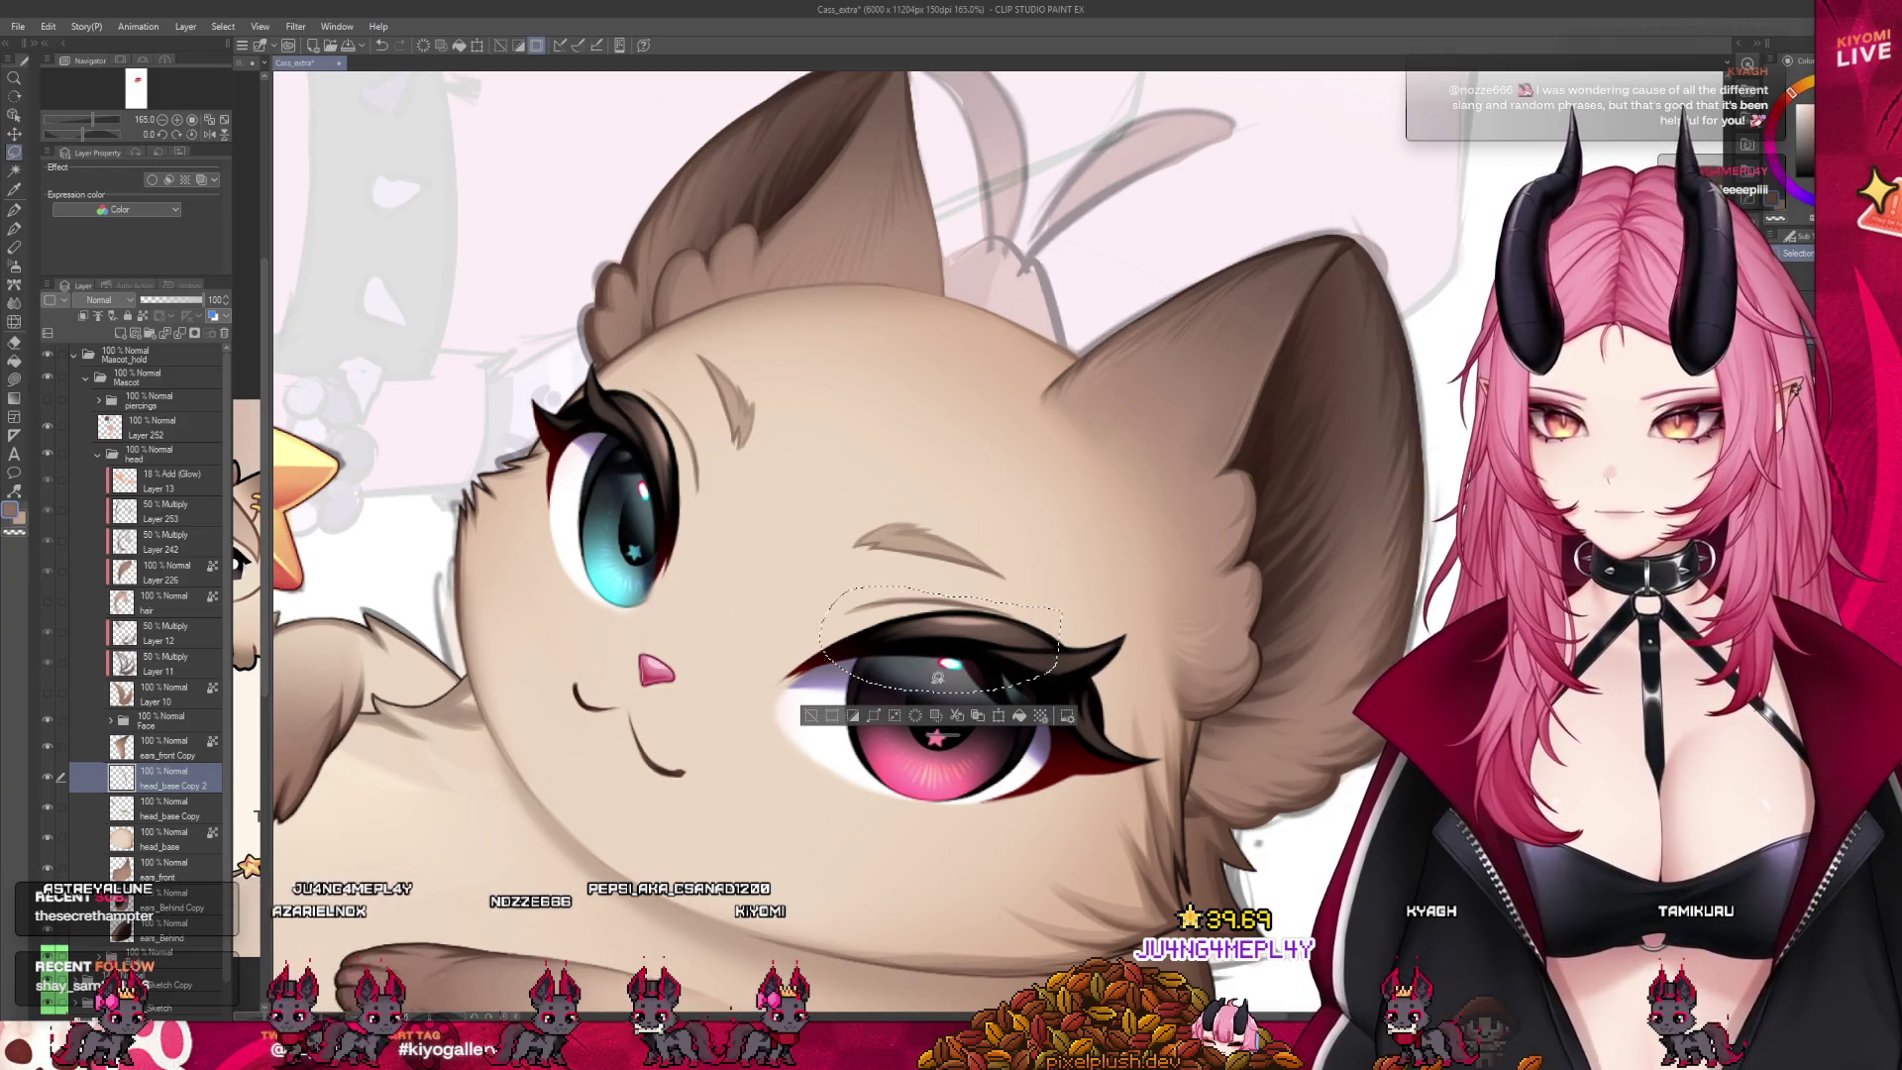
Make another head base copy, then lasso the brow above the pink eye onto its own layer
{"action": "key", "text": "ctrl+j"}
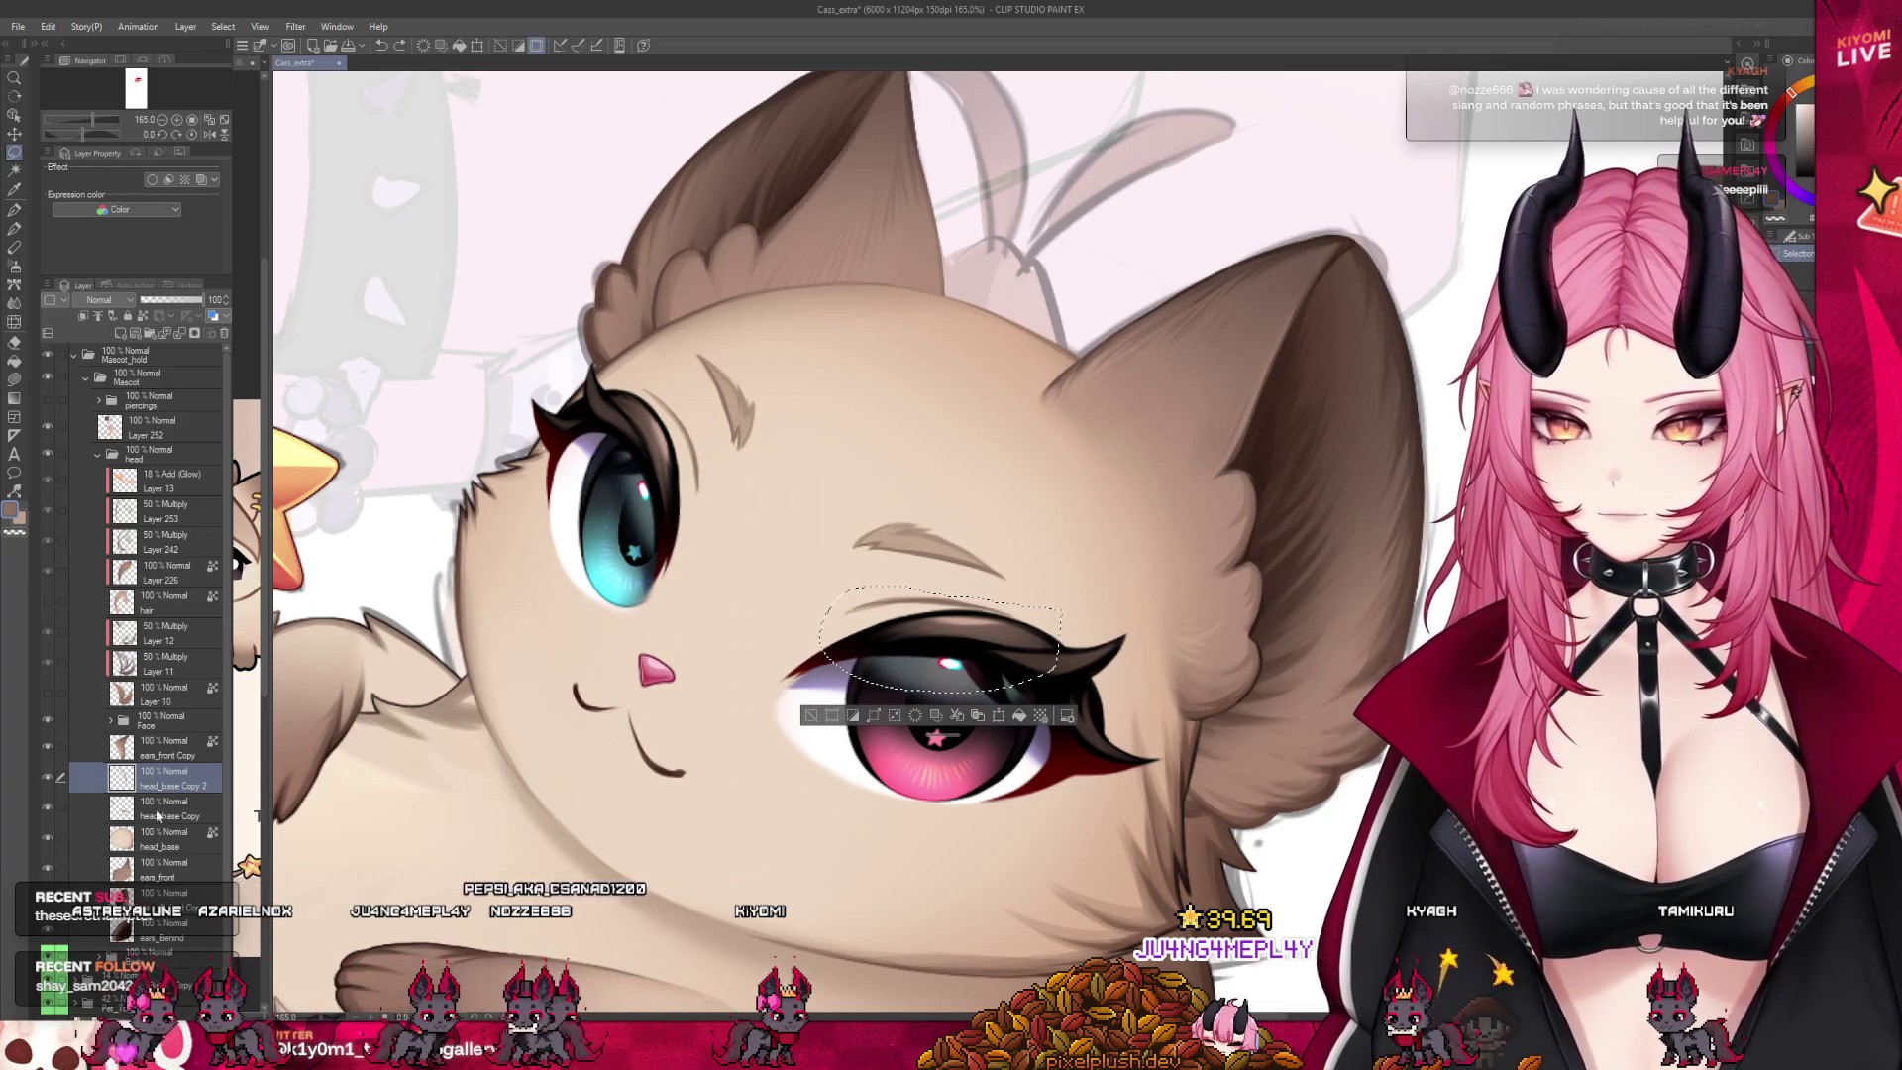
{"action": "left_click", "coordinate": [157, 814]}
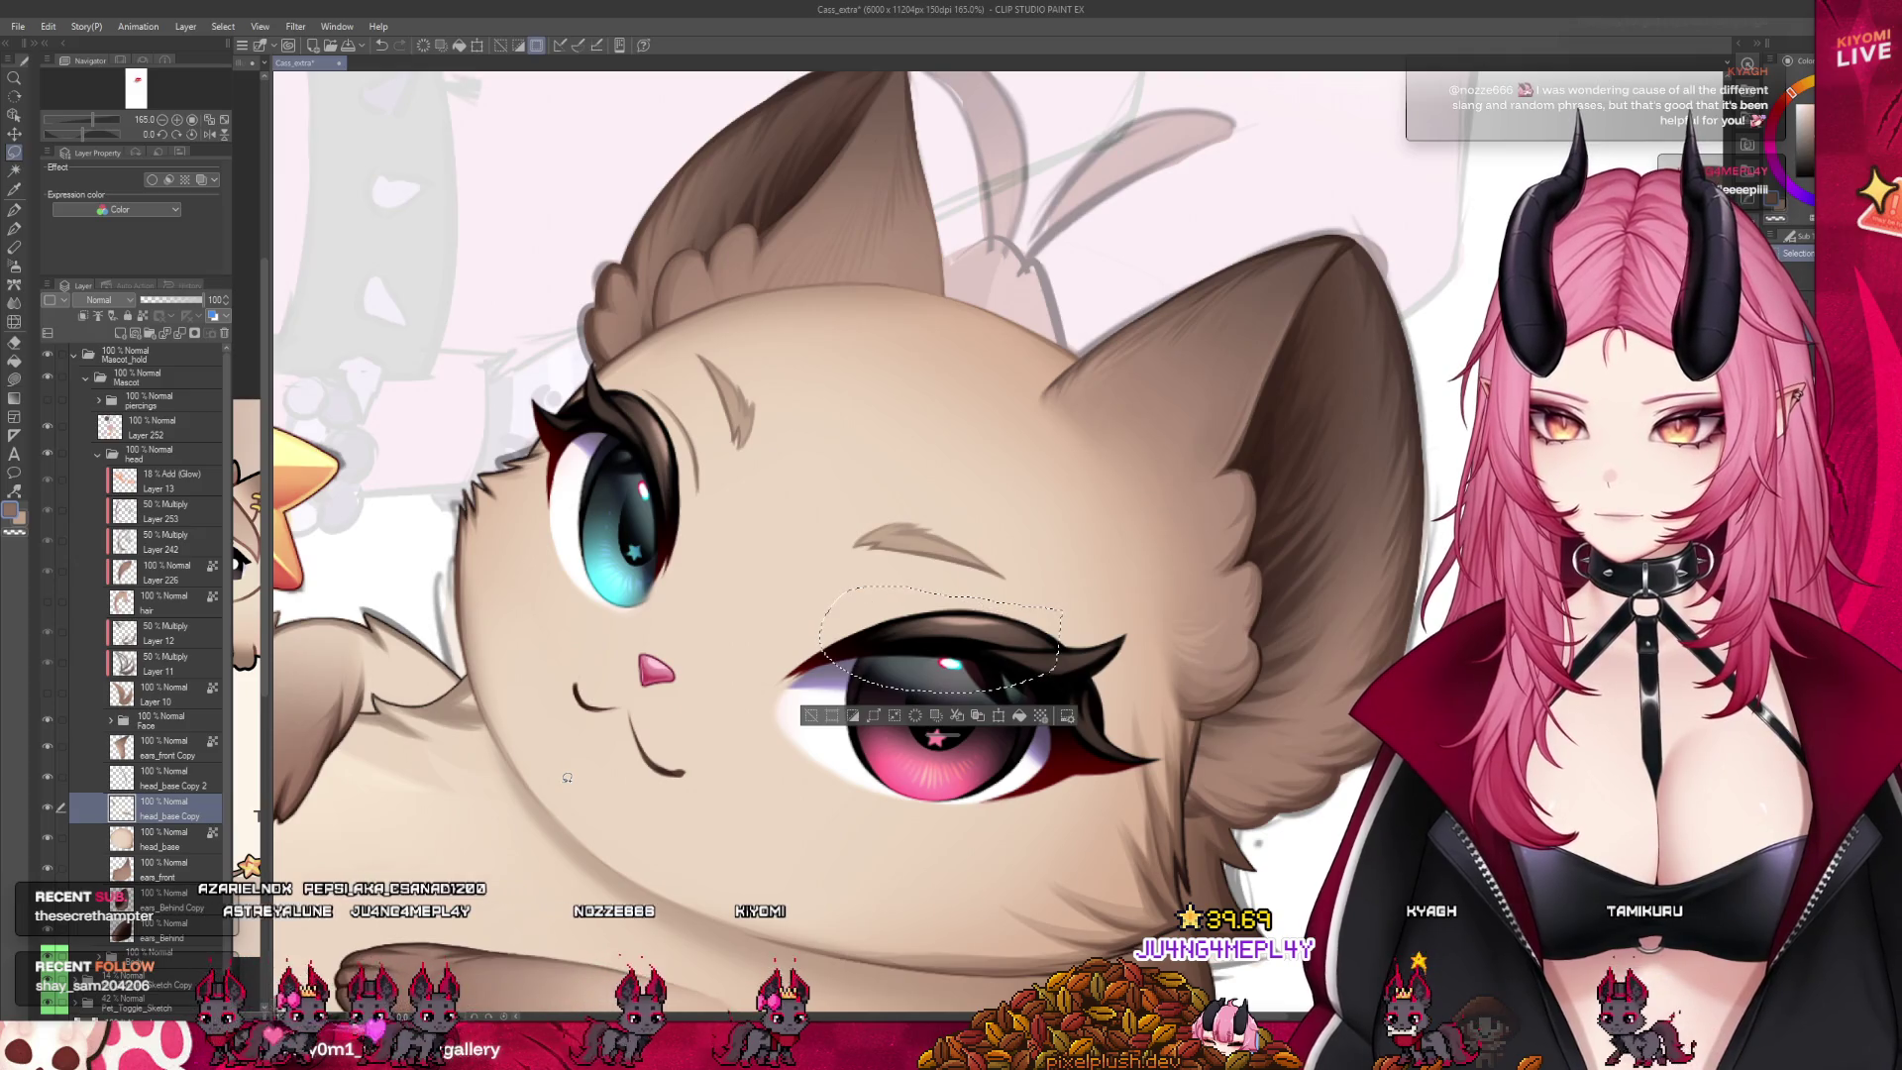
{"action": "key", "text": "ctrl+d"}
{"action": "left_click", "coordinate": [159, 838]}
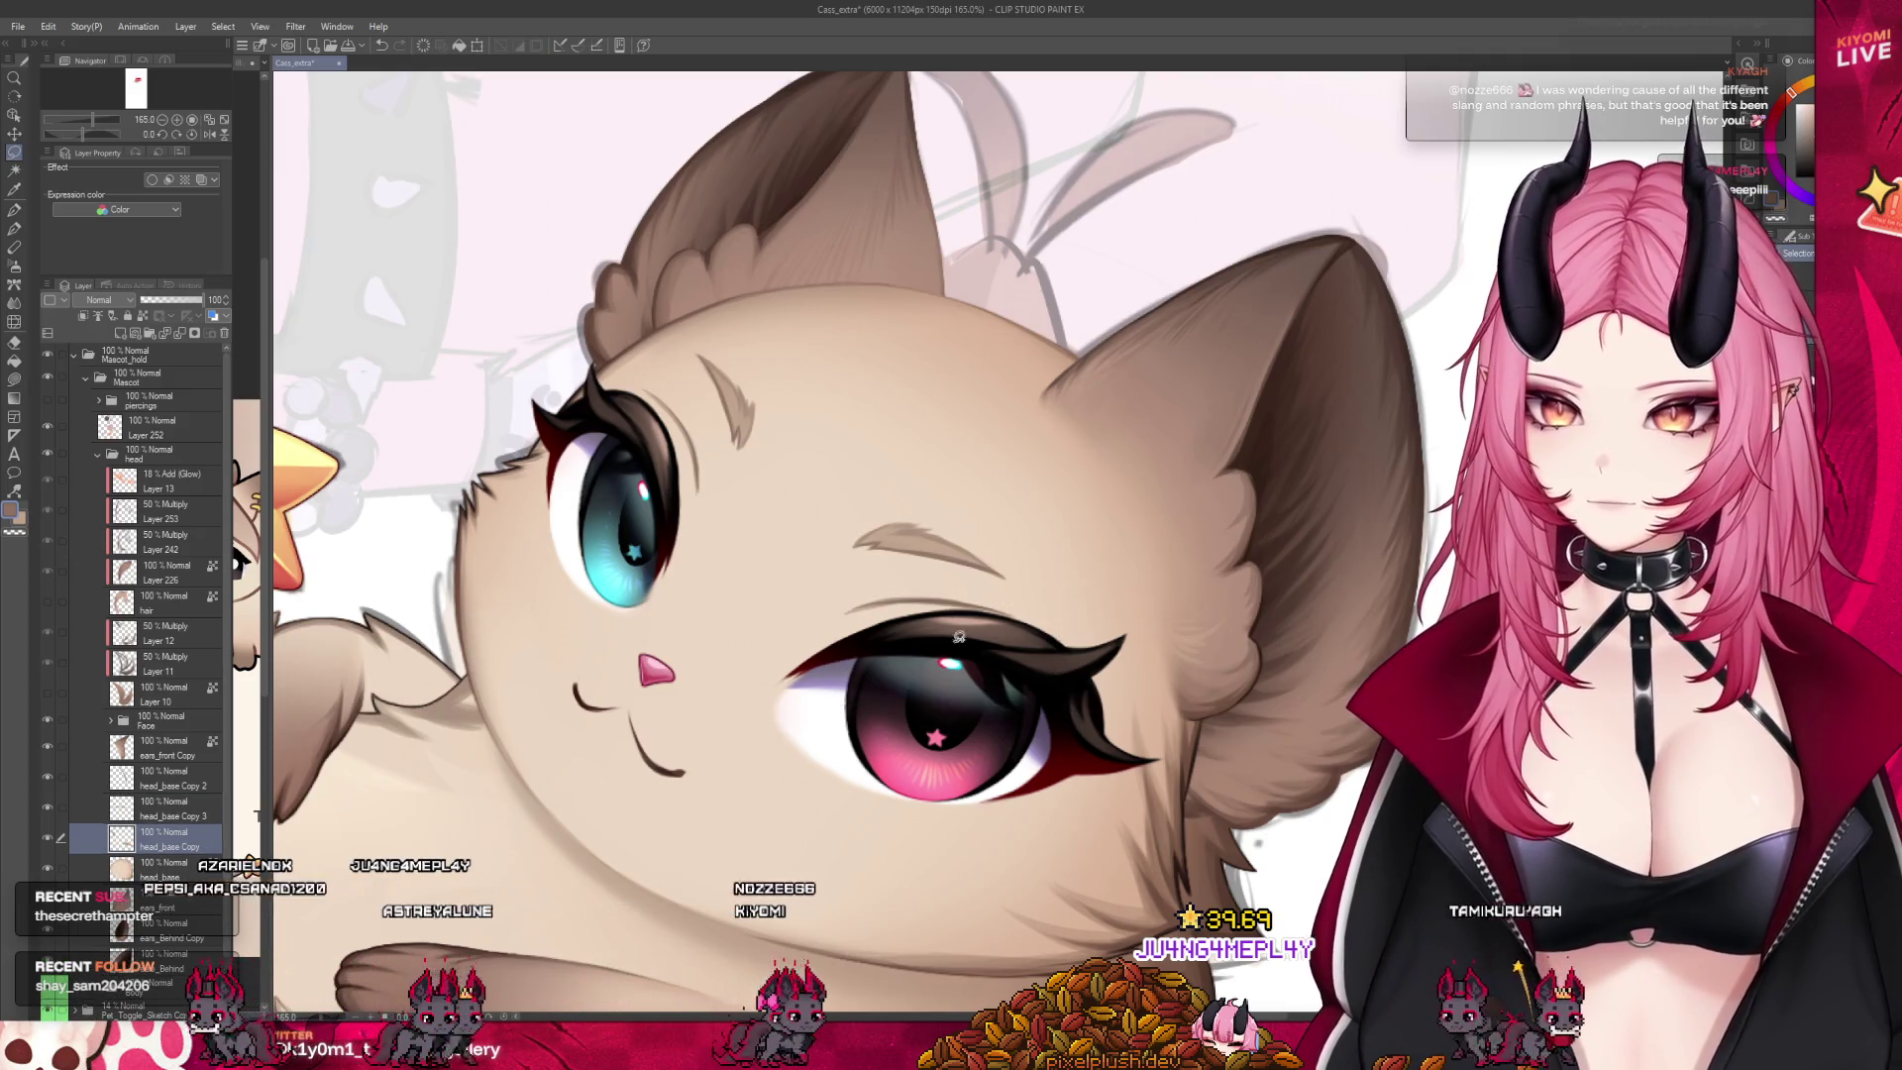
{"action": "mouse_move", "coordinate": [896, 490]}
{"action": "left_mouse_down"}
{"action": "mouse_move", "coordinate": [810, 553]}
{"action": "mouse_move", "coordinate": [892, 493]}
{"action": "left_mouse_up"}
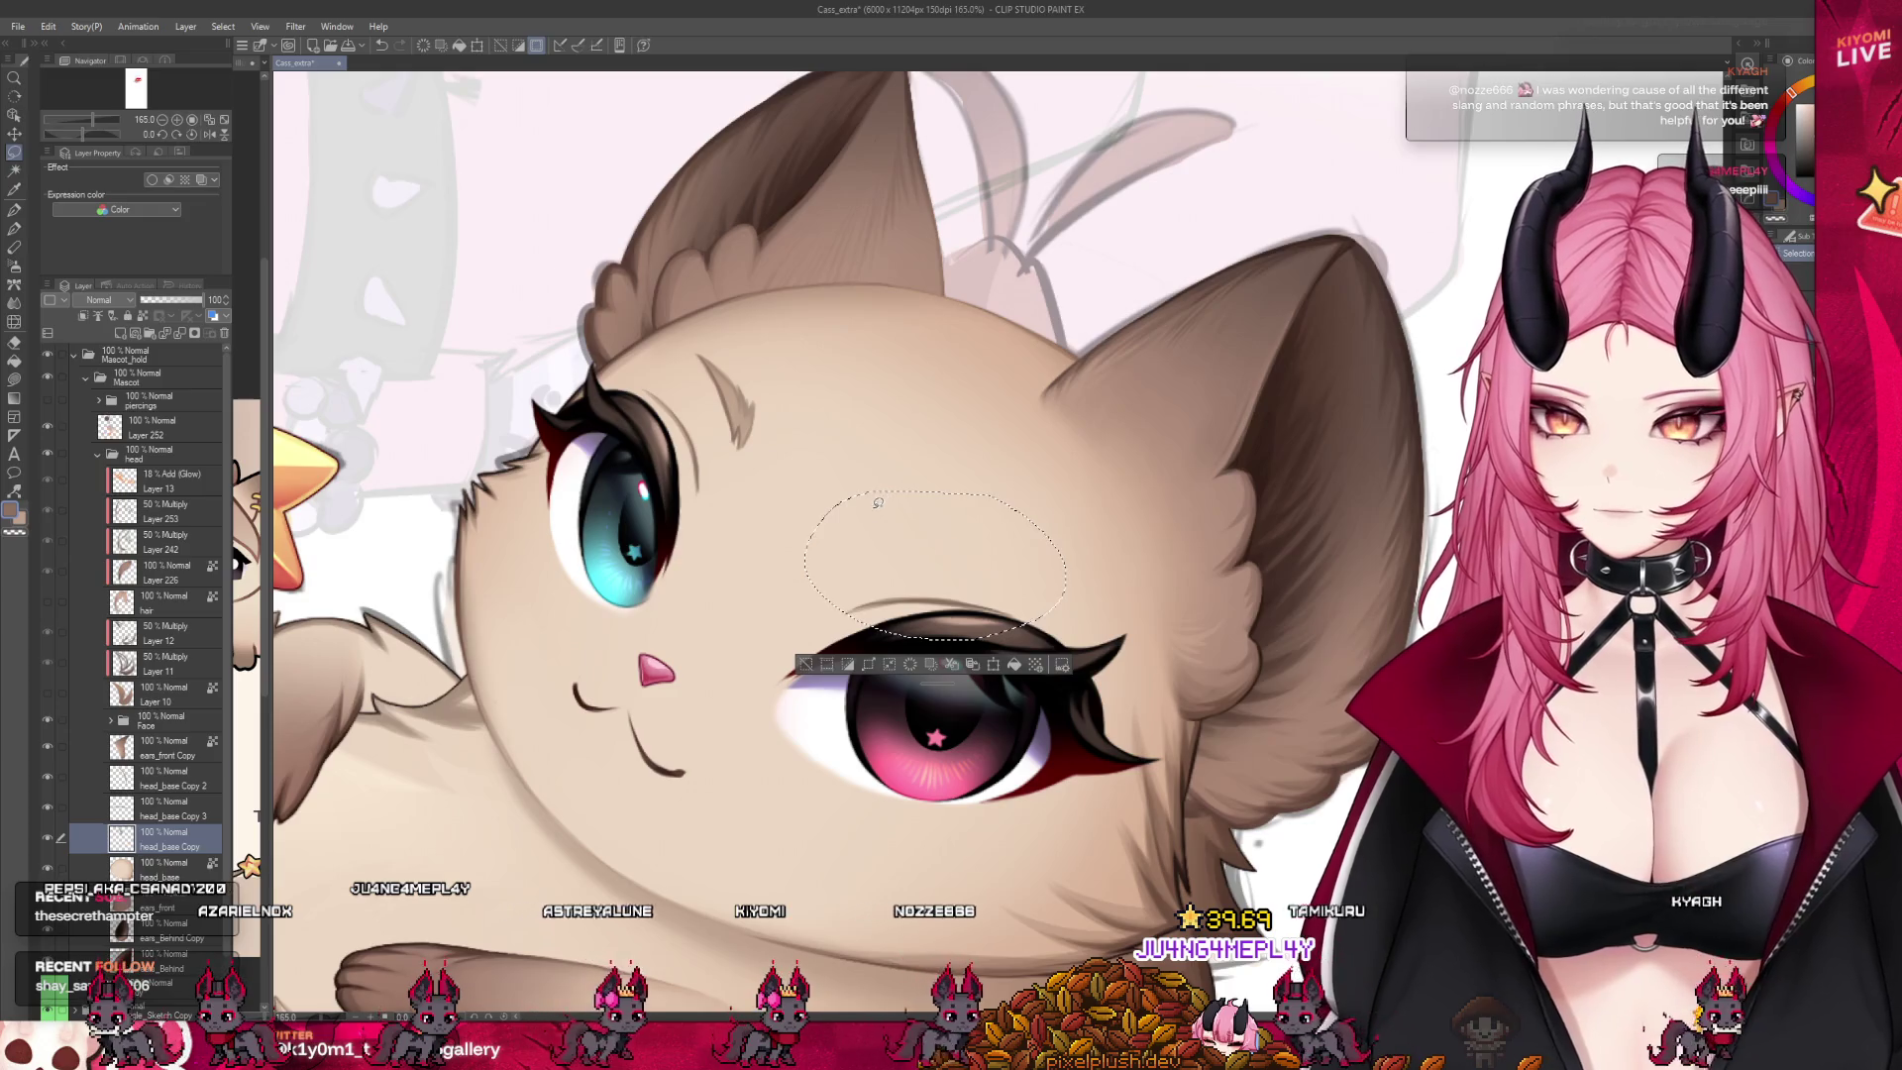
{"action": "key", "text": "ctrl+j"}
{"action": "key", "text": "ctrl+d"}
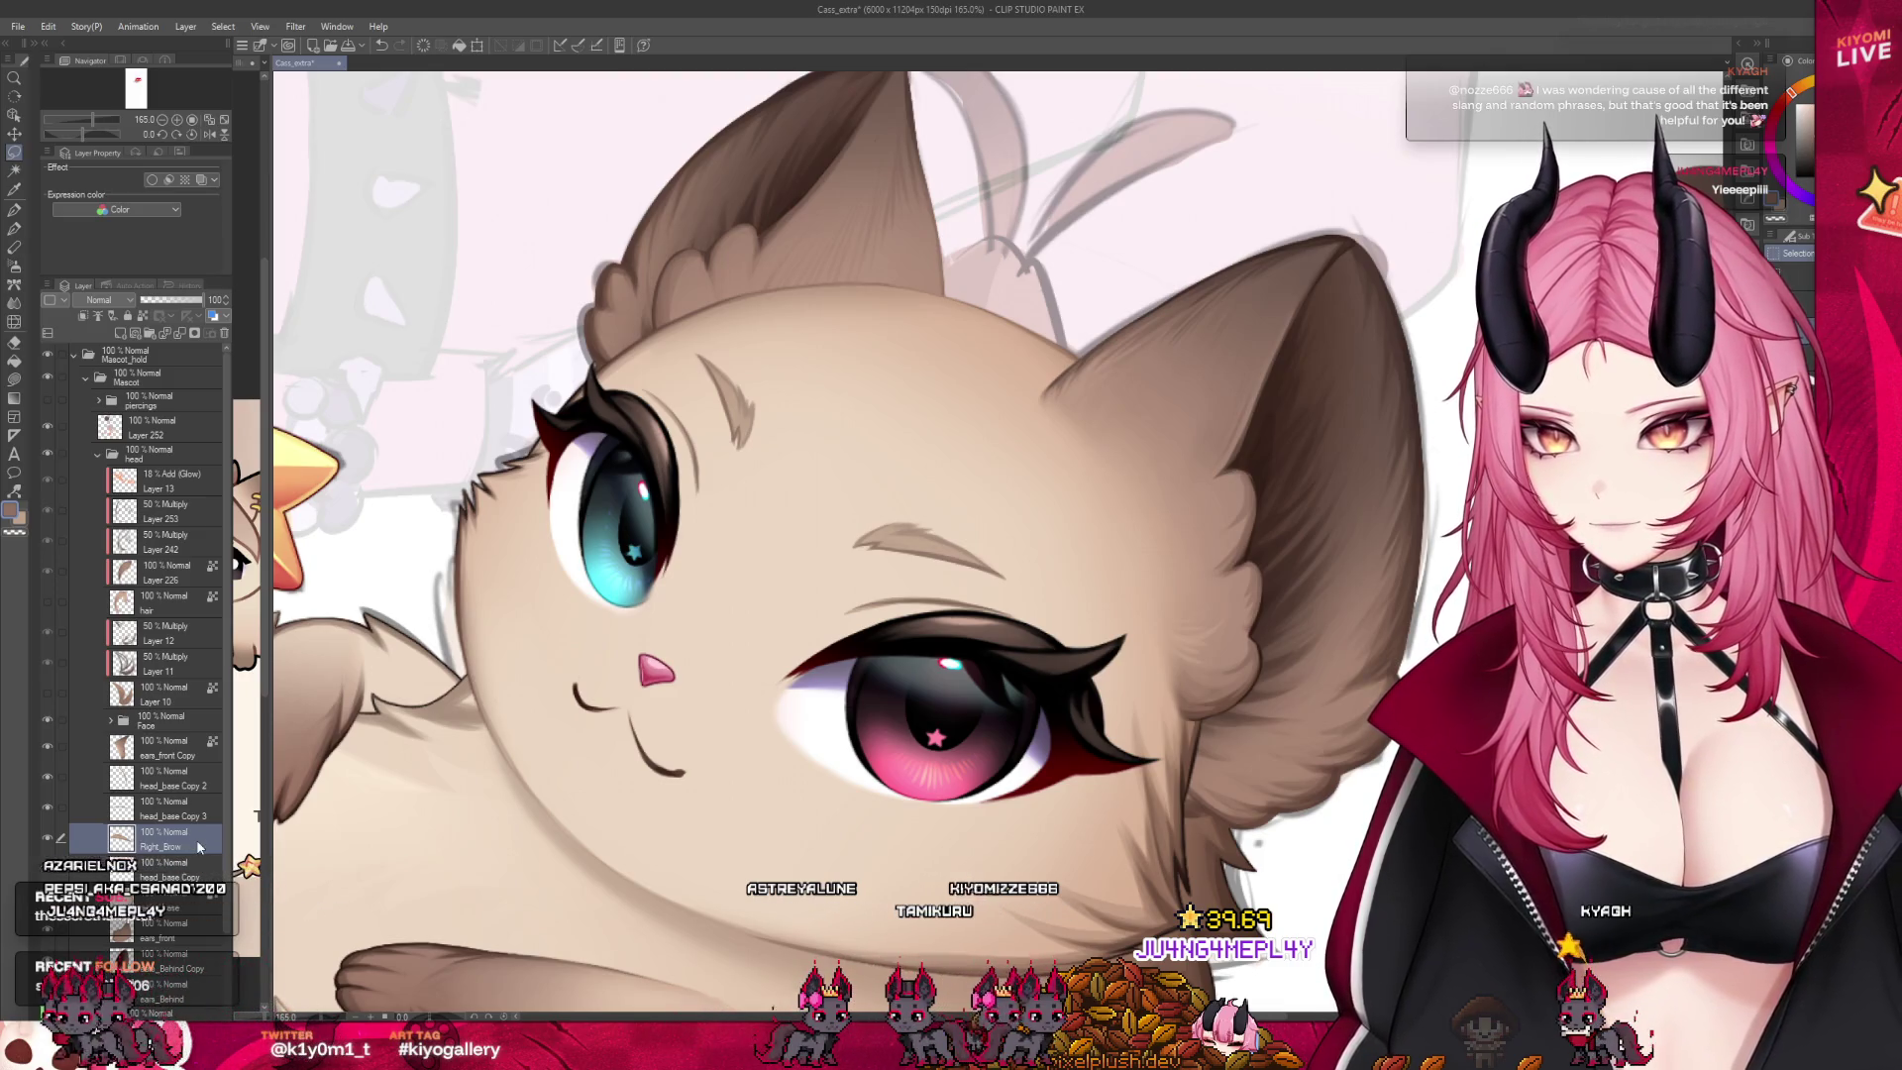
Rename the head_base Copy 3 layer to 'Left_Brow'
{"action": "left_click", "coordinate": [183, 864]}
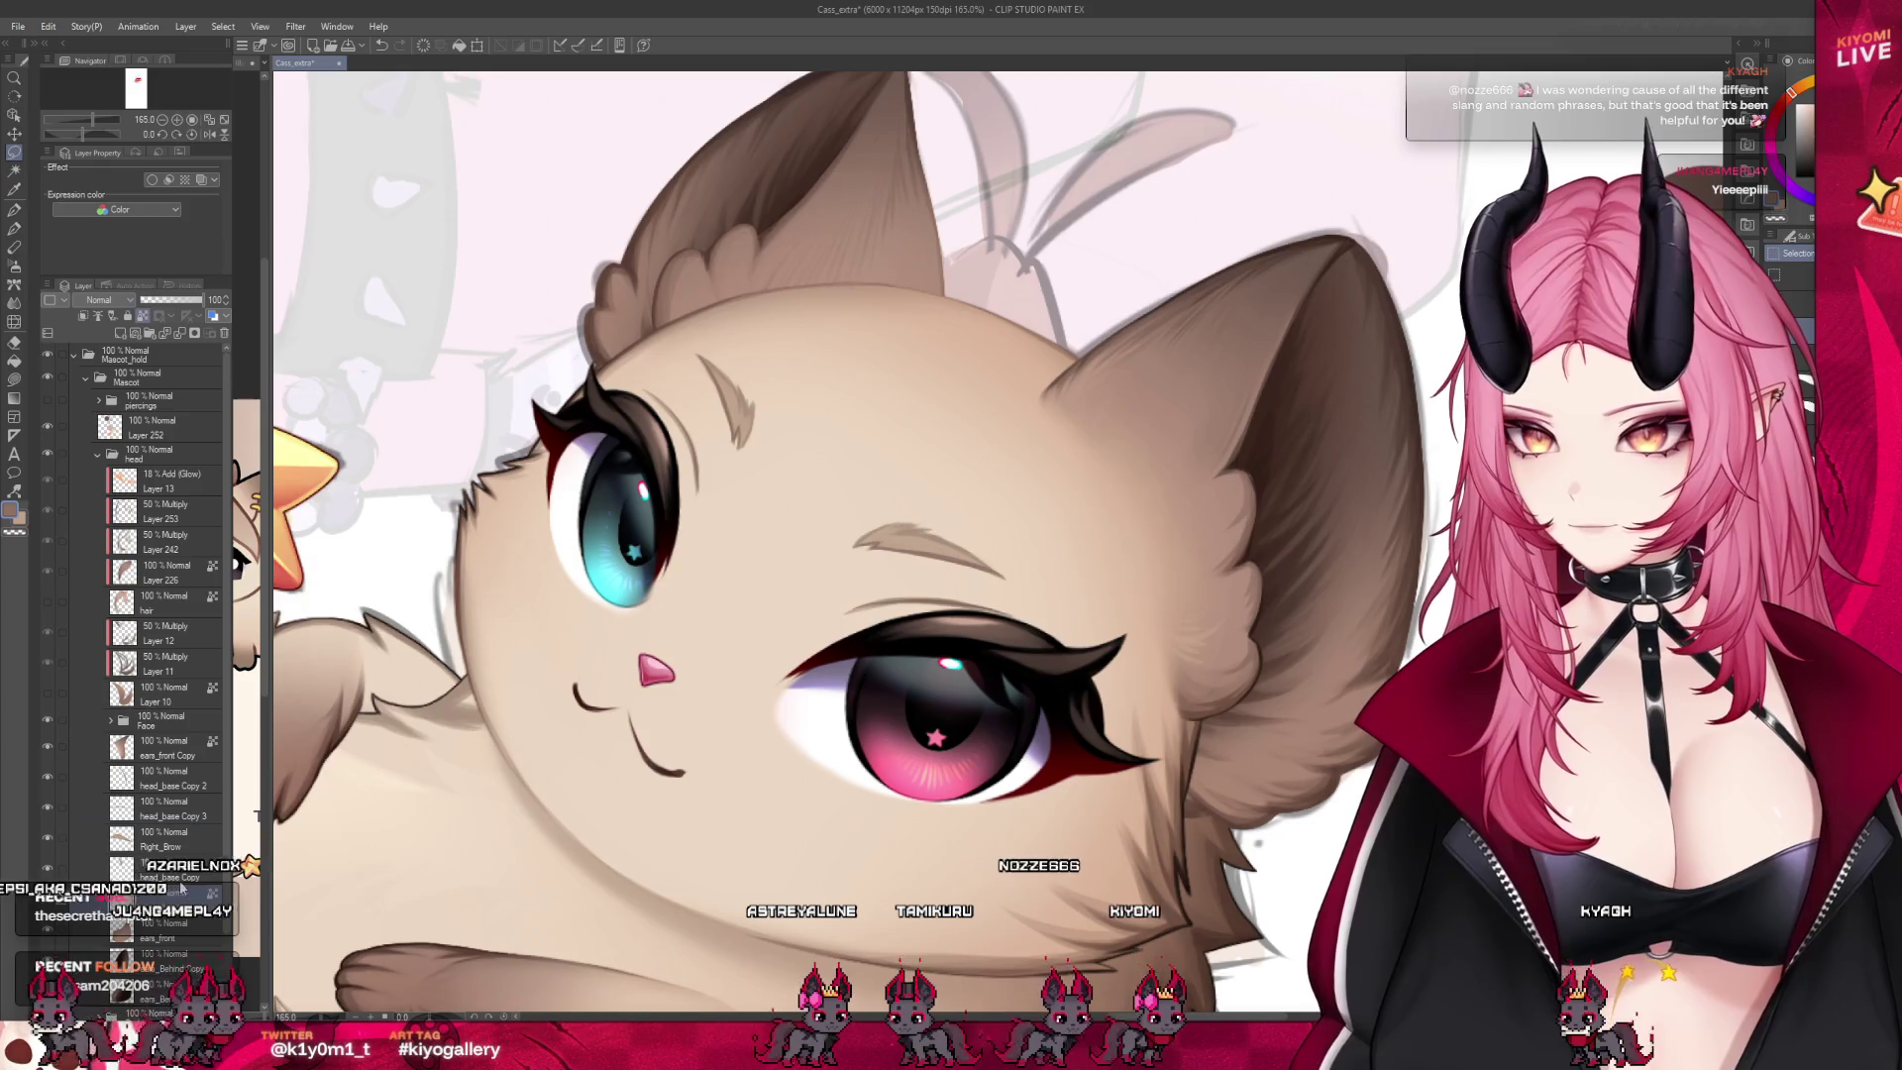
{"action": "left_click", "coordinate": [181, 815]}
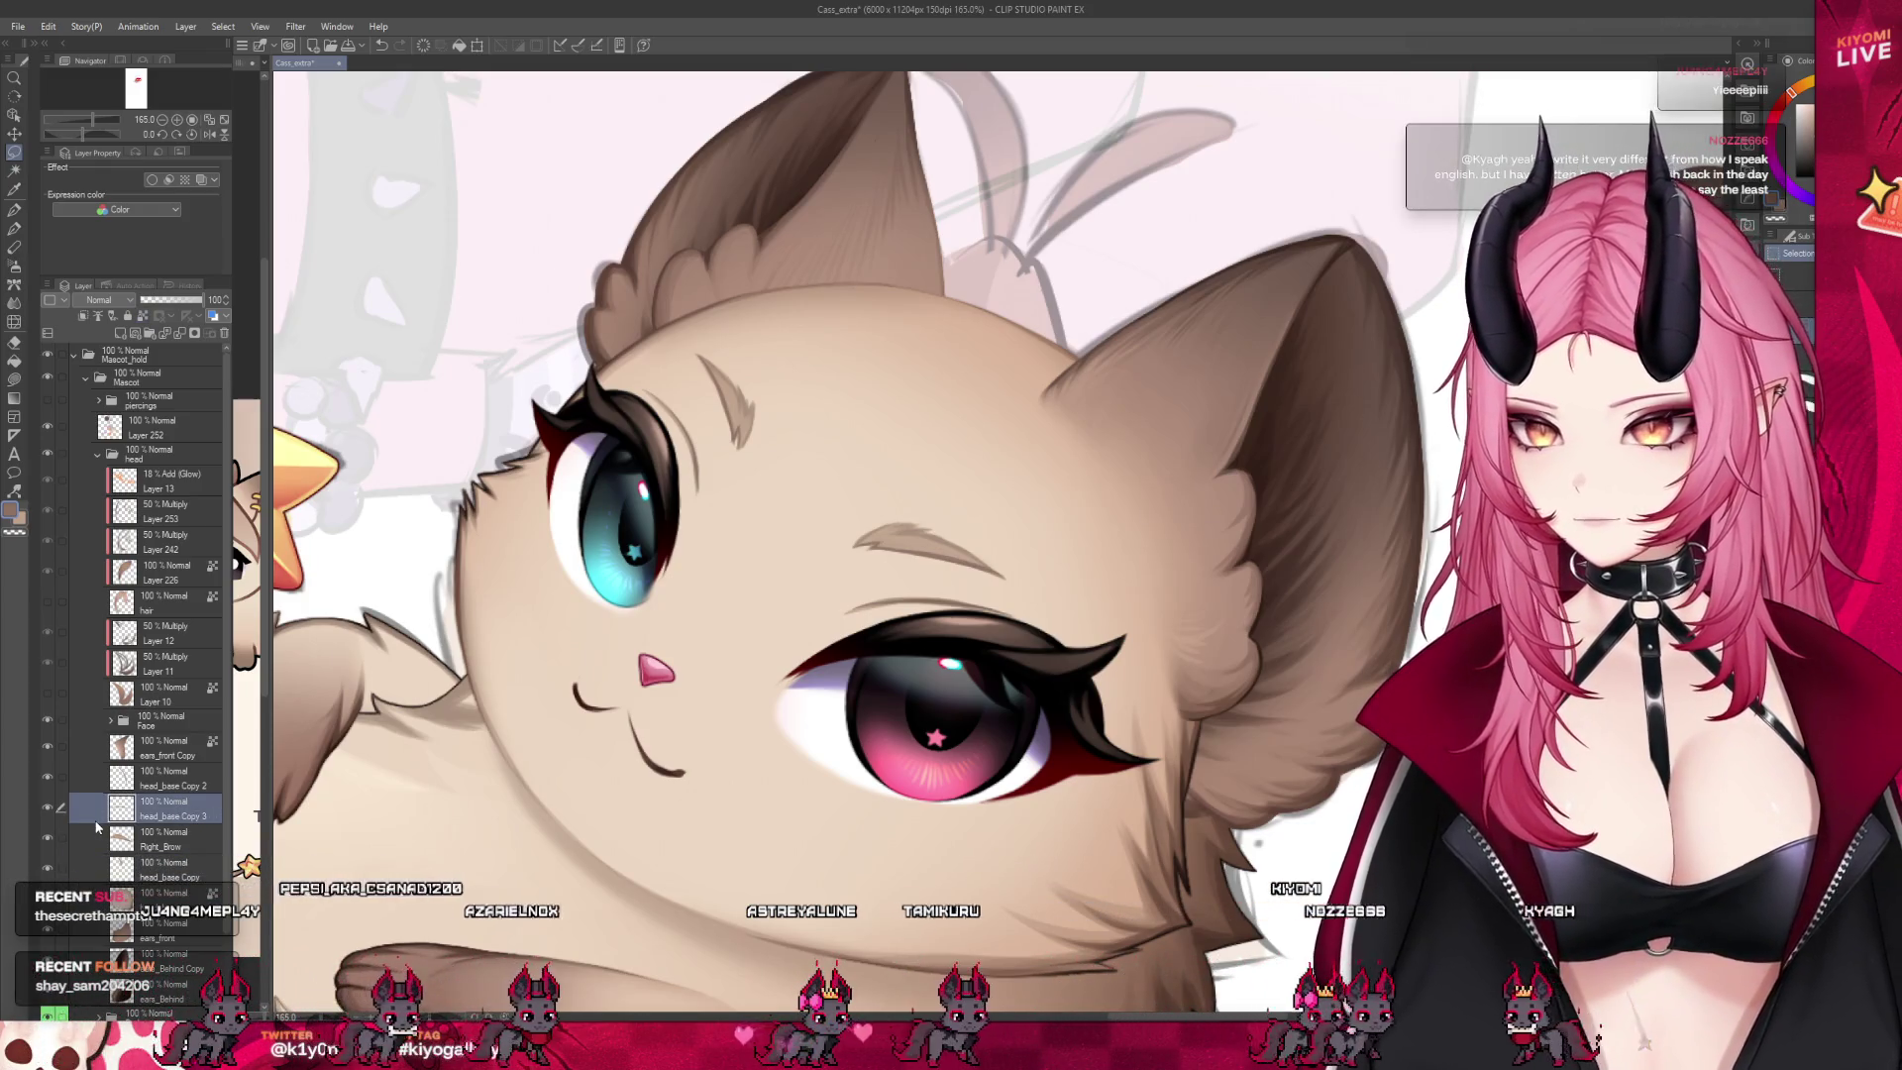
{"action": "type", "text": "Left_Brow"}
{"action": "key", "text": "Return"}
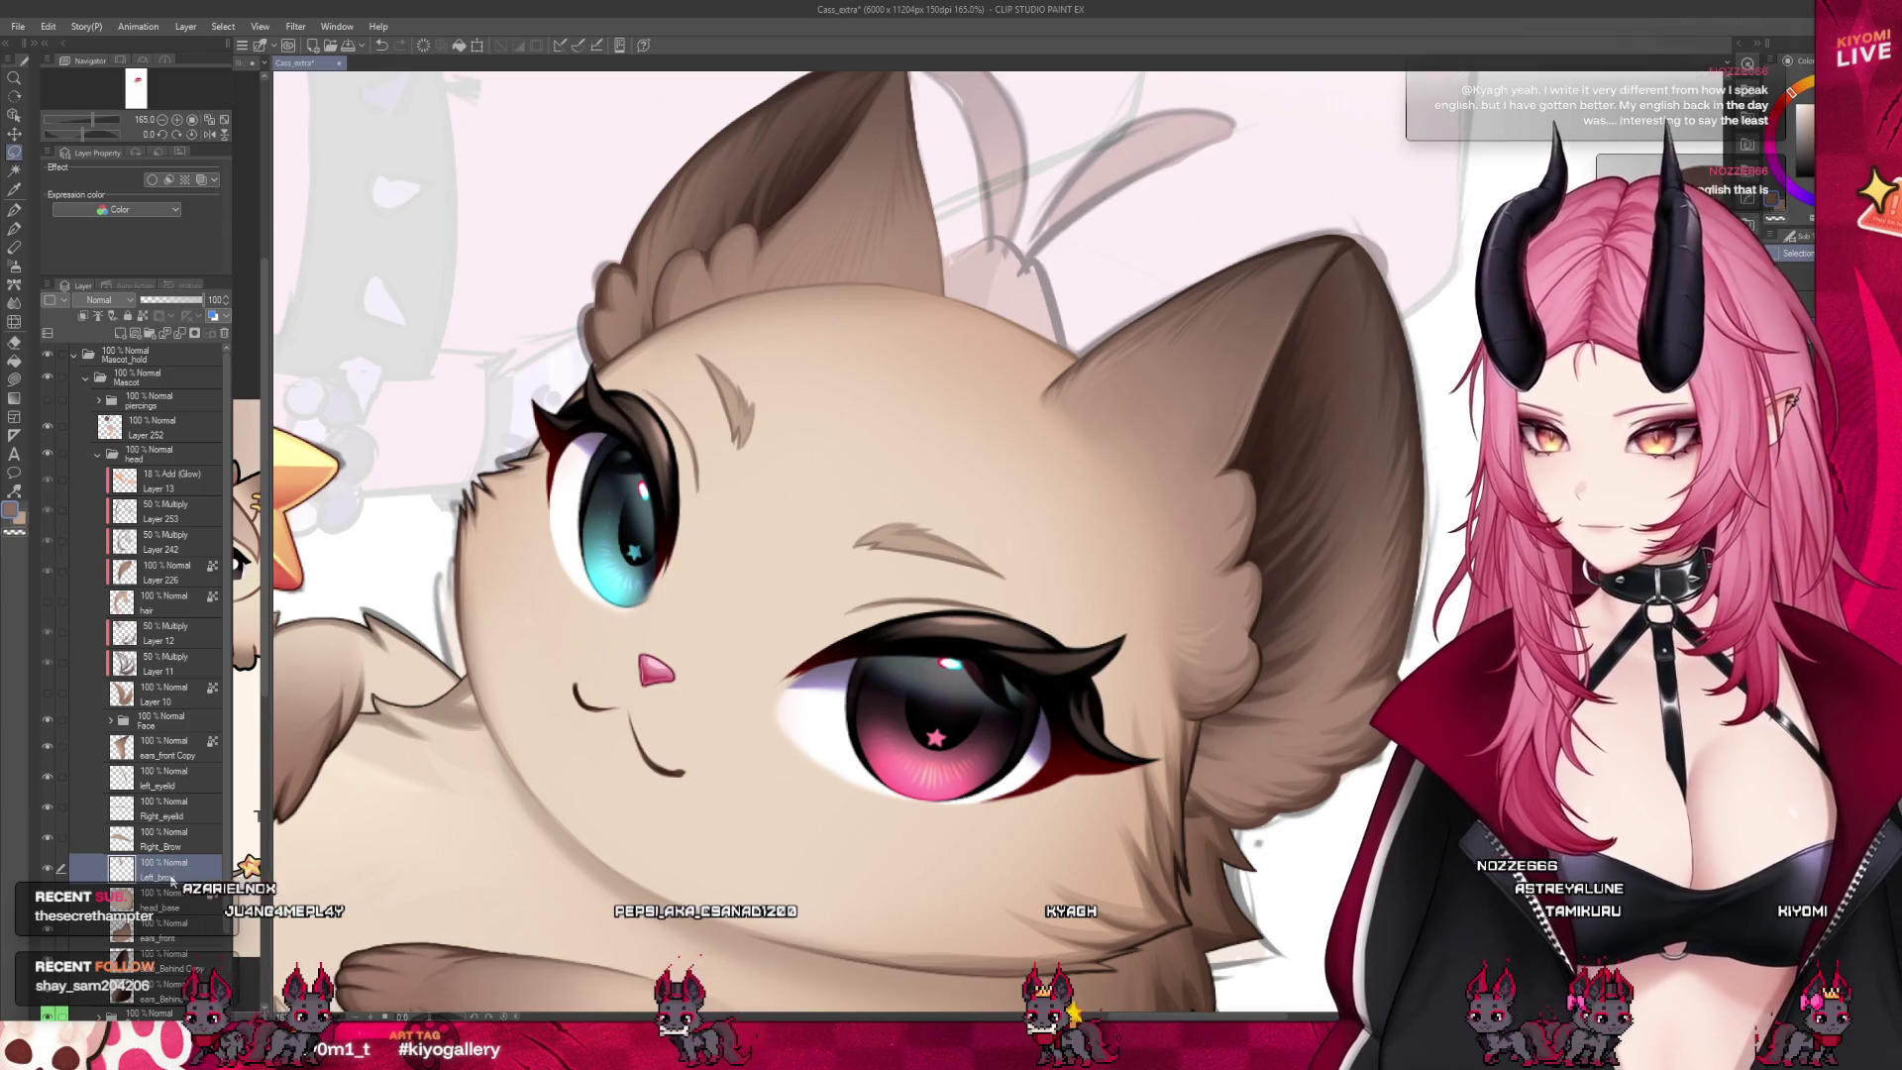
{"action": "scroll", "coordinate": [342, 828], "scroll_direction": "down", "scroll_amount": 4}
Zoom in on the brown ear and switch between the pen and the previous painting tool
{"action": "scroll", "coordinate": [342, 828], "scroll_direction": "up", "scroll_amount": 2}
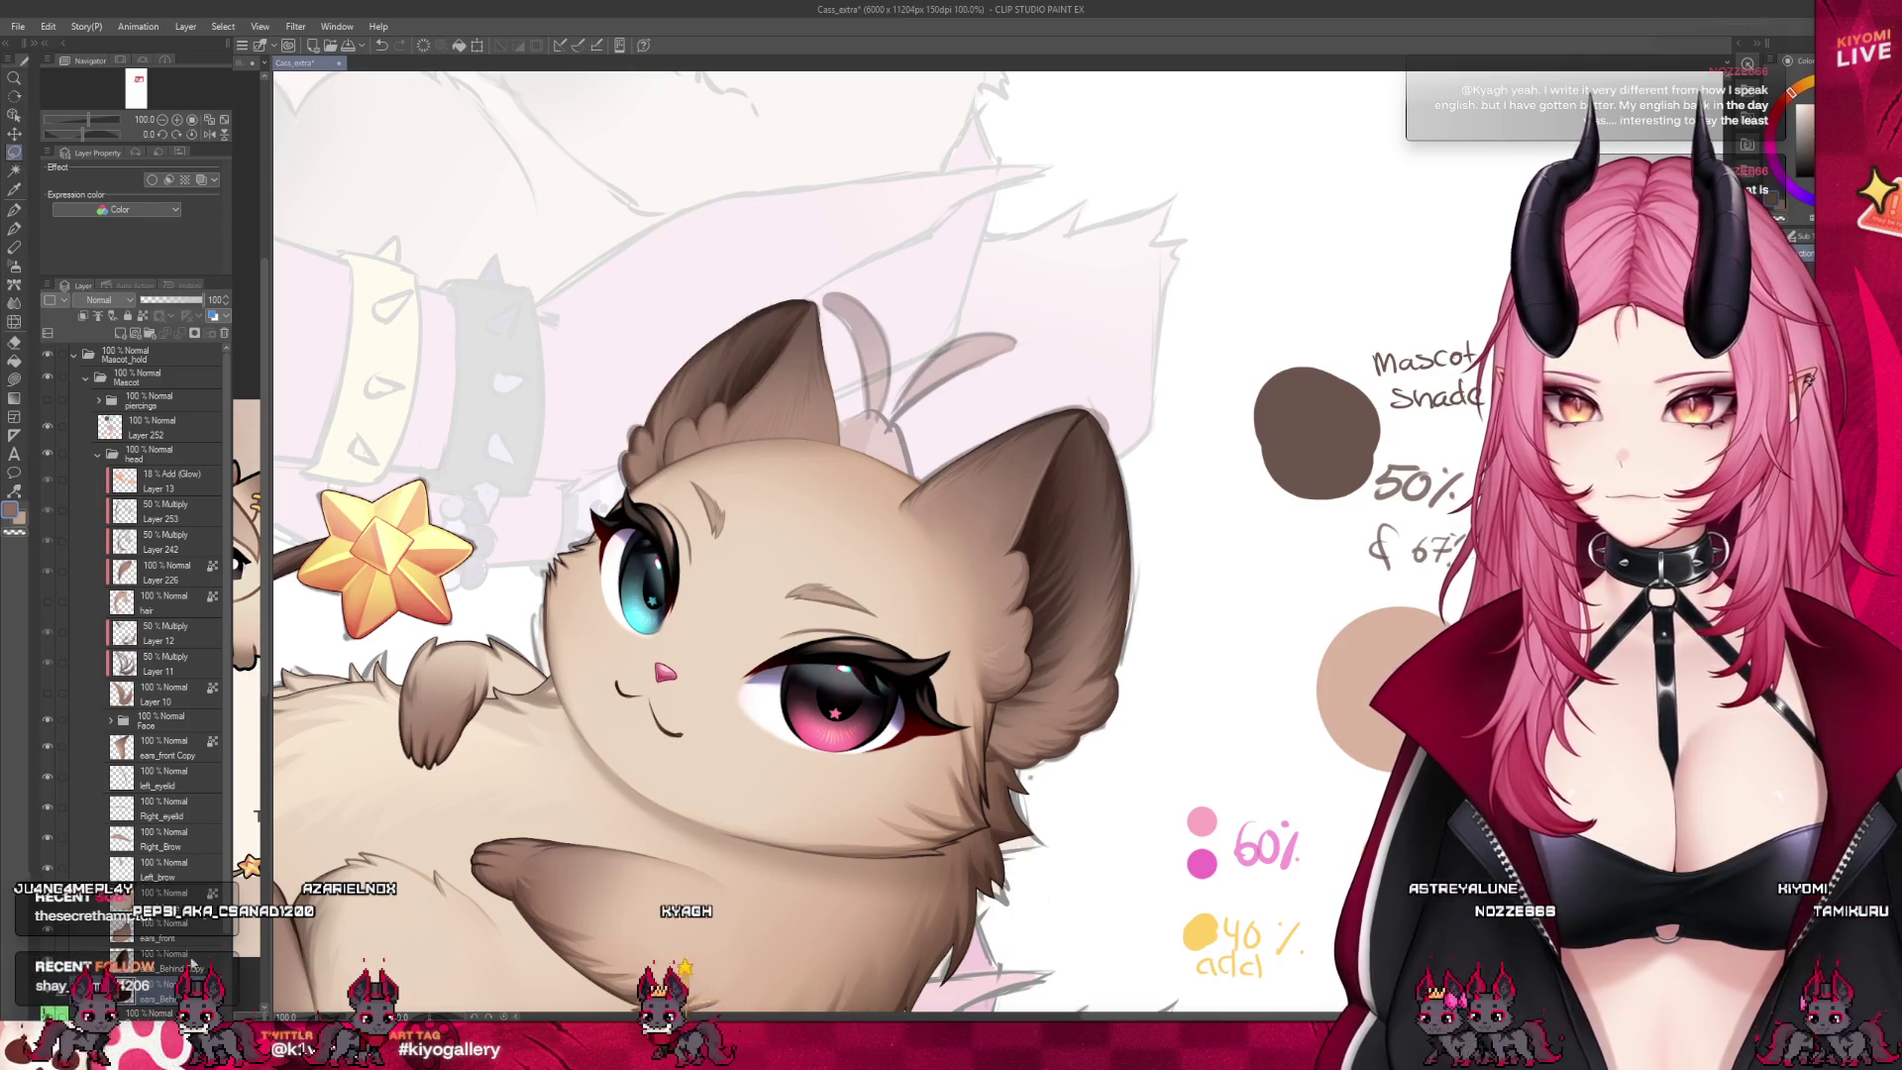
{"action": "scroll", "coordinate": [791, 295], "scroll_direction": "up", "scroll_amount": 5}
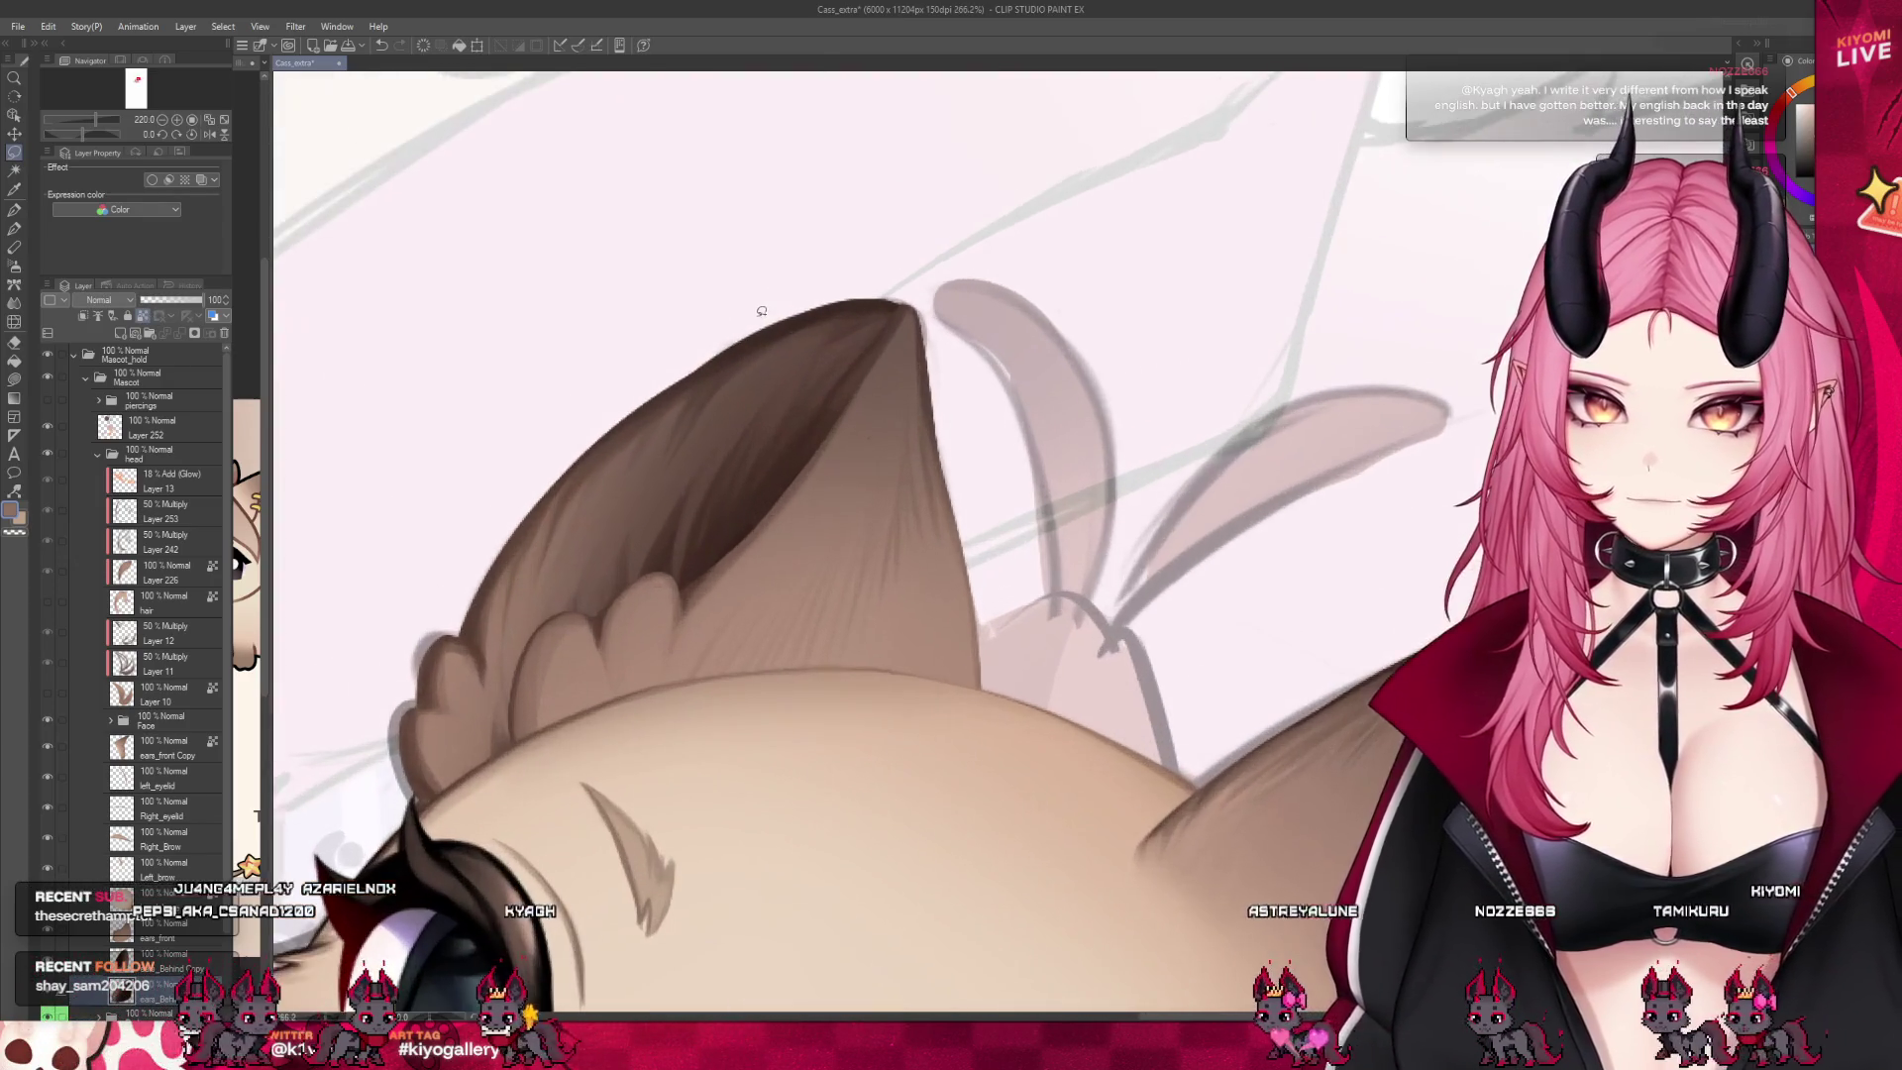
{"action": "scroll", "coordinate": [842, 327], "scroll_direction": "down", "scroll_amount": 4}
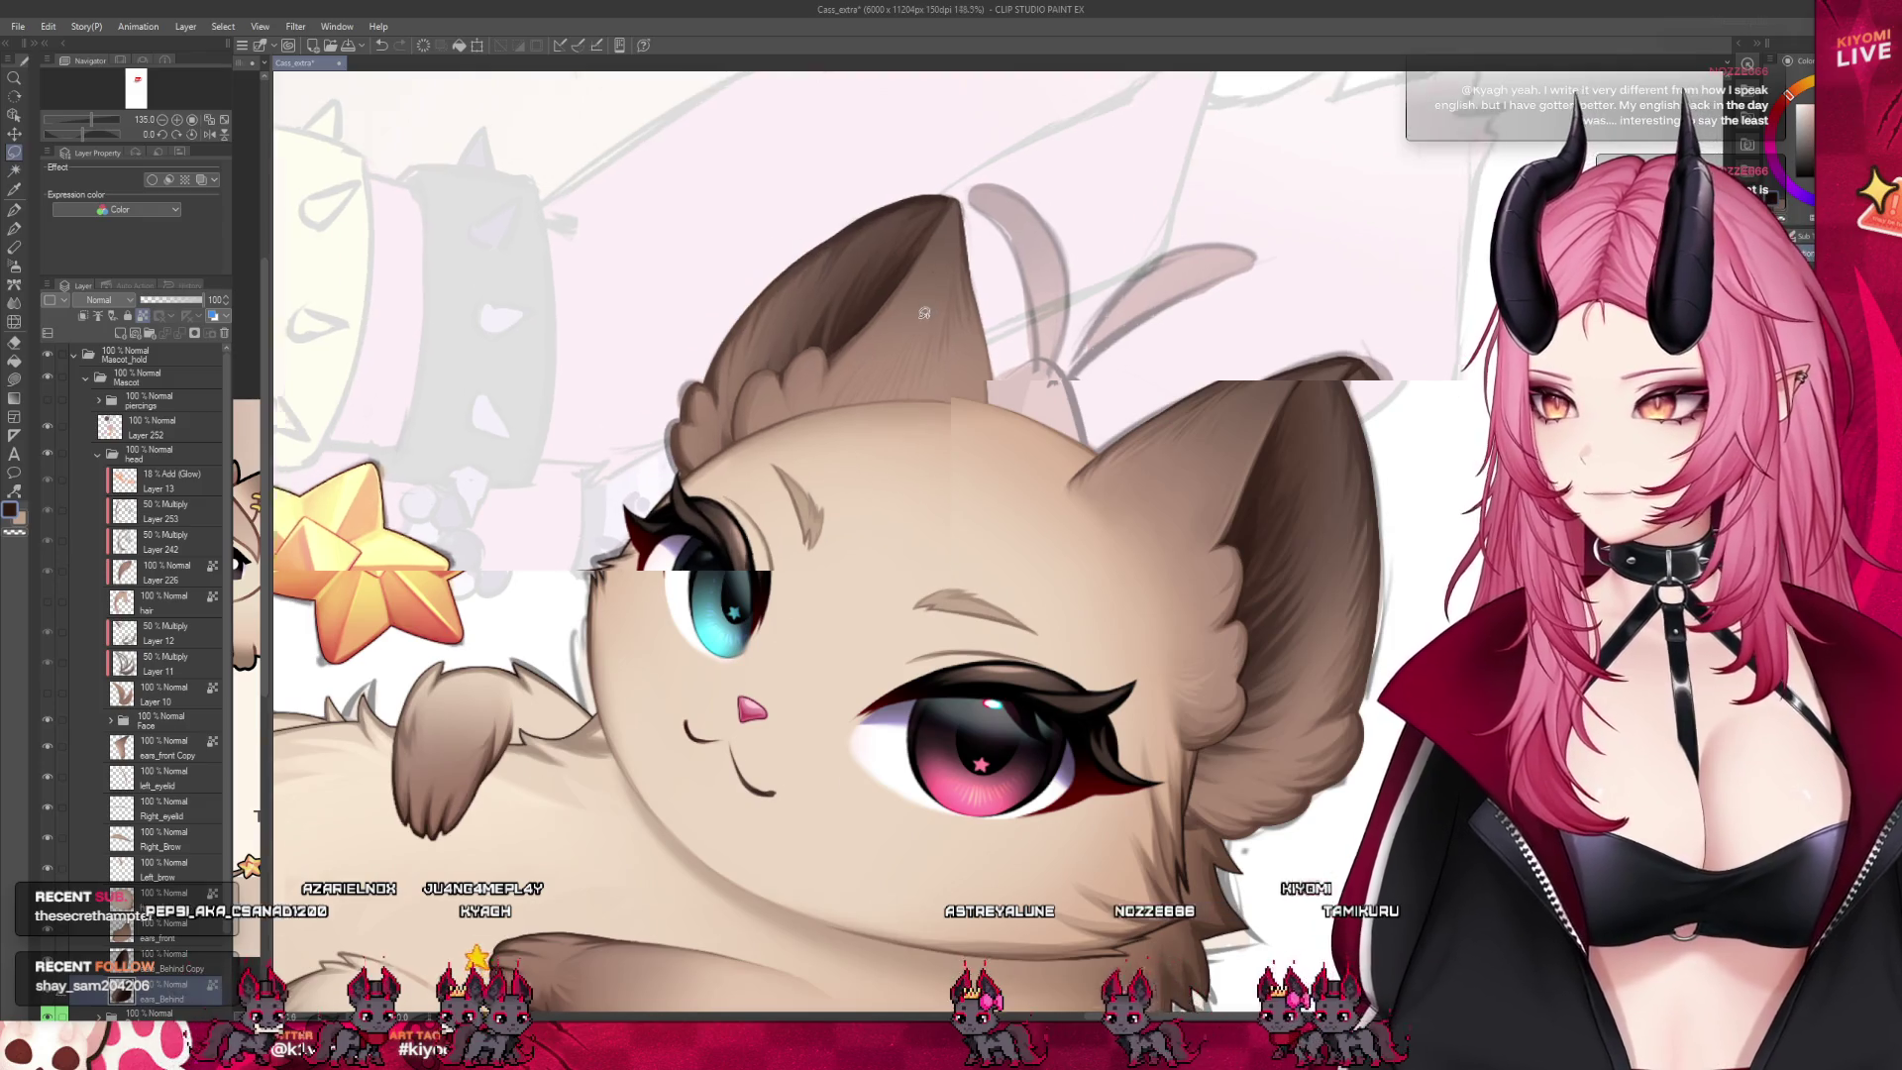
{"action": "scroll", "coordinate": [988, 644], "scroll_direction": "up", "scroll_amount": 4}
{"action": "scroll", "coordinate": [988, 644], "scroll_direction": "up", "scroll_amount": 3}
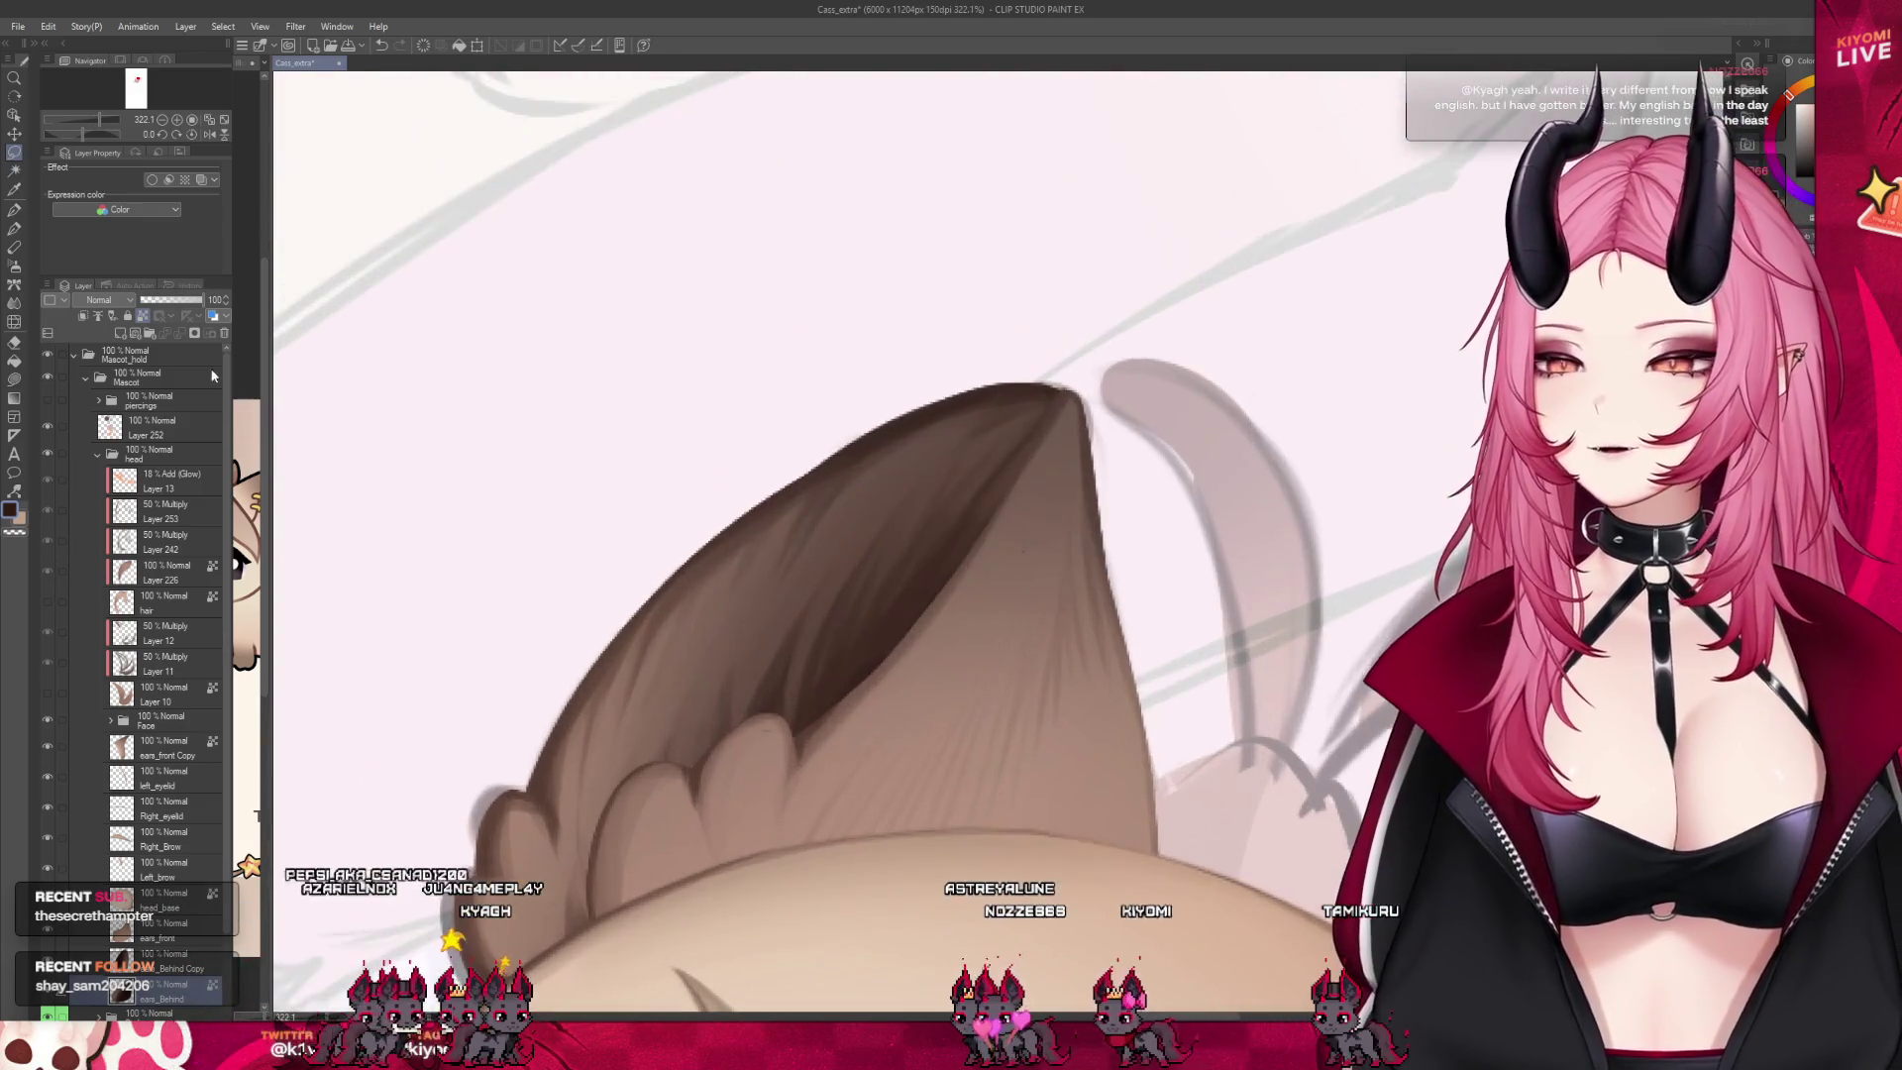
{"action": "scroll", "coordinate": [951, 271], "scroll_direction": "up", "scroll_amount": 1}
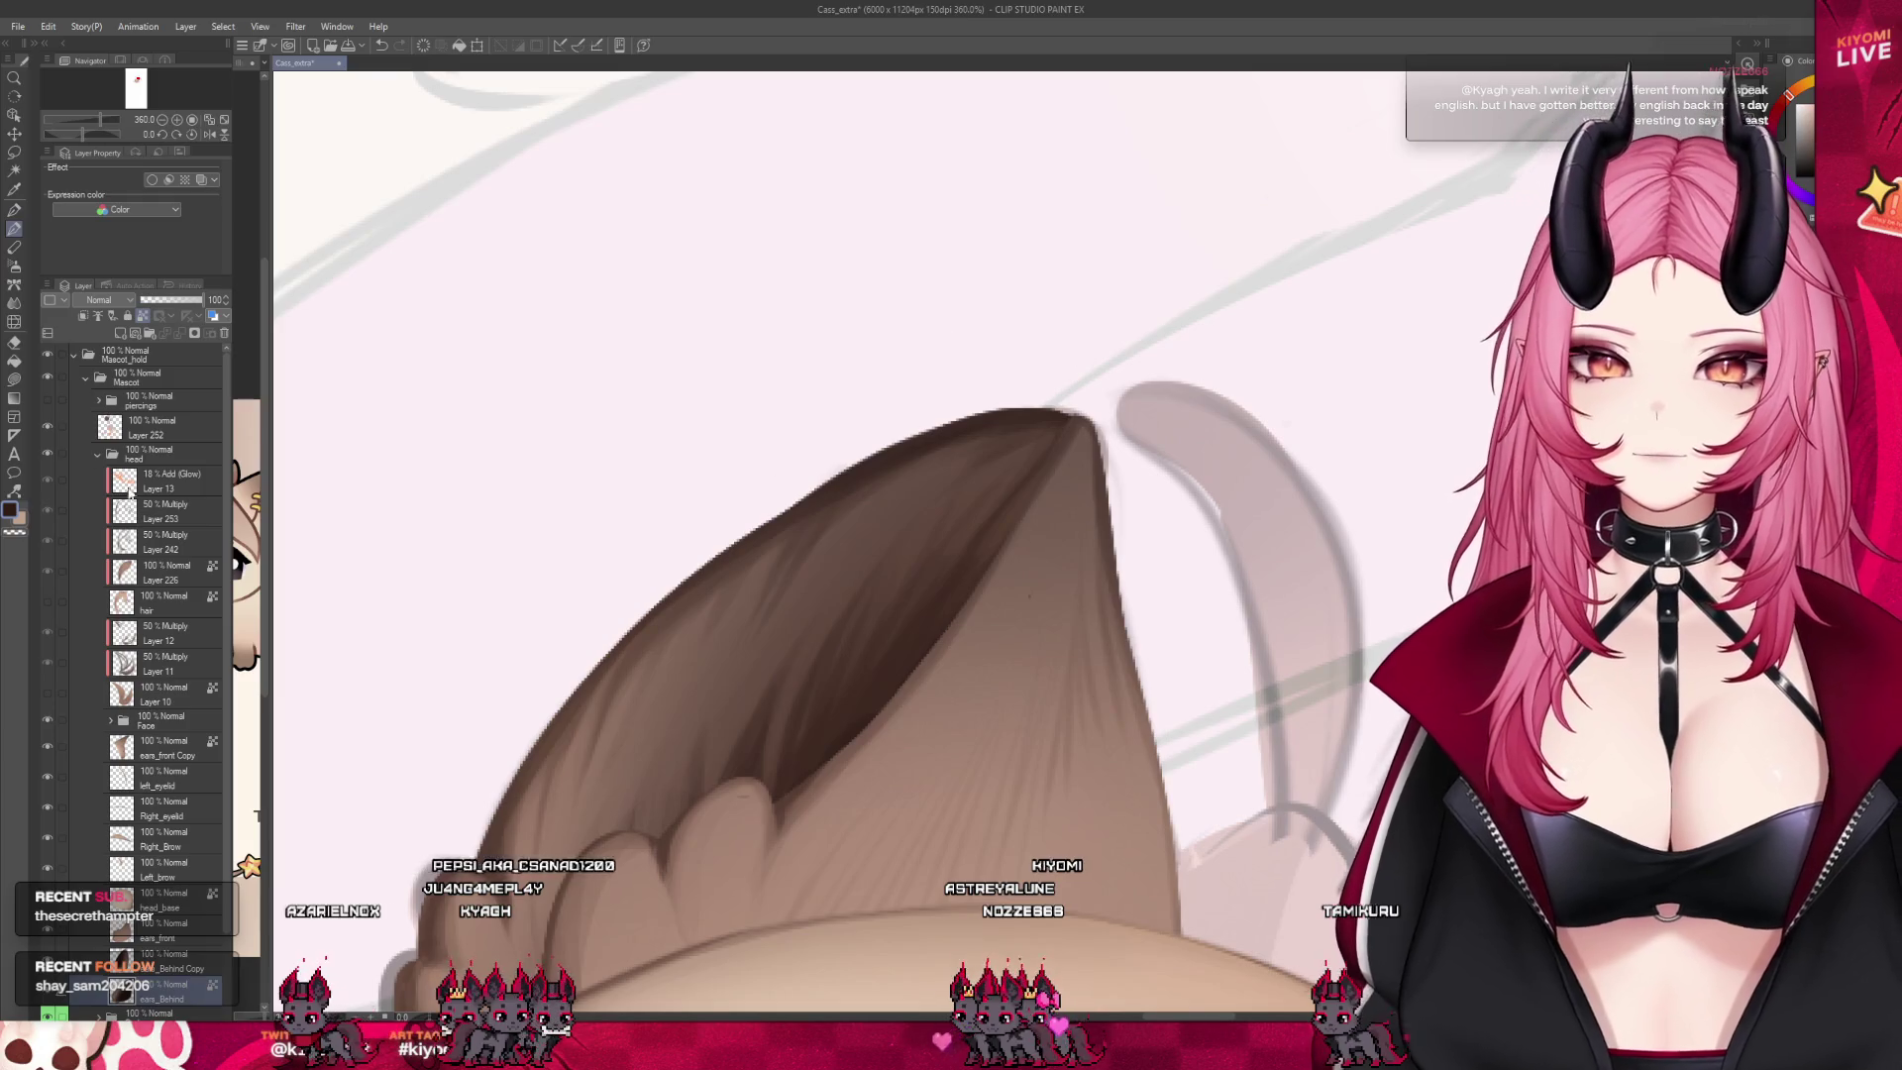
{"action": "key", "text": "p"}
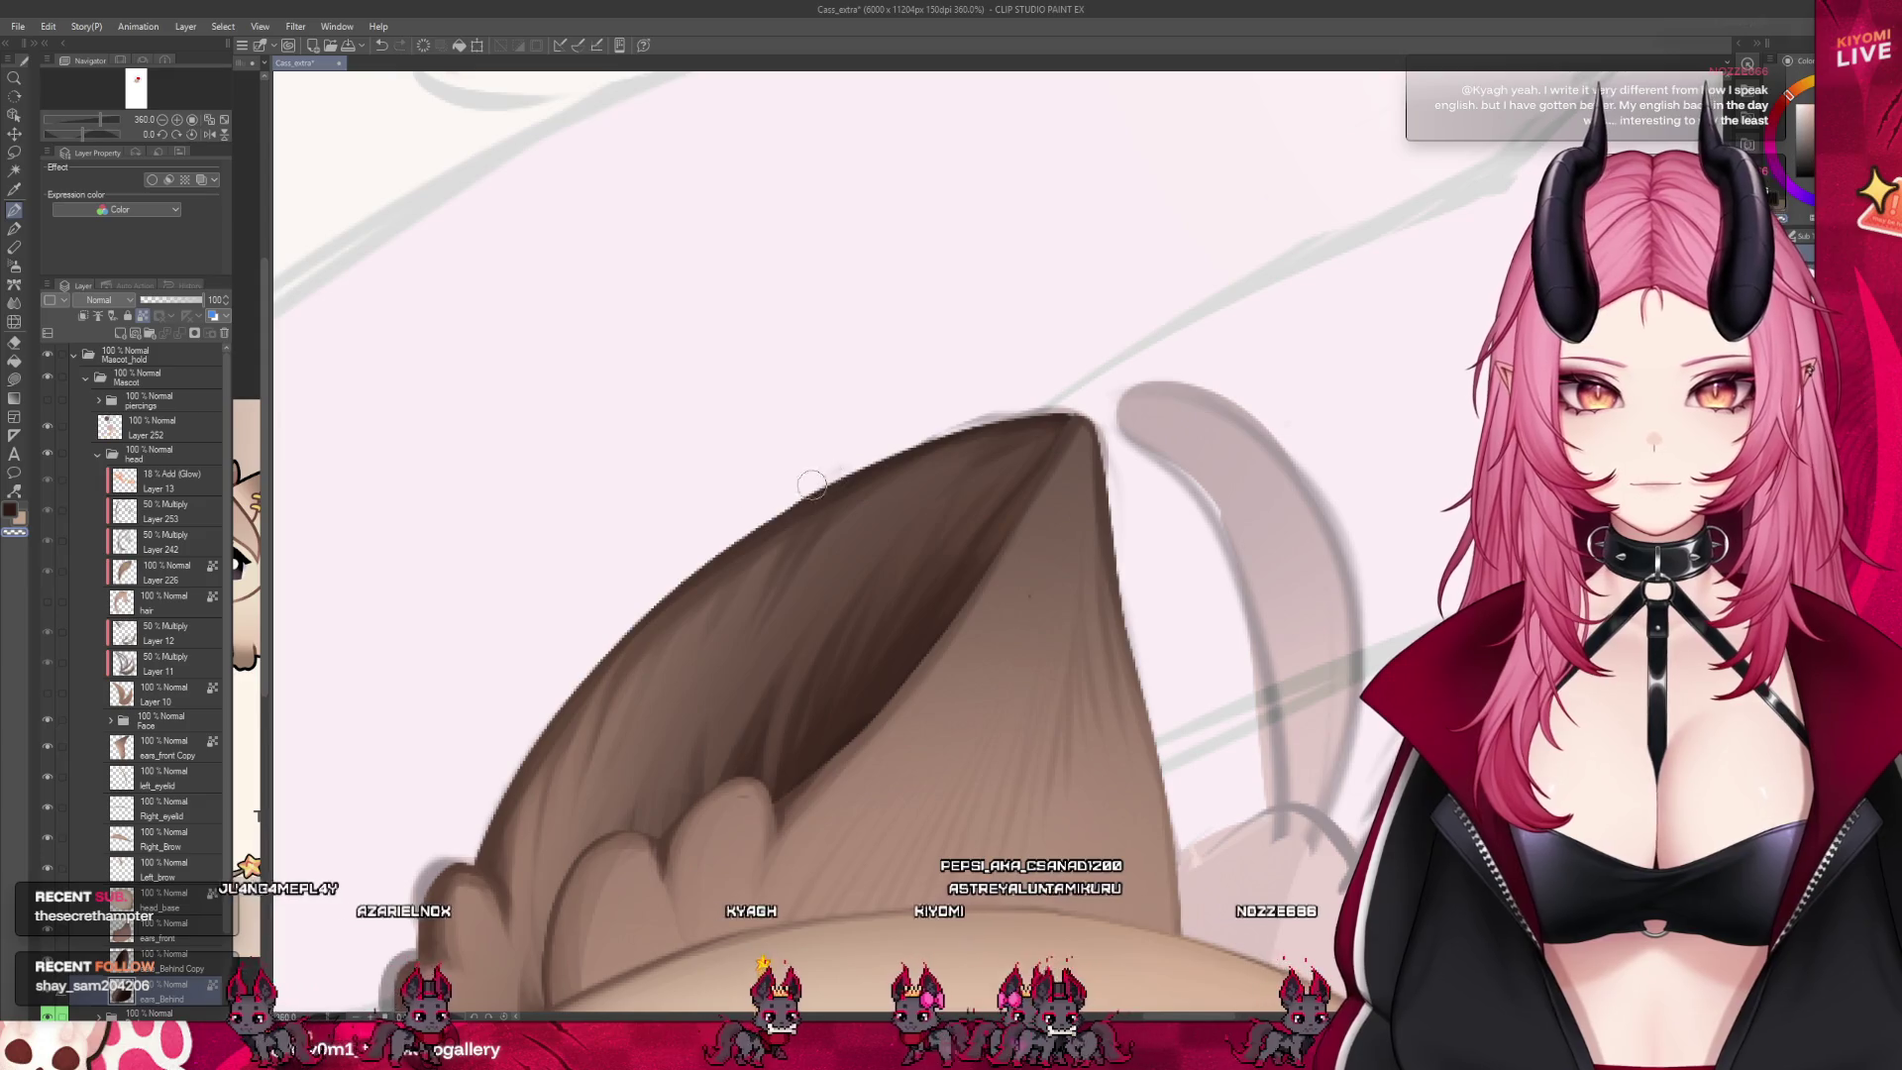
{"action": "left_click", "coordinate": [15, 228]}
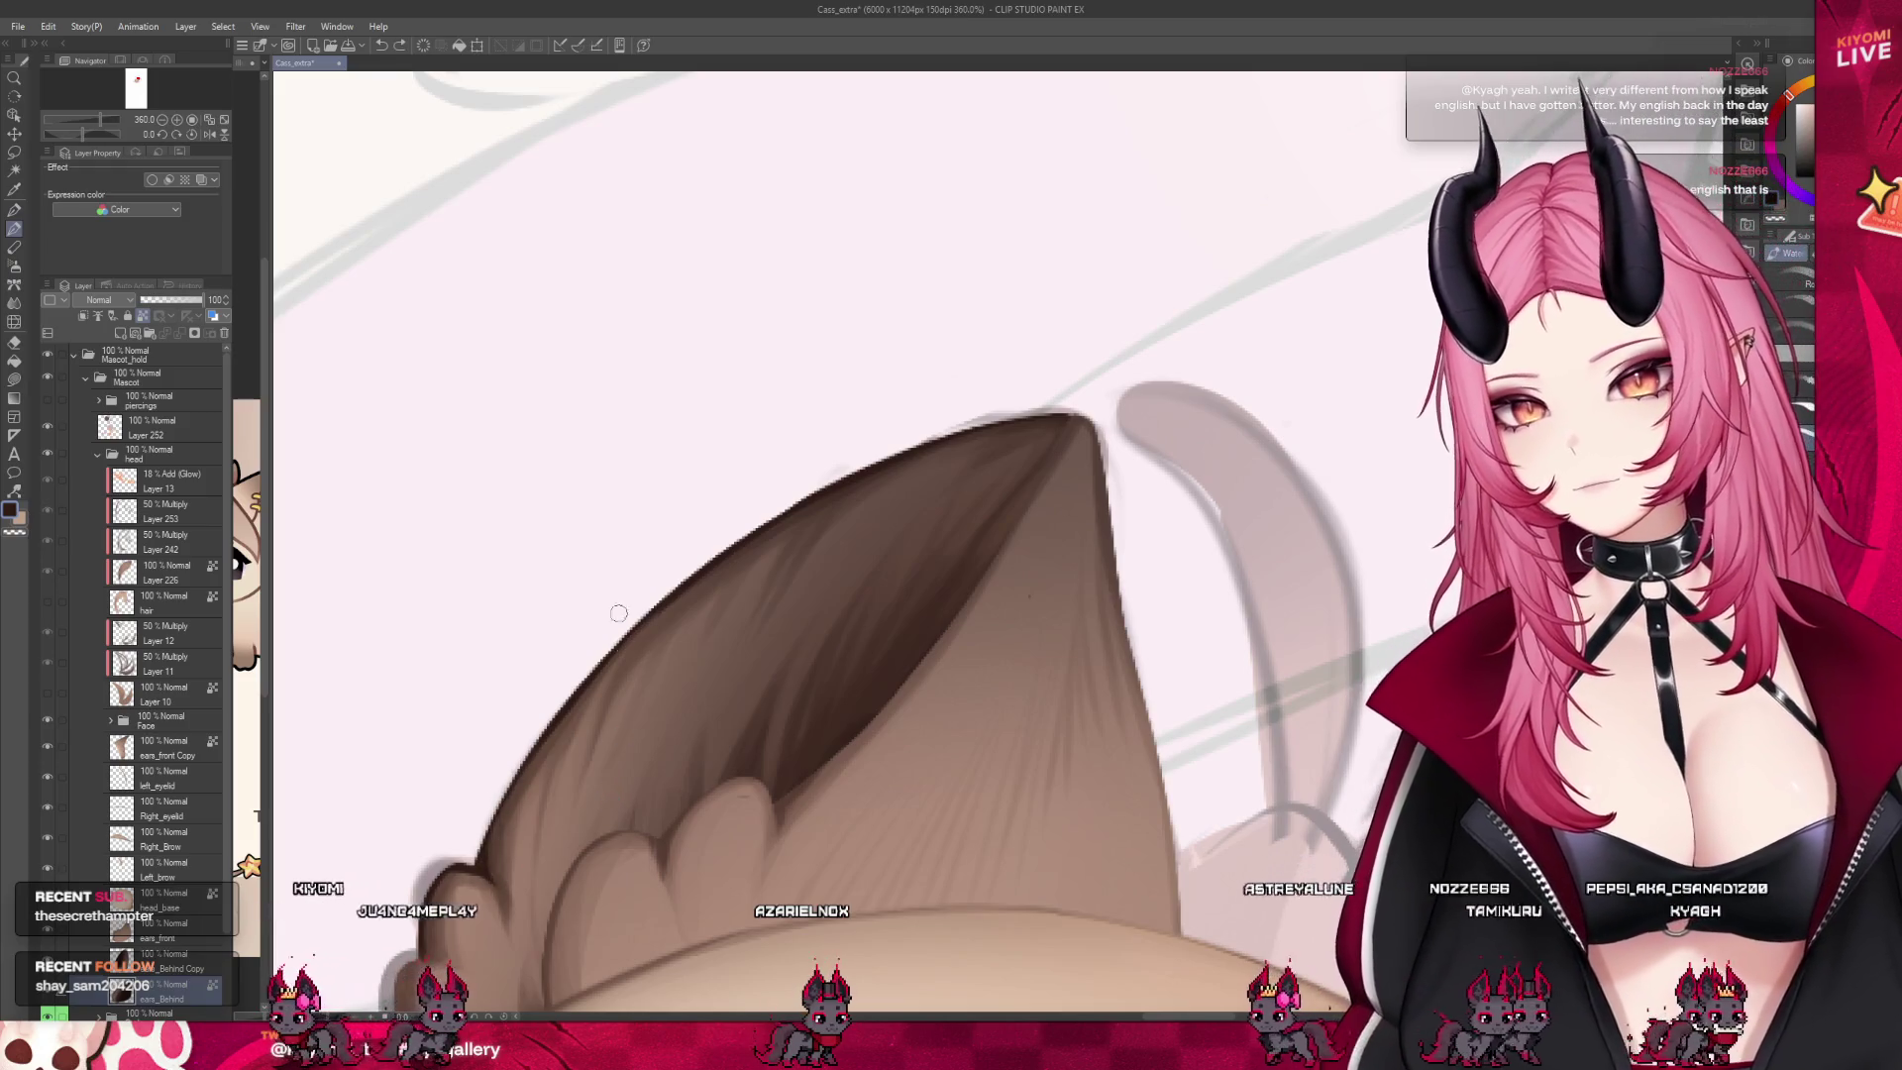
Hide the head base layer and the Face folder so the ear is isolated
{"action": "scroll", "coordinate": [500, 738], "scroll_direction": "down", "scroll_amount": 4}
{"action": "scroll", "coordinate": [495, 730], "scroll_direction": "up", "scroll_amount": 4}
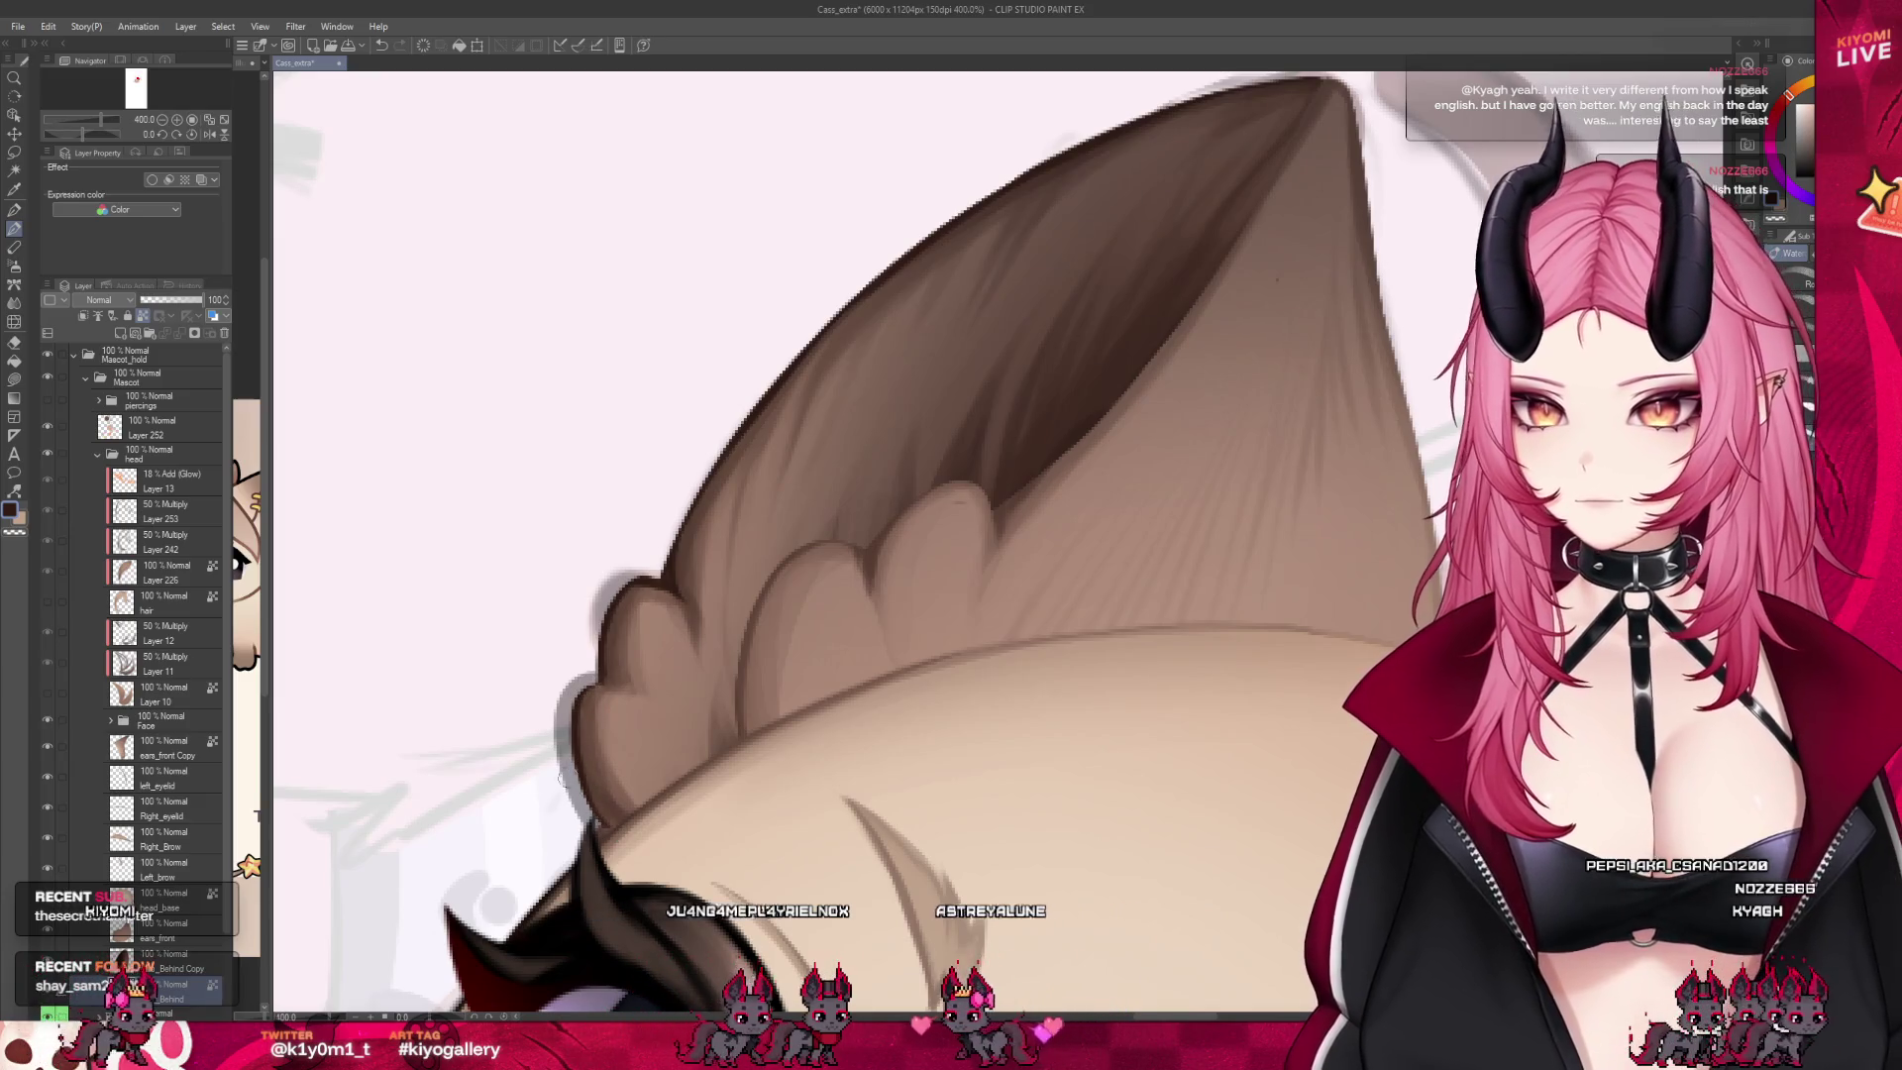
{"action": "left_click", "coordinate": [71, 903]}
{"action": "left_click", "coordinate": [48, 719]}
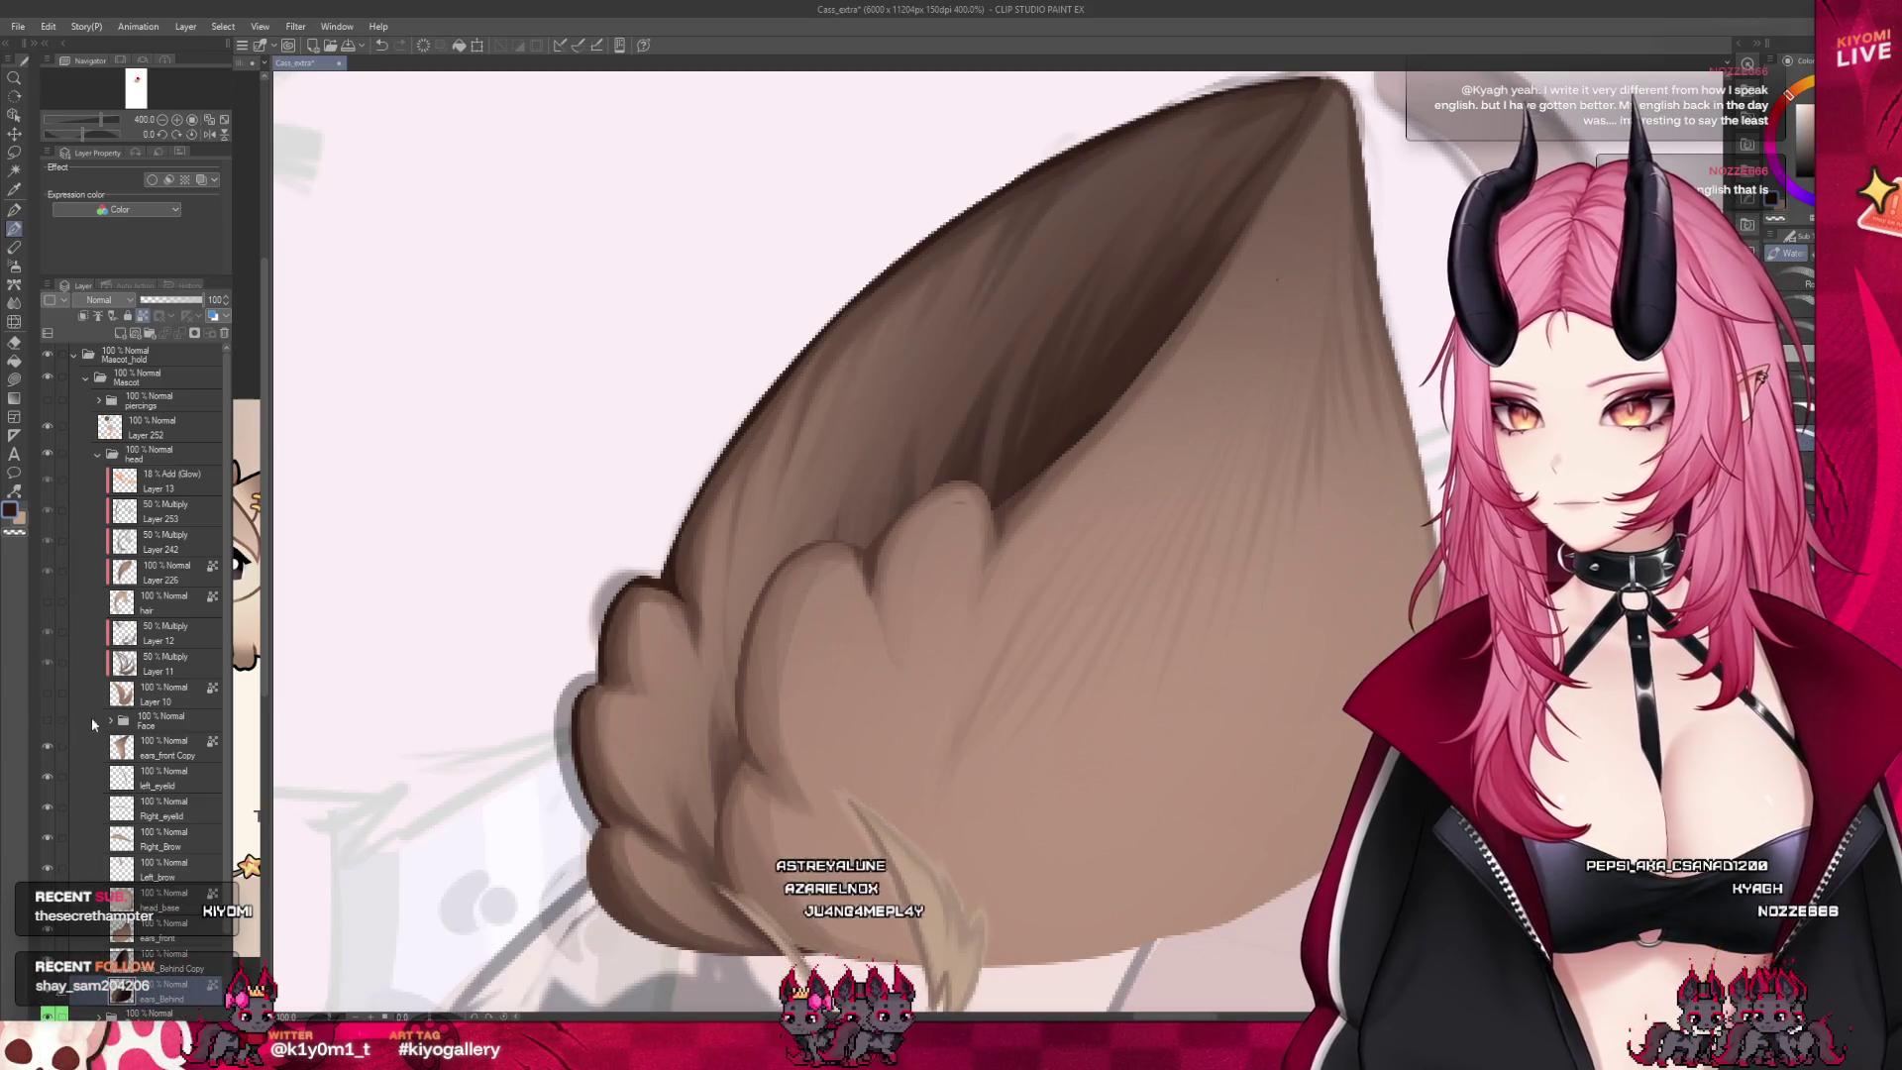
{"action": "scroll", "coordinate": [609, 832], "scroll_direction": "down", "scroll_amount": 2}
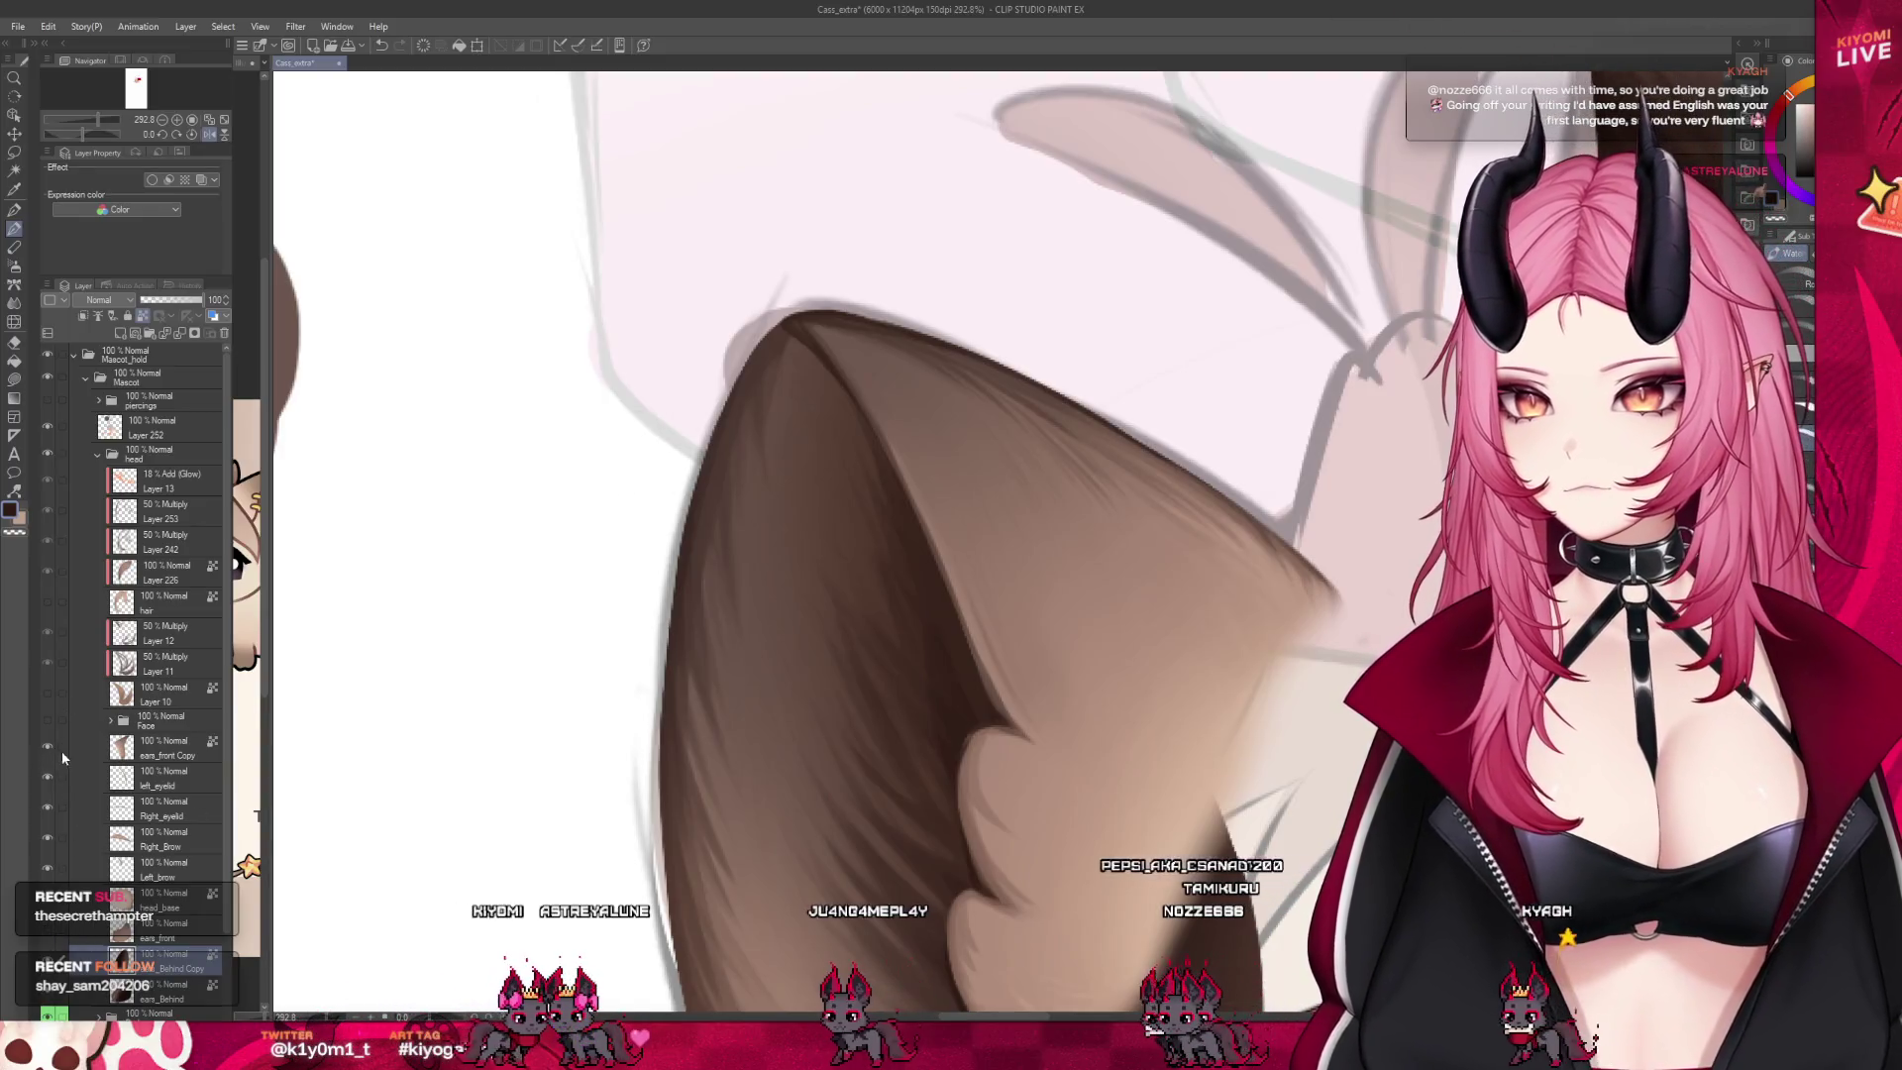
Hide the ears_front Copy layer and paint dark brown fur shading into the ears
{"action": "left_click", "coordinate": [47, 746]}
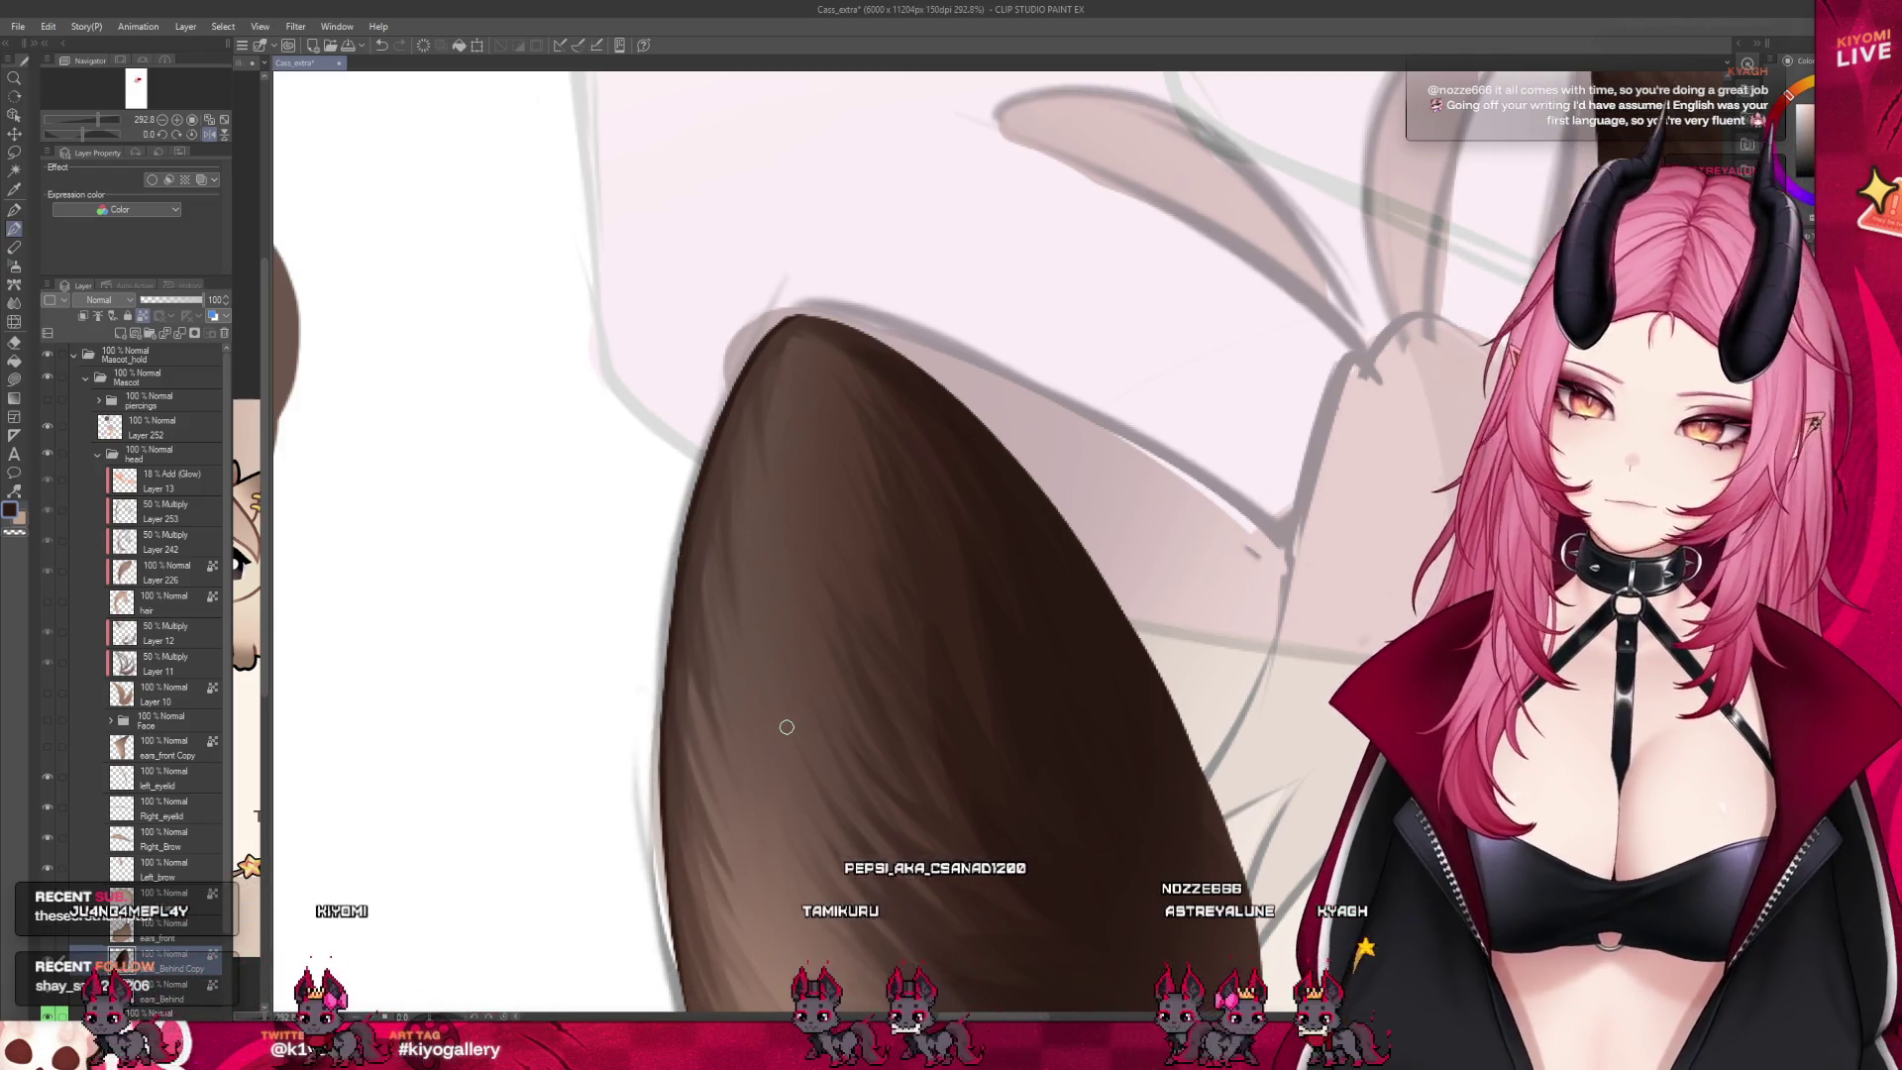
{"action": "scroll", "coordinate": [685, 863], "scroll_direction": "down", "scroll_amount": 5}
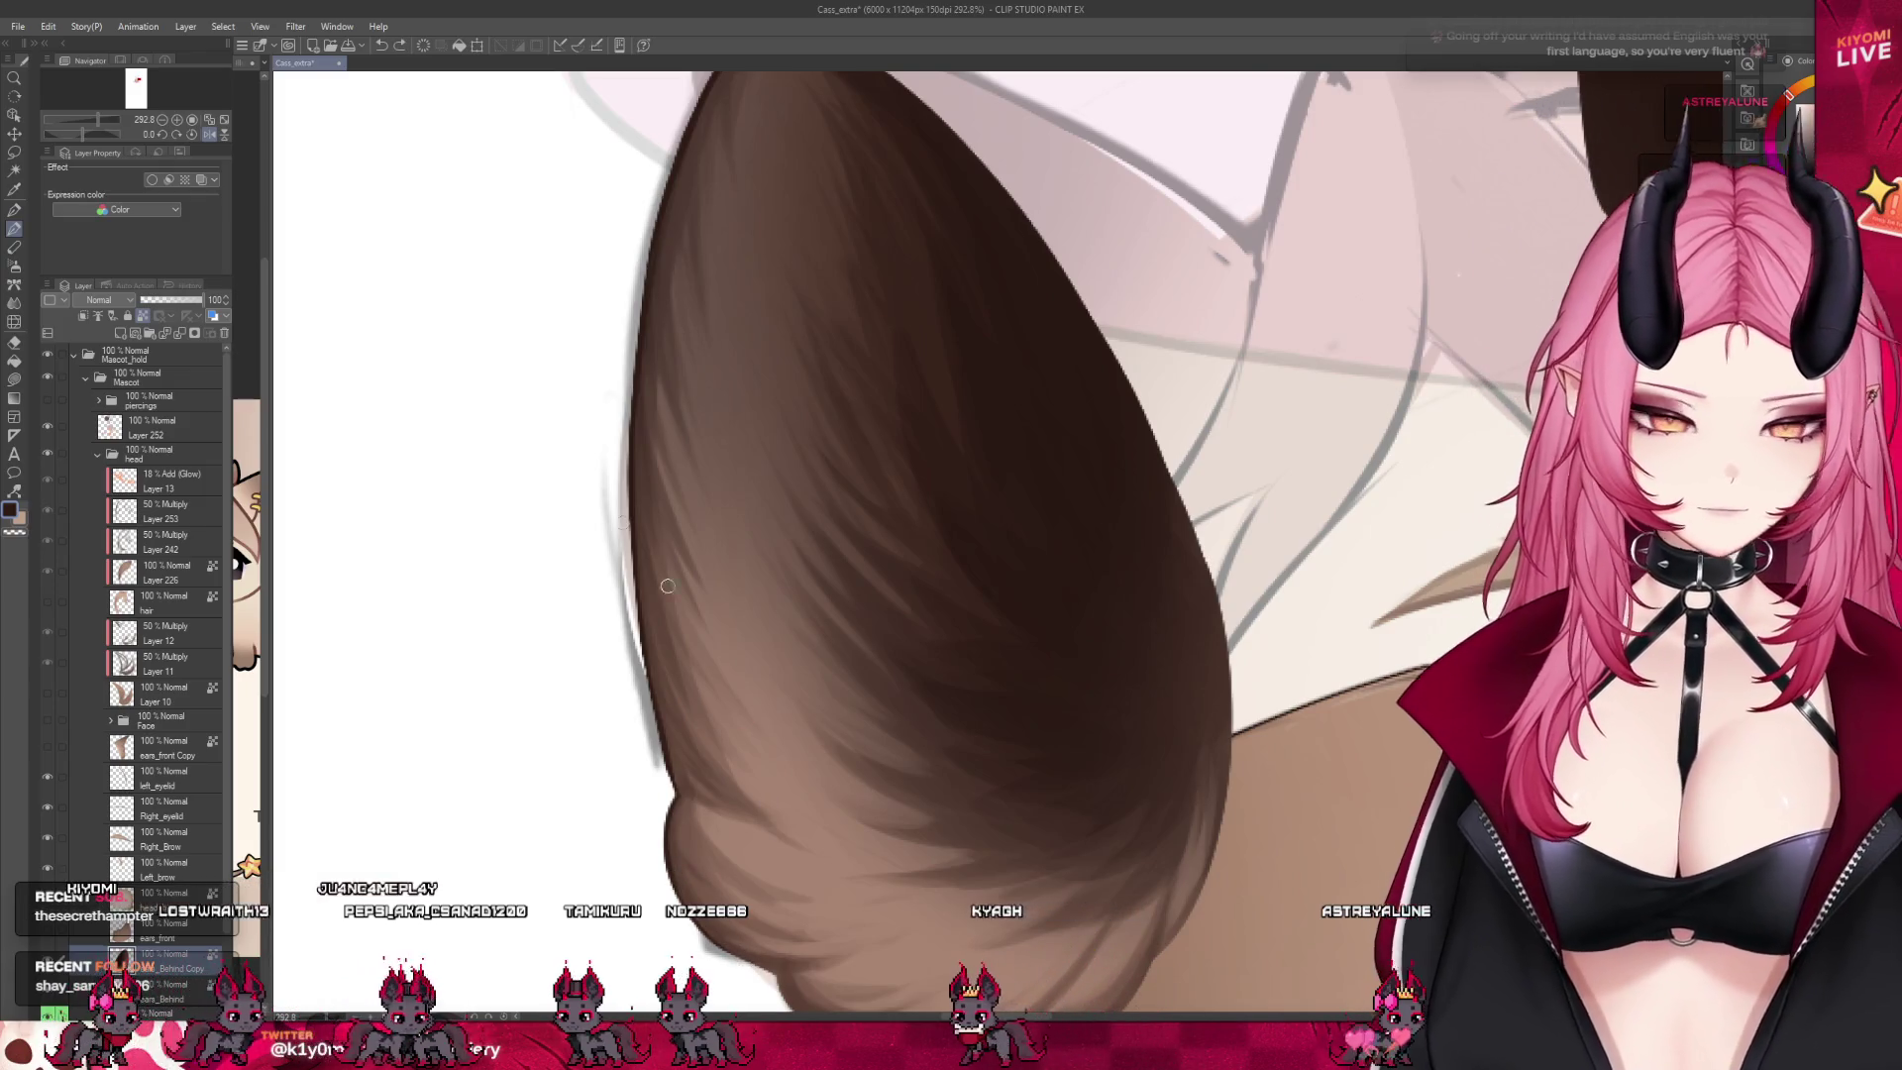
{"action": "scroll", "coordinate": [772, 825], "scroll_direction": "down", "scroll_amount": 1}
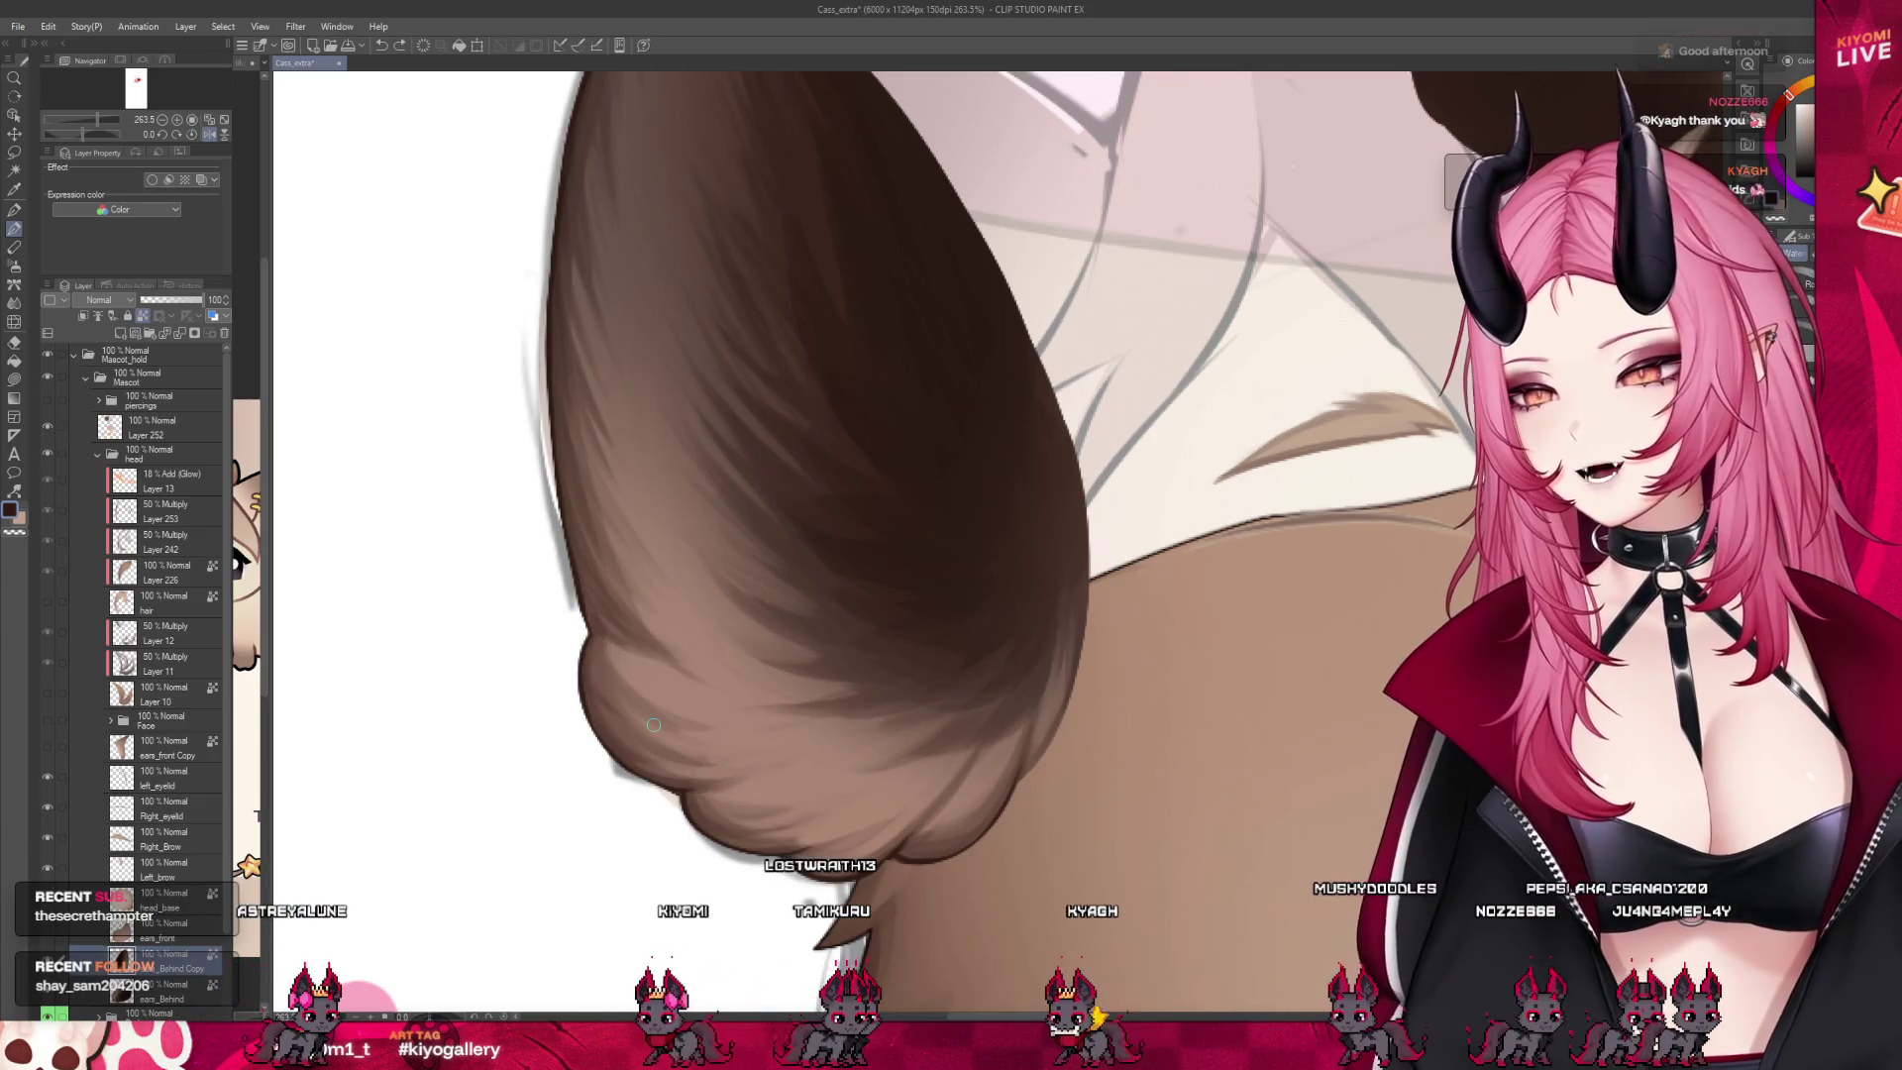
{"action": "scroll", "coordinate": [654, 724], "scroll_direction": "down", "scroll_amount": 3}
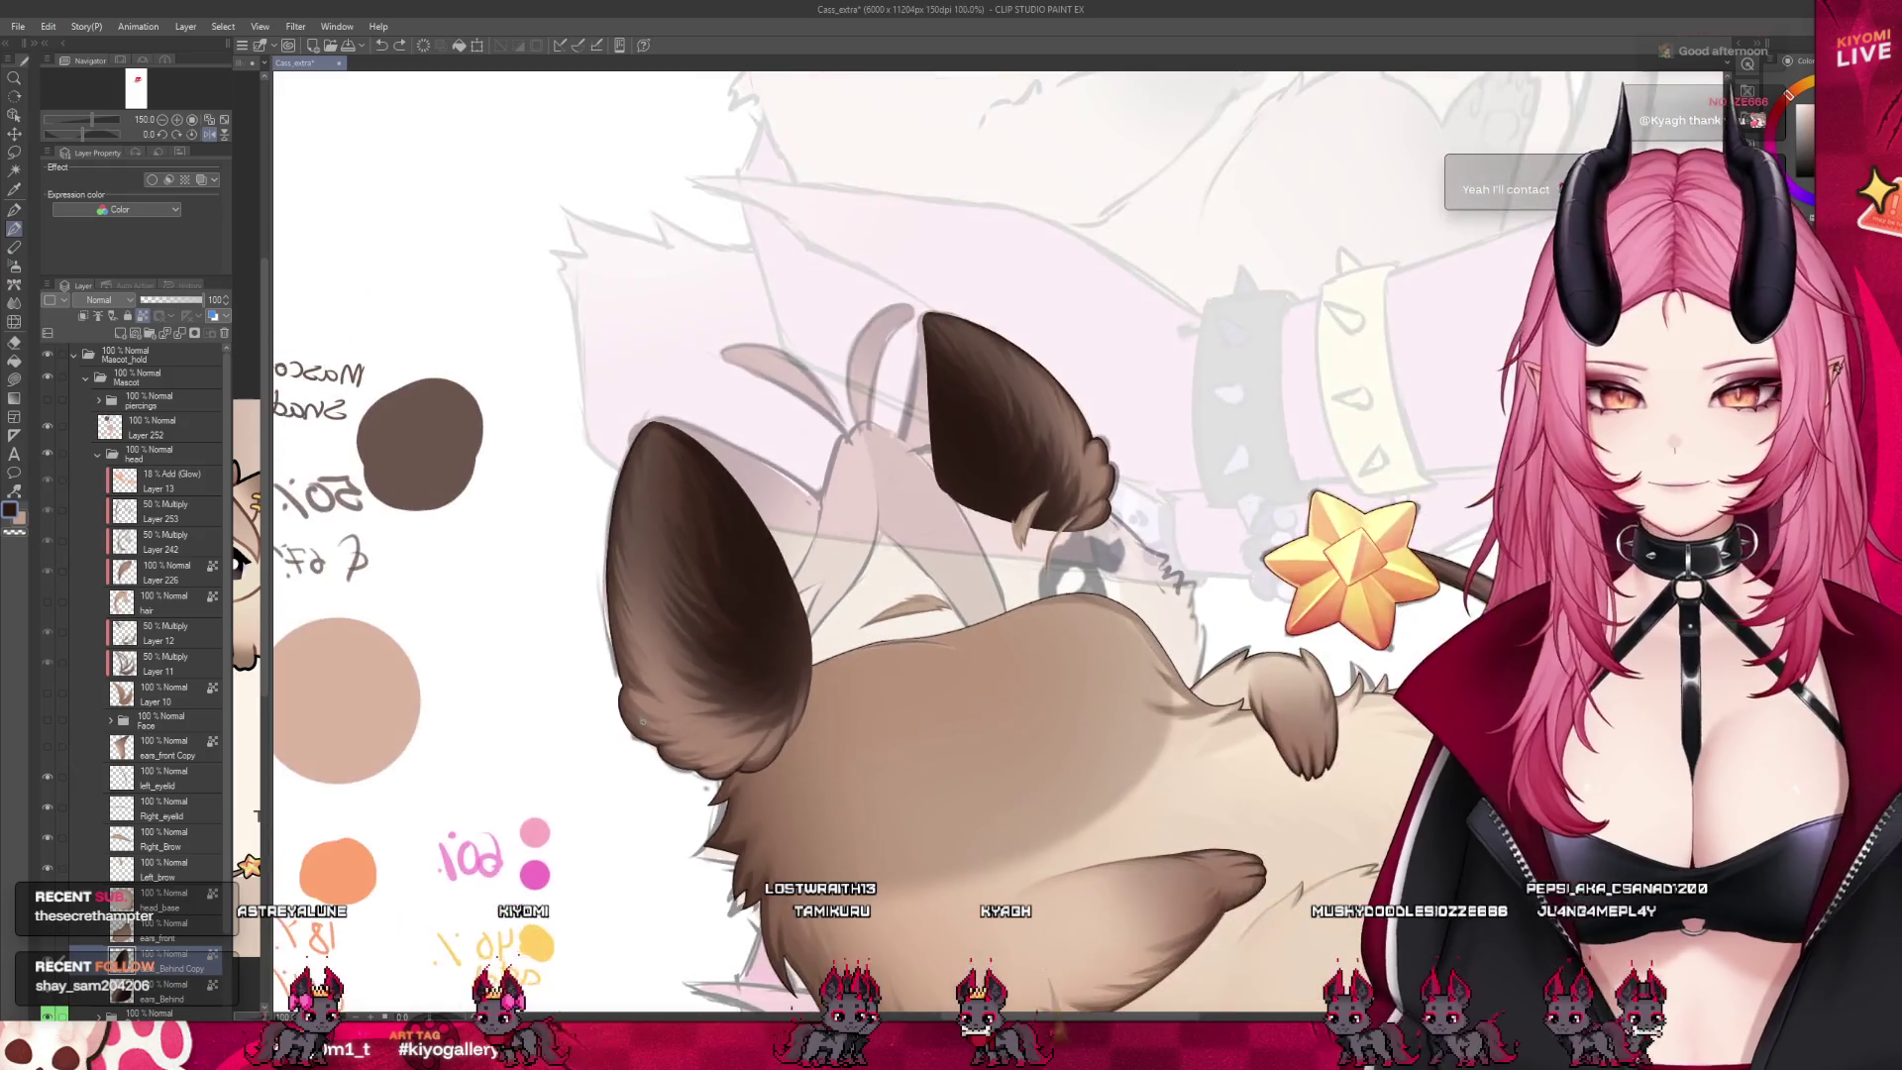
{"action": "scroll", "coordinate": [642, 721], "scroll_direction": "up", "scroll_amount": 5}
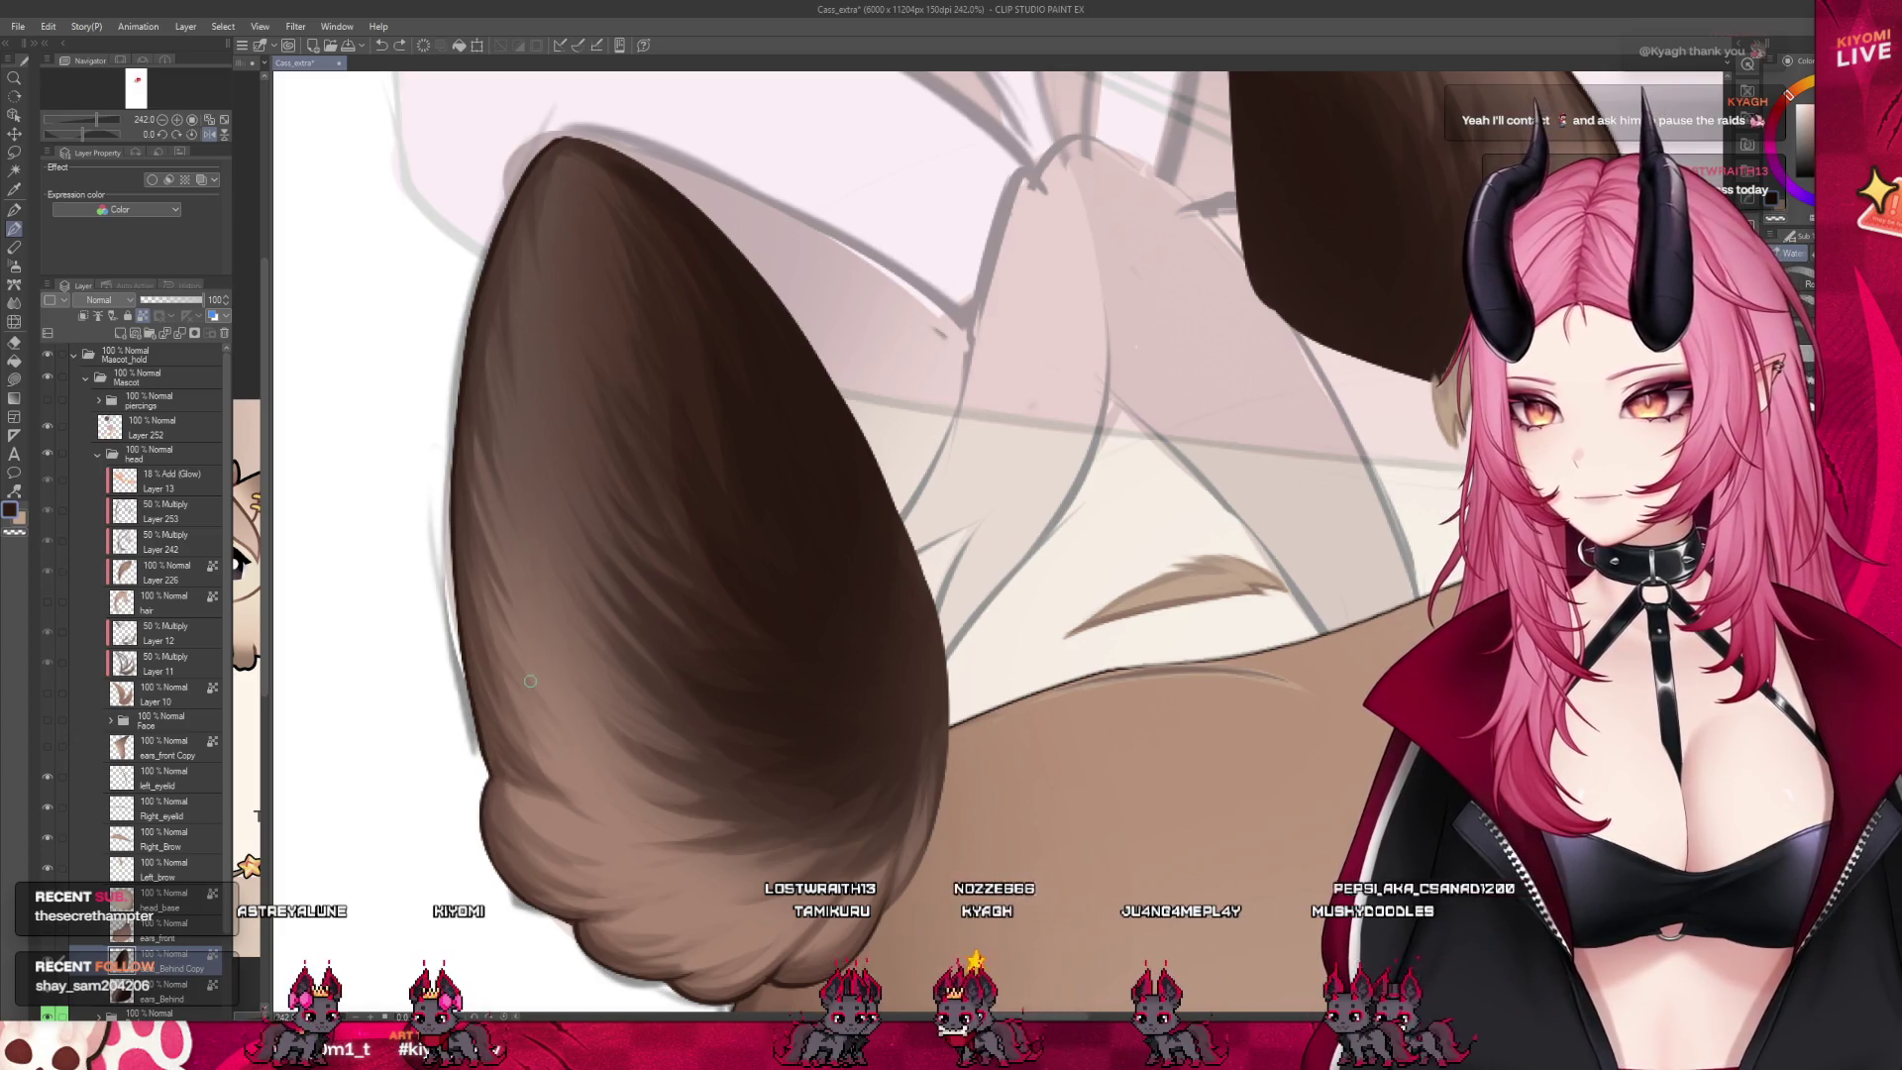
{"action": "scroll", "coordinate": [484, 605], "scroll_direction": "down", "scroll_amount": 2}
{"action": "key", "text": "ctrl+alt+0"}
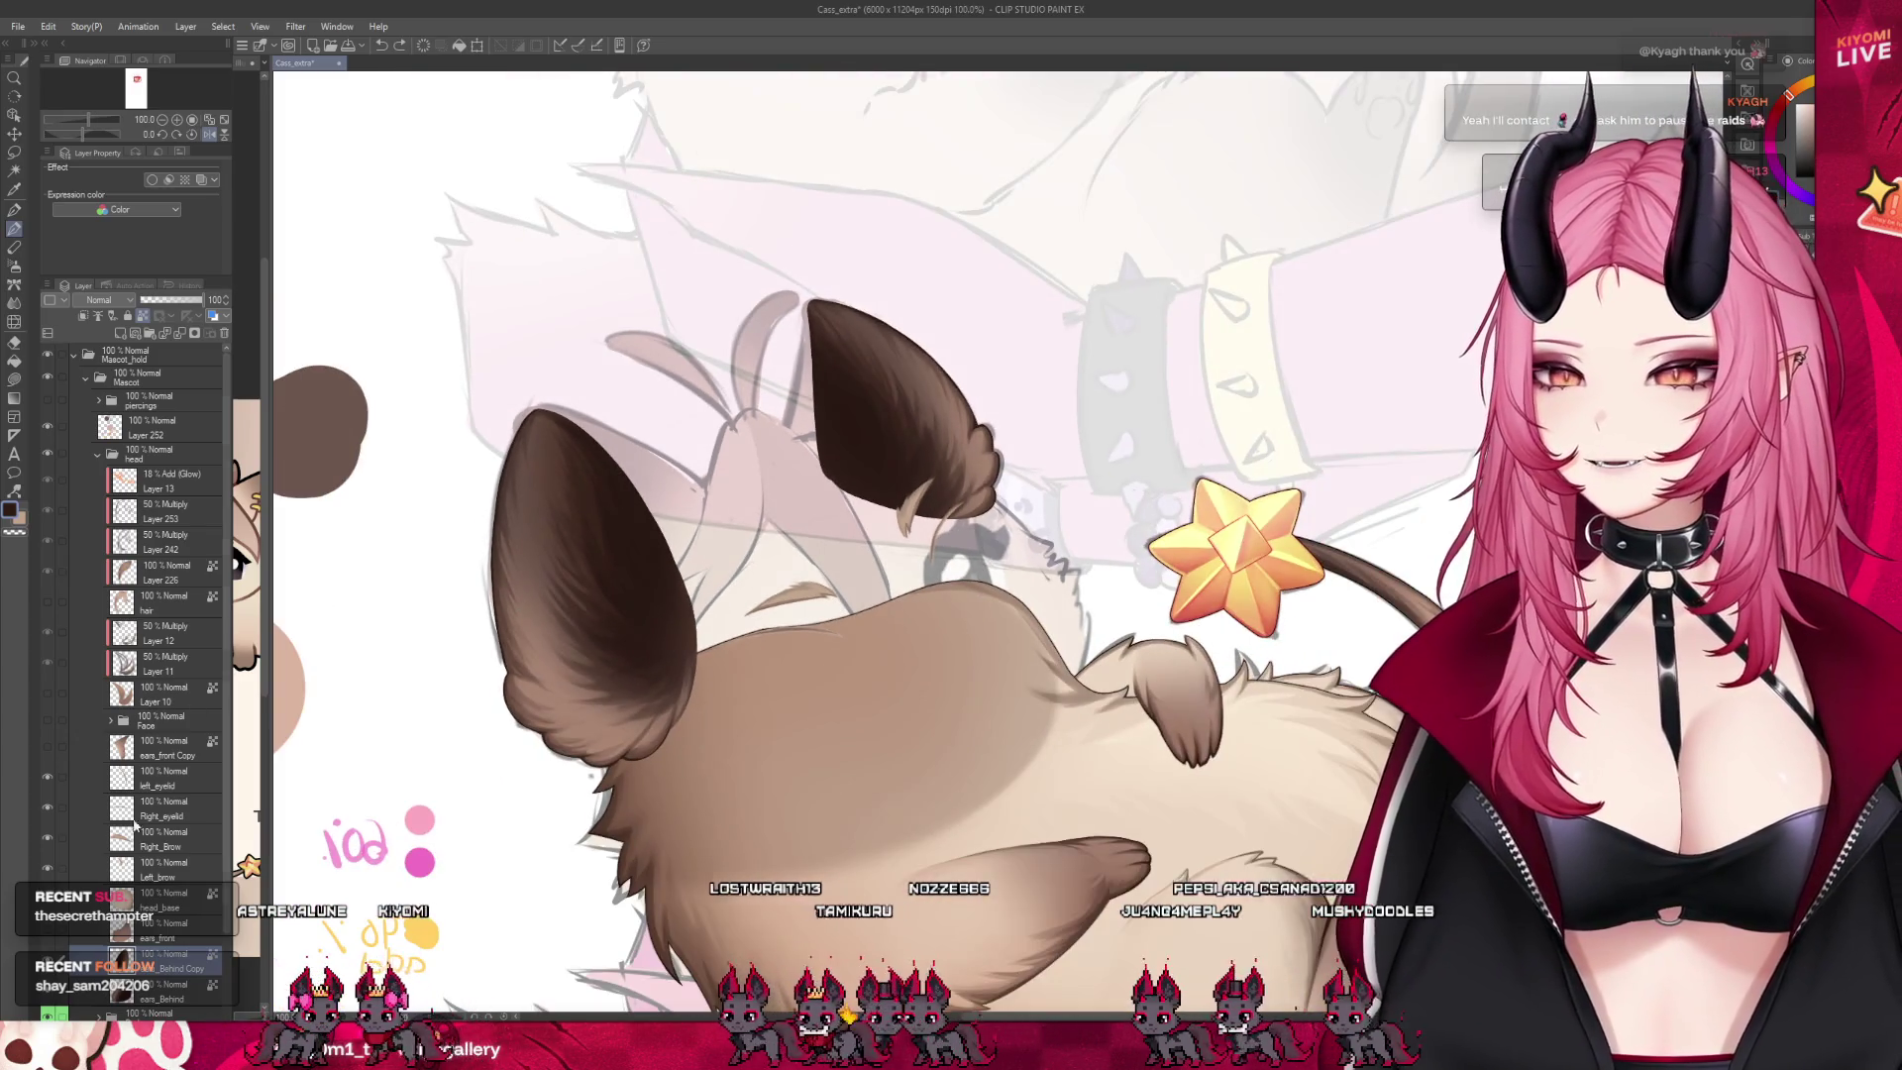
{"action": "key", "text": "ctrl+minus"}
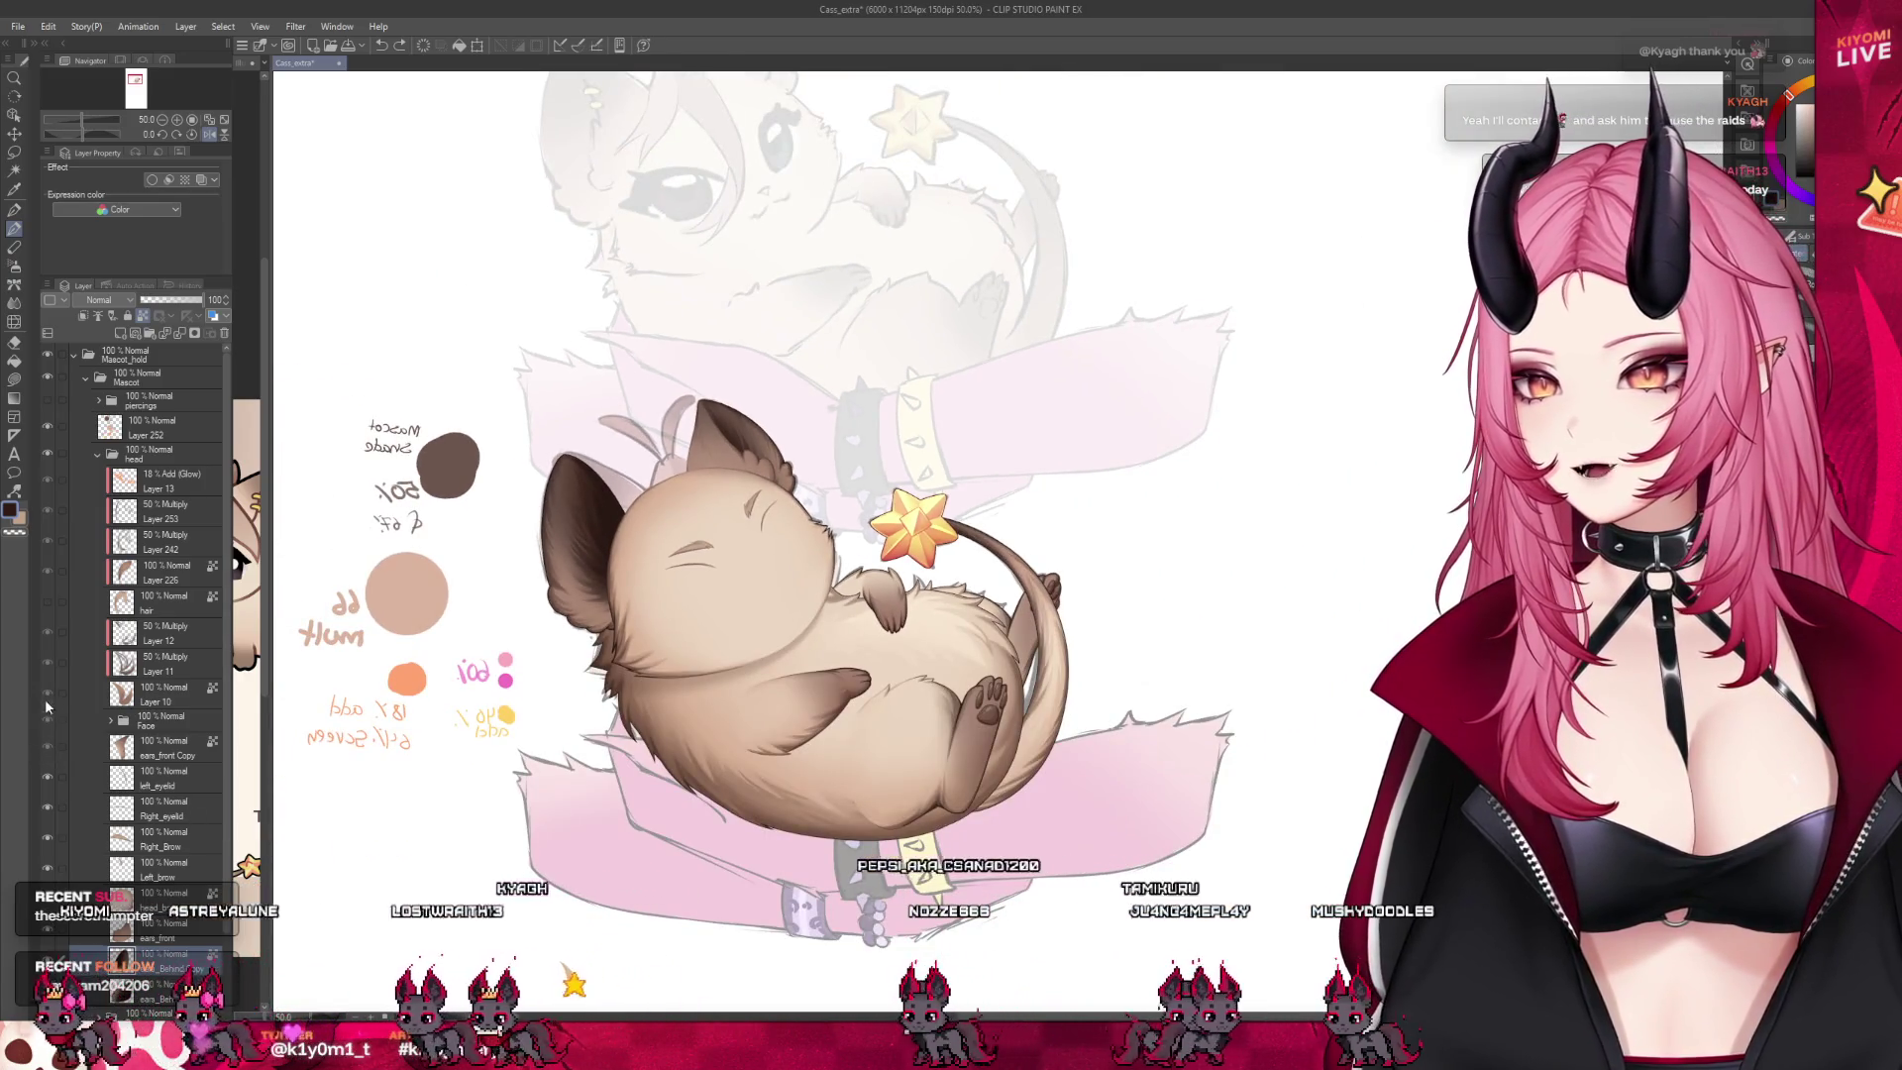
{"action": "left_click_drag", "start_coordinate": [46, 695], "coordinate": [47, 481]}
{"action": "scroll", "coordinate": [817, 595], "scroll_direction": "up", "scroll_amount": 1}
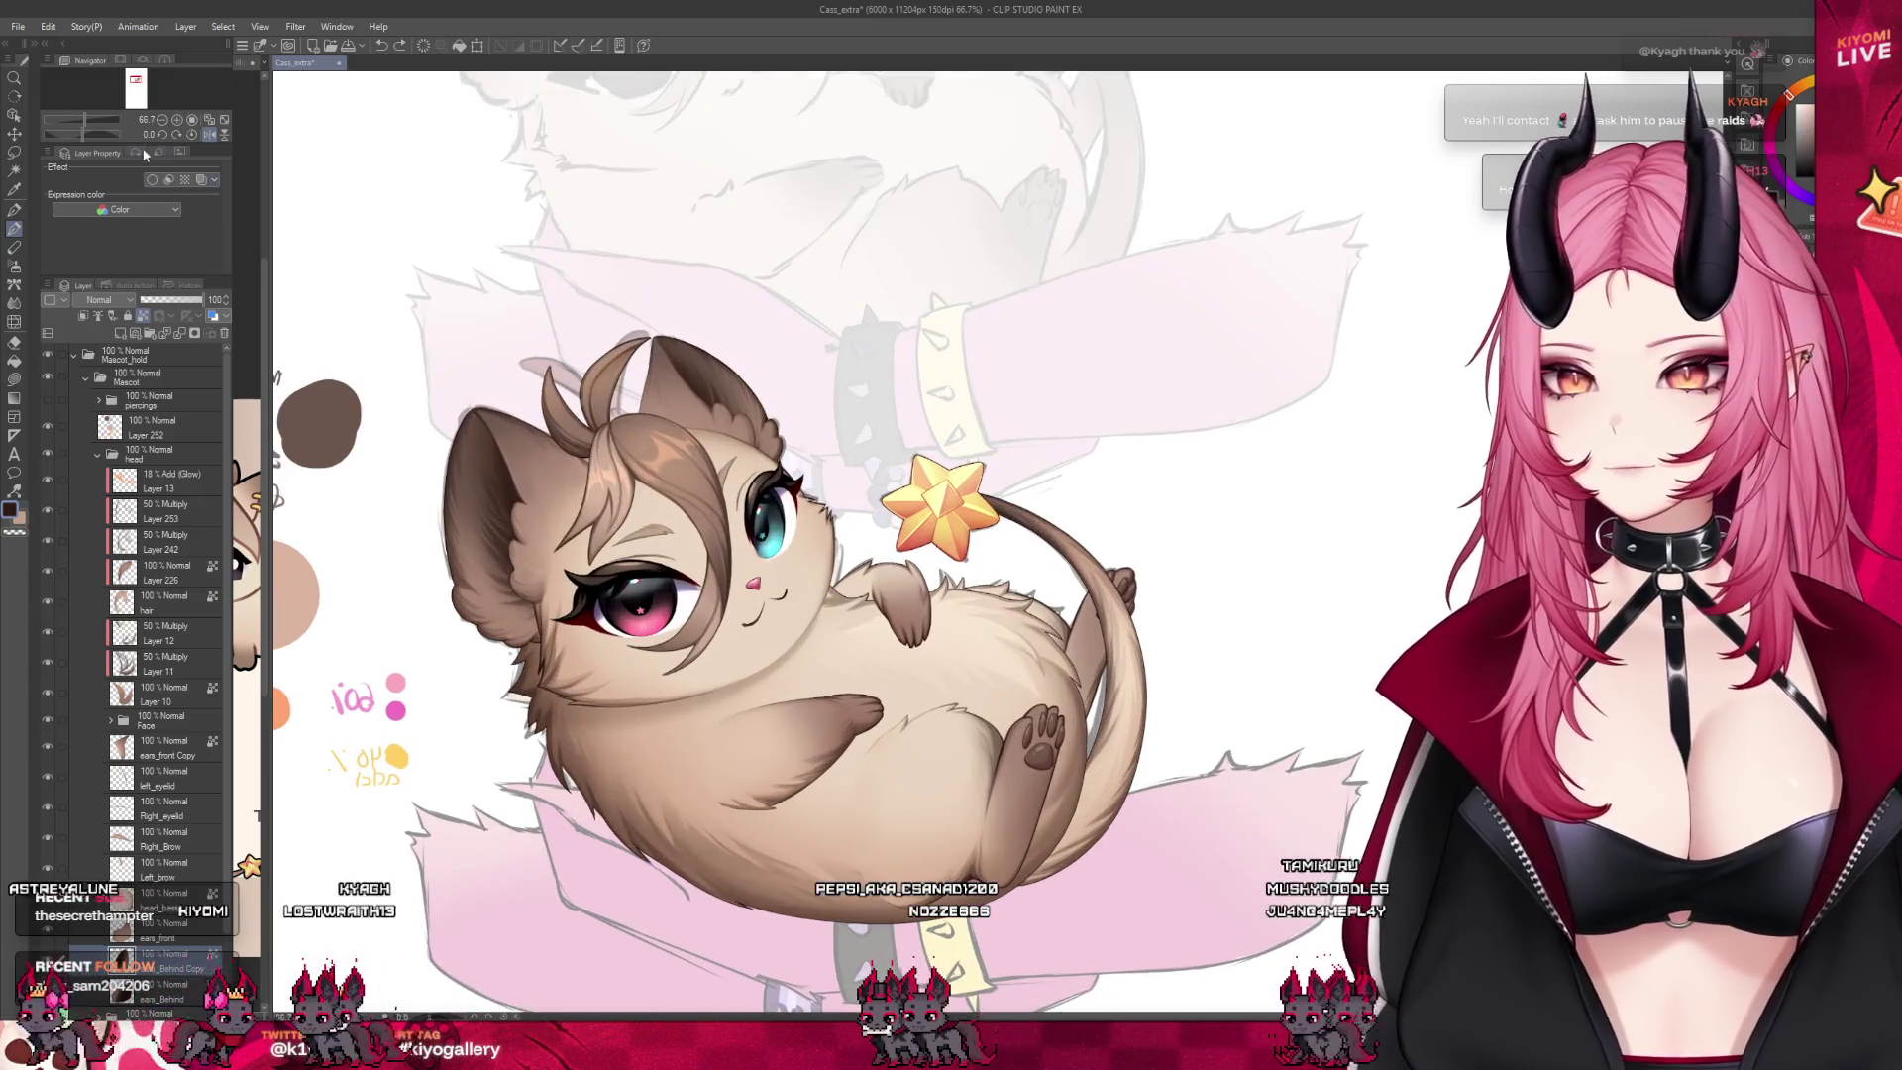
{"action": "key", "text": "h"}
{"action": "scroll", "coordinate": [936, 492], "scroll_direction": "down", "scroll_amount": 2}
{"action": "scroll", "coordinate": [810, 468], "scroll_direction": "up", "scroll_amount": 2}
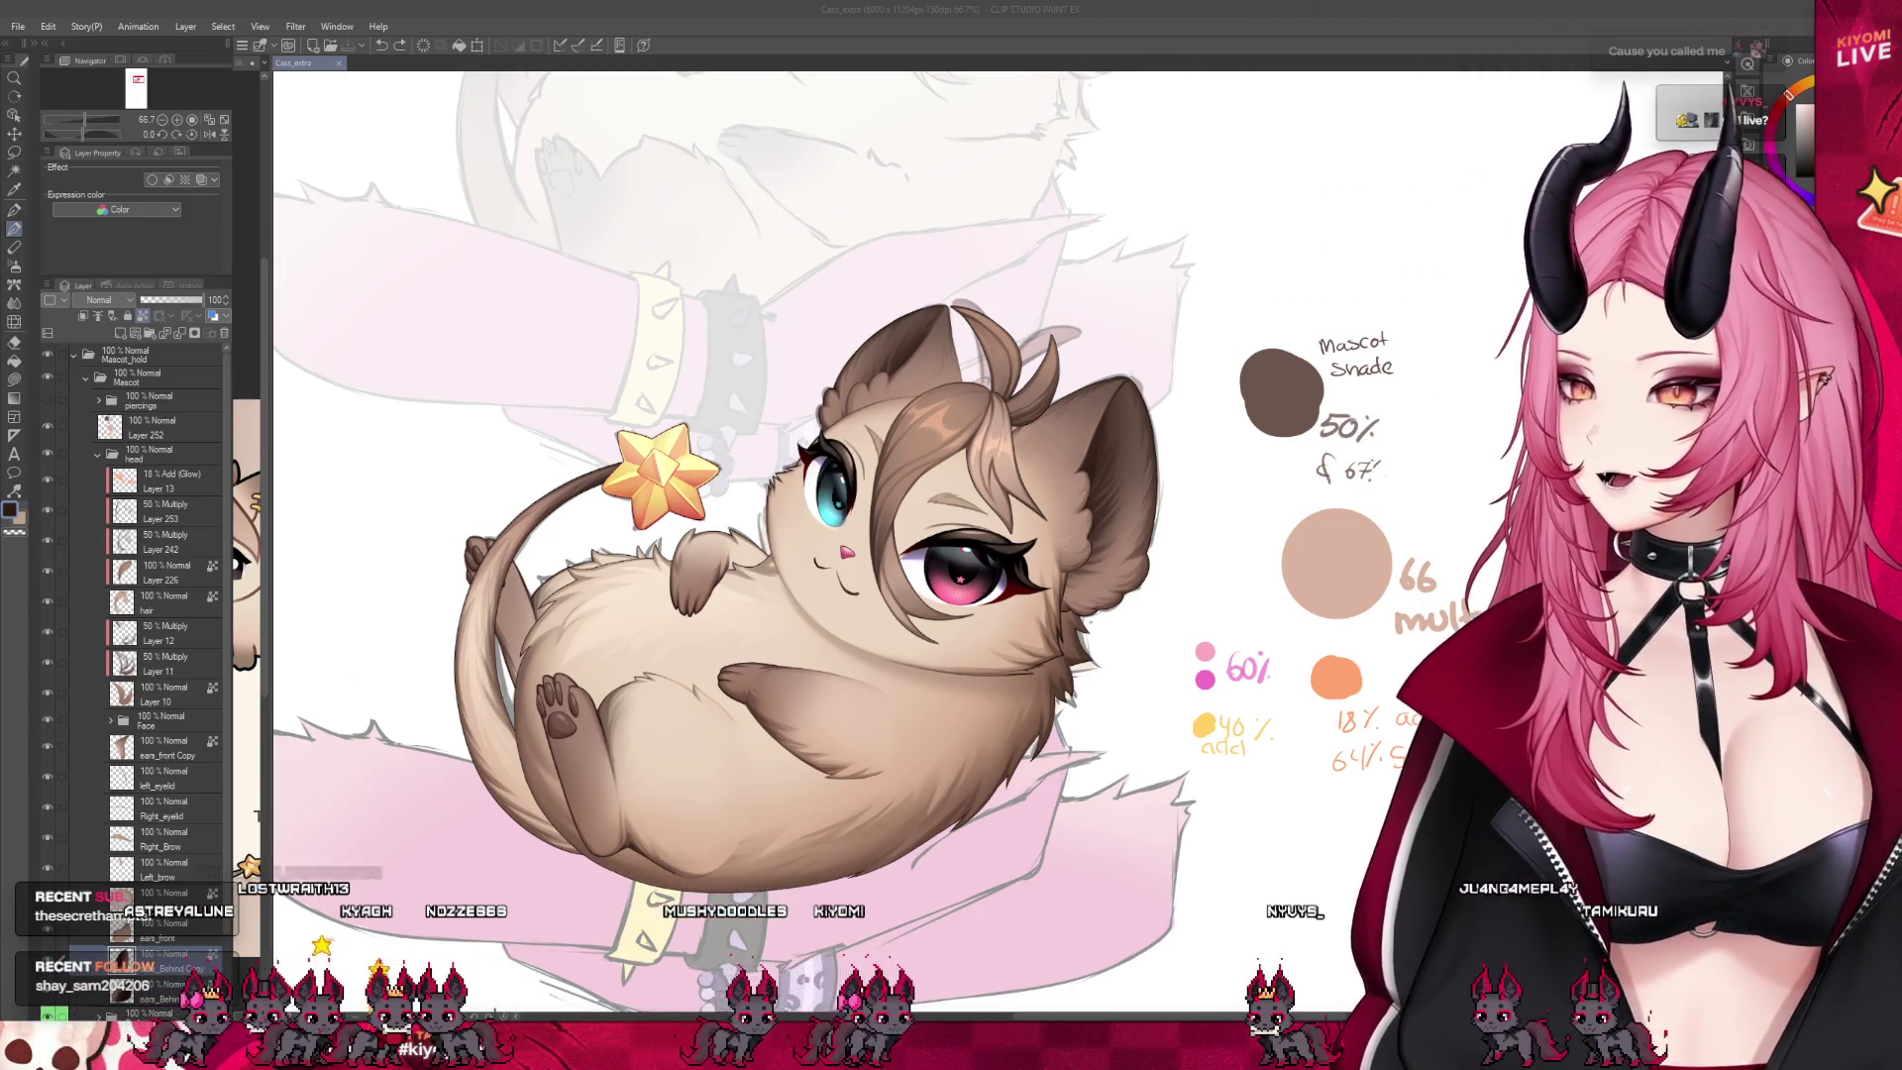
{"action": "scroll", "coordinate": [790, 514], "scroll_direction": "up", "scroll_amount": 2}
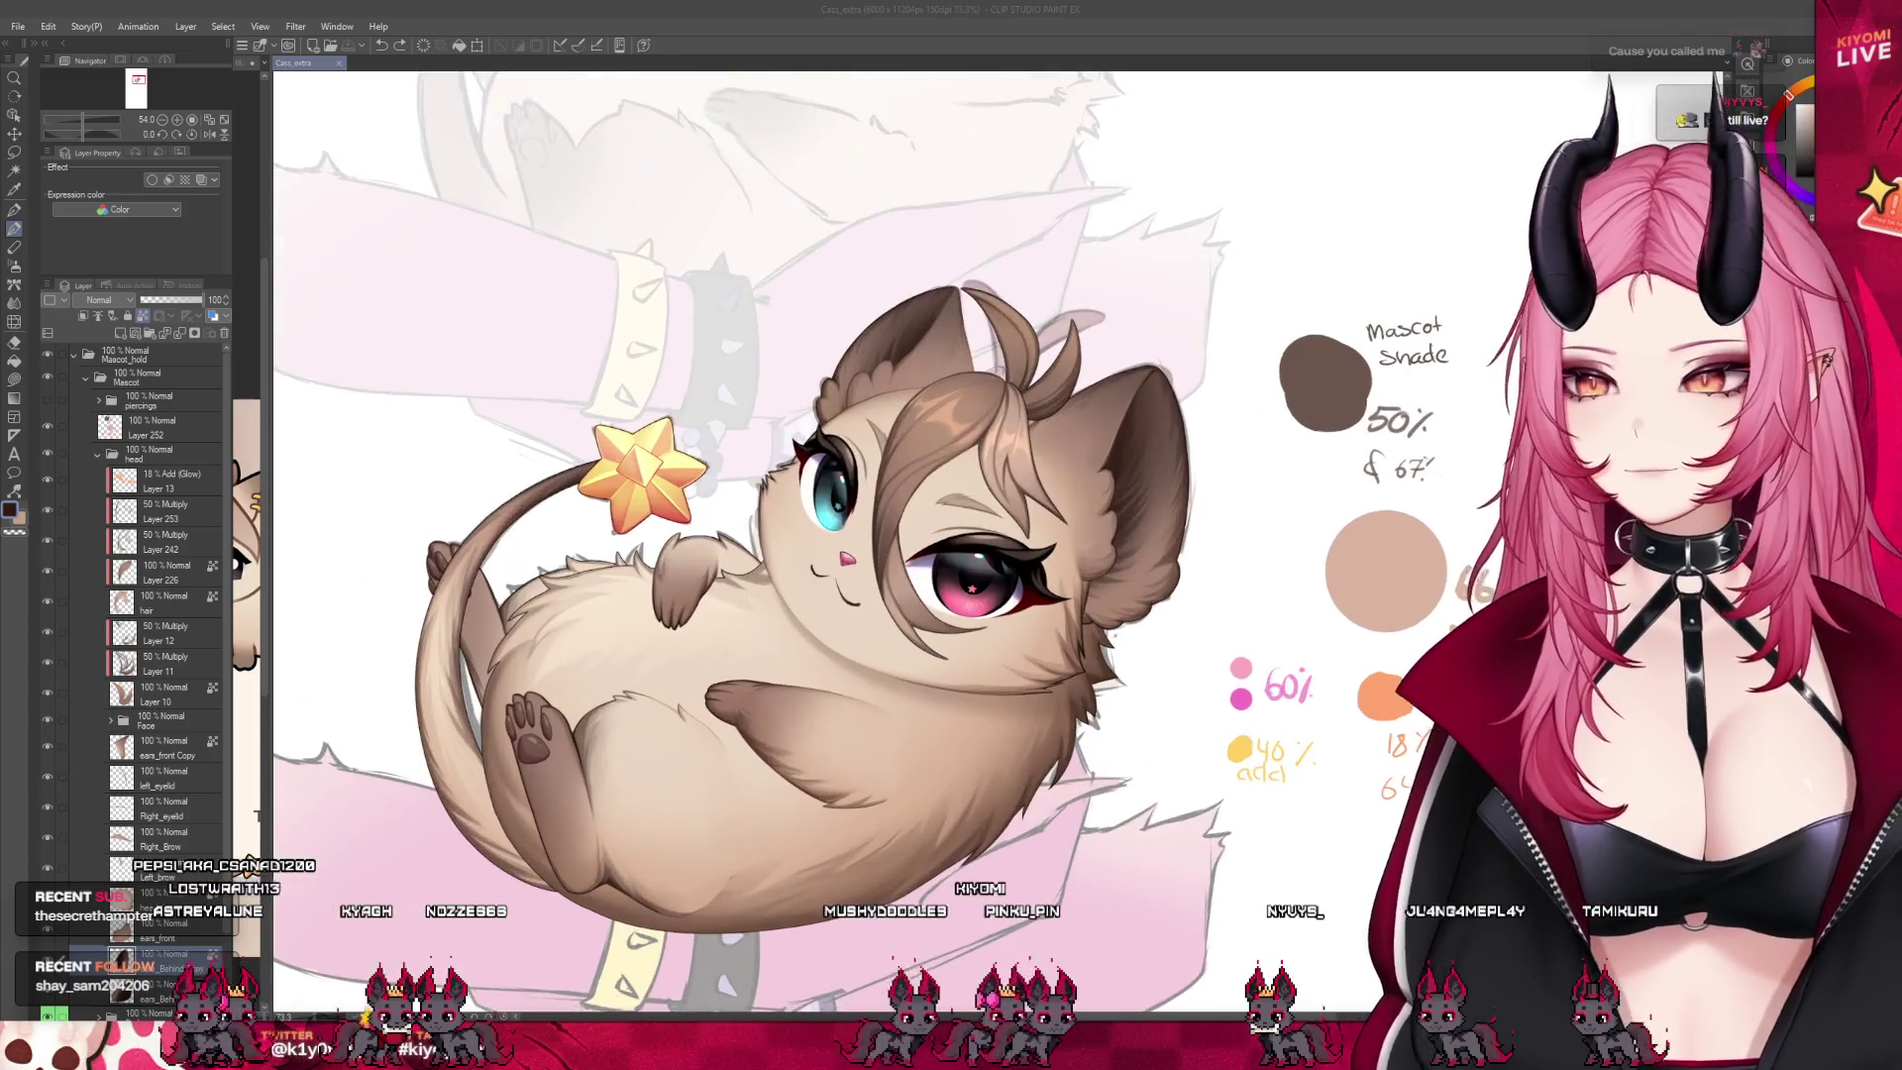
{"action": "scroll", "coordinate": [867, 632], "scroll_direction": "up", "scroll_amount": 1}
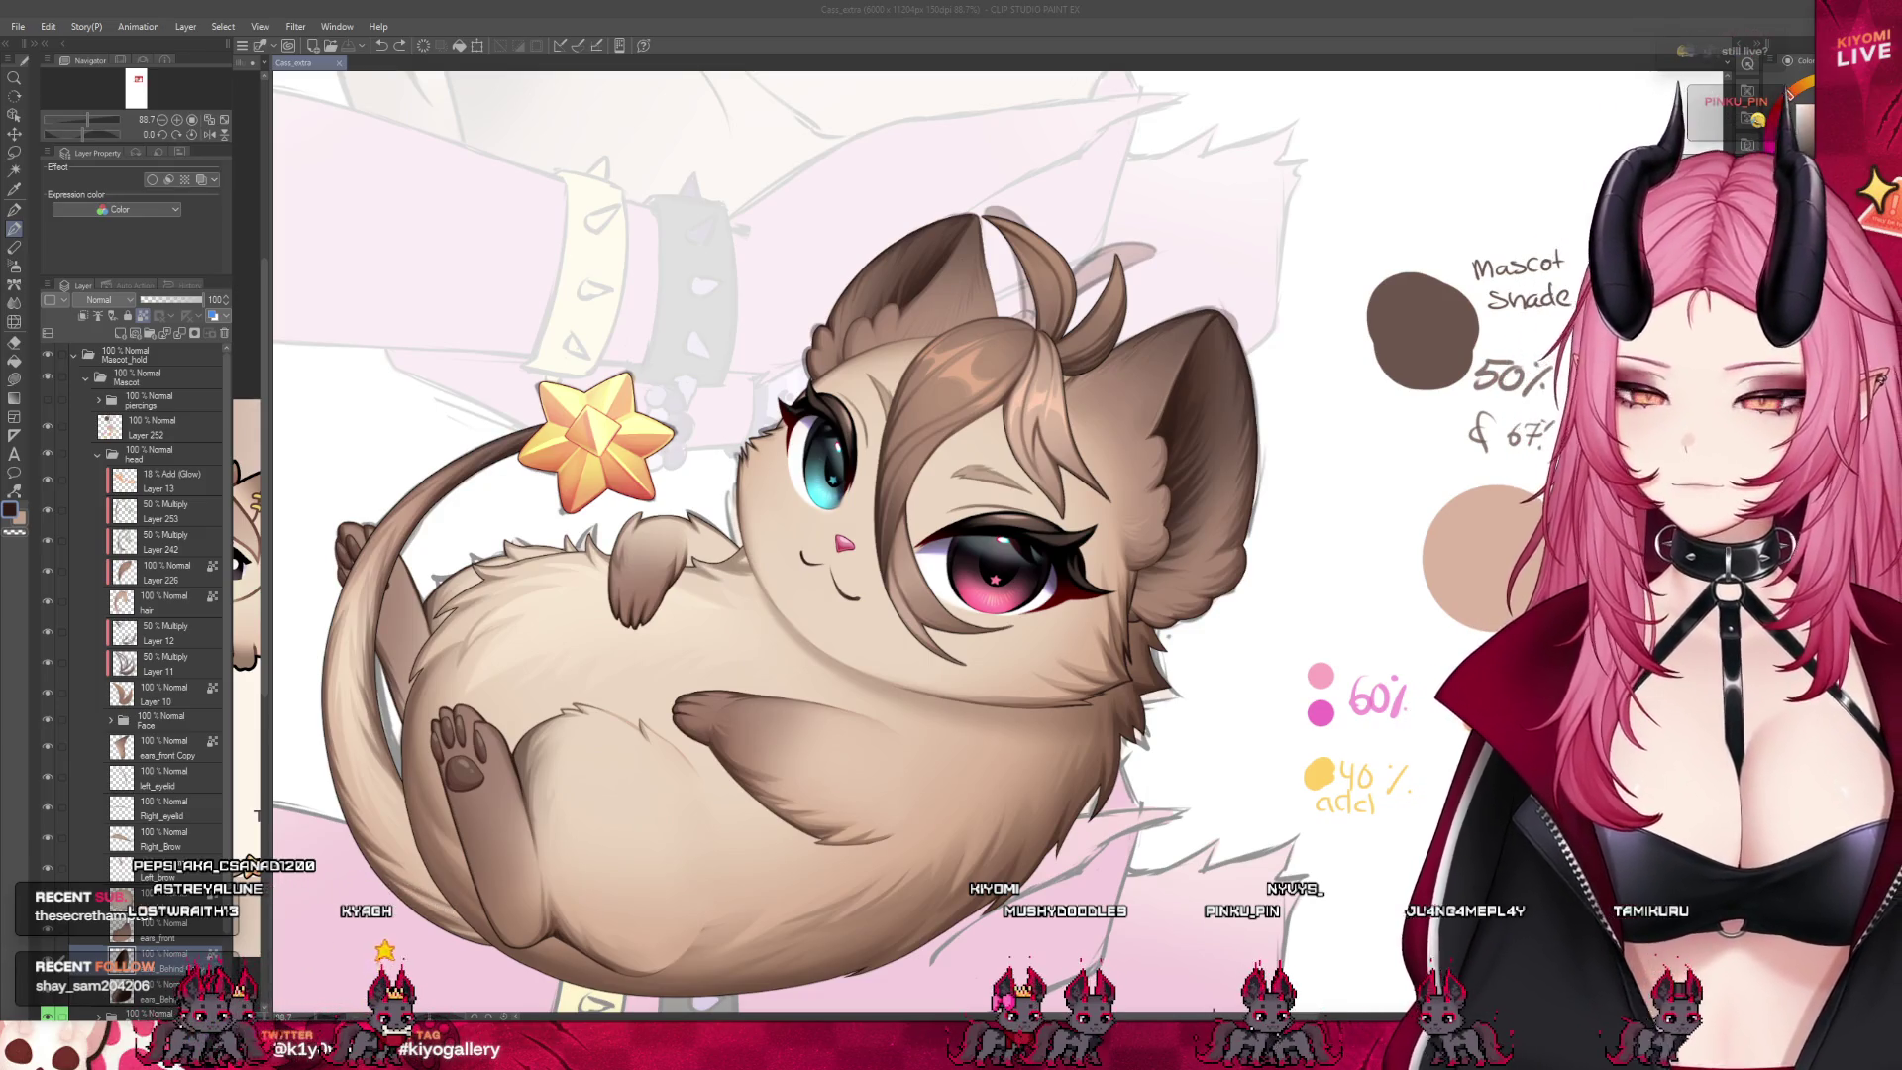
{"action": "scroll", "coordinate": [1026, 487], "scroll_direction": "down", "scroll_amount": 2}
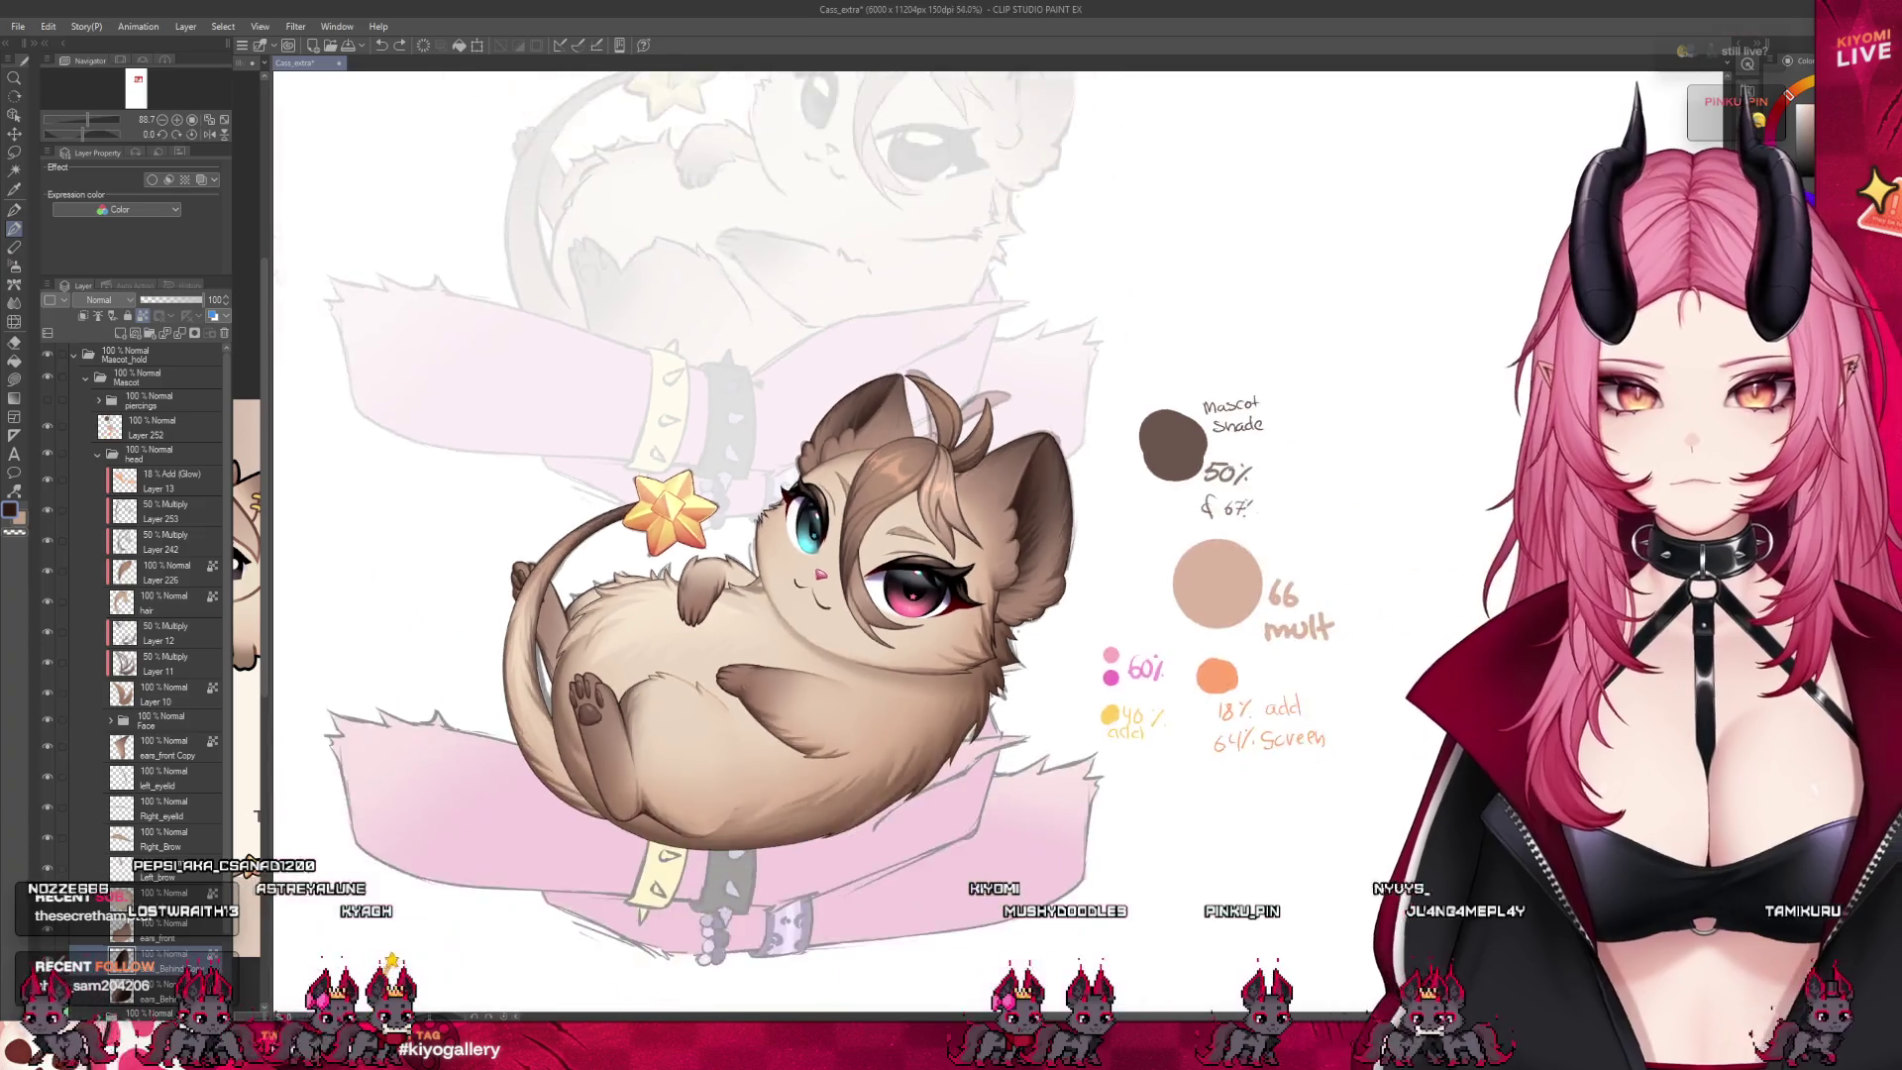
{"action": "scroll", "coordinate": [1025, 488], "scroll_direction": "up", "scroll_amount": 2}
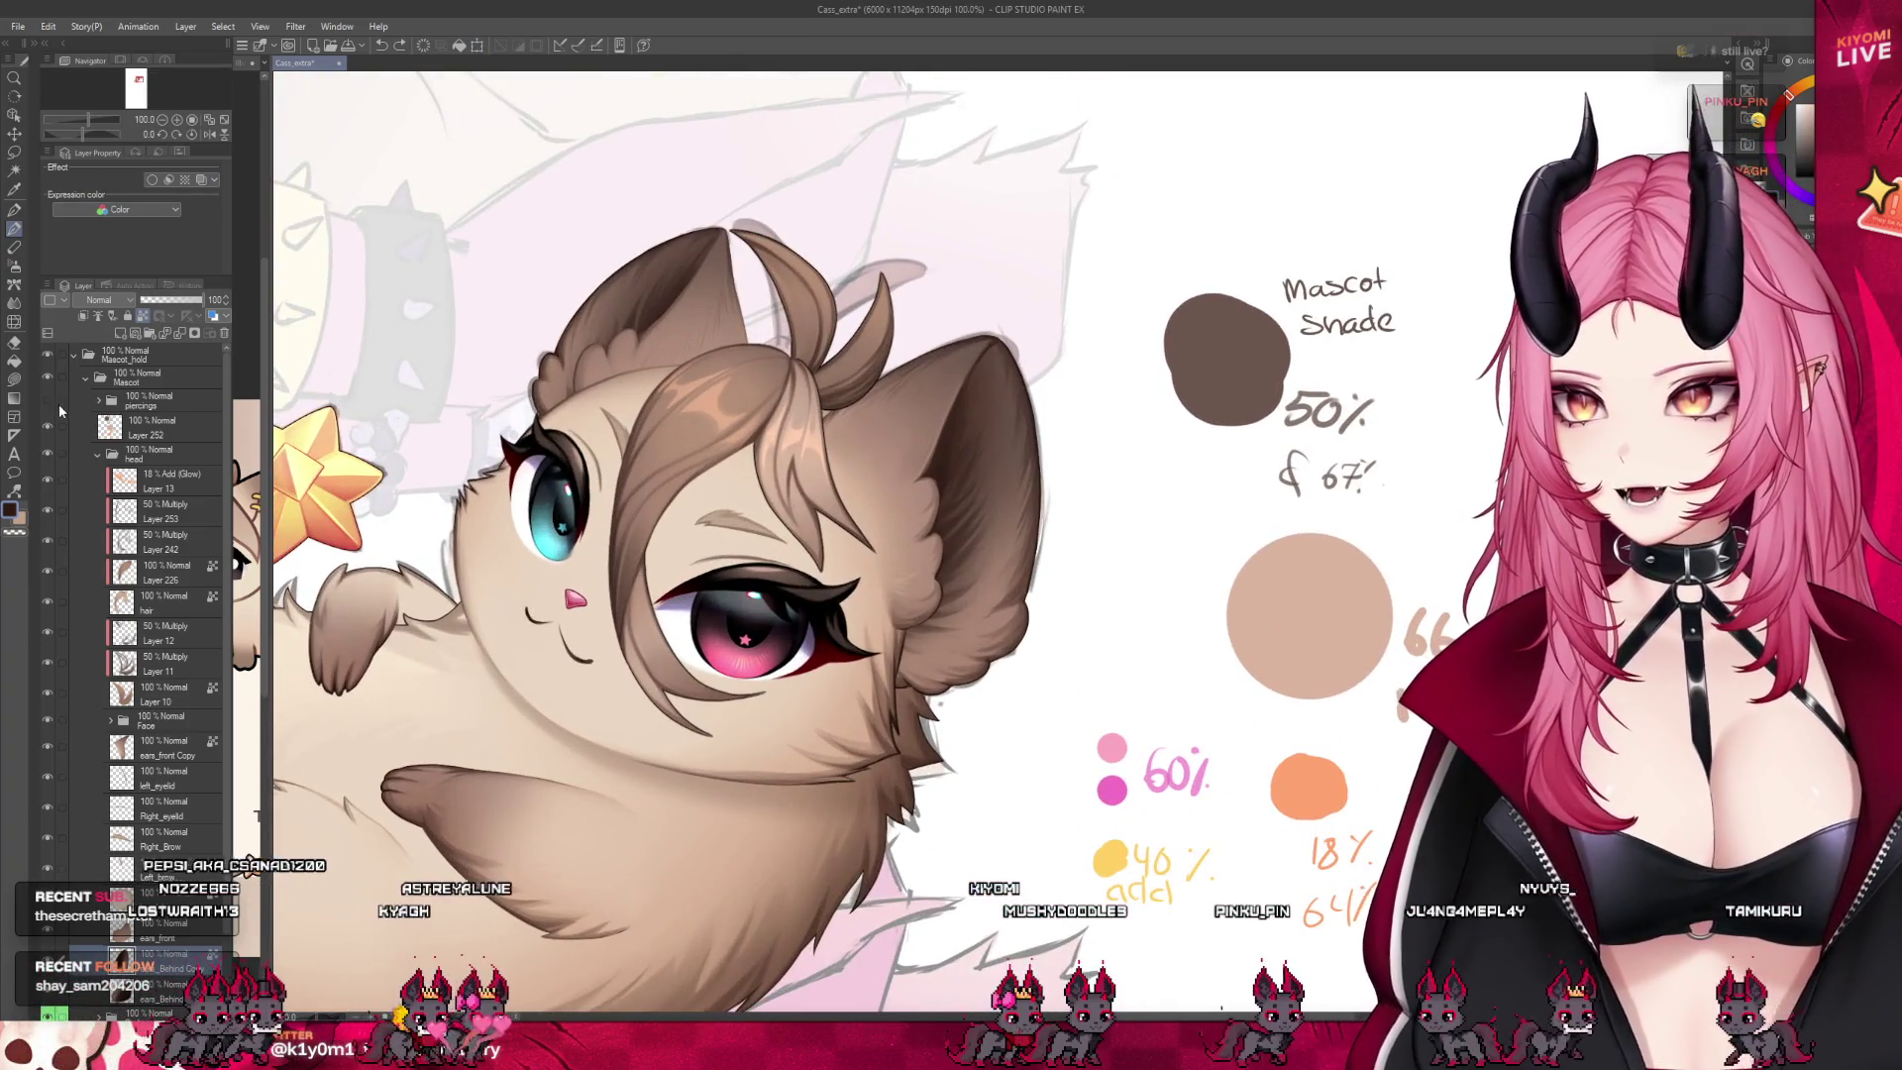
{"action": "key", "text": "e"}
{"action": "left_click", "coordinate": [1001, 433]}
{"action": "key", "text": "ctrl+z"}
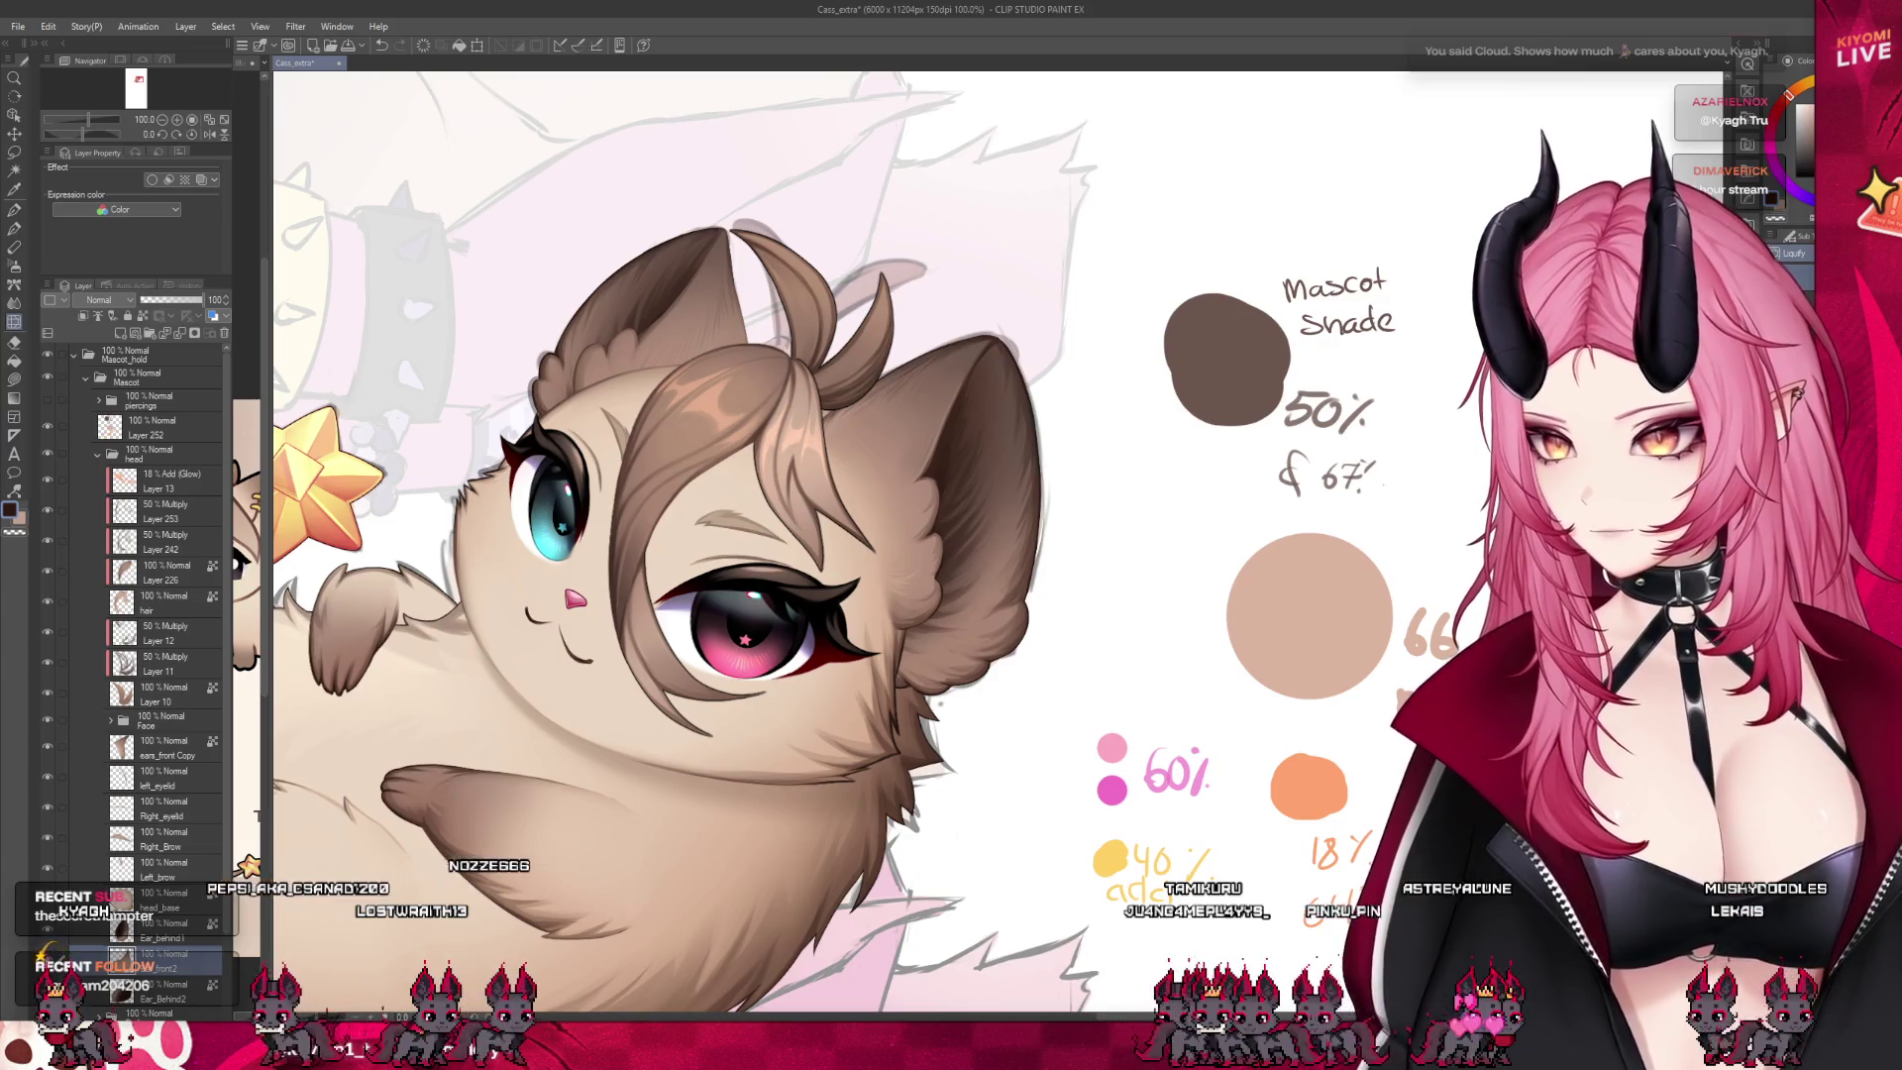
Undo the upper ear's old shading and eyedrop a light brown from the ear
{"action": "scroll", "coordinate": [685, 273], "scroll_direction": "up", "scroll_amount": 3}
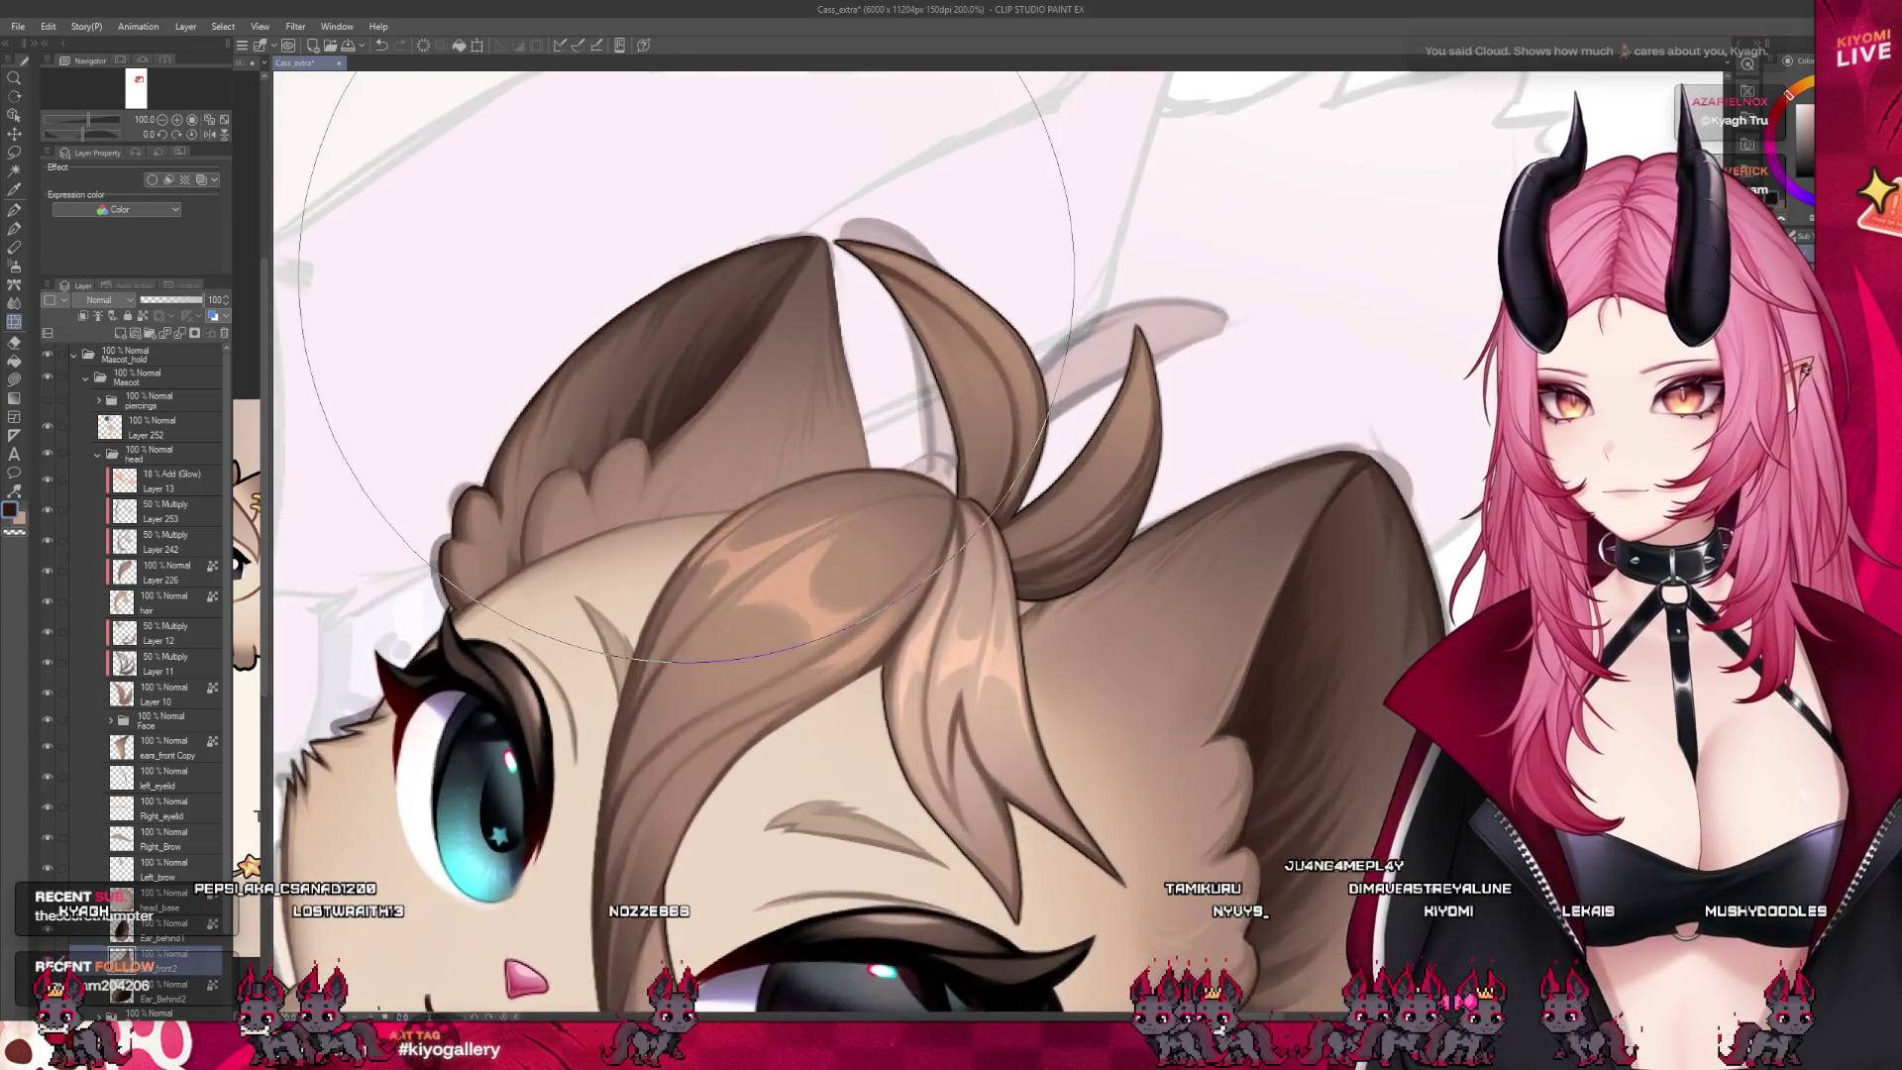
{"action": "scroll", "coordinate": [685, 275], "scroll_direction": "up", "scroll_amount": 1}
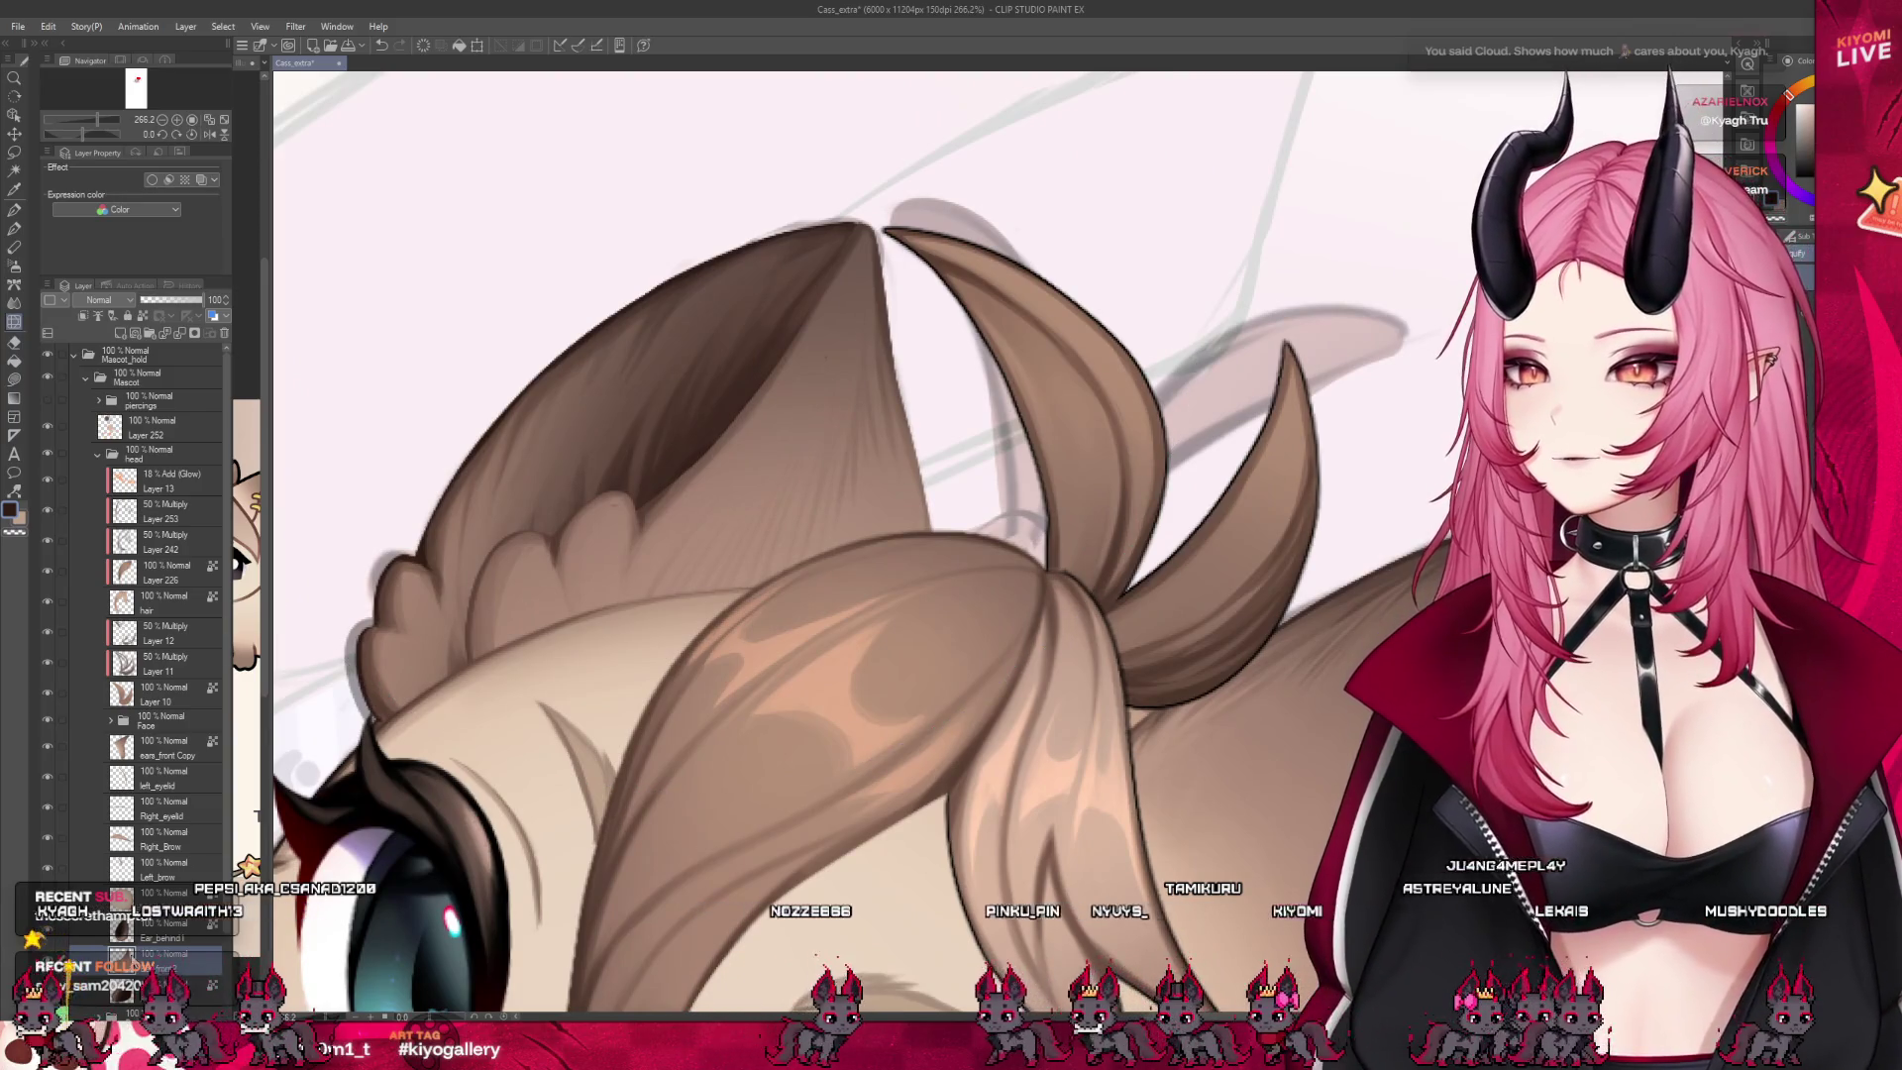
{"action": "key", "text": "ctrl+z"}
{"action": "key", "text": "p"}
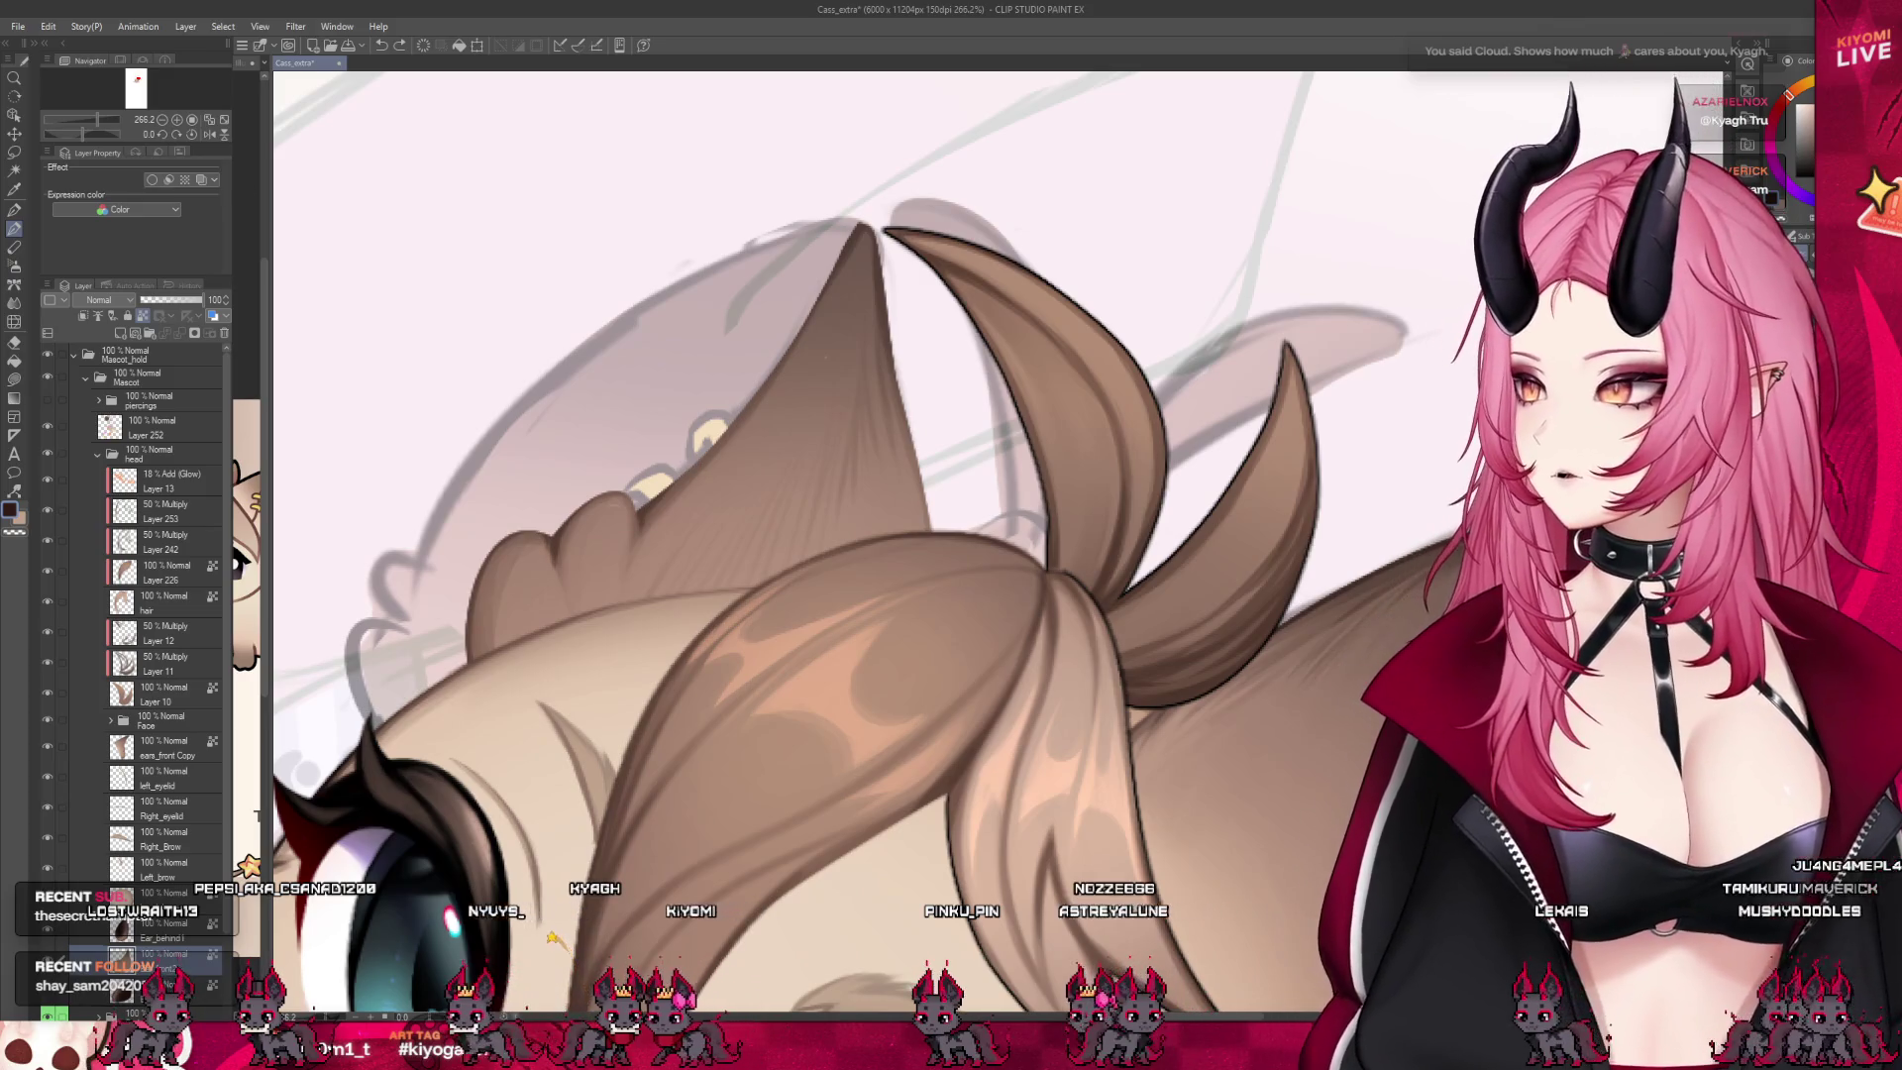
{"action": "scroll", "coordinate": [686, 494], "scroll_direction": "up", "scroll_amount": 2}
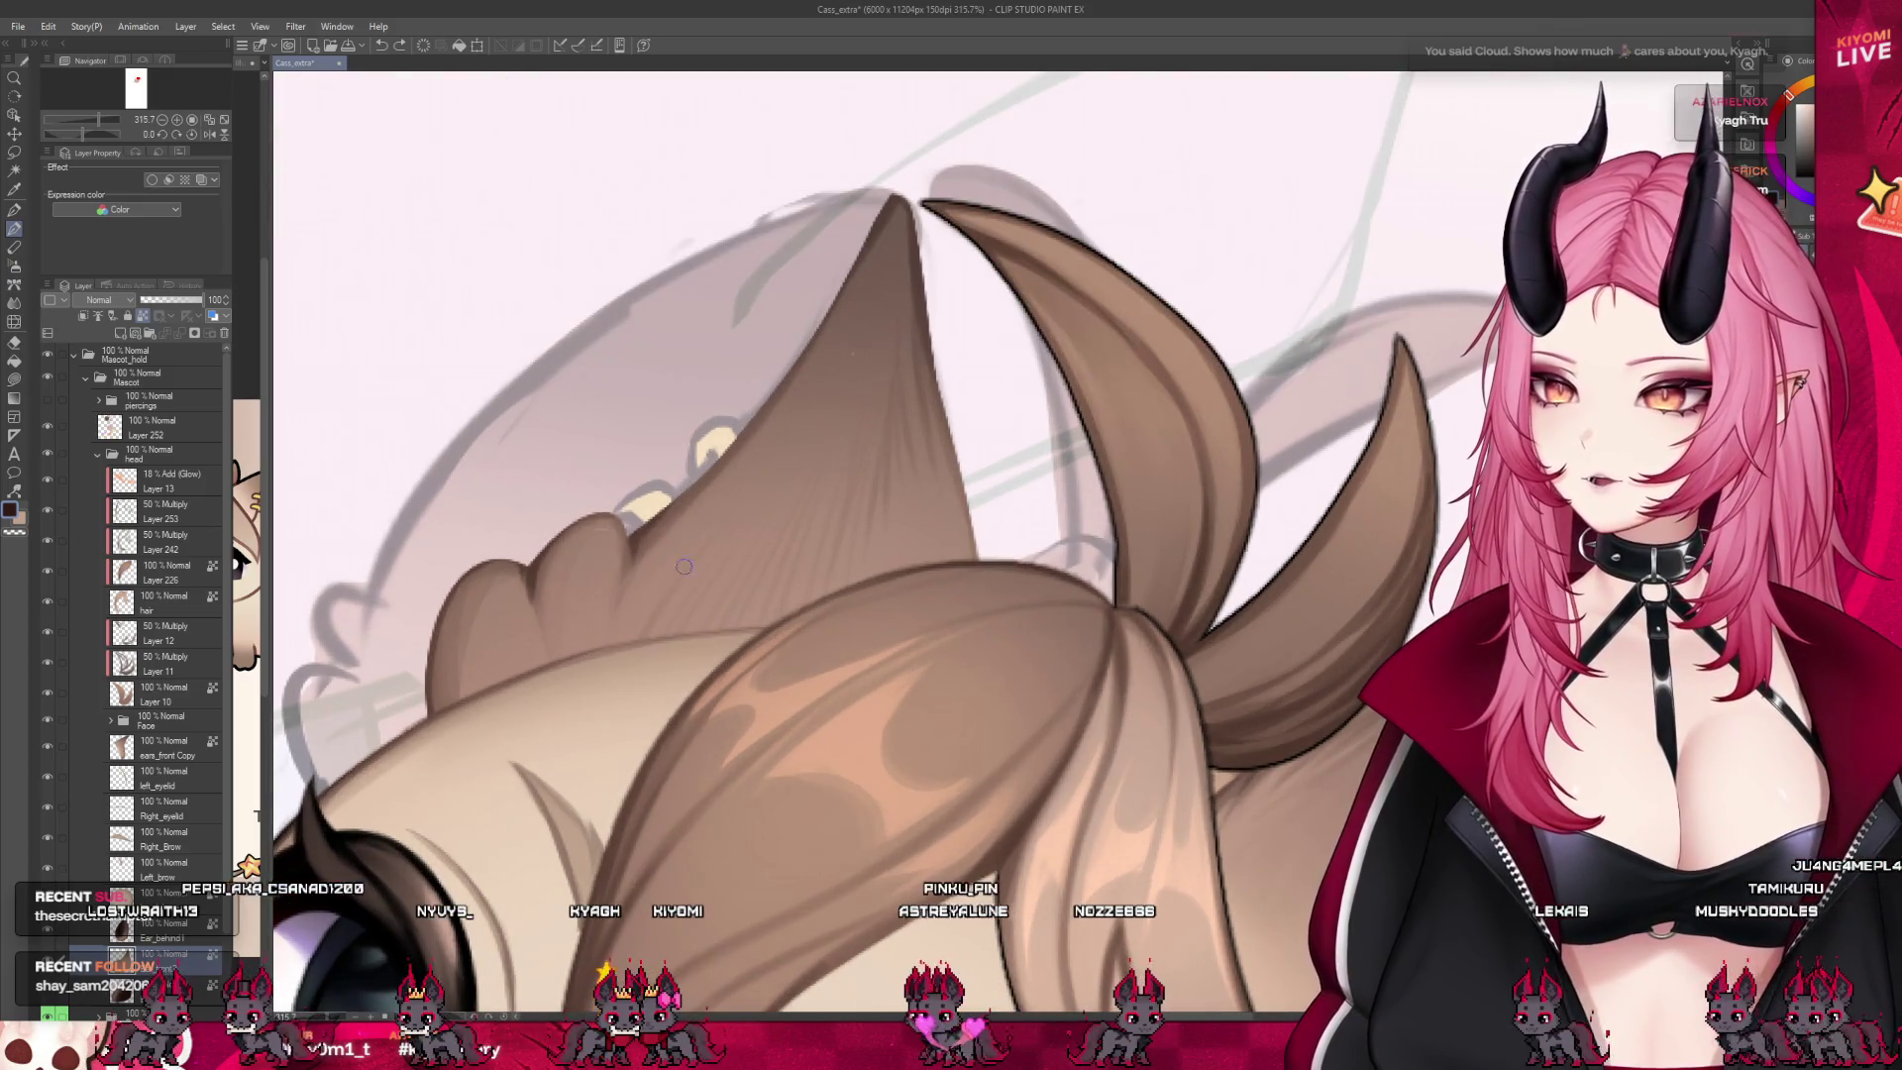
{"action": "scroll", "coordinate": [411, 710], "scroll_direction": "up", "scroll_amount": 1}
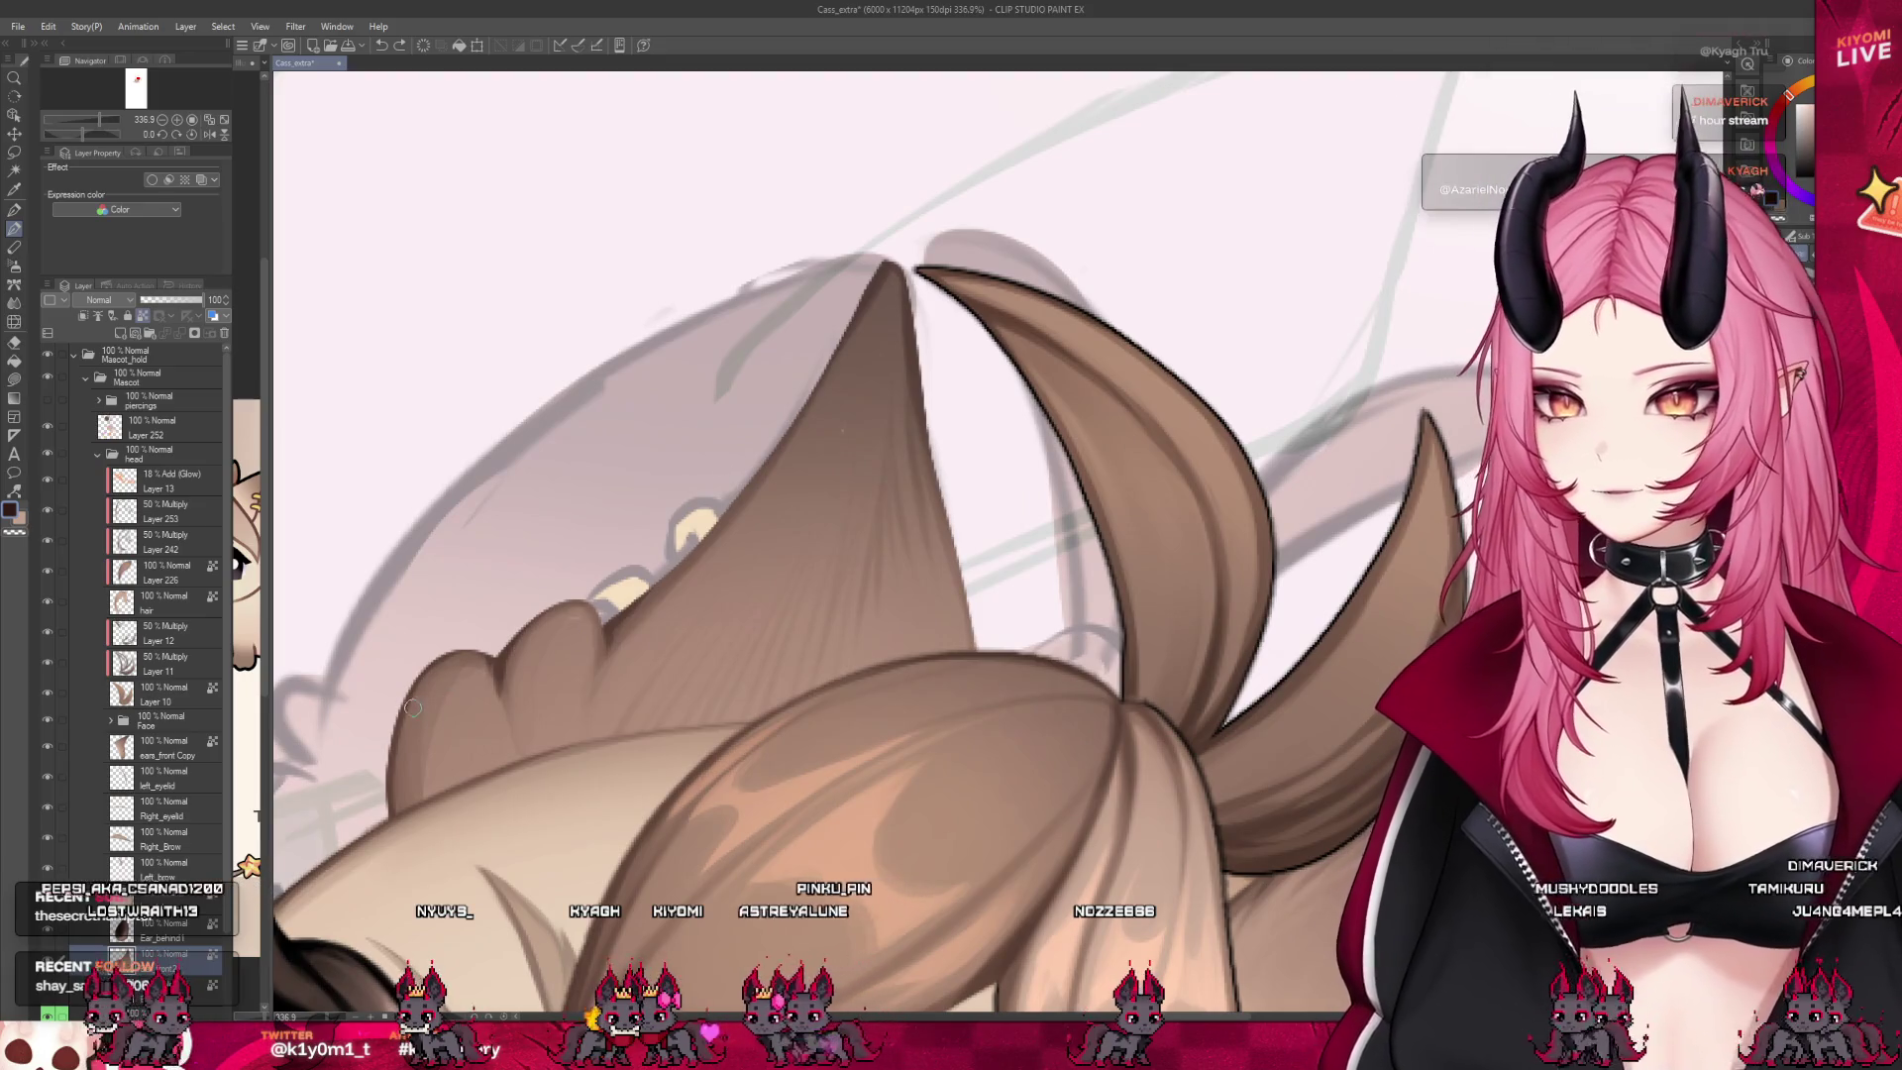
{"action": "left_click", "coordinate": [585, 617], "text": "alt"}
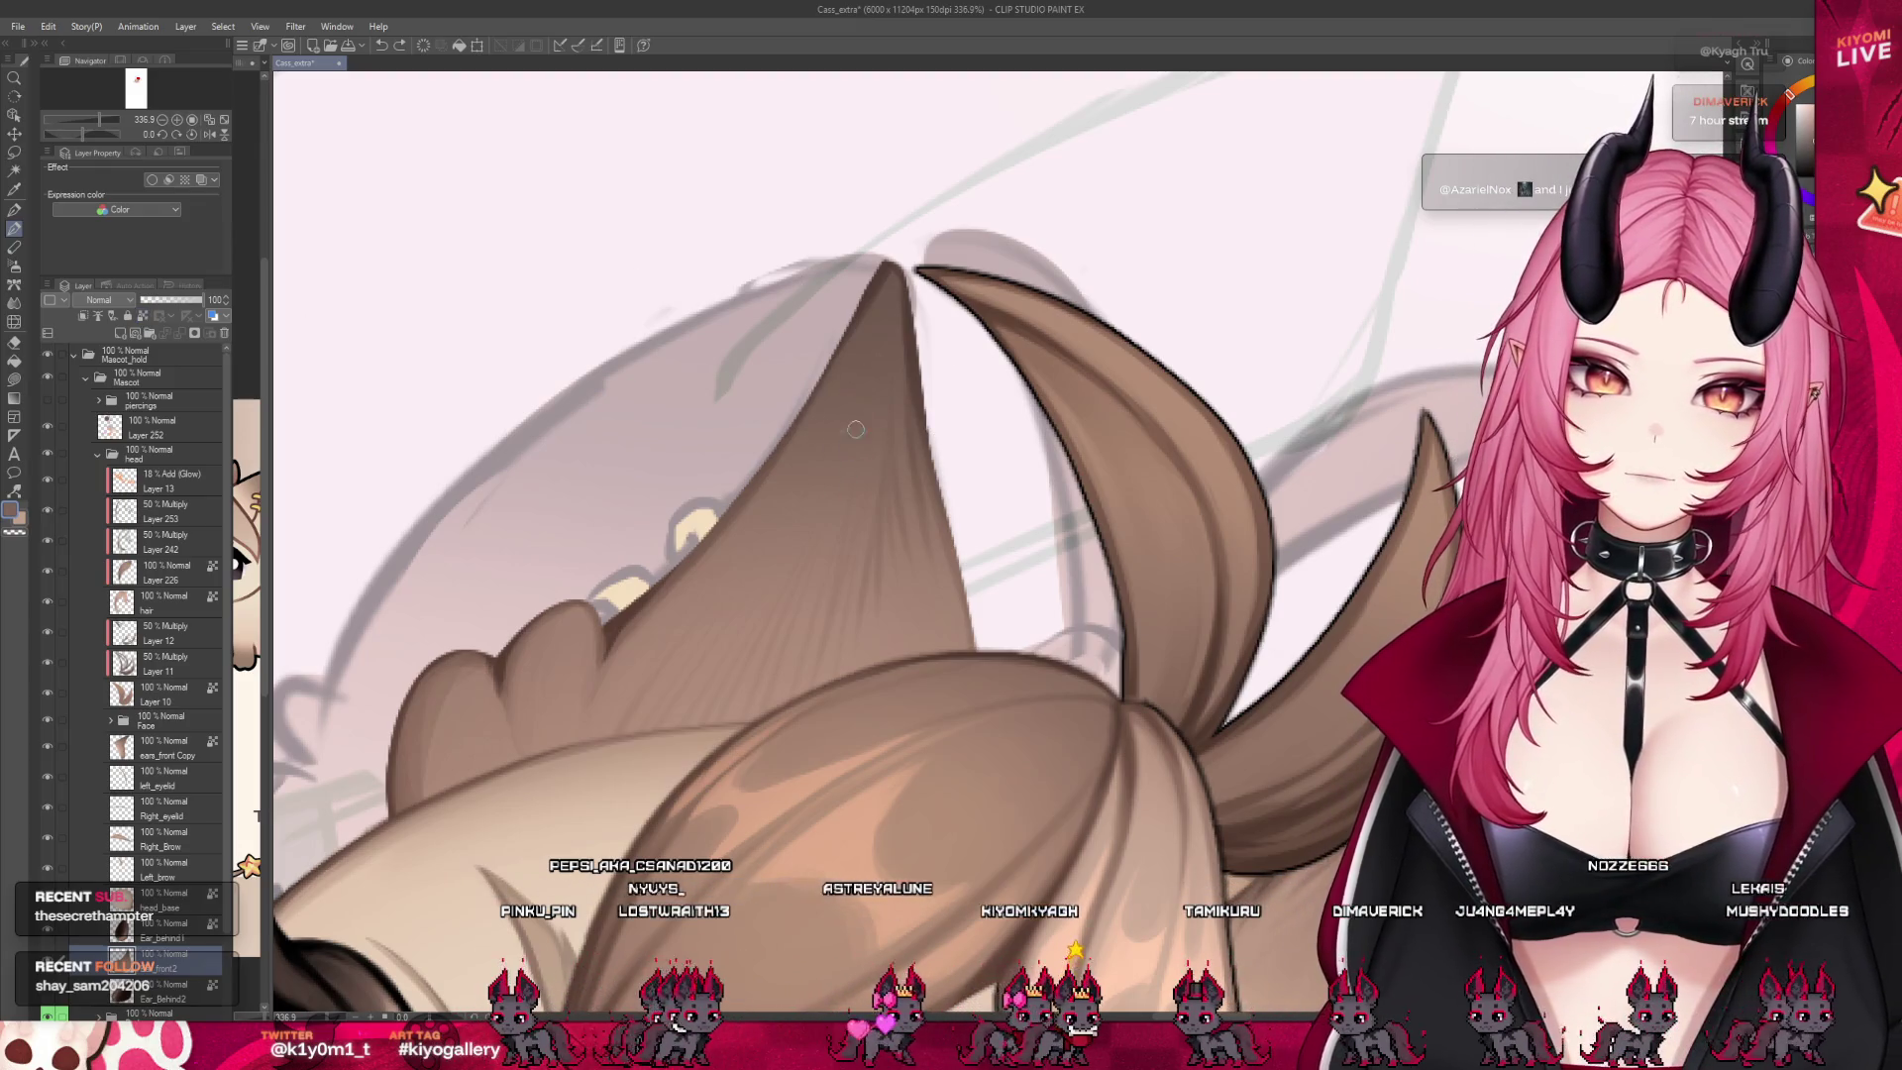
Repaint the ear with softer fur strokes, alternating the Blend tool and the pen
{"action": "key", "text": "j"}
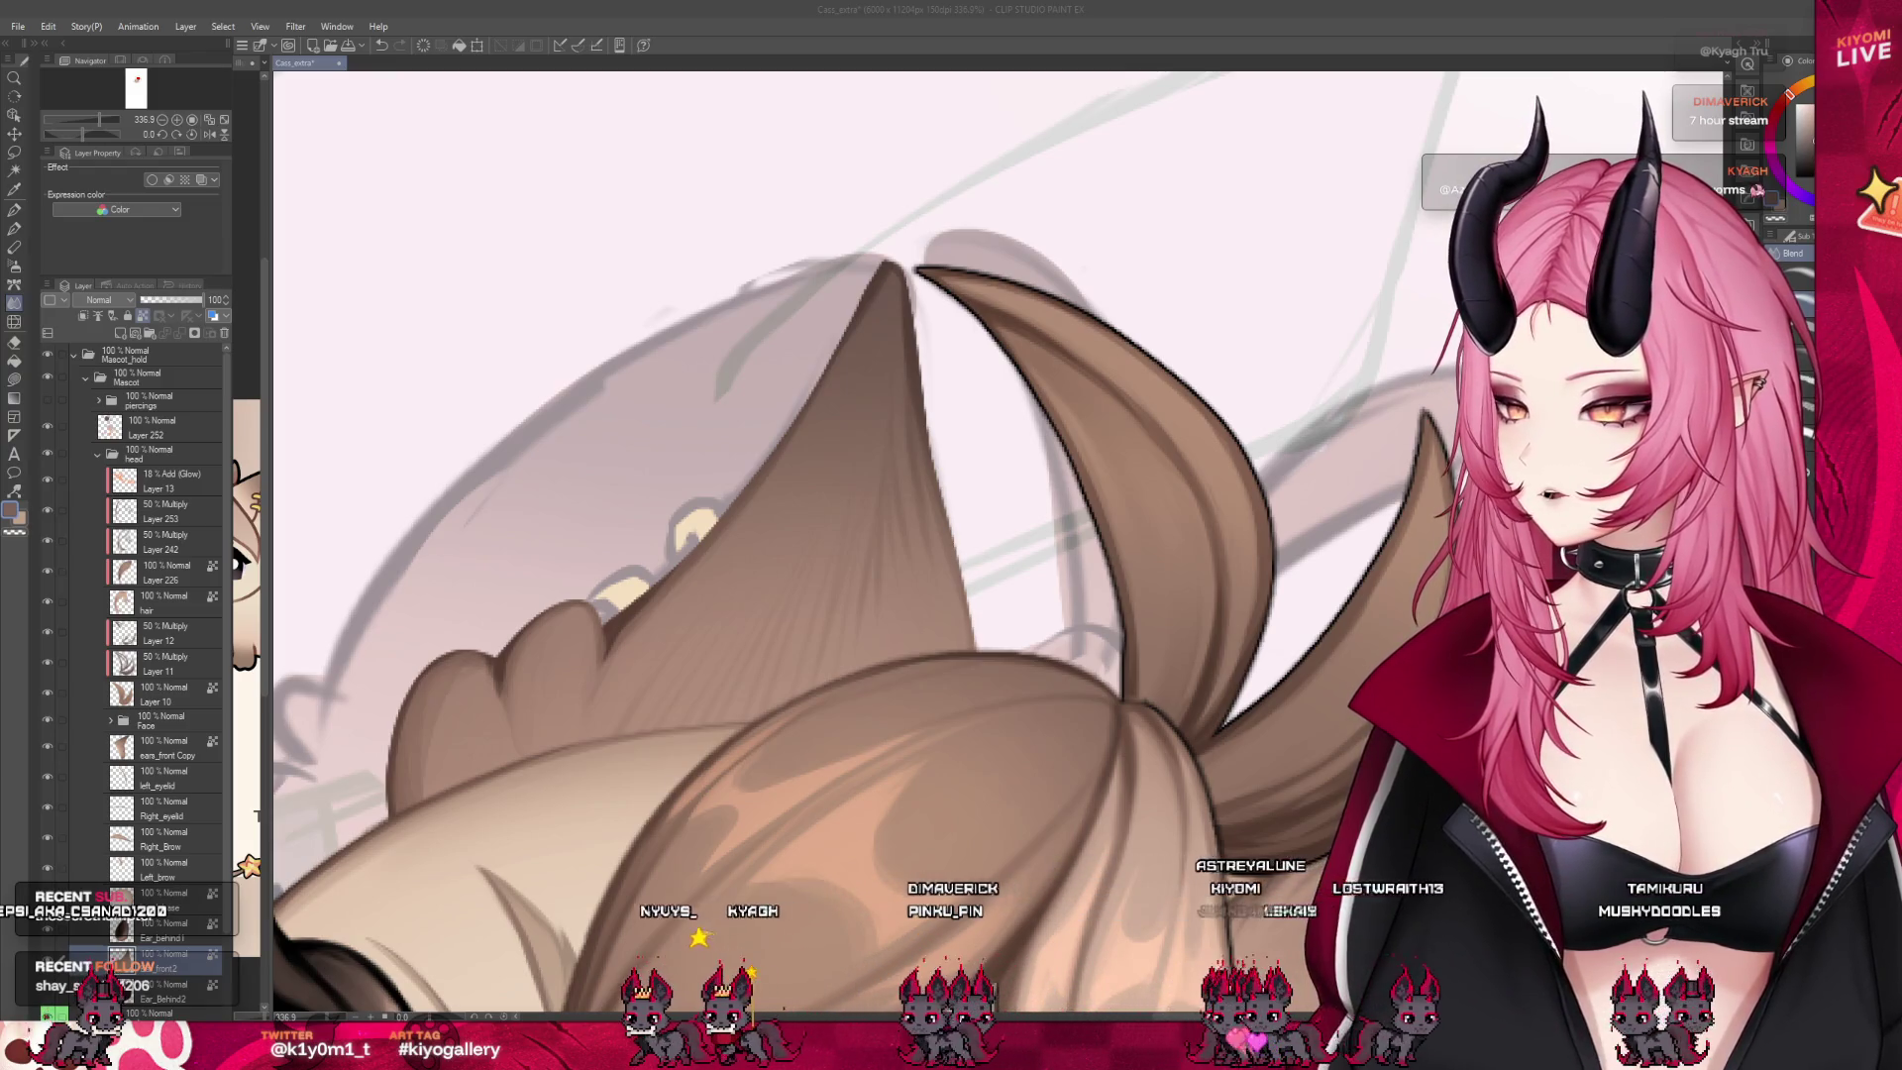
{"action": "scroll", "coordinate": [797, 396], "scroll_direction": "up", "scroll_amount": 1}
{"action": "key", "text": "p"}
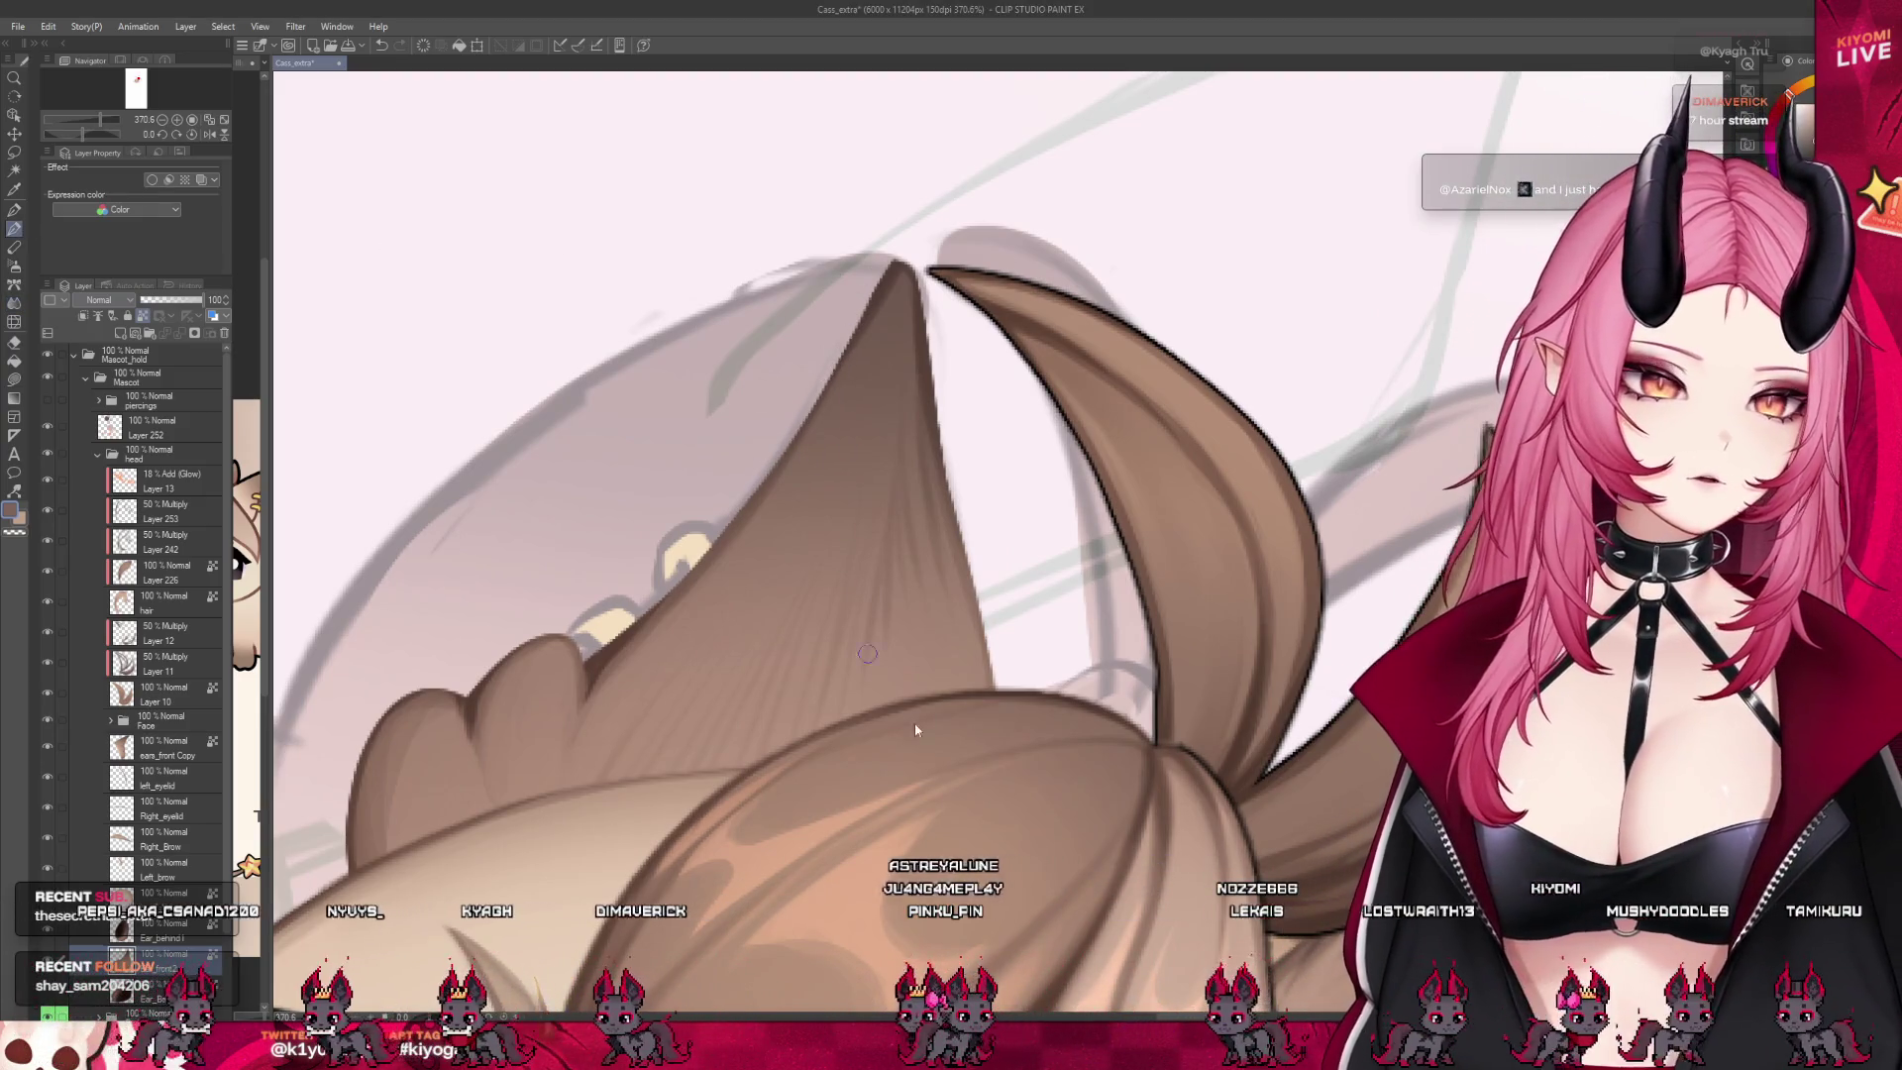
{"action": "scroll", "coordinate": [1354, 850], "scroll_direction": "down", "scroll_amount": 2}
{"action": "scroll", "coordinate": [1355, 850], "scroll_direction": "down", "scroll_amount": 1}
{"action": "scroll", "coordinate": [1354, 850], "scroll_direction": "down", "scroll_amount": 1}
{"action": "scroll", "coordinate": [859, 600], "scroll_direction": "up", "scroll_amount": 2}
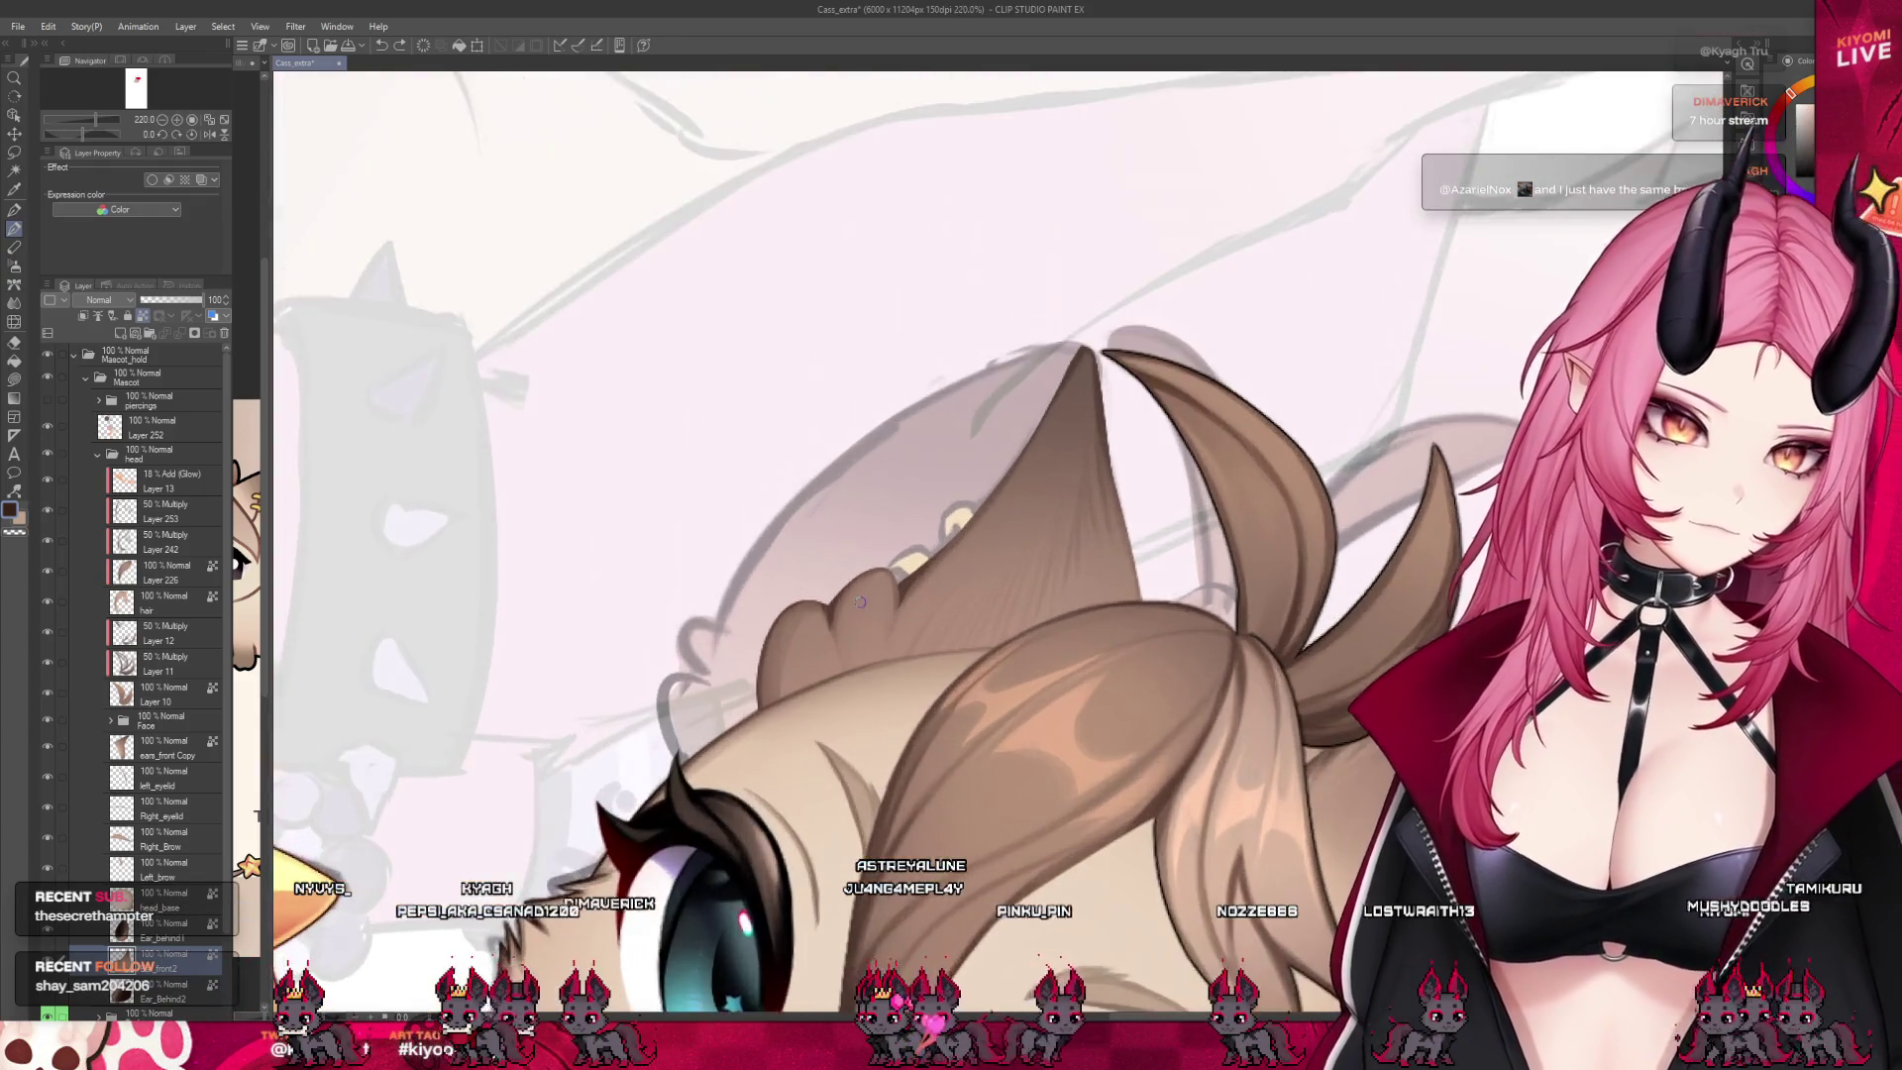
{"action": "scroll", "coordinate": [860, 600], "scroll_direction": "up", "scroll_amount": 2}
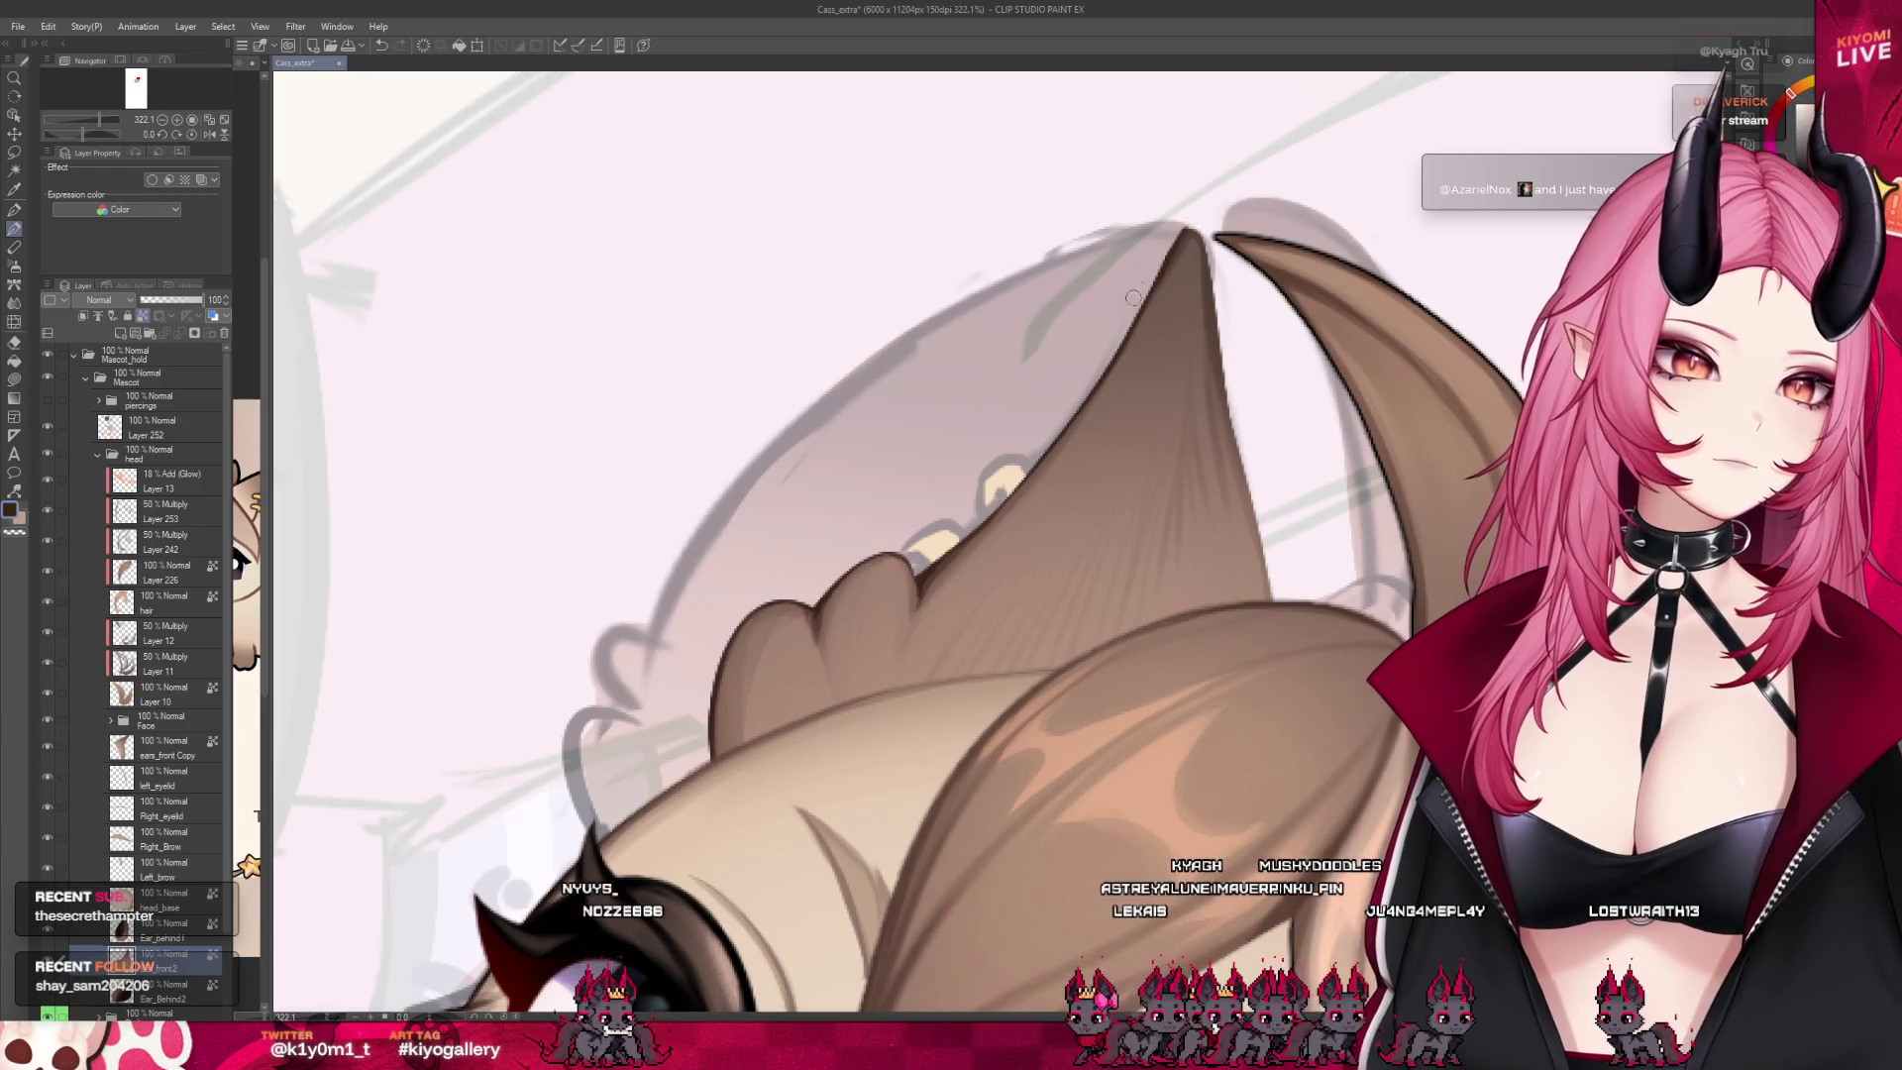
{"action": "key", "text": "p"}
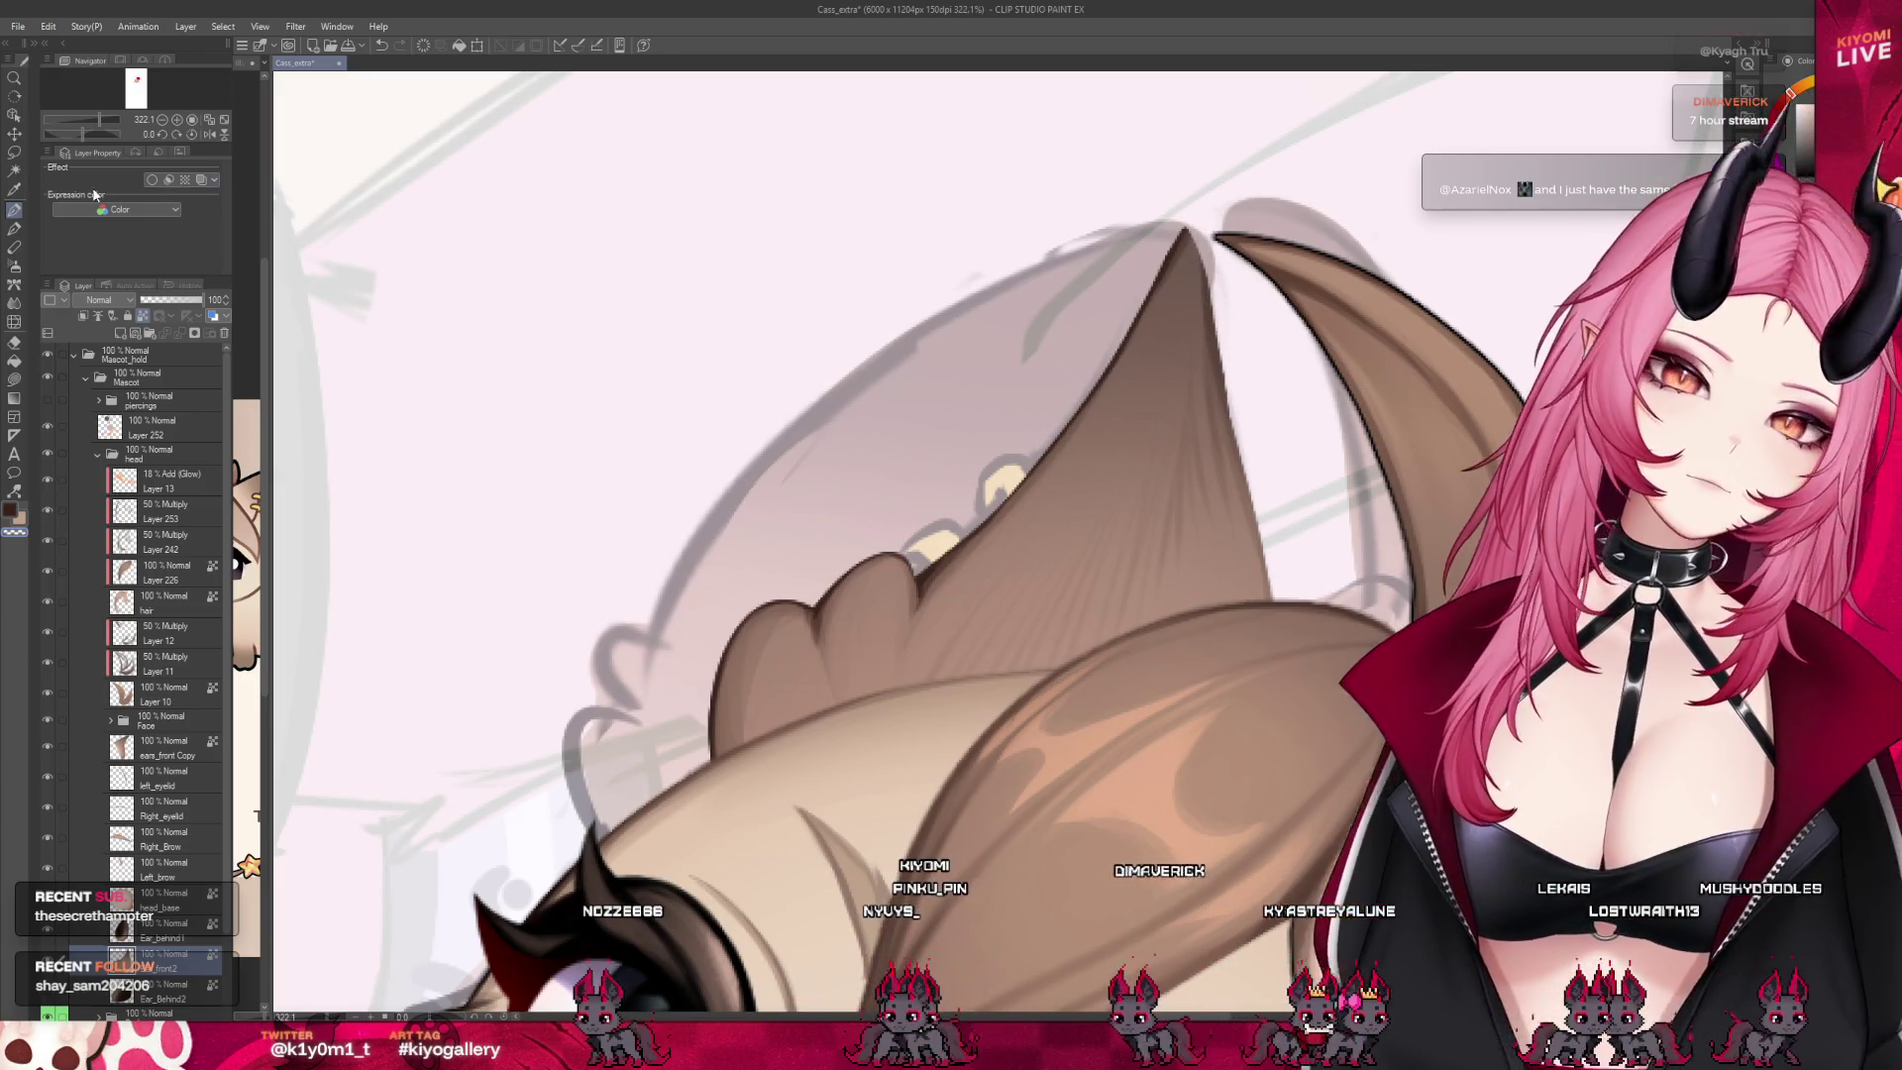
{"action": "key", "text": "p"}
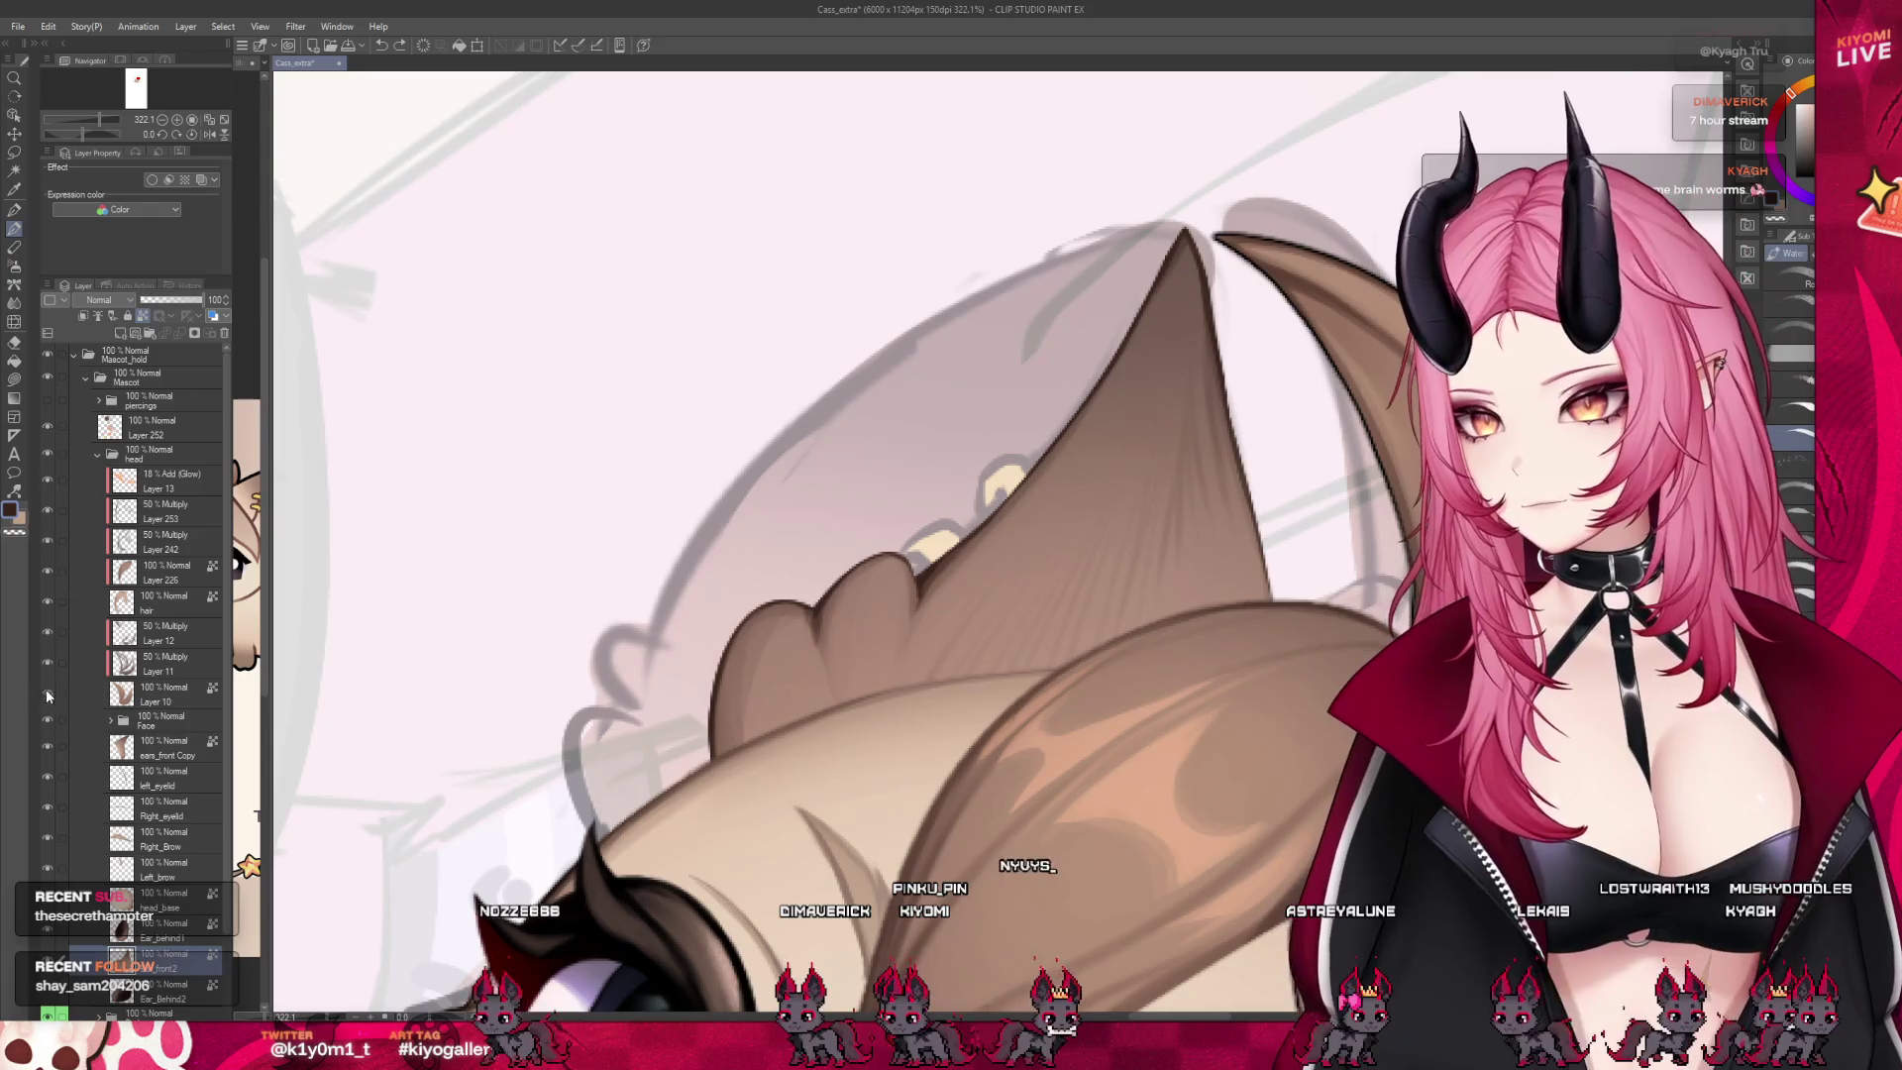
Hide the hair tuft and bangs layers and paint dark brown inner ear shading
{"action": "left_click_drag", "start_coordinate": [42, 688], "coordinate": [52, 596]}
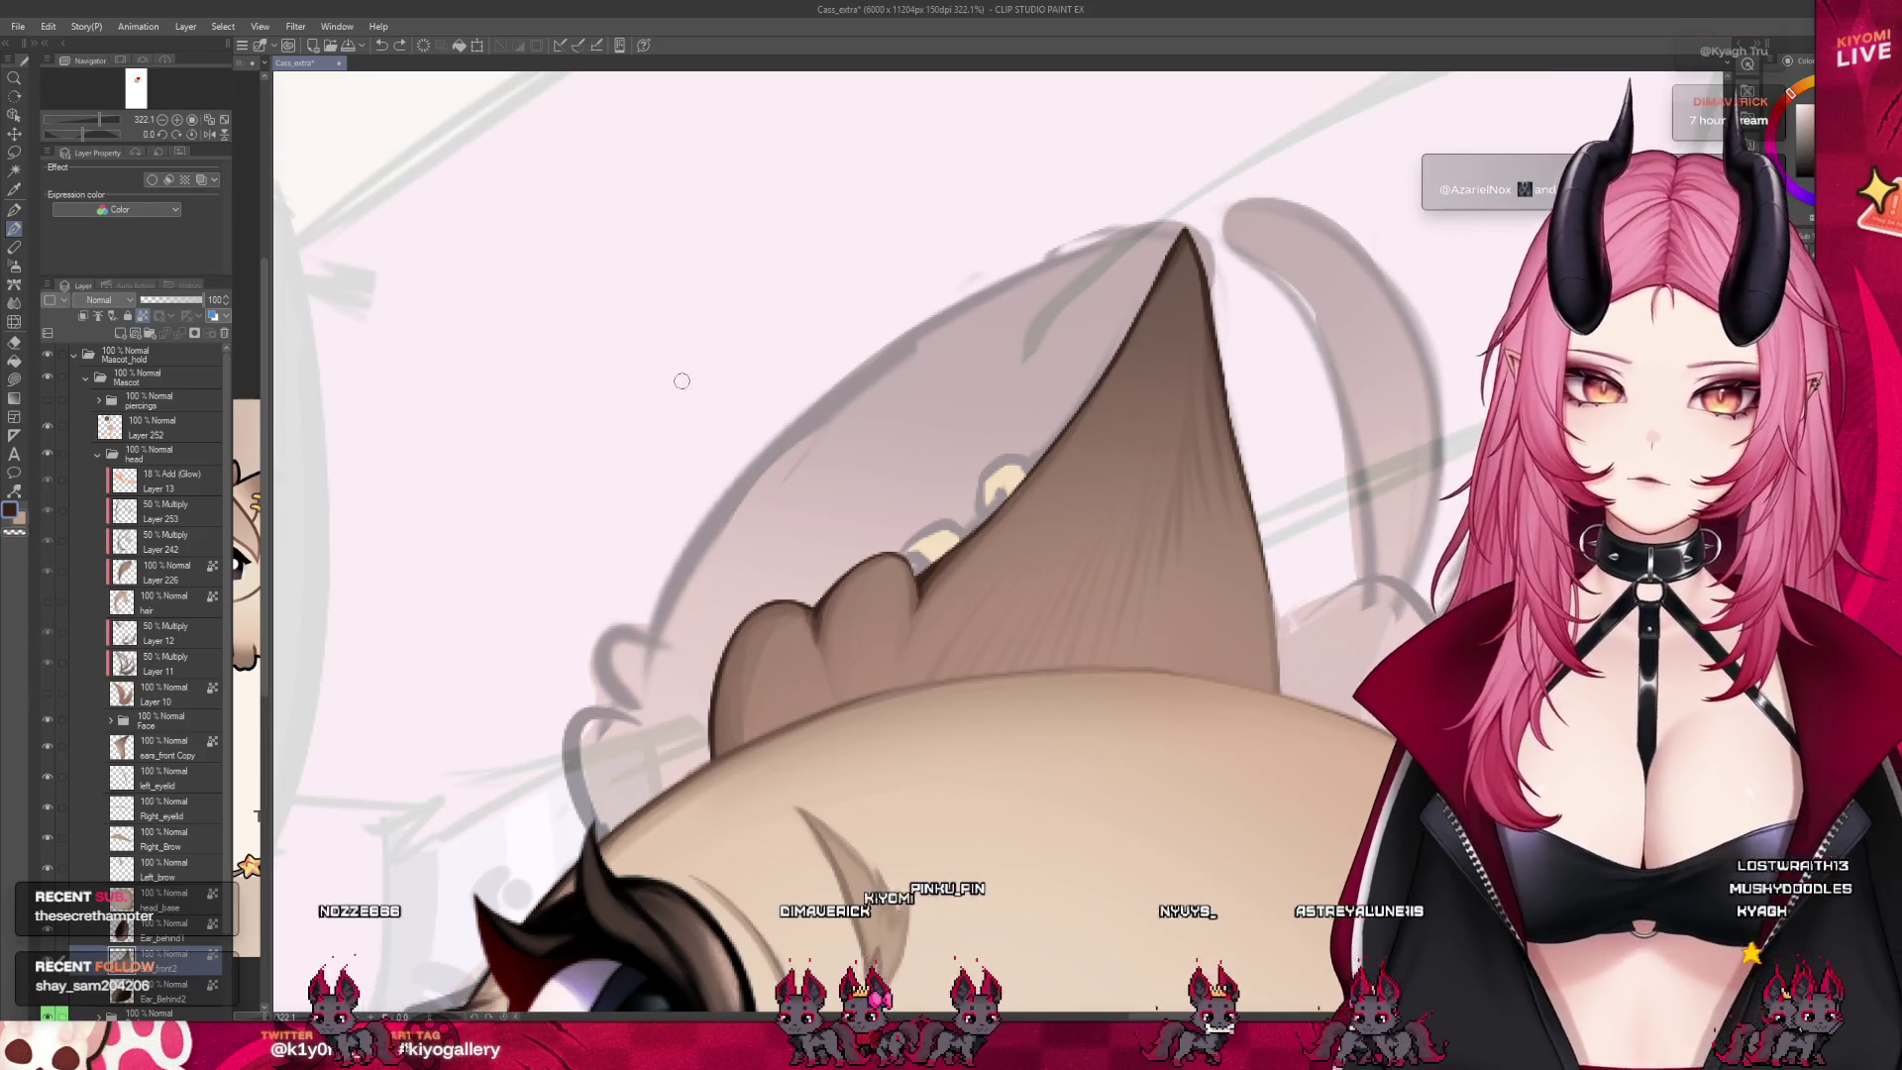
{"action": "scroll", "coordinate": [706, 514], "scroll_direction": "down", "scroll_amount": 3}
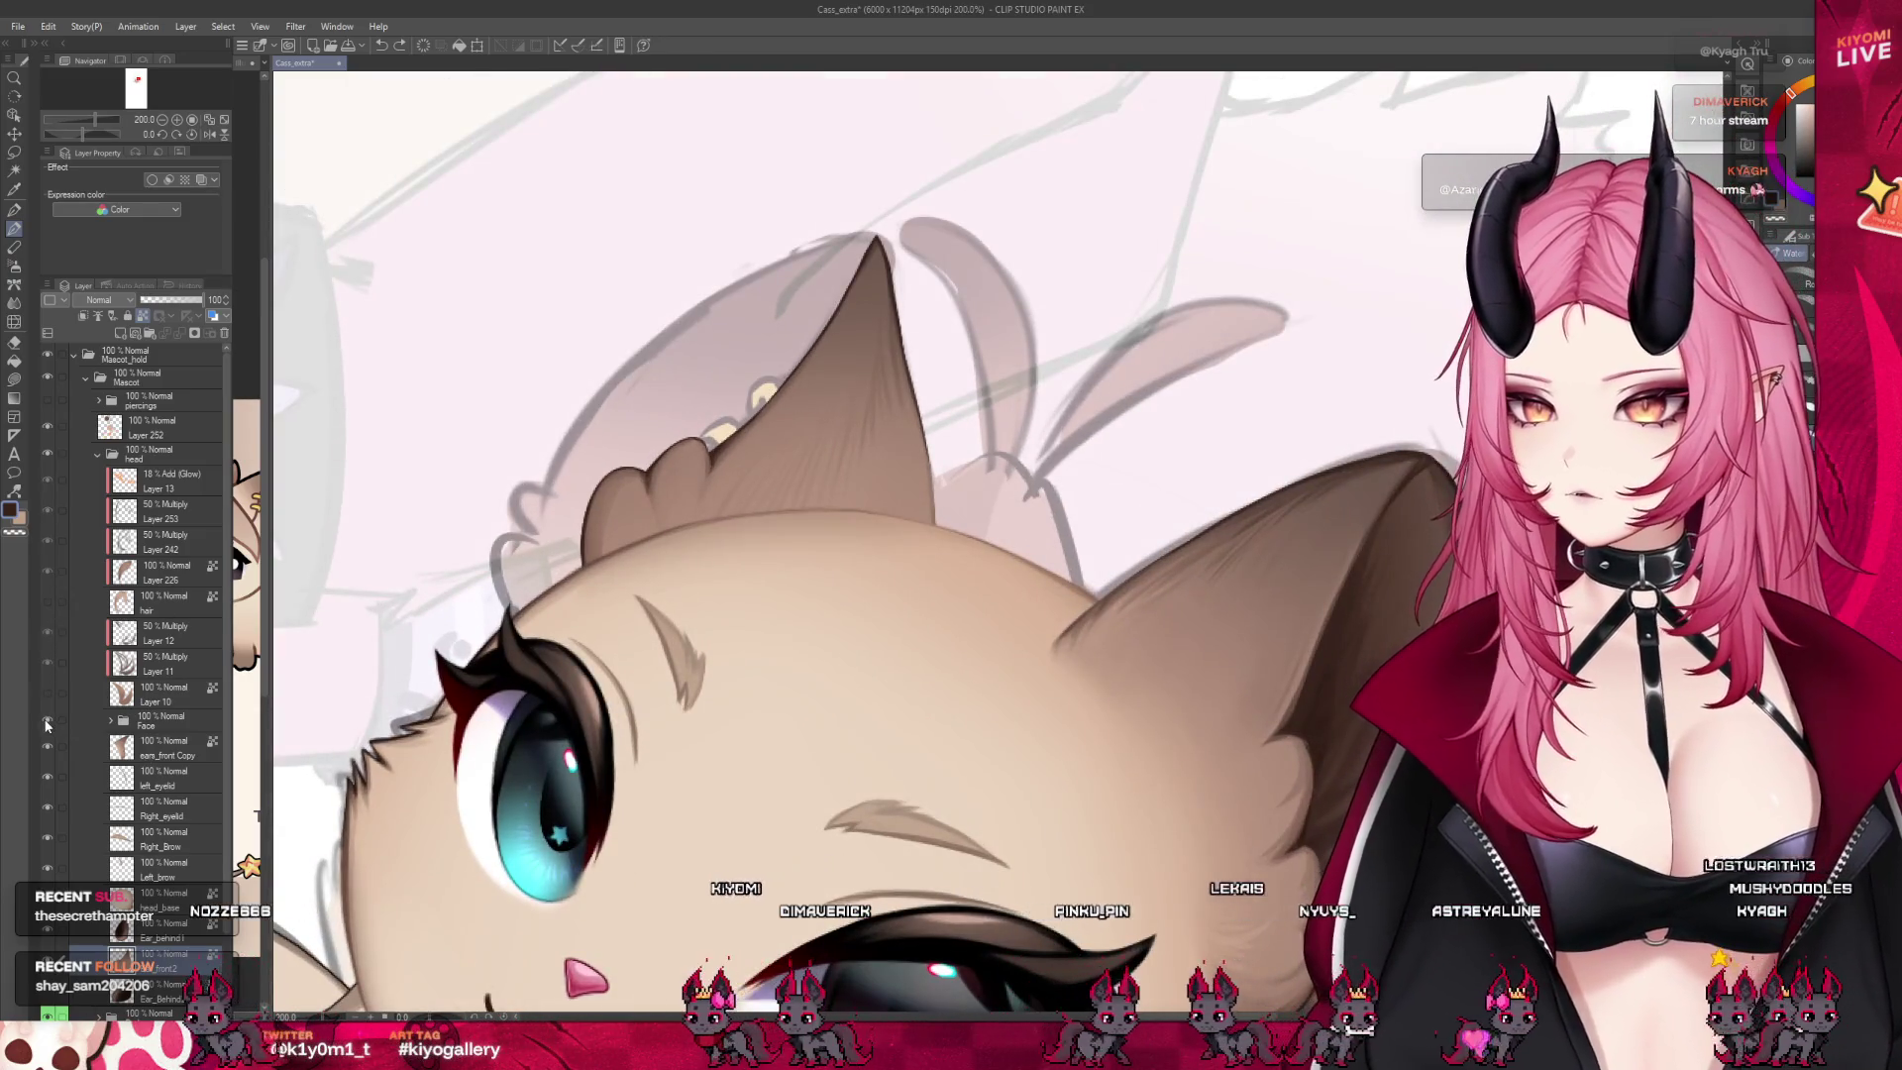
{"action": "scroll", "coordinate": [984, 426], "scroll_direction": "up", "scroll_amount": 1}
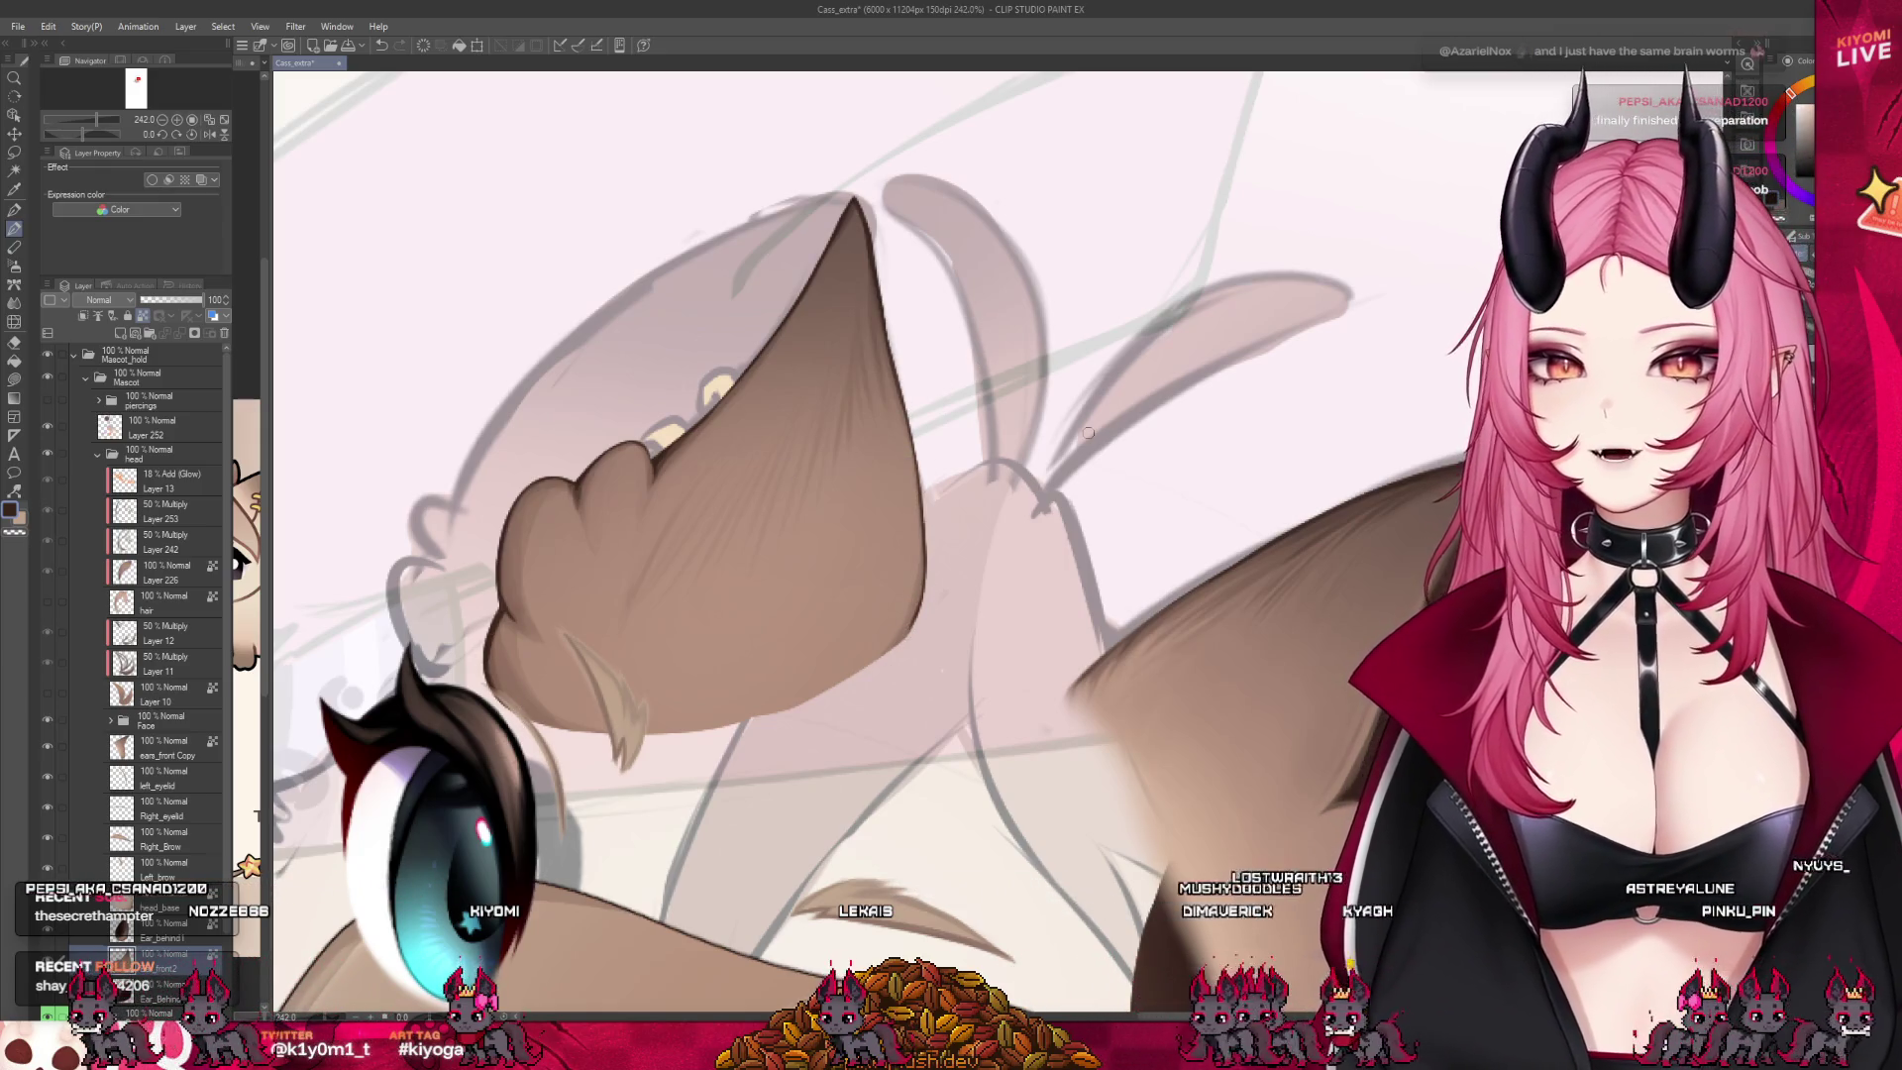
{"action": "scroll", "coordinate": [1087, 432], "scroll_direction": "down", "scroll_amount": 5}
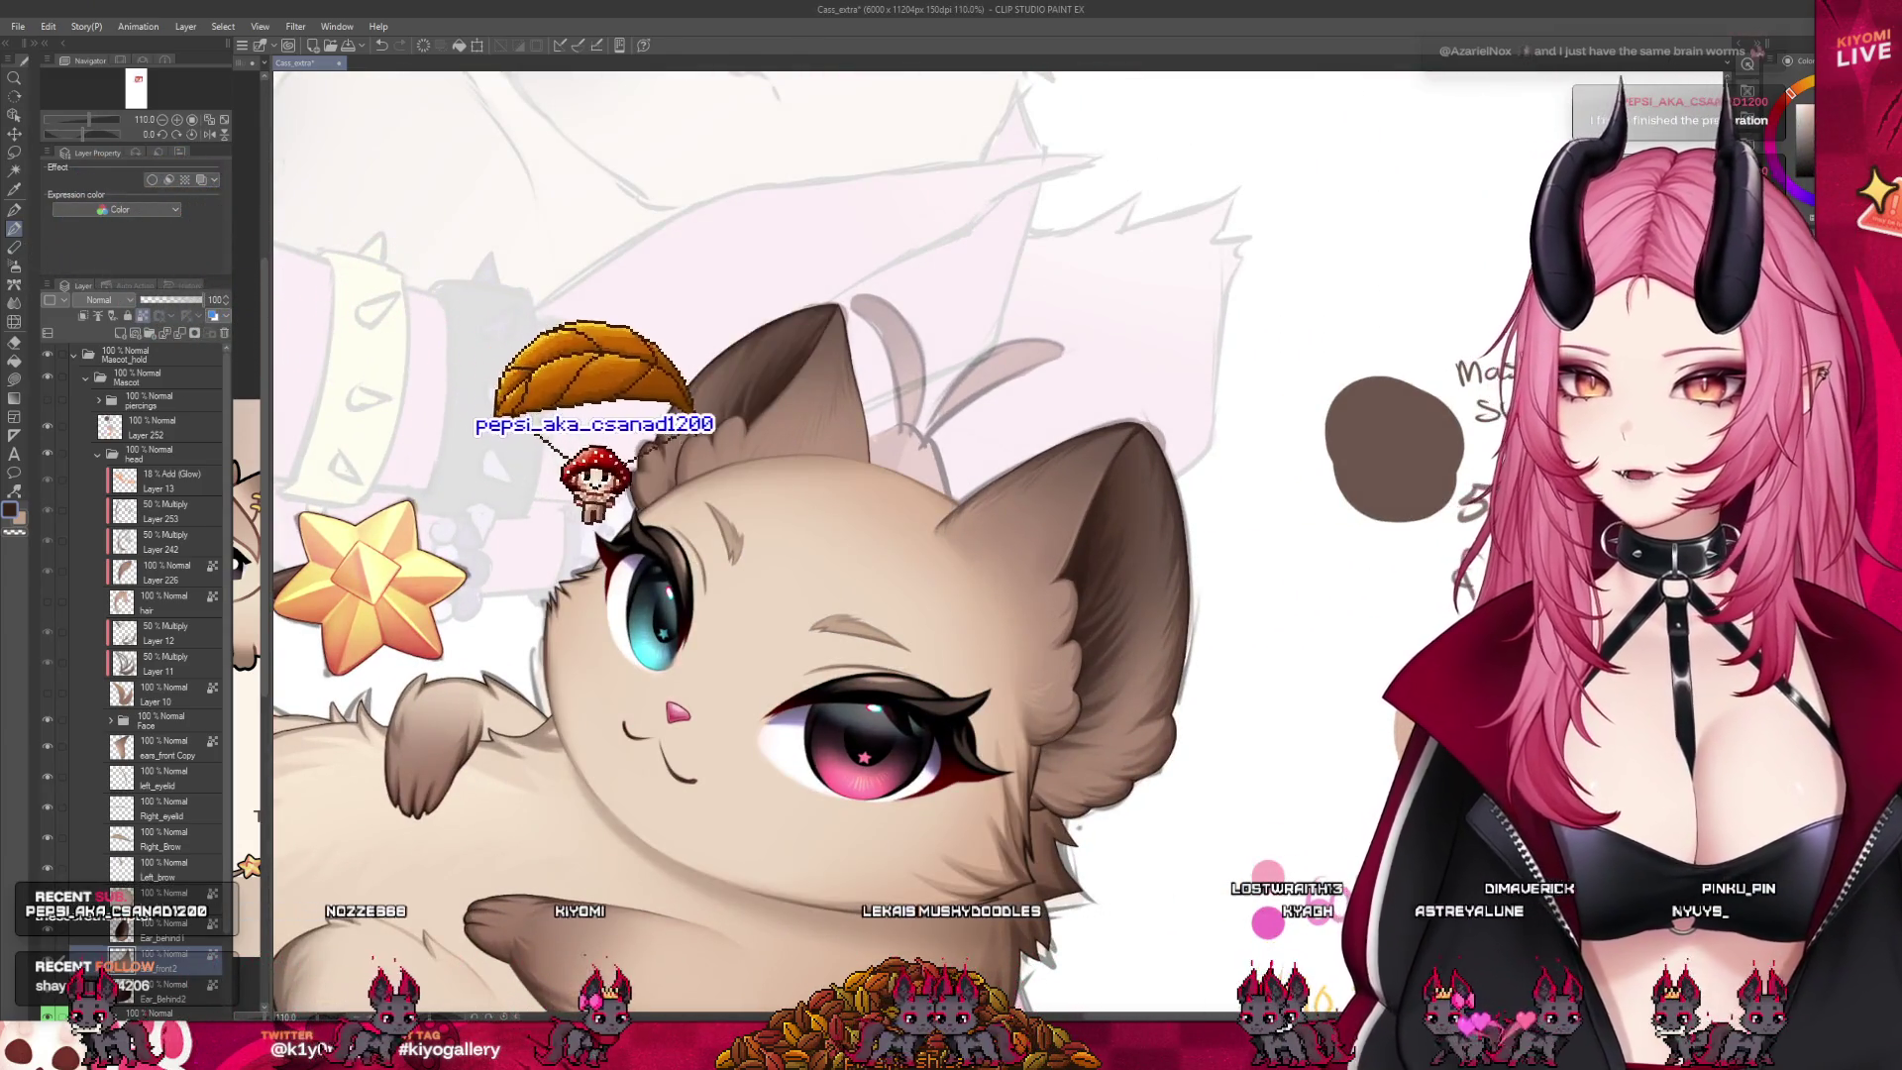
{"action": "scroll", "coordinate": [748, 546], "scroll_direction": "down", "scroll_amount": 2}
{"action": "scroll", "coordinate": [749, 546], "scroll_direction": "up", "scroll_amount": 2}
{"action": "scroll", "coordinate": [749, 546], "scroll_direction": "down", "scroll_amount": 1}
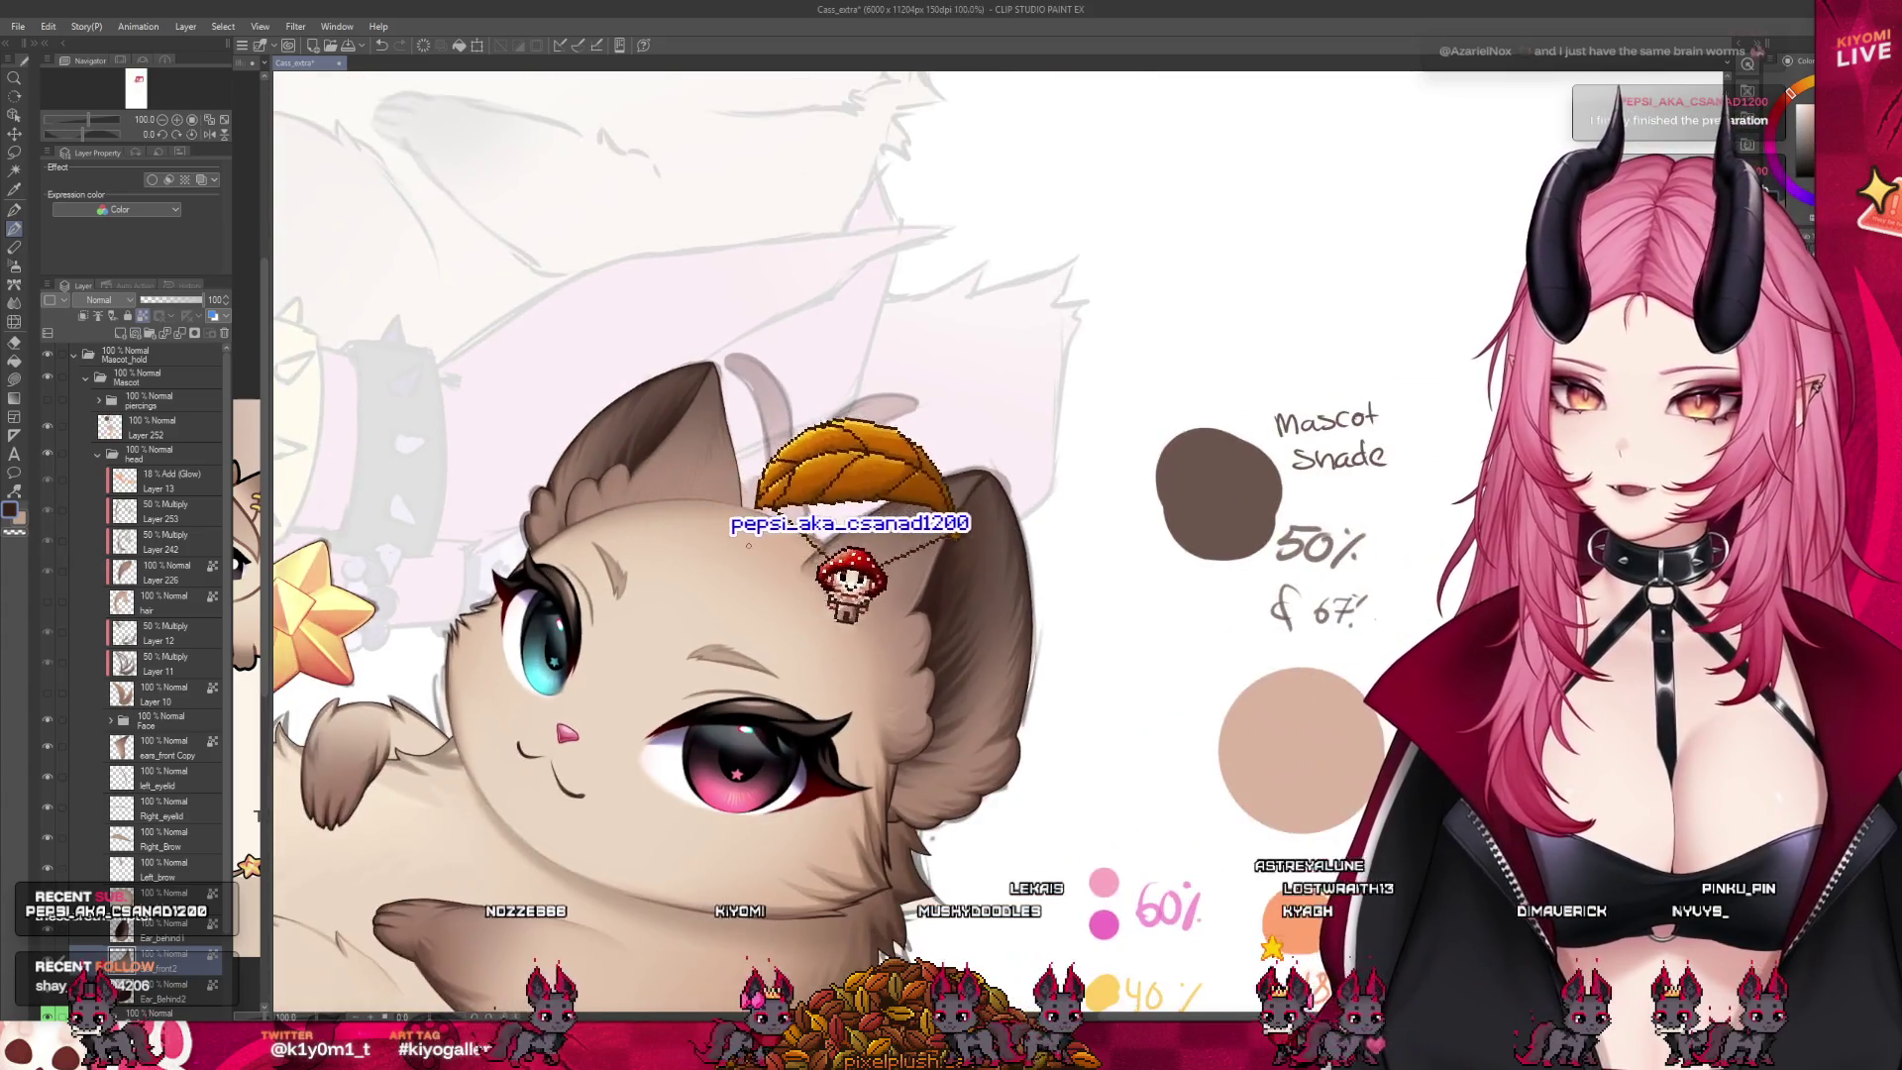
{"action": "scroll", "coordinate": [640, 524], "scroll_direction": "up", "scroll_amount": 4}
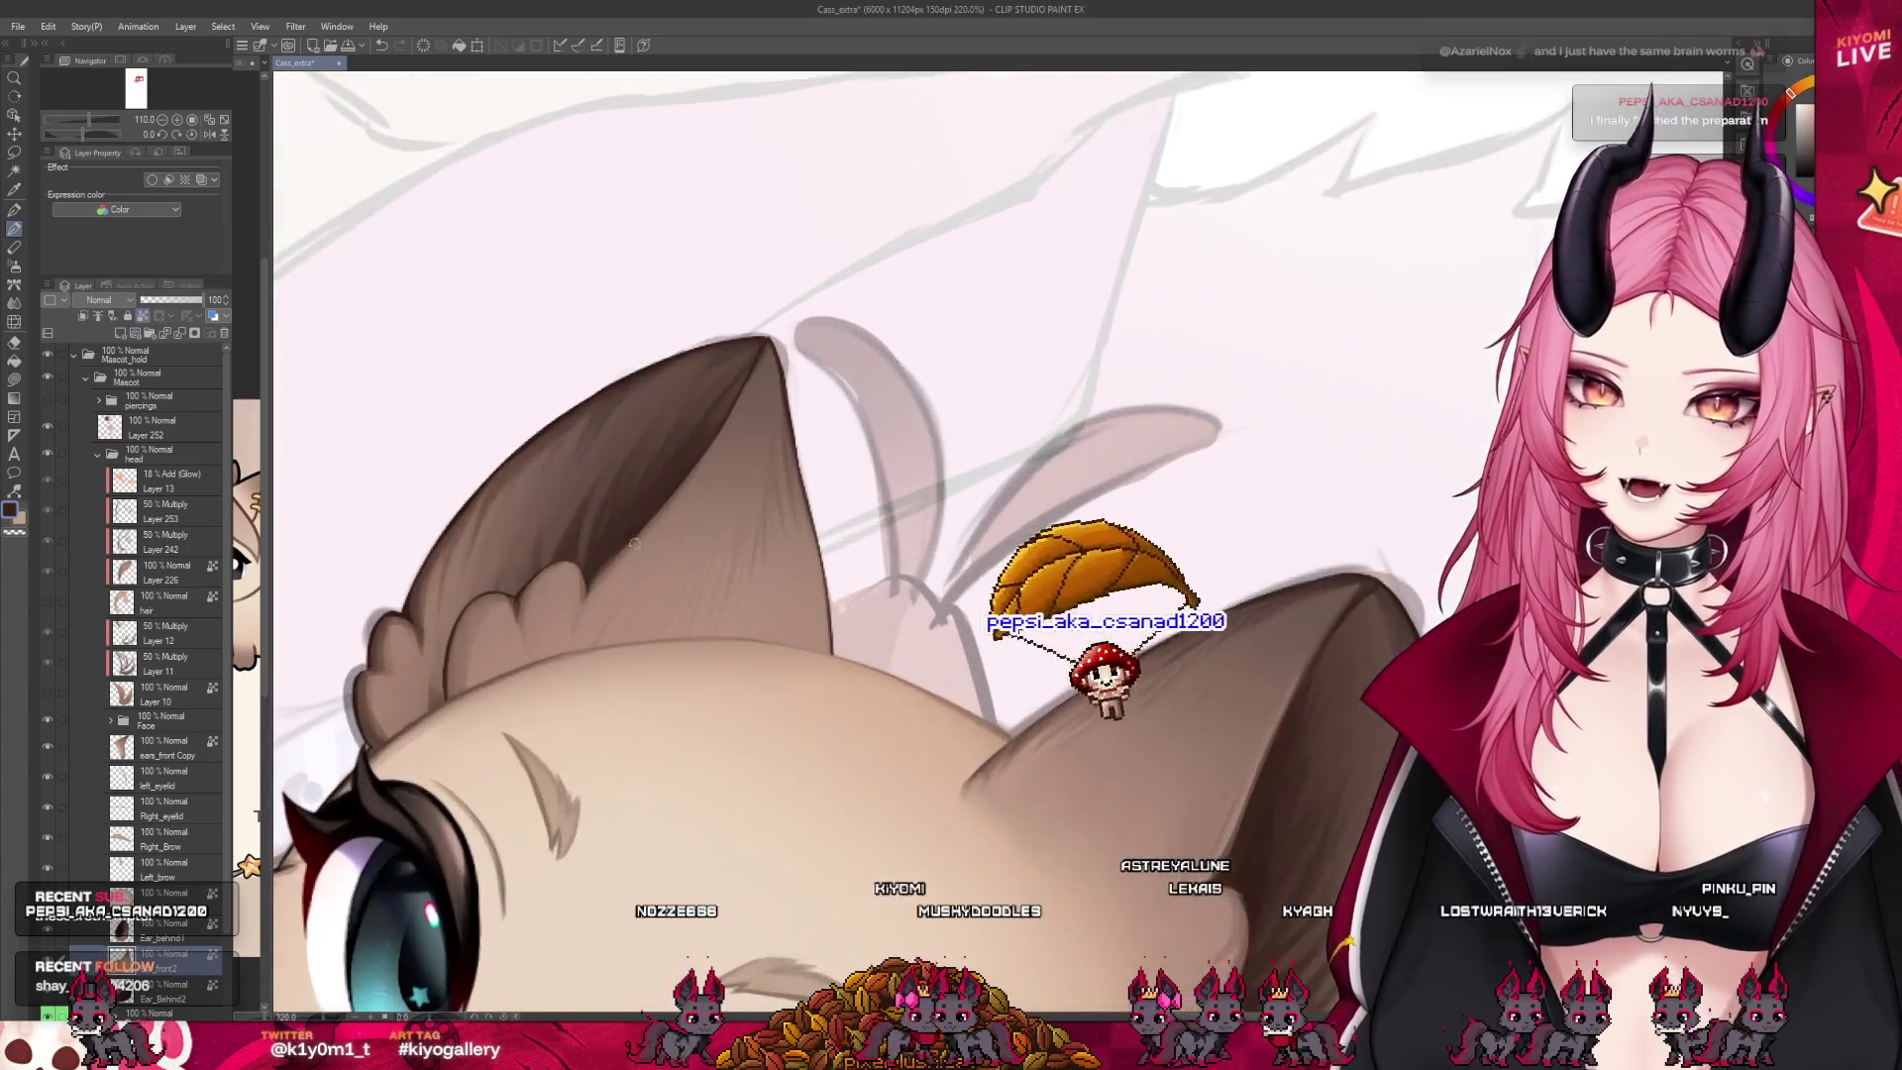
{"action": "scroll", "coordinate": [640, 524], "scroll_direction": "up", "scroll_amount": 2}
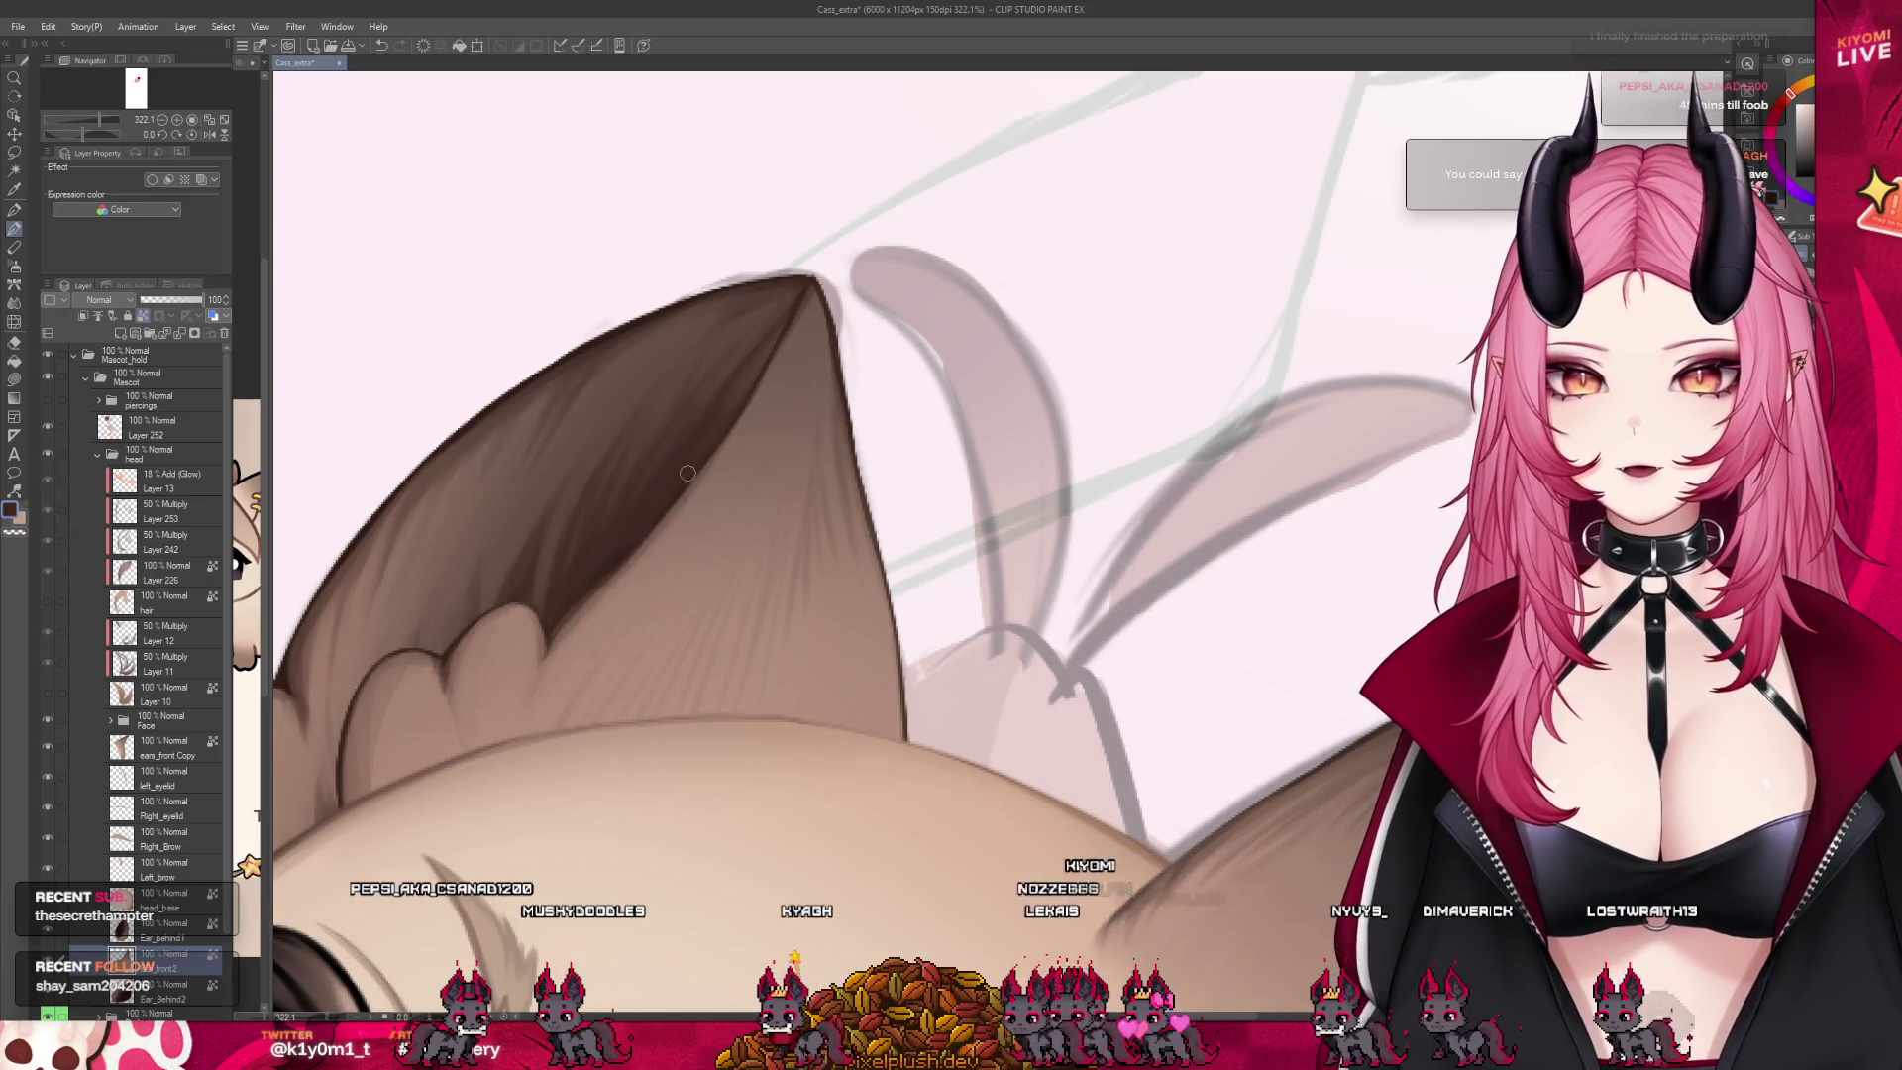
Toggle the ear shading layer off and on to compare the result
{"action": "left_click", "coordinate": [52, 986]}
{"action": "left_click", "coordinate": [53, 991]}
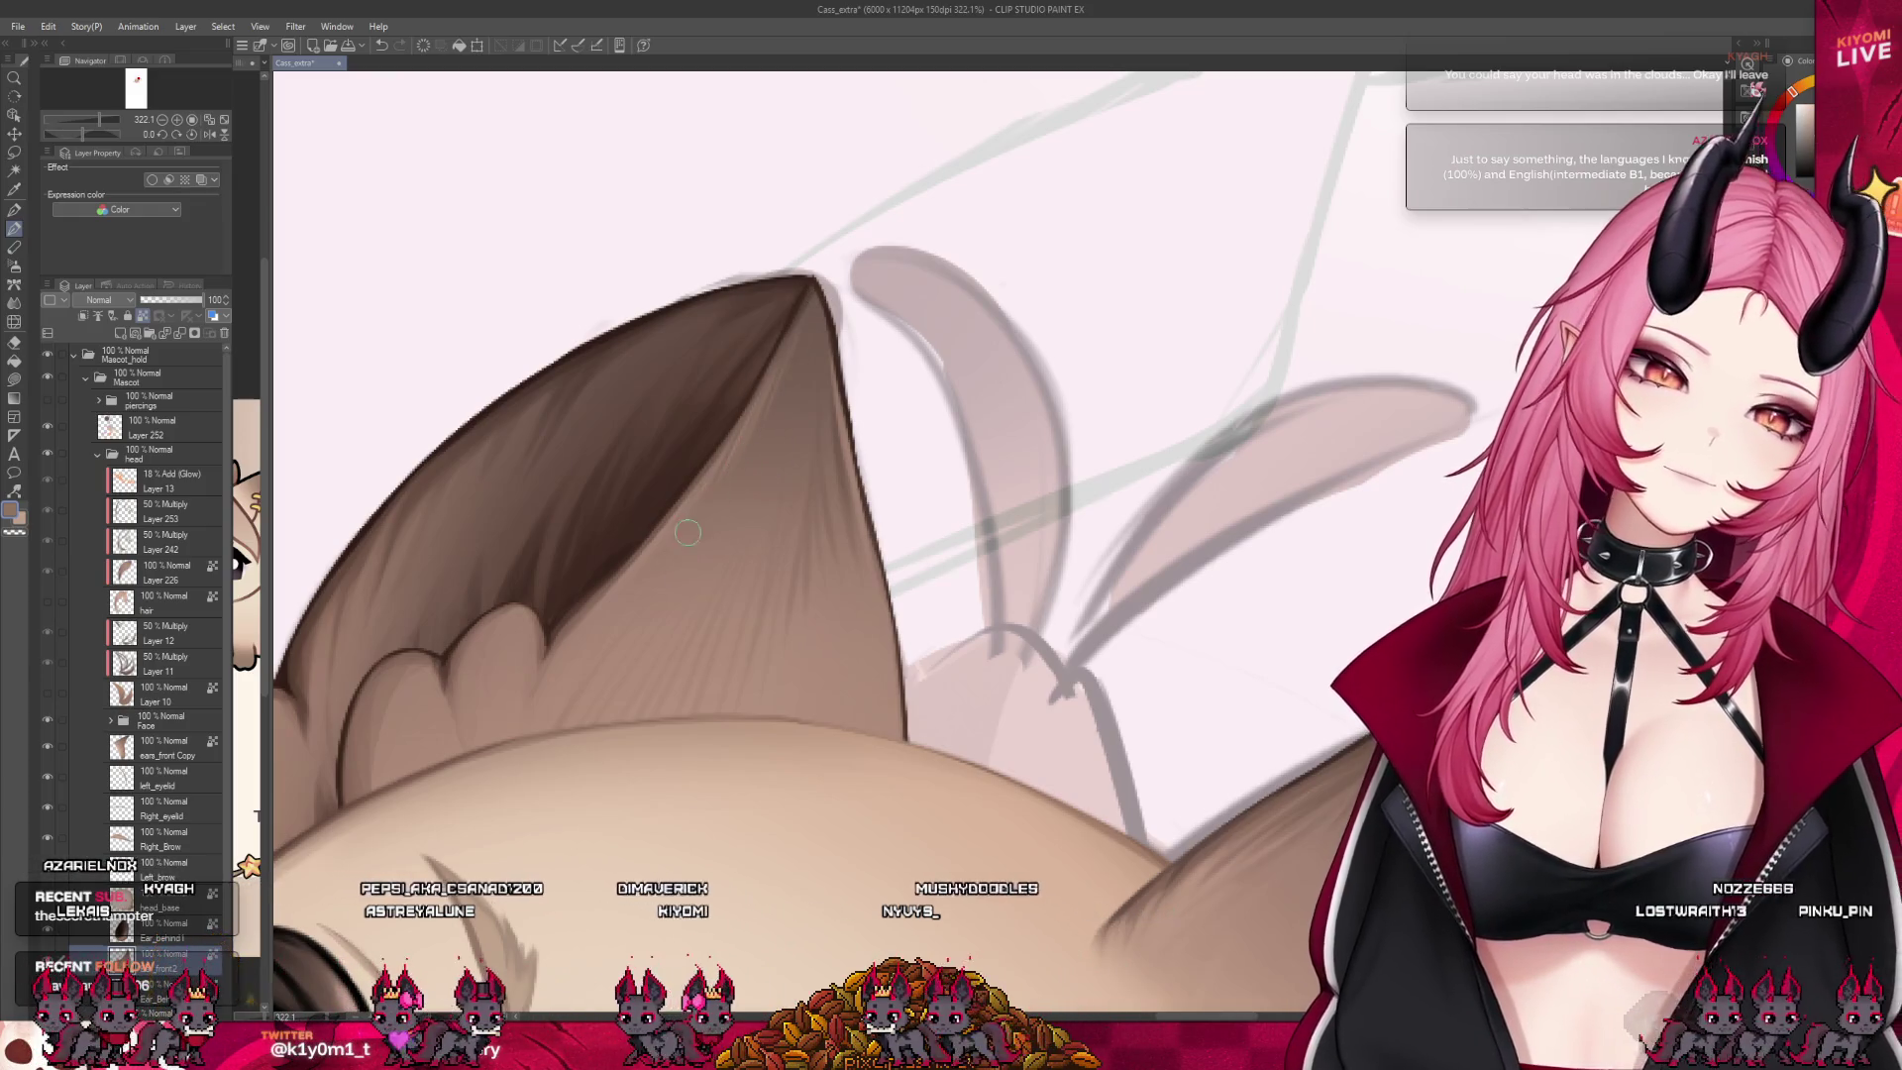
{"action": "scroll", "coordinate": [721, 455], "scroll_direction": "down", "scroll_amount": 5}
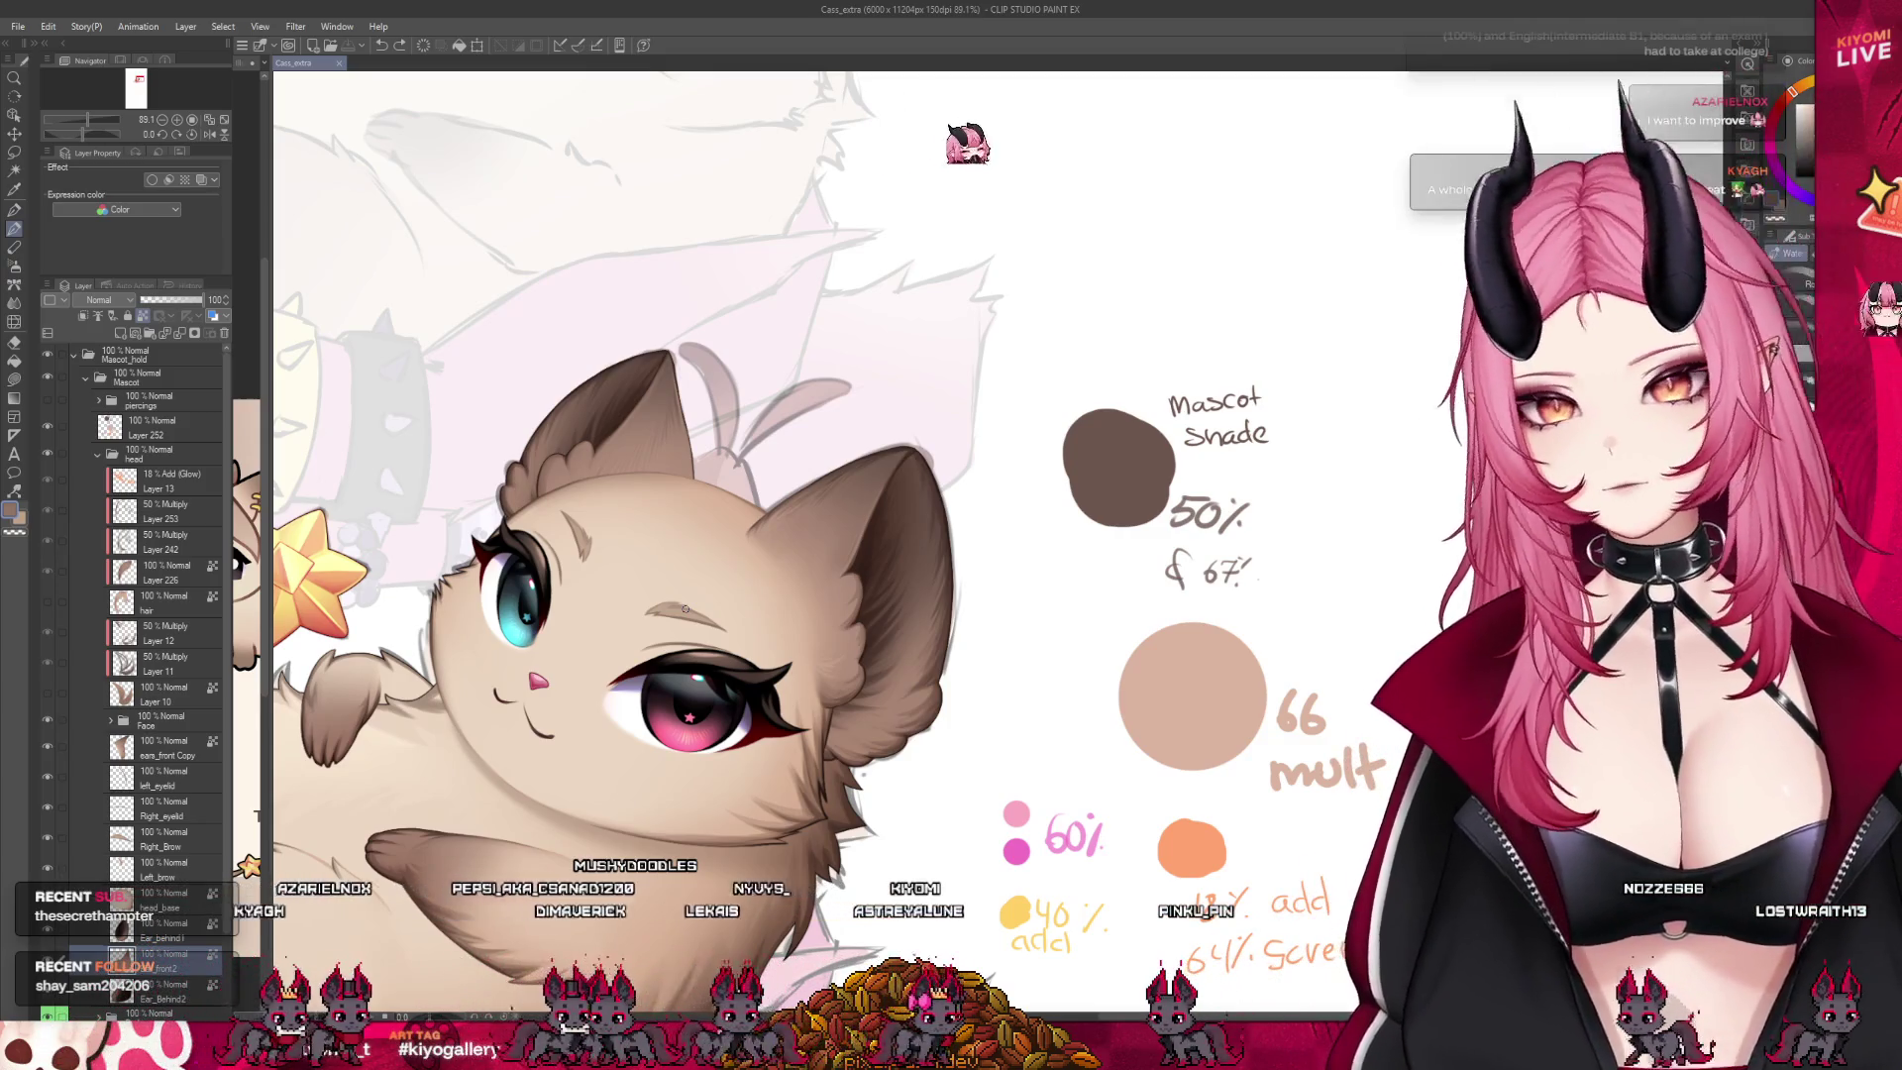
Select Layer 10 in the layer stack and zoom in on the mascot's face
{"action": "scroll", "coordinate": [813, 414], "scroll_direction": "down", "scroll_amount": 4}
{"action": "scroll", "coordinate": [753, 495], "scroll_direction": "up", "scroll_amount": 3}
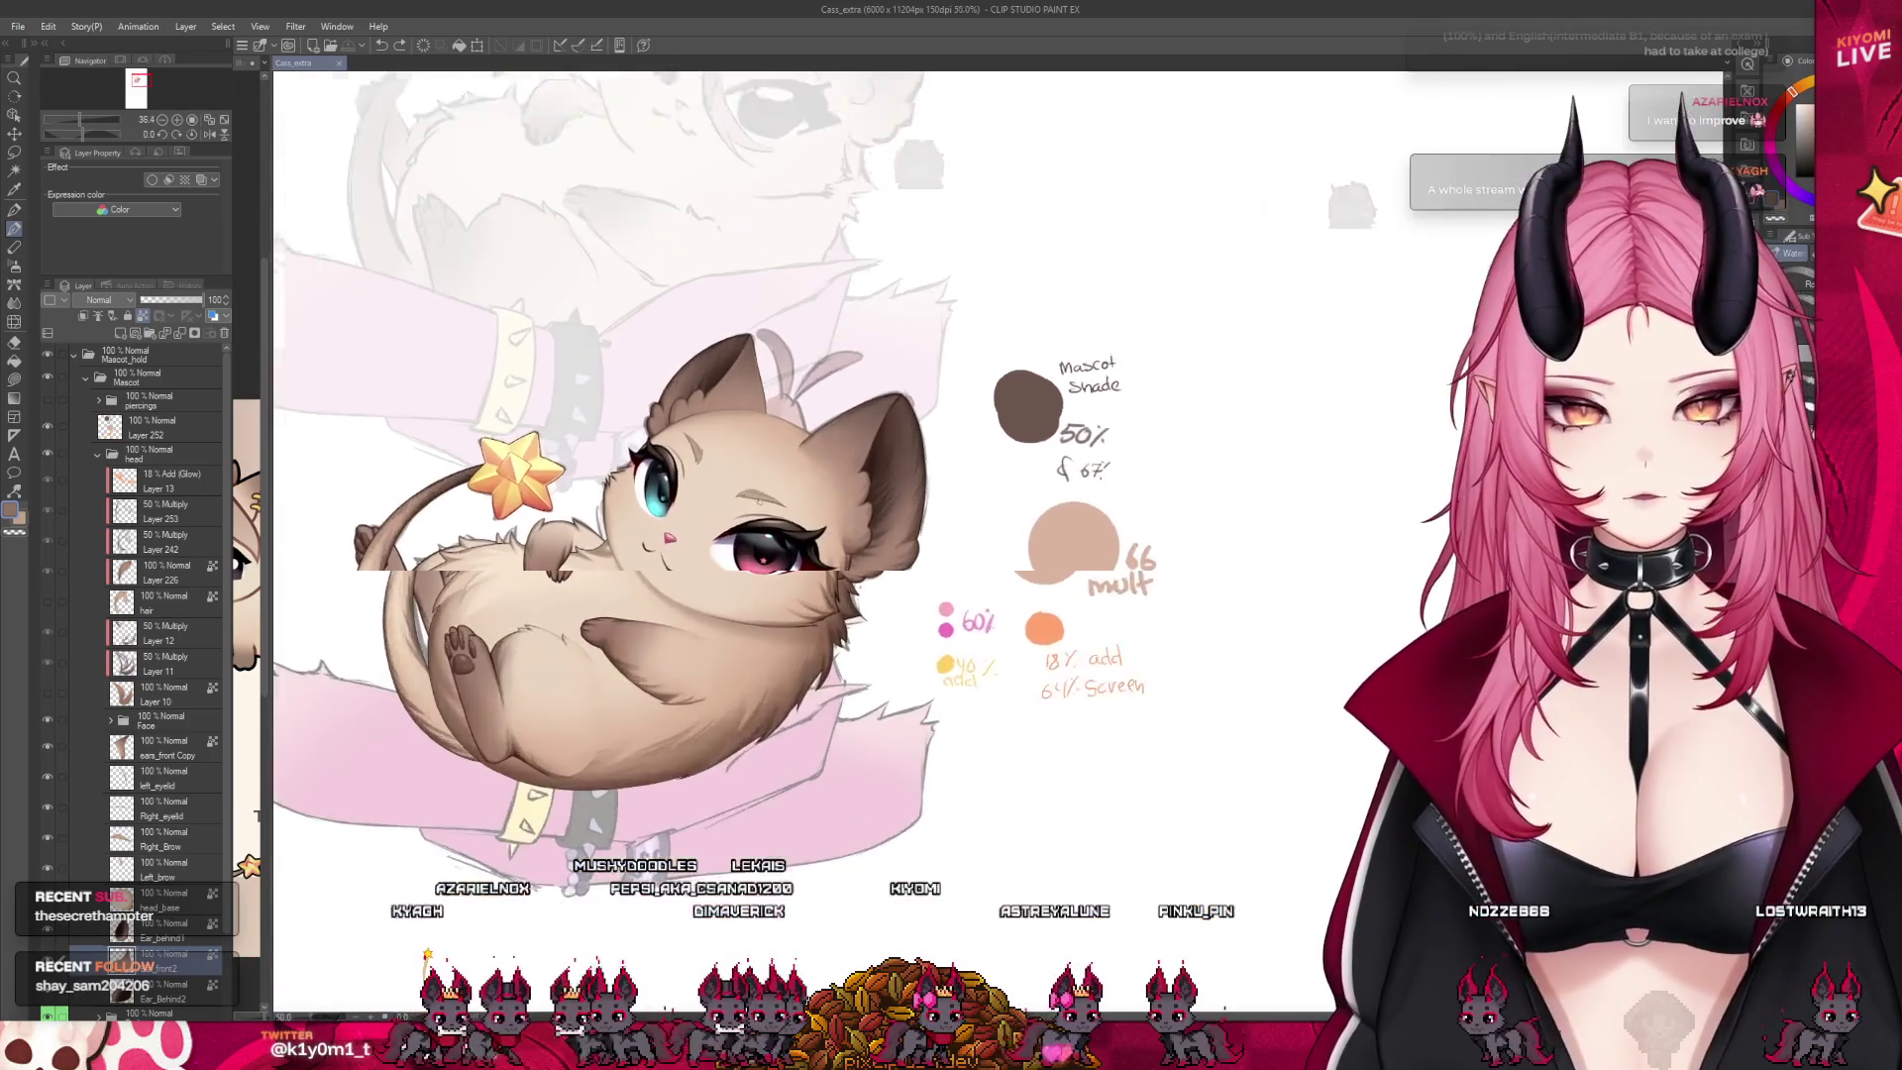
{"action": "left_click", "coordinate": [194, 925]}
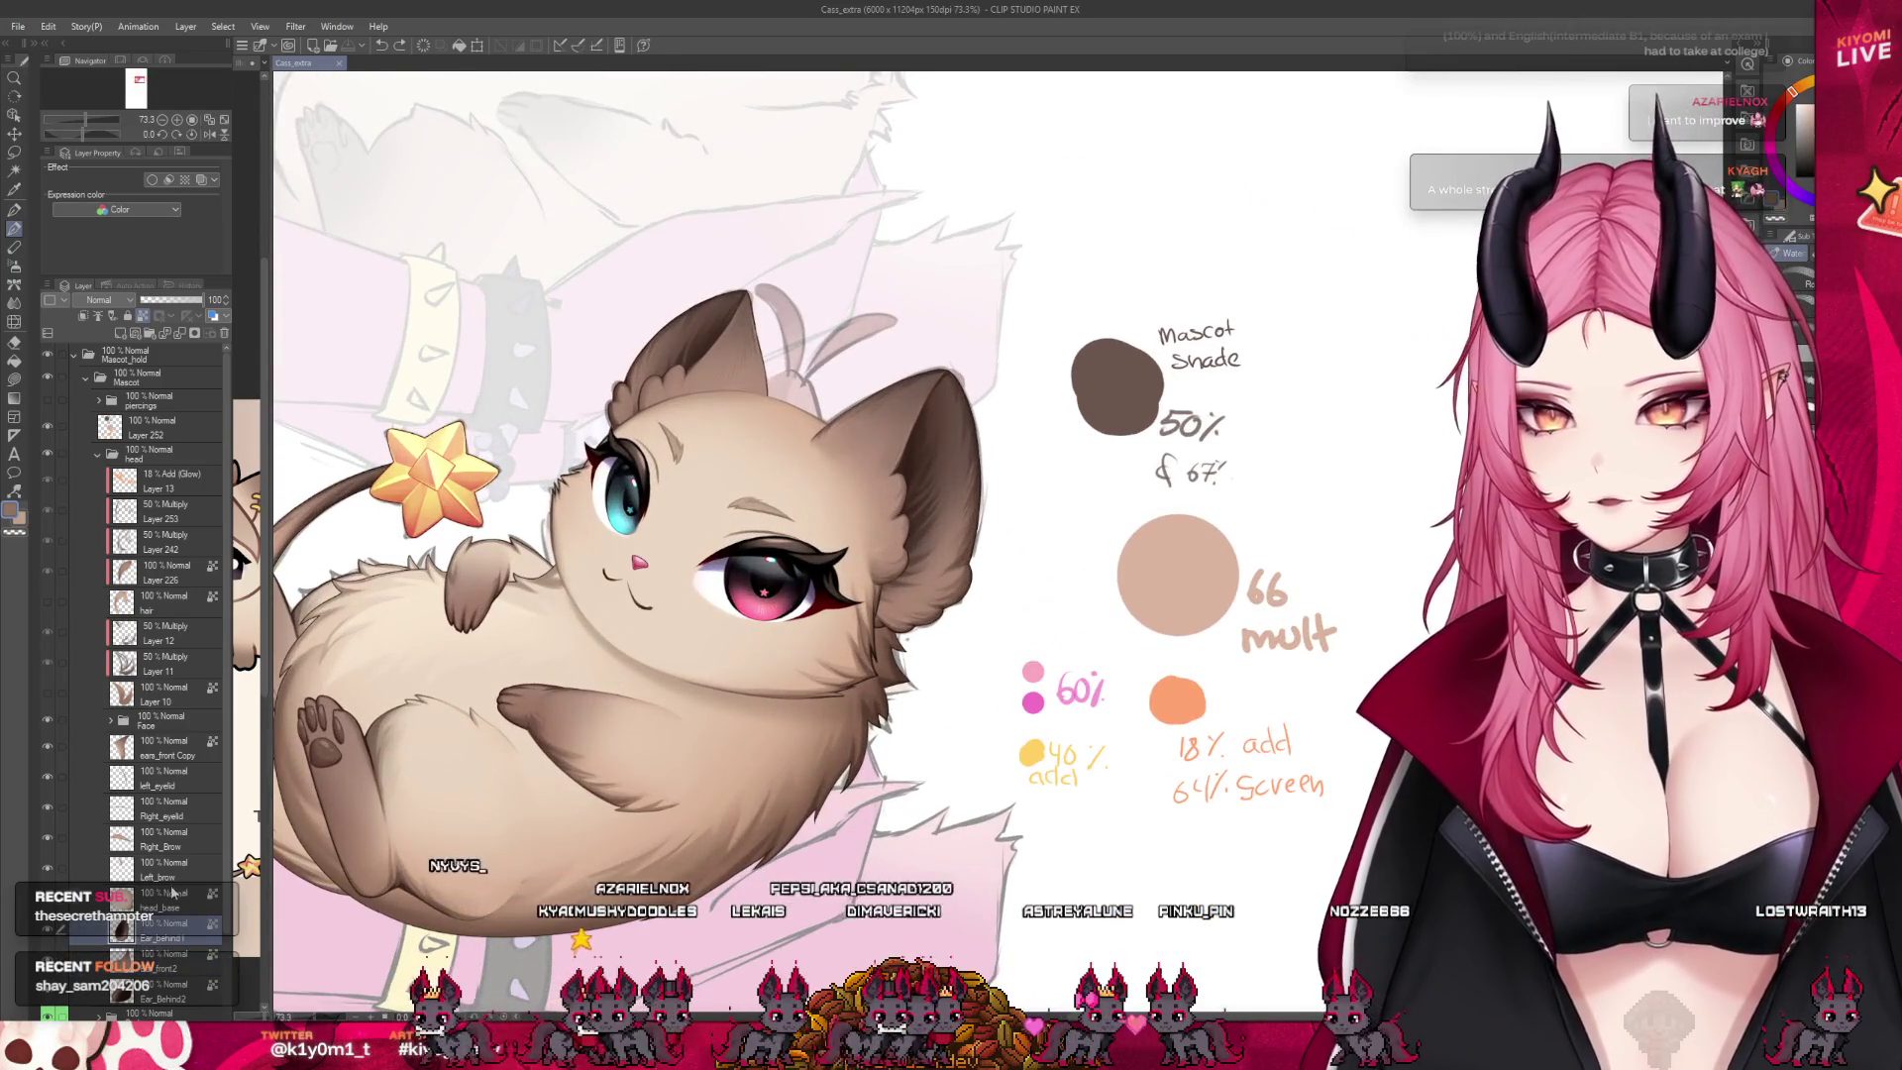
{"action": "left_click", "coordinate": [183, 906]}
{"action": "left_click", "coordinate": [56, 693]}
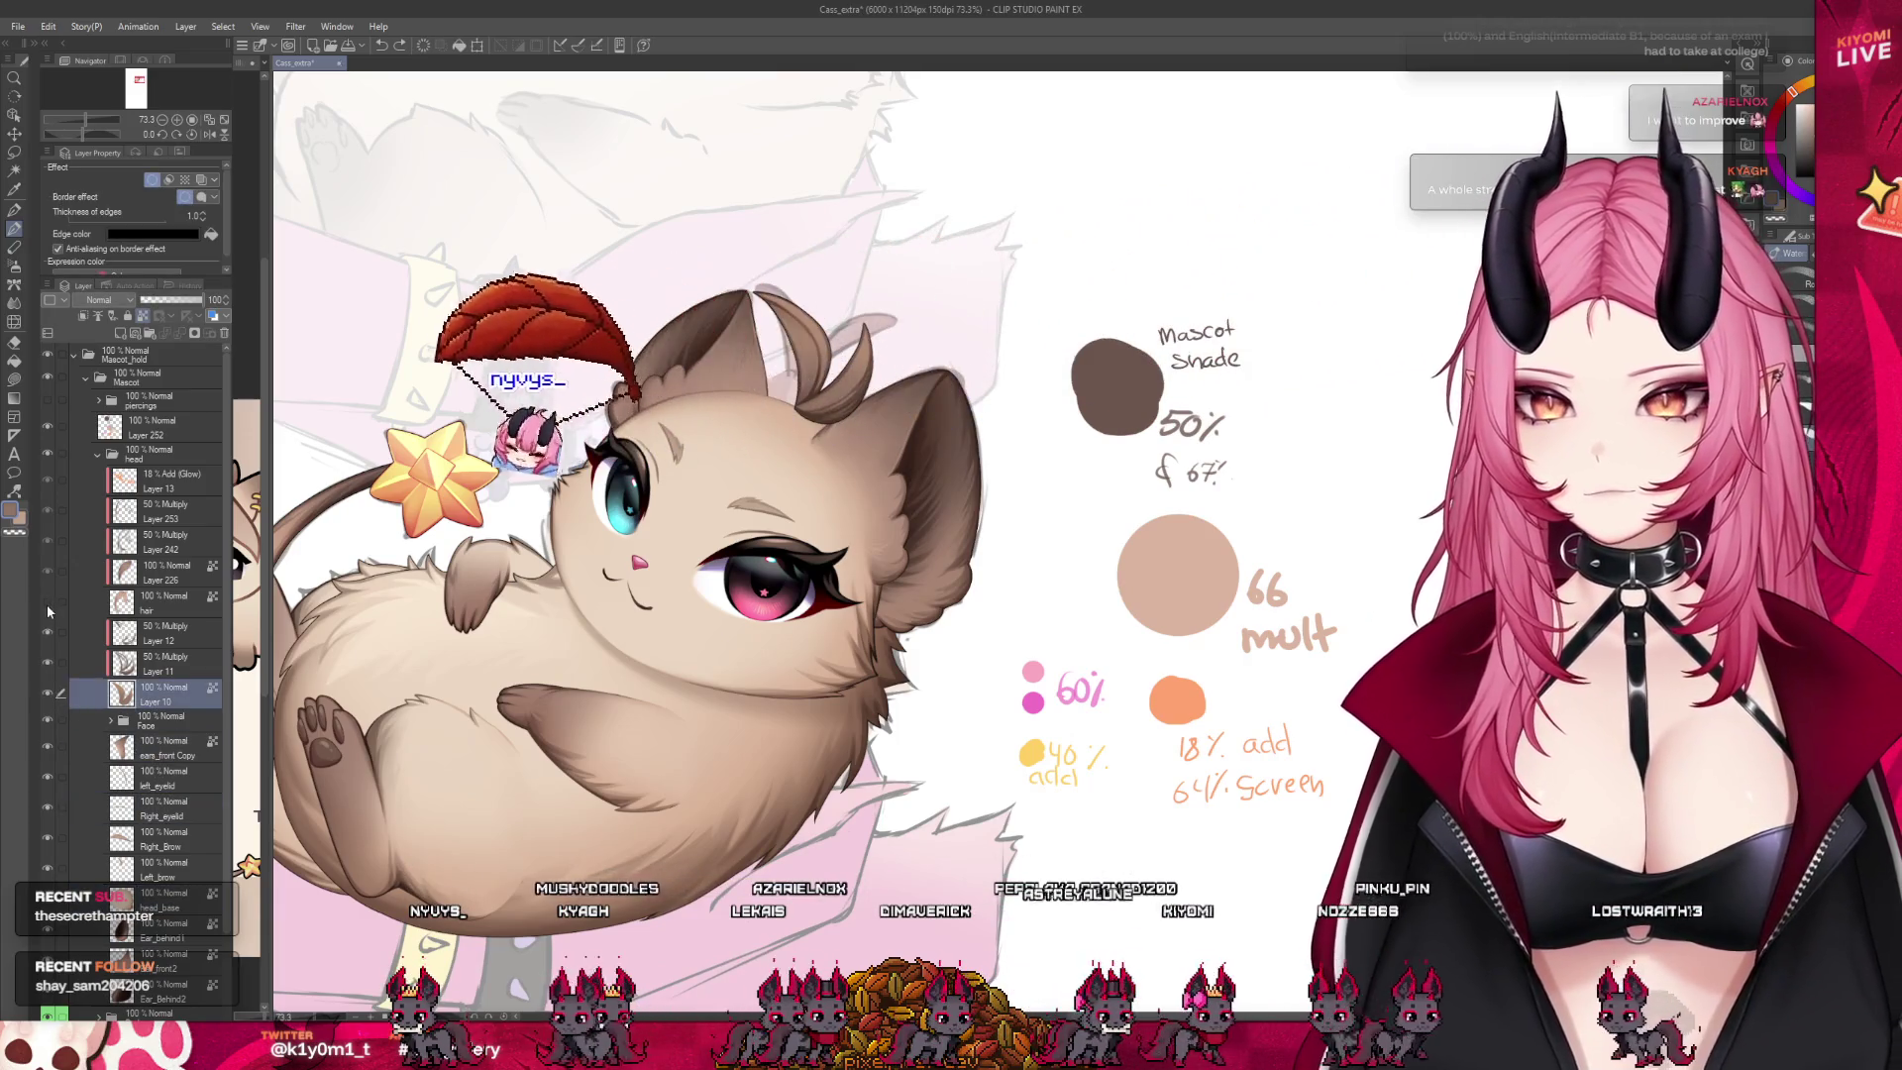
{"action": "key", "text": "ctrl+alt+0"}
{"action": "scroll", "coordinate": [751, 407], "scroll_direction": "up", "scroll_amount": 1}
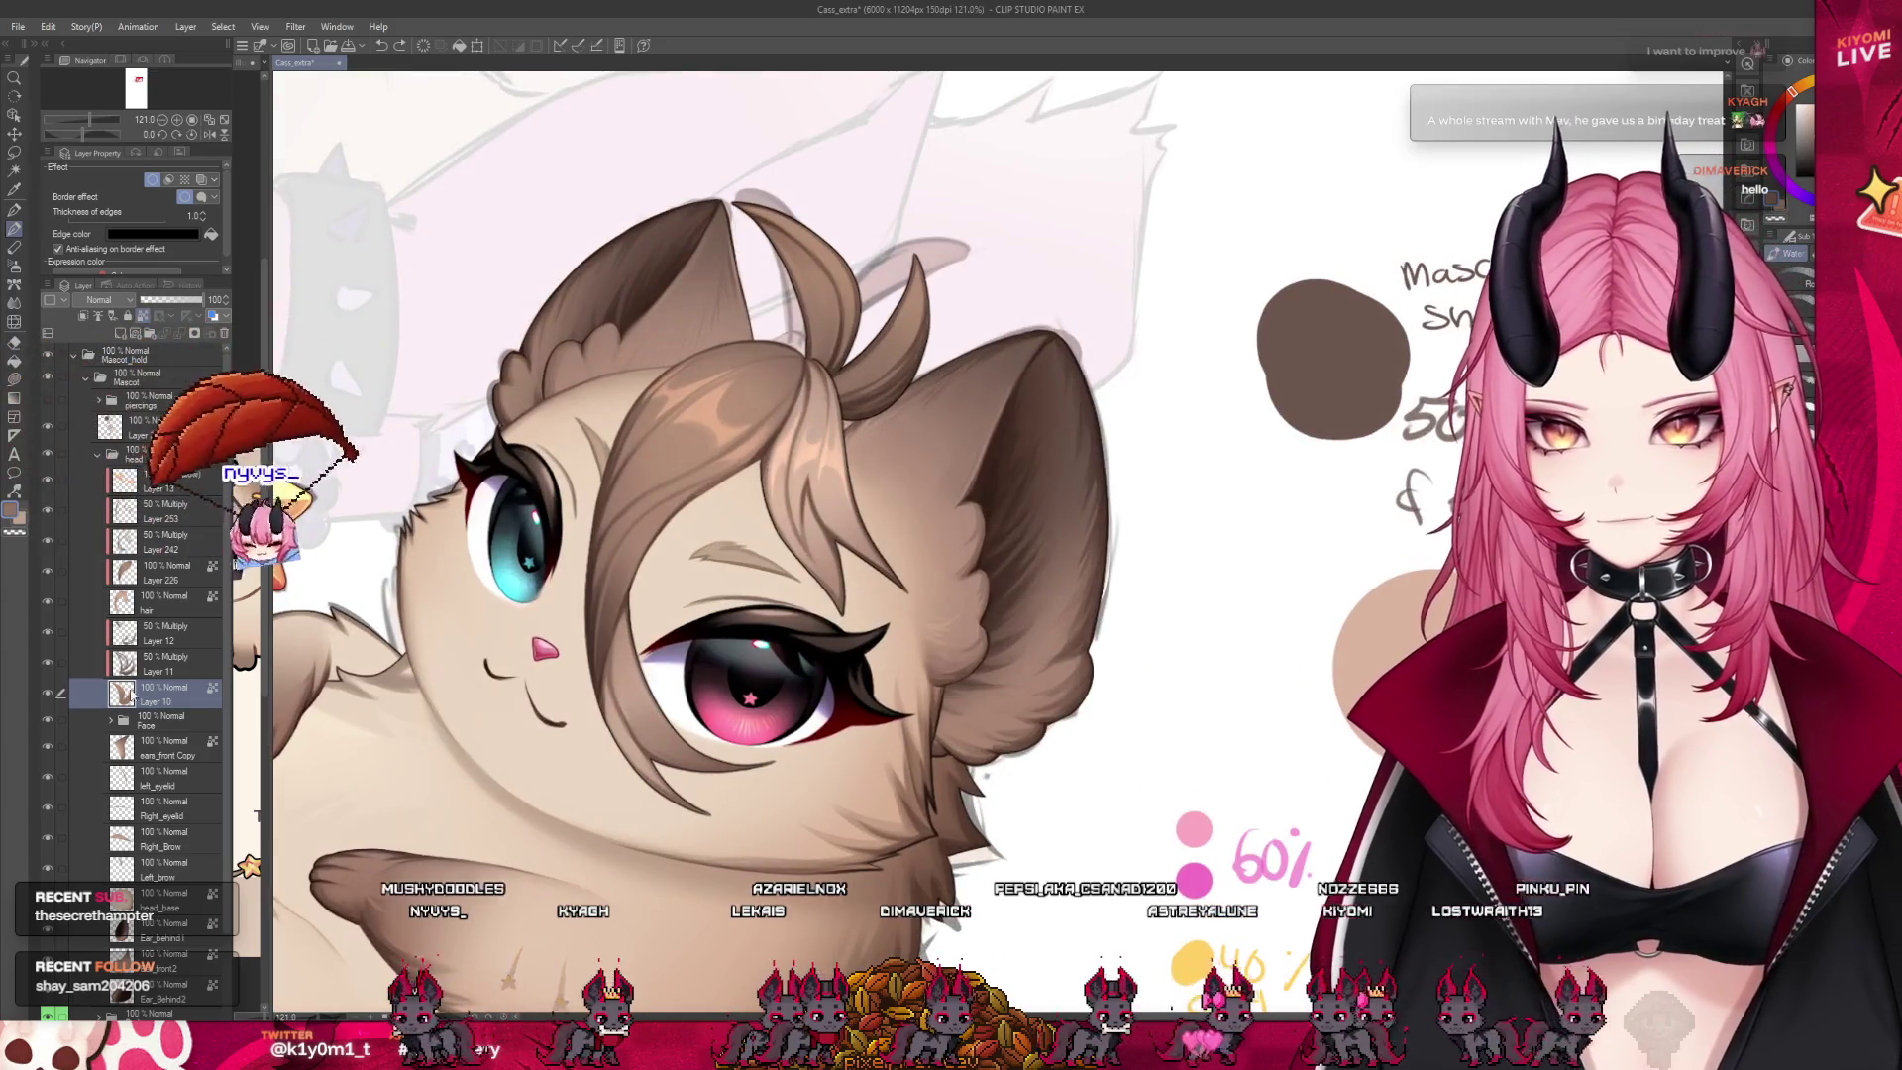
Merge the 50% Multiply Layers 11 and 12 into Layer 10, then undo and reselect Layer 10
{"action": "left_click", "coordinate": [67, 669]}
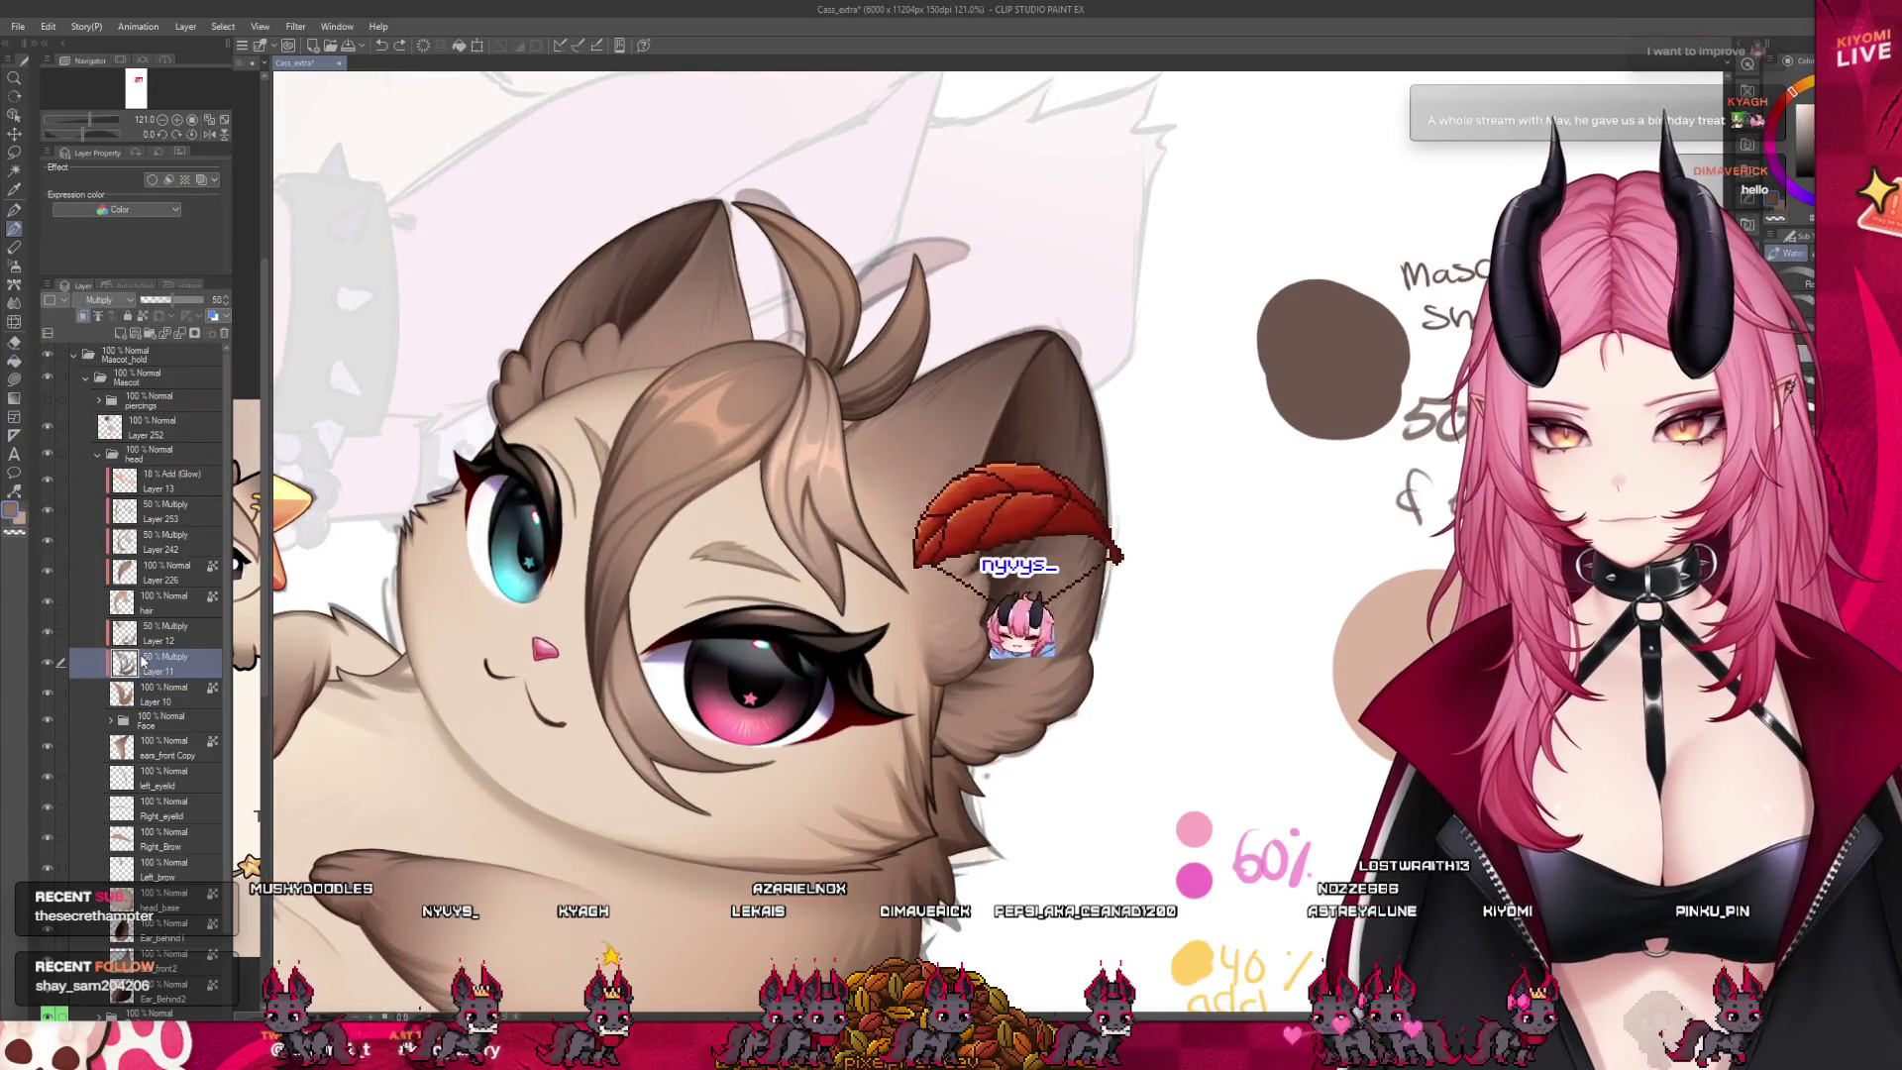
{"action": "left_click", "coordinate": [182, 339]}
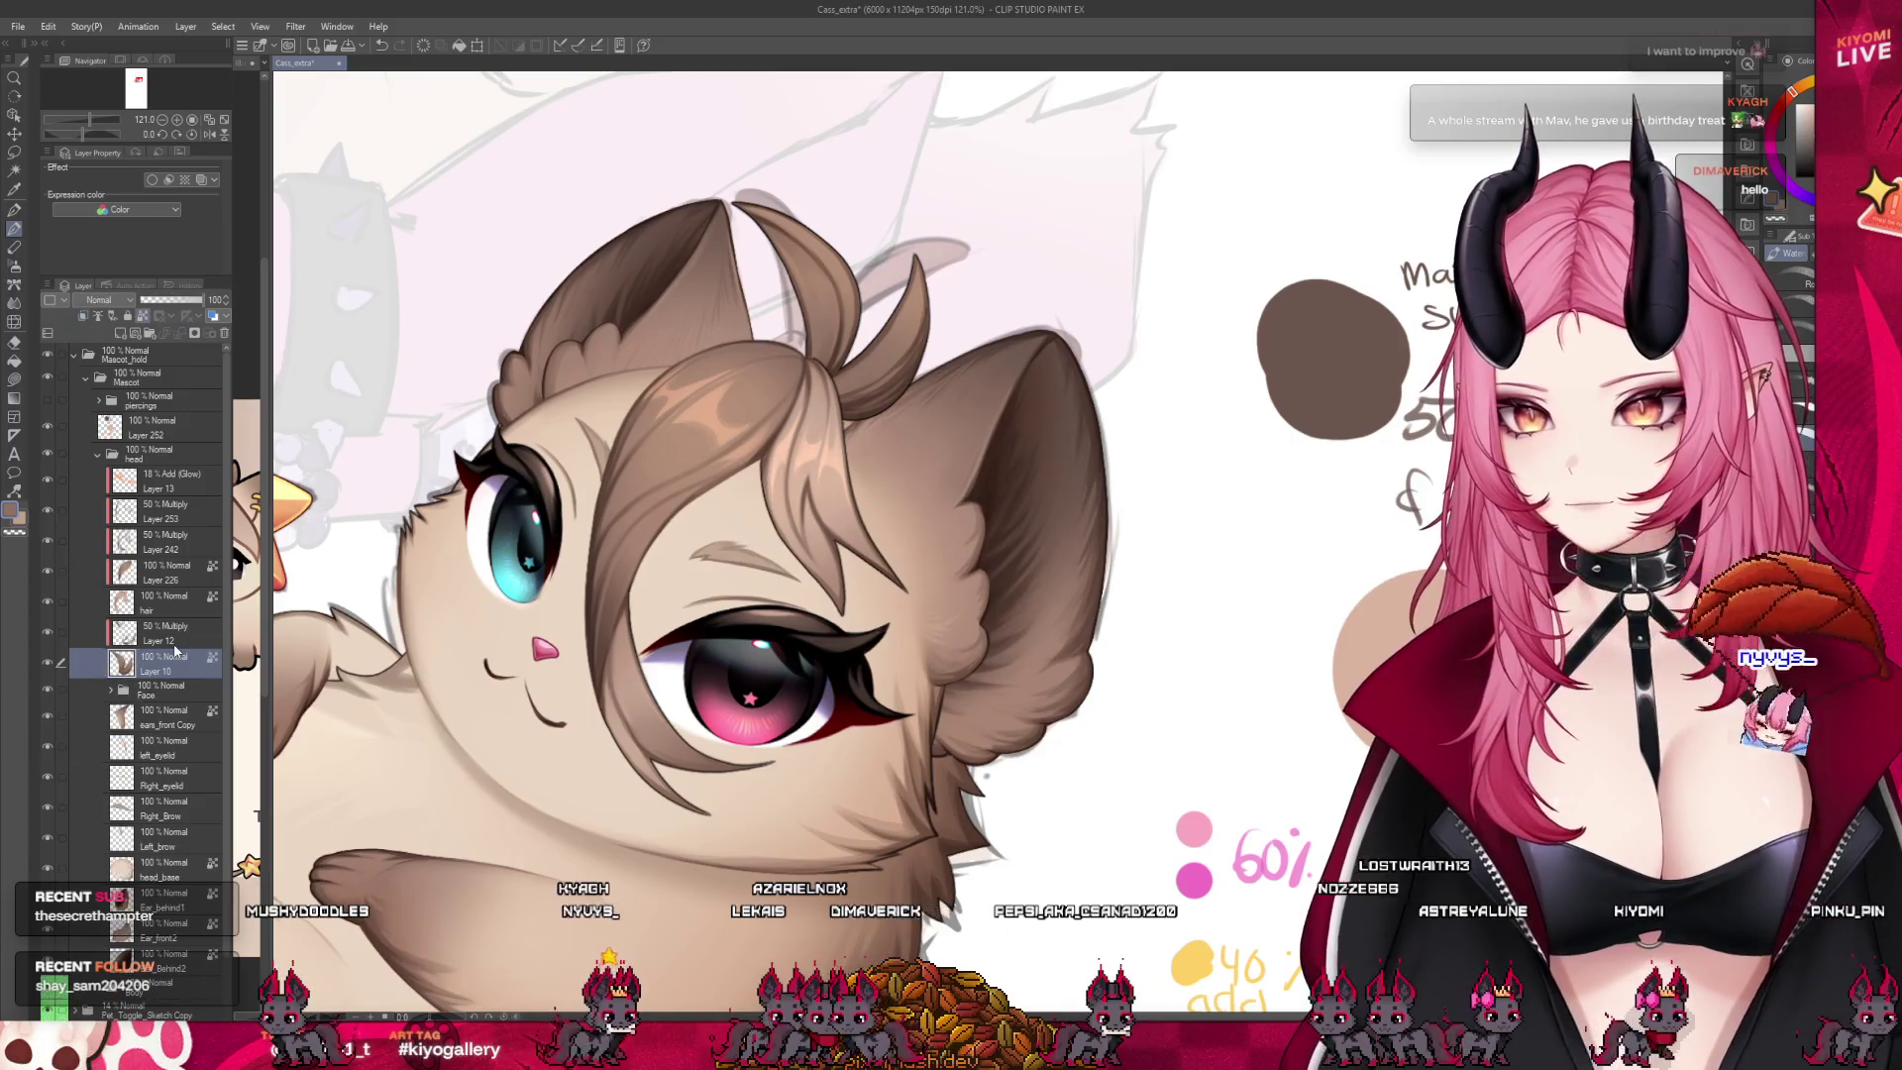
{"action": "left_click", "coordinate": [174, 642]}
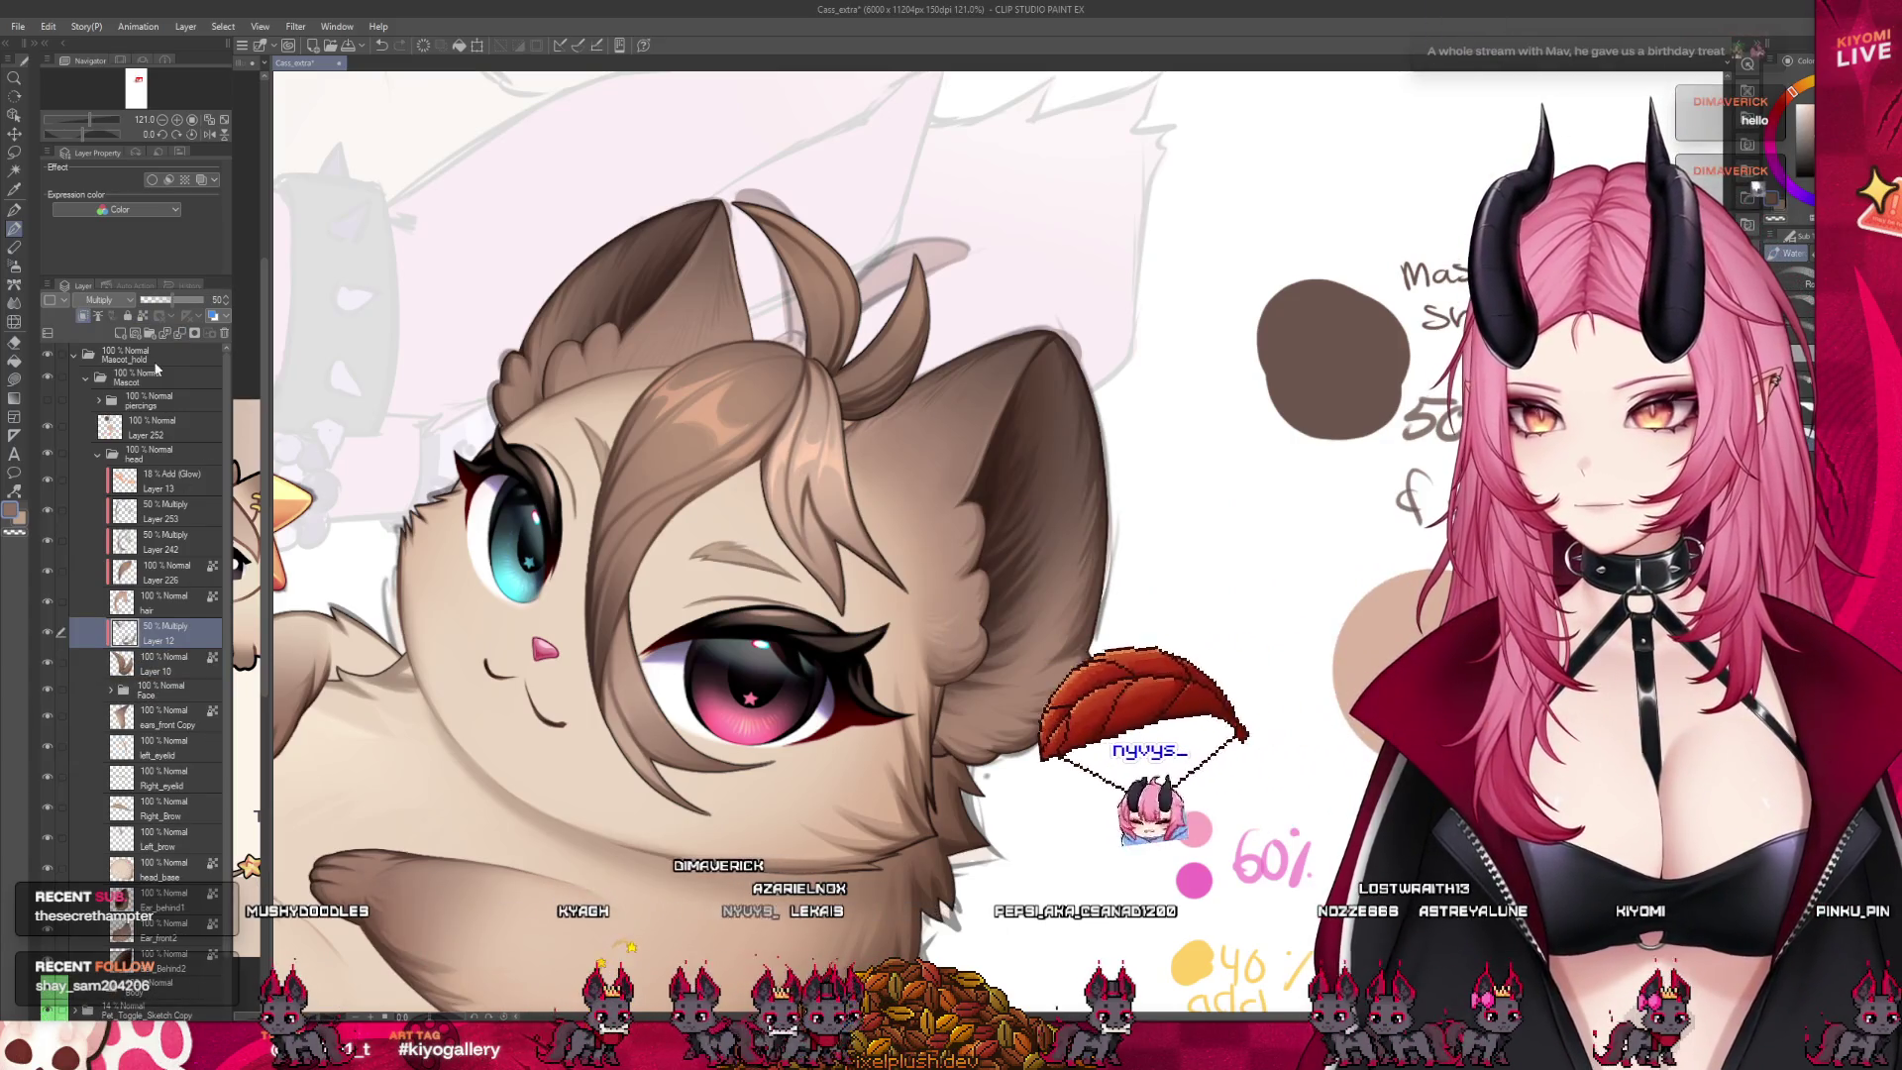
{"action": "left_click", "coordinate": [182, 339]}
{"action": "key", "text": "ctrl+plus"}
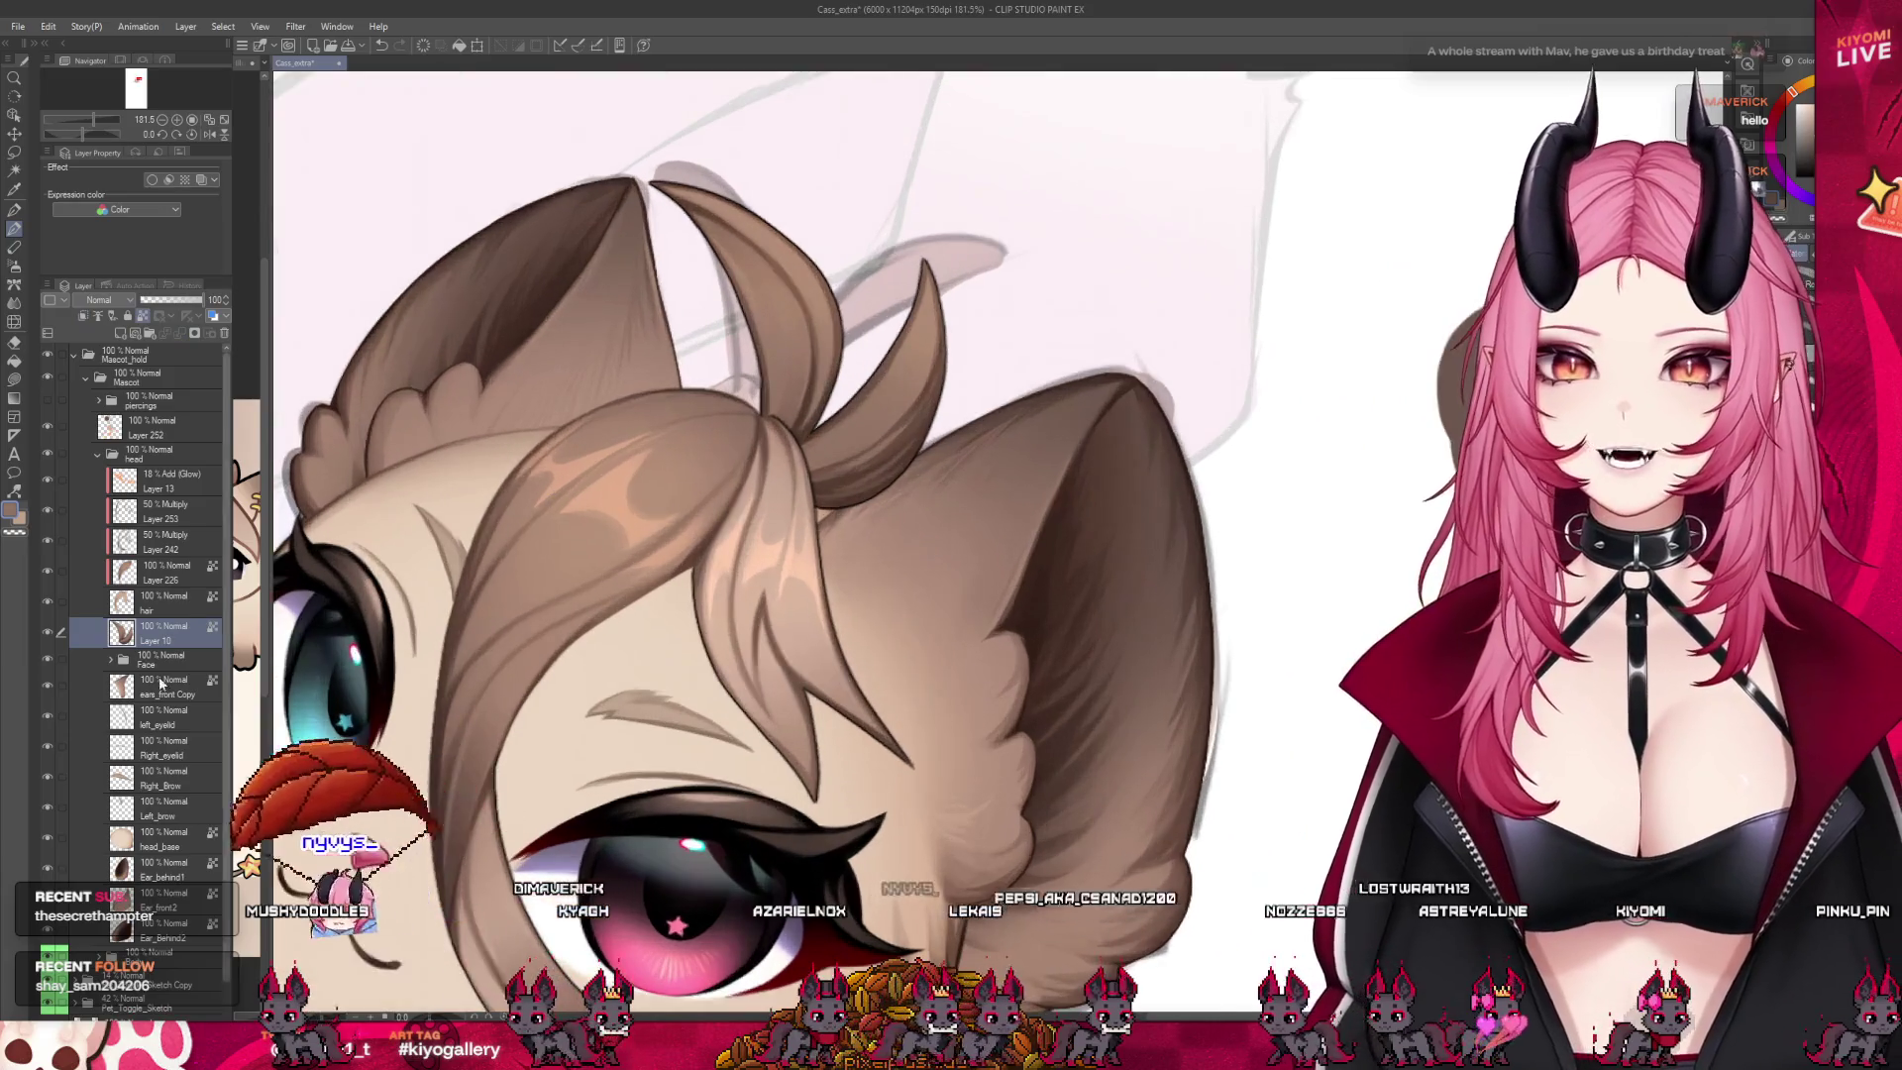
{"action": "scroll", "coordinate": [935, 240], "scroll_direction": "up", "scroll_amount": 4}
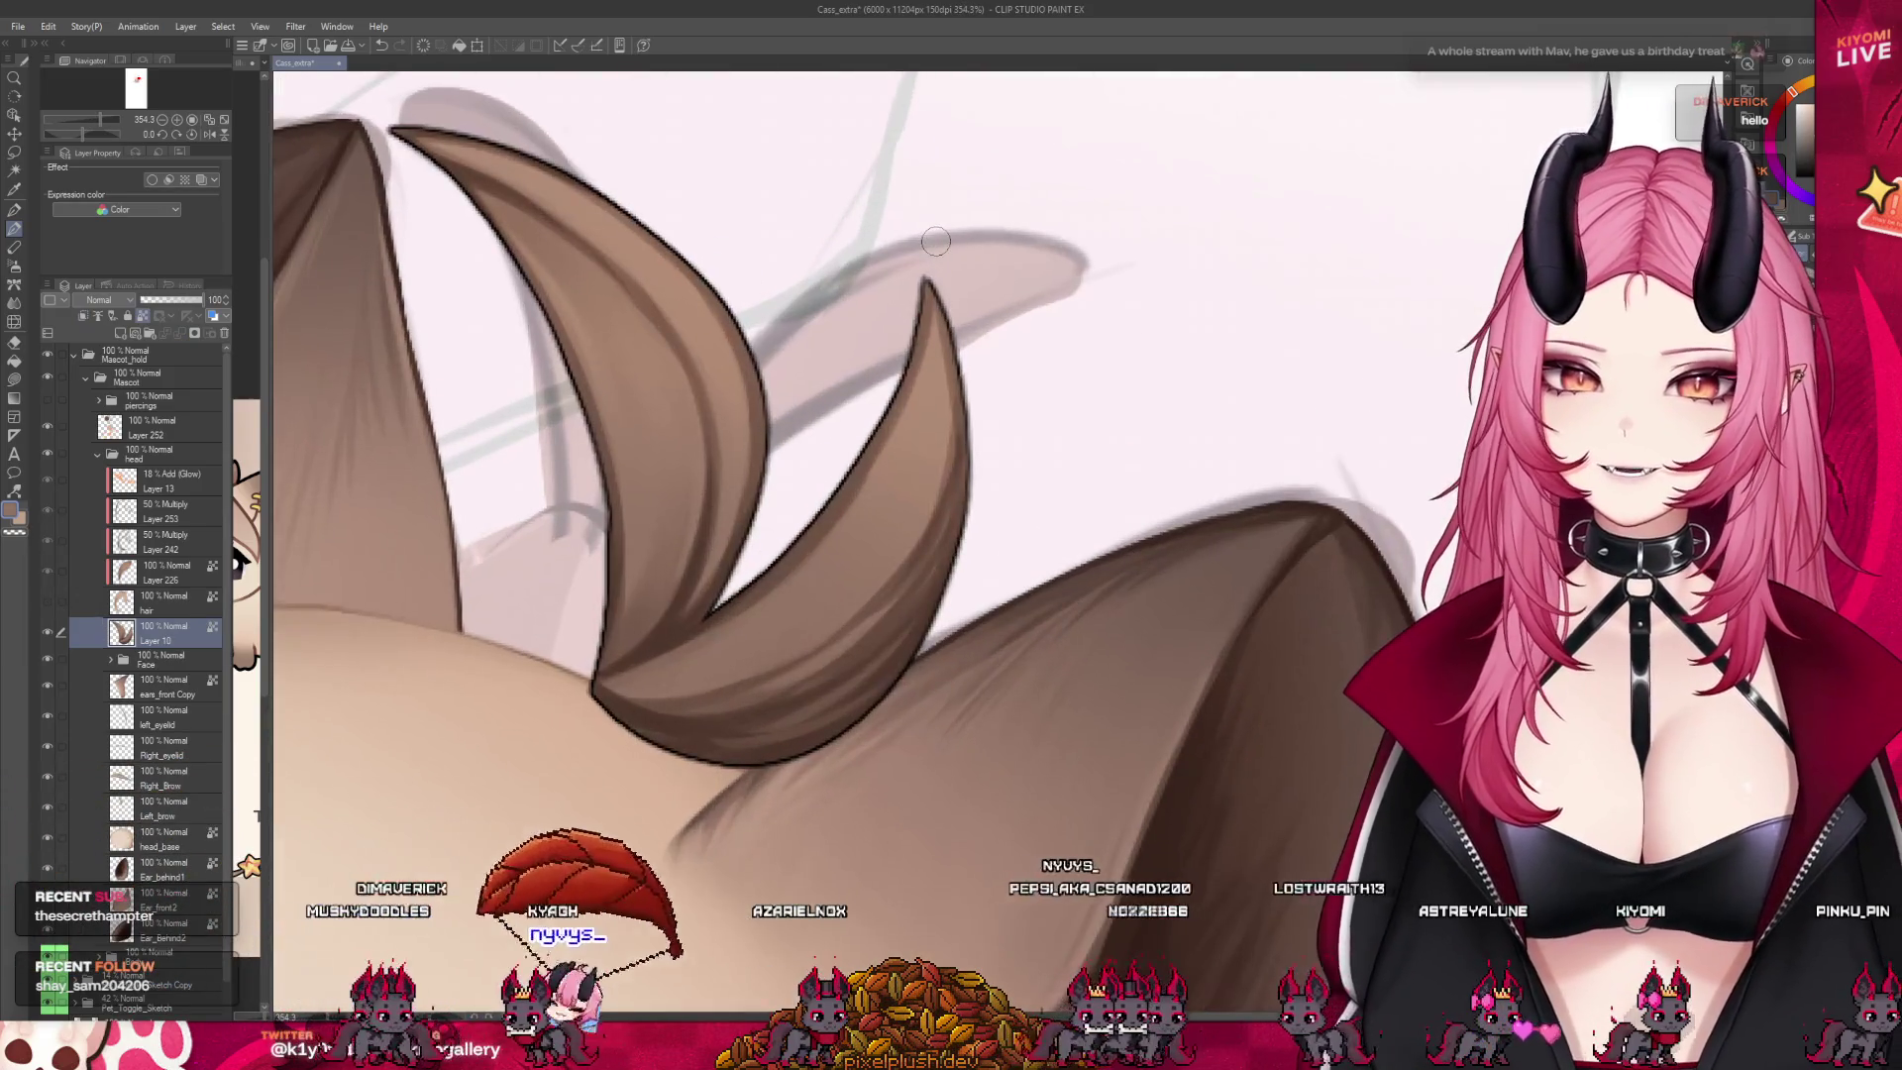
{"action": "key", "text": "m"}
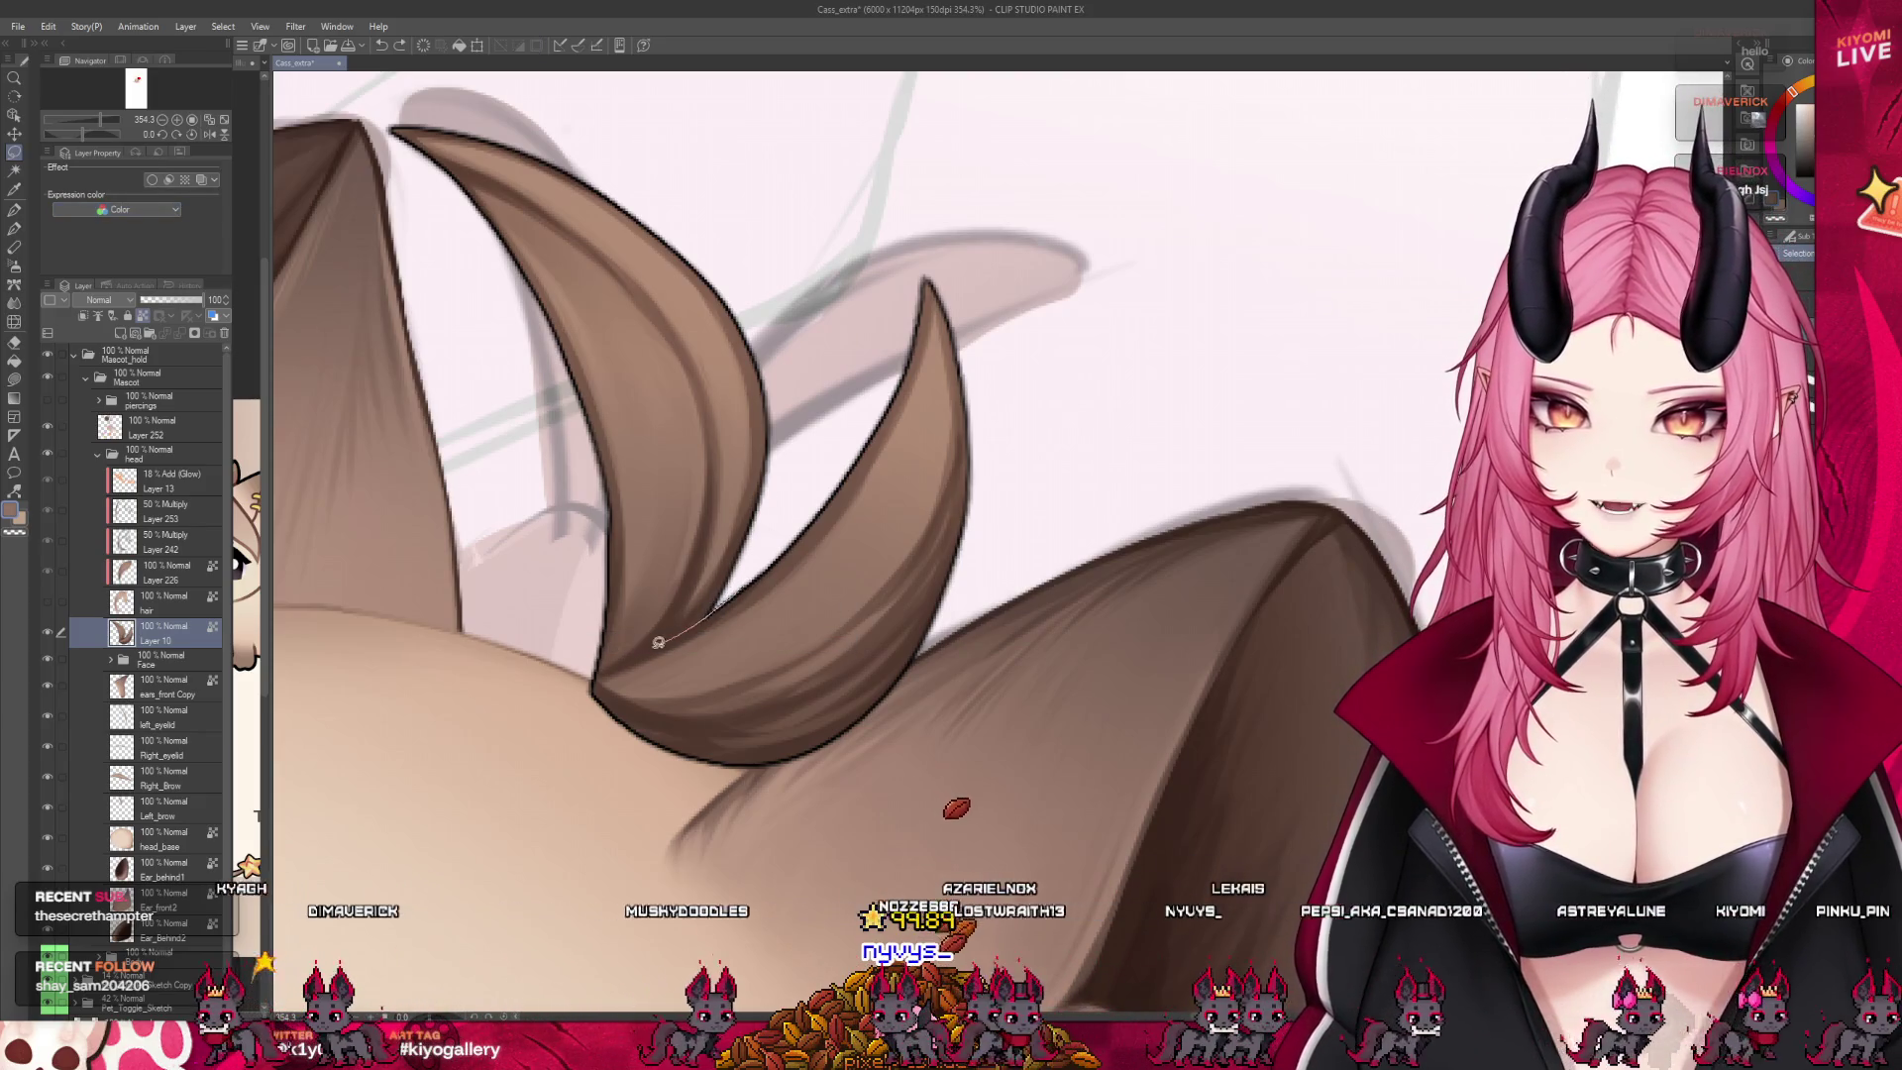
{"action": "key", "text": "ctrl+z"}
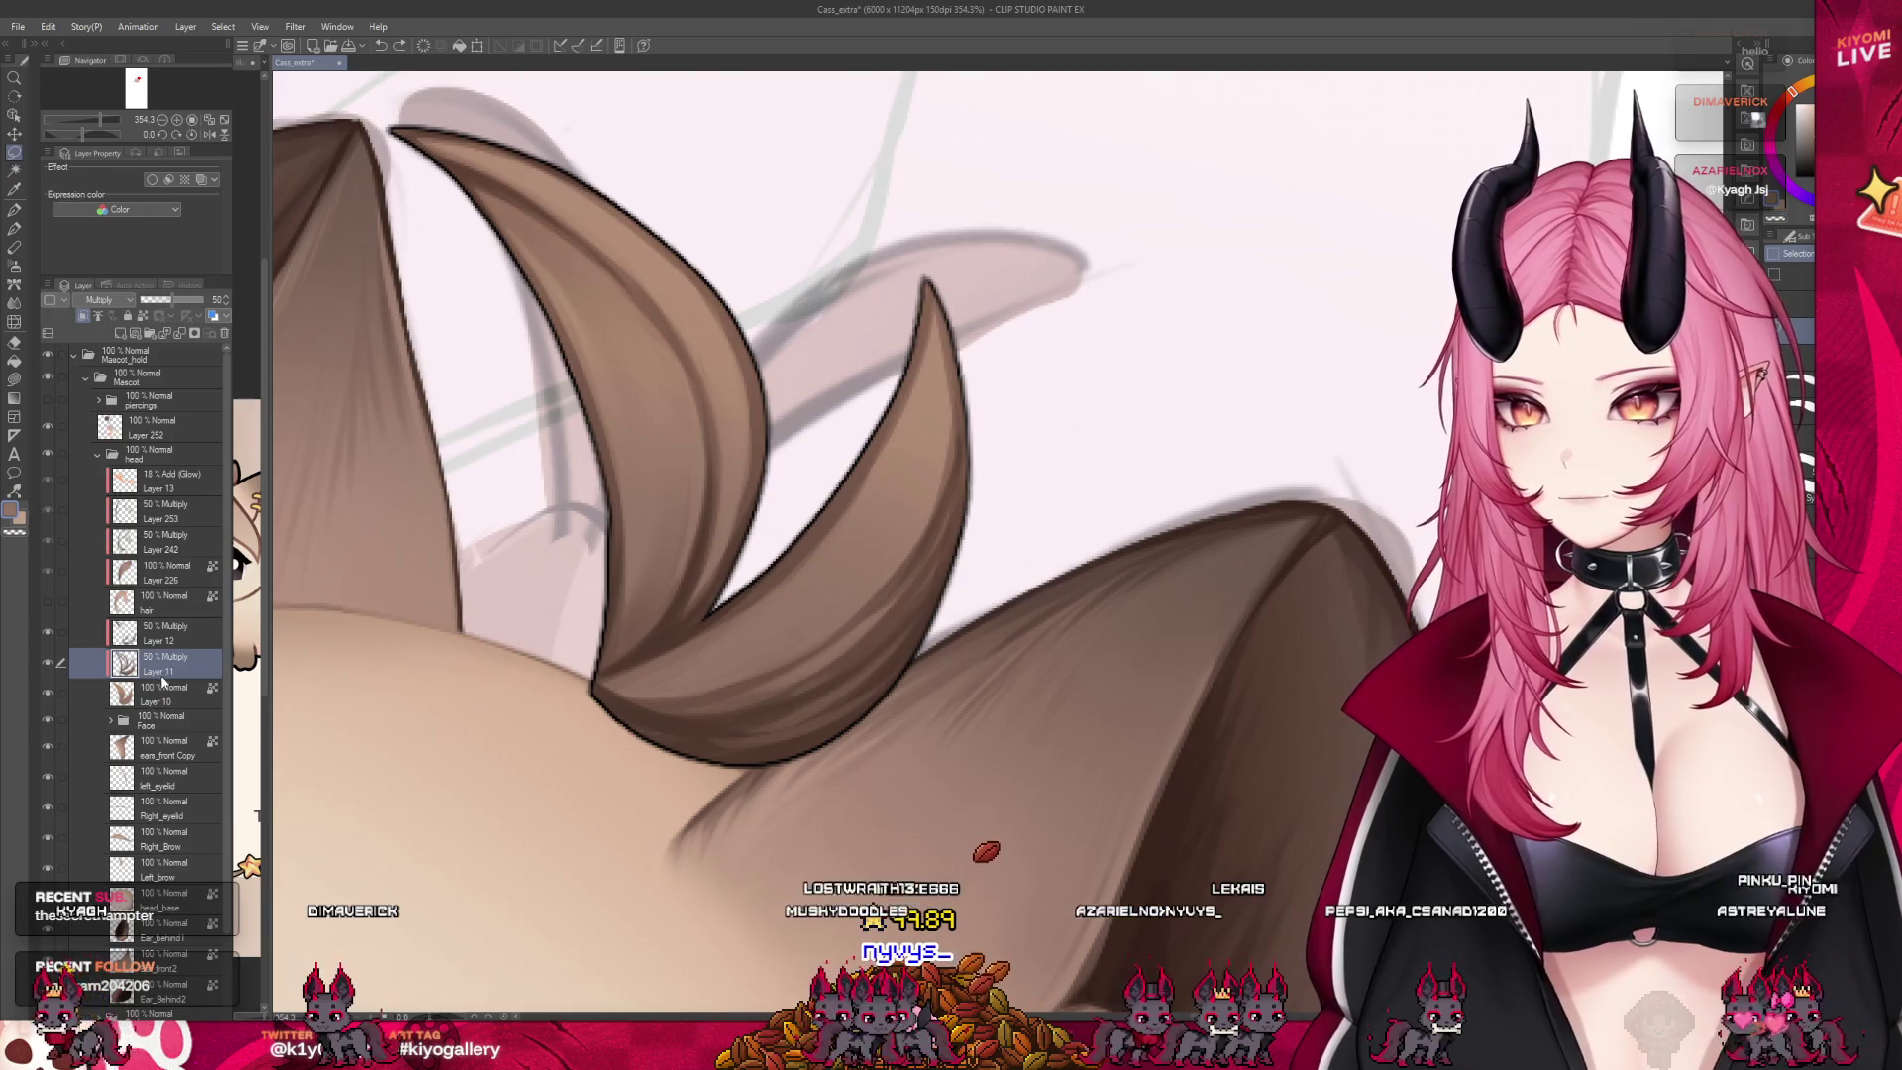
{"action": "left_click", "coordinate": [159, 693]}
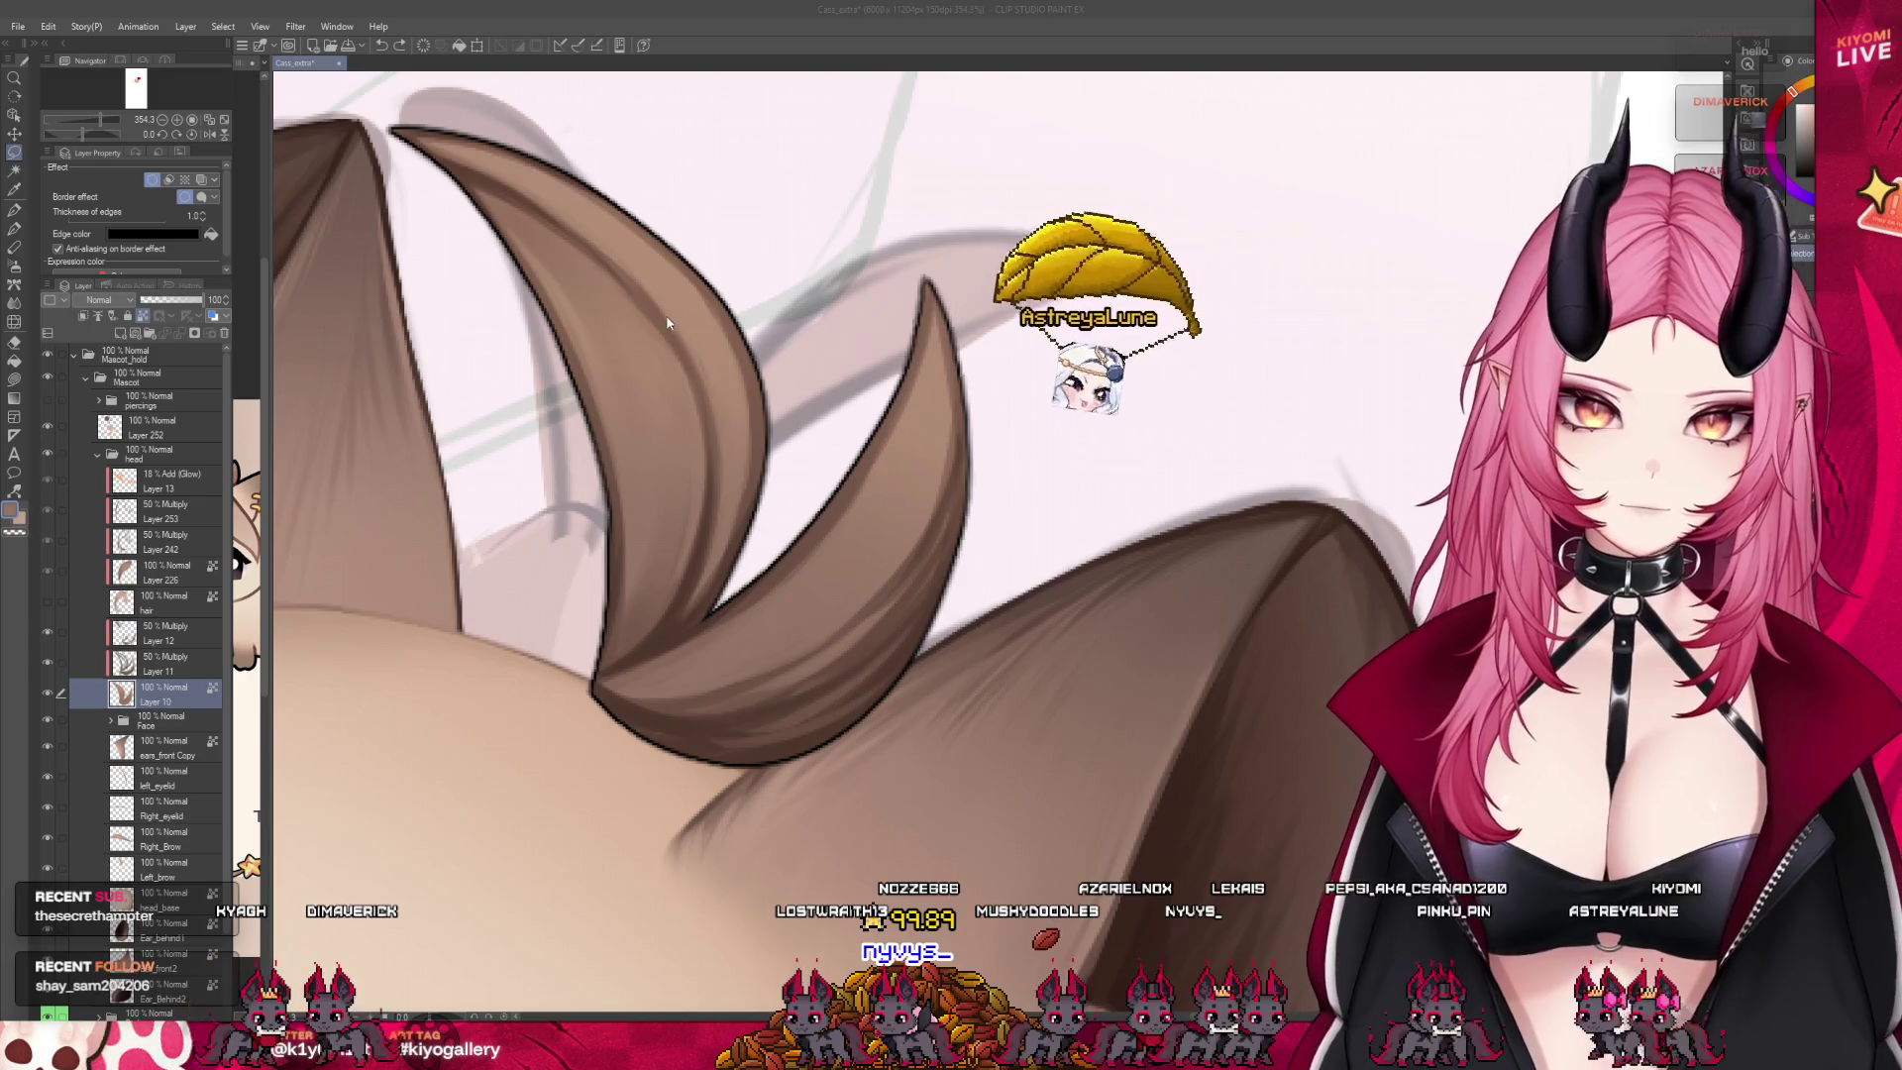
Lasso part of the curled hair tuft, trial a cut-and-paste, then undo and deselect
{"action": "left_click_drag", "start_coordinate": [1363, 530], "coordinate": [666, 700]}
{"action": "scroll", "coordinate": [667, 699], "scroll_direction": "down", "scroll_amount": 2}
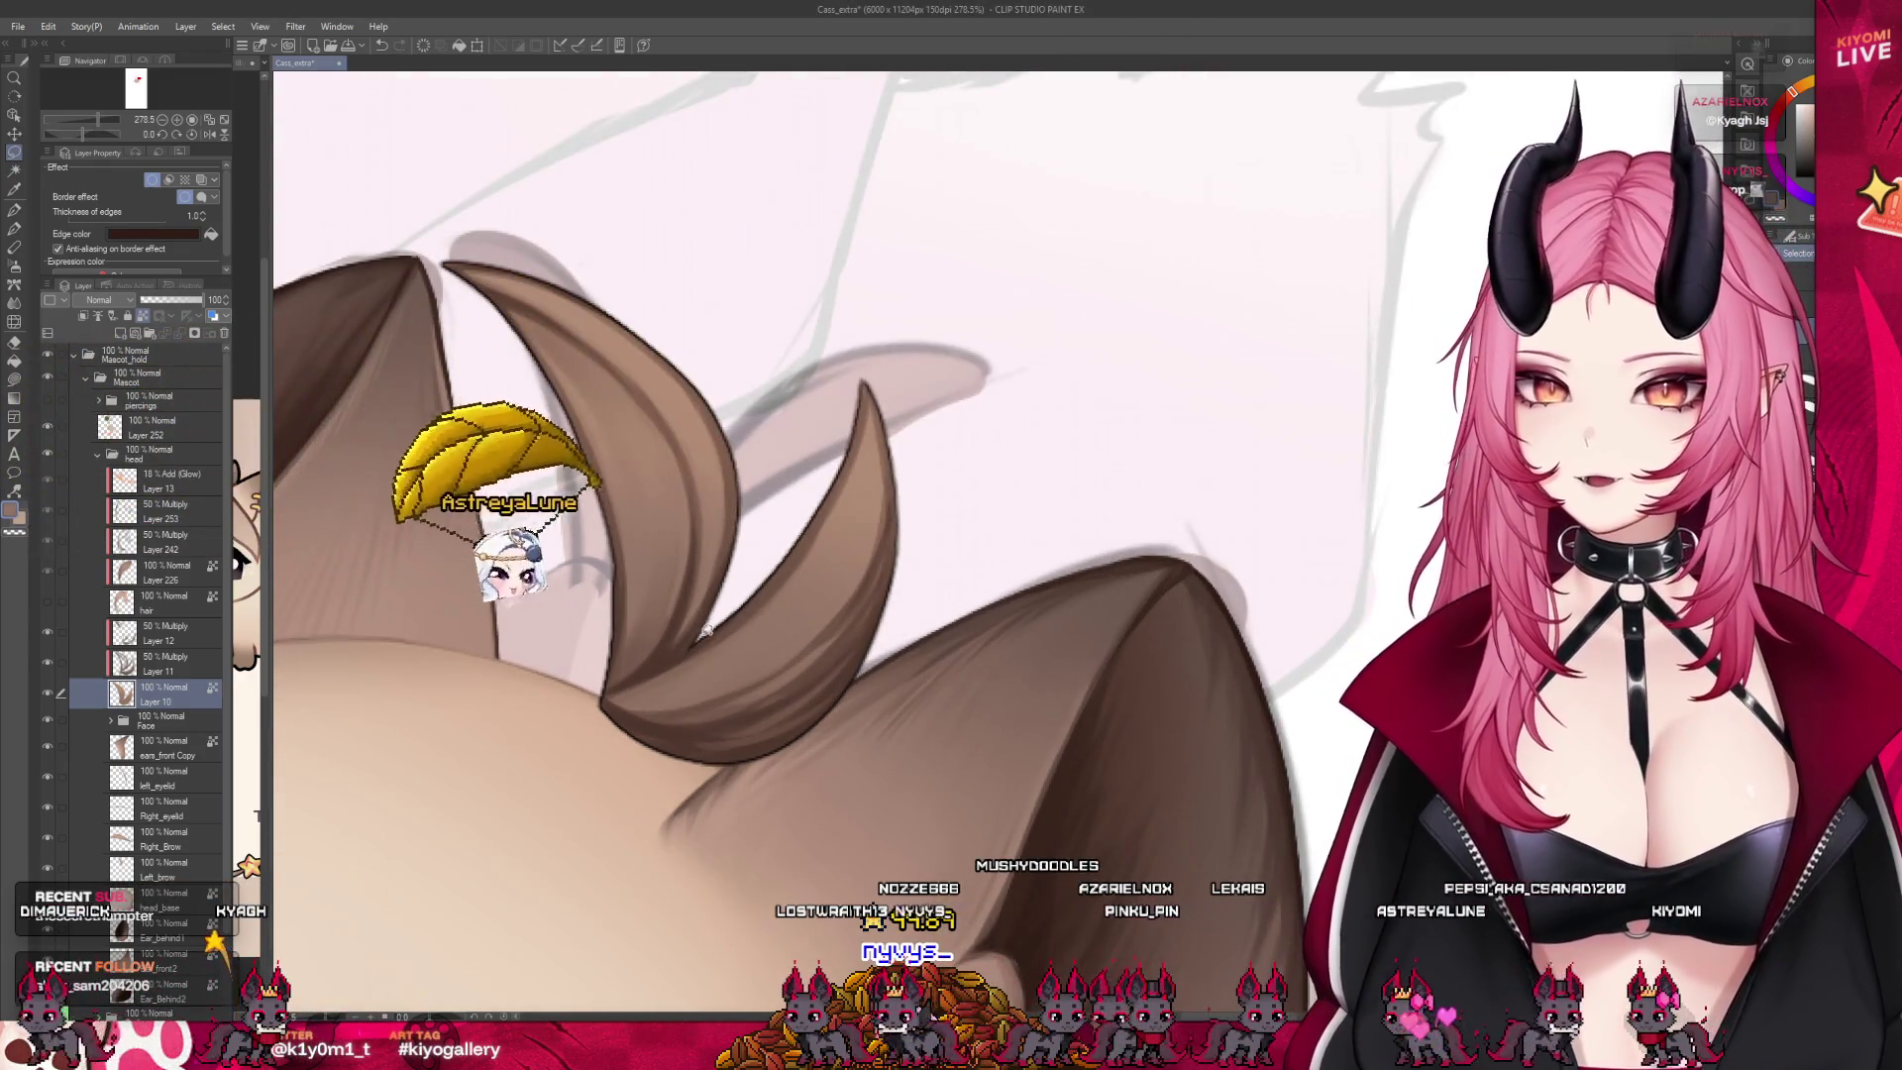
{"action": "mouse_move", "coordinate": [798, 550]}
{"action": "left_mouse_down"}
{"action": "mouse_move", "coordinate": [566, 711]}
{"action": "mouse_move", "coordinate": [735, 624]}
{"action": "left_mouse_up"}
{"action": "key", "text": "ctrl+x"}
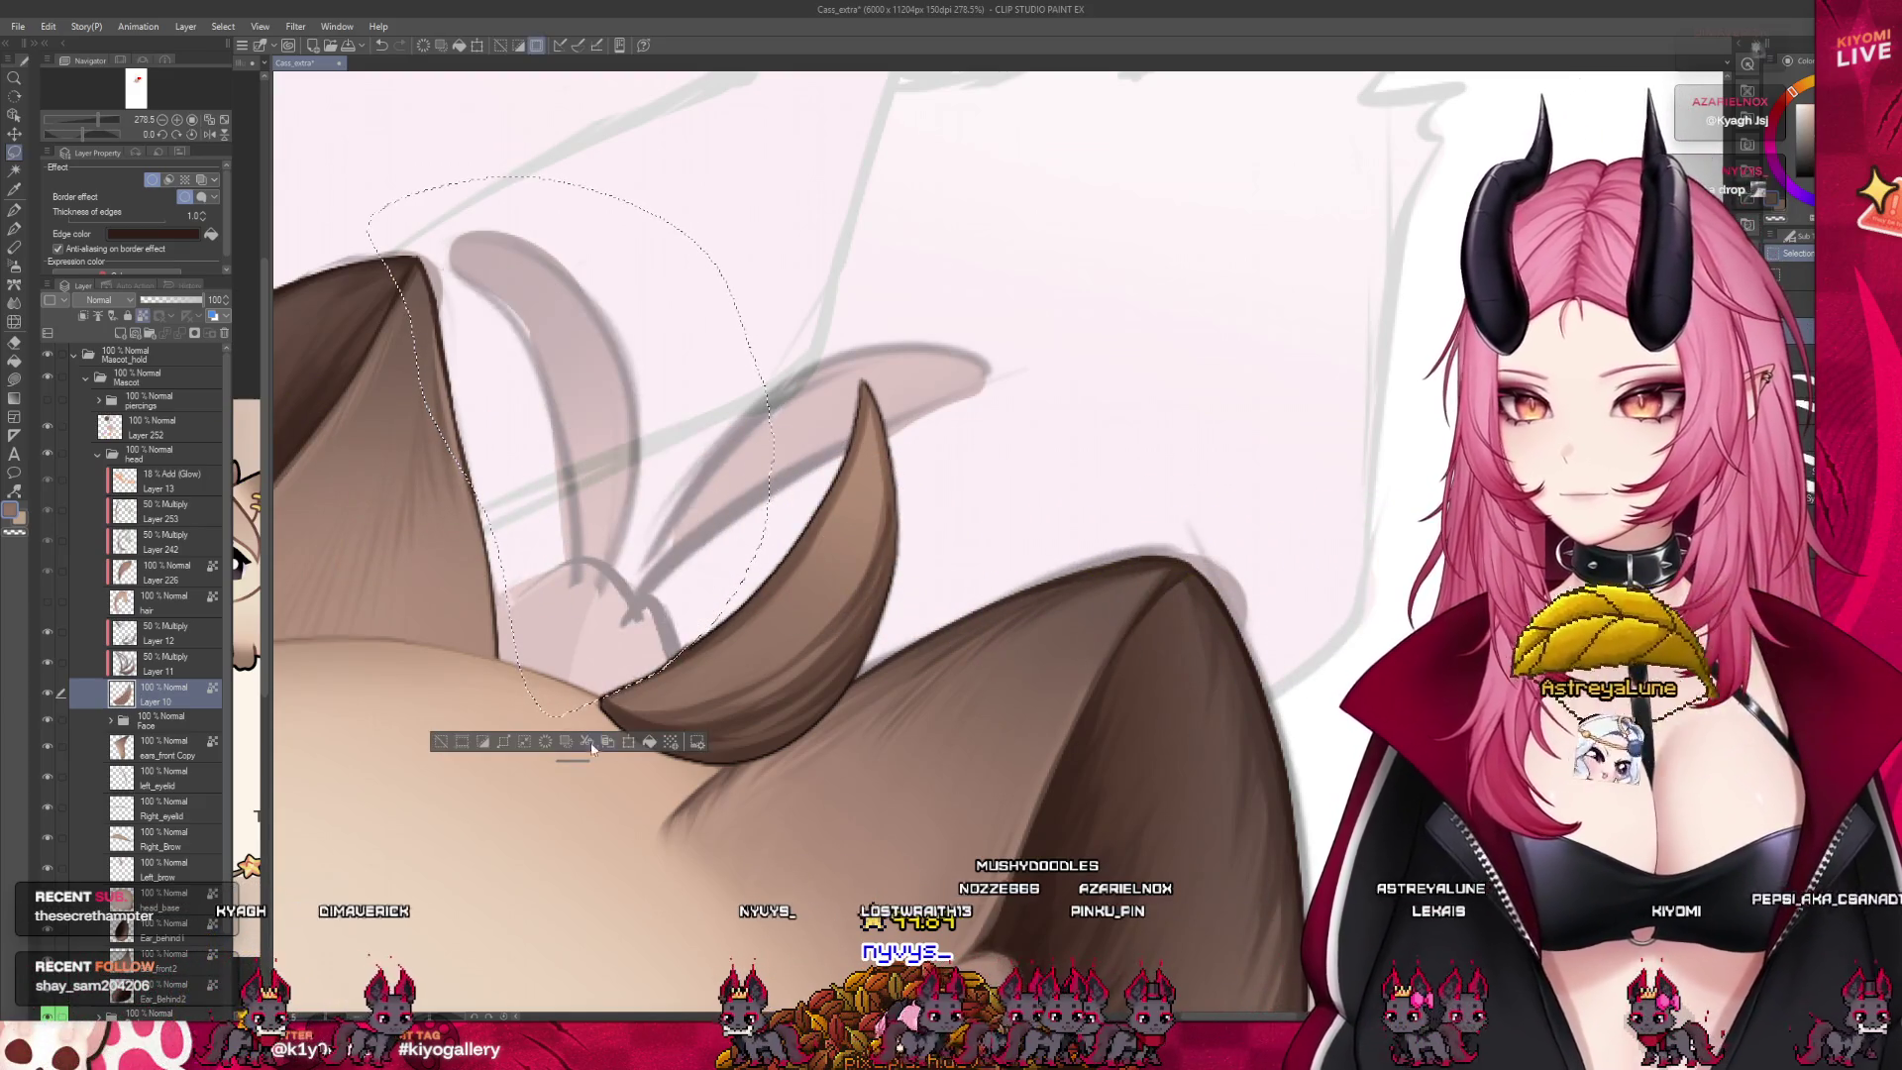
{"action": "key", "text": "ctrl+v"}
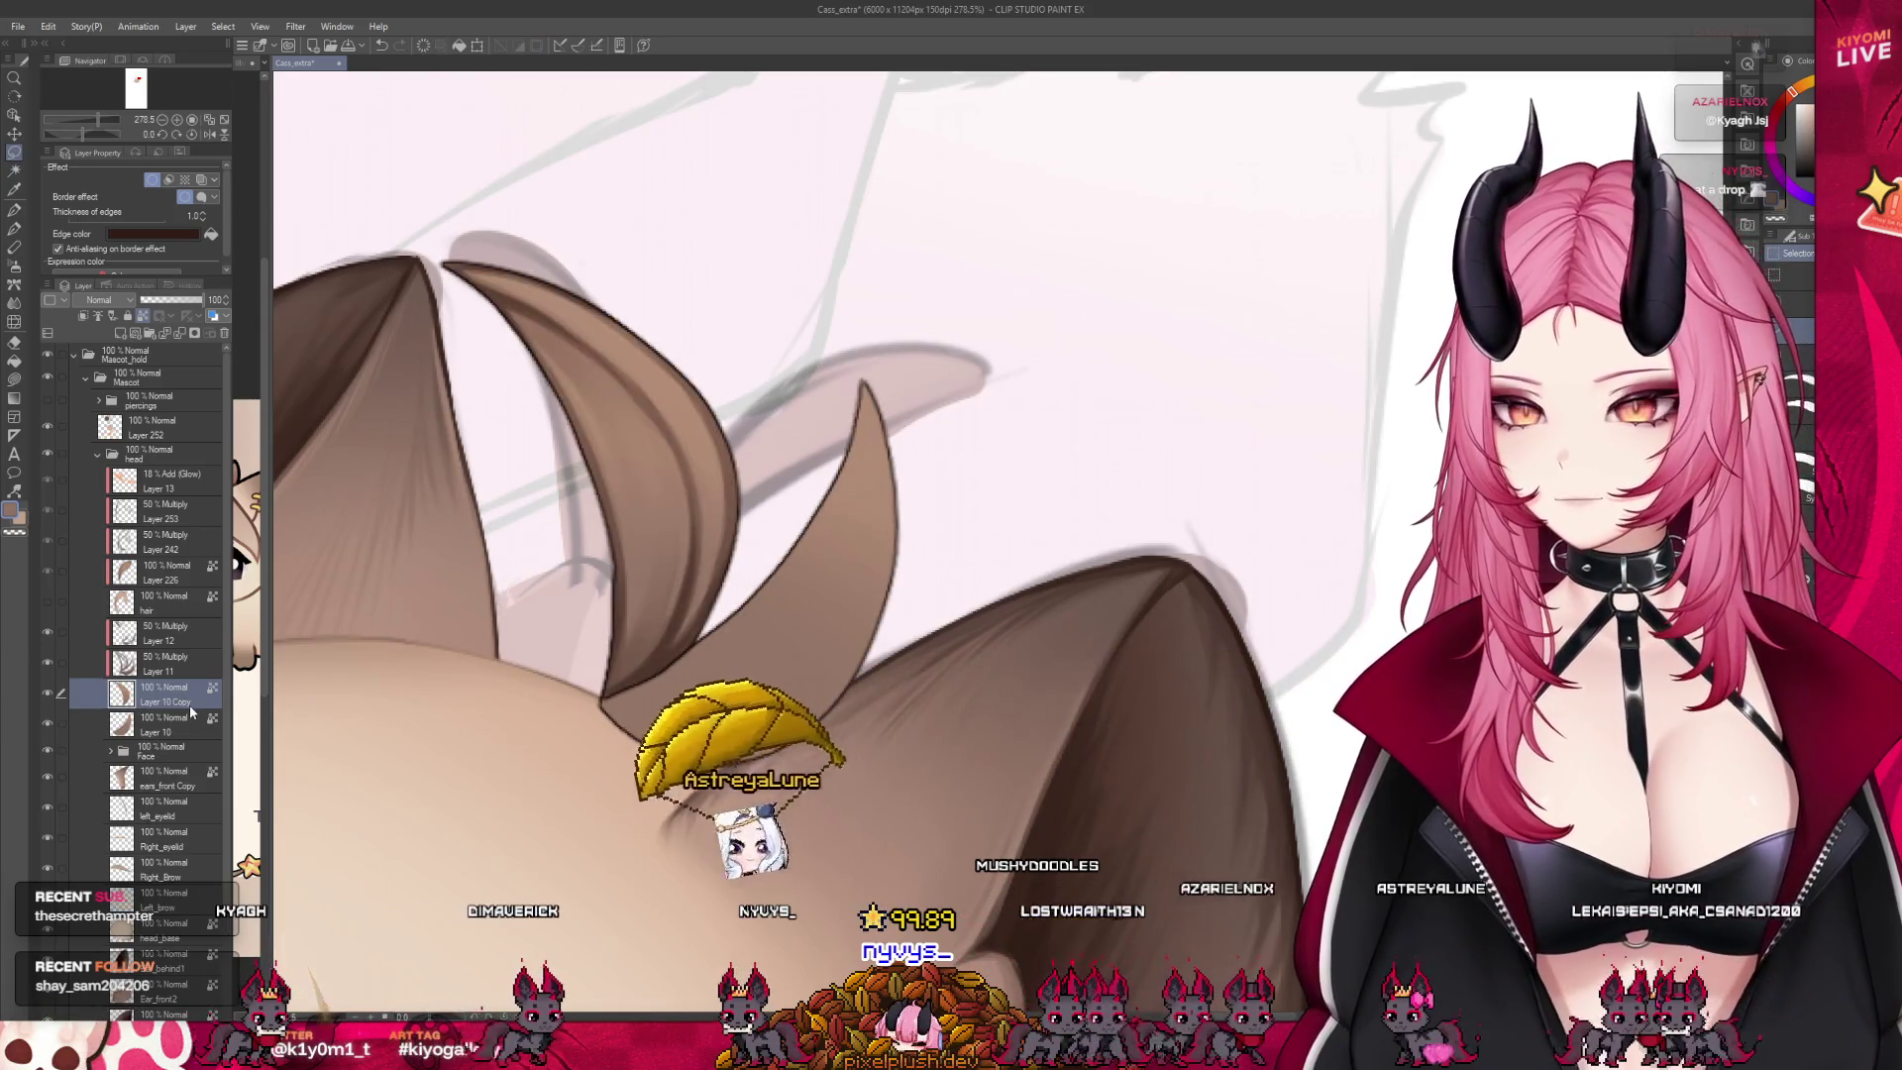
{"action": "key", "text": "ctrl+z"}
{"action": "key", "text": "ctrl+z"}
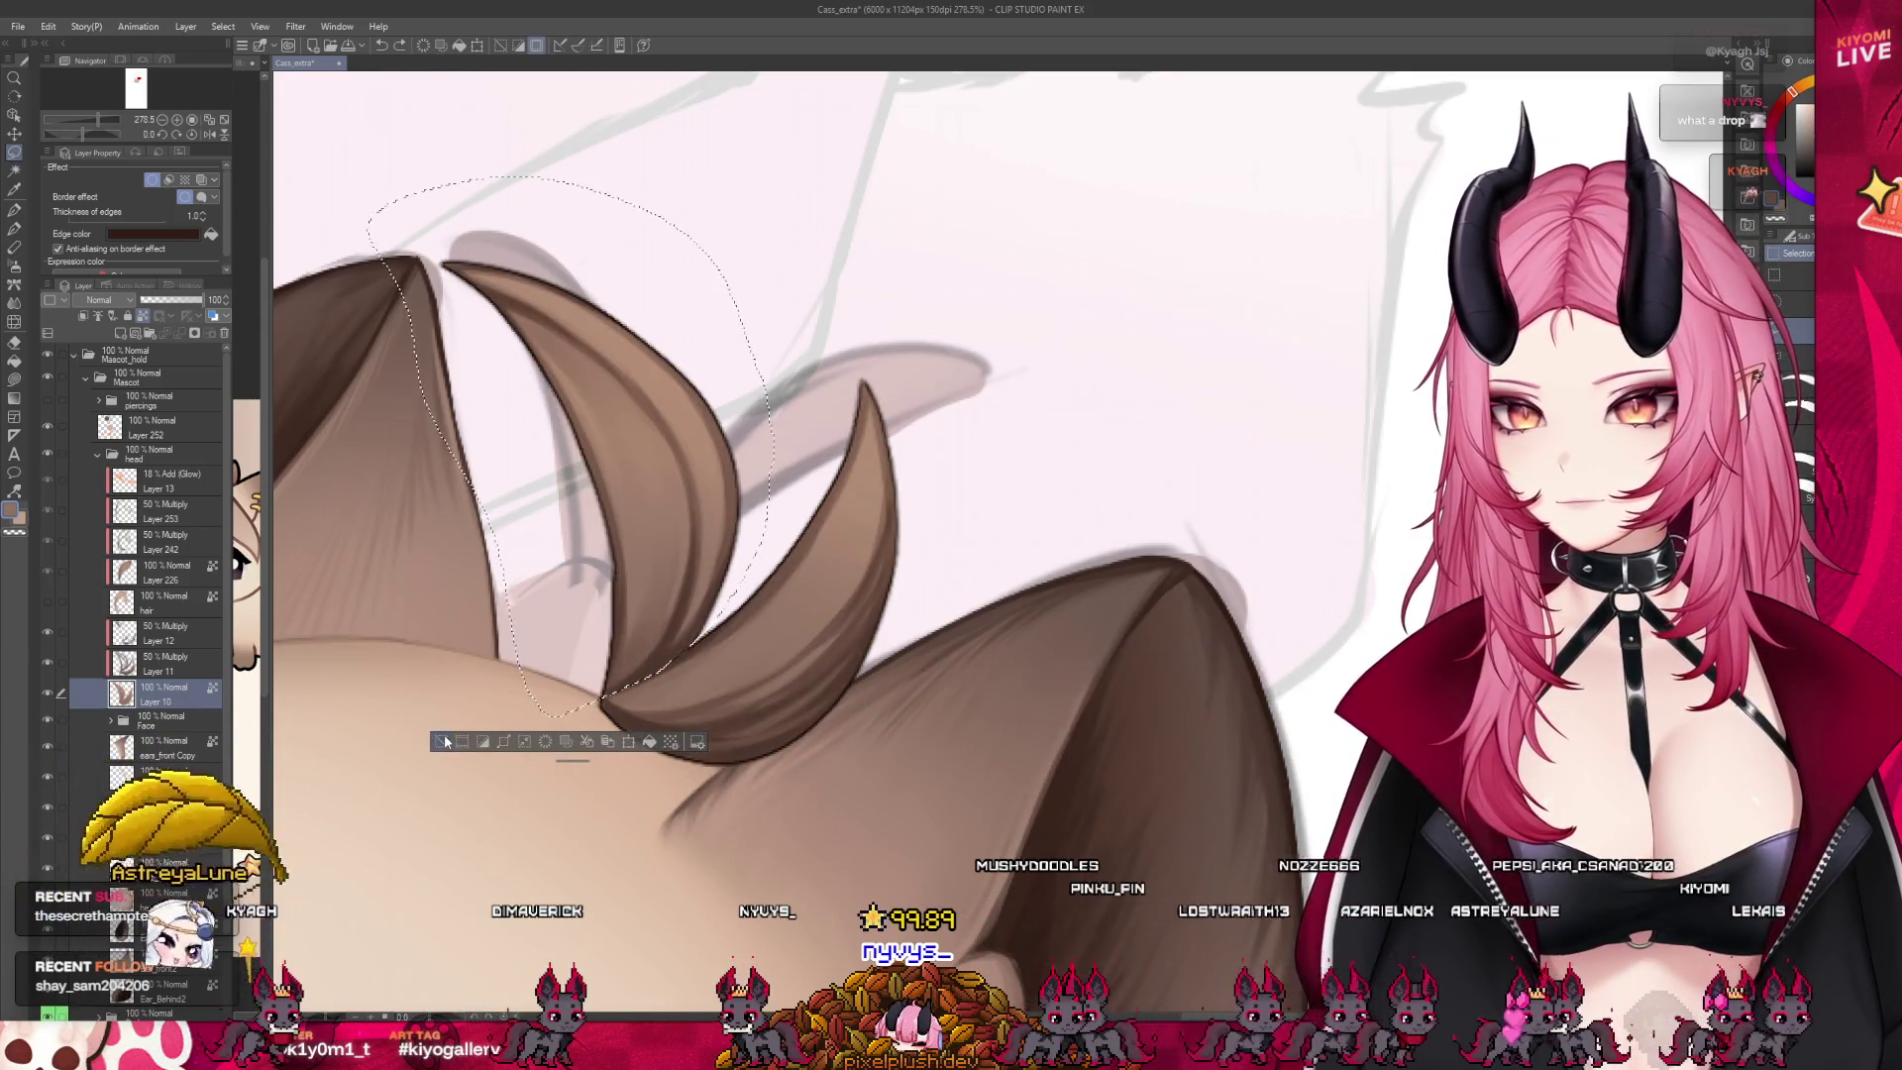
{"action": "key", "text": "ctrl+d"}
Delete the multiply shading Layers 11 and 12
{"action": "left_click", "coordinate": [159, 664]}
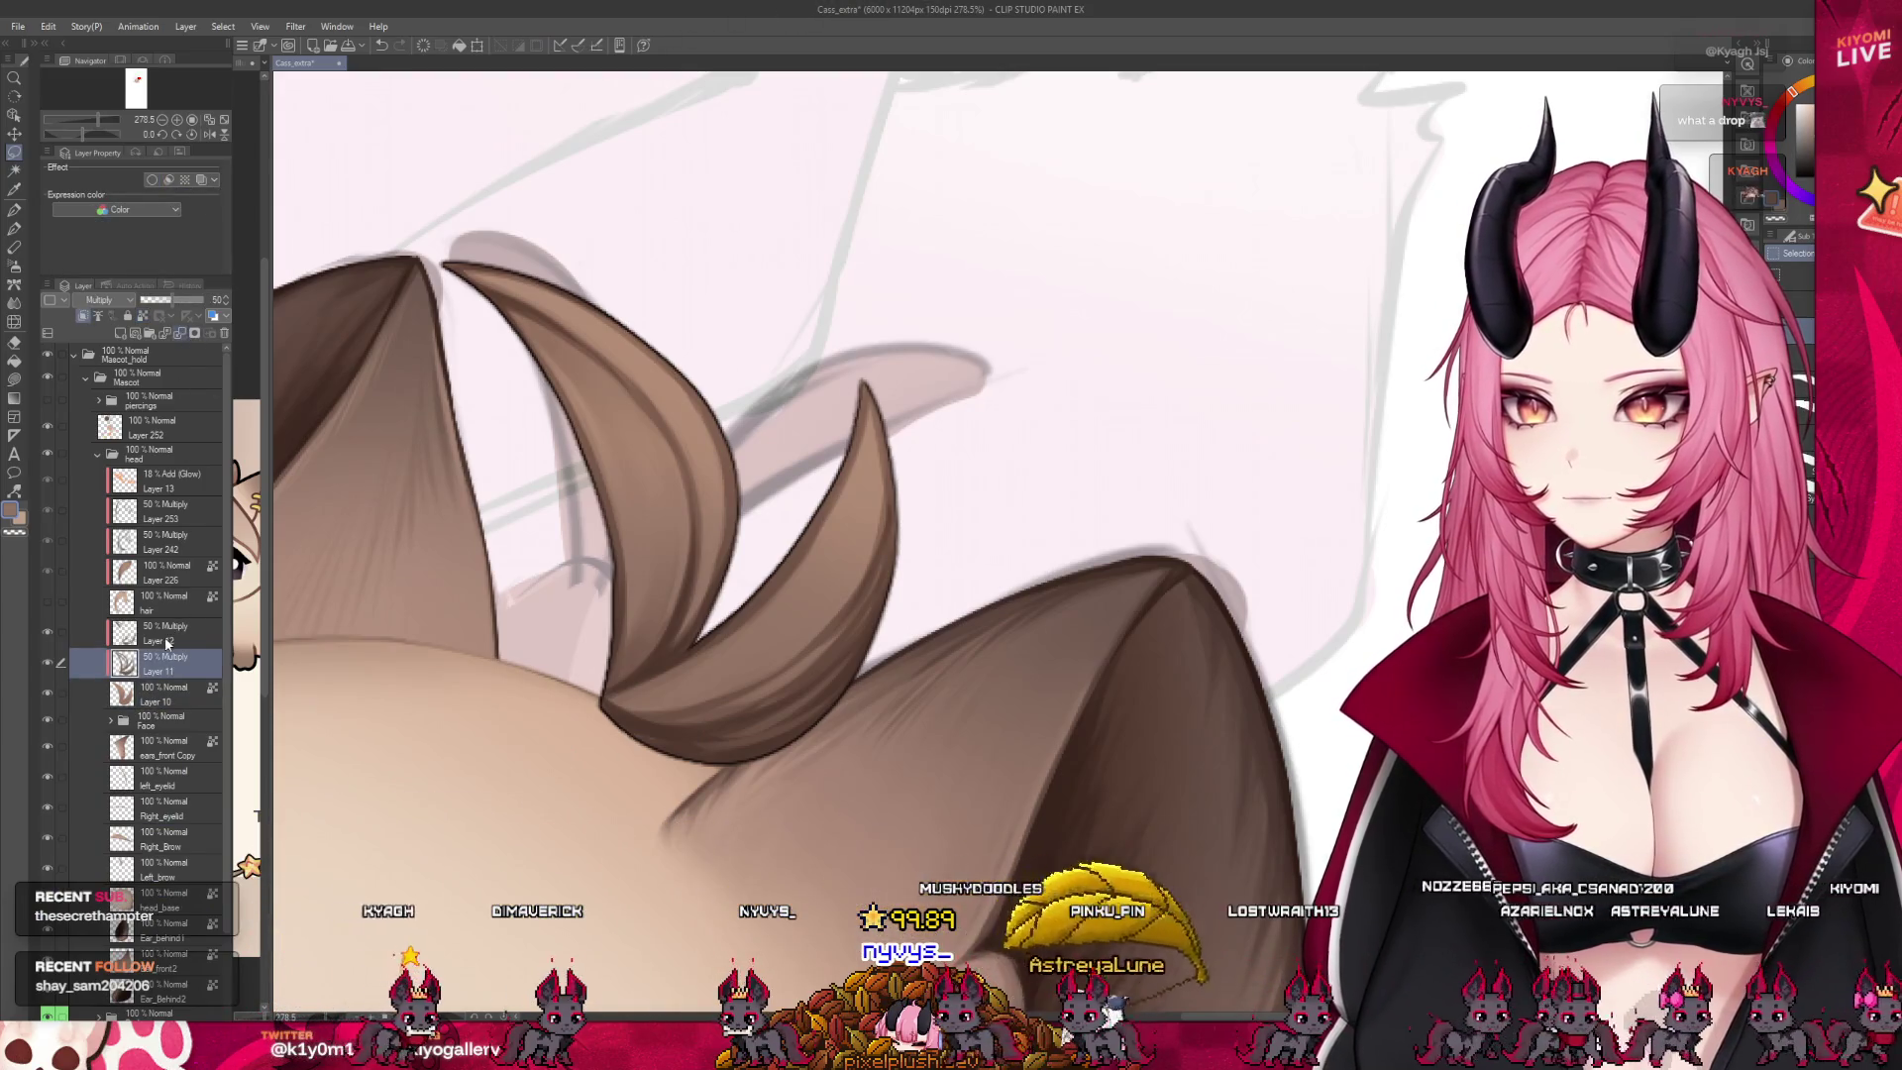
{"action": "left_click", "coordinate": [224, 333]}
{"action": "key", "text": "Delete"}
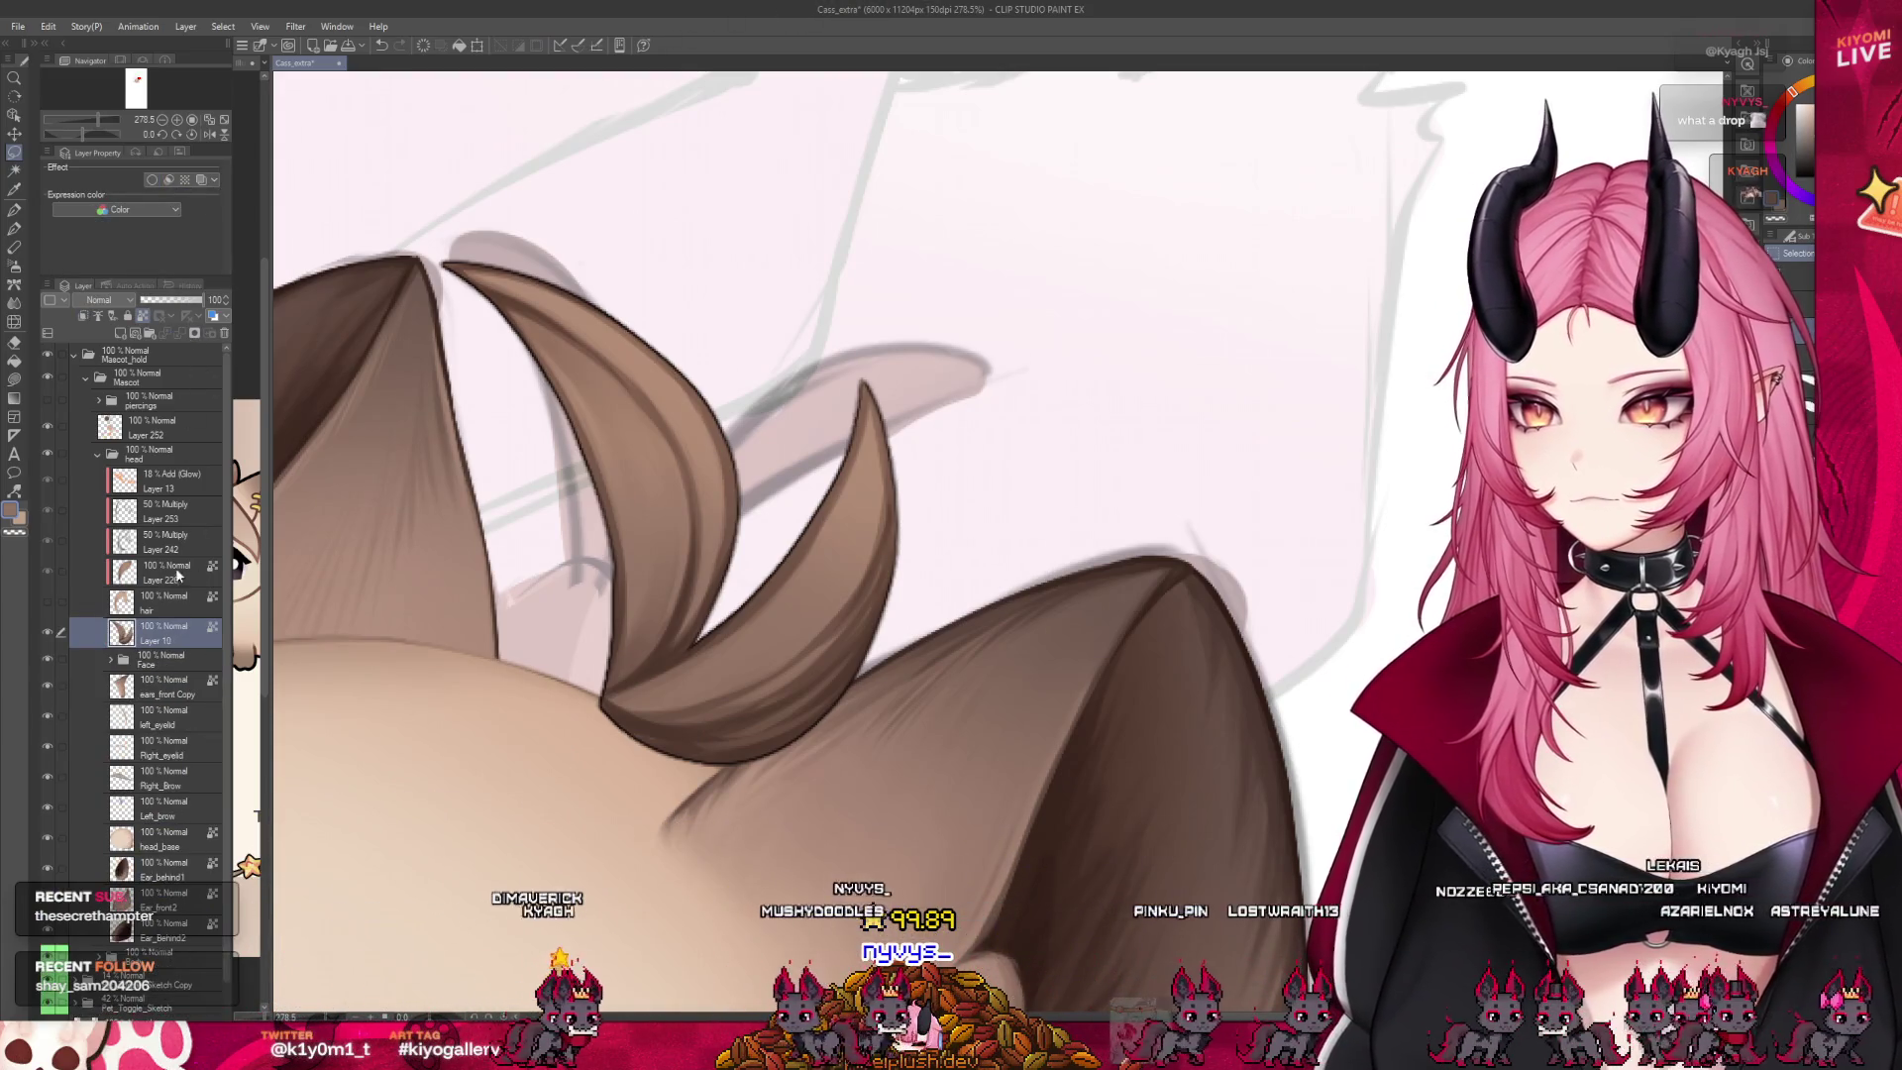
{"action": "scroll", "coordinate": [536, 589], "scroll_direction": "down", "scroll_amount": 1}
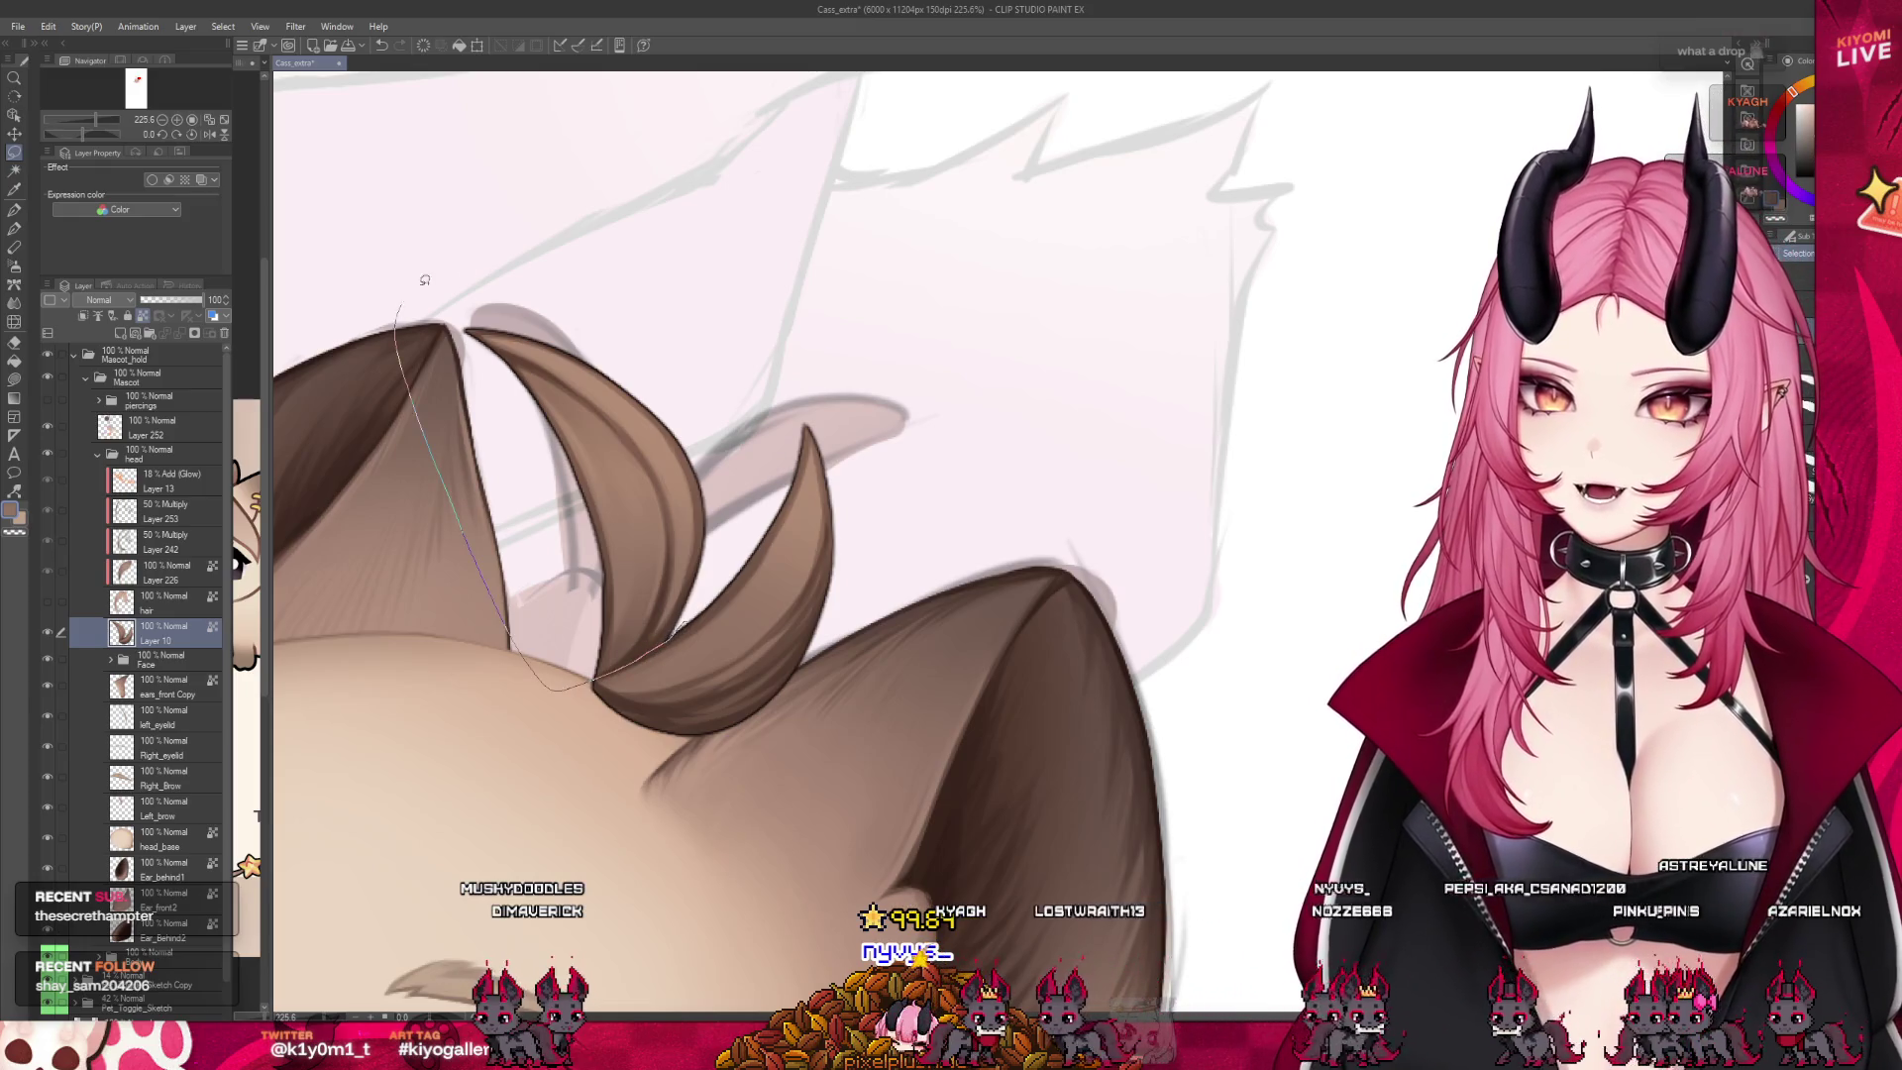
Cut the tuft section onto its own Layer 10 Copy and toggle visibility to compare
{"action": "key", "text": "ctrl+x"}
{"action": "key", "text": "ctrl+v"}
{"action": "left_click", "coordinate": [46, 633]}
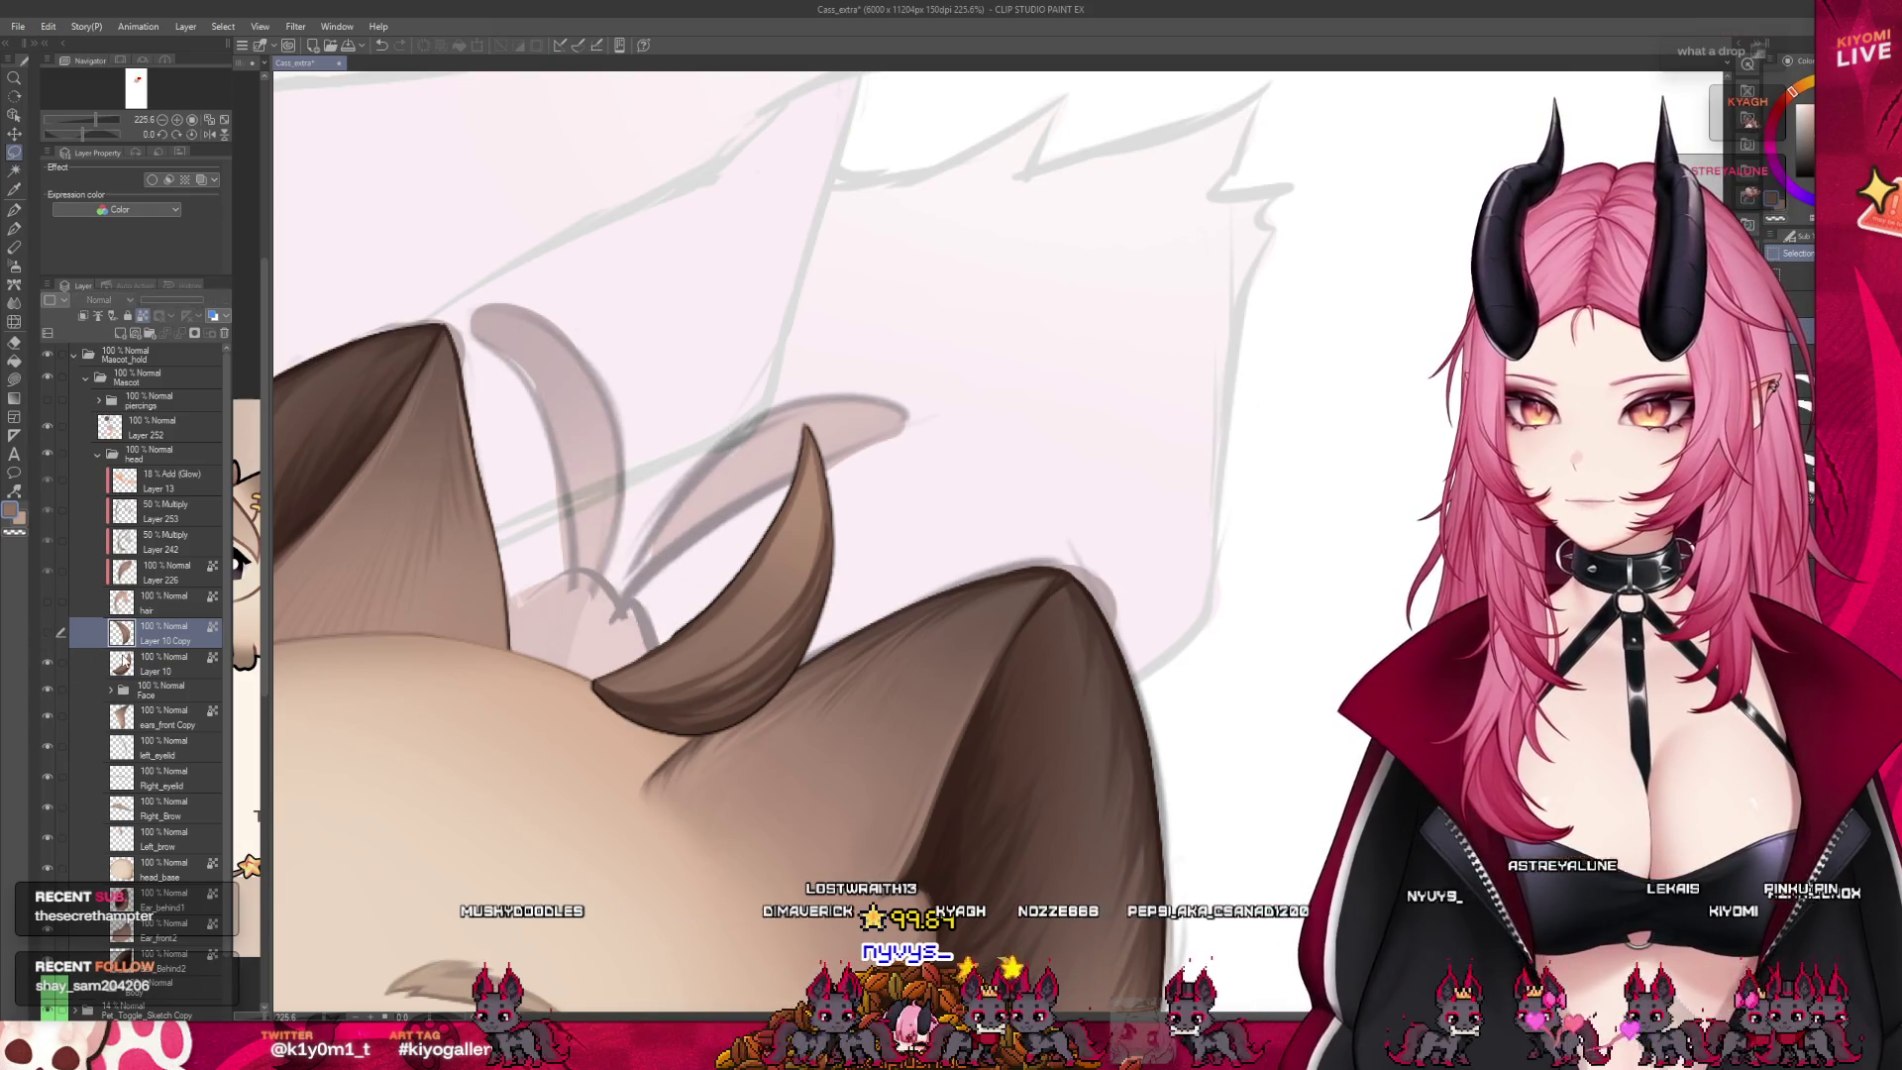
{"action": "left_click", "coordinate": [47, 633]}
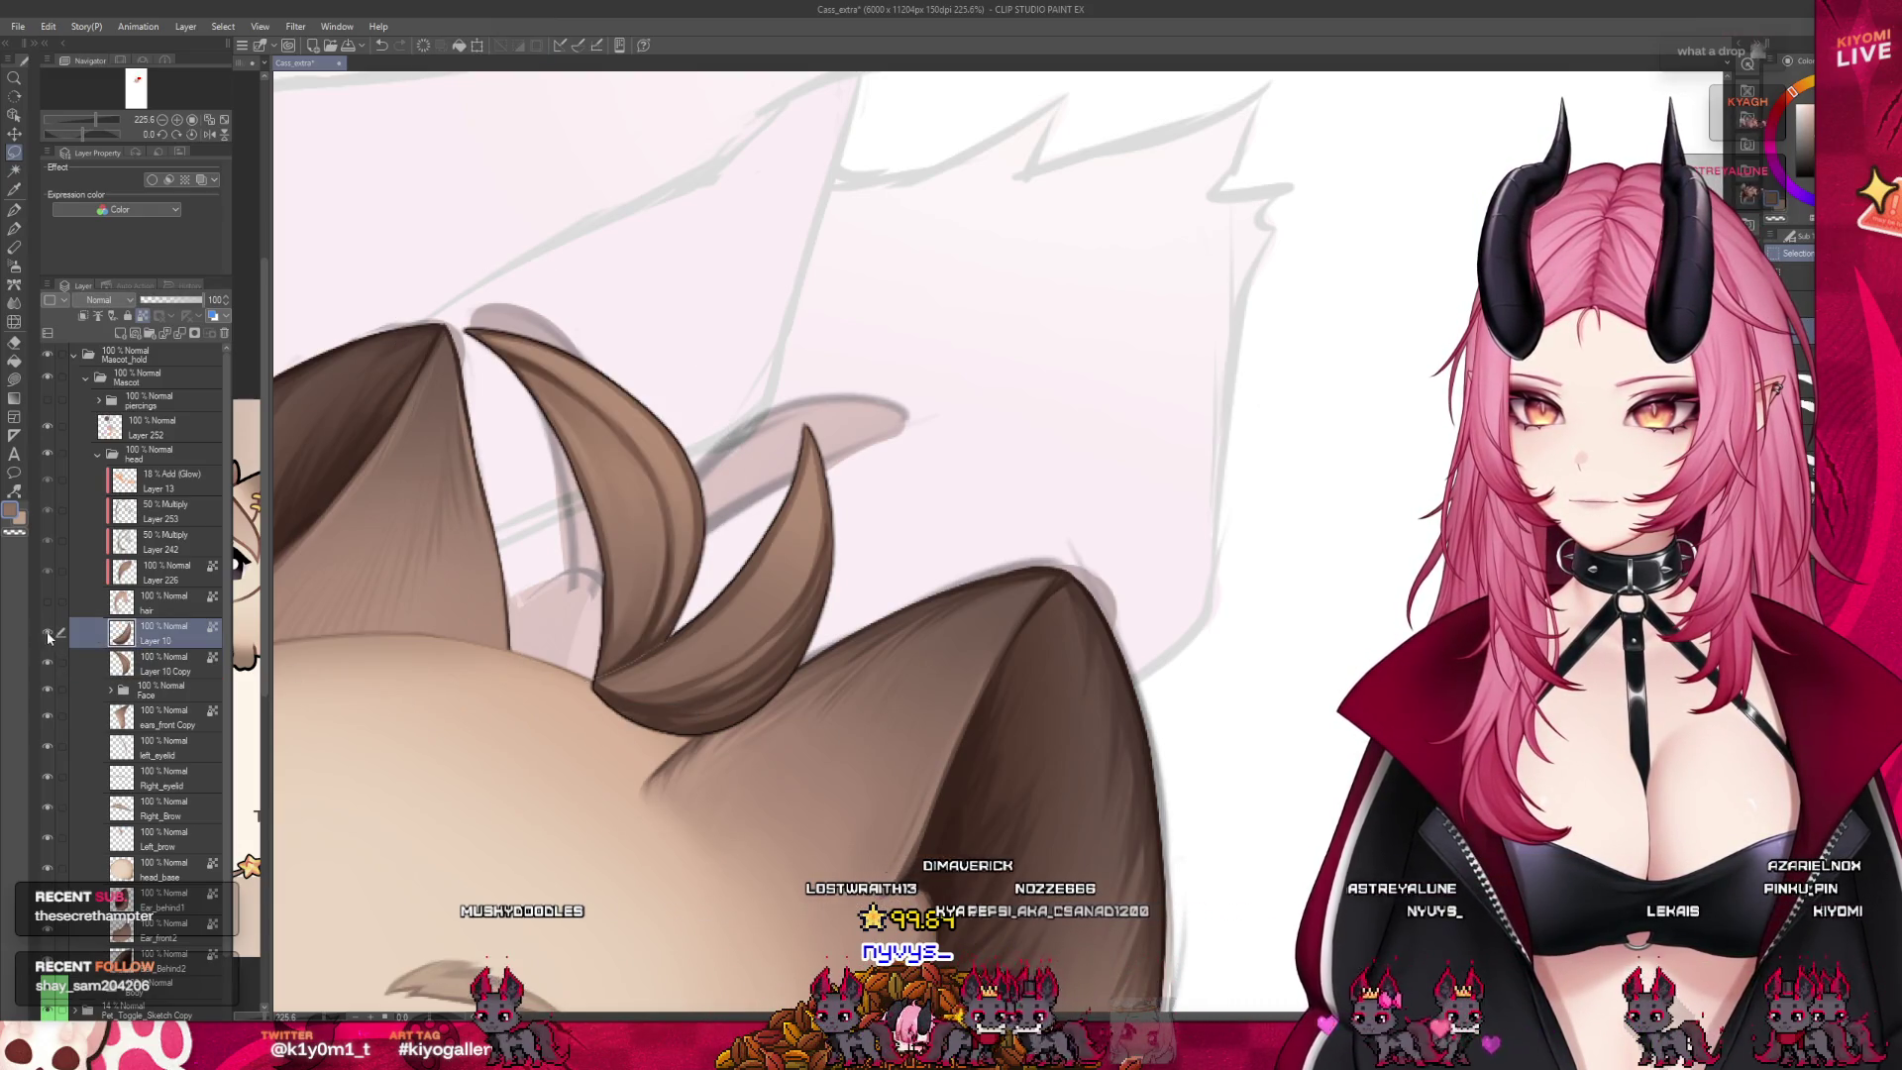
{"action": "left_click", "coordinate": [47, 633]}
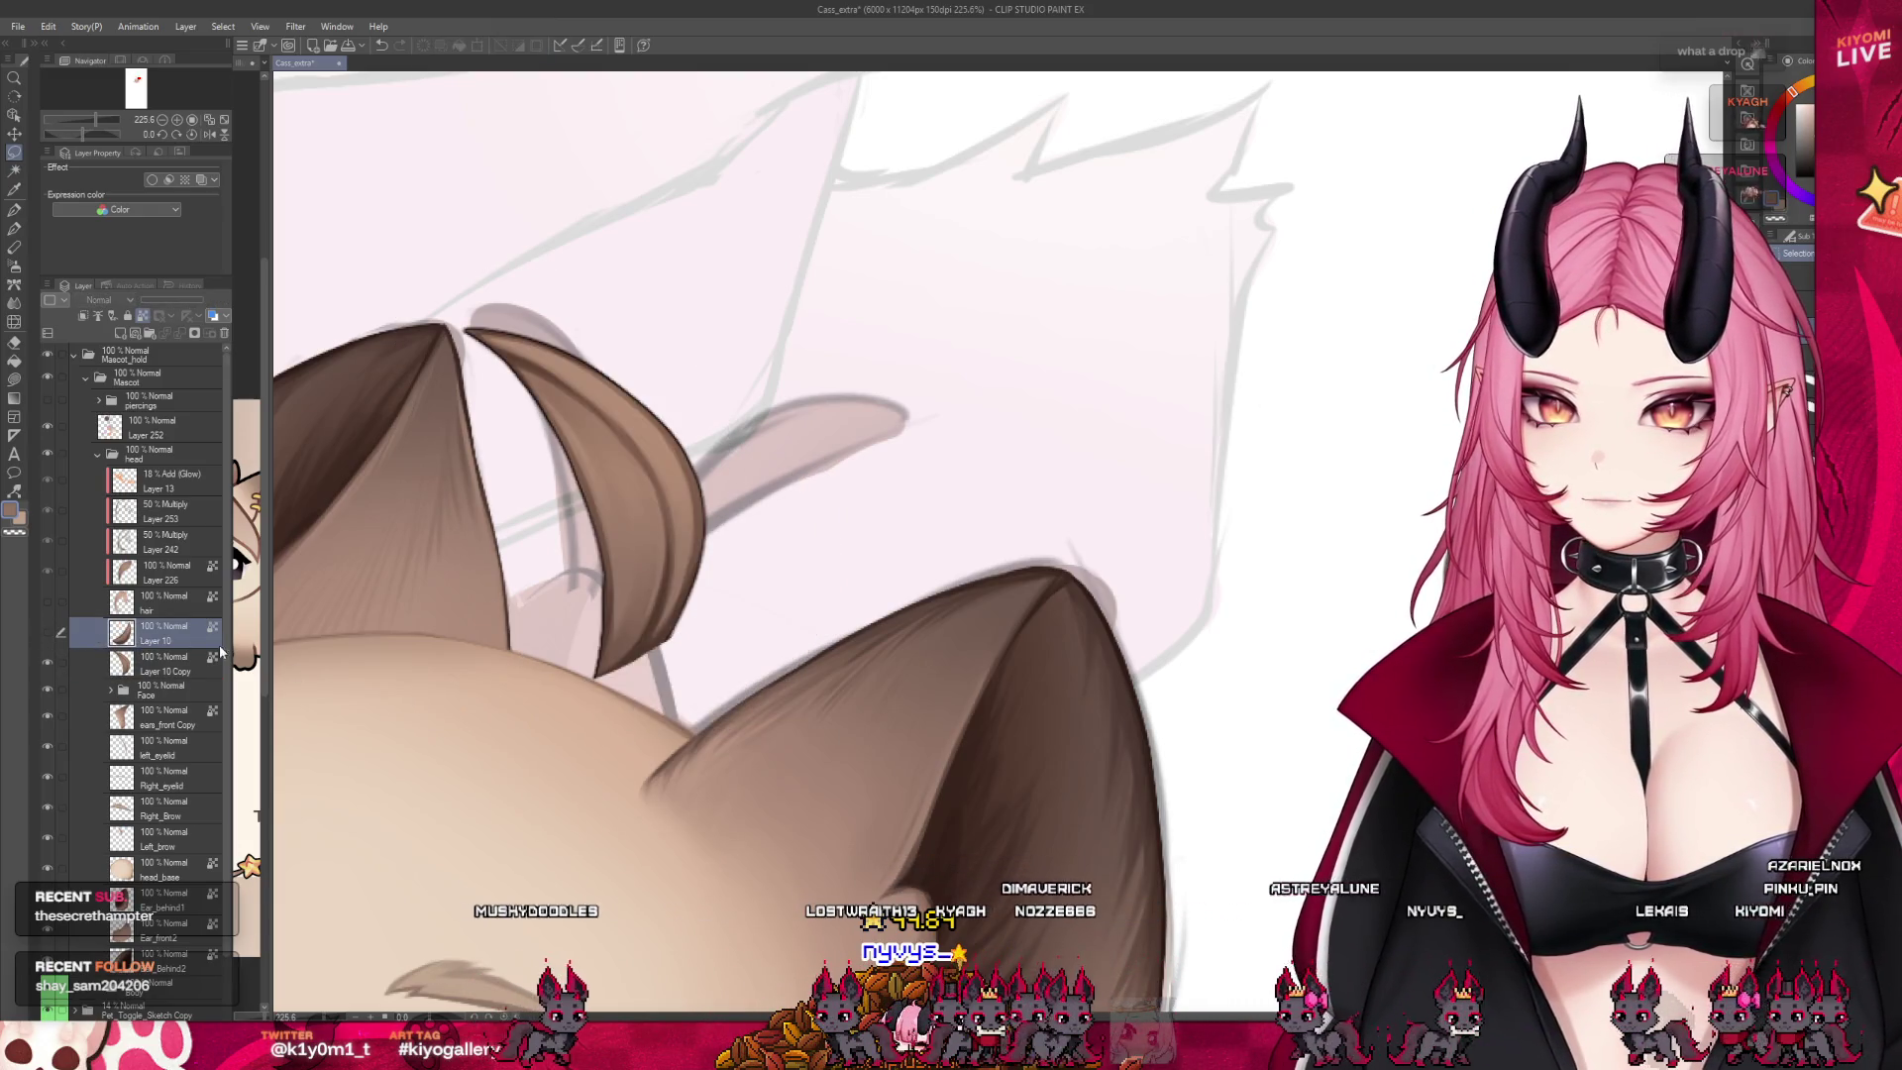
{"action": "left_click", "coordinate": [163, 658]}
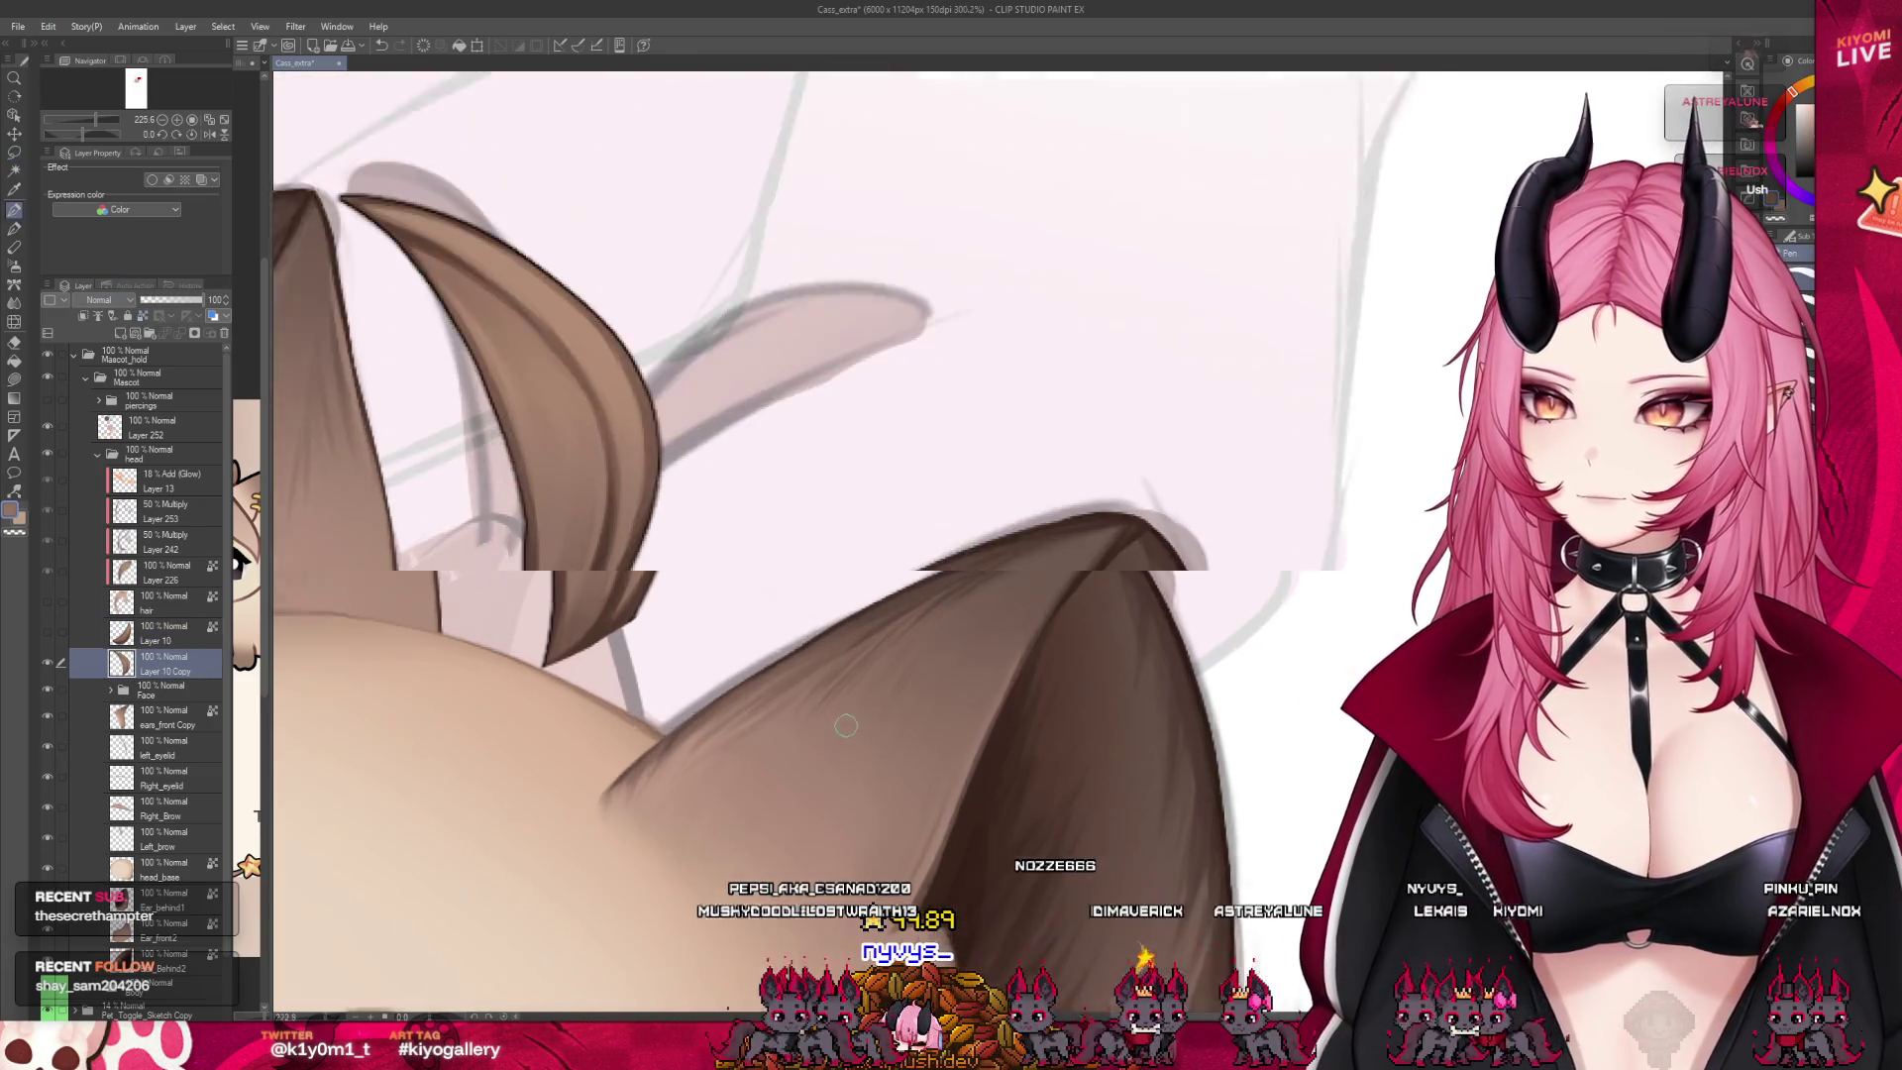
{"action": "scroll", "coordinate": [547, 535], "scroll_direction": "up", "scroll_amount": 3}
{"action": "scroll", "coordinate": [547, 535], "scroll_direction": "up", "scroll_amount": 3}
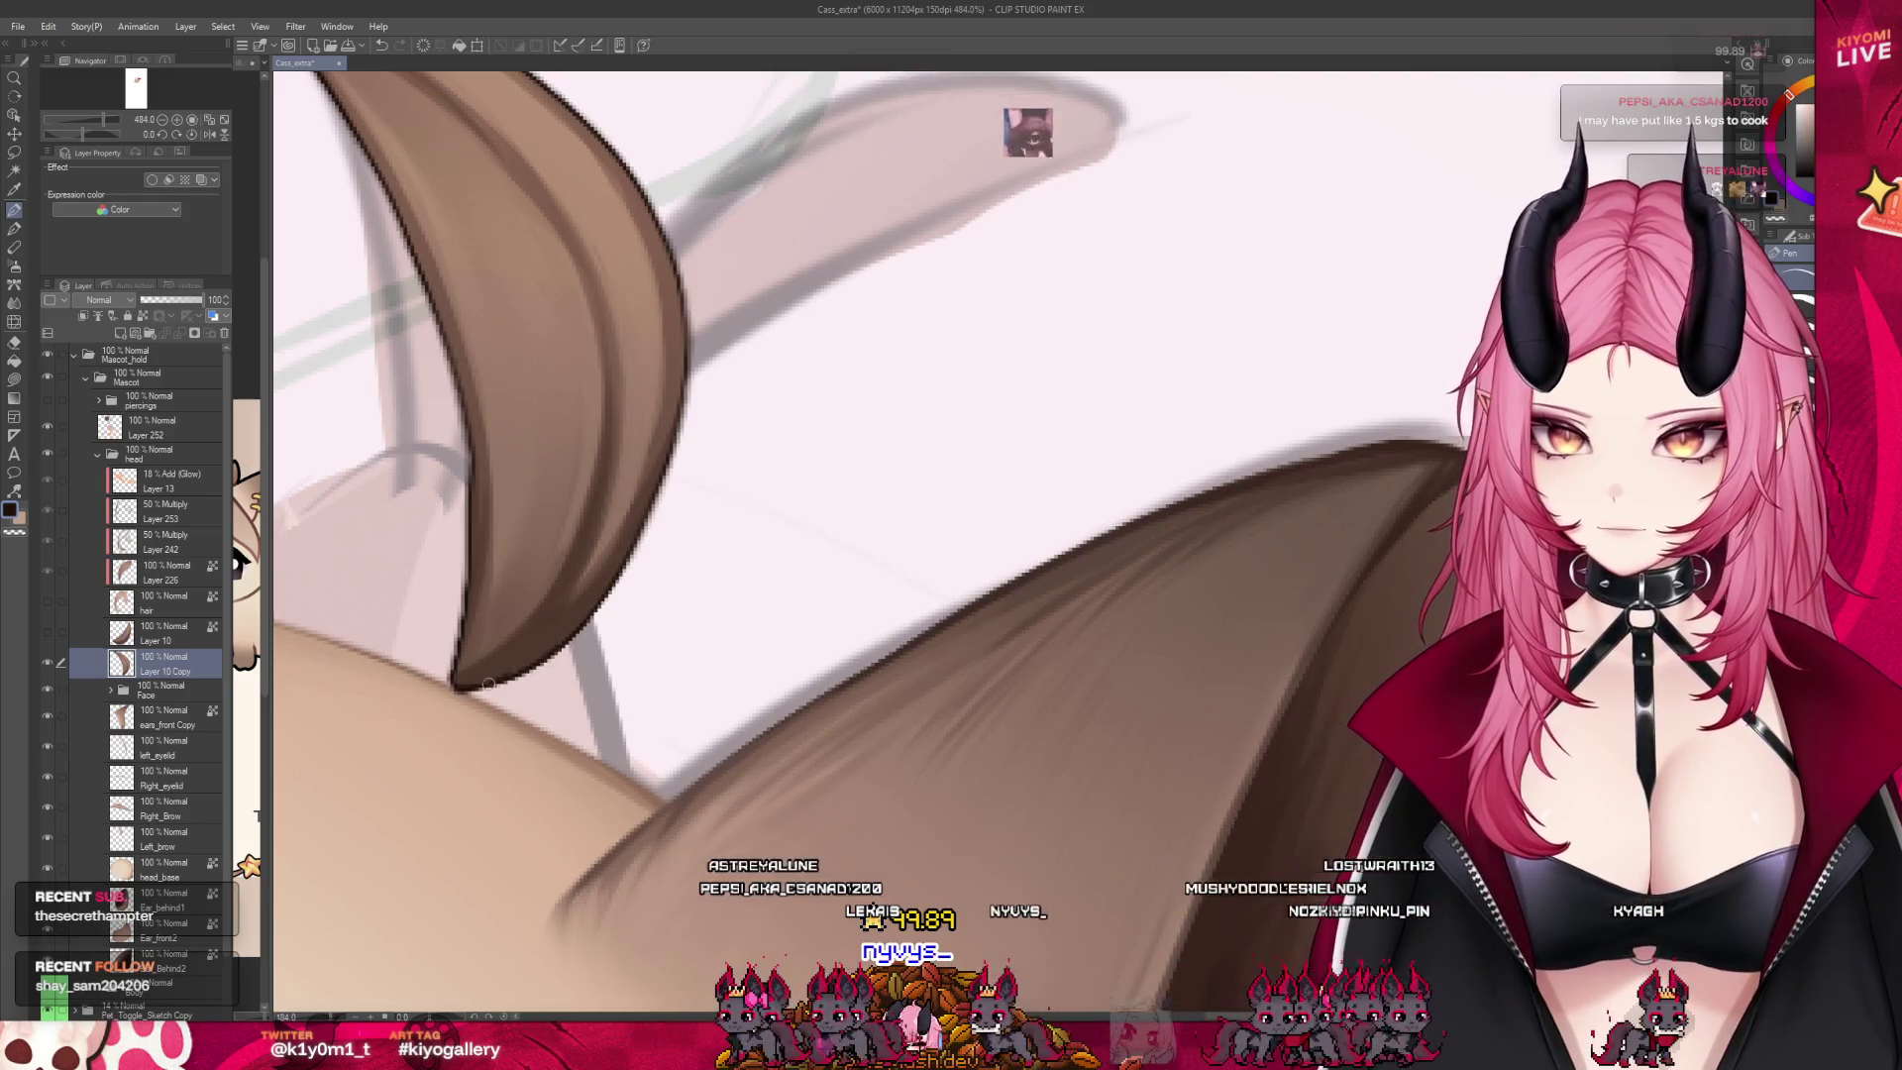
{"action": "scroll", "coordinate": [704, 642], "scroll_direction": "down", "scroll_amount": 5}
{"action": "scroll", "coordinate": [704, 642], "scroll_direction": "up", "scroll_amount": 5}
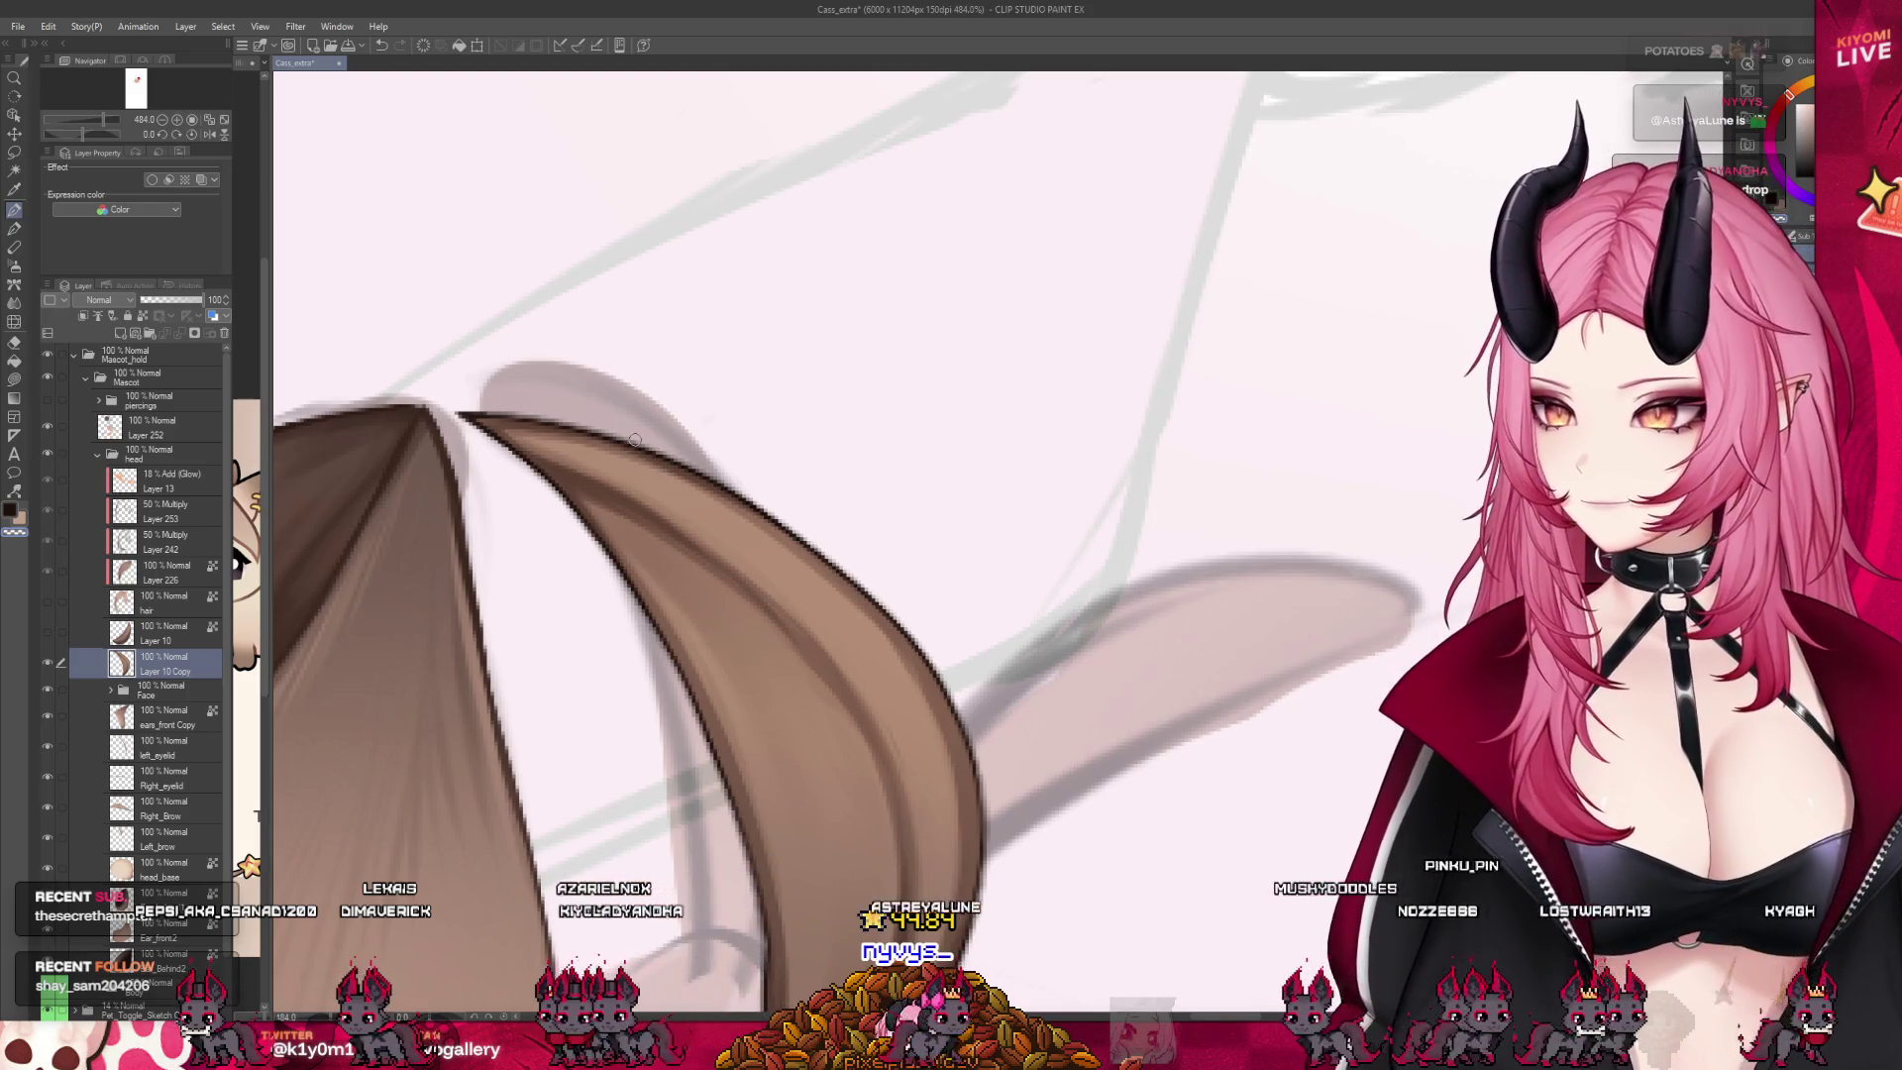
{"action": "scroll", "coordinate": [674, 516], "scroll_direction": "down", "scroll_amount": 1}
{"action": "scroll", "coordinate": [713, 594], "scroll_direction": "down", "scroll_amount": 2}
{"action": "scroll", "coordinate": [743, 648], "scroll_direction": "down", "scroll_amount": 2}
{"action": "scroll", "coordinate": [743, 648], "scroll_direction": "up", "scroll_amount": 1}
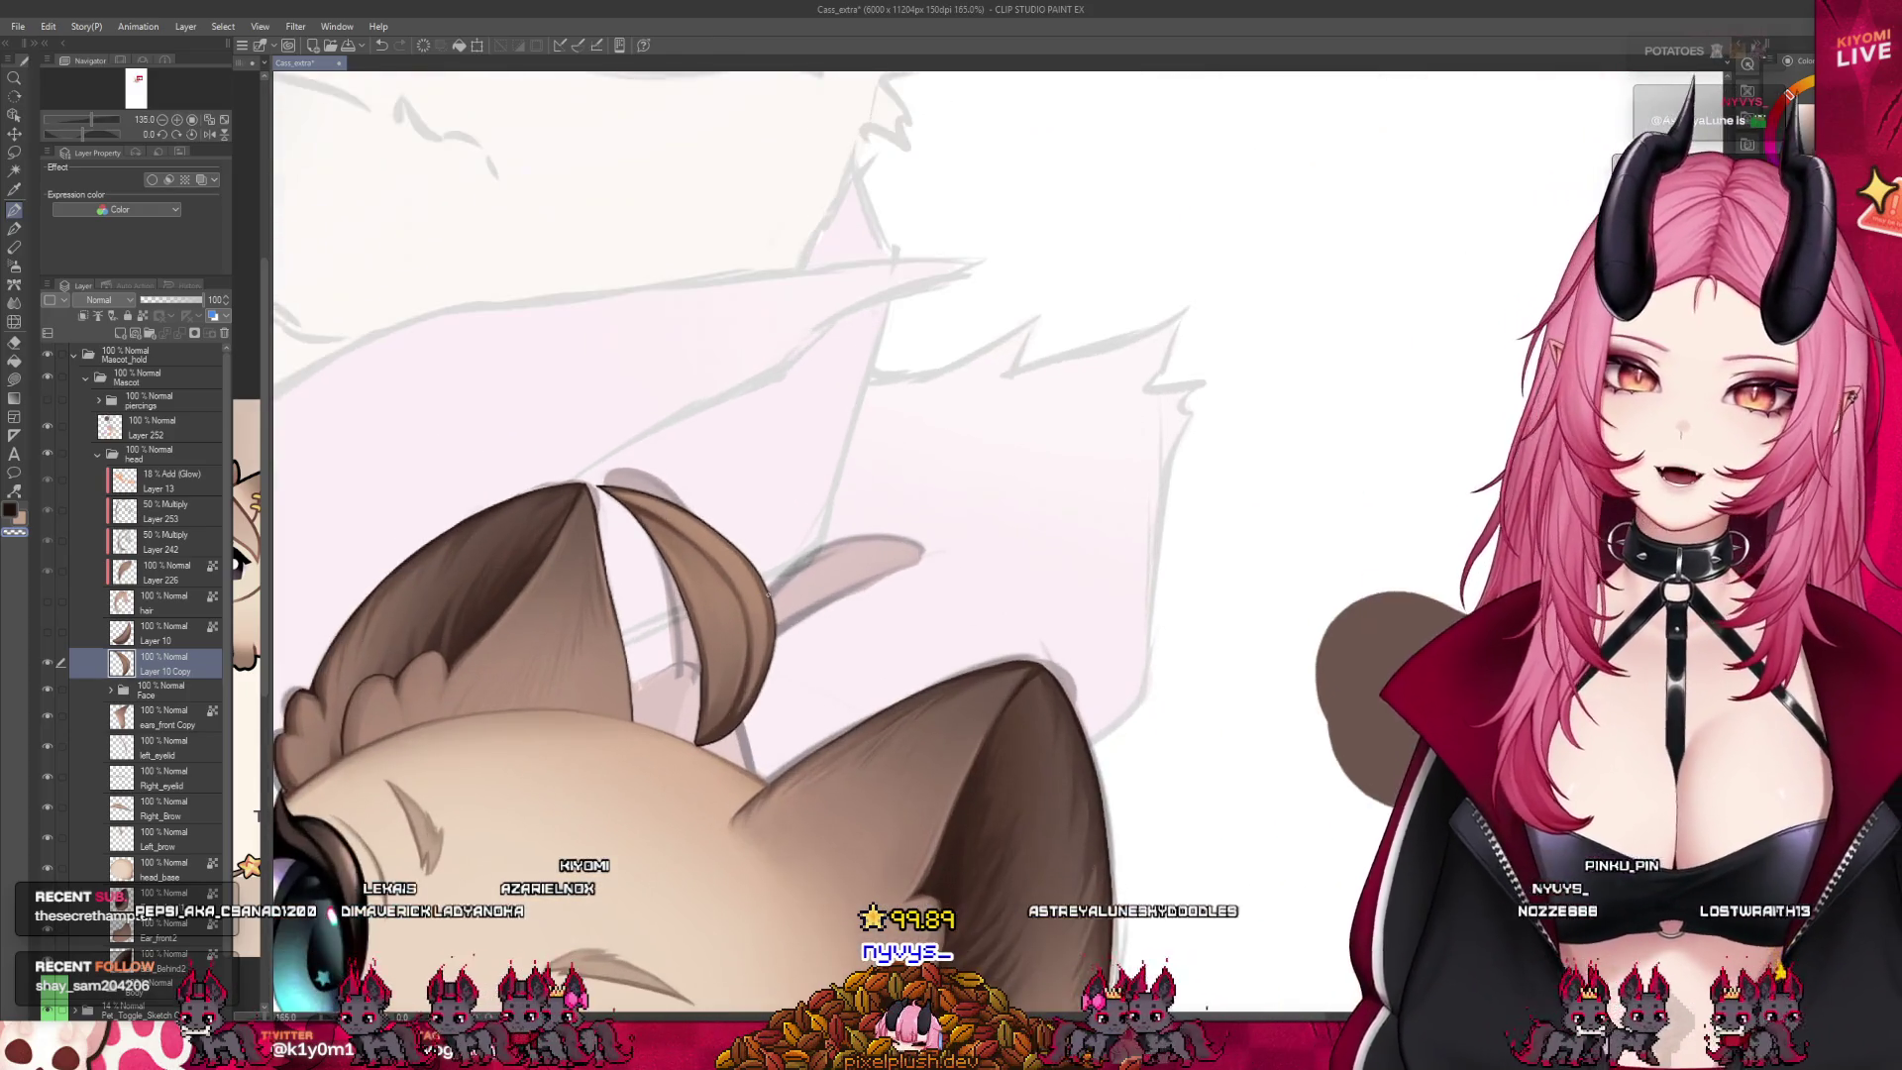
{"action": "scroll", "coordinate": [743, 648], "scroll_direction": "up", "scroll_amount": 1}
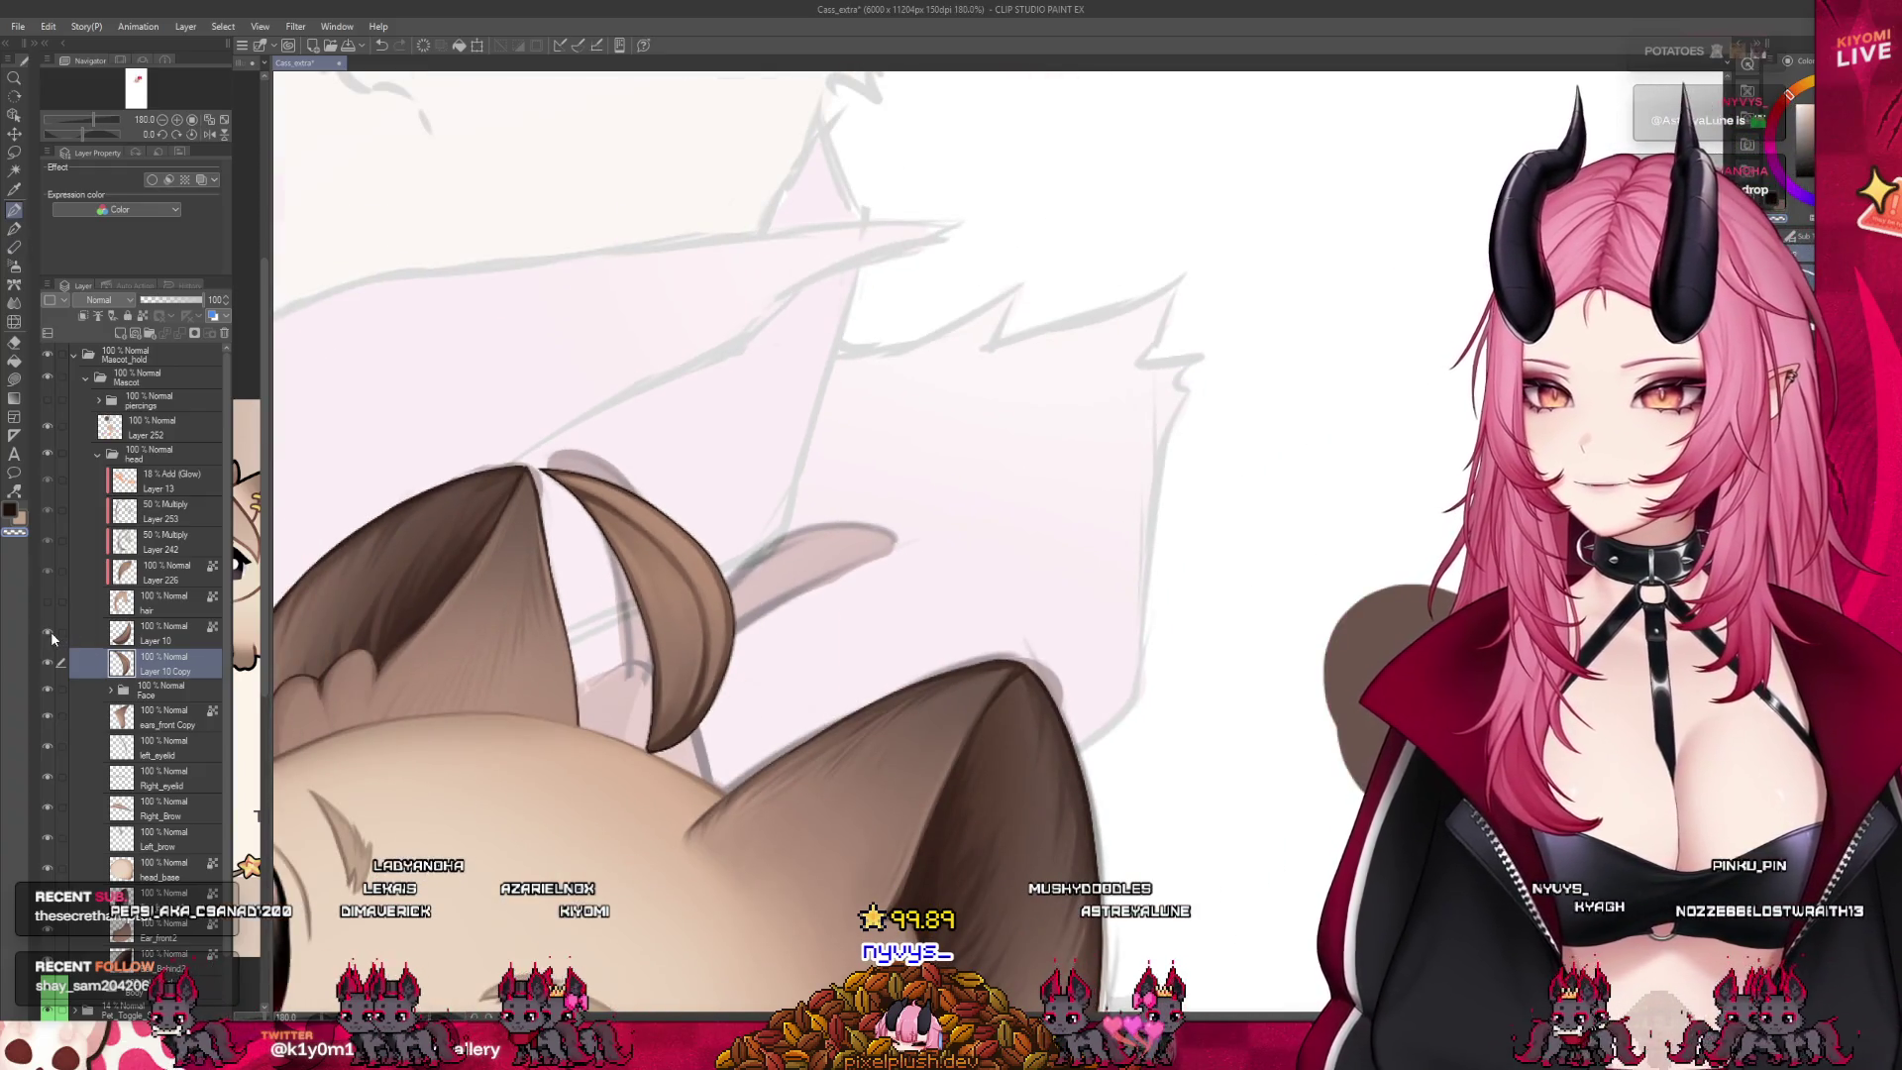
Show the original Layer 10, hide the copy, and set Layer 10 as reference layer
{"action": "left_click", "coordinate": [48, 634]}
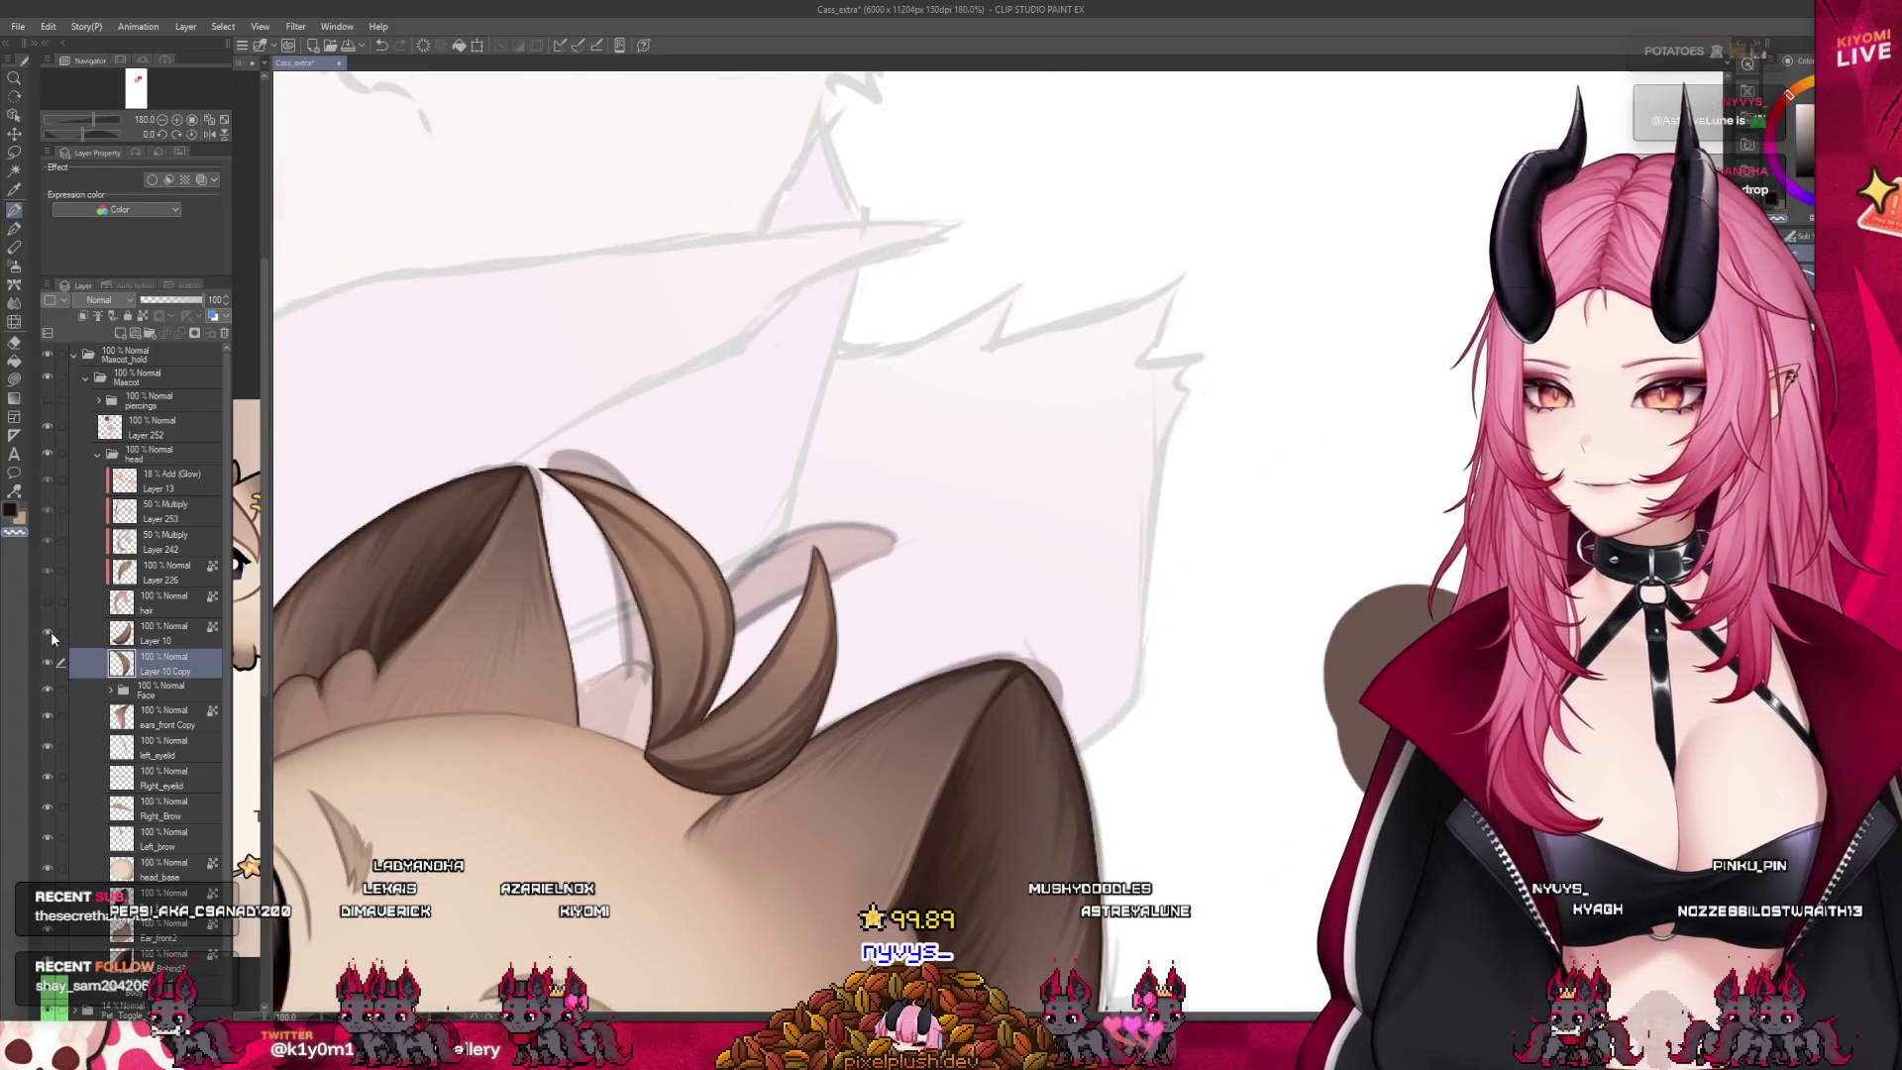
{"action": "left_click", "coordinate": [48, 662]}
{"action": "scroll", "coordinate": [729, 773], "scroll_direction": "up", "scroll_amount": 1}
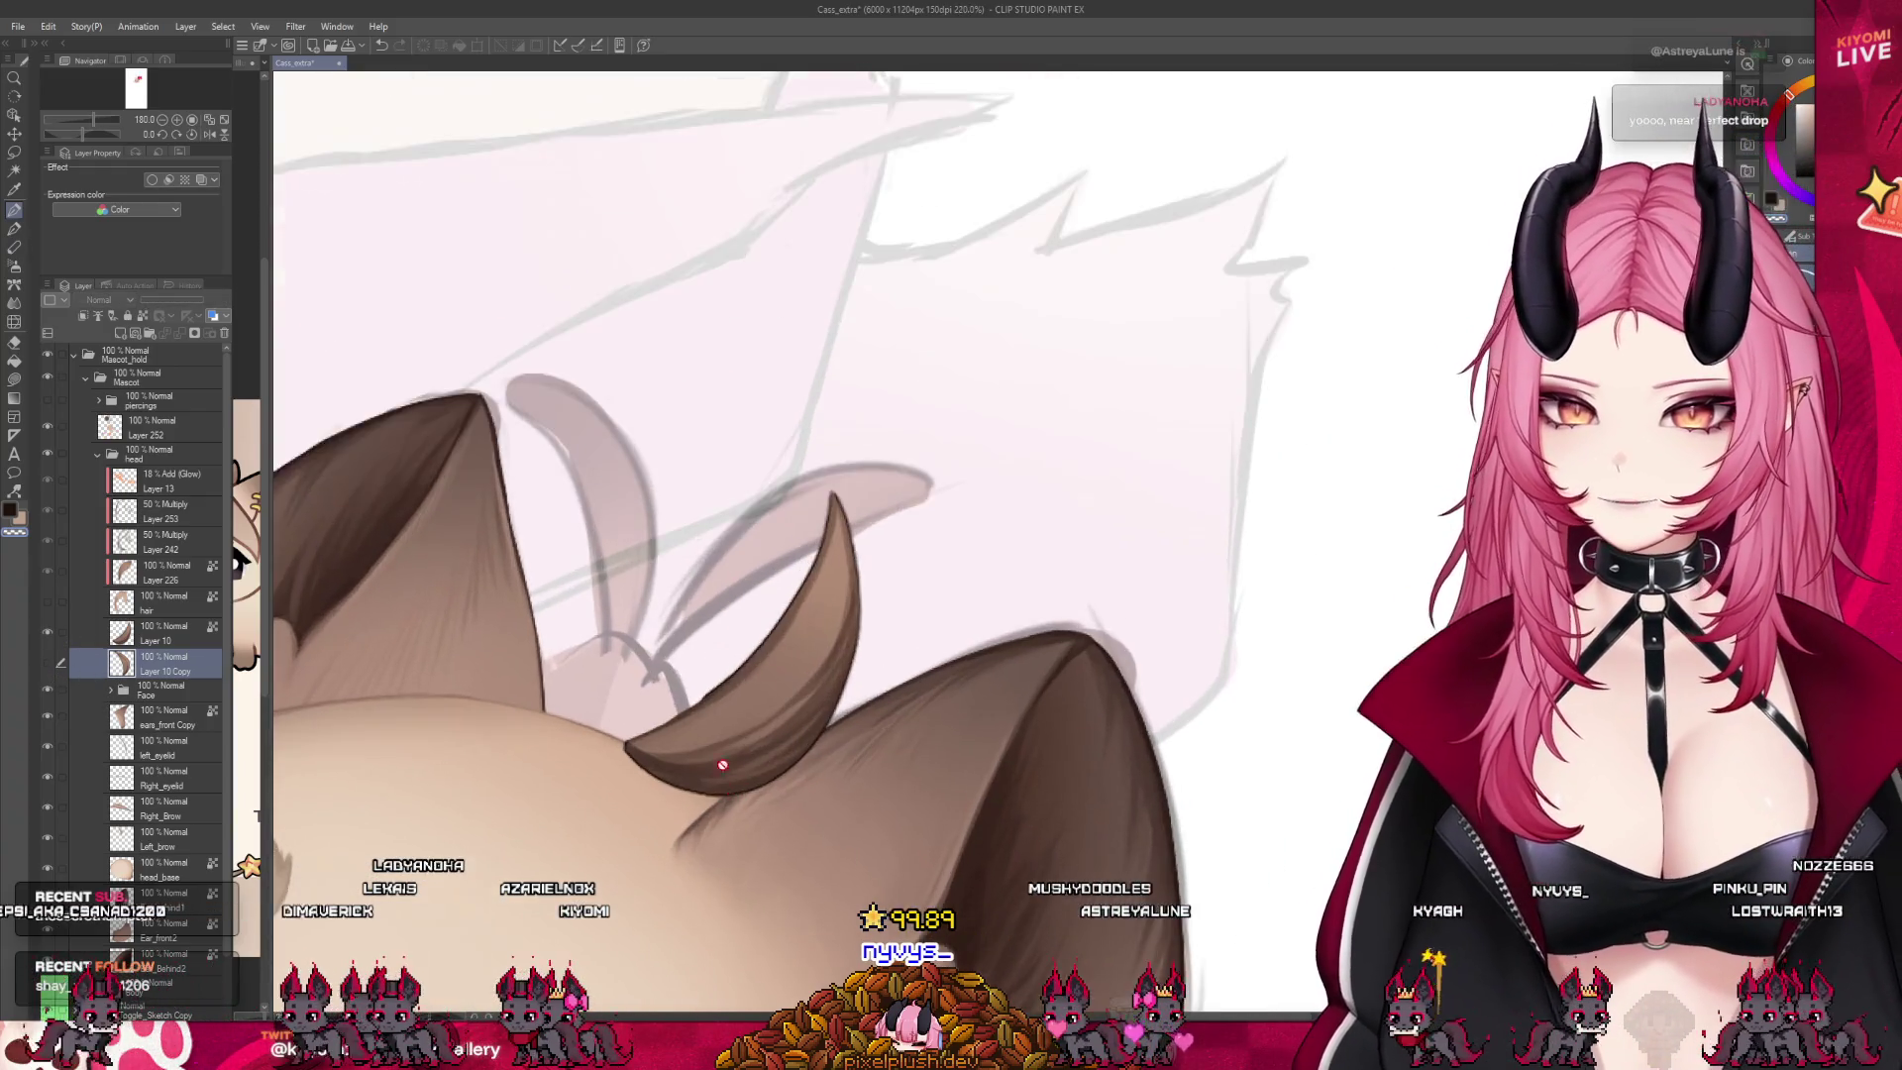
{"action": "scroll", "coordinate": [729, 773], "scroll_direction": "up", "scroll_amount": 2}
{"action": "key", "text": "alt+bracketright"}
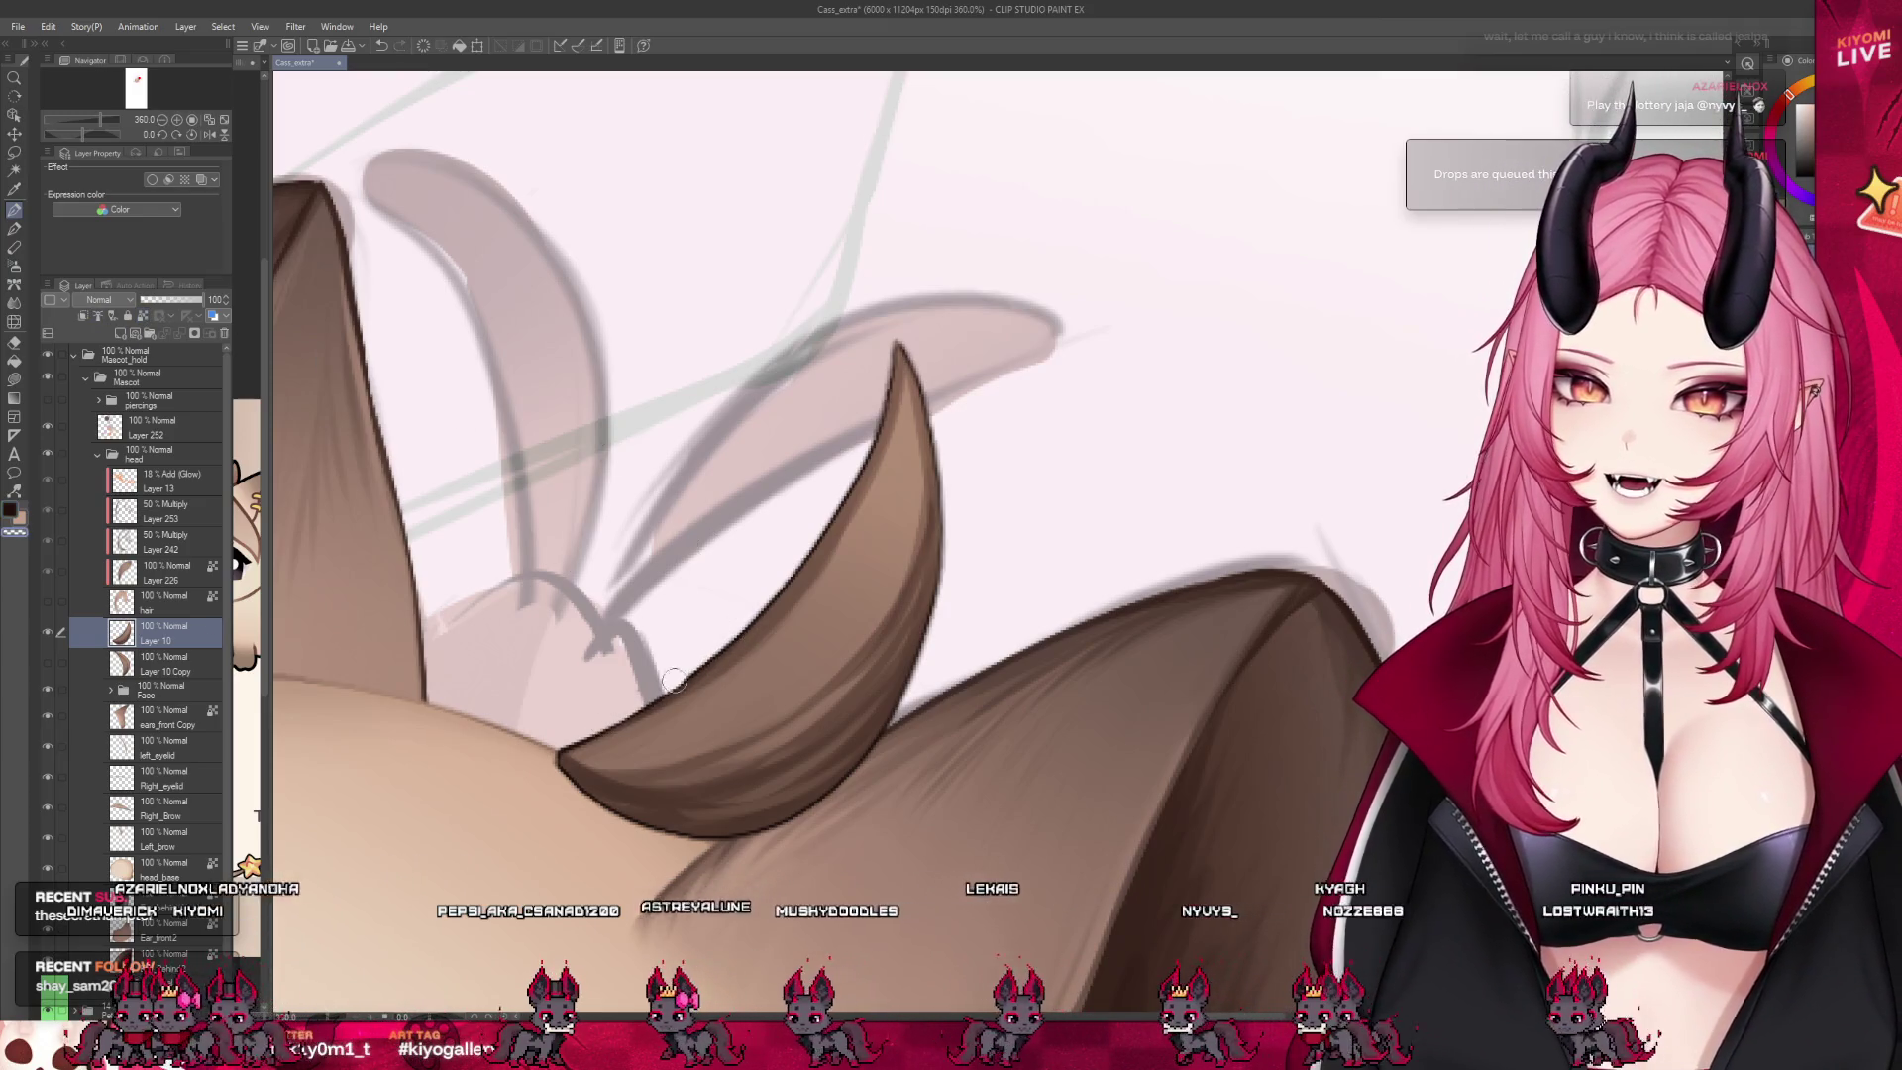
{"action": "left_click", "coordinate": [145, 317]}
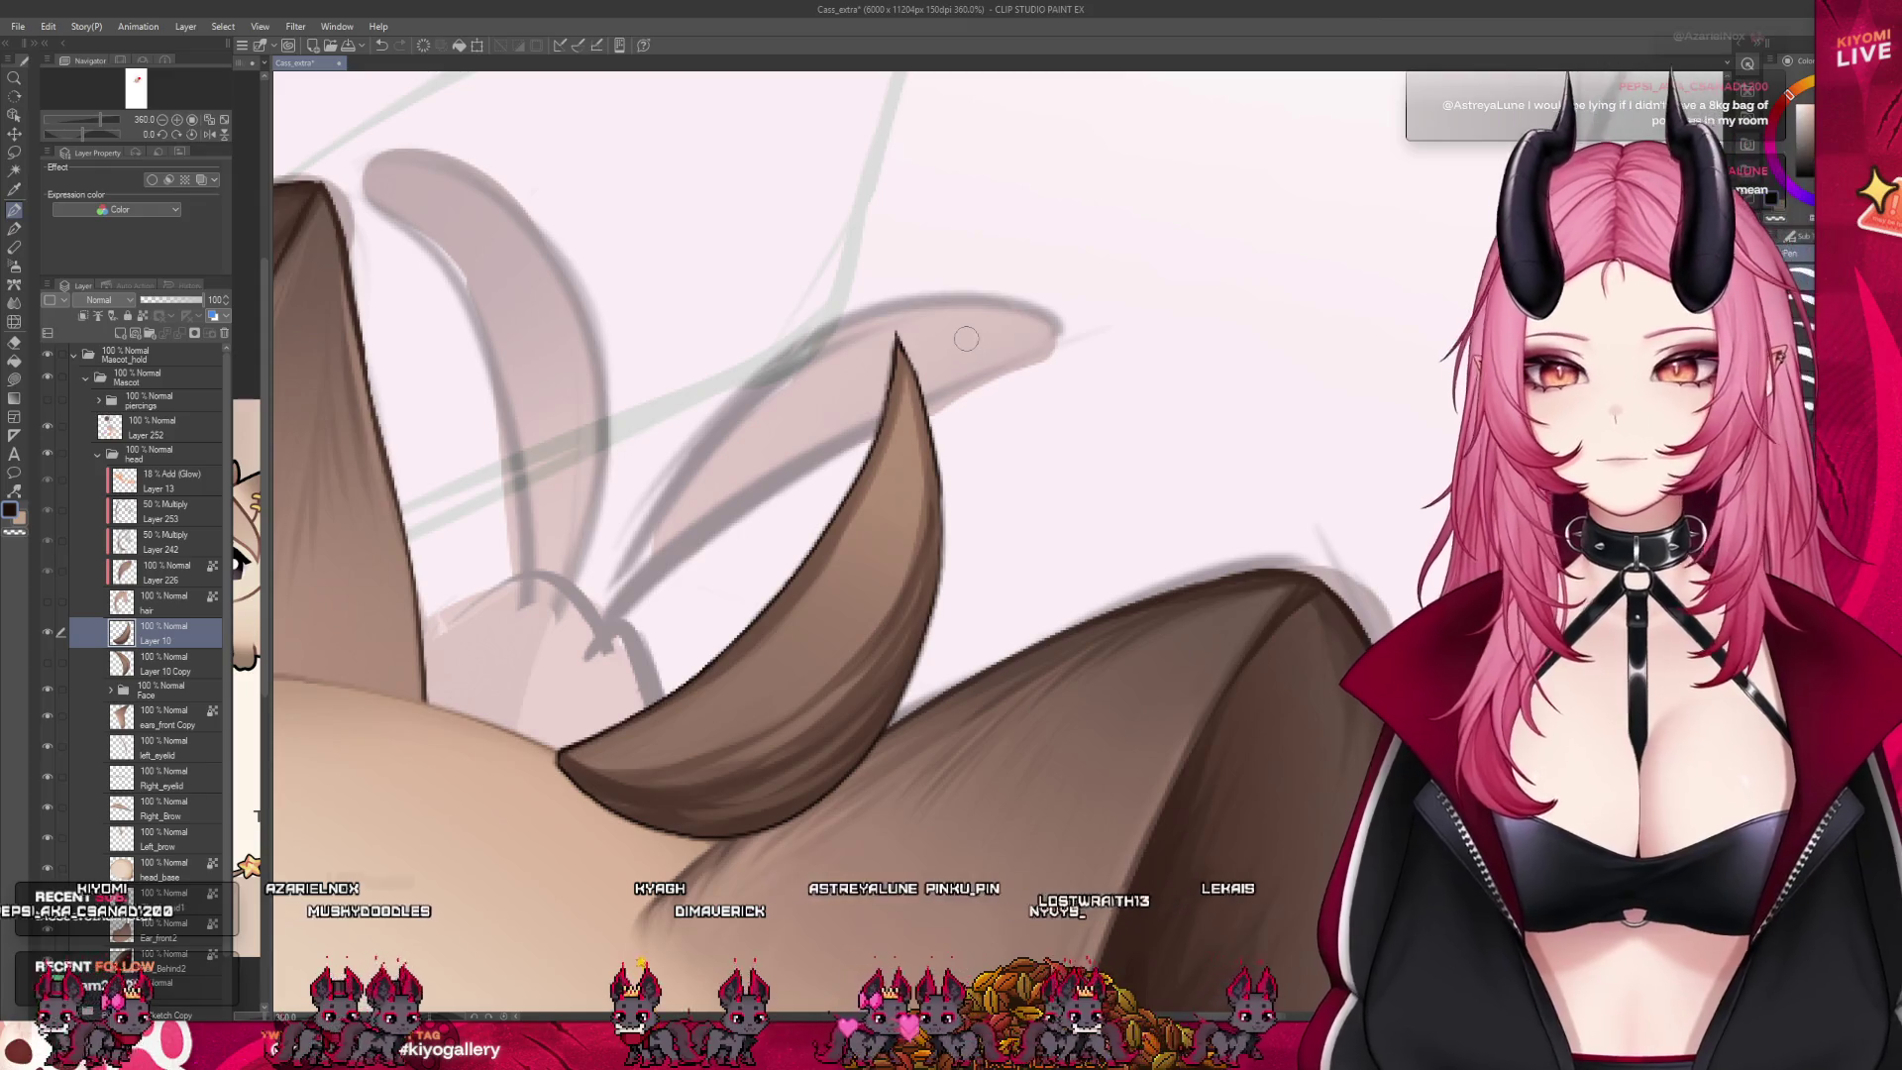
{"action": "scroll", "coordinate": [874, 437], "scroll_direction": "down", "scroll_amount": 3}
{"action": "scroll", "coordinate": [807, 510], "scroll_direction": "down", "scroll_amount": 2}
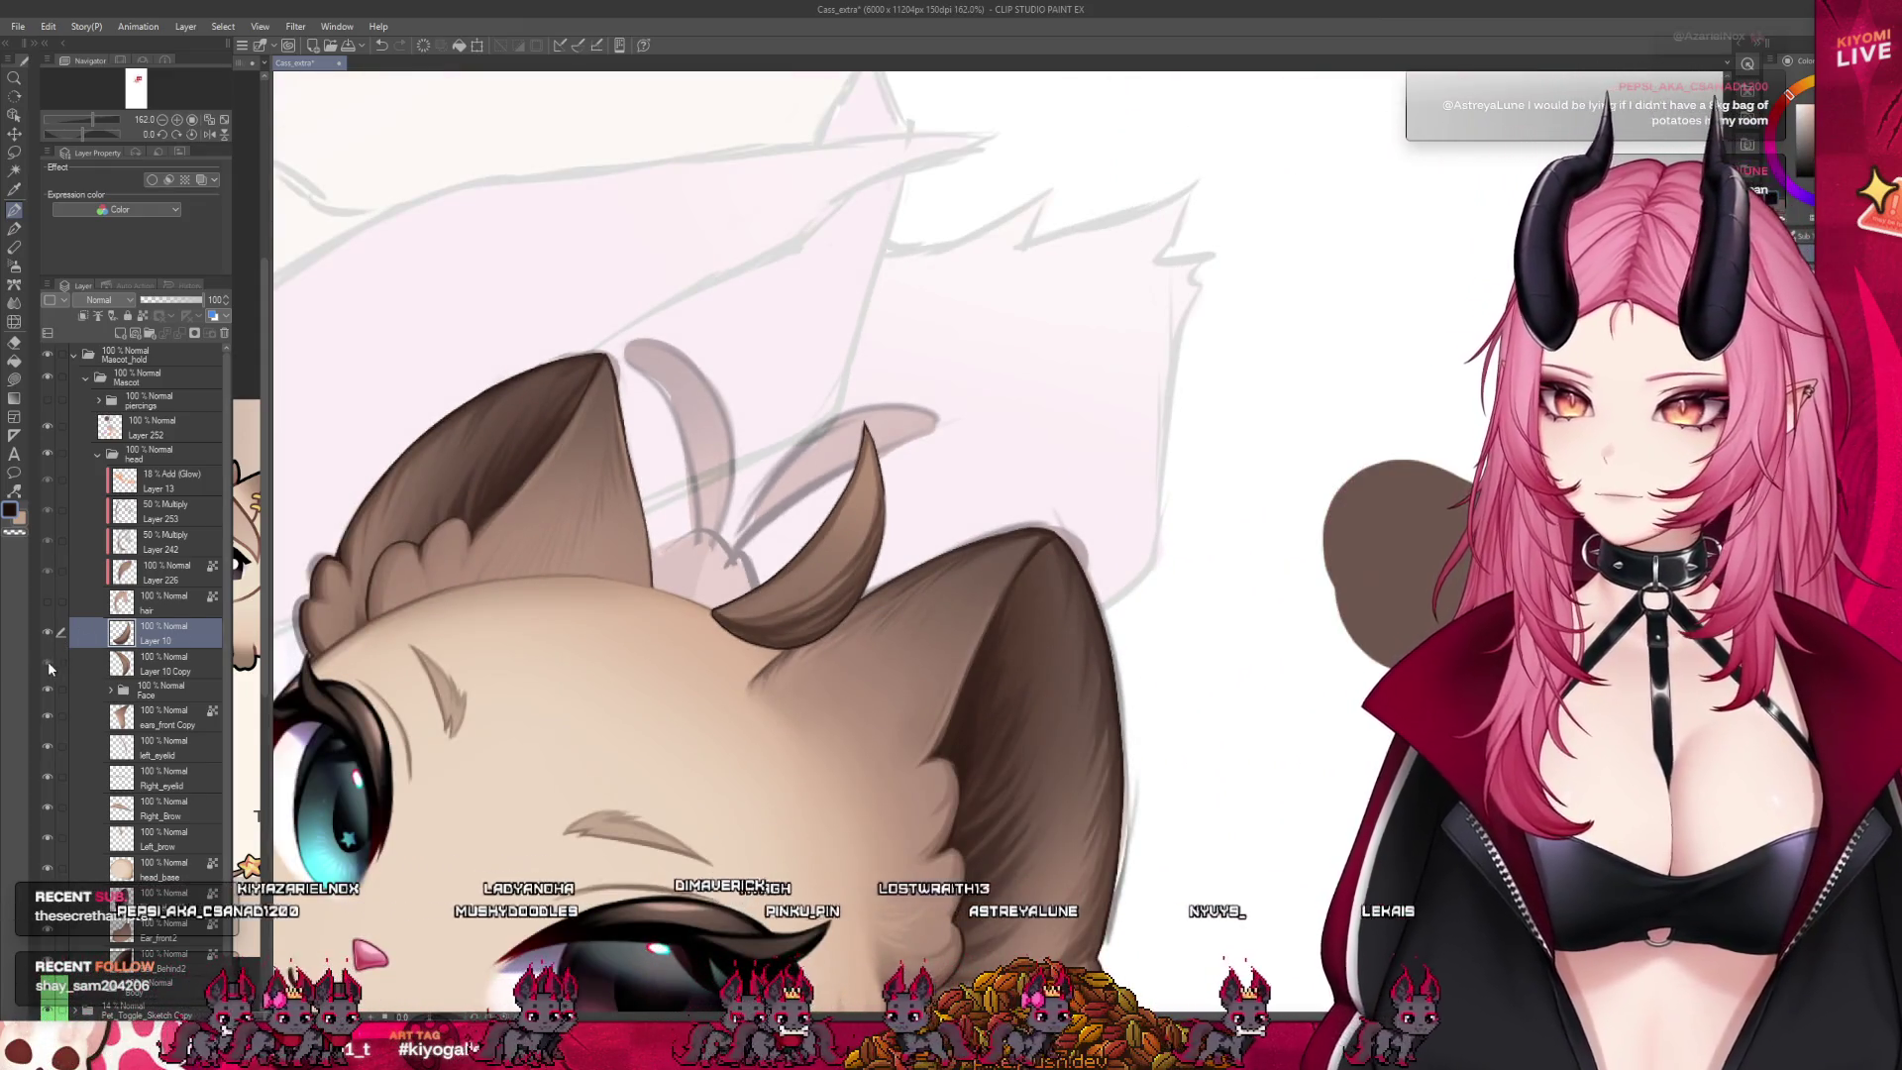
{"action": "scroll", "coordinate": [849, 380], "scroll_direction": "down", "scroll_amount": 2}
{"action": "scroll", "coordinate": [822, 396], "scroll_direction": "down", "scroll_amount": 1}
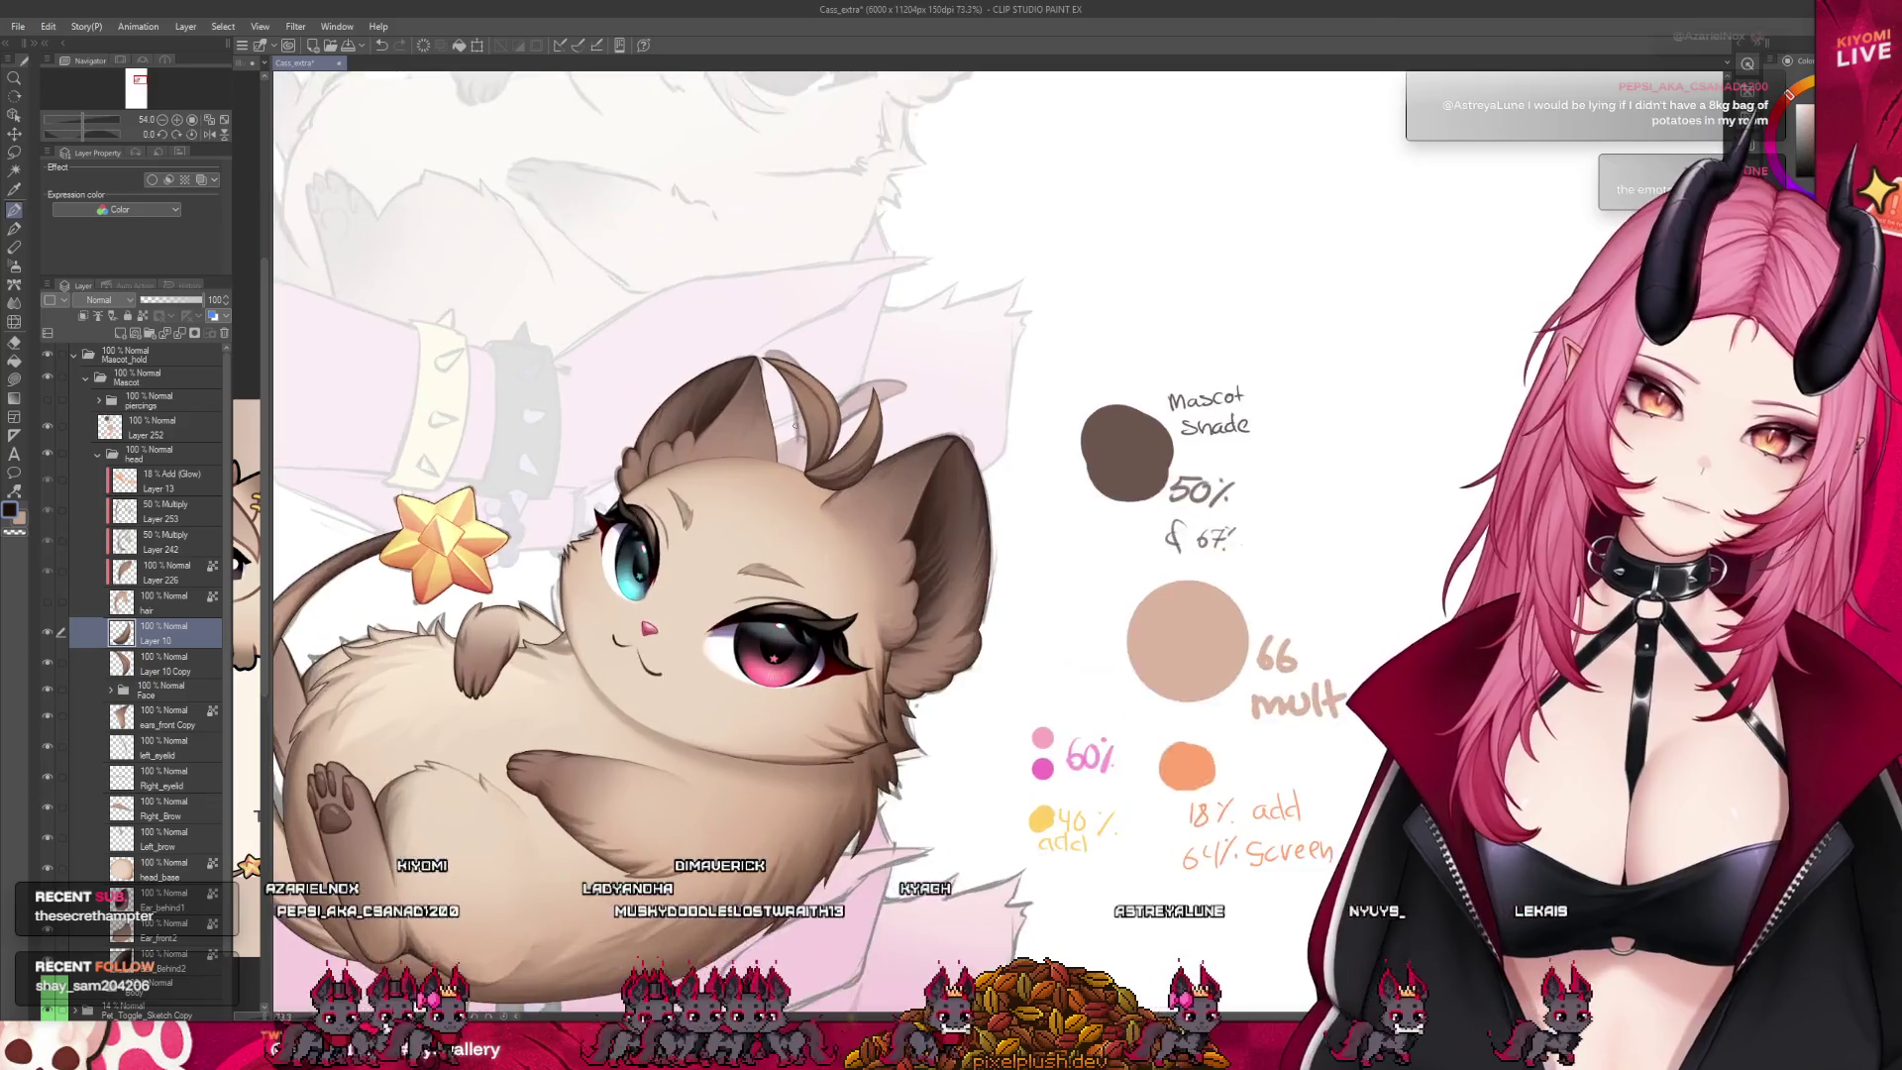
Restore the hair bangs layer and merge Layer 226 down
{"action": "scroll", "coordinate": [731, 464], "scroll_direction": "up", "scroll_amount": 2}
{"action": "key", "text": "ctrl+z"}
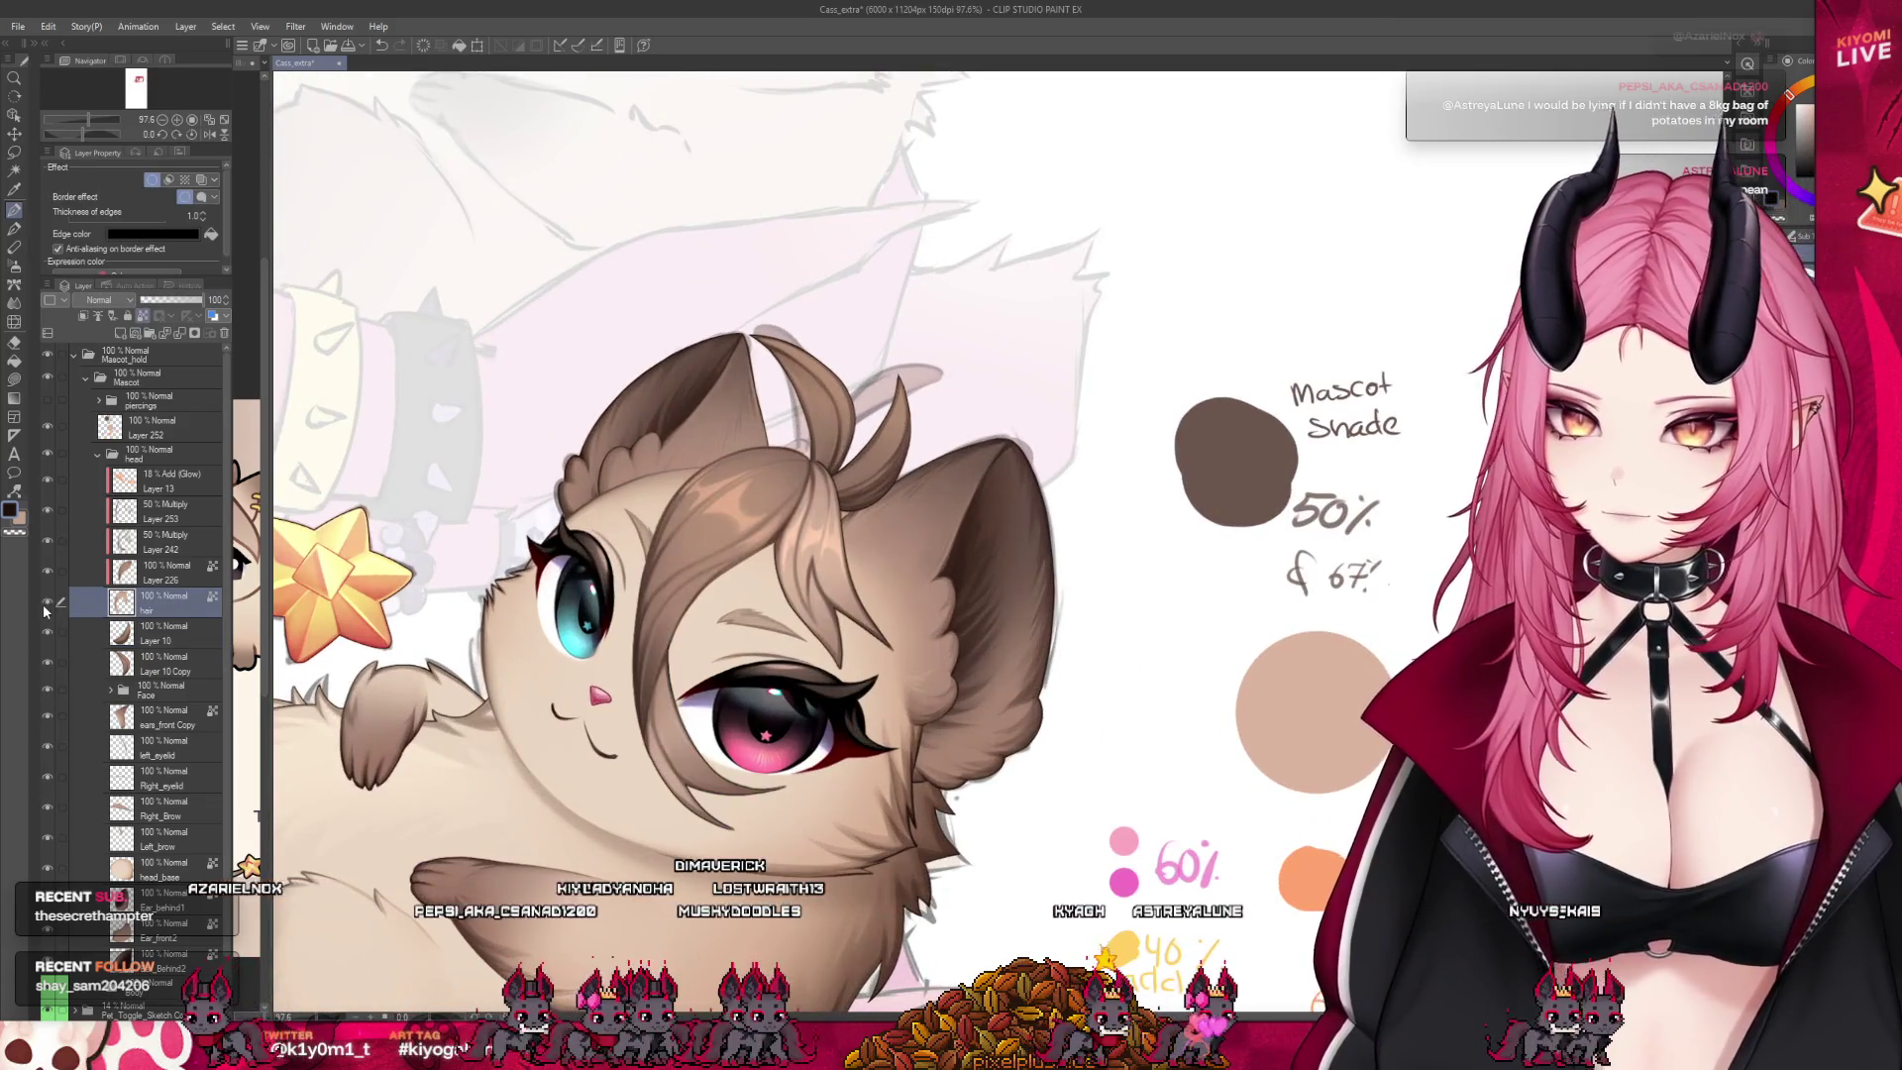
{"action": "left_click", "coordinate": [182, 576]}
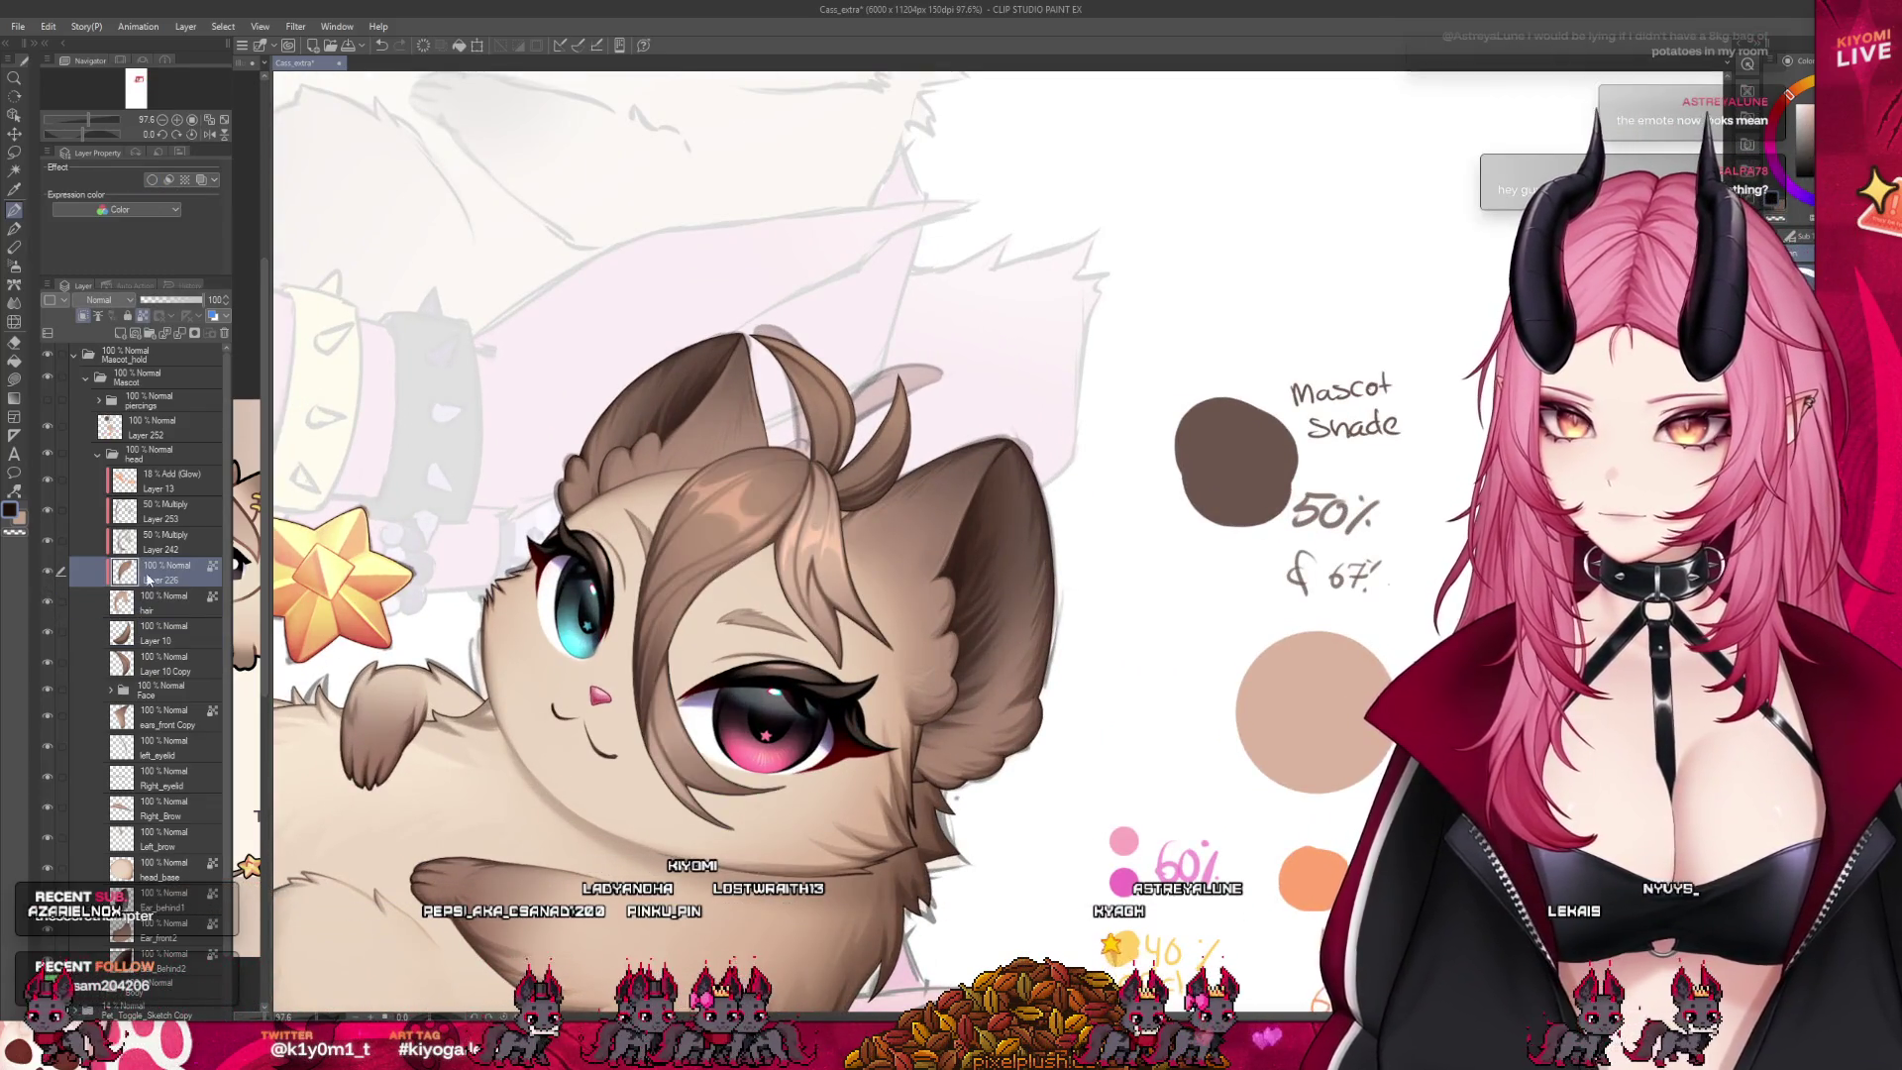
{"action": "left_click", "coordinate": [189, 600]}
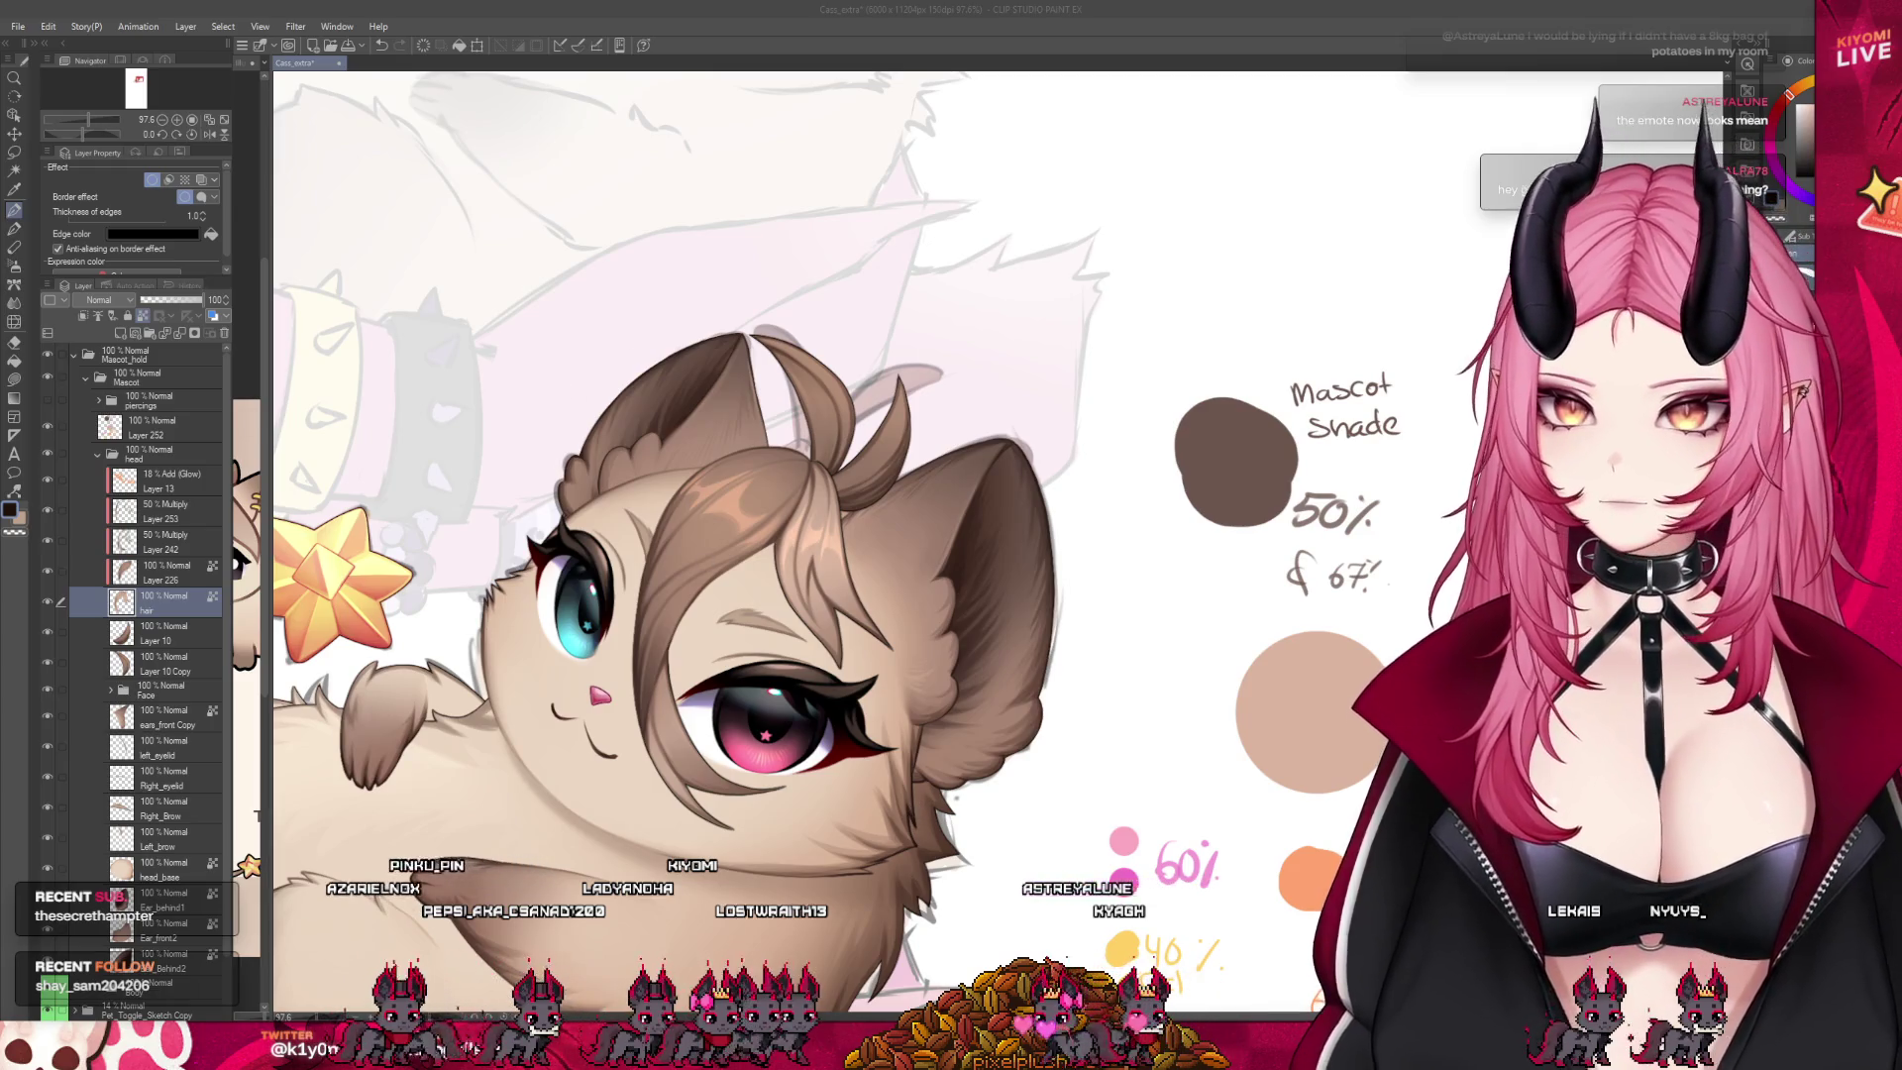
{"action": "left_click", "coordinate": [188, 573]}
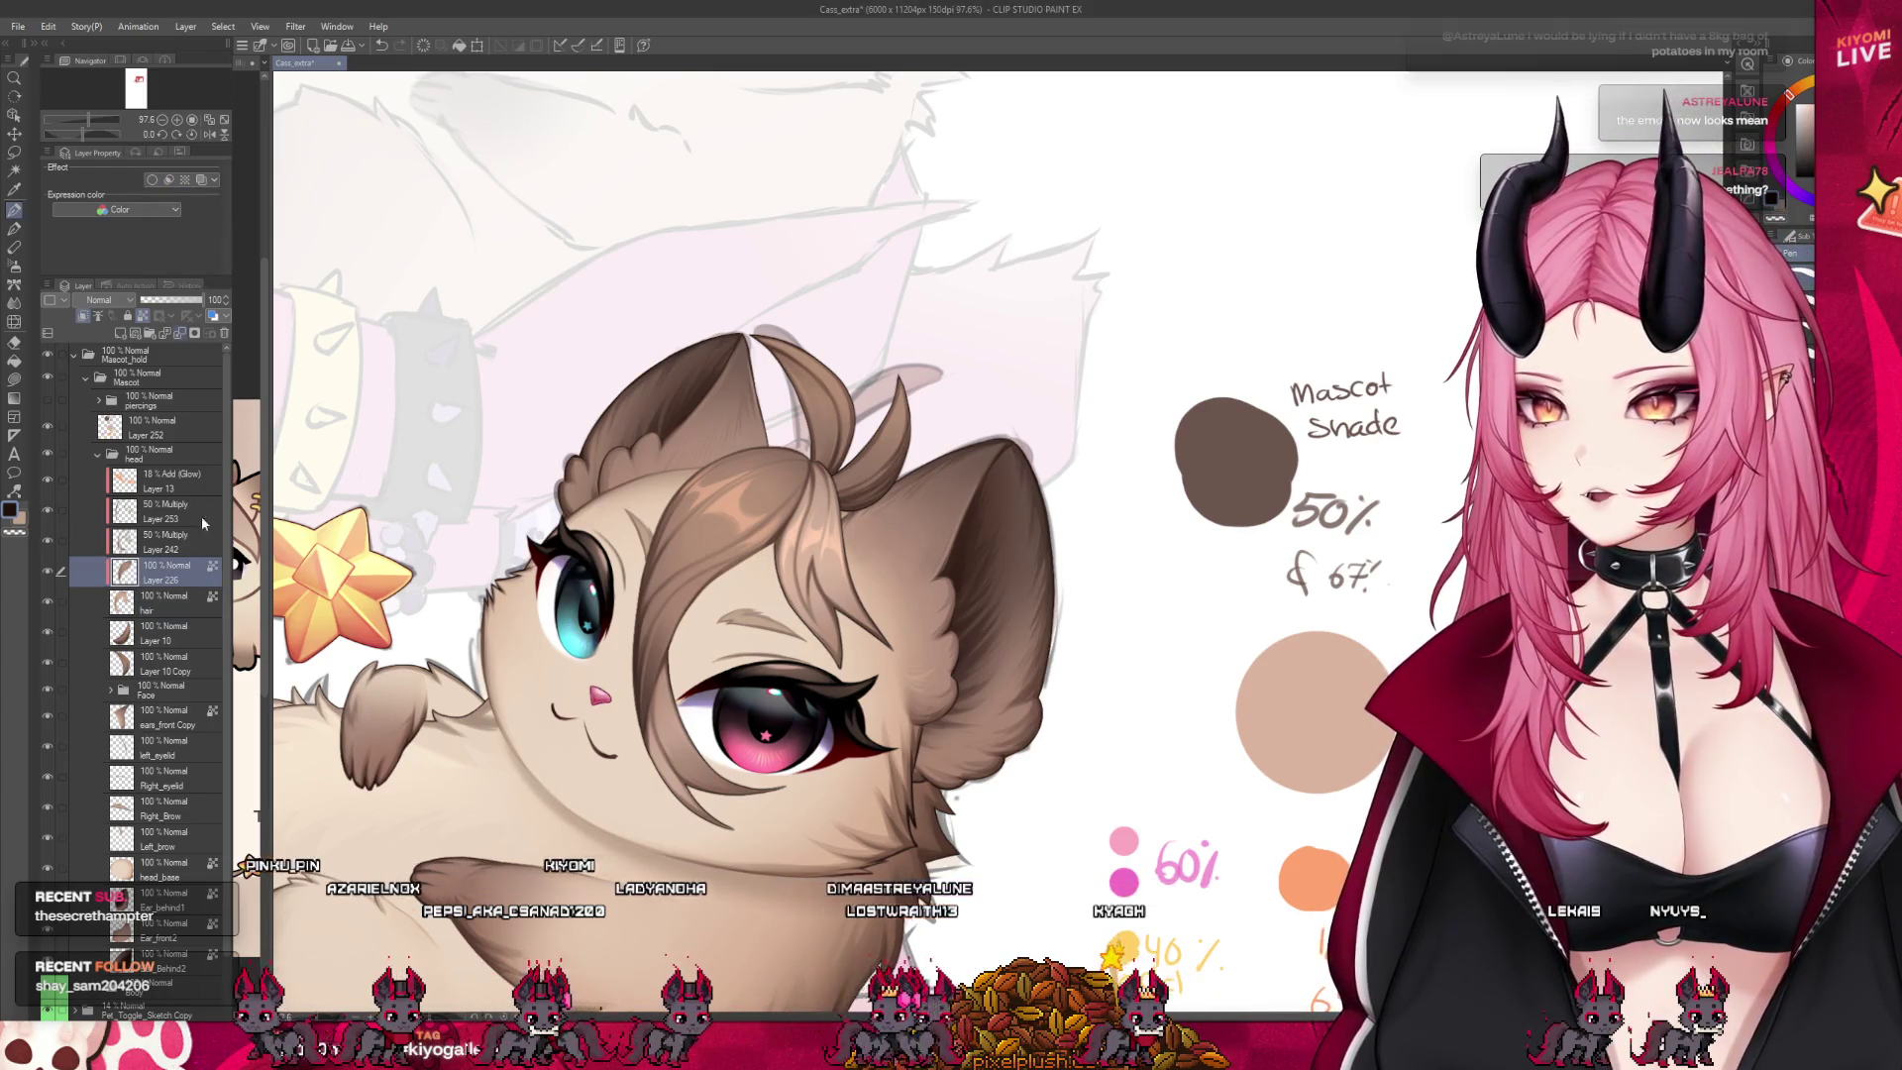
{"action": "key", "text": "ctrl+e"}
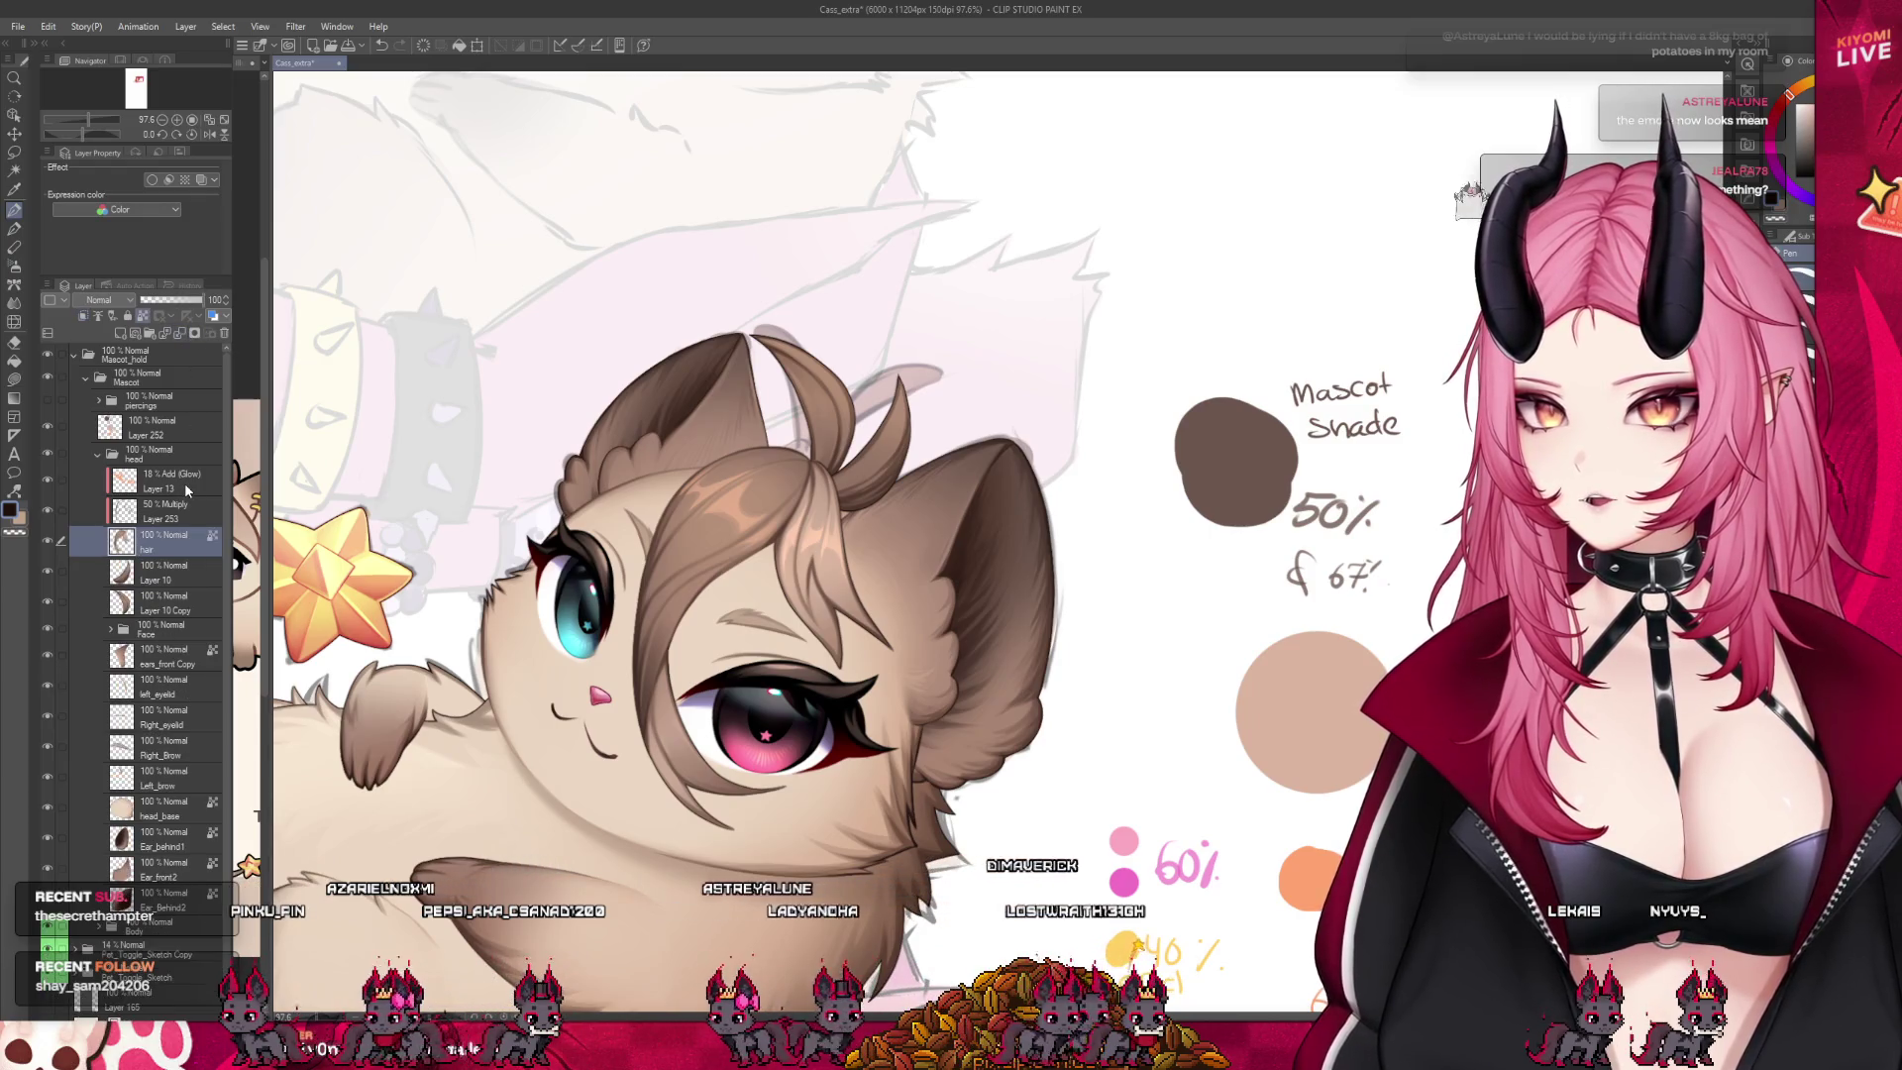
Delete the 50% Multiply Layer 253 and merge the glow layer into the hair
{"action": "left_click", "coordinate": [186, 507]}
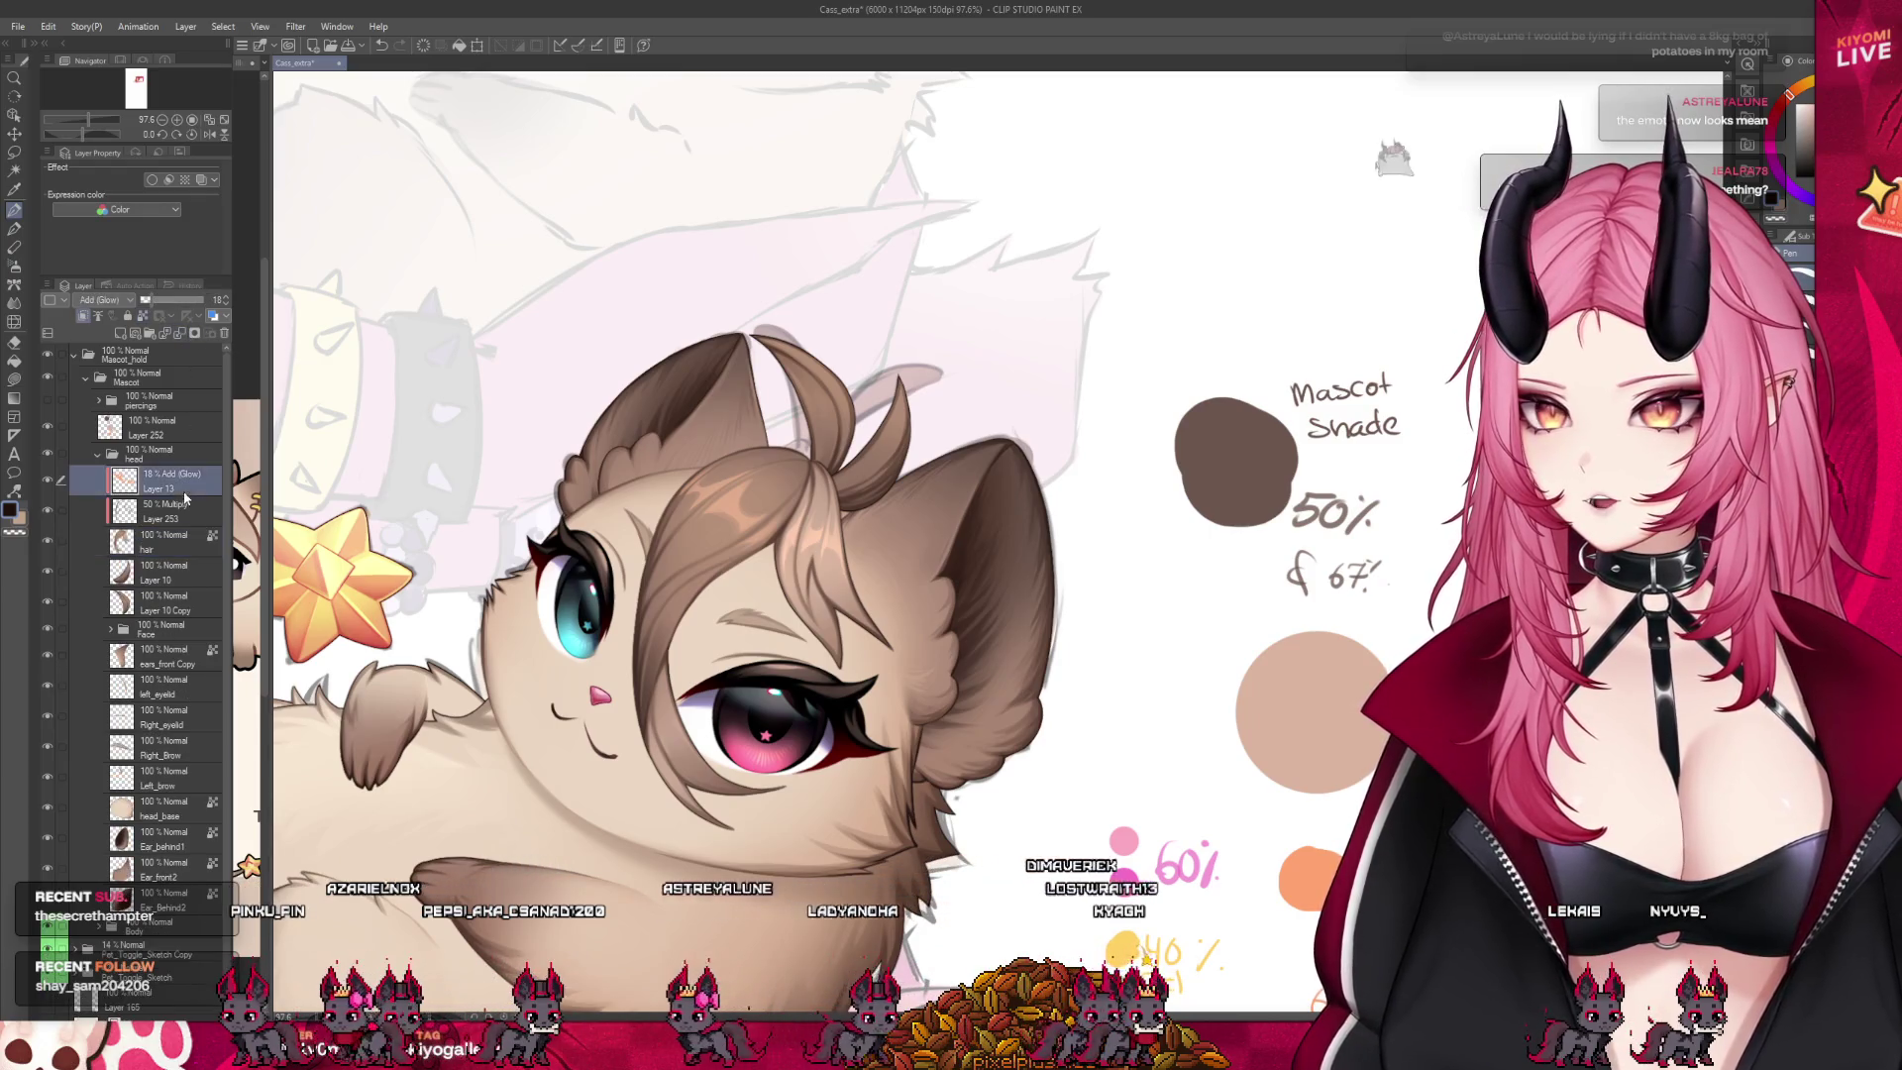
{"action": "left_click", "coordinate": [185, 334]}
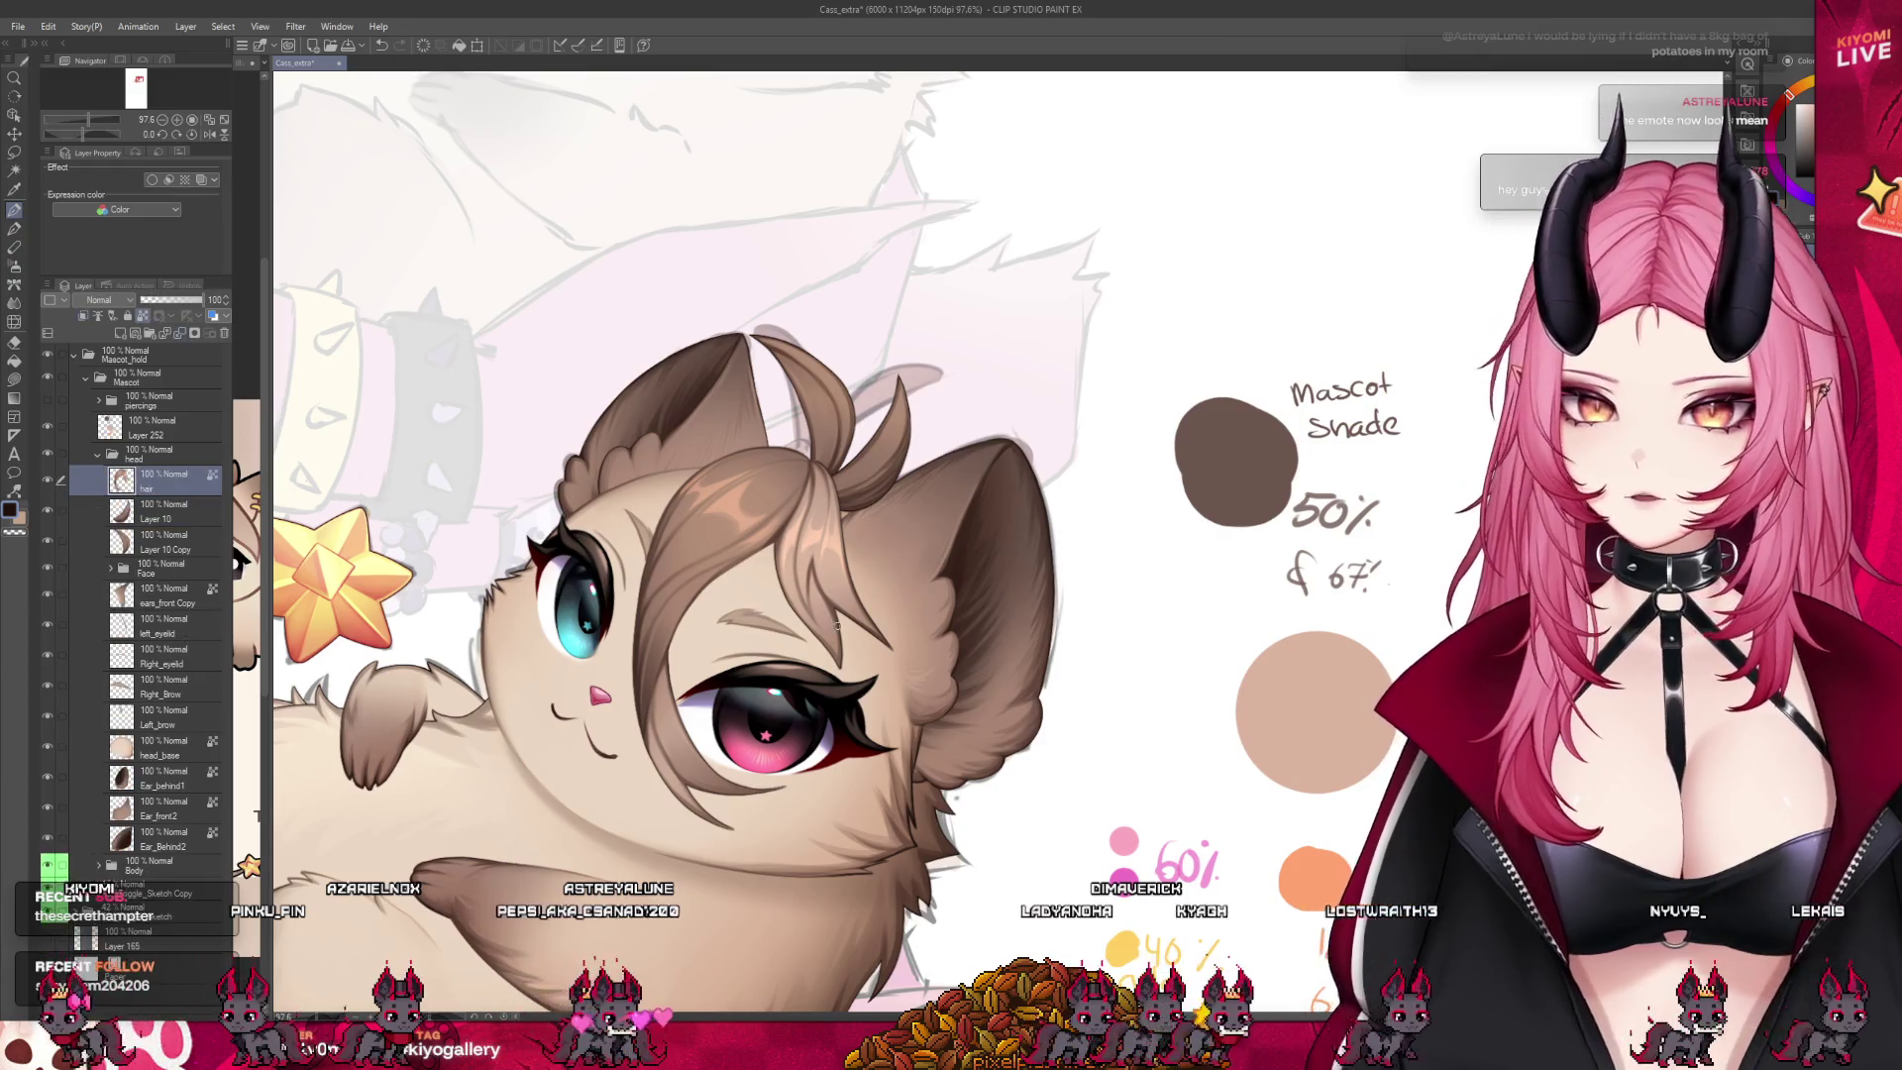
{"action": "key", "text": "ctrl+e"}
{"action": "scroll", "coordinate": [716, 692], "scroll_direction": "up", "scroll_amount": 3}
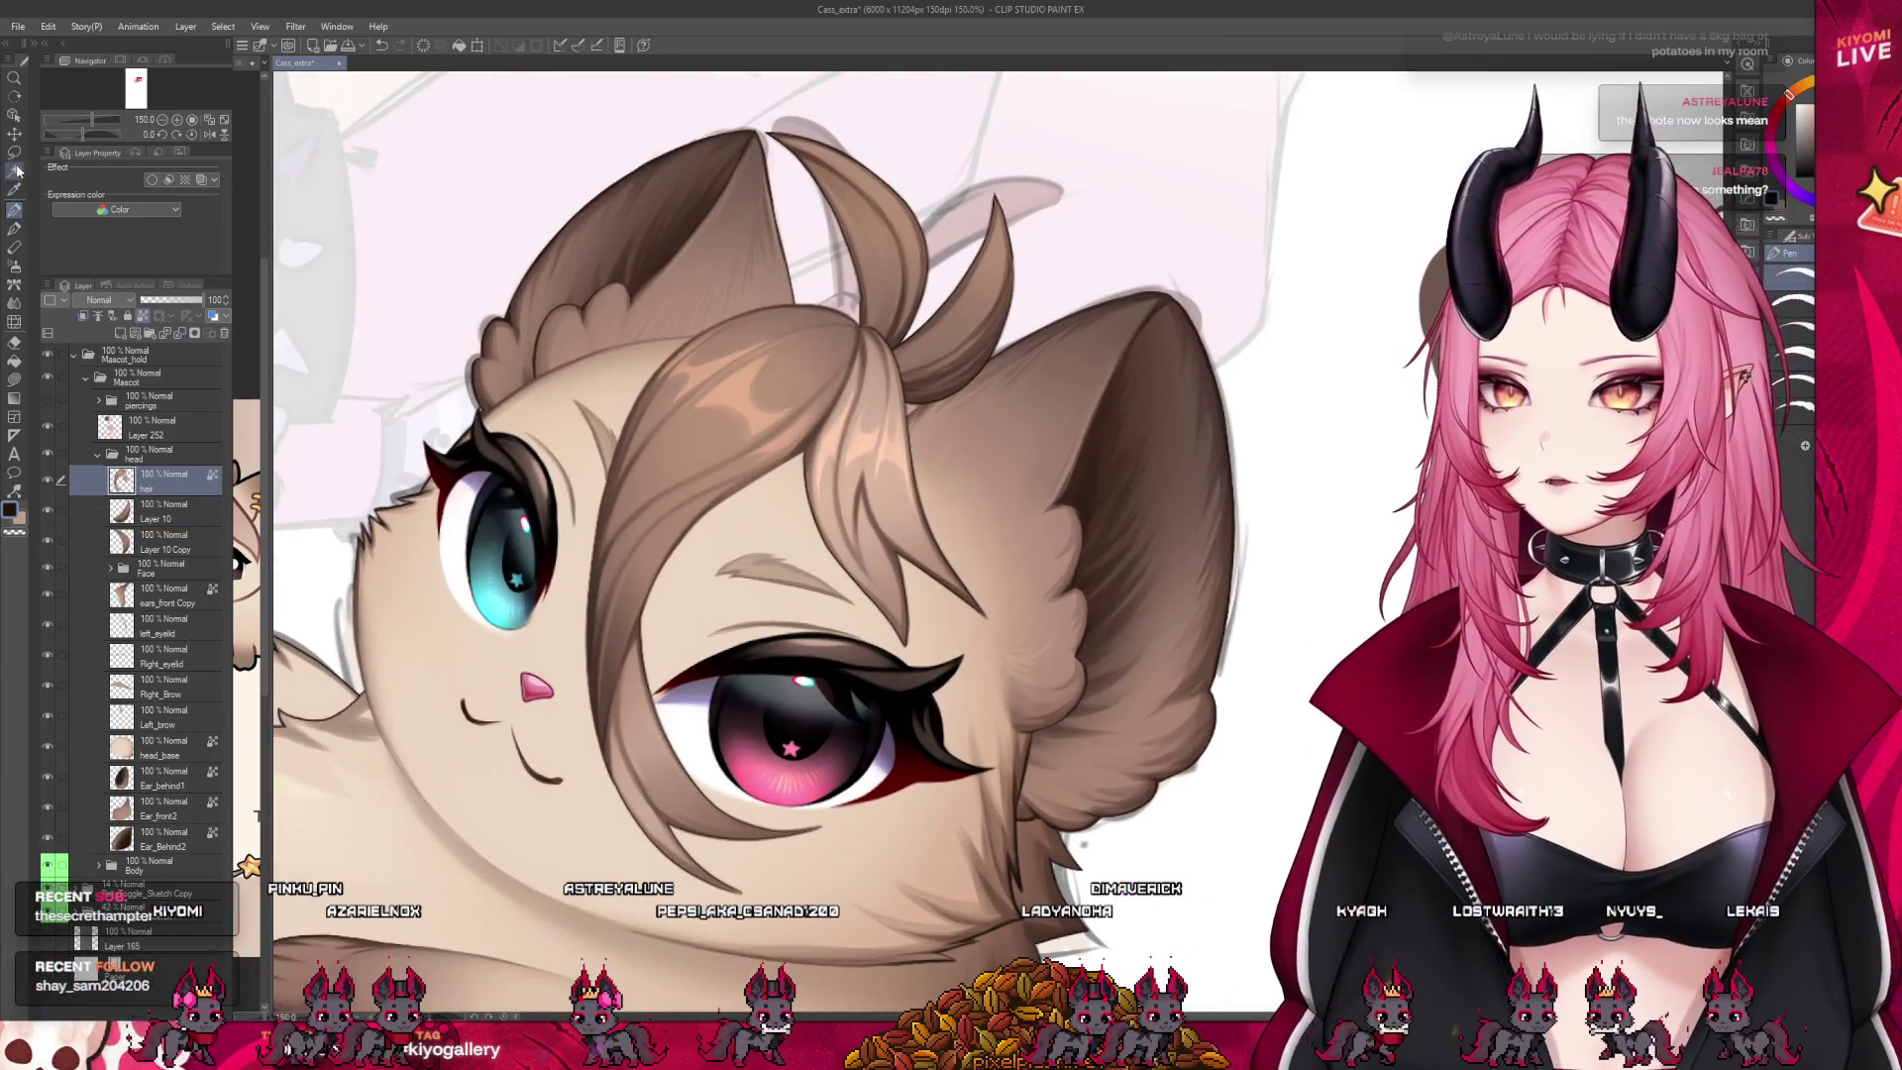
Lasso a strand of the forehead bangs and copy it onto a new hair layer
{"action": "key", "text": "m"}
{"action": "left_click_drag", "start_coordinate": [646, 609], "coordinate": [632, 645]}
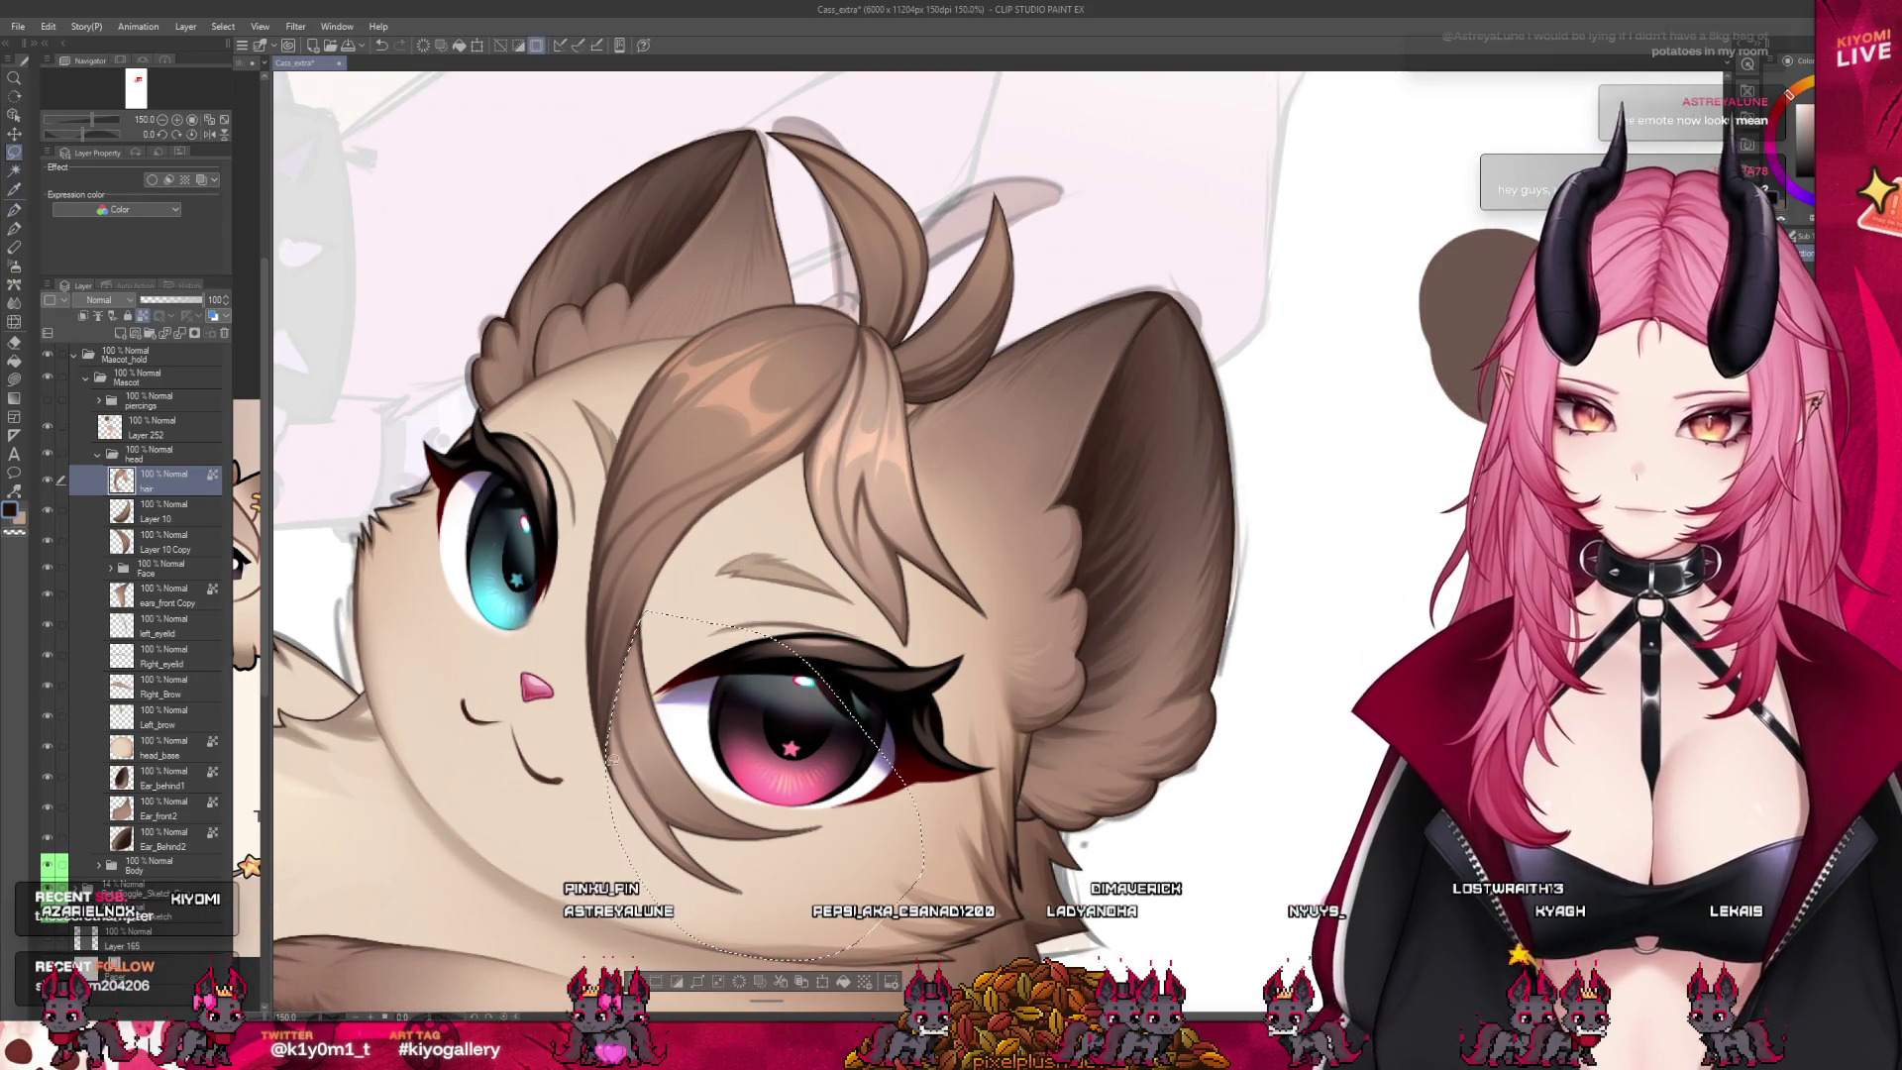
{"action": "scroll", "coordinate": [635, 737], "scroll_direction": "up", "scroll_amount": 2}
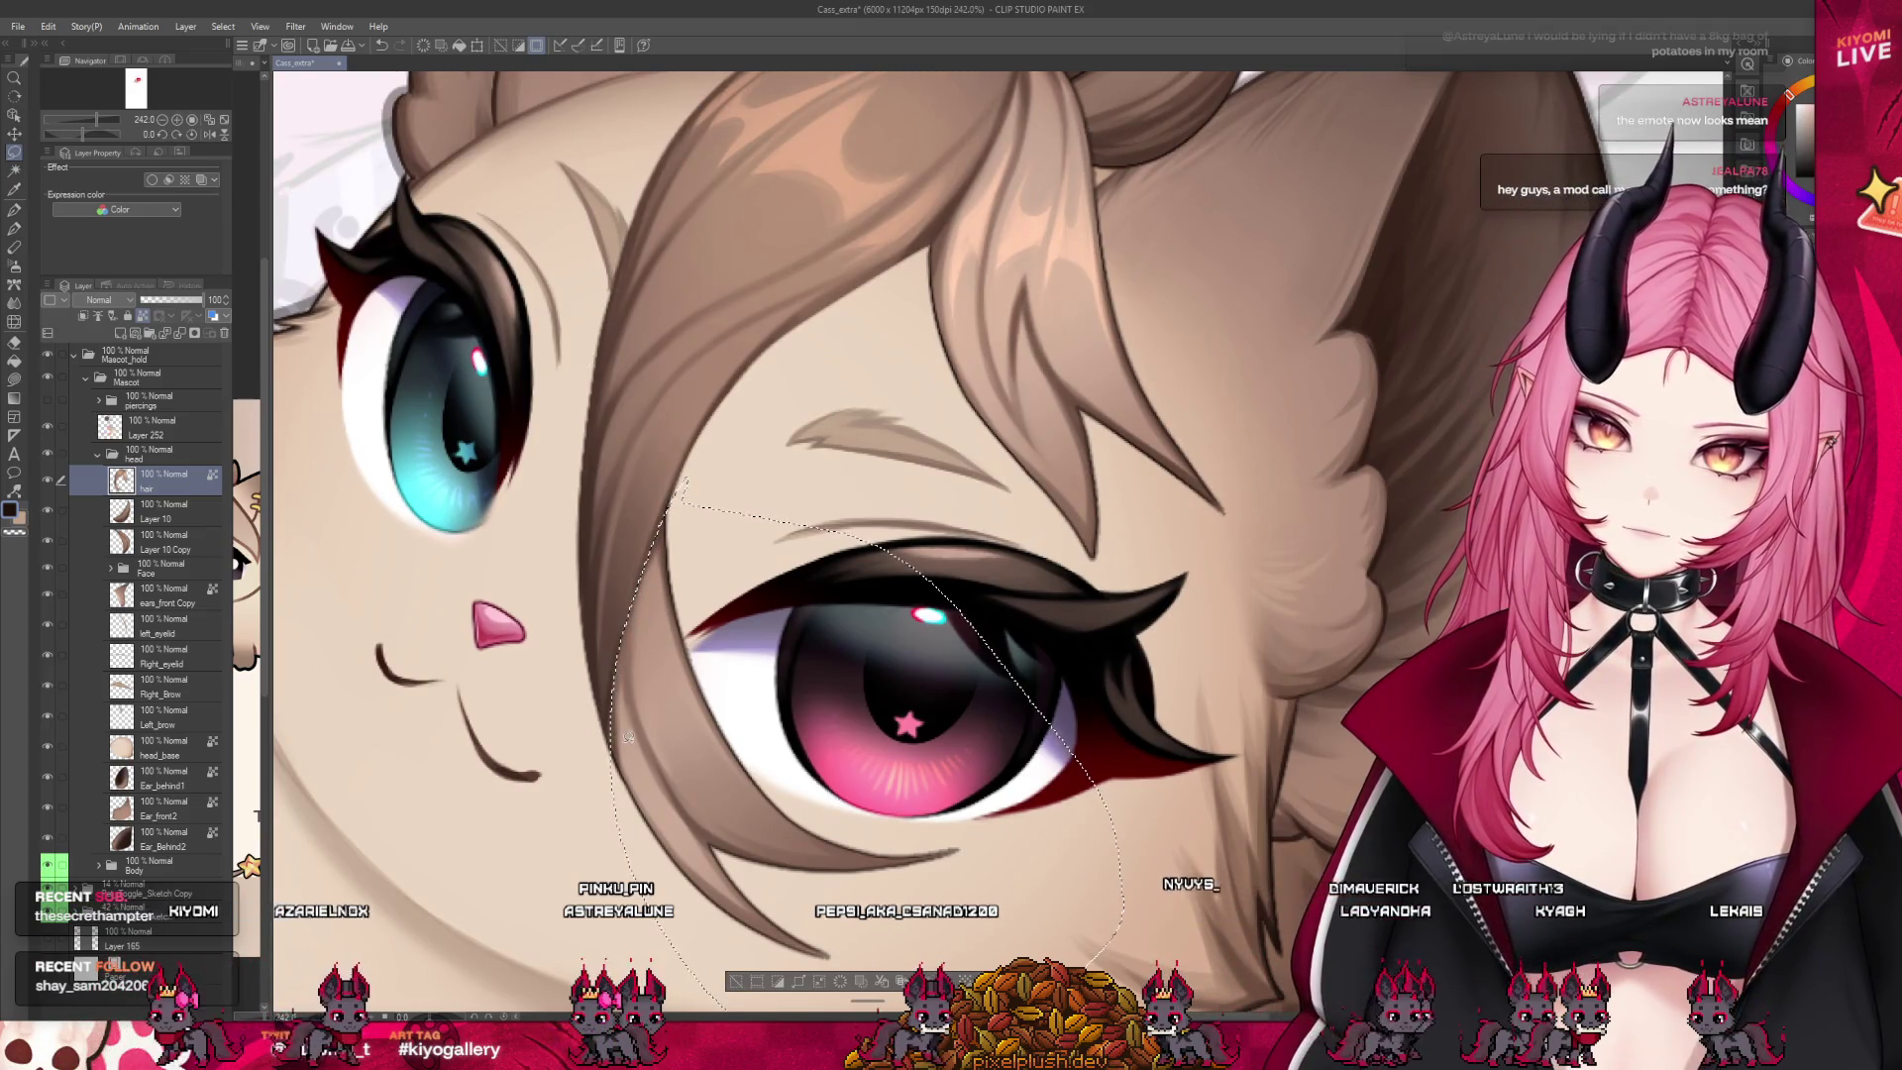
{"action": "scroll", "coordinate": [745, 540], "scroll_direction": "down", "scroll_amount": 2}
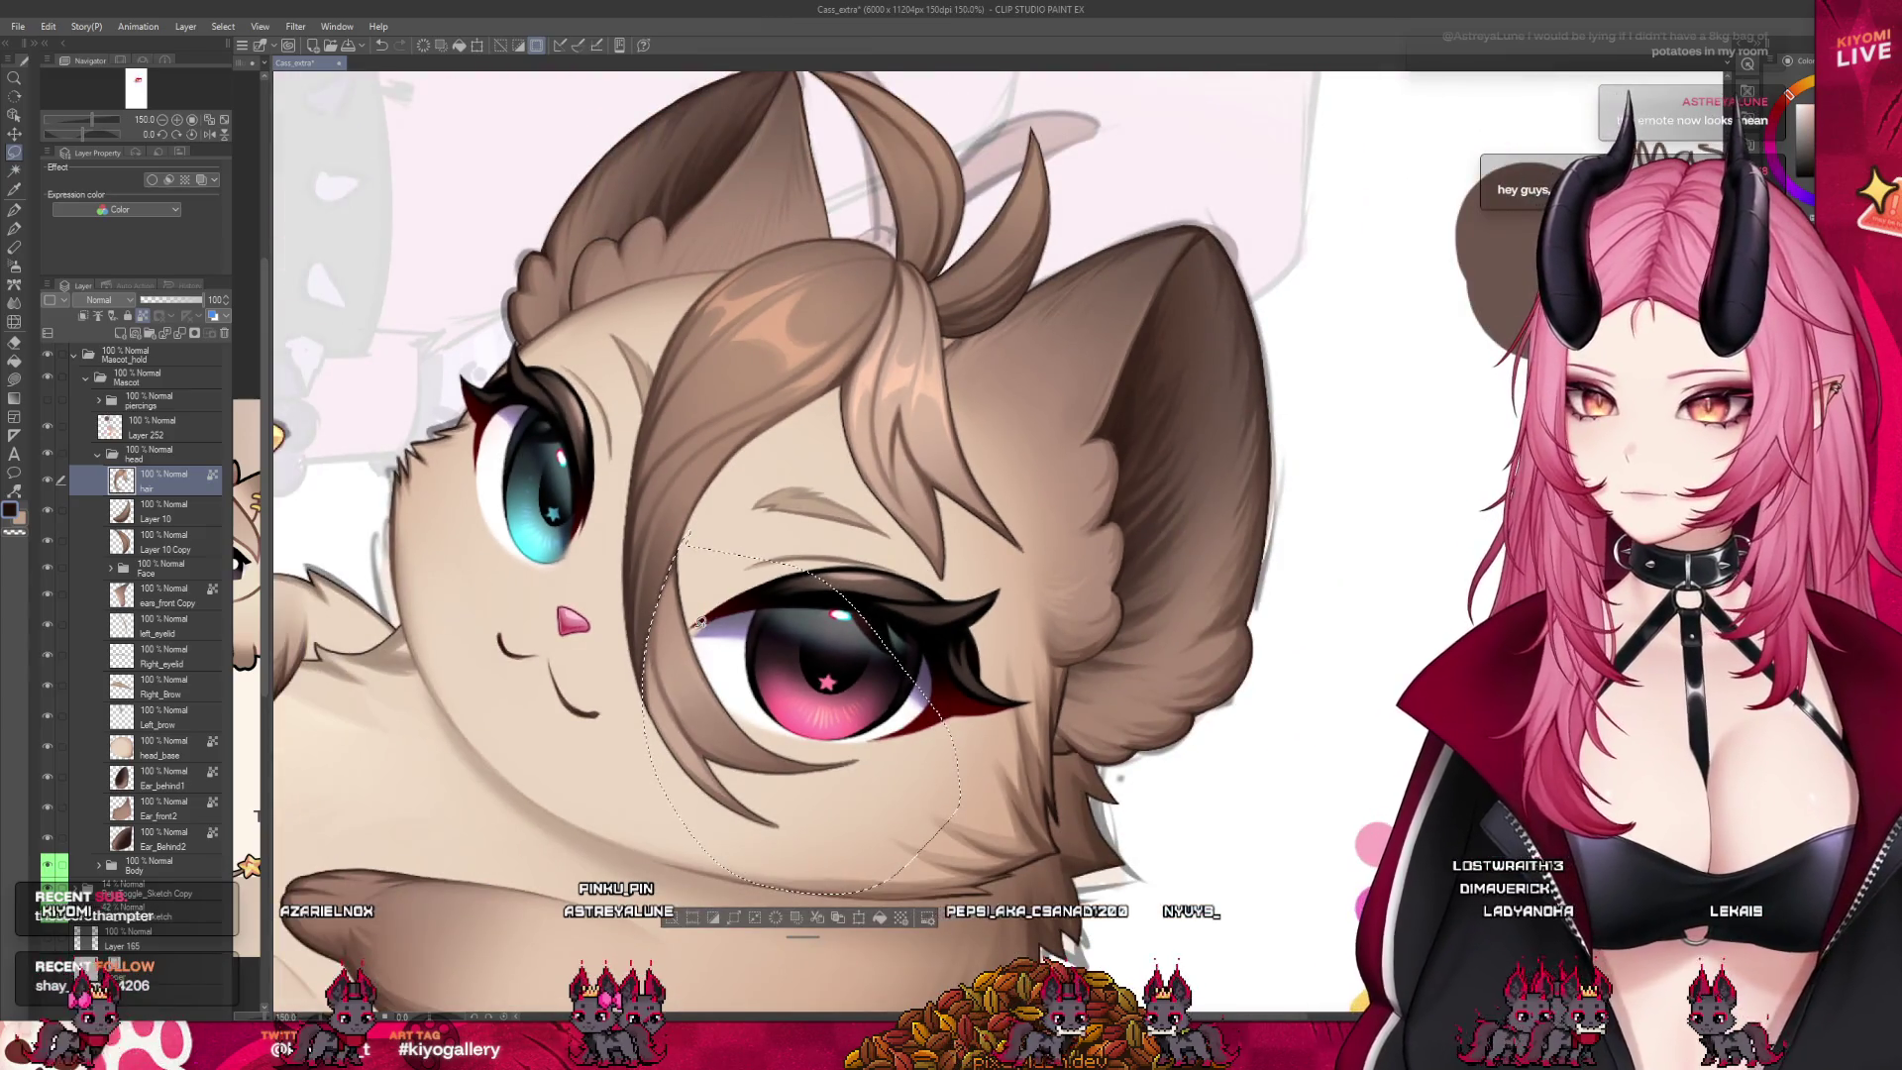
{"action": "key", "text": "ctrl+c"}
{"action": "key", "text": "ctrl+v"}
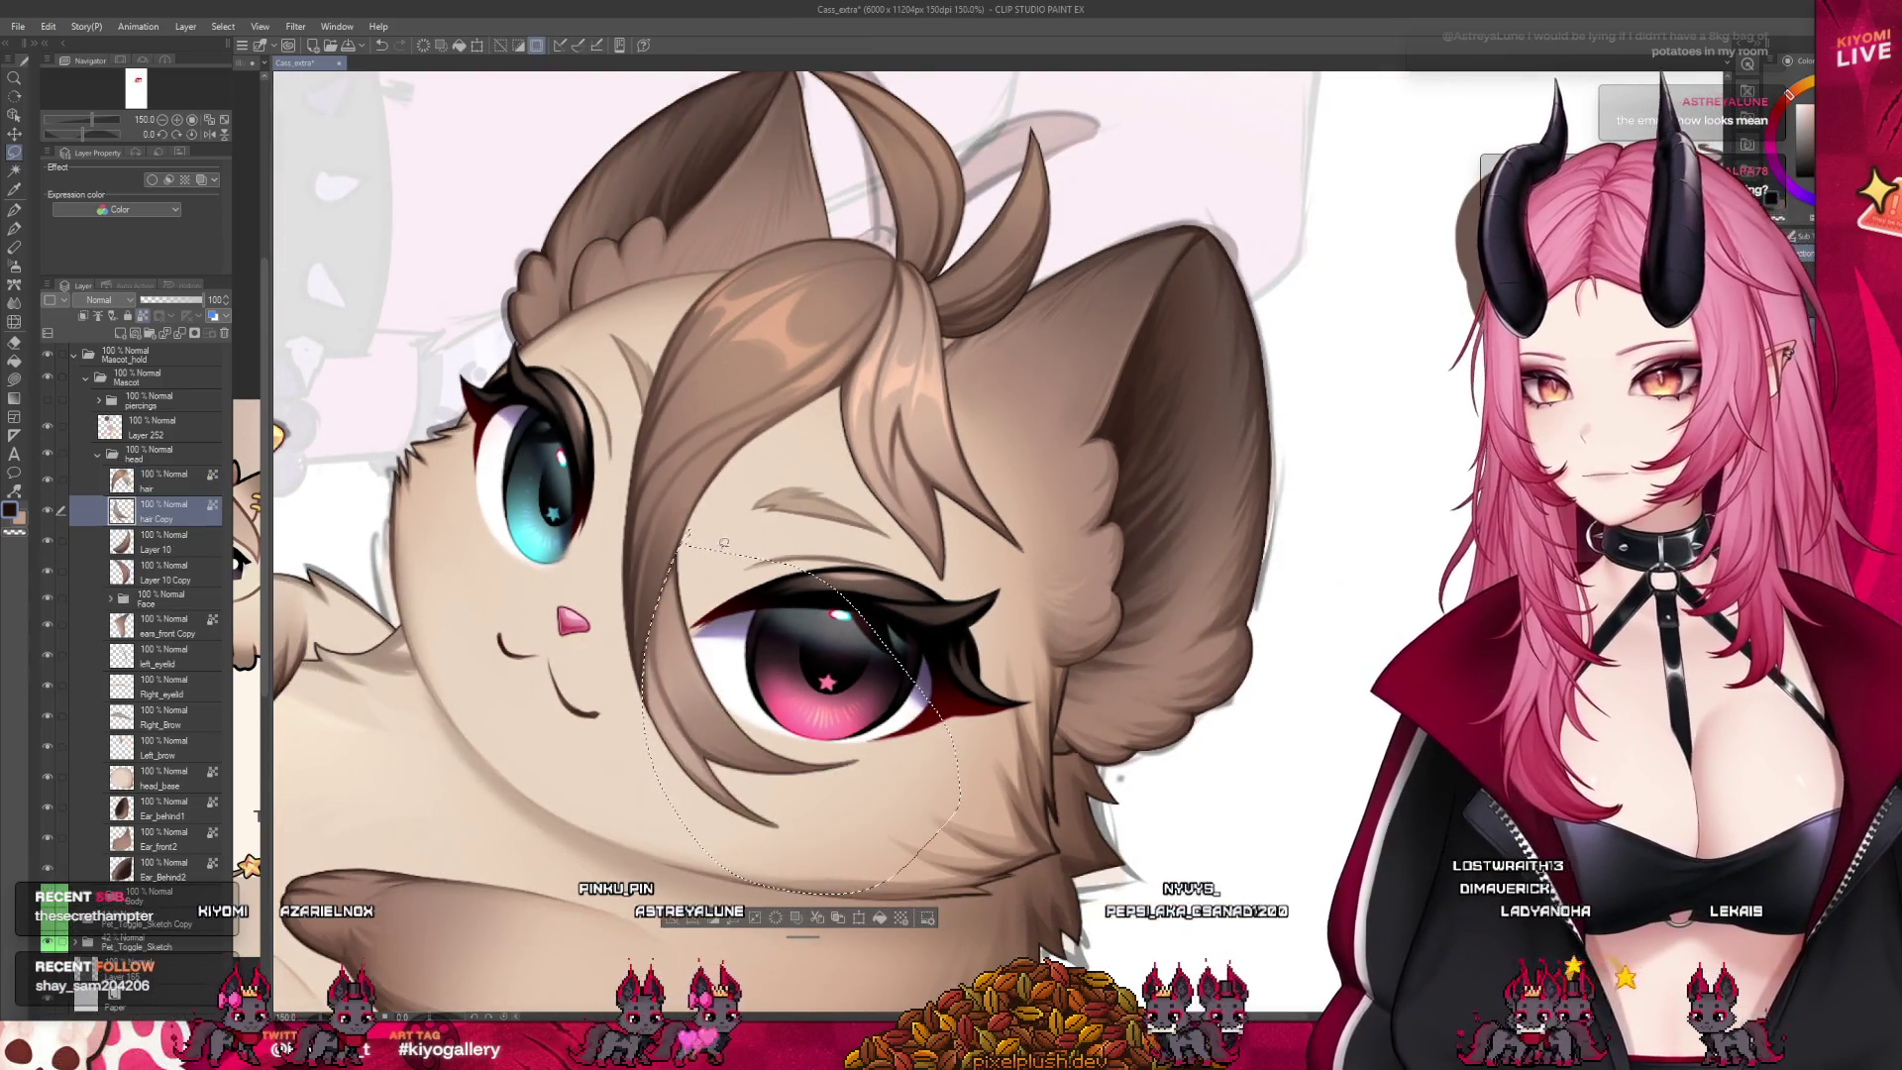
{"action": "left_click", "coordinate": [152, 480]}
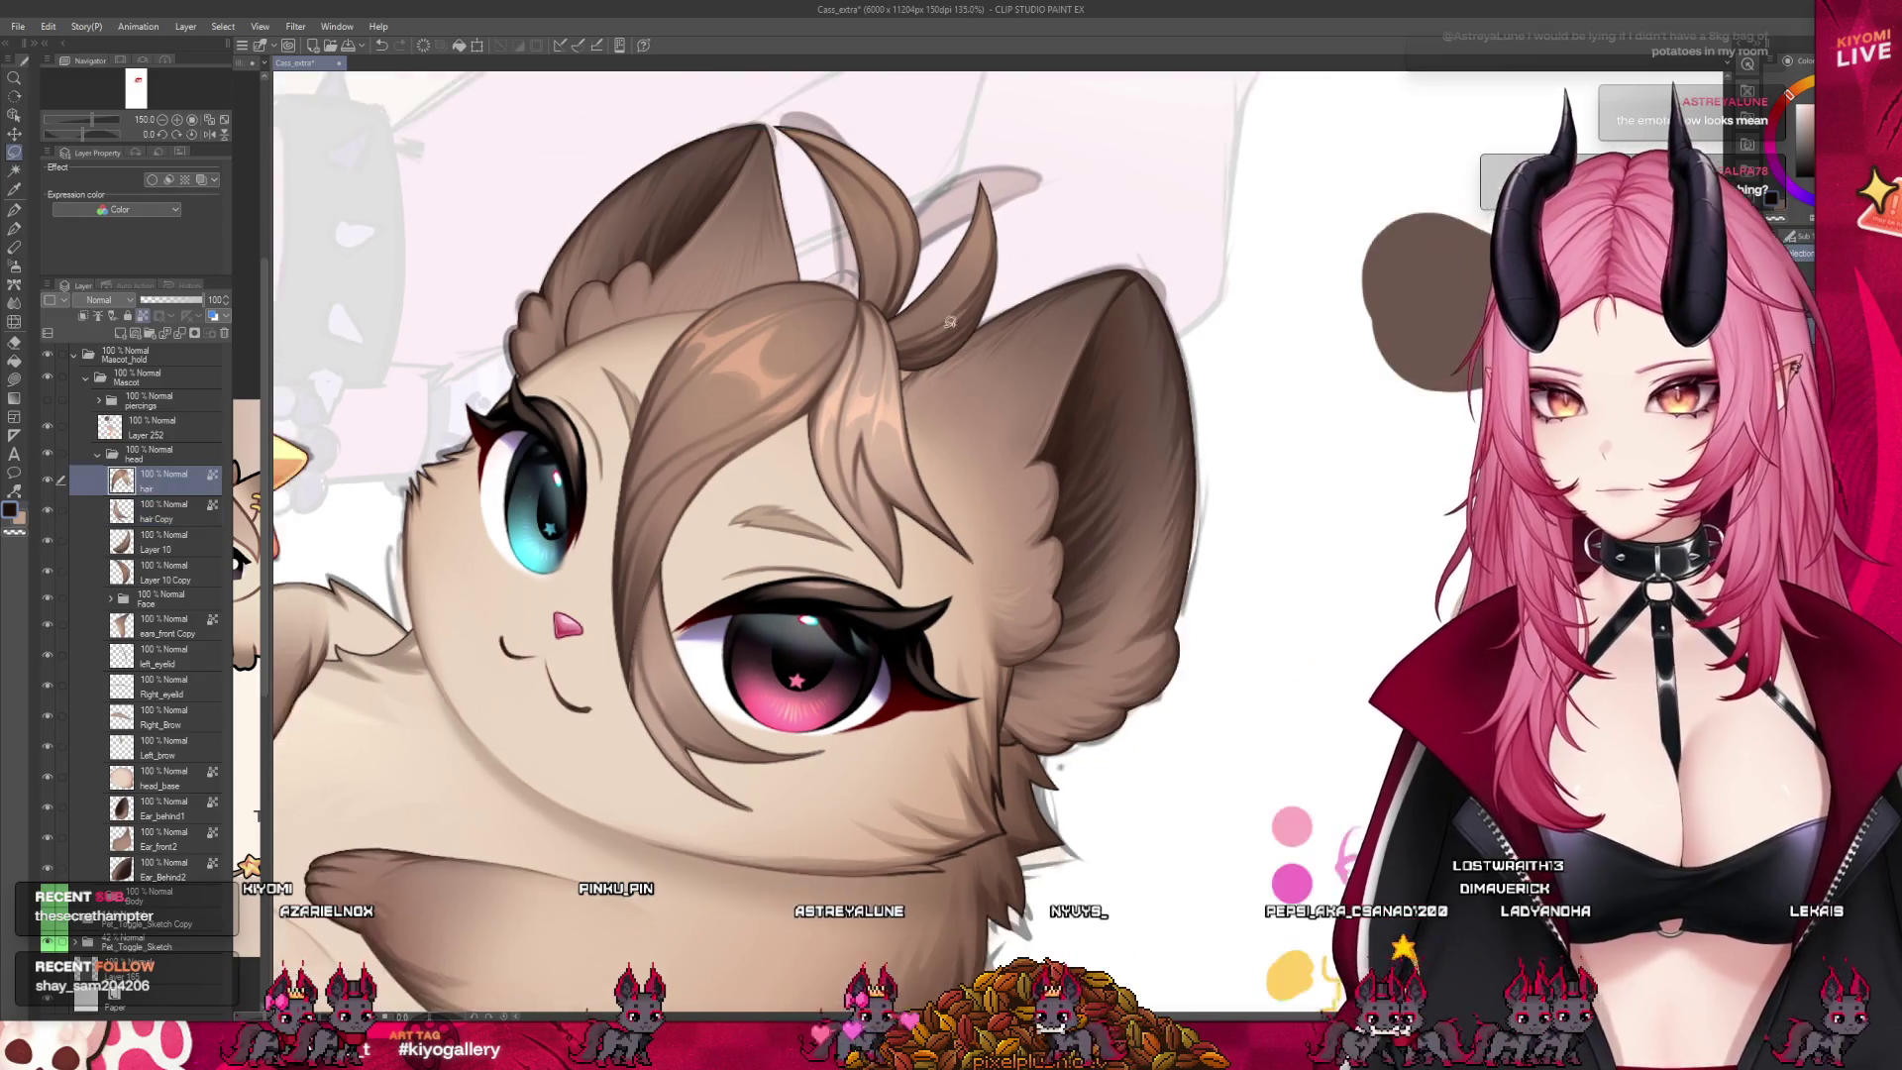
Cut the top hair tuft onto its own layer and move it beneath the main hair
{"action": "scroll", "coordinate": [914, 251], "scroll_direction": "up", "scroll_amount": 3}
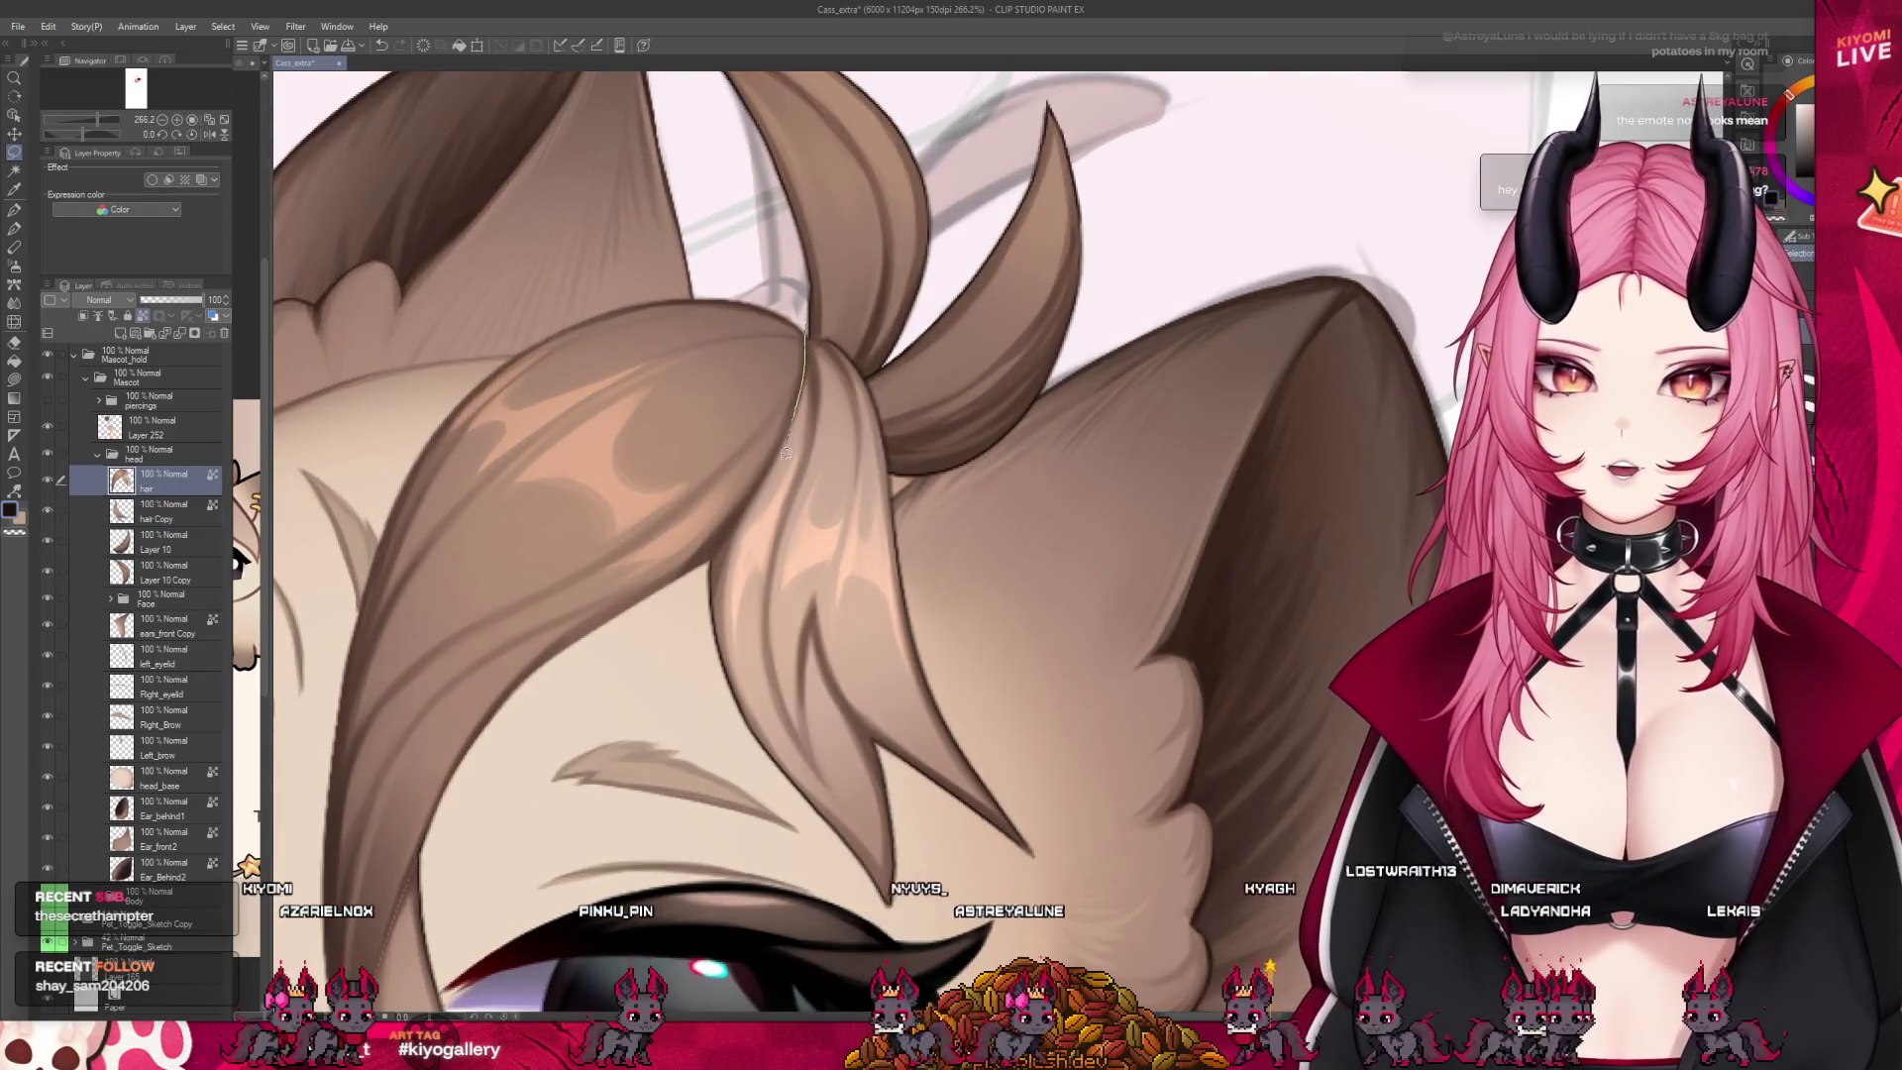
{"action": "left_click_drag", "start_coordinate": [731, 530], "coordinate": [828, 342]}
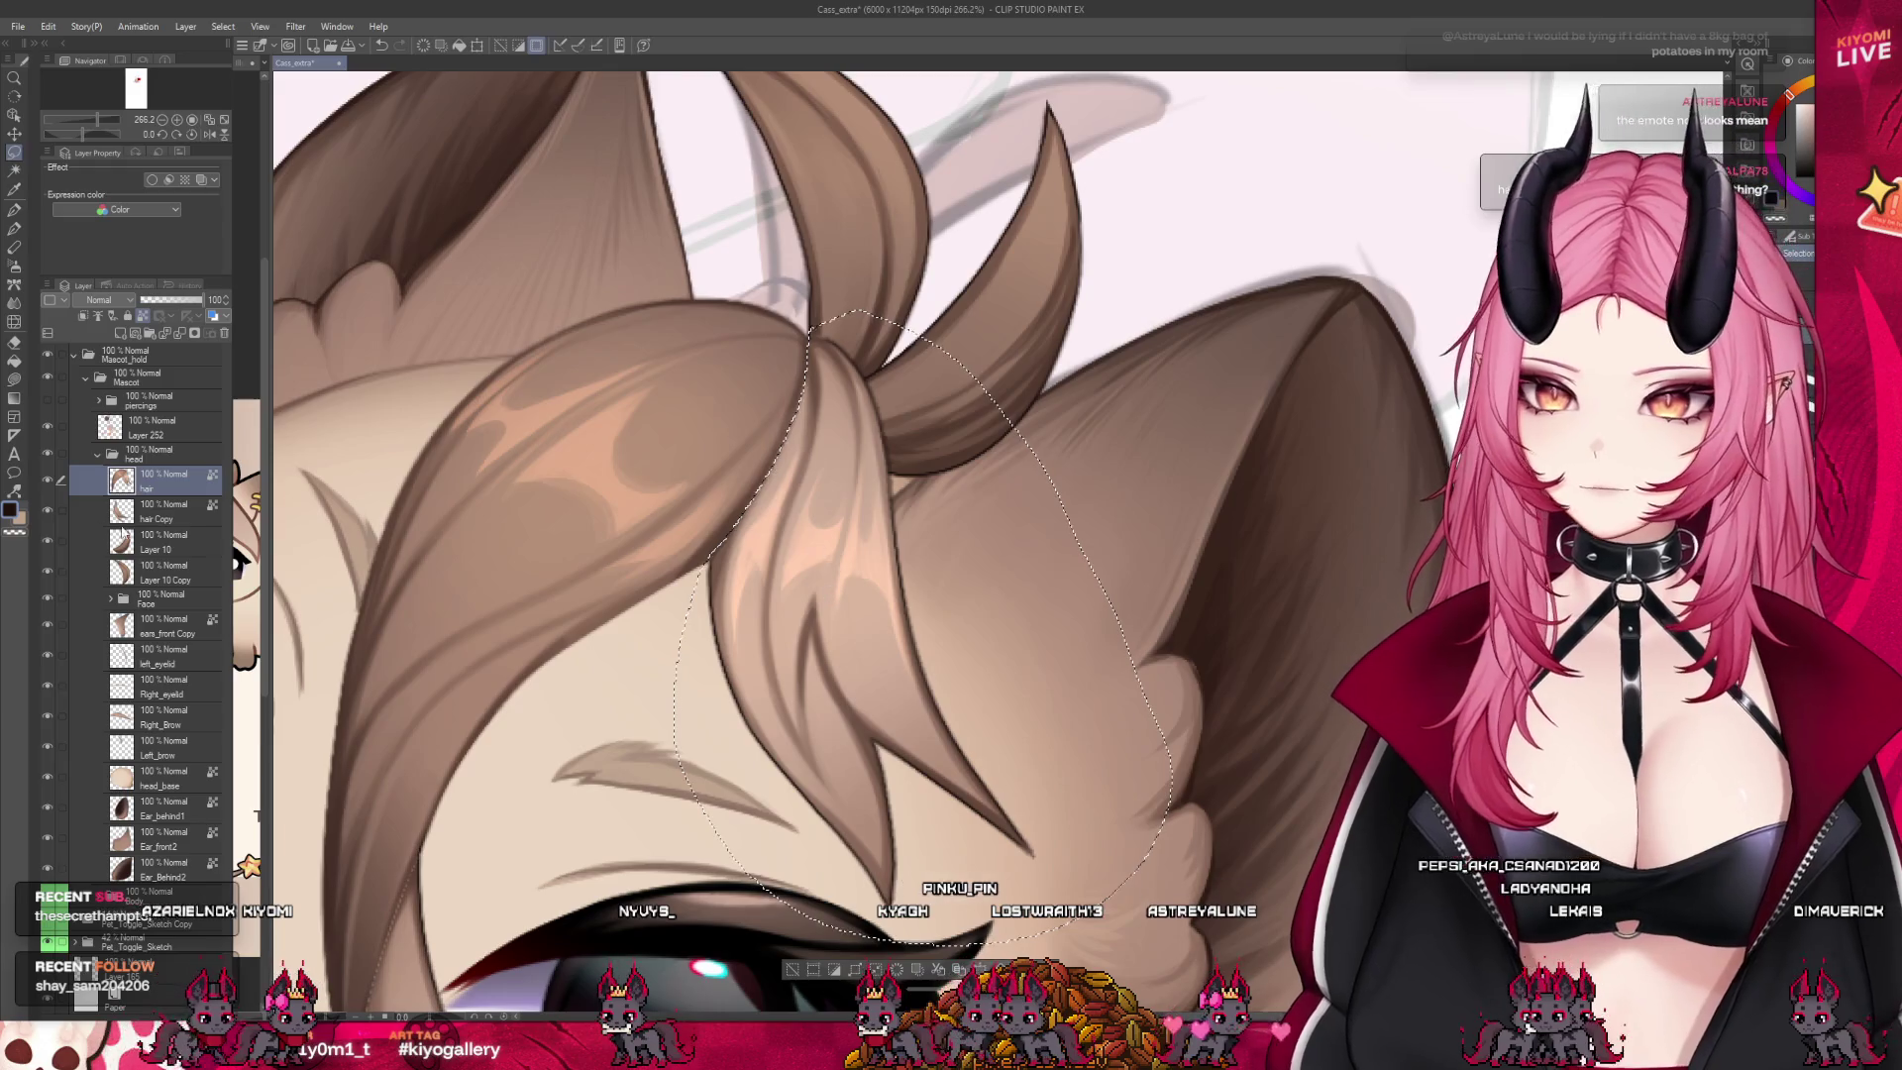
{"action": "key", "text": "ctrl+x"}
{"action": "key", "text": "ctrl+v"}
{"action": "key", "text": "ctrl+d"}
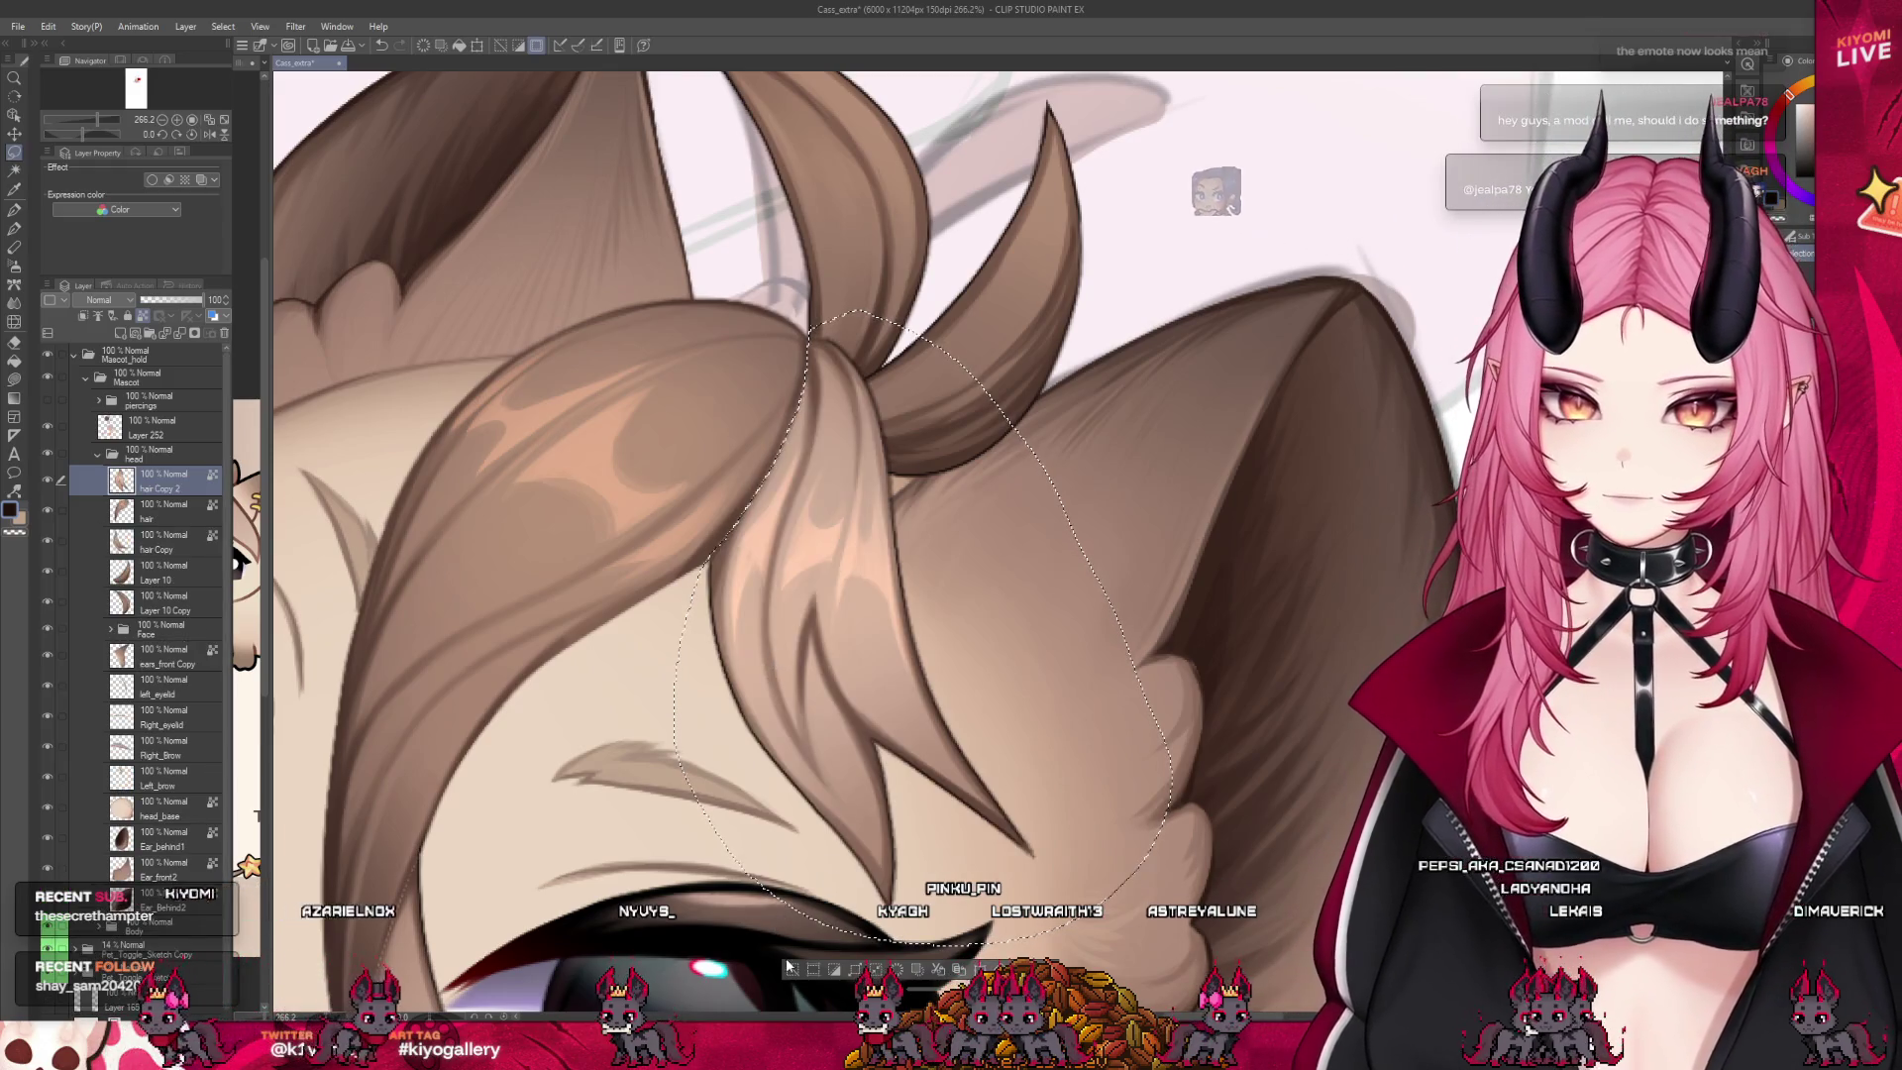
{"action": "left_click_drag", "start_coordinate": [163, 483], "coordinate": [143, 497]}
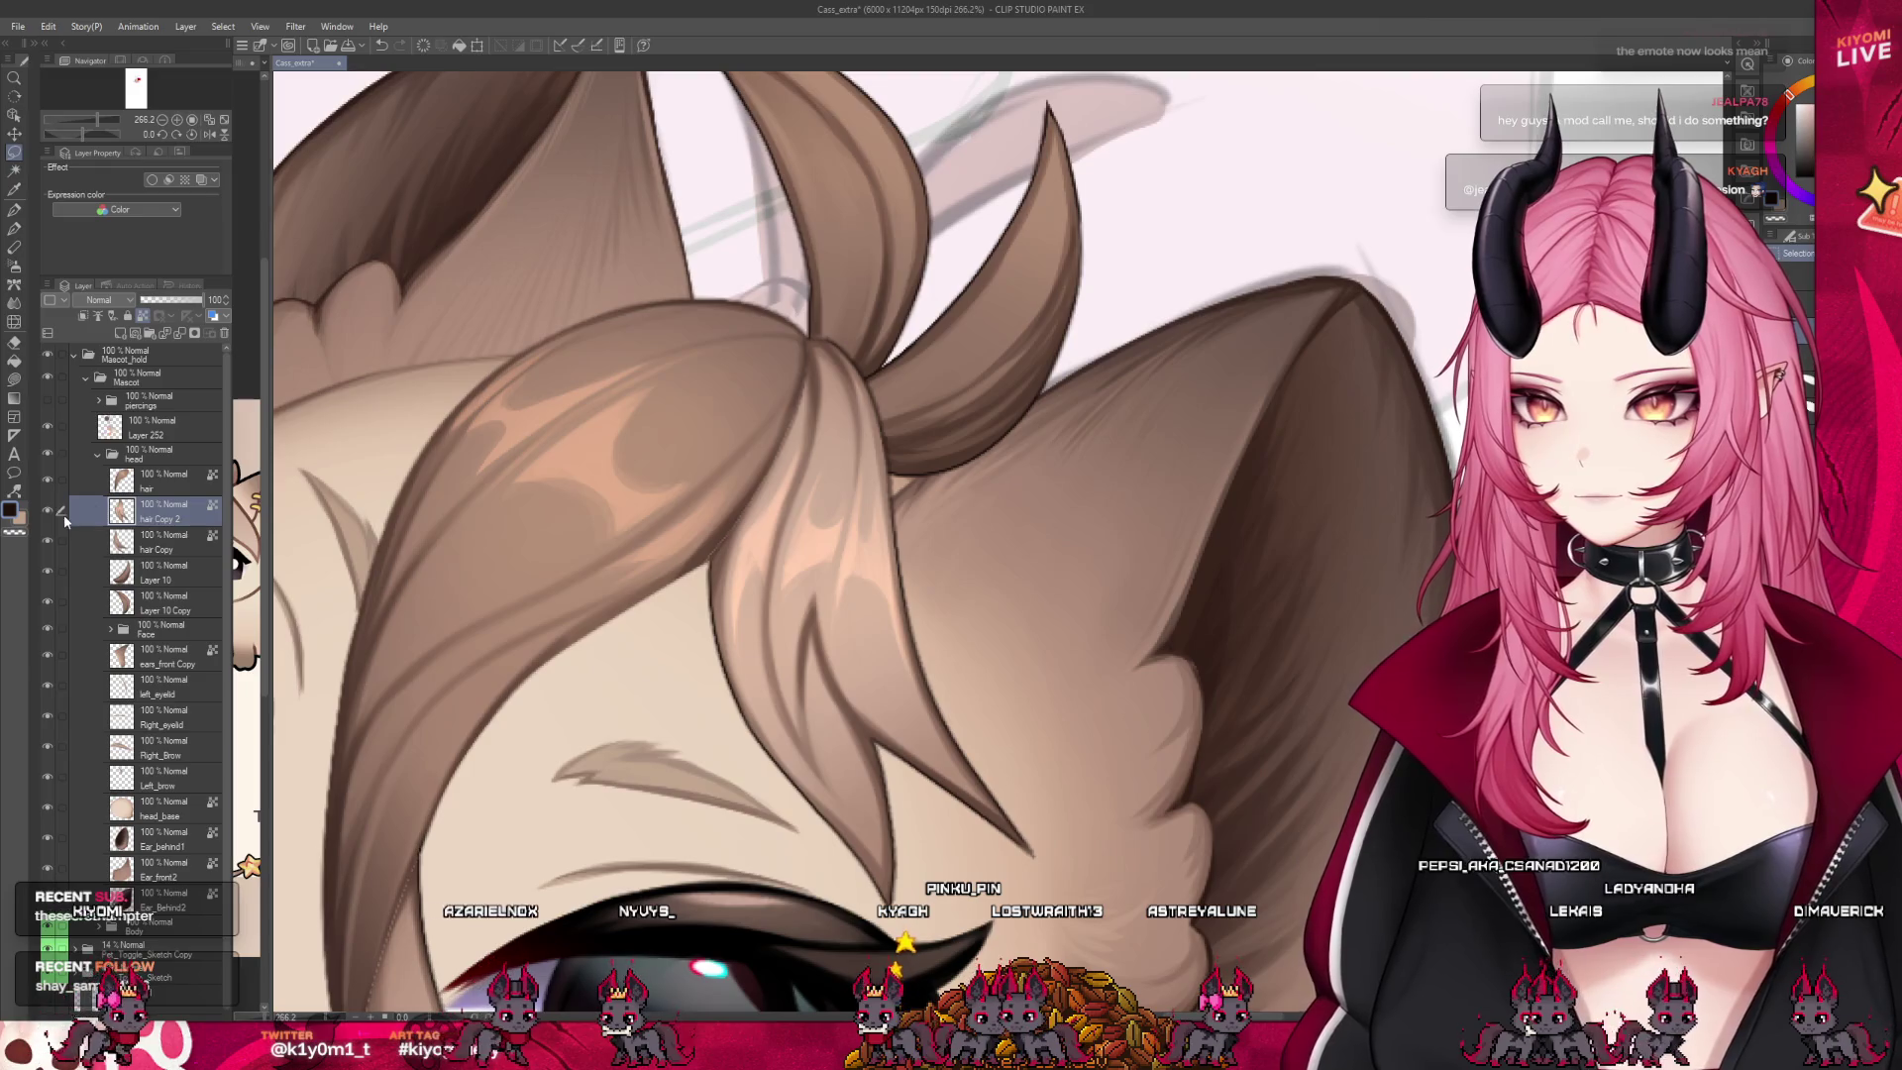
Eyedrop the hair brown, outline the strand at the tuft knot, and bucket-fill it
{"action": "scroll", "coordinate": [823, 328], "scroll_direction": "up", "scroll_amount": 2}
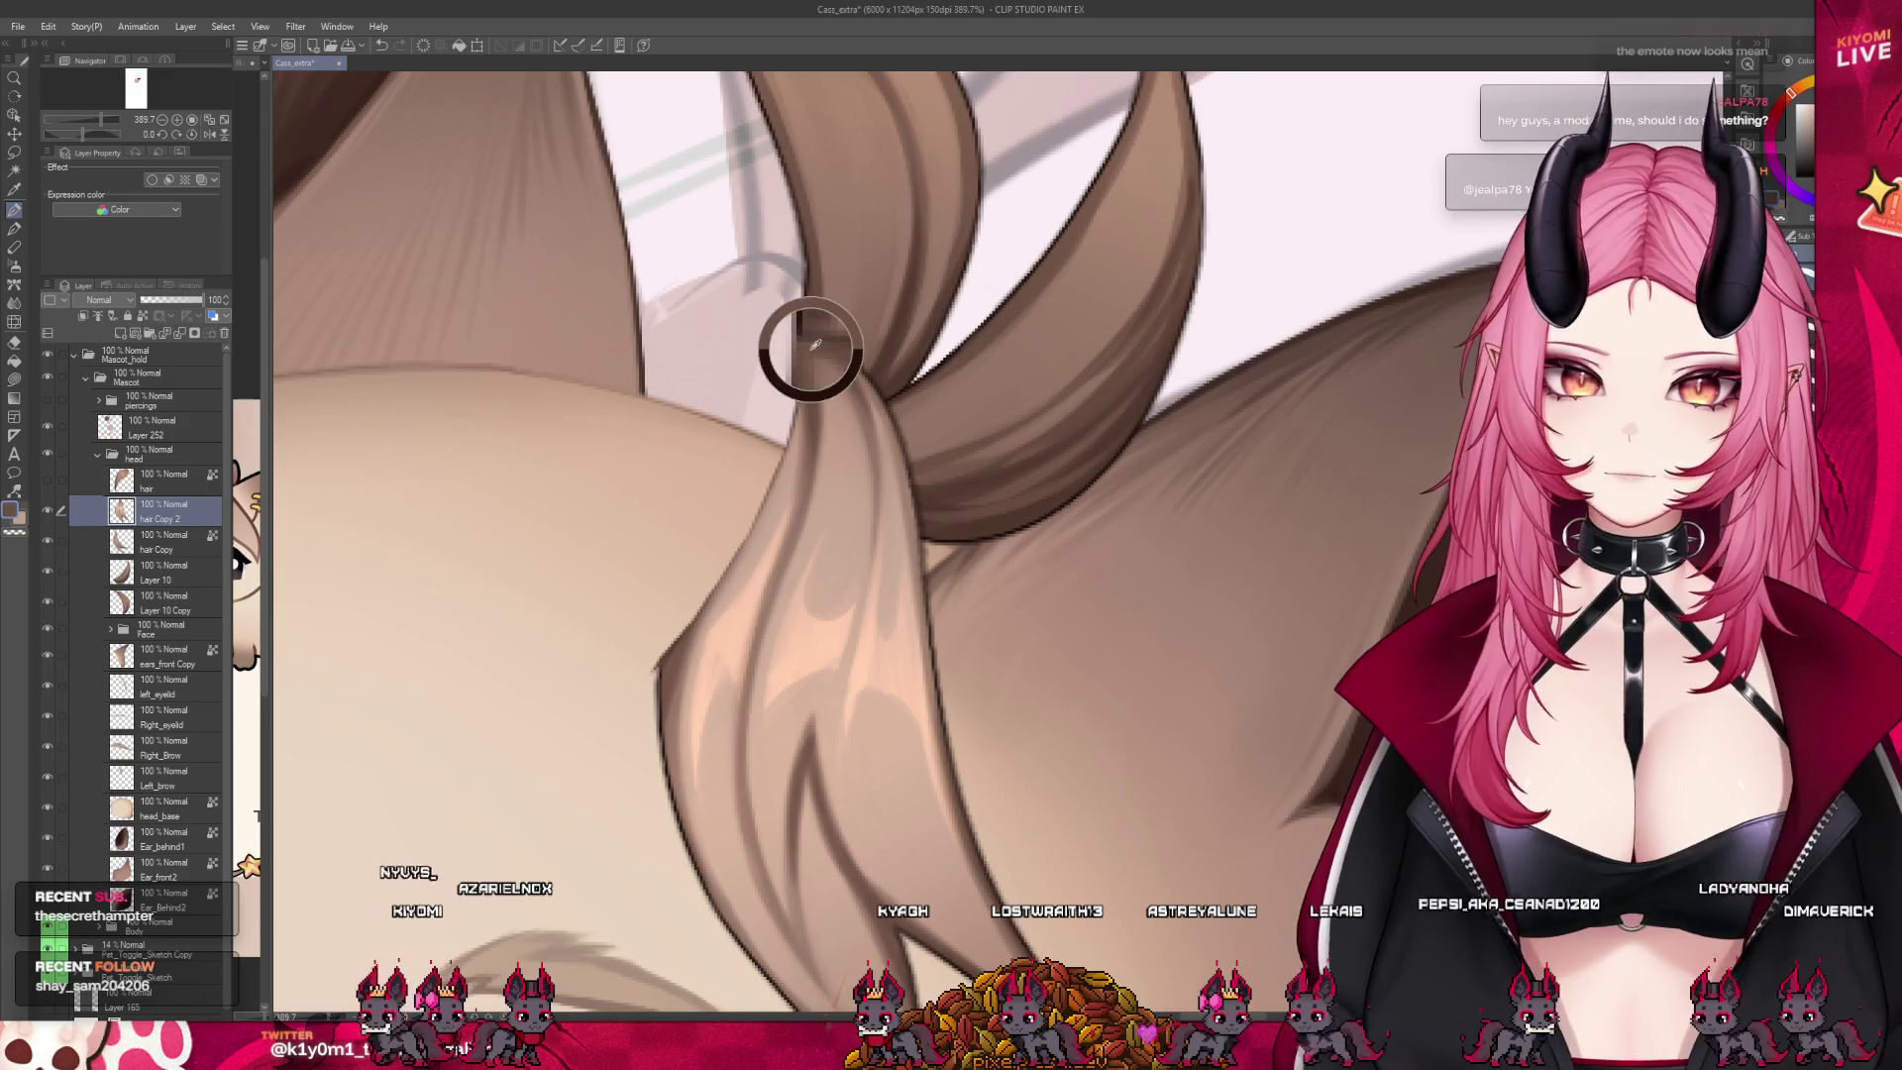
{"action": "left_click", "coordinate": [830, 357], "text": "alt"}
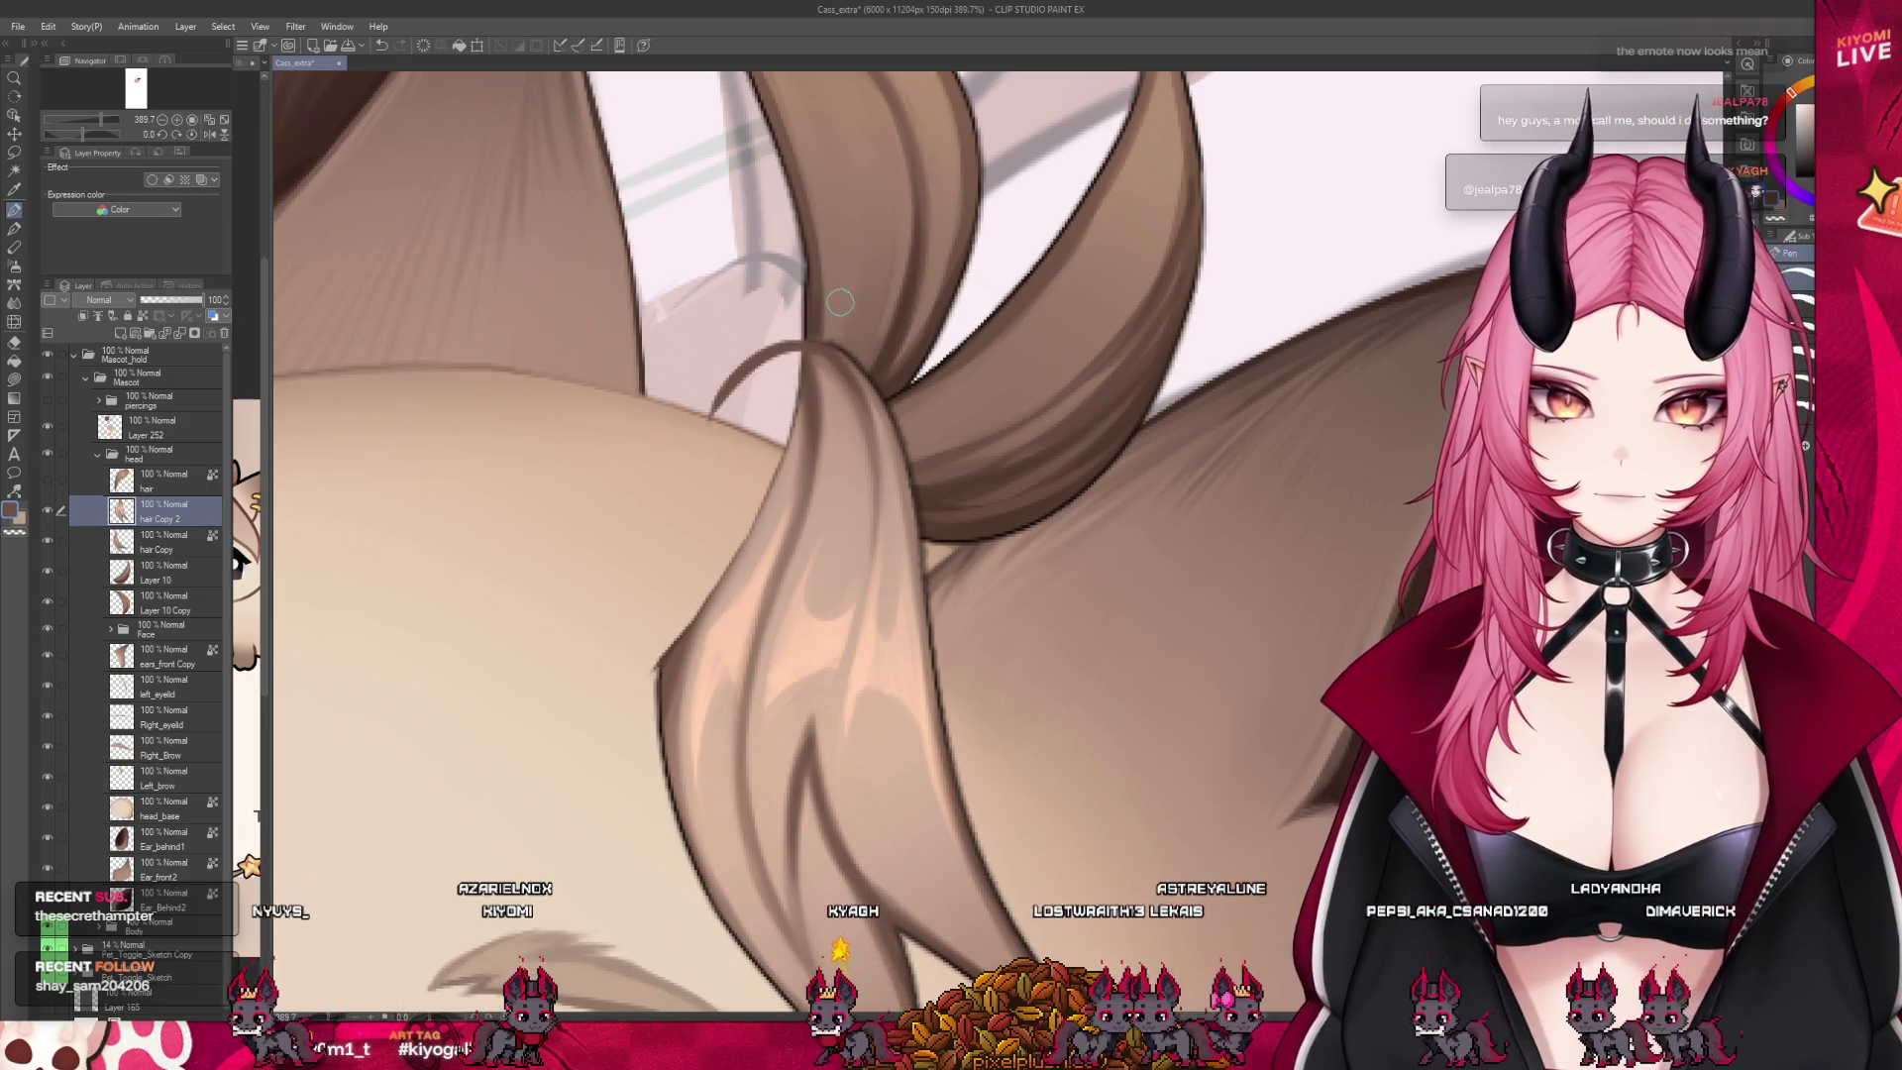
{"action": "left_click_drag", "start_coordinate": [675, 450], "coordinate": [723, 366]}
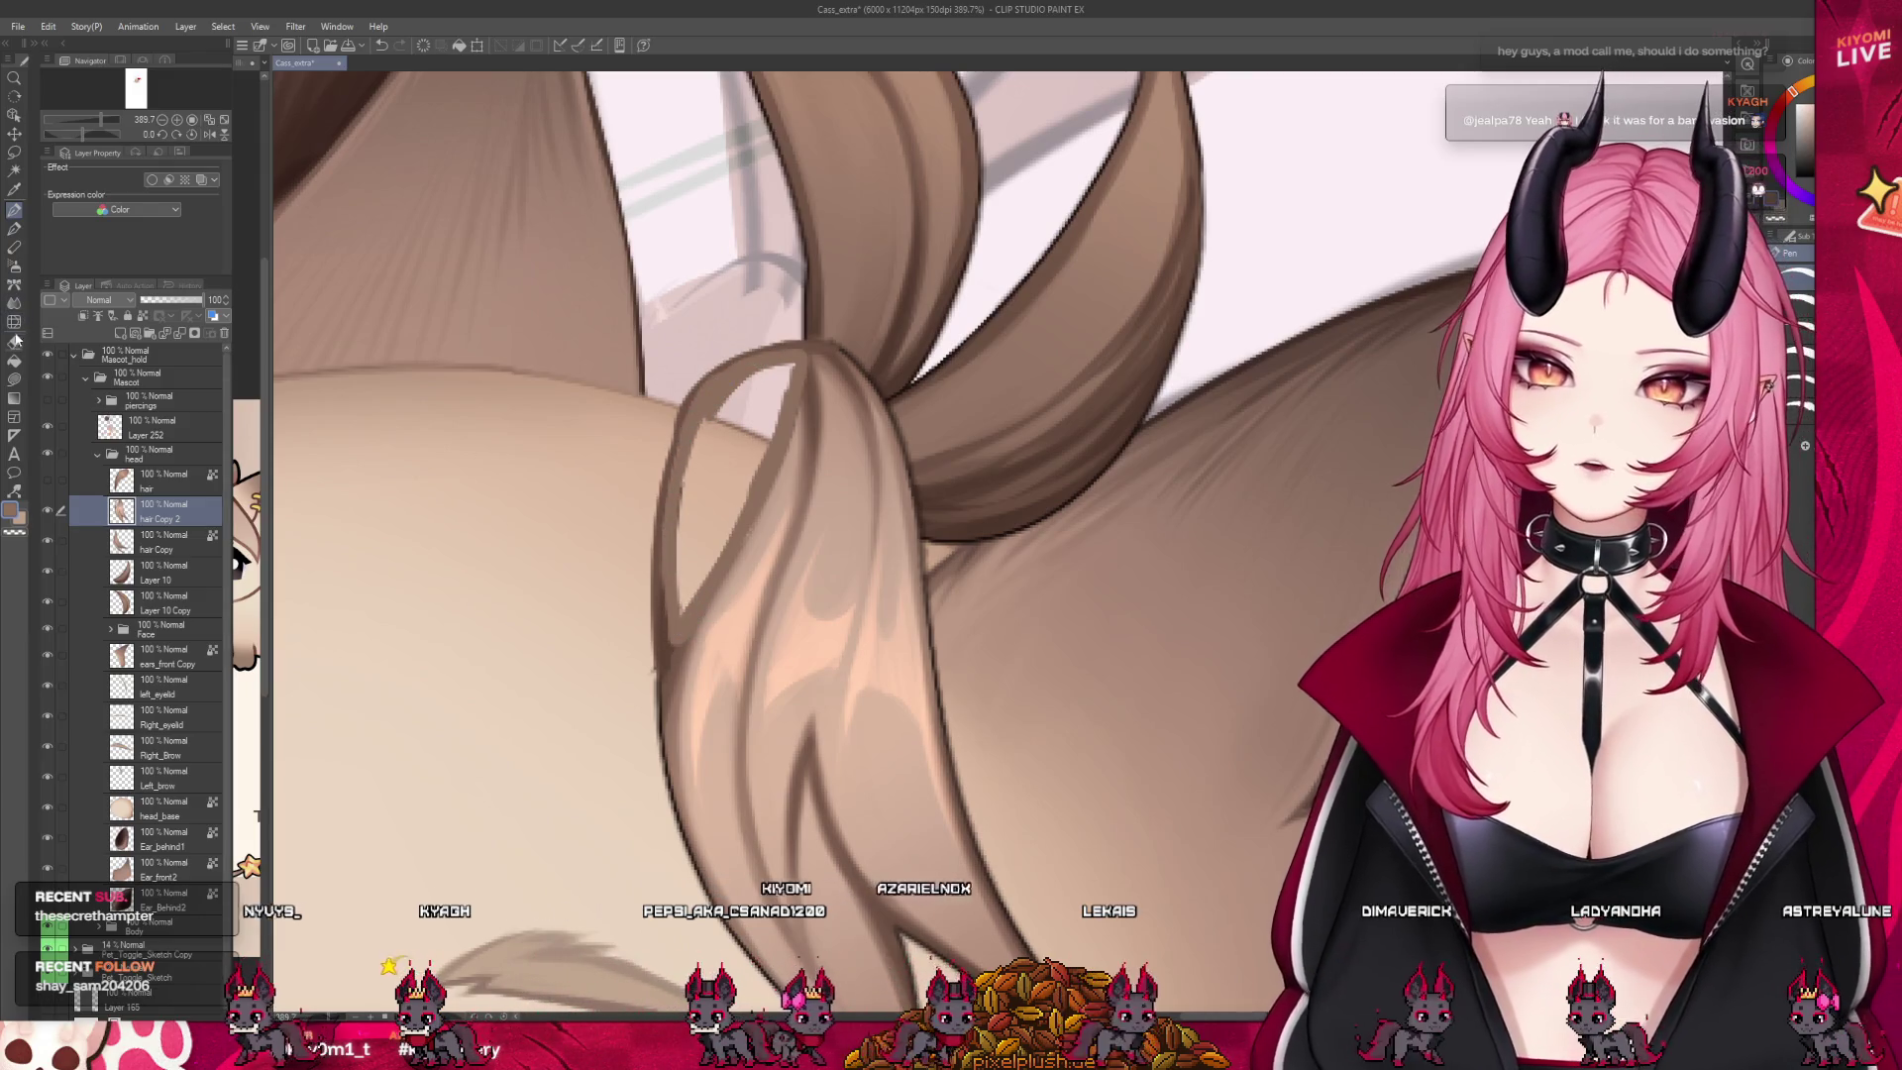
{"action": "key", "text": "g"}
{"action": "left_click", "coordinate": [702, 462]}
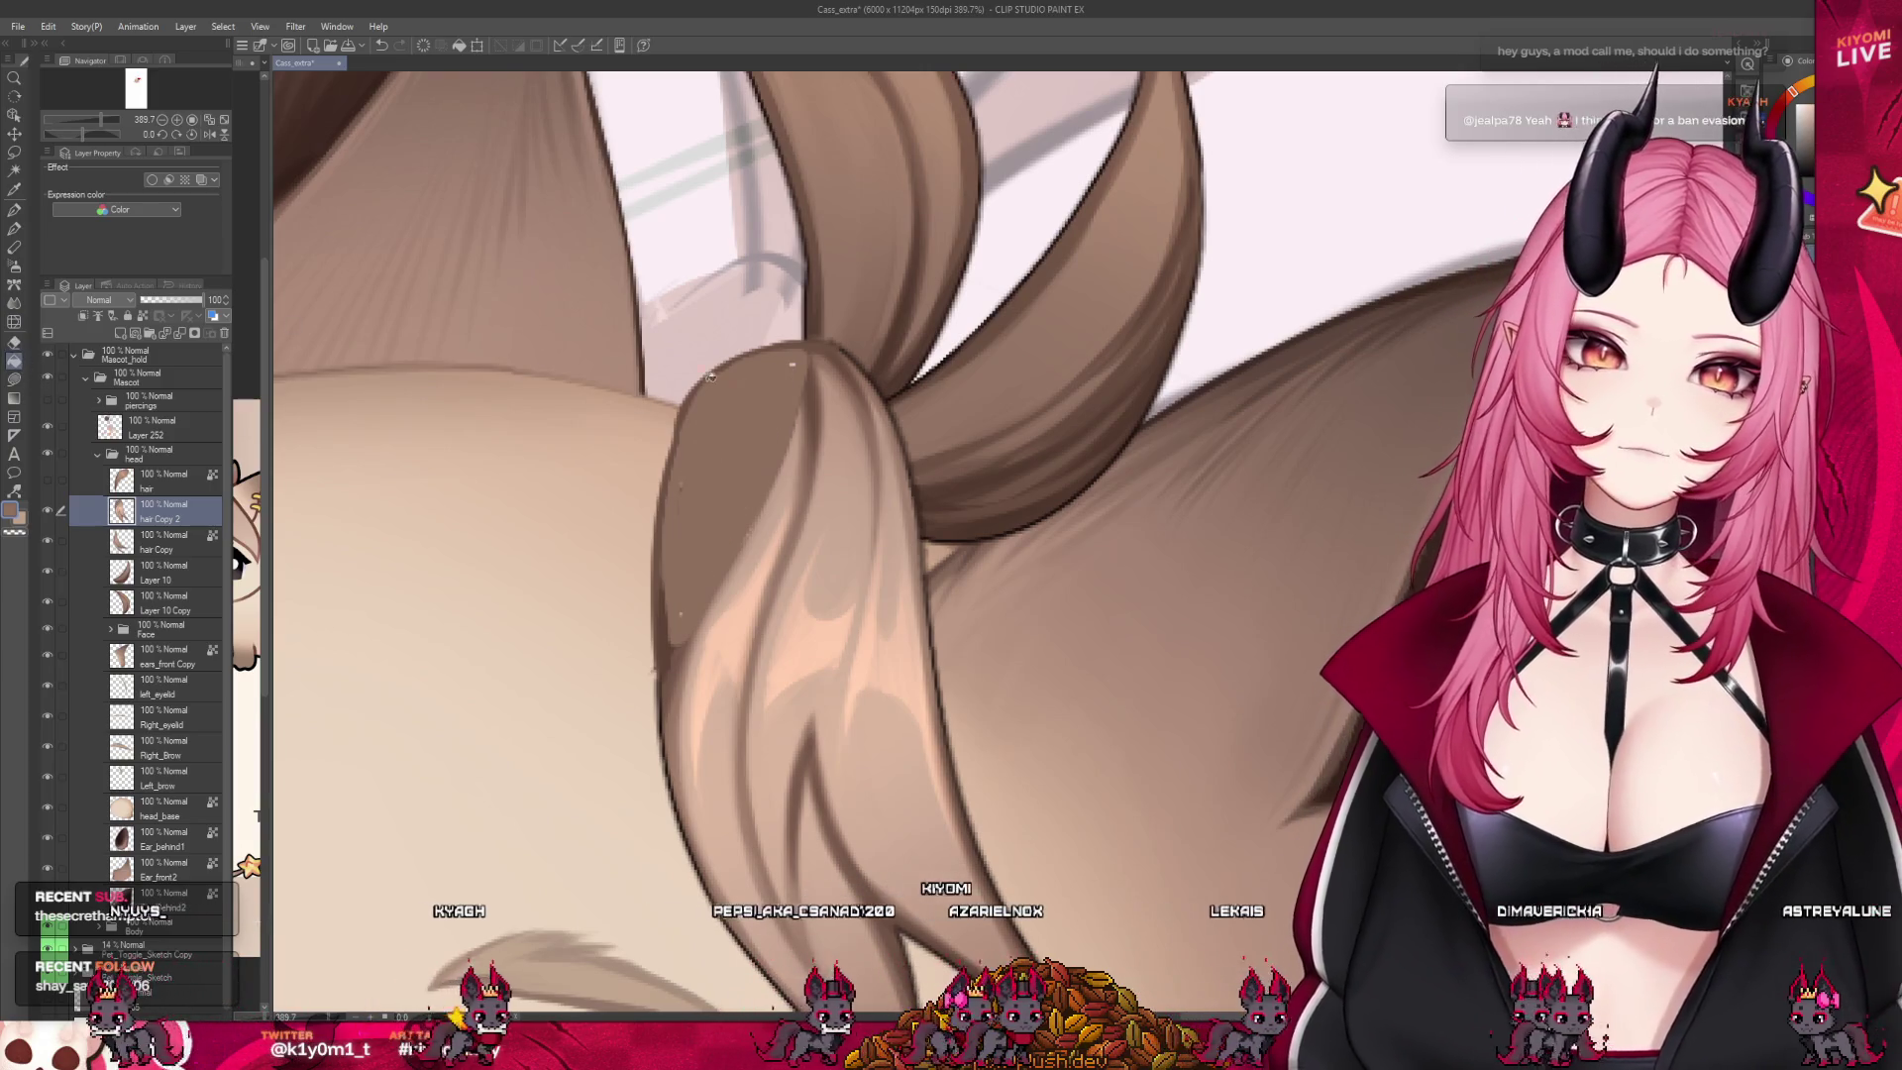
{"action": "key", "text": "p"}
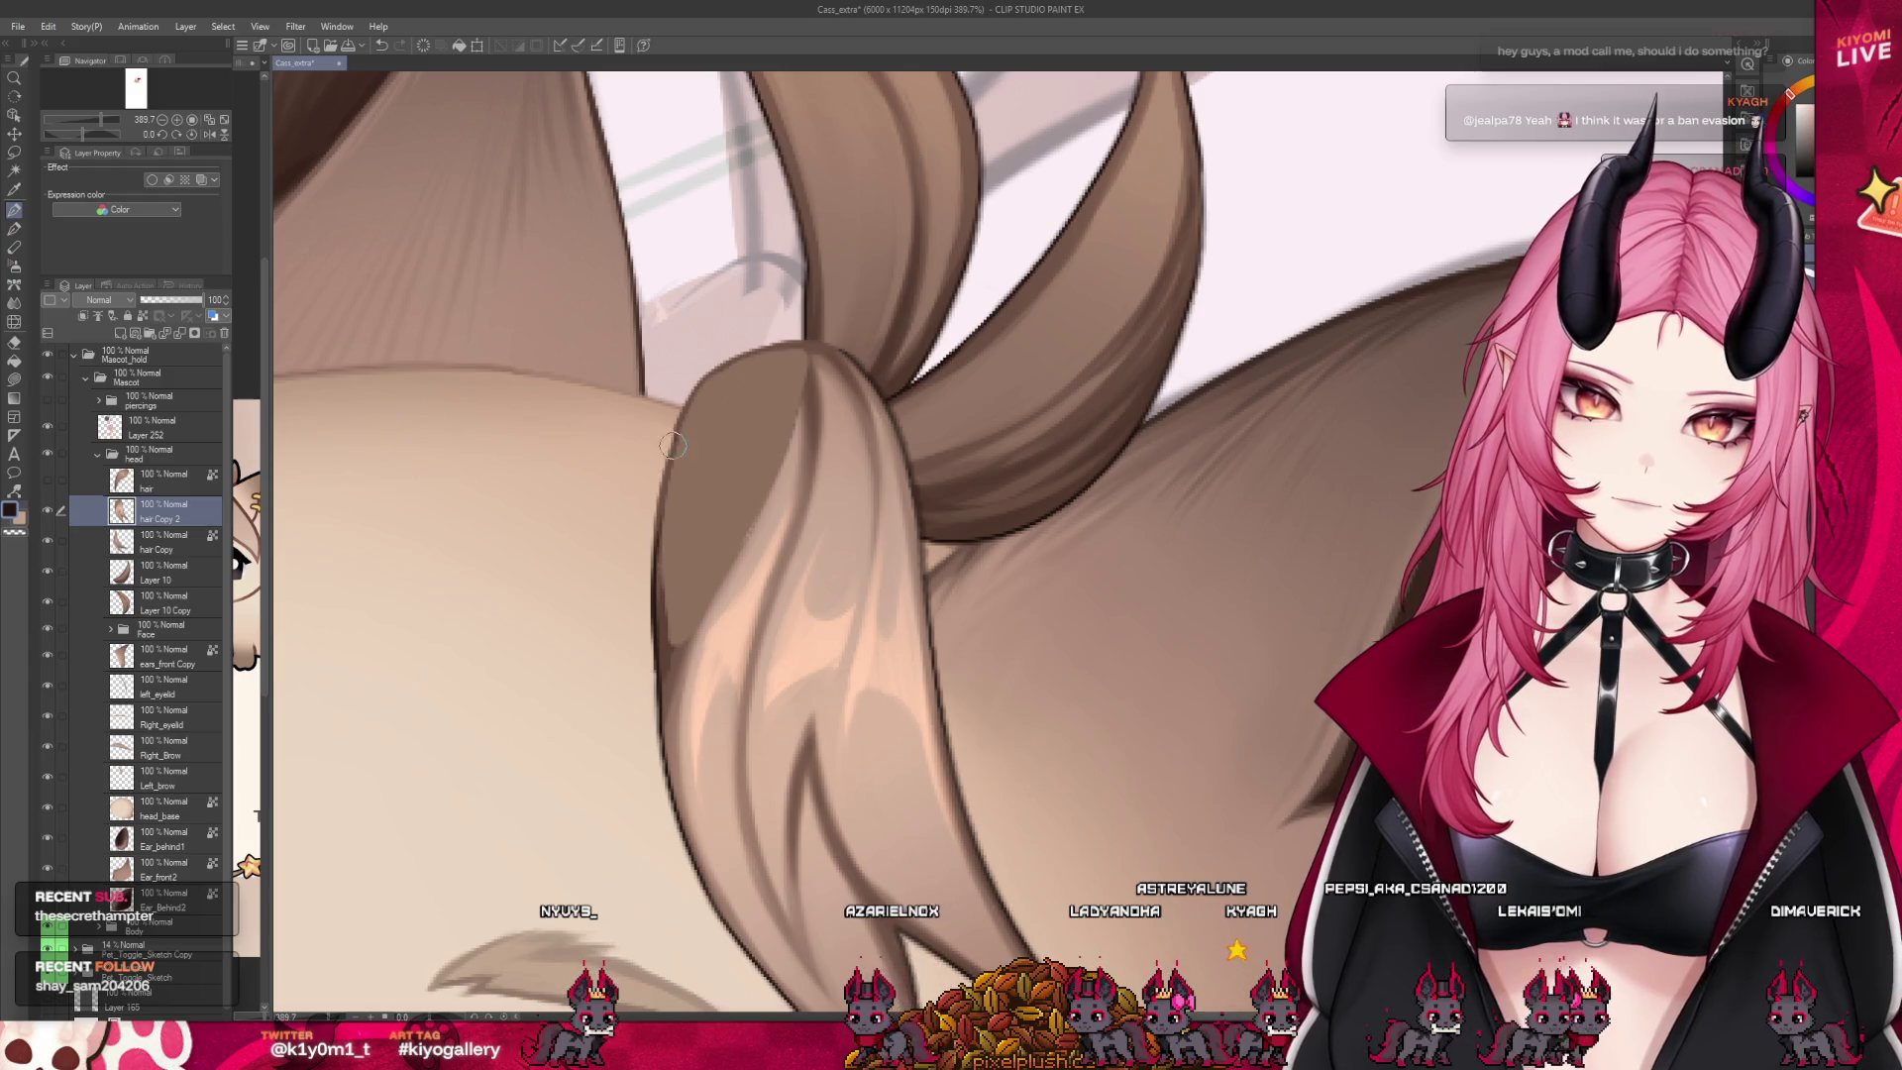
Shade the strand softly with the Watercolor and Blend brushes using a larger brush
{"action": "left_click", "coordinate": [14, 229]}
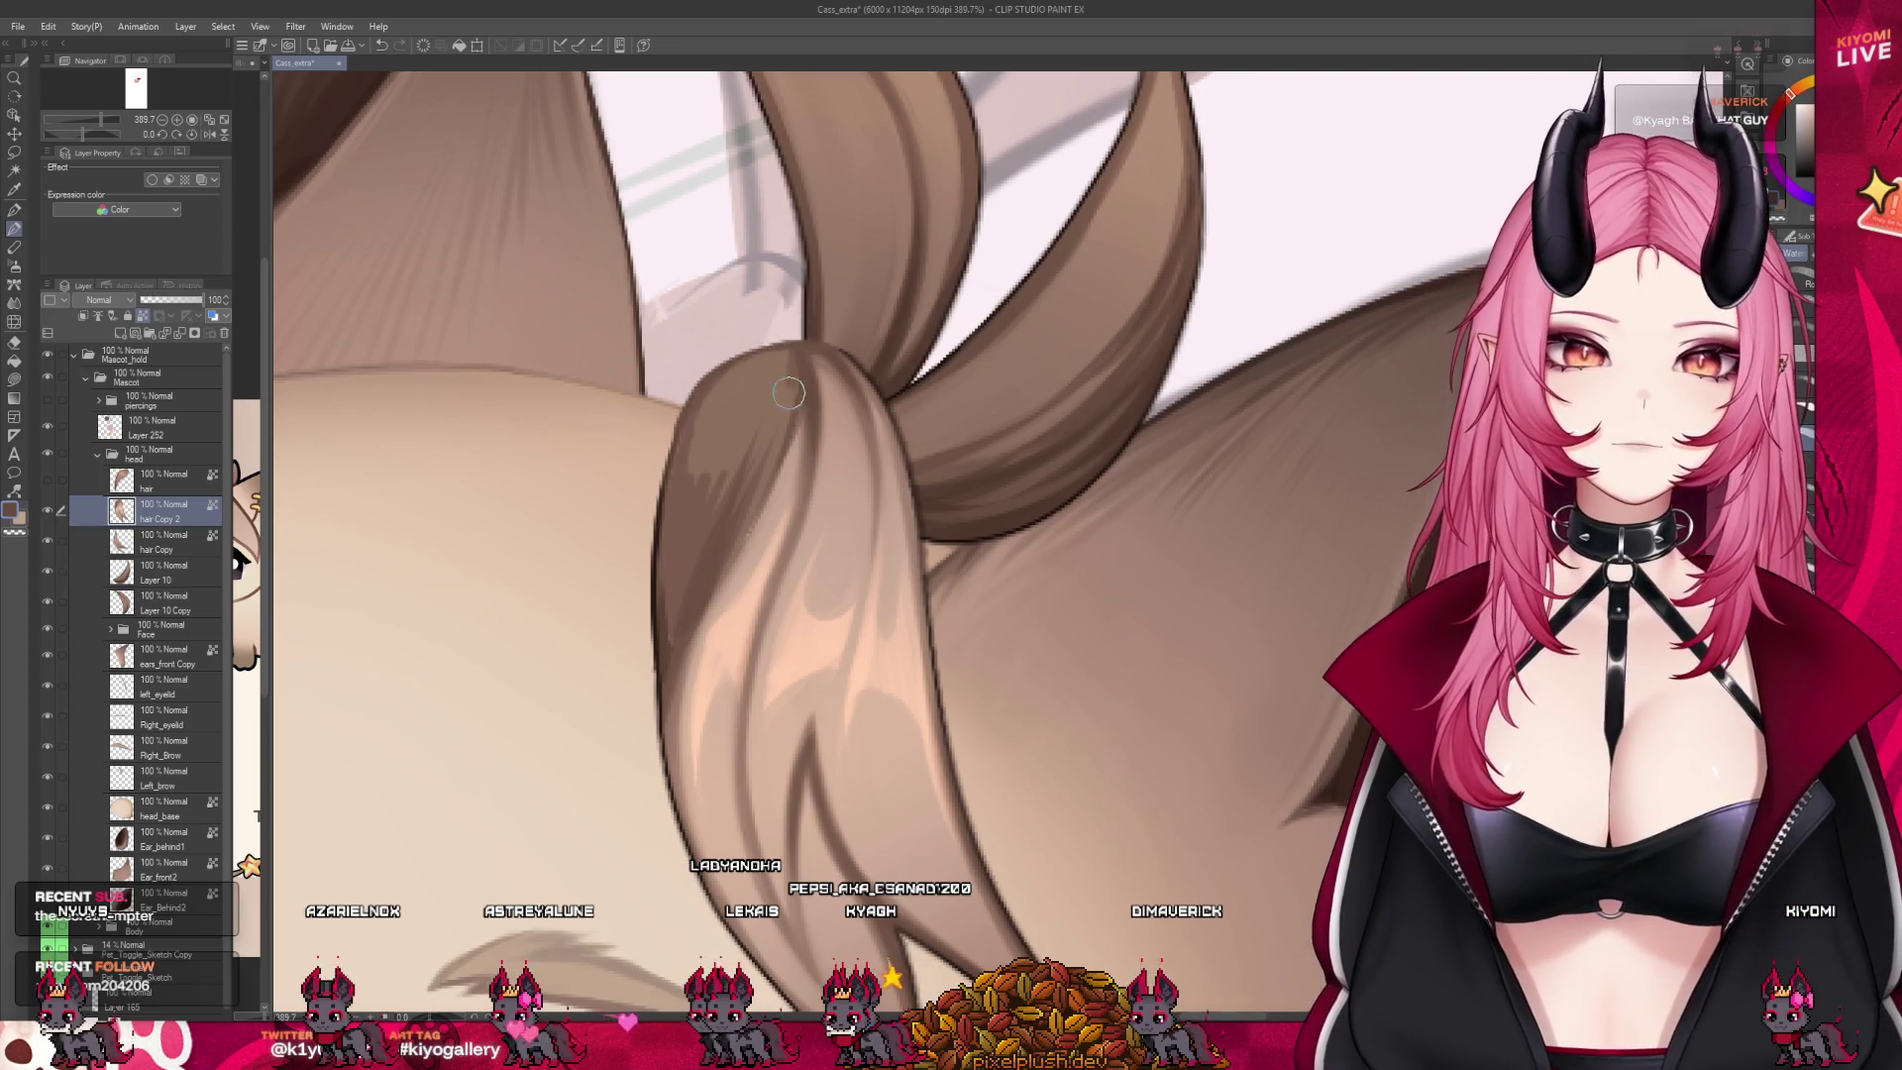
{"action": "left_click_drag", "start_coordinate": [658, 654], "coordinate": [664, 649]}
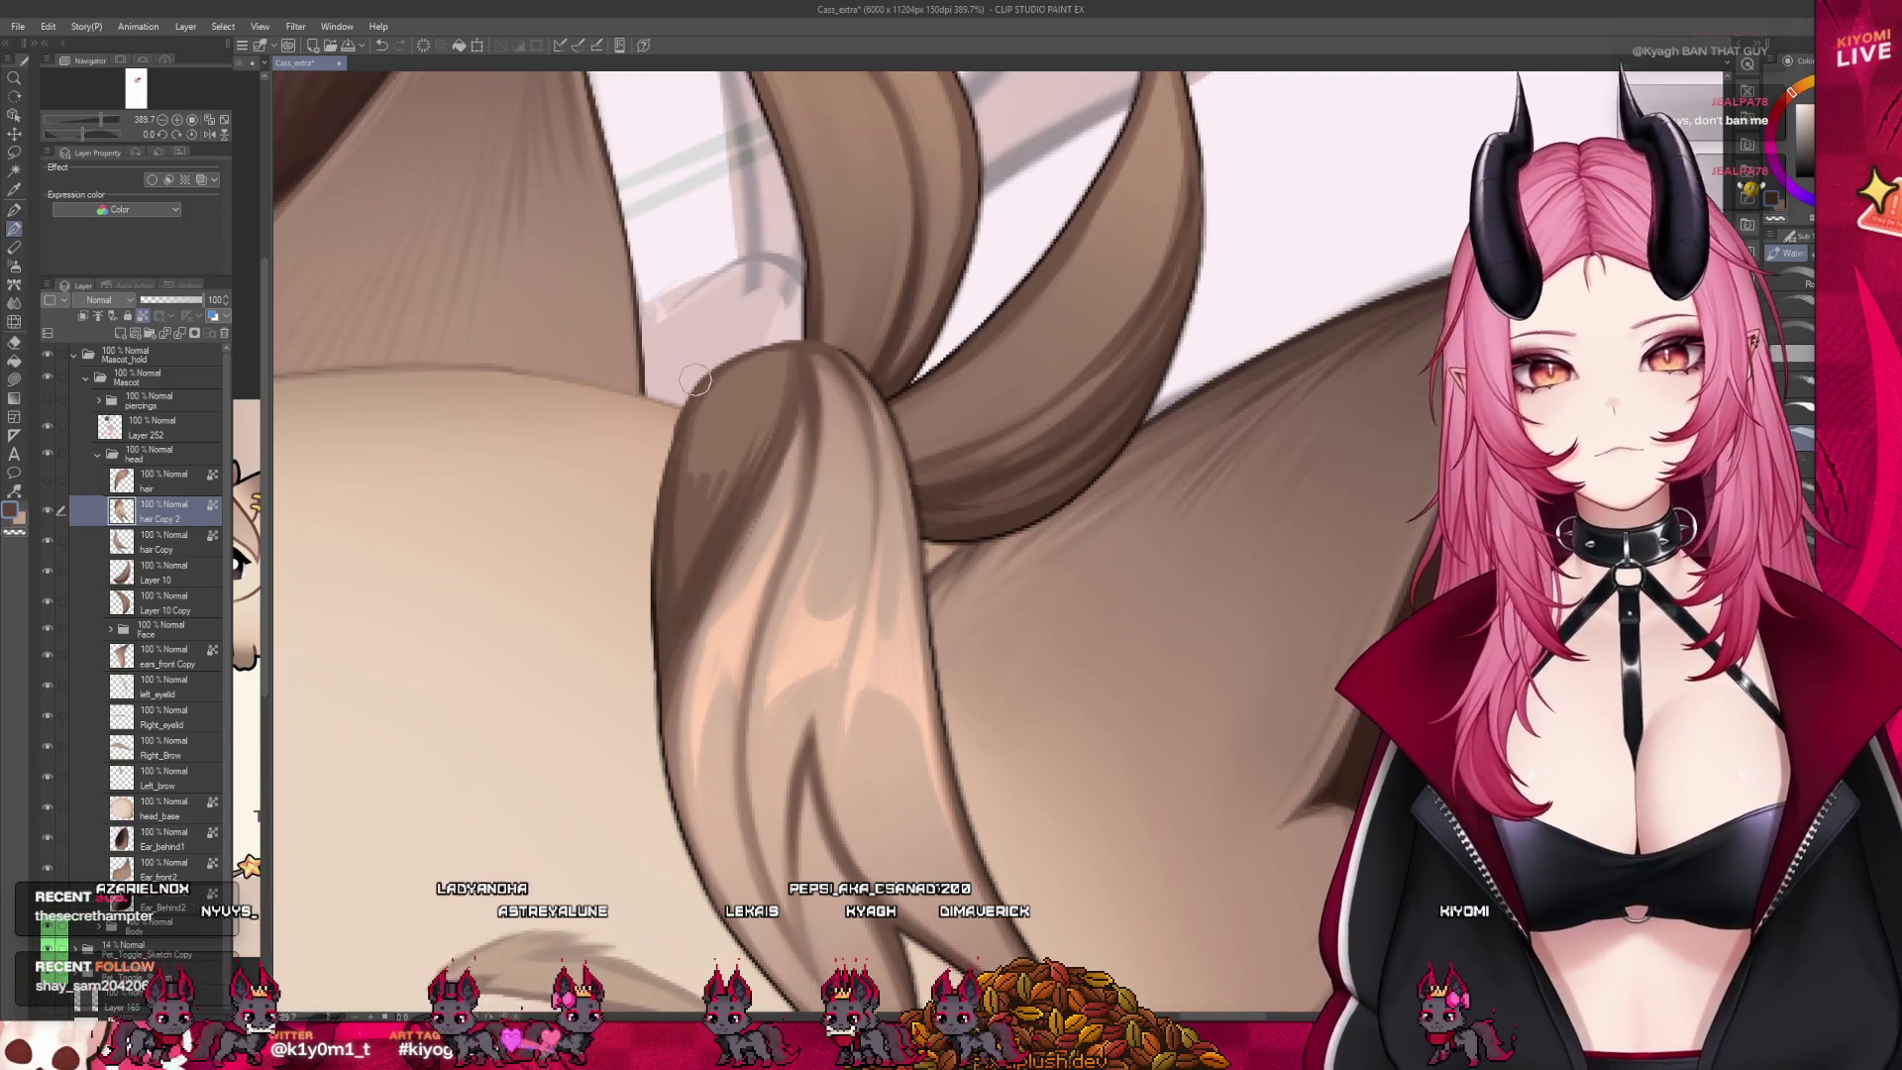
{"action": "left_click", "coordinate": [16, 209]}
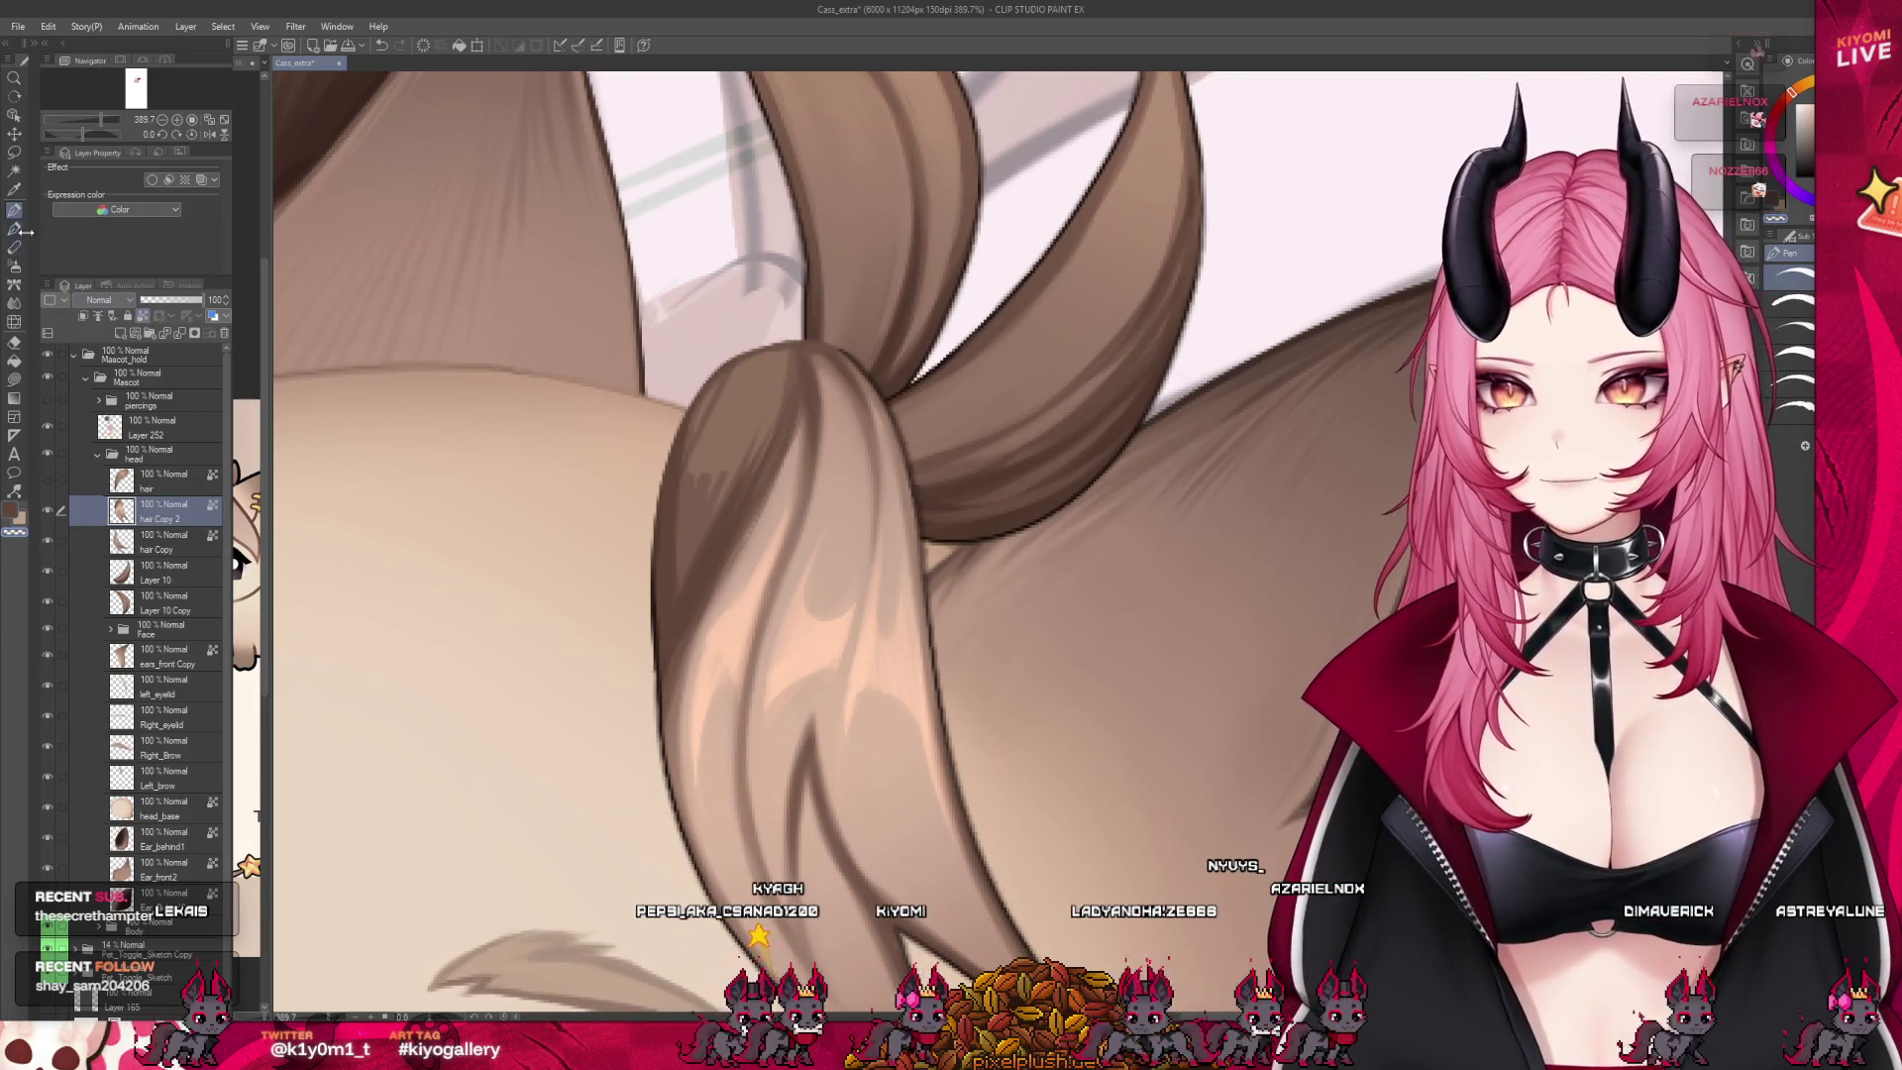
{"action": "key", "text": "b"}
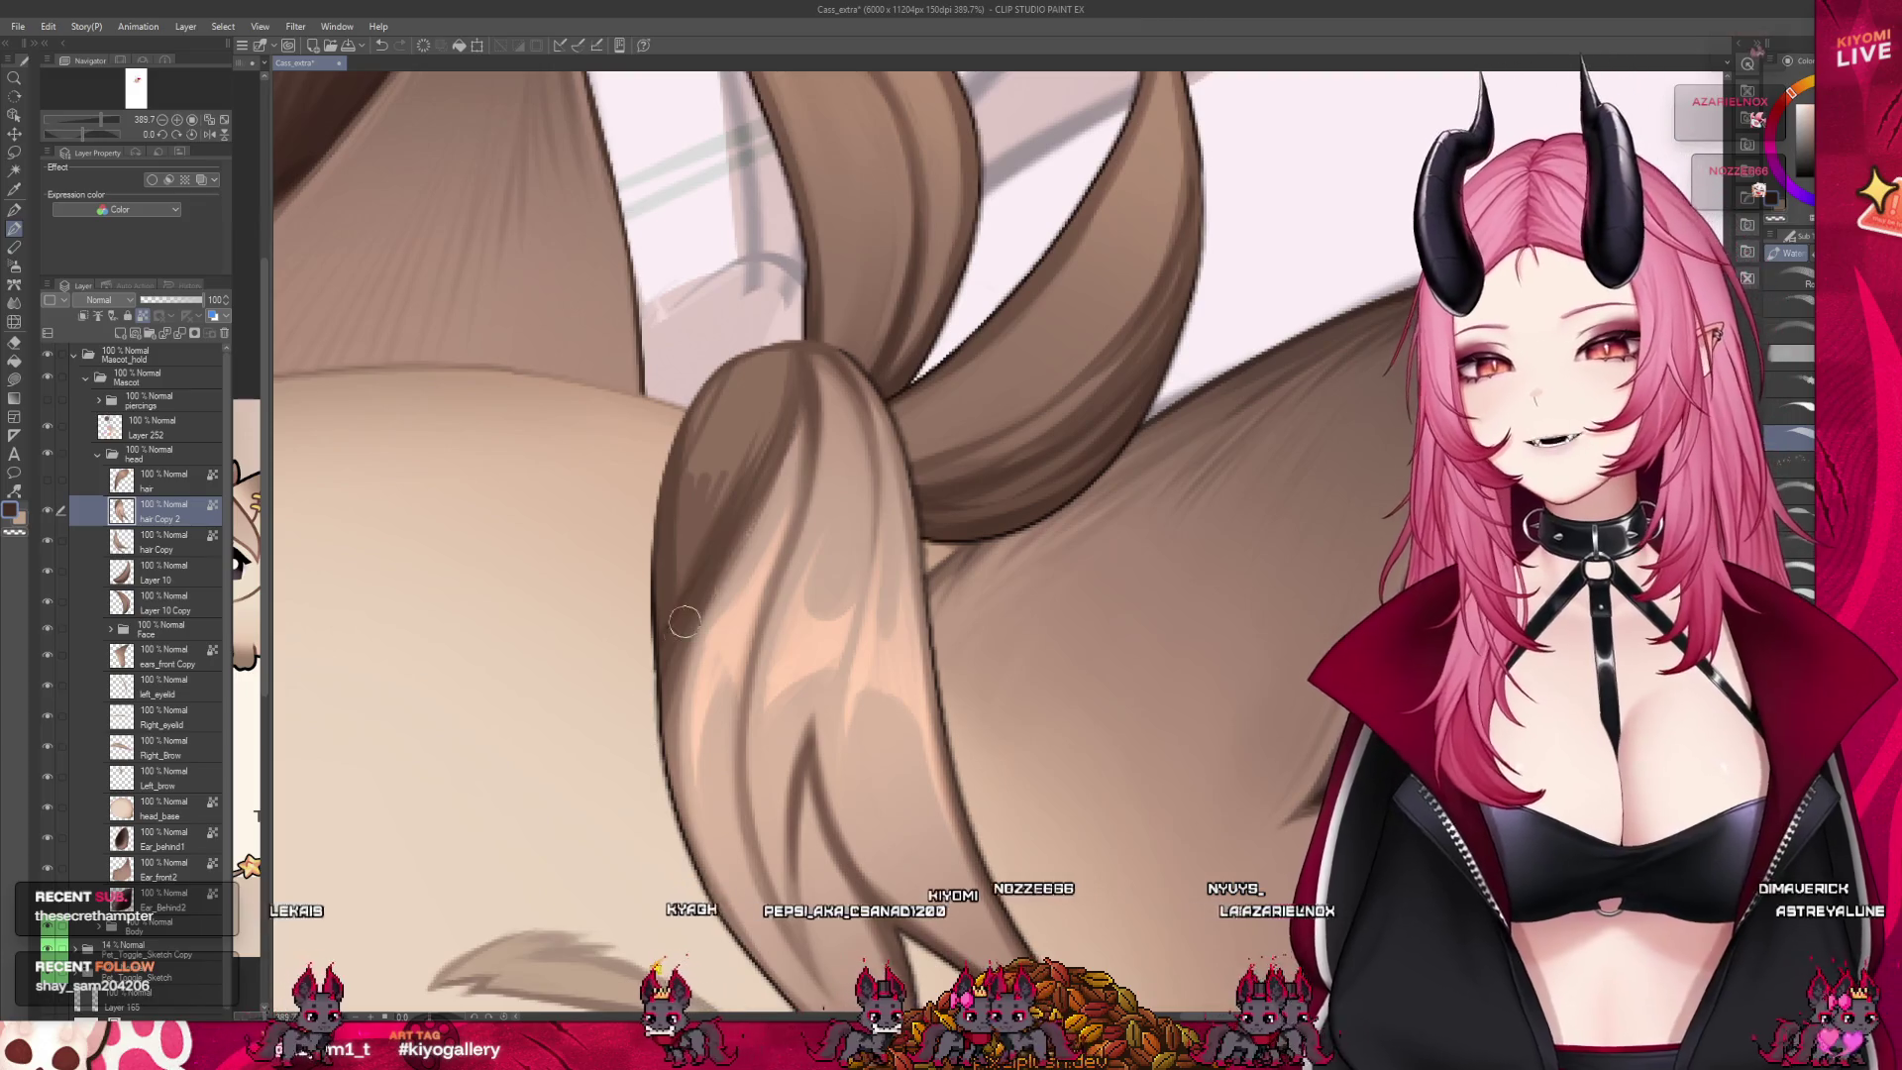
{"action": "key", "text": "j"}
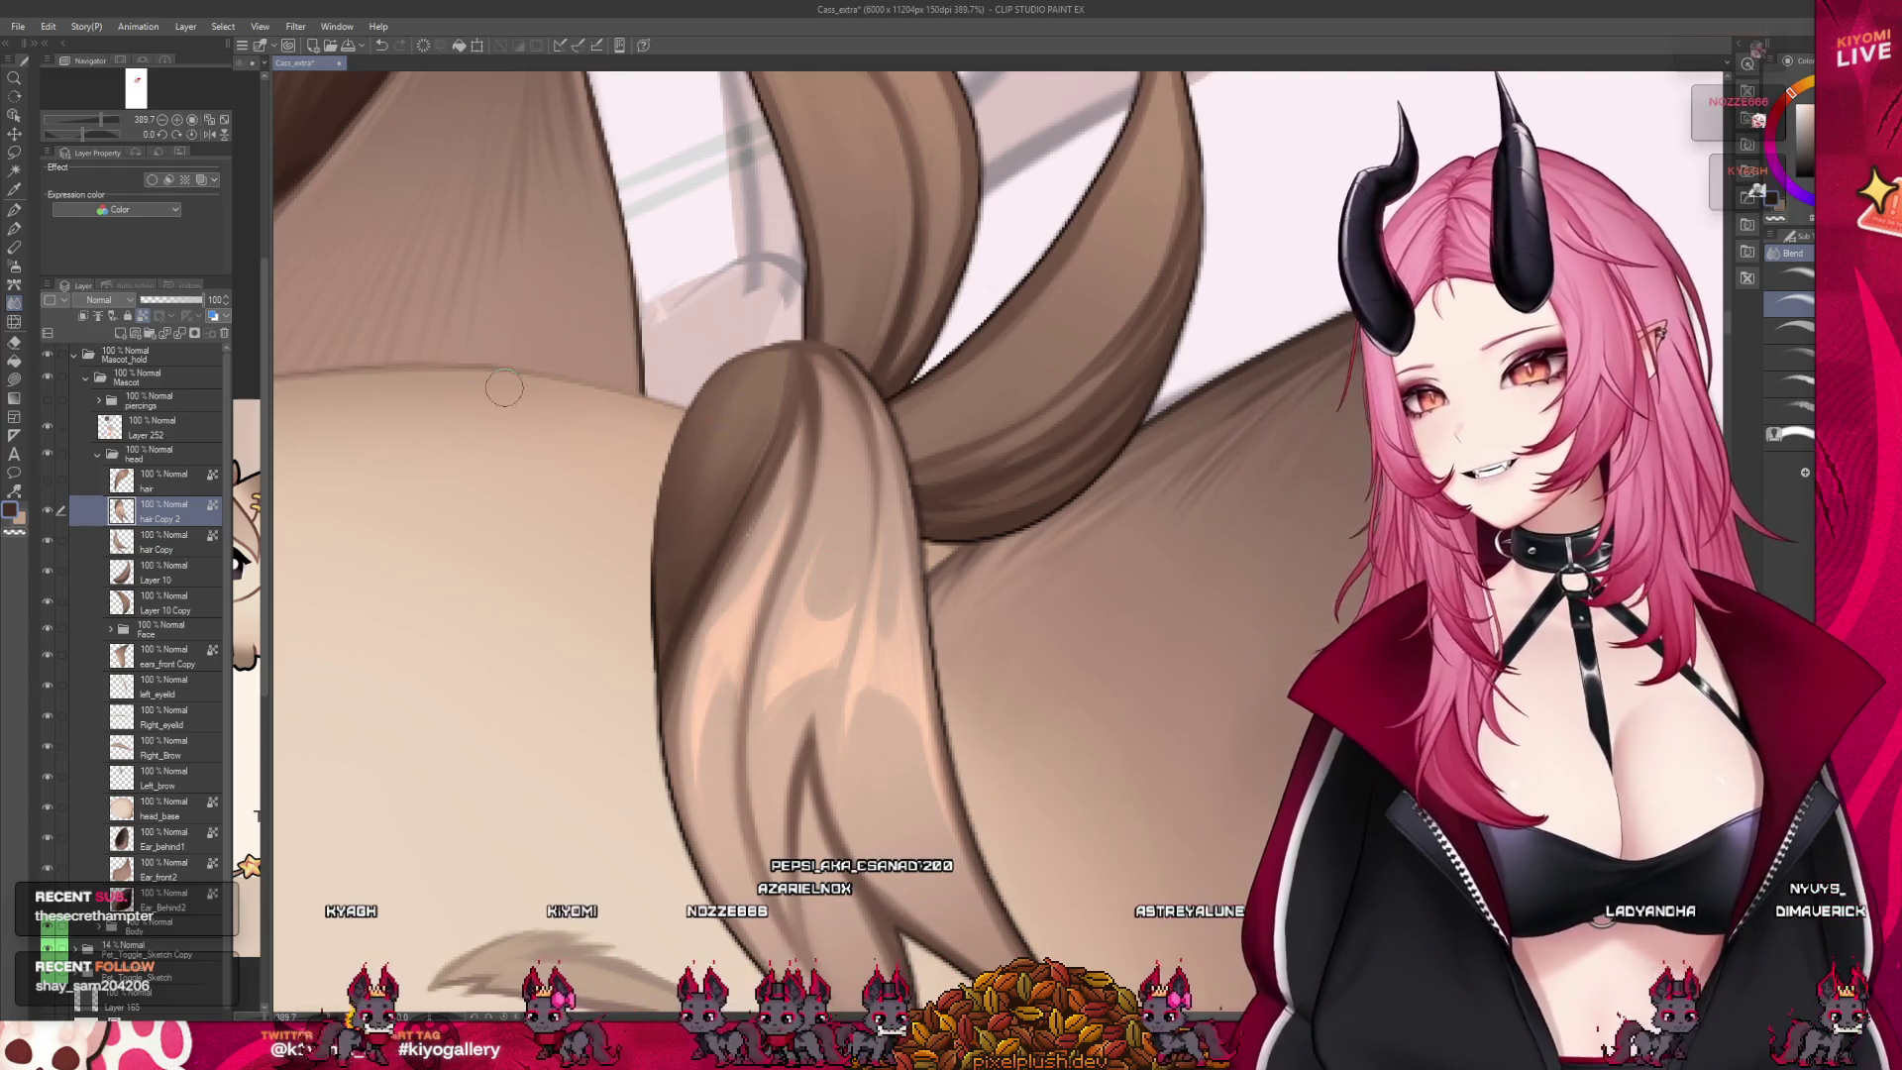
{"action": "left_click", "coordinate": [14, 229]}
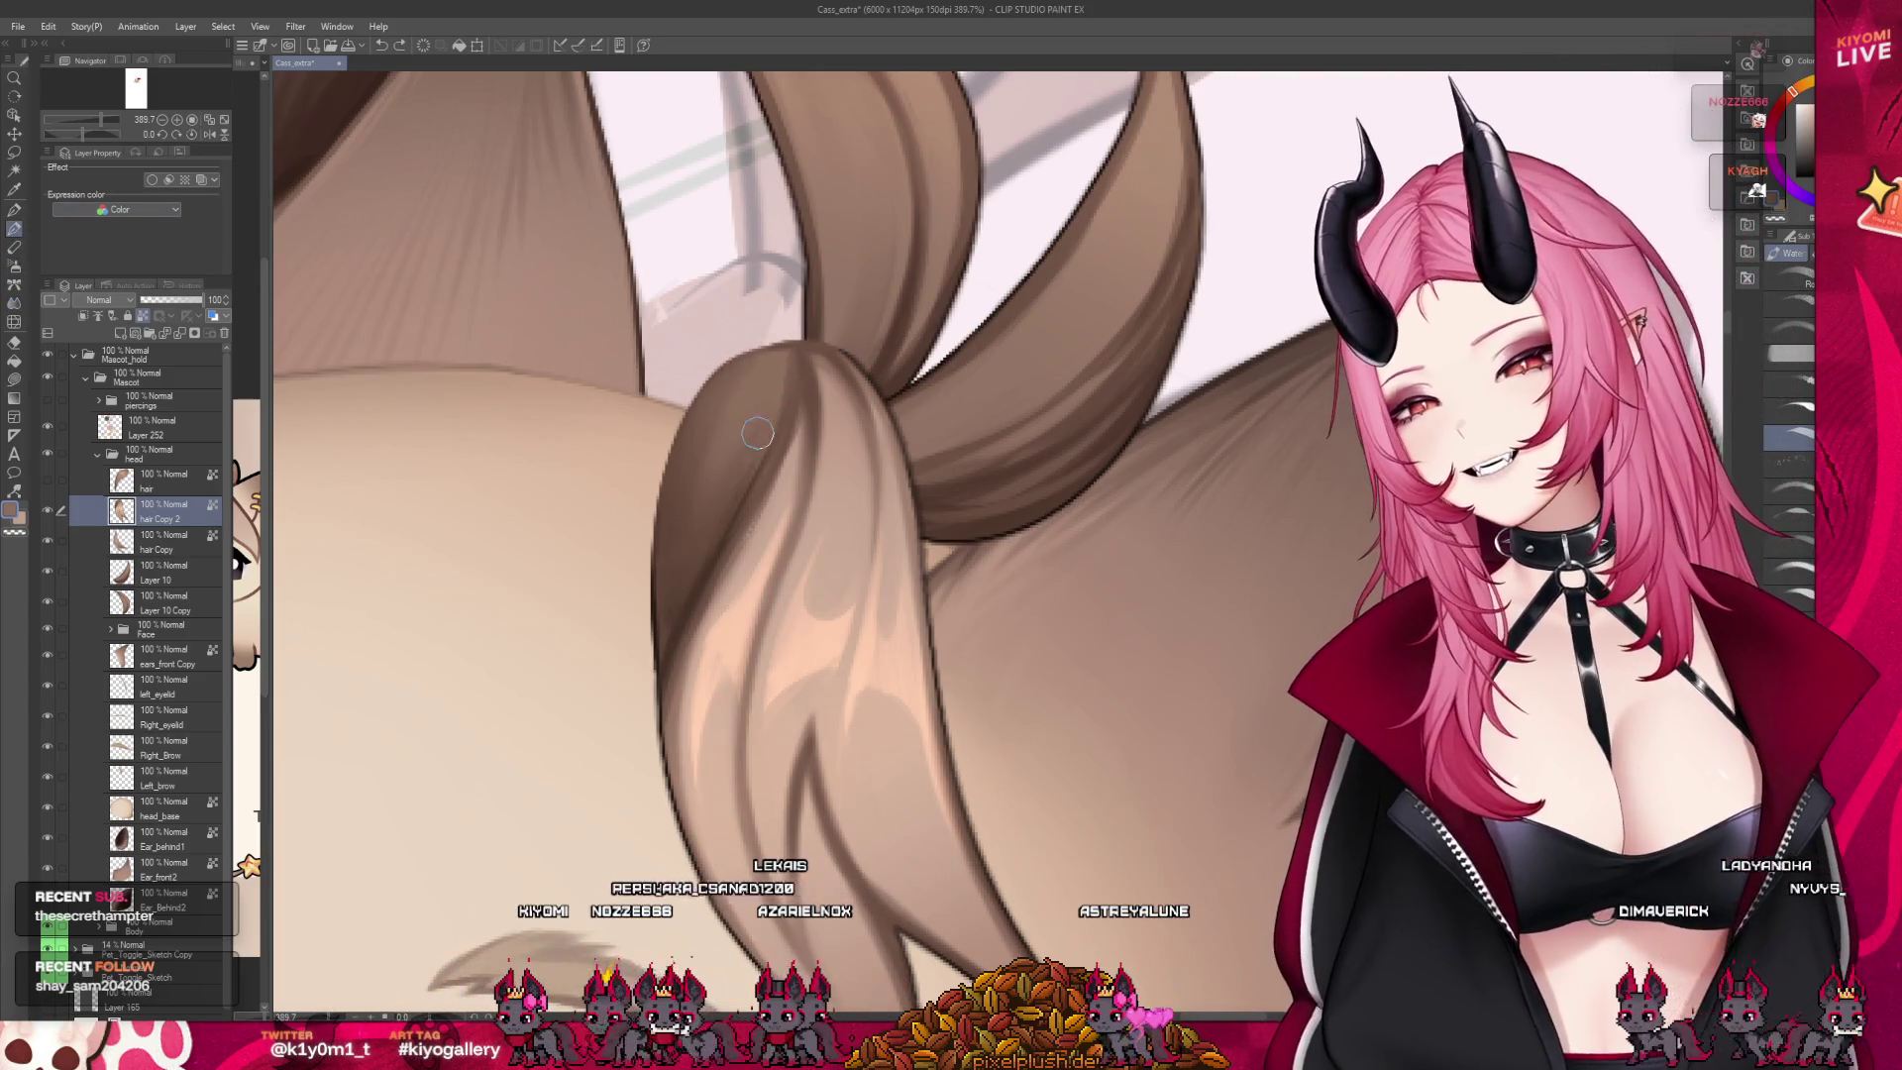
{"action": "key", "text": "]"}
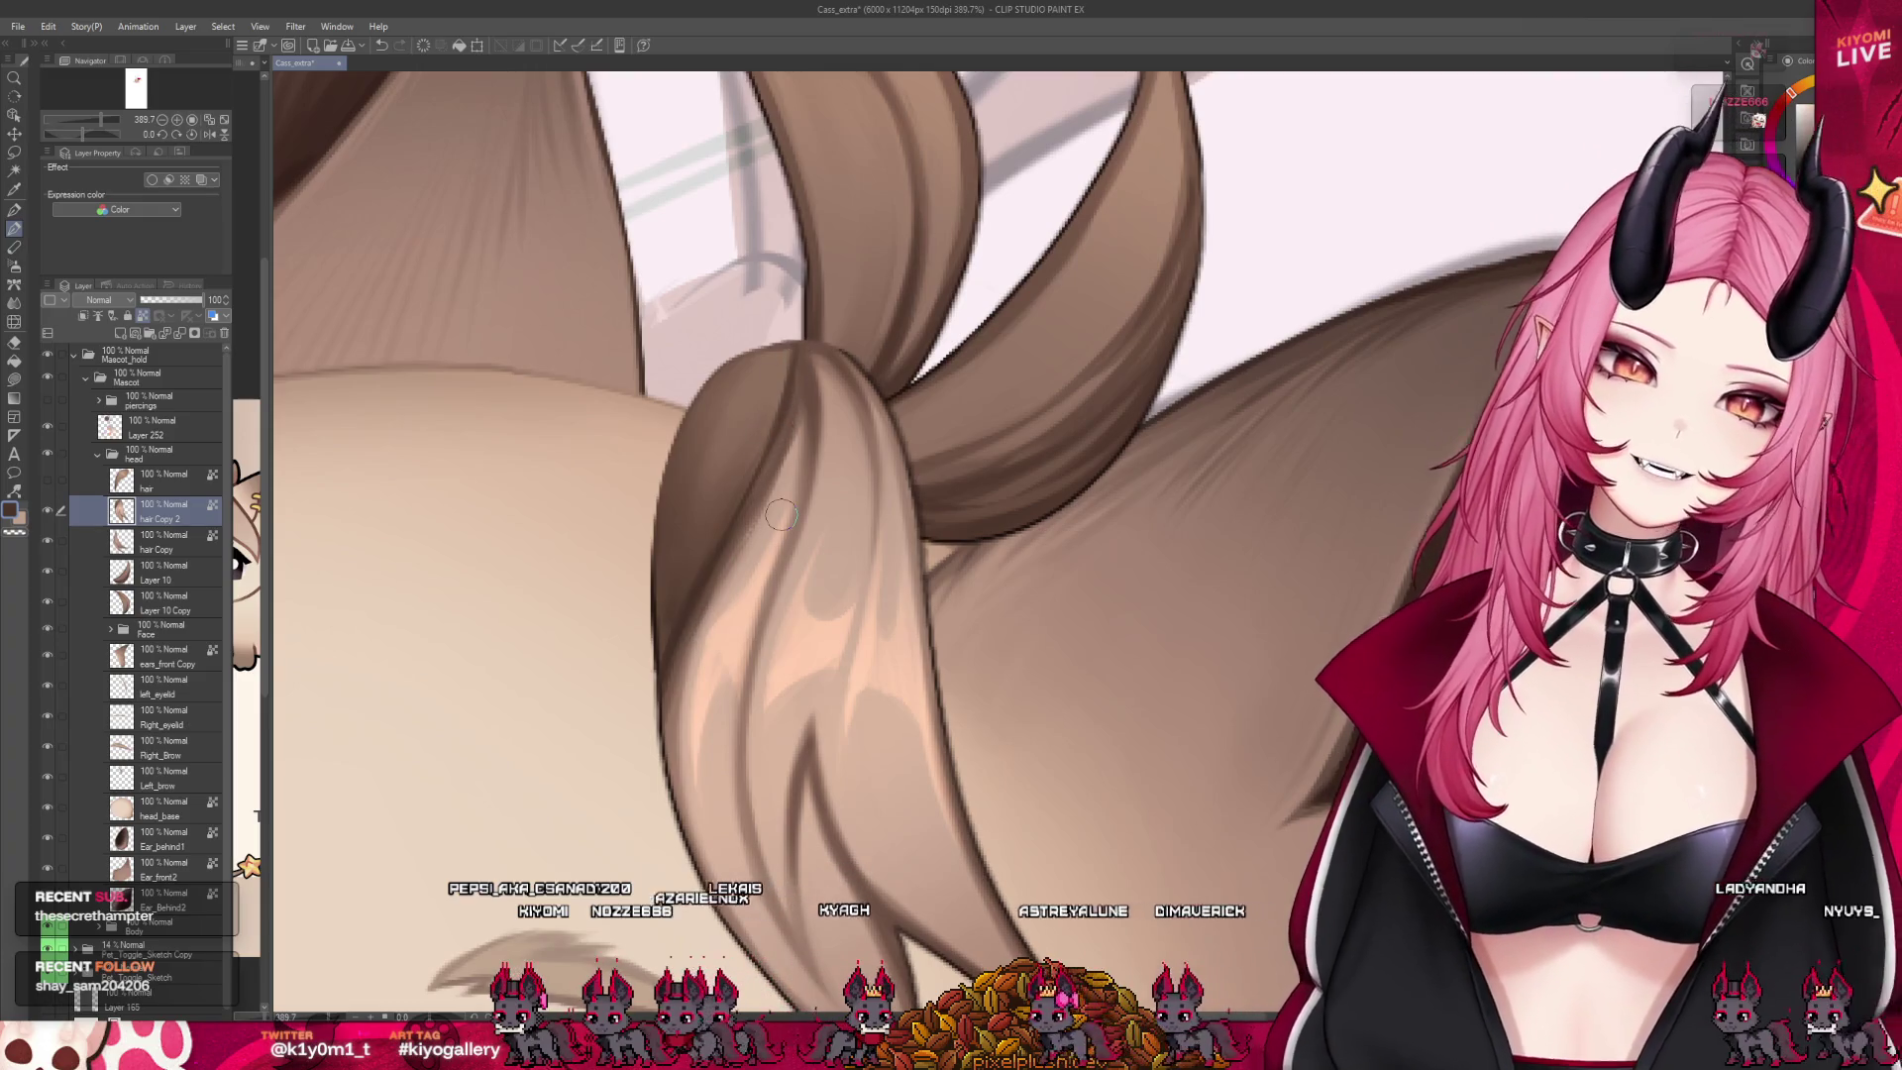
{"action": "scroll", "coordinate": [758, 462], "scroll_direction": "down", "scroll_amount": 3}
{"action": "scroll", "coordinate": [763, 465], "scroll_direction": "down", "scroll_amount": 3}
{"action": "scroll", "coordinate": [773, 470], "scroll_direction": "down", "scroll_amount": 2}
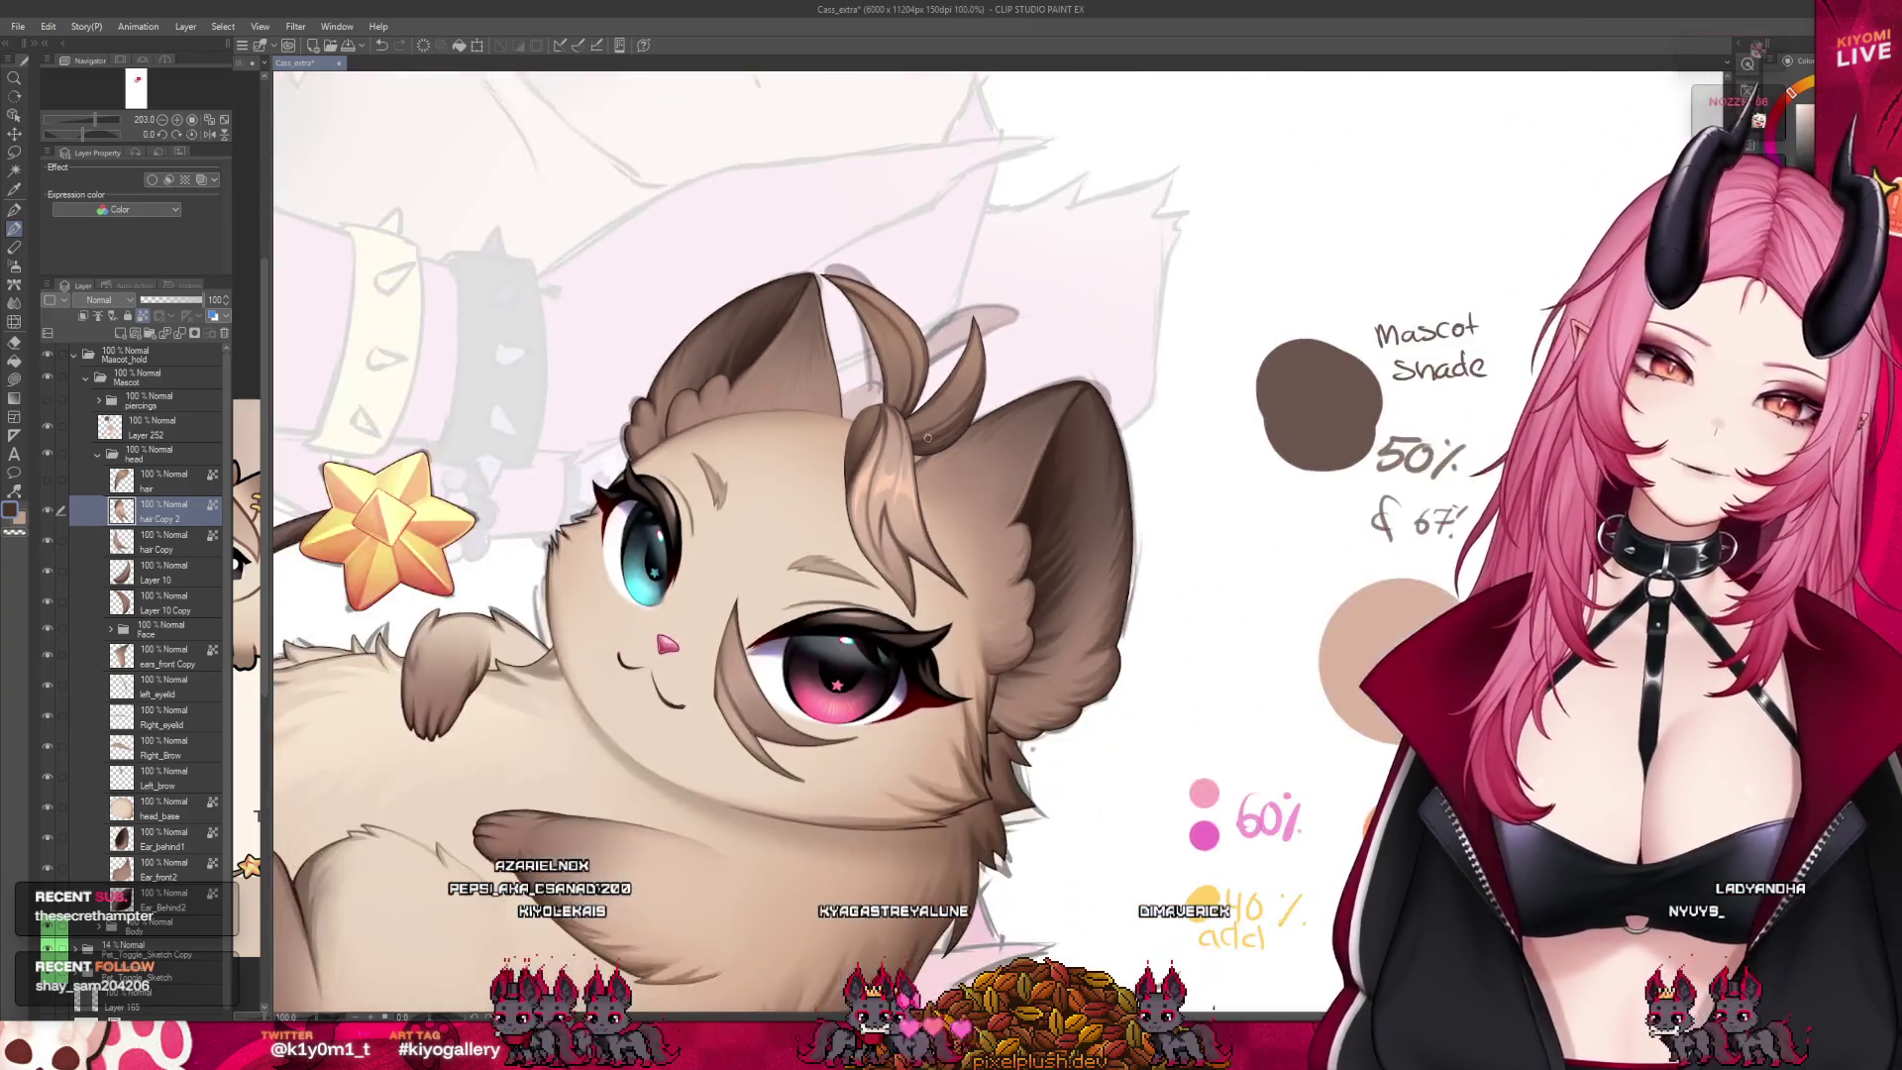
{"action": "scroll", "coordinate": [789, 479], "scroll_direction": "up", "scroll_amount": 2}
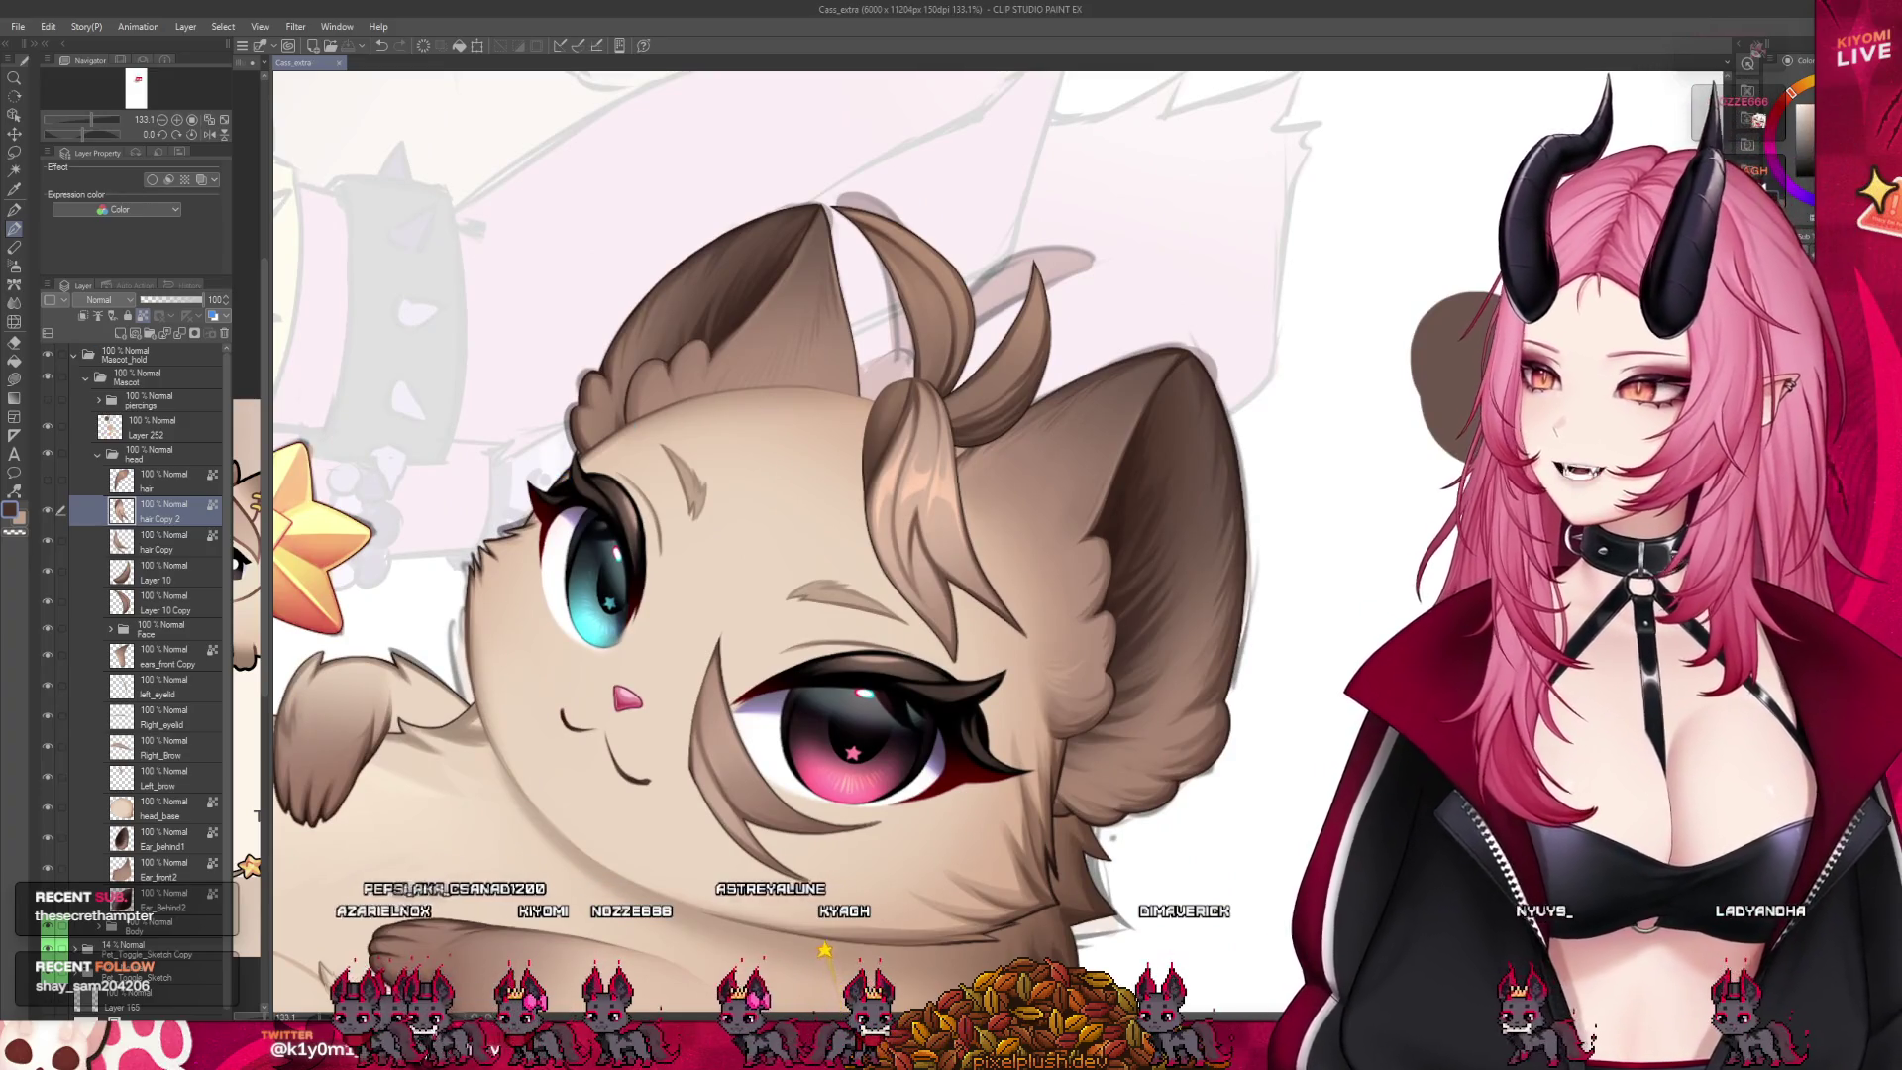
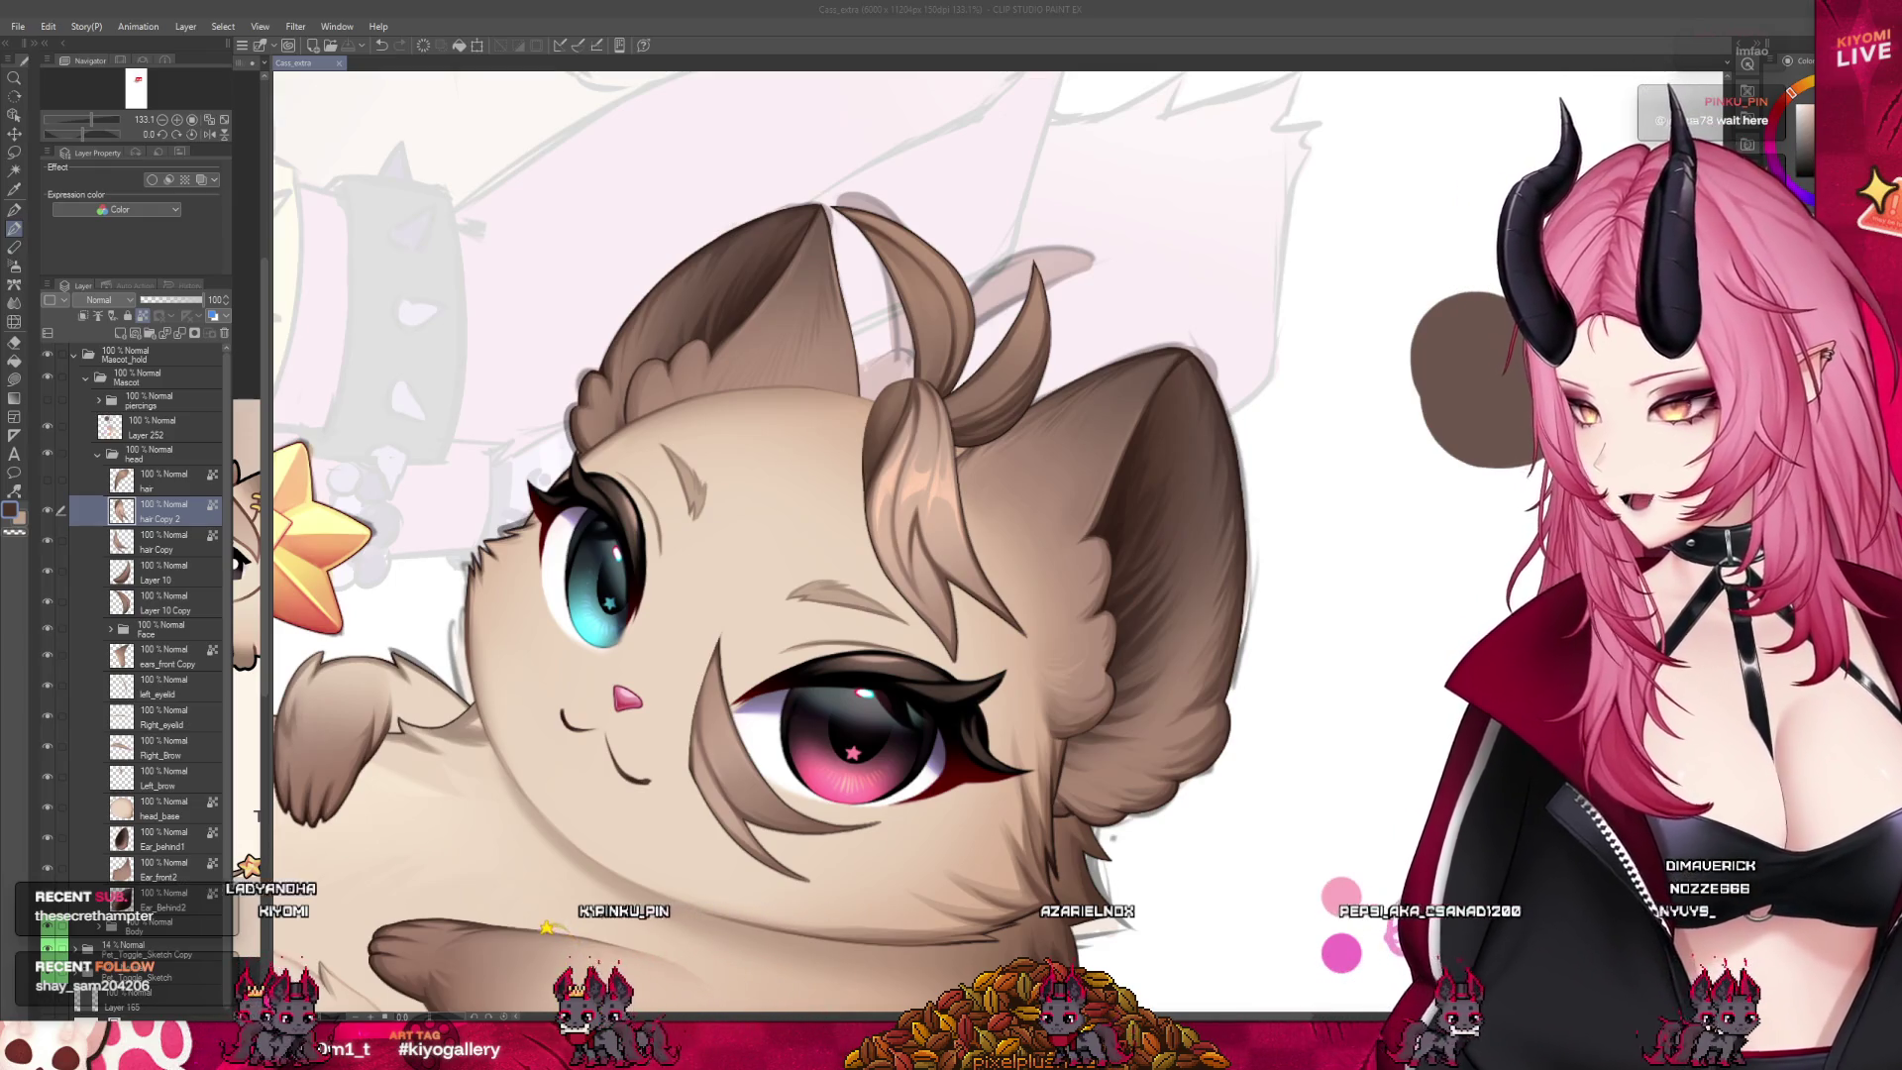
Undo the last stroke and lightly shade the upright hair tuft on the cat's head with a larger brush
{"action": "scroll", "coordinate": [792, 544], "scroll_direction": "up", "scroll_amount": 1}
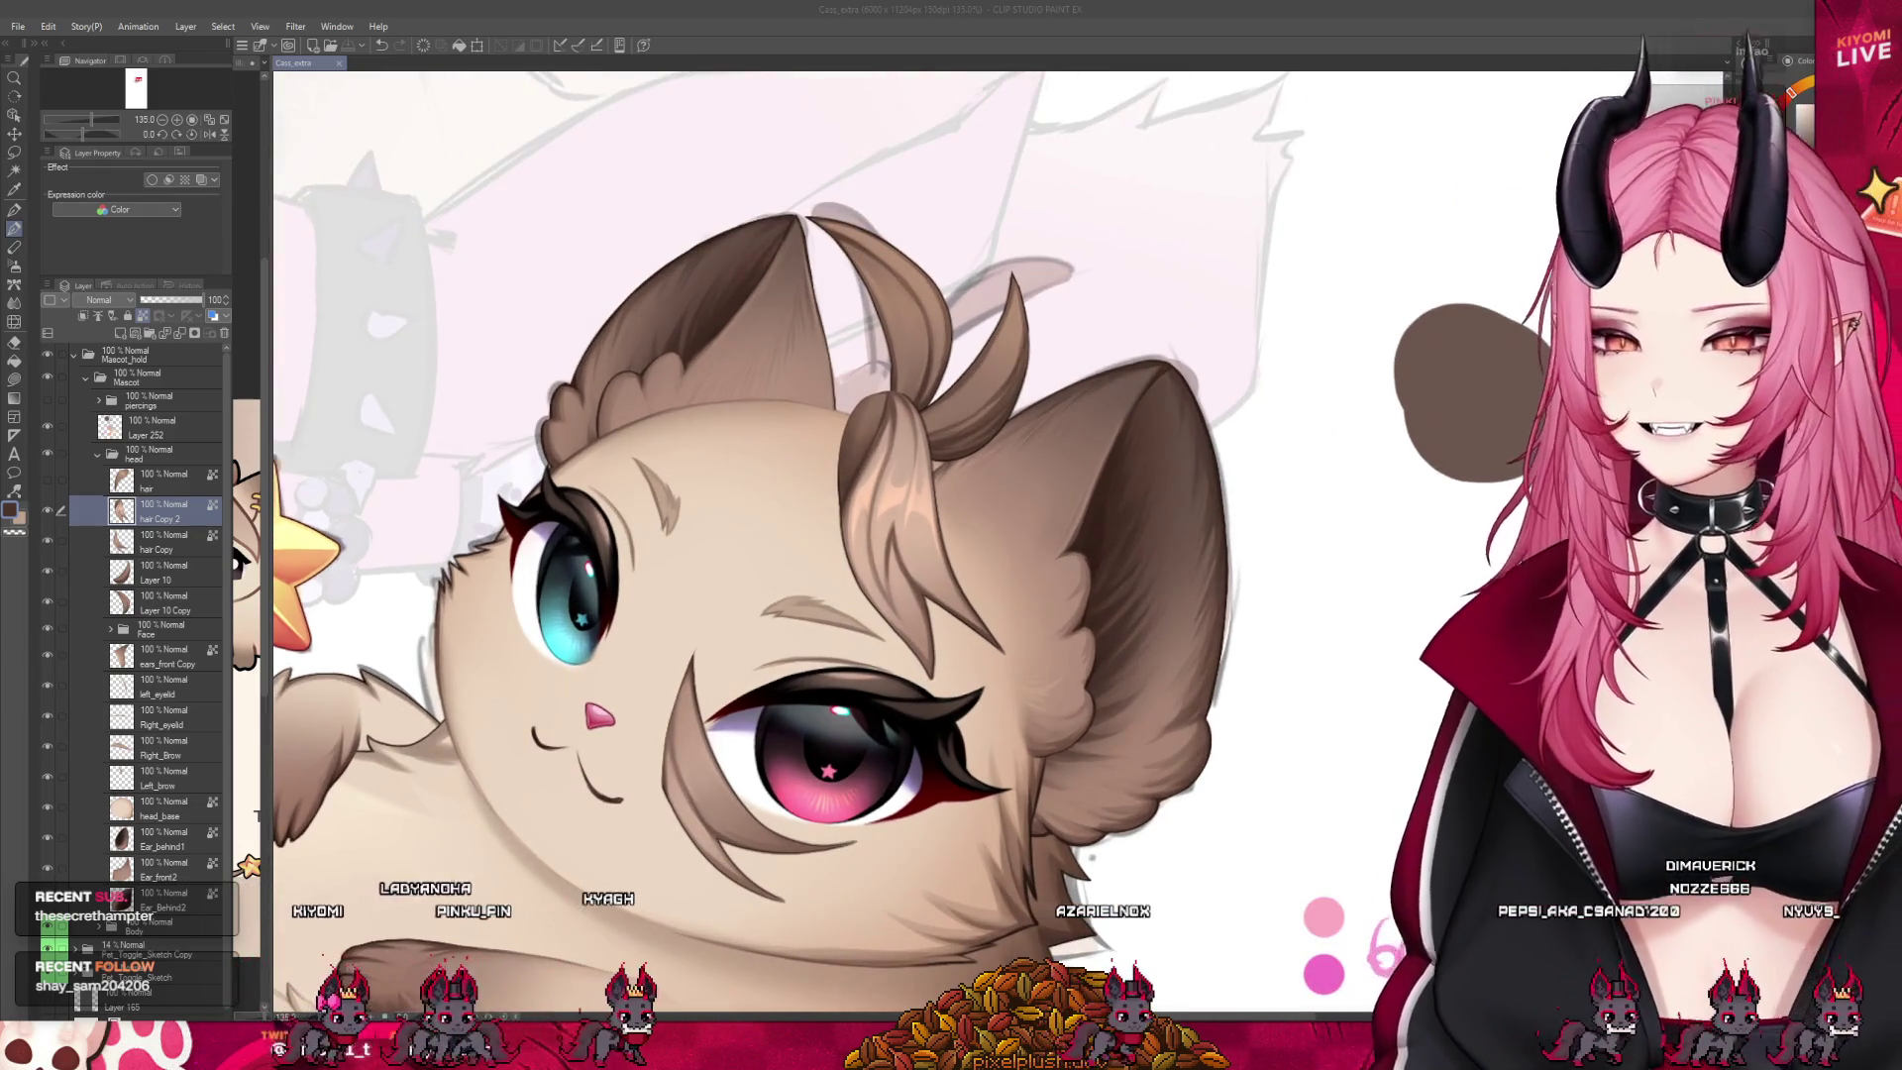
{"action": "scroll", "coordinate": [923, 363], "scroll_direction": "up", "scroll_amount": 2}
{"action": "scroll", "coordinate": [923, 363], "scroll_direction": "up", "scroll_amount": 1}
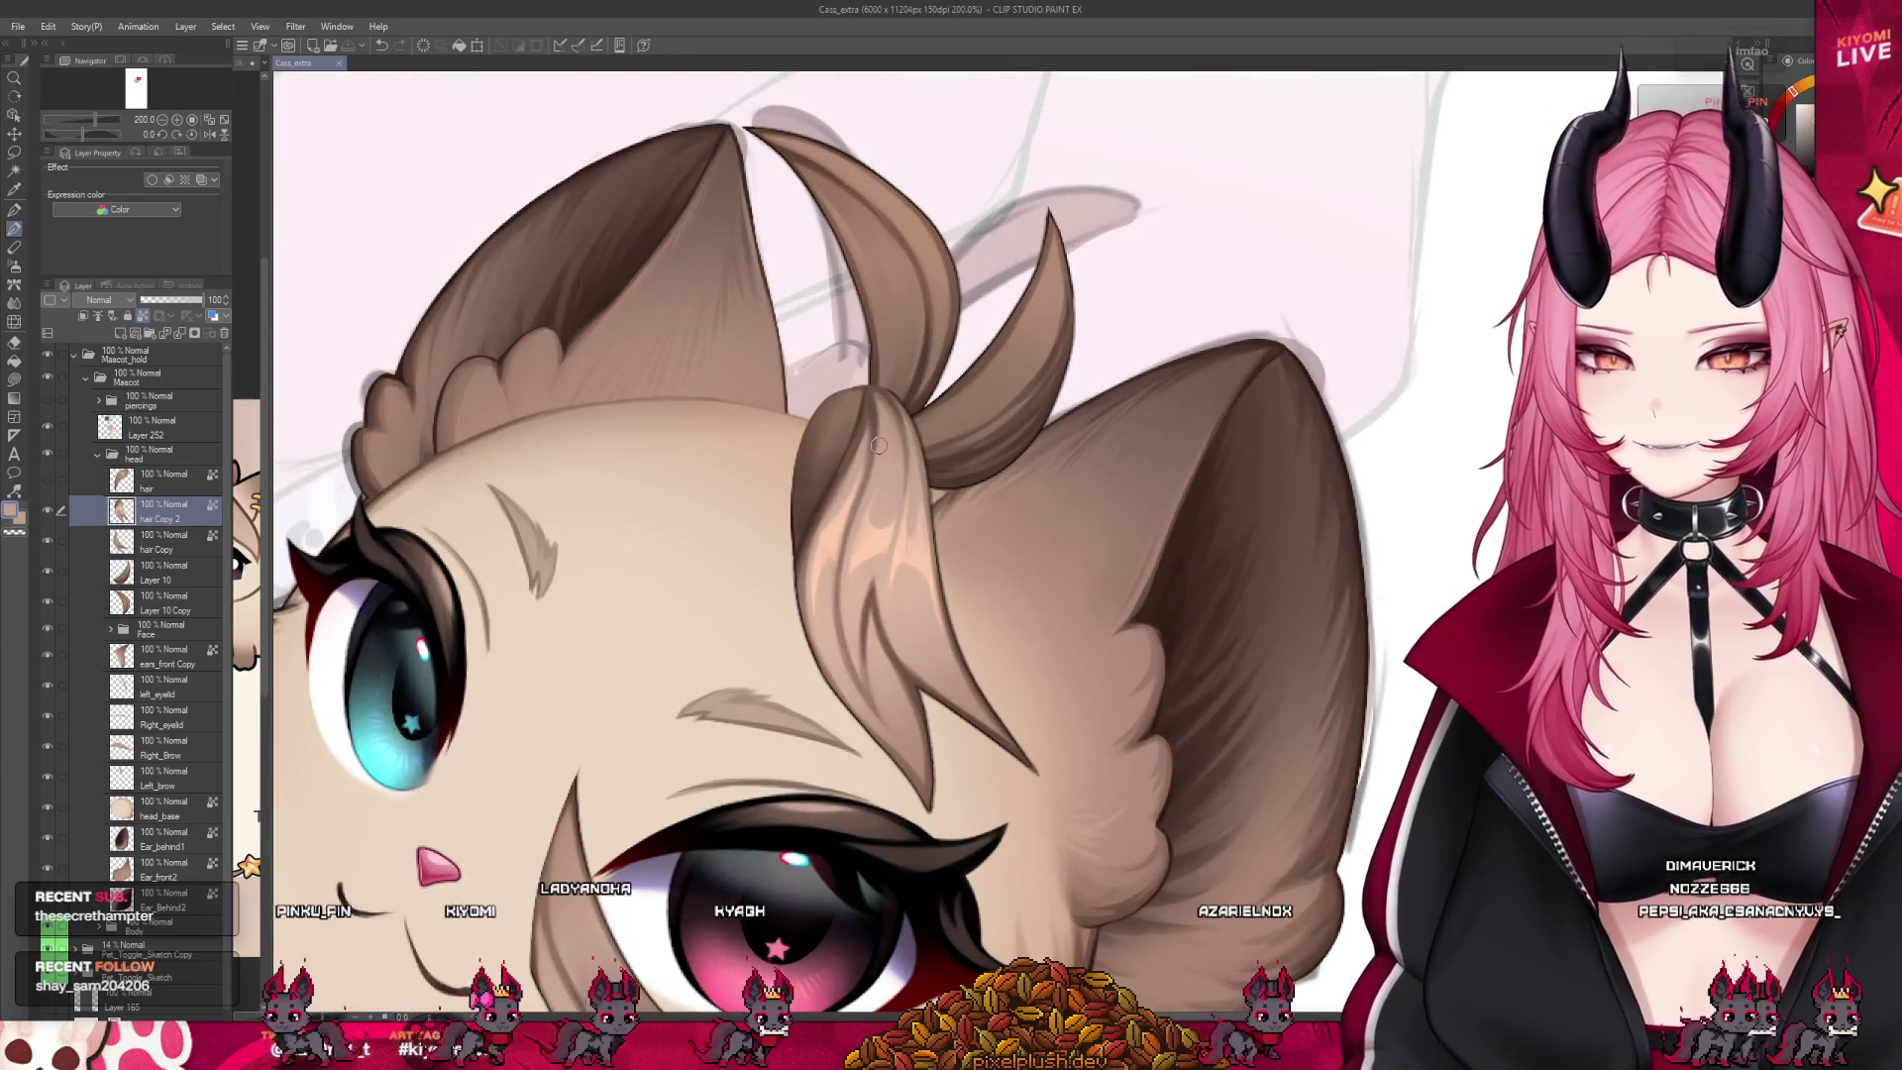
{"action": "key", "text": "ctrl+z"}
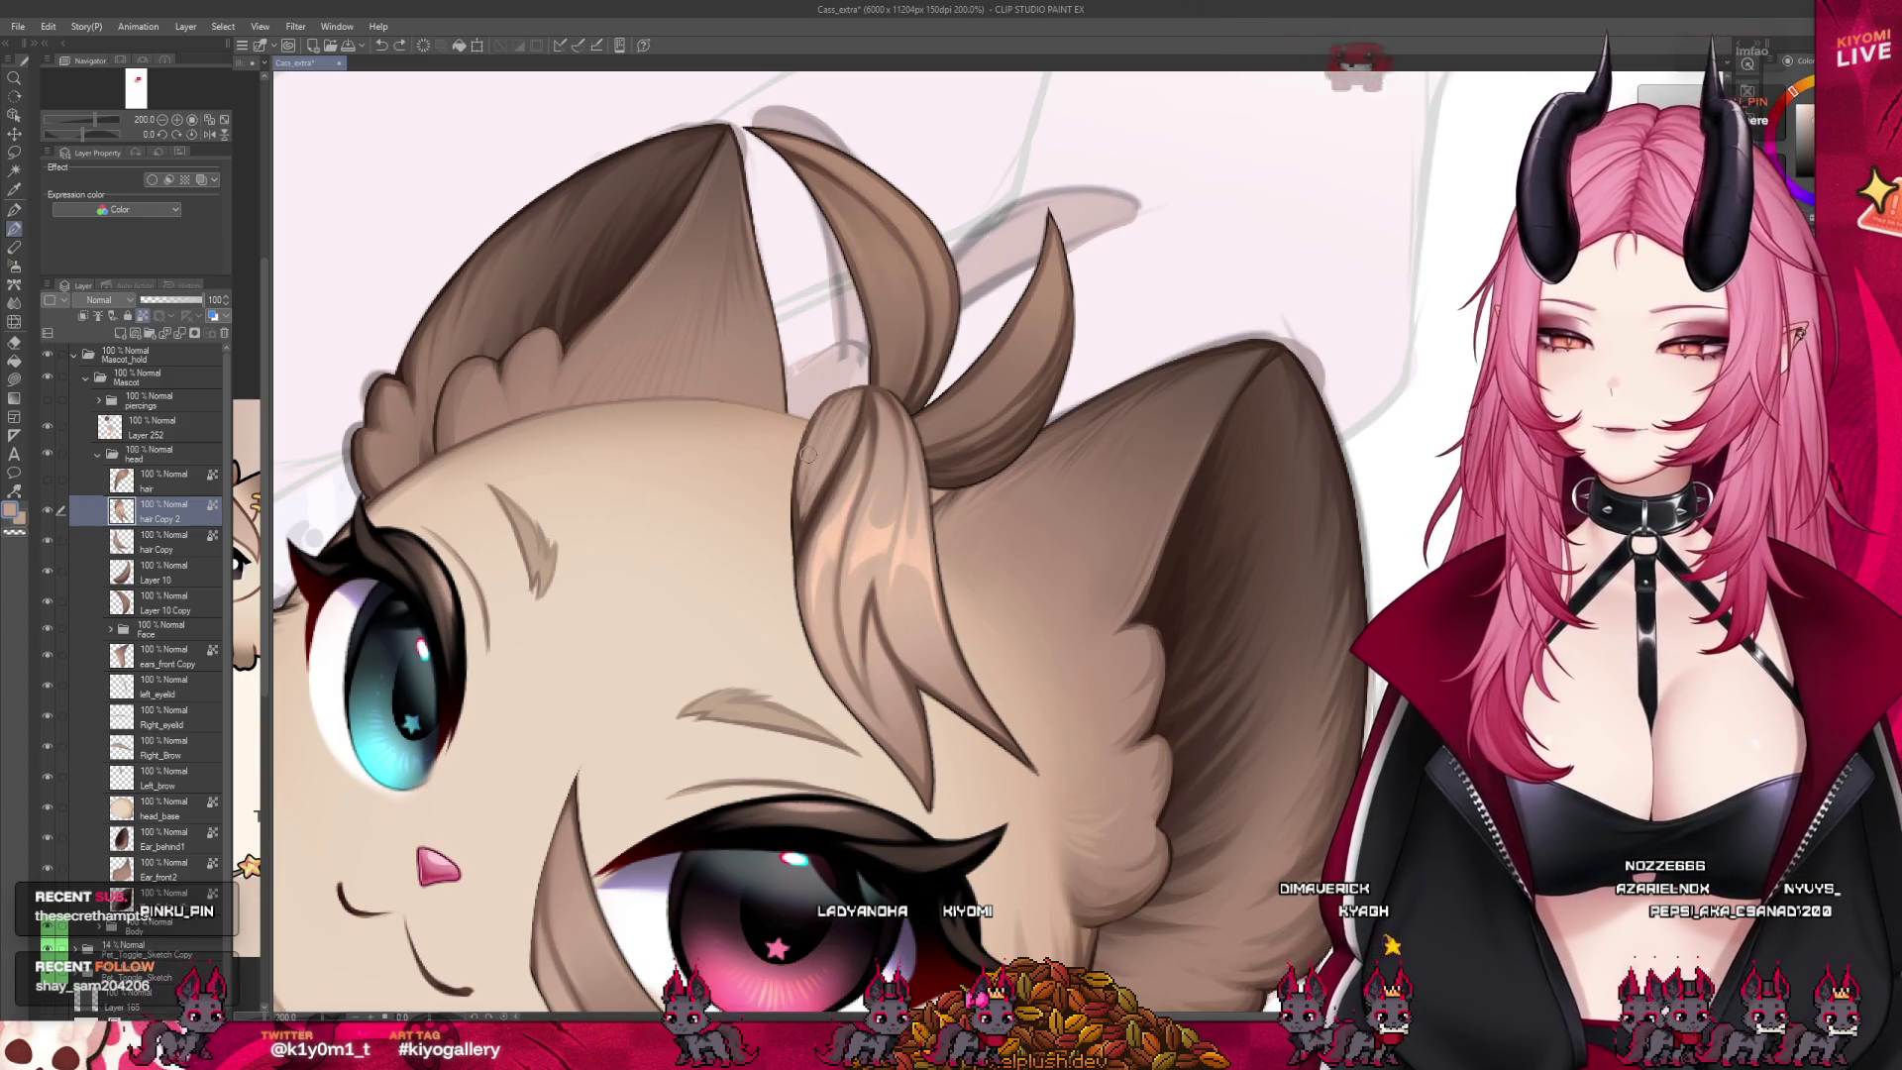
{"action": "left_click_drag", "start_coordinate": [802, 525], "coordinate": [798, 615]}
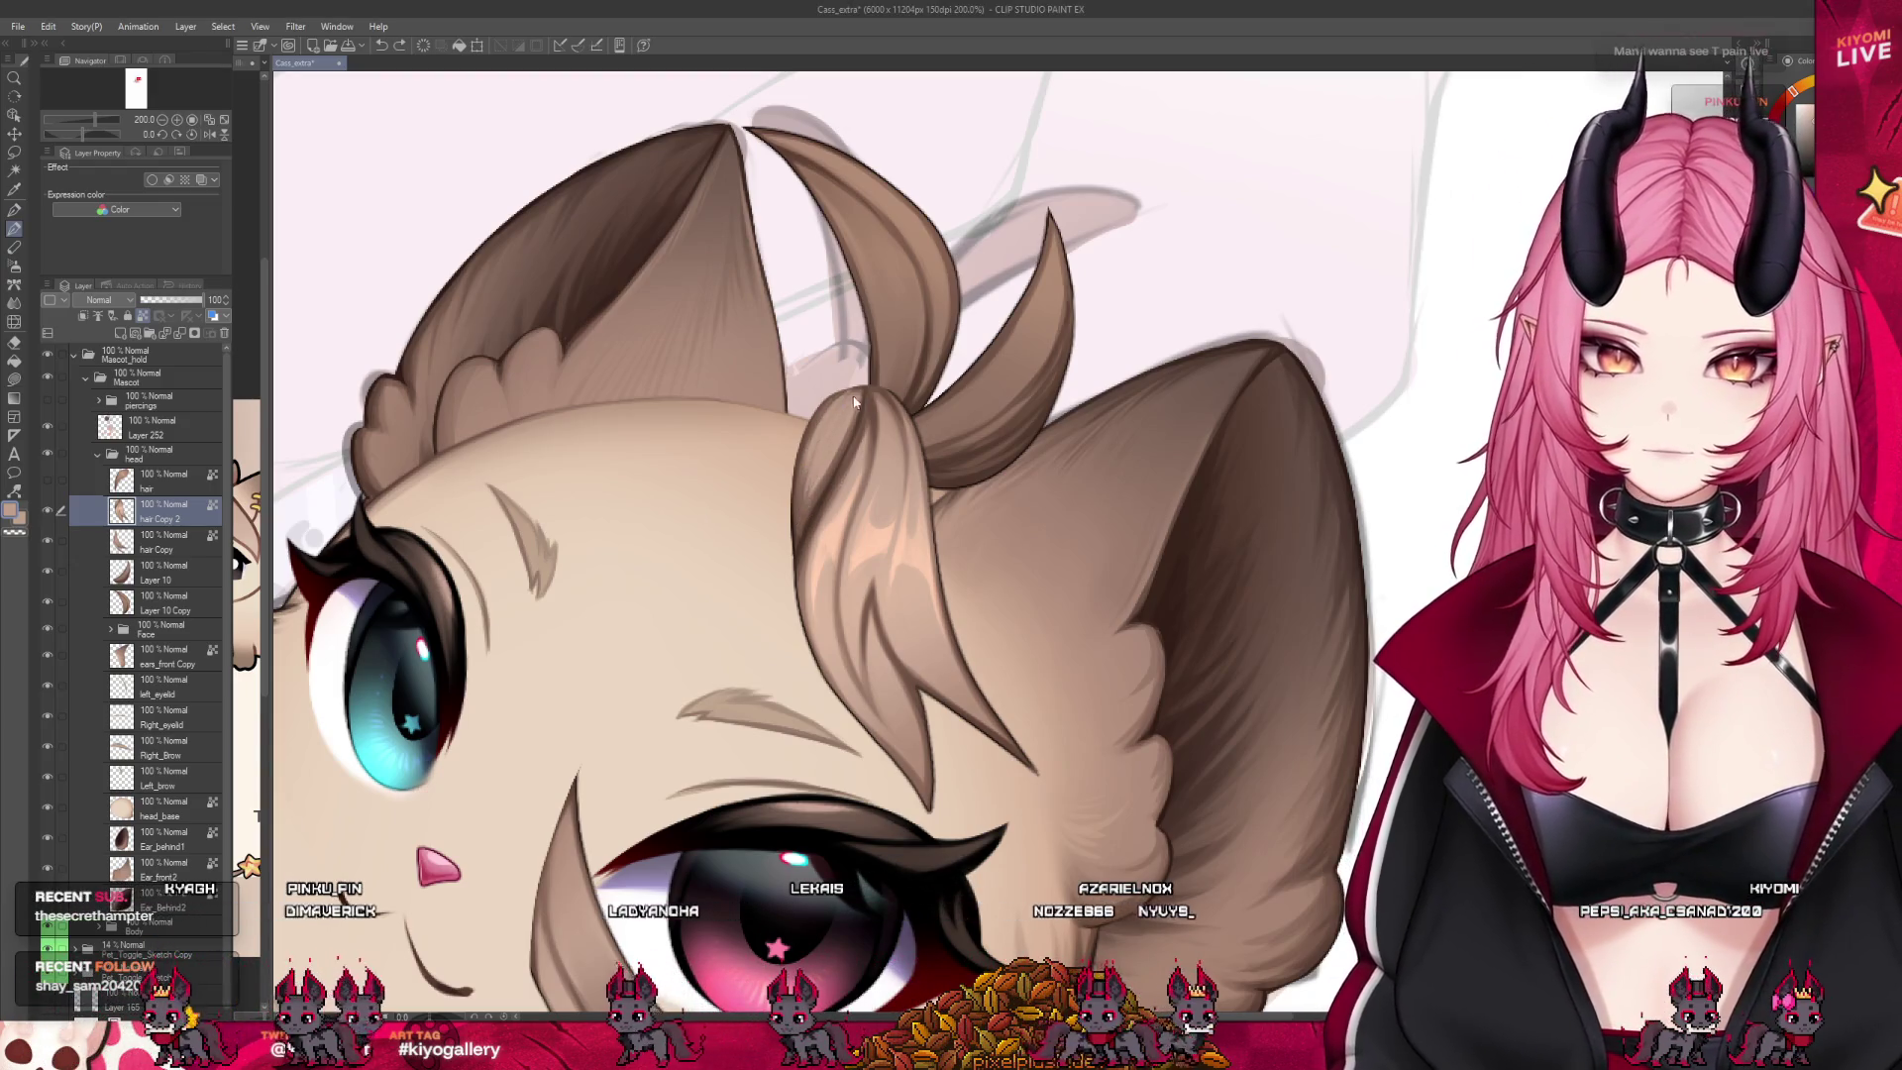
{"action": "left_click_drag", "start_coordinate": [818, 500], "coordinate": [822, 496]}
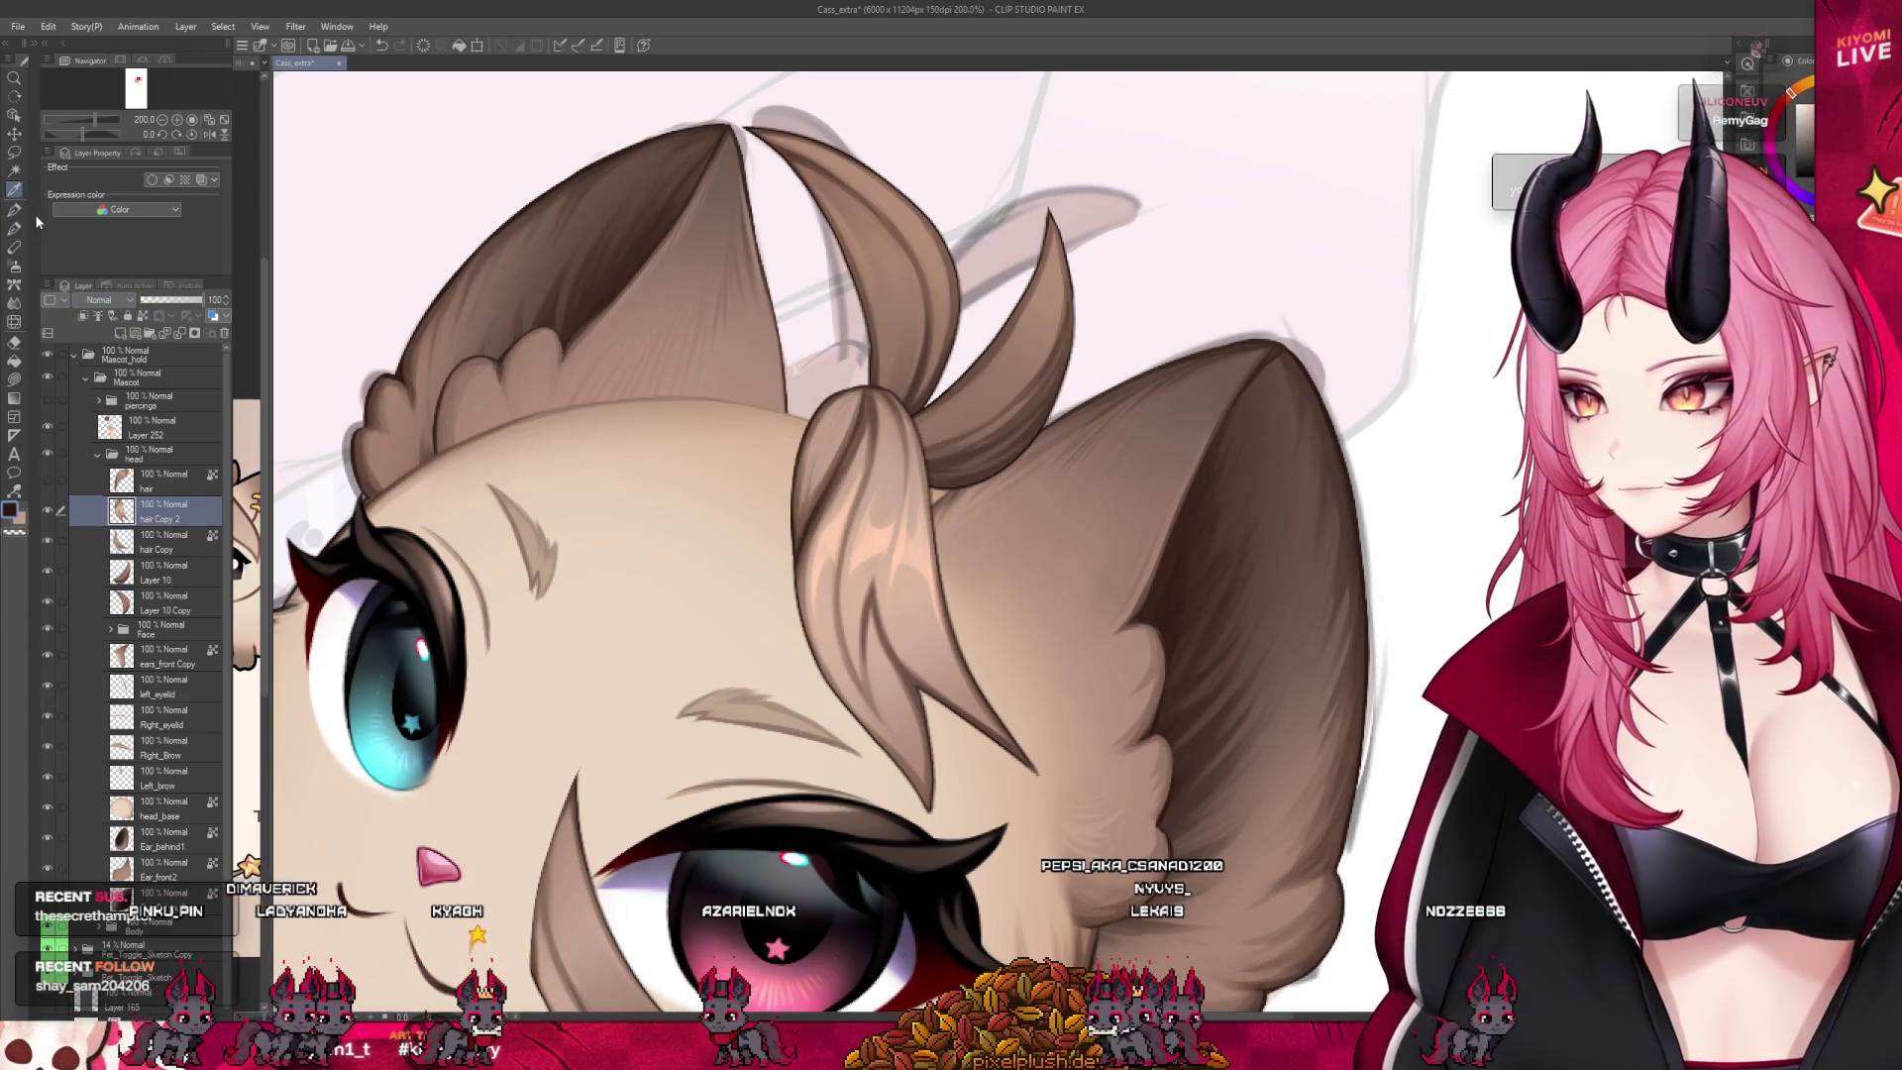
{"action": "key", "text": "p"}
{"action": "scroll", "coordinate": [1128, 734], "scroll_direction": "up", "scroll_amount": 5}
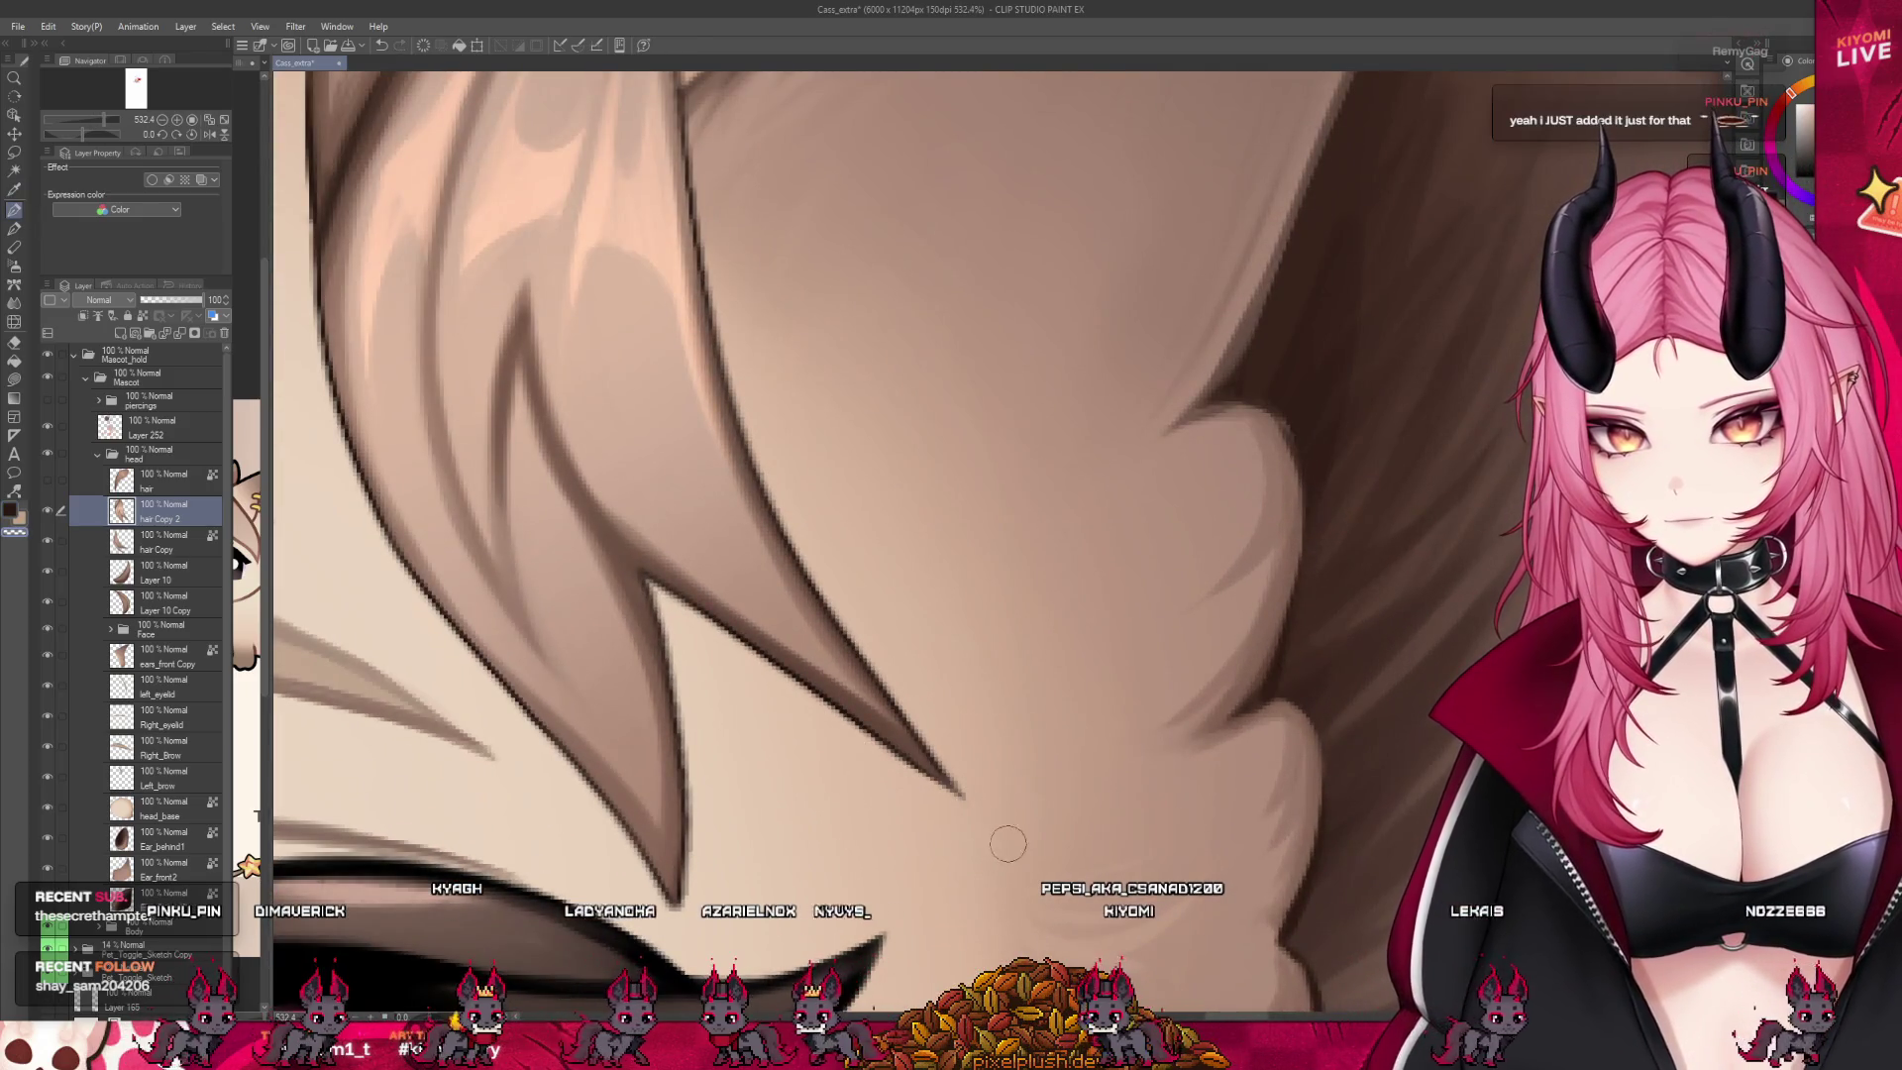
At about 532% zoom, erase stray colour around the hair lock's pointed tip with transparent colour
{"action": "key", "text": "c"}
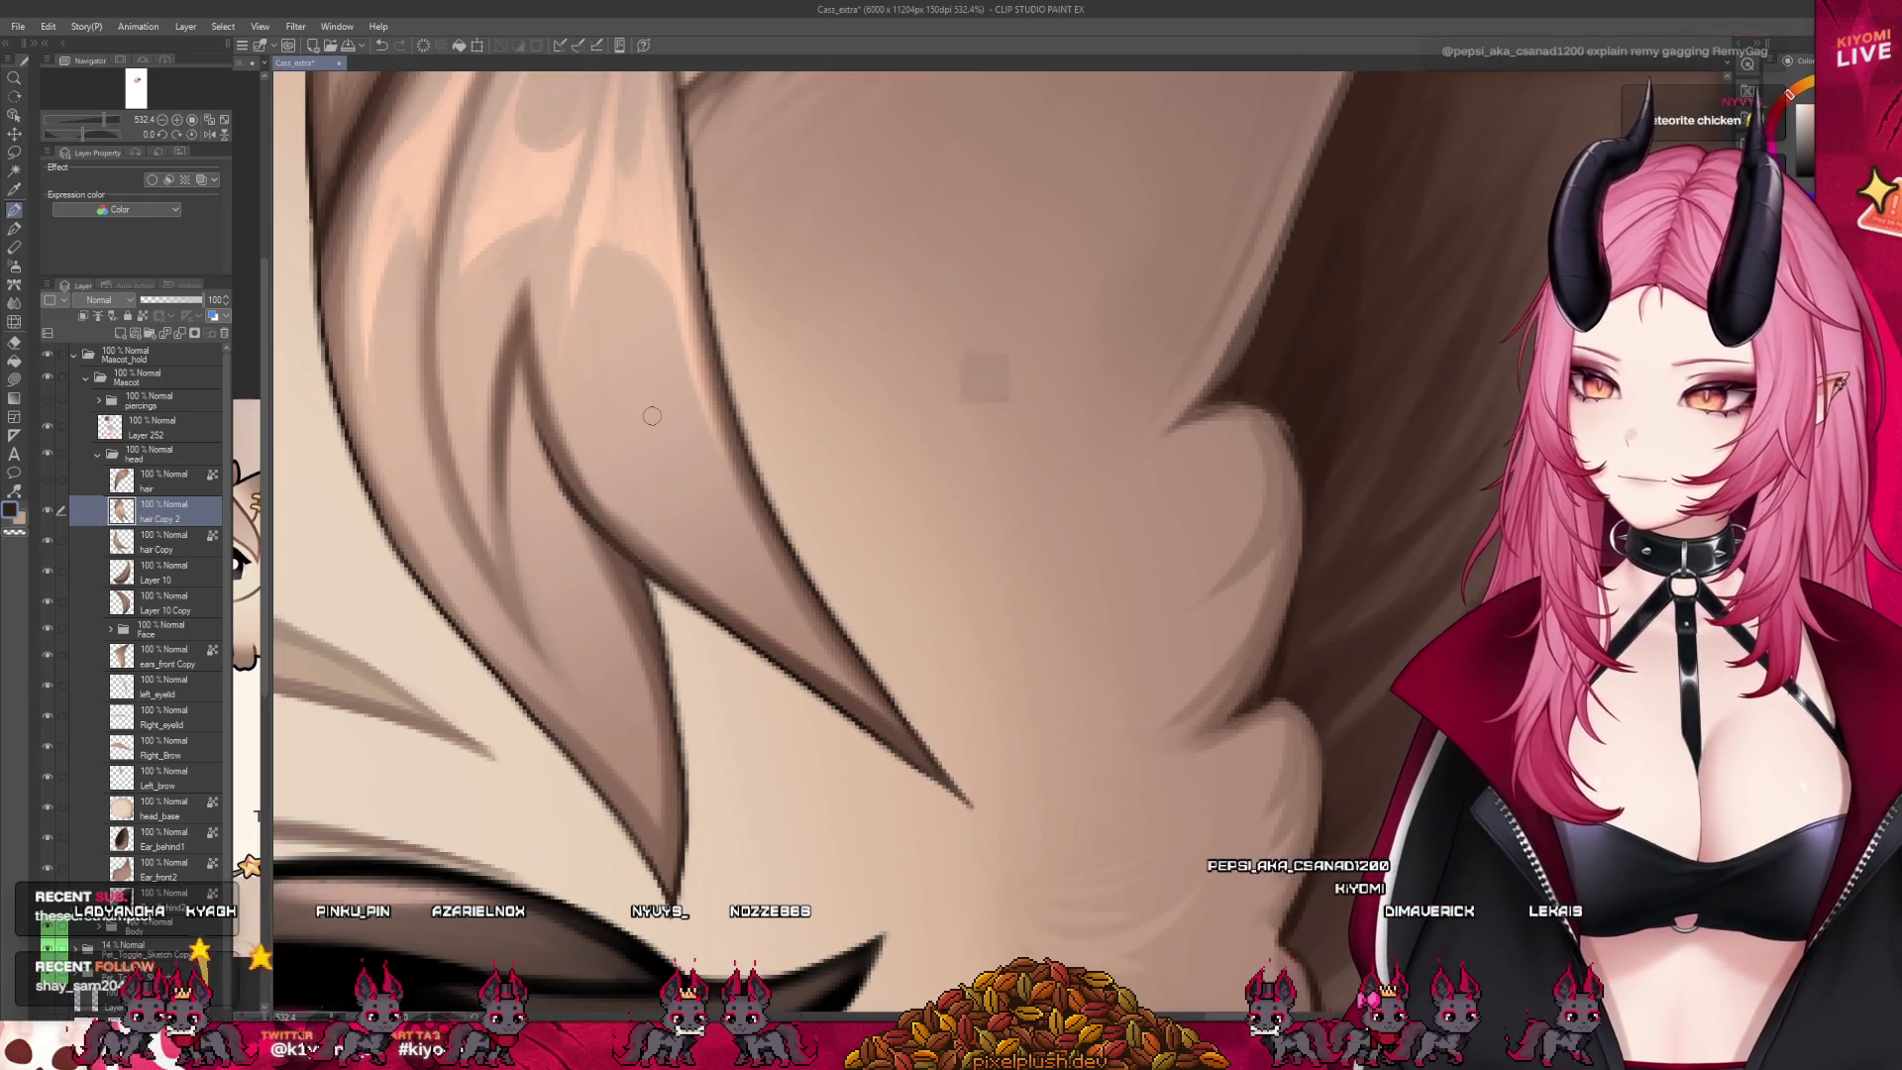
{"action": "scroll", "coordinate": [777, 544], "scroll_direction": "down", "scroll_amount": 5}
{"action": "scroll", "coordinate": [904, 489], "scroll_direction": "up", "scroll_amount": 2}
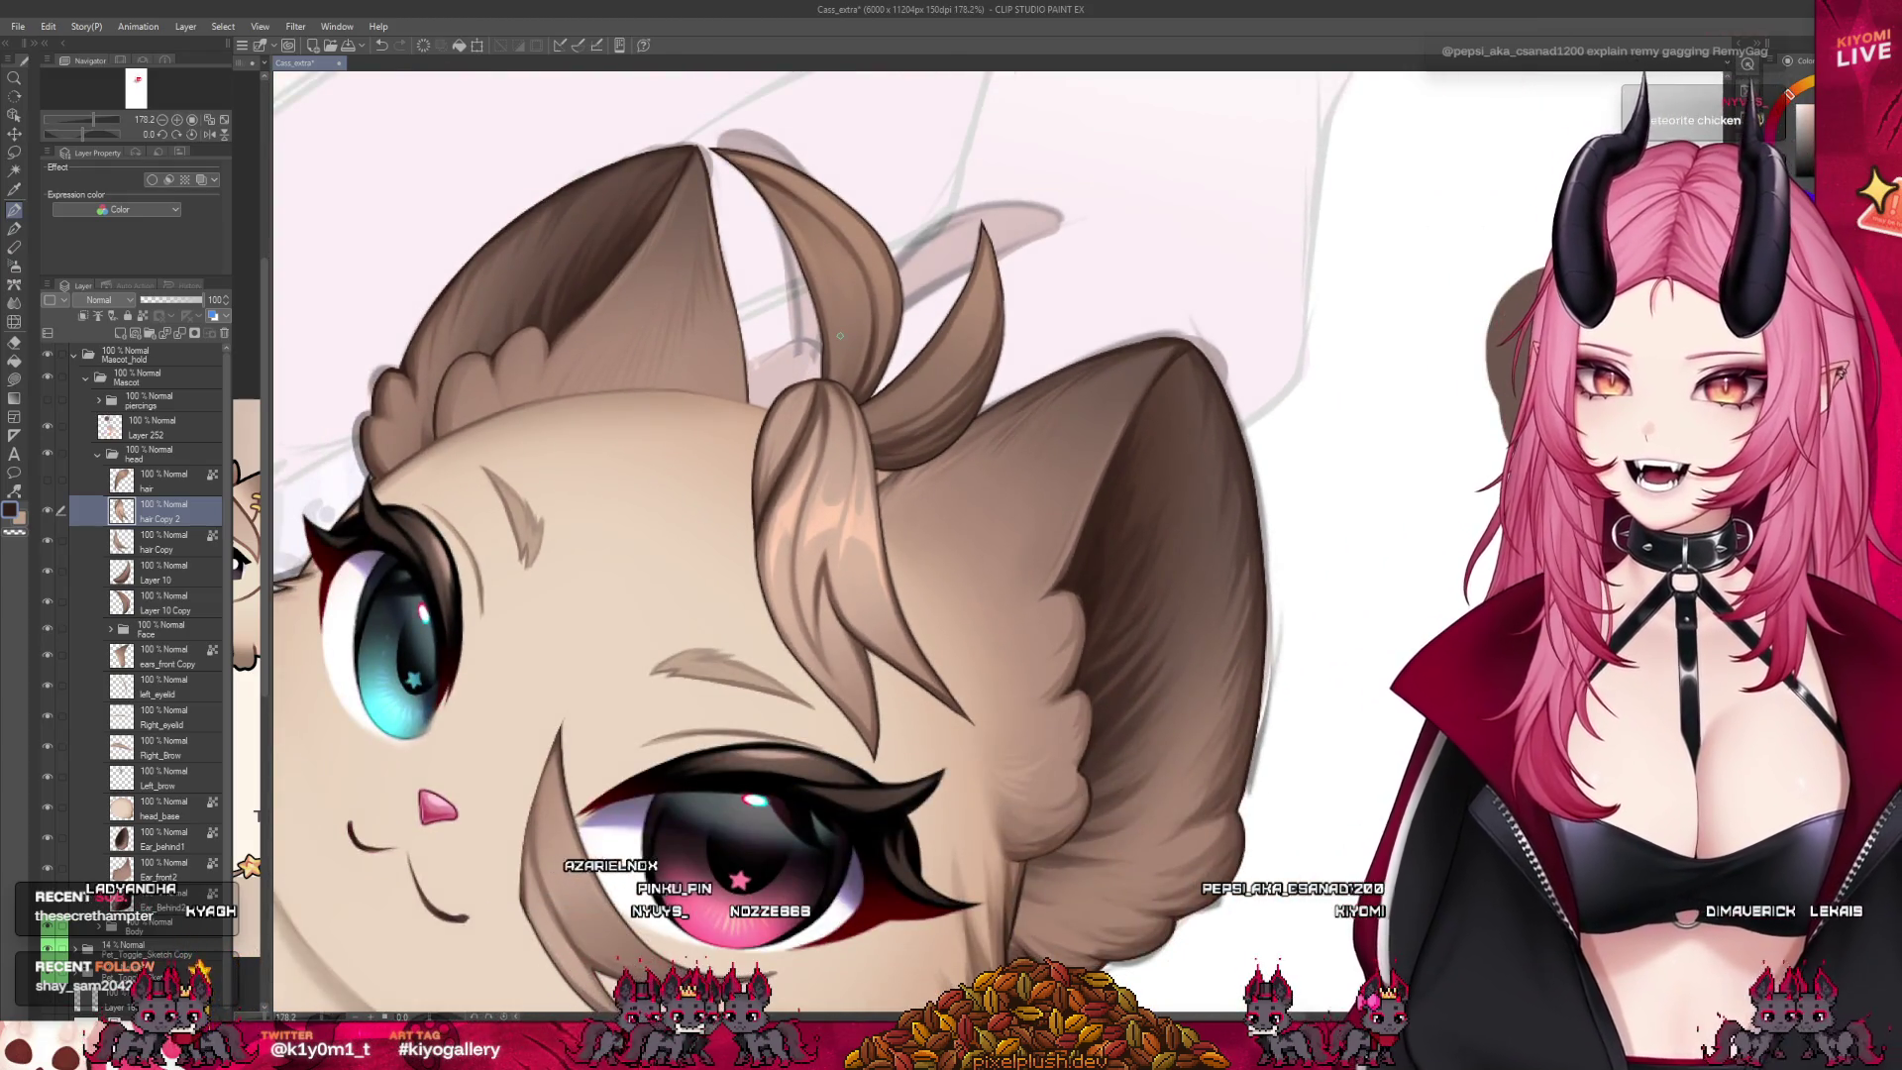
{"action": "scroll", "coordinate": [840, 337], "scroll_direction": "up", "scroll_amount": 2}
{"action": "scroll", "coordinate": [872, 349], "scroll_direction": "up", "scroll_amount": 2}
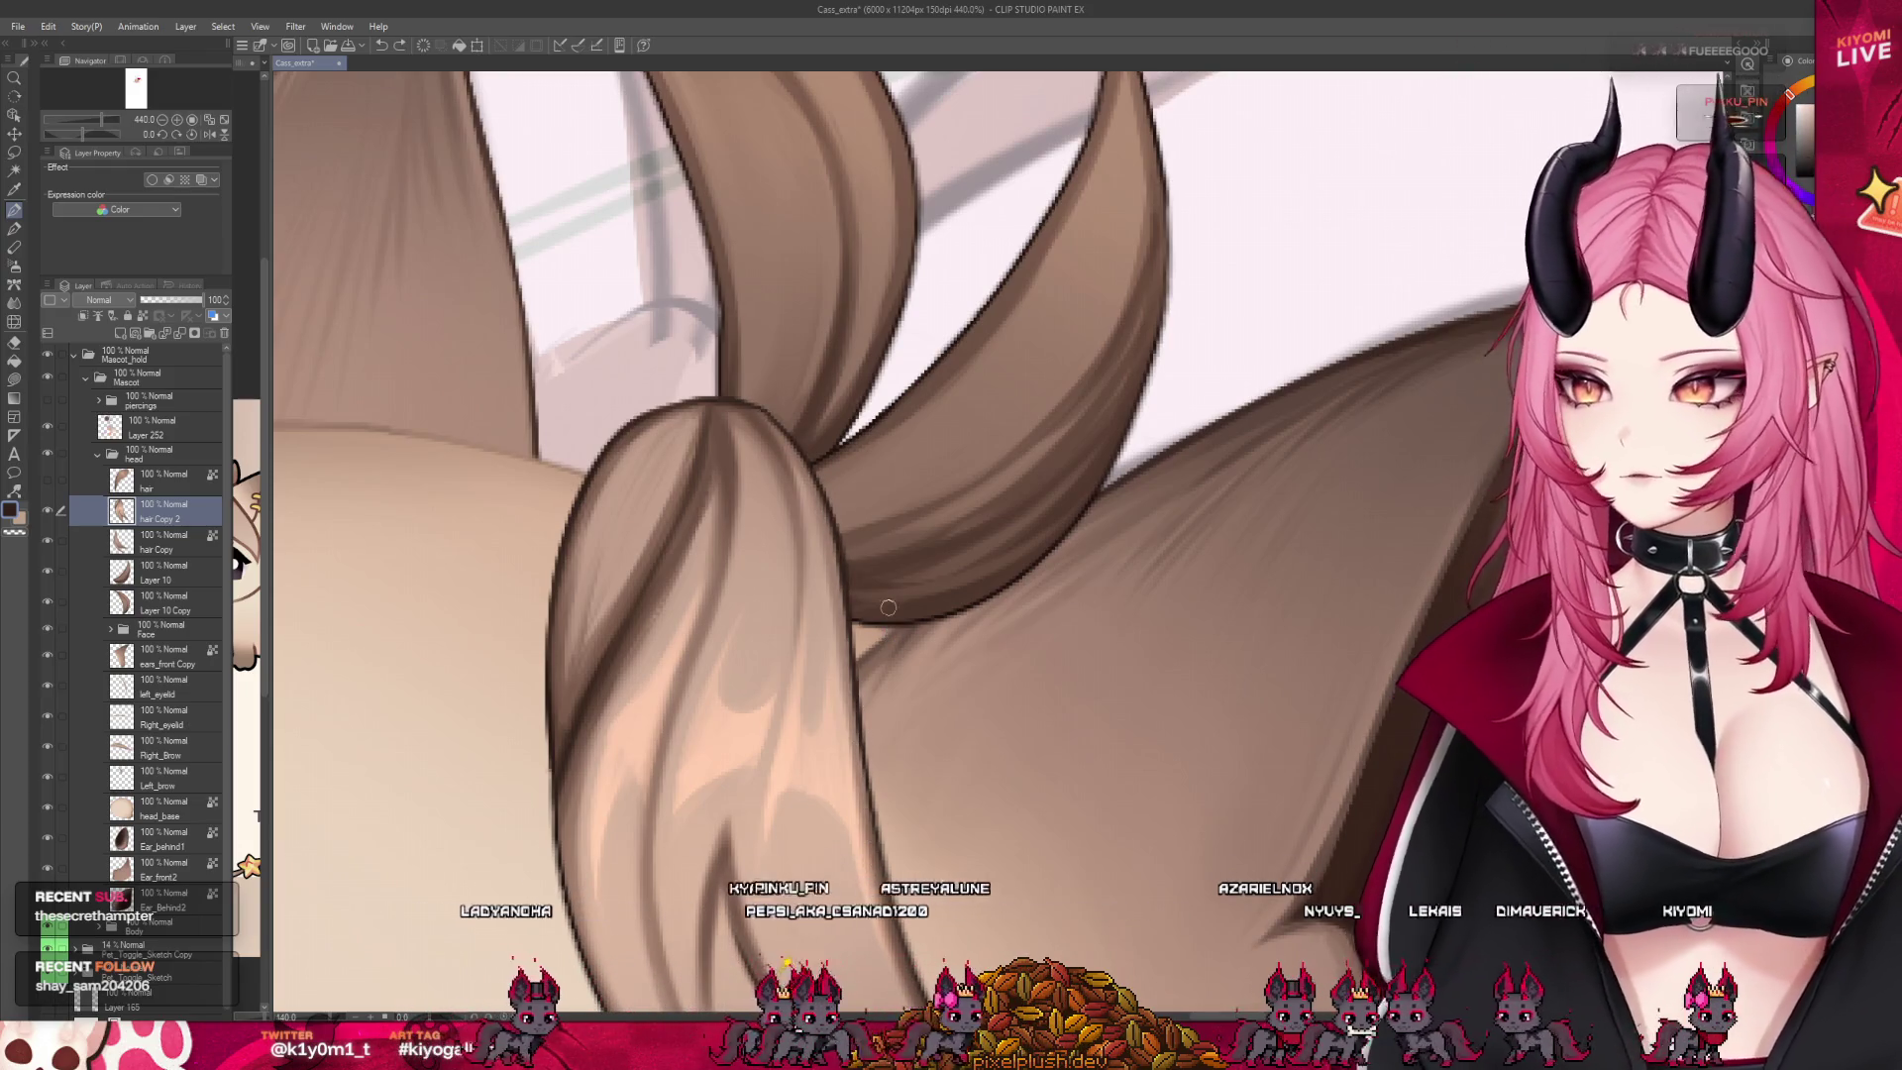
{"action": "scroll", "coordinate": [890, 622], "scroll_direction": "down", "scroll_amount": 2}
{"action": "scroll", "coordinate": [890, 622], "scroll_direction": "down", "scroll_amount": 3}
{"action": "scroll", "coordinate": [890, 622], "scroll_direction": "down", "scroll_amount": 3}
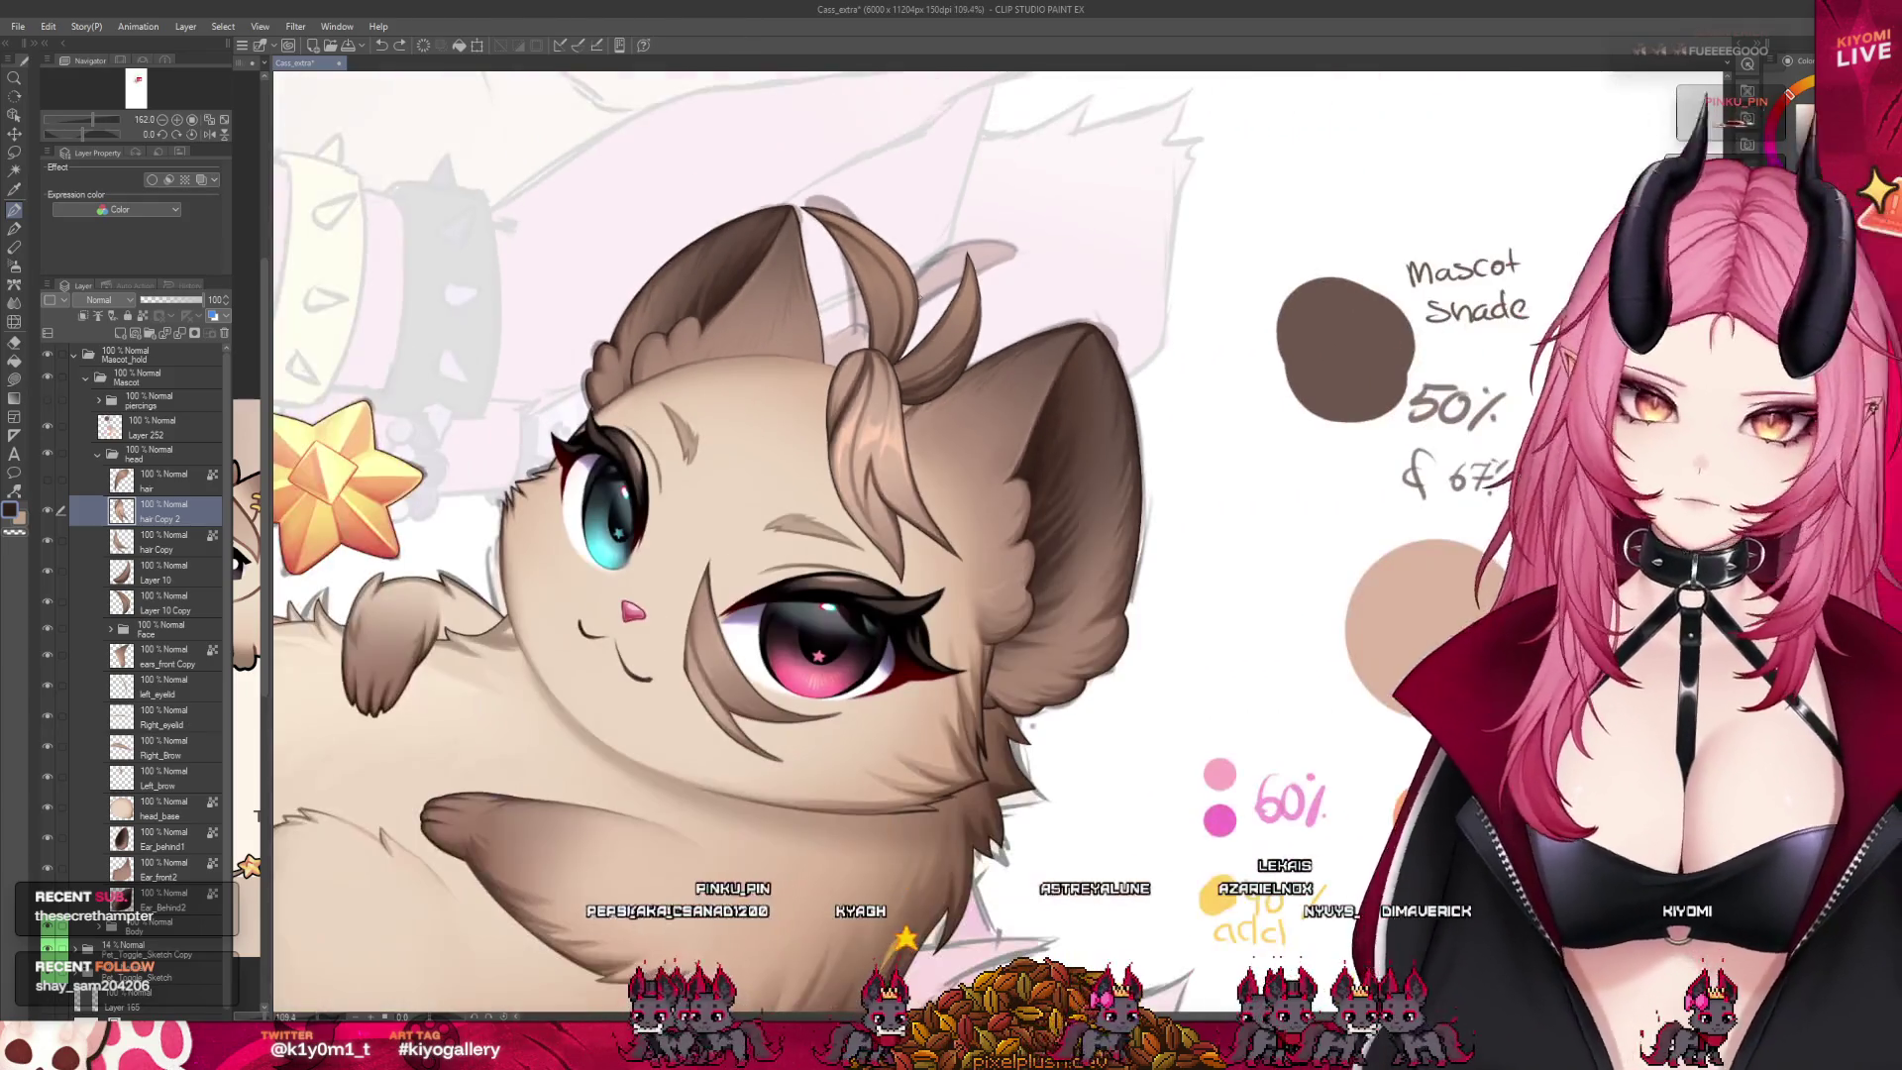
{"action": "left_click", "coordinate": [149, 481]}
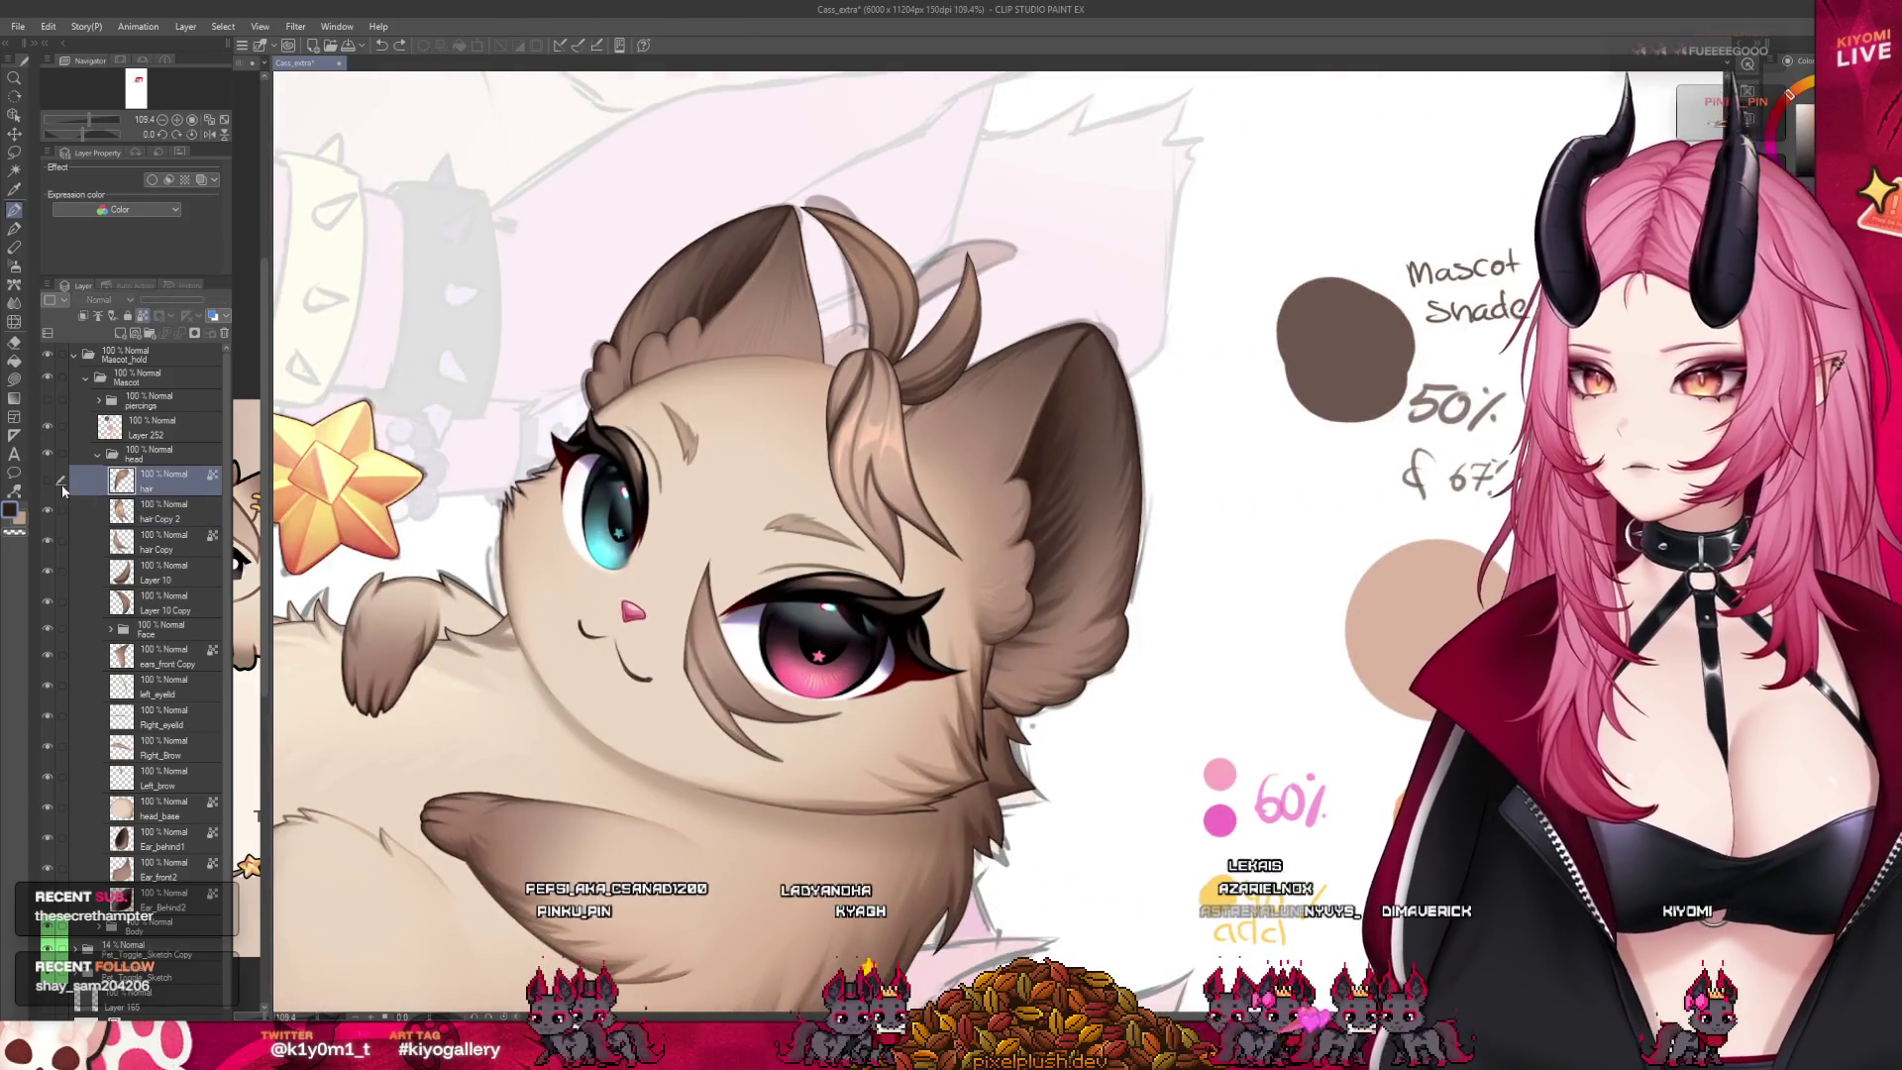
Turn on the 'hair' layer's visibility, select 'hair Copy' and zoom in on the face
{"action": "left_click", "coordinate": [47, 481]}
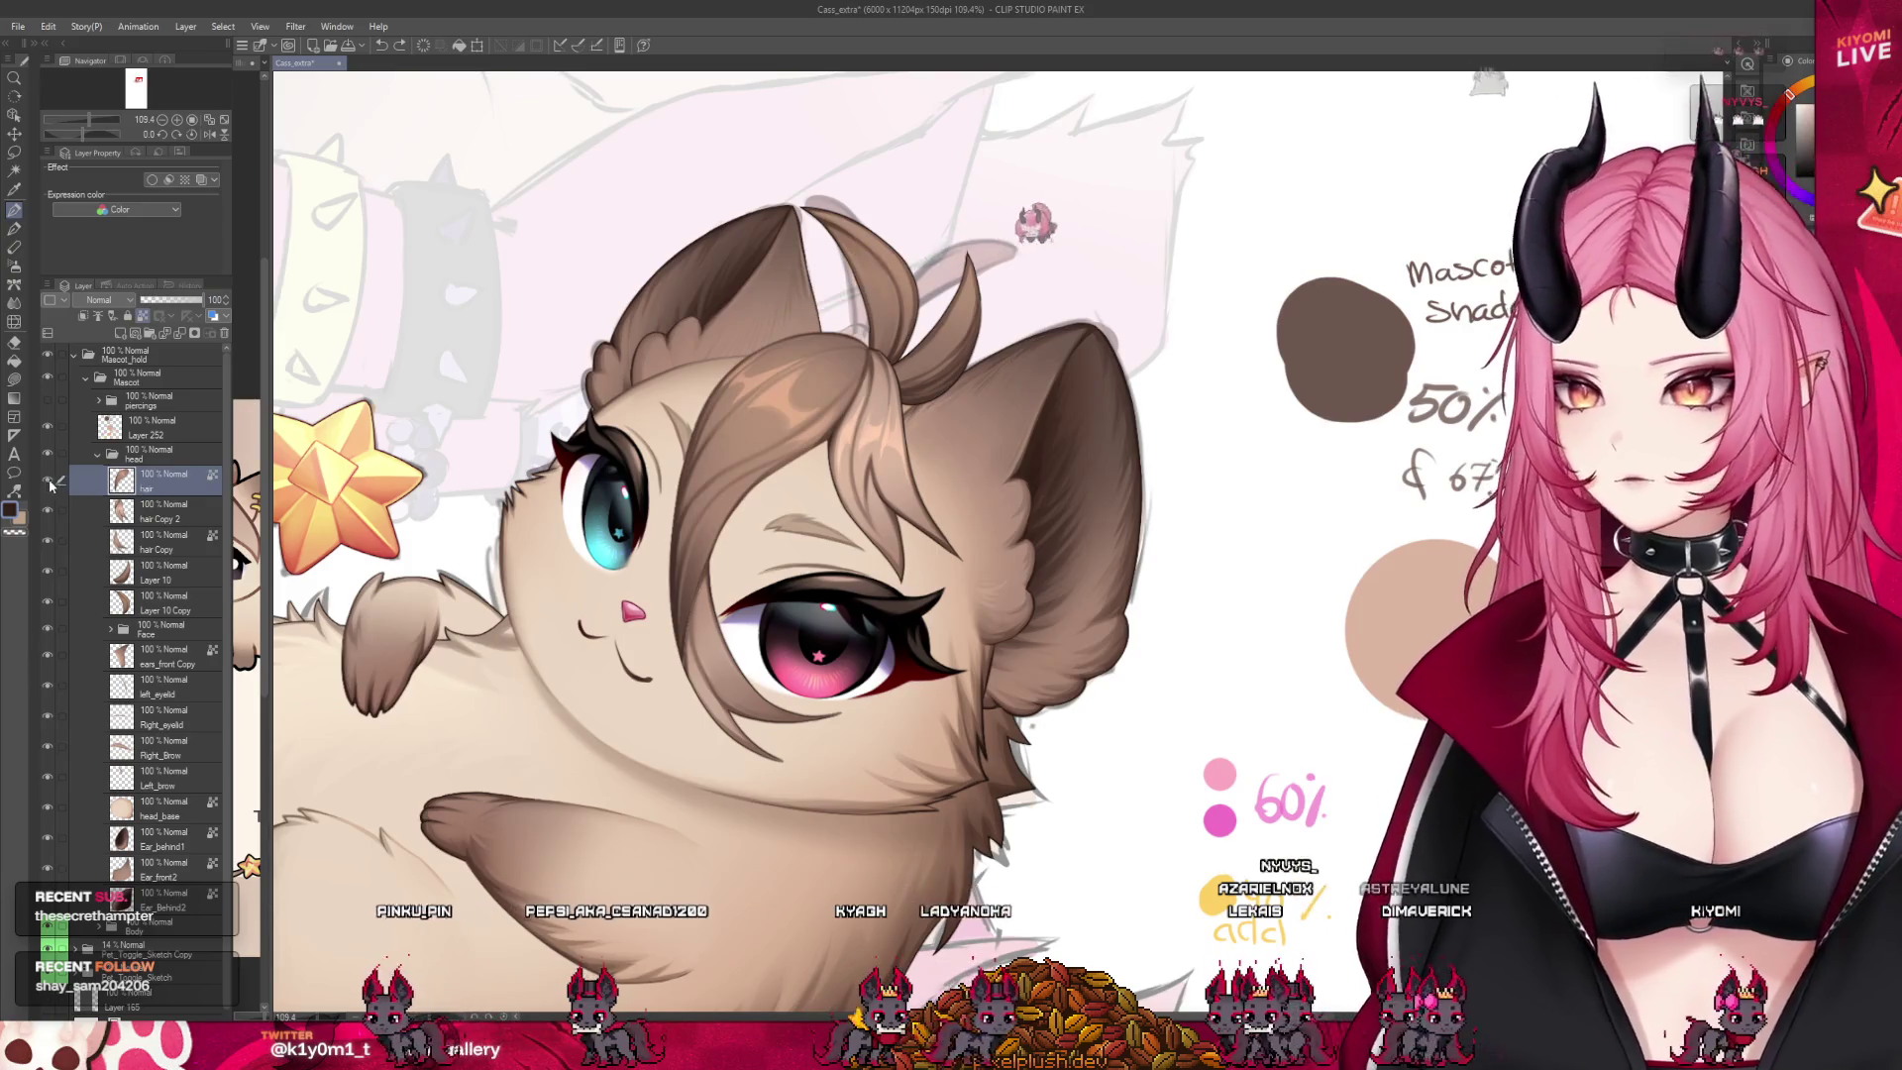
{"action": "left_click", "coordinate": [47, 480]}
{"action": "left_click", "coordinate": [134, 546]}
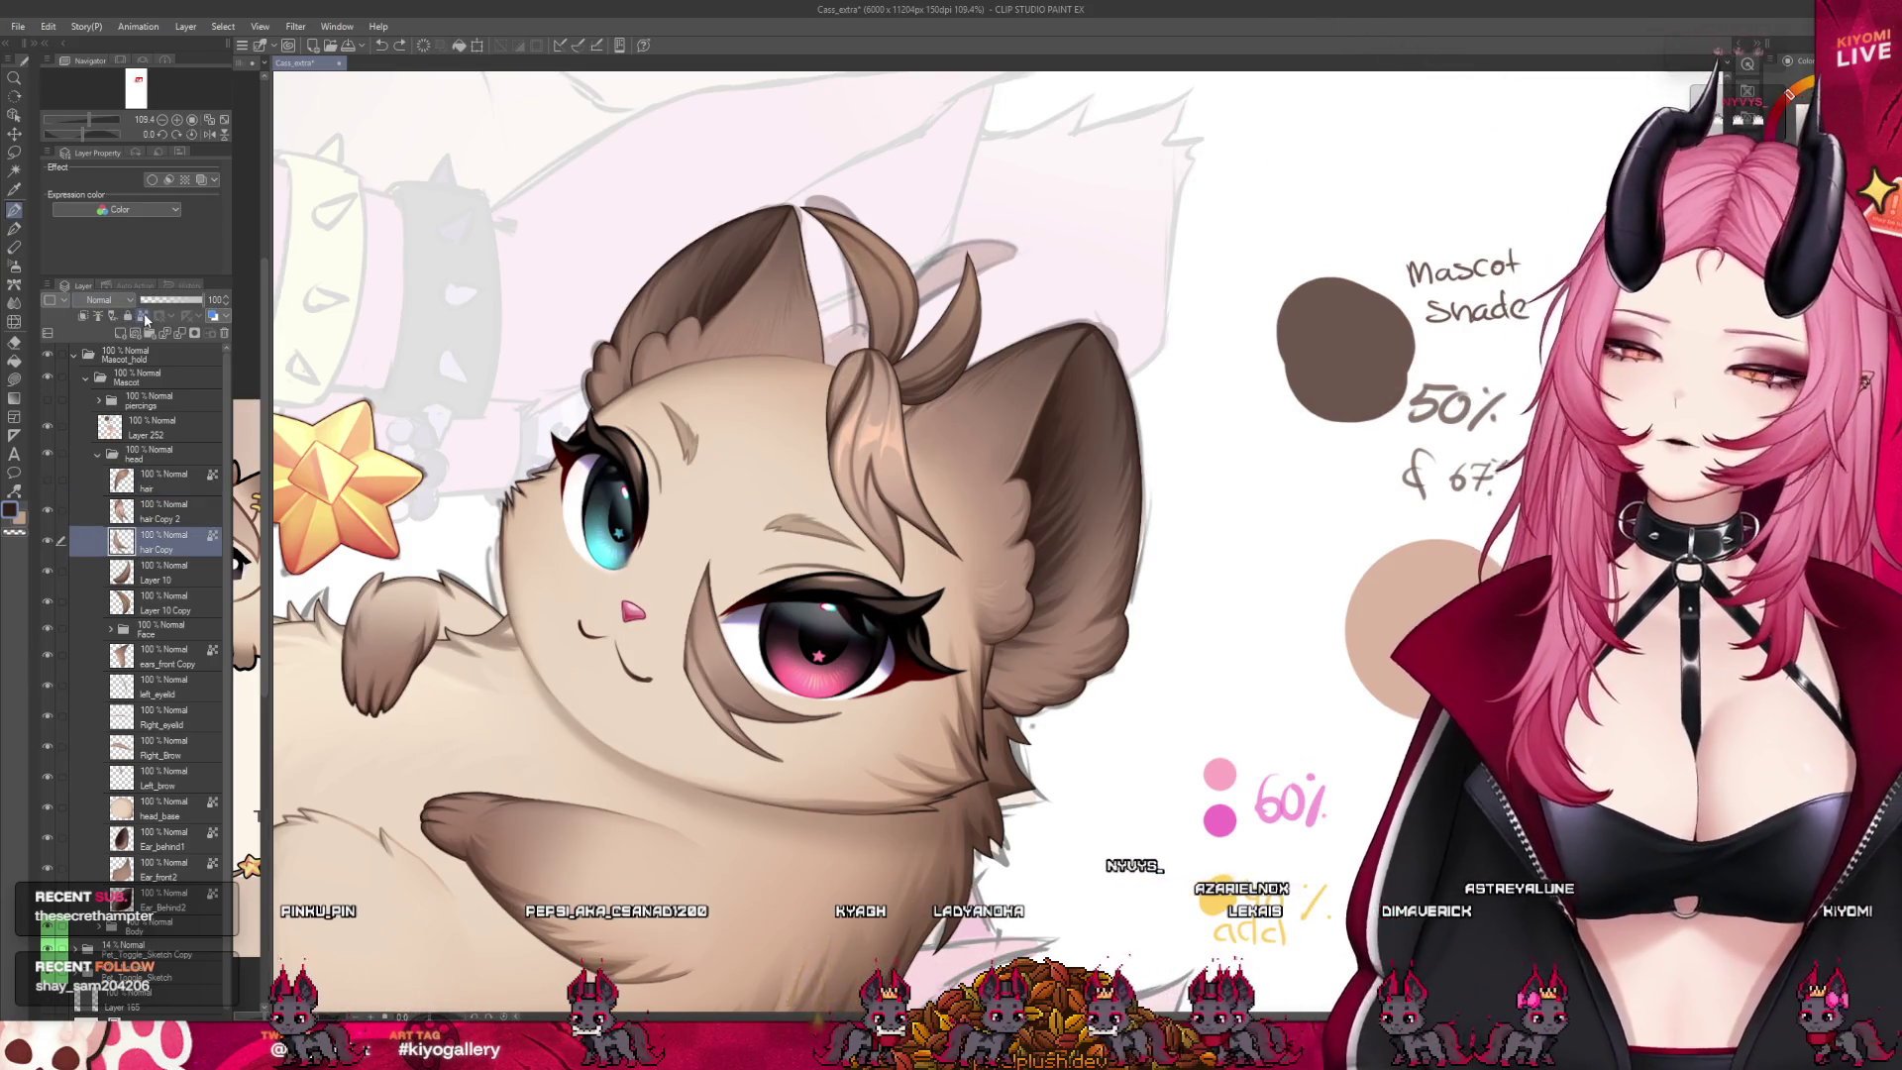
{"action": "key", "text": "ctrl+plus"}
Lower Layer 10 and the 'hair' layer to 41% opacity, then reselect 'hair Copy'
{"action": "left_click", "coordinate": [168, 577]}
{"action": "left_click", "coordinate": [175, 300]}
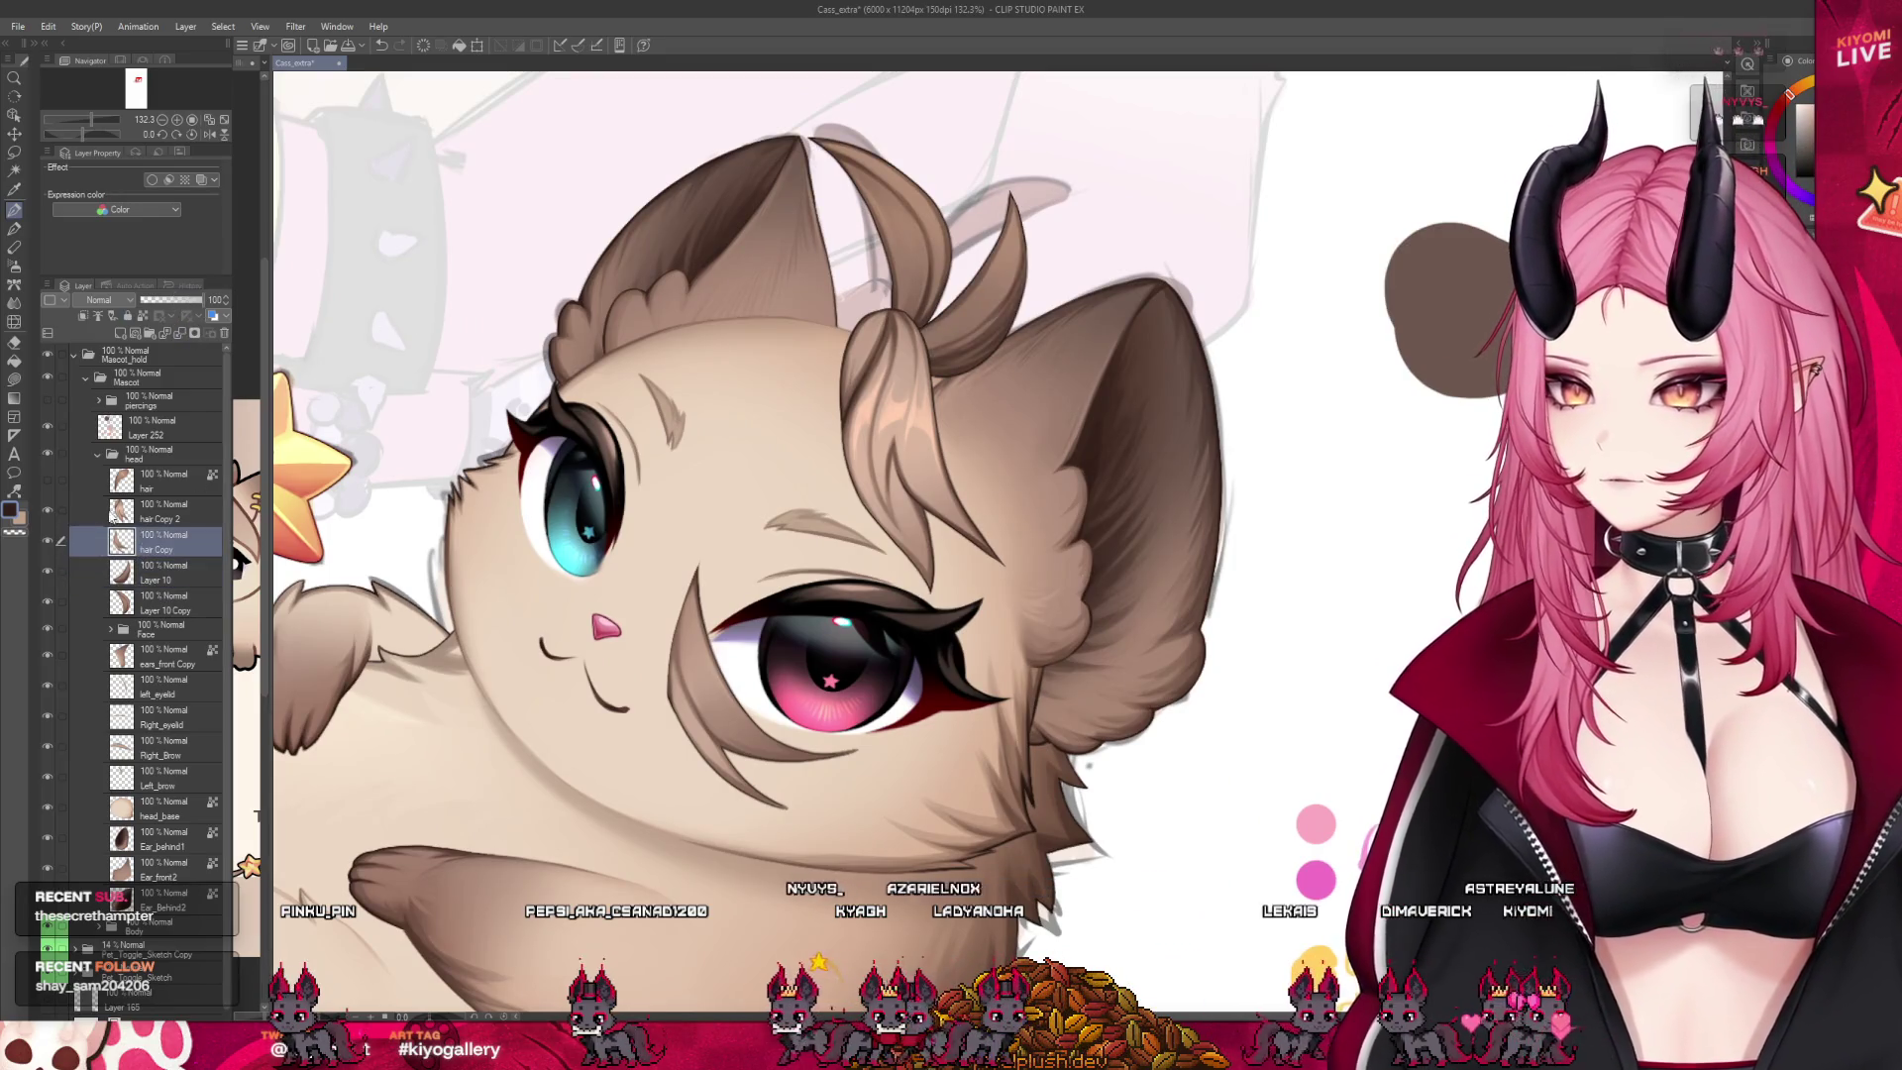
{"action": "left_click", "coordinate": [159, 481]}
{"action": "left_click", "coordinate": [166, 300]}
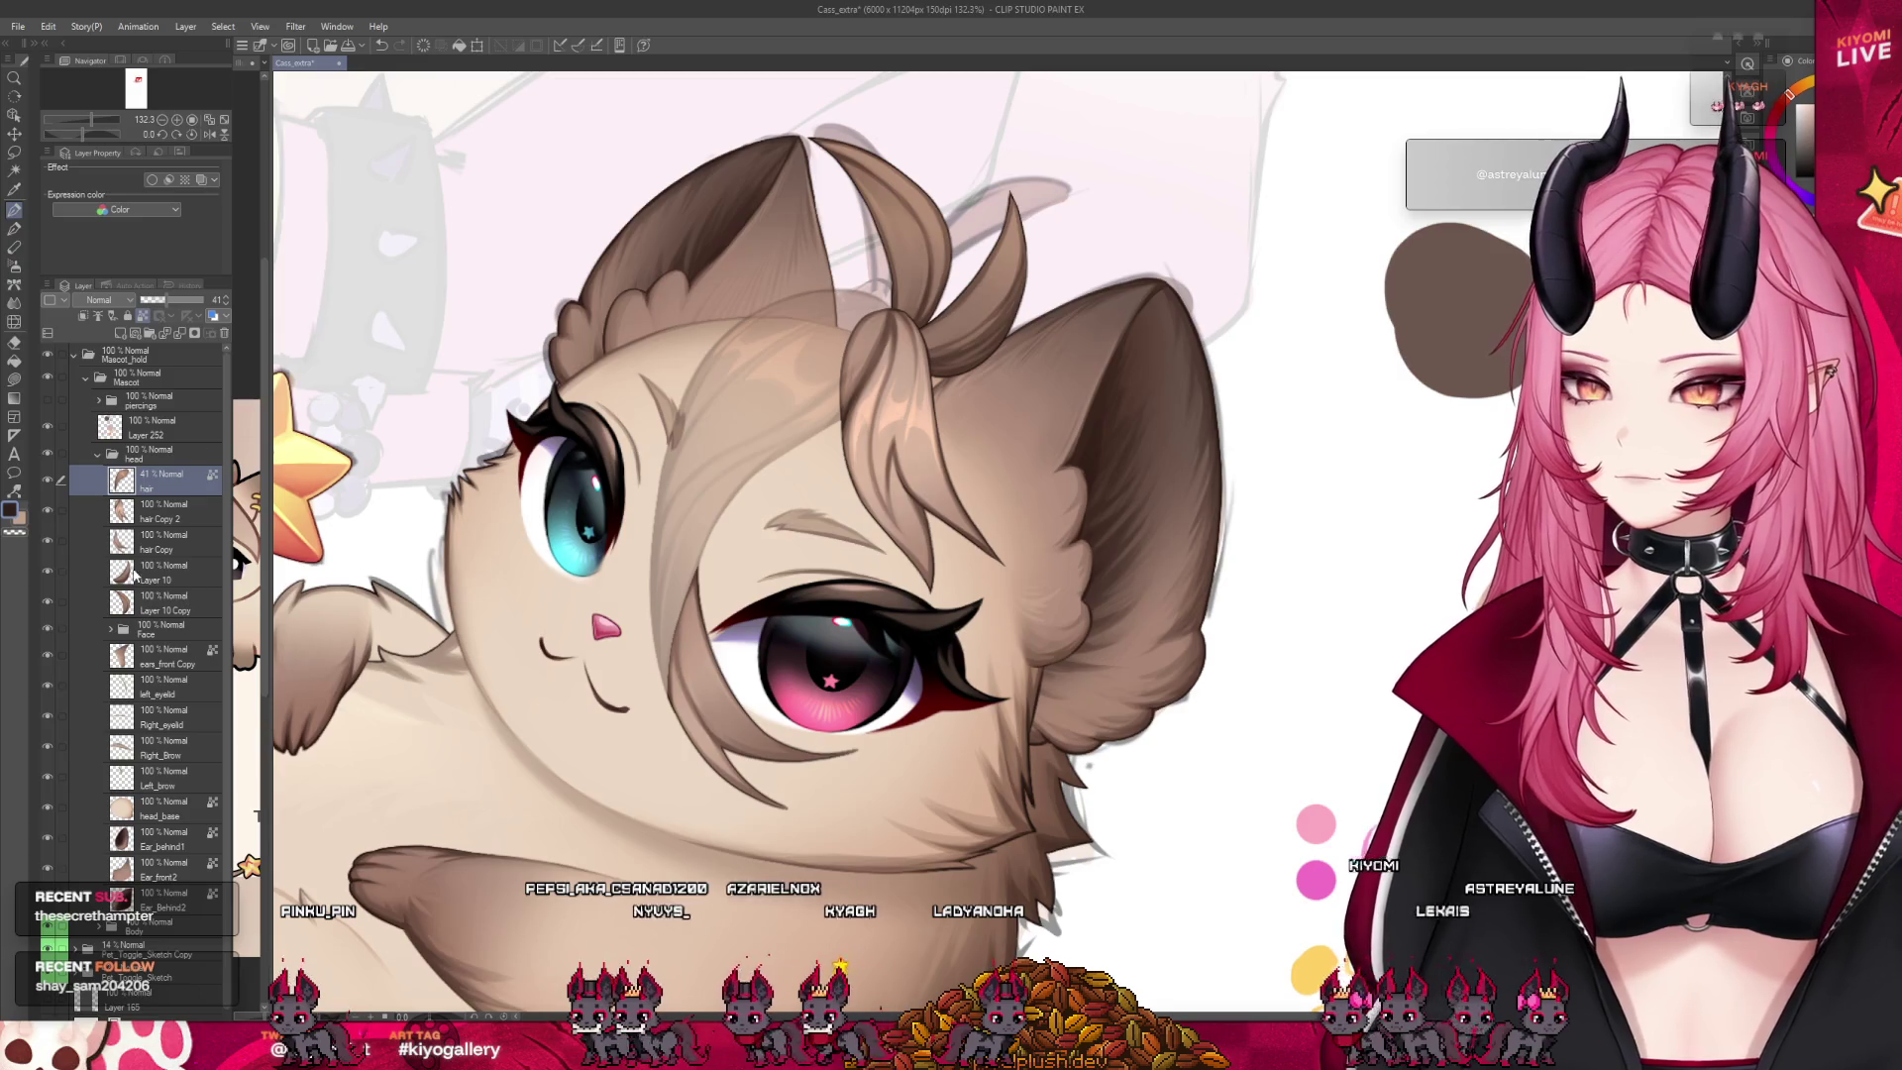
{"action": "left_click", "coordinate": [125, 542]}
{"action": "scroll", "coordinate": [650, 630], "scroll_direction": "up", "scroll_amount": 1}
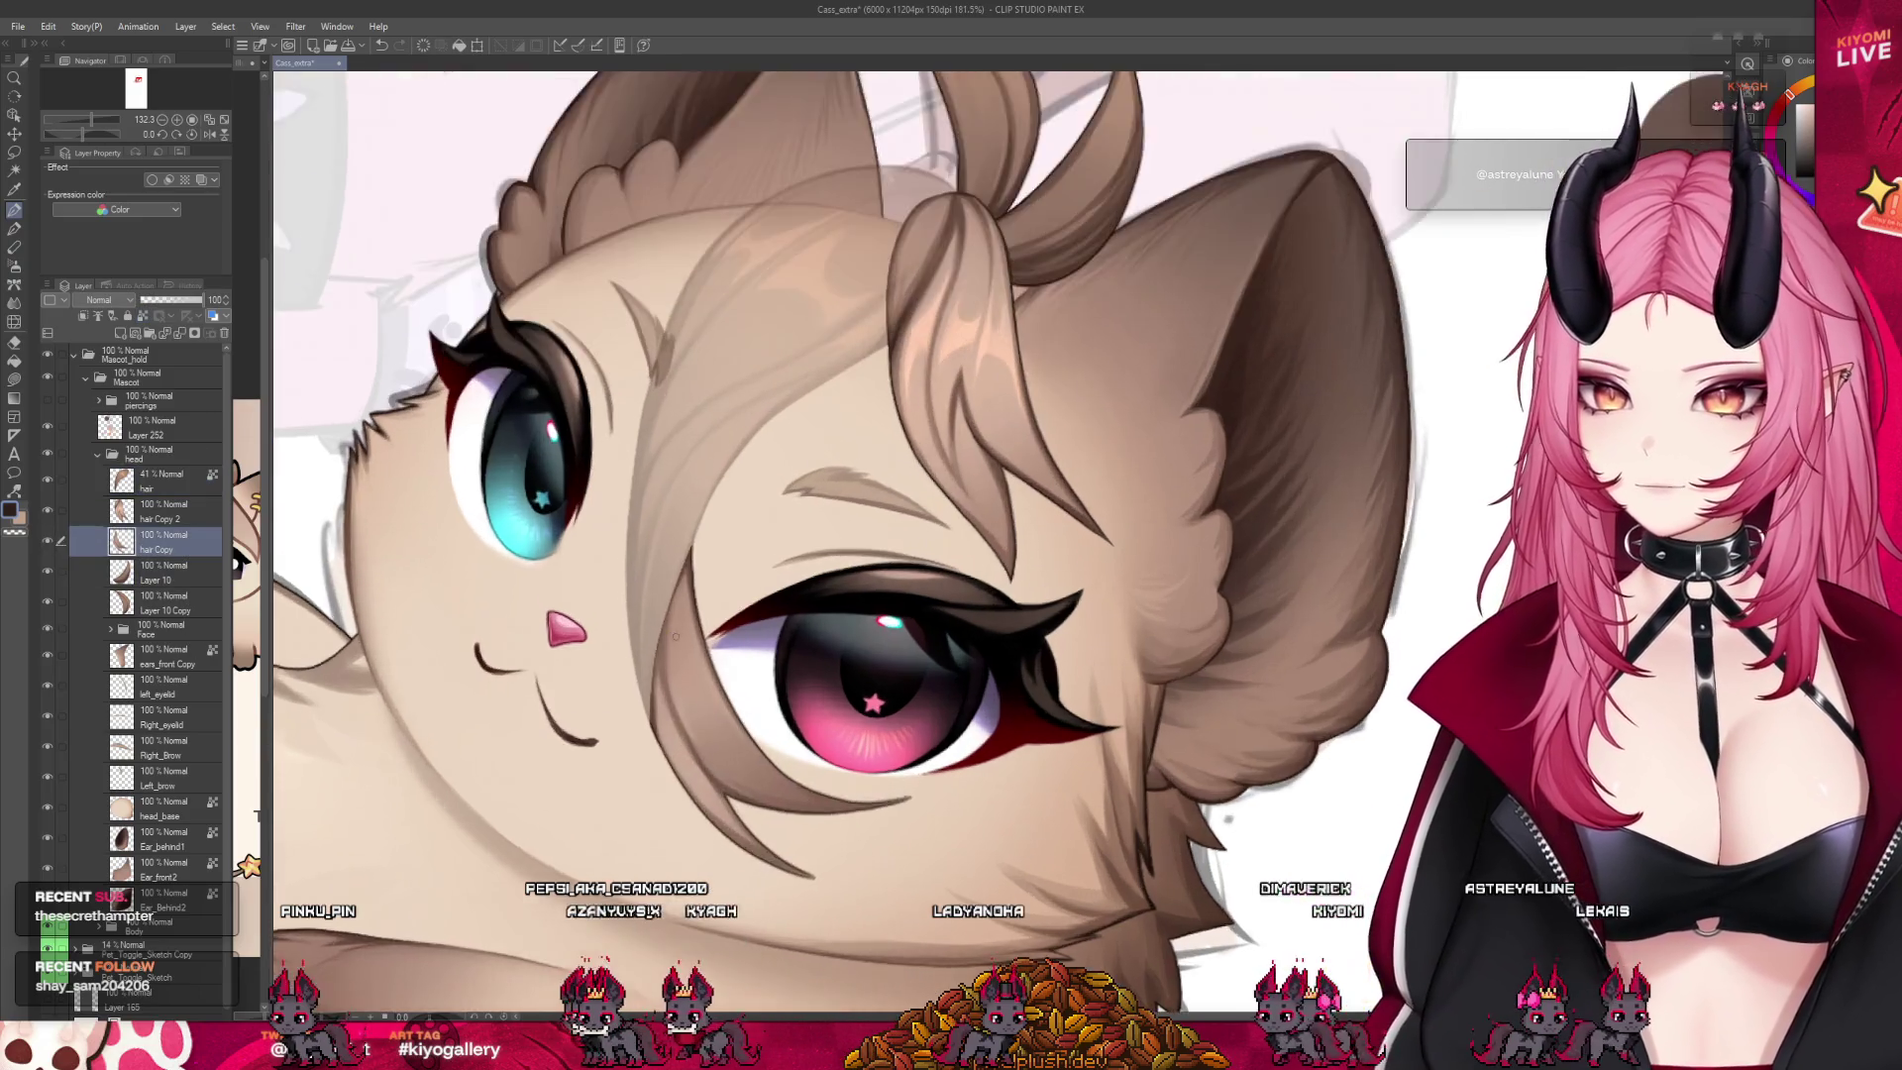
{"action": "scroll", "coordinate": [650, 630], "scroll_direction": "up", "scroll_amount": 2}
{"action": "scroll", "coordinate": [649, 630], "scroll_direction": "up", "scroll_amount": 2}
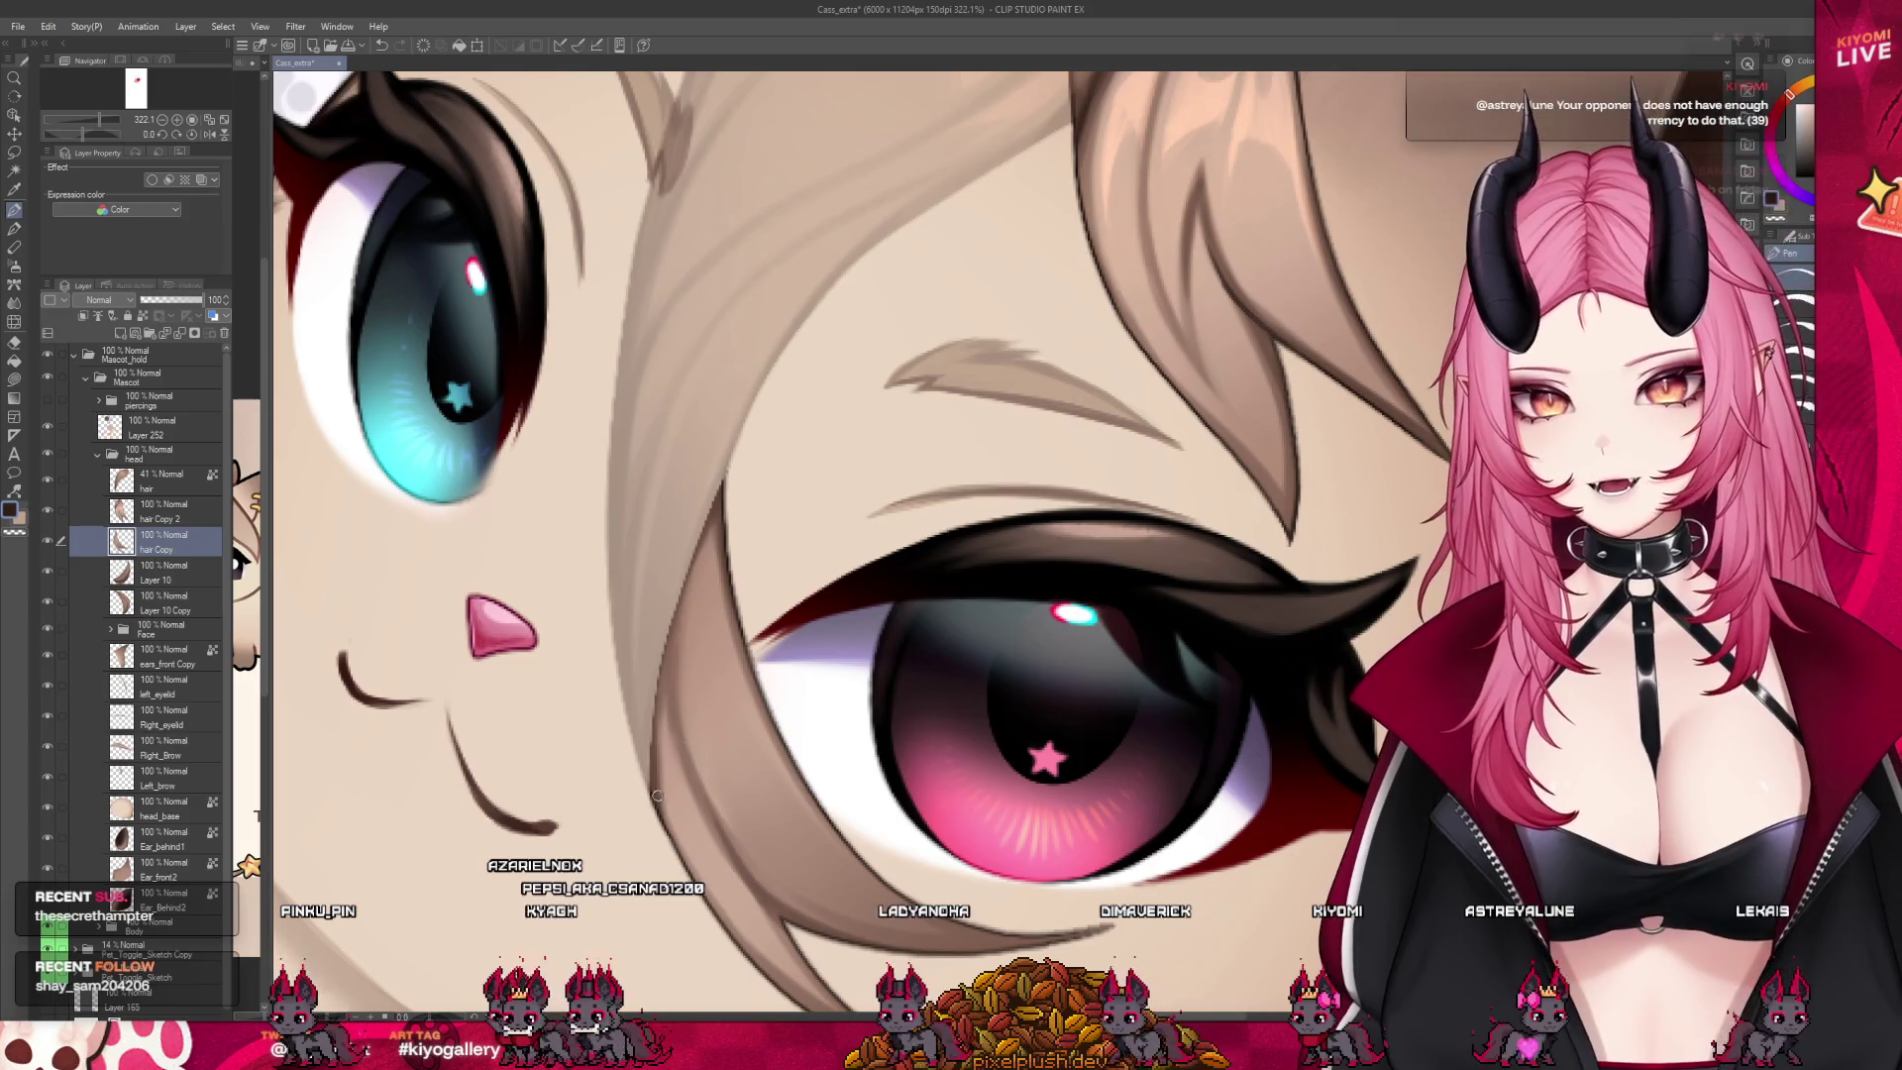
Outline a new hair strand beside the pink eye and fill it with brown
{"action": "left_click_drag", "start_coordinate": [639, 634], "coordinate": [679, 462]}
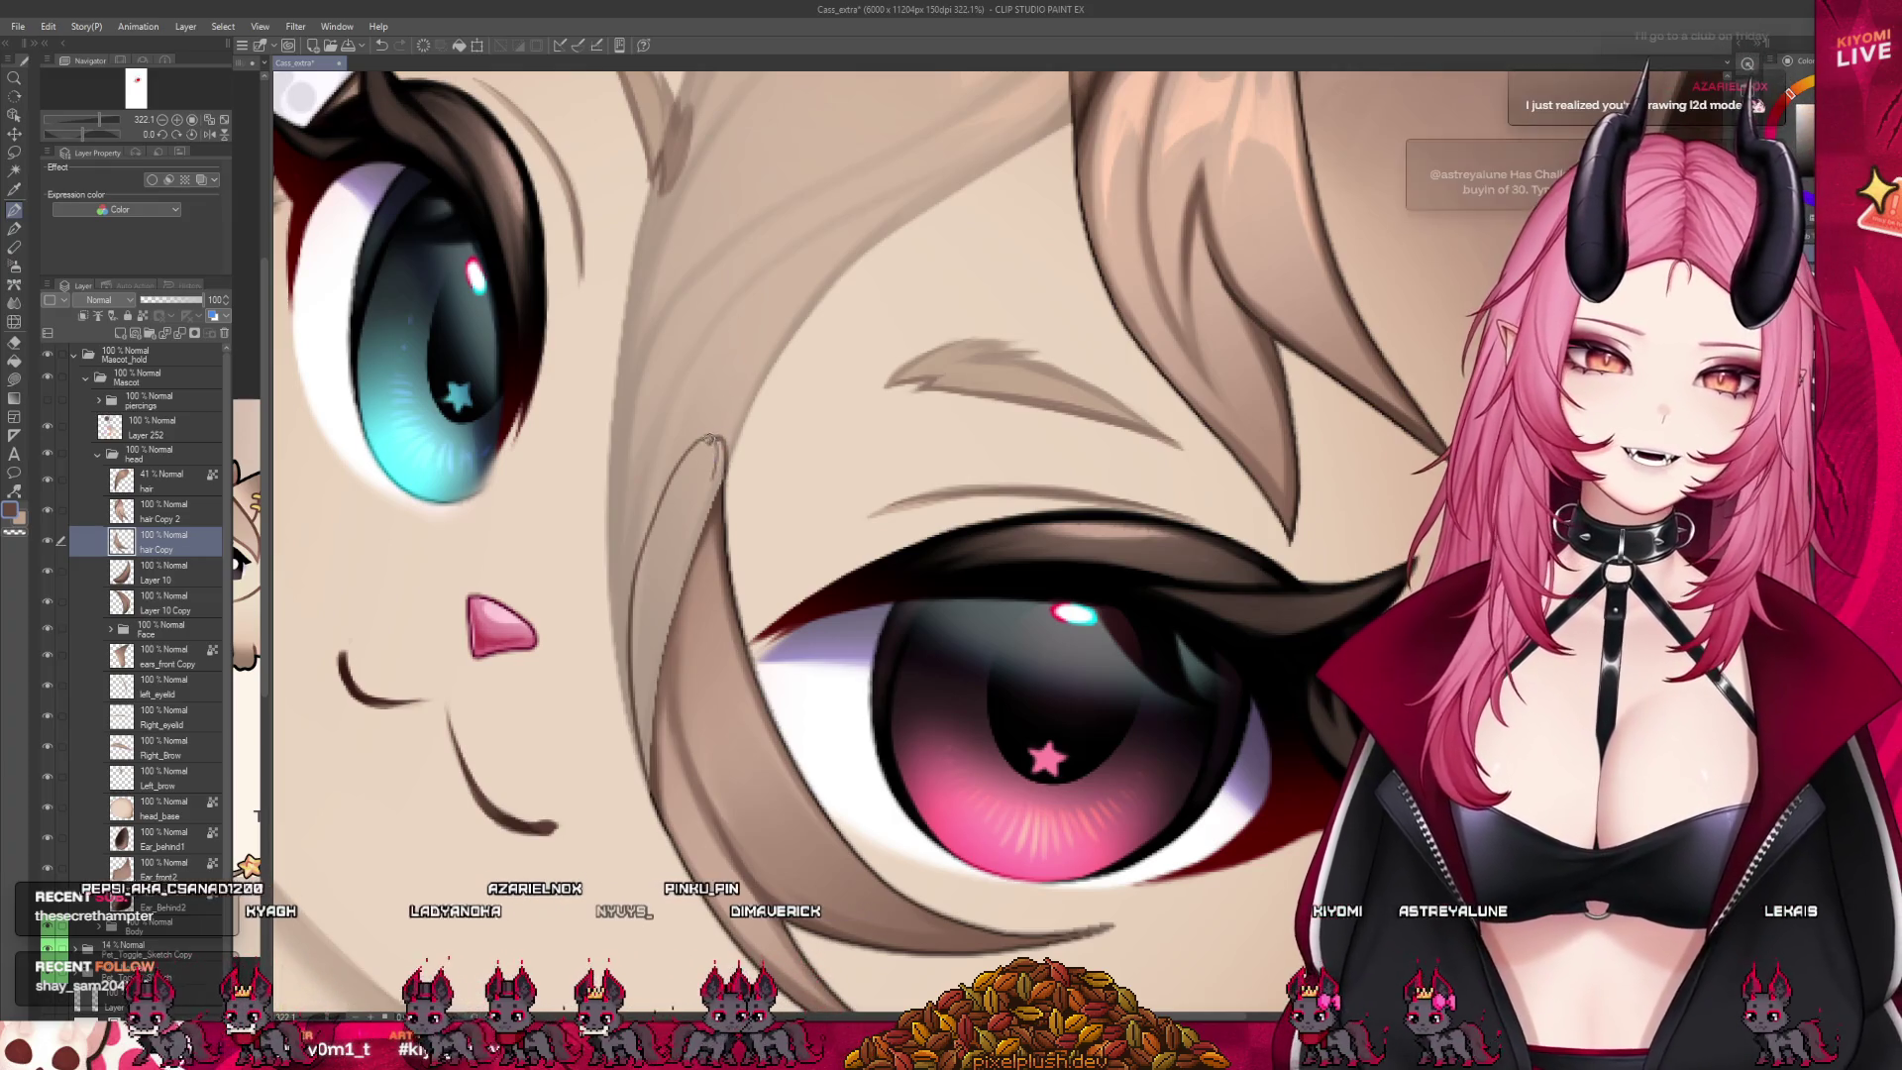
{"action": "key", "text": "g"}
{"action": "left_click", "coordinate": [704, 446]}
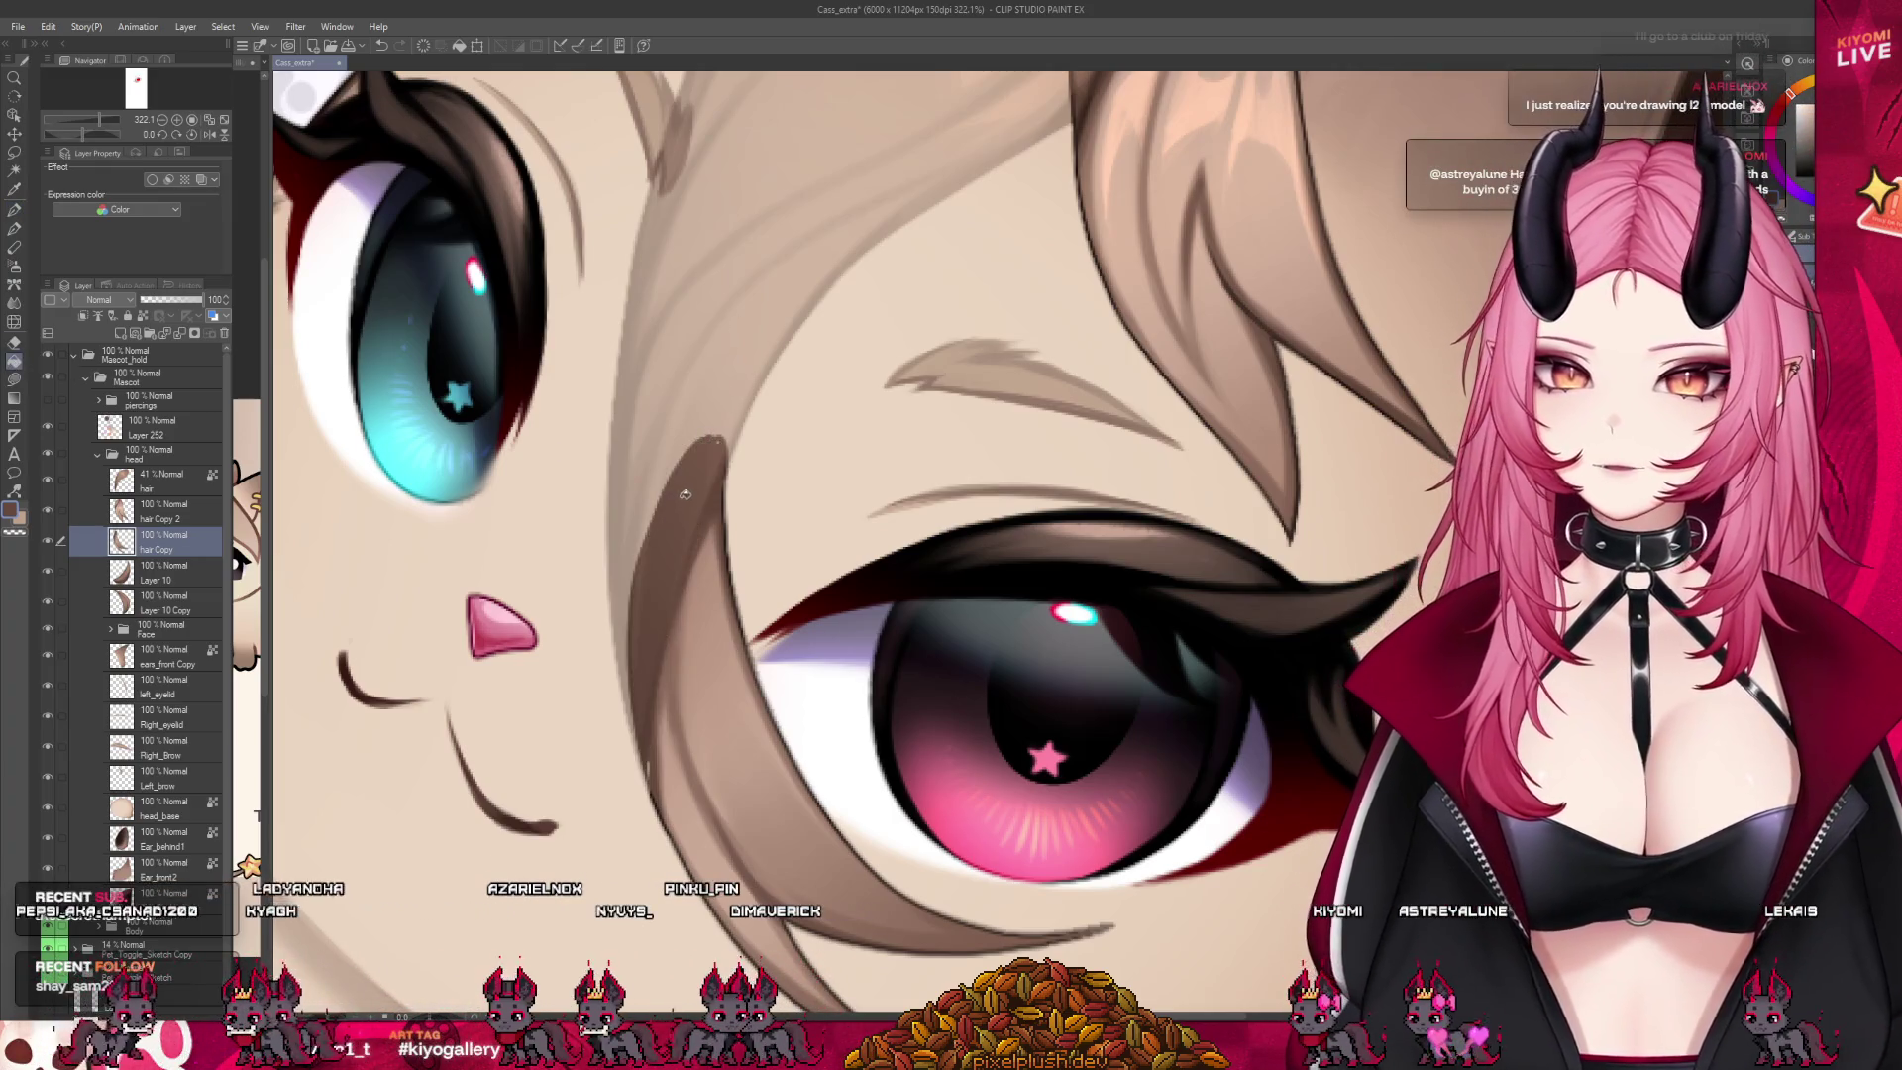
{"action": "left_click", "coordinate": [16, 212]}
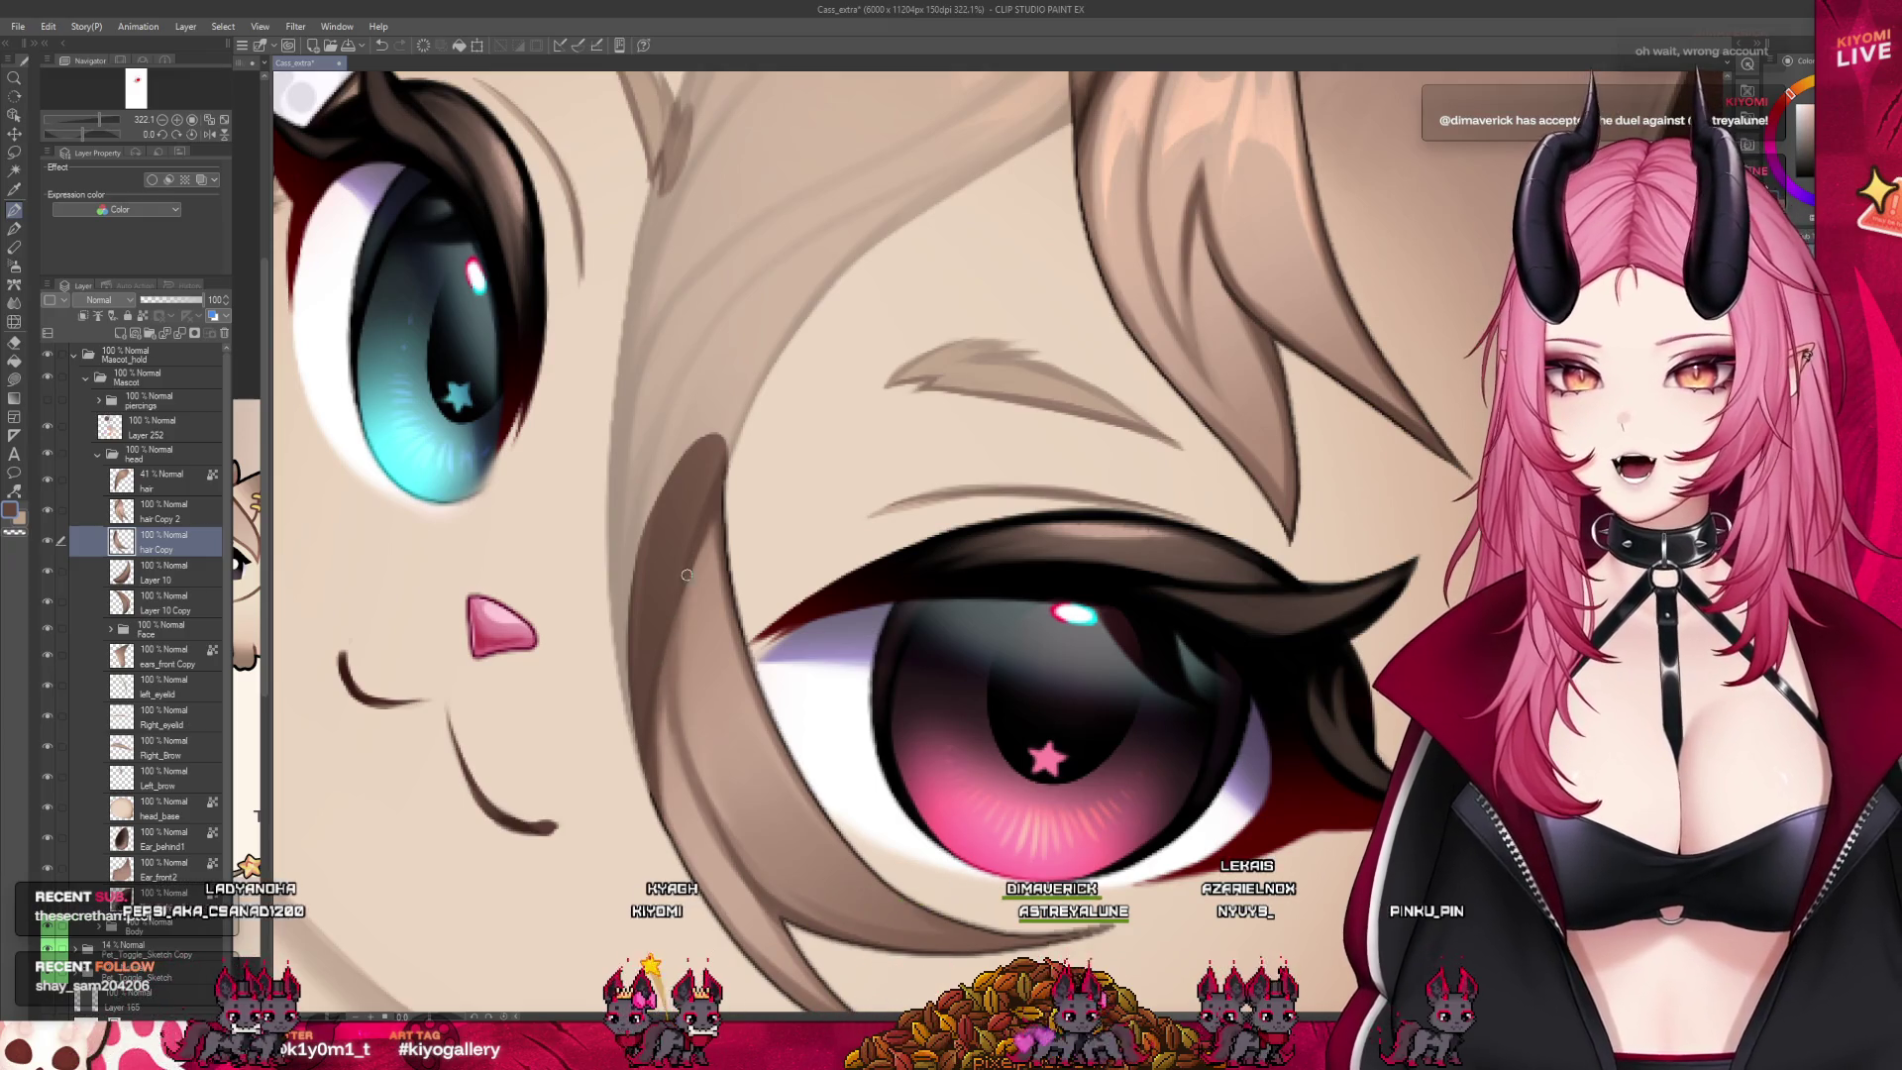
Show the strand in full brown and refine its pointed tip with the pen
{"action": "scroll", "coordinate": [654, 743], "scroll_direction": "up", "scroll_amount": 1}
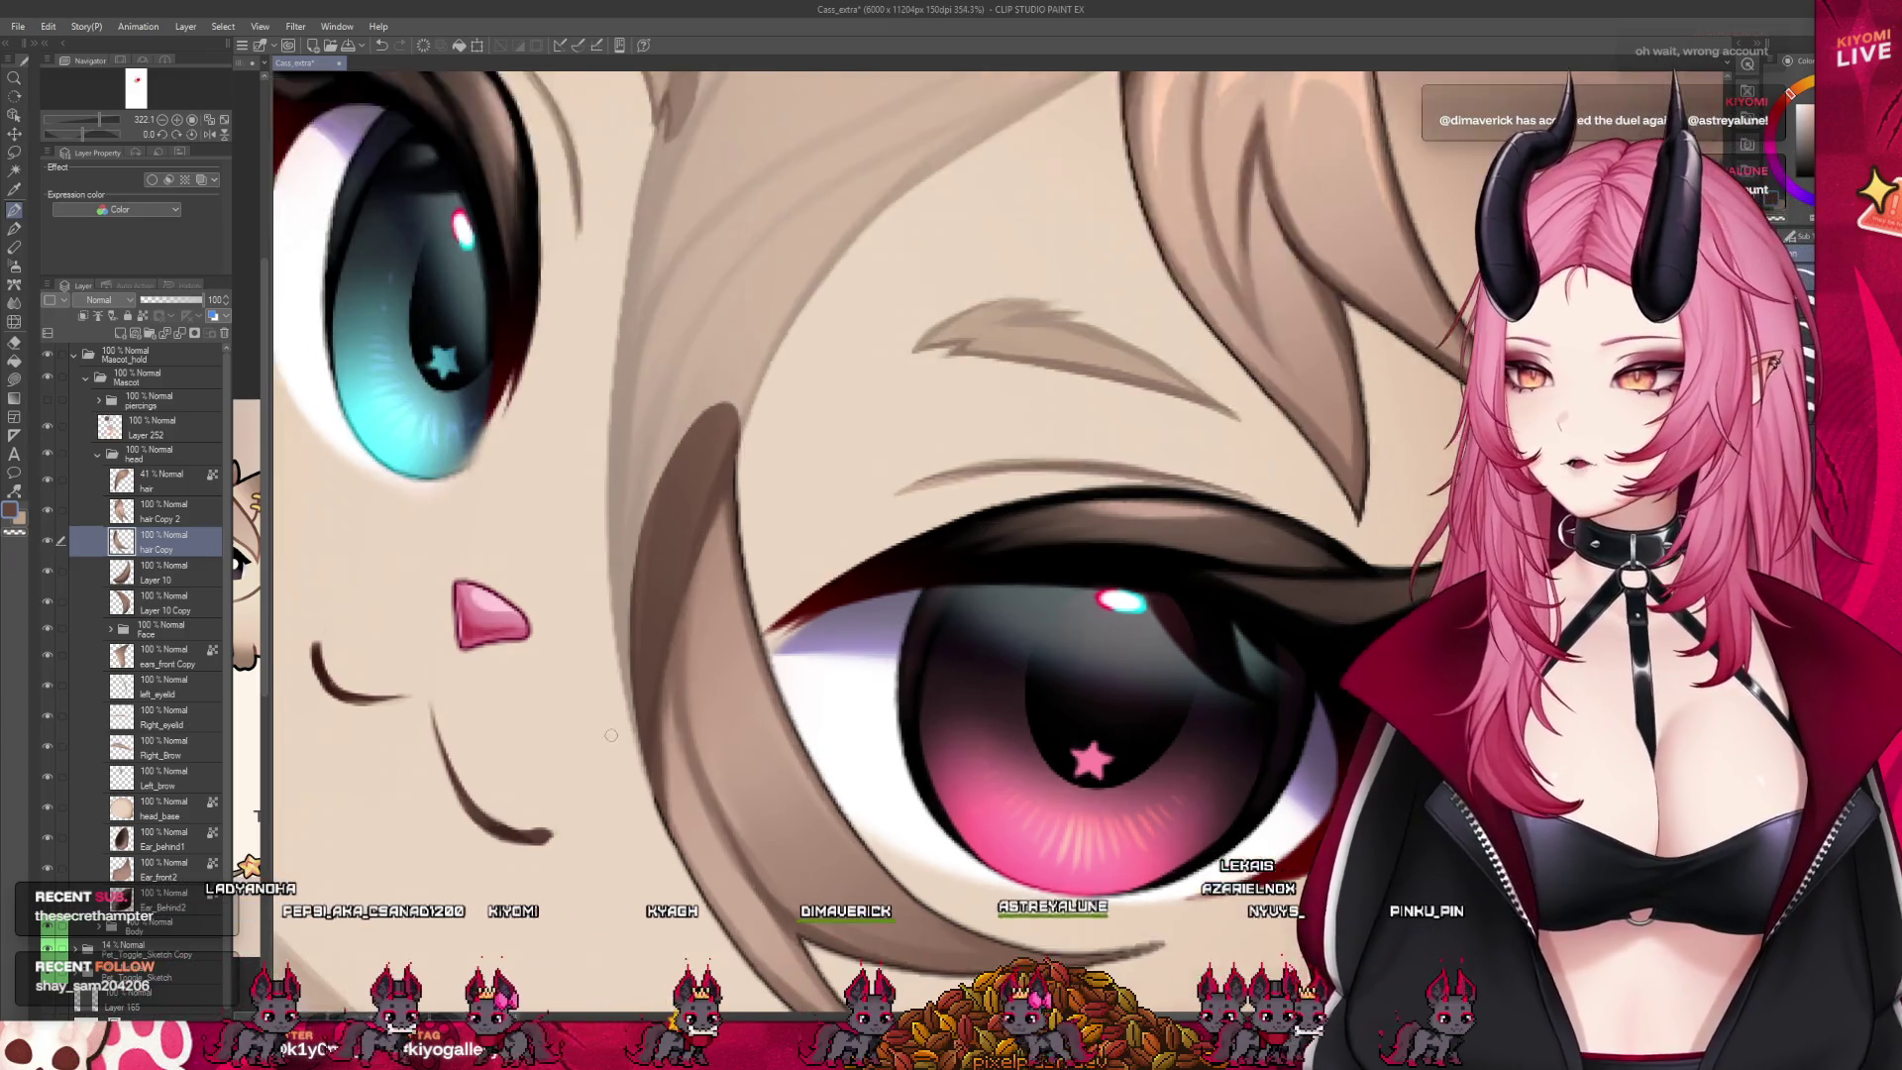
{"action": "scroll", "coordinate": [624, 733], "scroll_direction": "up", "scroll_amount": 1}
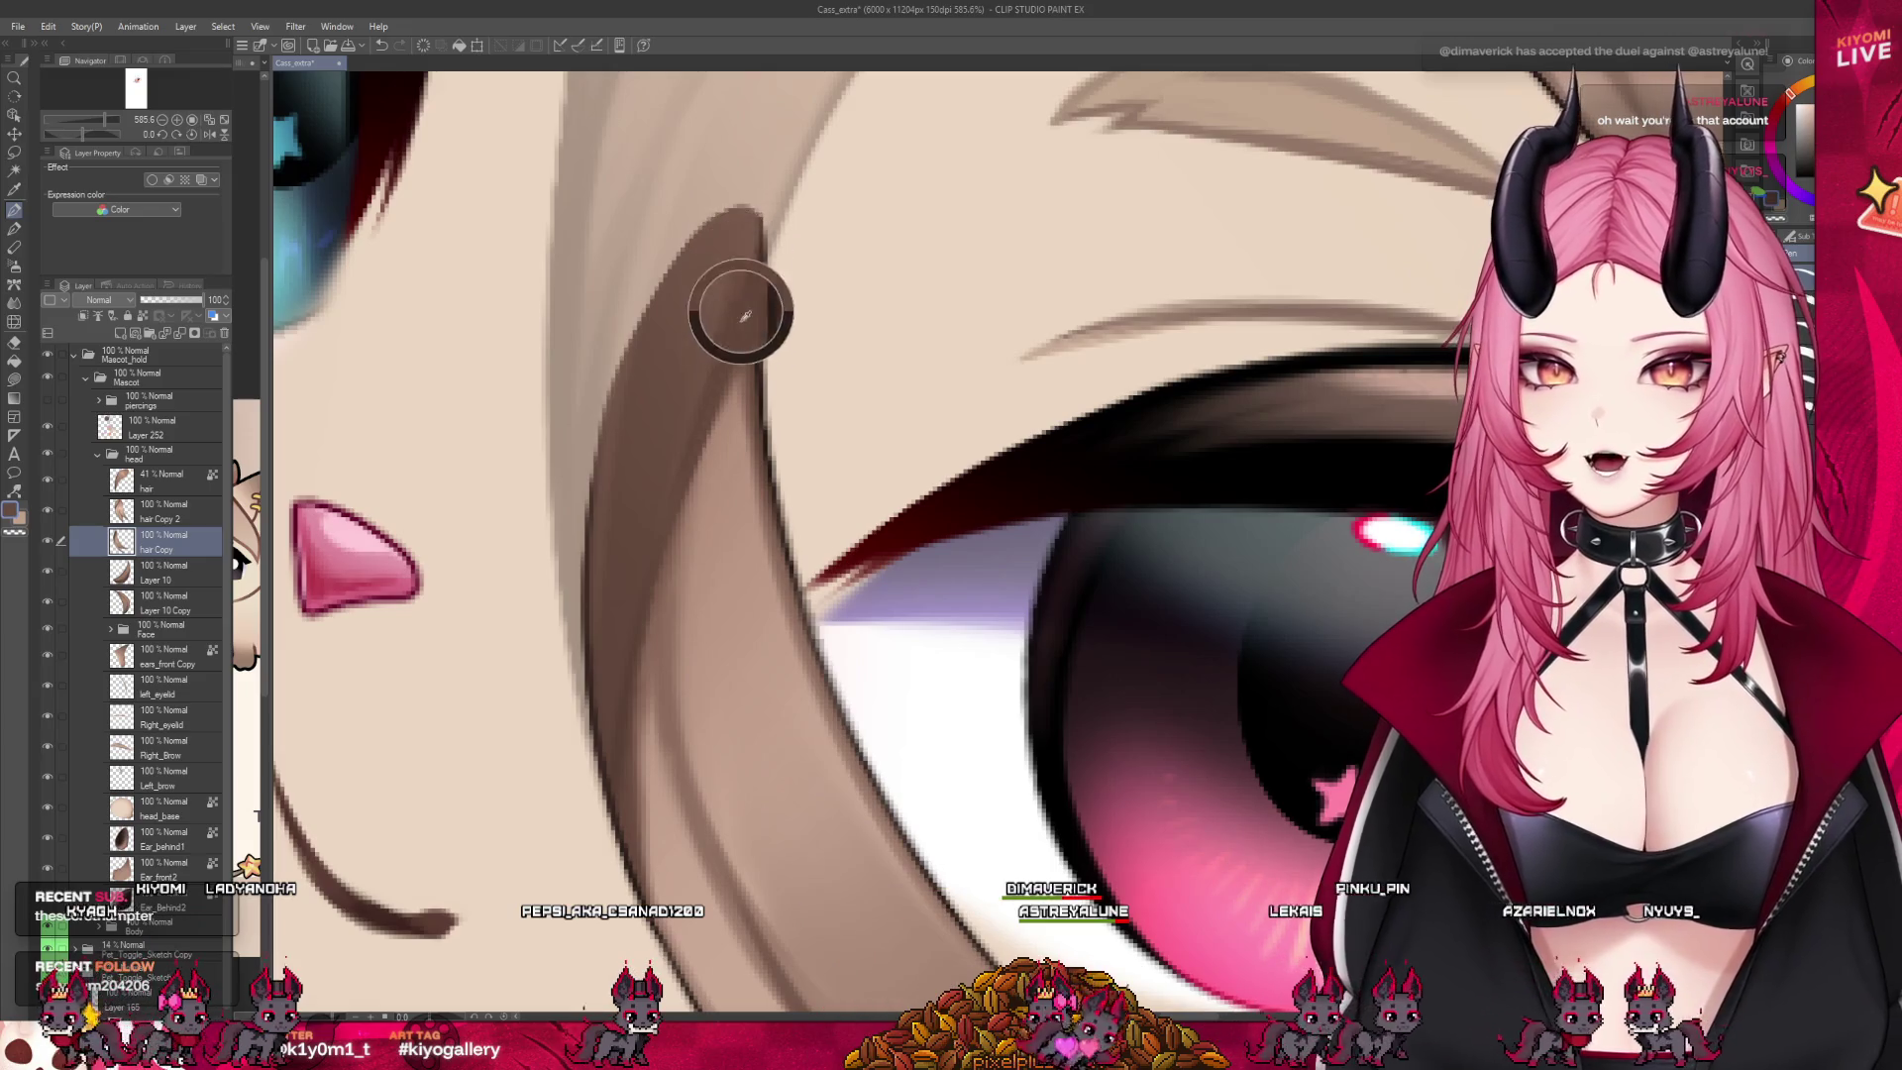
{"action": "left_click", "coordinate": [47, 513]}
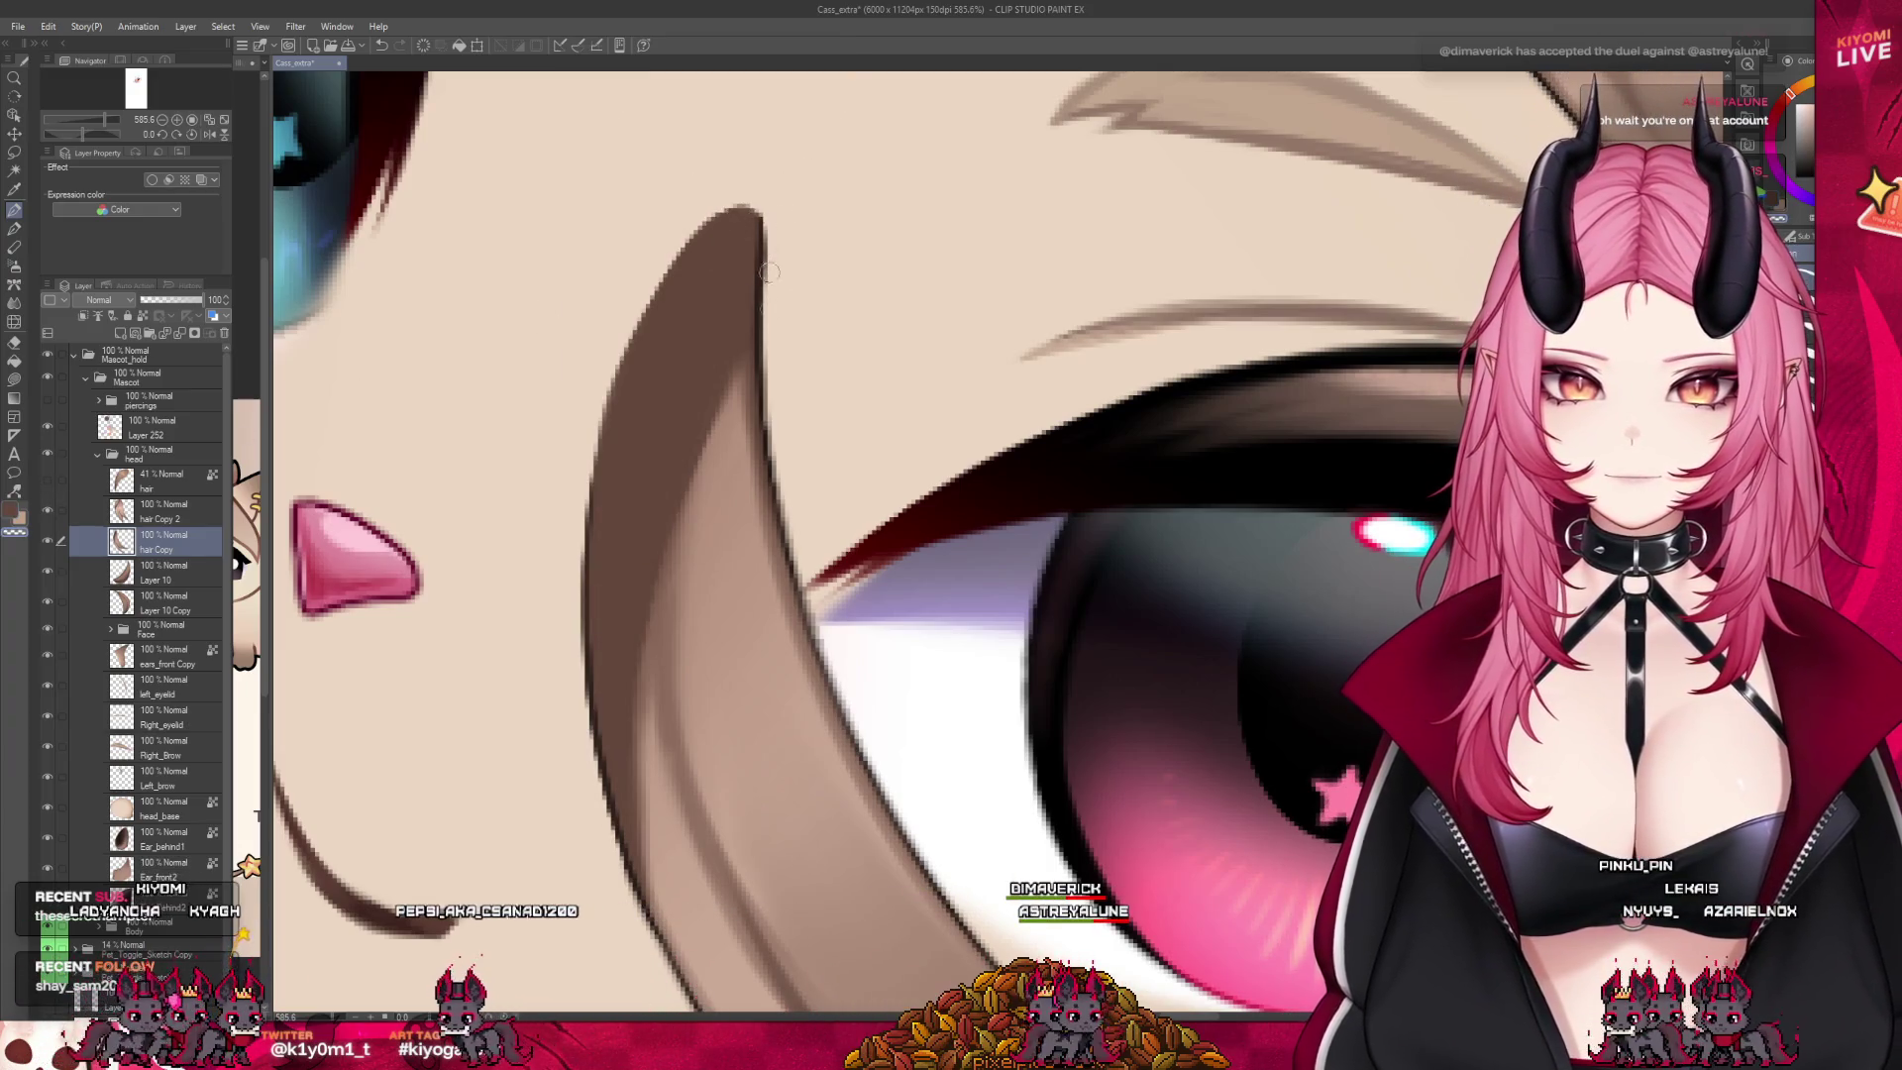
{"action": "scroll", "coordinate": [740, 440], "scroll_direction": "down", "scroll_amount": 2}
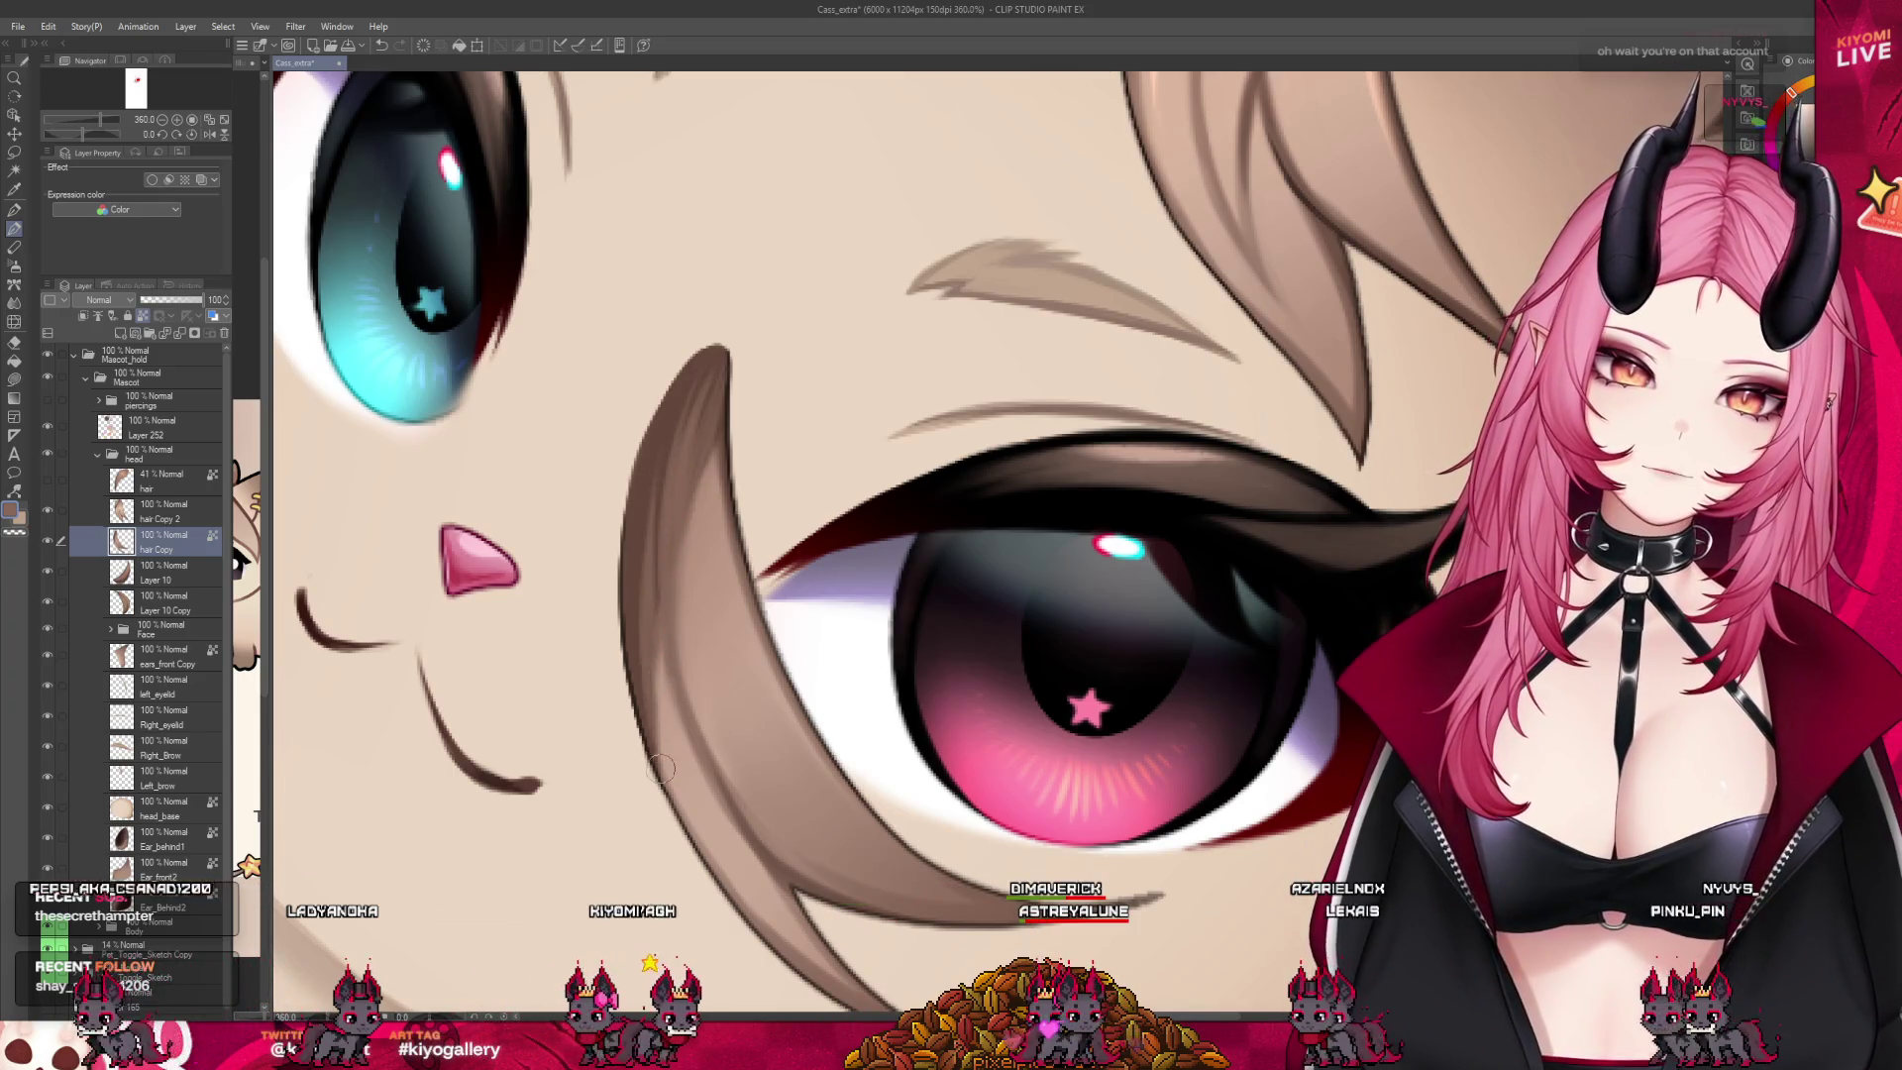
{"action": "key", "text": "bracketright"}
{"action": "key", "text": "bracketright"}
{"action": "key", "text": "bracketright"}
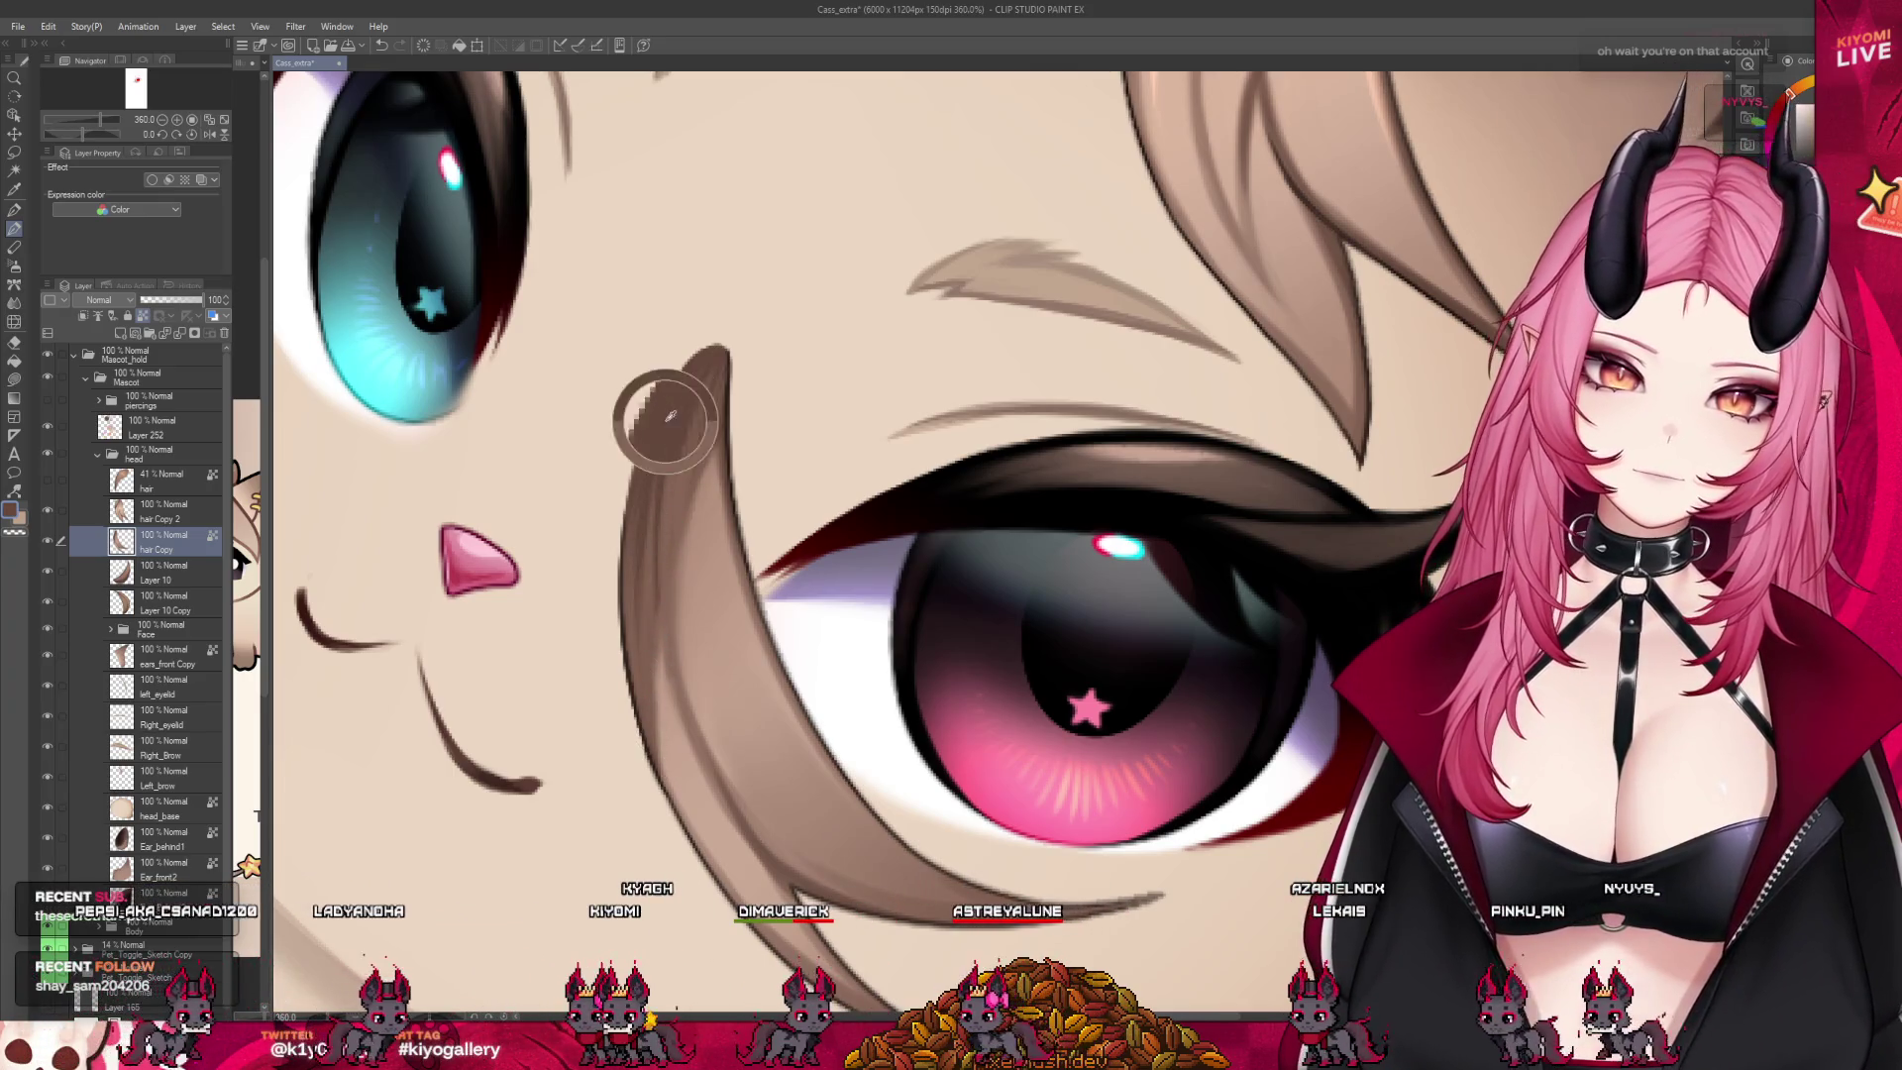
{"action": "key", "text": "bracketleft"}
{"action": "key", "text": "bracketleft"}
{"action": "key", "text": "bracketleft"}
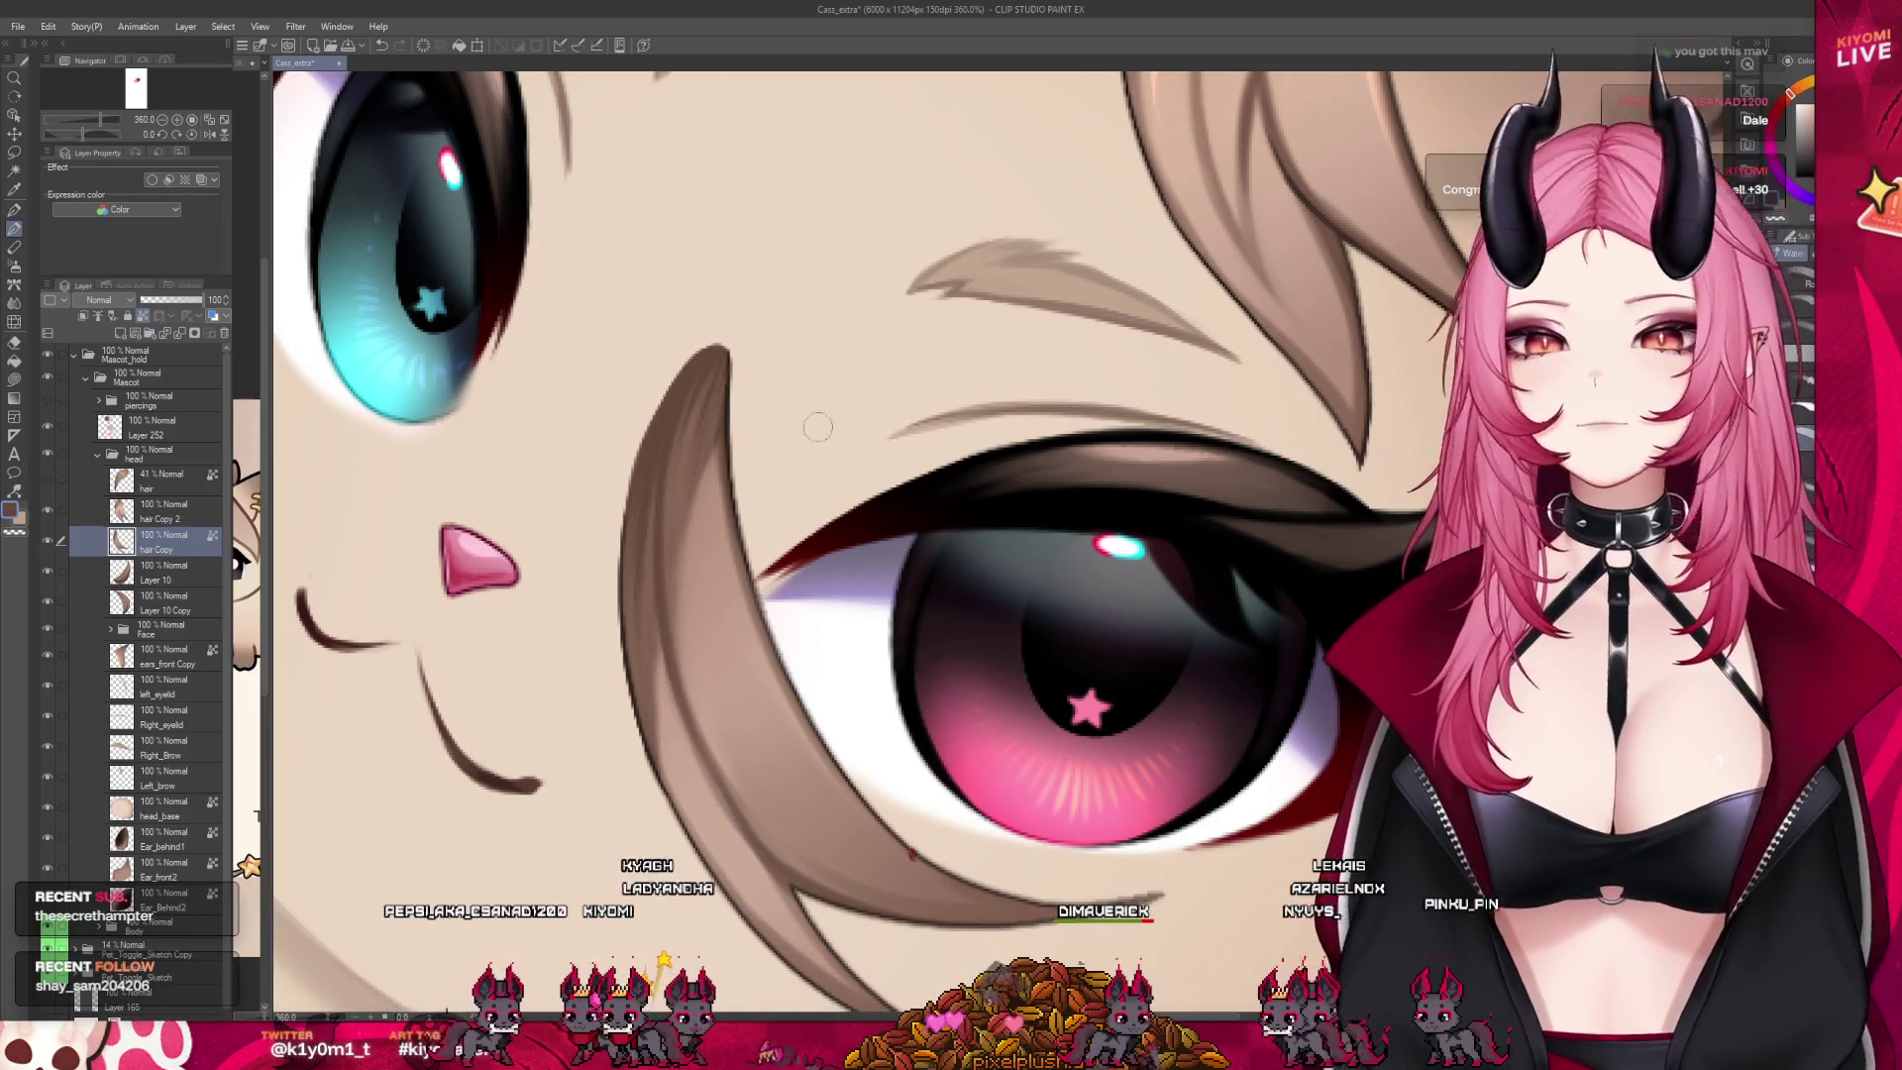
{"action": "scroll", "coordinate": [773, 435], "scroll_direction": "down", "scroll_amount": 5}
{"action": "scroll", "coordinate": [773, 435], "scroll_direction": "down", "scroll_amount": 2}
{"action": "scroll", "coordinate": [747, 456], "scroll_direction": "up", "scroll_amount": 2}
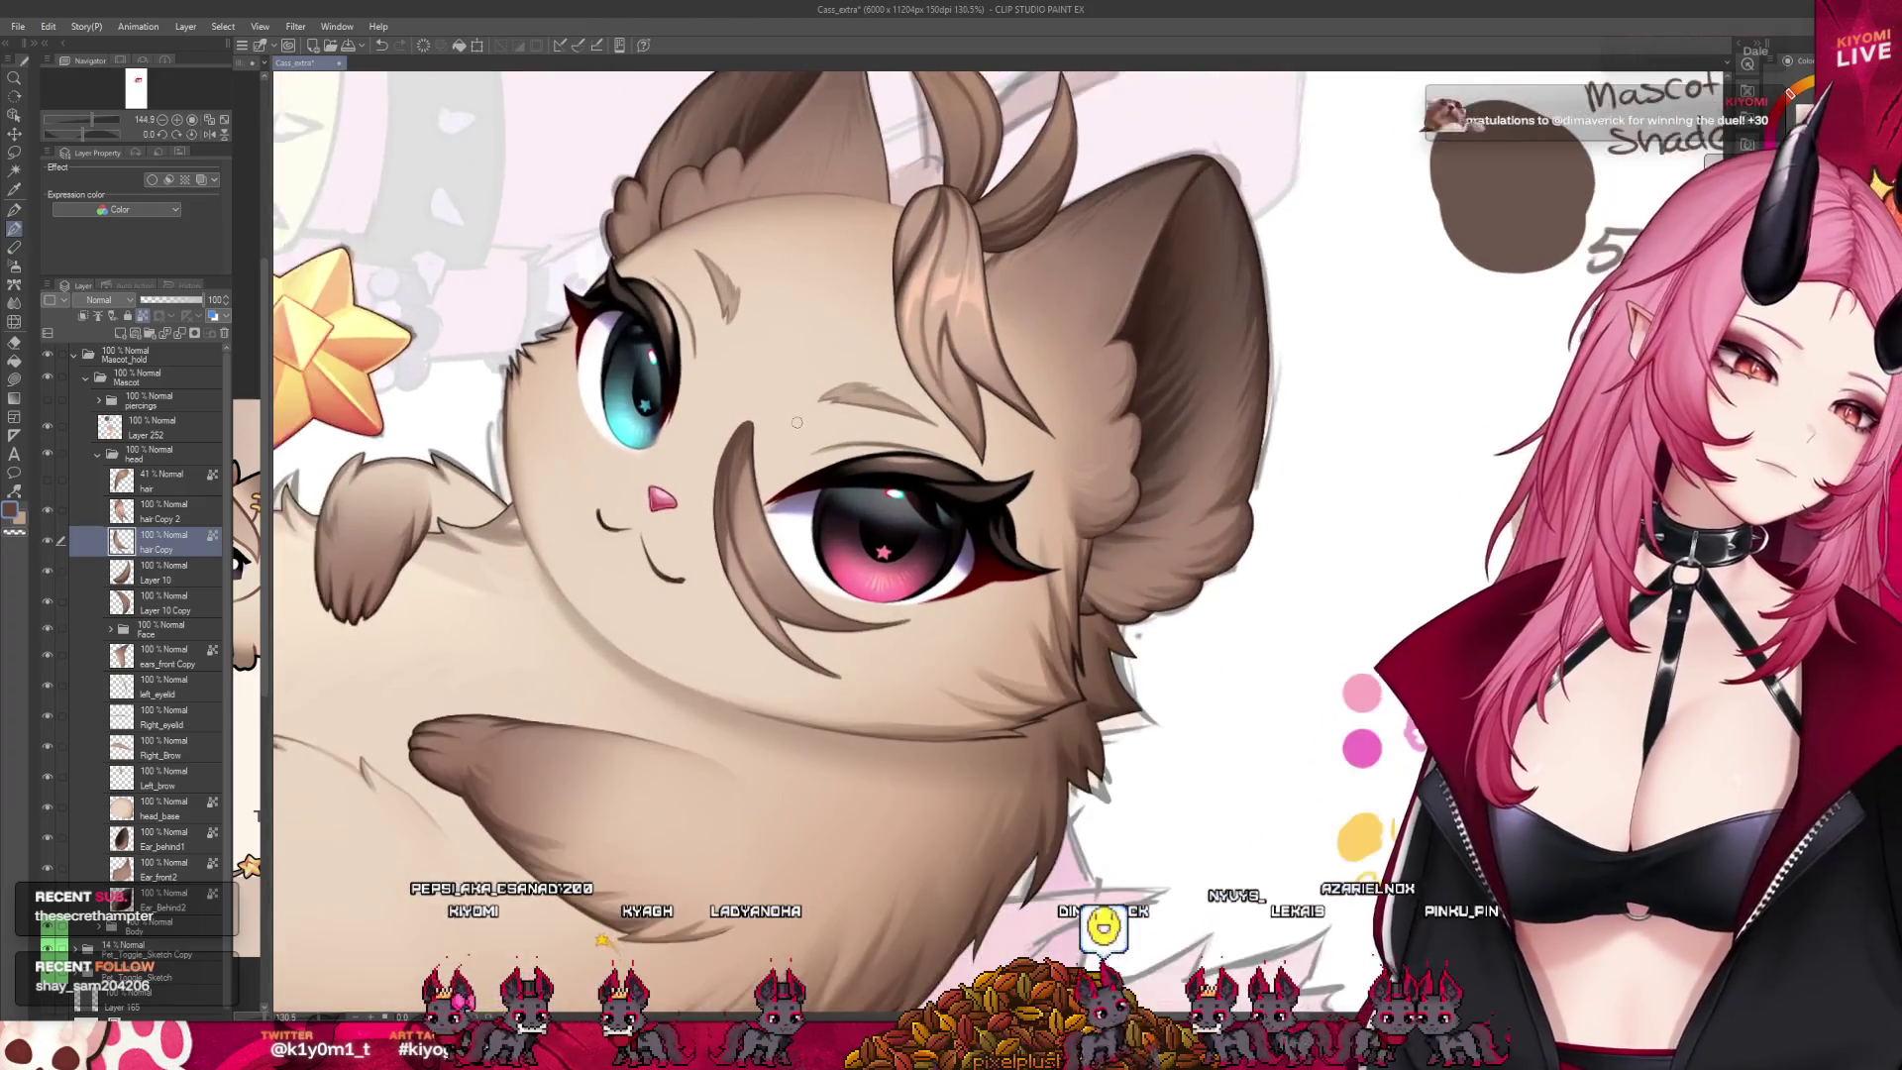
Lighten the tip of the lower eyelid stroke
{"action": "scroll", "coordinate": [723, 481], "scroll_direction": "up", "scroll_amount": 2}
{"action": "scroll", "coordinate": [701, 502], "scroll_direction": "up", "scroll_amount": 2}
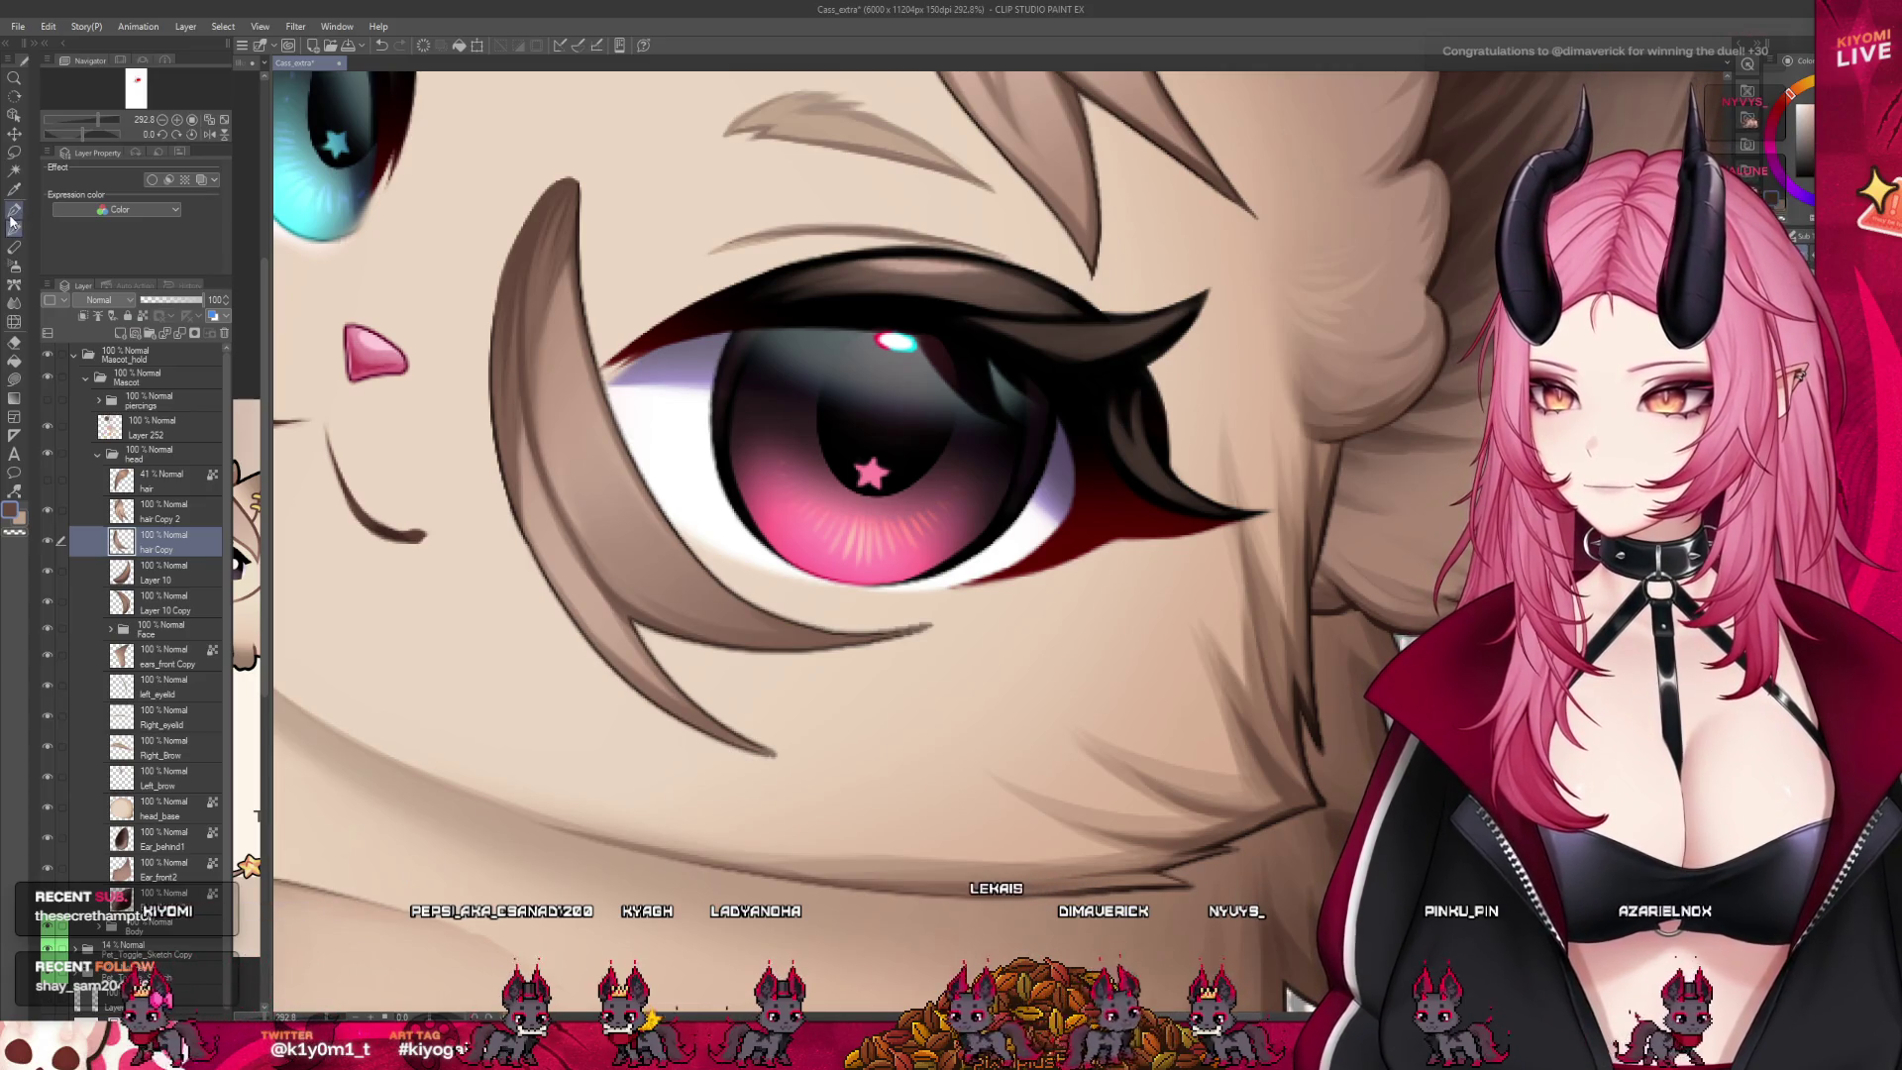
{"action": "scroll", "coordinate": [882, 624], "scroll_direction": "up", "scroll_amount": 5}
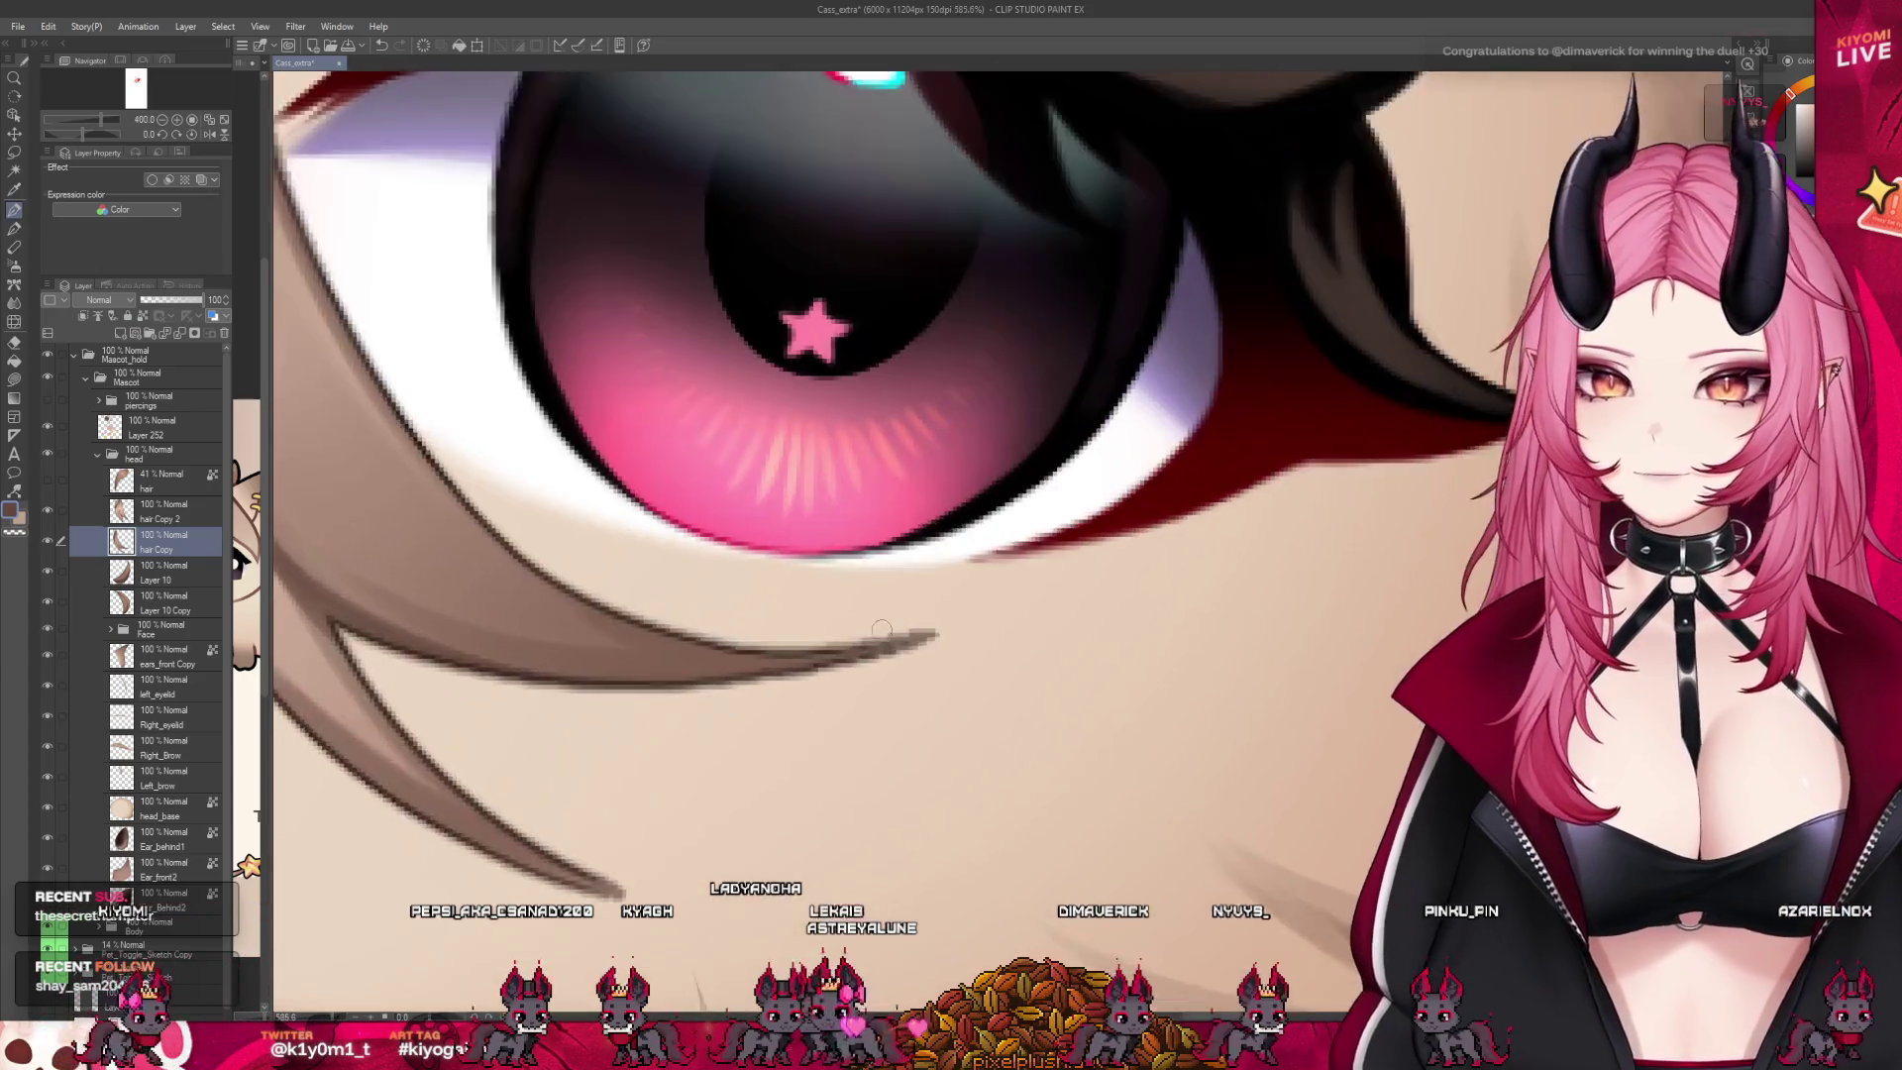
{"action": "scroll", "coordinate": [882, 624], "scroll_direction": "up", "scroll_amount": 3}
{"action": "left_click_drag", "start_coordinate": [882, 624], "coordinate": [953, 628]}
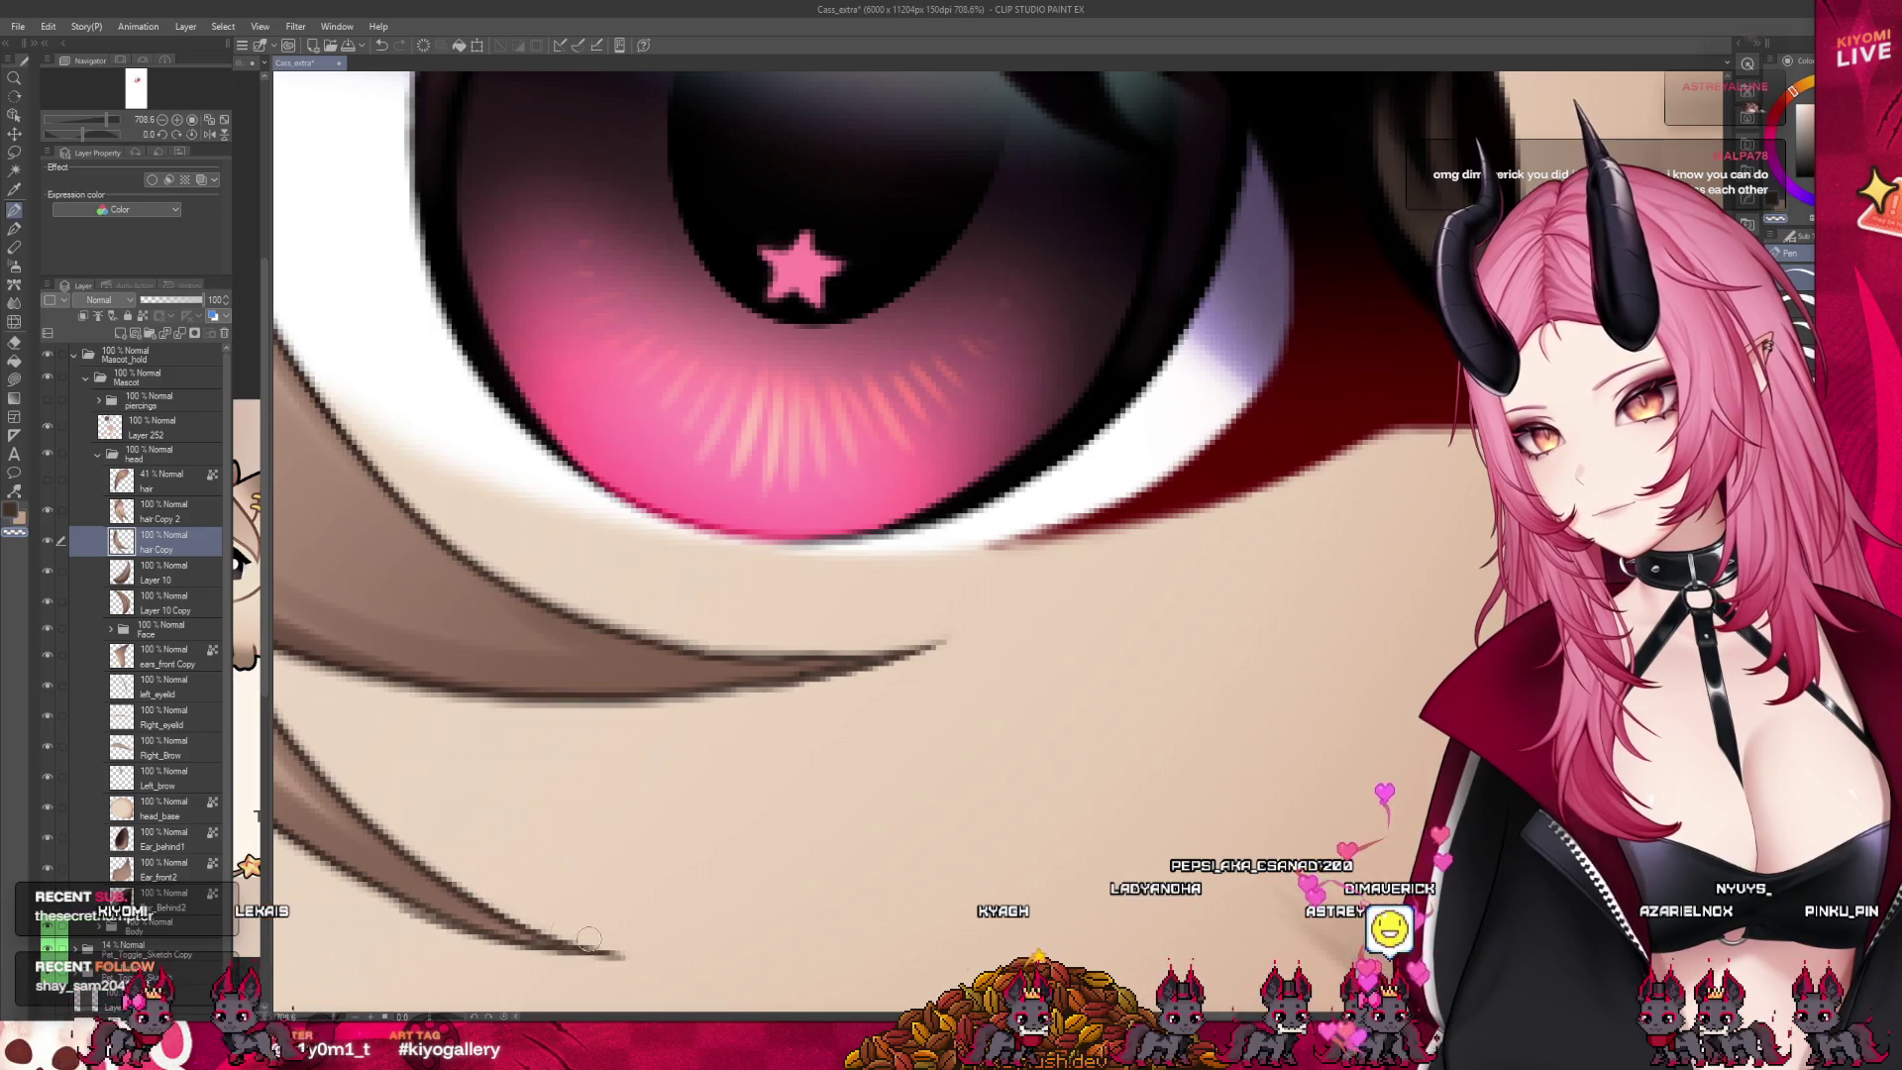
{"action": "scroll", "coordinate": [525, 768], "scroll_direction": "down", "scroll_amount": 3}
{"action": "scroll", "coordinate": [575, 812], "scroll_direction": "down", "scroll_amount": 2}
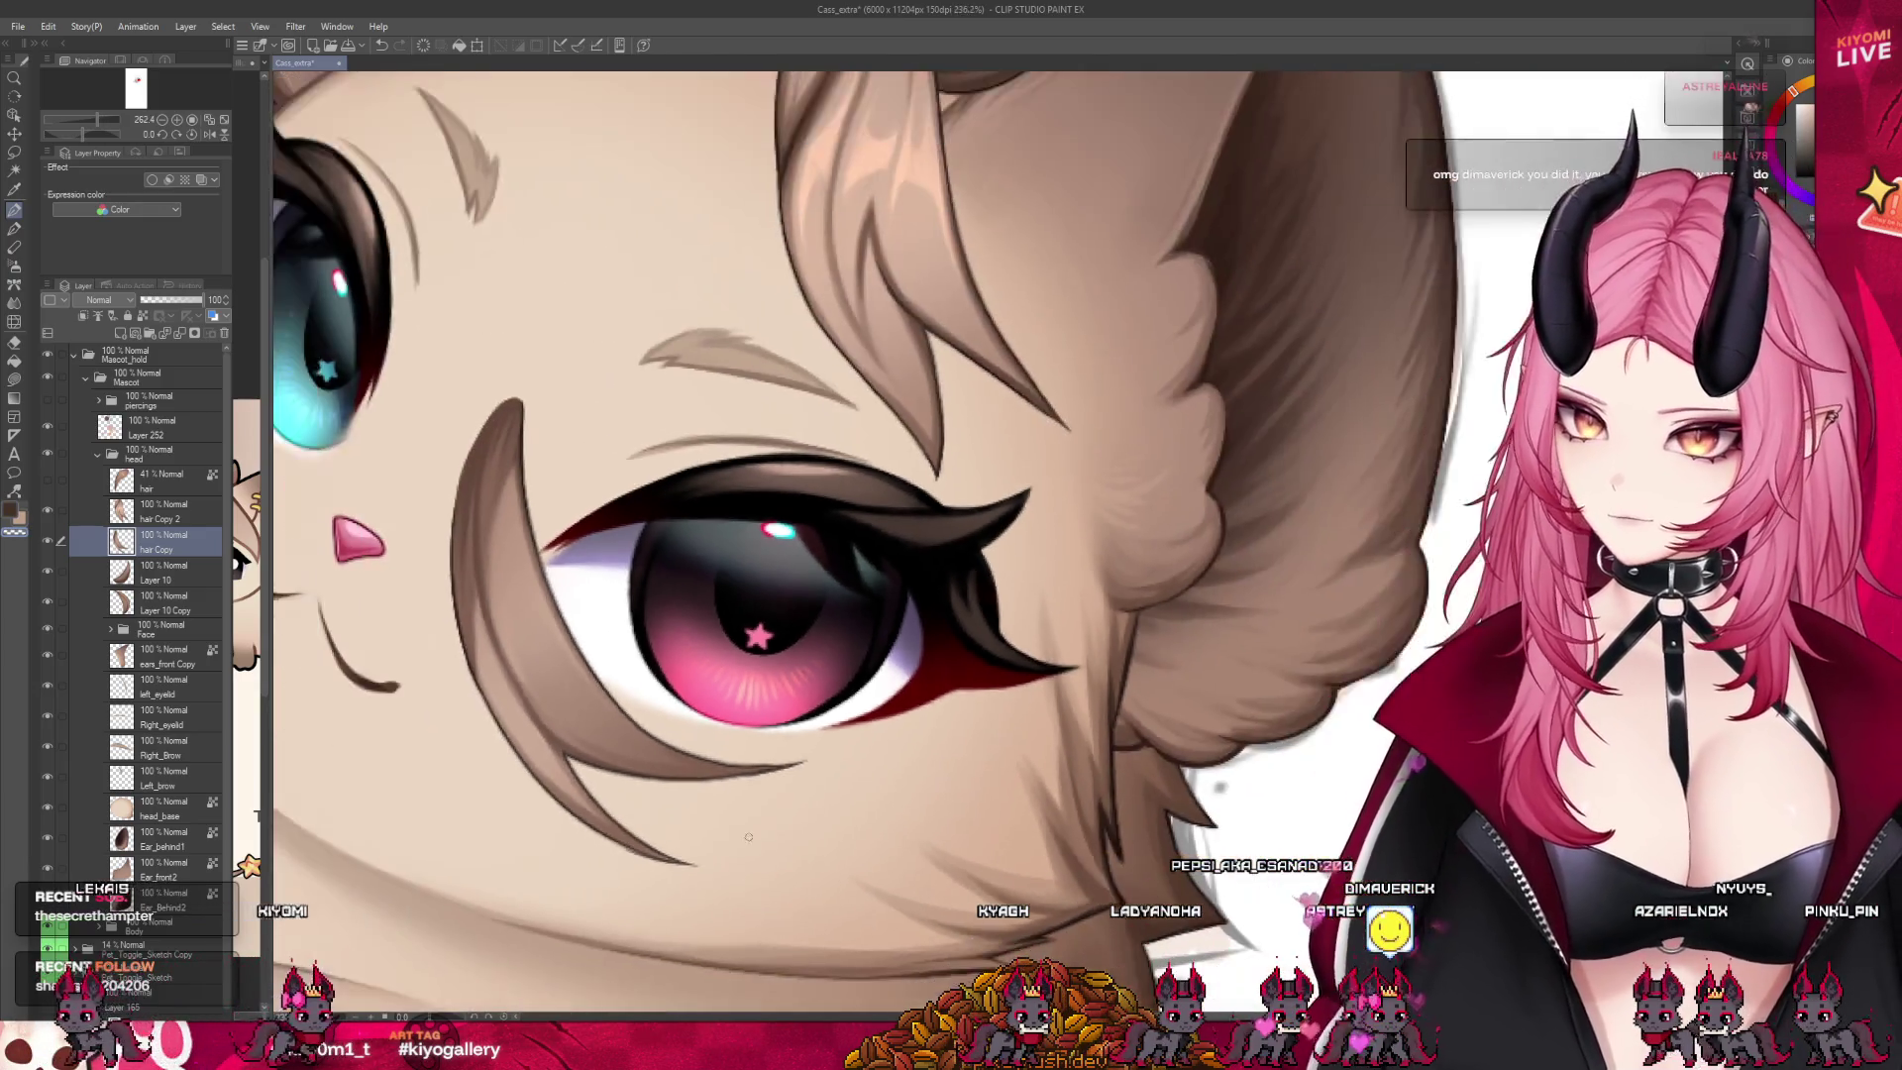
{"action": "scroll", "coordinate": [629, 860], "scroll_direction": "up", "scroll_amount": 2}
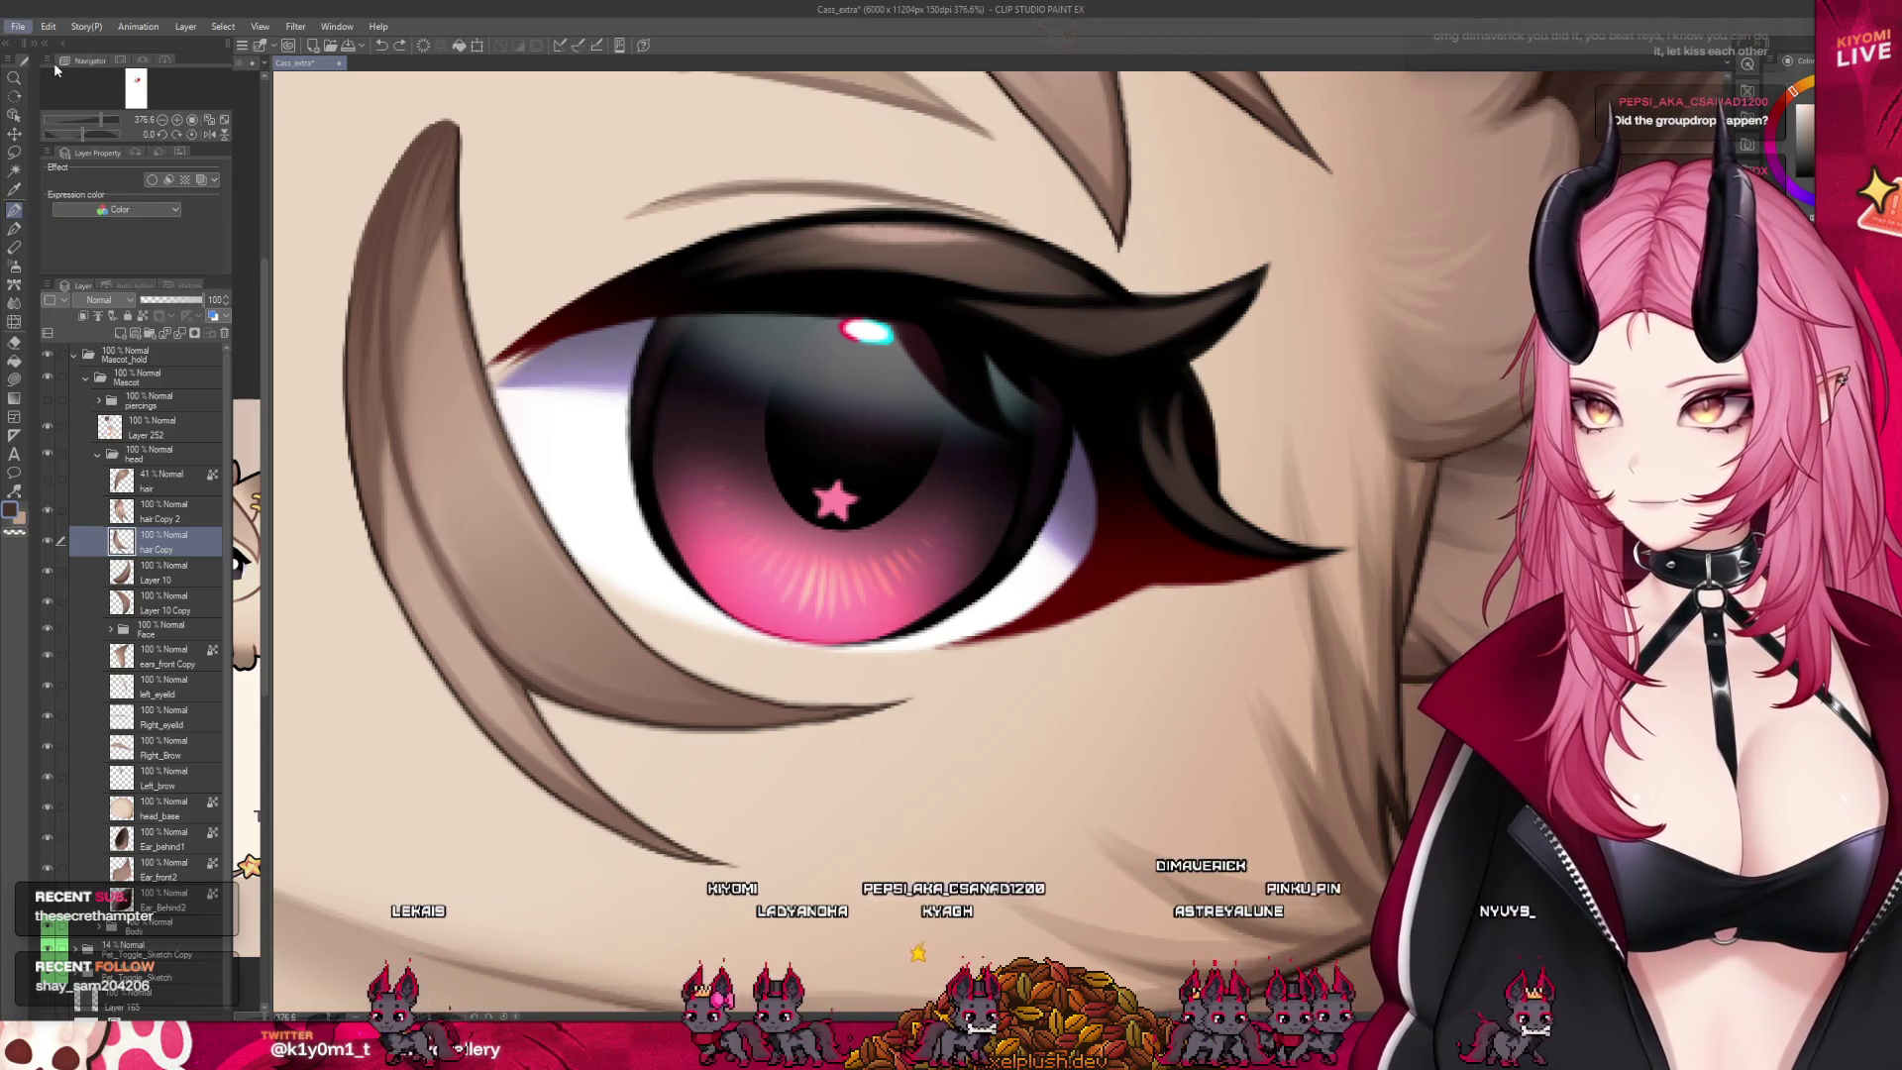
Paste the copied Discord screenshot as a new Illustration2 canvas
{"action": "key", "text": "ctrl+shift+alt+v"}
{"action": "scroll", "coordinate": [1122, 516], "scroll_direction": "up", "scroll_amount": 1}
{"action": "scroll", "coordinate": [1110, 518], "scroll_direction": "up", "scroll_amount": 1}
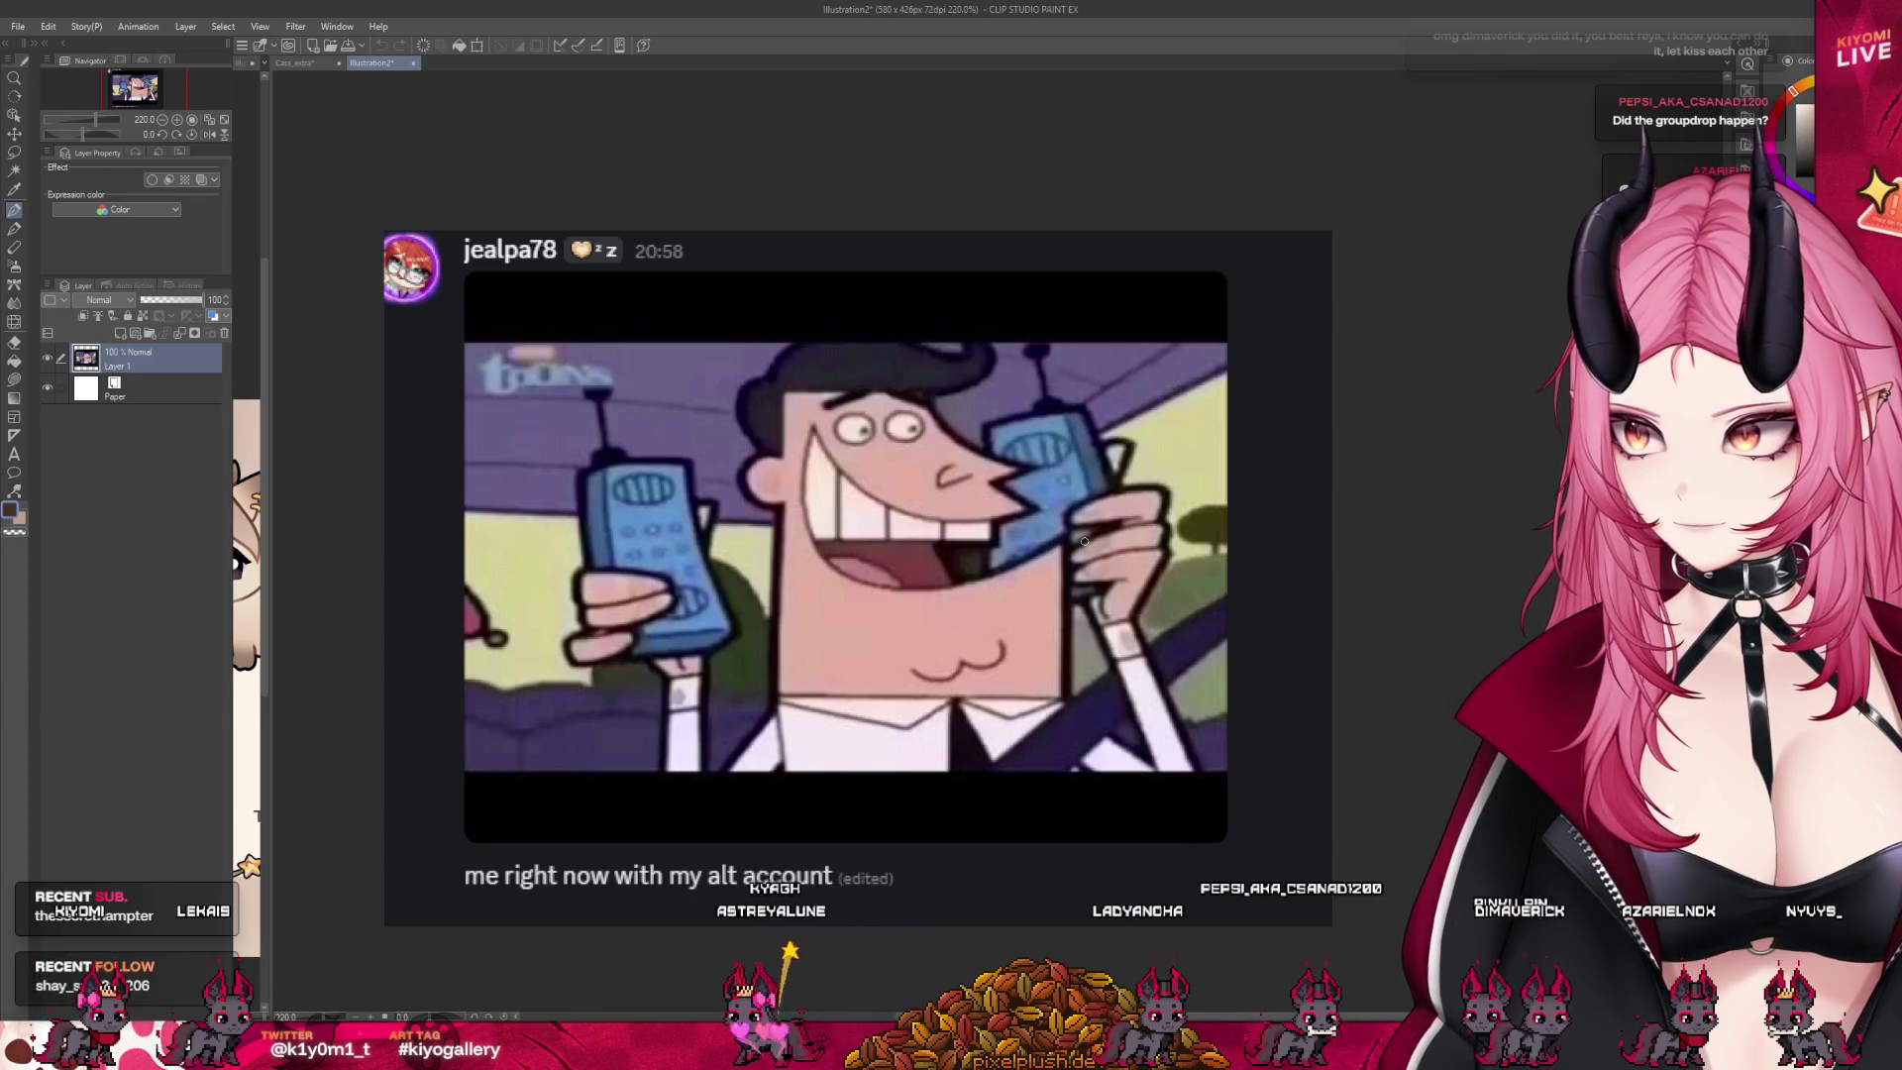
Switch from Illustration2 back to the Cass_extra cat mascot document
{"action": "scroll", "coordinate": [1094, 540], "scroll_direction": "up", "scroll_amount": 2}
{"action": "scroll", "coordinate": [1115, 464], "scroll_direction": "up", "scroll_amount": 2}
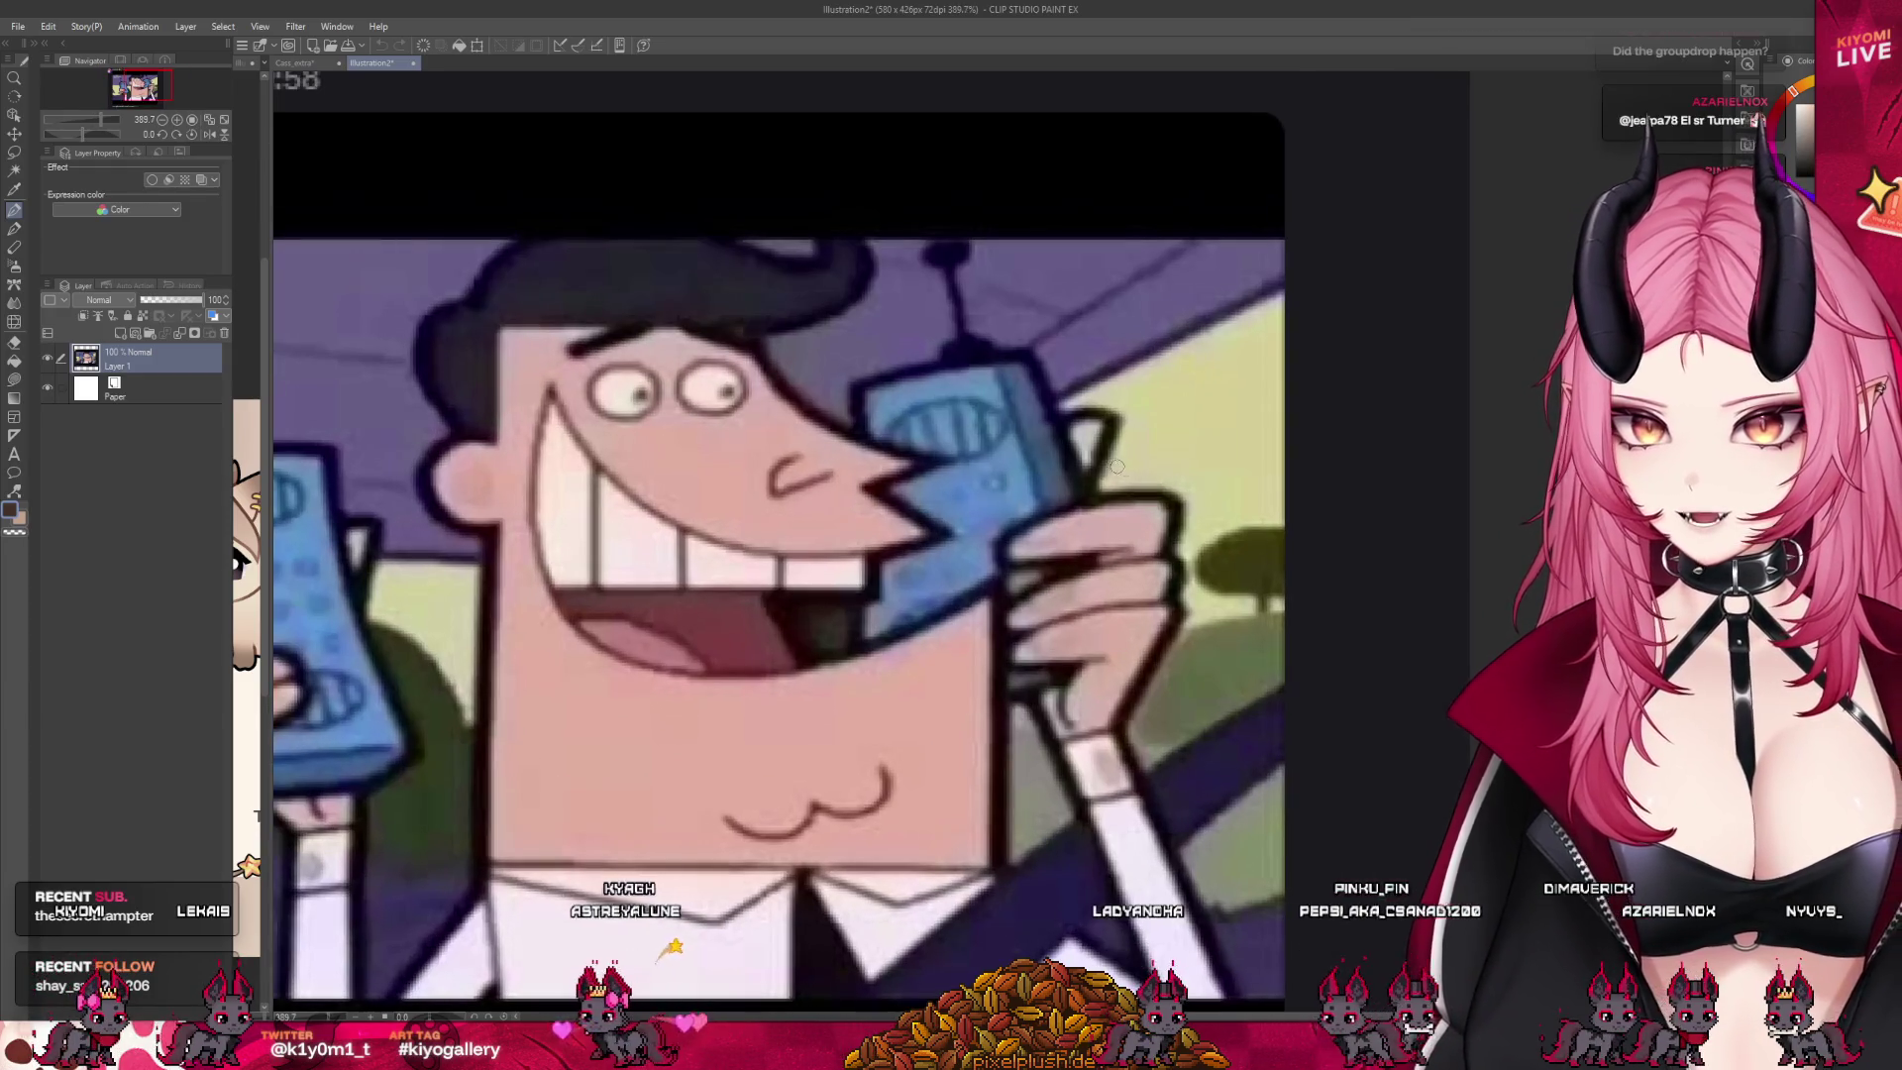
{"action": "scroll", "coordinate": [990, 555], "scroll_direction": "down", "scroll_amount": 5}
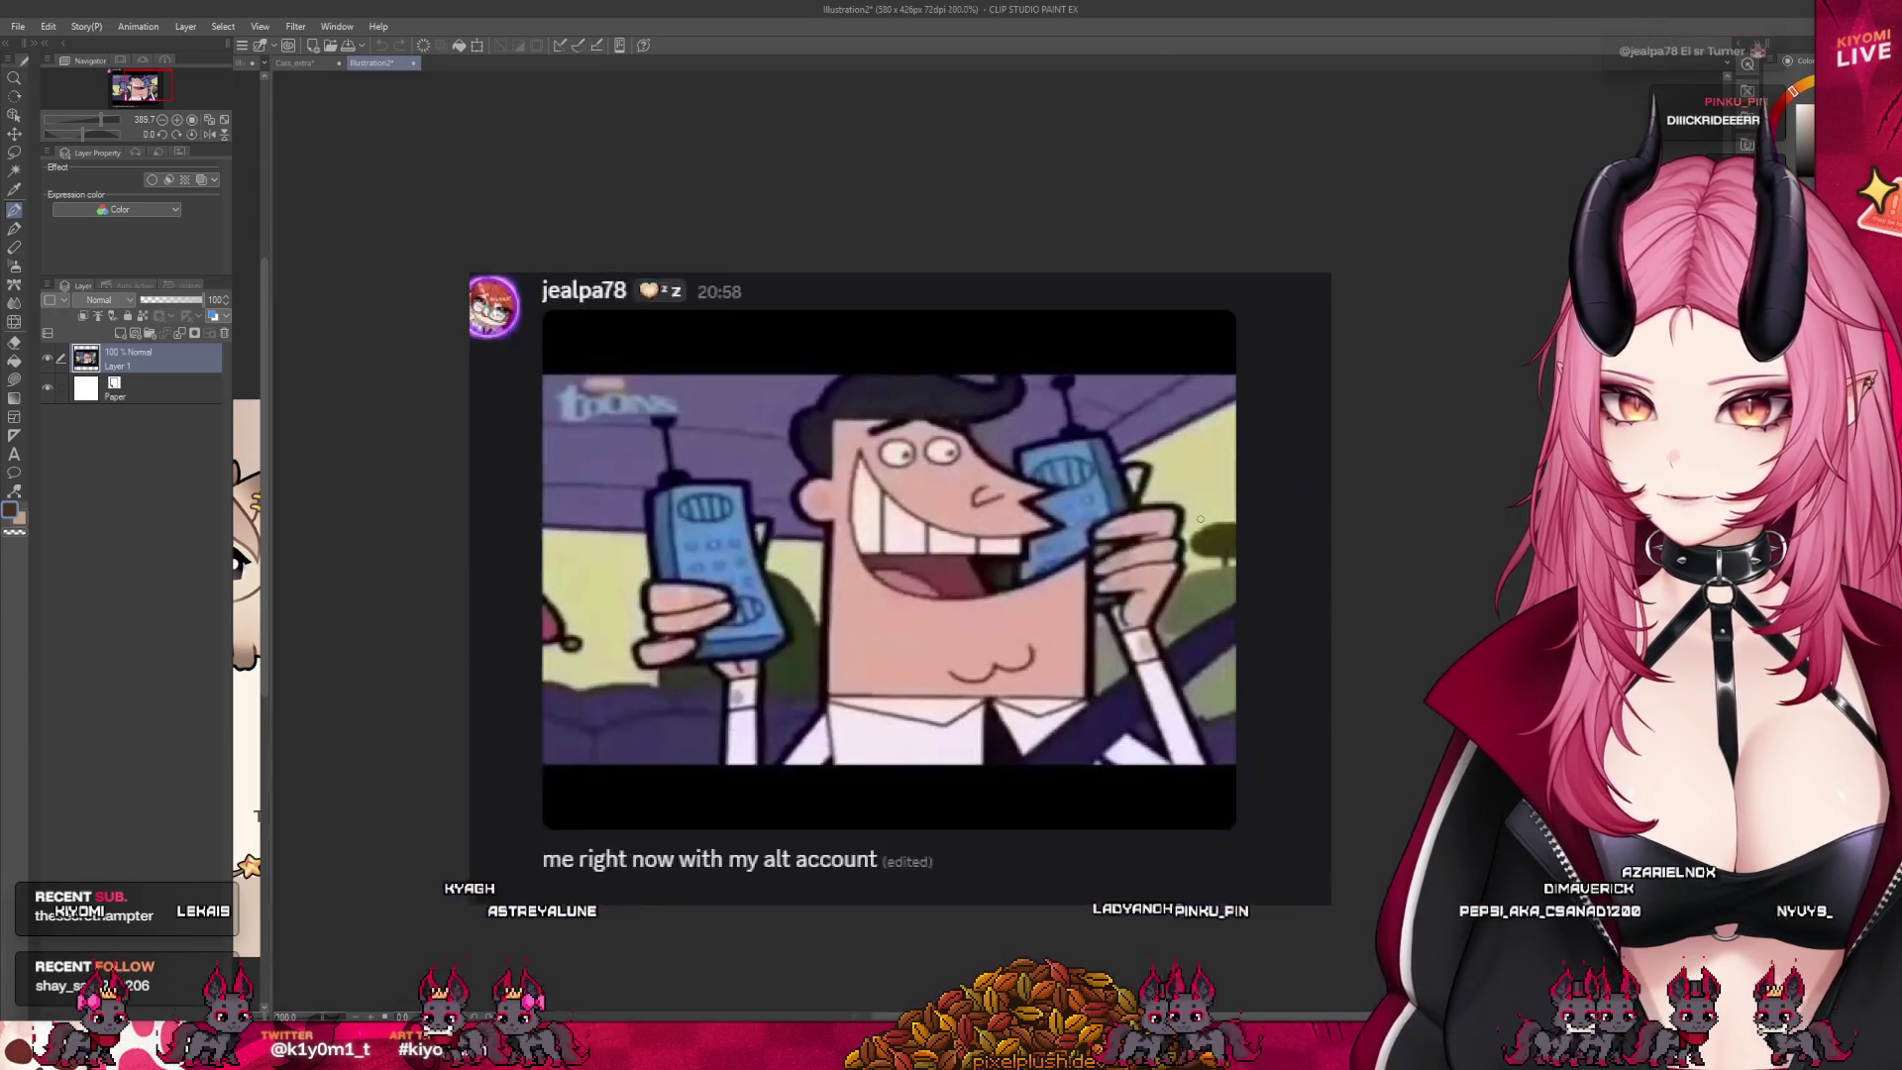
{"action": "scroll", "coordinate": [644, 594], "scroll_direction": "up", "scroll_amount": 1}
{"action": "scroll", "coordinate": [614, 604], "scroll_direction": "up", "scroll_amount": 4}
{"action": "scroll", "coordinate": [602, 607], "scroll_direction": "up", "scroll_amount": 2}
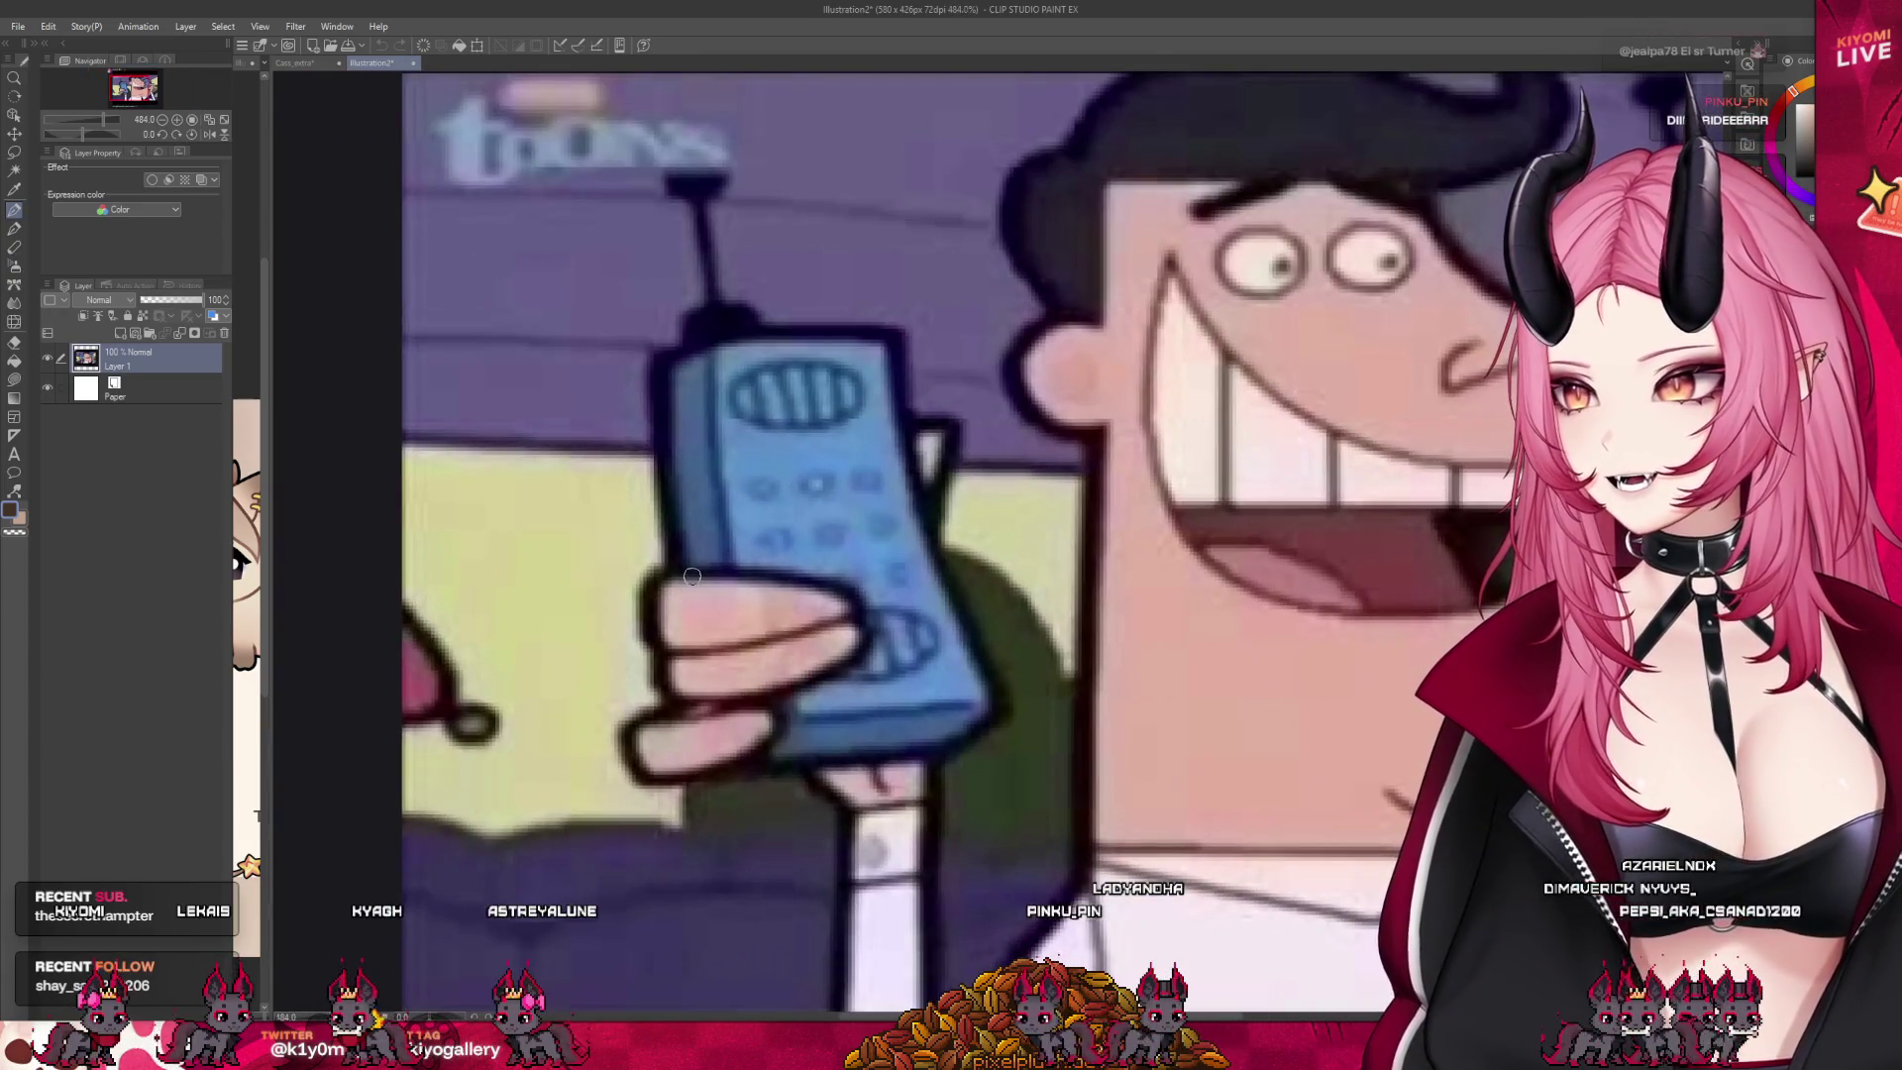
{"action": "scroll", "coordinate": [688, 573], "scroll_direction": "down", "scroll_amount": 5}
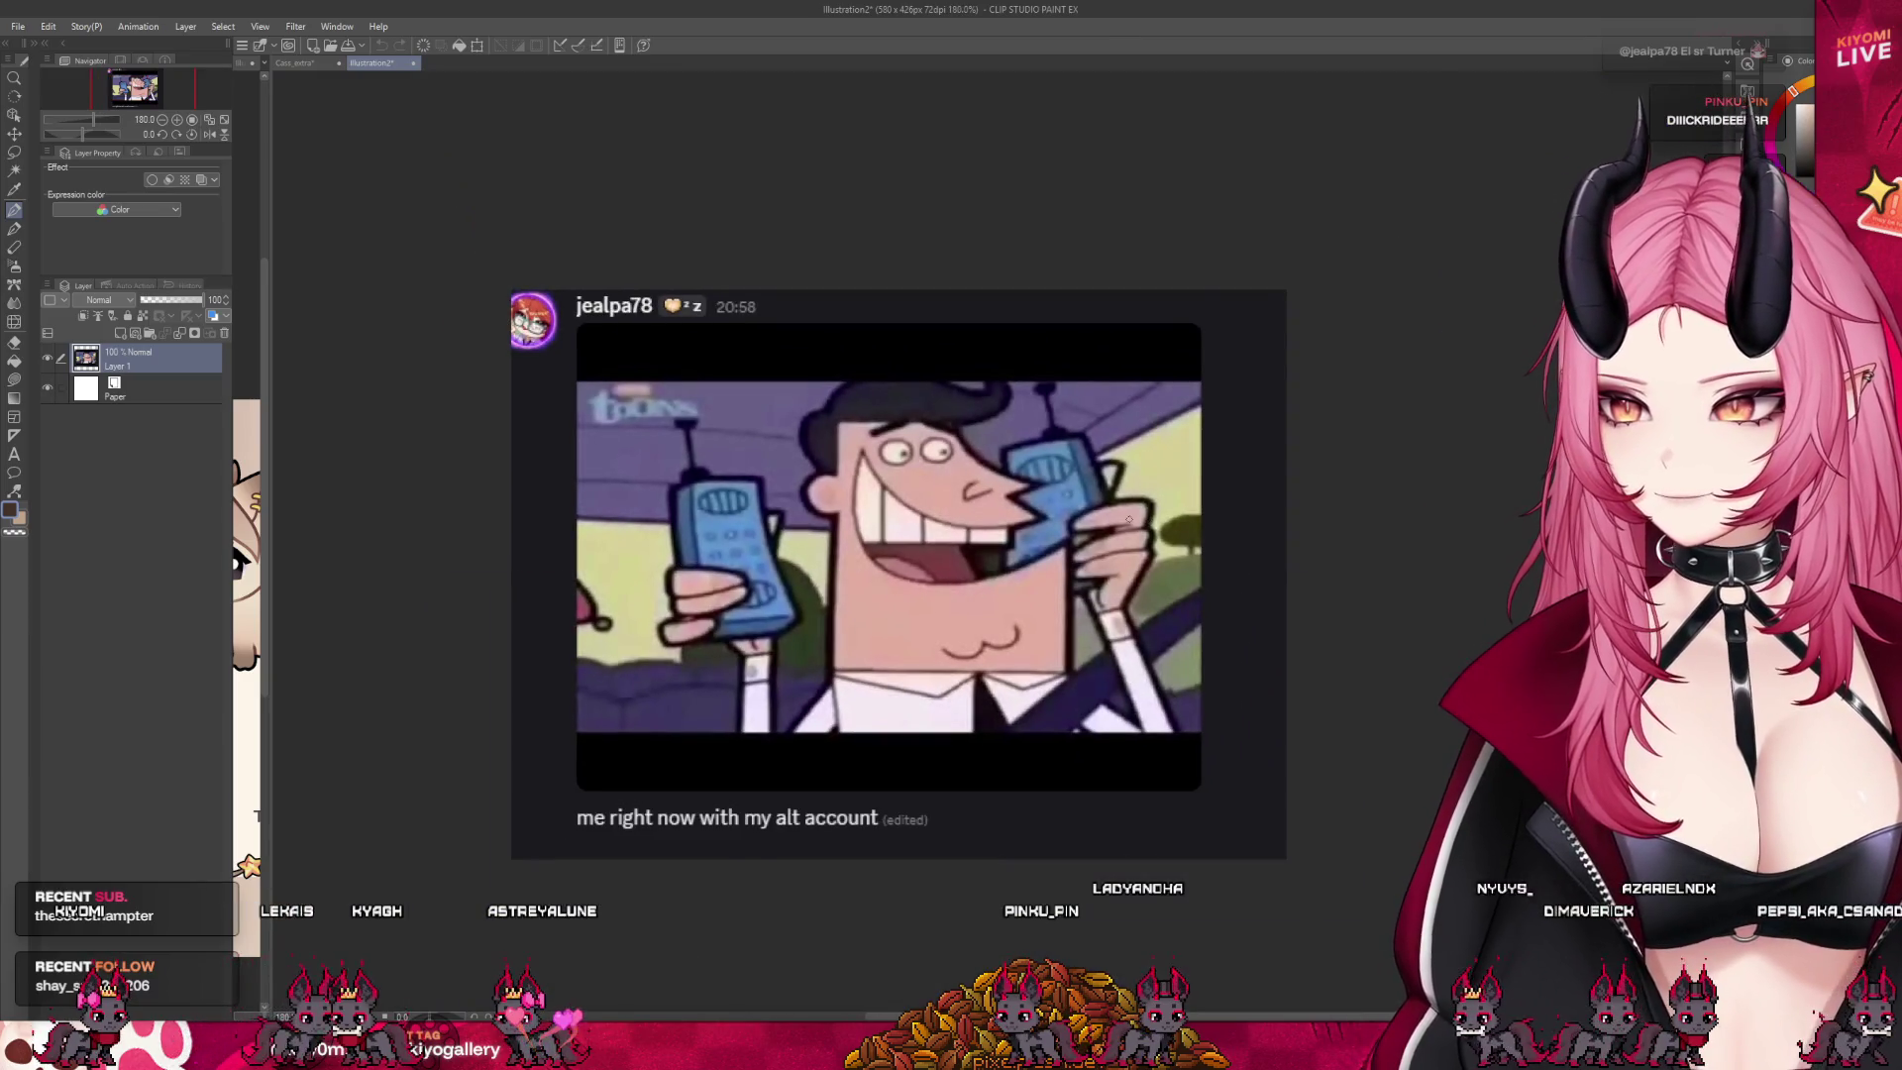
{"action": "scroll", "coordinate": [1128, 519], "scroll_direction": "up", "scroll_amount": 2}
{"action": "scroll", "coordinate": [1126, 505], "scroll_direction": "up", "scroll_amount": 2}
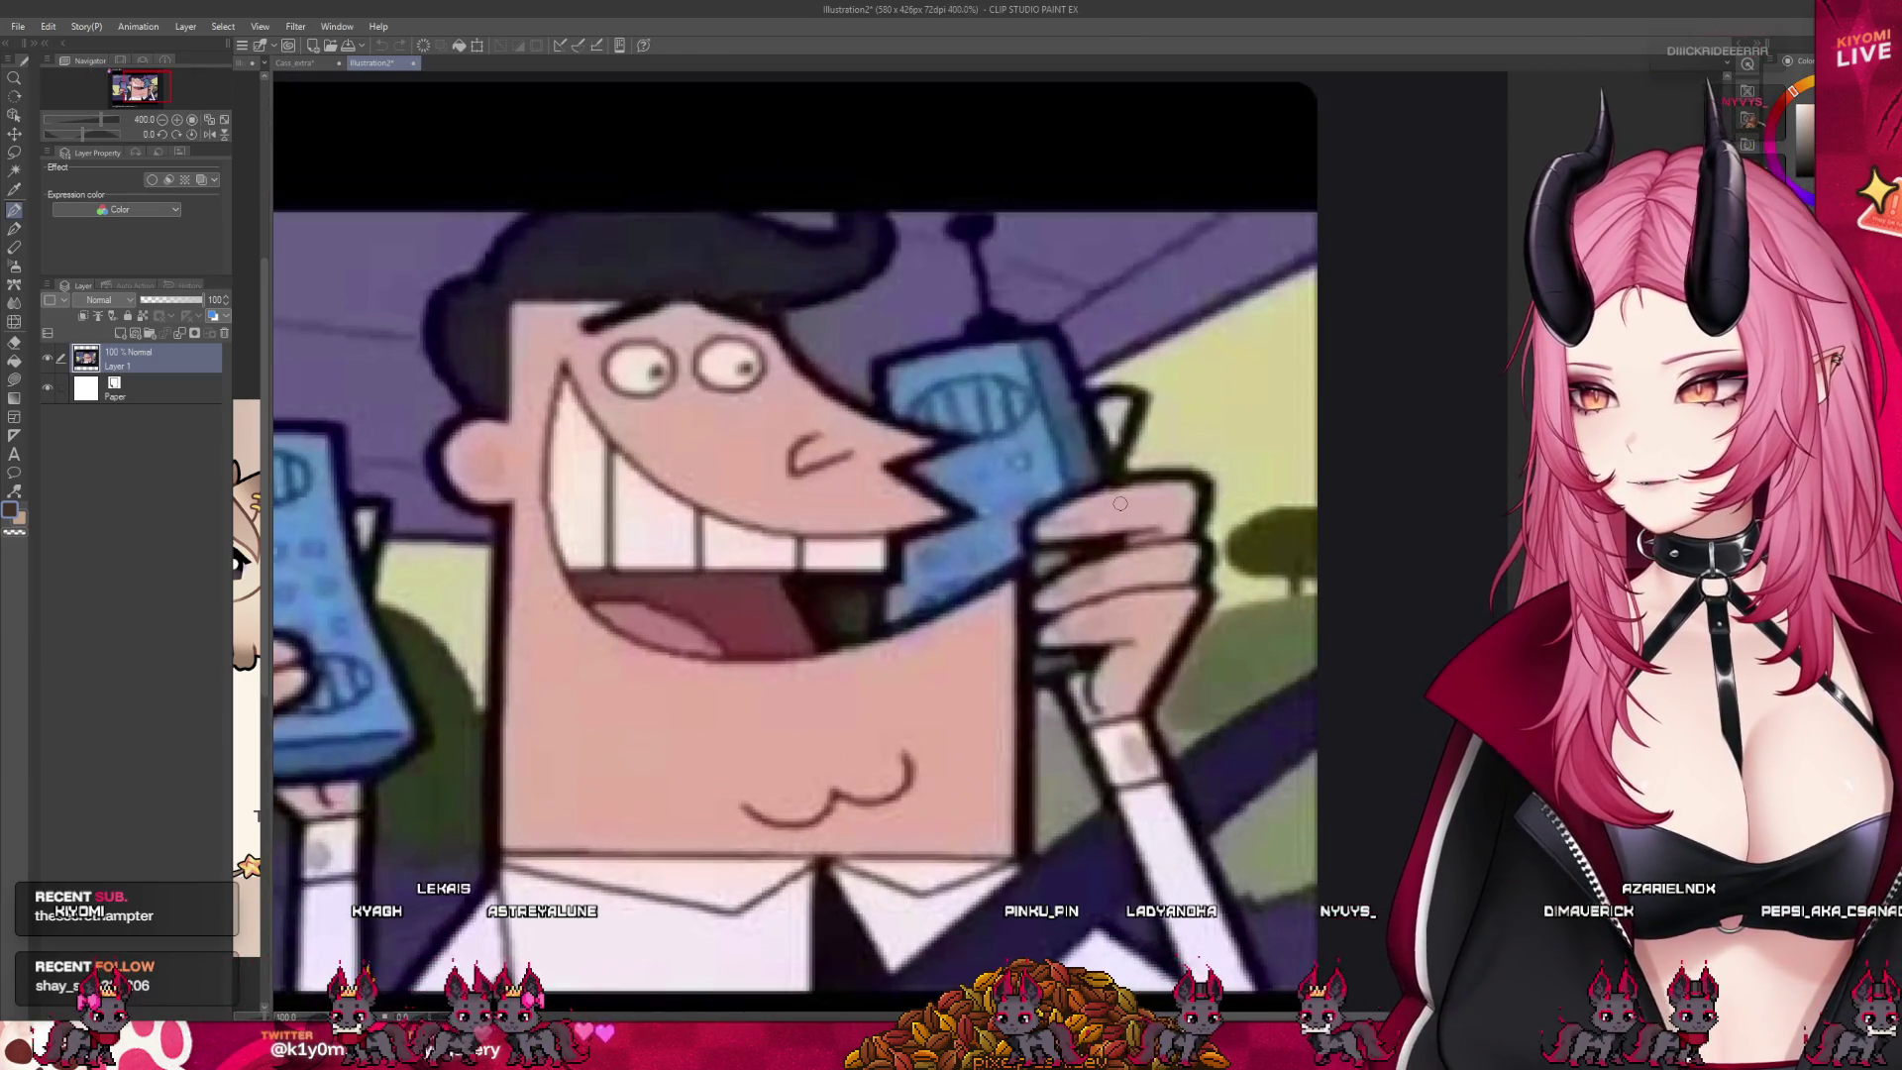
{"action": "scroll", "coordinate": [1111, 504], "scroll_direction": "down", "scroll_amount": 5}
{"action": "scroll", "coordinate": [792, 565], "scroll_direction": "up", "scroll_amount": 1}
{"action": "scroll", "coordinate": [783, 572], "scroll_direction": "up", "scroll_amount": 3}
{"action": "scroll", "coordinate": [779, 575], "scroll_direction": "up", "scroll_amount": 1}
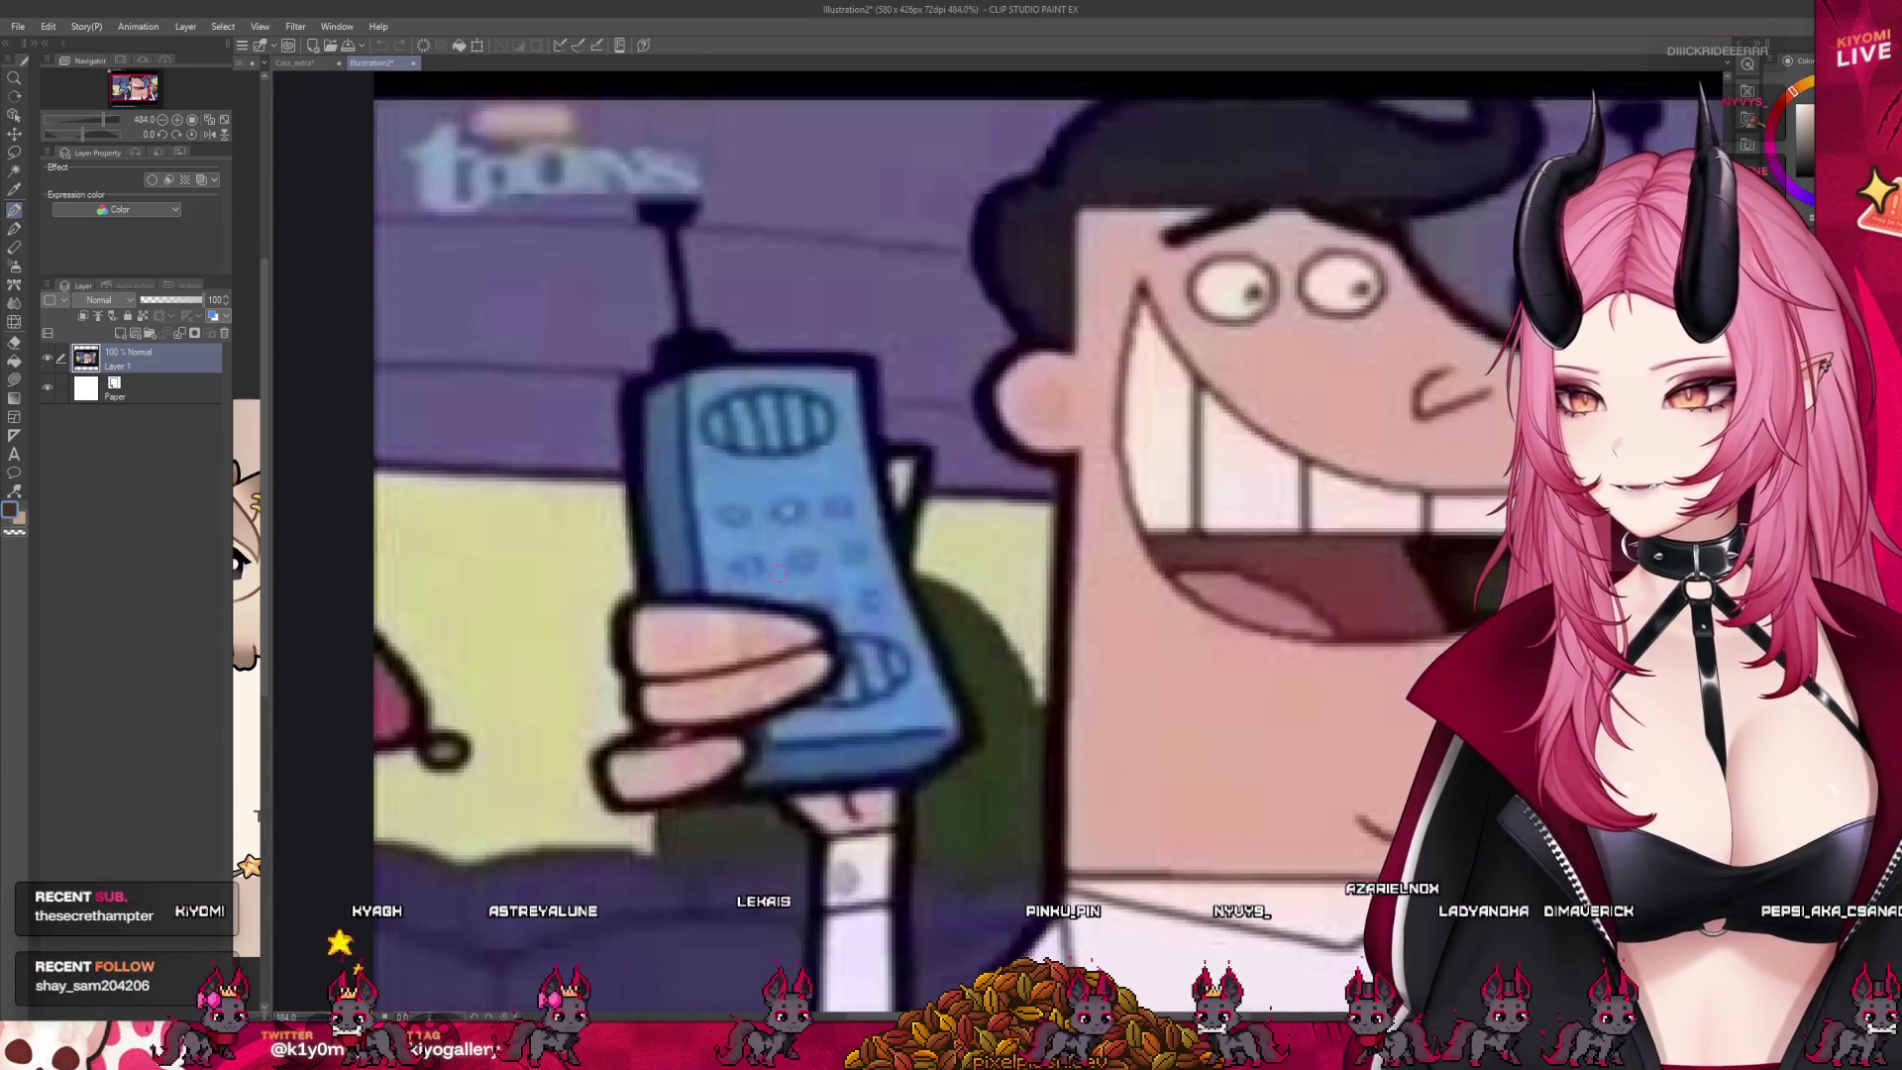
{"action": "scroll", "coordinate": [1188, 533], "scroll_direction": "down", "scroll_amount": 2}
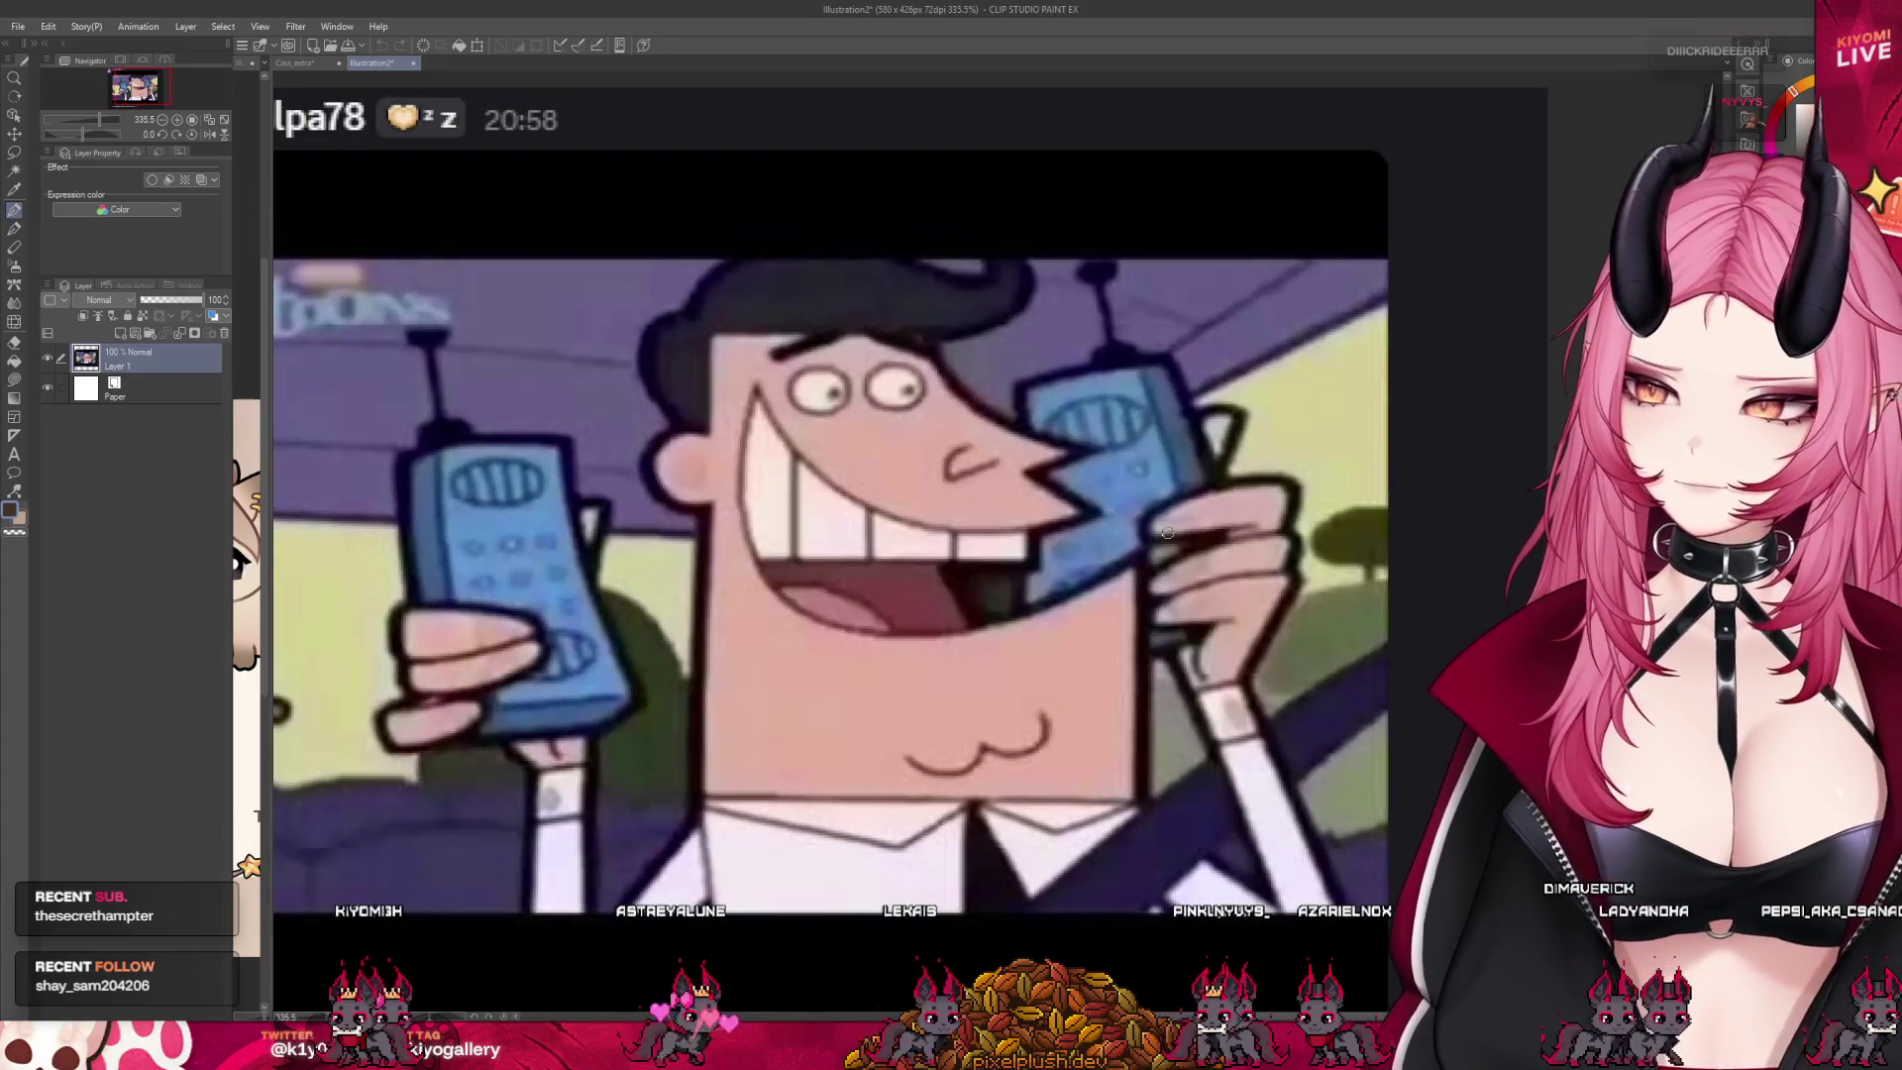
{"action": "left_click", "coordinate": [296, 62]}
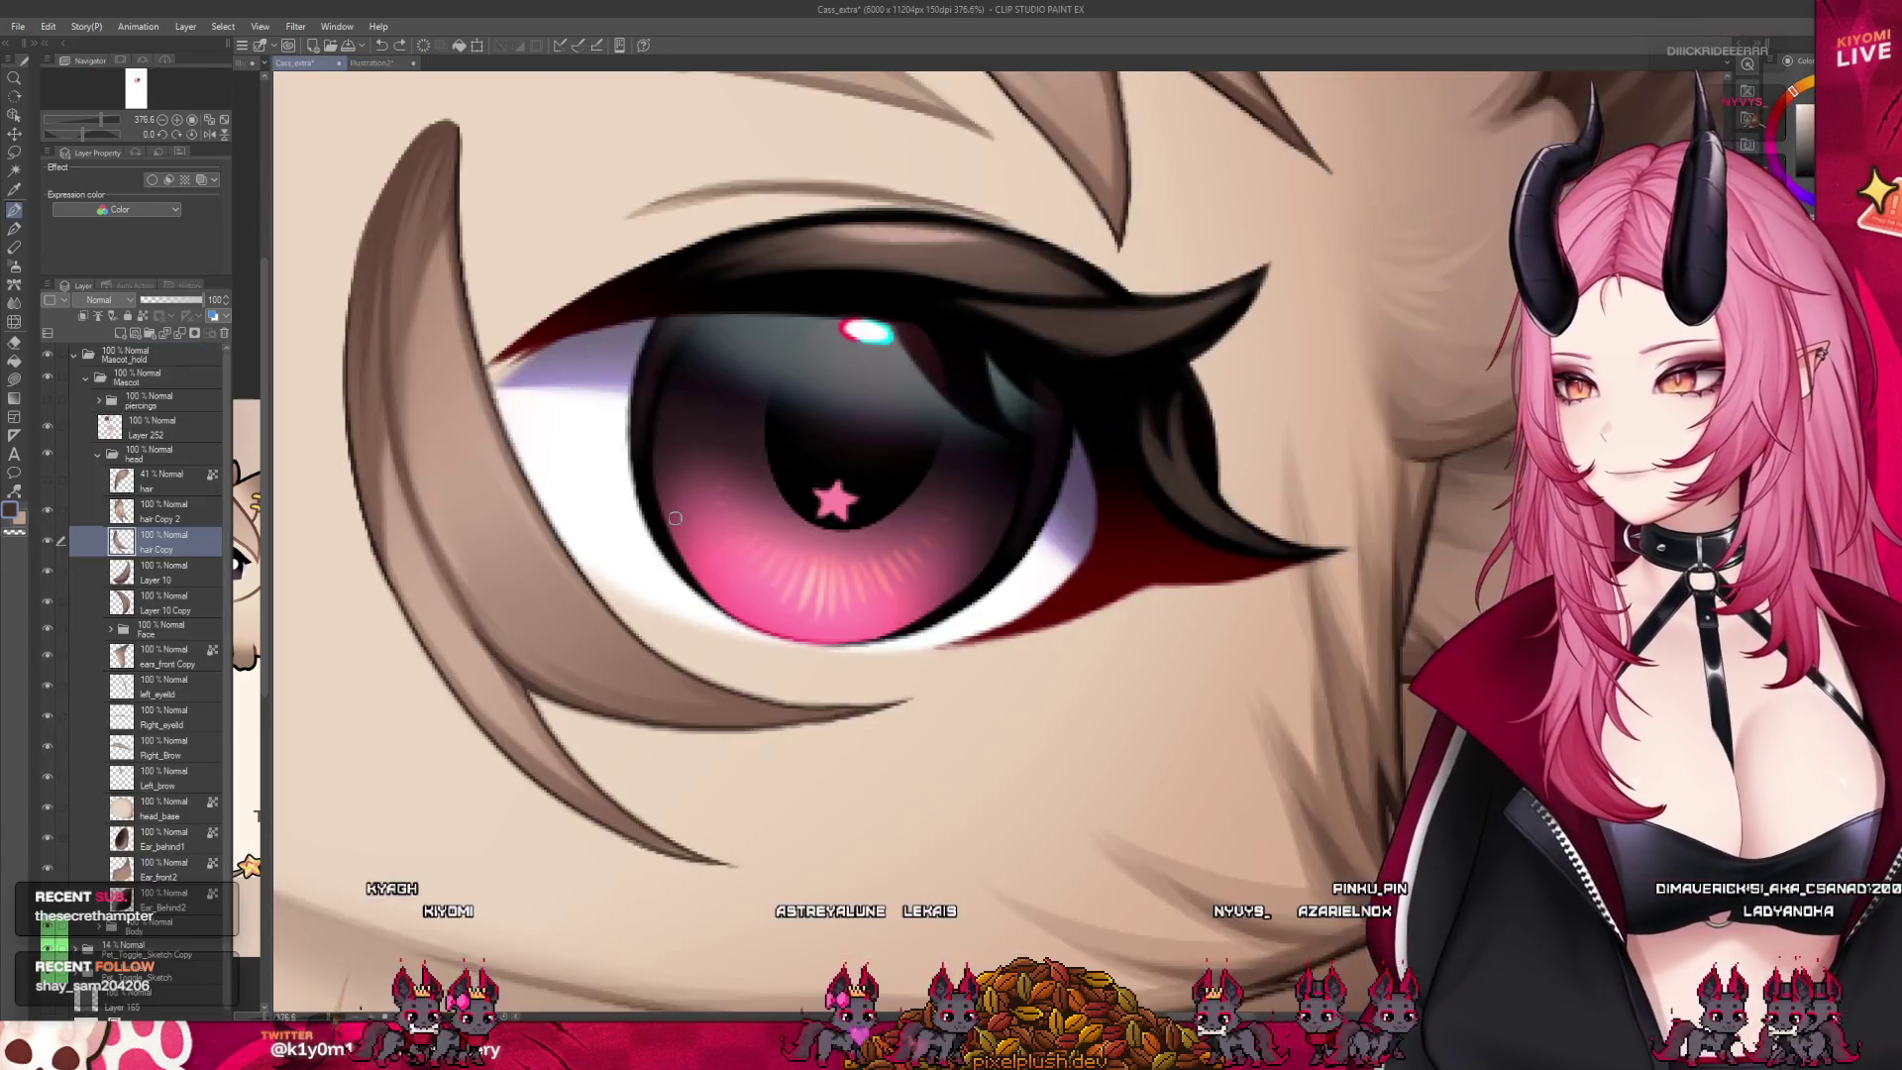
Raise the 'hair' layer's opacity from 41% to 100%
{"action": "scroll", "coordinate": [688, 508], "scroll_direction": "down", "scroll_amount": 2}
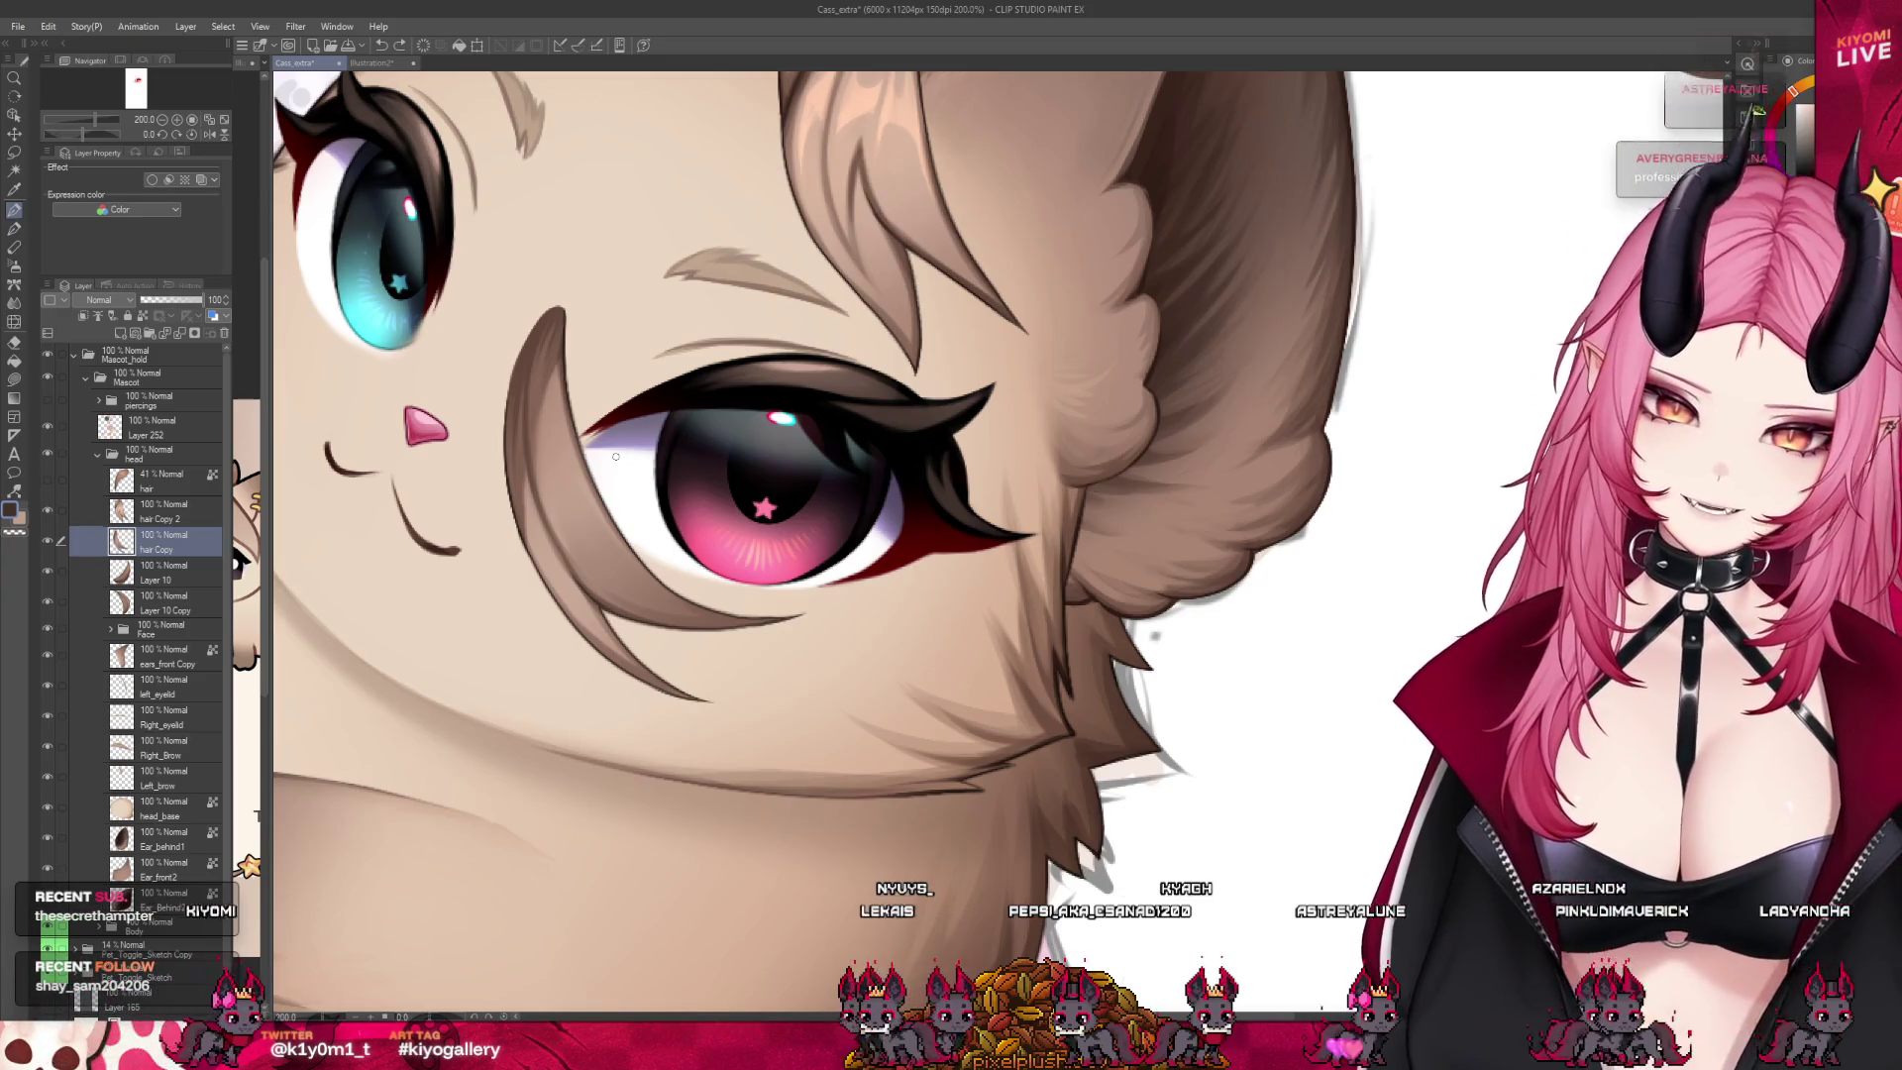
{"action": "scroll", "coordinate": [616, 456], "scroll_direction": "down", "scroll_amount": 3}
{"action": "scroll", "coordinate": [565, 211], "scroll_direction": "up", "scroll_amount": 3}
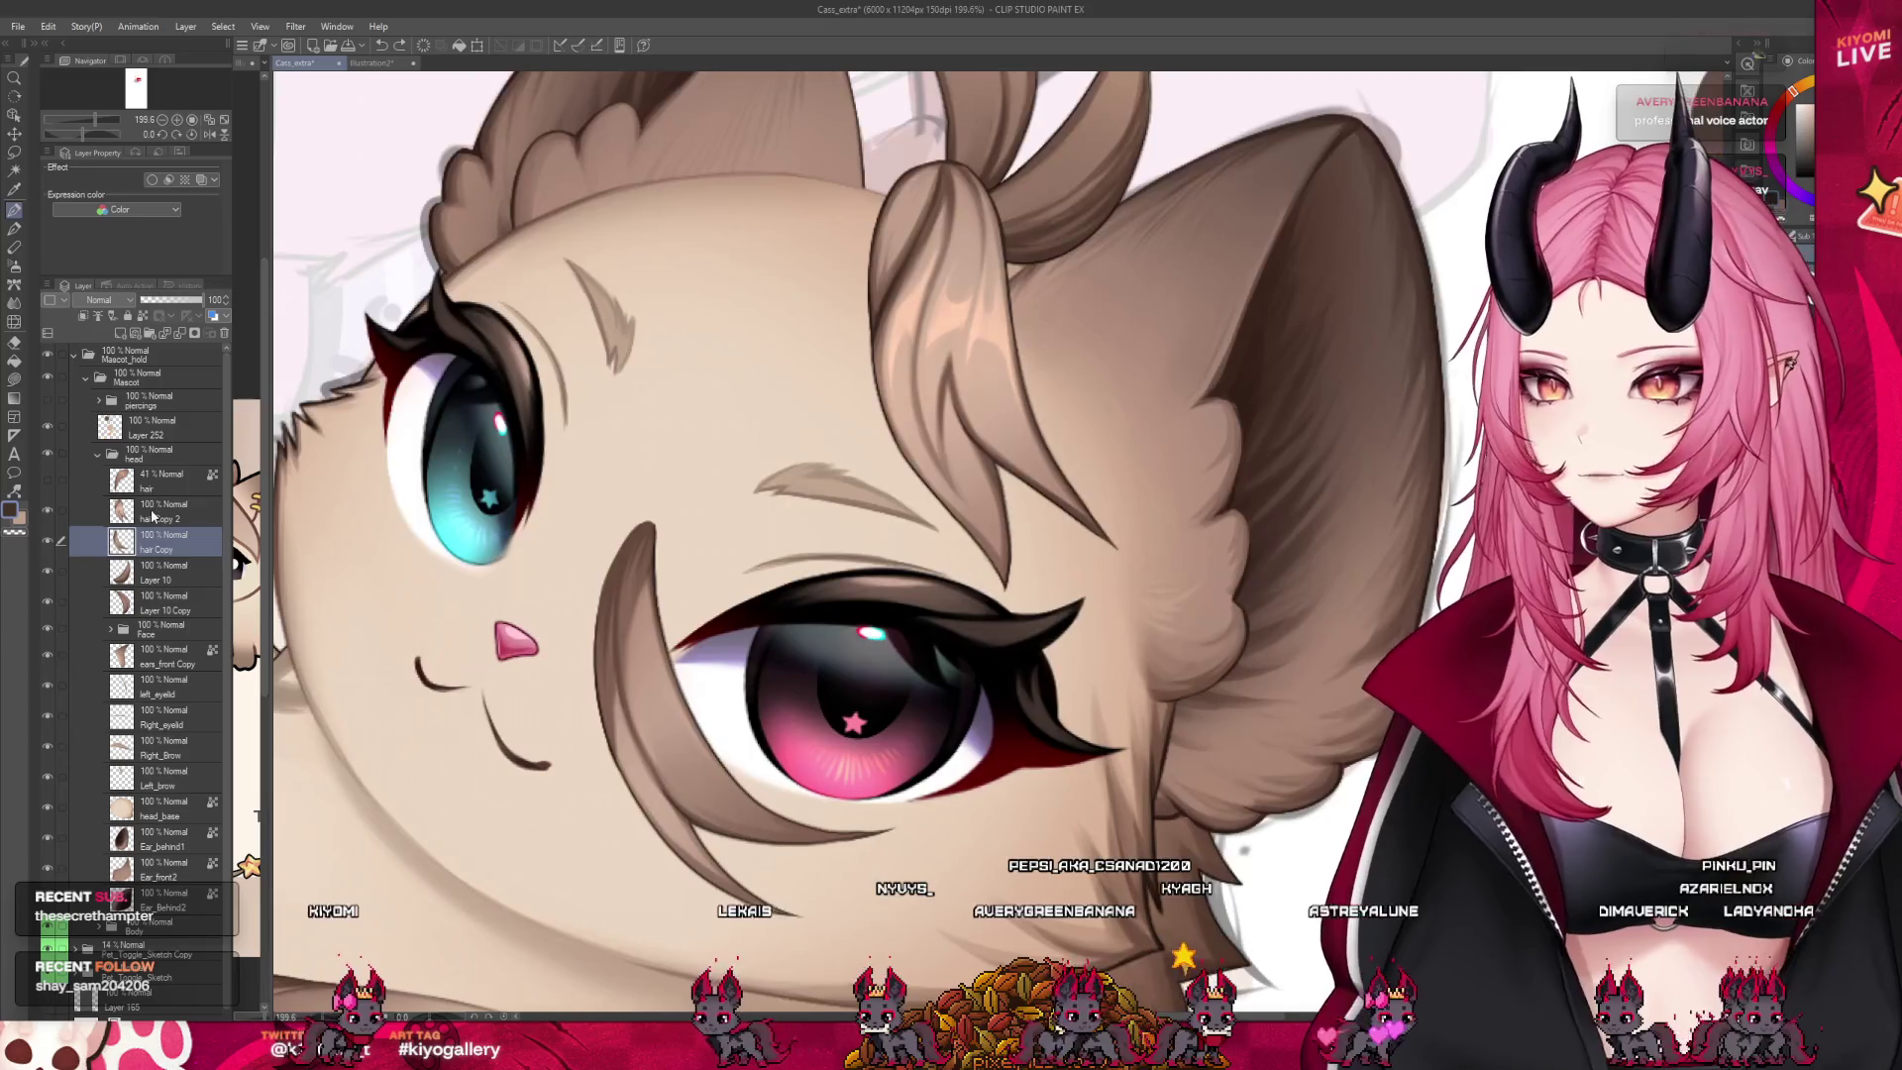
{"action": "left_click", "coordinate": [45, 481]}
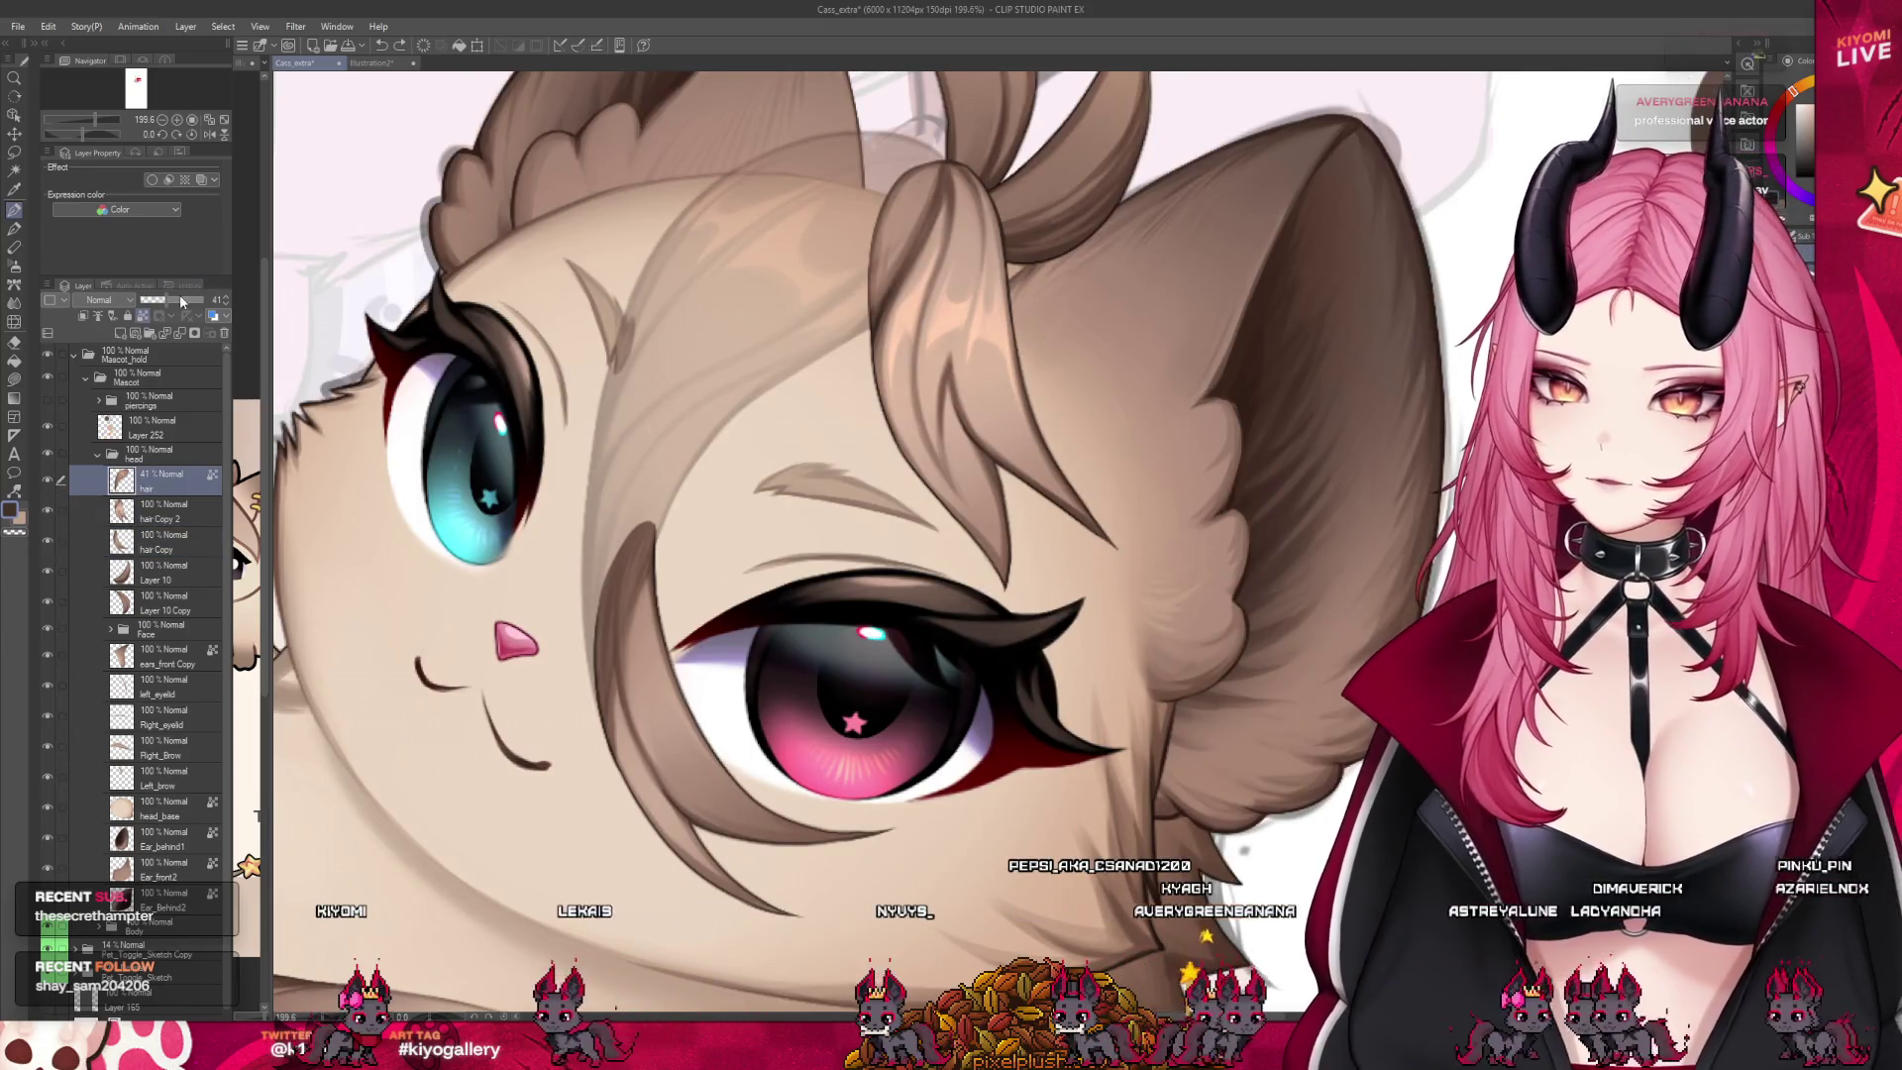
{"action": "left_click_drag", "start_coordinate": [181, 299], "coordinate": [208, 299]}
{"action": "scroll", "coordinate": [956, 124], "scroll_direction": "up", "scroll_amount": 5}
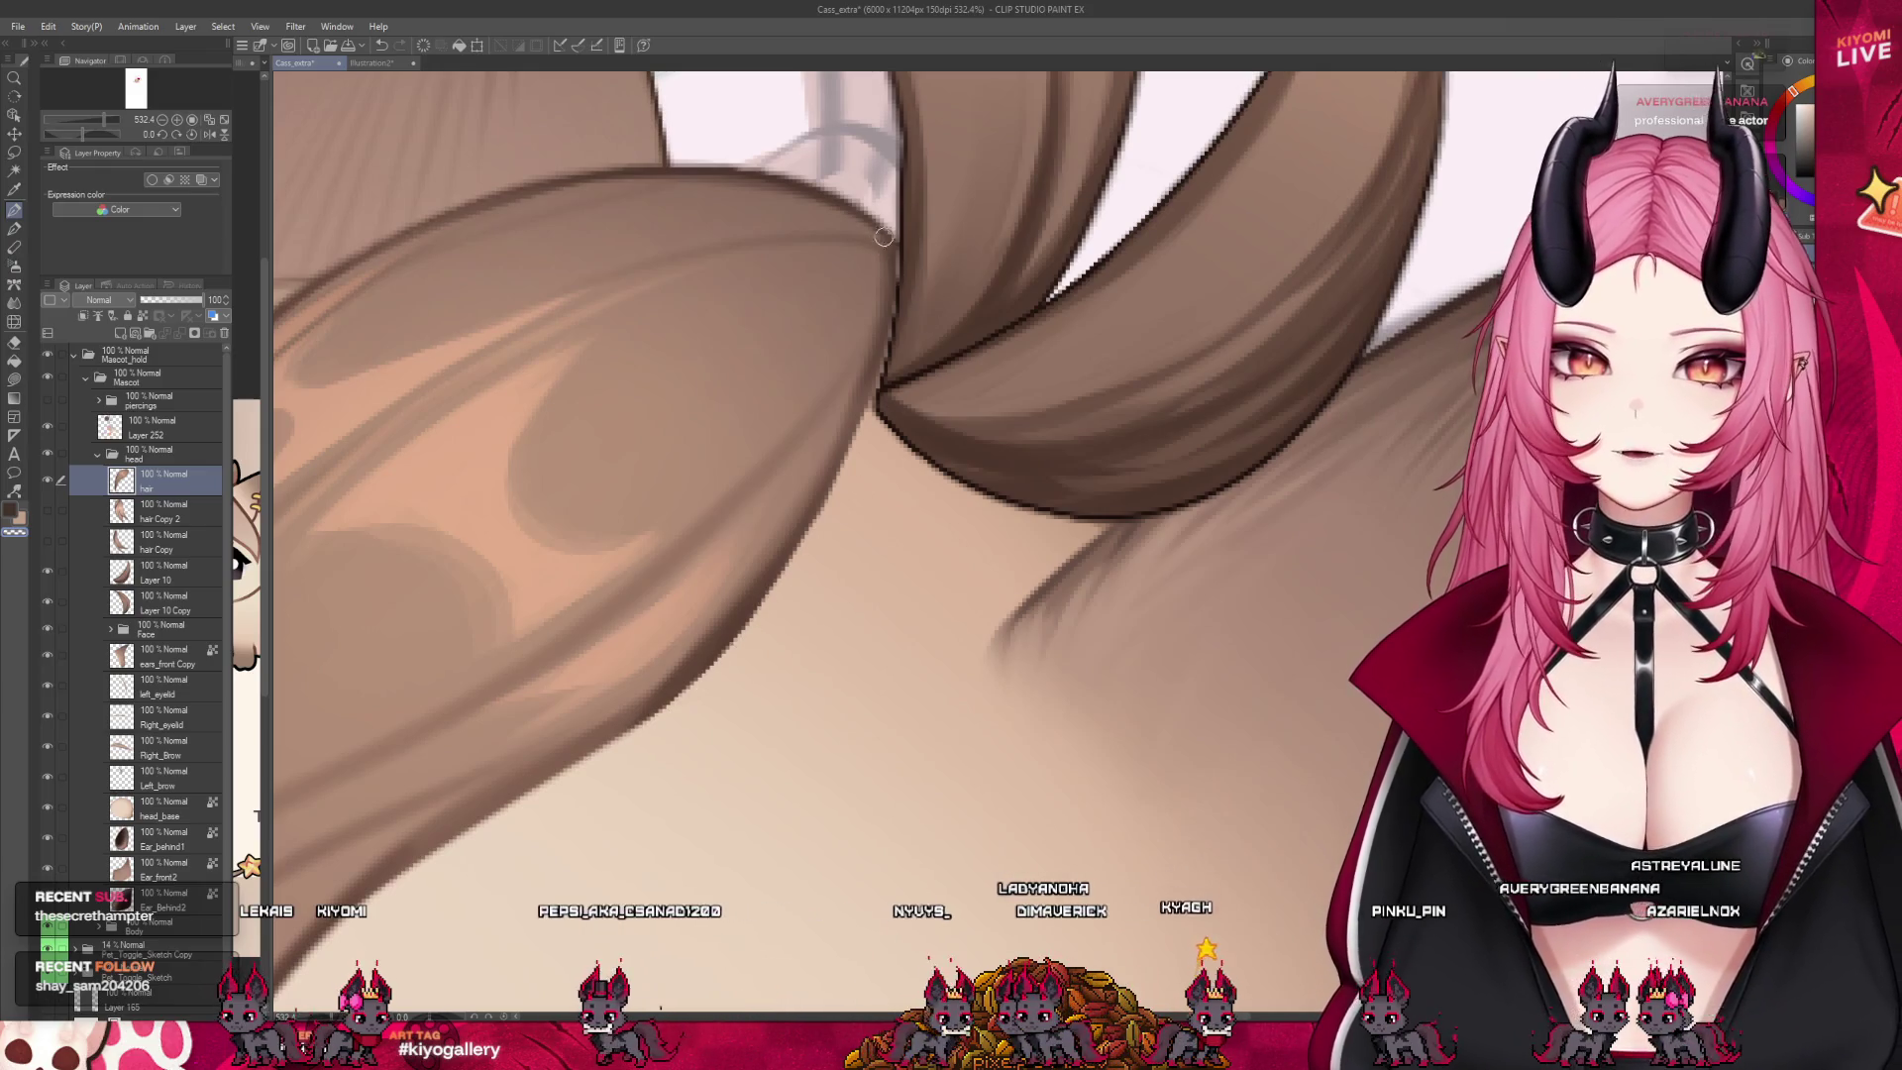
Using transparent colour, tidy the top and left edge lines of the front hair strand
{"action": "key", "text": "c"}
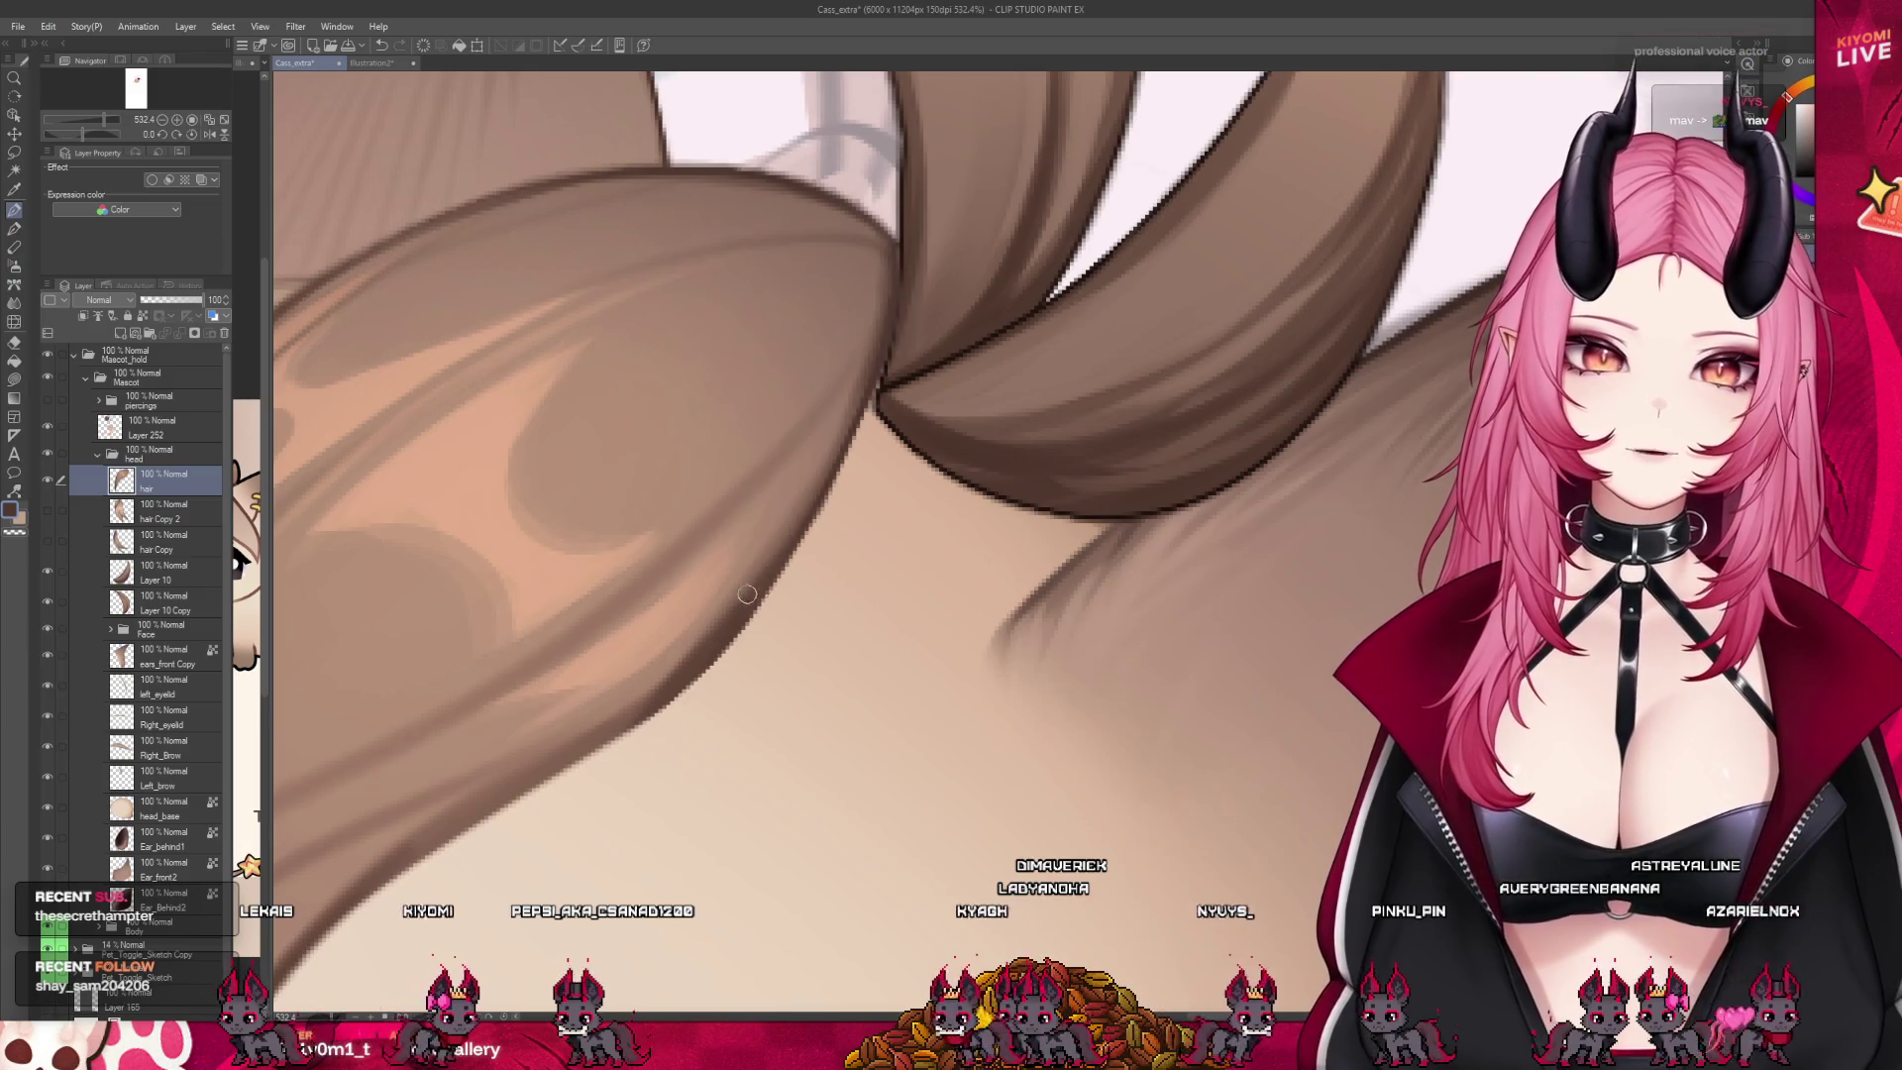
{"action": "scroll", "coordinate": [693, 446], "scroll_direction": "down", "scroll_amount": 4}
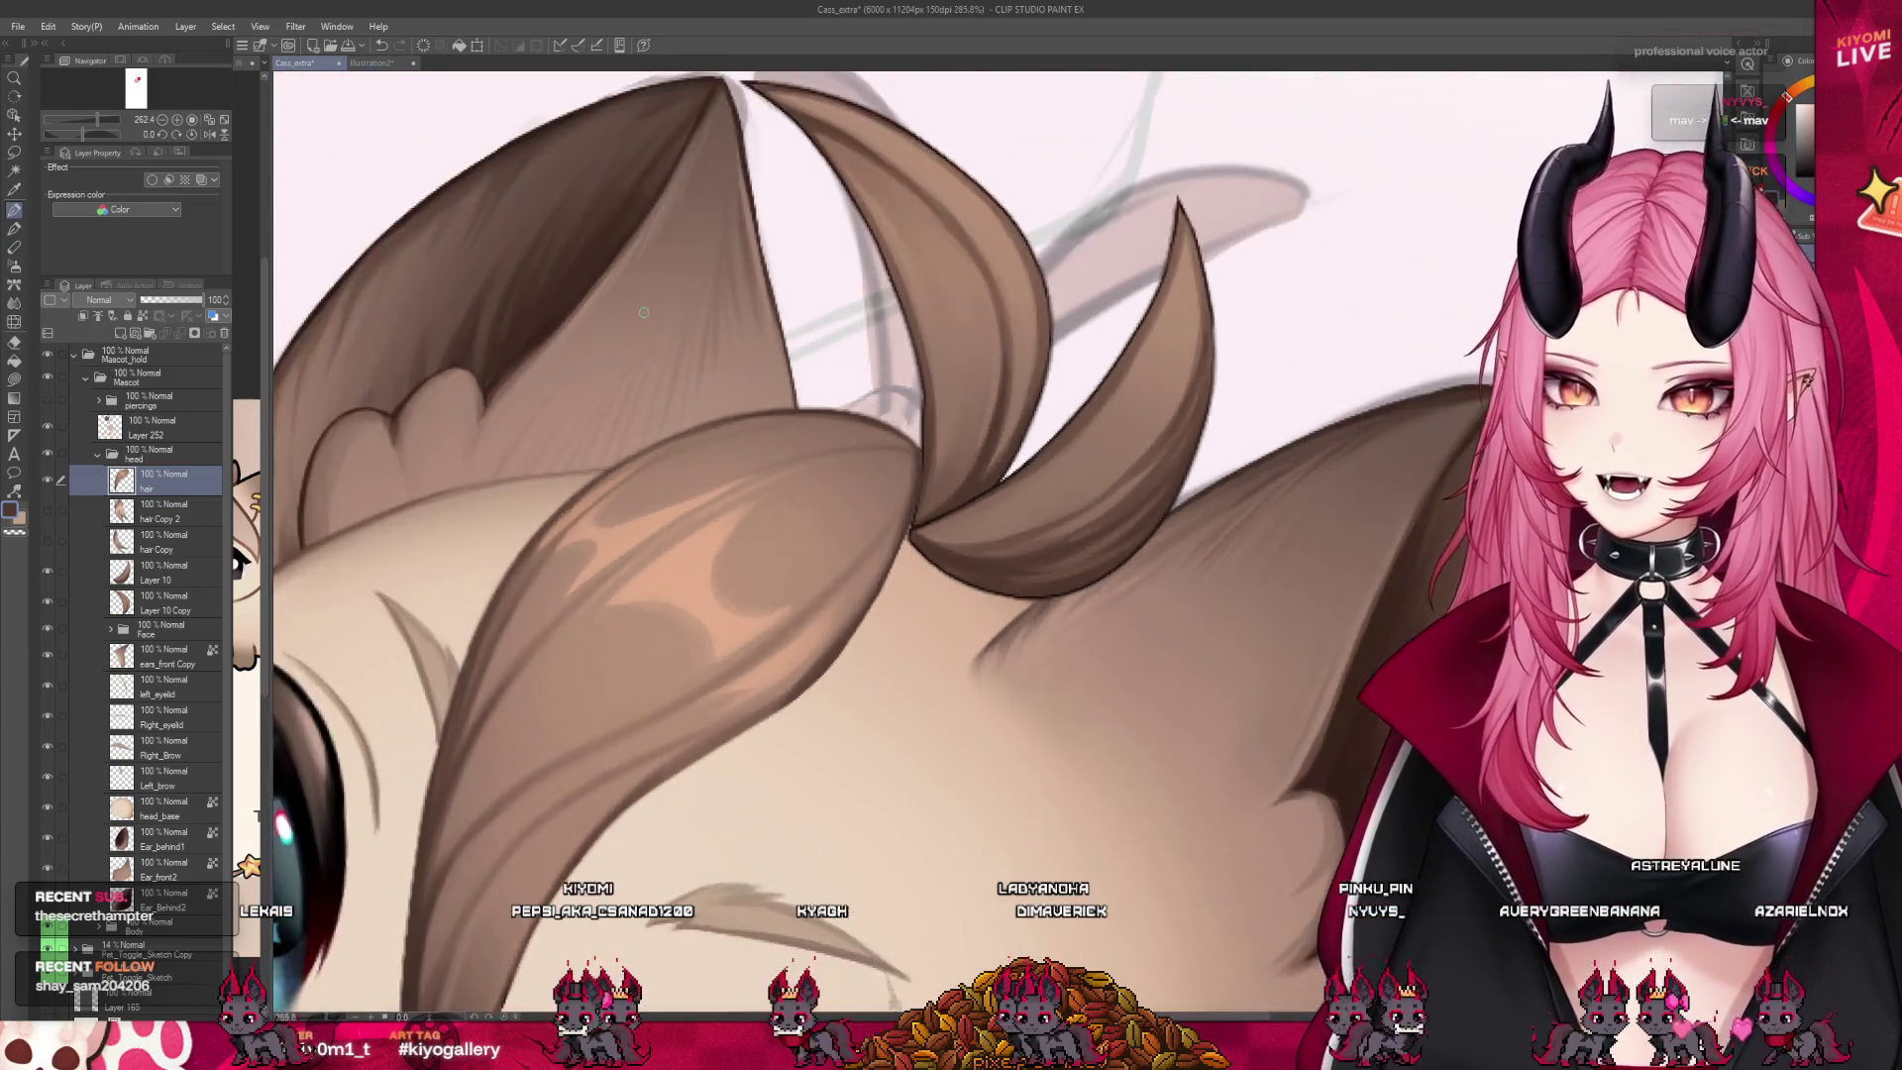
{"action": "scroll", "coordinate": [637, 308], "scroll_direction": "up", "scroll_amount": 4}
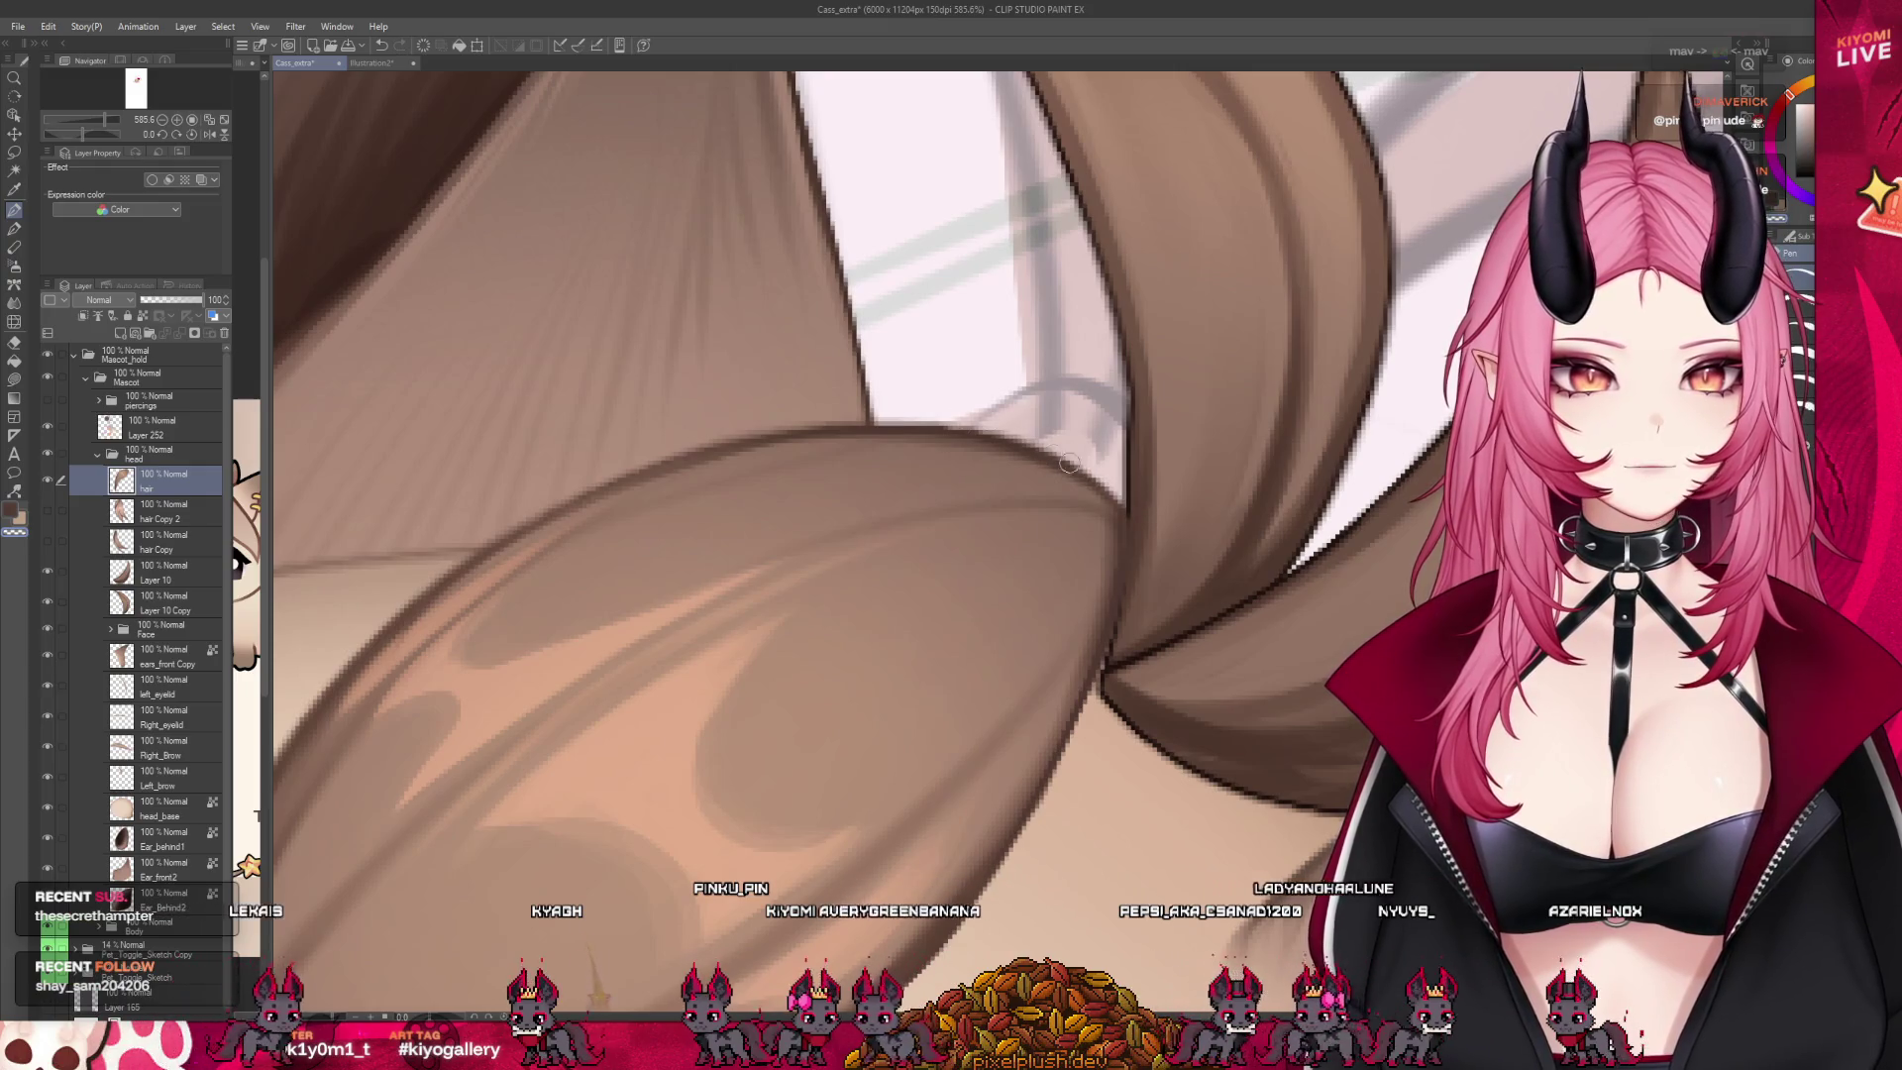
{"action": "left_click_drag", "start_coordinate": [733, 433], "coordinate": [941, 427]}
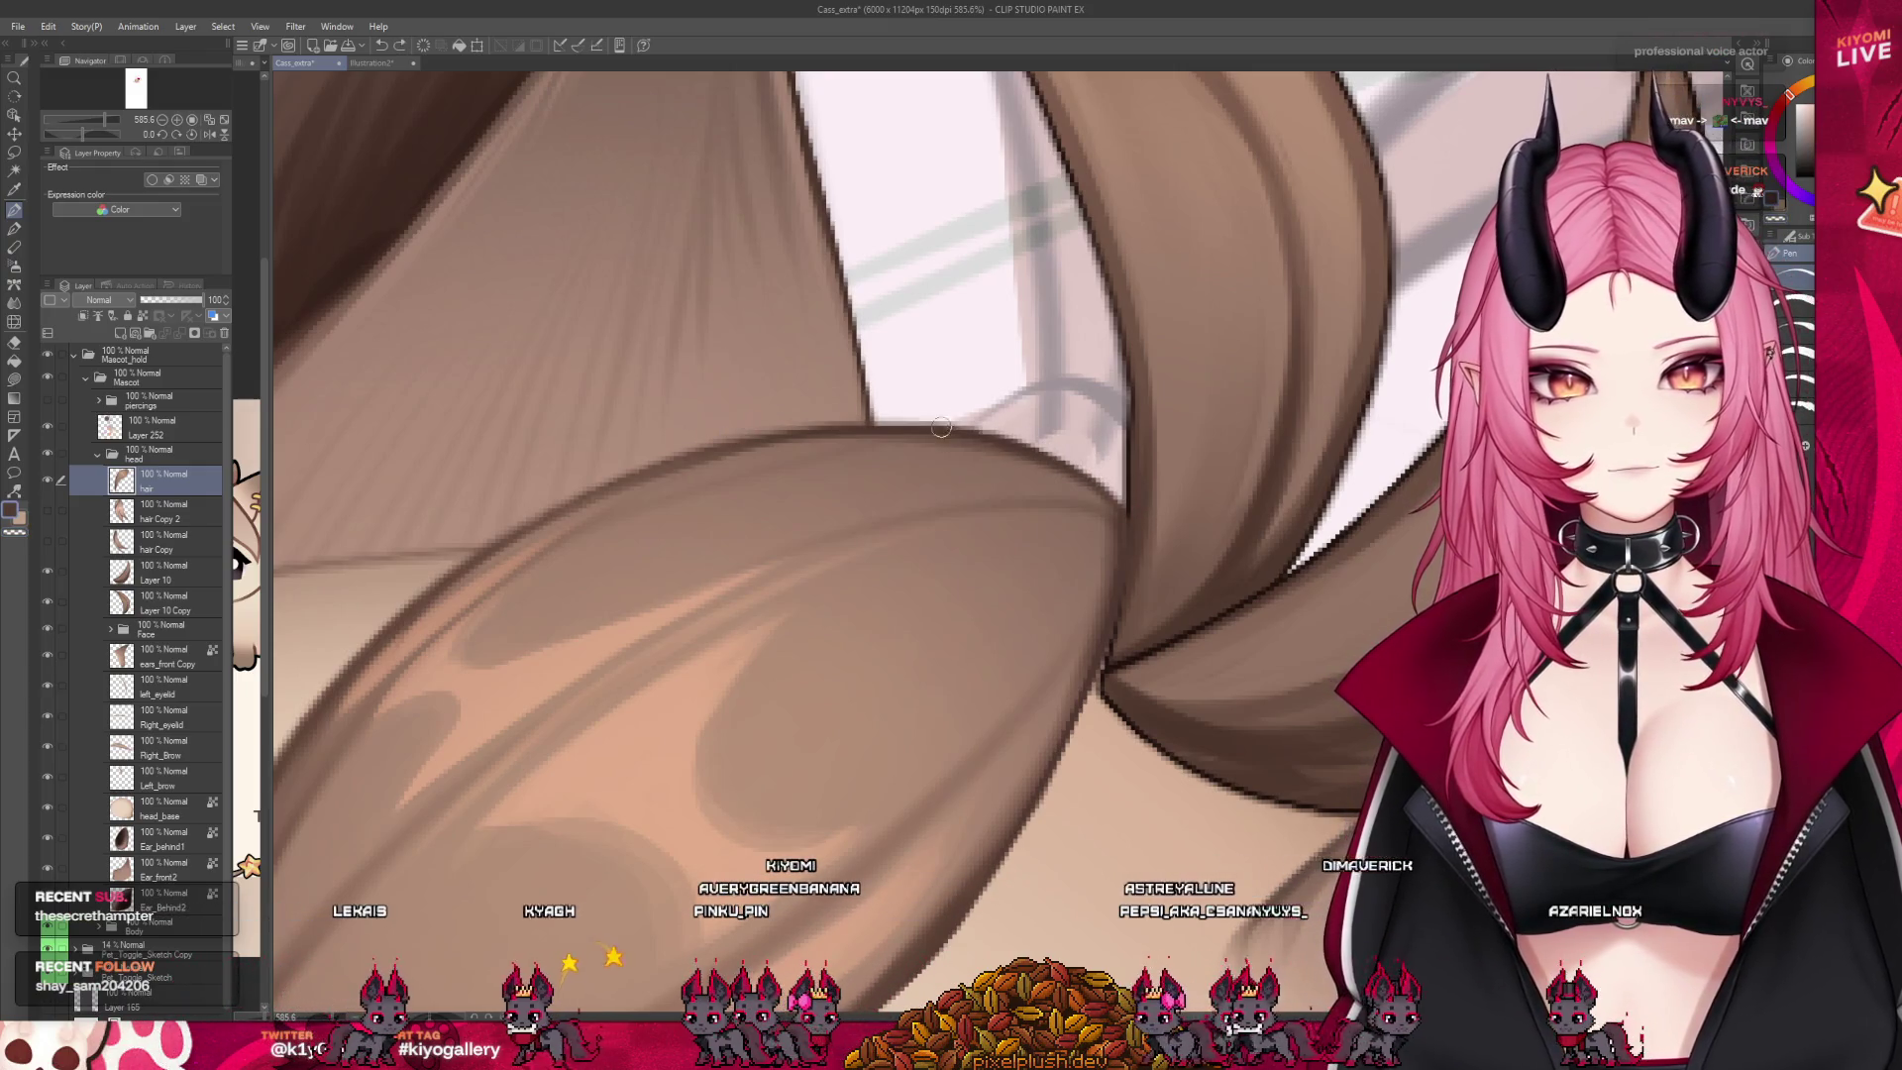
{"action": "left_click_drag", "start_coordinate": [756, 424], "coordinate": [638, 473]}
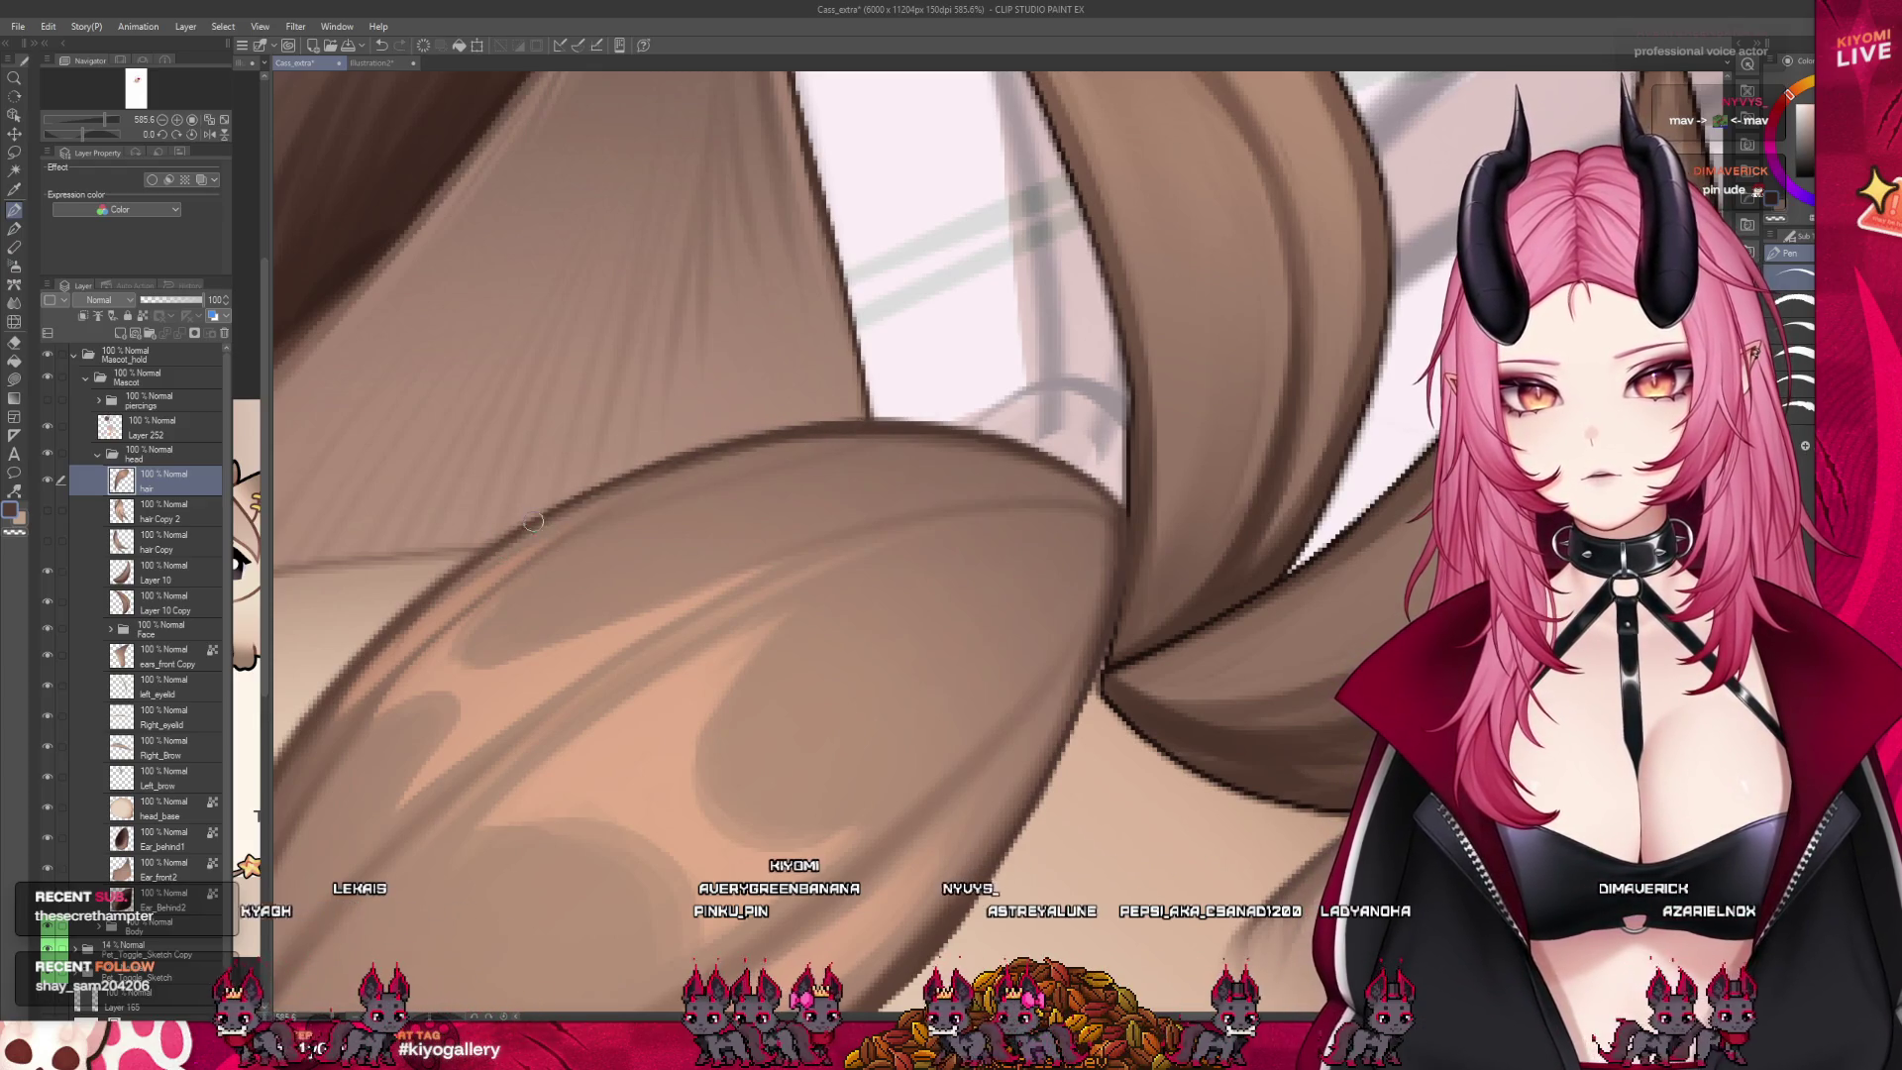
{"action": "scroll", "coordinate": [383, 644], "scroll_direction": "down", "scroll_amount": 3}
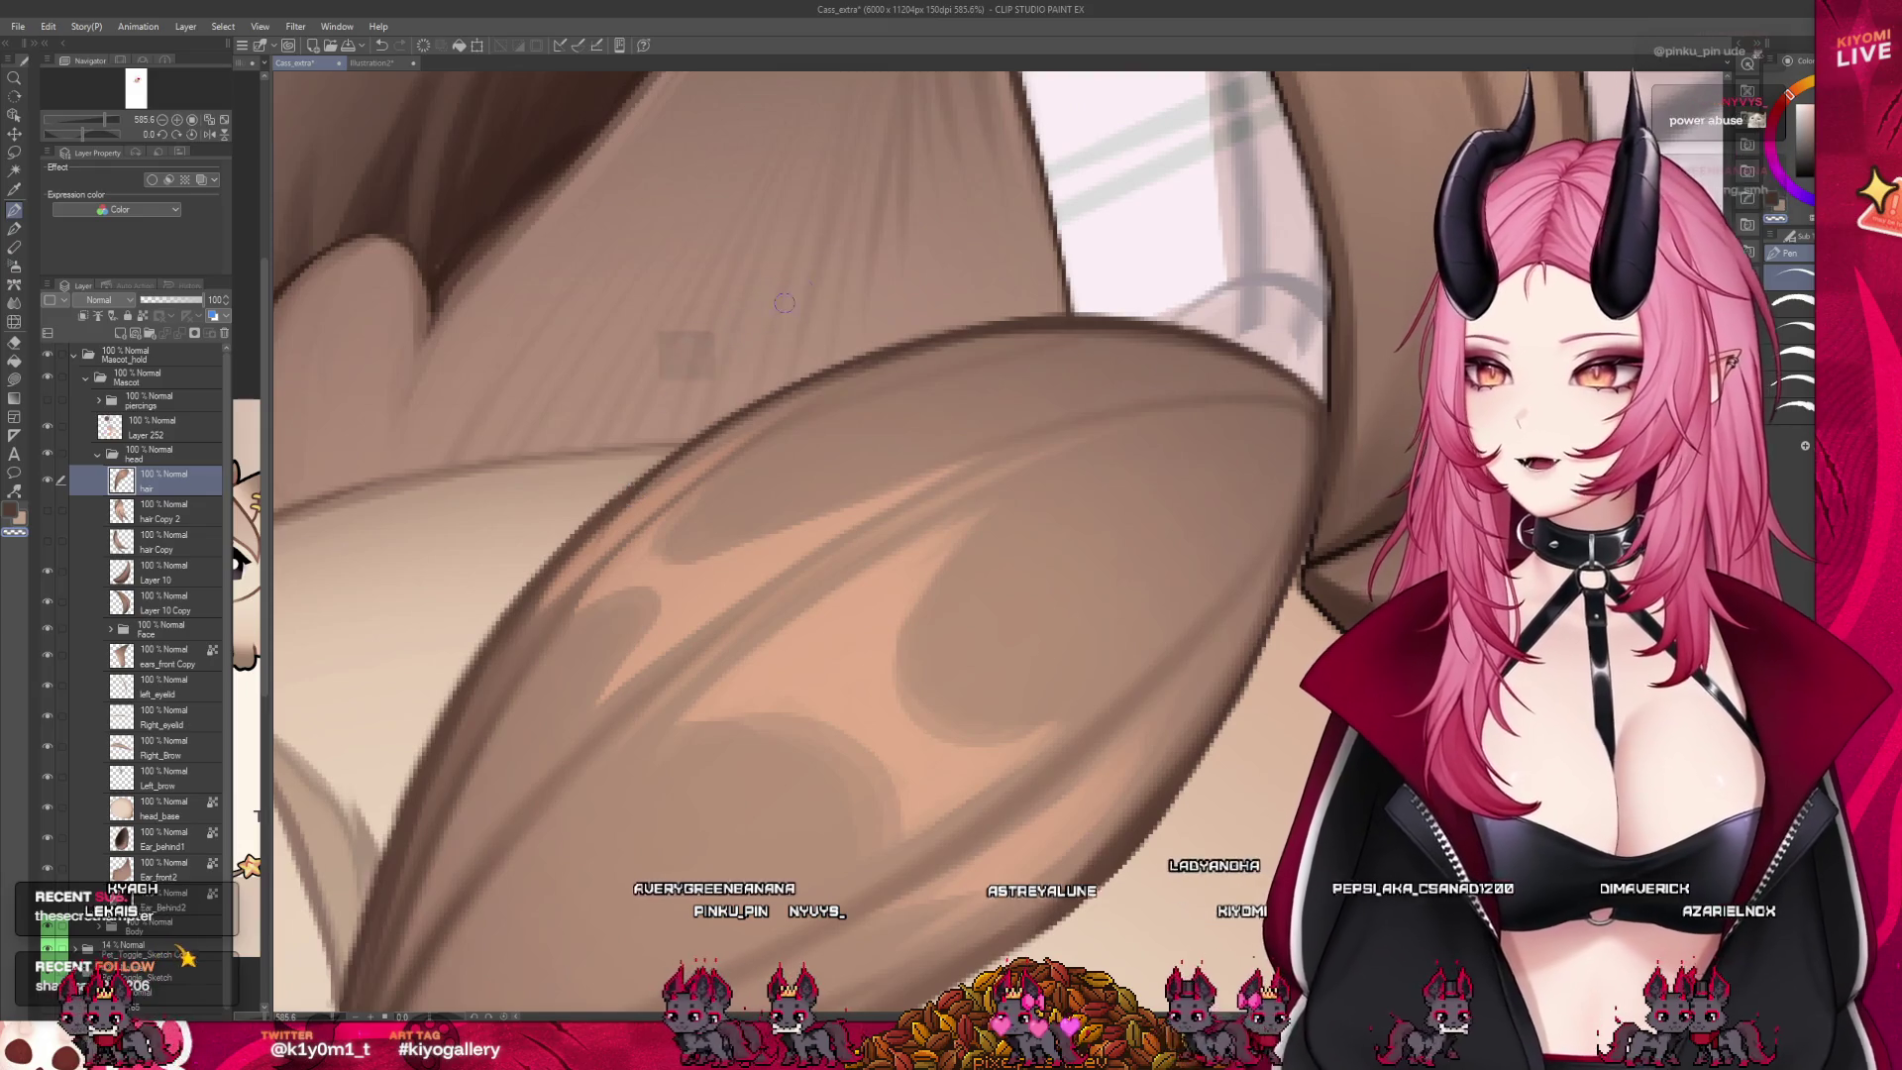
{"action": "scroll", "coordinate": [639, 491], "scroll_direction": "down", "scroll_amount": 4}
{"action": "scroll", "coordinate": [698, 436], "scroll_direction": "up", "scroll_amount": 3}
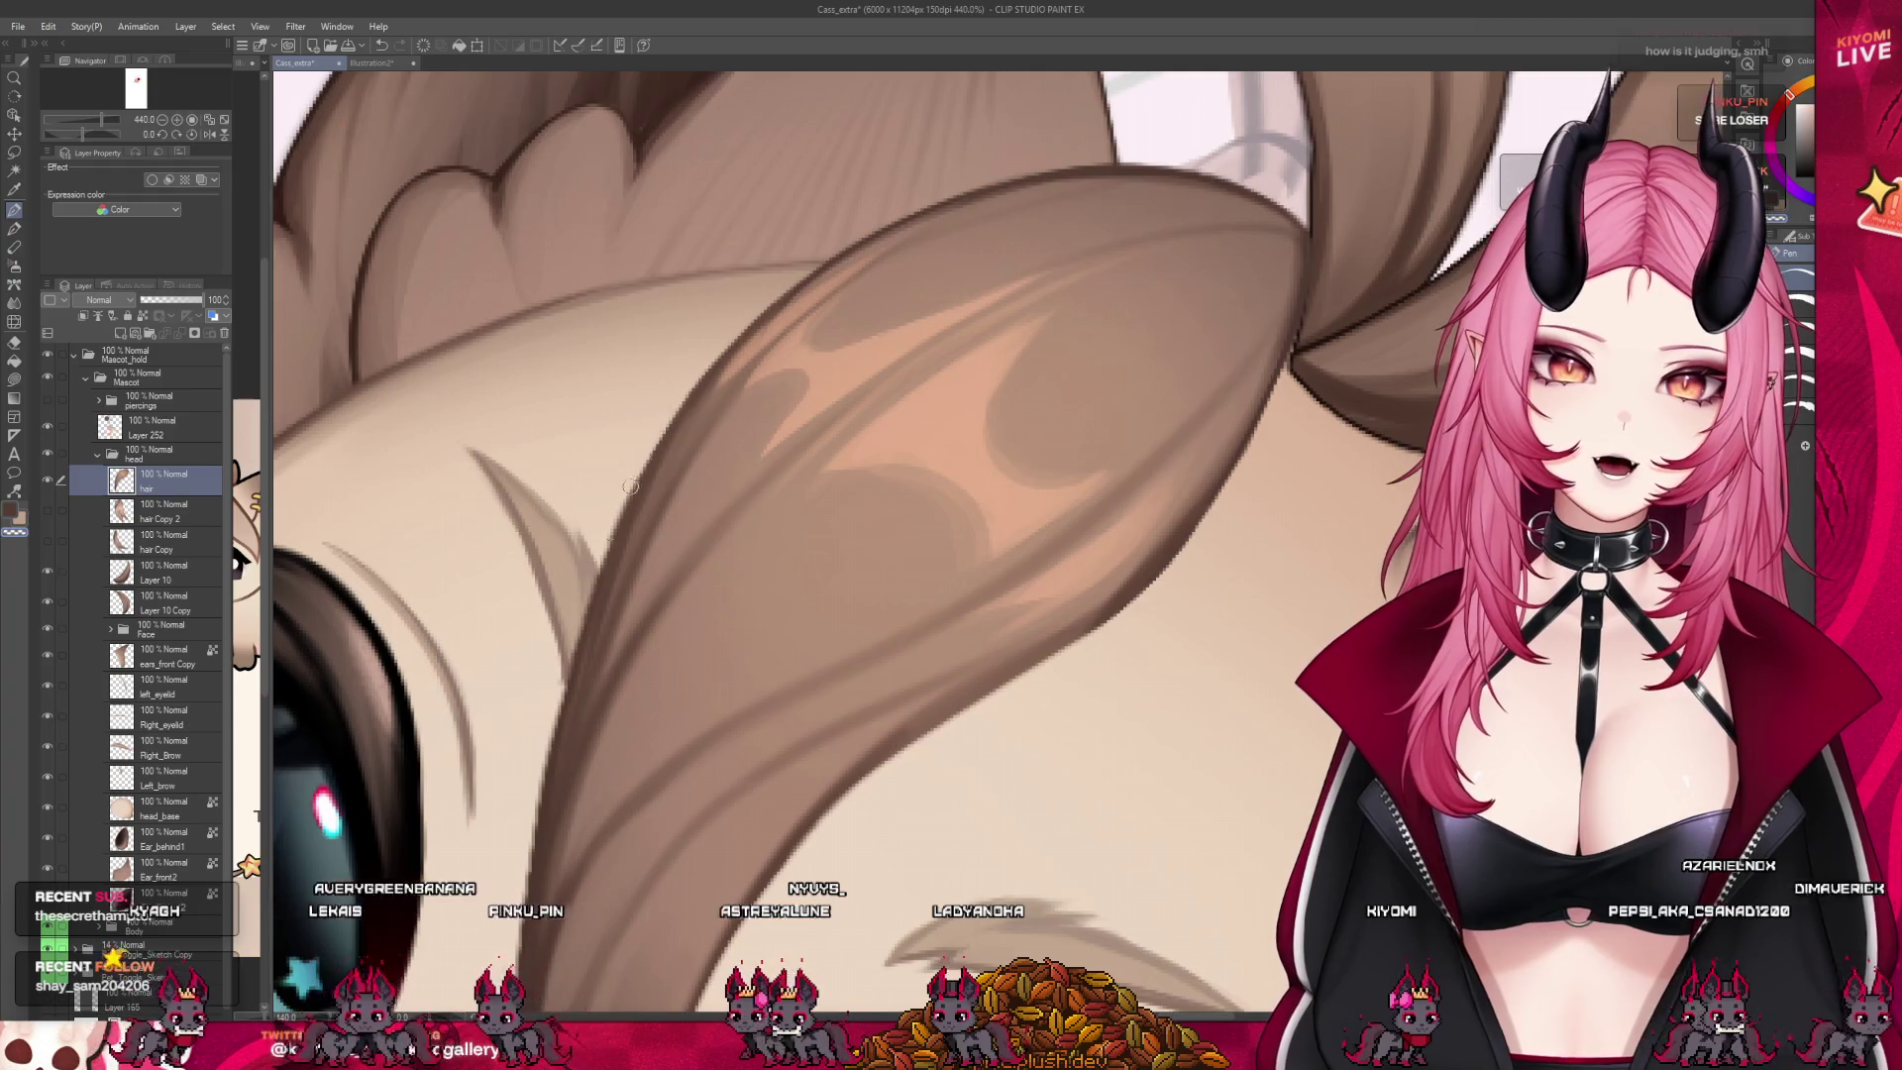
{"action": "left_click_drag", "start_coordinate": [597, 576], "coordinate": [531, 848]}
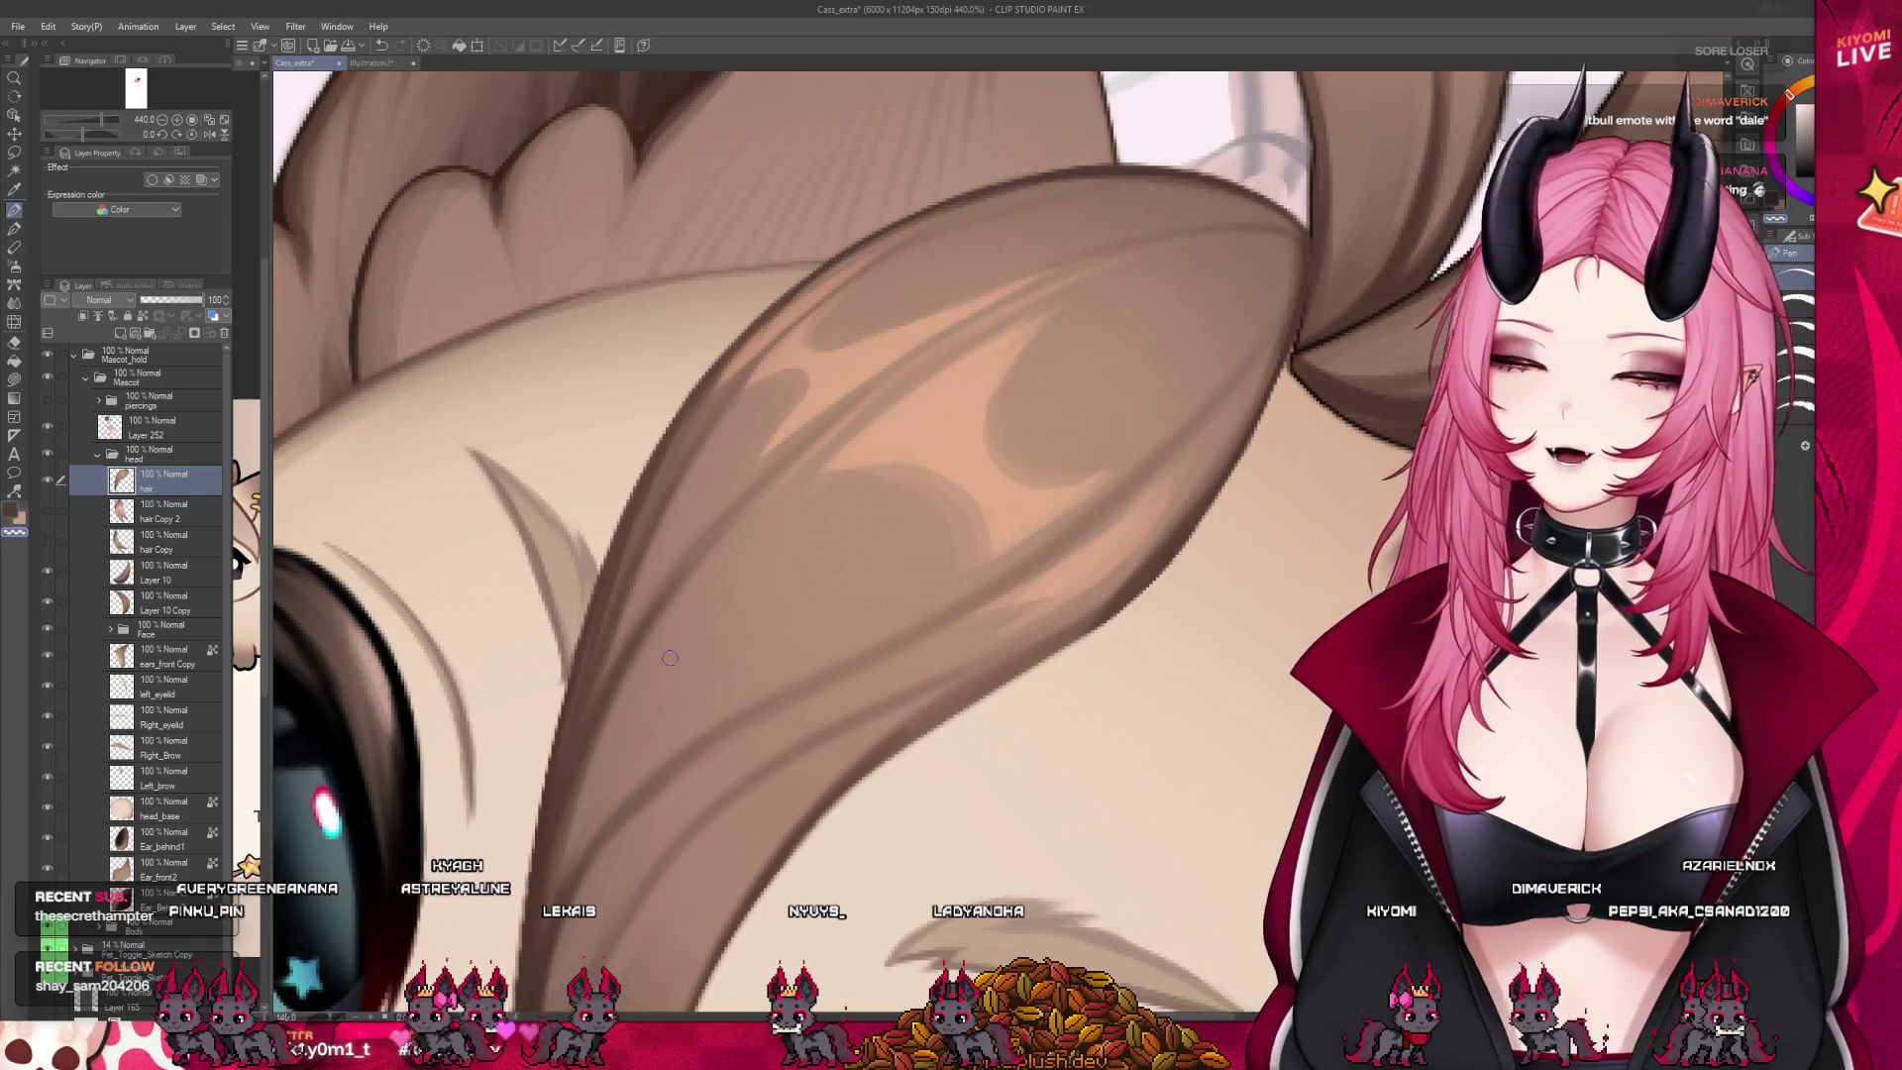
{"action": "scroll", "coordinate": [670, 658], "scroll_direction": "down", "scroll_amount": 3}
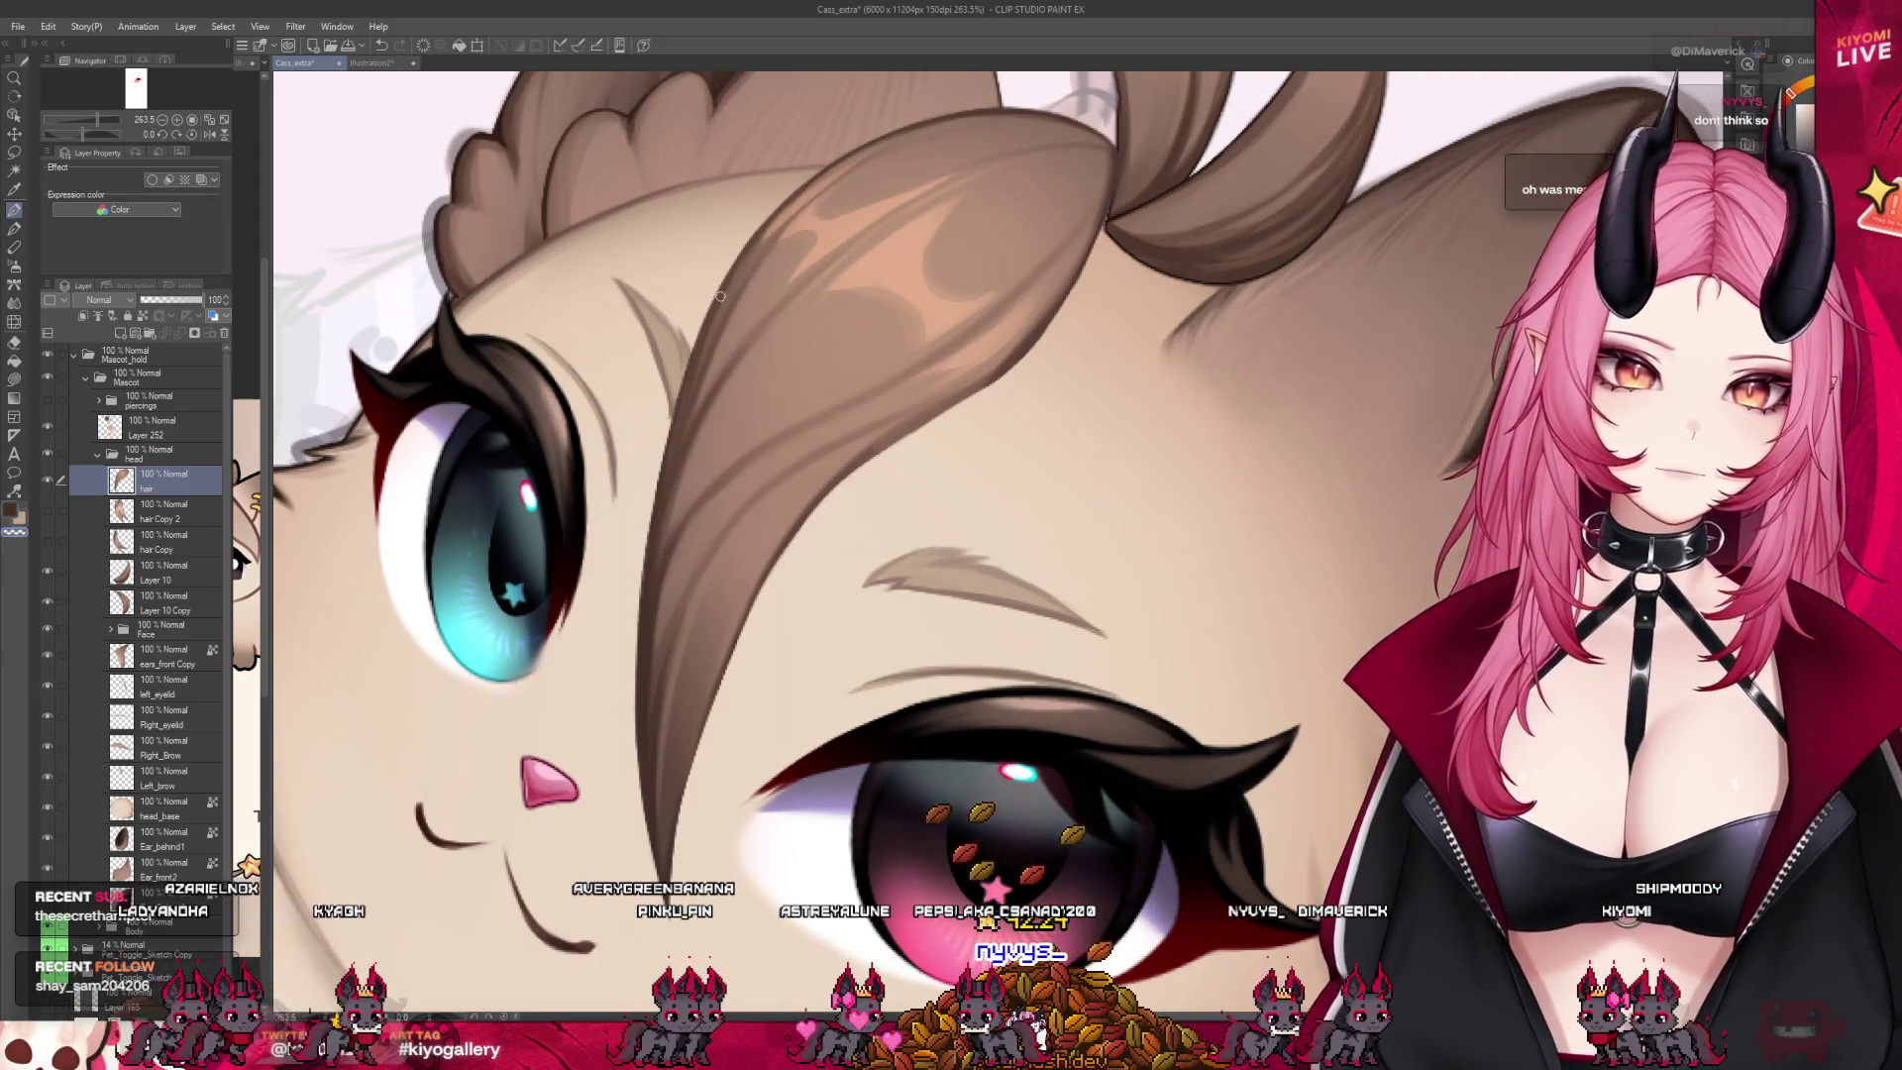
{"action": "left_click", "coordinate": [143, 316]}
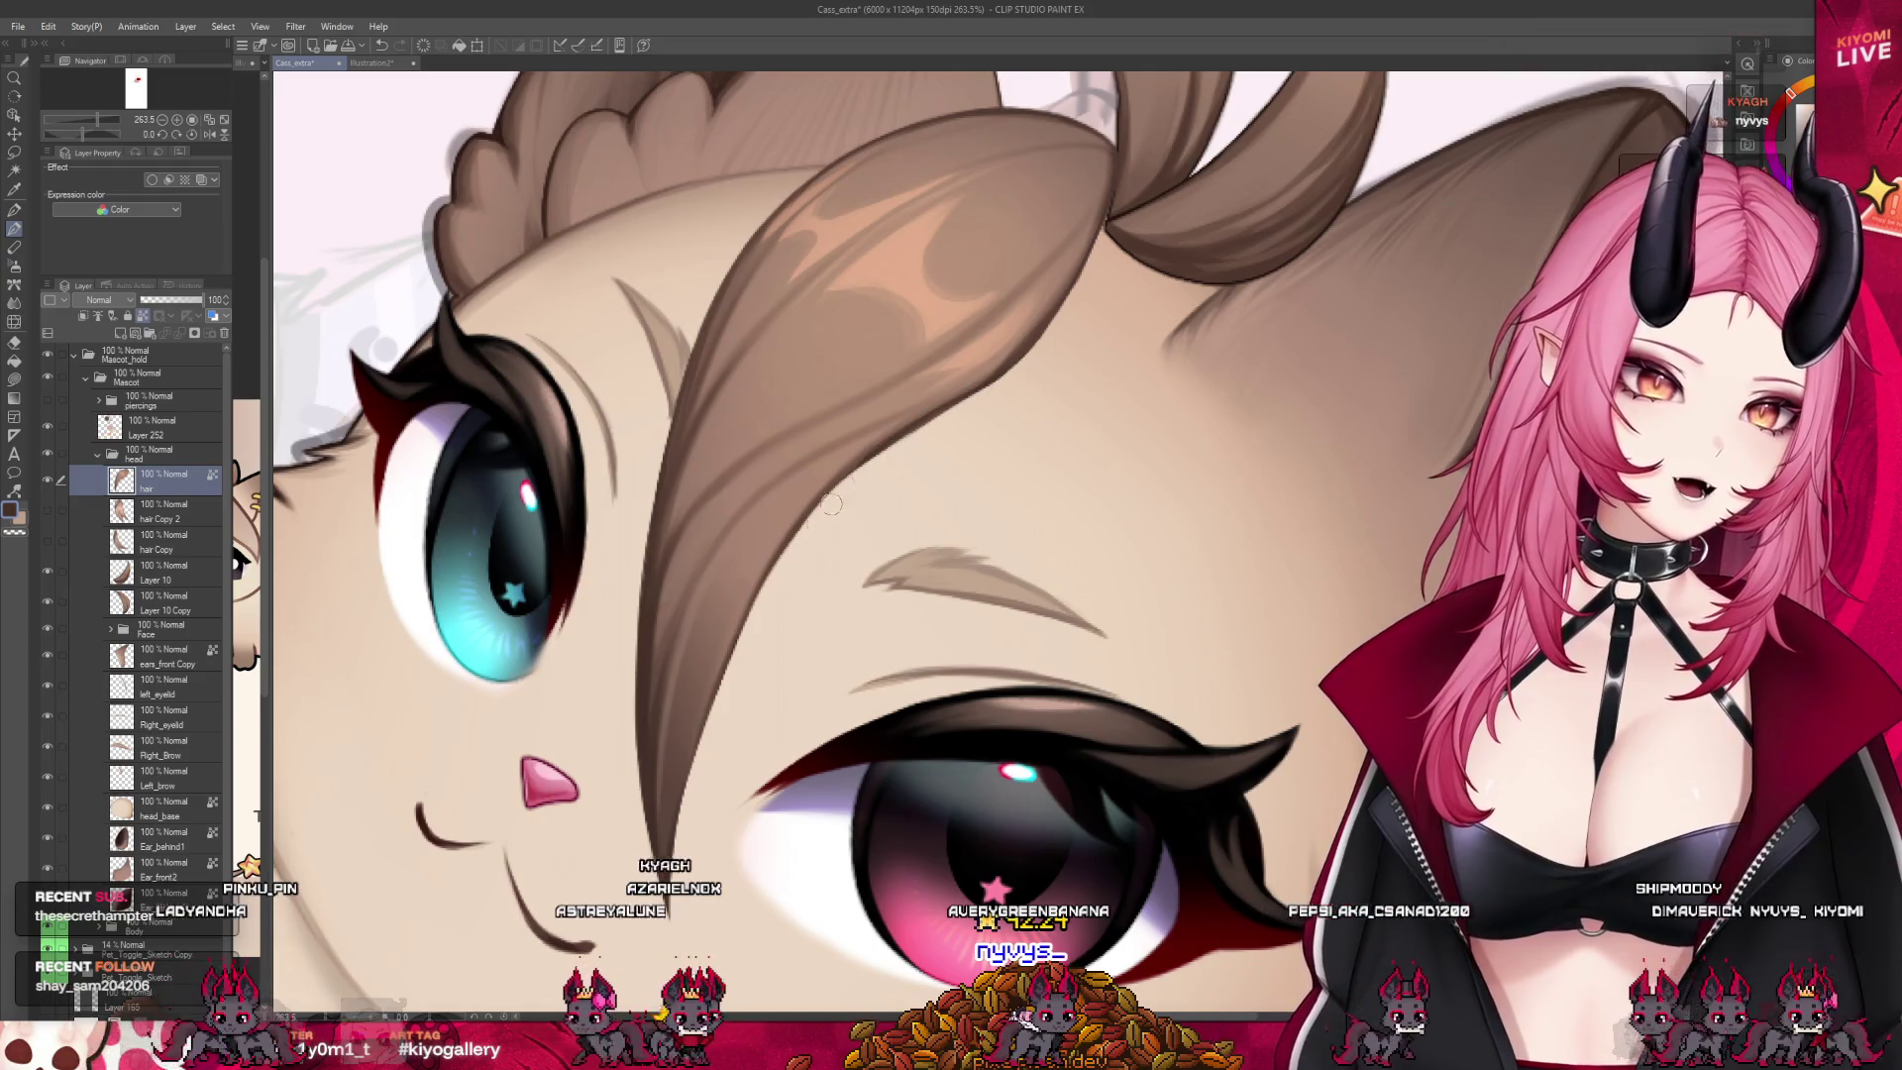
{"action": "key", "text": "ctrl+minus"}
{"action": "key", "text": "ctrl+minus"}
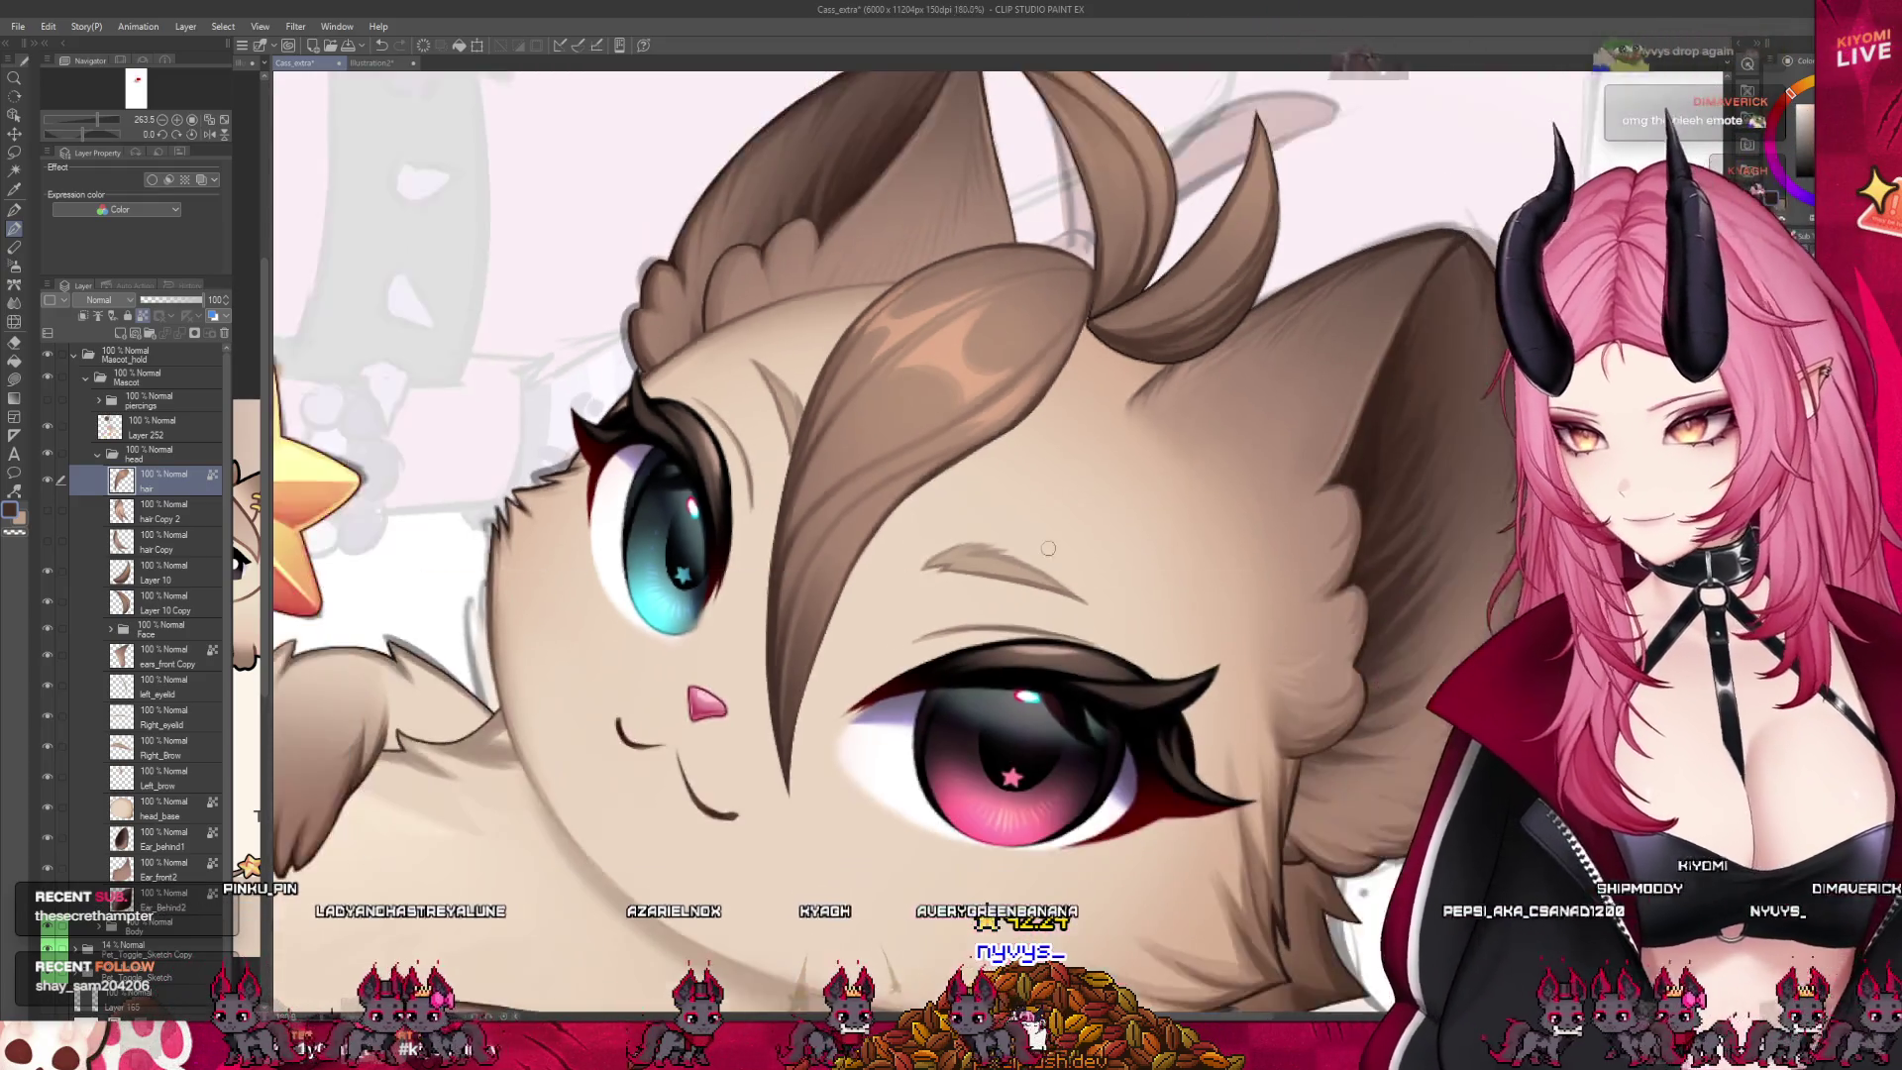
{"action": "scroll", "coordinate": [1265, 463], "scroll_direction": "up", "scroll_amount": 3}
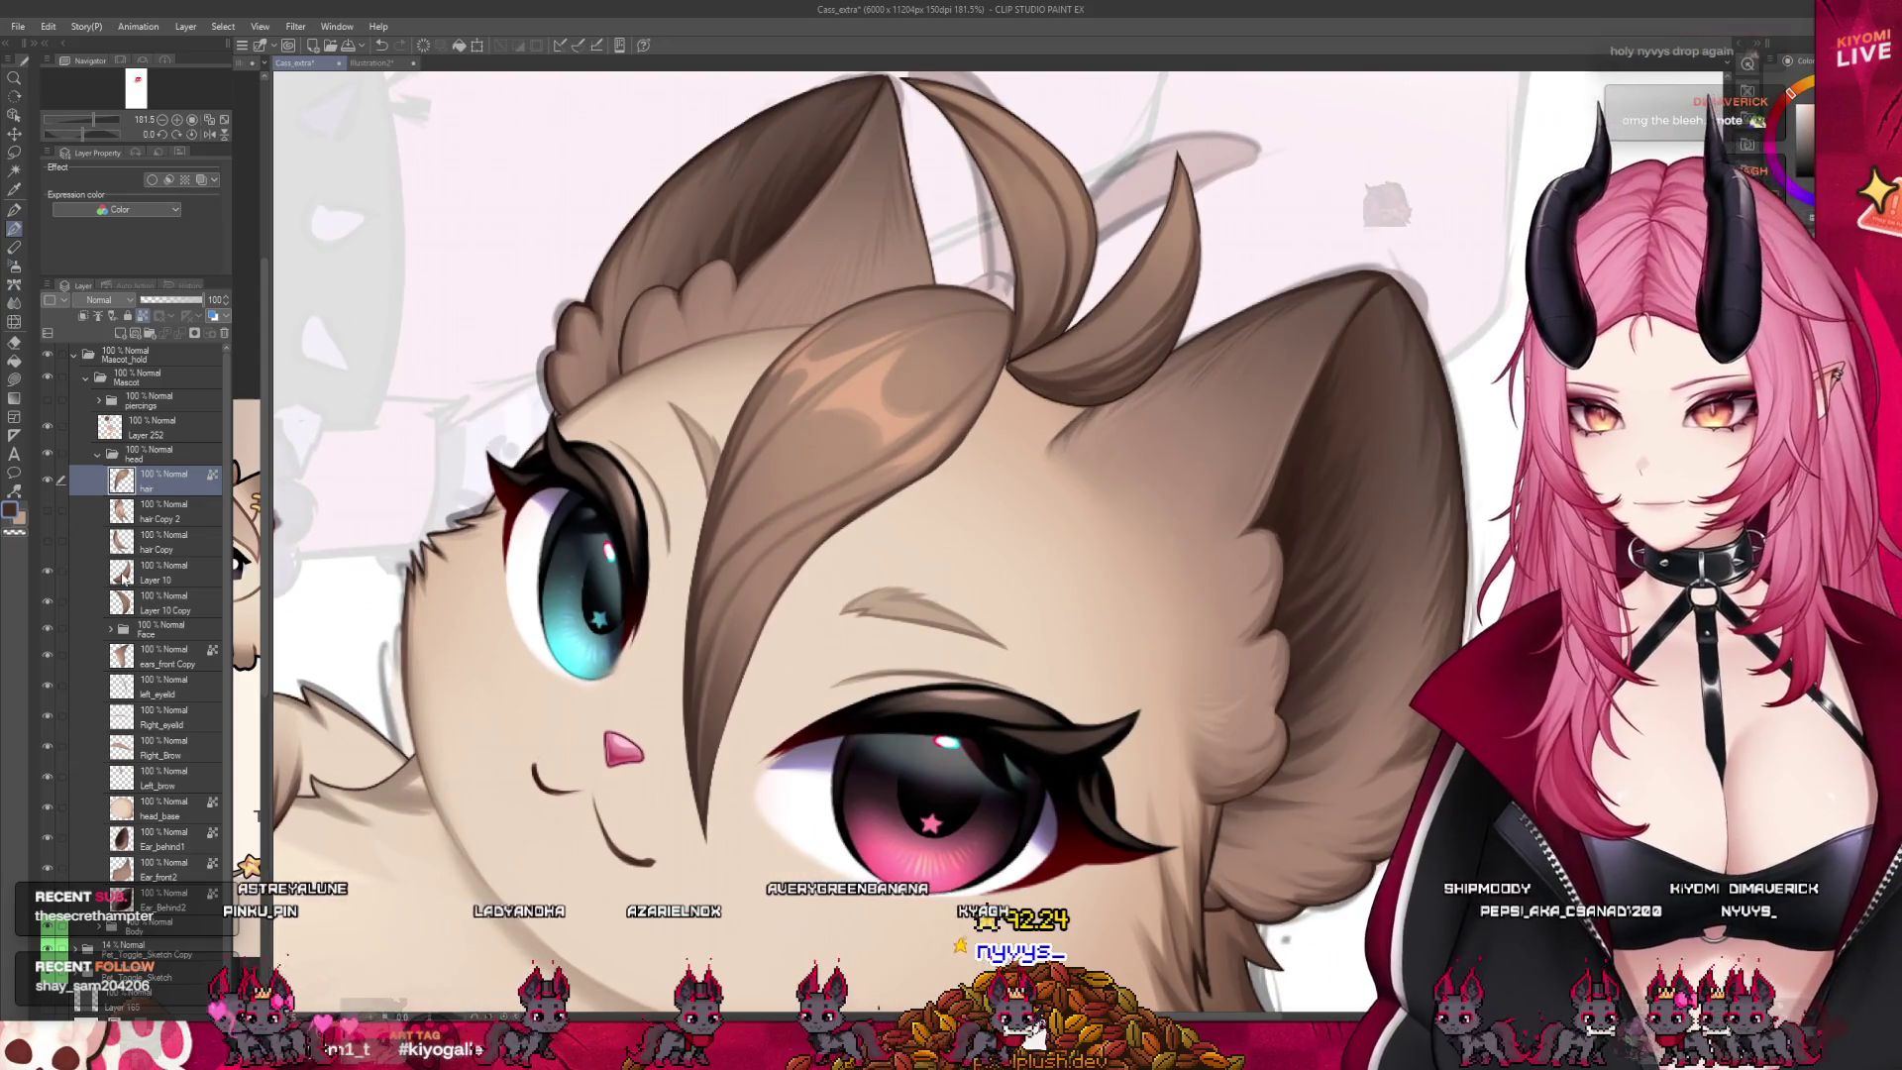
{"action": "left_click", "coordinate": [52, 510]}
{"action": "scroll", "coordinate": [598, 451], "scroll_direction": "down", "scroll_amount": 2}
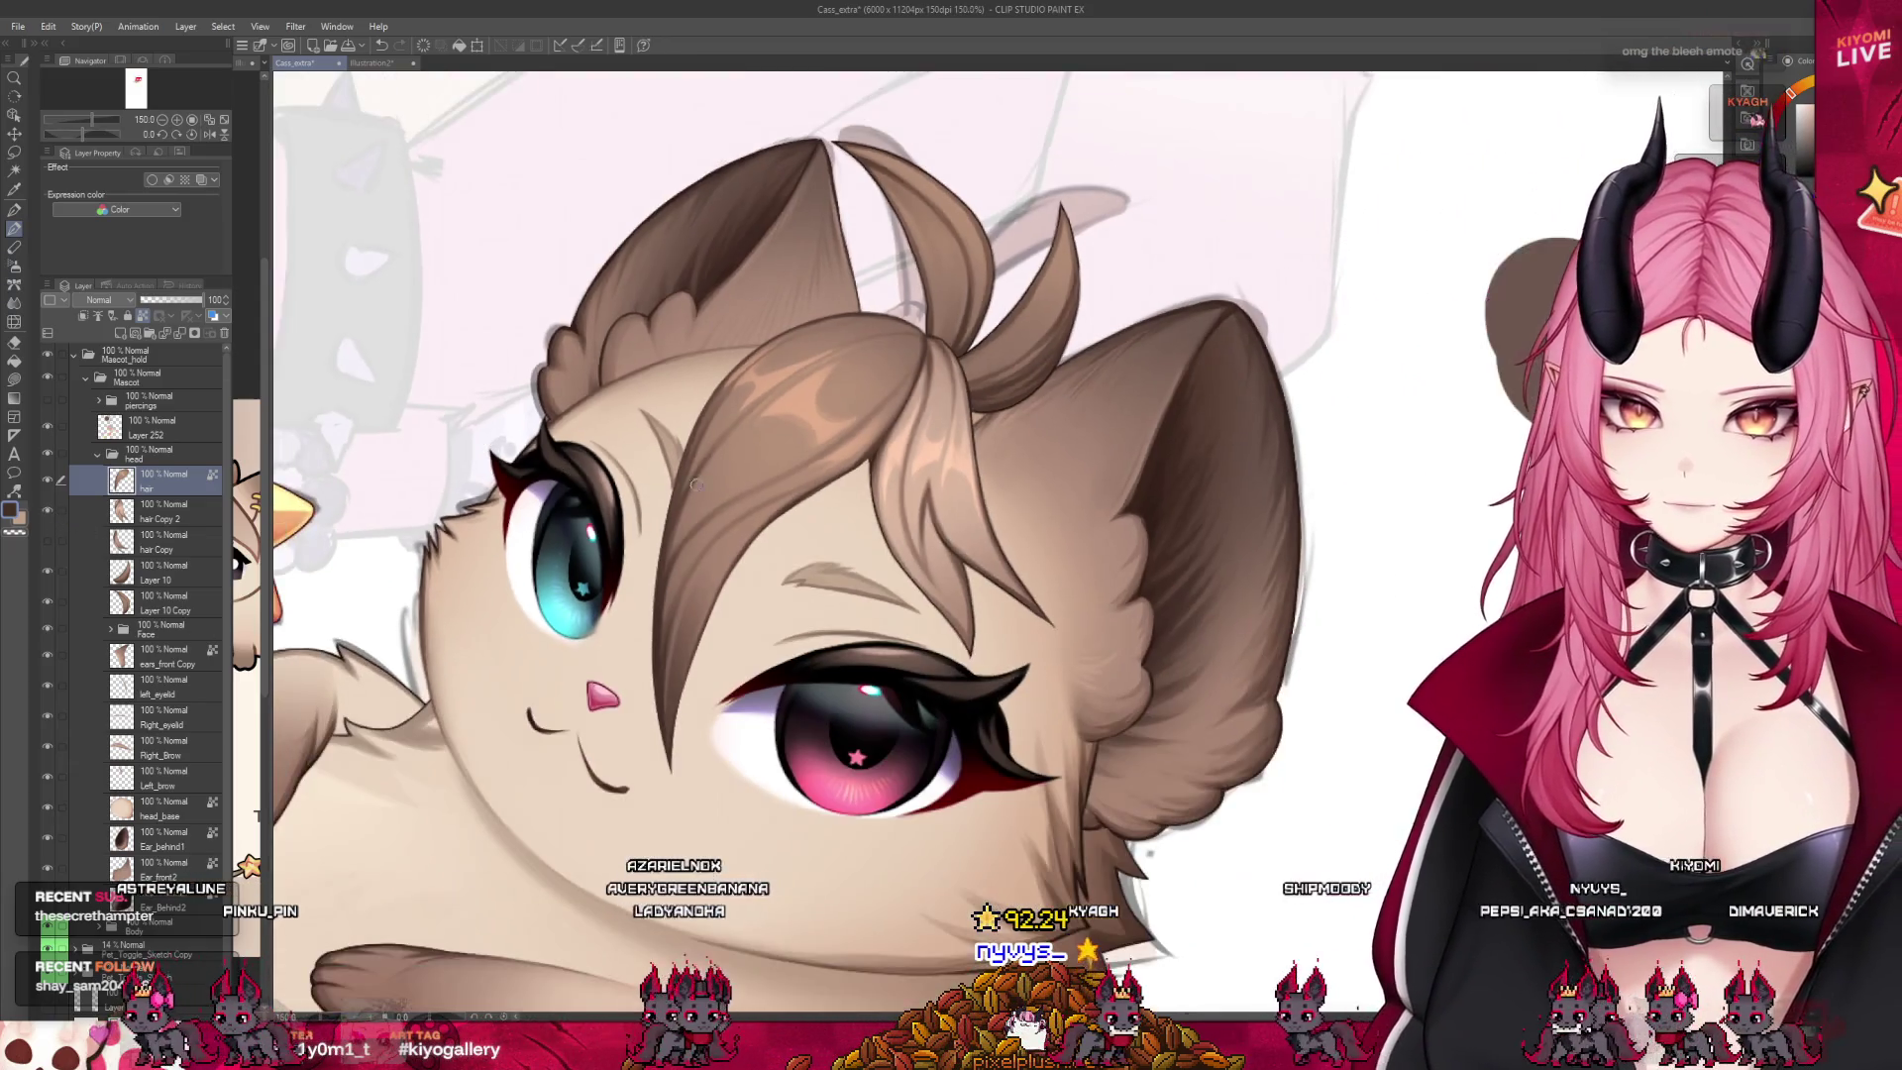
{"action": "scroll", "coordinate": [863, 675], "scroll_direction": "up", "scroll_amount": 2}
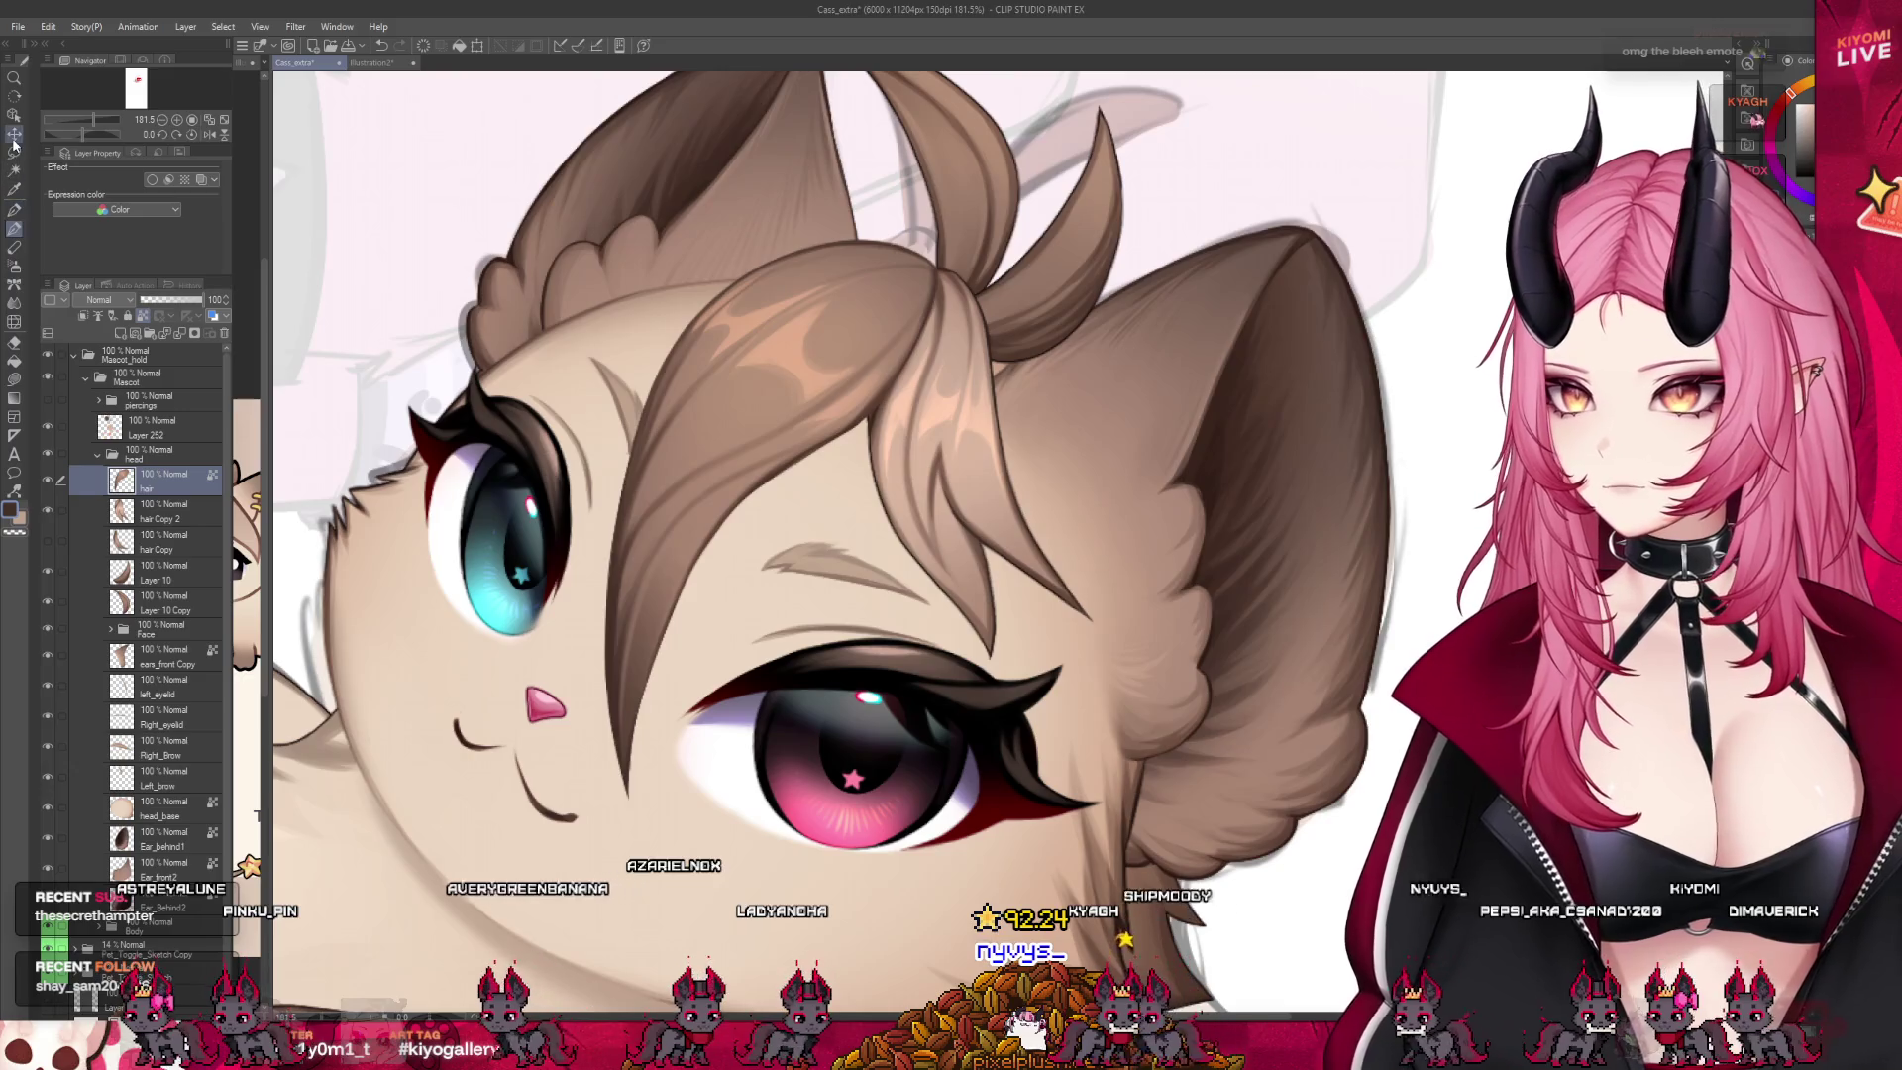
{"action": "left_click", "coordinate": [14, 139]}
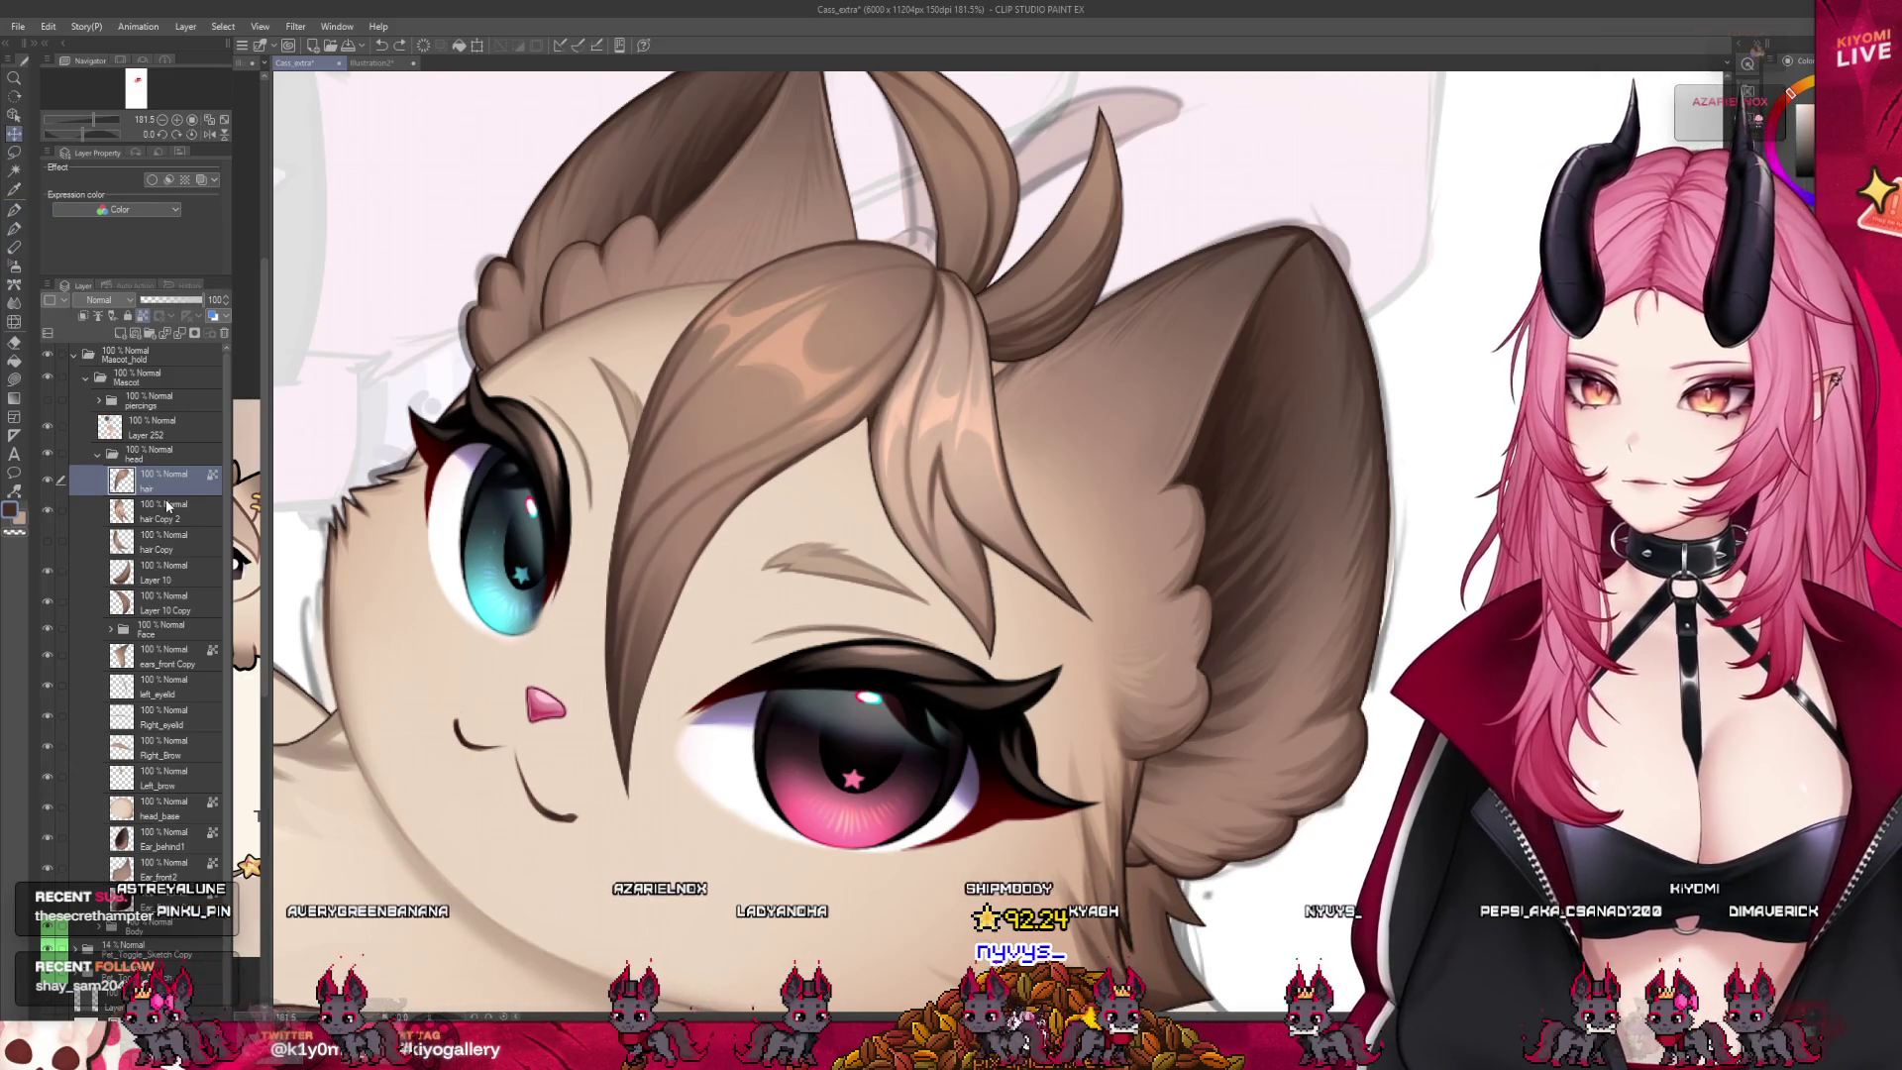
{"action": "left_click", "coordinate": [167, 506]}
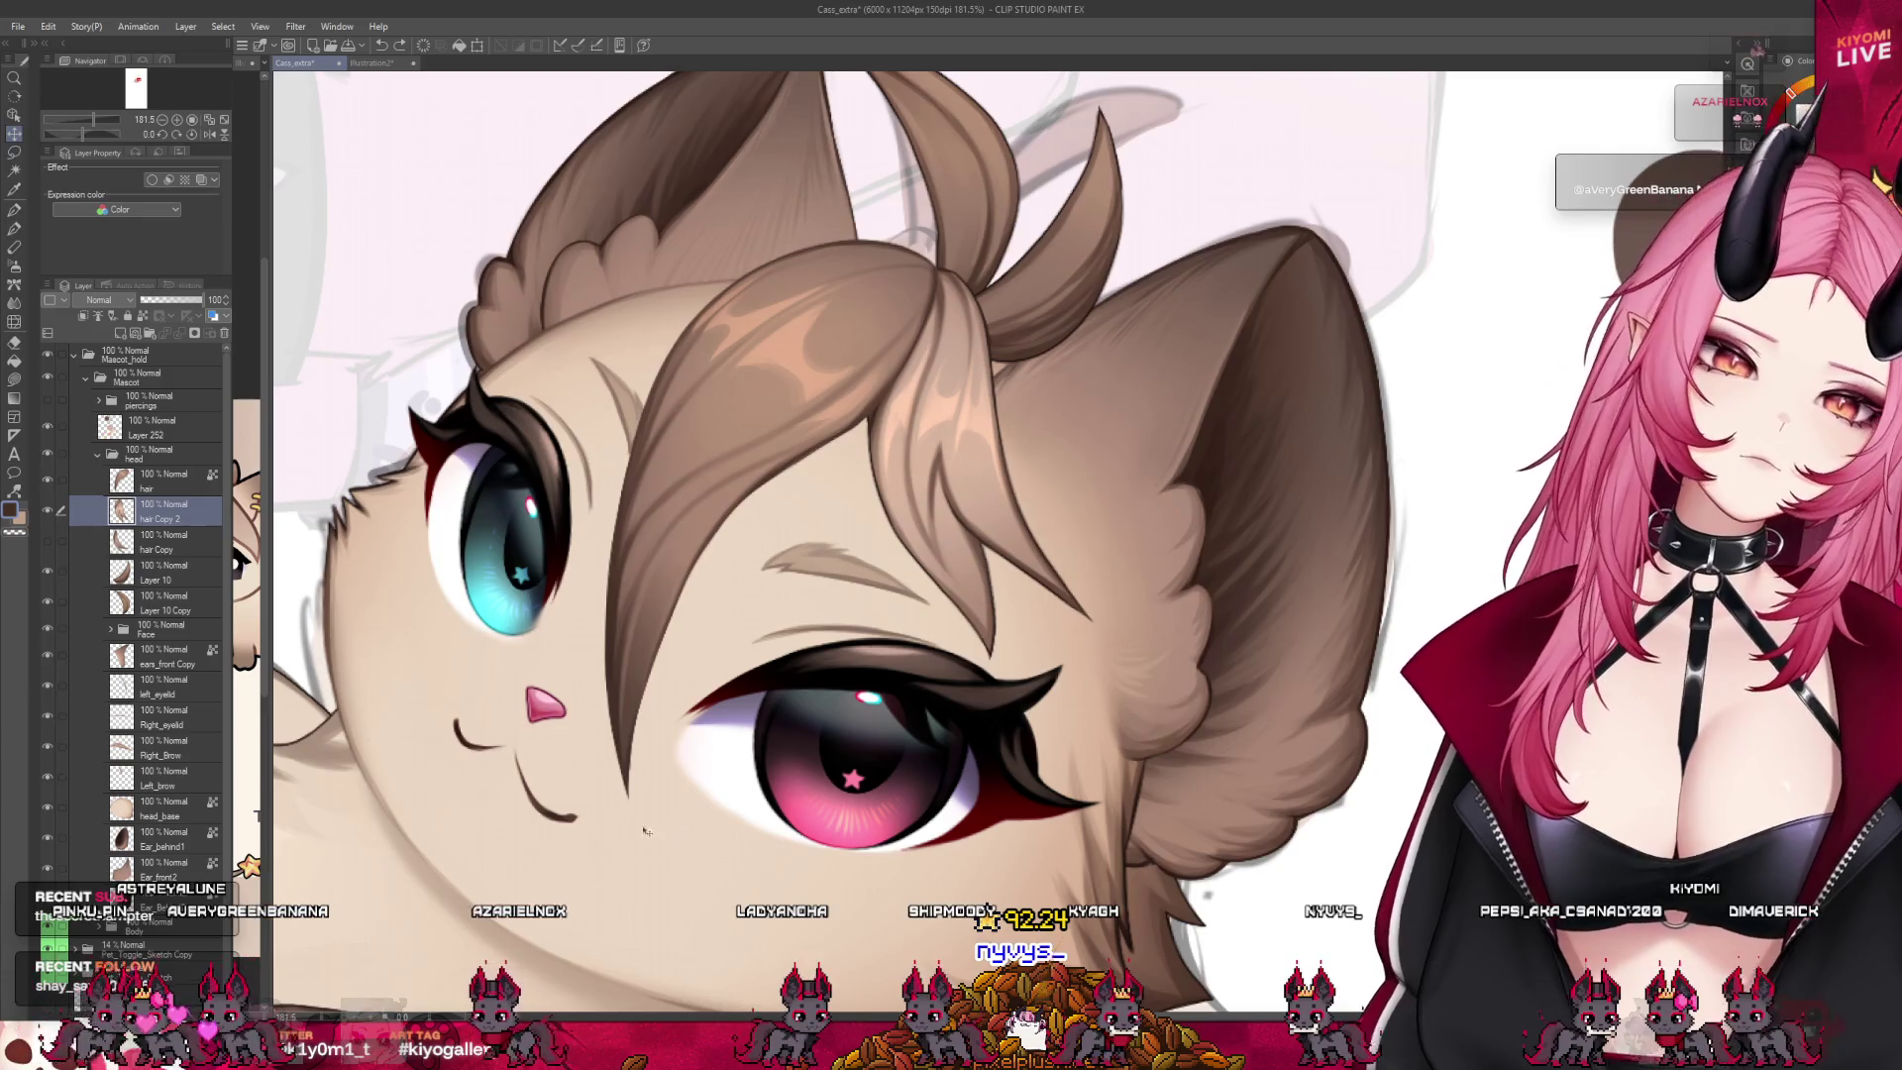
{"action": "key", "text": "alt+bracketleft"}
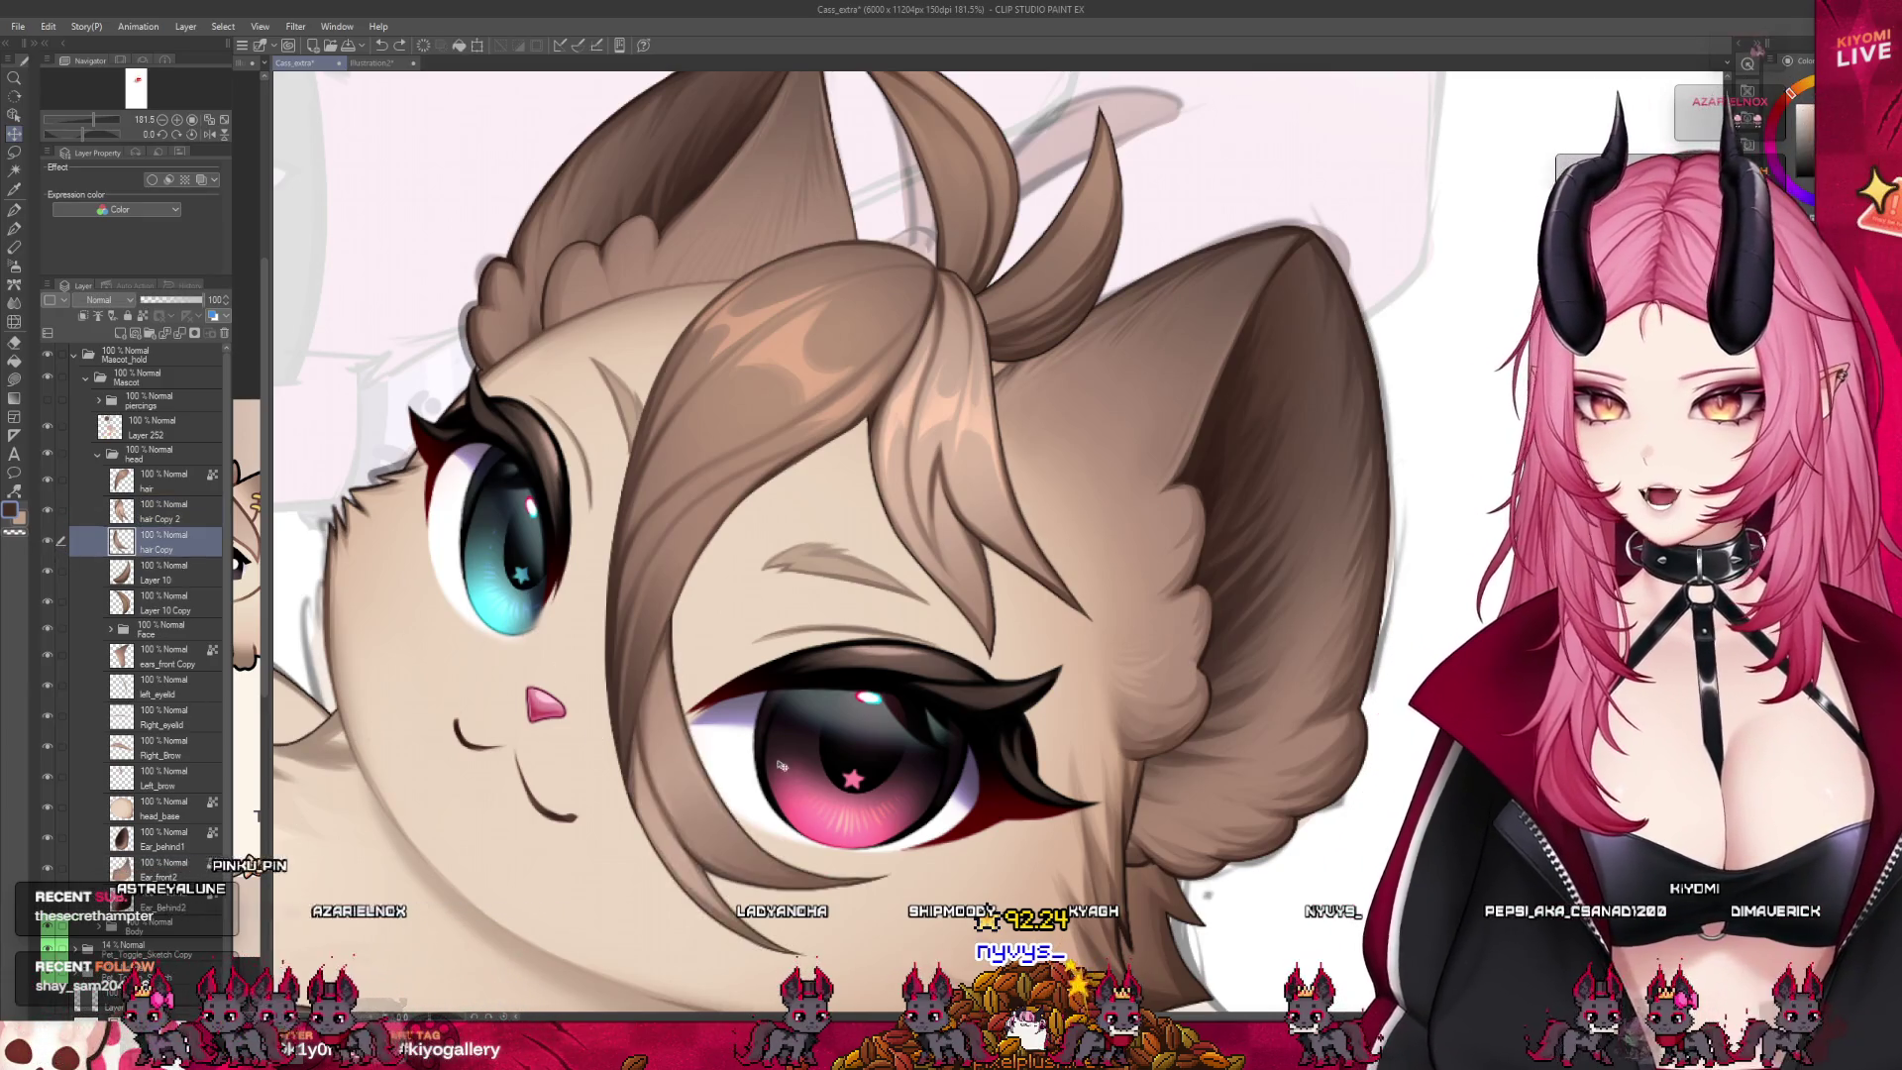
{"action": "scroll", "coordinate": [599, 584], "scroll_direction": "down", "scroll_amount": 1}
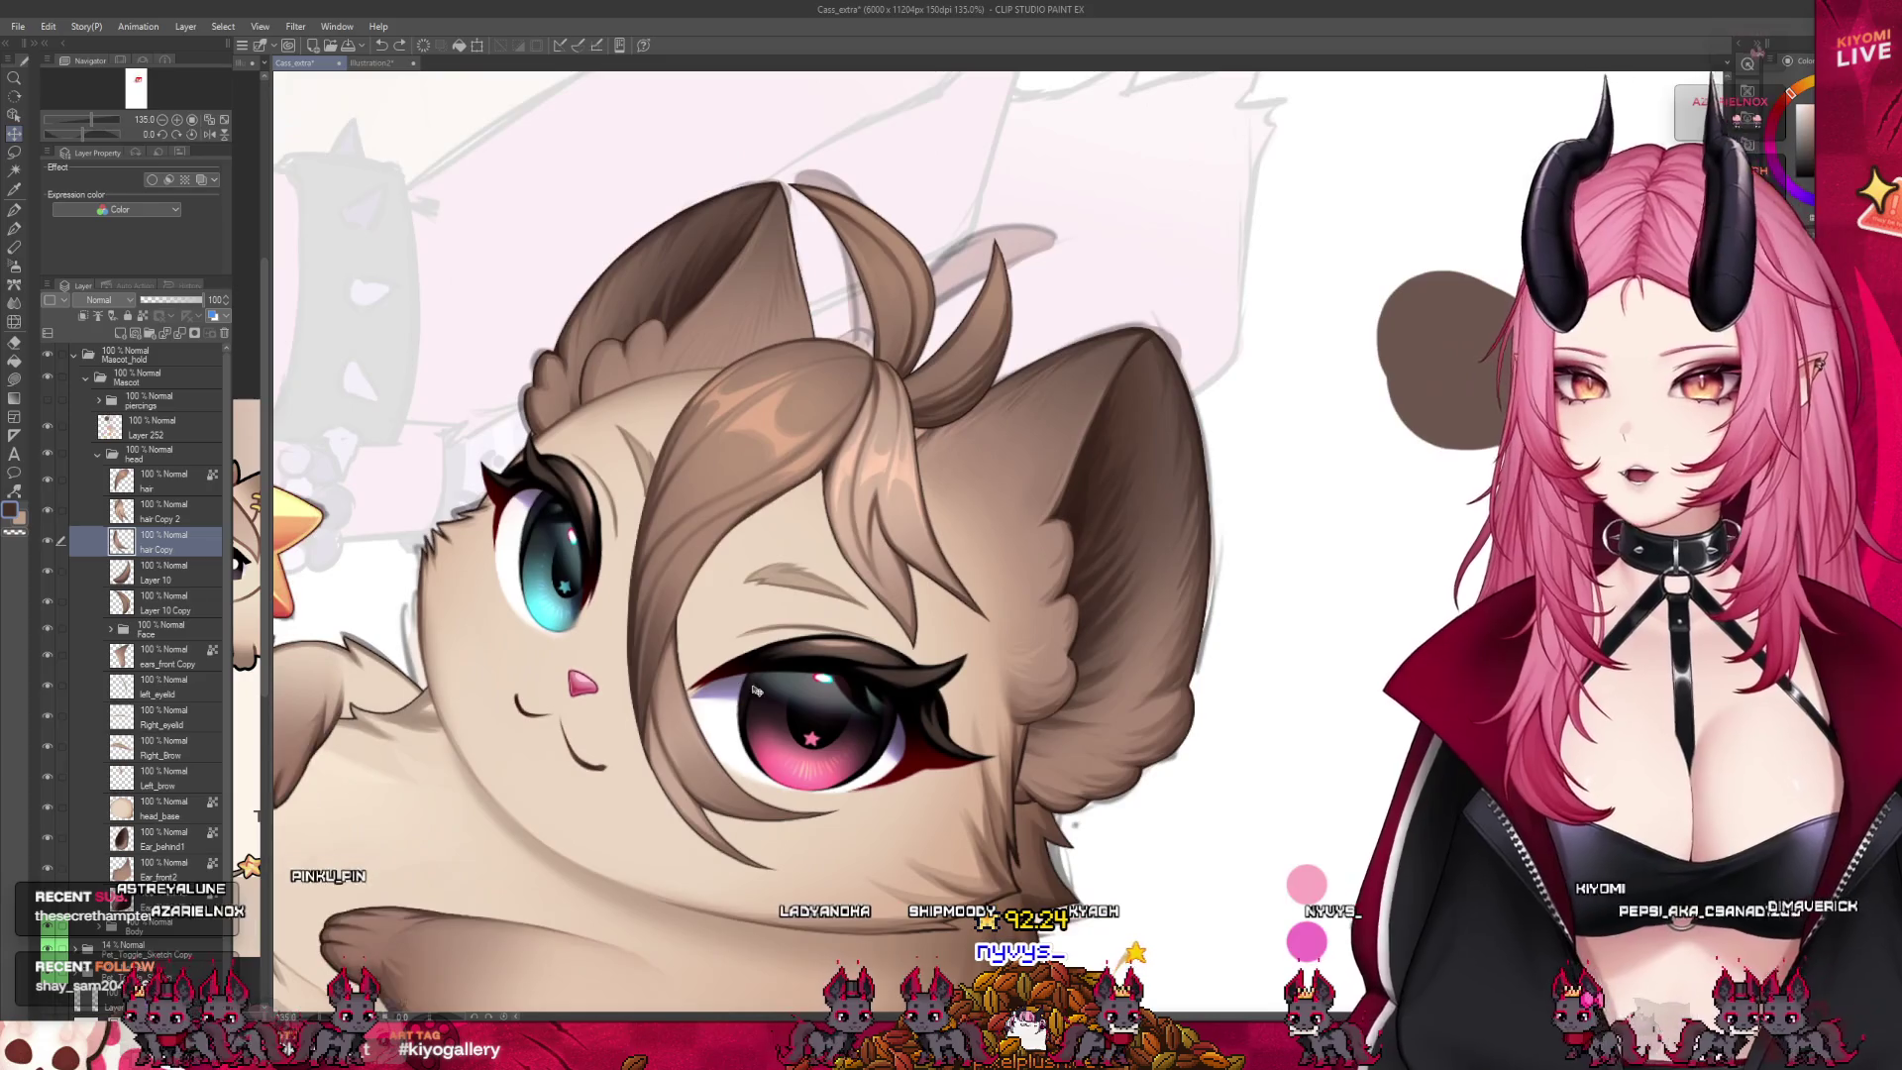
{"action": "scroll", "coordinate": [597, 586], "scroll_direction": "down", "scroll_amount": 1}
{"action": "scroll", "coordinate": [600, 584], "scroll_direction": "down", "scroll_amount": 1}
{"action": "left_click", "coordinate": [59, 513]}
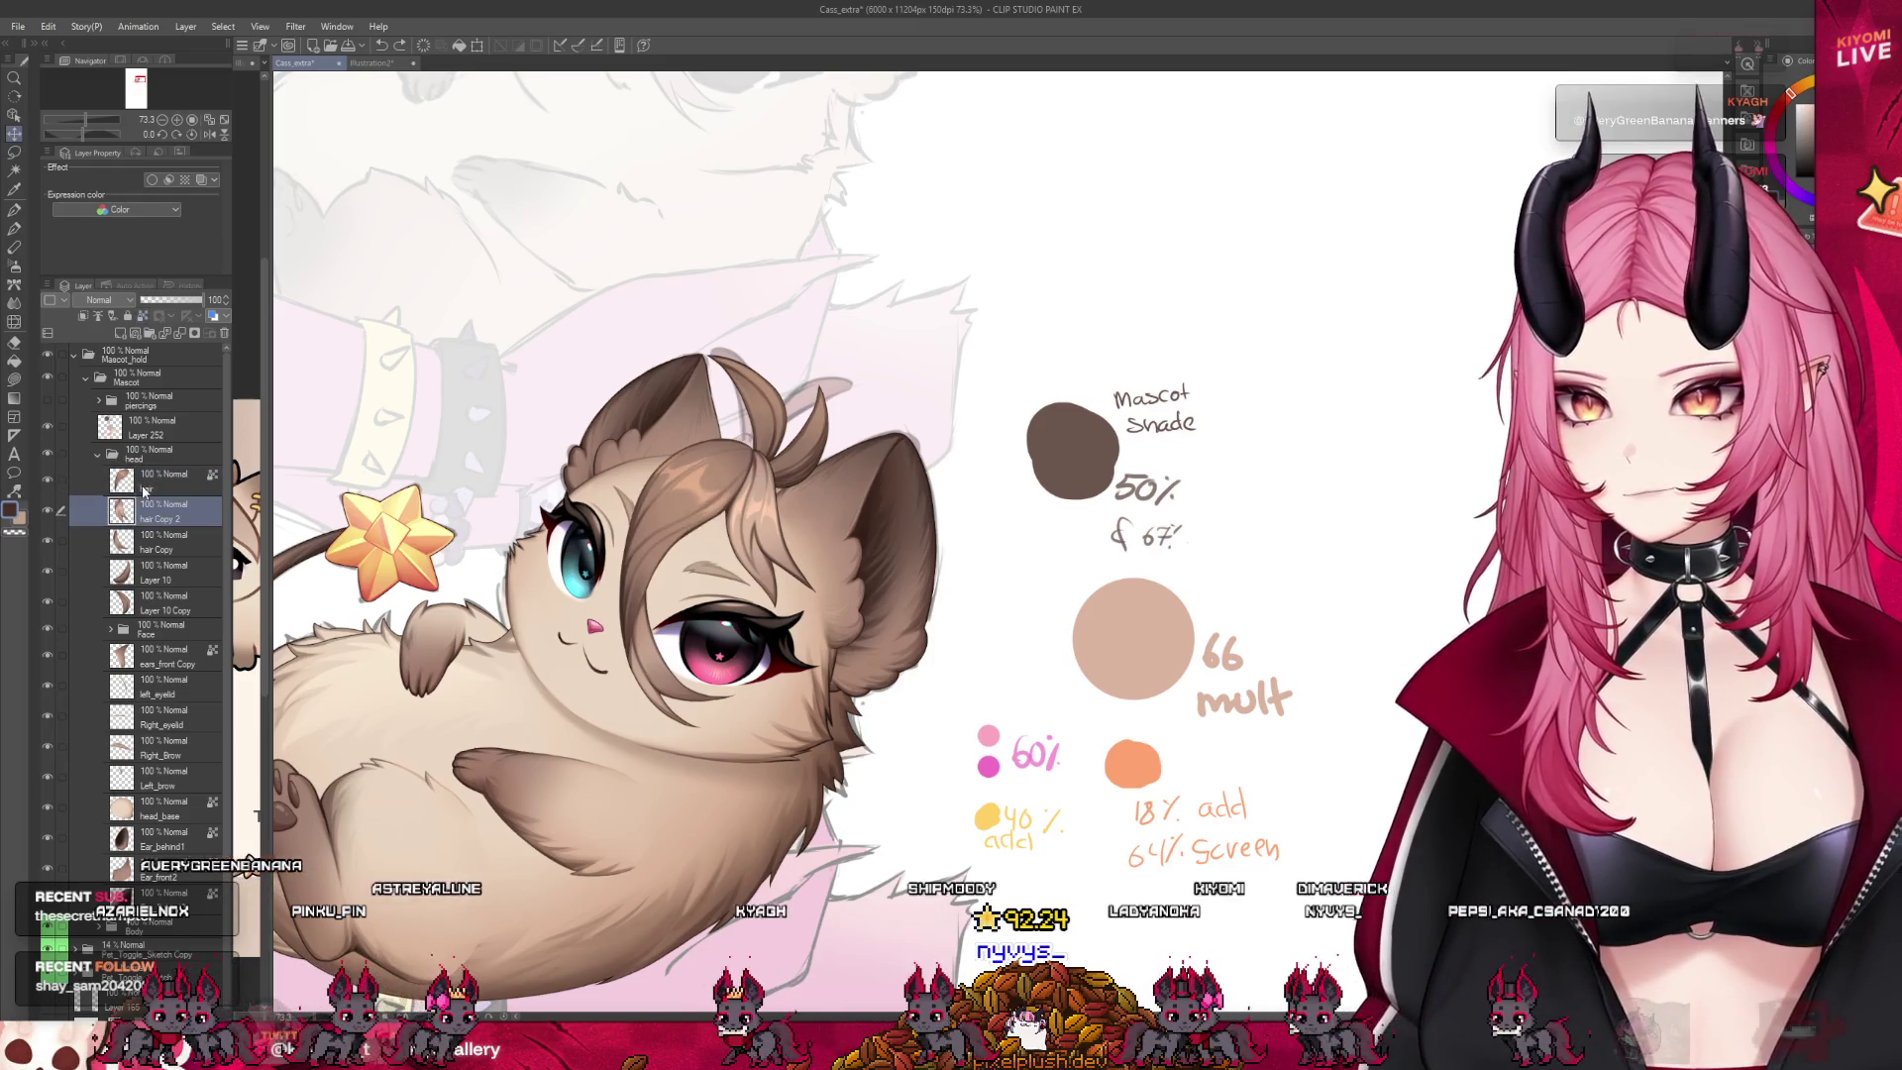
Rename the 'hair Copy' layer to 'Hair1' and 'Layer 10 Copy' to 'HairStrand2'
{"action": "left_click", "coordinate": [55, 483]}
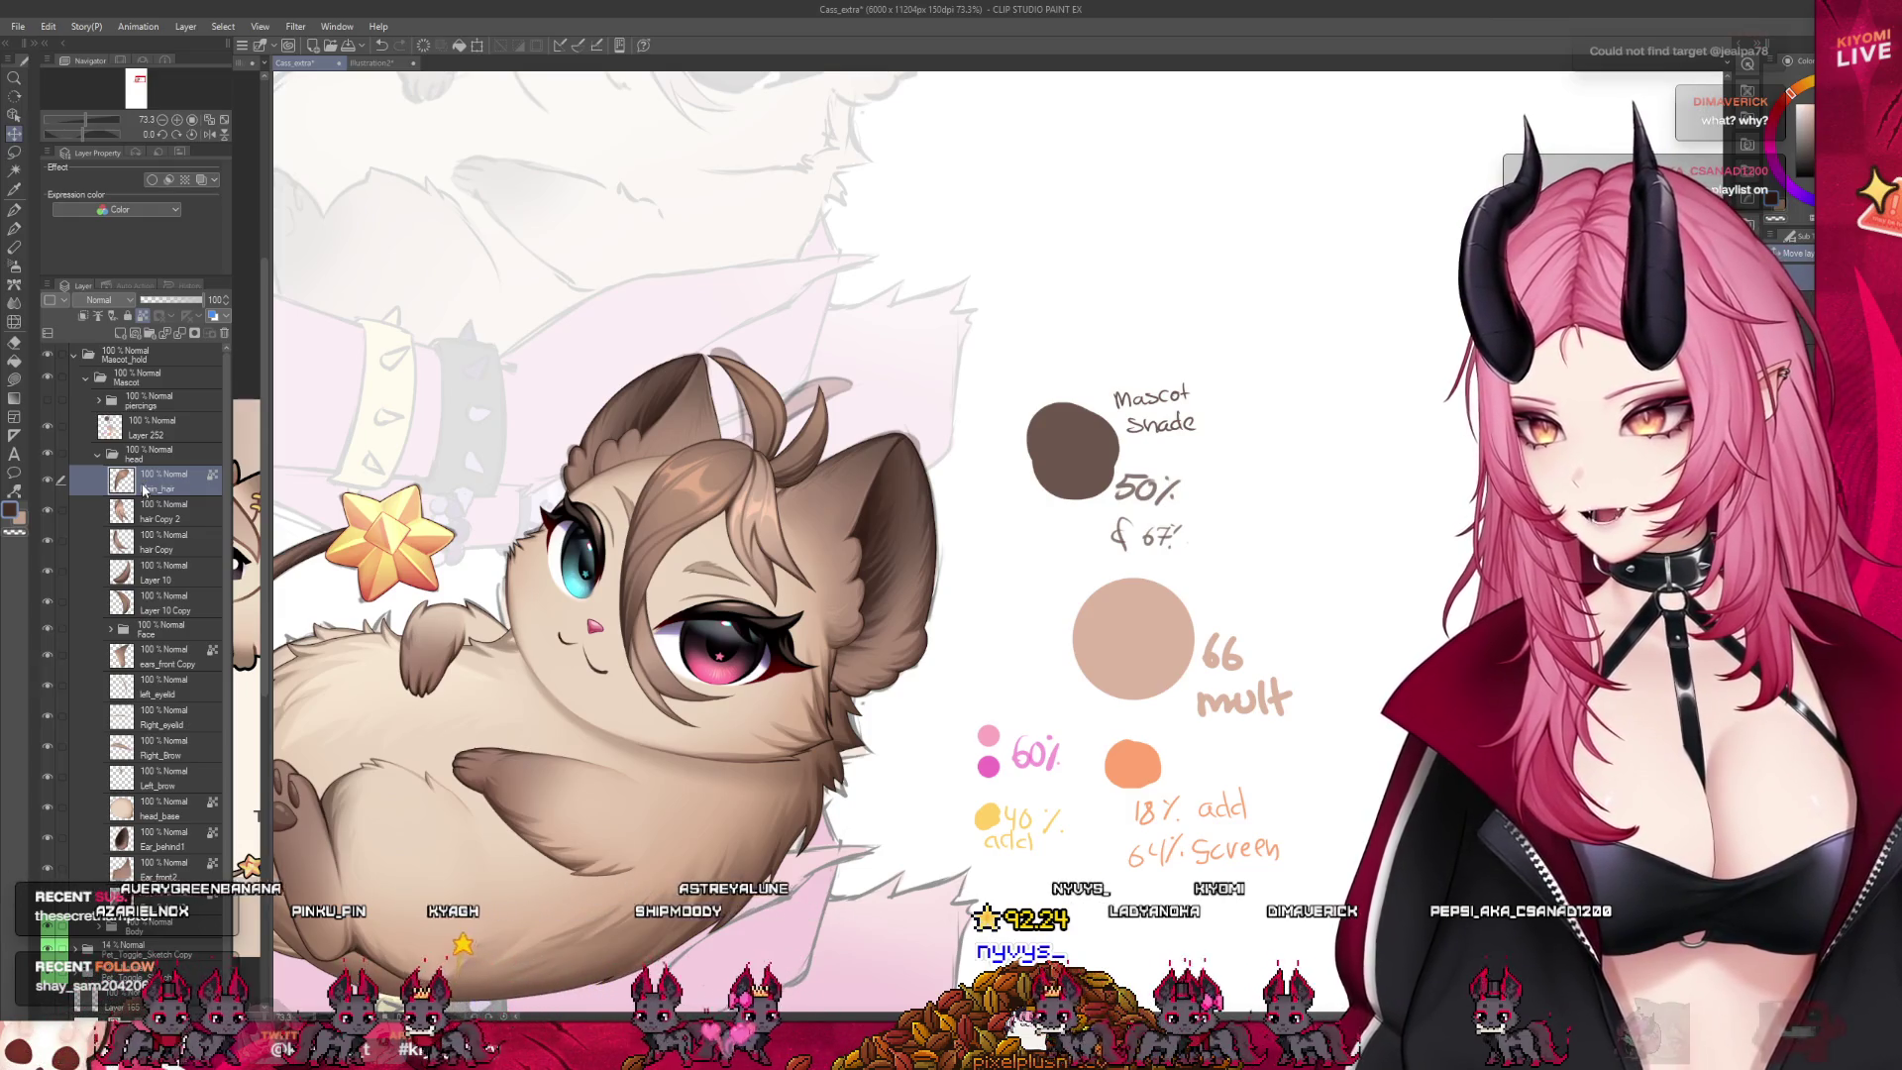
{"action": "left_click", "coordinate": [64, 511]}
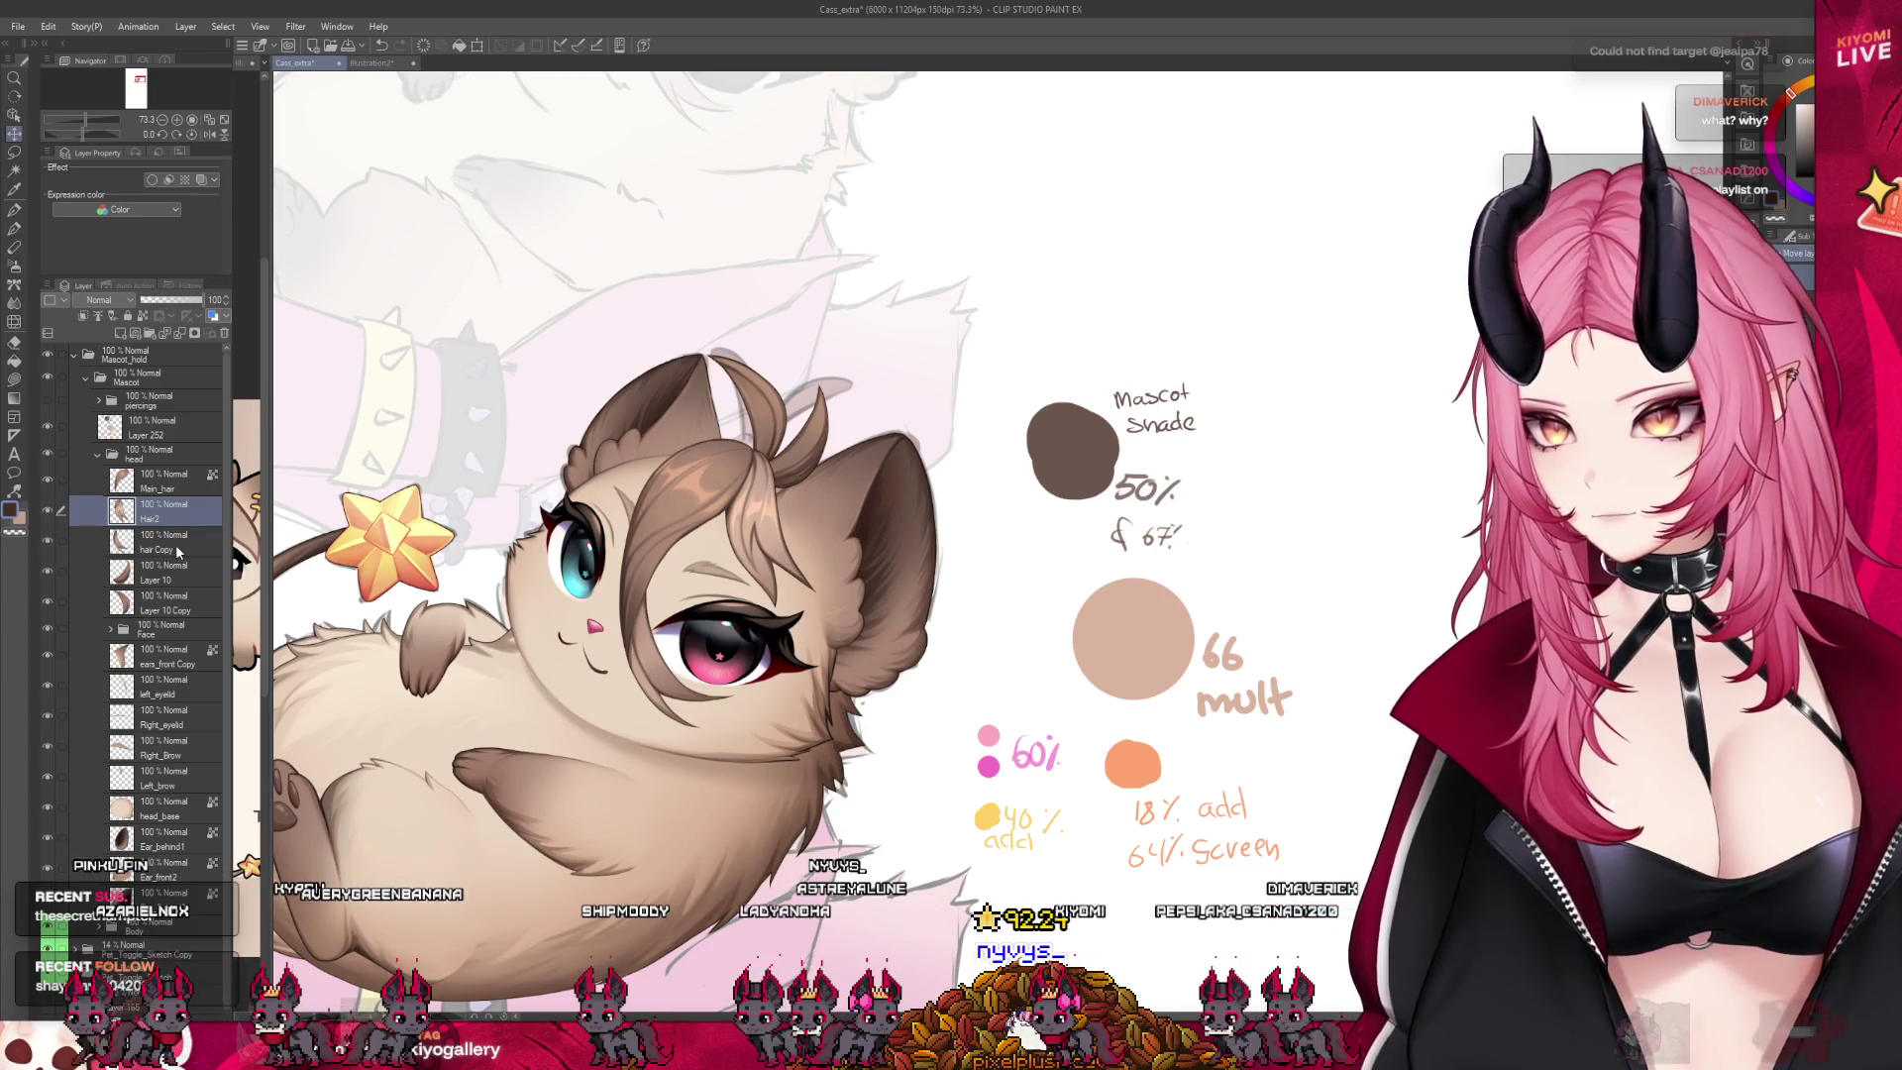
{"action": "left_click", "coordinate": [181, 545]}
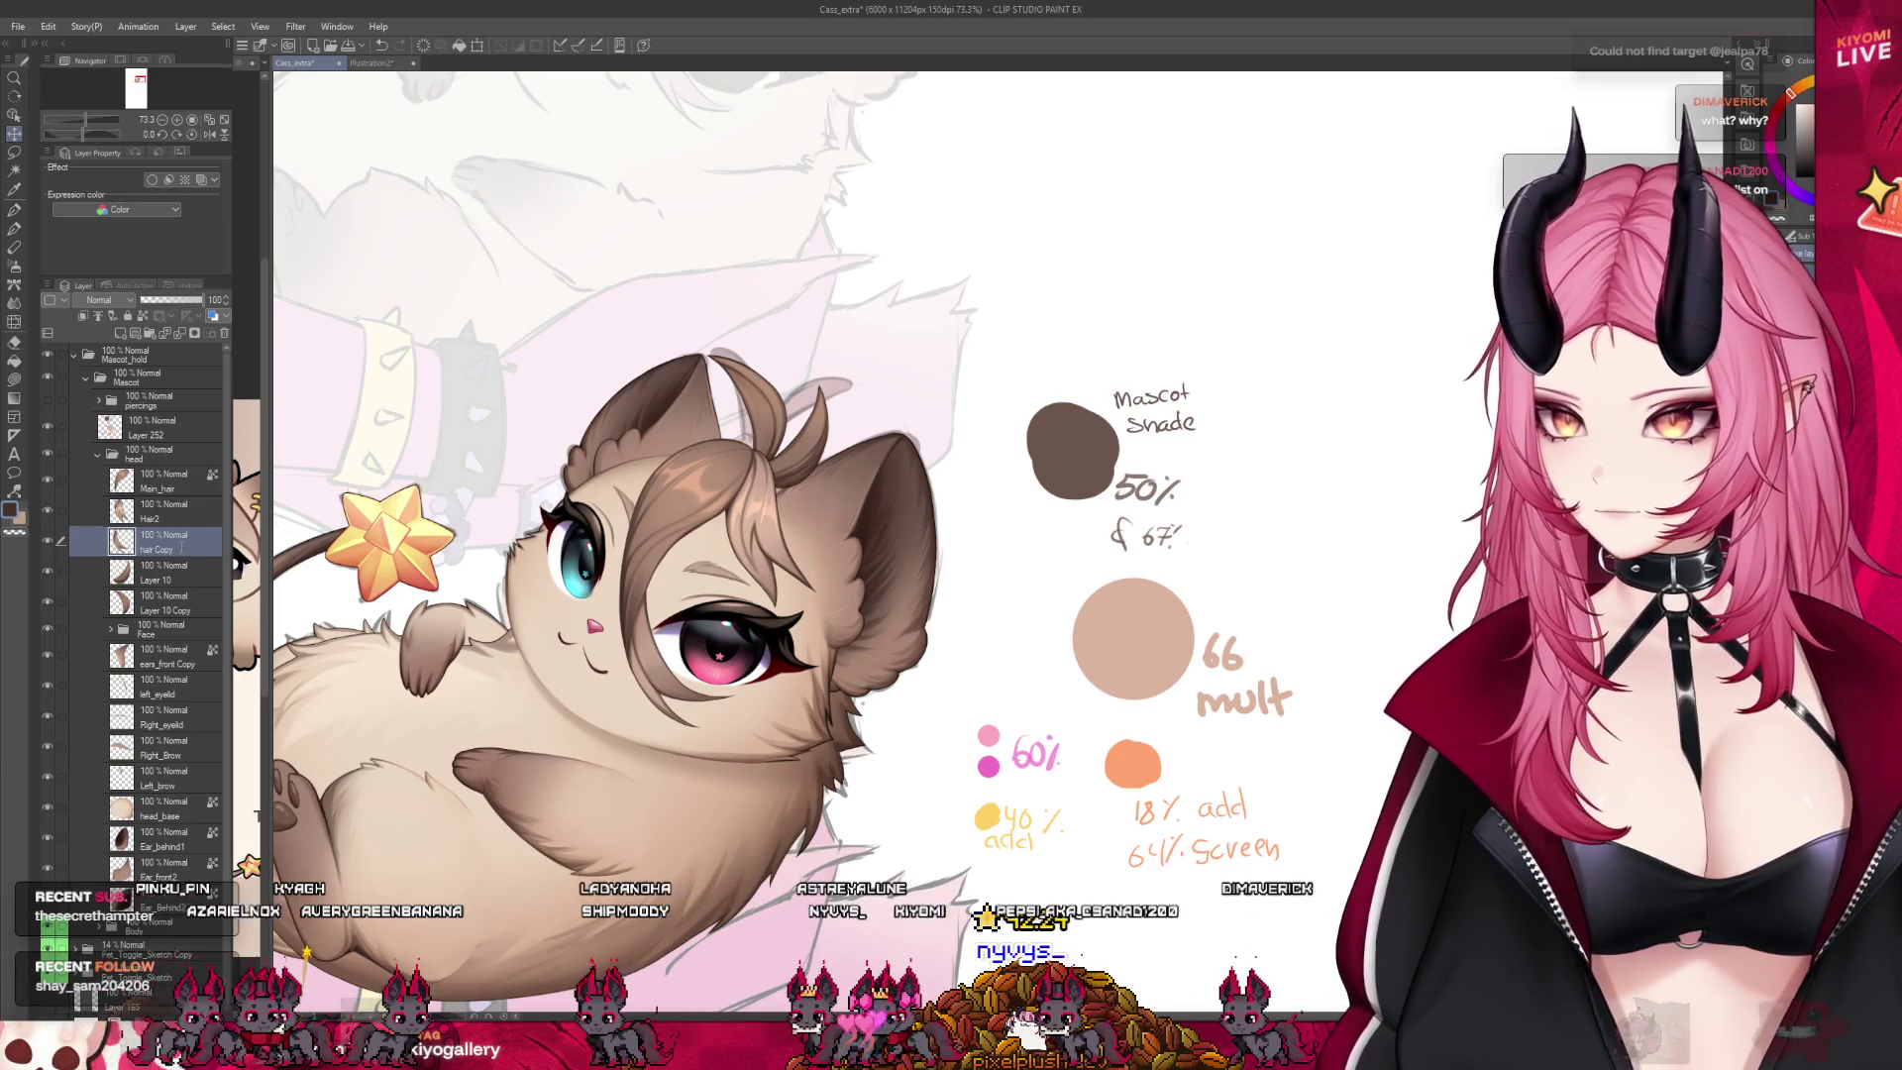
{"action": "type", "text": "Hair1"}
{"action": "left_click", "coordinate": [57, 580]}
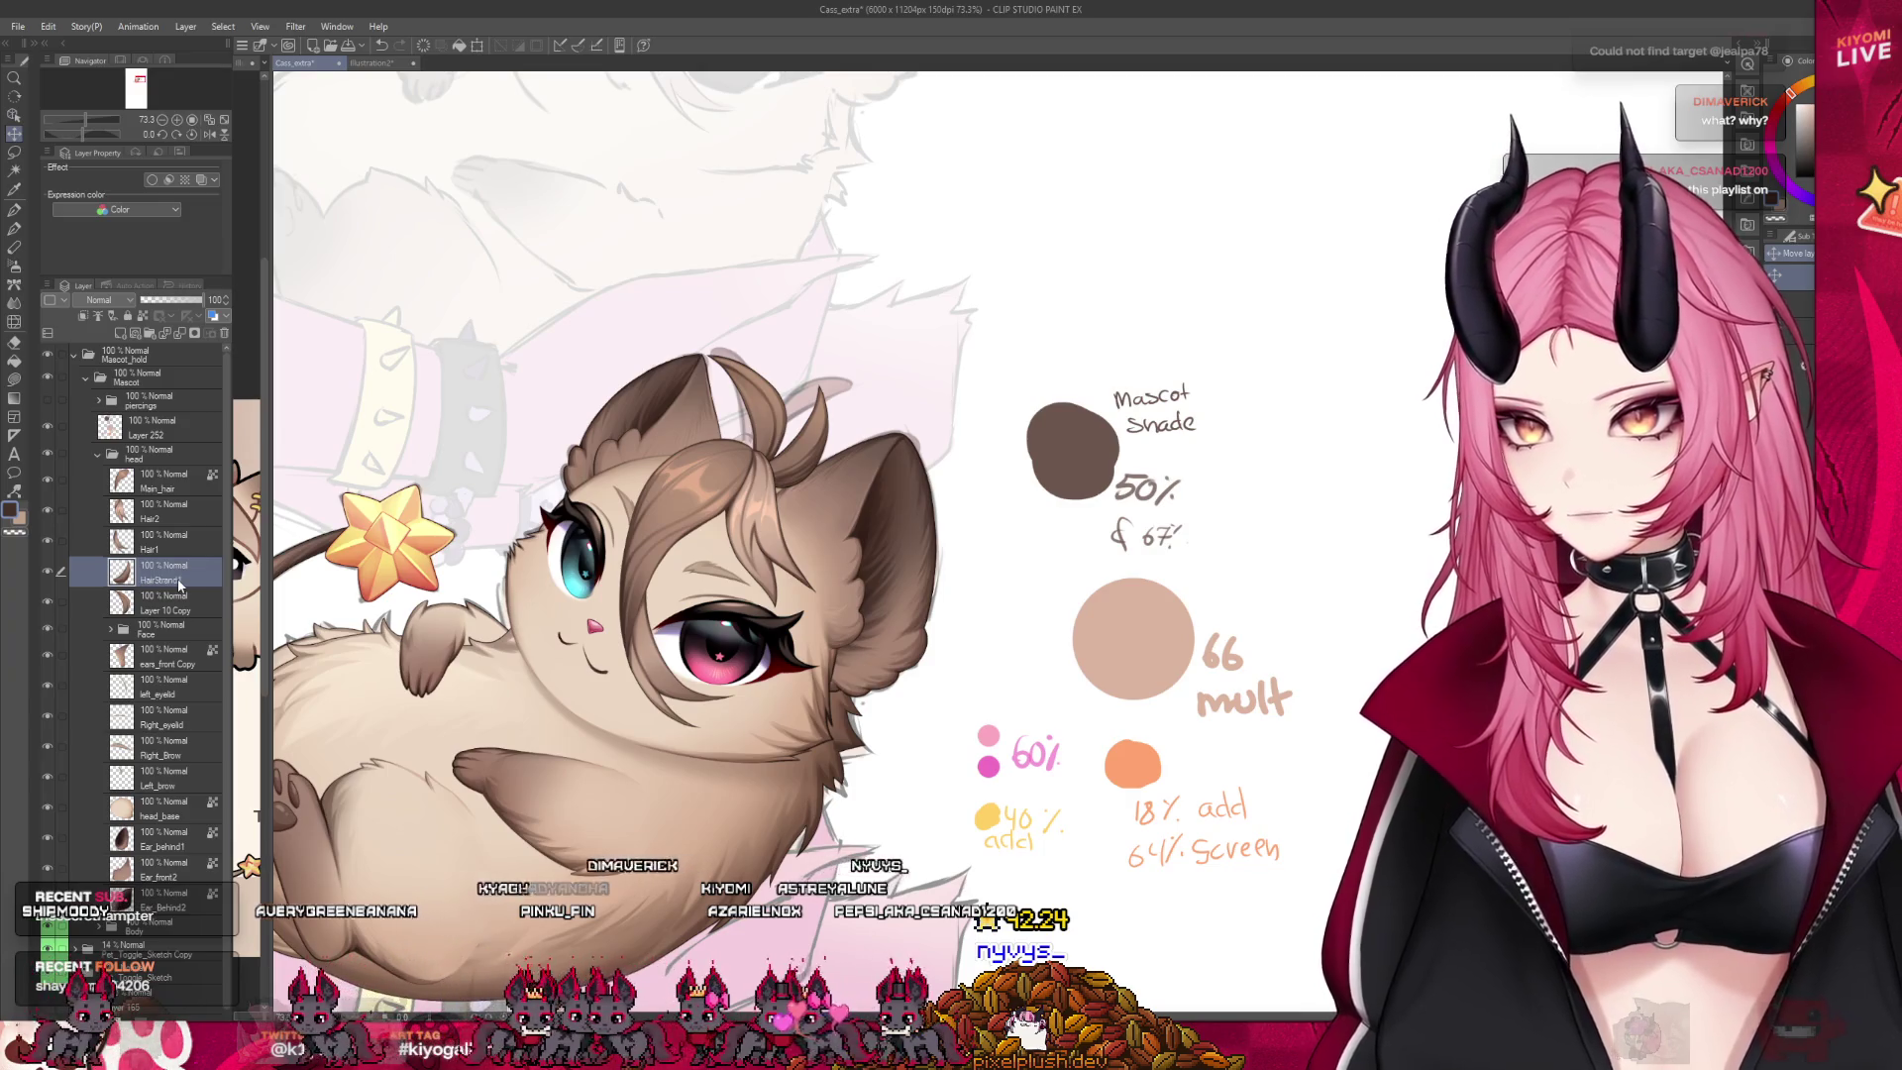
{"action": "double_click", "coordinate": [163, 611]}
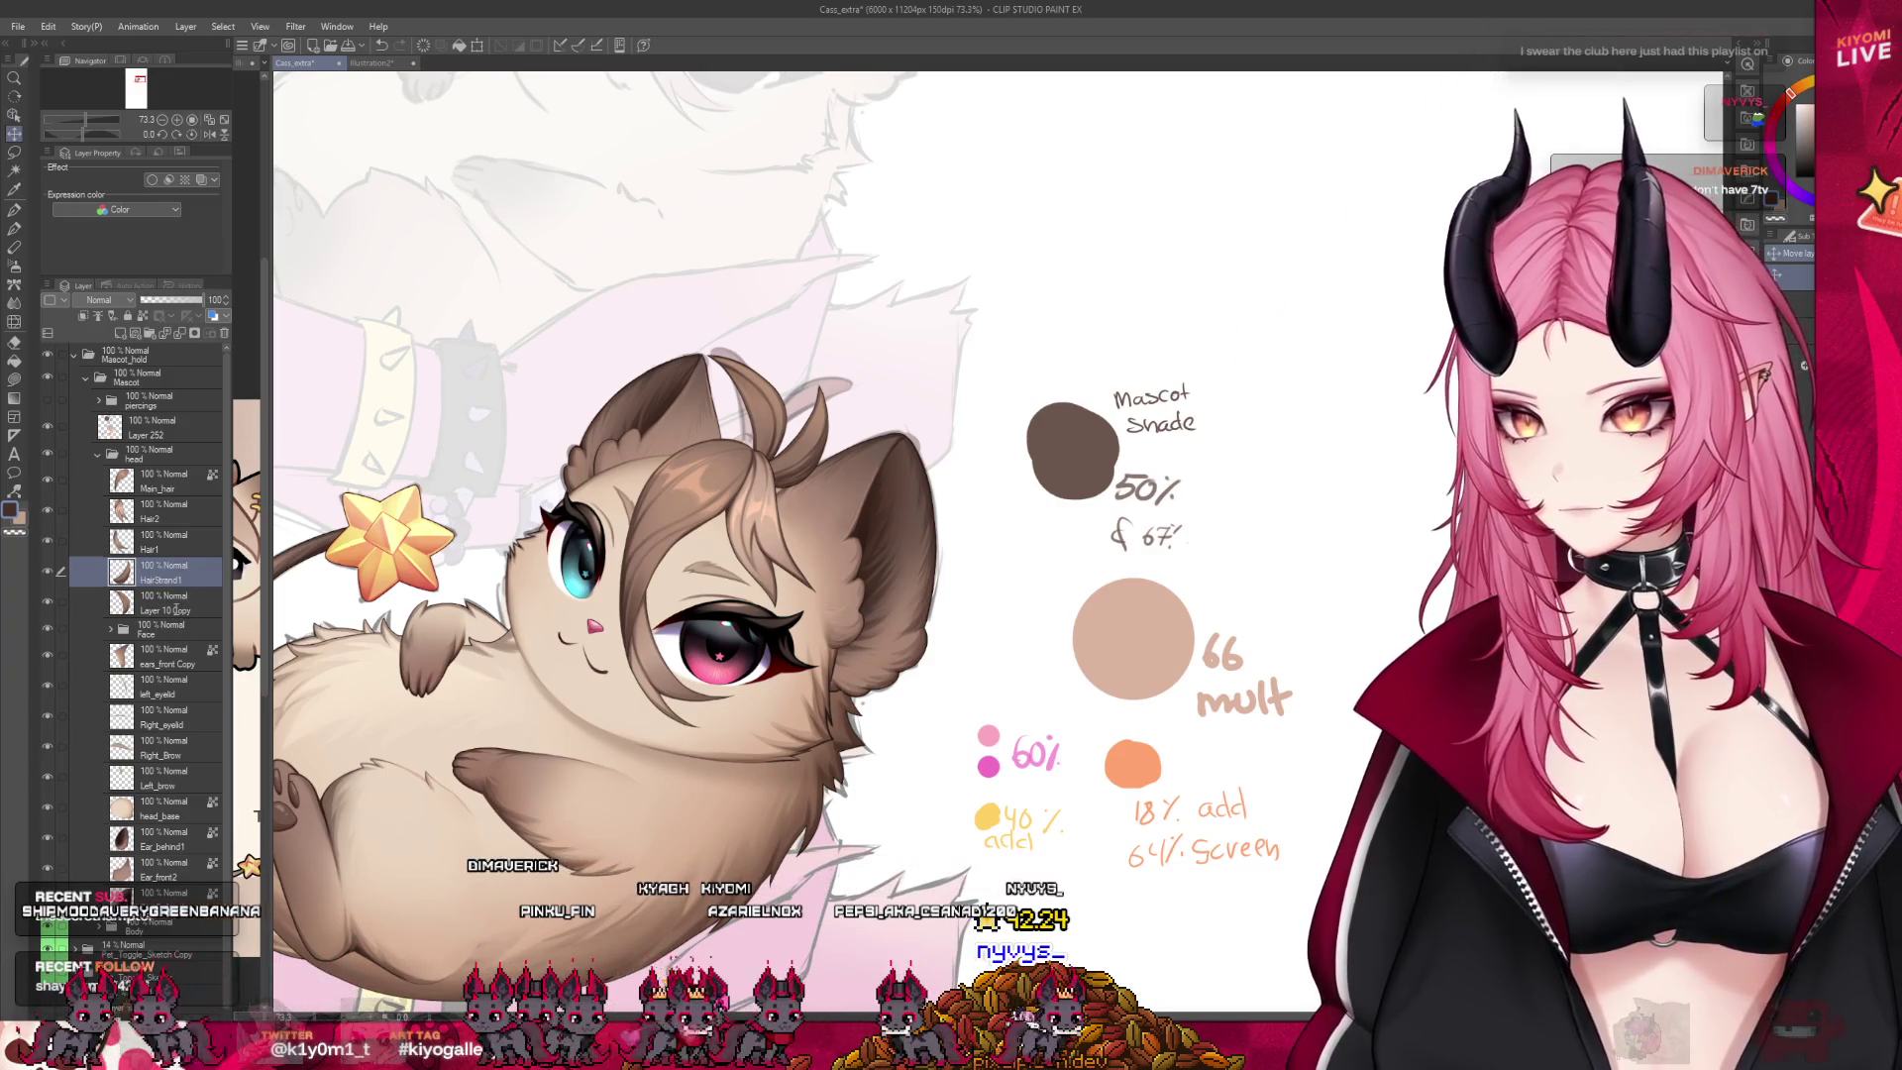
{"action": "type", "text": "HairStrand2"}
{"action": "key", "text": "Return"}
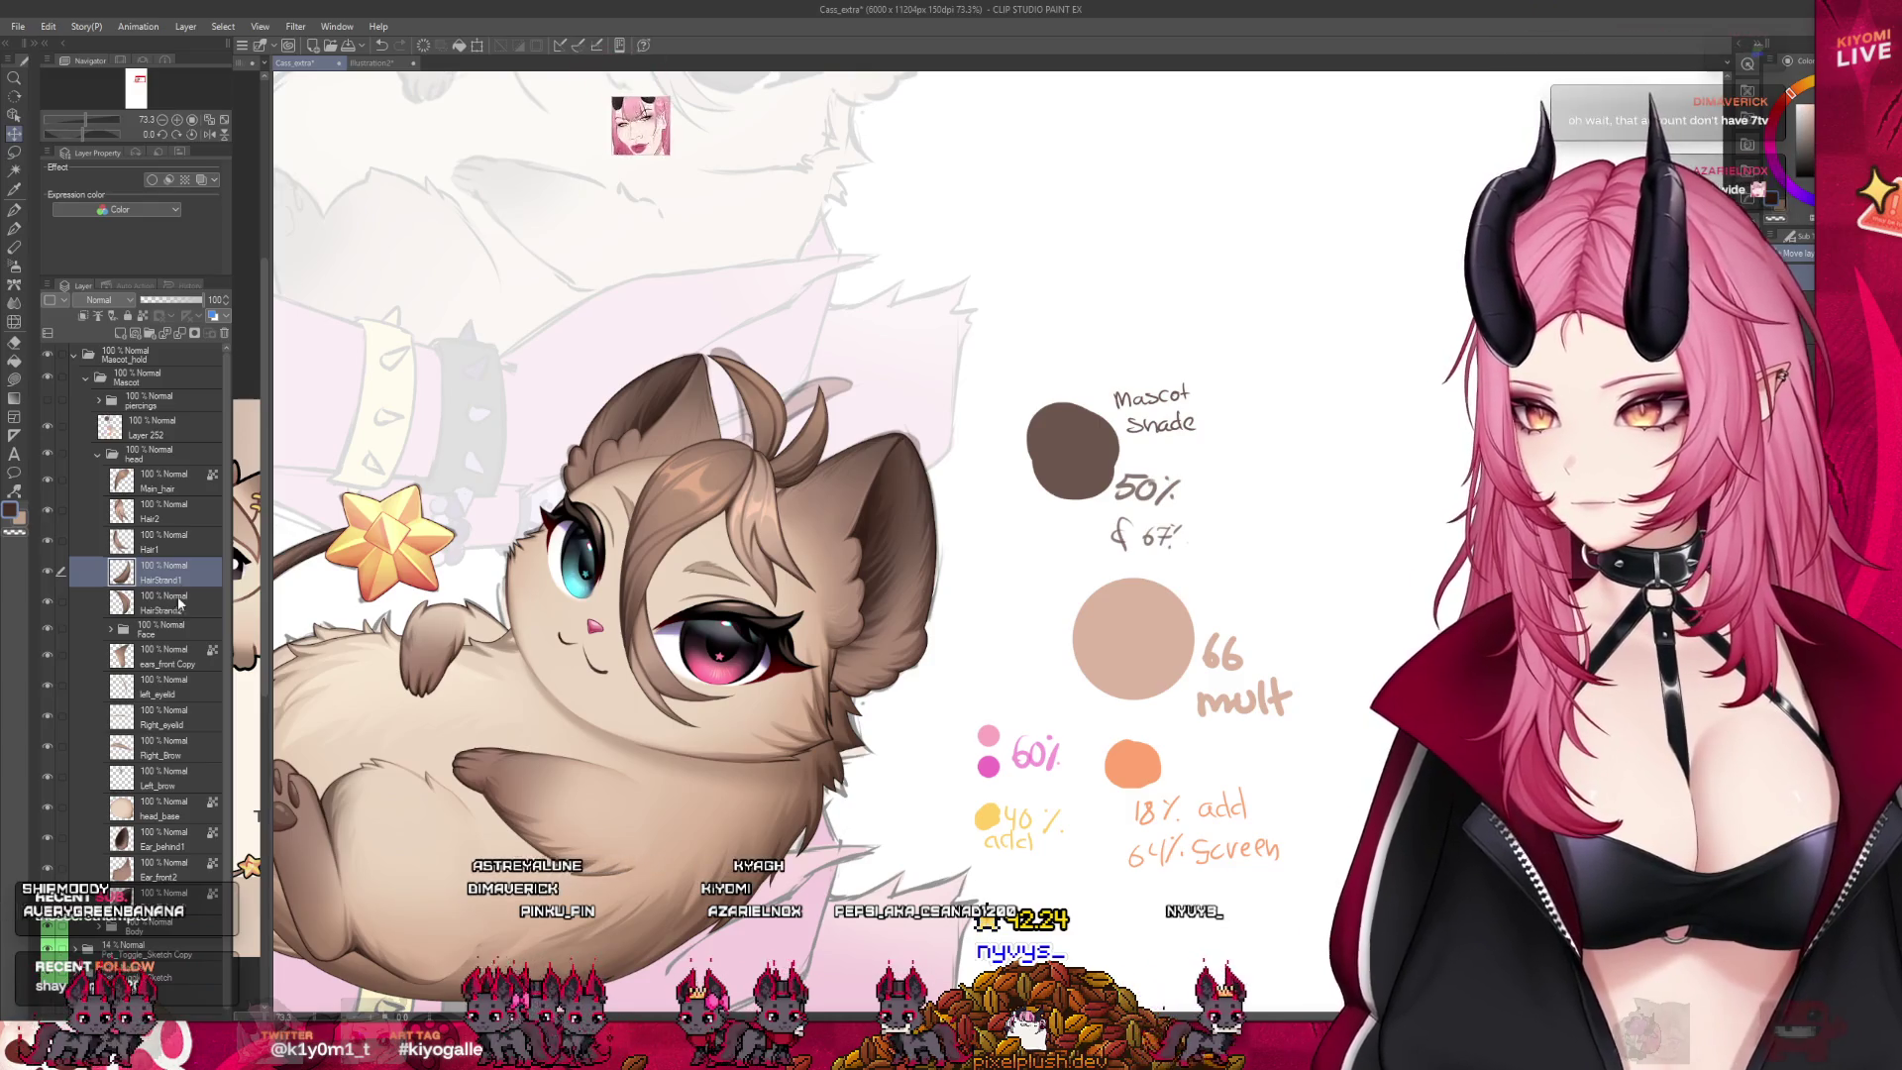
{"action": "scroll", "coordinate": [555, 627], "scroll_direction": "up", "scroll_amount": 1}
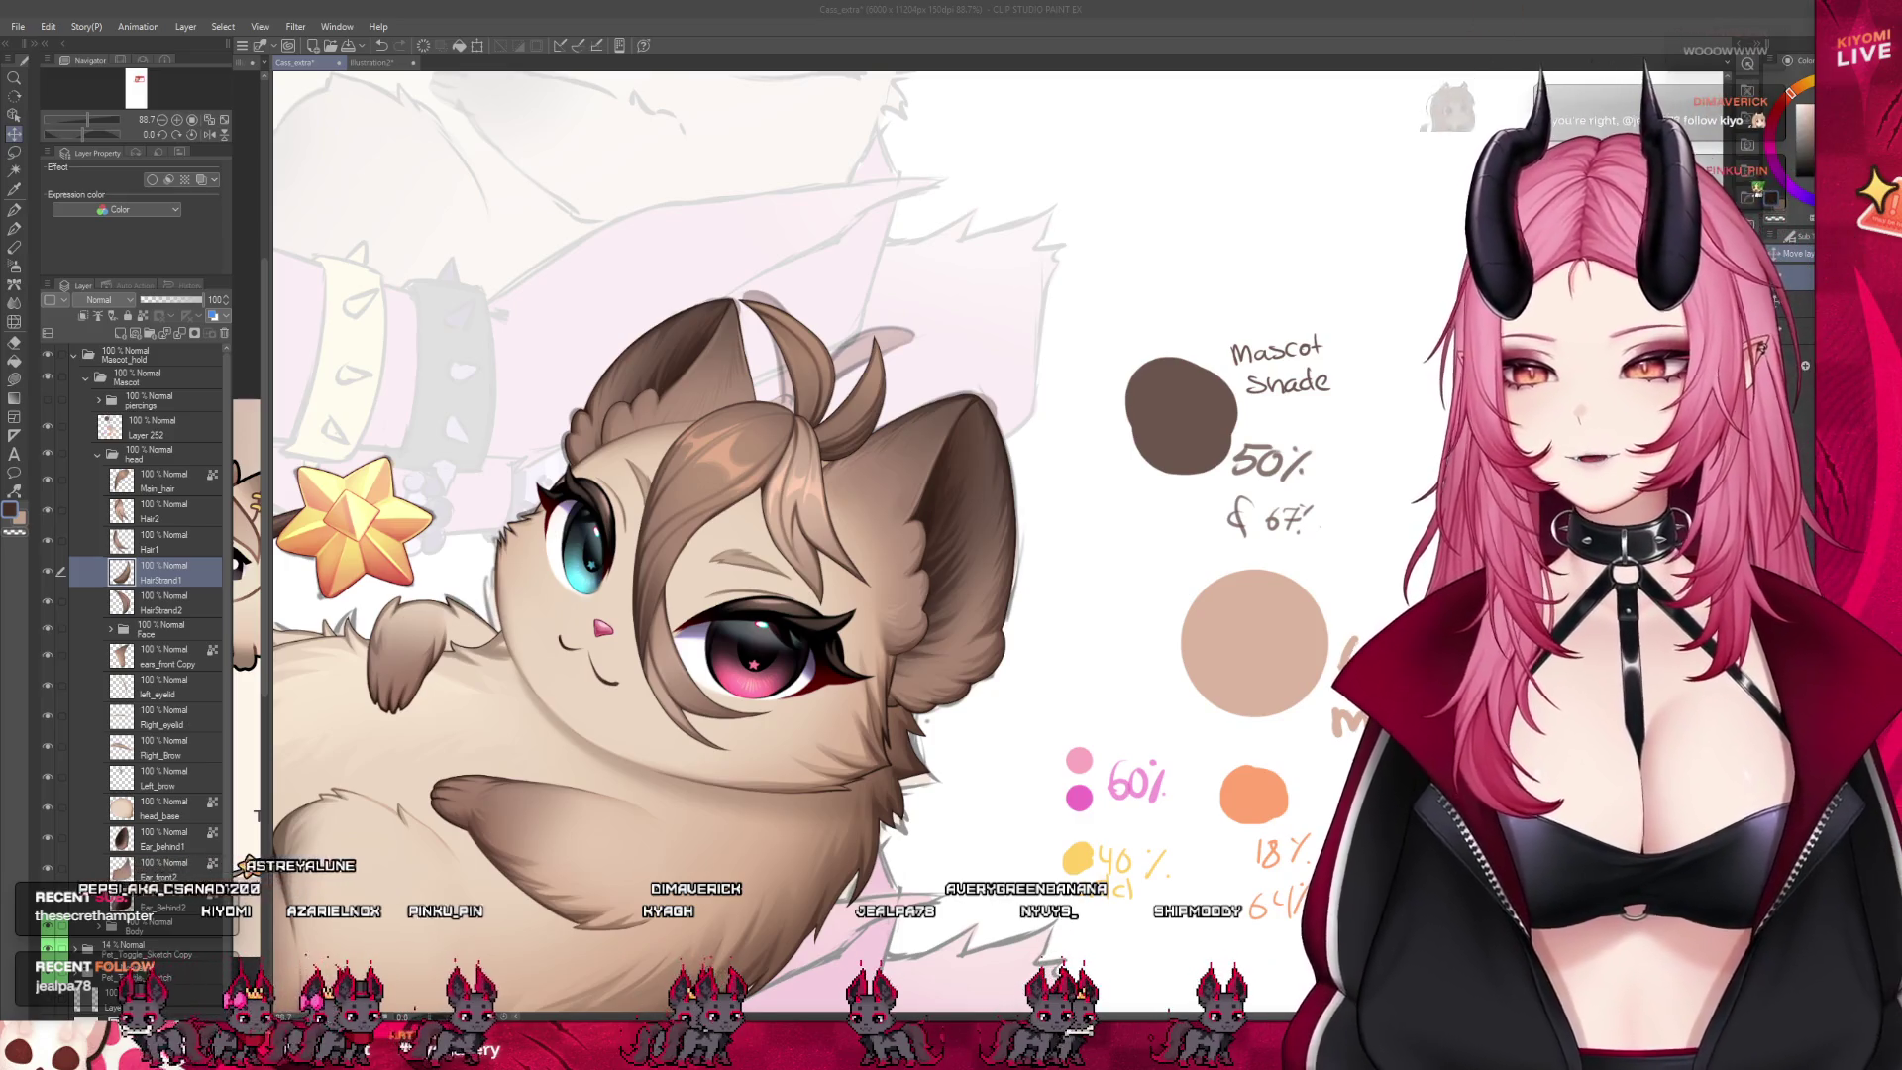
{"action": "scroll", "coordinate": [674, 555], "scroll_direction": "down", "scroll_amount": 3}
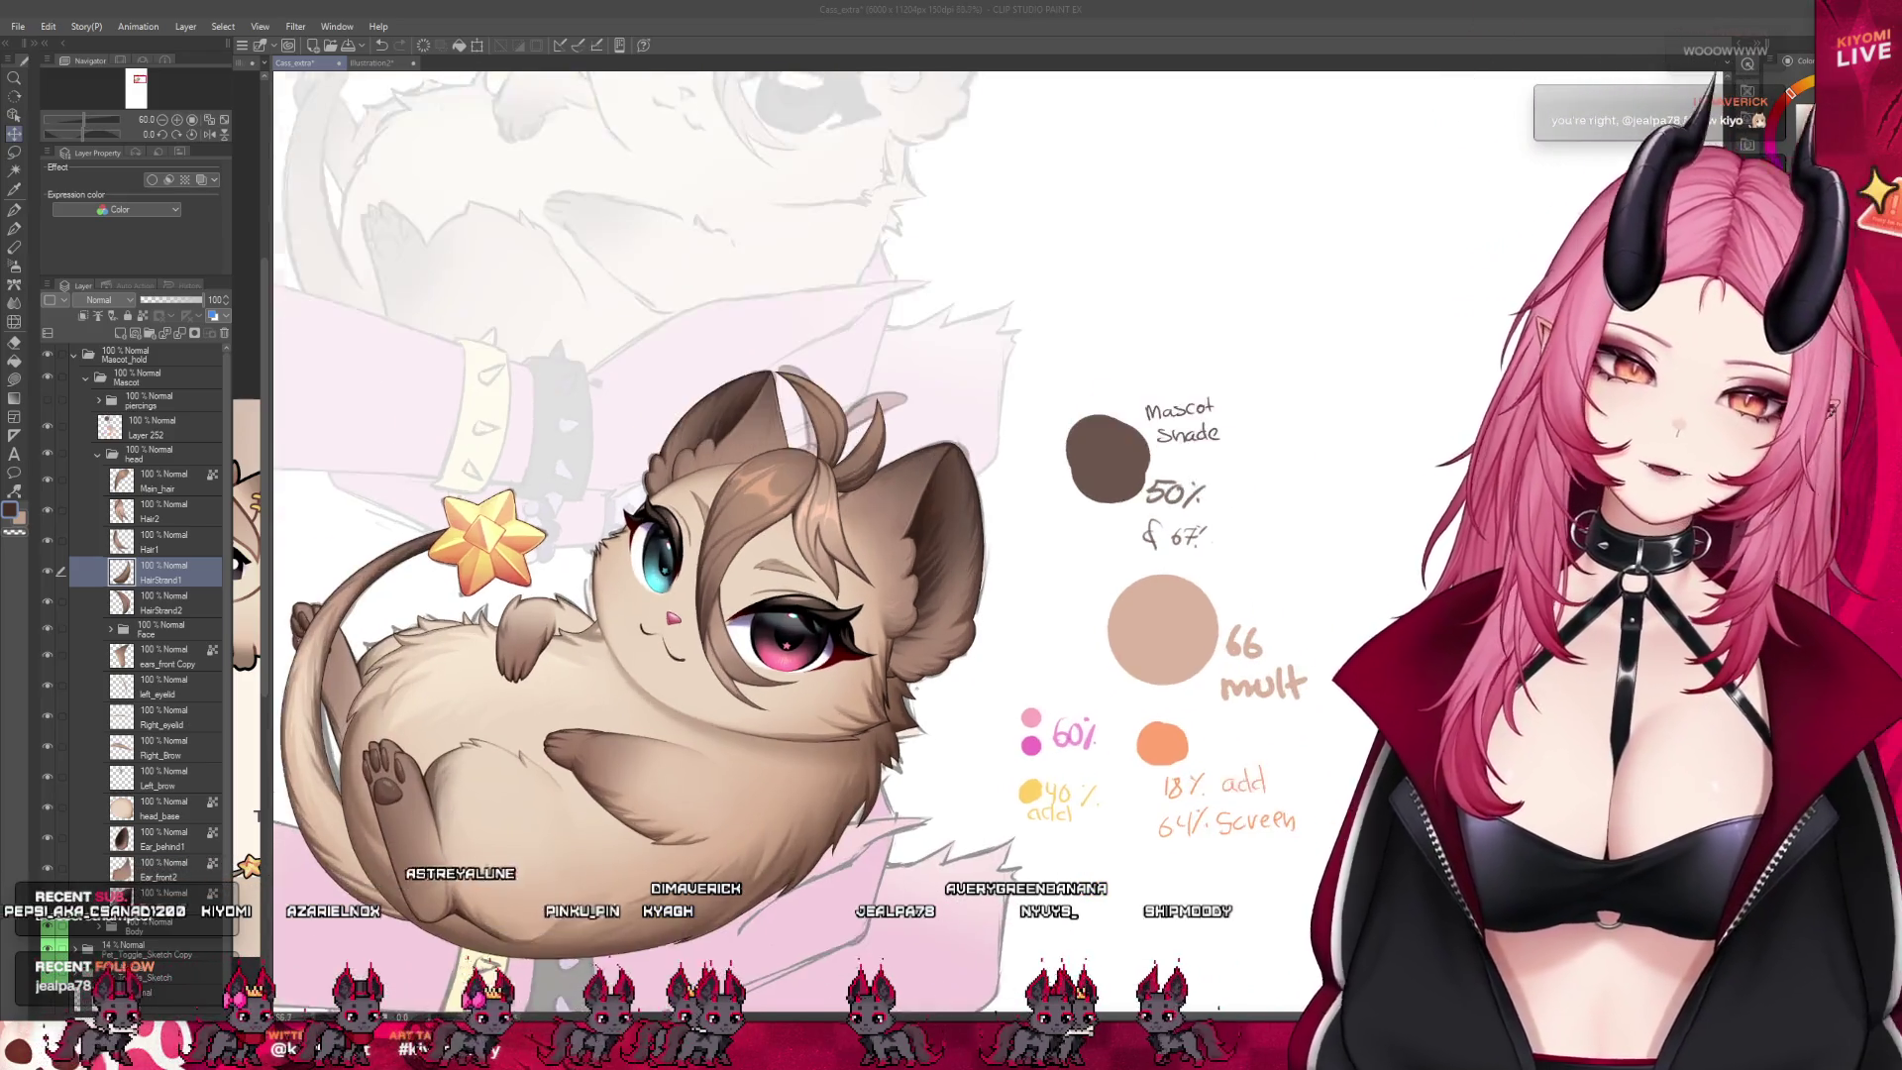
Expand the Face folder and look through its nose and mouth layers
{"action": "scroll", "coordinate": [674, 555], "scroll_direction": "up", "scroll_amount": 2}
{"action": "scroll", "coordinate": [673, 554], "scroll_direction": "up", "scroll_amount": 2}
{"action": "scroll", "coordinate": [674, 554], "scroll_direction": "down", "scroll_amount": 1}
{"action": "scroll", "coordinate": [673, 554], "scroll_direction": "down", "scroll_amount": 2}
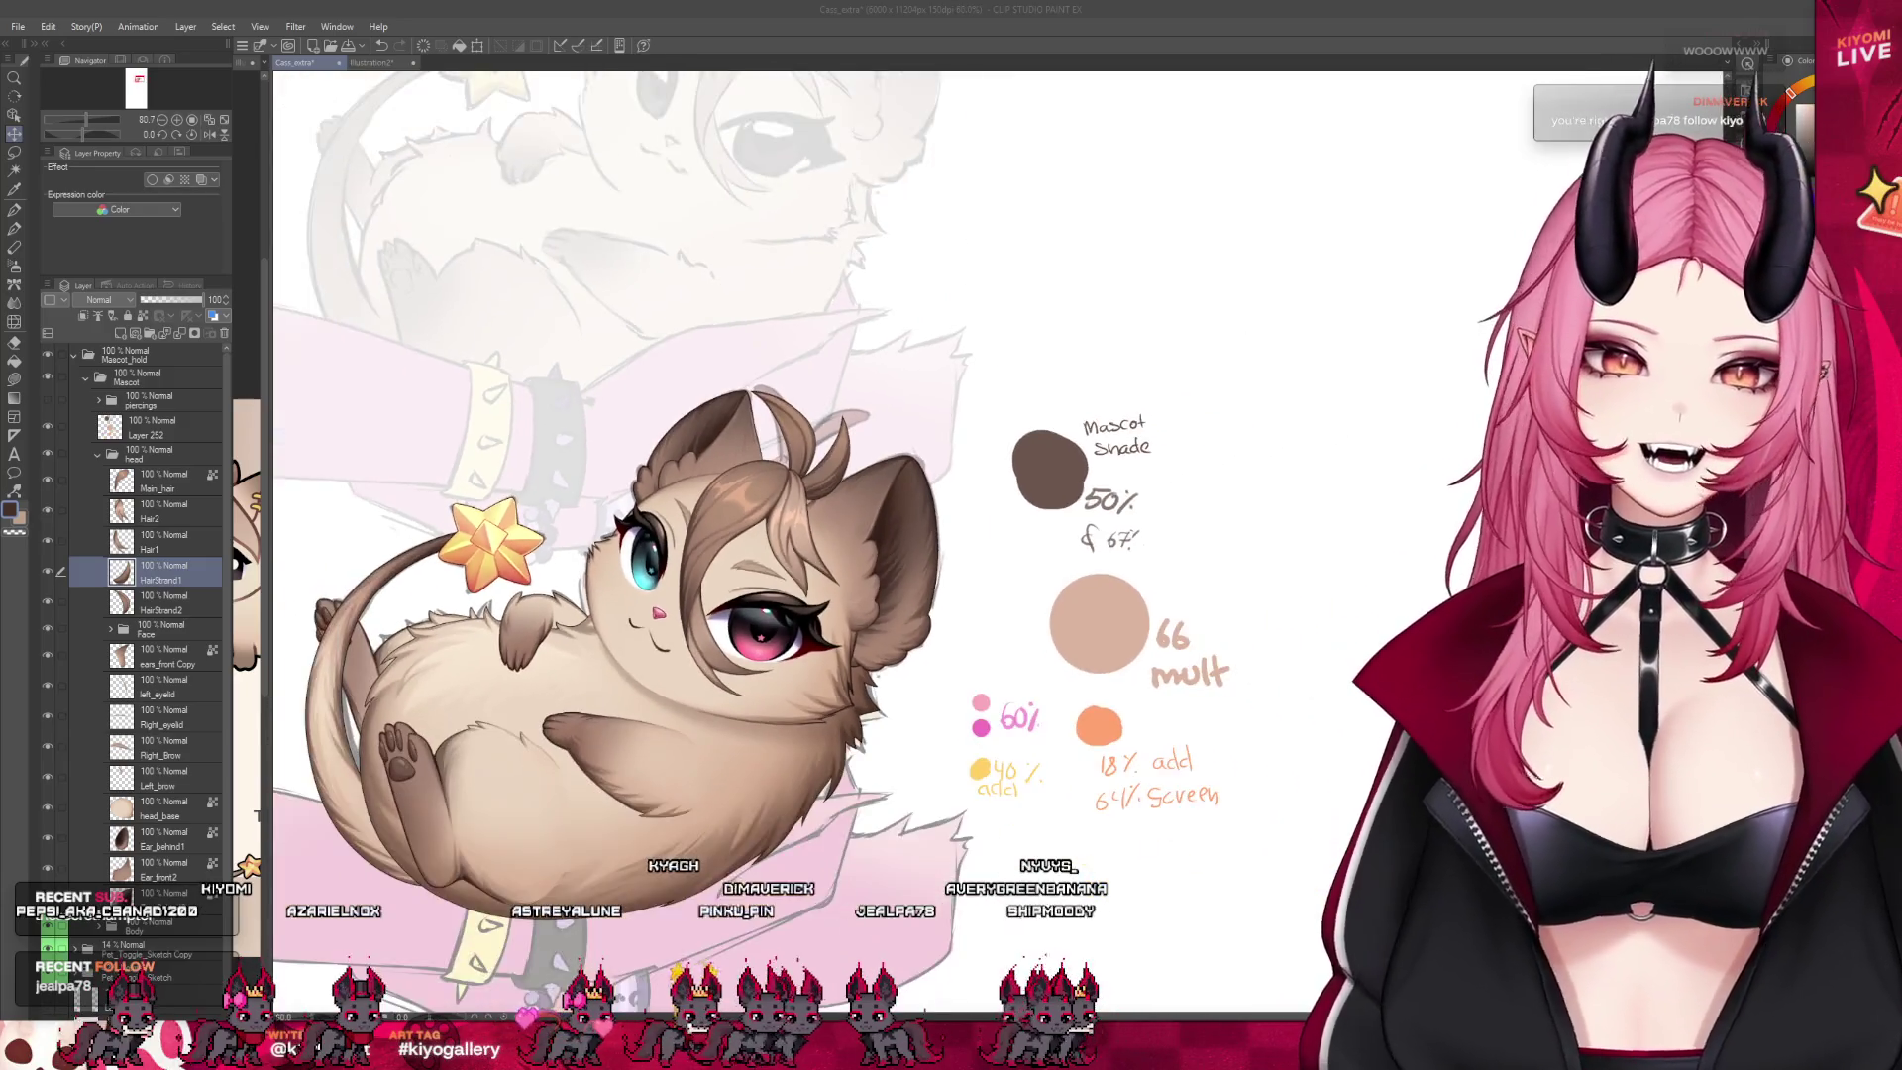
{"action": "scroll", "coordinate": [673, 554], "scroll_direction": "down", "scroll_amount": 2}
{"action": "scroll", "coordinate": [674, 555], "scroll_direction": "up", "scroll_amount": 4}
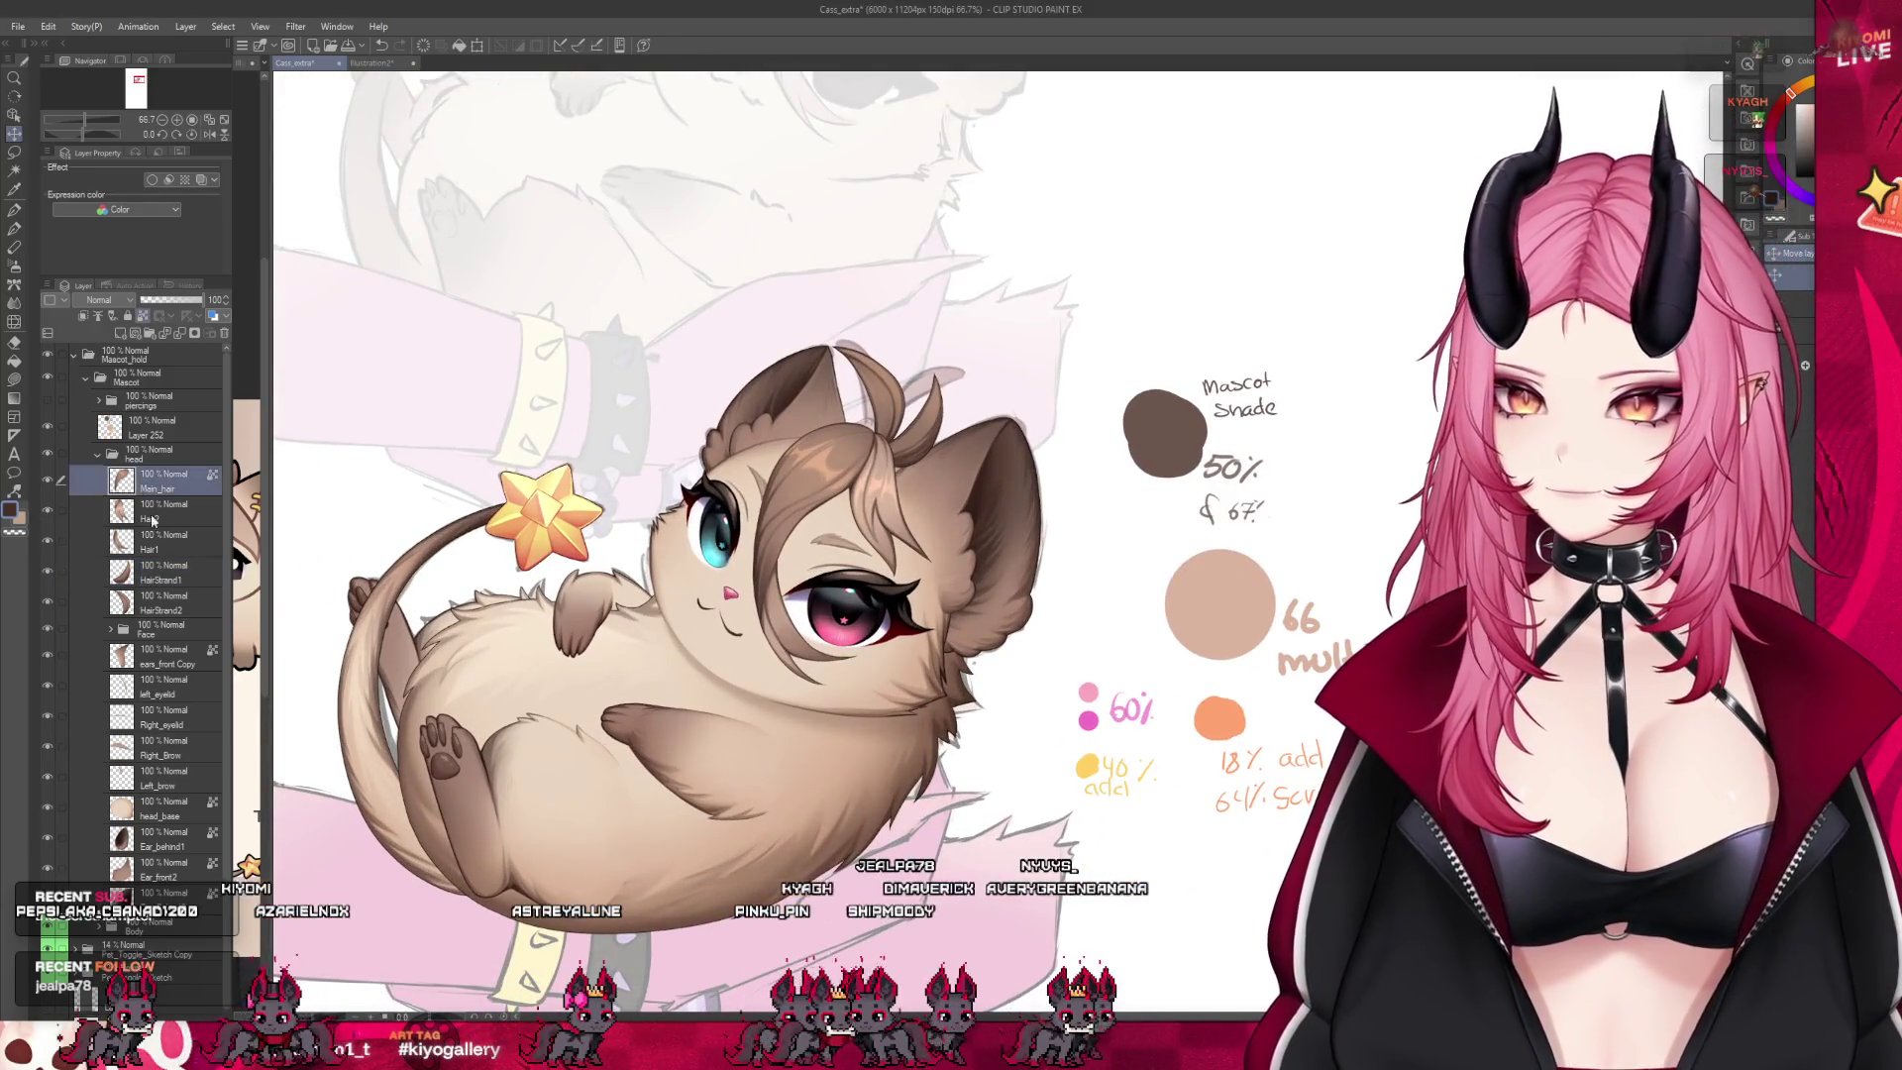
{"action": "left_click", "coordinate": [159, 629]}
{"action": "left_click", "coordinate": [110, 628]}
{"action": "scroll", "coordinate": [163, 707], "scroll_direction": "down", "scroll_amount": 1}
{"action": "left_click", "coordinate": [174, 589]}
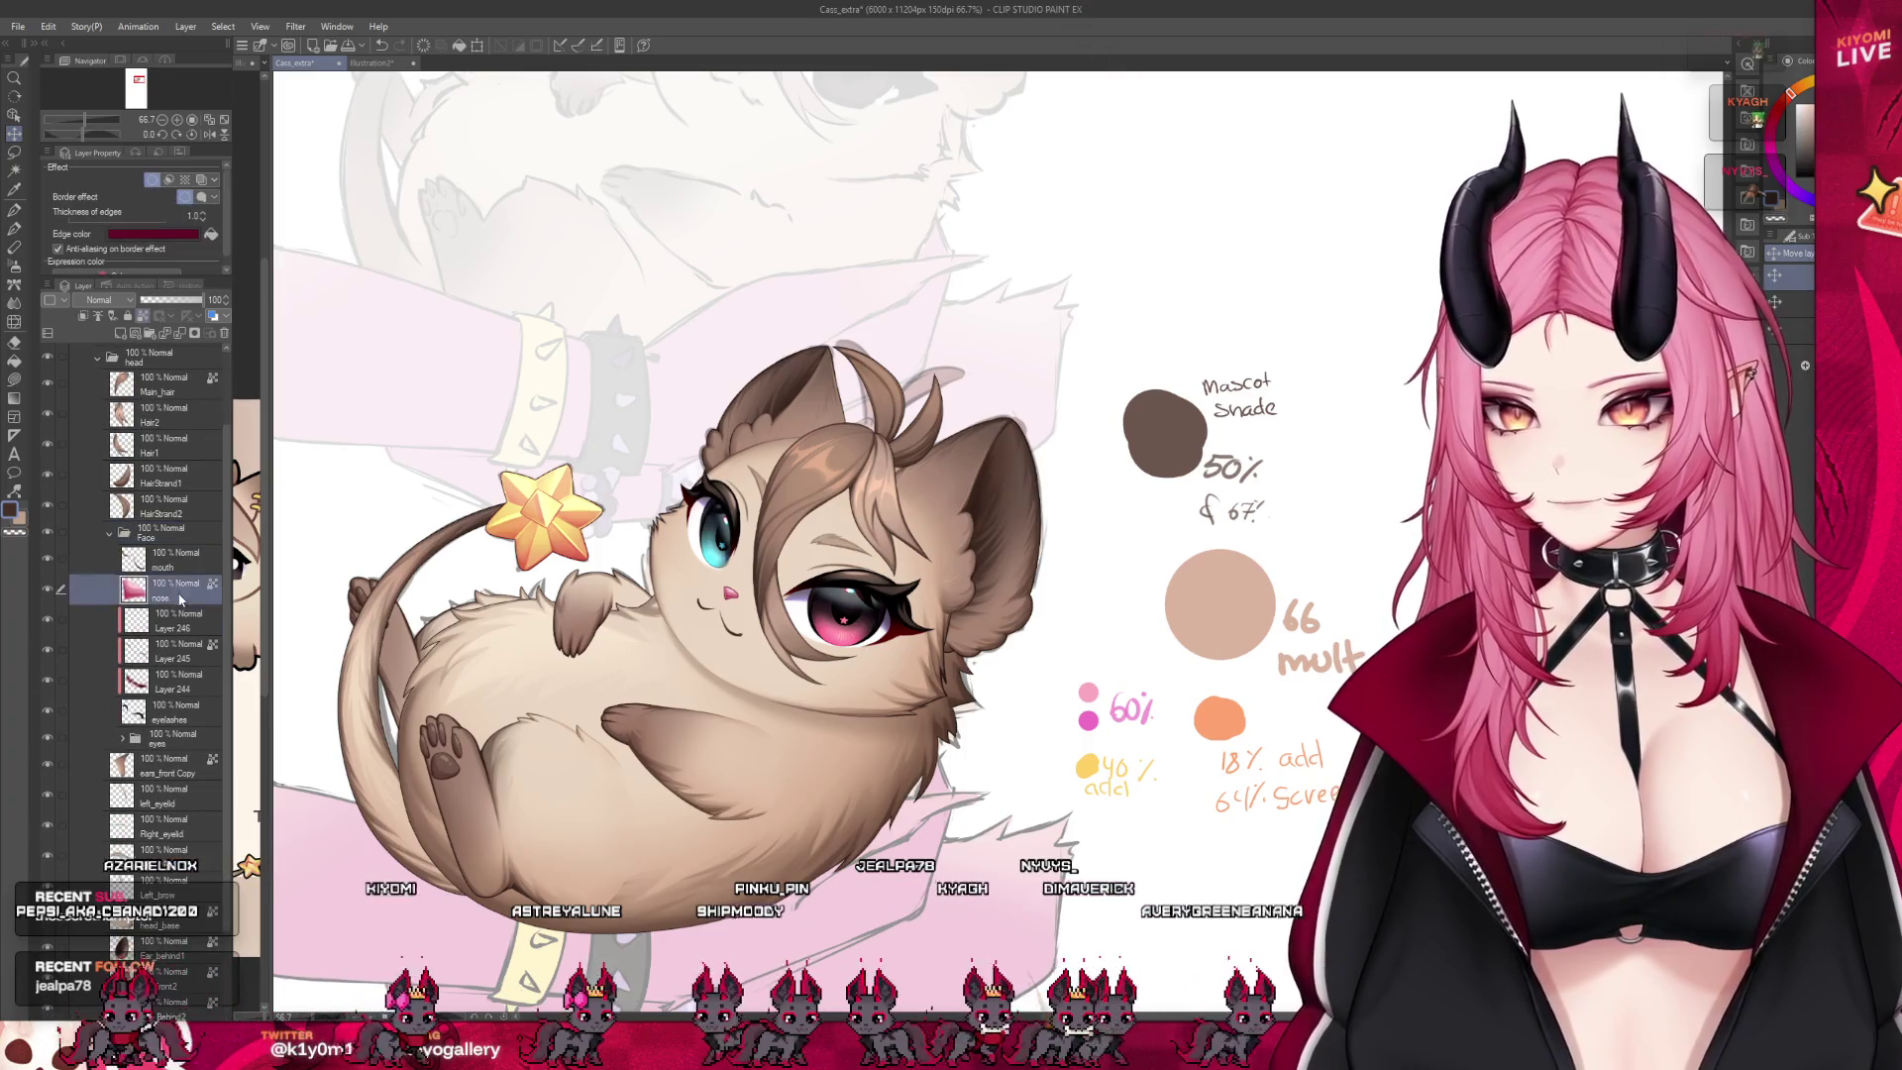
{"action": "scroll", "coordinate": [710, 598], "scroll_direction": "up", "scroll_amount": 1}
{"action": "scroll", "coordinate": [710, 598], "scroll_direction": "up", "scroll_amount": 2}
{"action": "scroll", "coordinate": [710, 598], "scroll_direction": "up", "scroll_amount": 3}
{"action": "scroll", "coordinate": [710, 598], "scroll_direction": "up", "scroll_amount": 1}
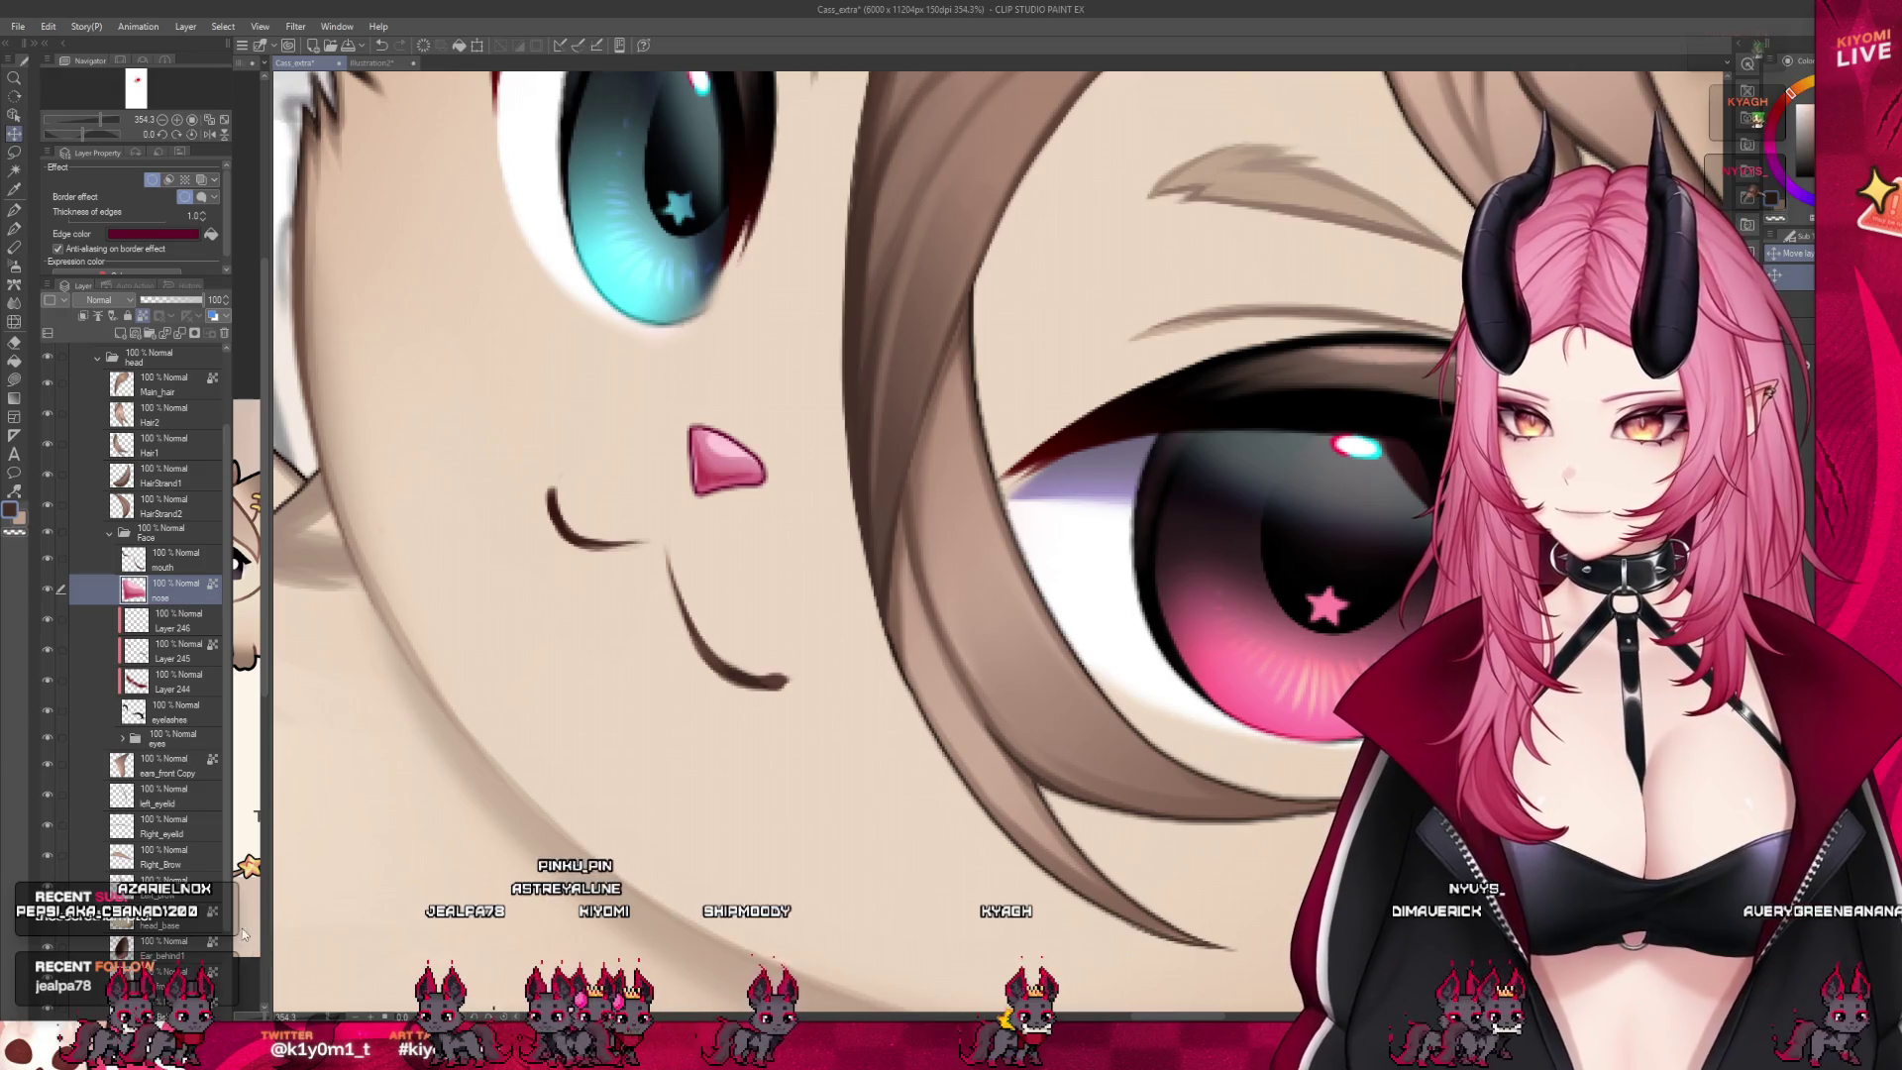
{"action": "left_click", "coordinate": [52, 563]}
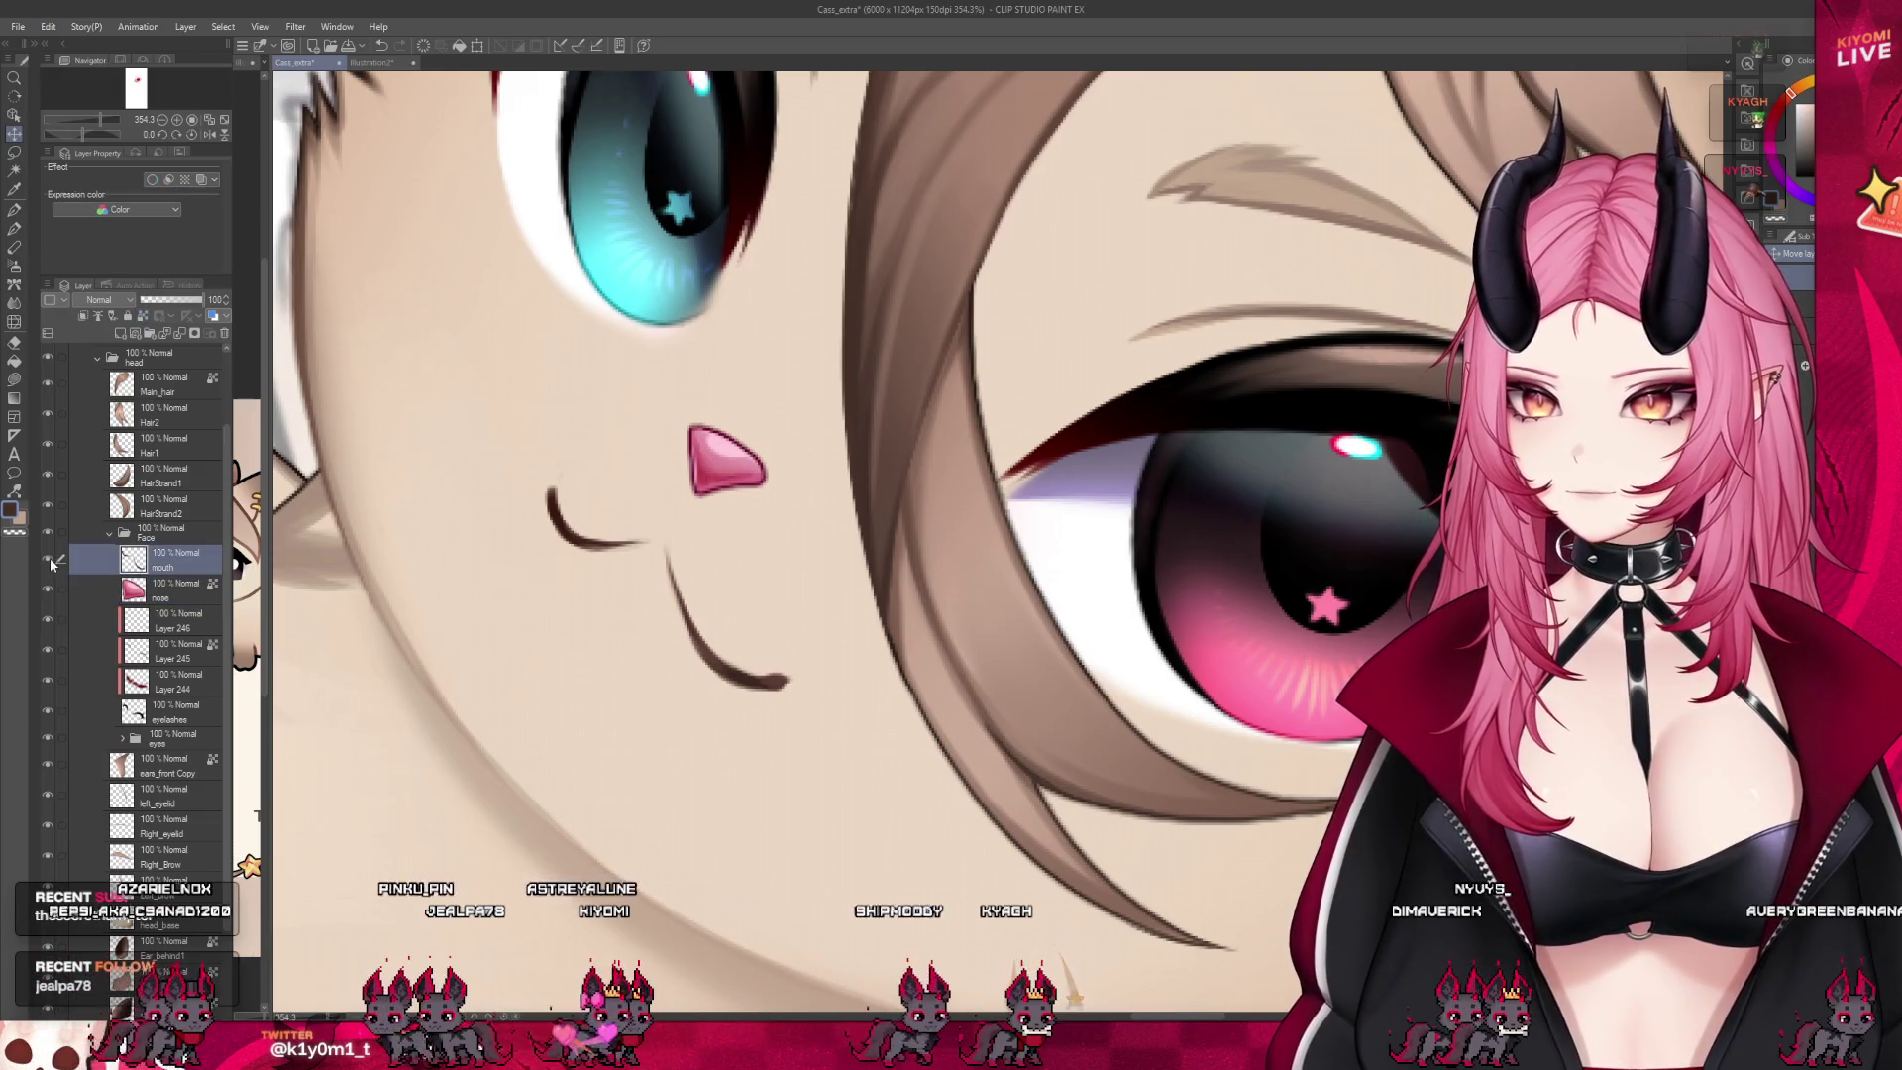
{"action": "scroll", "coordinate": [779, 687], "scroll_direction": "up", "scroll_amount": 2}
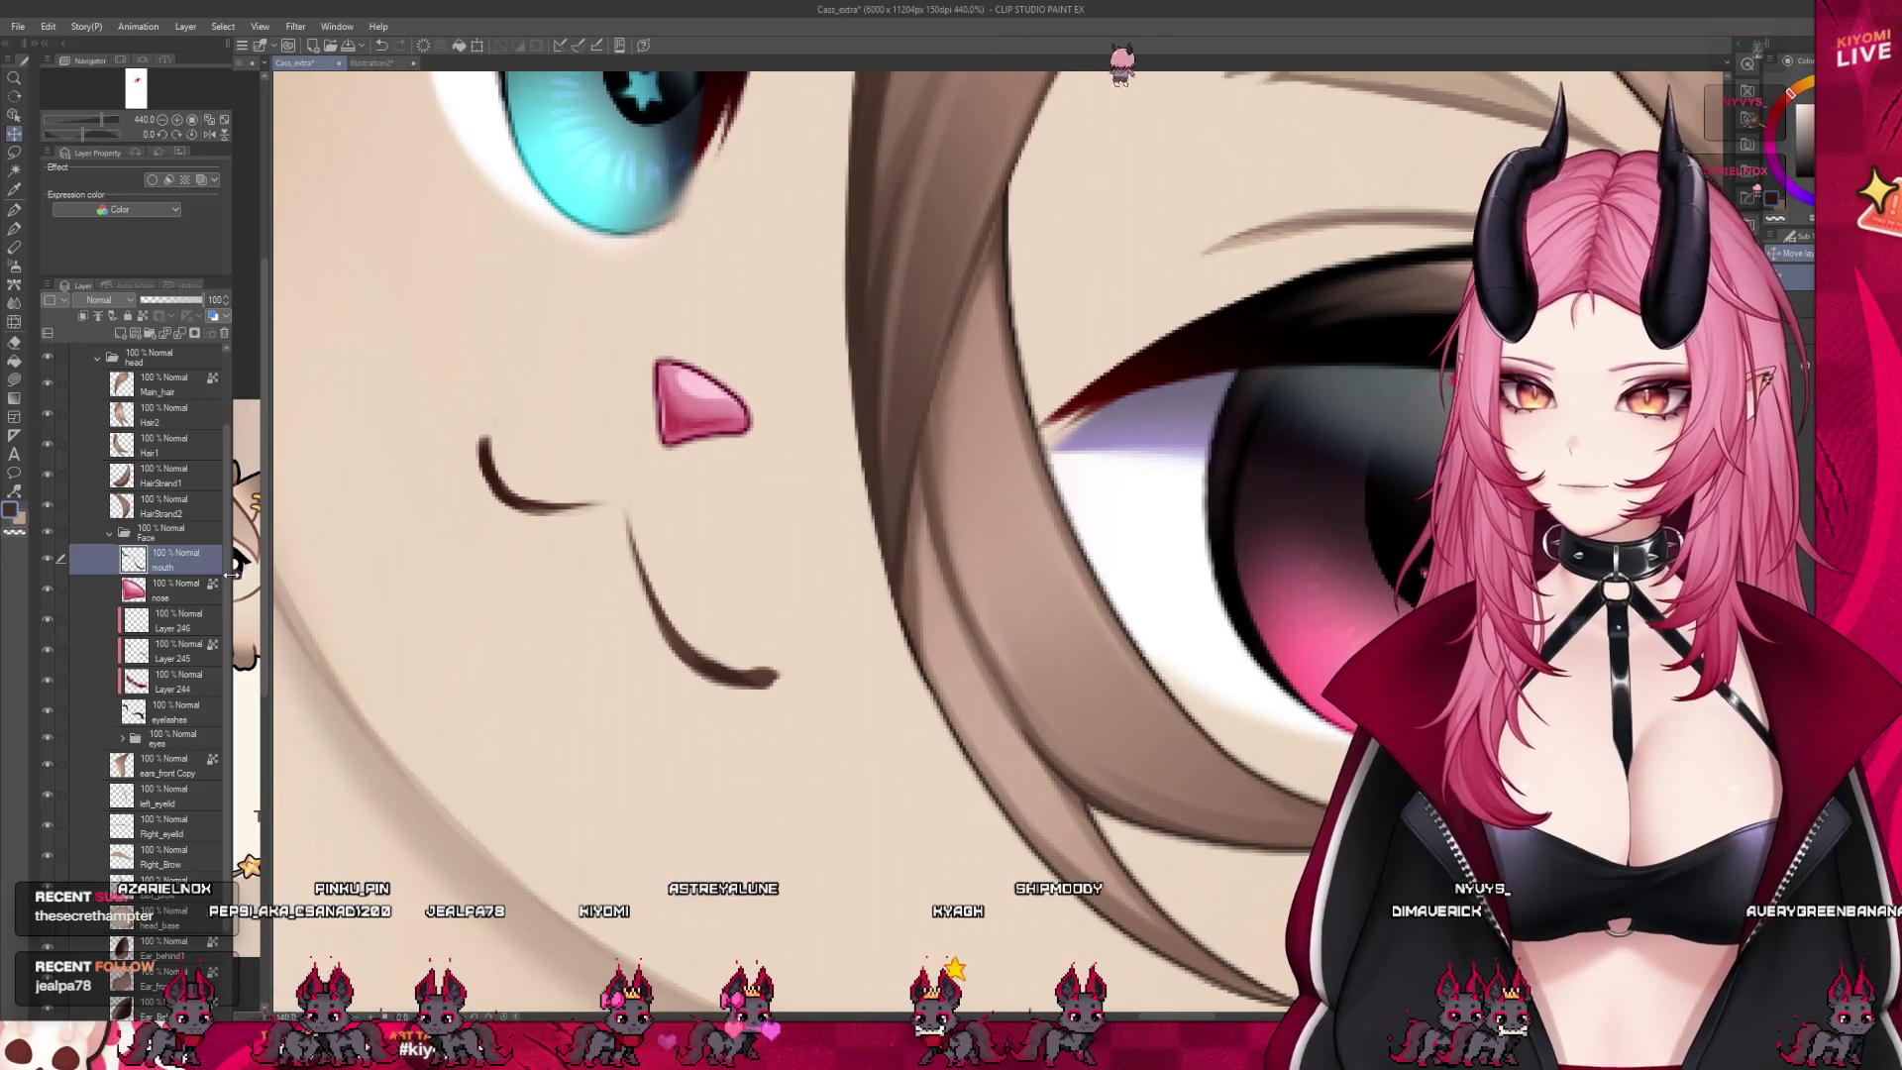
Merge Layers 244 and 246 down into the eyelashes layer
{"action": "left_click", "coordinate": [178, 711]}
{"action": "scroll", "coordinate": [445, 655], "scroll_direction": "down", "scroll_amount": 2}
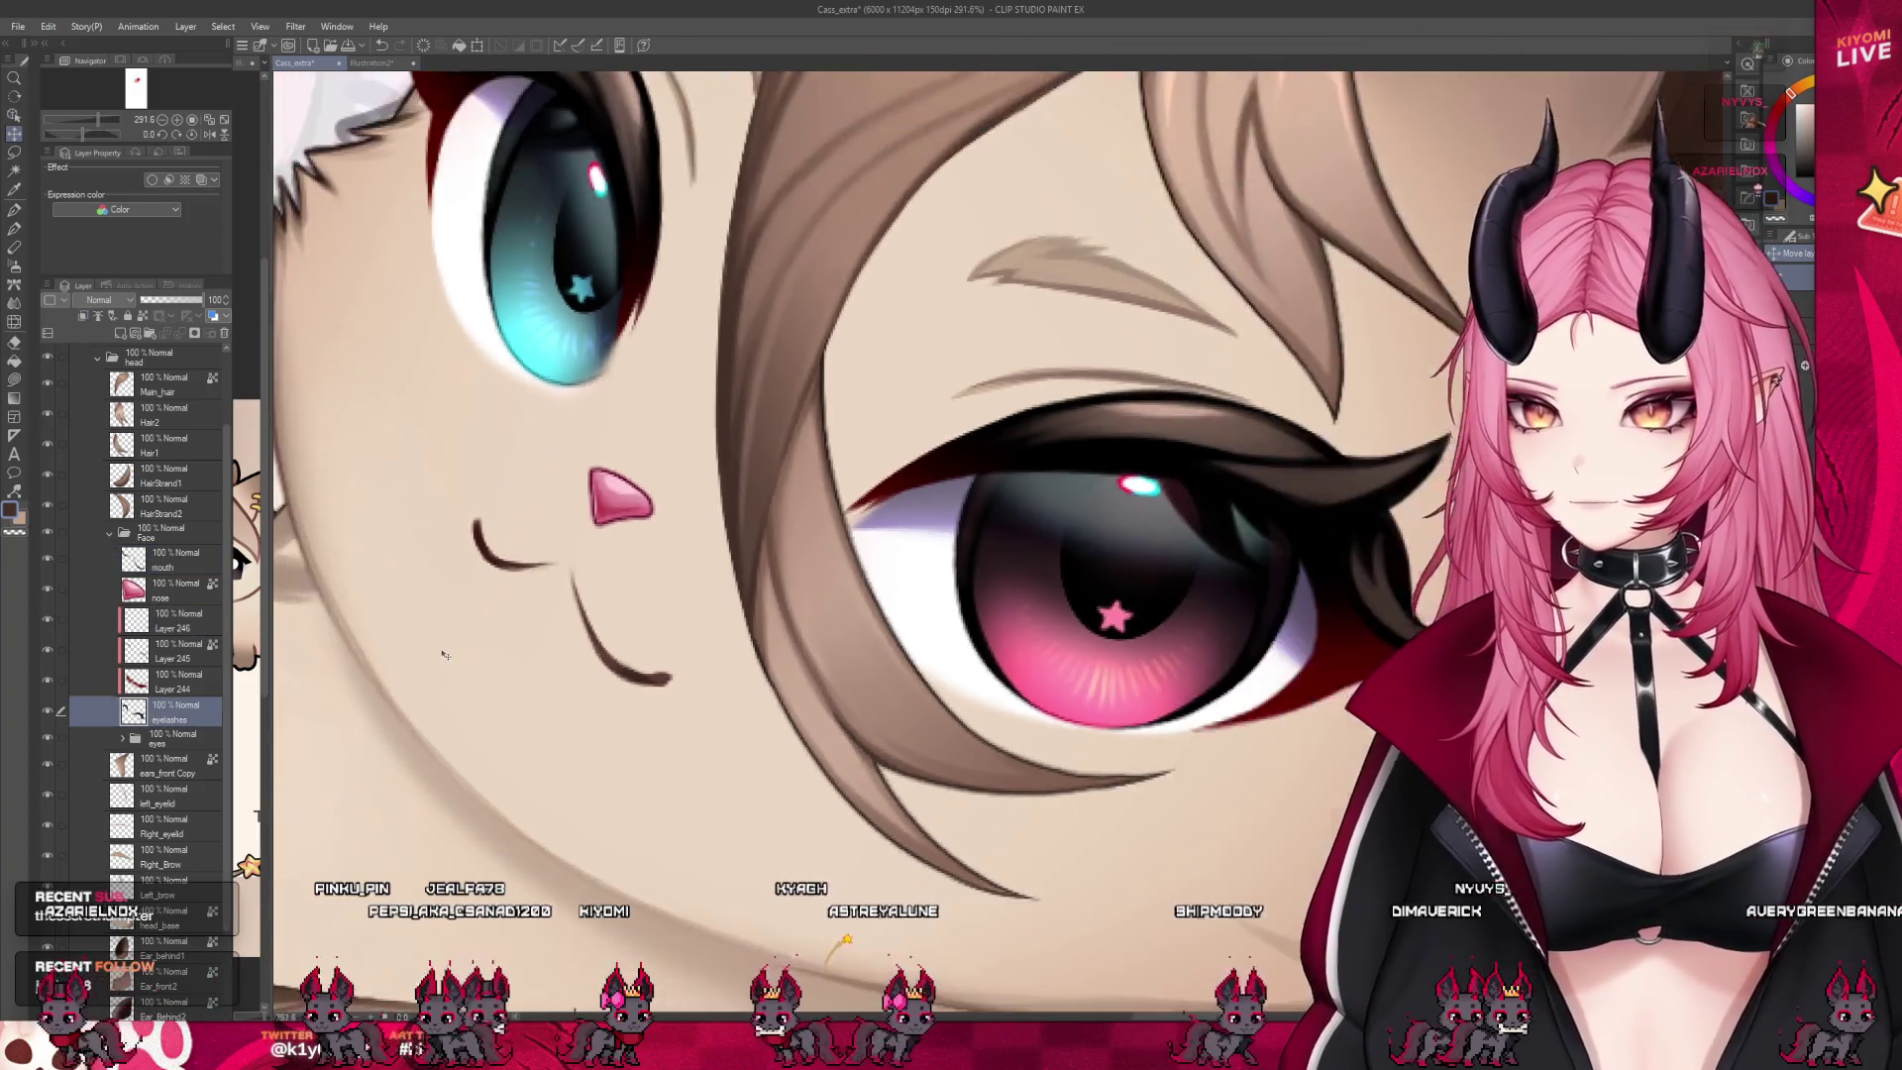
{"action": "scroll", "coordinate": [445, 655], "scroll_direction": "down", "scroll_amount": 2}
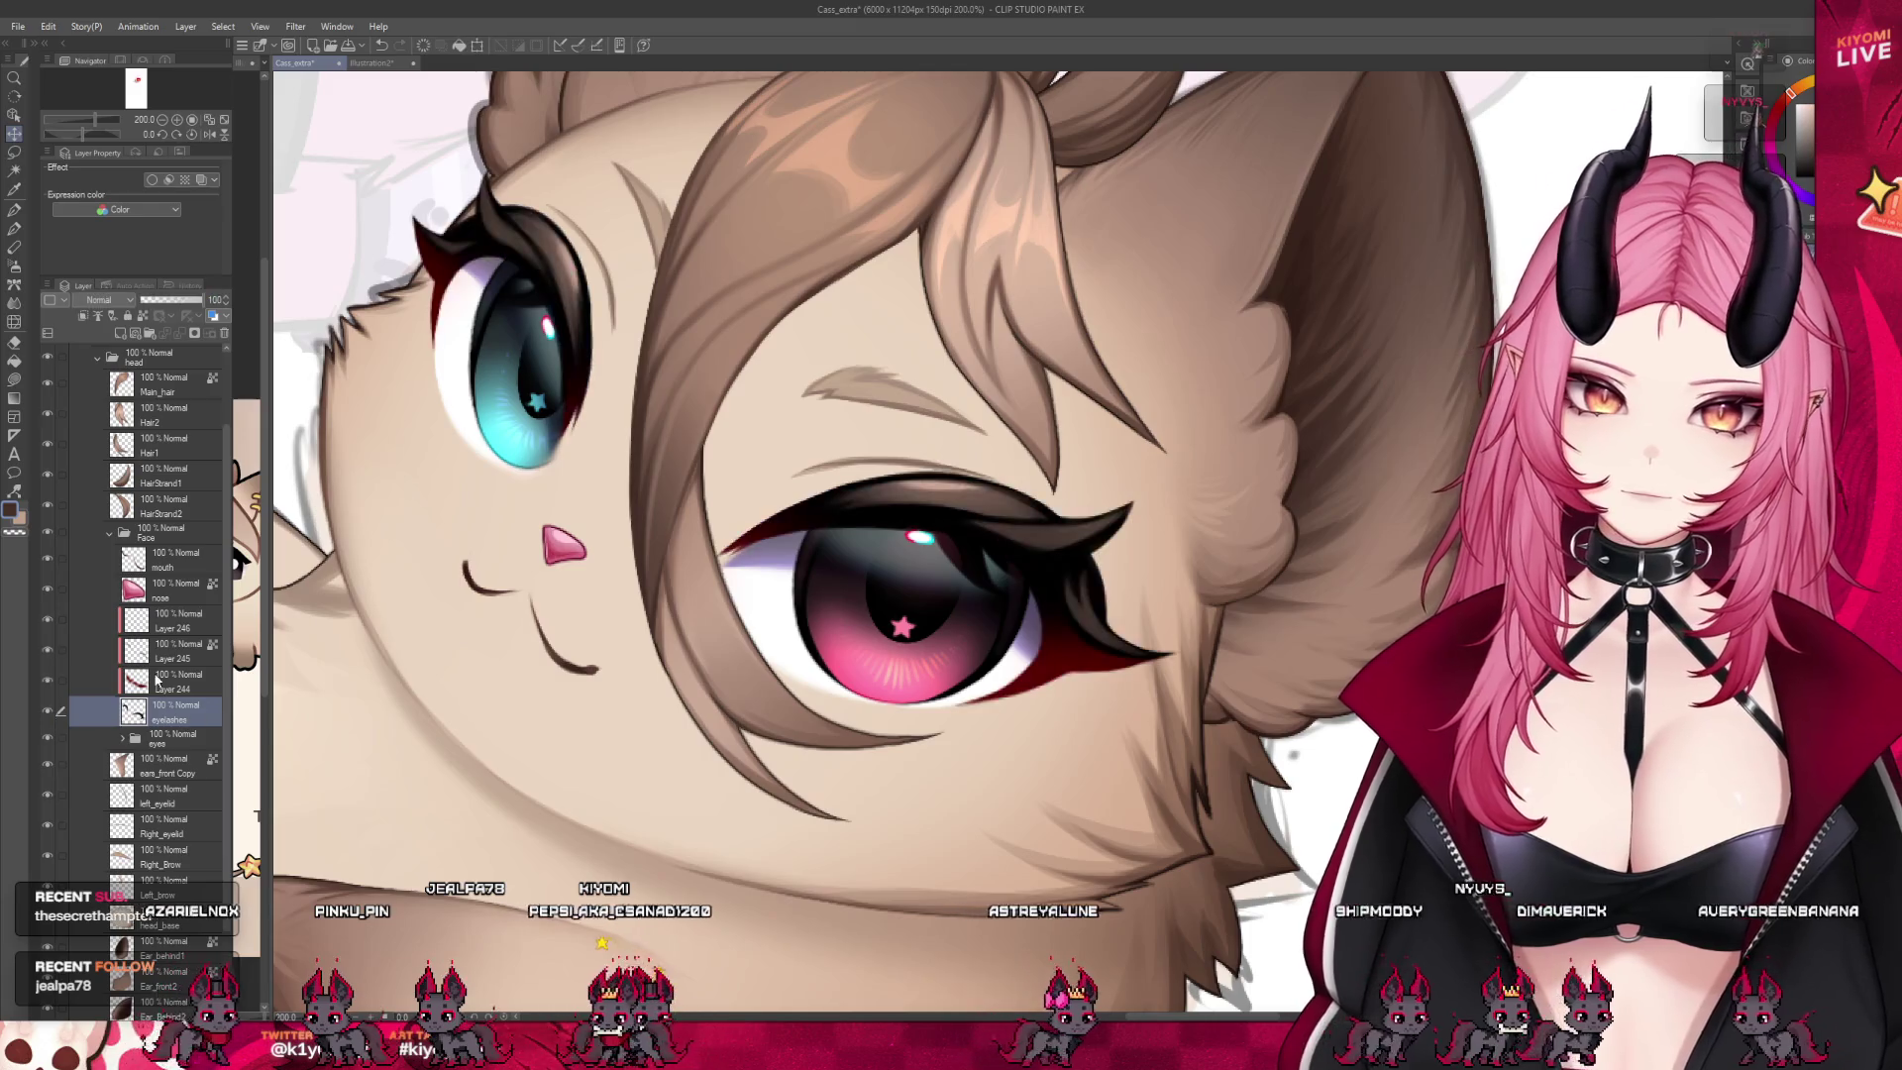
{"action": "left_click", "coordinate": [157, 679]}
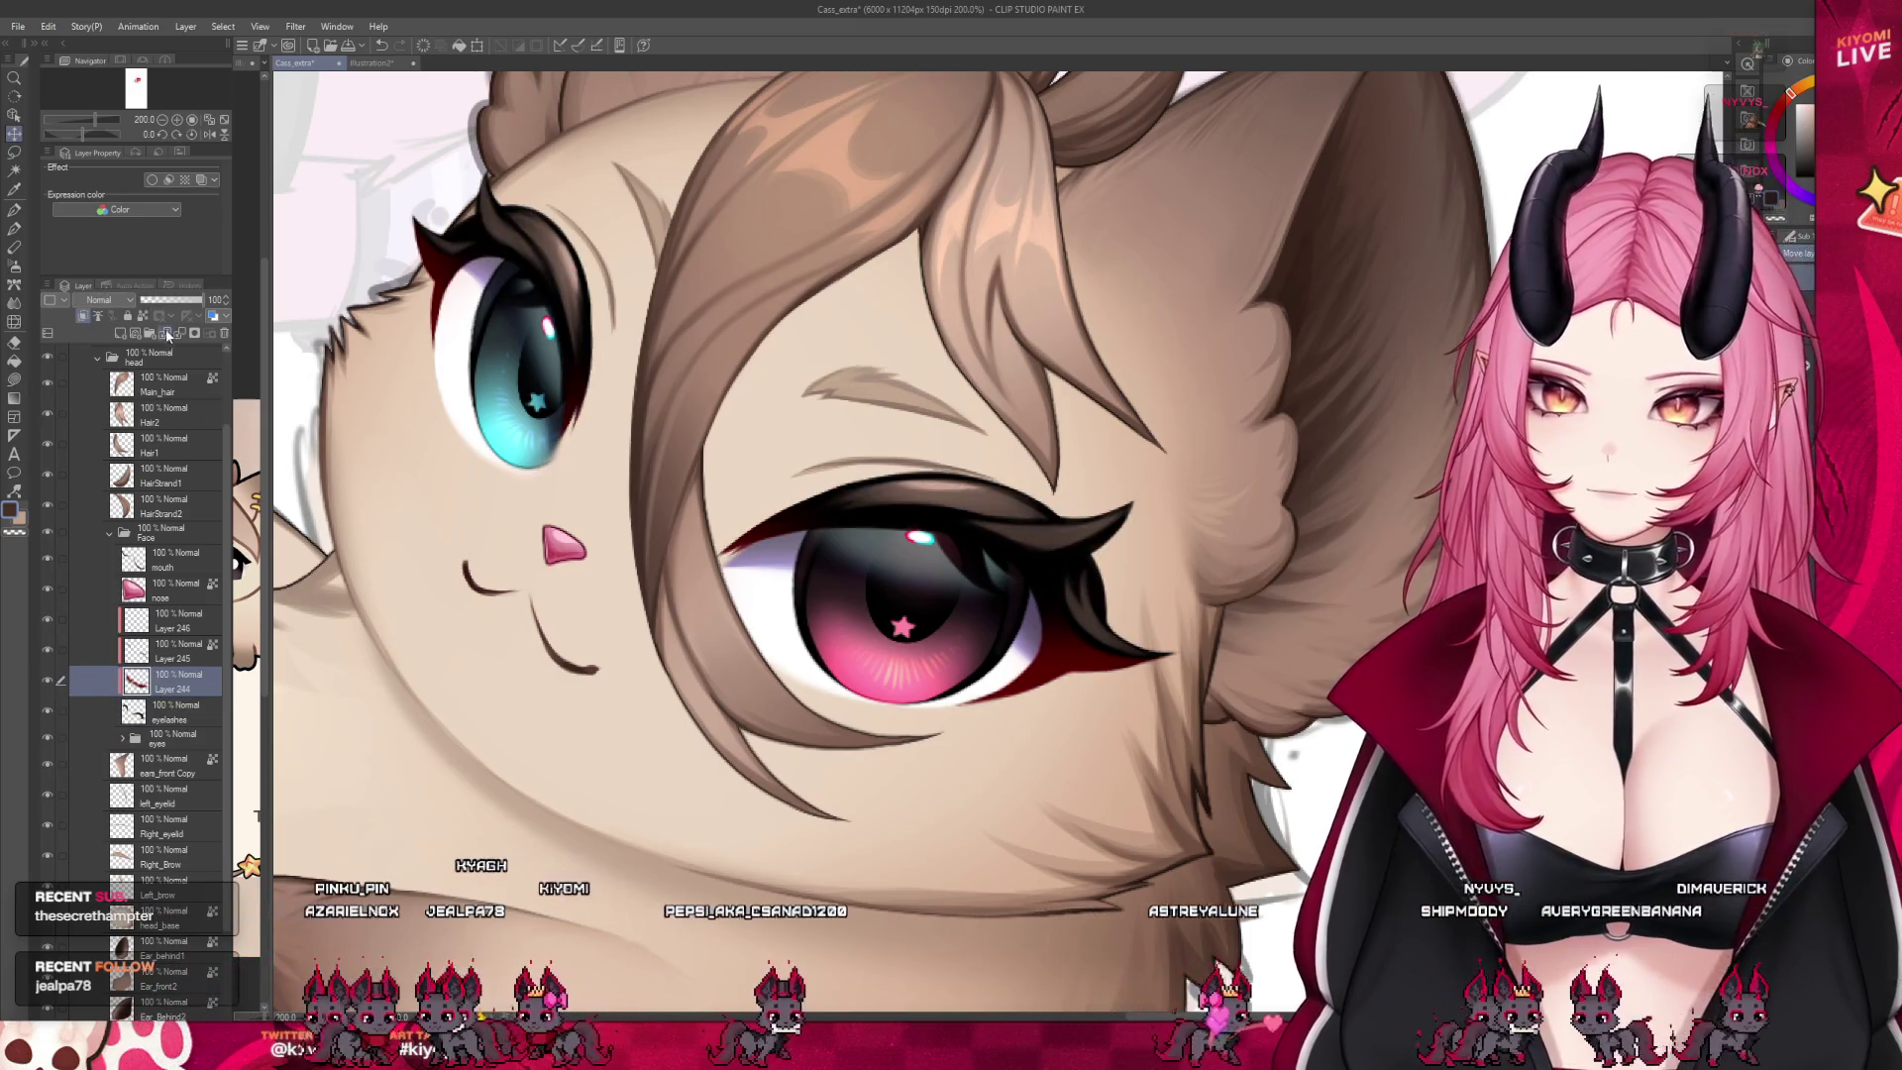
{"action": "left_click", "coordinate": [164, 333]}
{"action": "left_click", "coordinate": [153, 651]}
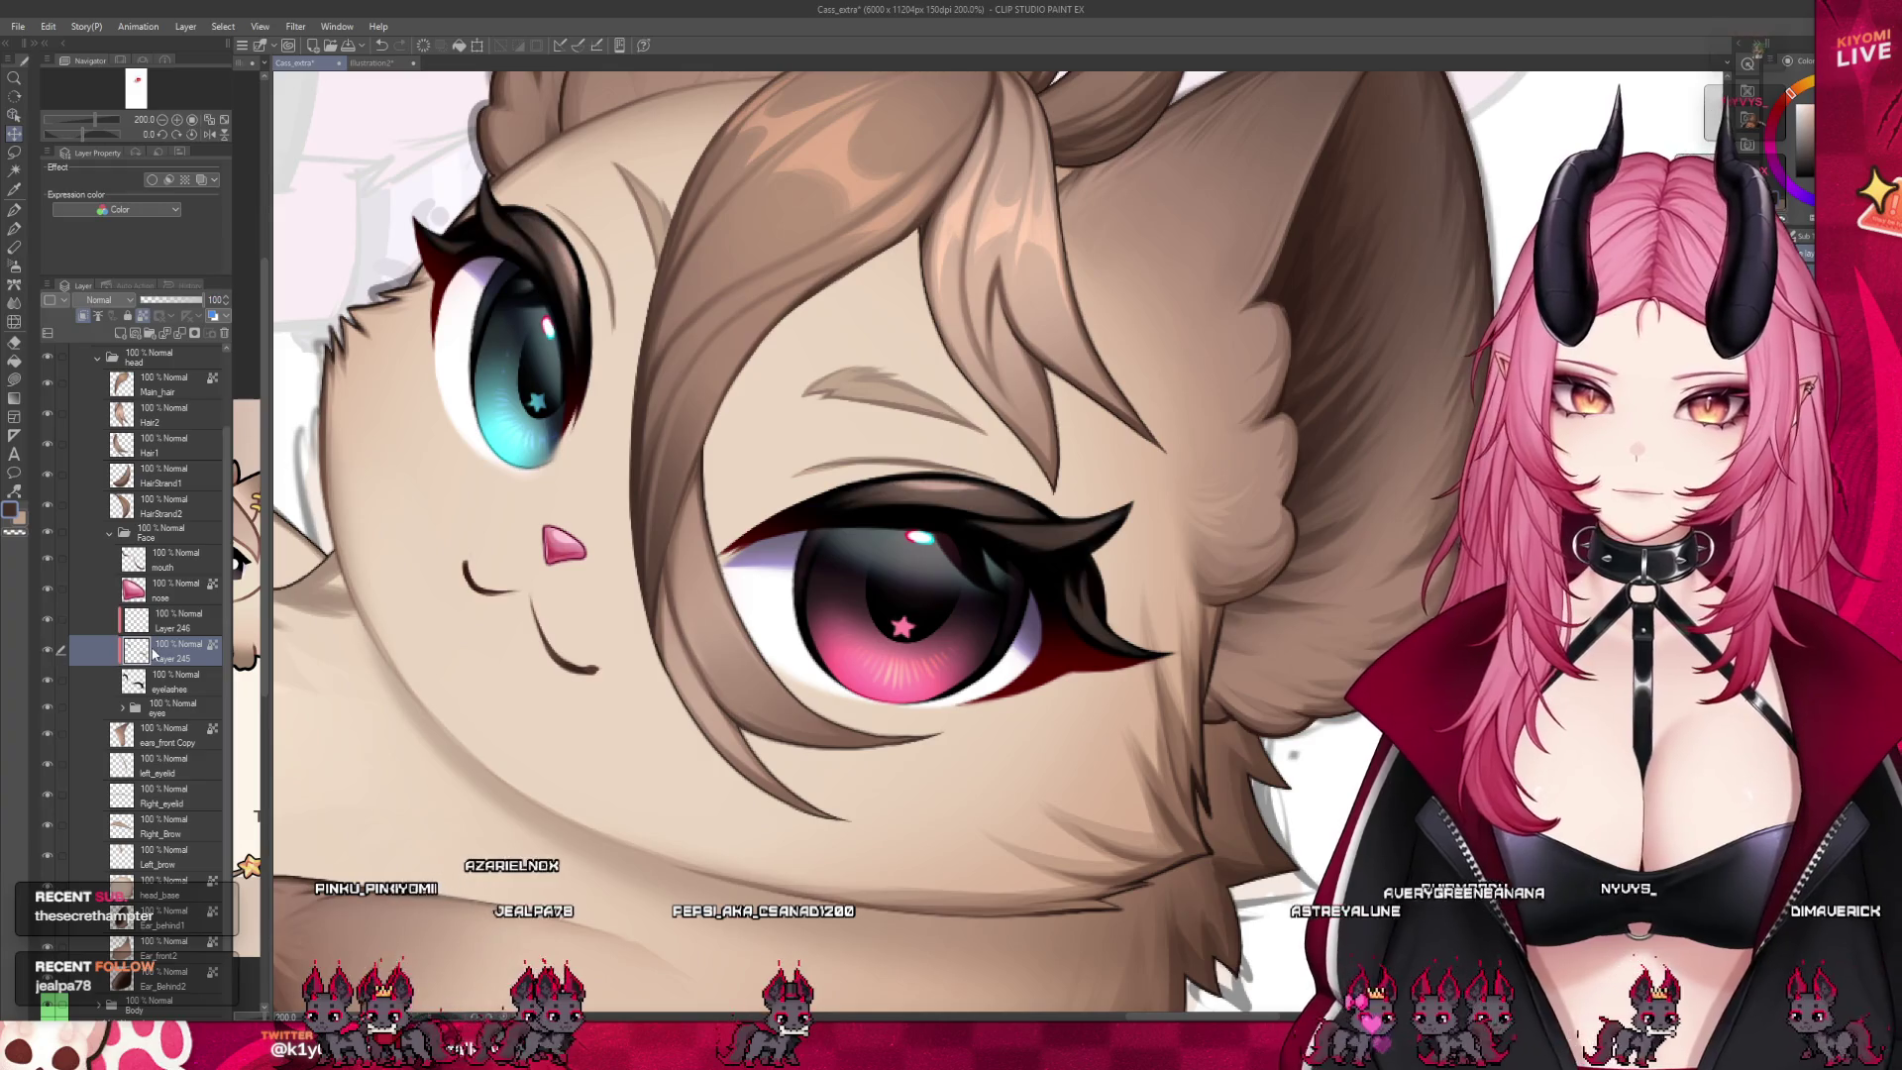
{"action": "left_click", "coordinate": [176, 620]}
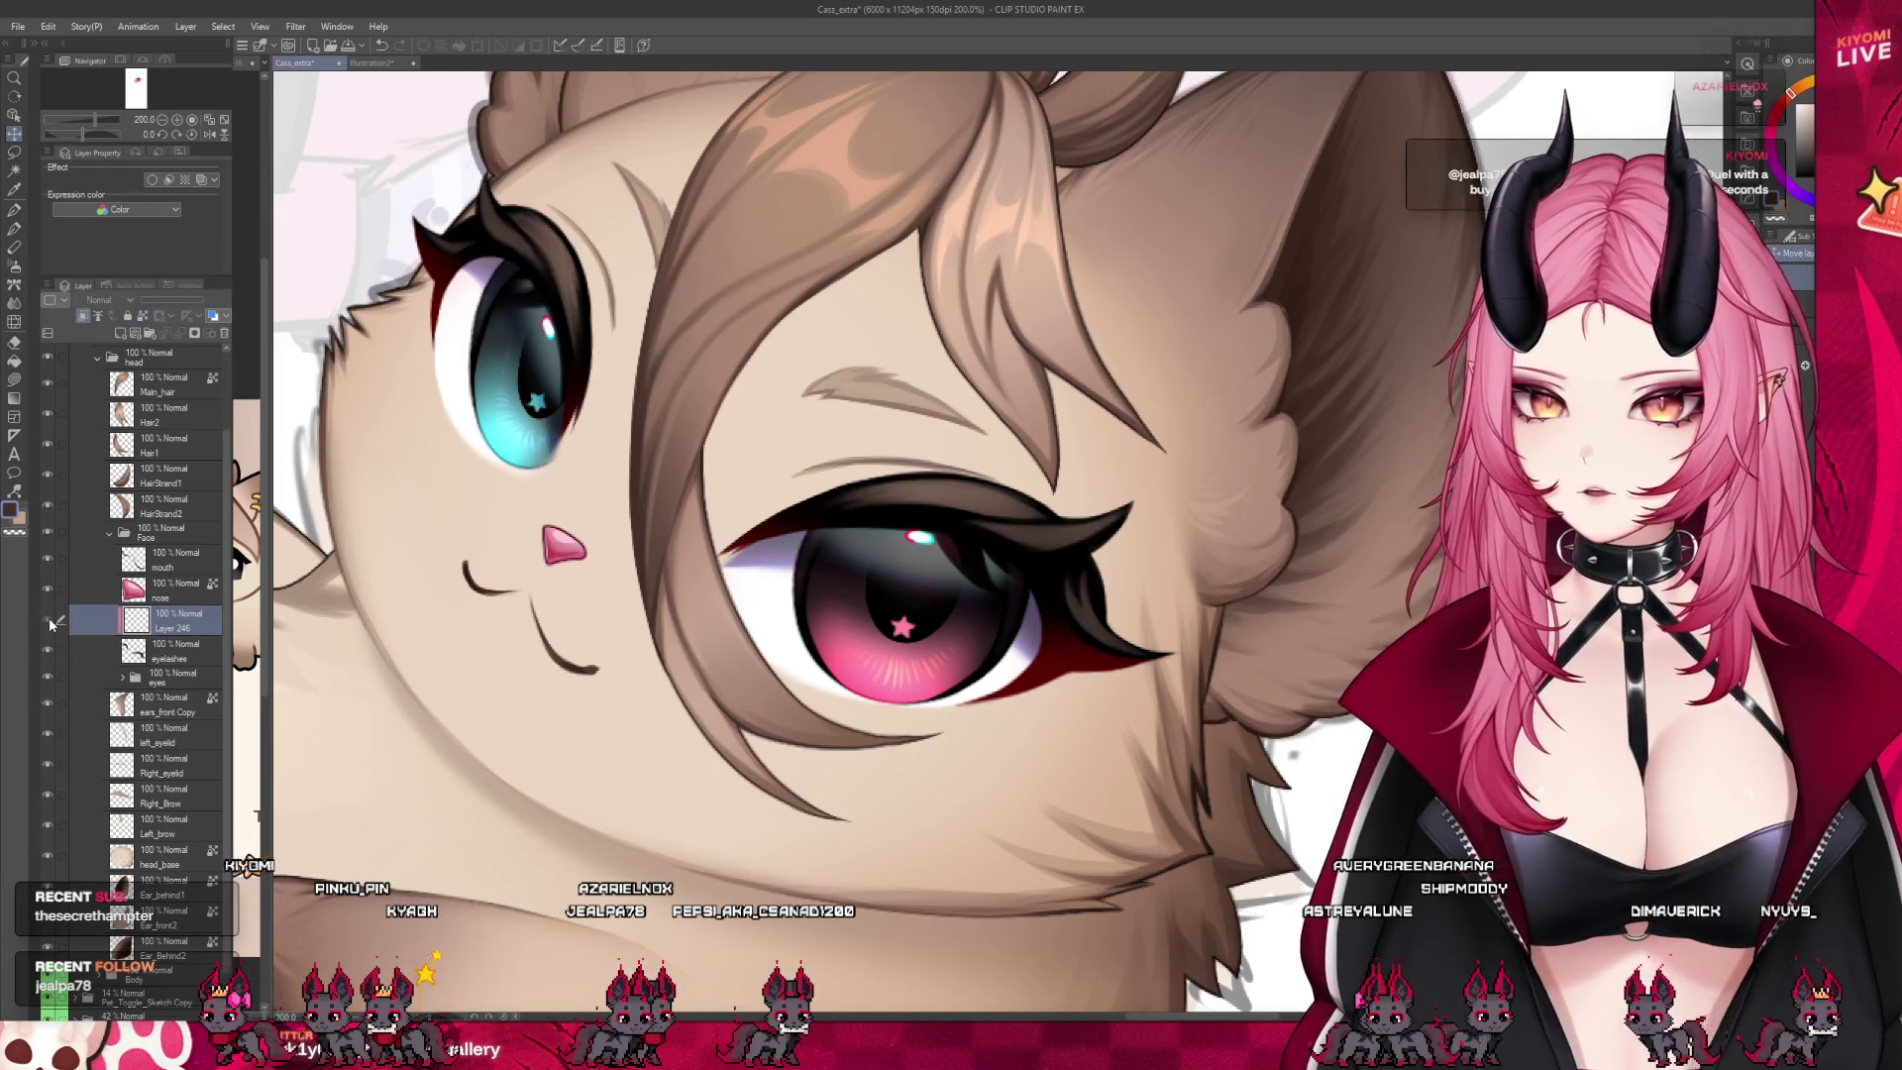
{"action": "left_click", "coordinate": [182, 336]}
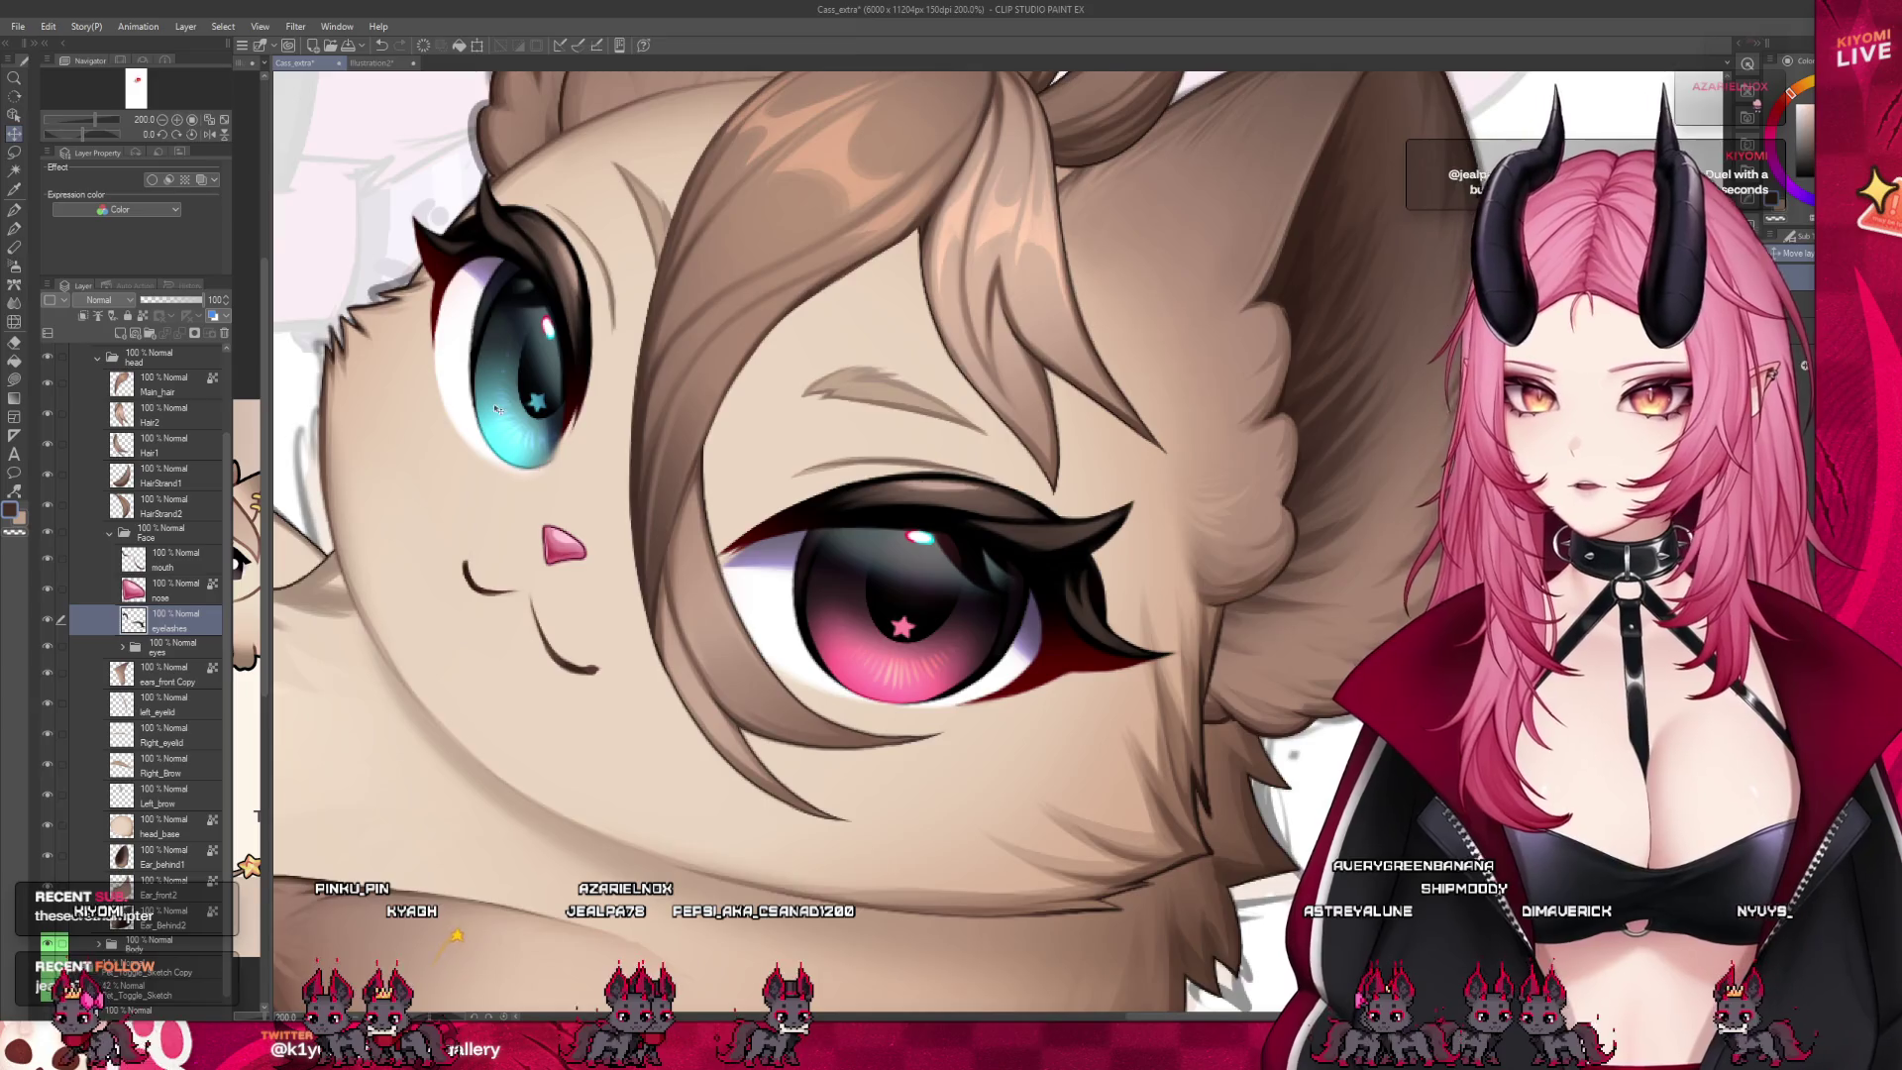
{"action": "scroll", "coordinate": [634, 402], "scroll_direction": "down", "scroll_amount": 3}
{"action": "scroll", "coordinate": [763, 394], "scroll_direction": "up", "scroll_amount": 3}
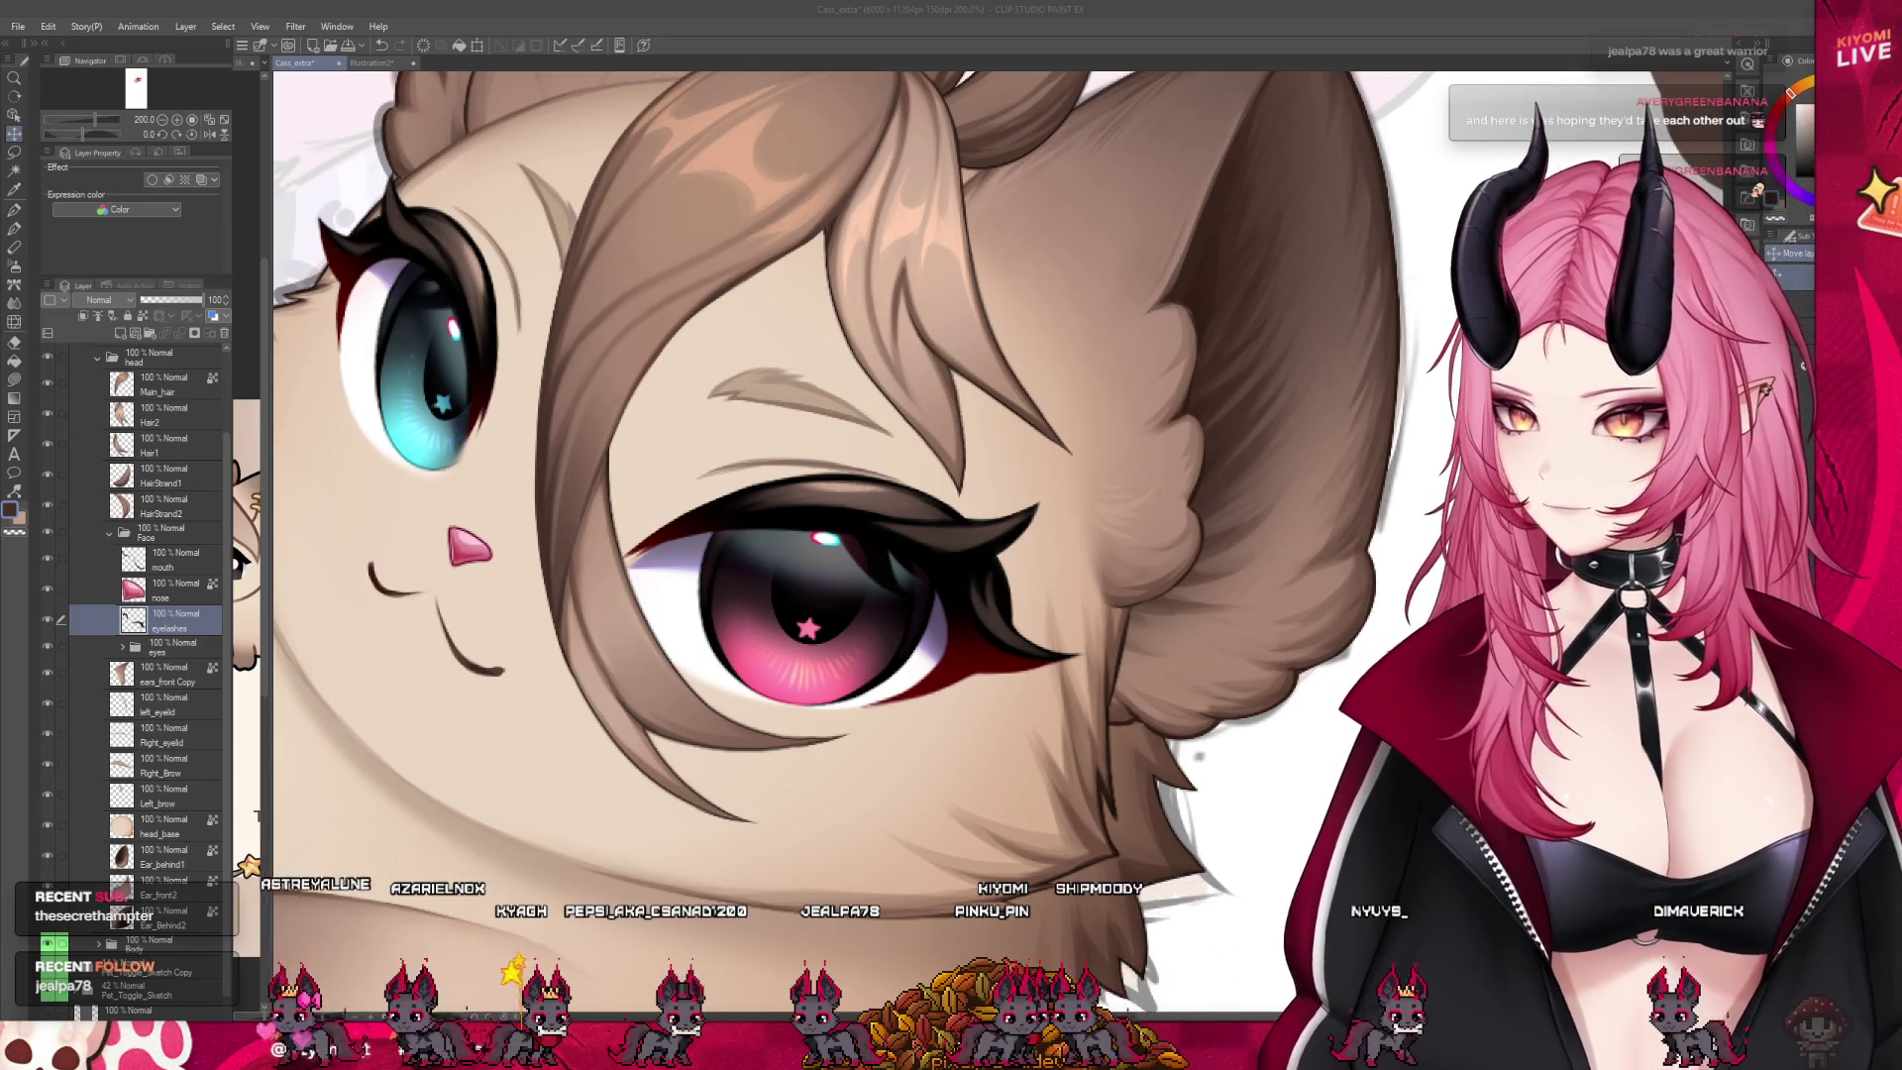
Open the eyes layer folder and delete the separate Layer 247
{"action": "left_click", "coordinate": [123, 646]}
{"action": "scroll", "coordinate": [183, 654], "scroll_direction": "down", "scroll_amount": 2}
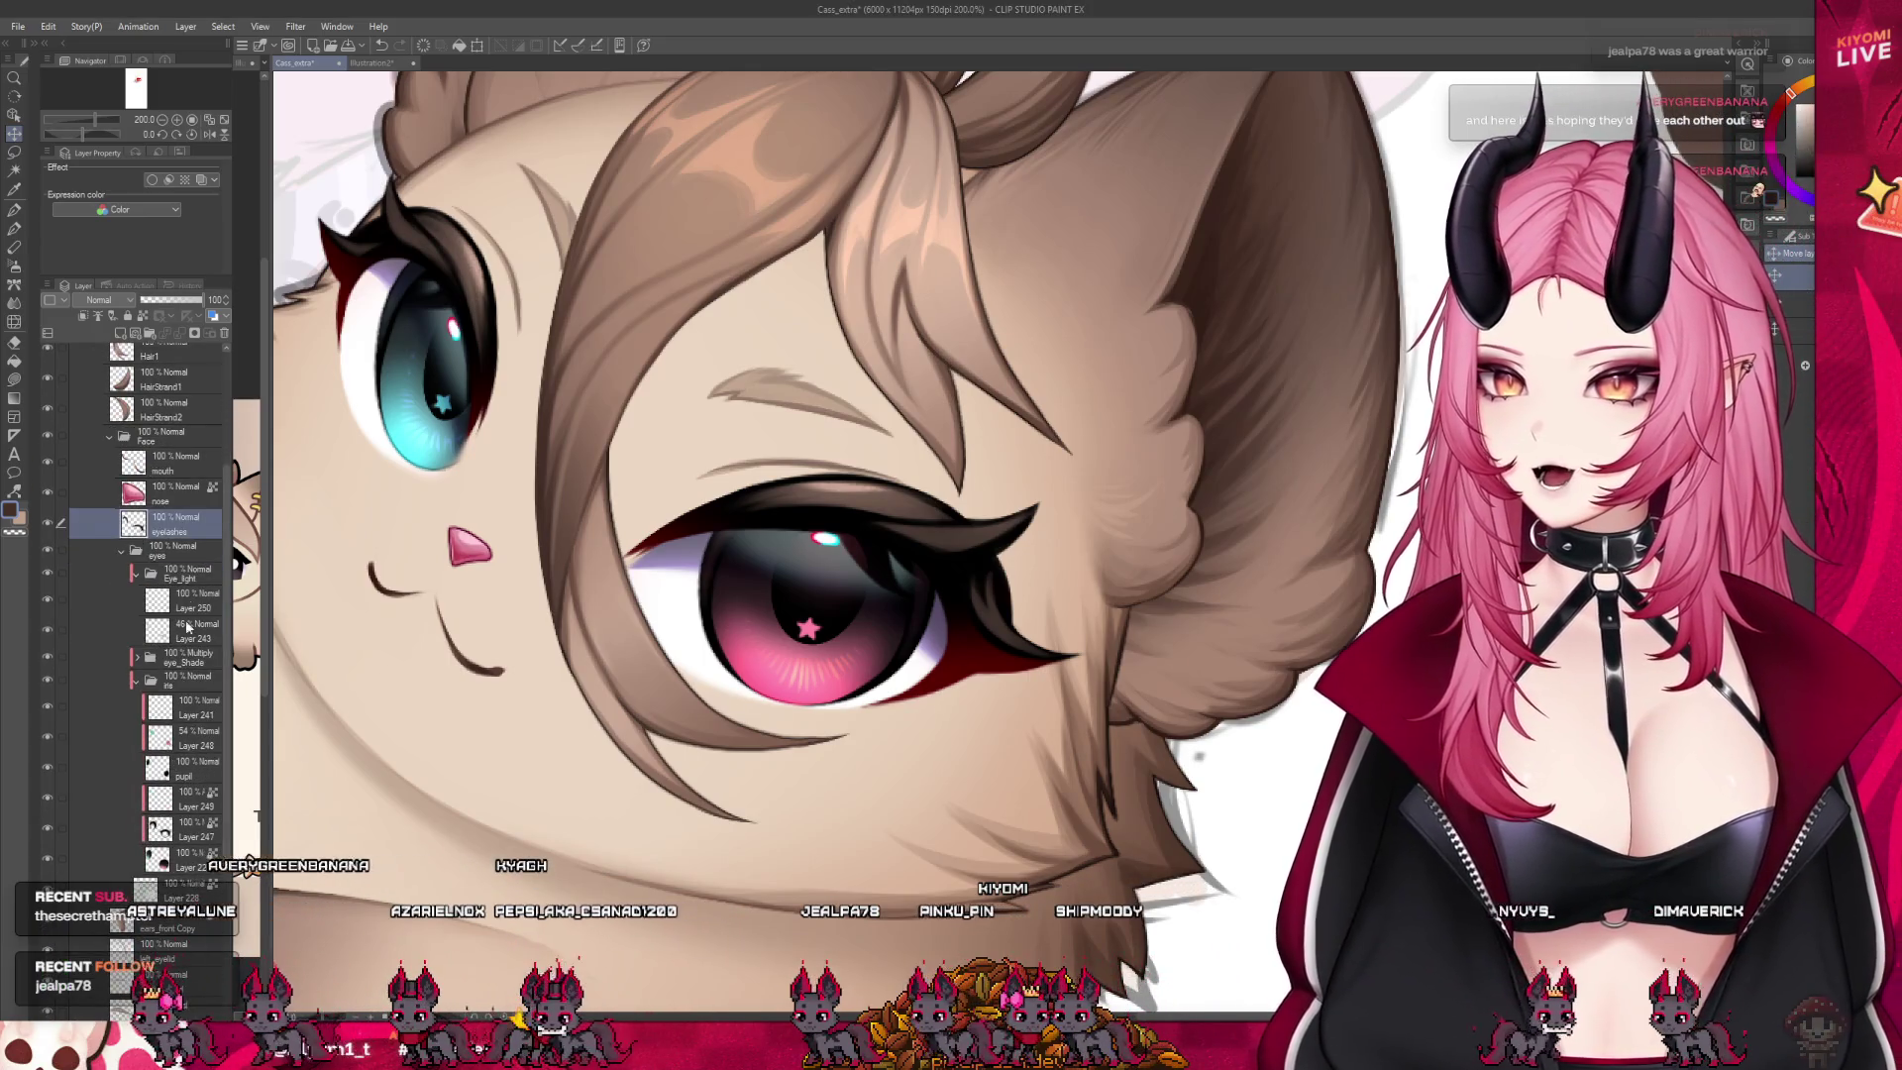
{"action": "left_click_drag", "start_coordinate": [265, 567], "coordinate": [347, 568]}
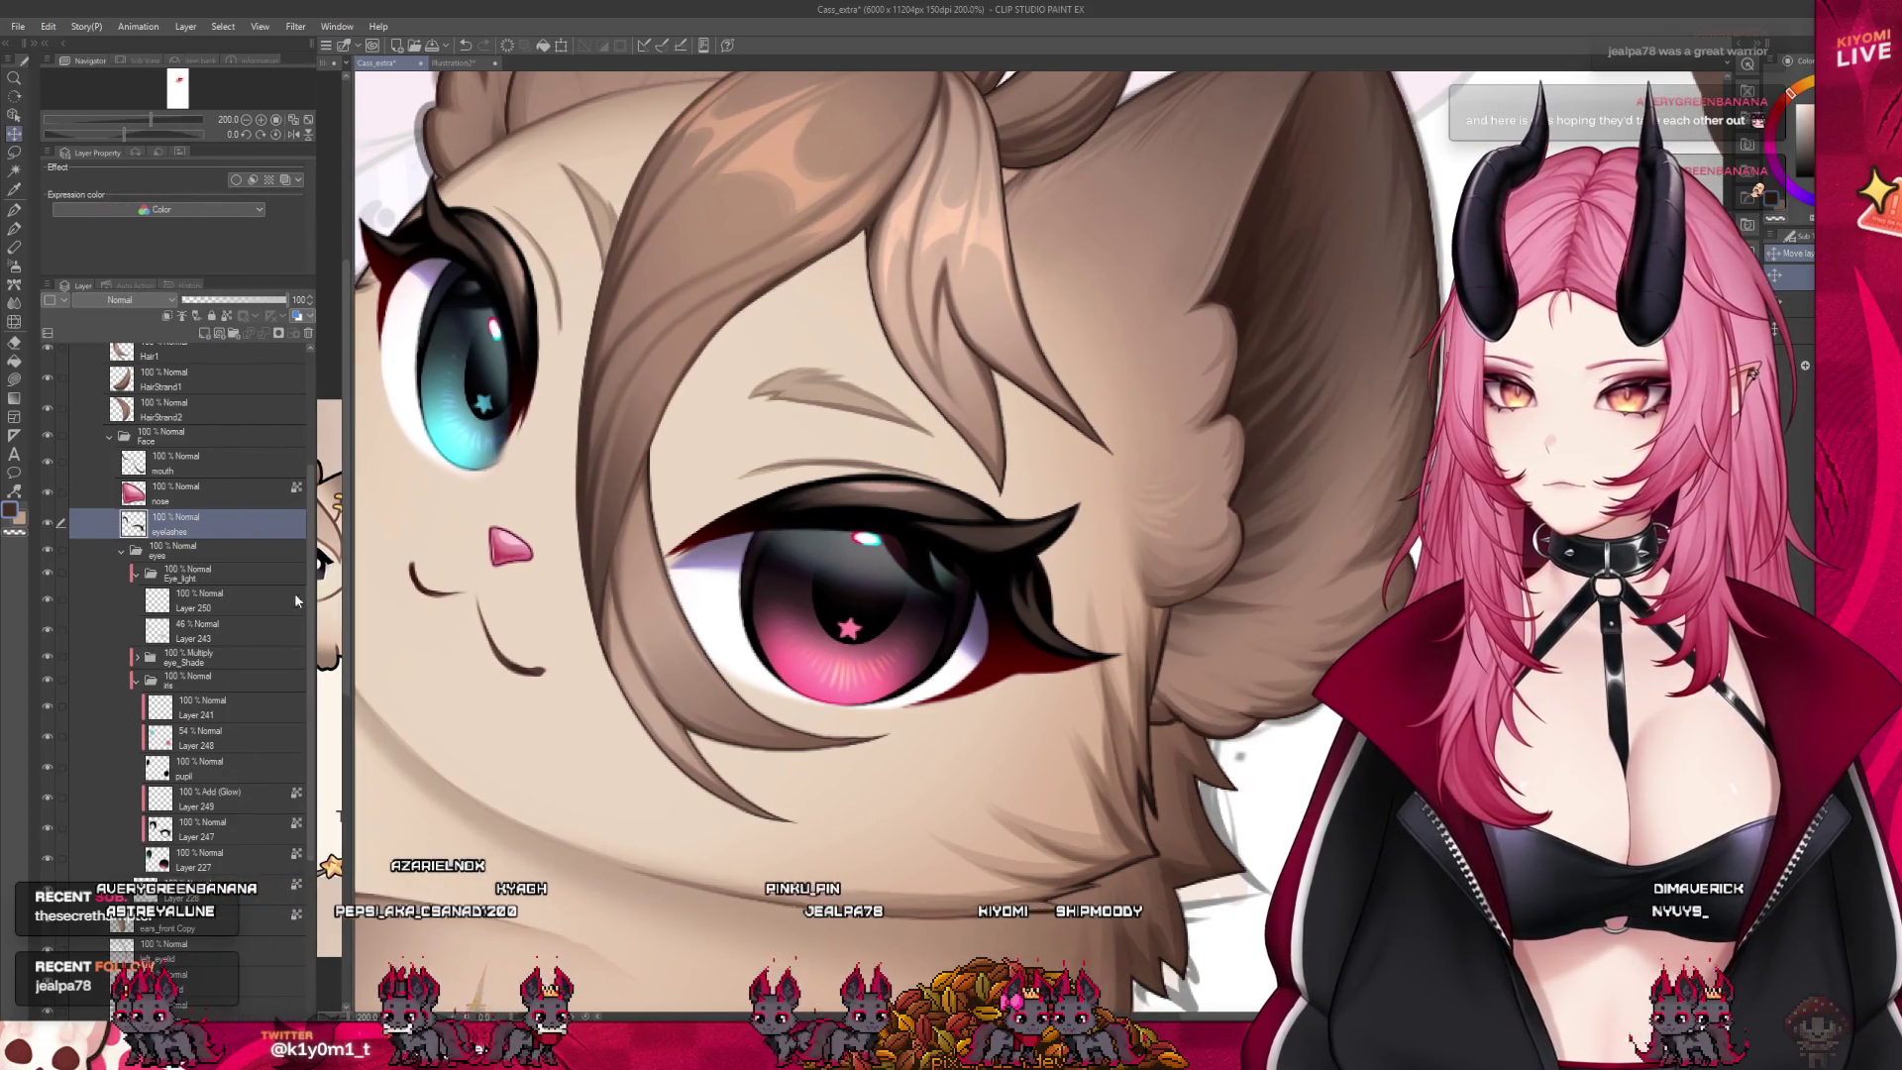
{"action": "scroll", "coordinate": [242, 698], "scroll_direction": "down", "scroll_amount": 1}
{"action": "left_click", "coordinate": [91, 793]}
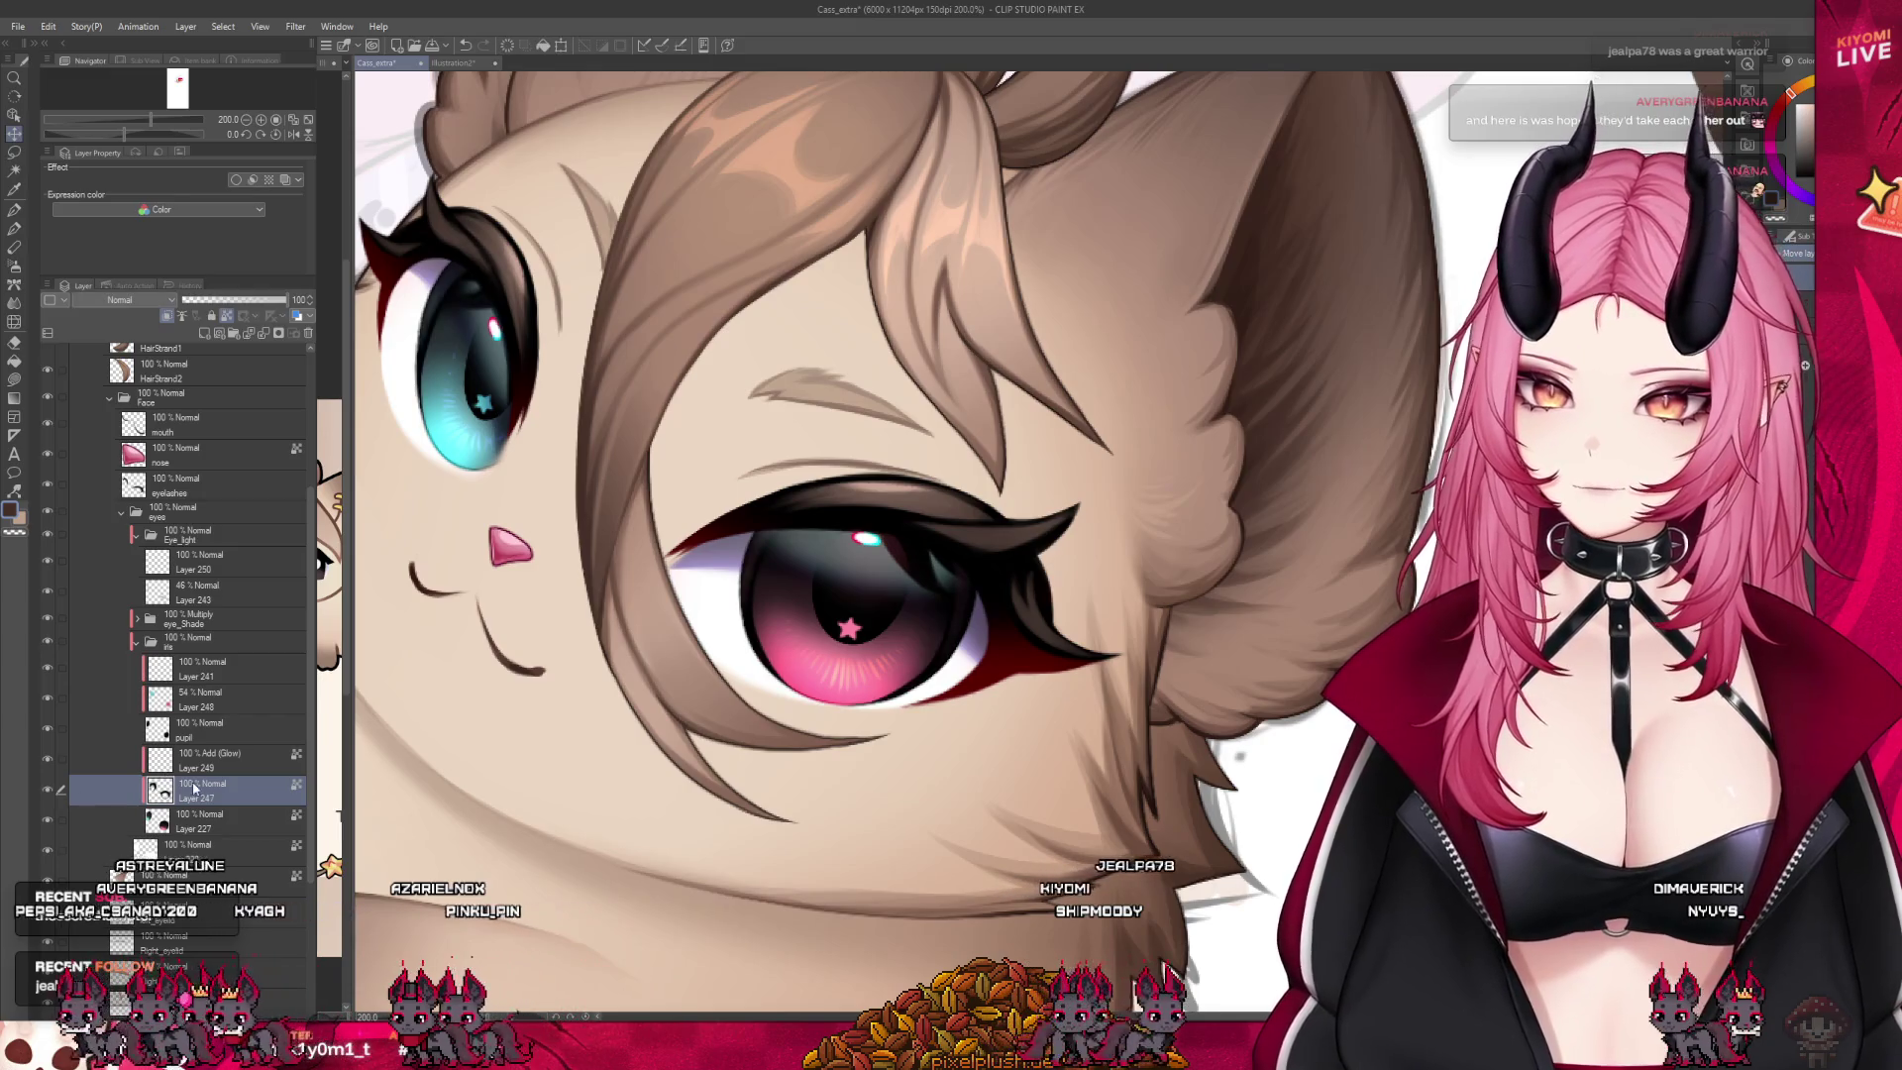
{"action": "left_click", "coordinate": [47, 761]}
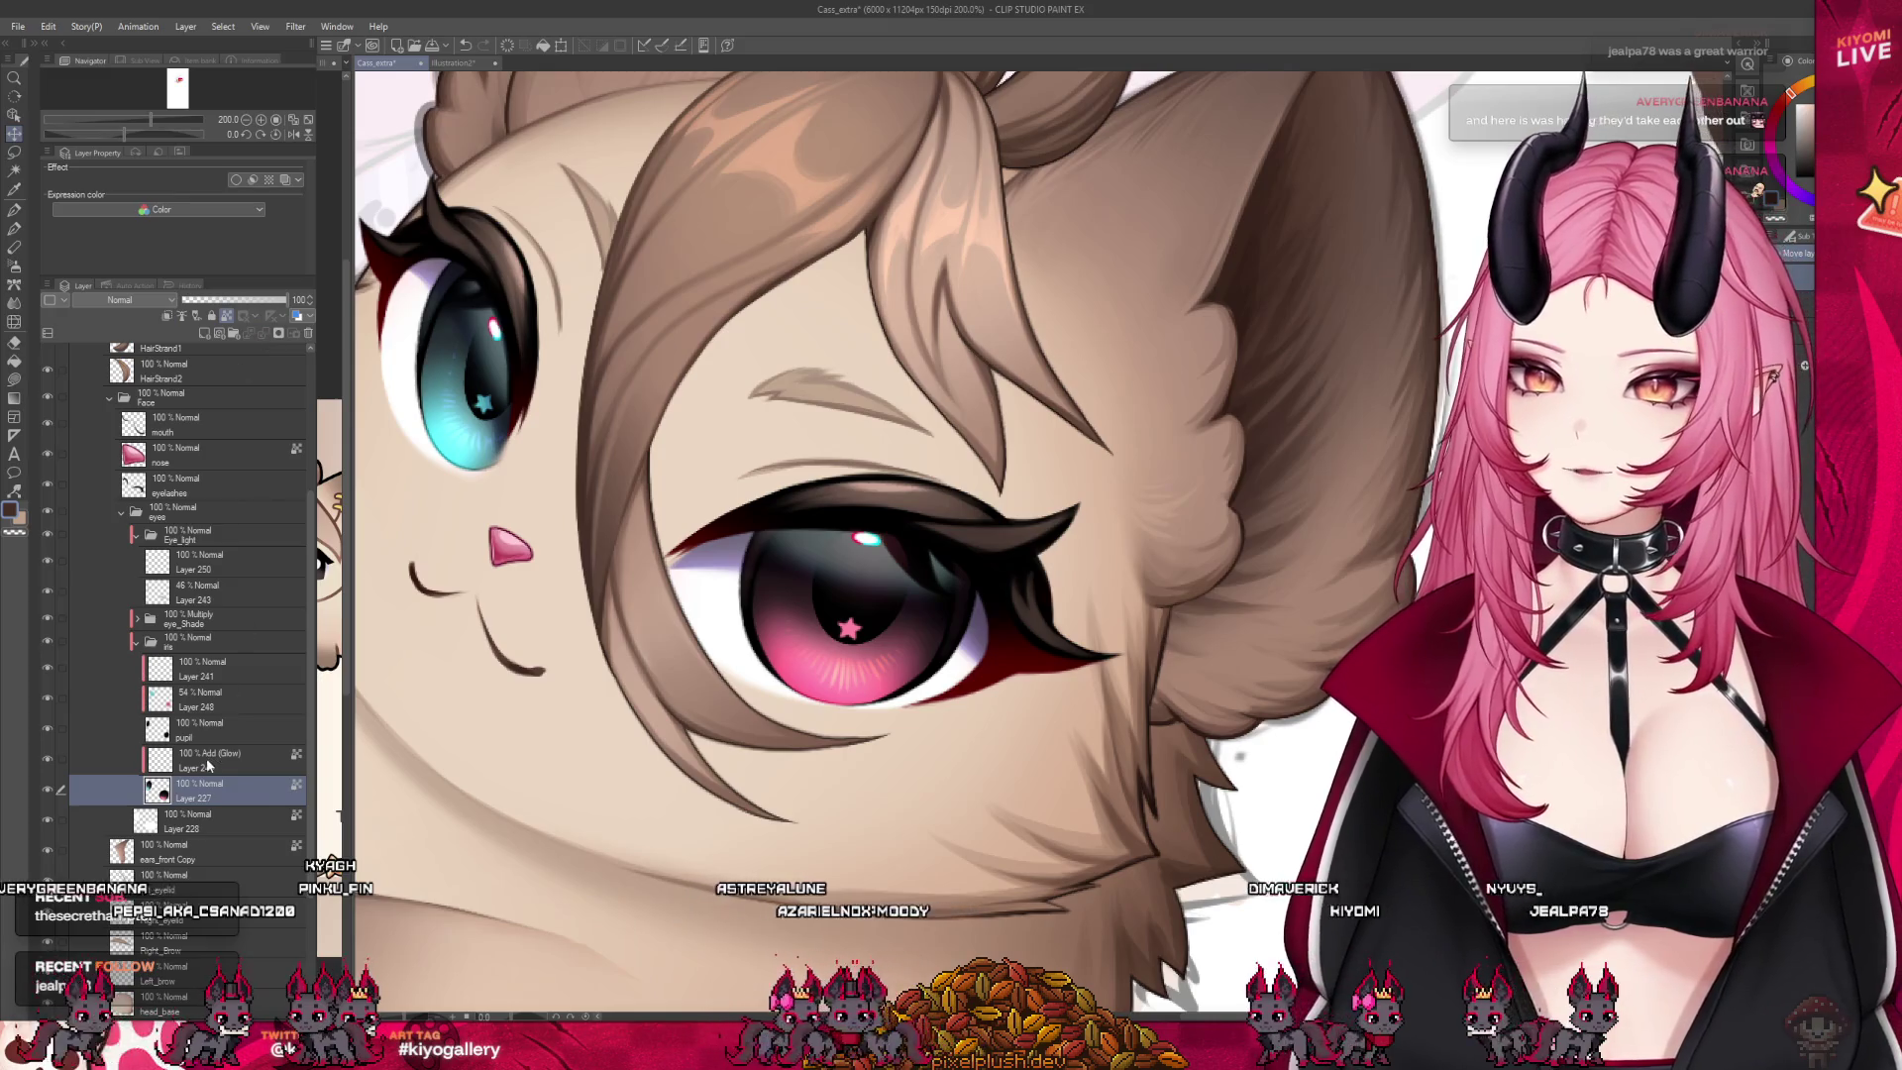
{"action": "left_click", "coordinate": [263, 337]}
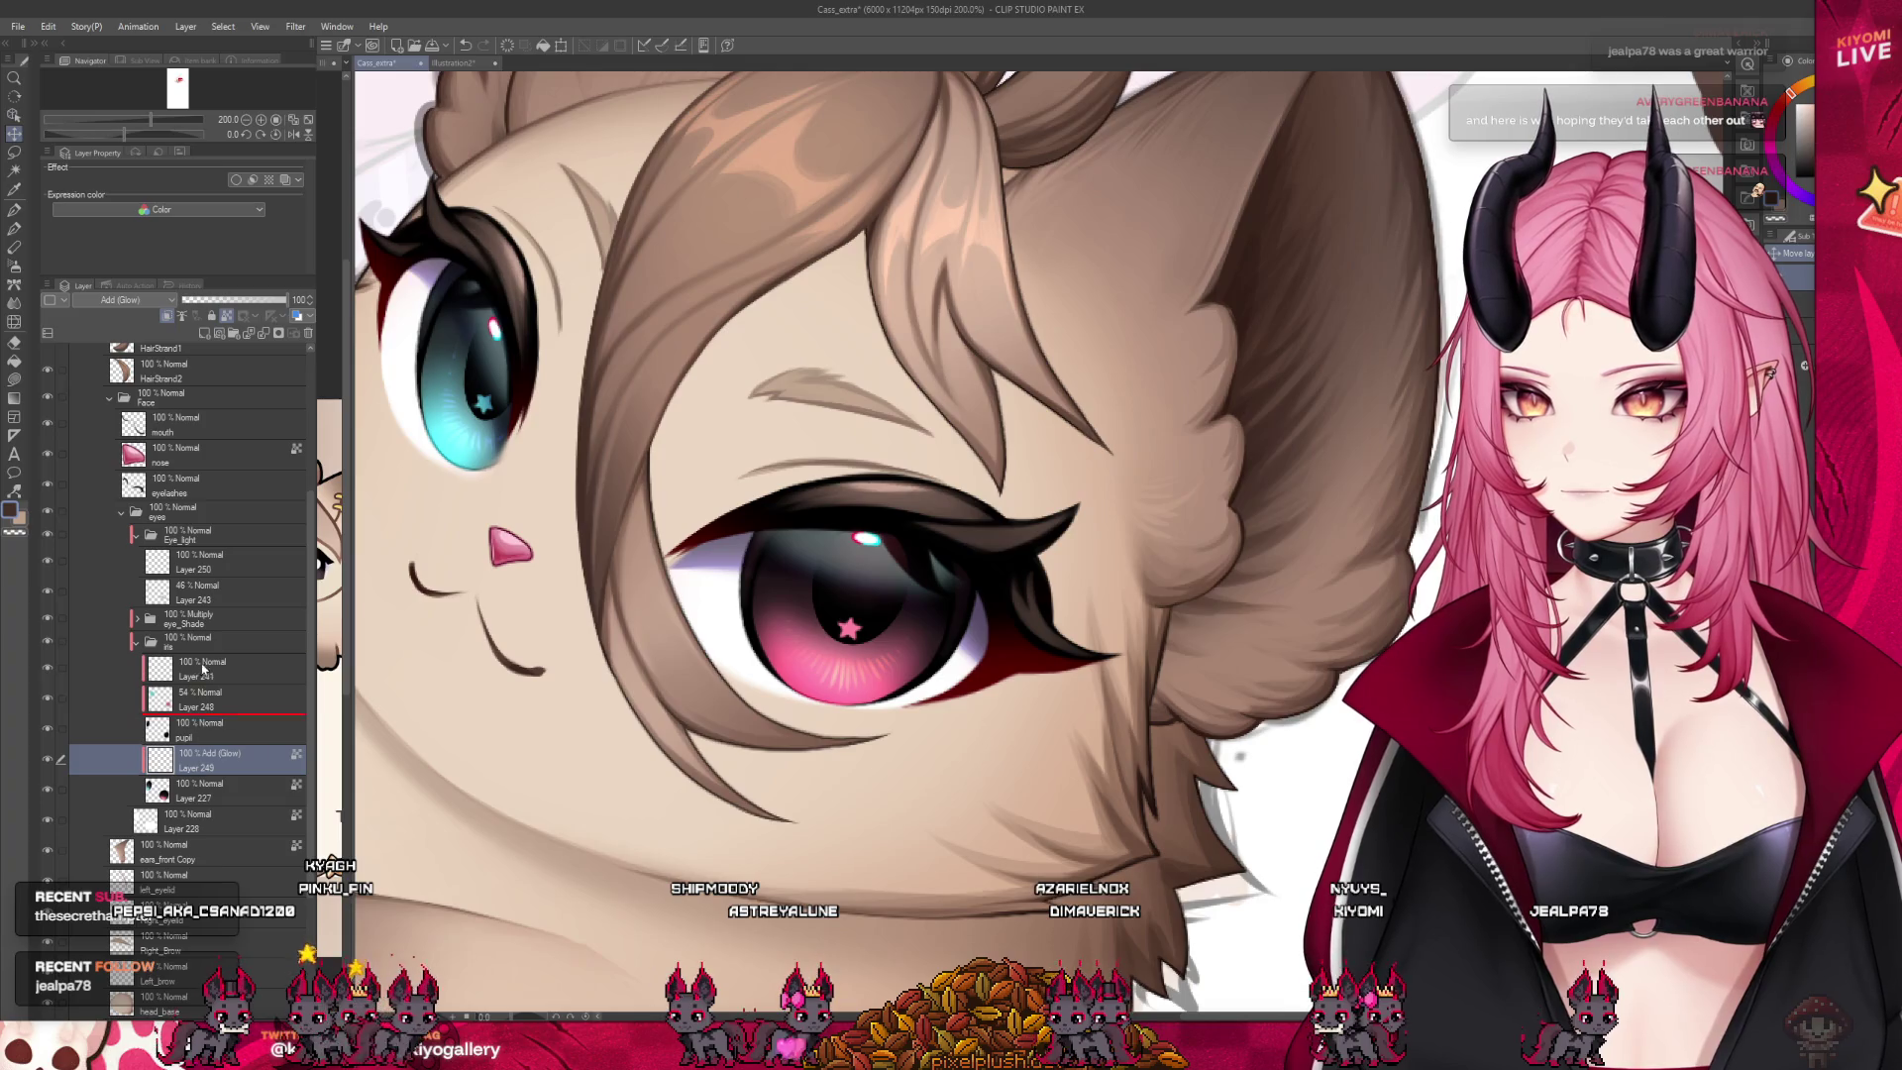
Move the glow layer, Layer 249, down below the pupil layer
{"action": "left_click_drag", "start_coordinate": [206, 600], "coordinate": [206, 604]}
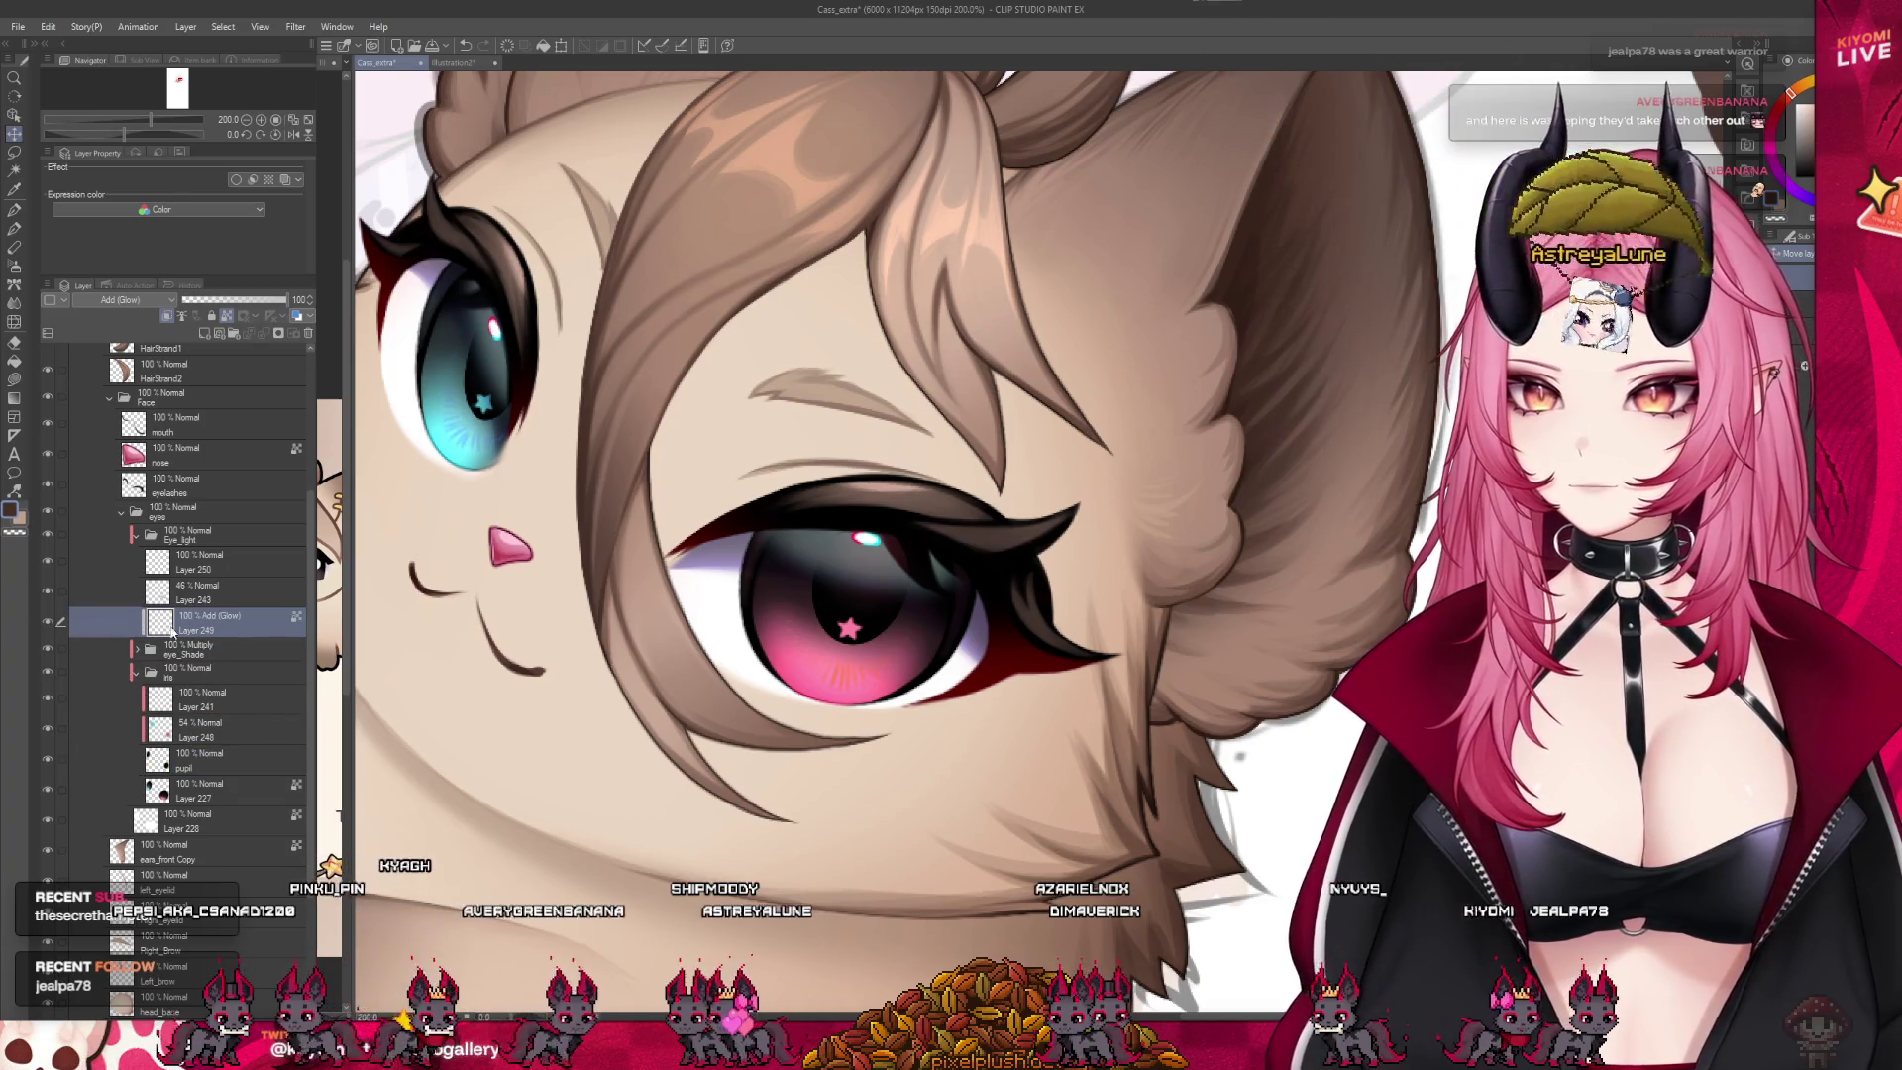
{"action": "left_click", "coordinate": [47, 621]}
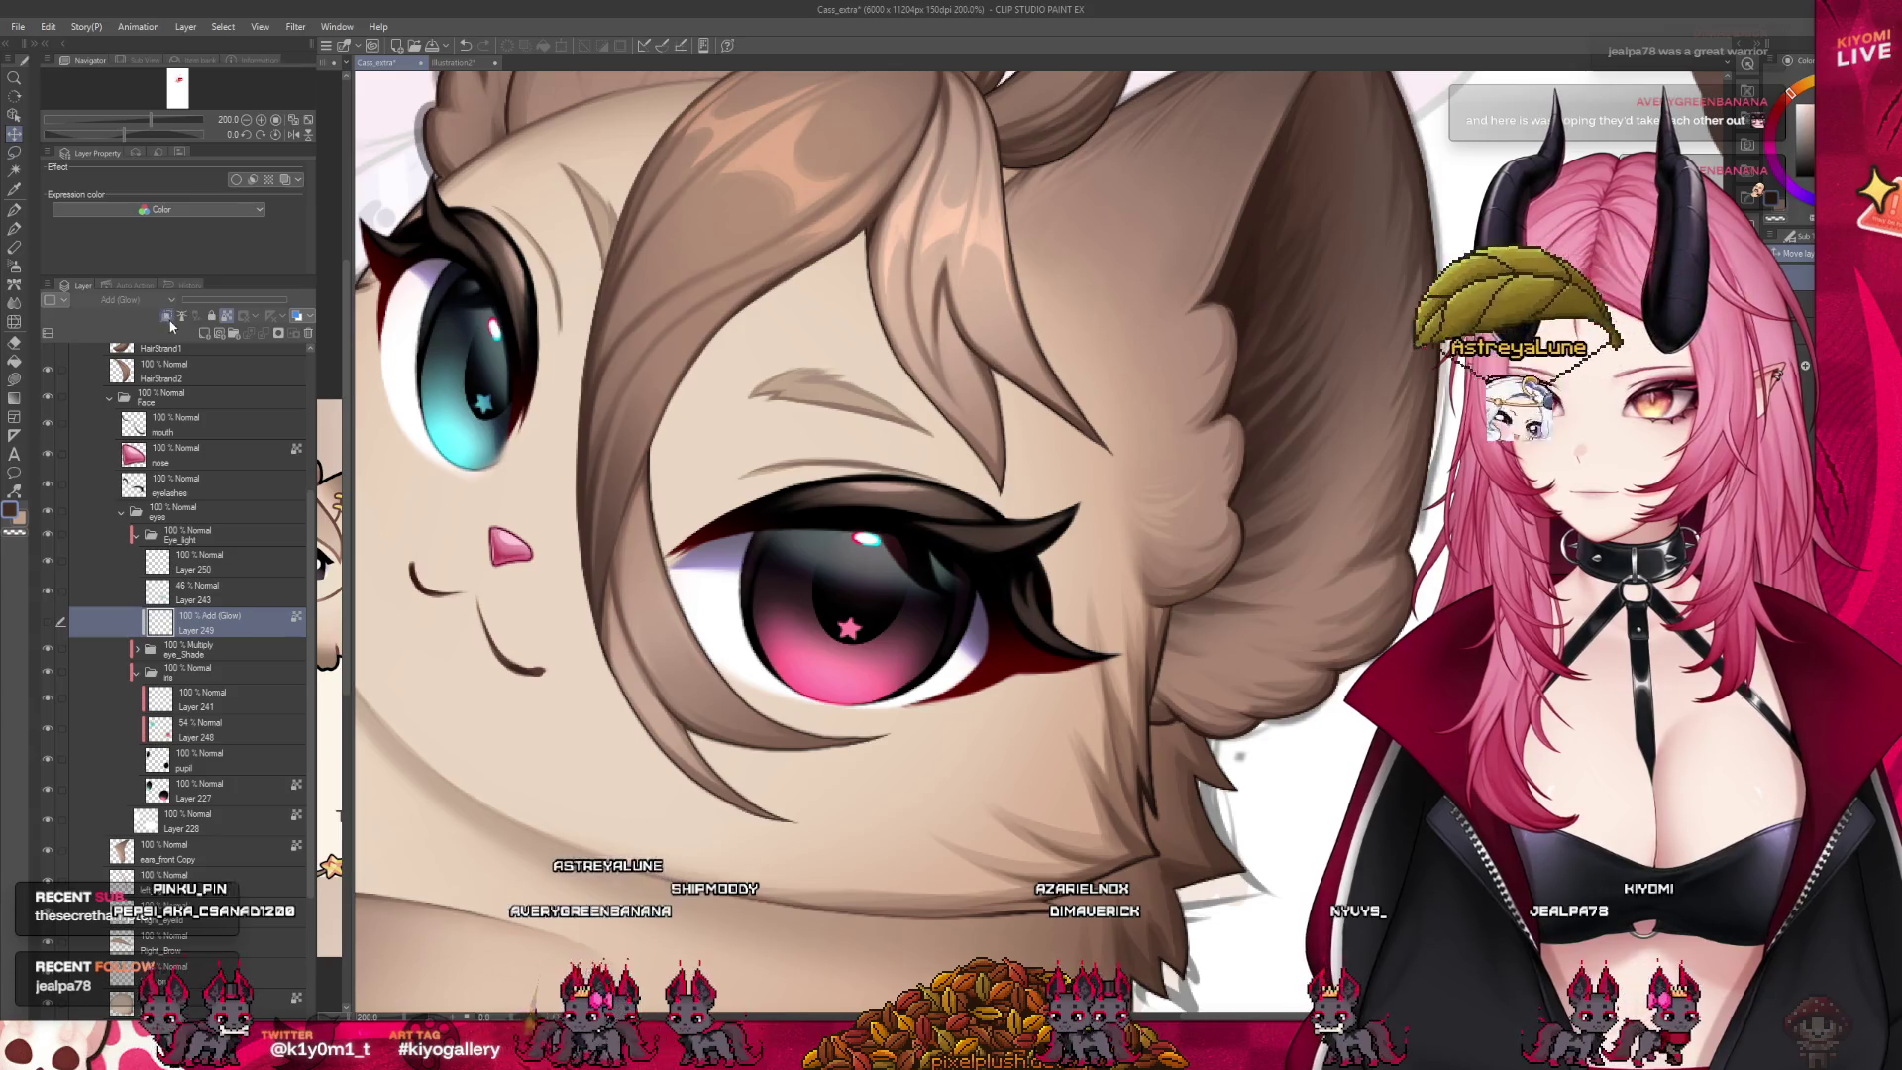
{"action": "left_click", "coordinate": [47, 621]}
{"action": "left_click_drag", "start_coordinate": [198, 622], "coordinate": [220, 774]}
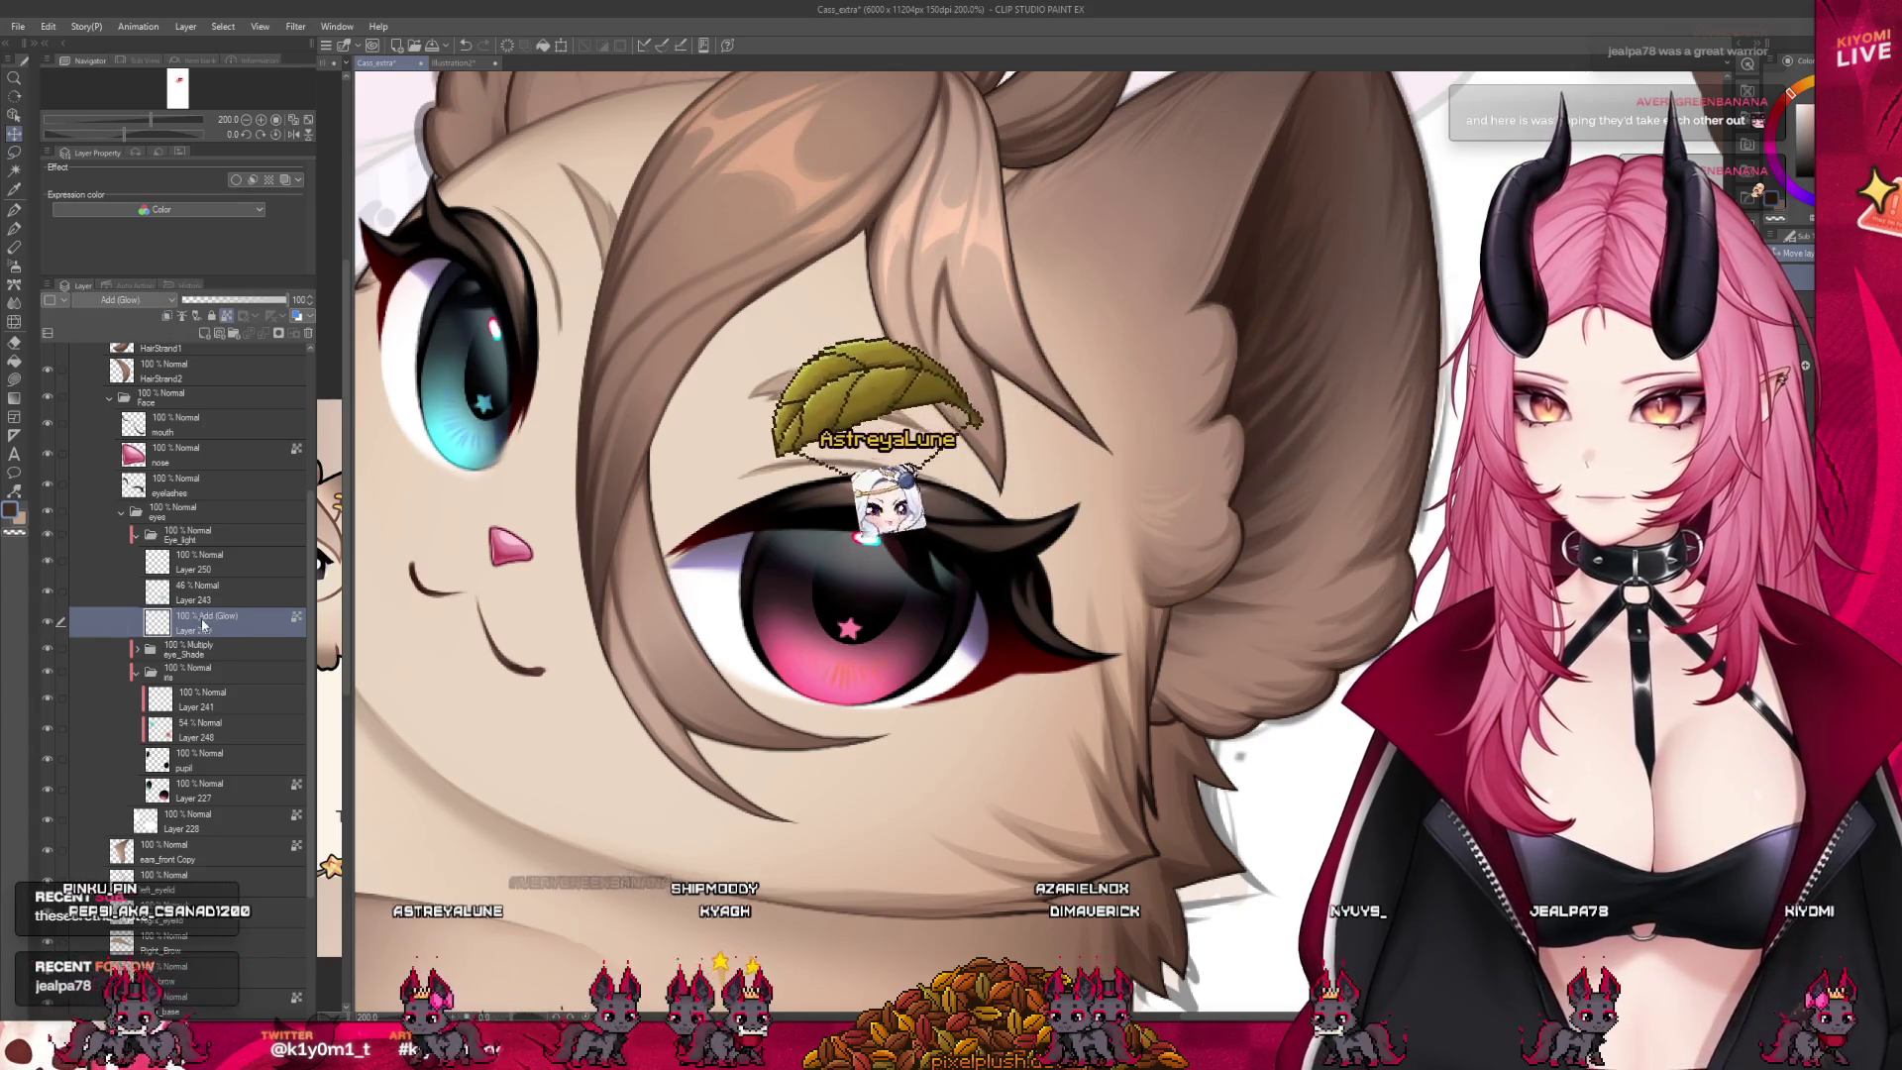
{"action": "scroll", "coordinate": [750, 667], "scroll_direction": "up", "scroll_amount": 4}
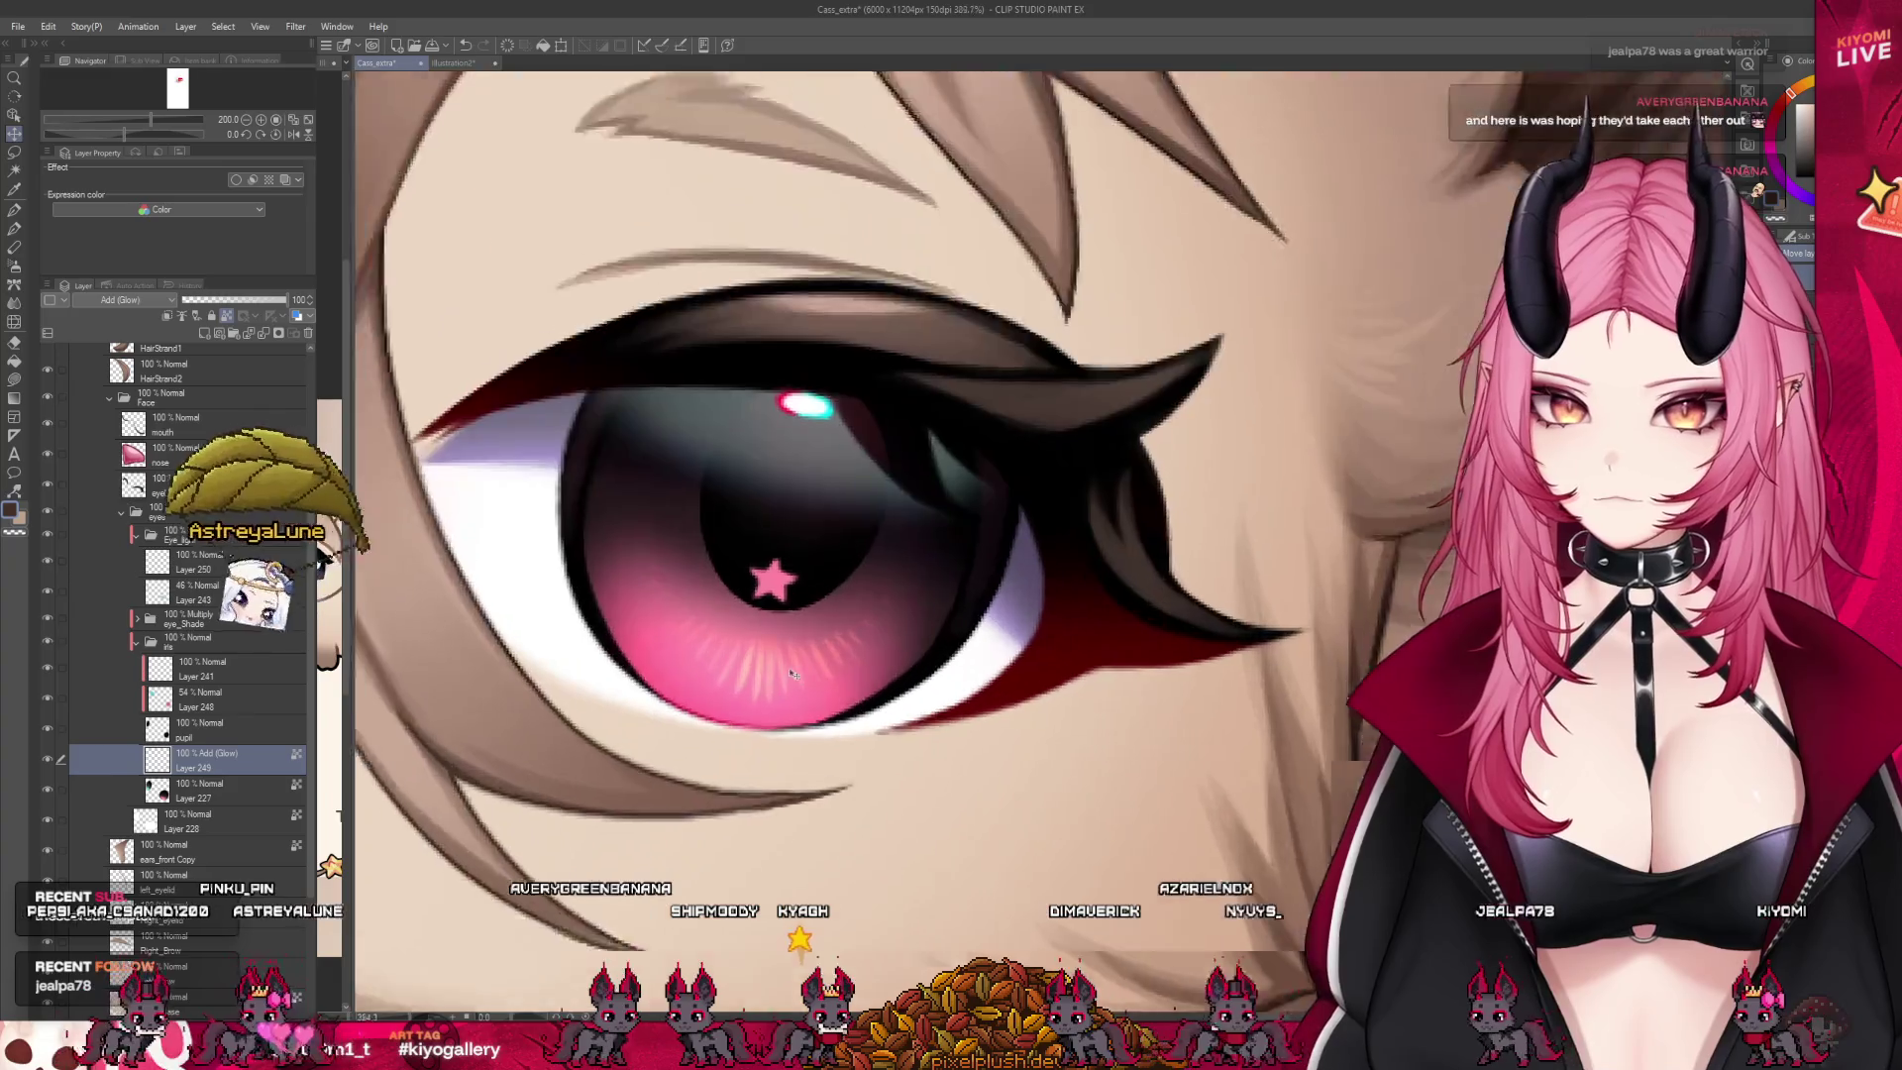
{"action": "scroll", "coordinate": [750, 667], "scroll_direction": "down", "scroll_amount": 3}
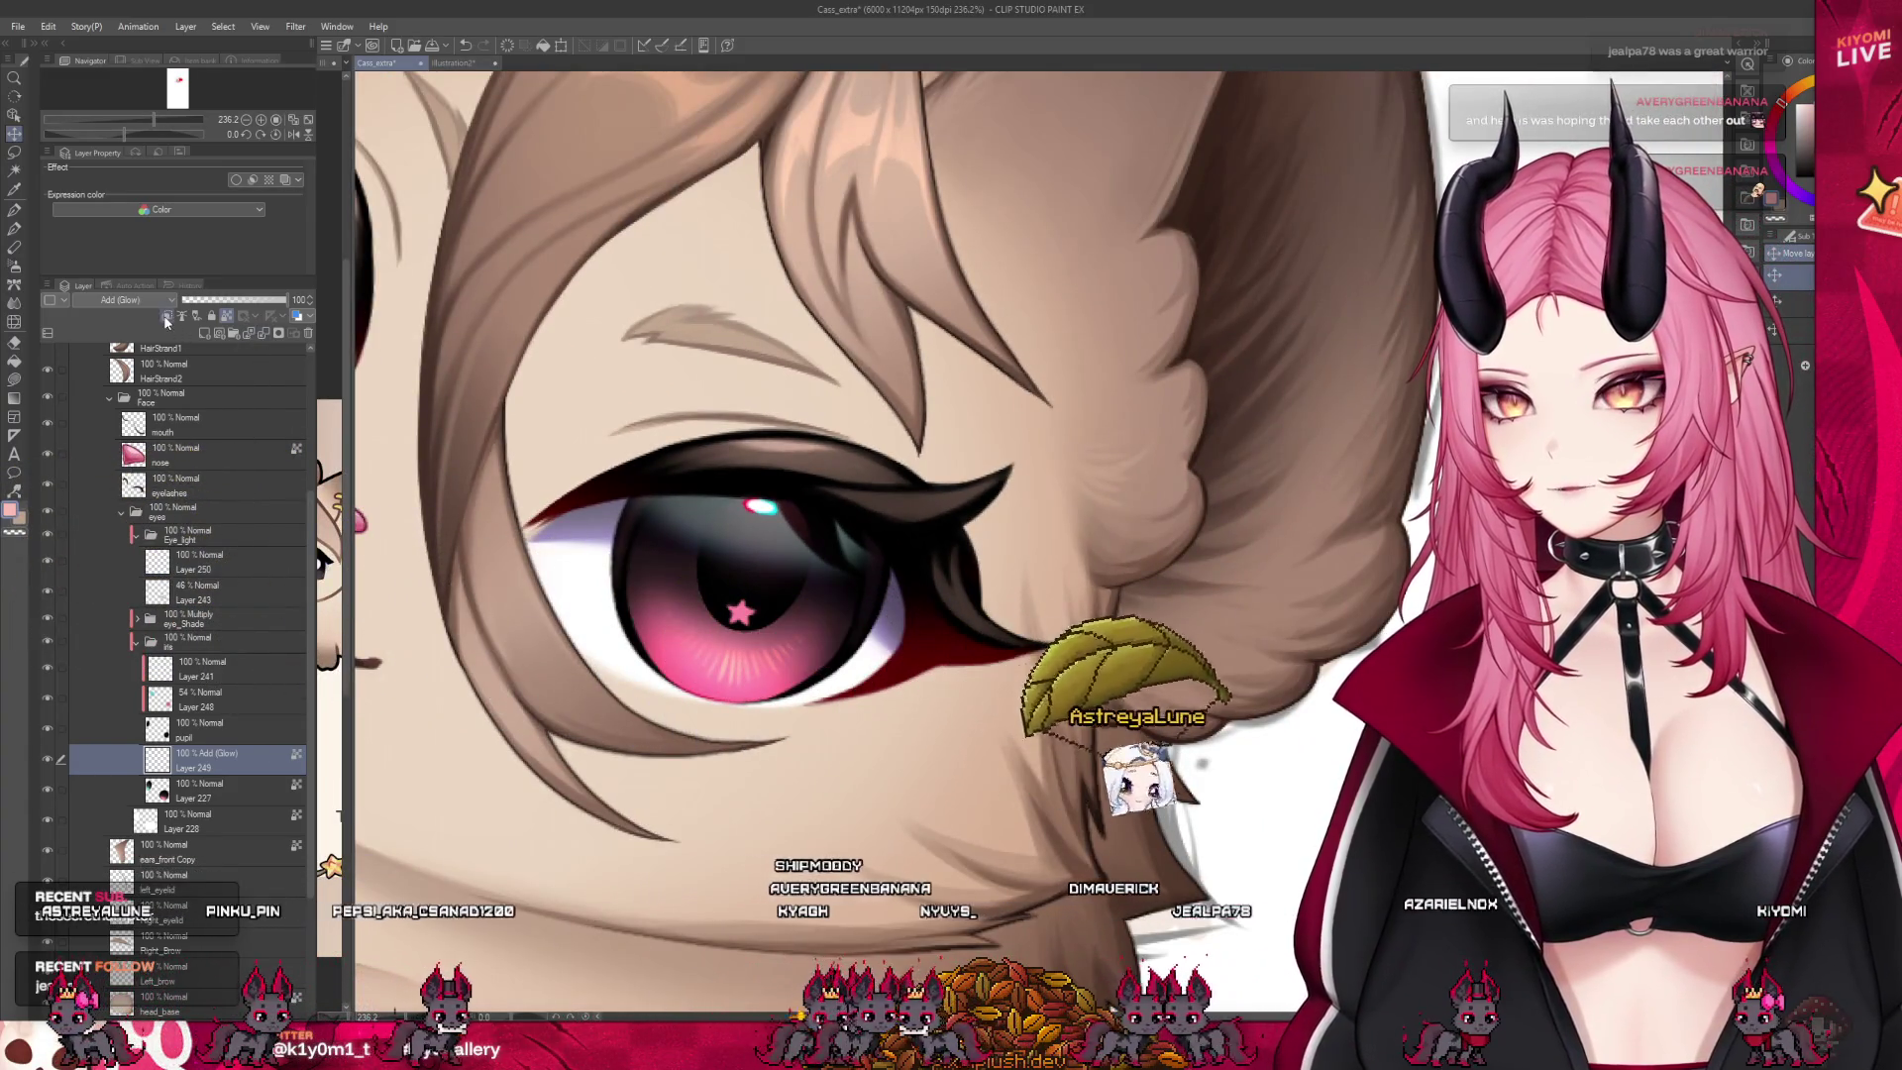
Rename Layer 227 to 'iris' and the glow layer to 'iris_Light'
{"action": "left_click", "coordinate": [188, 797]}
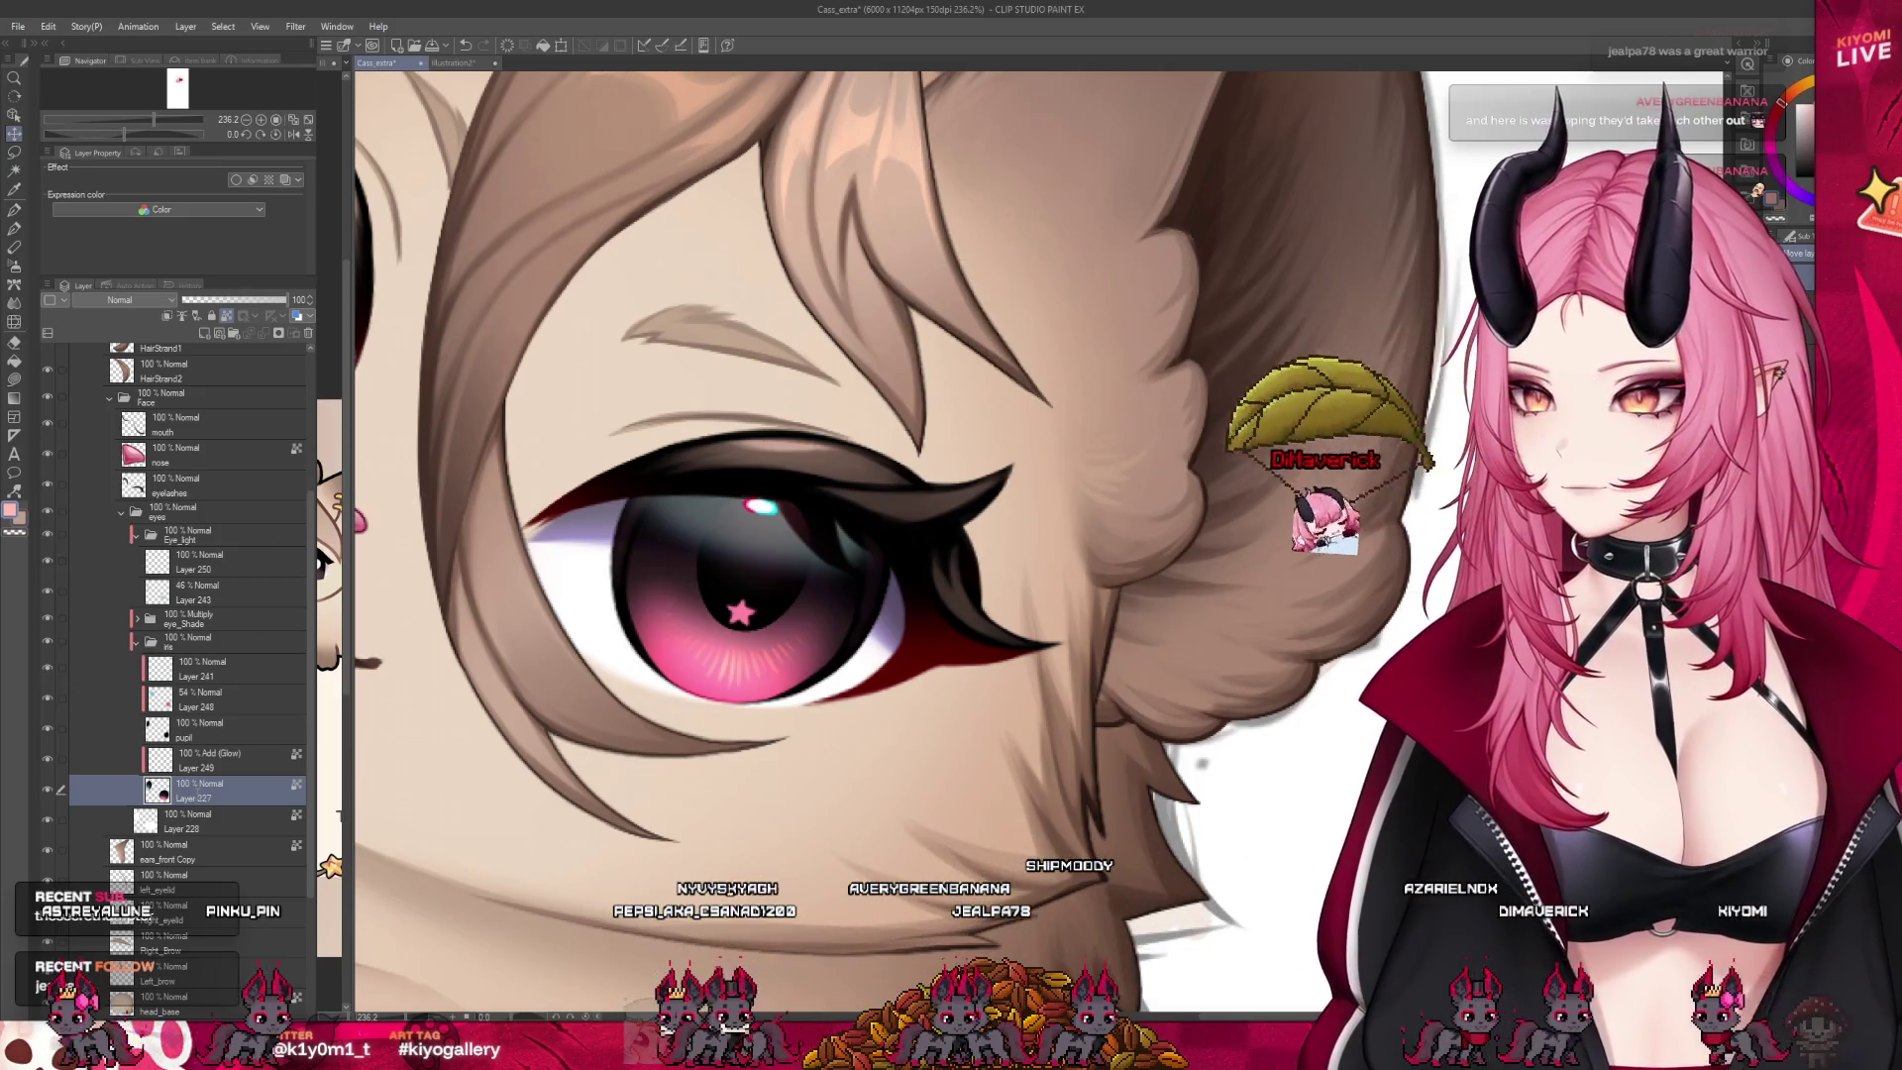
{"action": "double_click", "coordinate": [198, 798]}
{"action": "type", "text": "iris"}
{"action": "key", "text": "Return"}
{"action": "left_click", "coordinate": [201, 769]}
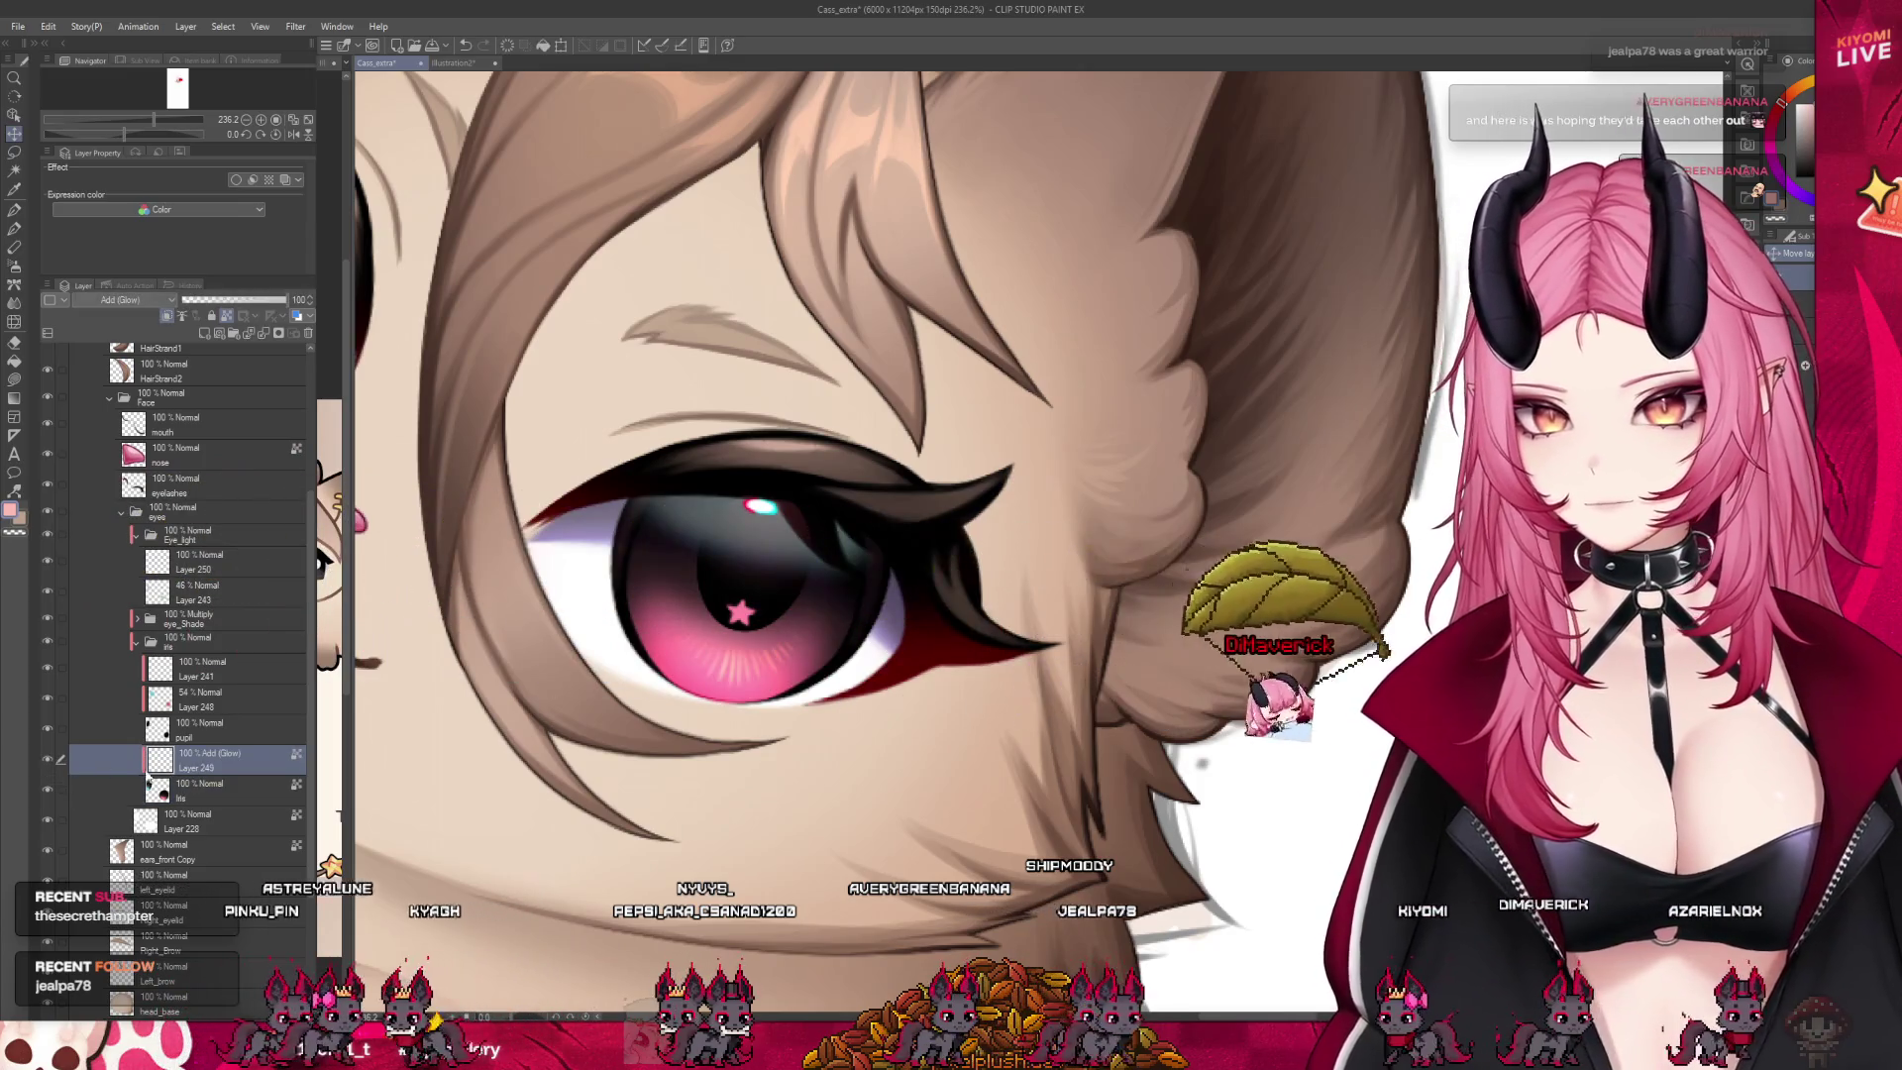
{"action": "double_click", "coordinate": [201, 768]}
{"action": "type", "text": "iris_Light"}
{"action": "key", "text": "Return"}
Delete the 54% opacity Layer 248 and rename Layer 241 to 'Pupil_Star'
{"action": "left_click", "coordinate": [198, 730]}
{"action": "left_click", "coordinate": [180, 699]}
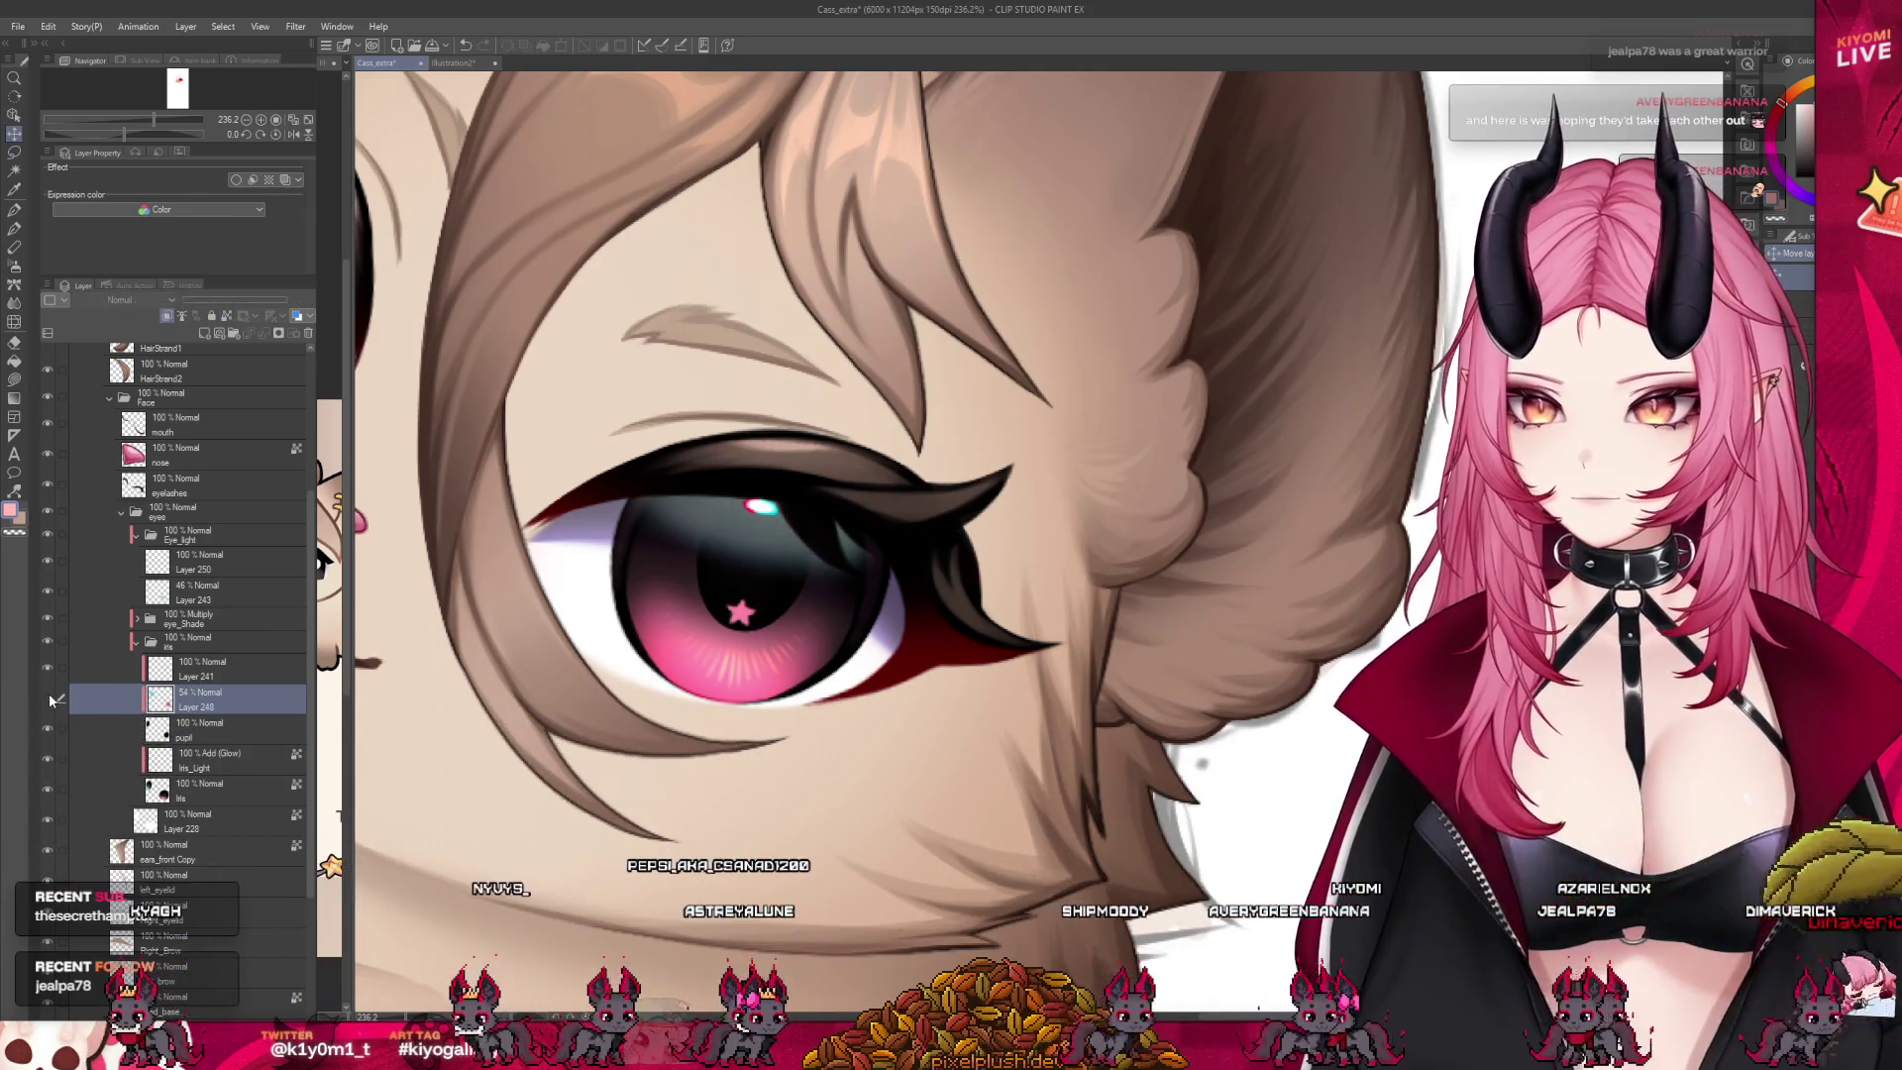
{"action": "left_click", "coordinate": [308, 333]}
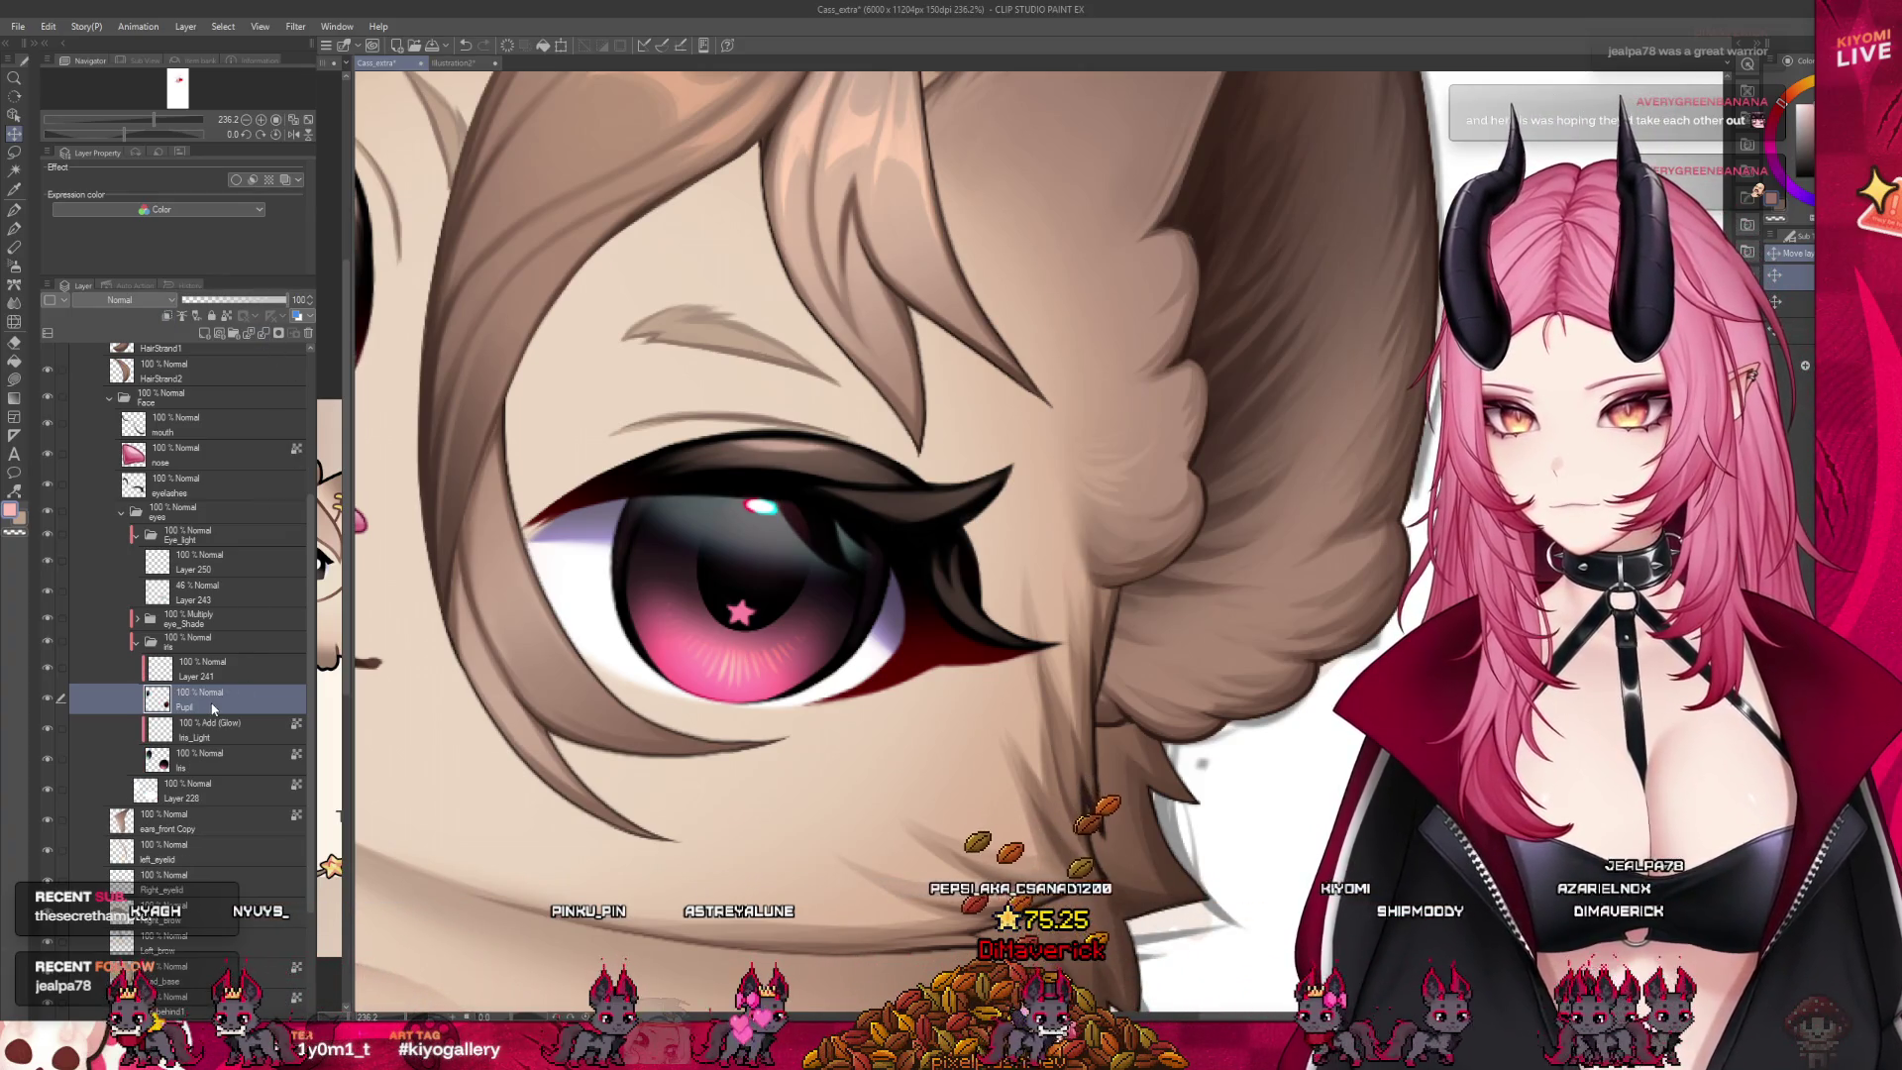
{"action": "left_click", "coordinate": [198, 674]}
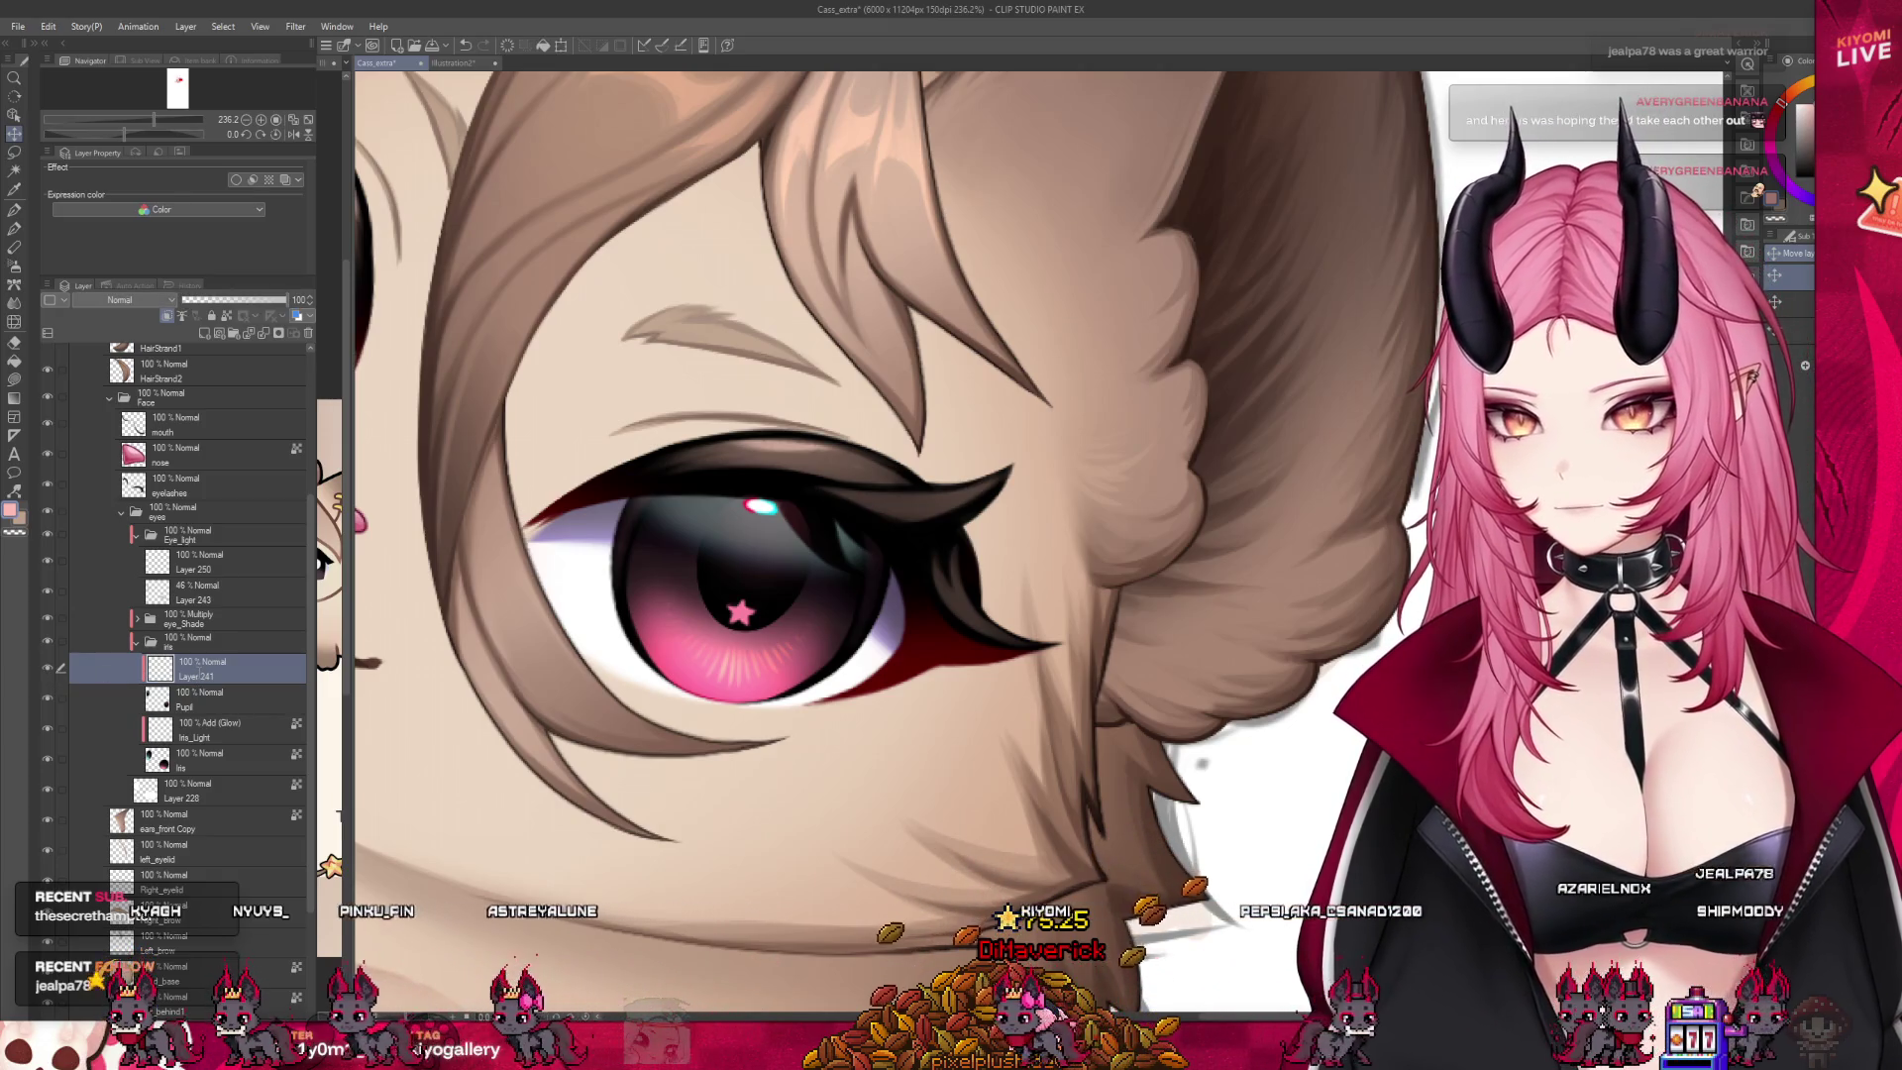
{"action": "type", "text": "Pupil_Star"}
{"action": "key", "text": "Return"}
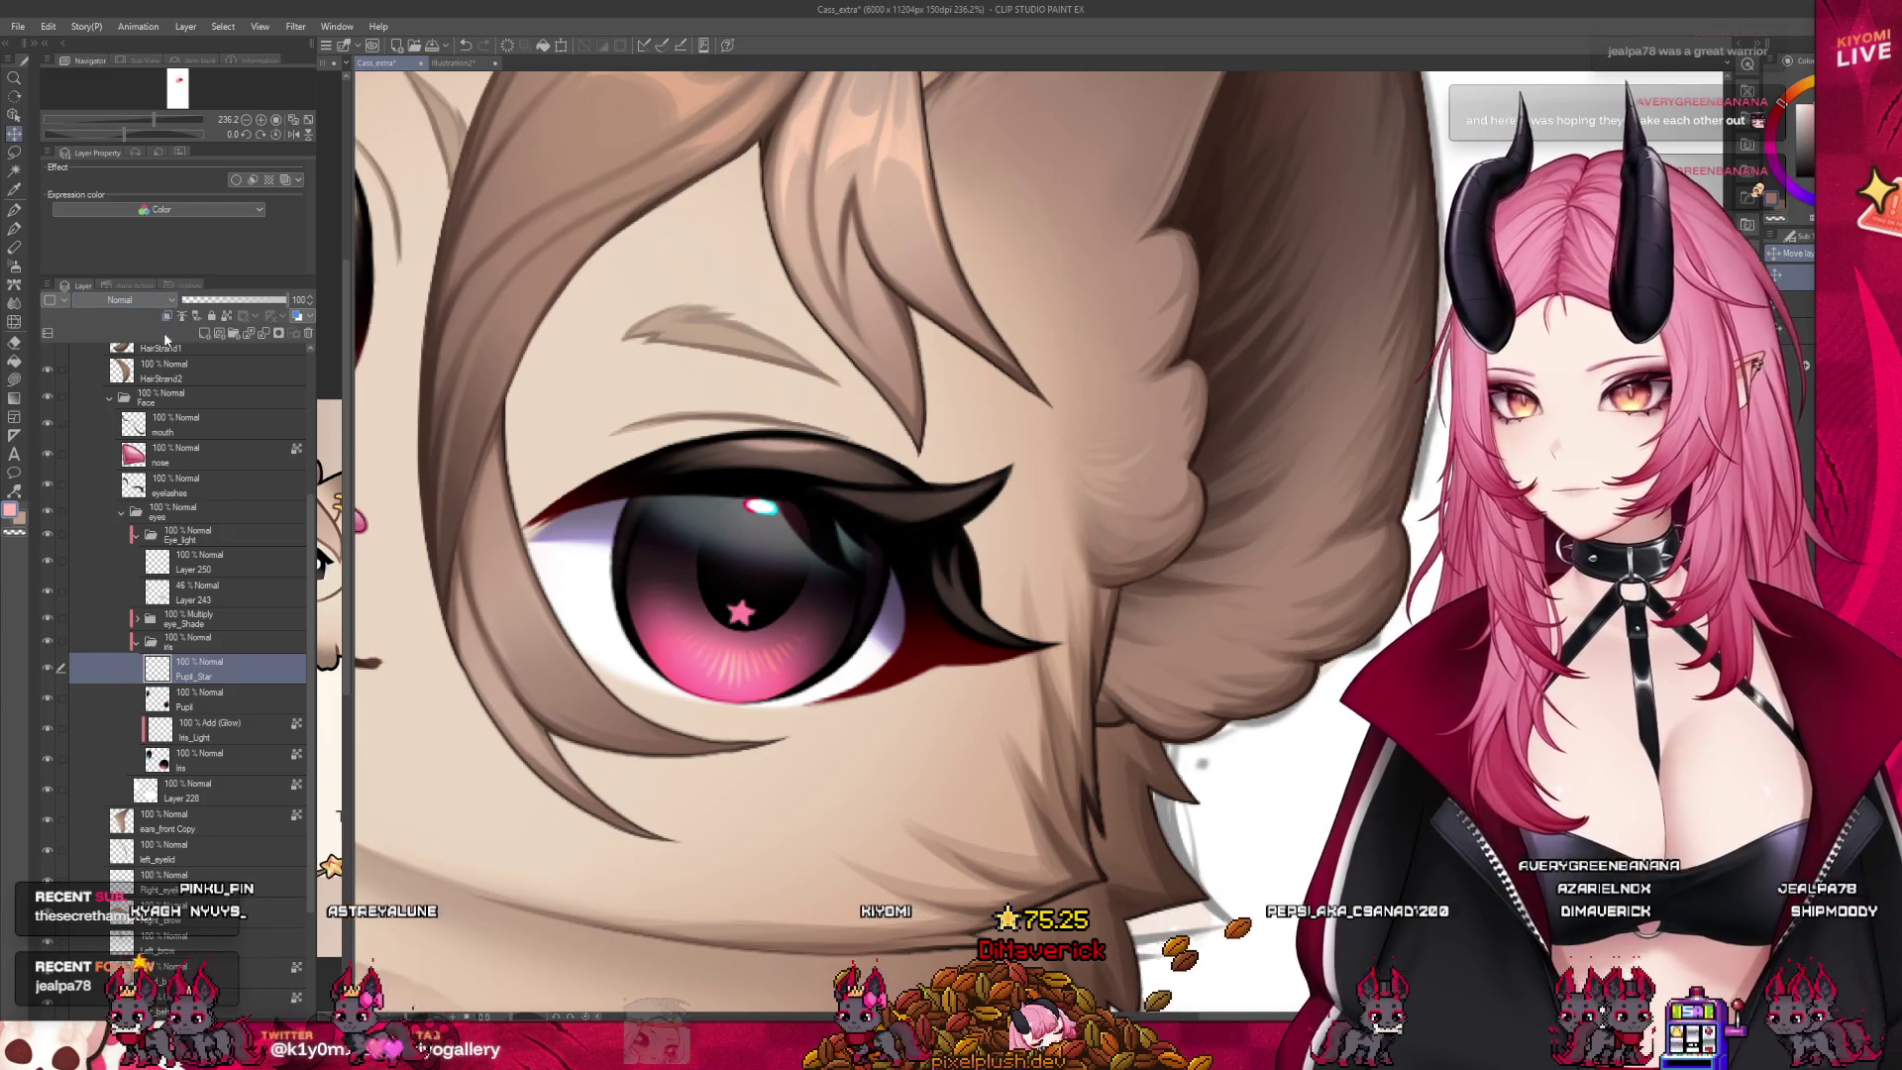
{"action": "scroll", "coordinate": [856, 658], "scroll_direction": "down", "scroll_amount": 2}
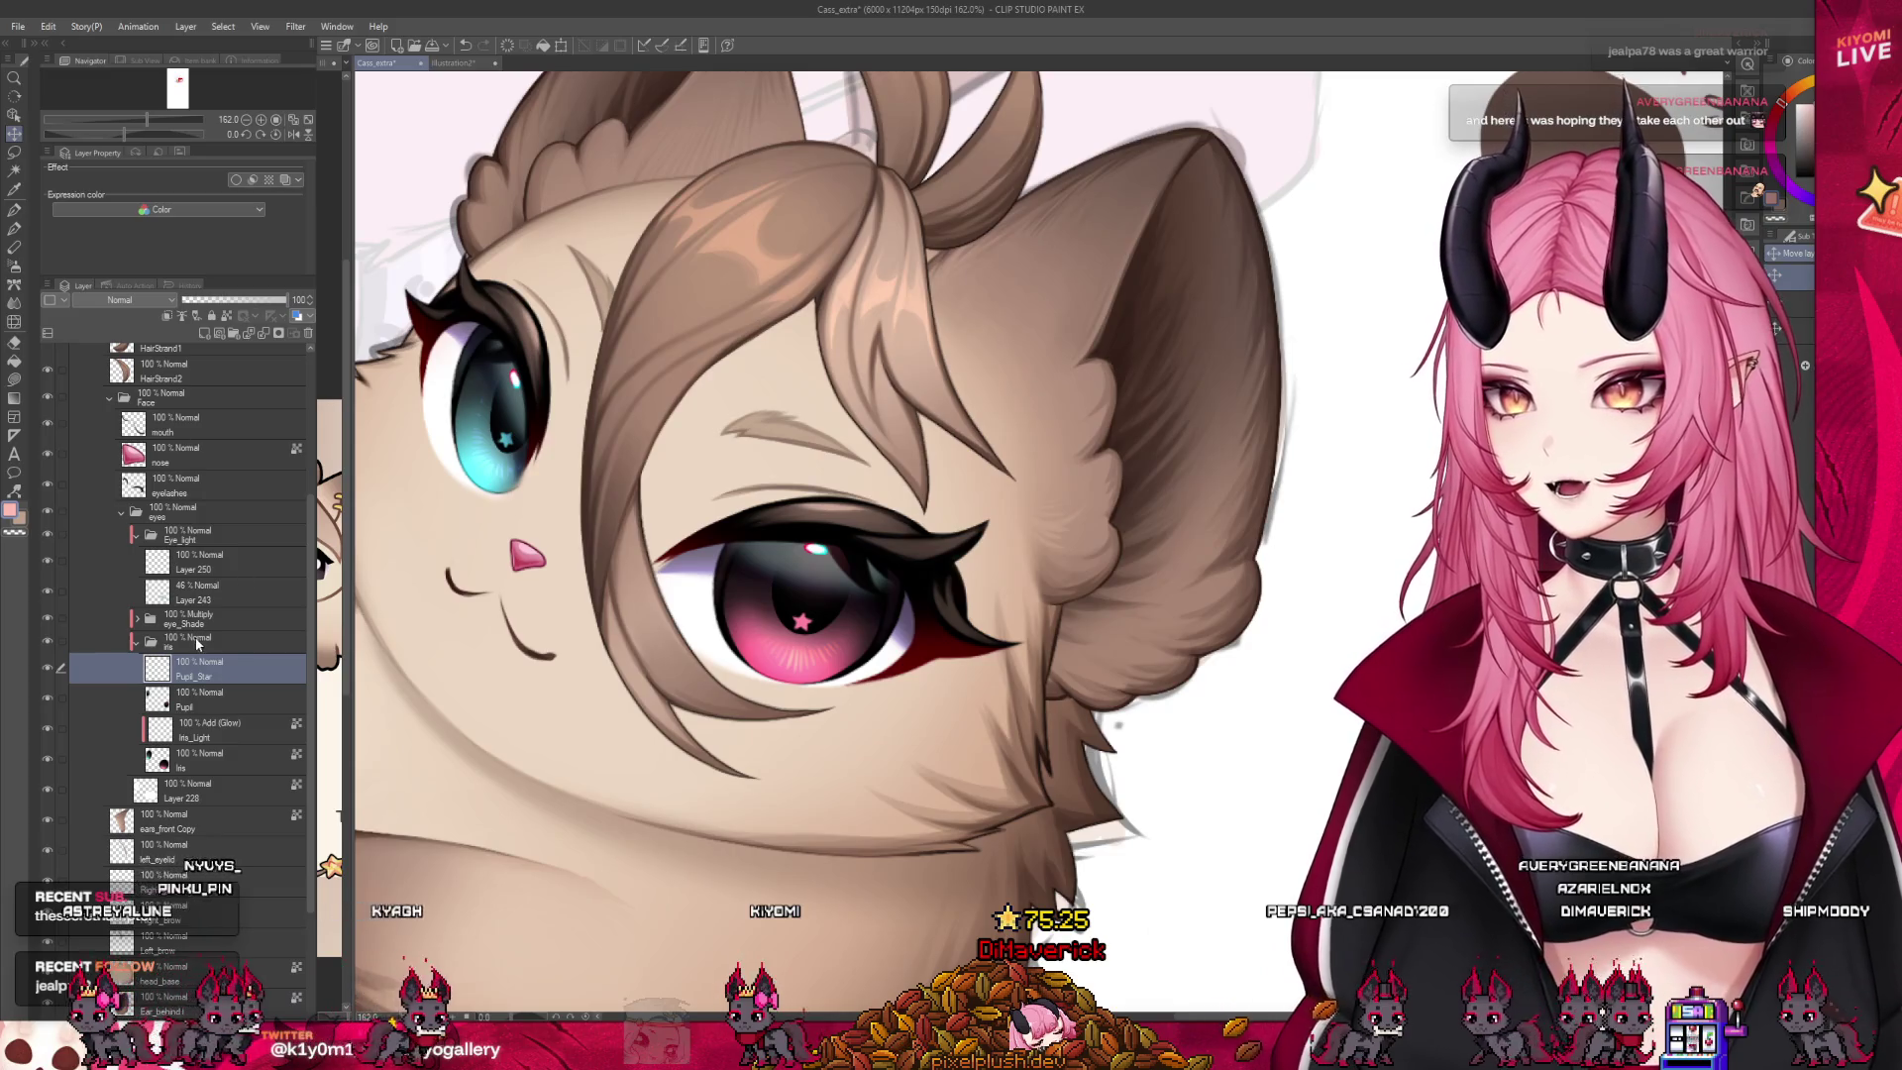
Add a new raster shading layer over the eyes and set it to Multiply blending
{"action": "left_click", "coordinate": [164, 646]}
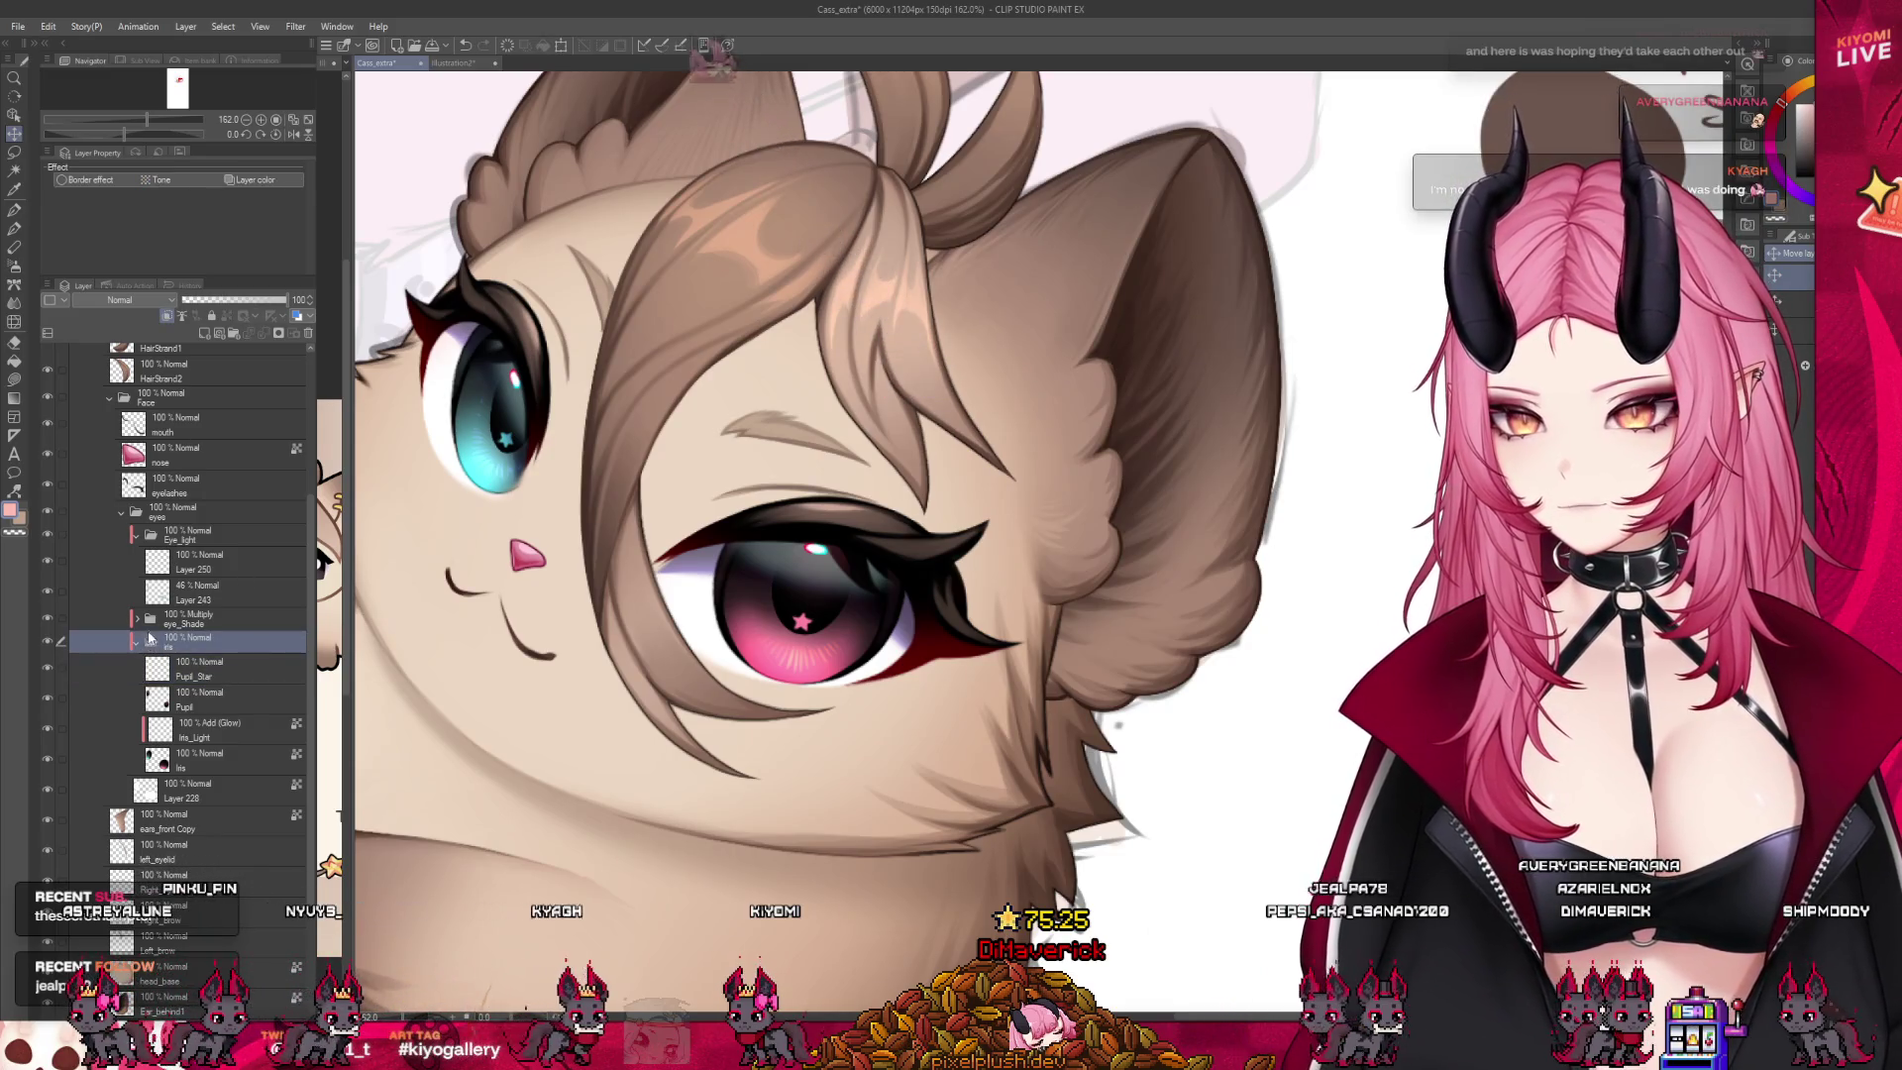
{"action": "key", "text": "ctrl+shift+n"}
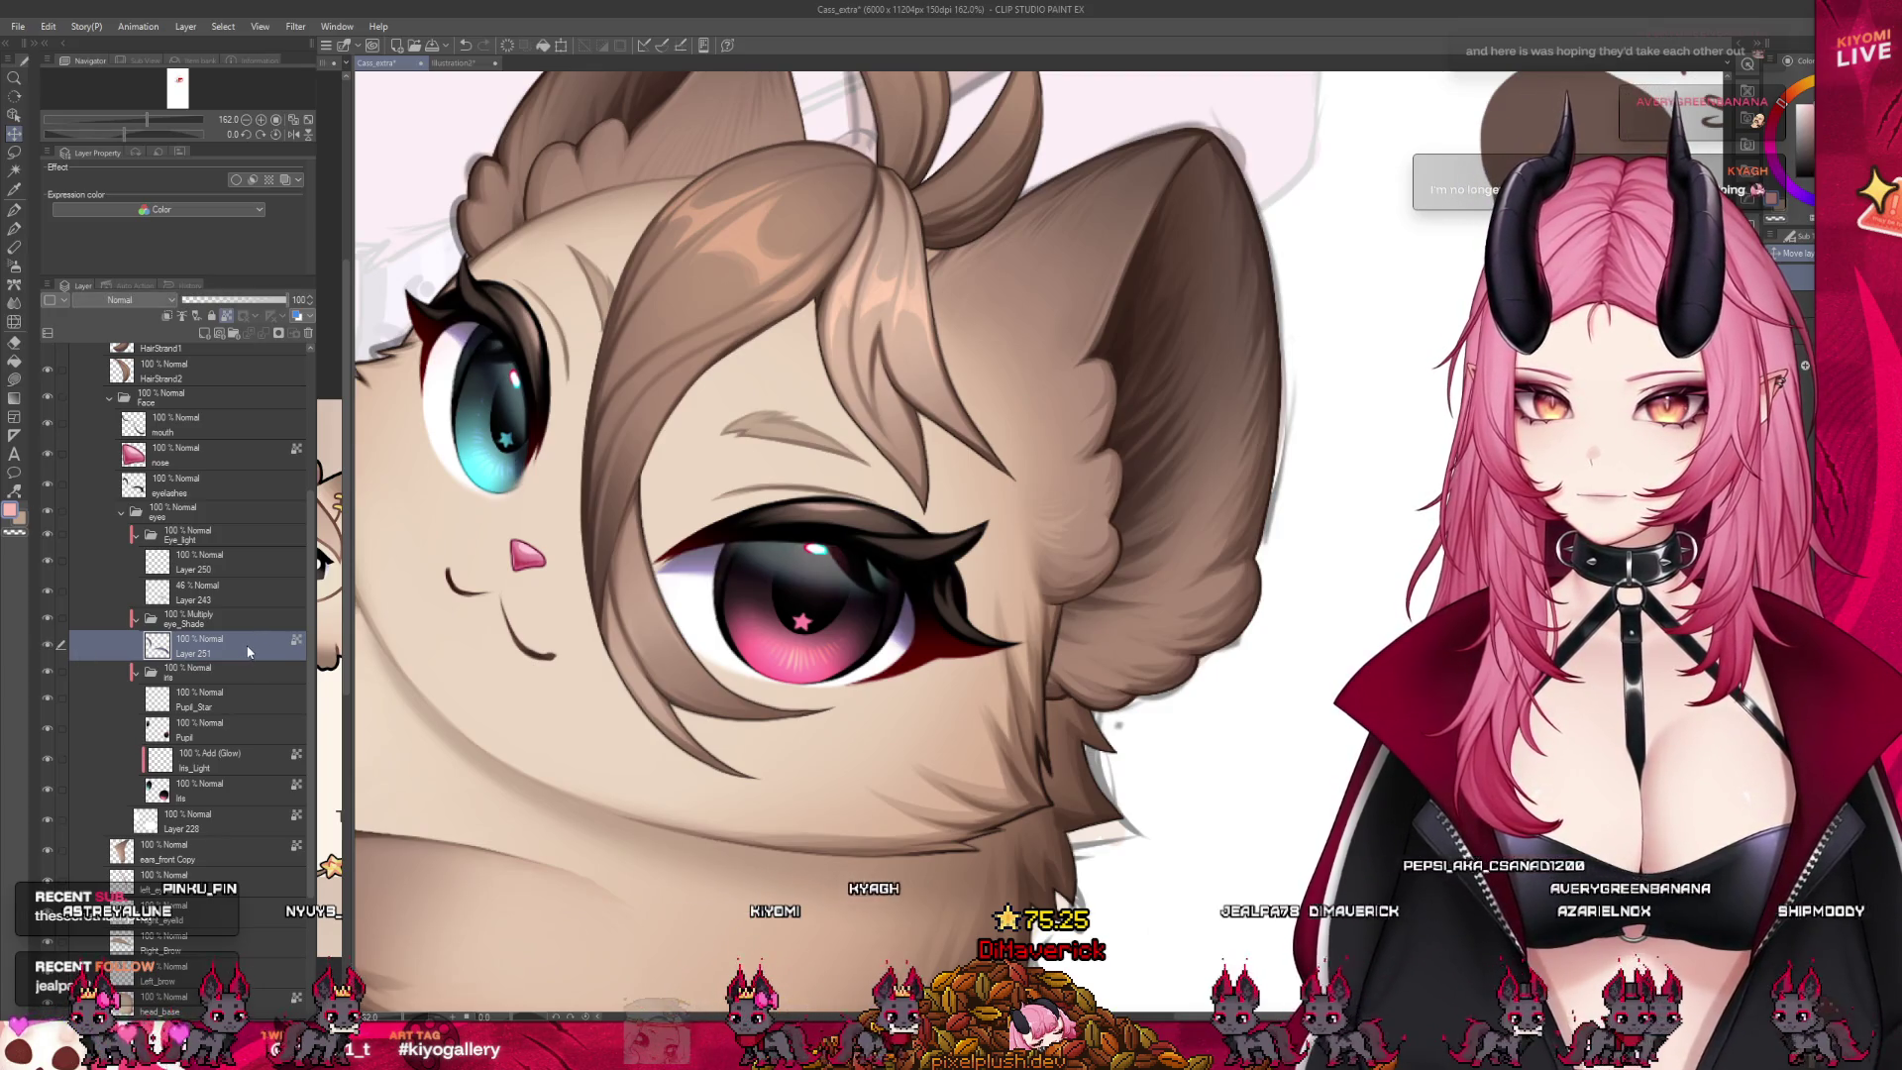
{"action": "left_click_drag", "start_coordinate": [247, 670], "coordinate": [234, 656]}
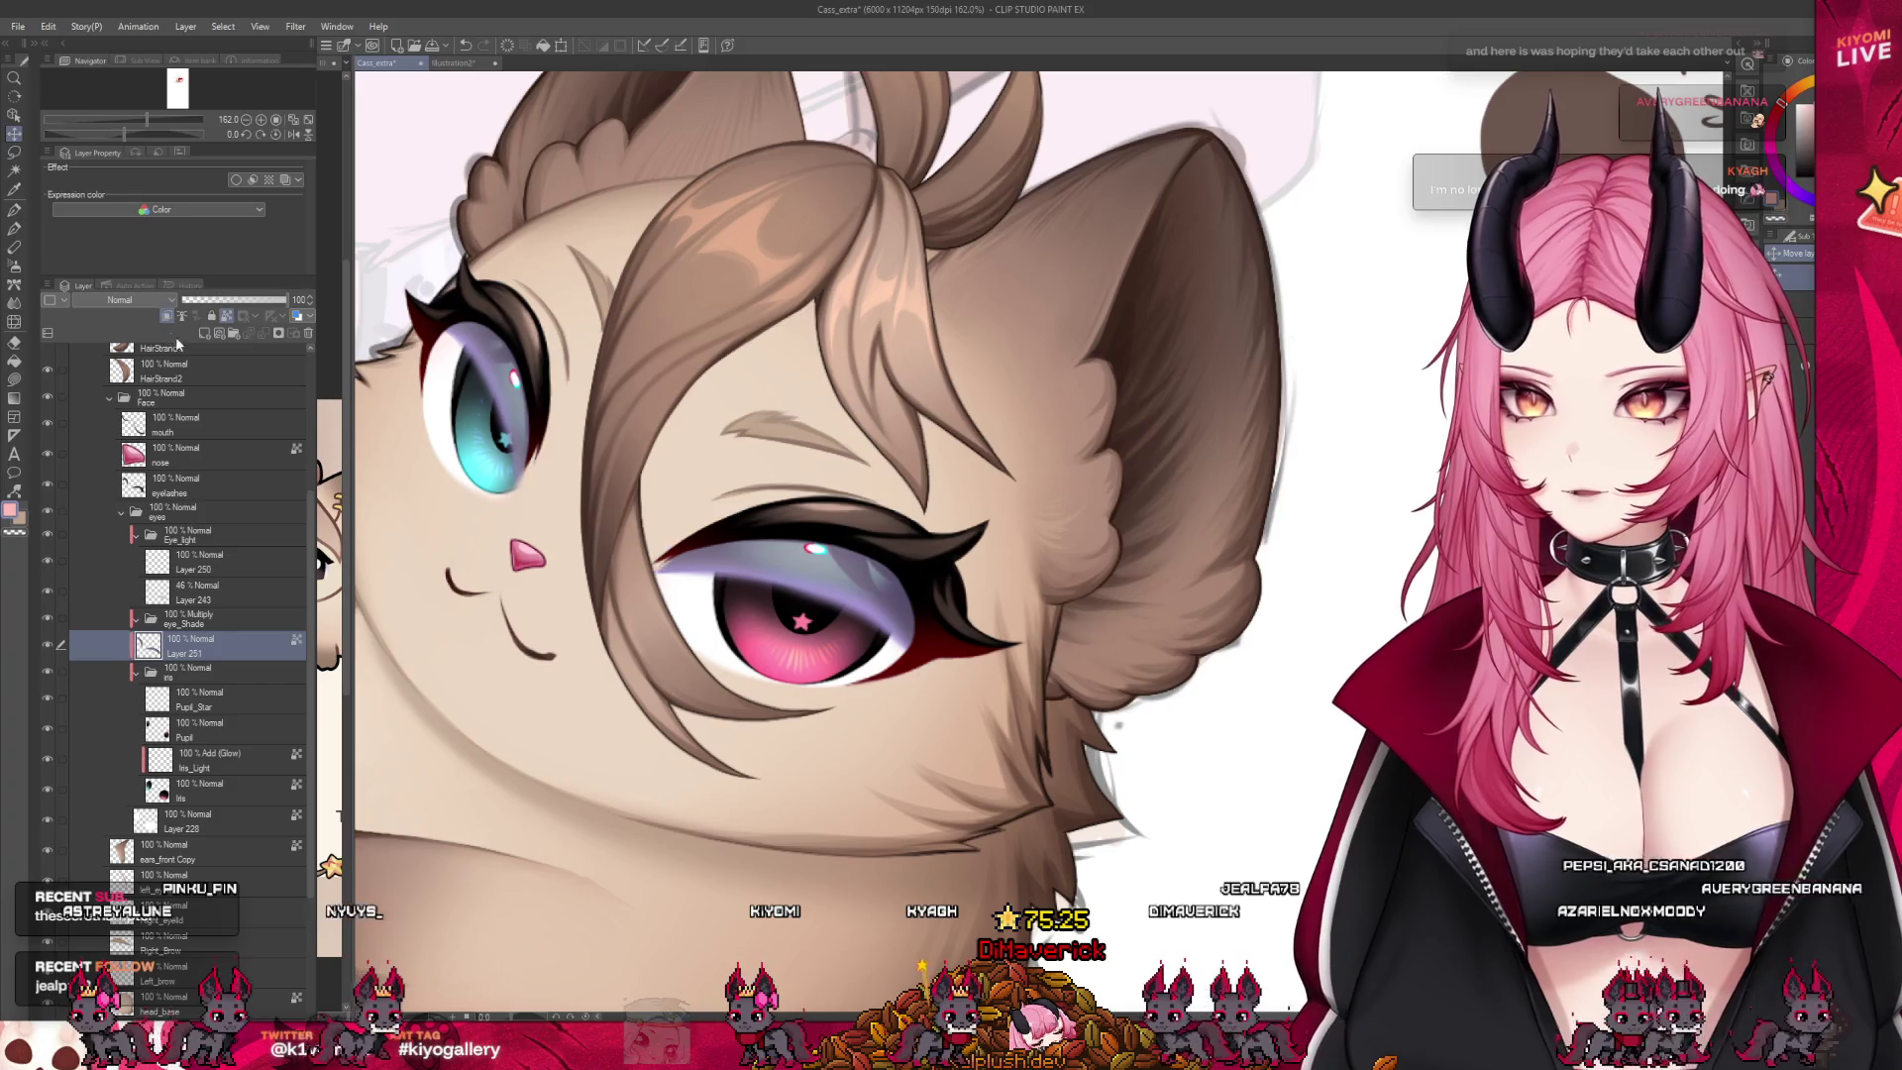
{"action": "key", "text": "ctrl+z"}
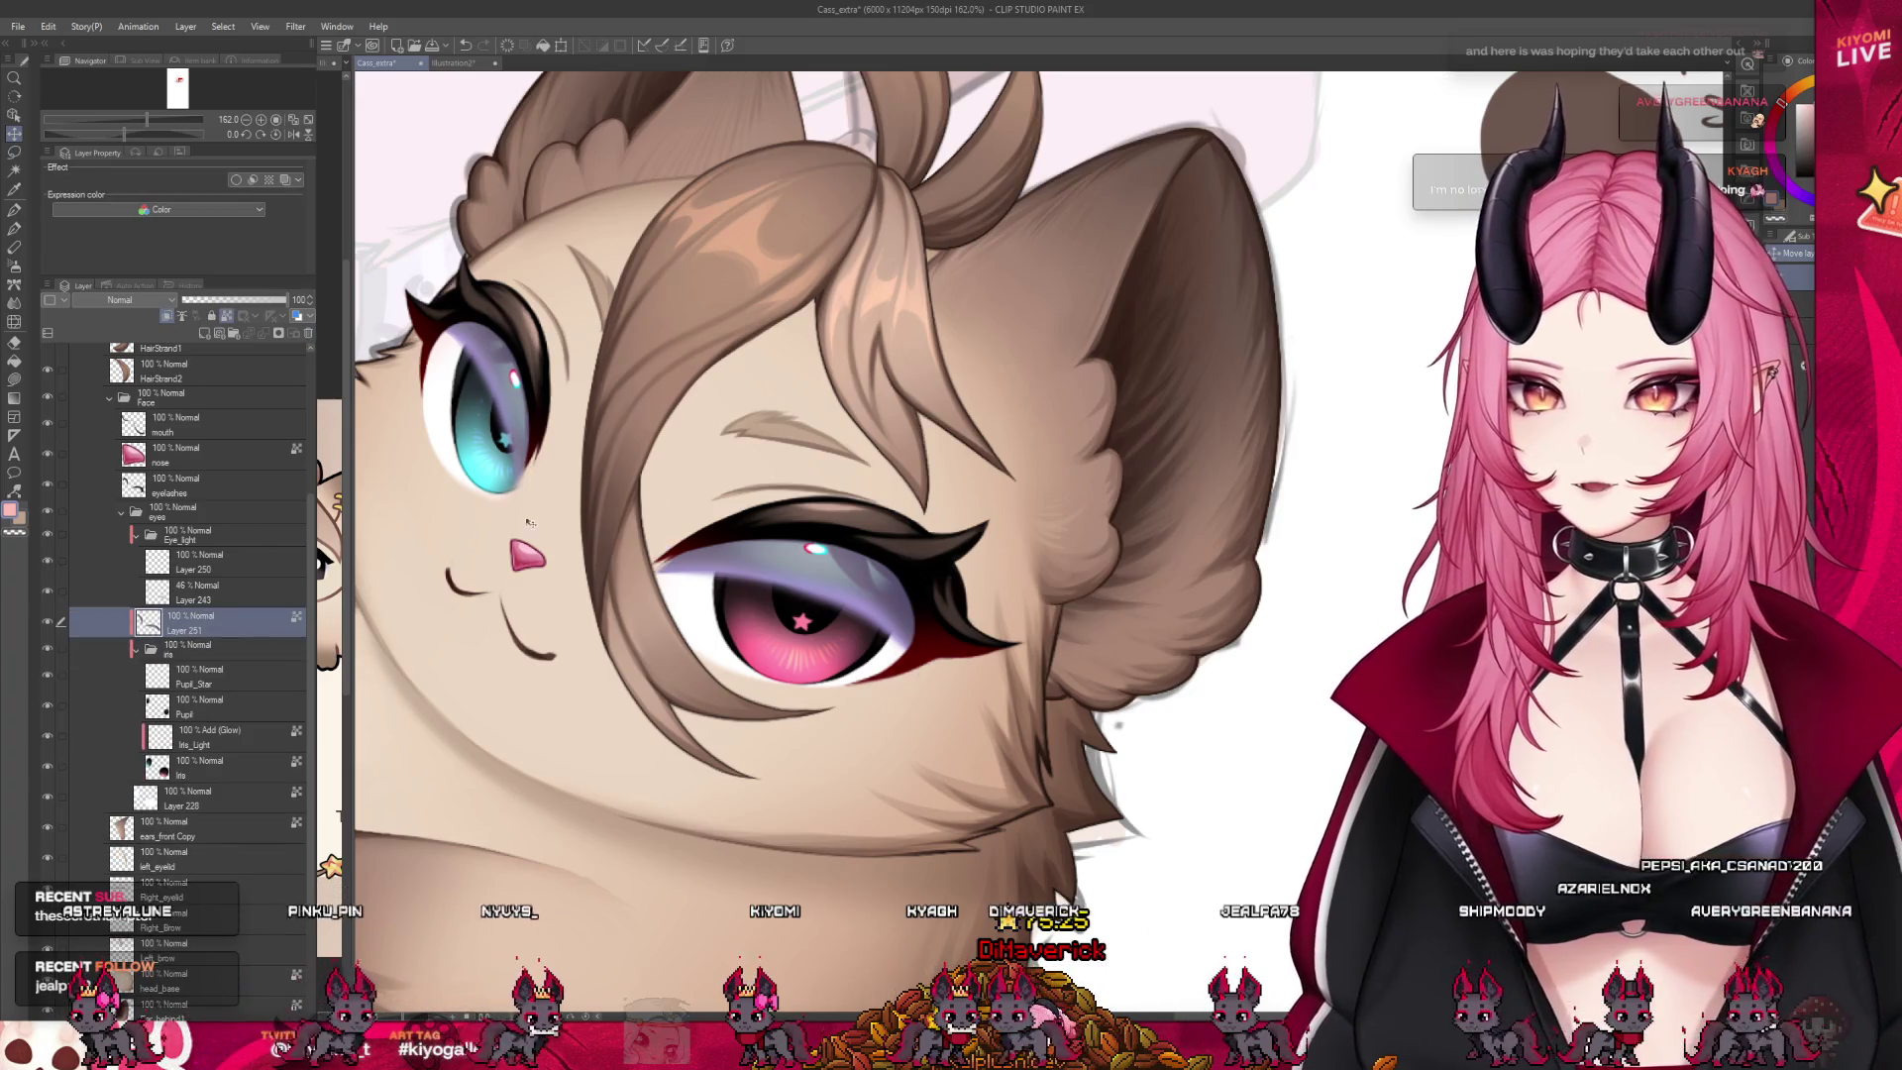
{"action": "key", "text": "shift+alt+m"}
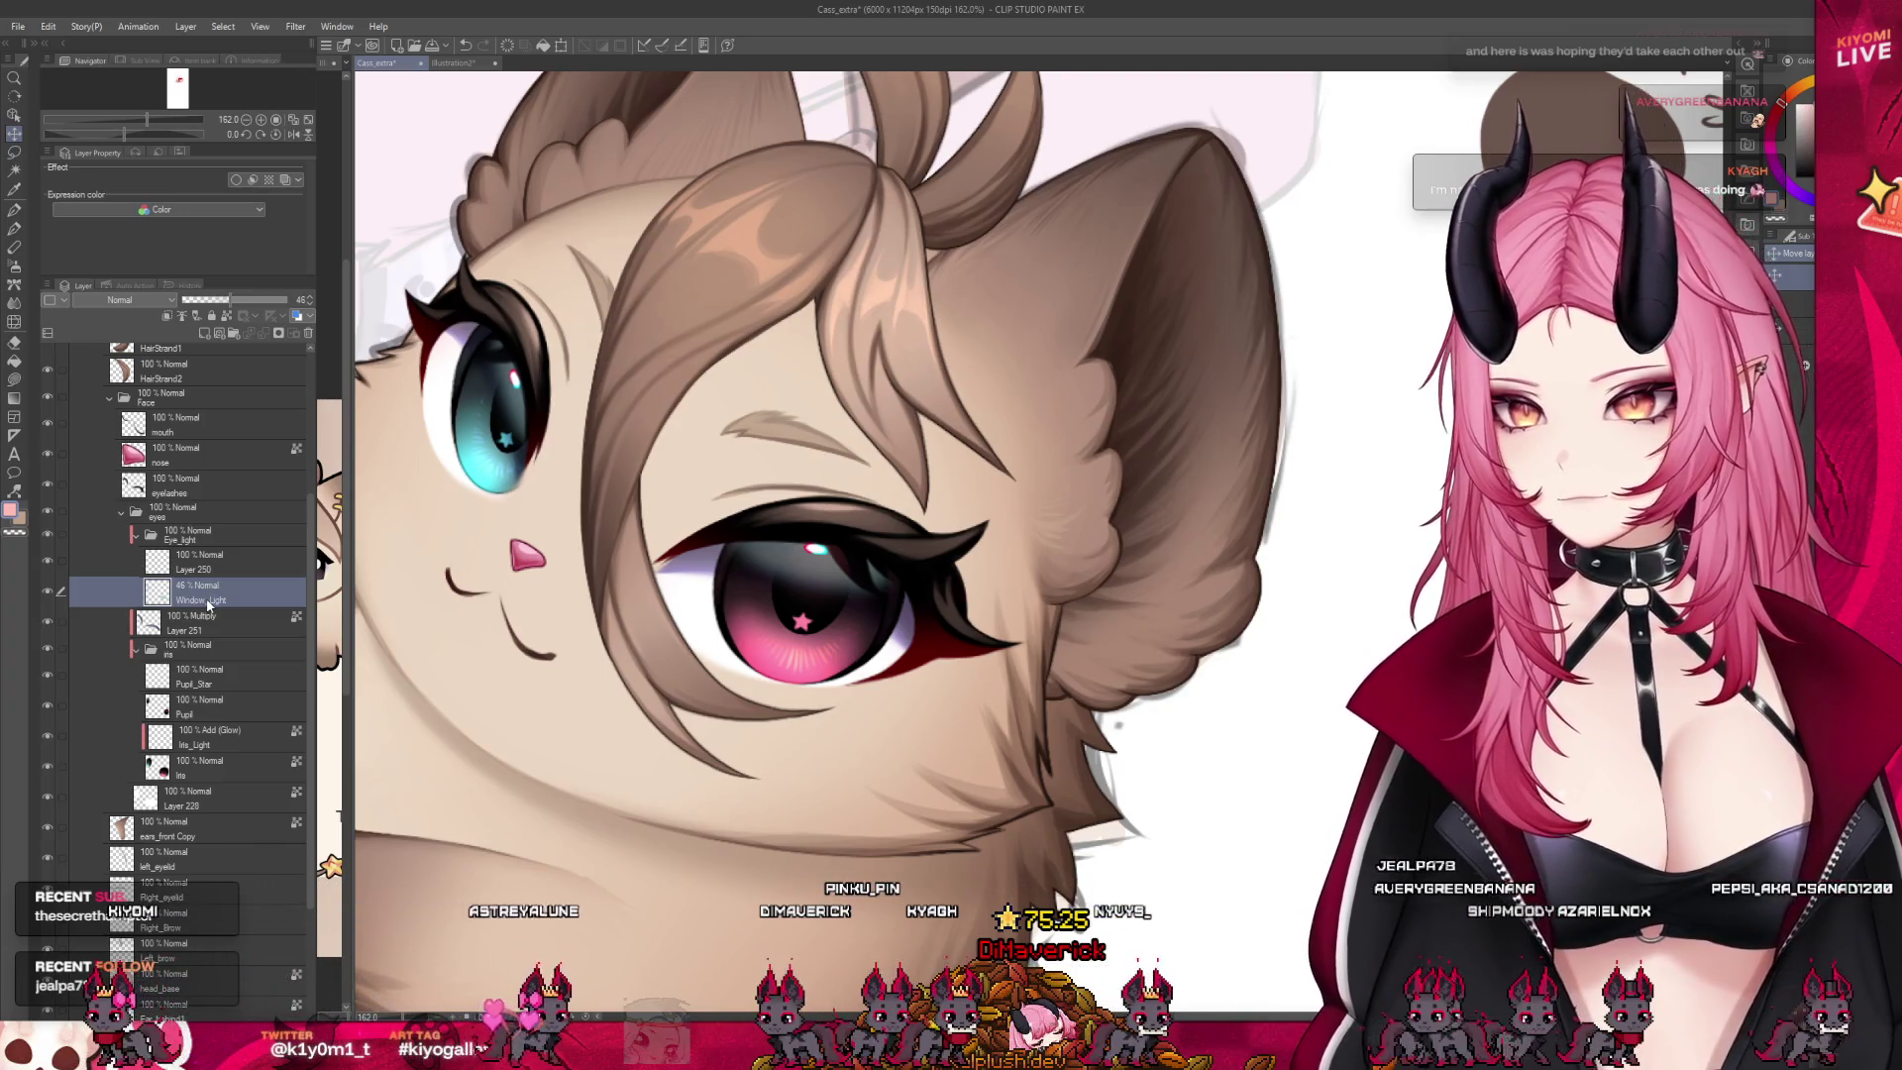
Make Layer 250's eye highlights visible and rename it 'Highlight'
{"action": "left_click", "coordinate": [73, 573]}
{"action": "left_click", "coordinate": [47, 562]}
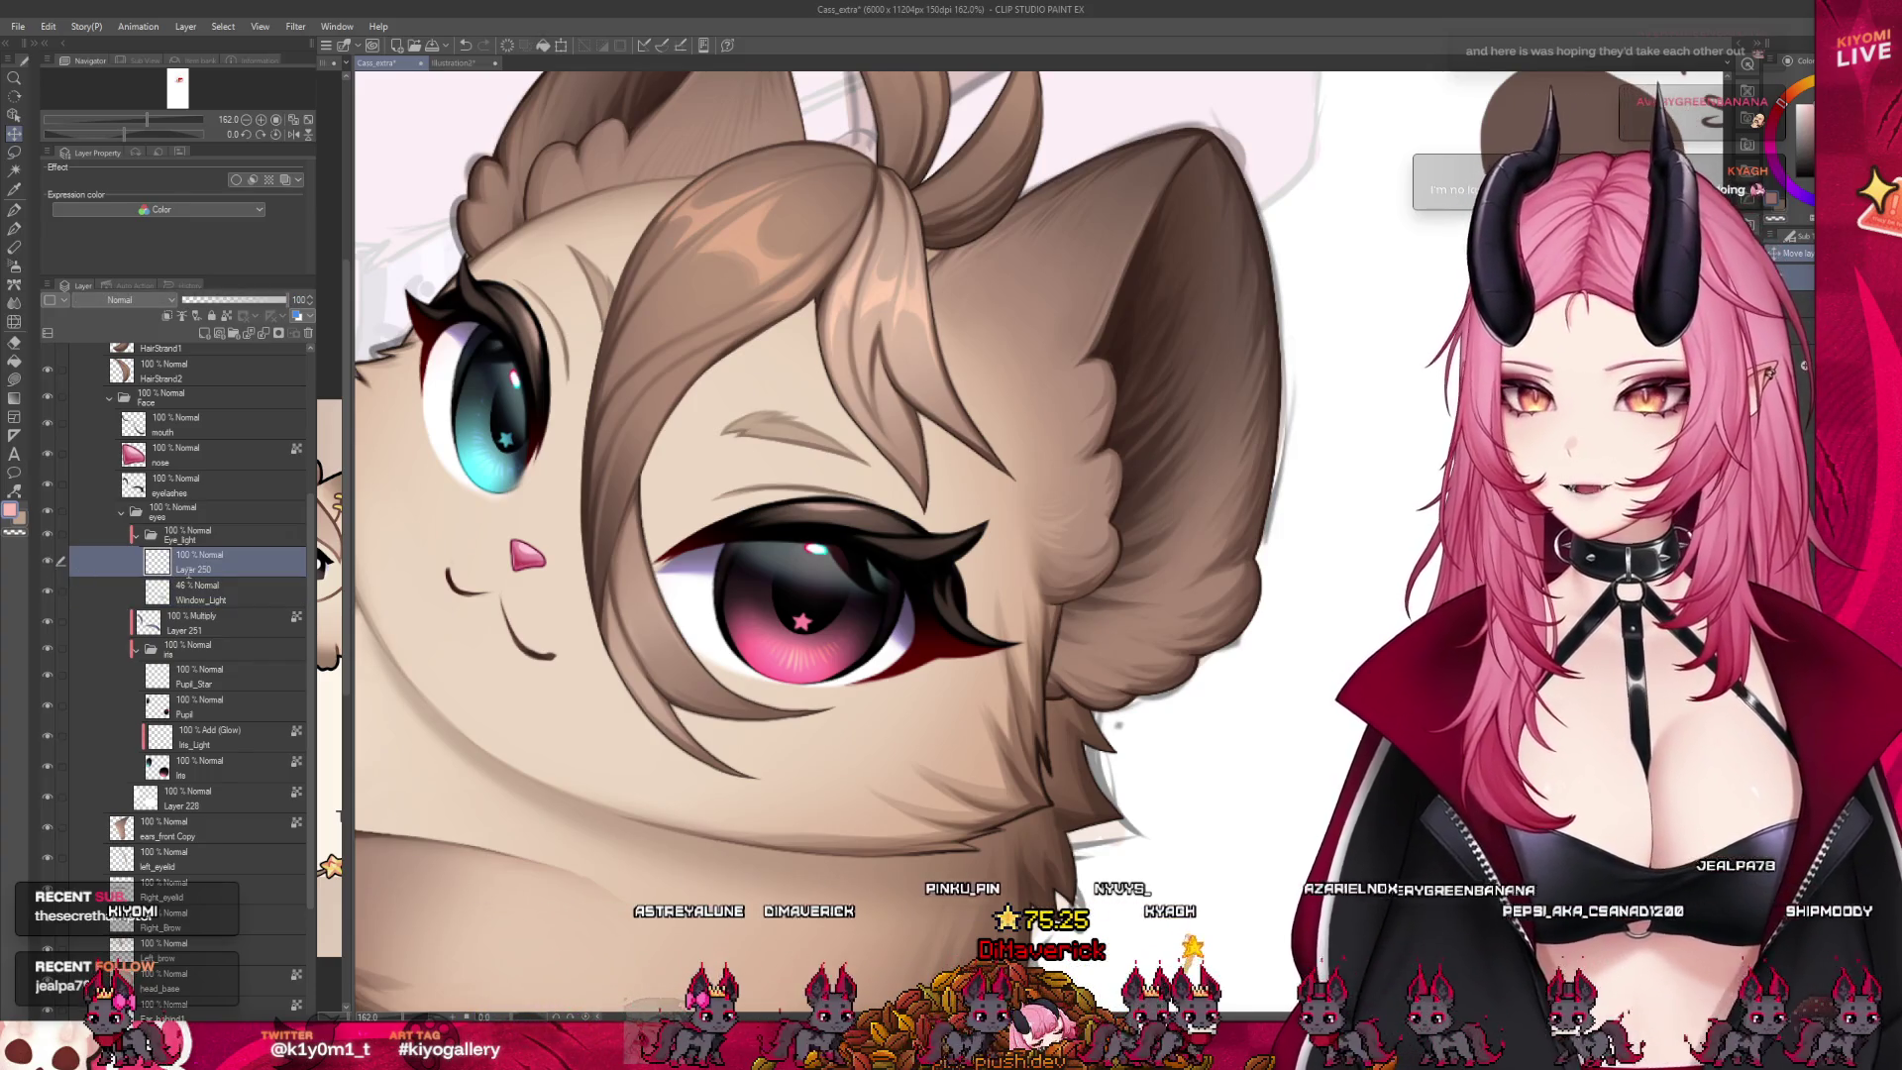
{"action": "type", "text": "Highlight"}
{"action": "key", "text": "Return"}
{"action": "left_click", "coordinate": [227, 744]}
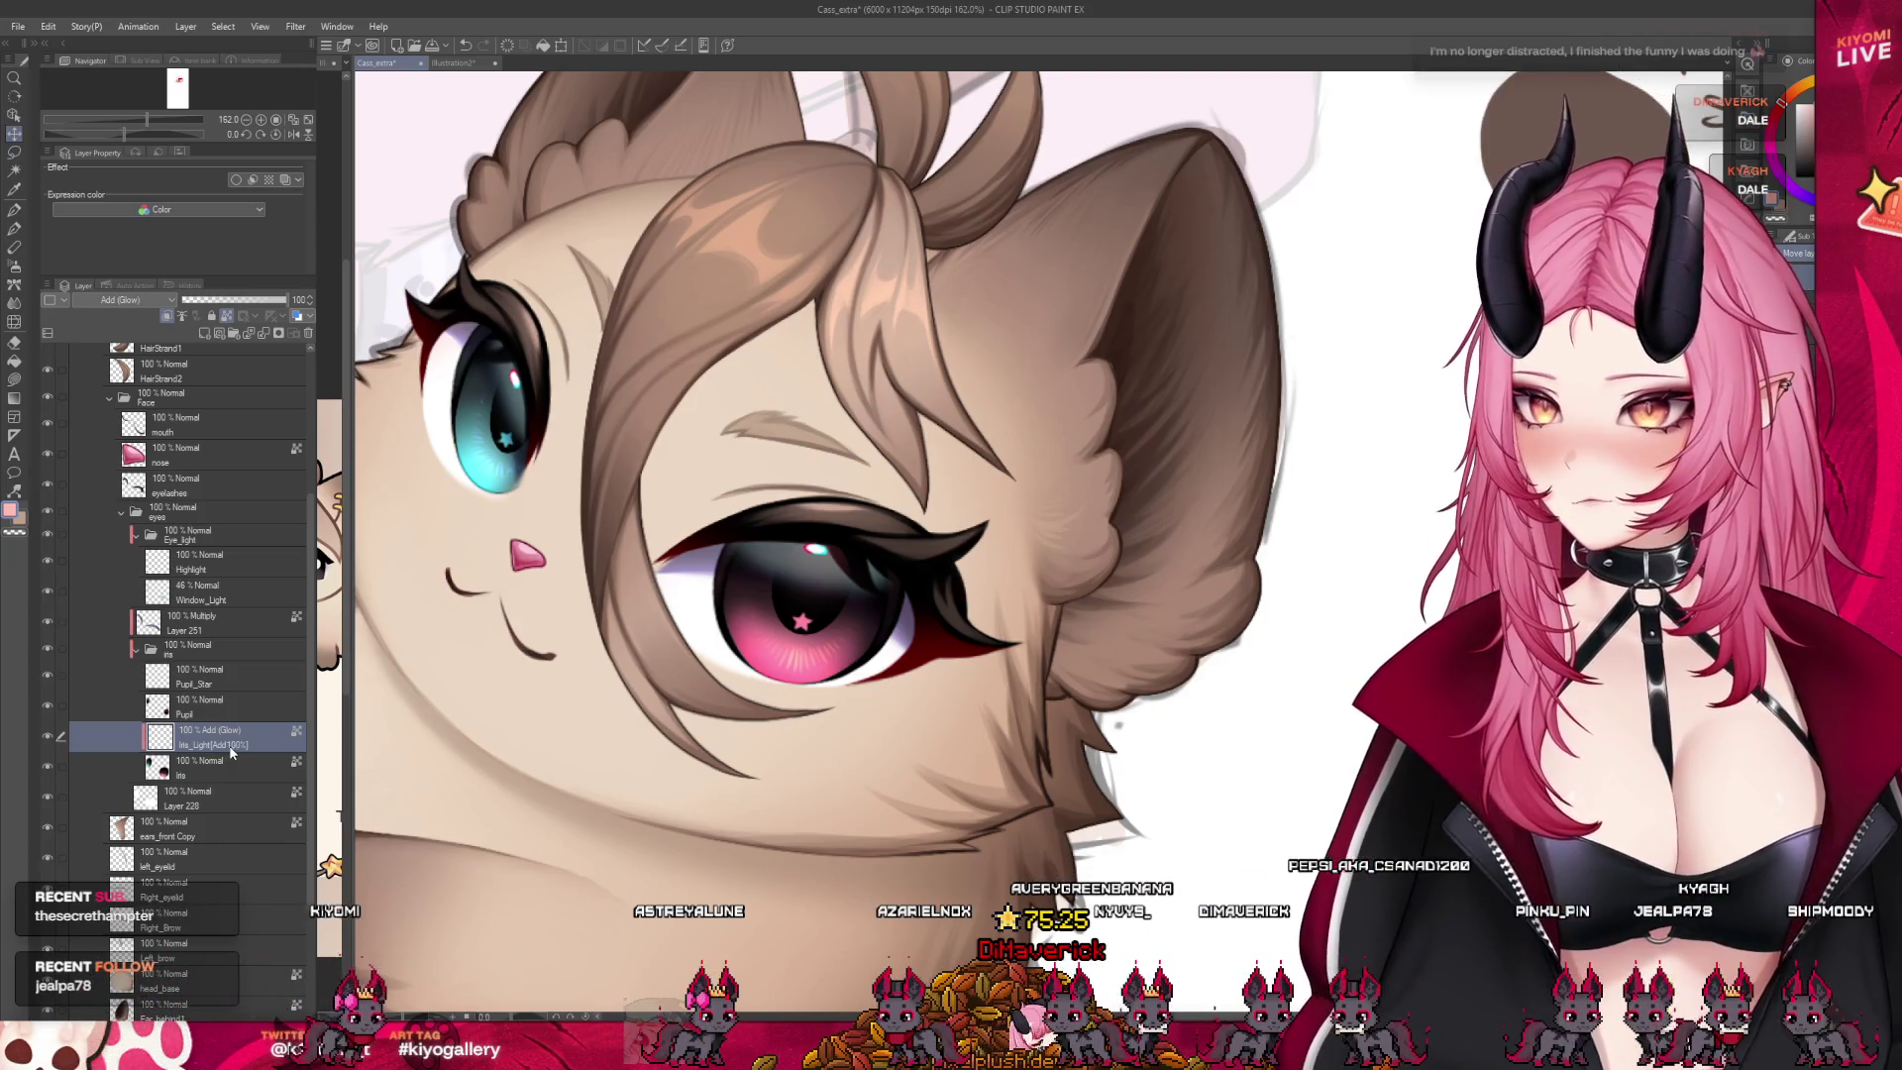
{"action": "left_click", "coordinate": [173, 536]}
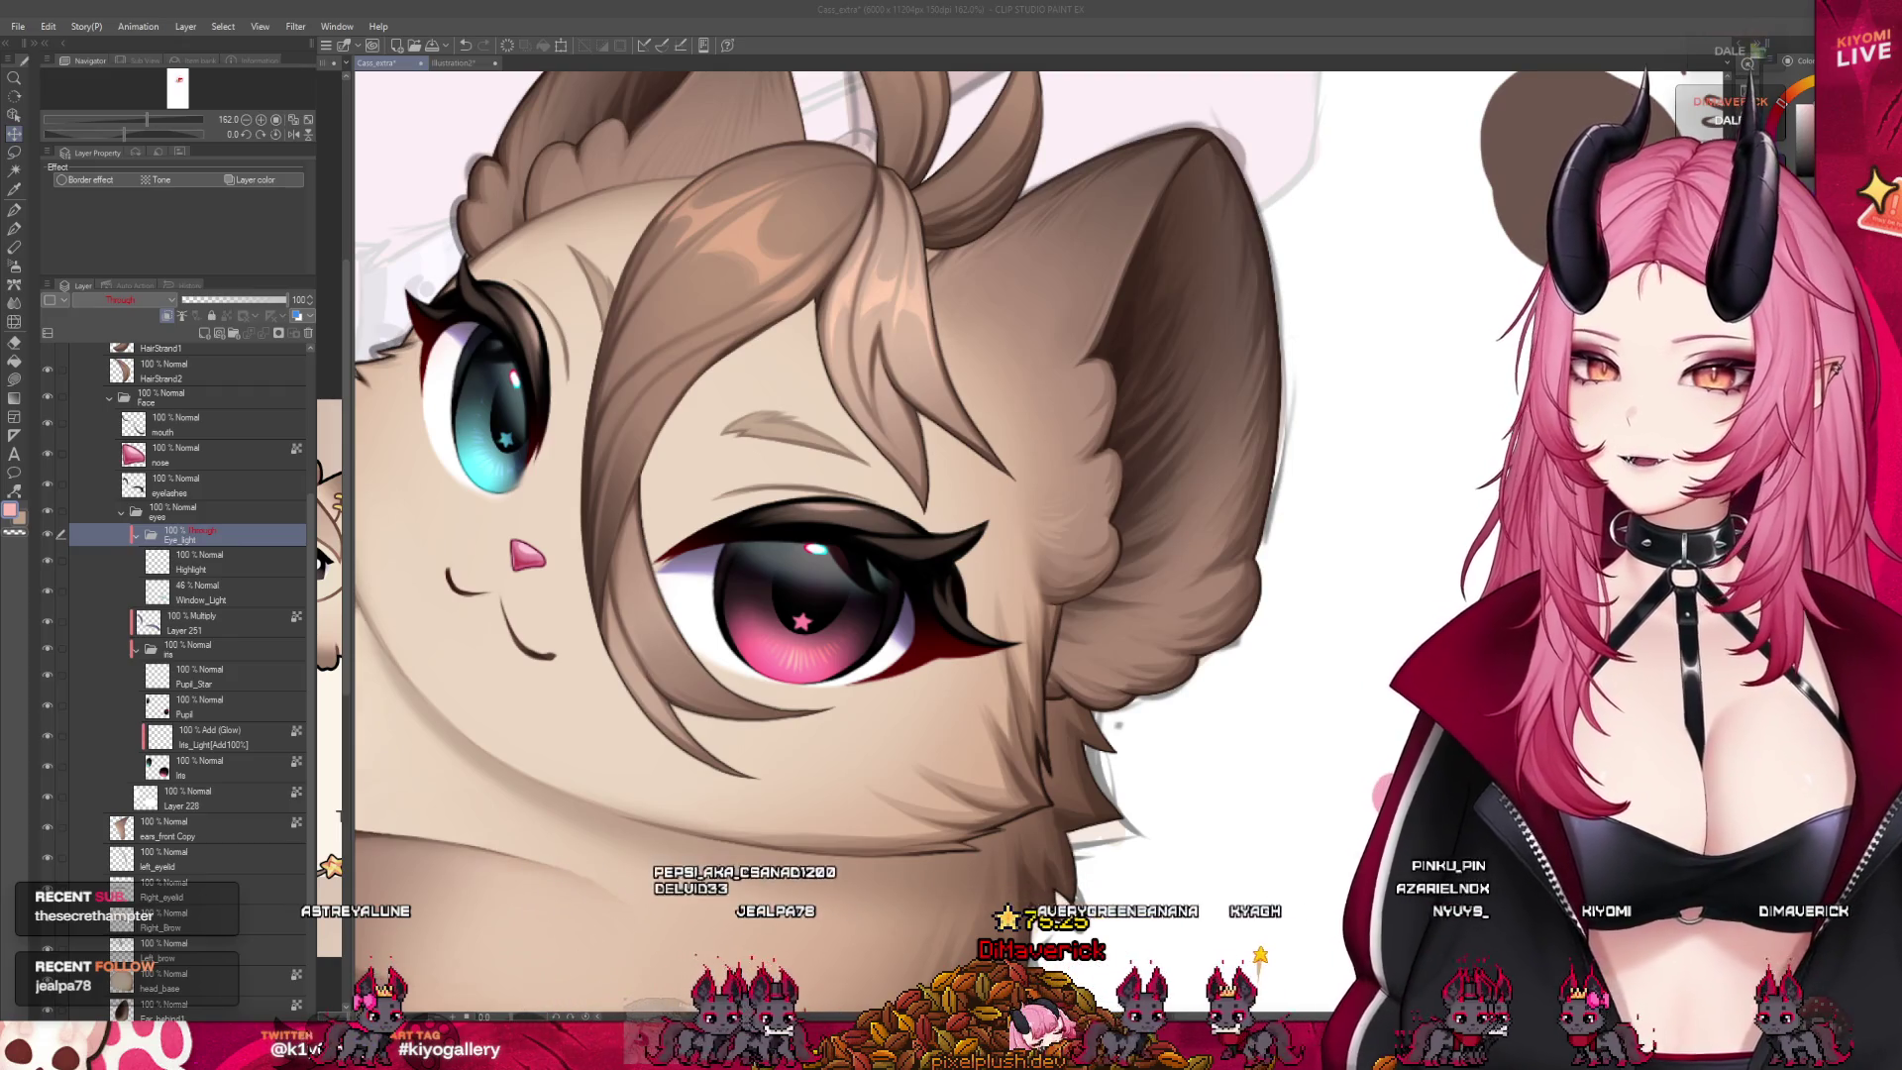
{"action": "scroll", "coordinate": [723, 600], "scroll_direction": "down", "scroll_amount": 1}
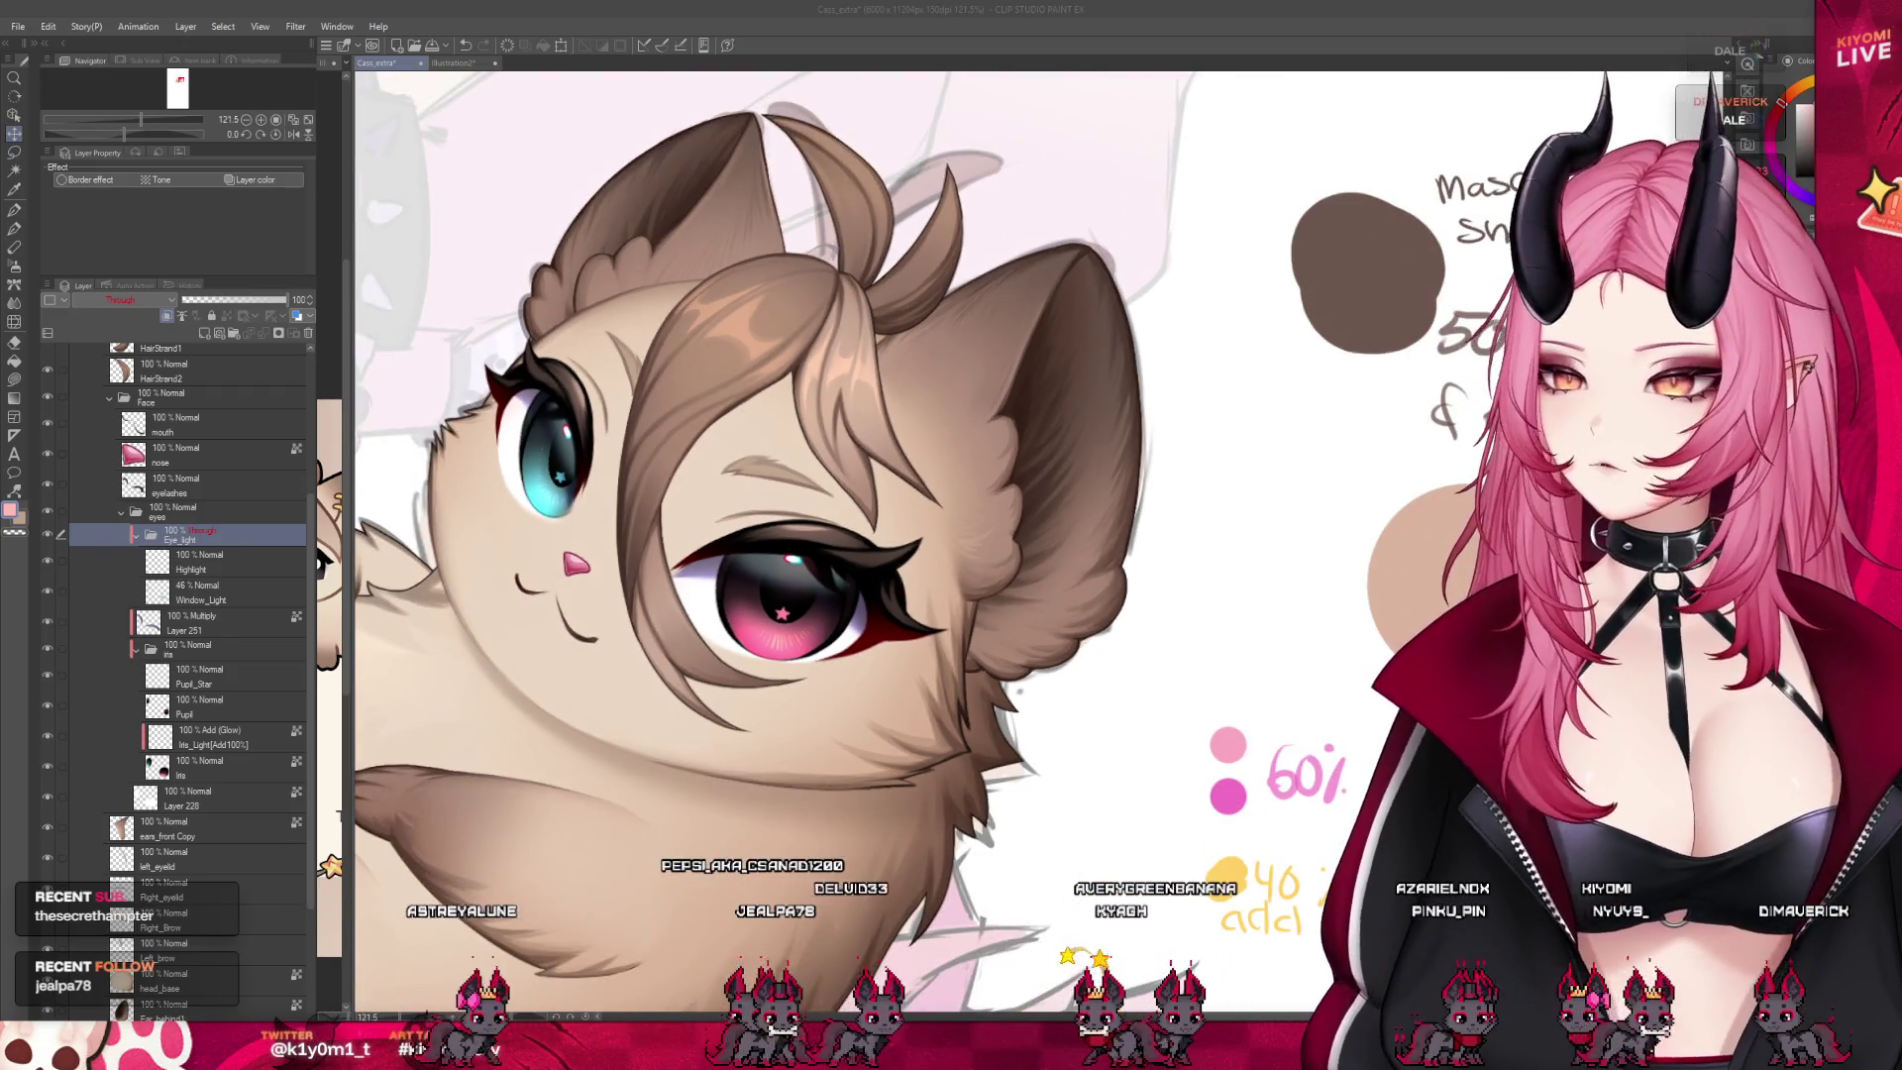
{"action": "scroll", "coordinate": [634, 284], "scroll_direction": "down", "scroll_amount": 1}
{"action": "scroll", "coordinate": [634, 283], "scroll_direction": "up", "scroll_amount": 2}
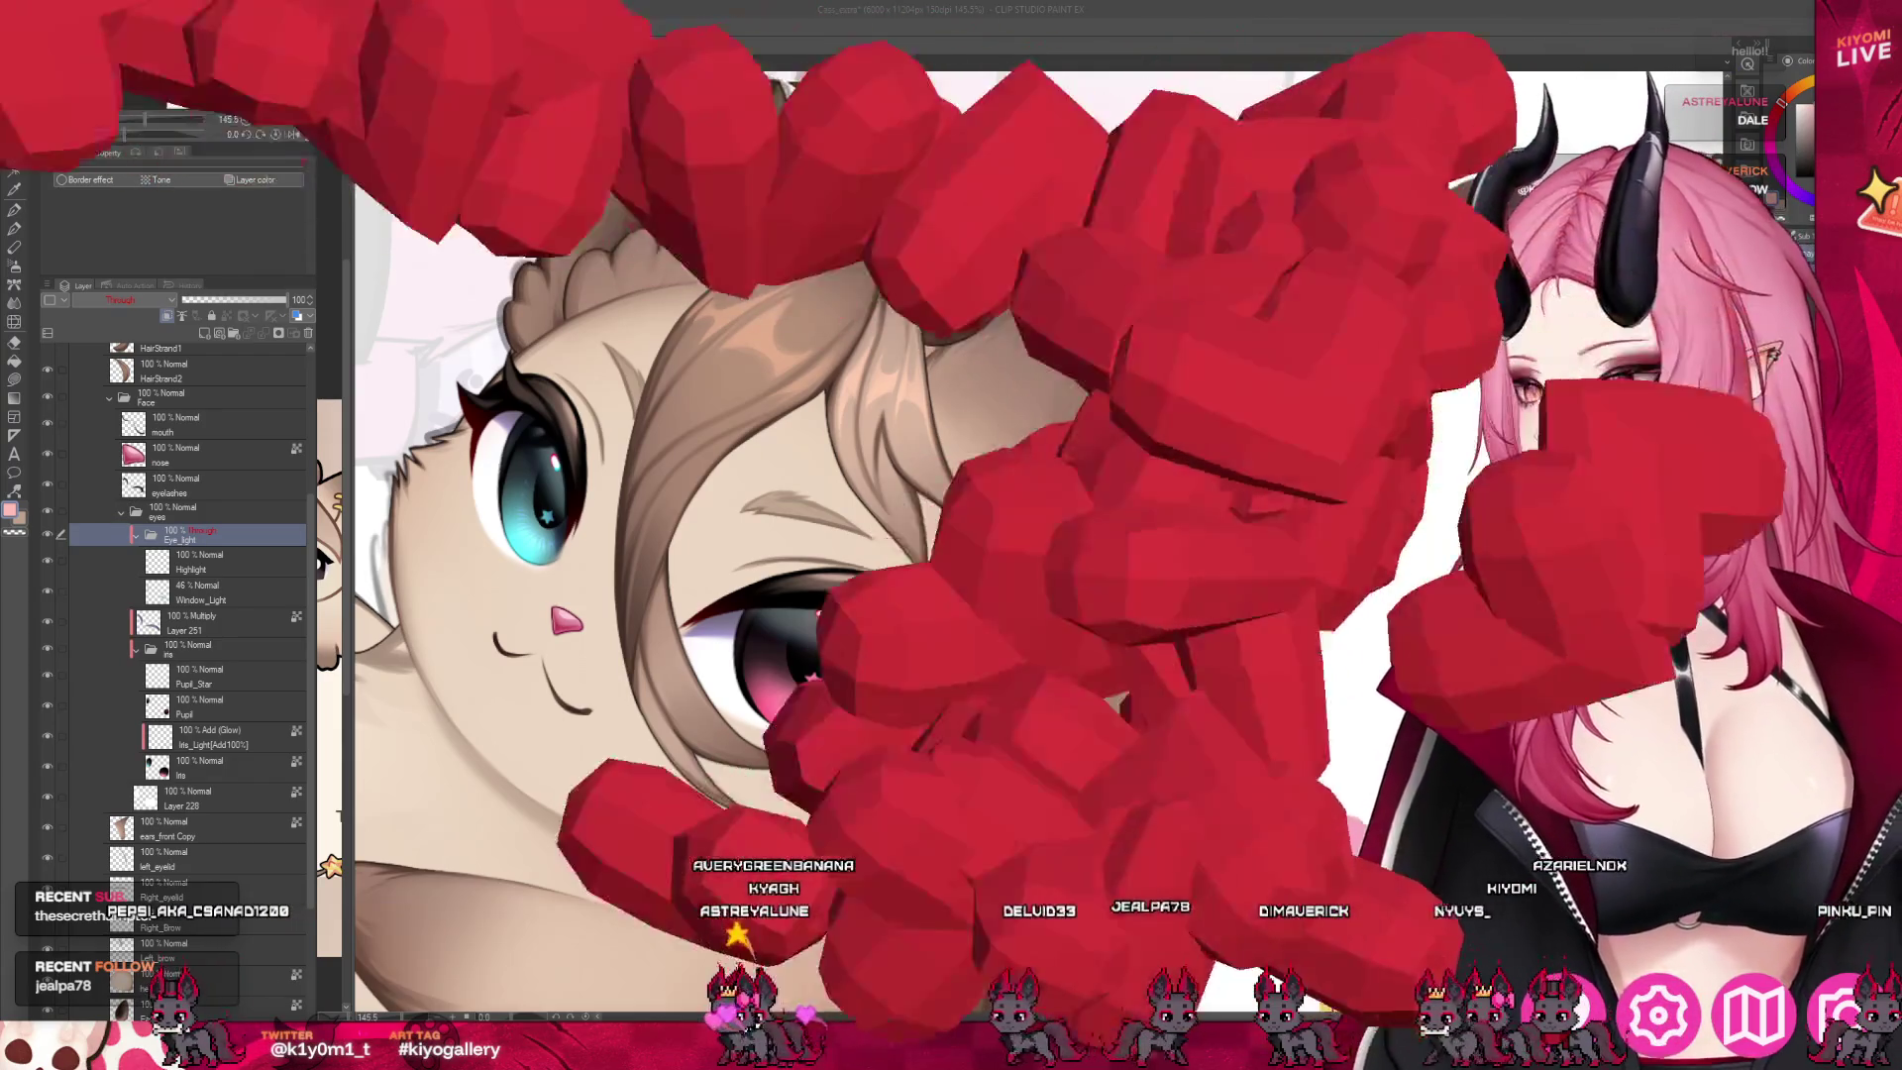
{"action": "scroll", "coordinate": [807, 469], "scroll_direction": "down", "scroll_amount": 1}
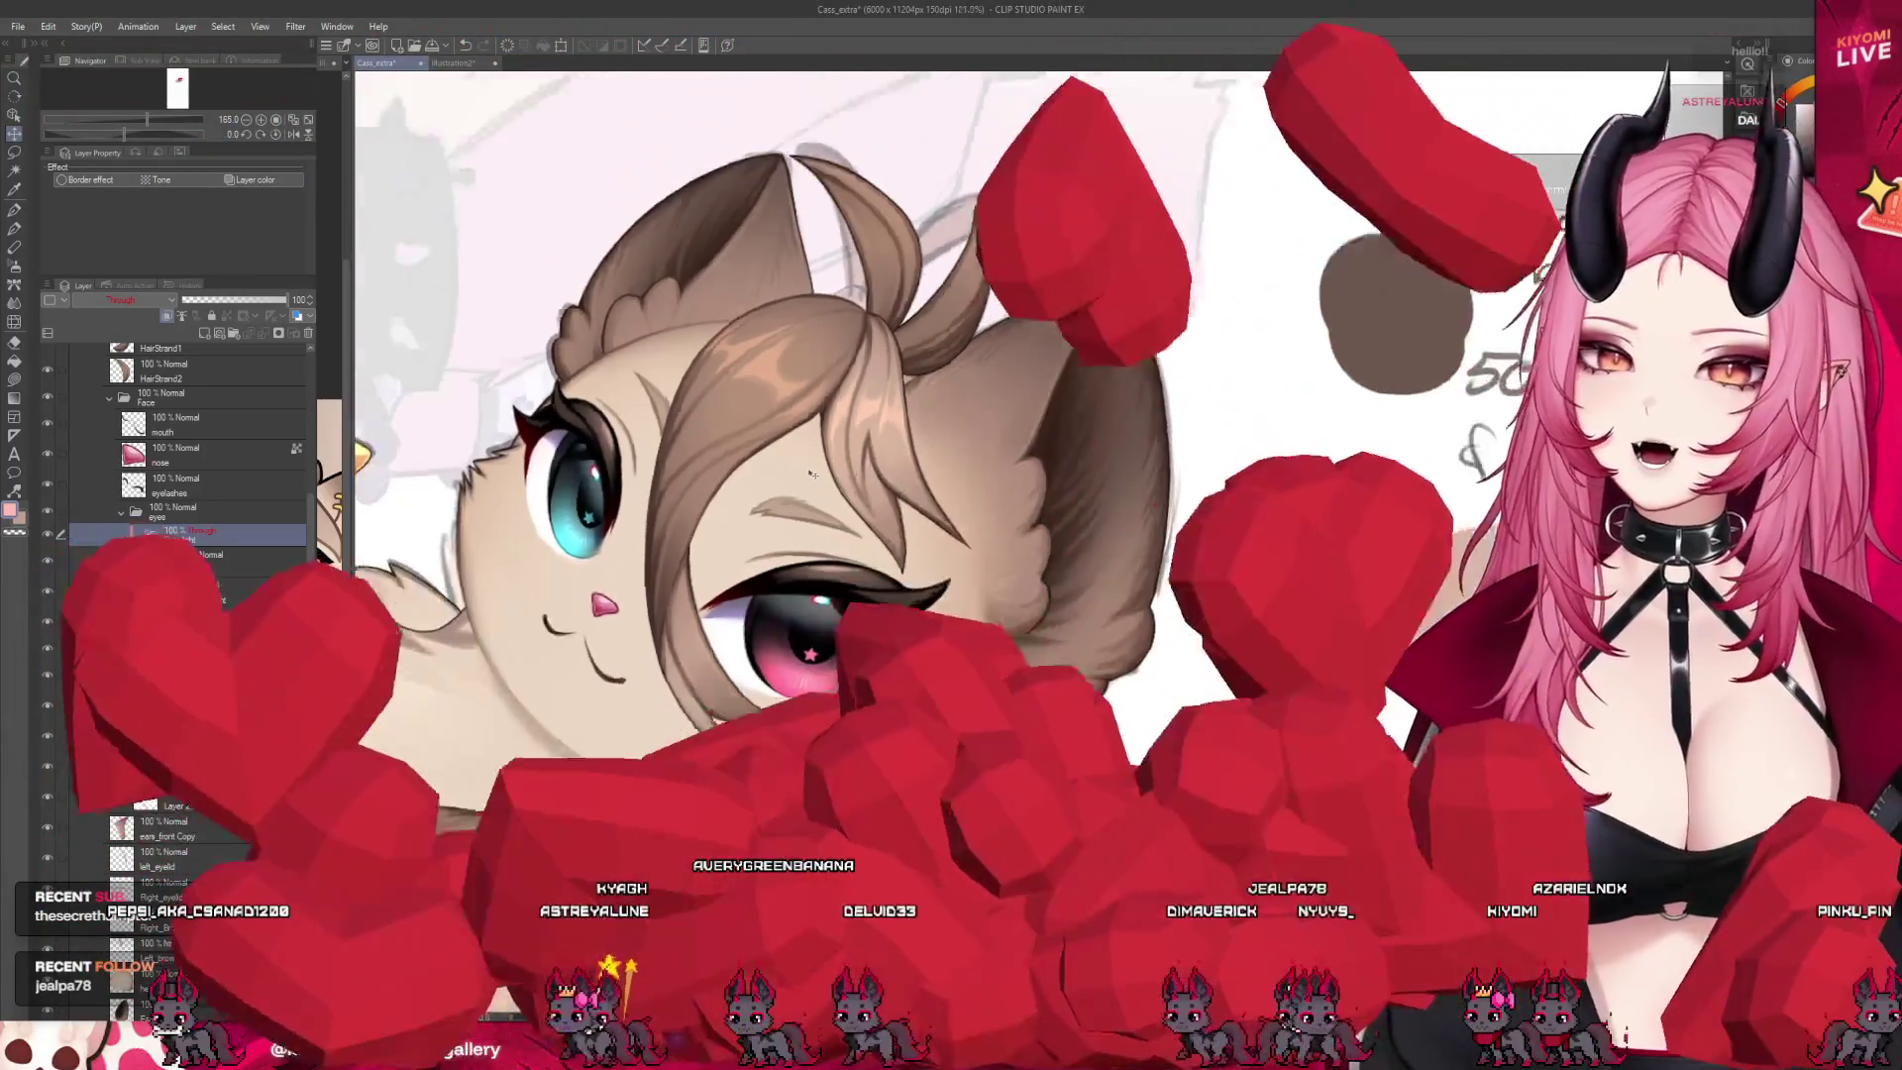
{"action": "scroll", "coordinate": [655, 583], "scroll_direction": "up", "scroll_amount": 1}
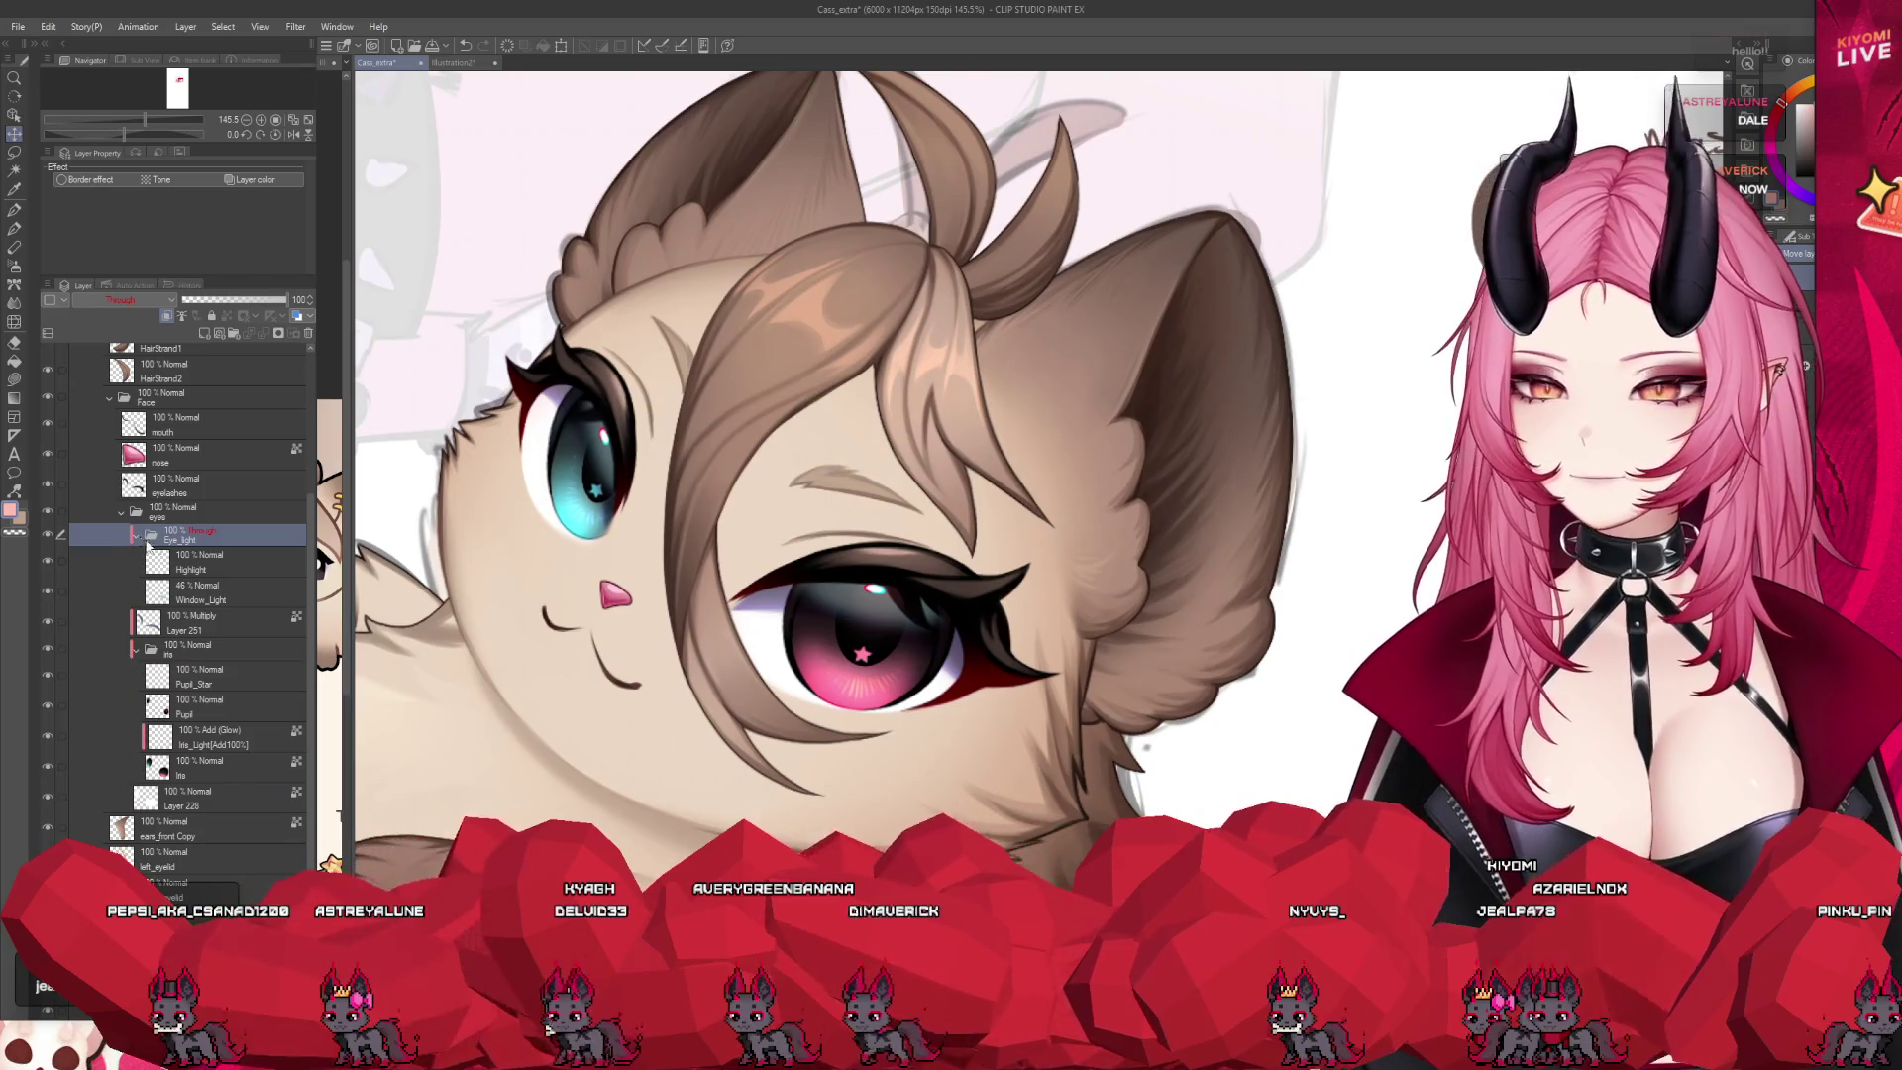
{"action": "left_click", "coordinate": [119, 768]}
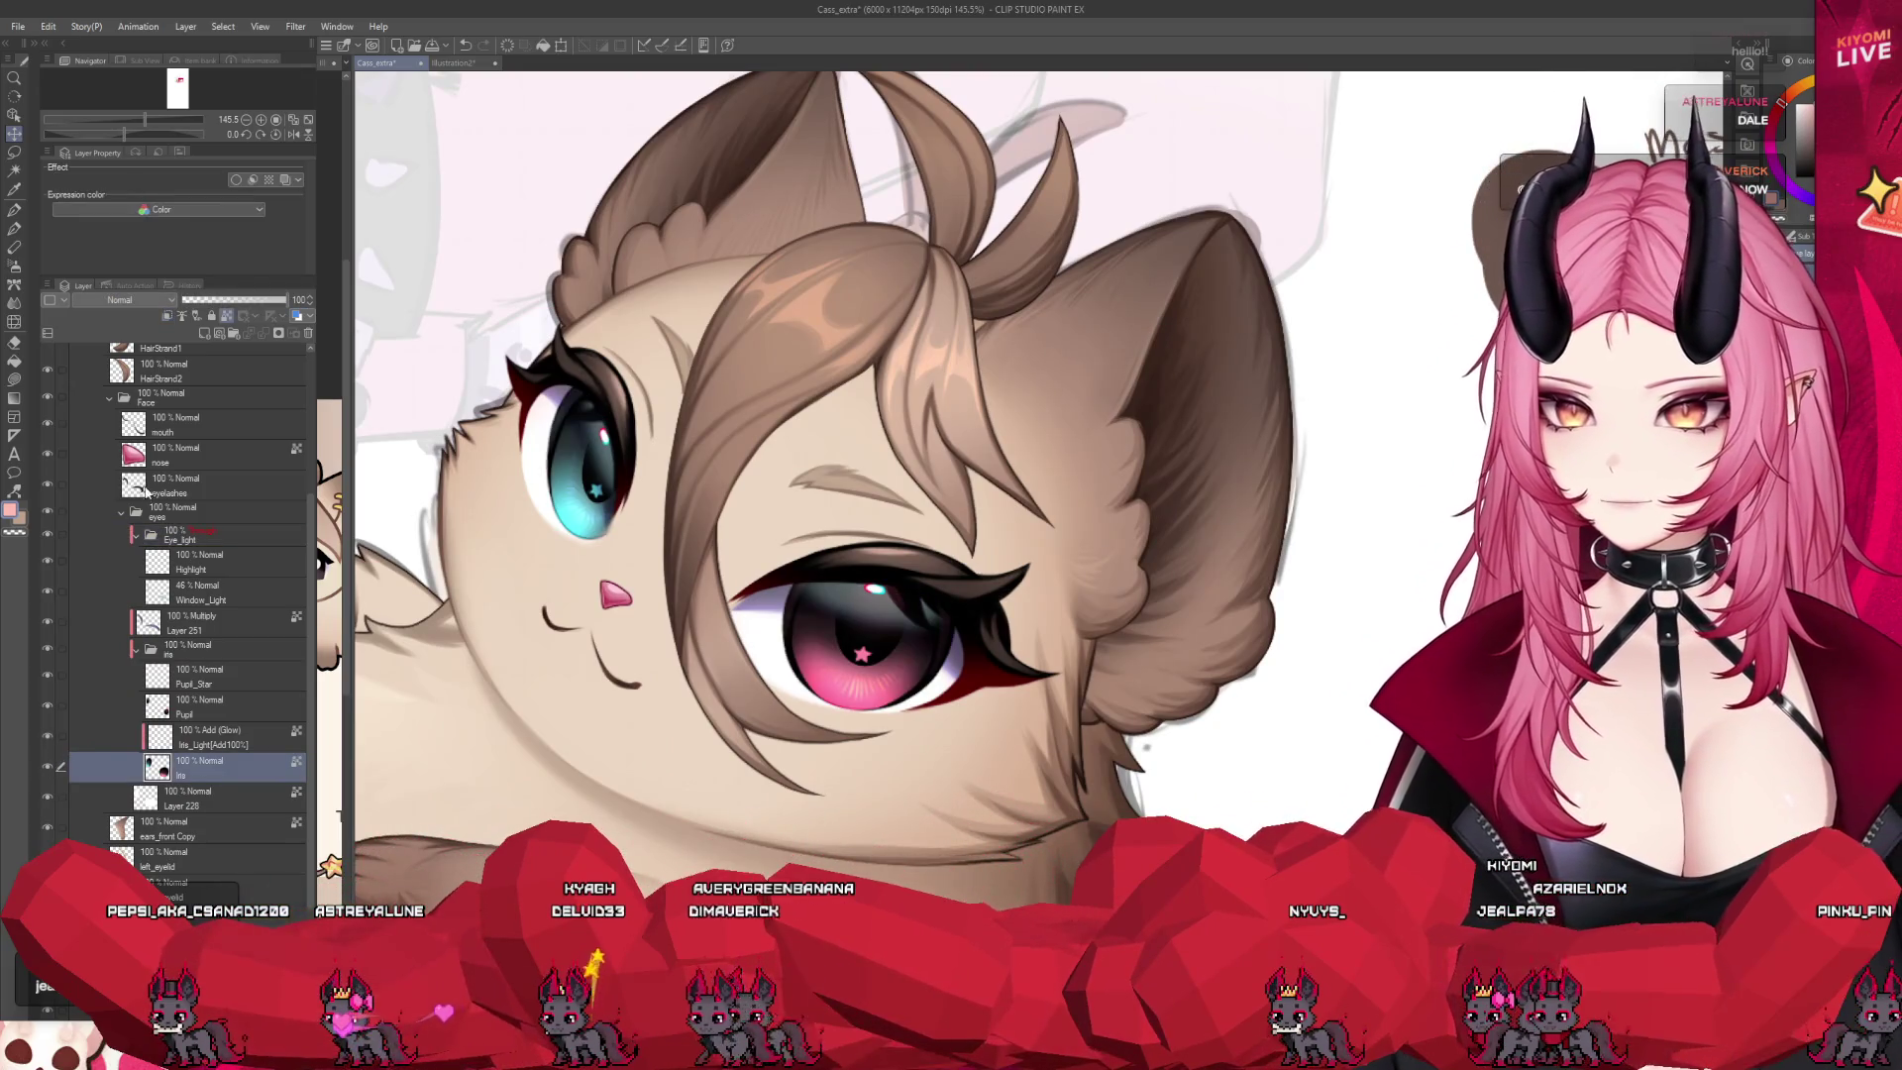
{"action": "left_click", "coordinate": [120, 512]}
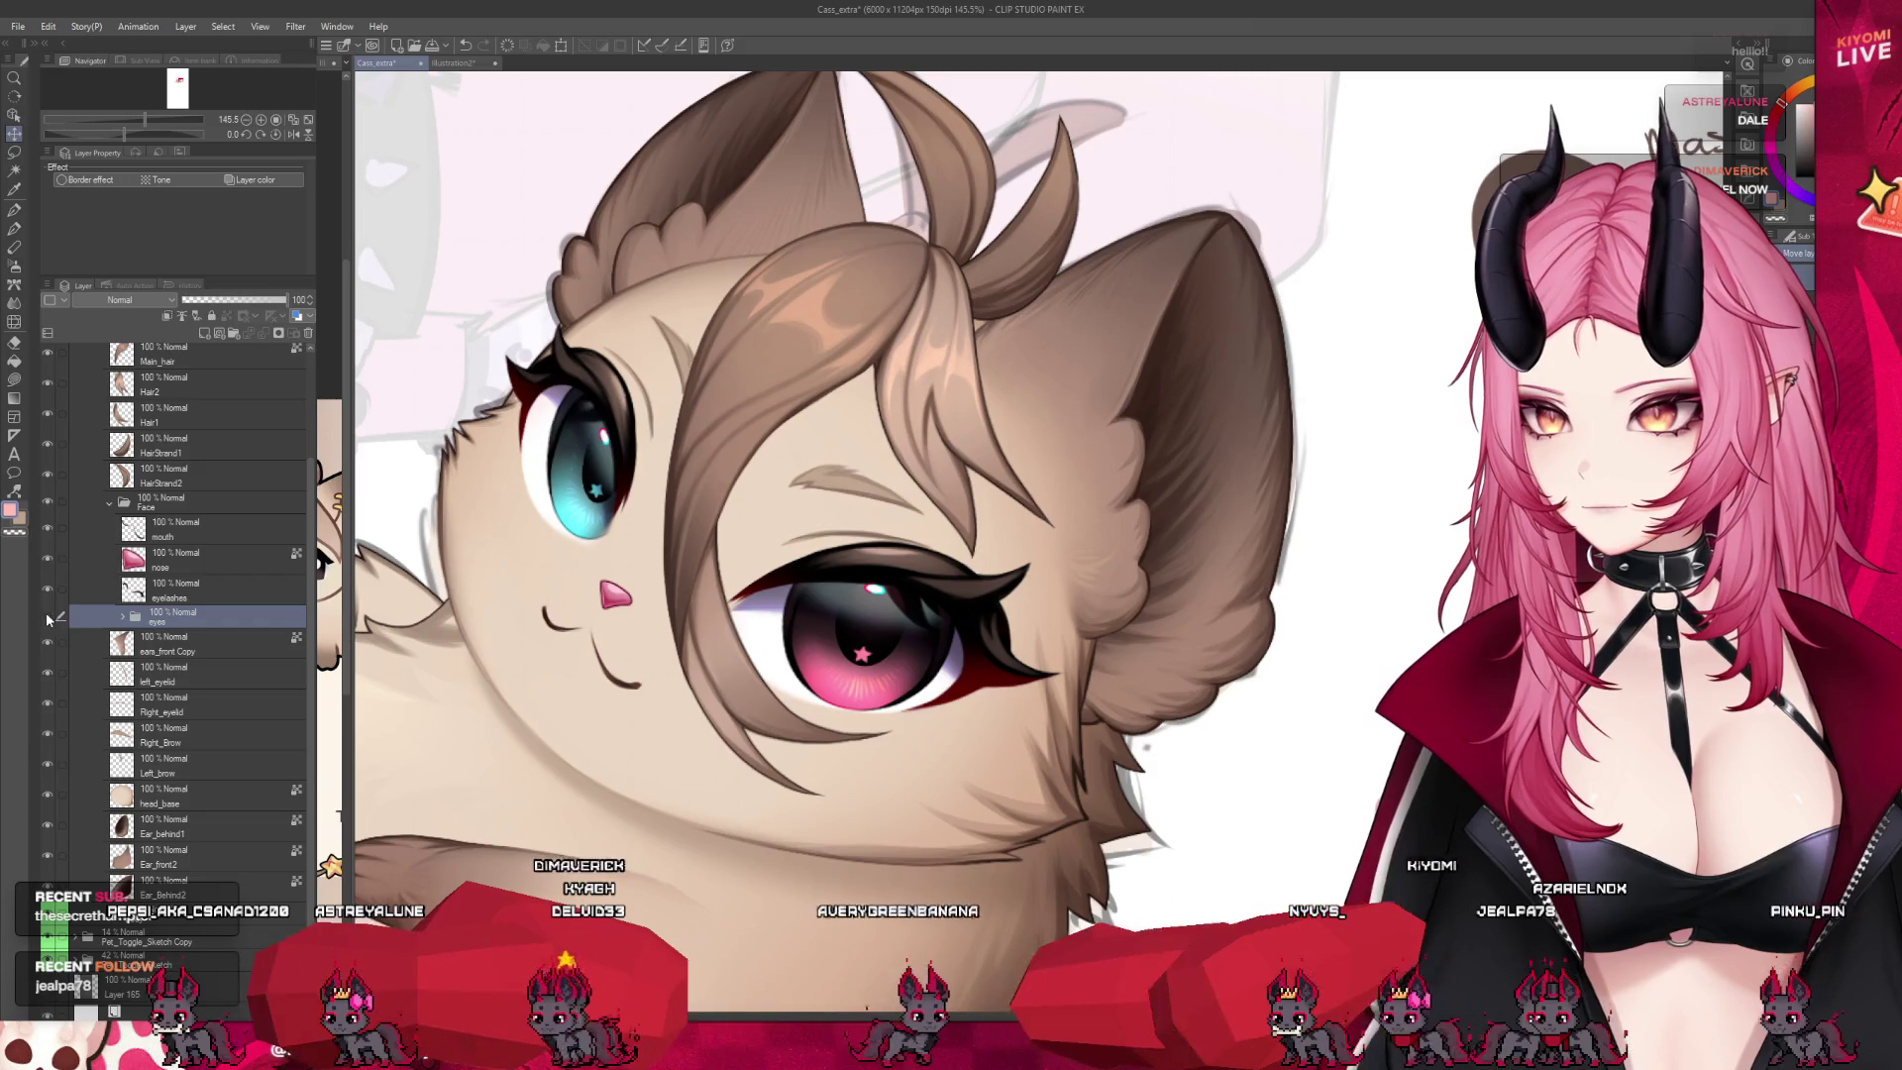
Duplicate the eyes folder with Ctrl+J
{"action": "left_click", "coordinate": [14, 151]}
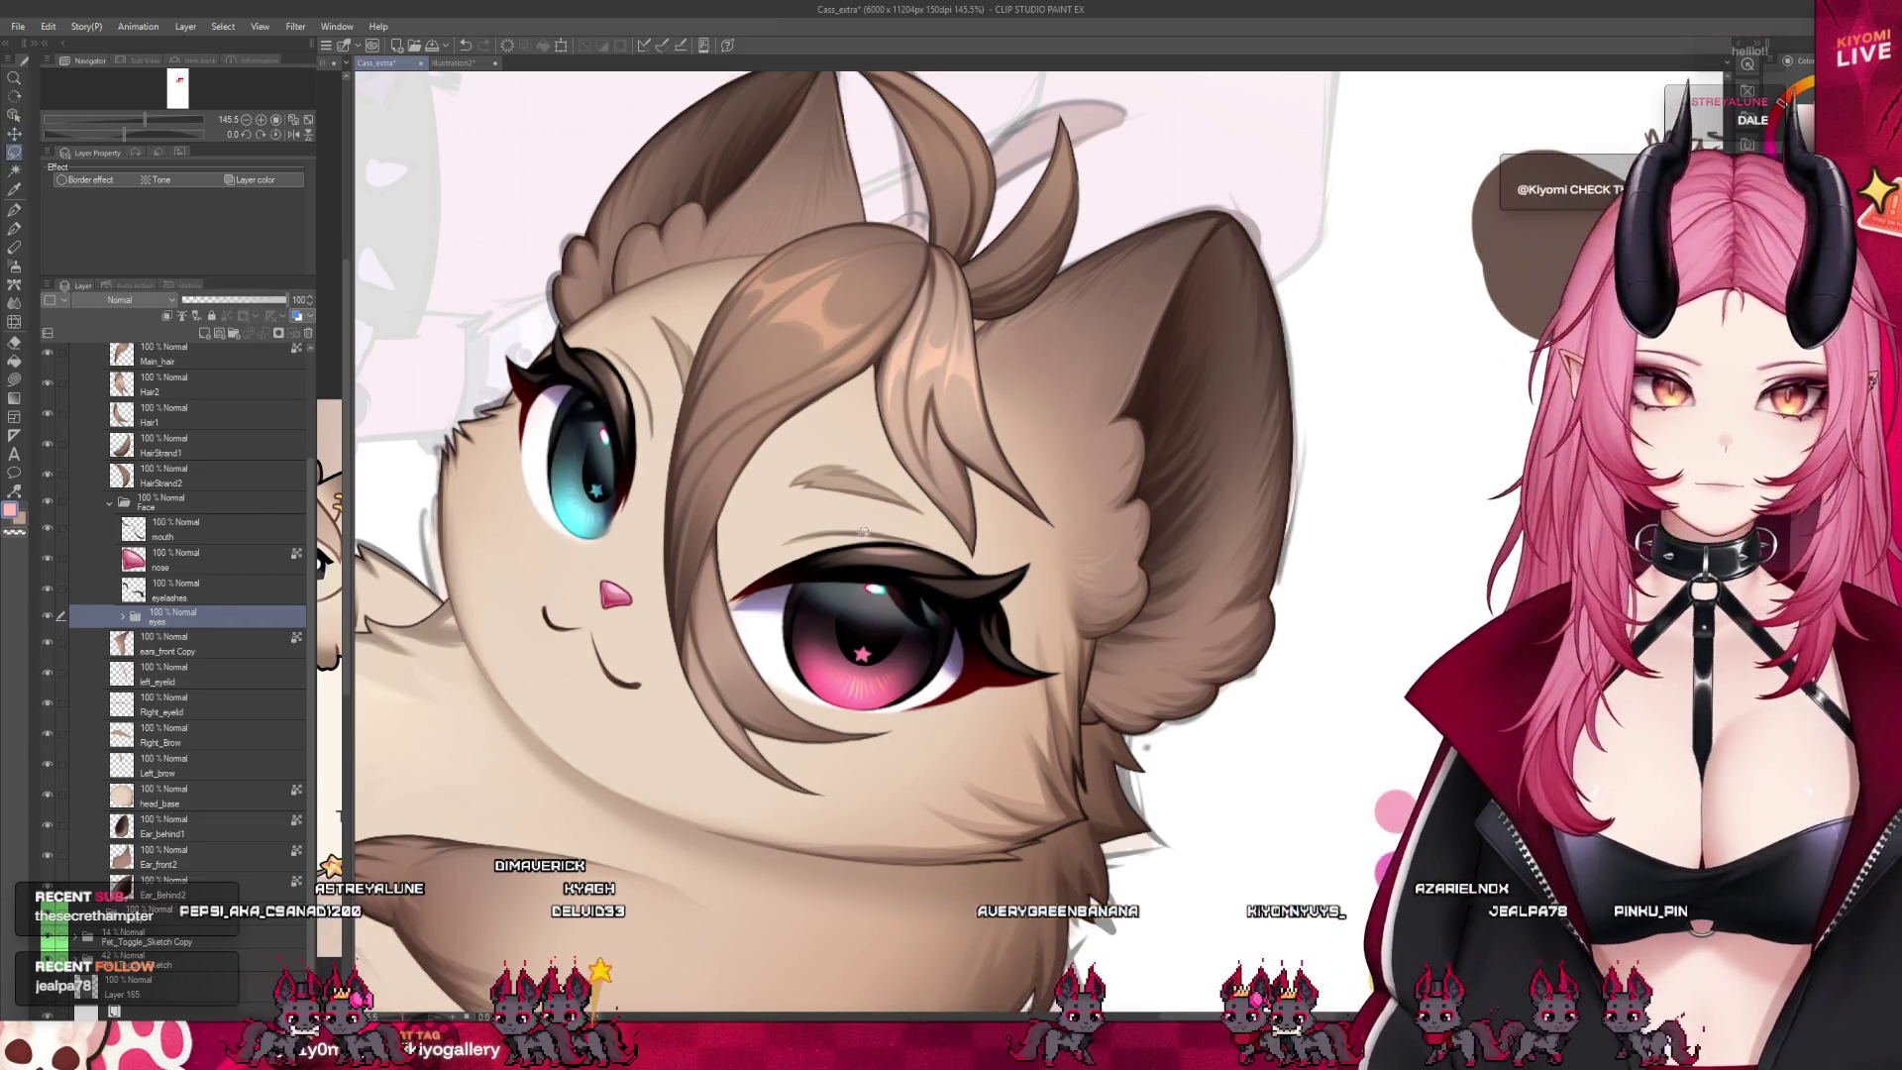
{"action": "mouse_move", "coordinate": [802, 396]}
{"action": "left_mouse_down"}
{"action": "mouse_move", "coordinate": [651, 651]}
{"action": "mouse_move", "coordinate": [941, 408]}
{"action": "left_mouse_up"}
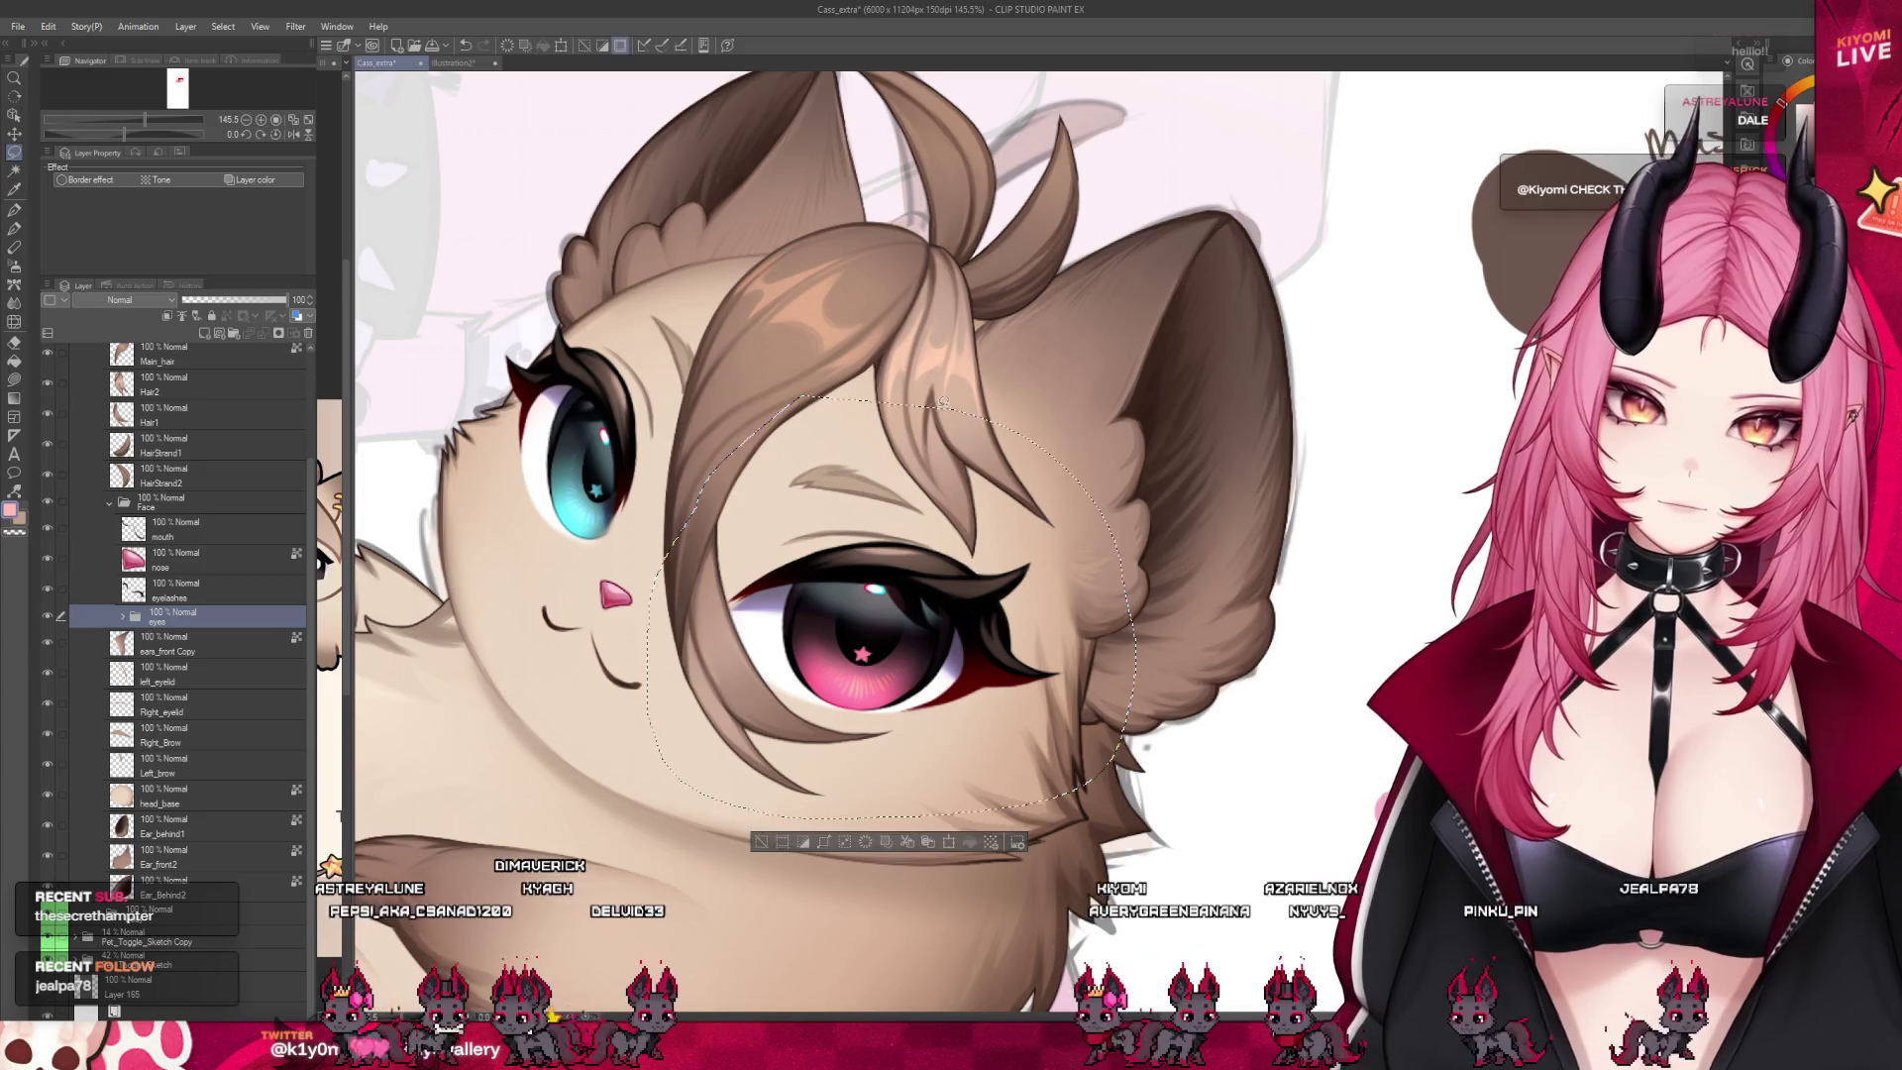
{"action": "key", "text": "ctrl+j"}
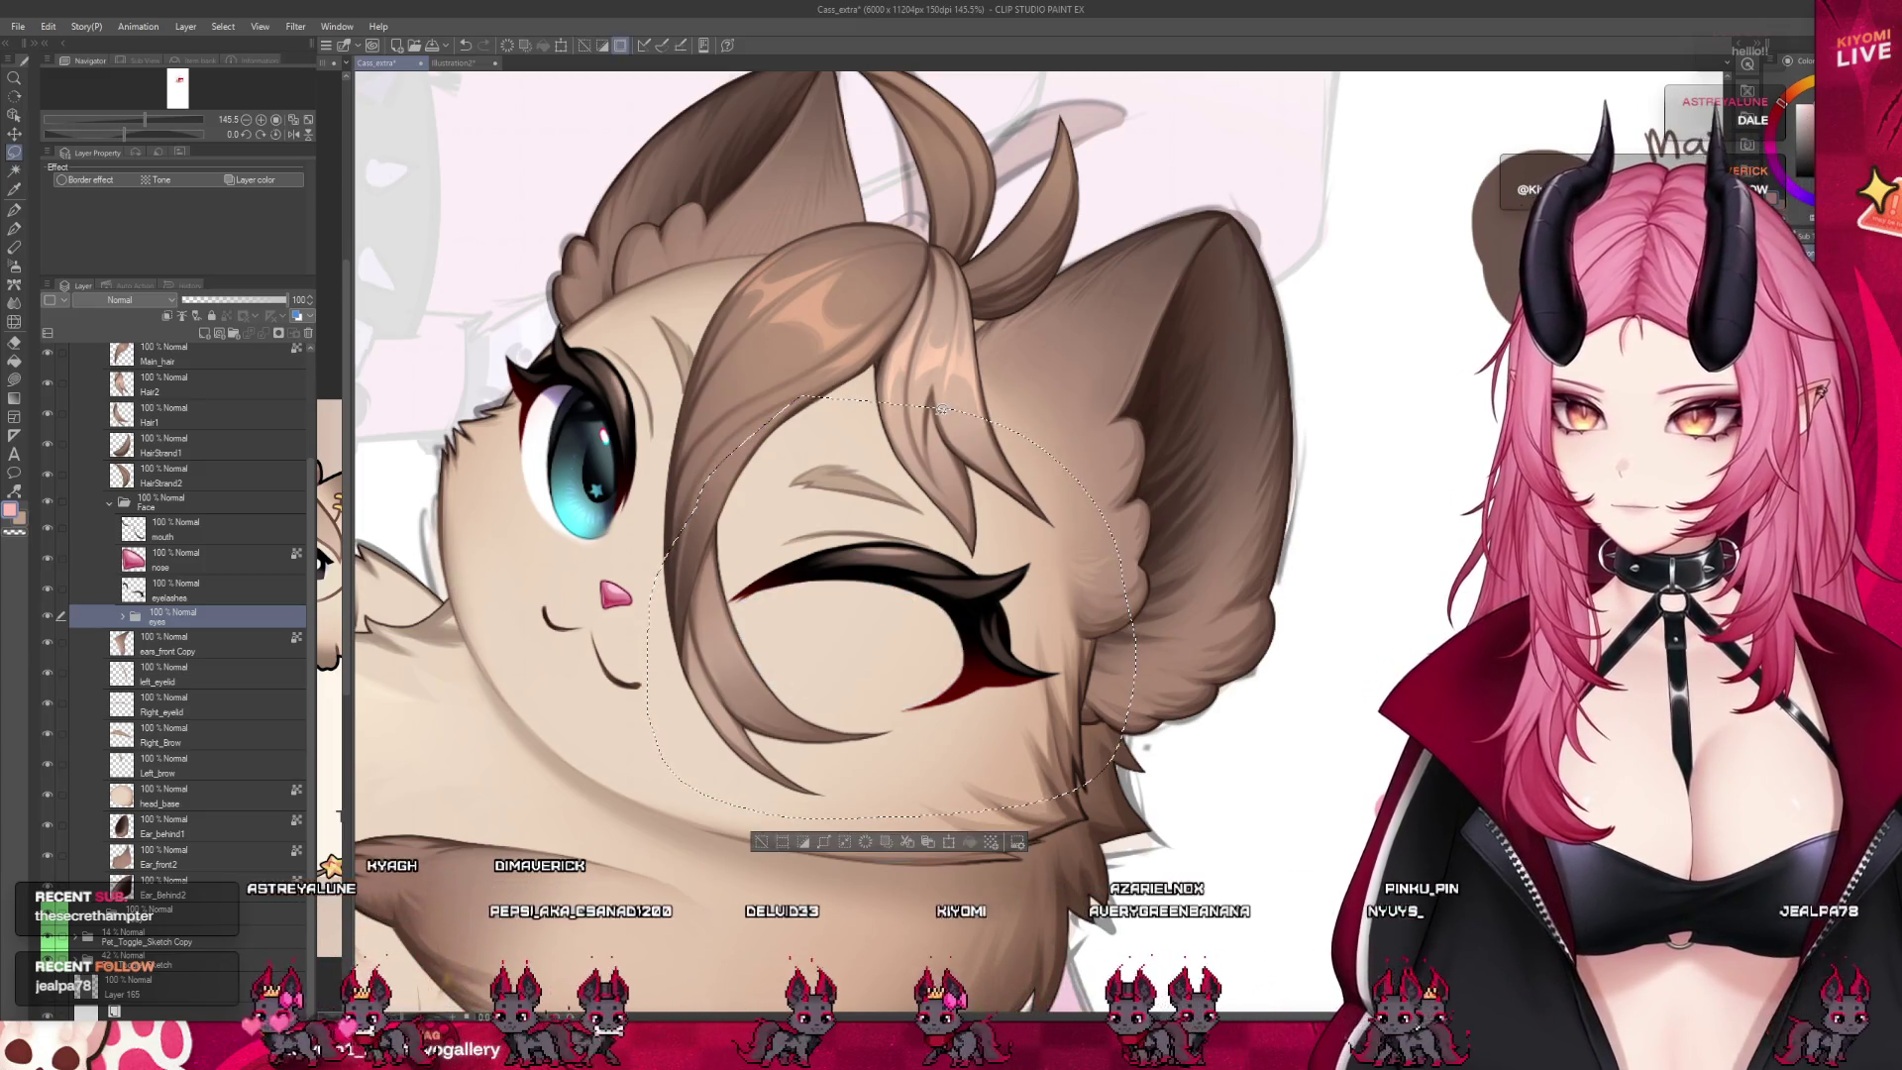
{"action": "left_click", "coordinate": [758, 842]}
Expand the eye_front folder in the duplicated eyes folder and select a layer inside it
{"action": "left_click", "coordinate": [198, 639]}
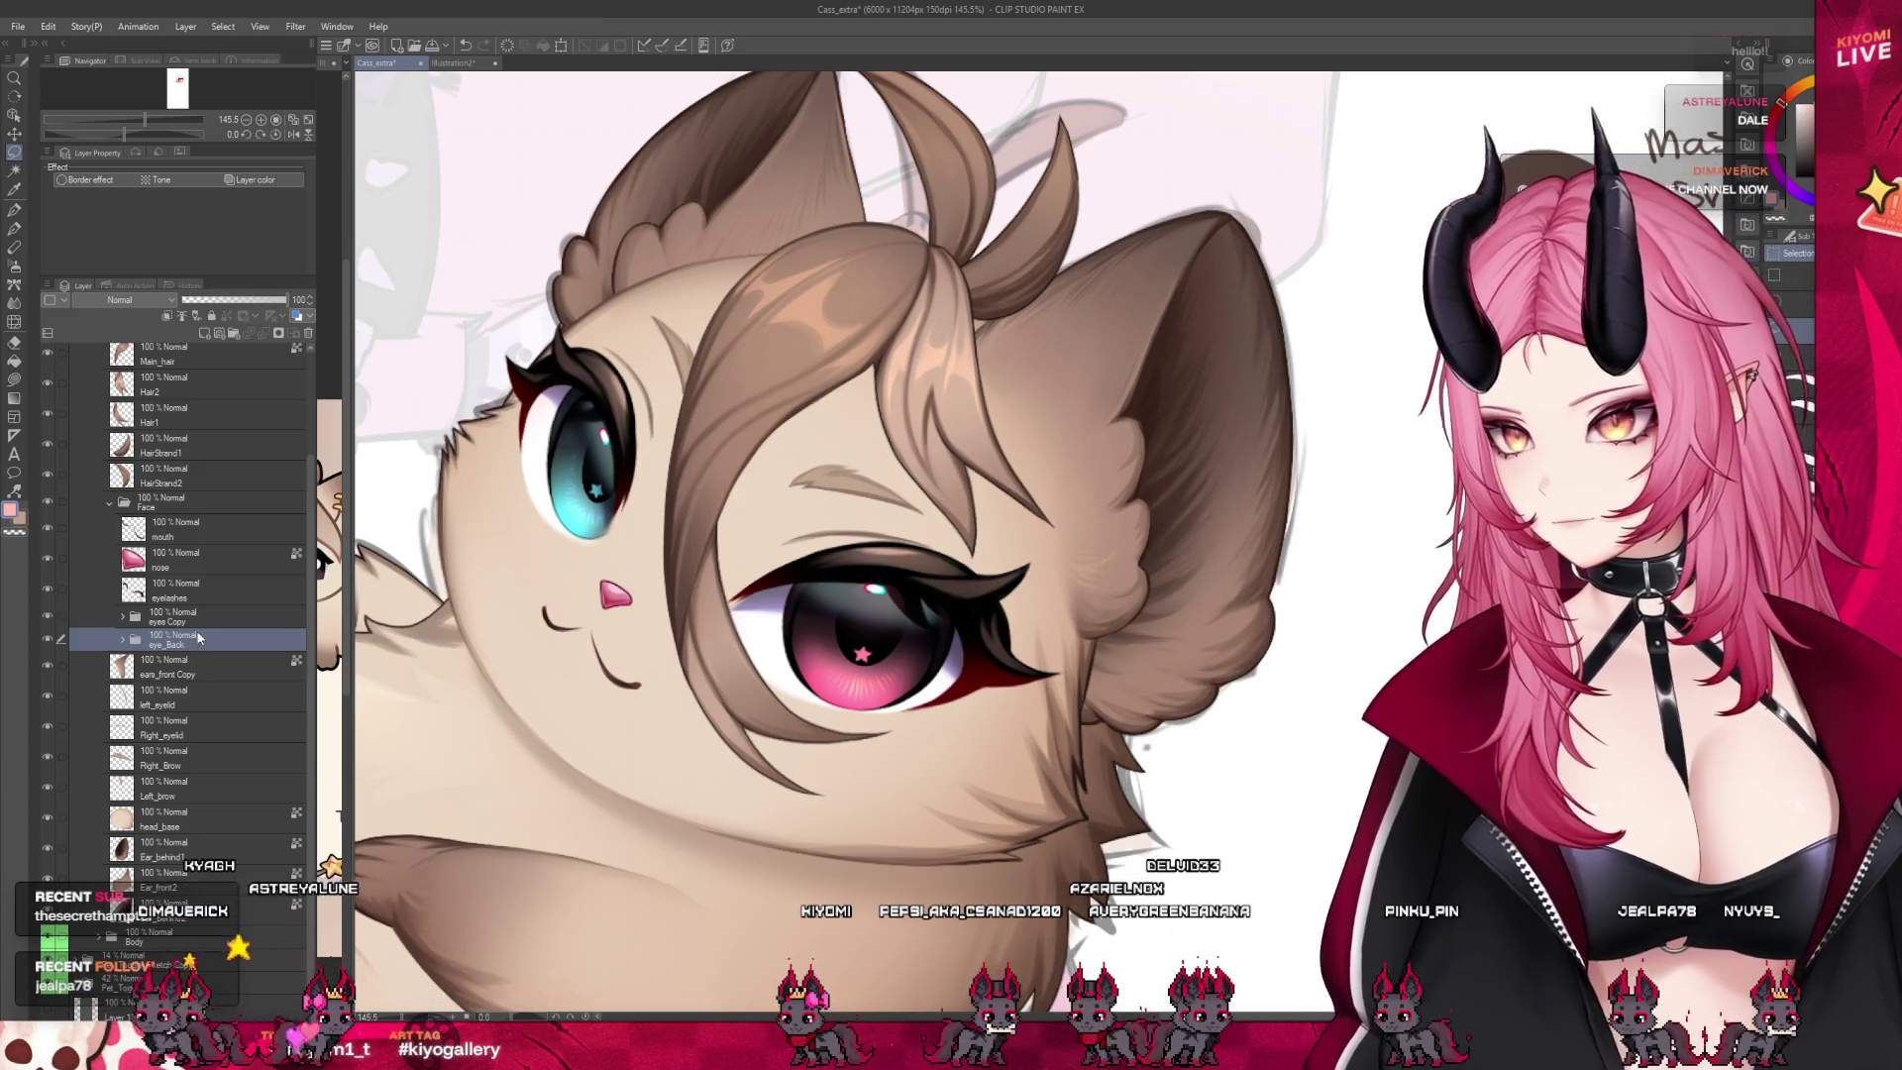
{"action": "left_click", "coordinate": [195, 619]}
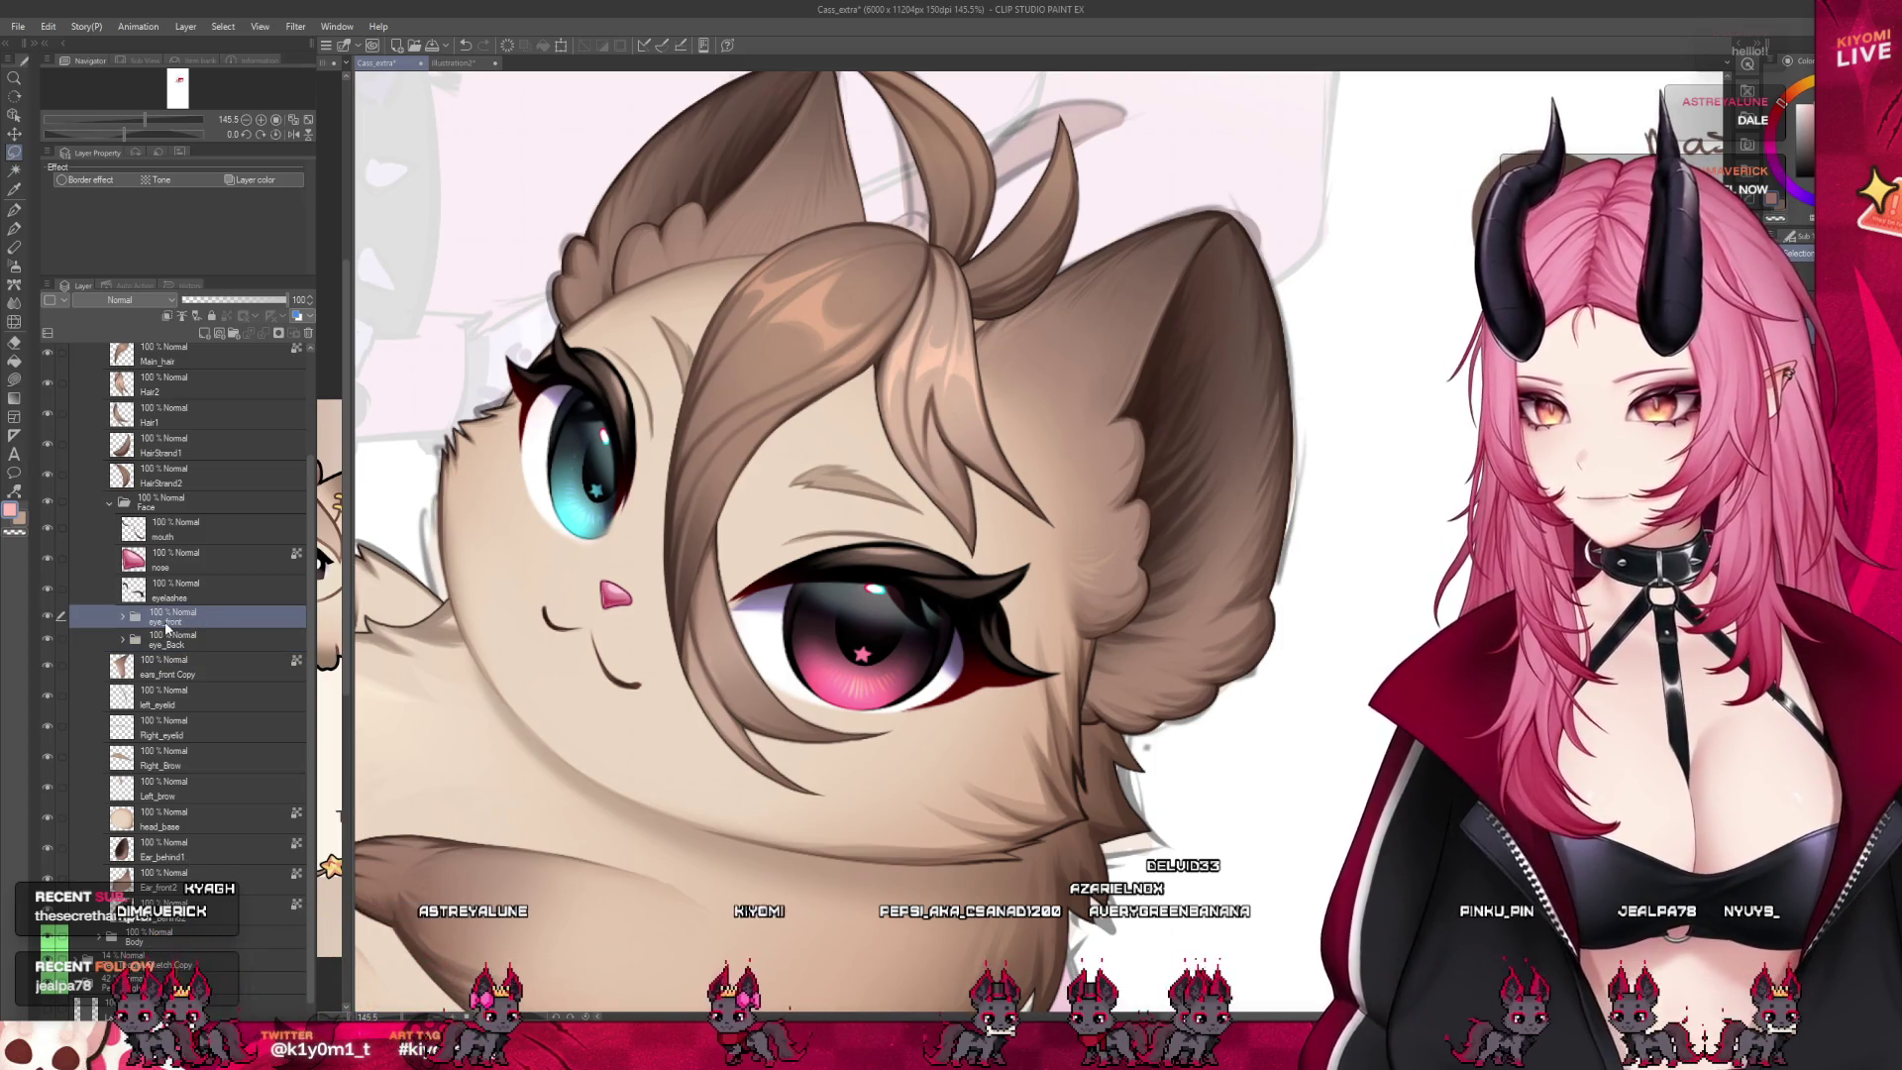
{"action": "left_click", "coordinate": [120, 619]}
{"action": "left_click", "coordinate": [213, 897]}
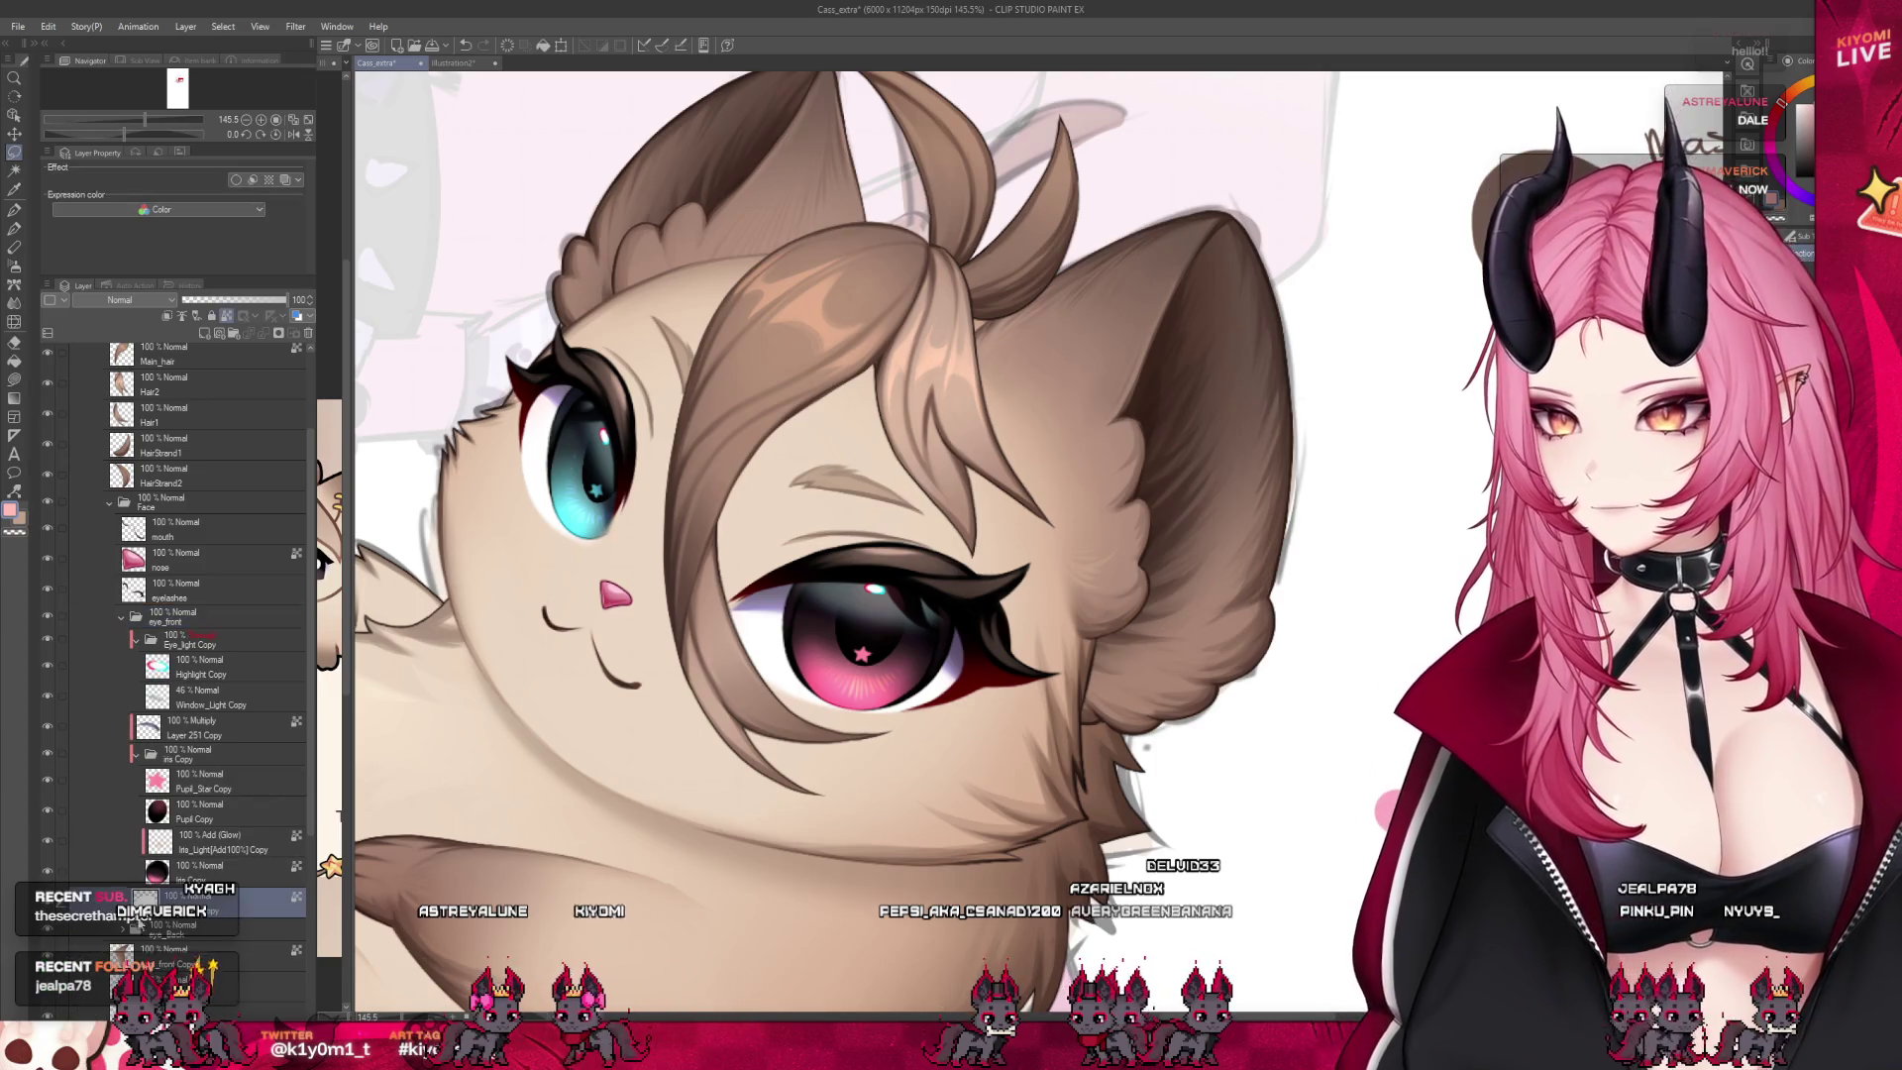
Rename the Iris Copy layer to 'Iris'
{"action": "scroll", "coordinate": [199, 693], "scroll_direction": "down", "scroll_amount": 2}
{"action": "scroll", "coordinate": [198, 693], "scroll_direction": "down", "scroll_amount": 2}
{"action": "scroll", "coordinate": [198, 693], "scroll_direction": "down", "scroll_amount": 2}
{"action": "left_click", "coordinate": [213, 941]}
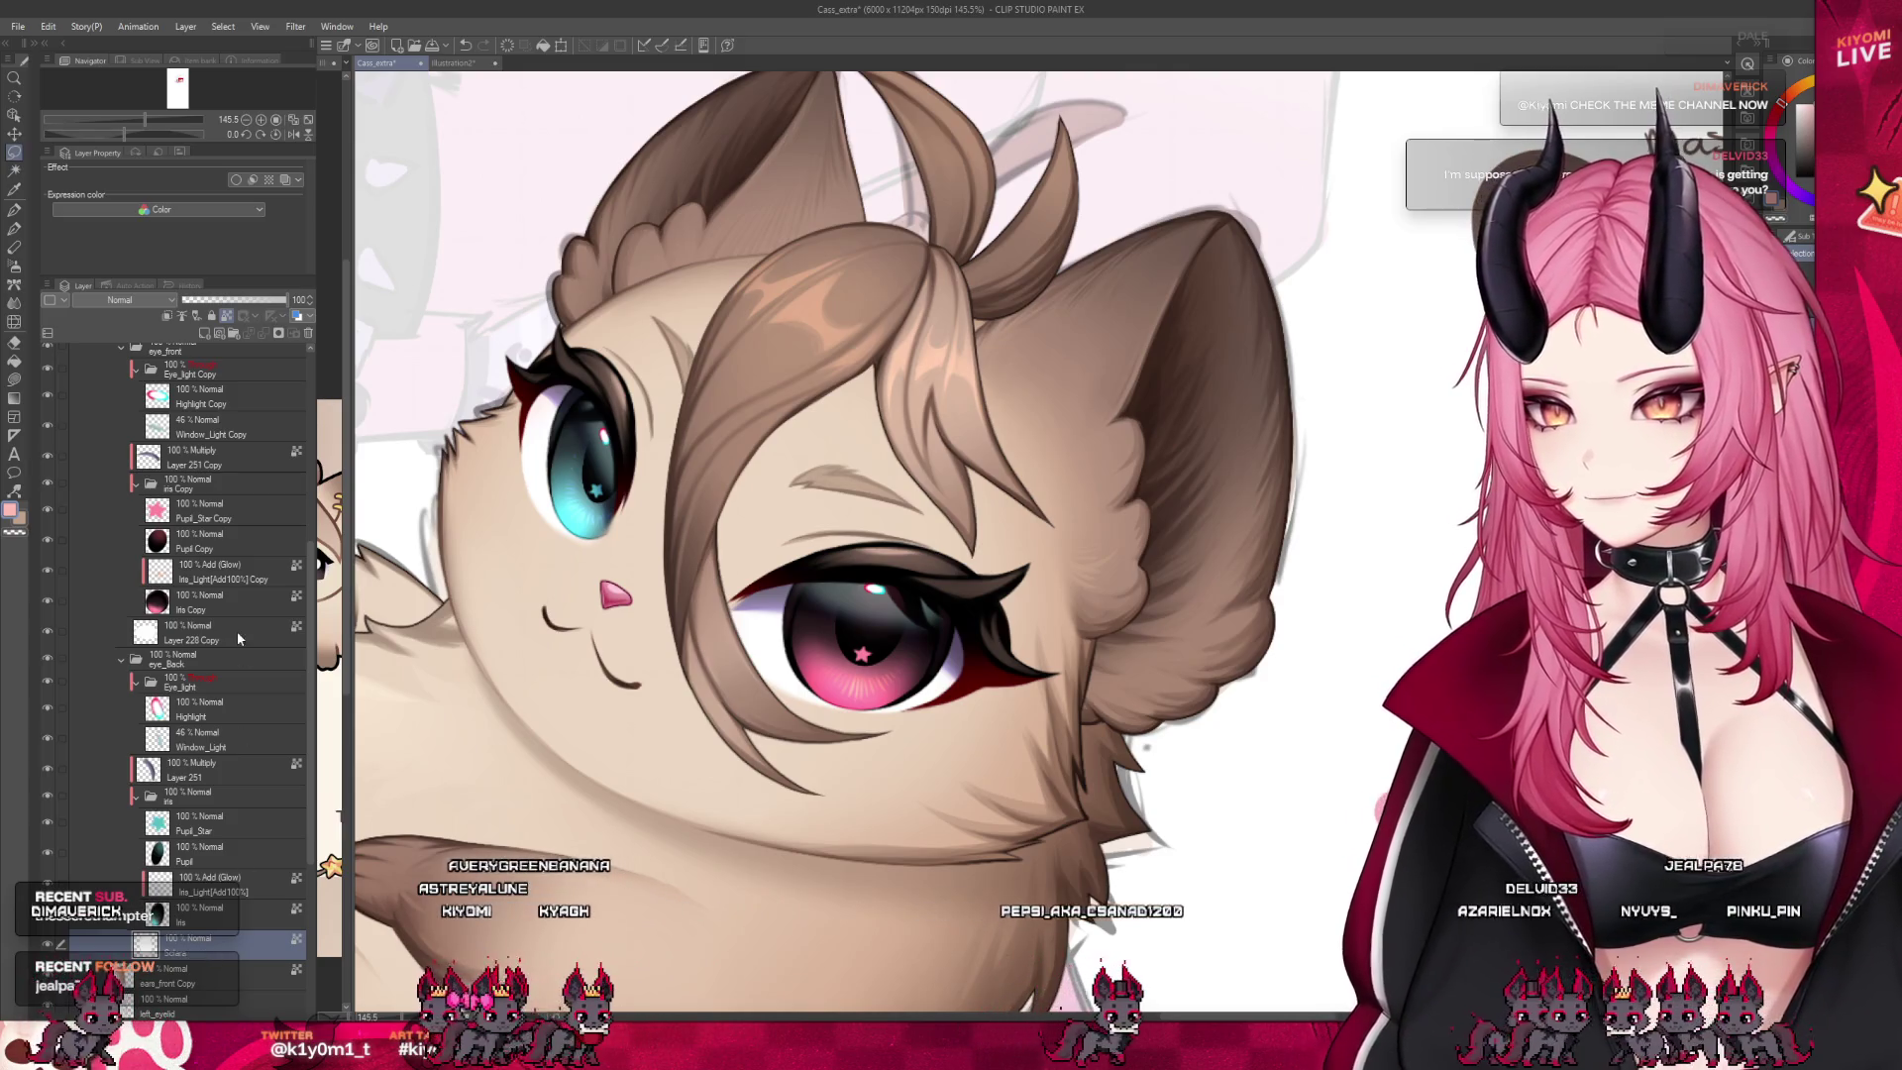
{"action": "left_click", "coordinate": [119, 660]}
{"action": "left_click", "coordinate": [208, 639]}
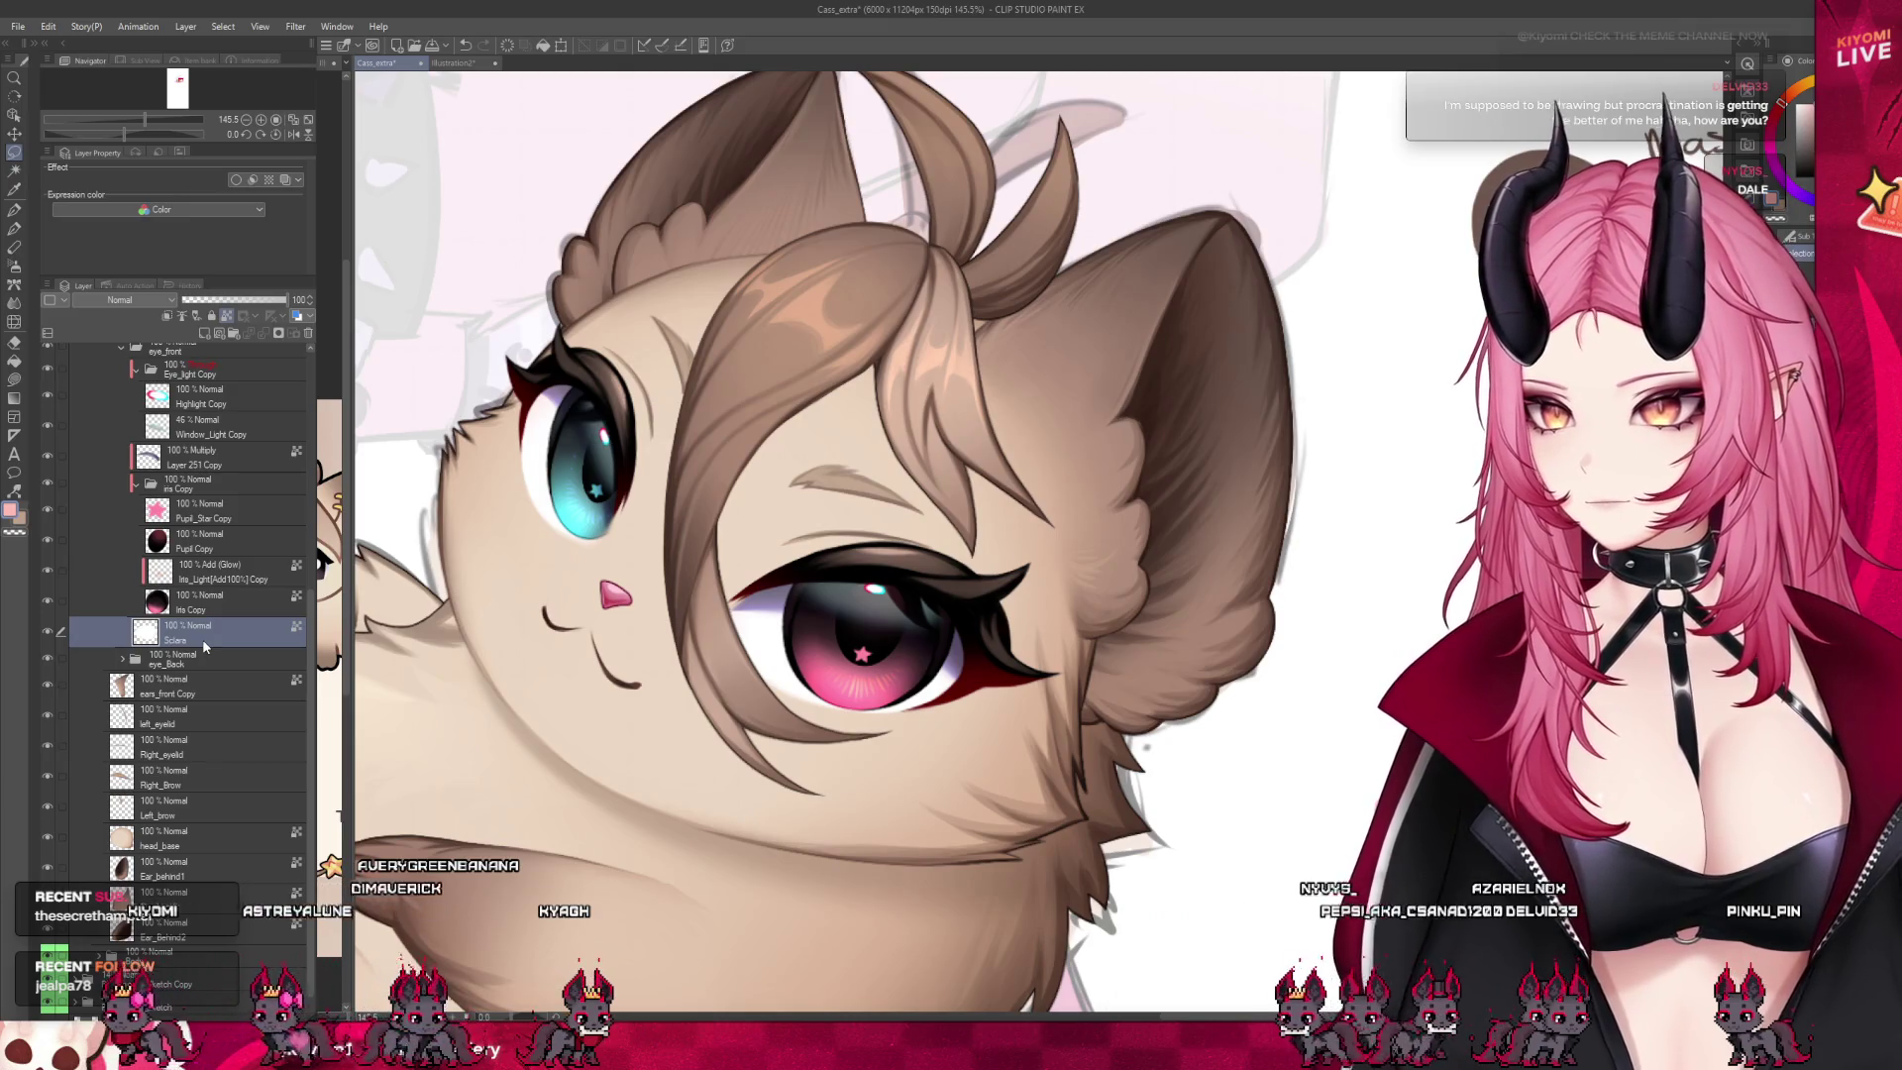
{"action": "left_click", "coordinate": [211, 597]}
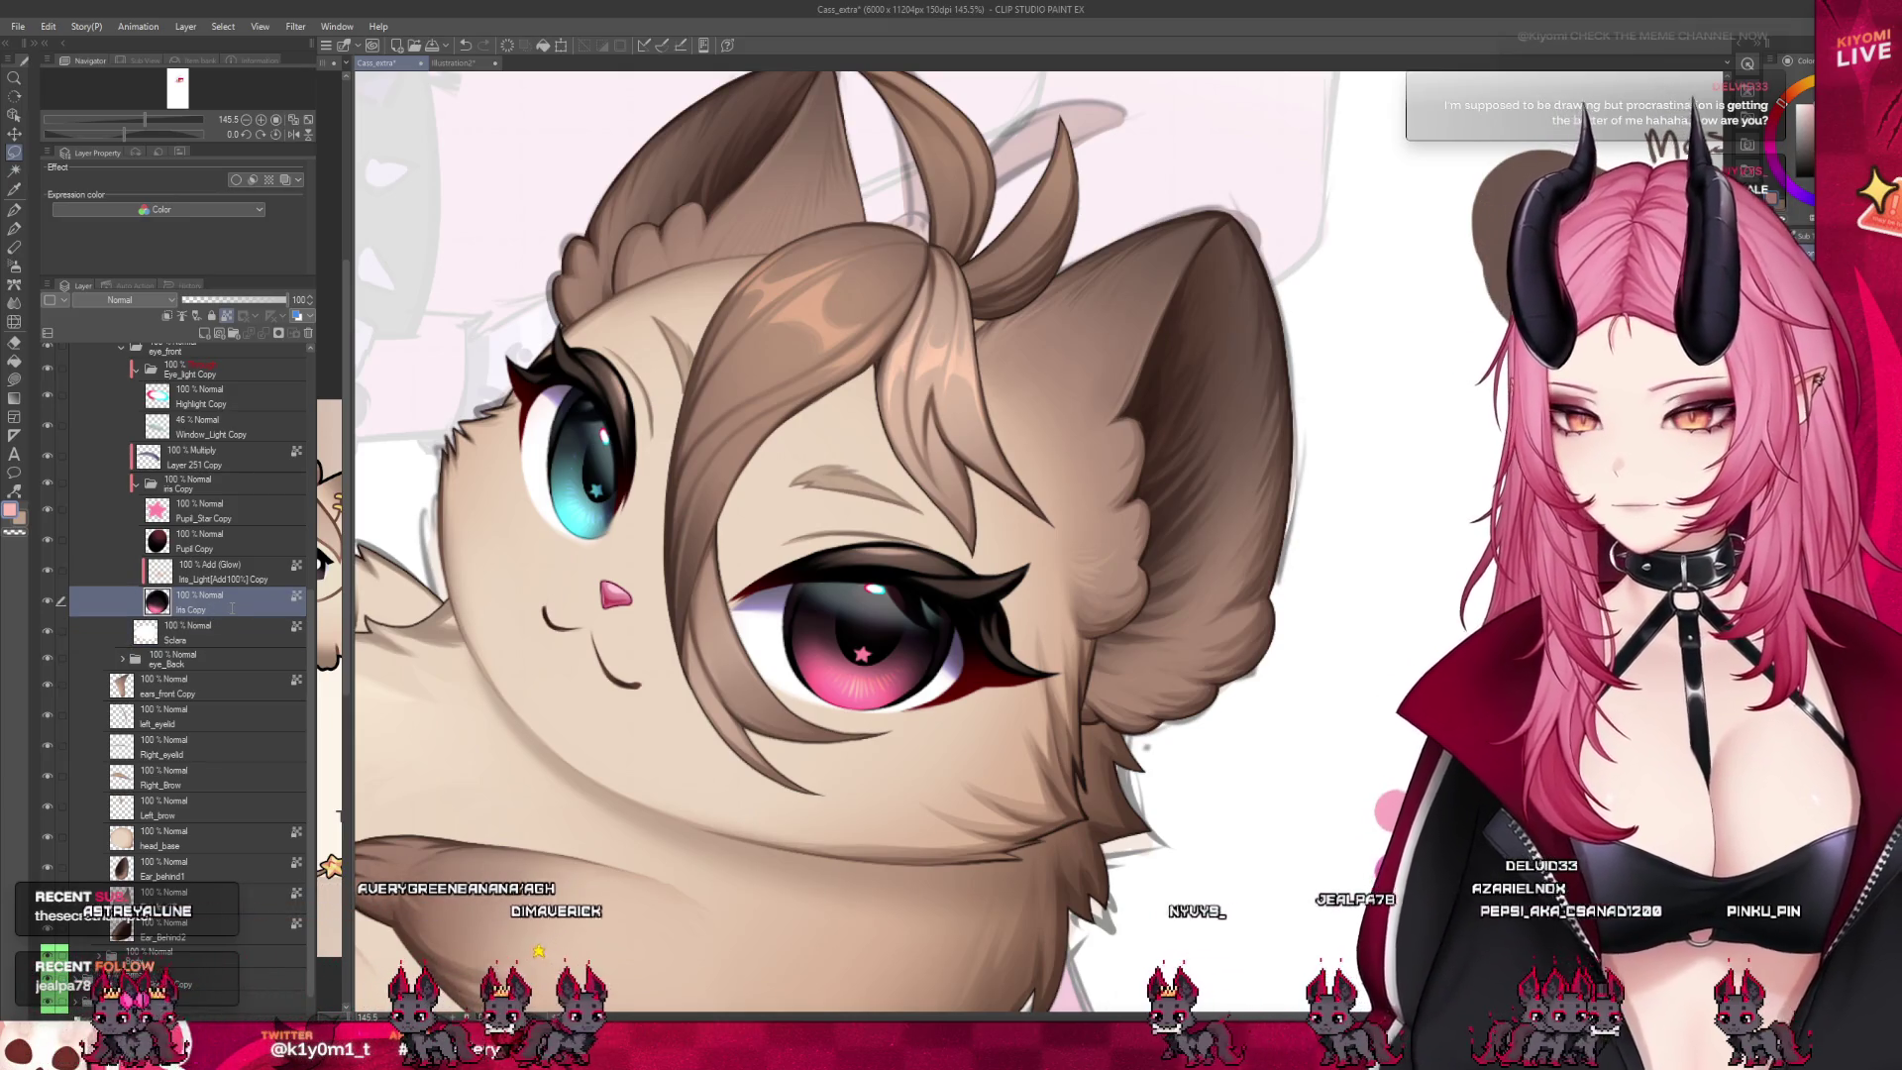
{"action": "double_click", "coordinate": [234, 608]}
{"action": "type", "text": "Iris"}
{"action": "key", "text": "Return"}
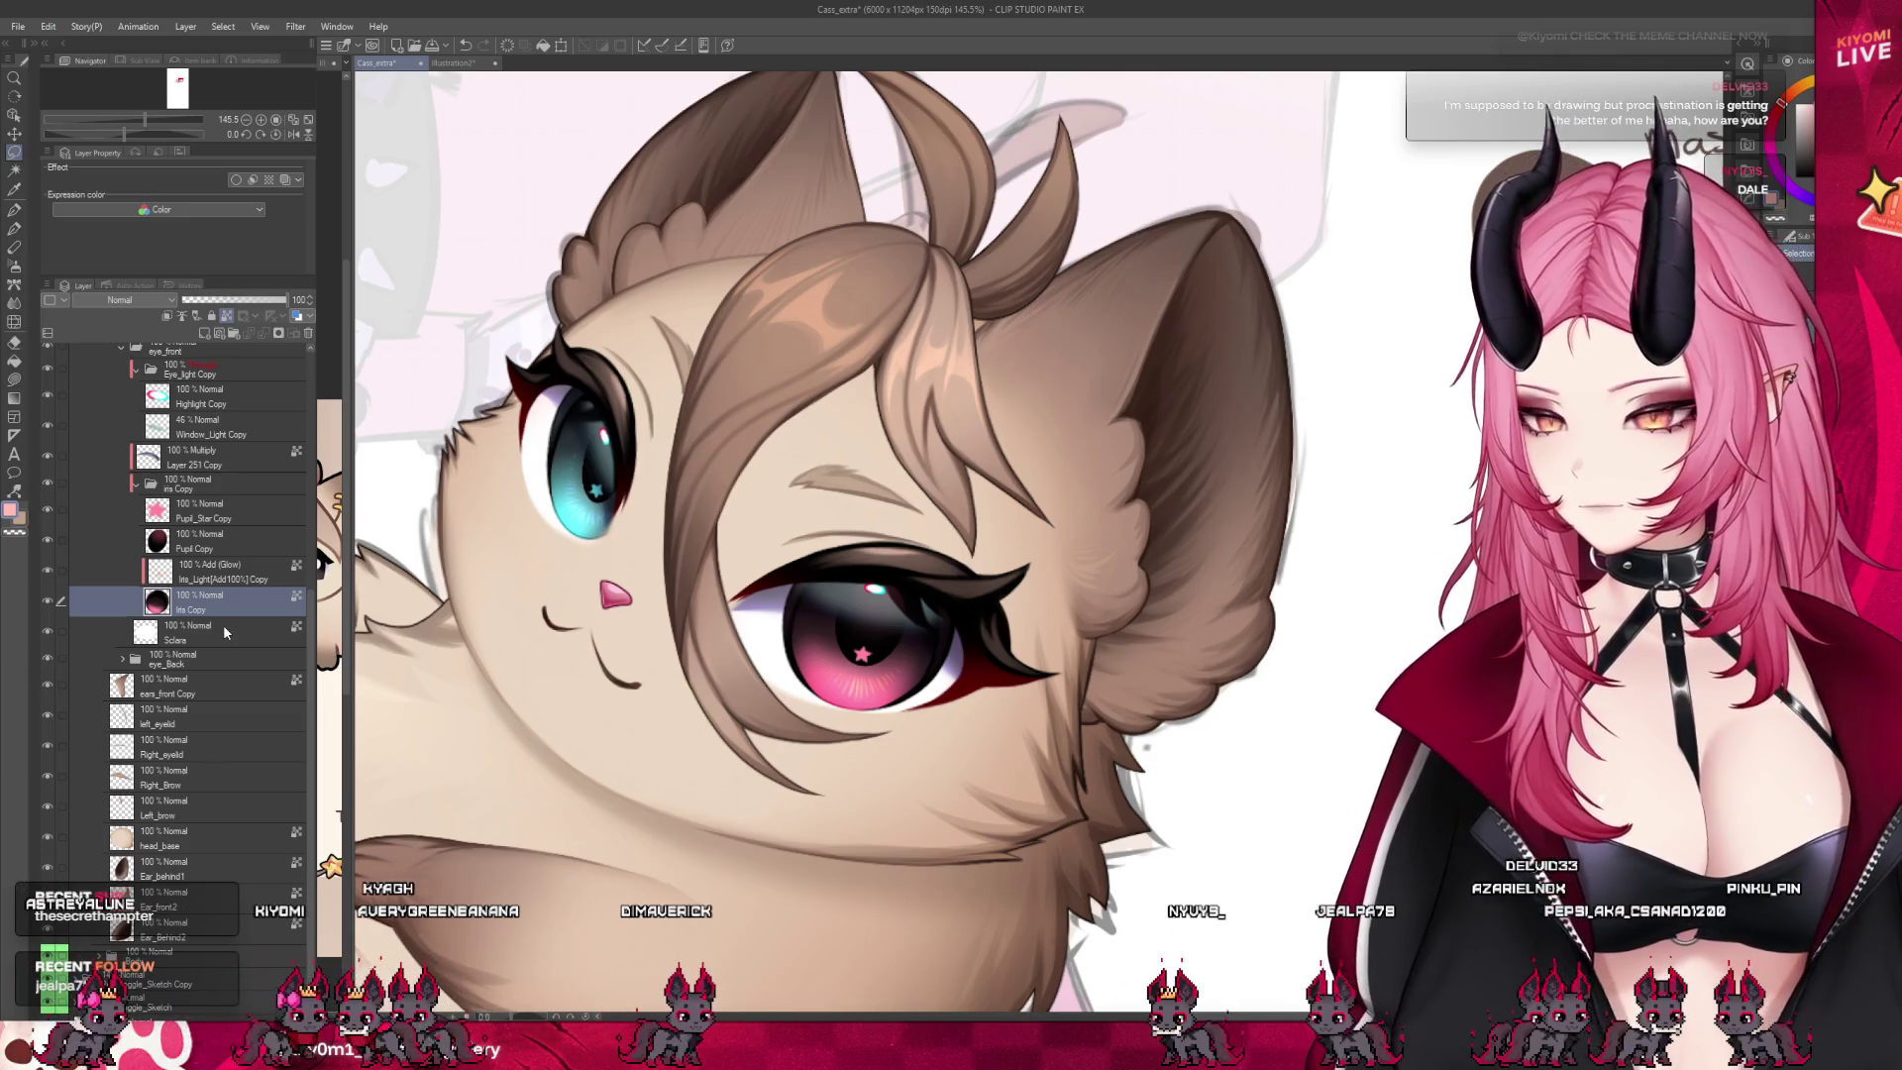
Rename the Pupil Copy layer to 'Pupil'
{"action": "left_click", "coordinate": [244, 582]}
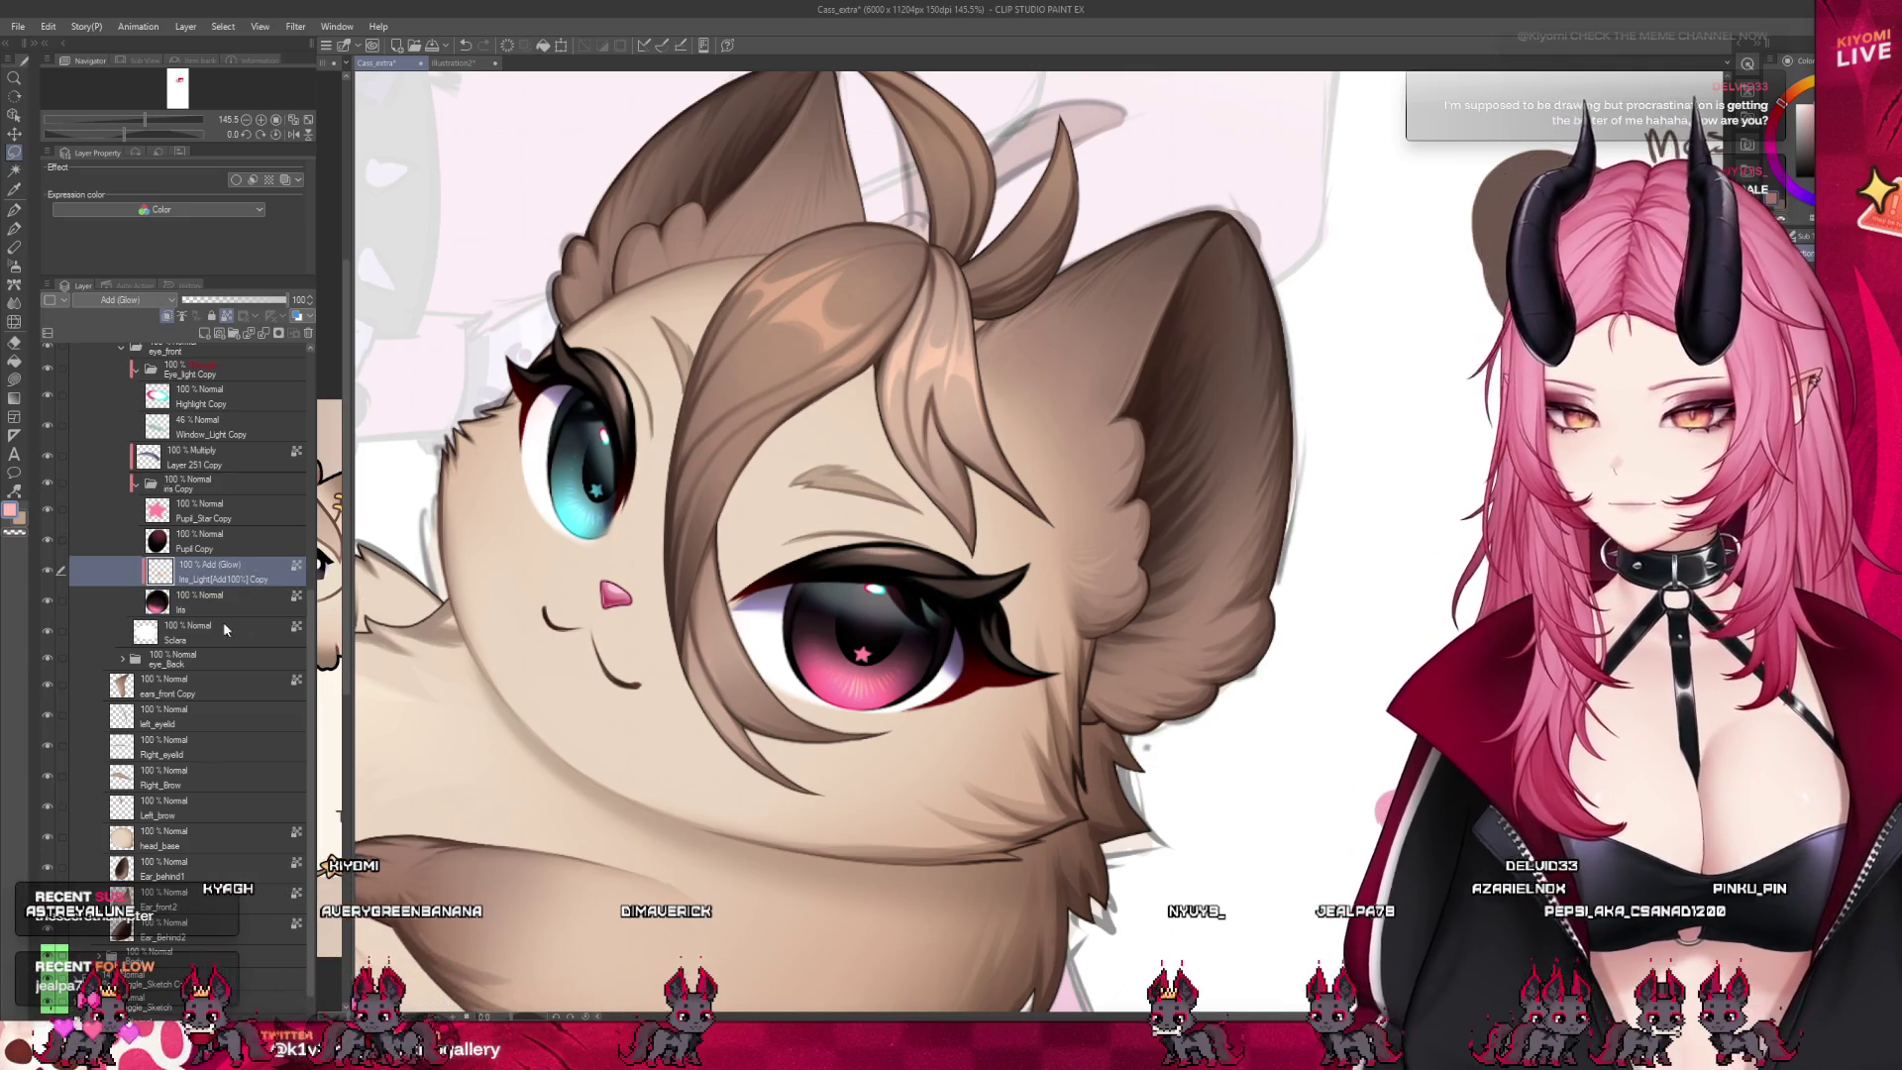
{"action": "left_click", "coordinate": [203, 541]}
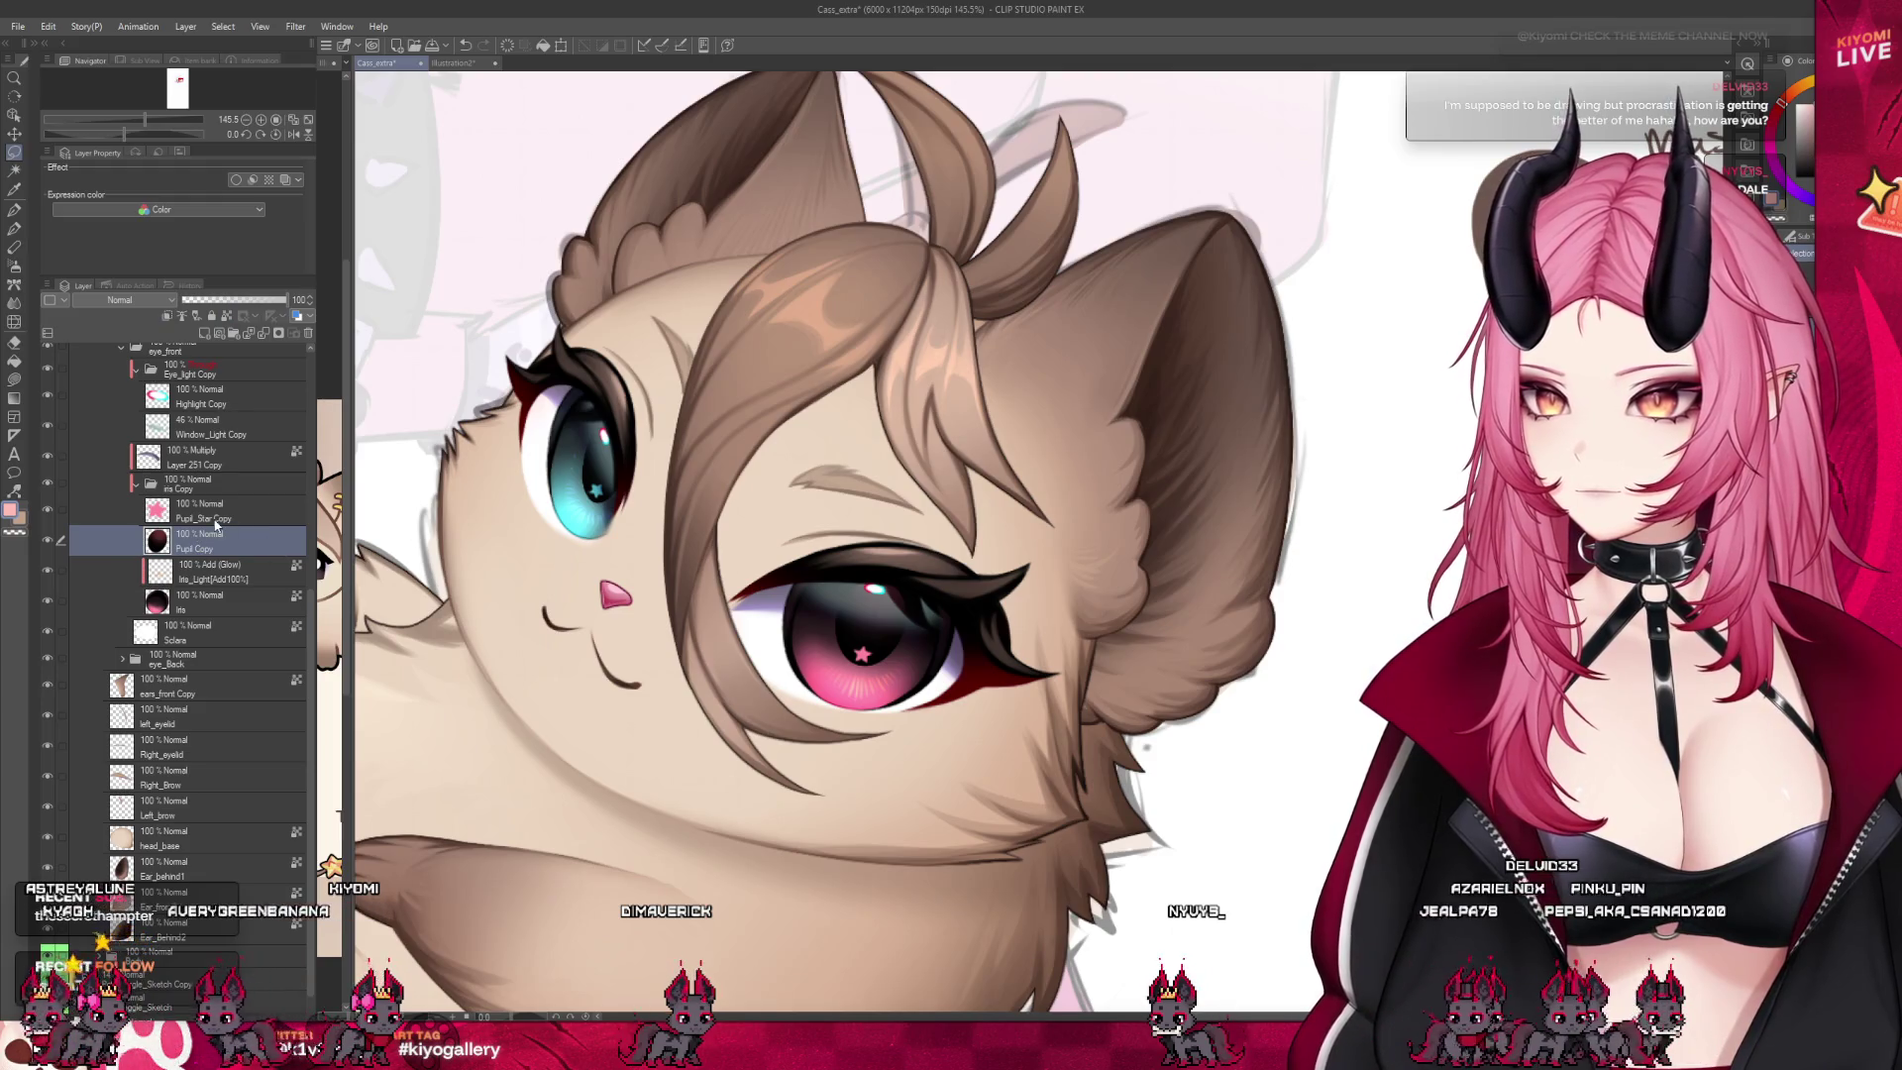
{"action": "key", "text": "BackSpace"}
{"action": "key", "text": "BackSpace"}
{"action": "key", "text": "BackSpace"}
{"action": "key", "text": "Return"}
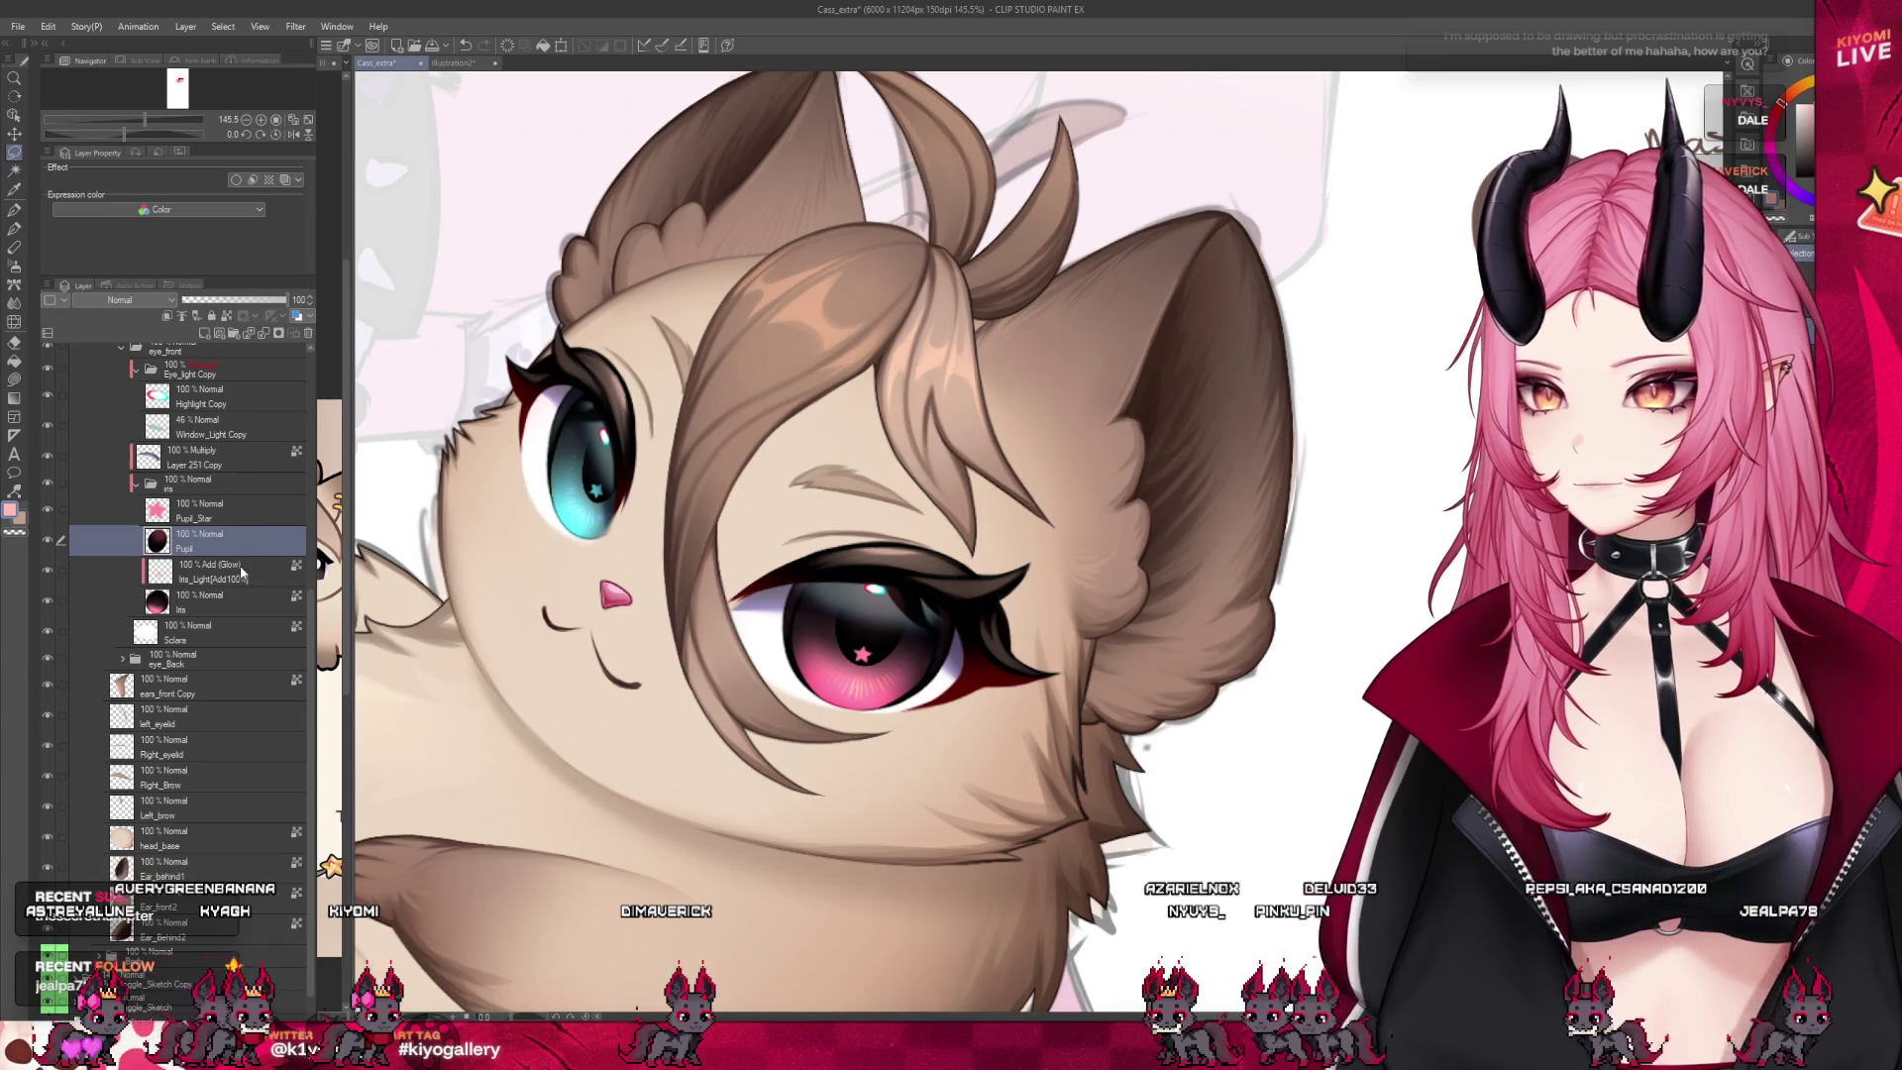
Rename the eye_Back shading layer, Layer 251, to 'eye_shade'
{"action": "scroll", "coordinate": [238, 555], "scroll_direction": "up", "scroll_amount": 1}
{"action": "scroll", "coordinate": [226, 488], "scroll_direction": "up", "scroll_amount": 1}
{"action": "left_click", "coordinate": [191, 523]}
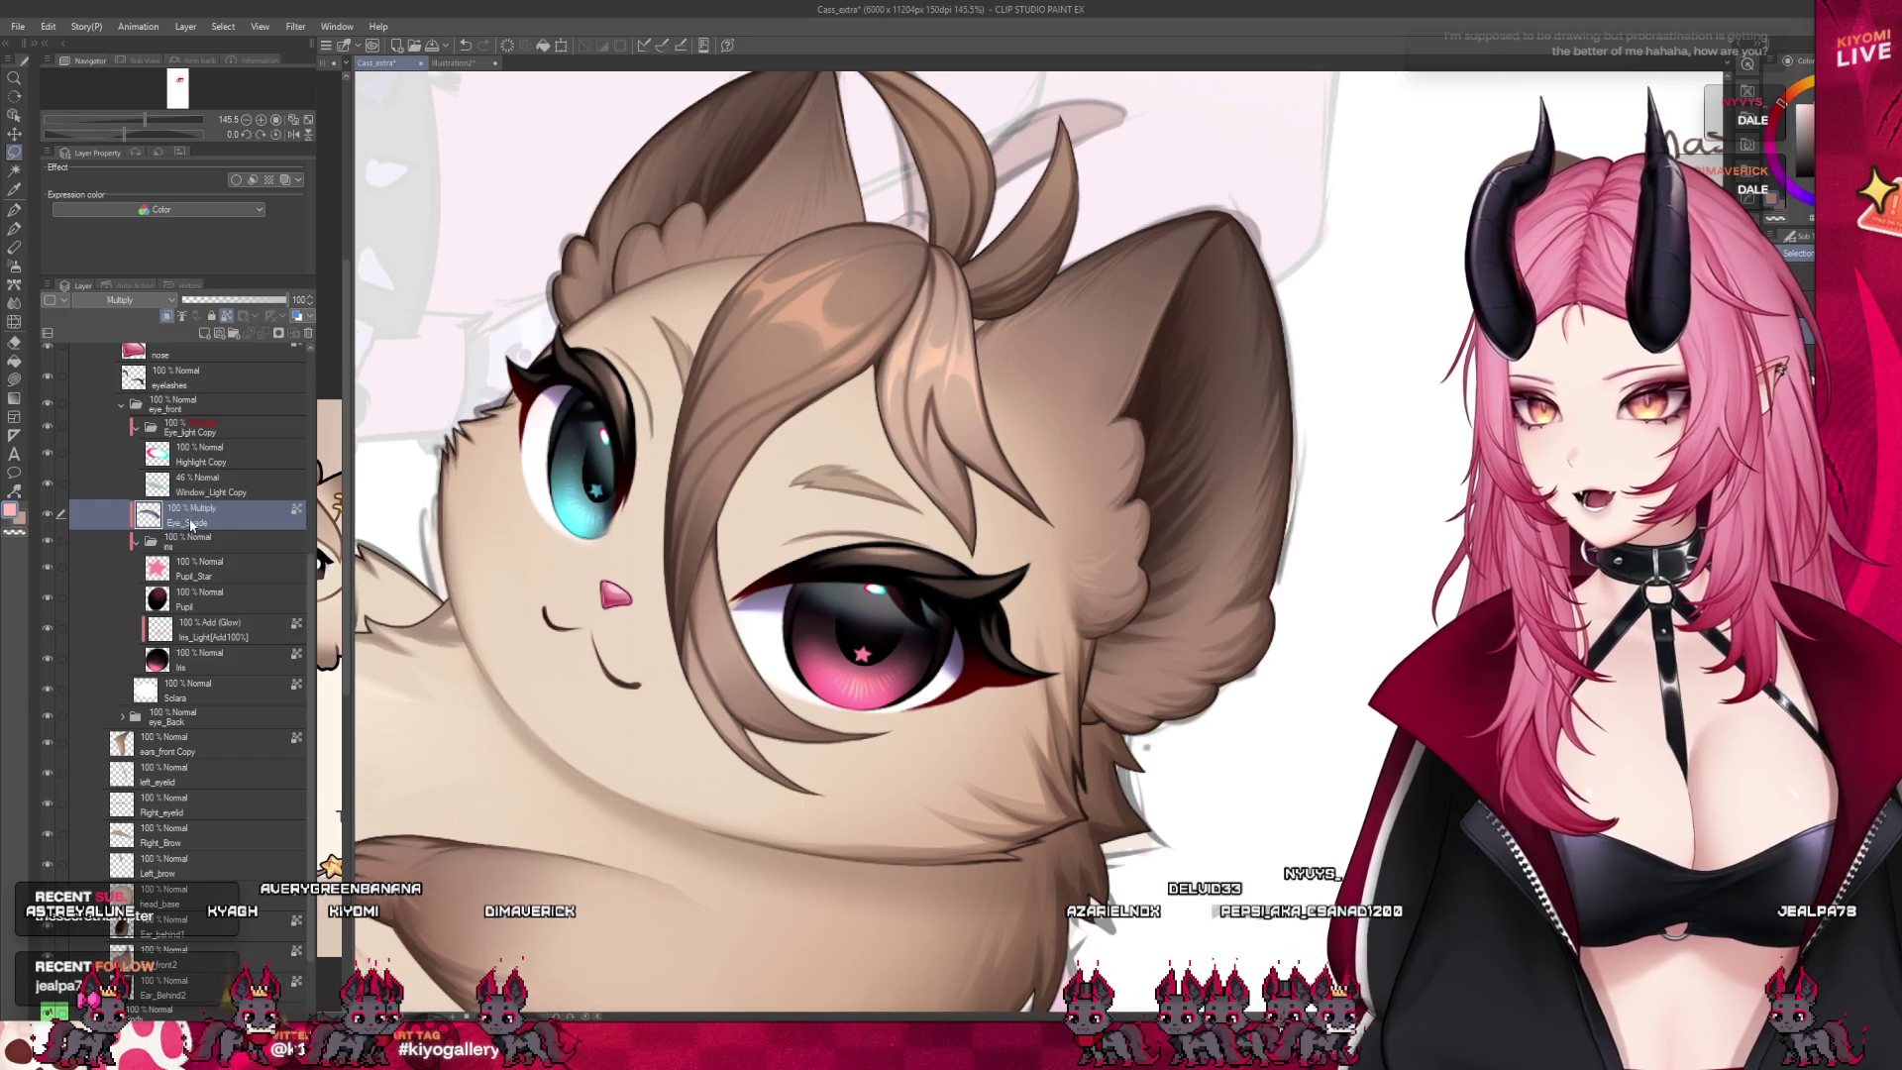
{"action": "left_click", "coordinate": [122, 716]}
{"action": "double_click", "coordinate": [204, 830]}
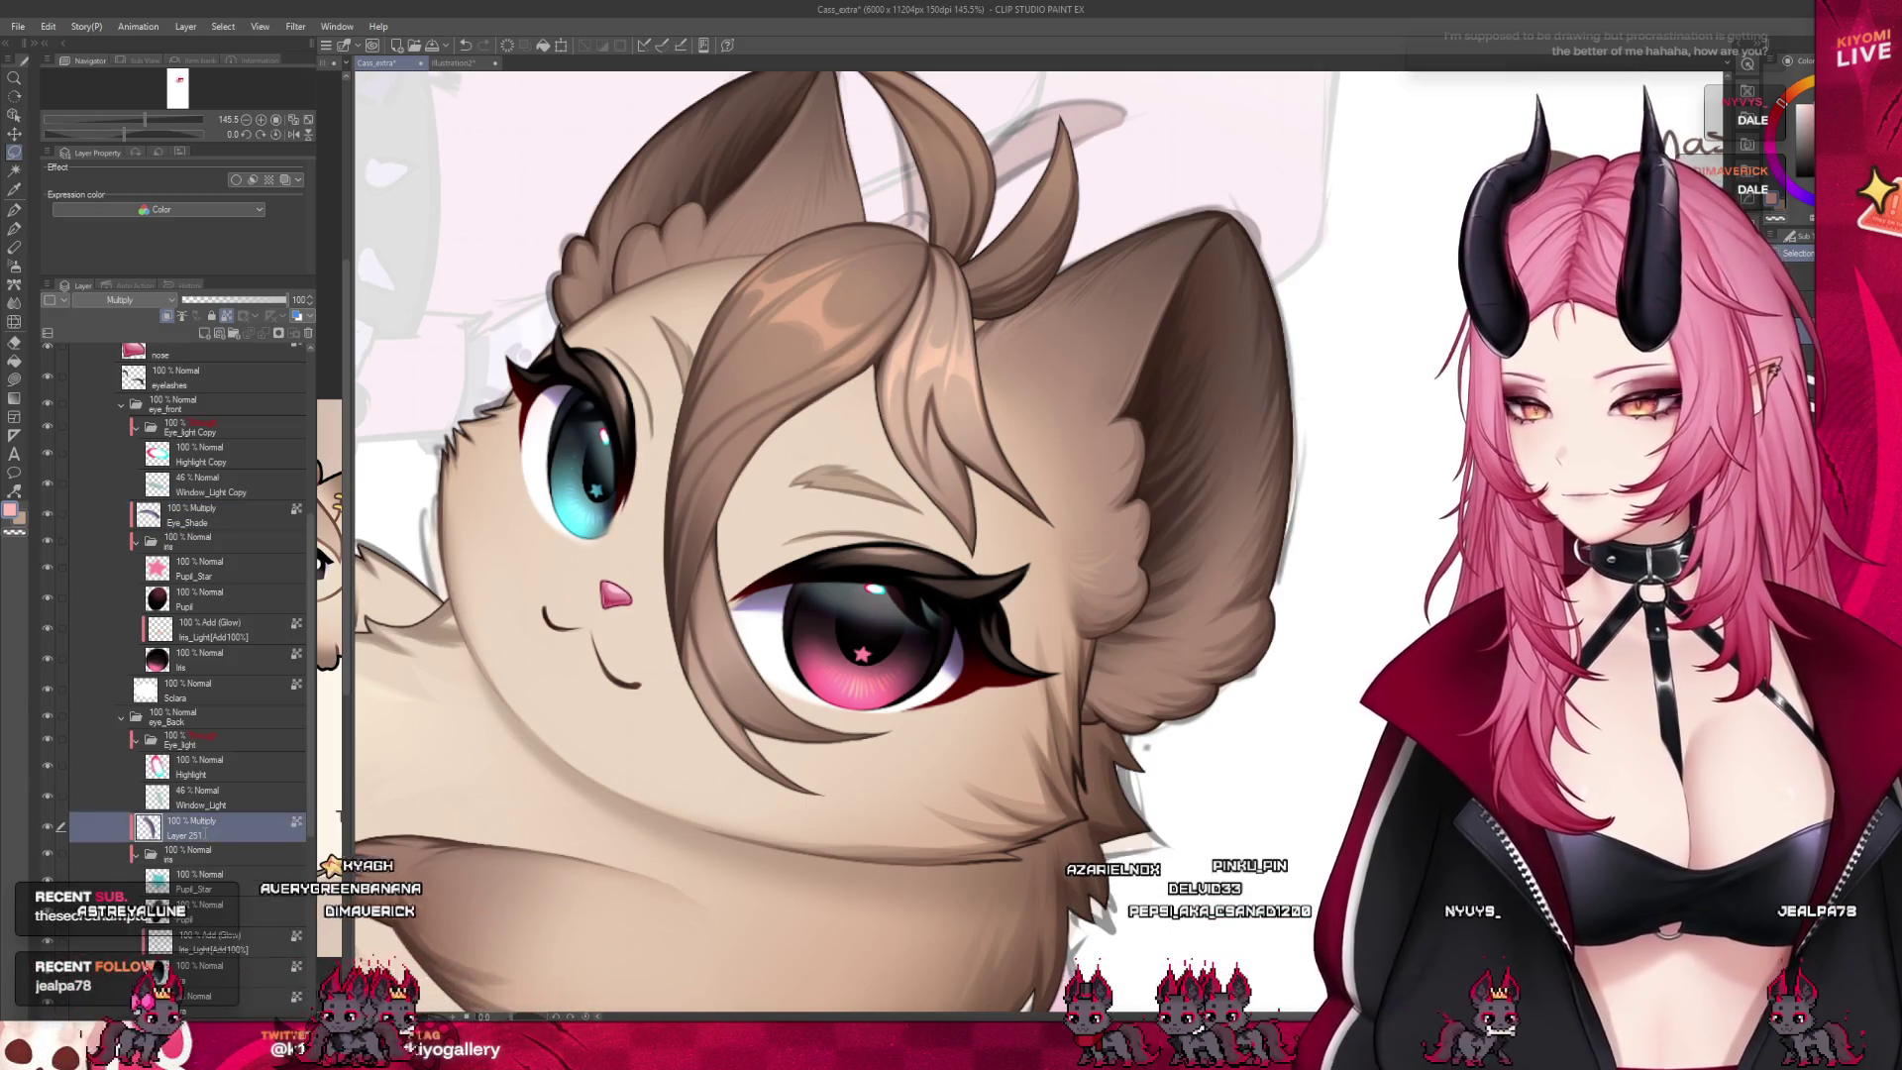
{"action": "type", "text": "eye_shade"}
{"action": "key", "text": "Return"}
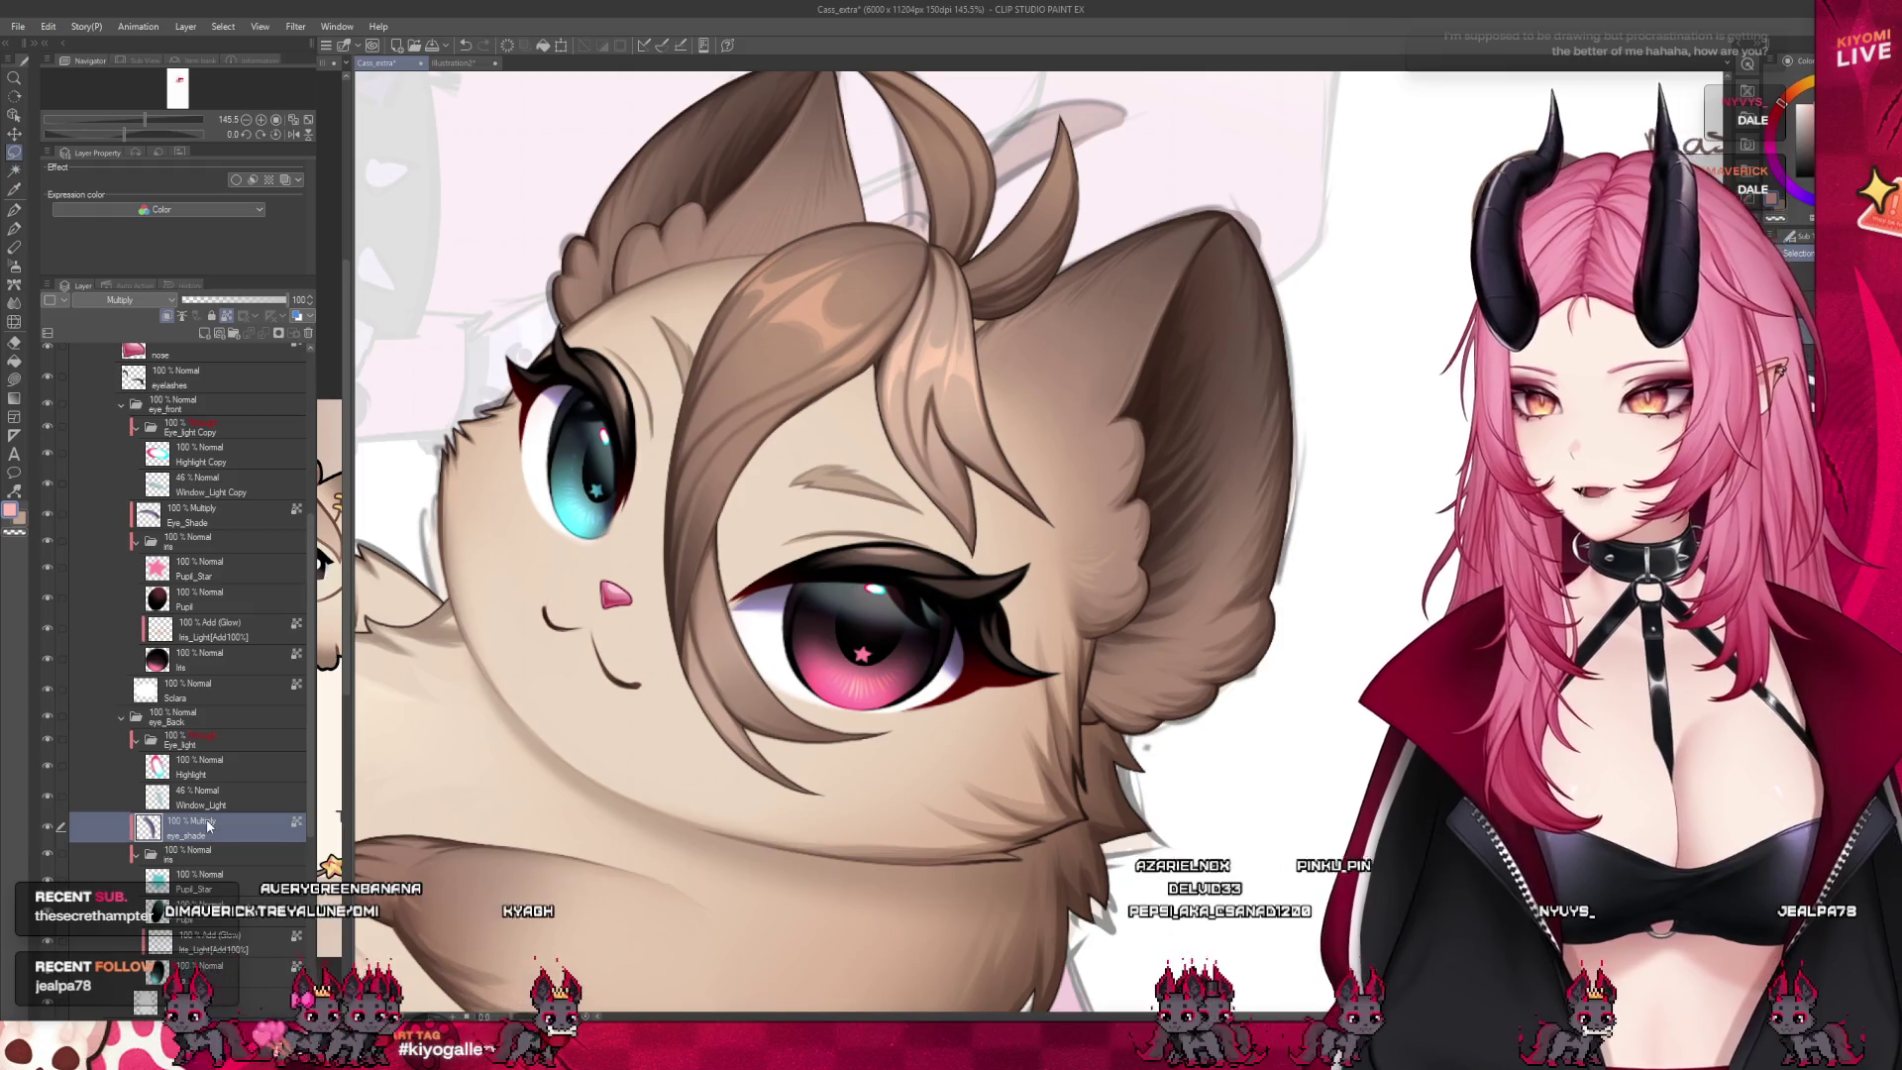
Rename the copied light layers to 'Window_Light' and 'Highlight'
{"action": "scroll", "coordinate": [218, 827], "scroll_direction": "up", "scroll_amount": 1}
{"action": "left_click", "coordinate": [137, 871]}
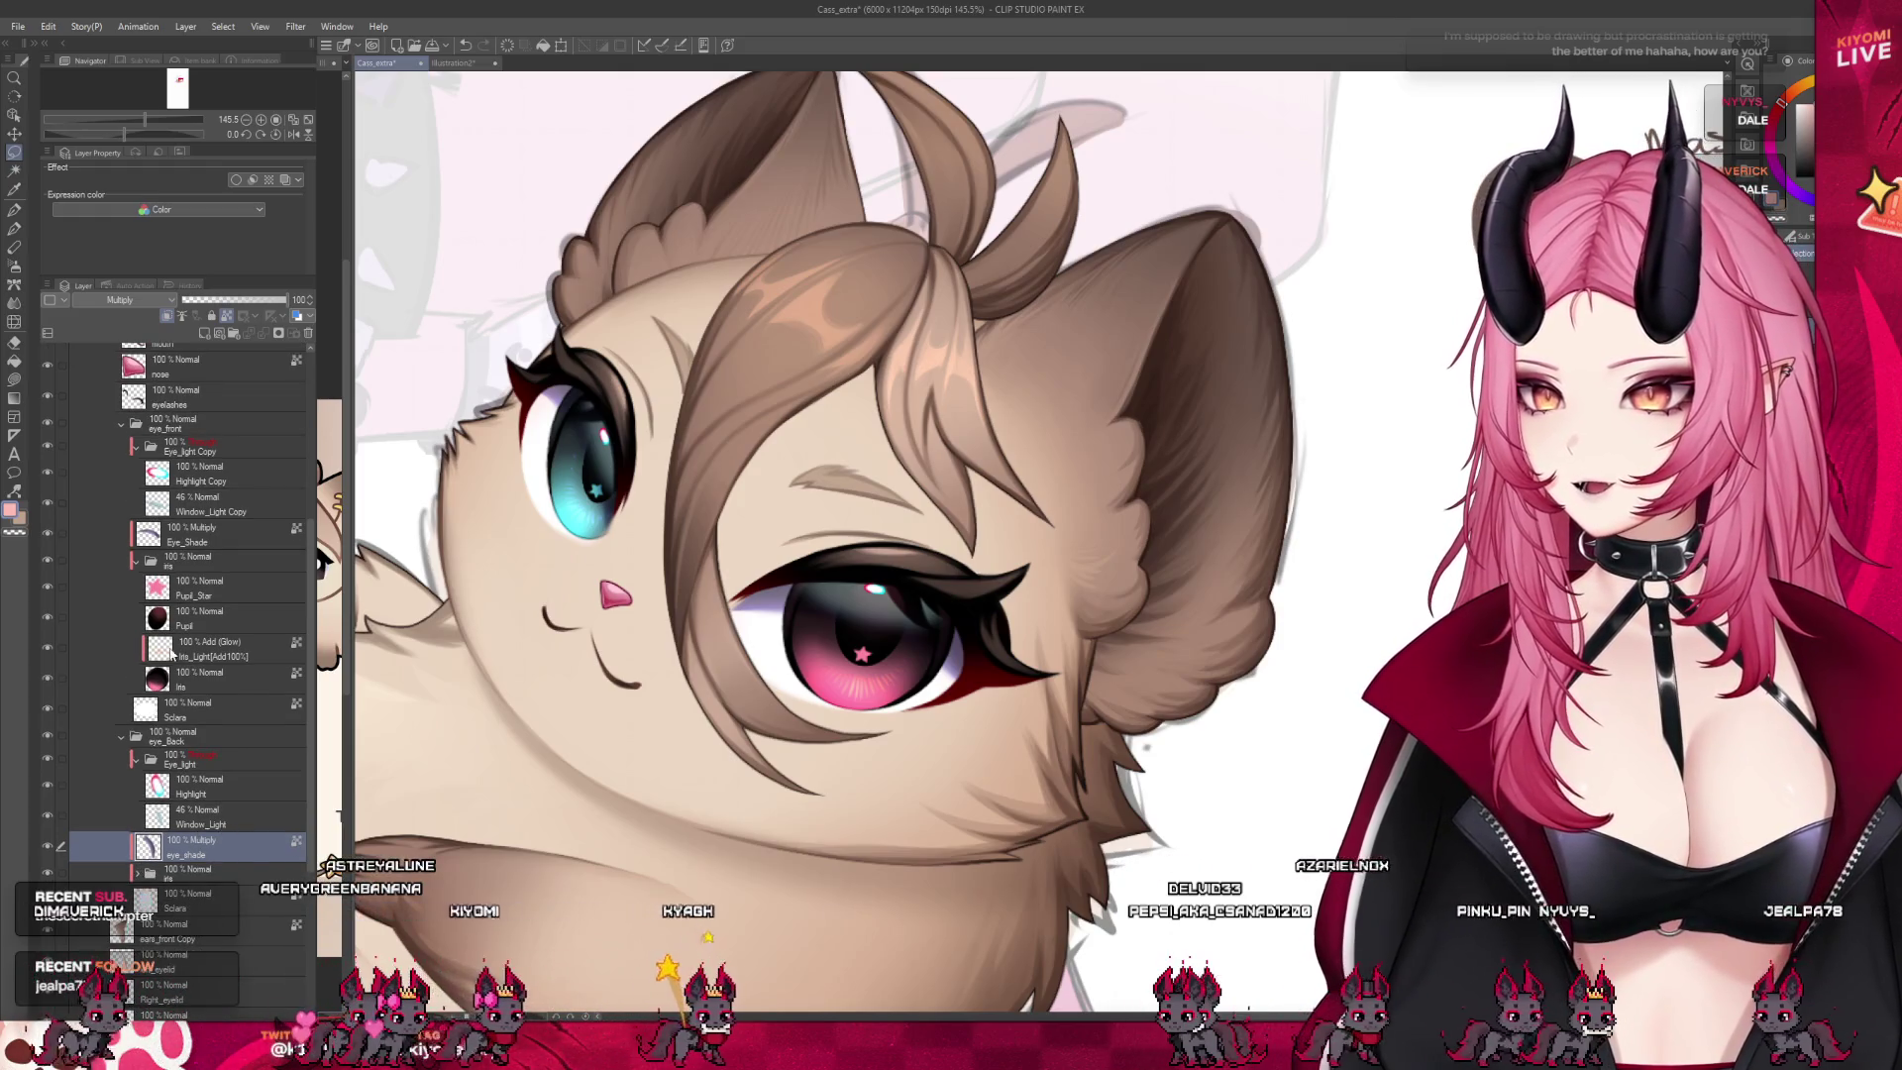
{"action": "left_click", "coordinate": [254, 510]}
{"action": "double_click", "coordinate": [228, 511]}
{"action": "type", "text": "Window_Light"}
{"action": "key", "text": "Return"}
{"action": "double_click", "coordinate": [216, 481]}
{"action": "type", "text": "Highlight"}
{"action": "key", "text": "Return"}
Collapse the Eye_light Copy, eye_front and eye_Back folders
{"action": "left_click", "coordinate": [150, 448]}
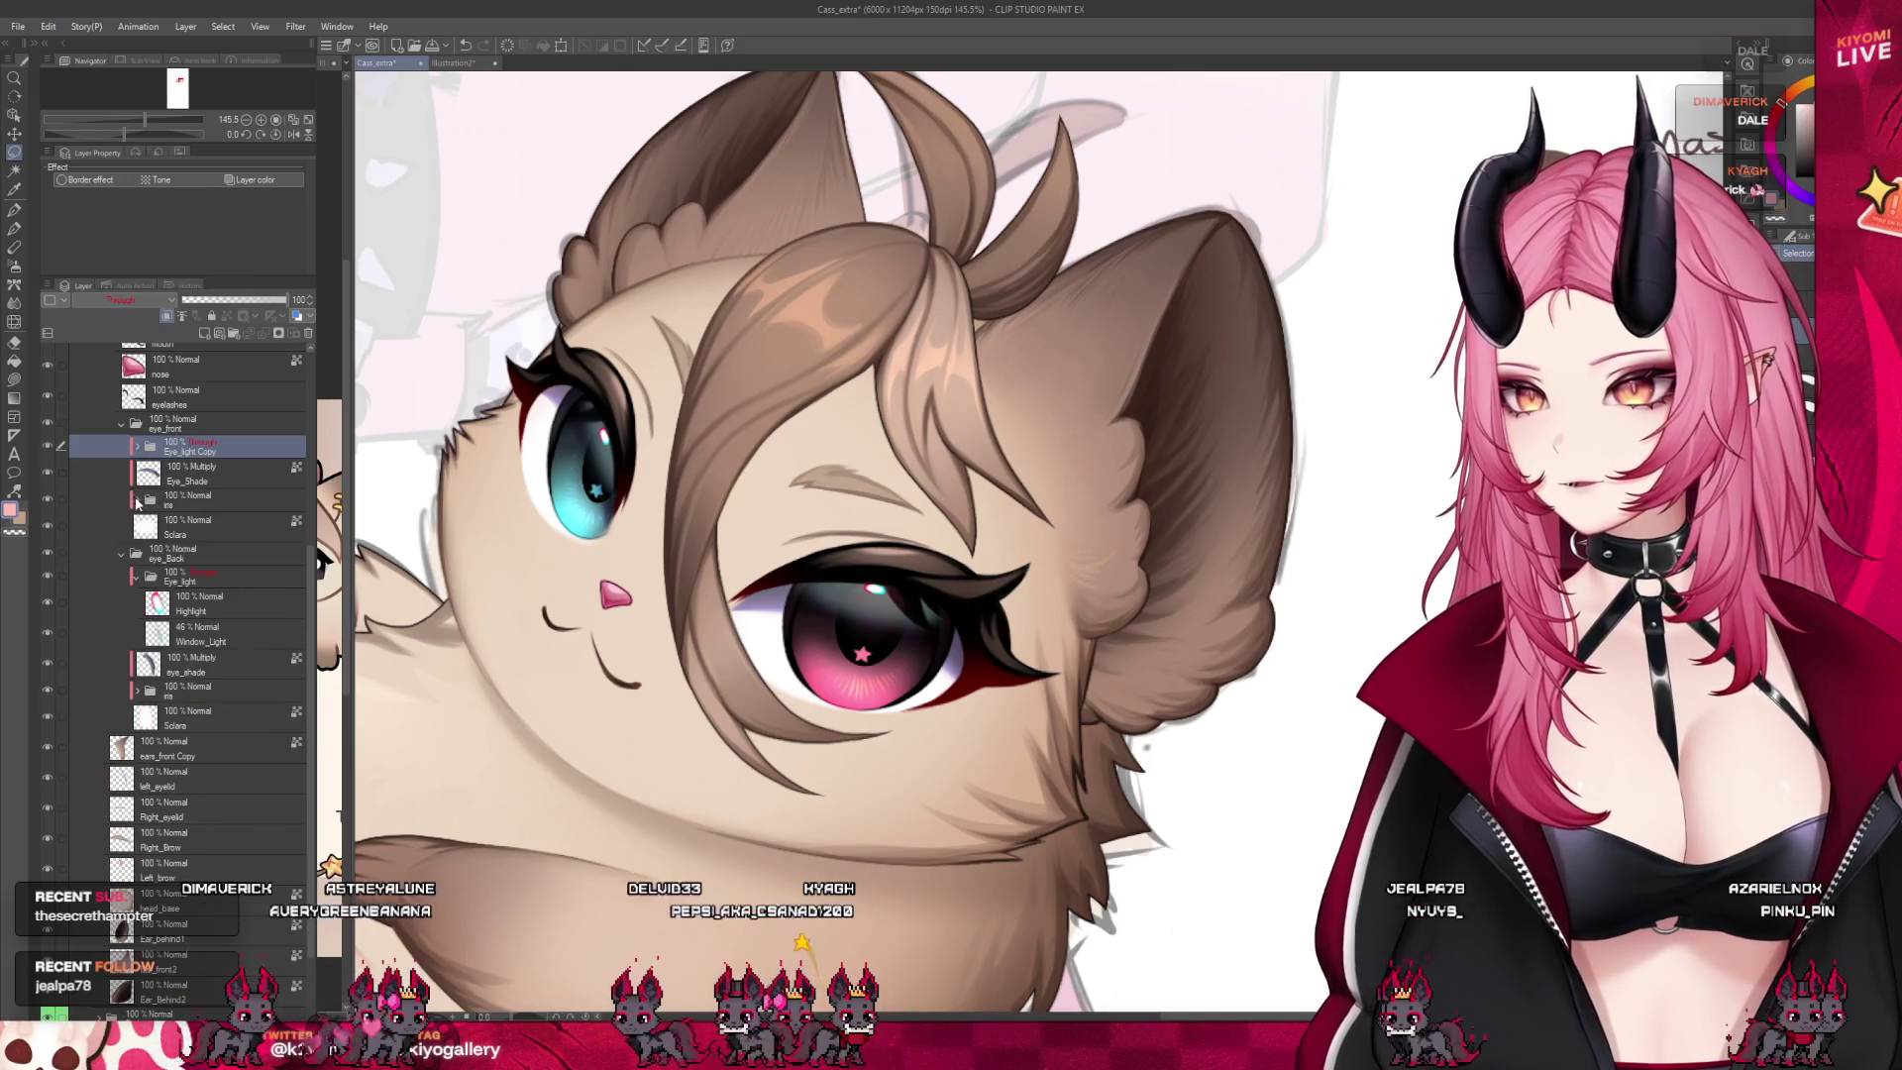
{"action": "left_click", "coordinate": [121, 424]}
{"action": "left_click", "coordinate": [122, 449]}
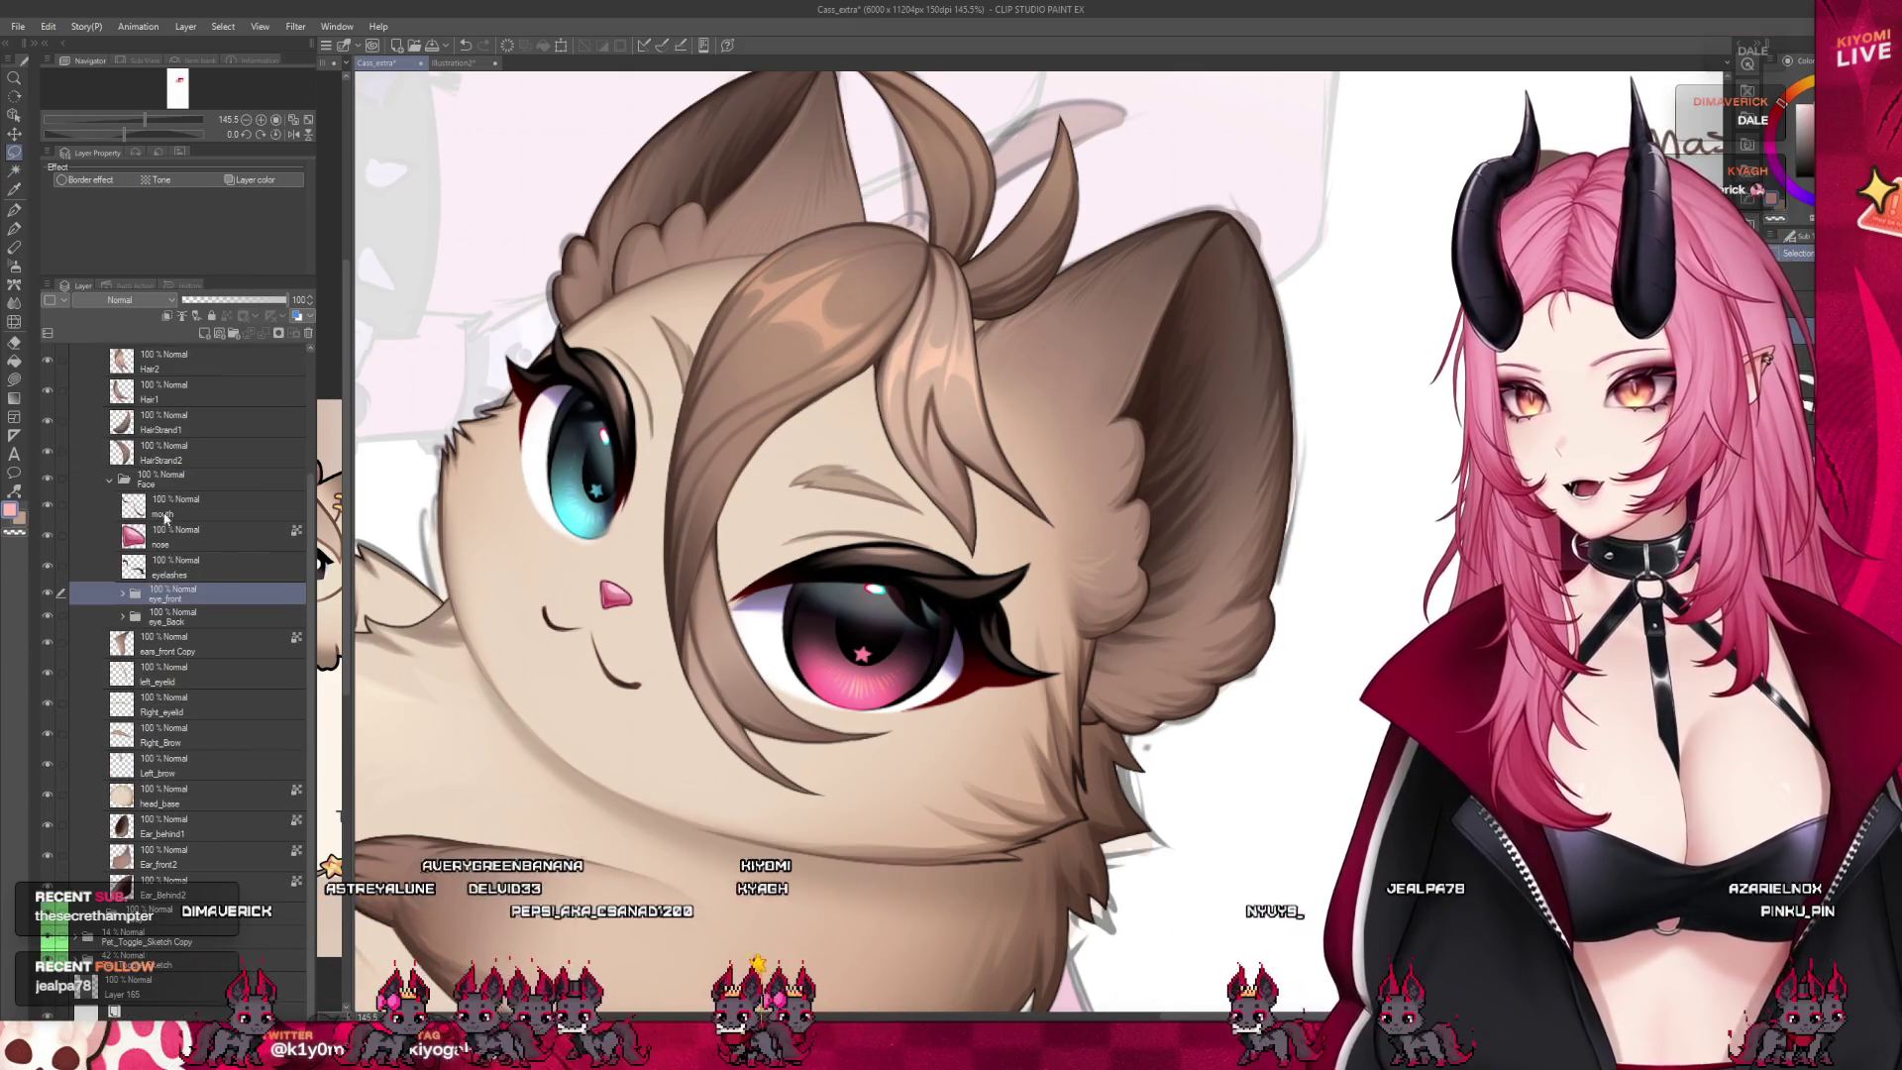
Lasso the lashes around the pink eye on the eyelashes layer
{"action": "left_click", "coordinate": [178, 567]}
{"action": "left_click", "coordinate": [46, 565]}
{"action": "left_click", "coordinate": [47, 564]}
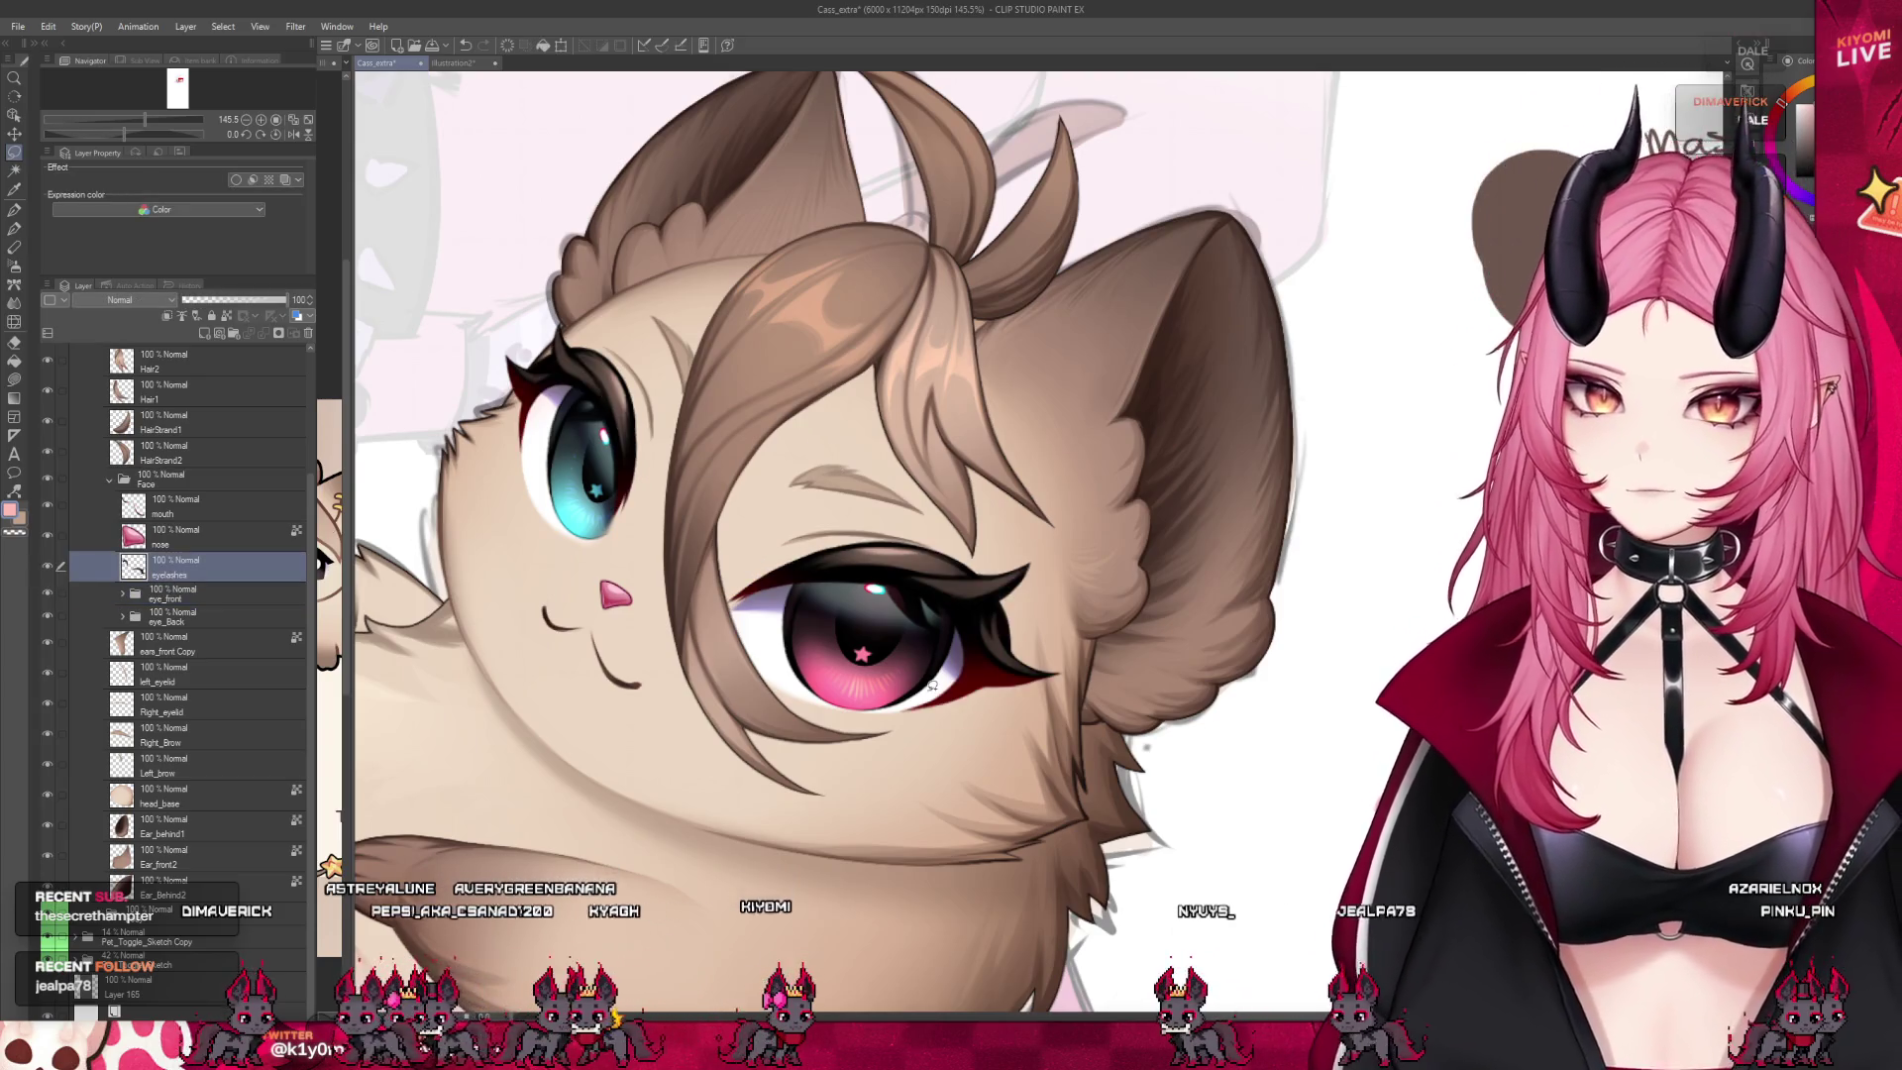
{"action": "scroll", "coordinate": [888, 551], "scroll_direction": "up", "scroll_amount": 1}
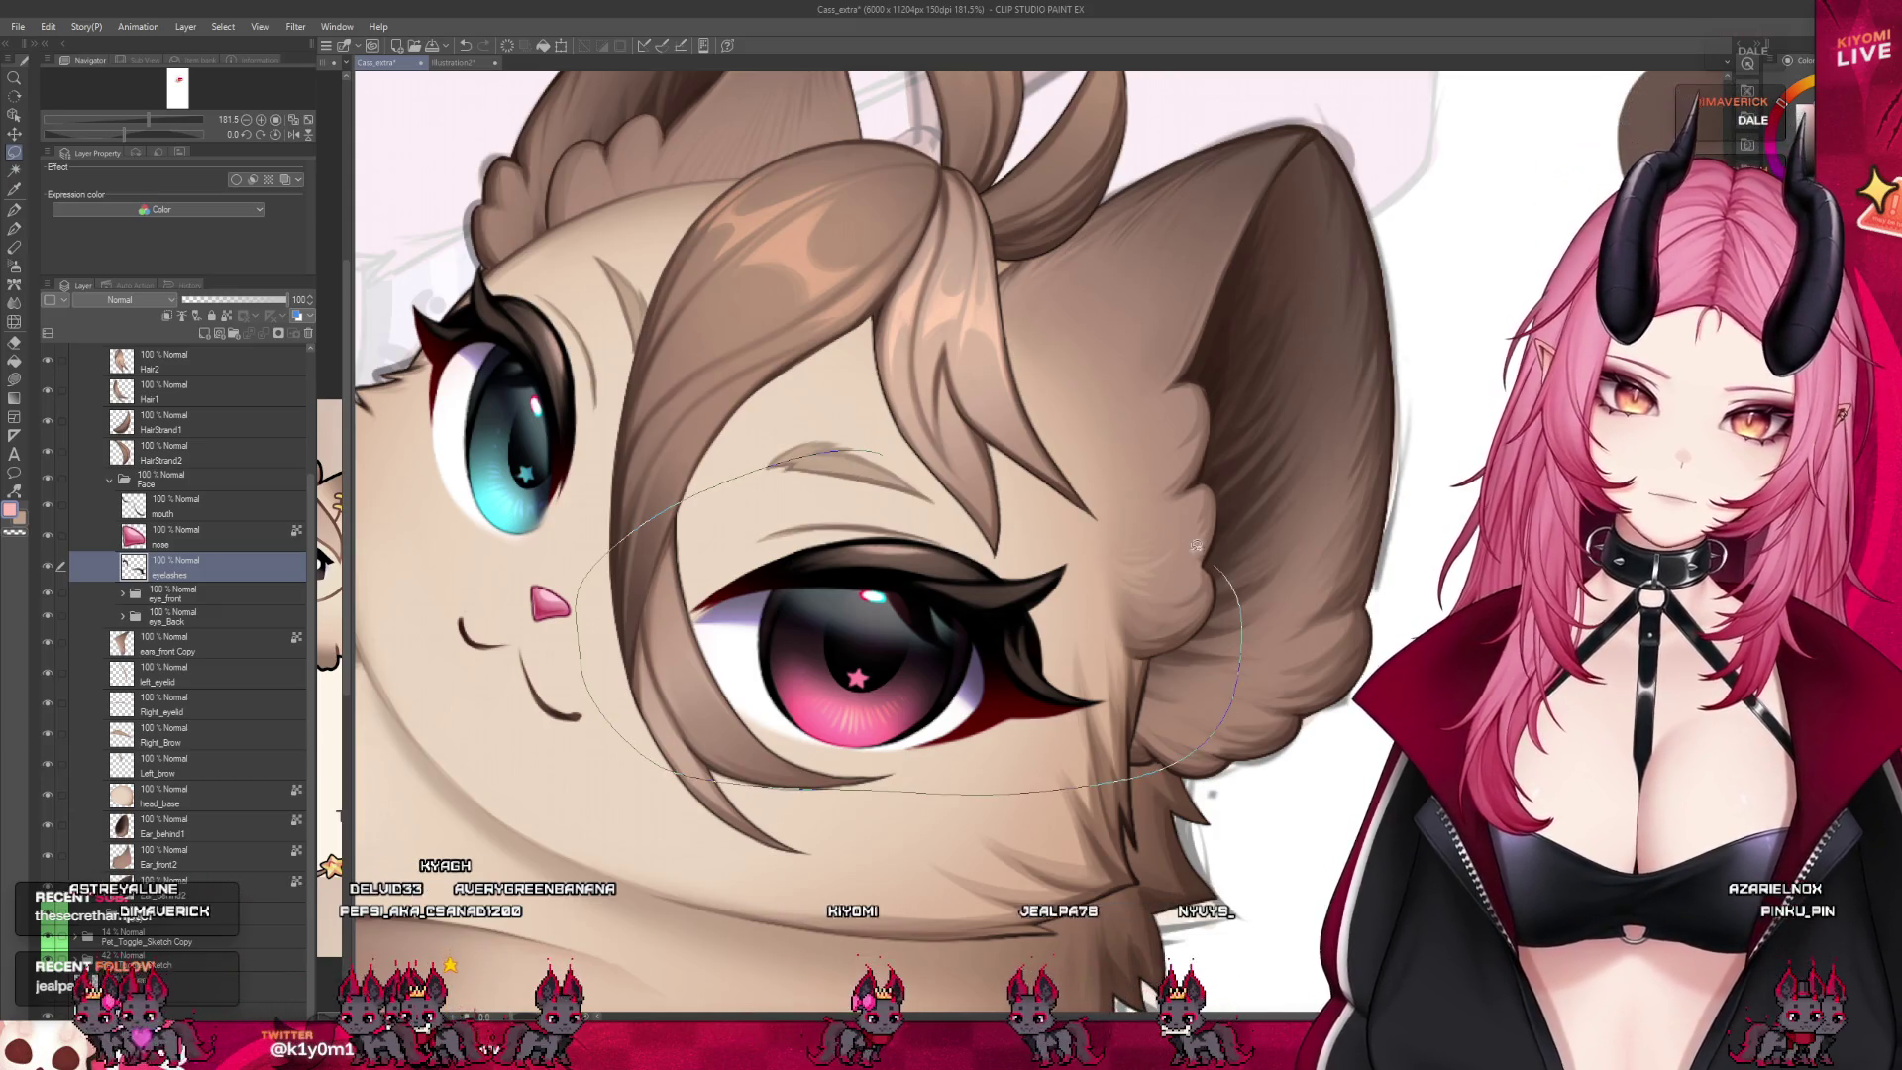
{"action": "scroll", "coordinate": [1104, 488], "scroll_direction": "up", "scroll_amount": 1}
{"action": "scroll", "coordinate": [1040, 505], "scroll_direction": "up", "scroll_amount": 1}
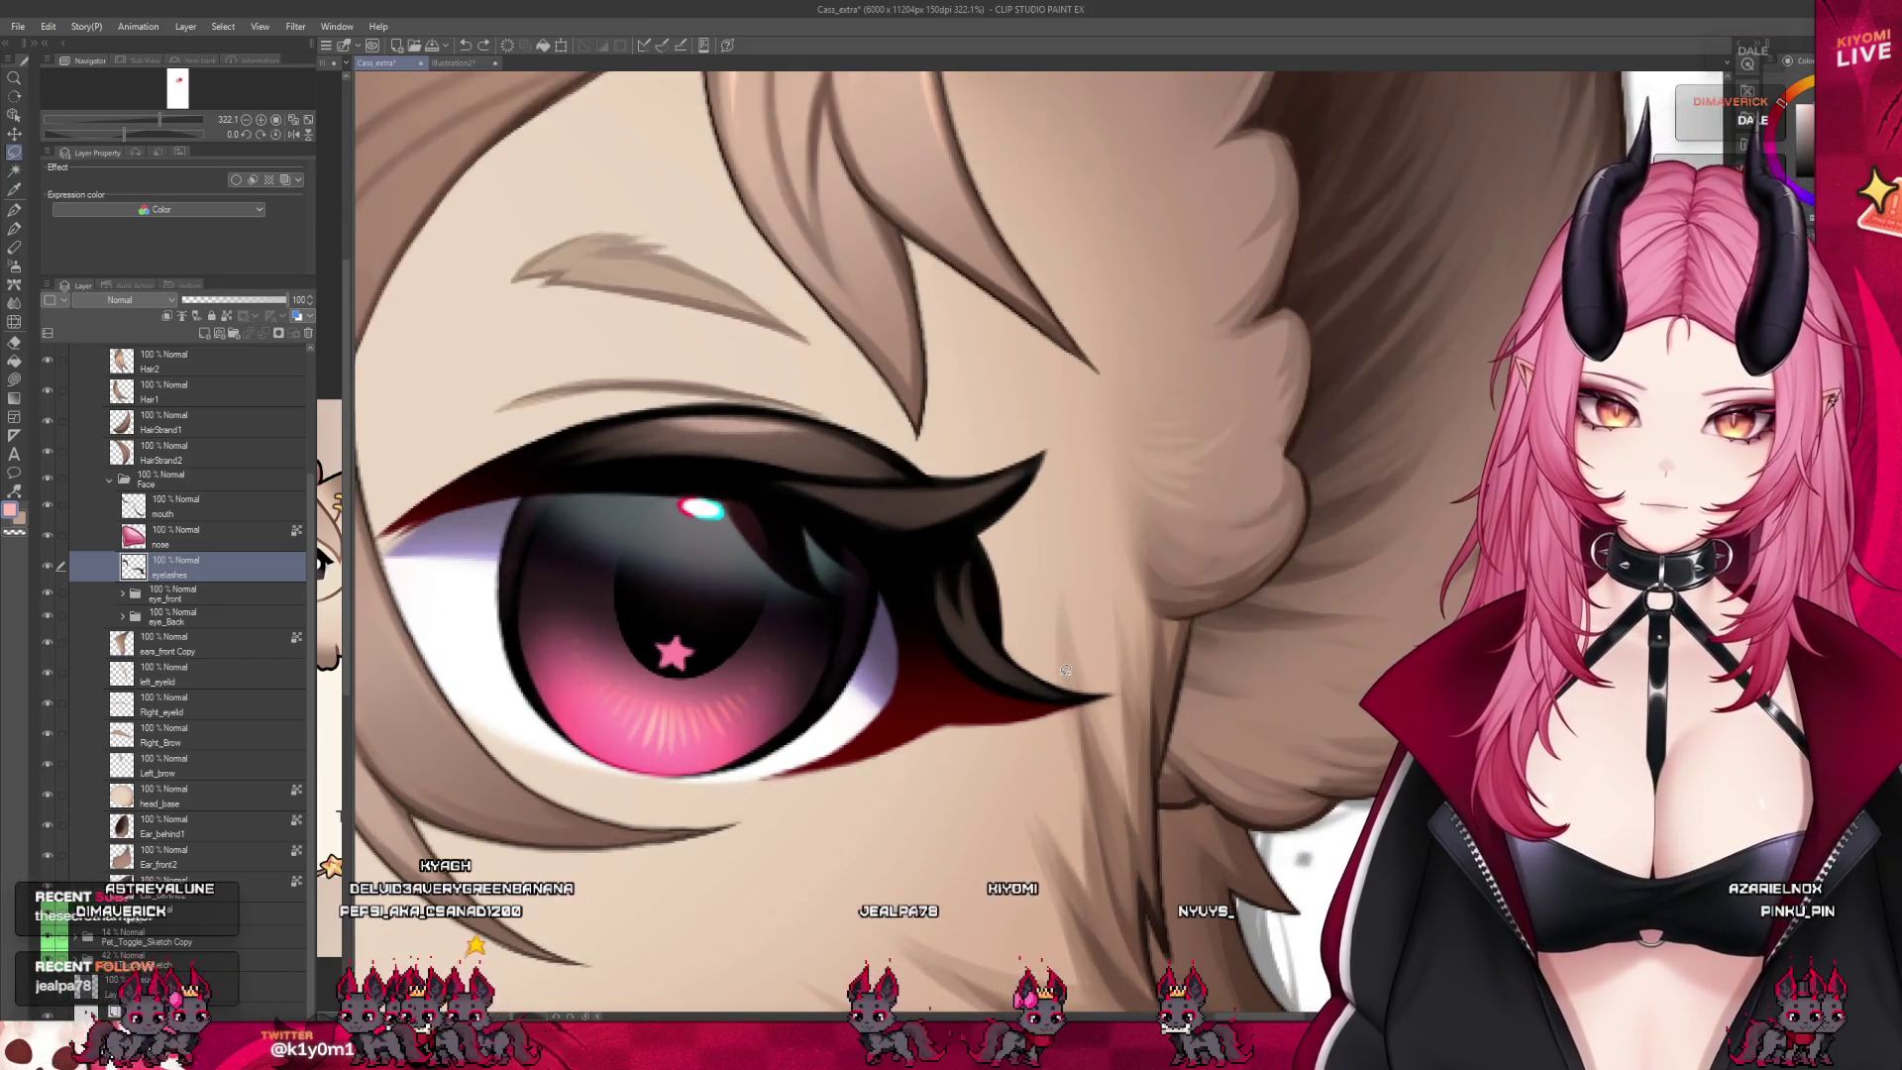
{"action": "scroll", "coordinate": [941, 525], "scroll_direction": "down", "scroll_amount": 1}
{"action": "scroll", "coordinate": [828, 548], "scroll_direction": "down", "scroll_amount": 1}
{"action": "mouse_move", "coordinate": [842, 509]}
{"action": "left_mouse_down"}
{"action": "mouse_move", "coordinate": [1076, 513]}
{"action": "mouse_move", "coordinate": [847, 507]}
{"action": "left_mouse_up"}
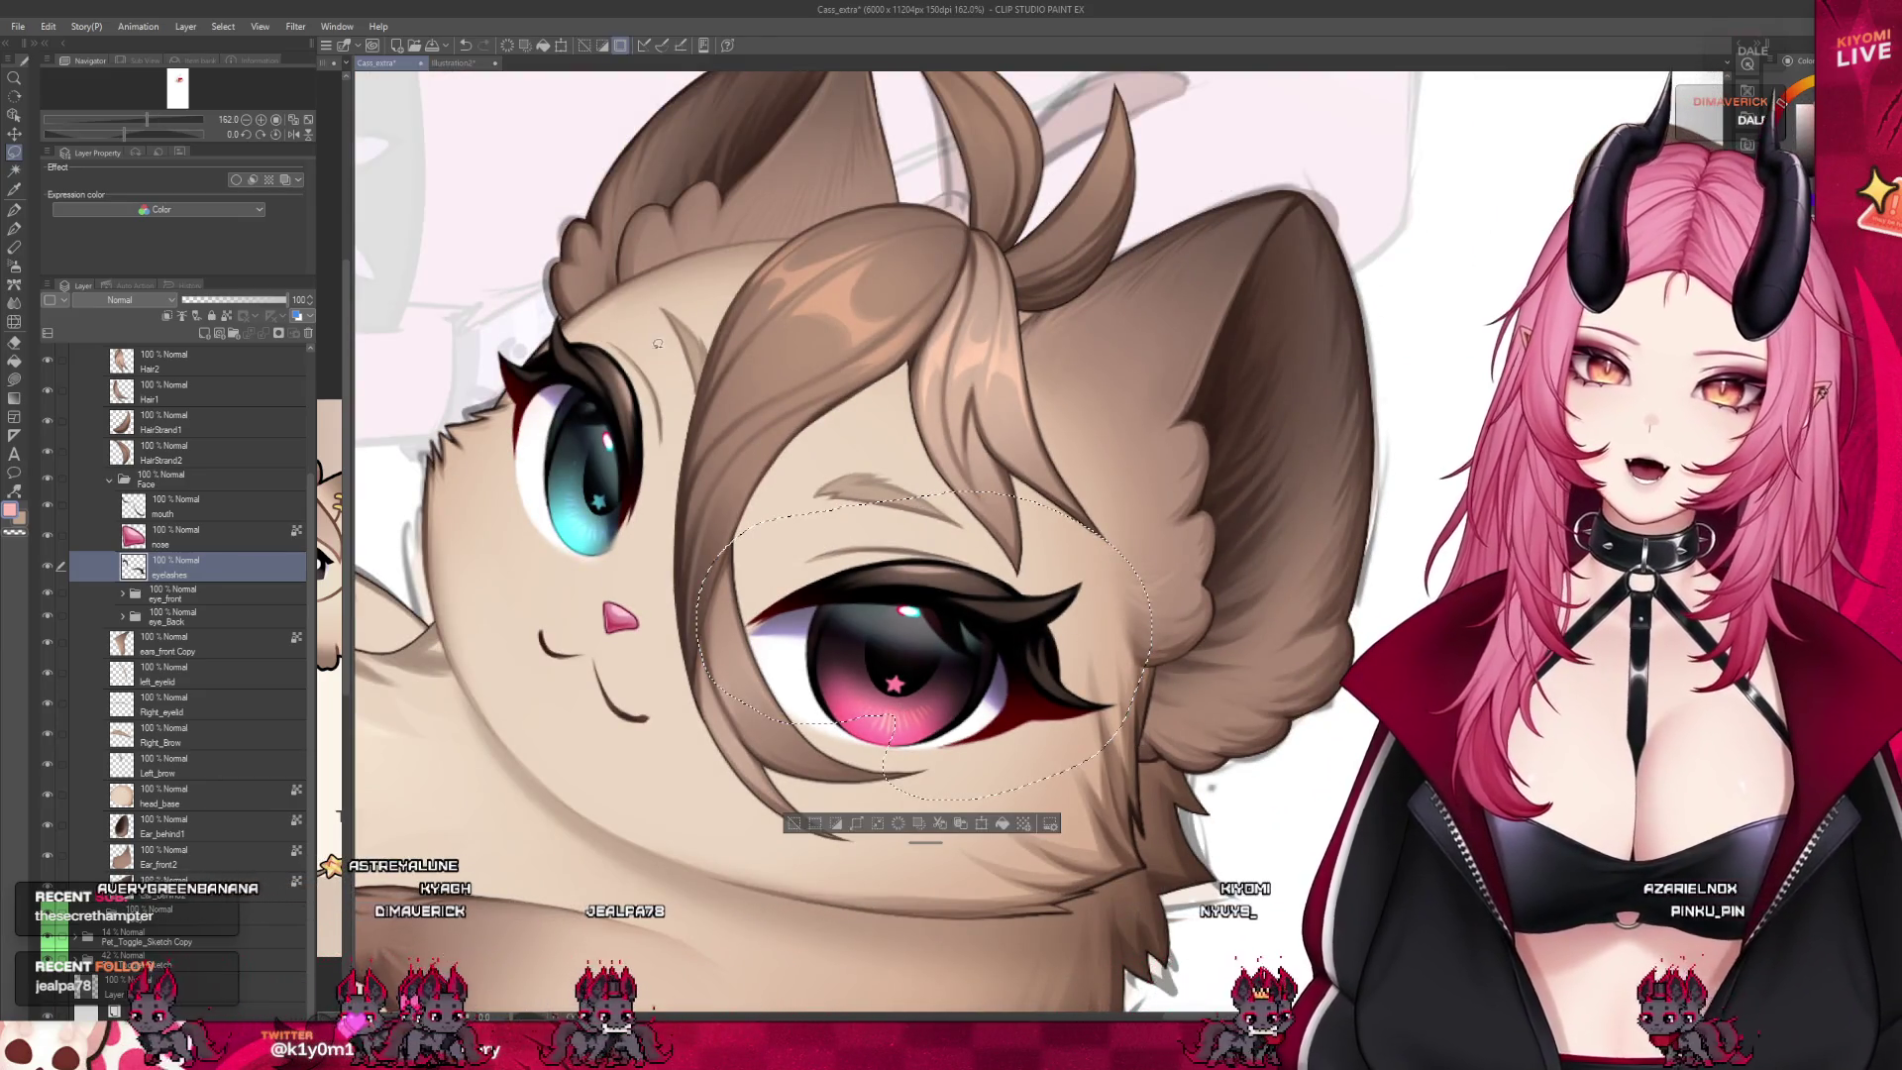
{"action": "left_click_drag", "start_coordinate": [606, 564], "coordinate": [644, 342]}
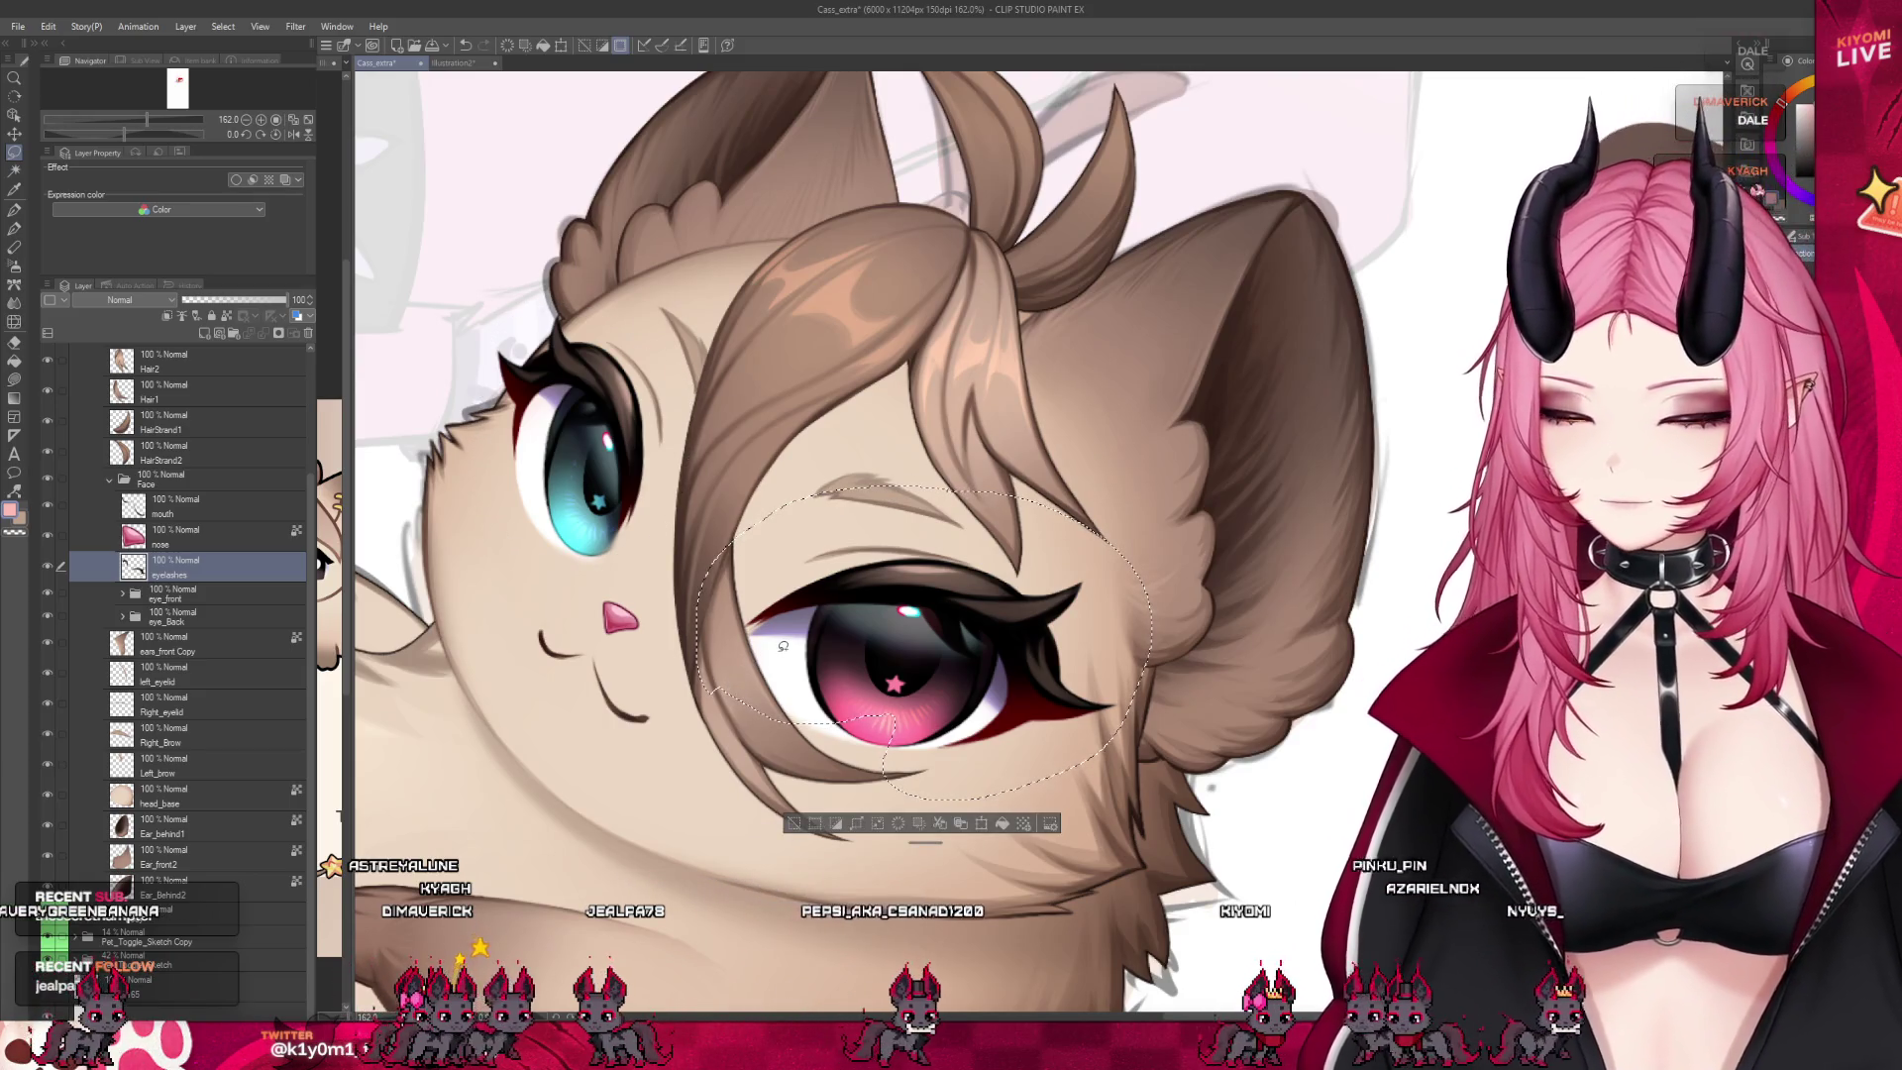
Copy the selected lashes onto their own layer, then open a new canvas from the clipboard
{"action": "key", "text": "ctrl+j"}
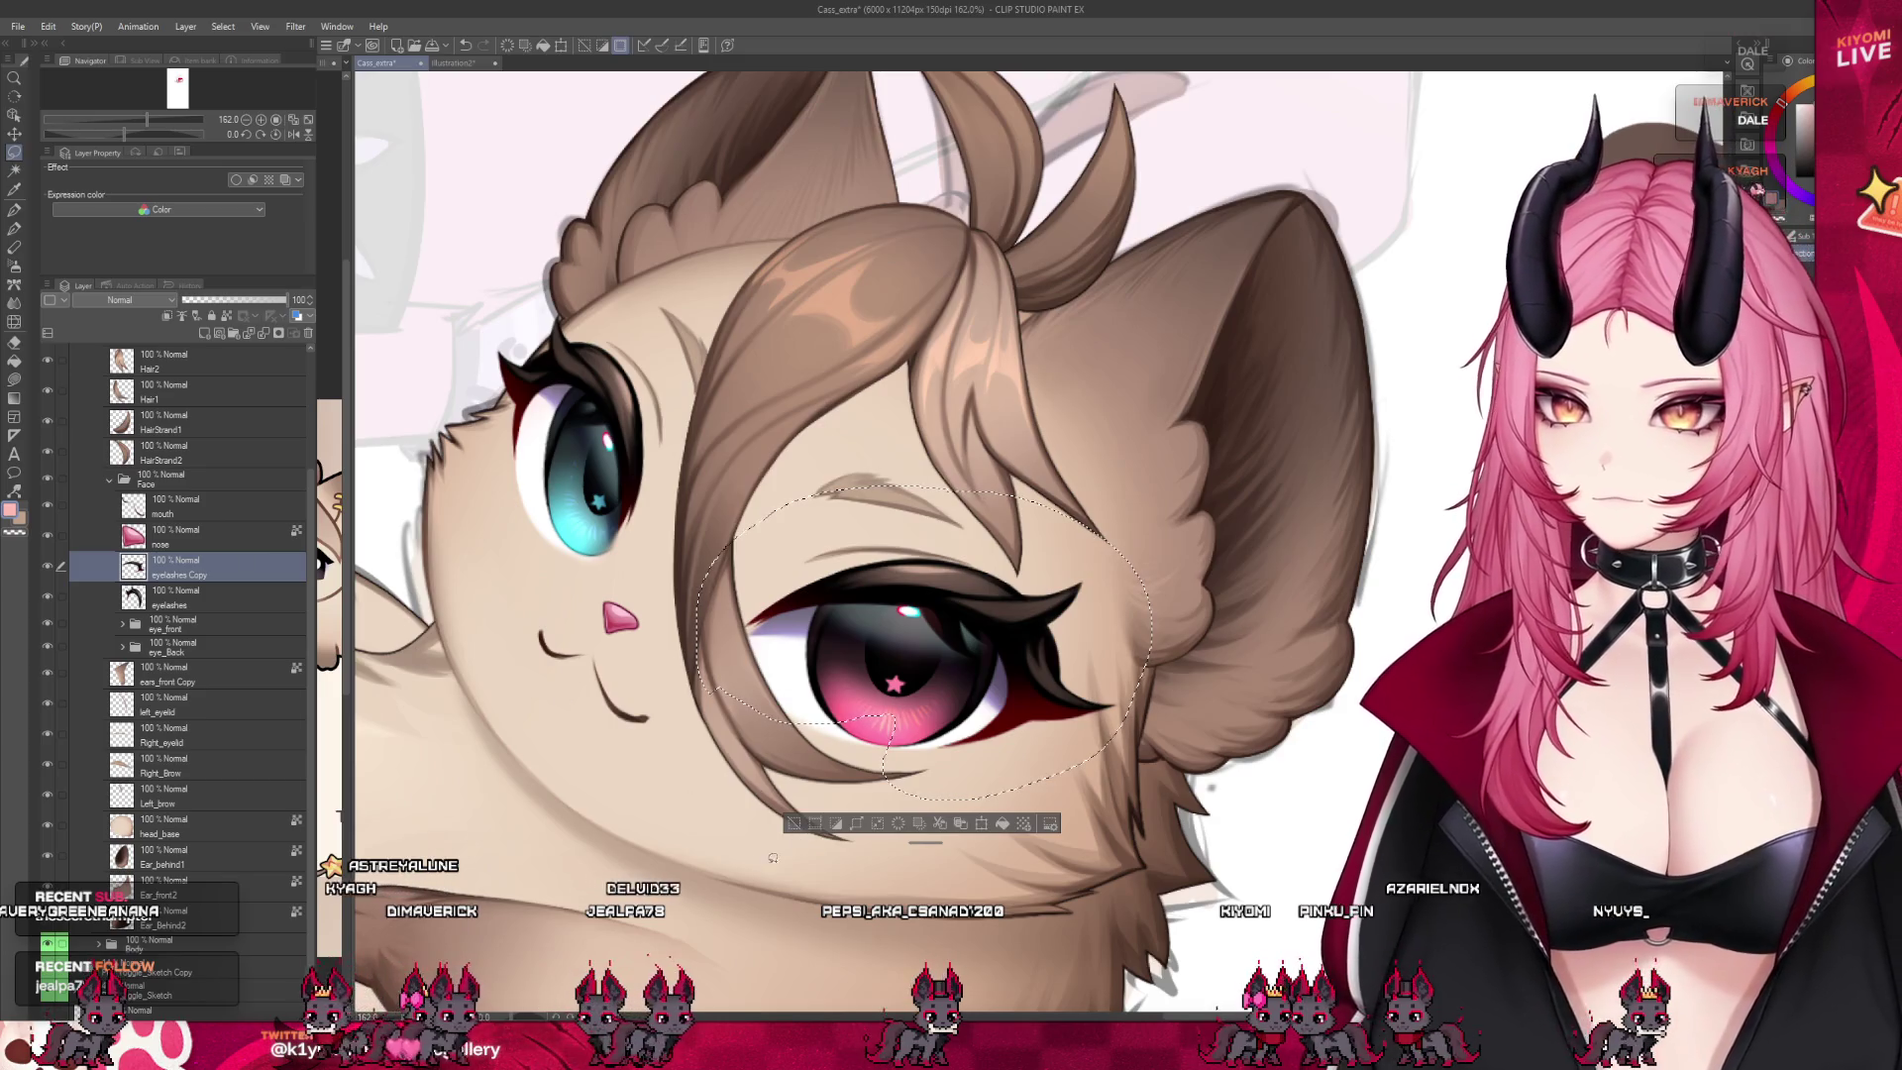
{"action": "left_click", "coordinate": [791, 825]}
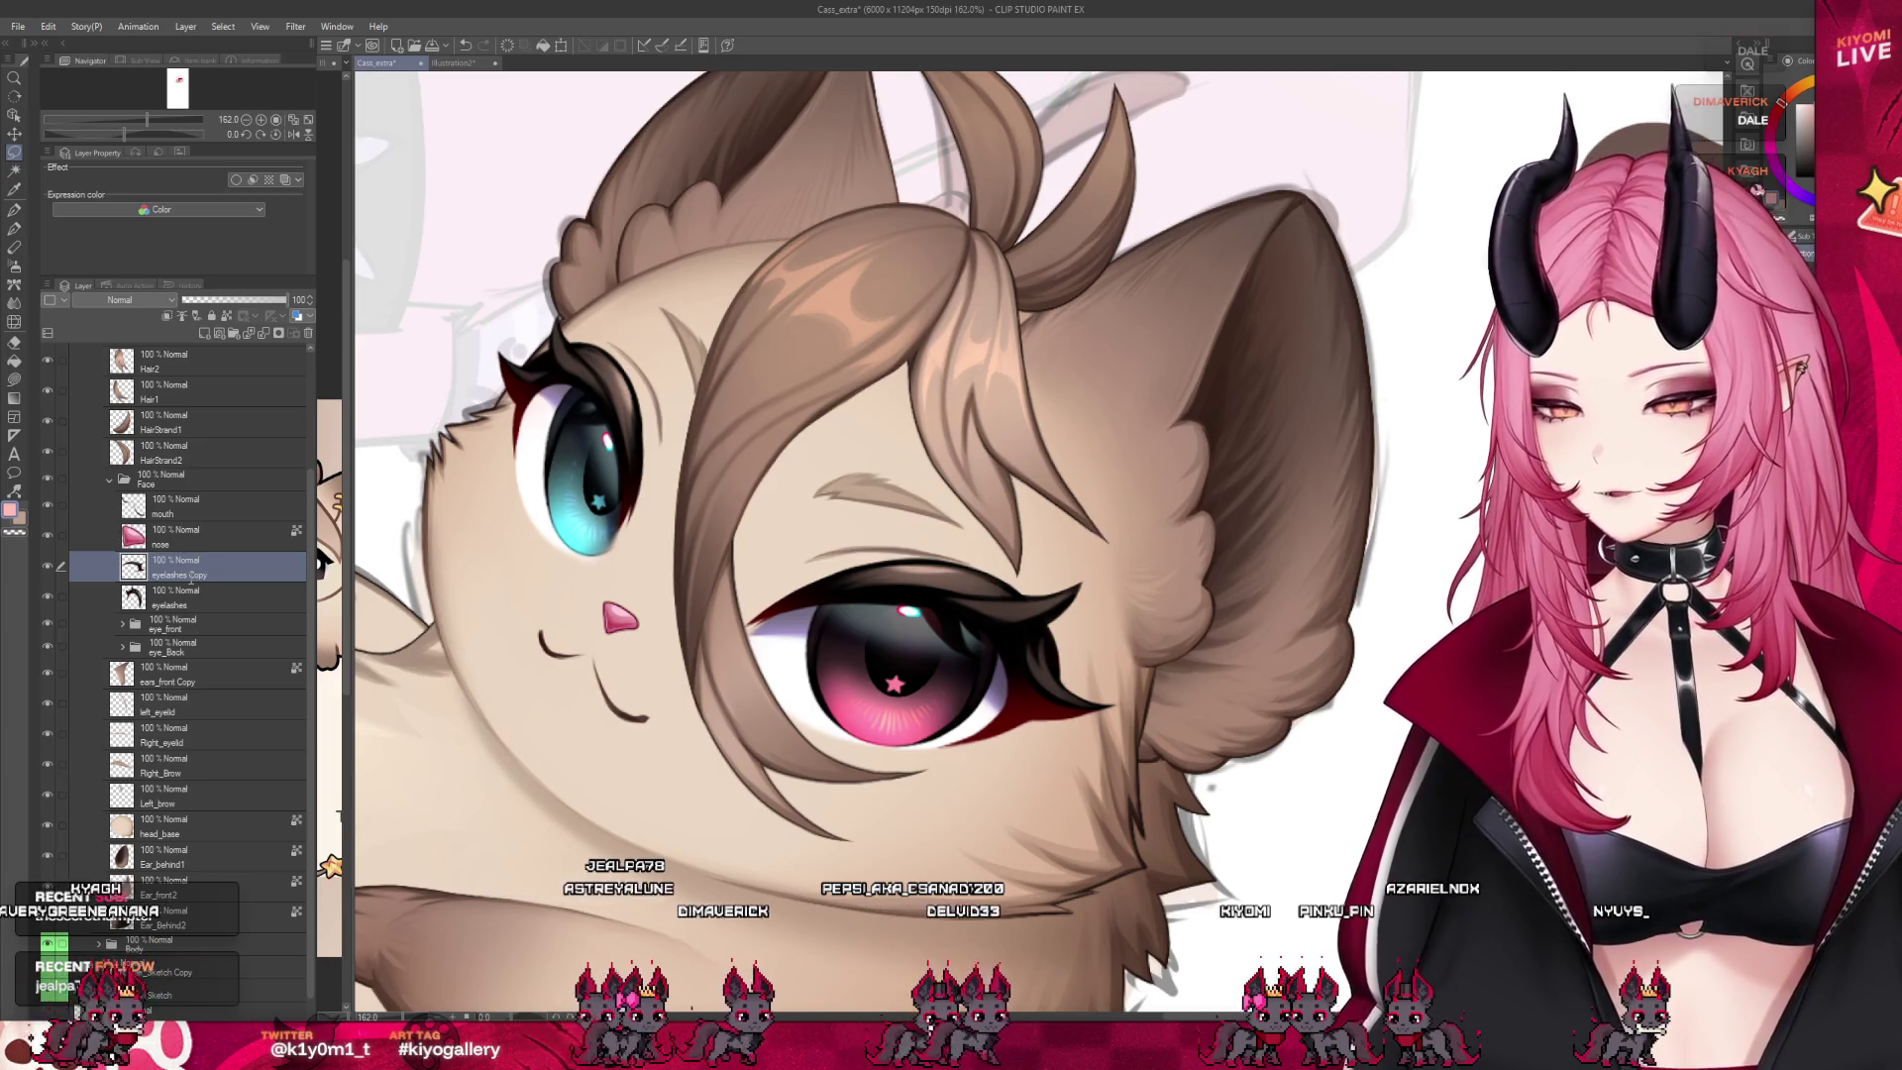
{"action": "left_click", "coordinate": [177, 604]}
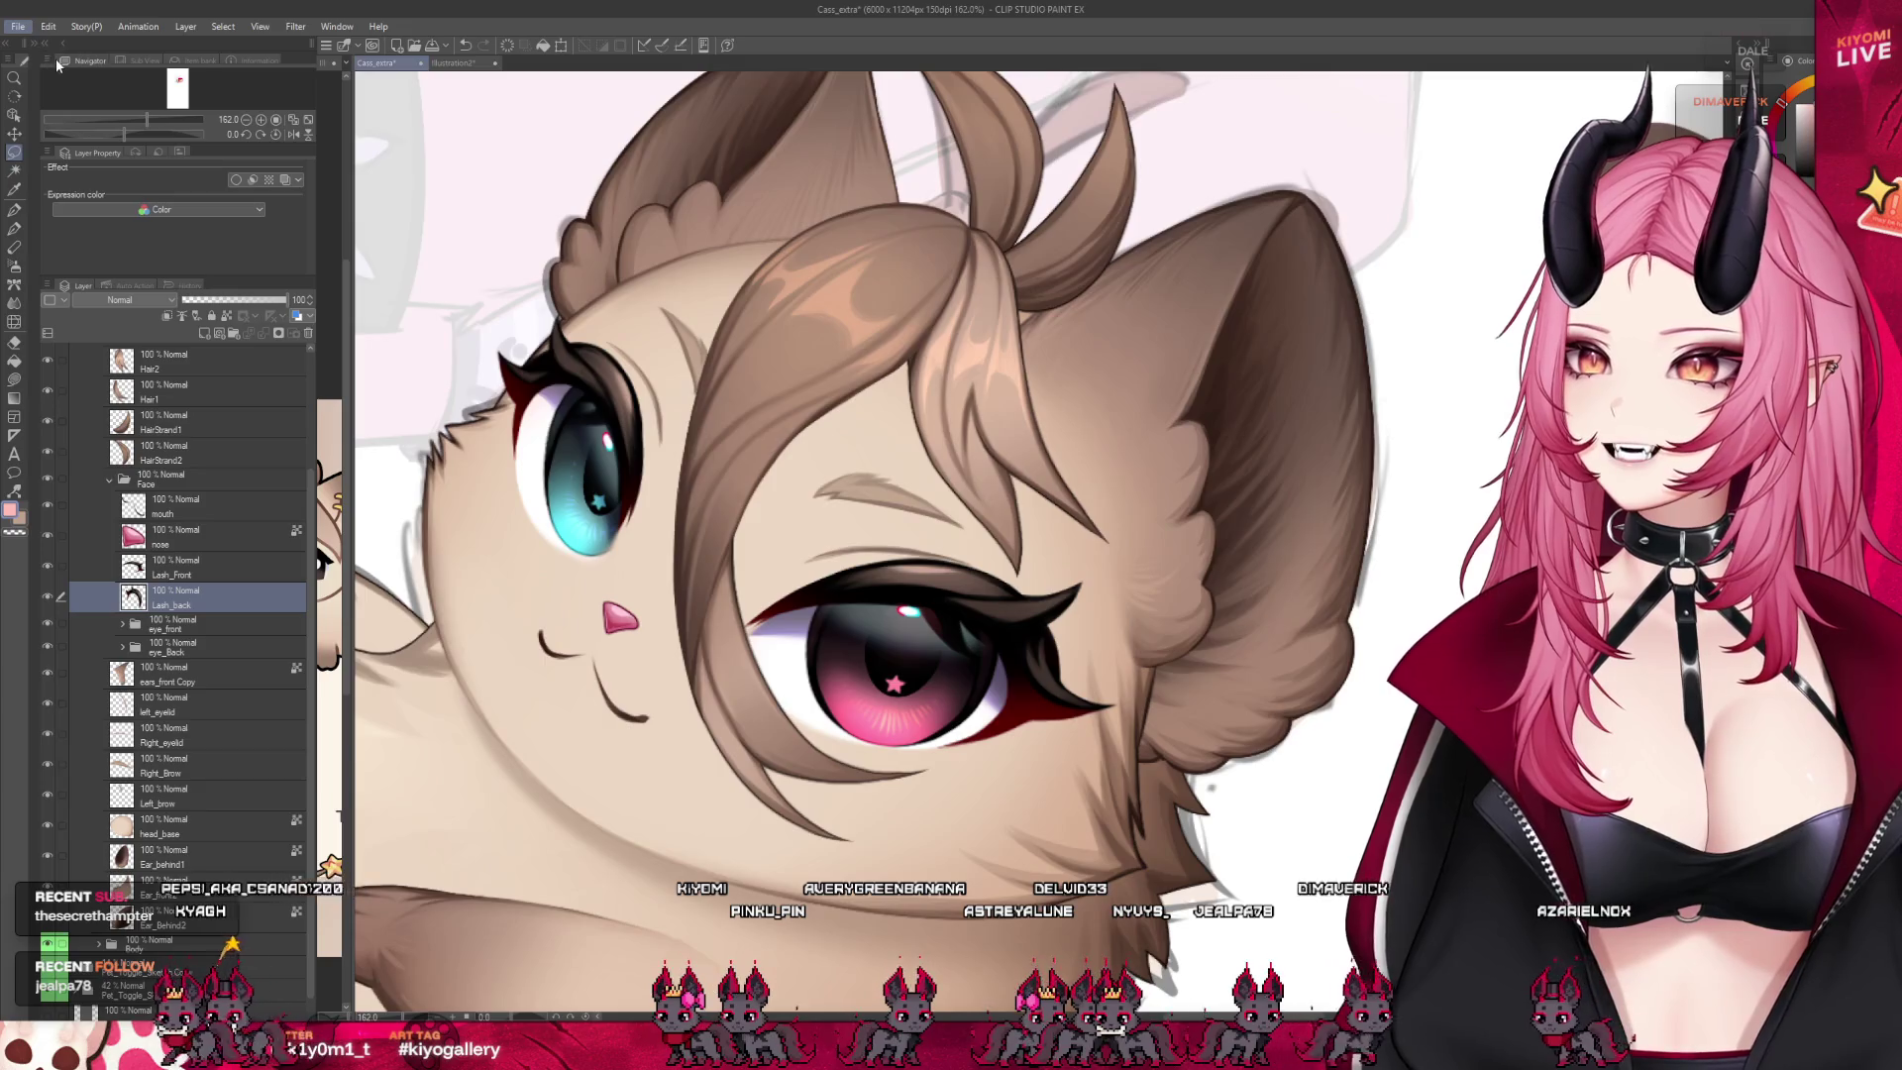
{"action": "key", "text": "ctrl+alt+shift+v"}
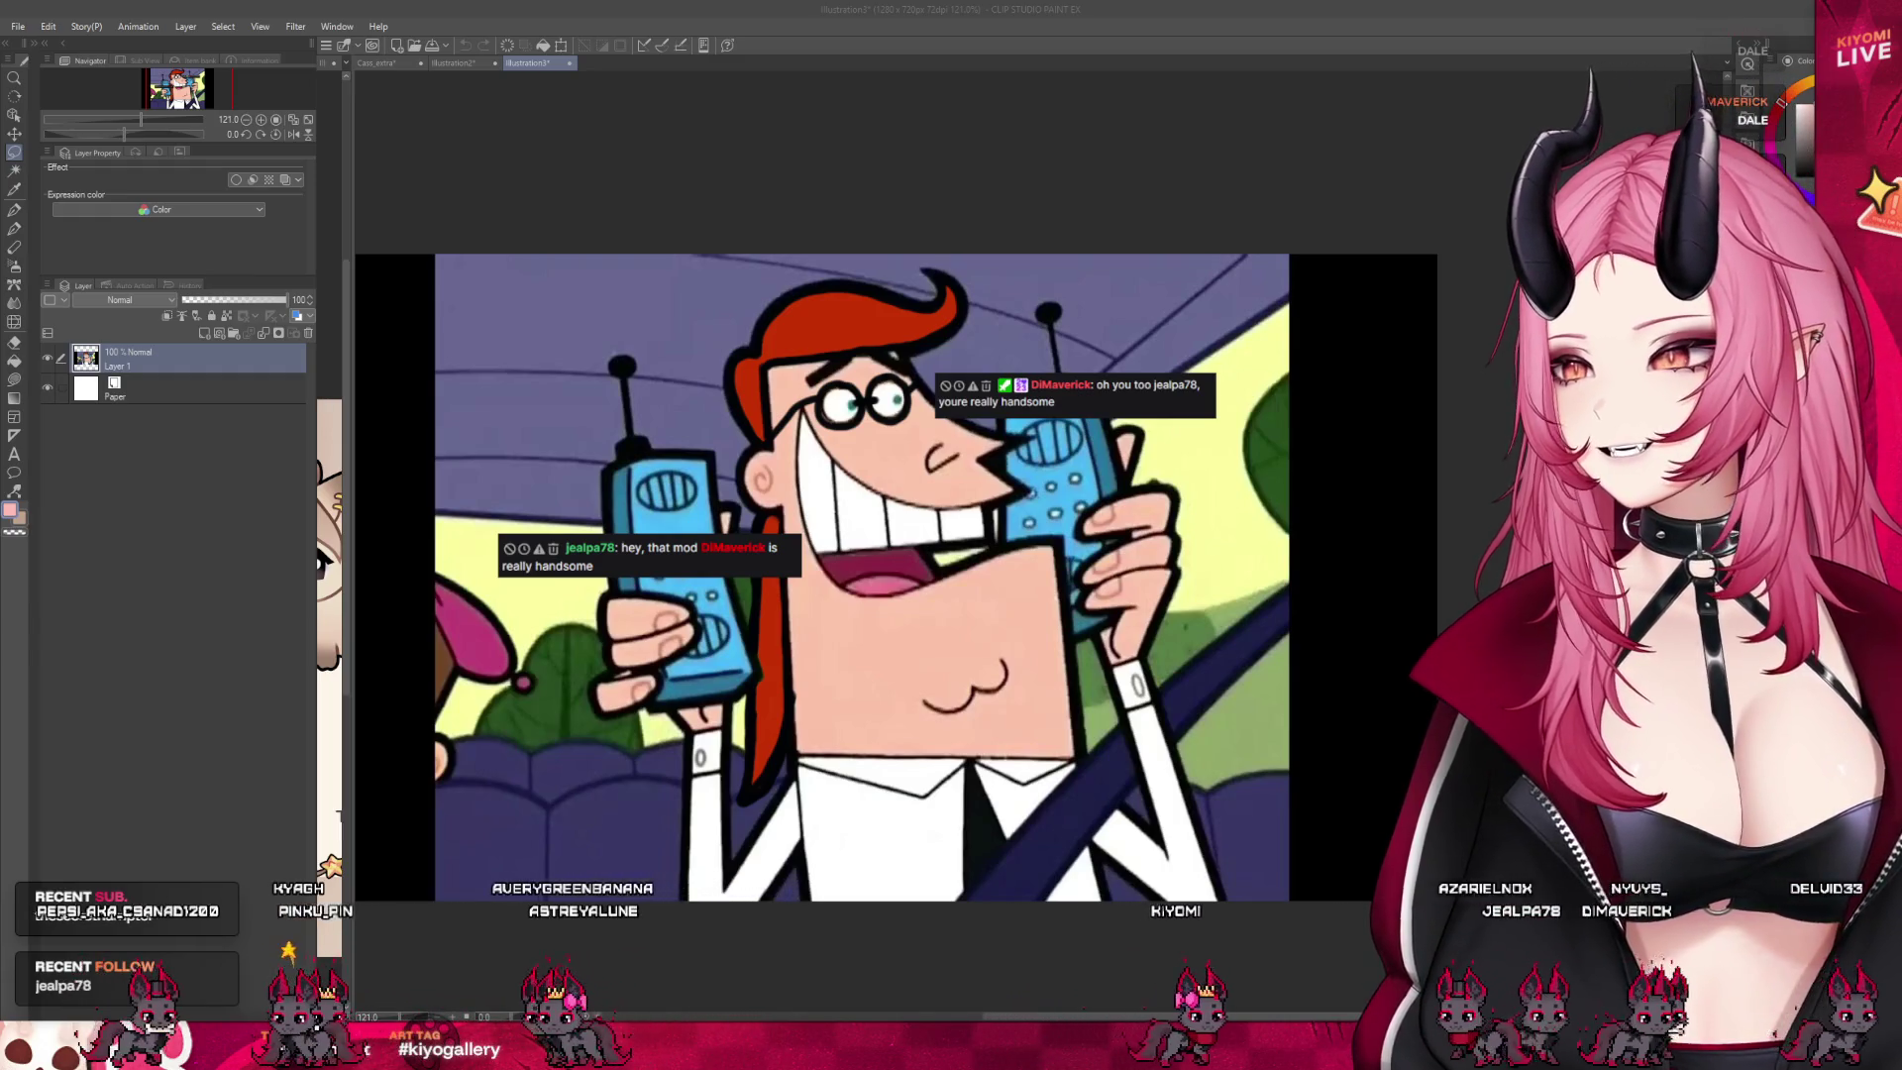
Zoom in on the pasted cartoon canvas, then return to the full cat mascot artwork
{"action": "scroll", "coordinate": [1051, 690], "scroll_direction": "up", "scroll_amount": 1}
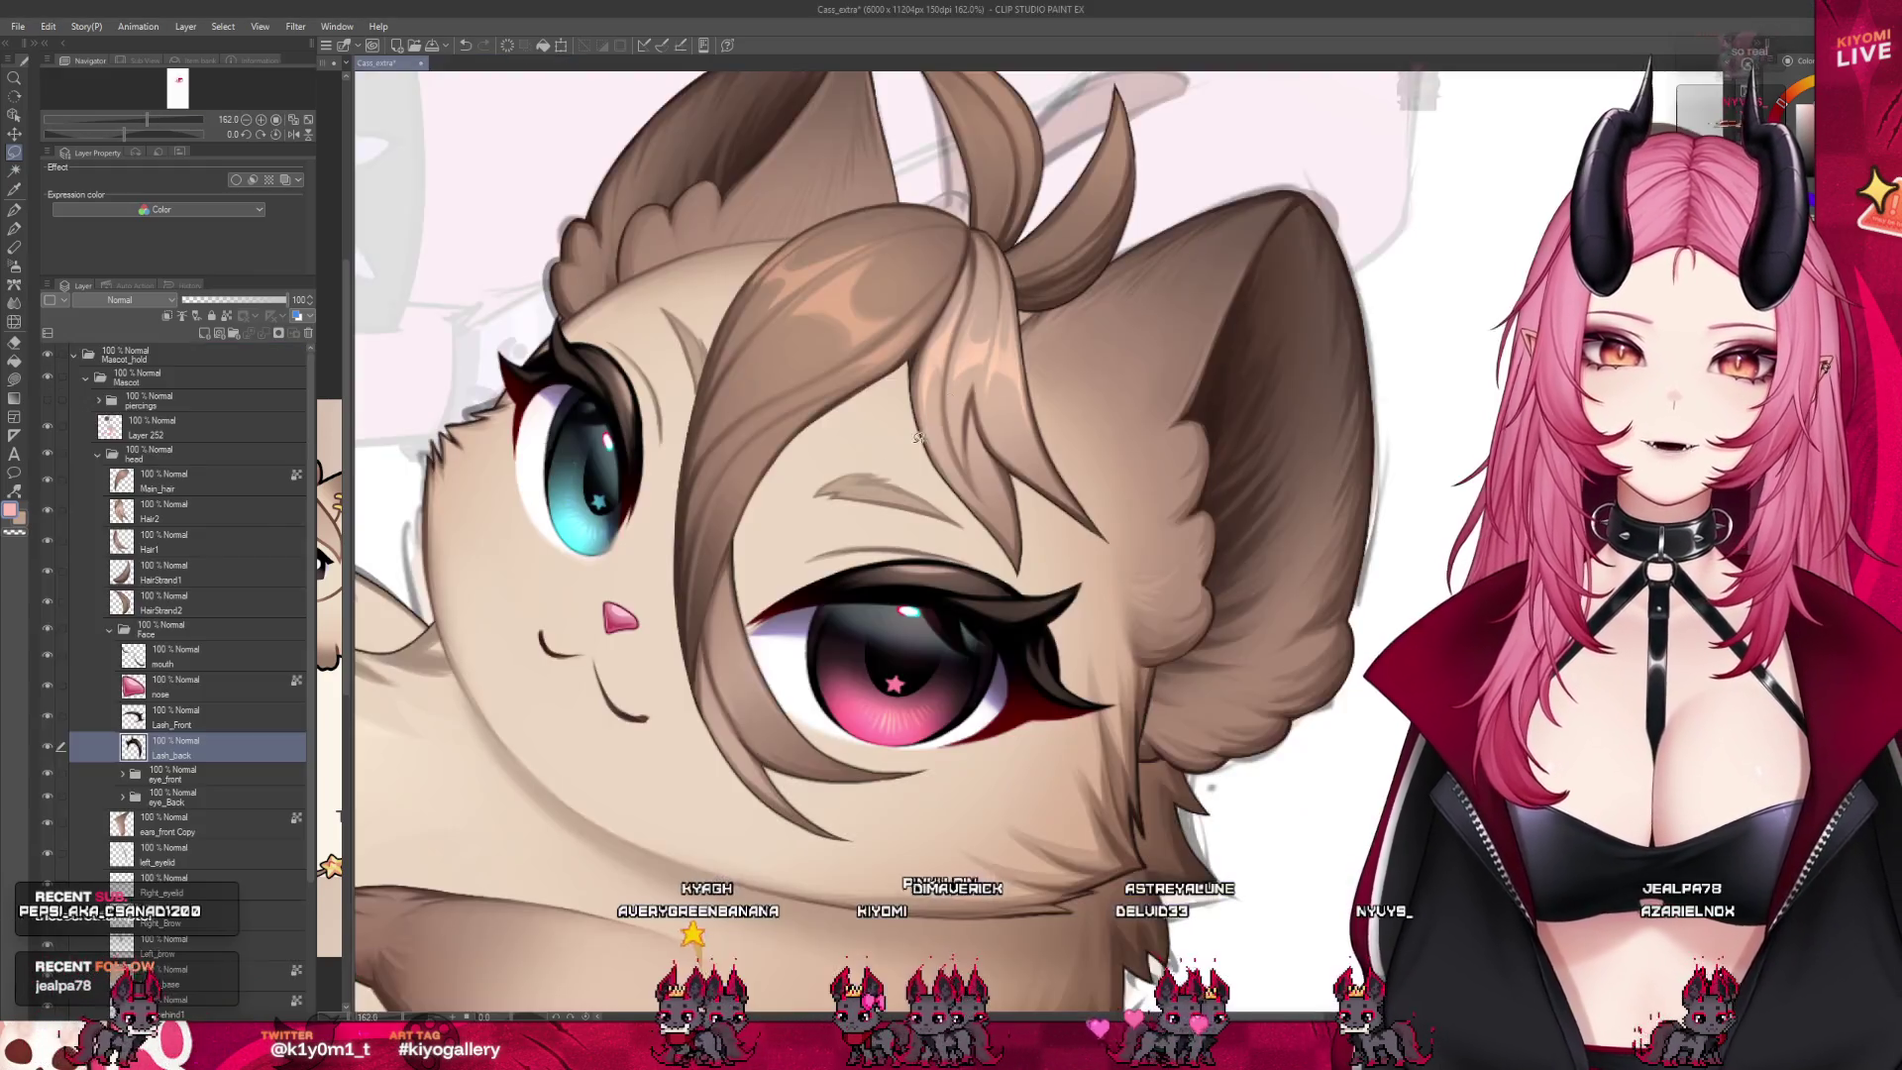
{"action": "key", "text": "ctrl+alt+0"}
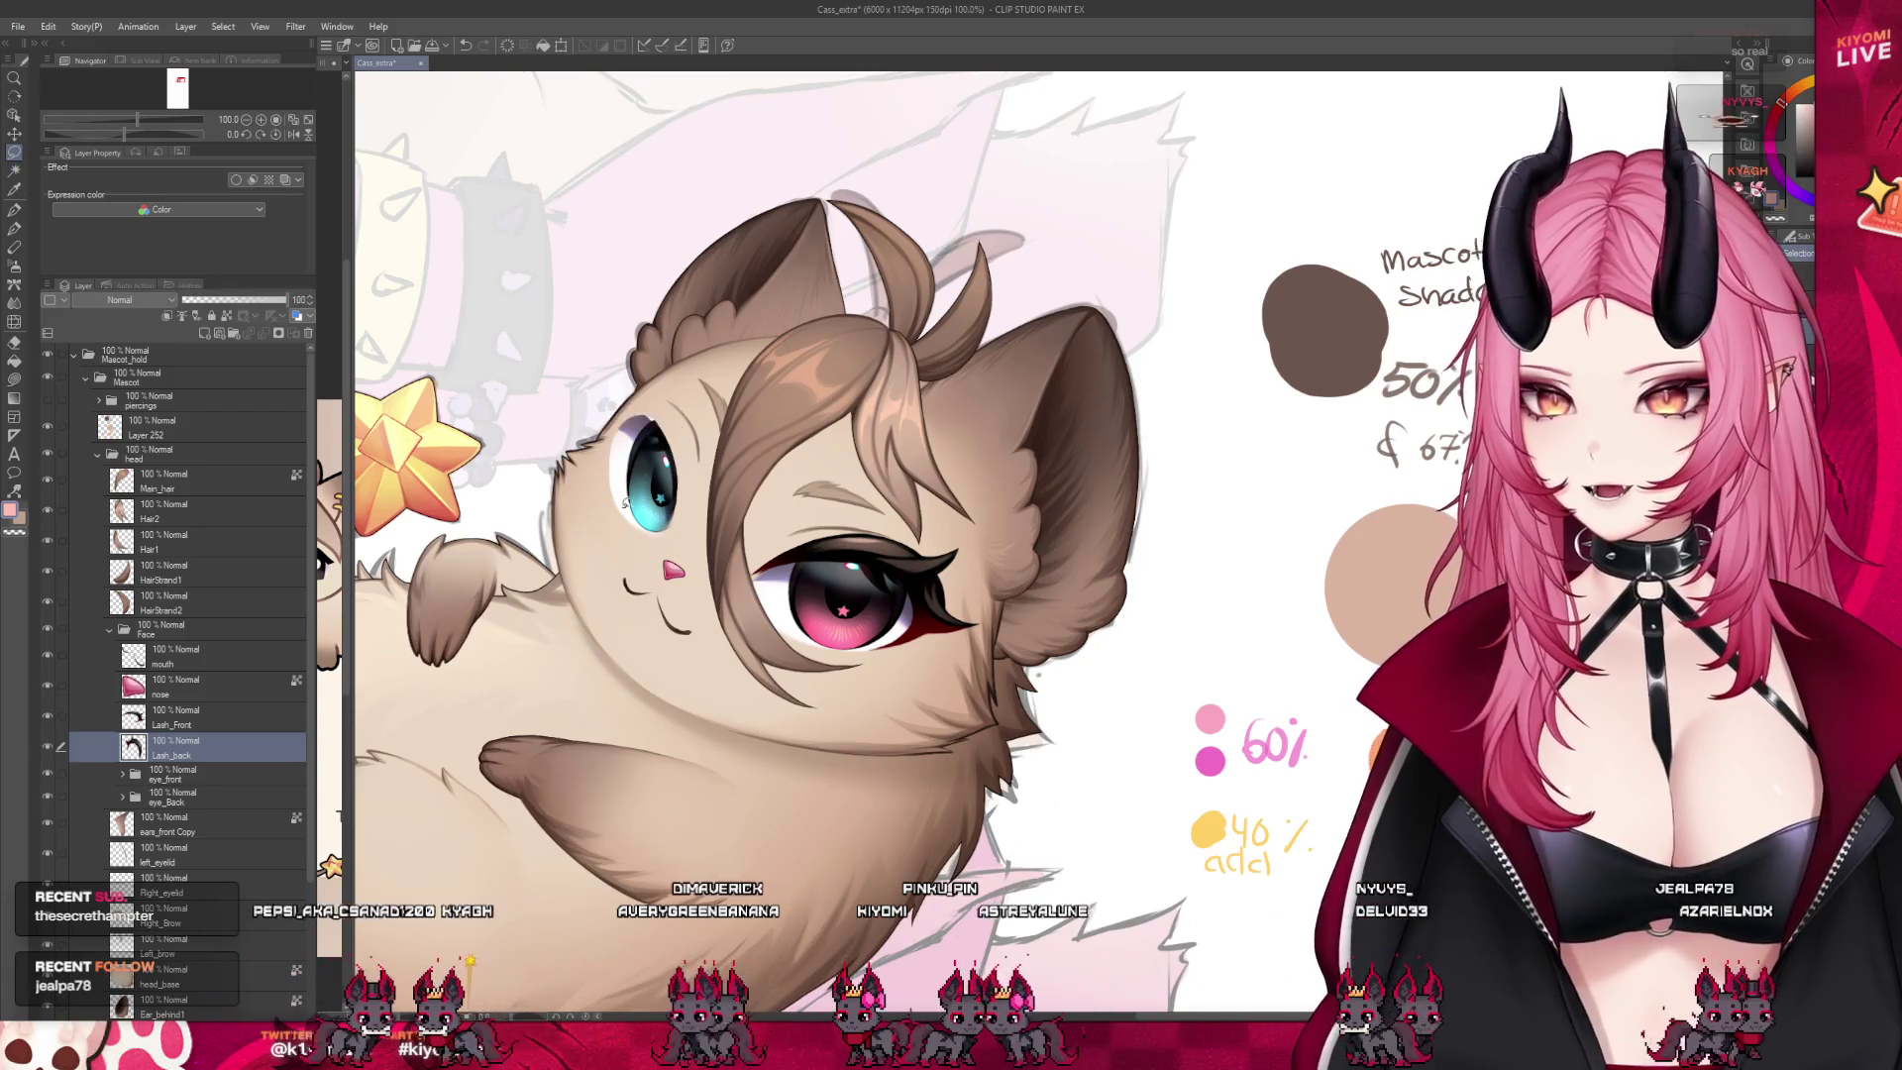
Copy the lassoed part of the blue eye's back lash onto a new layer below Lash_back
{"action": "scroll", "coordinate": [628, 353], "scroll_direction": "up", "scroll_amount": 3}
{"action": "scroll", "coordinate": [628, 352], "scroll_direction": "up", "scroll_amount": 3}
{"action": "scroll", "coordinate": [628, 352], "scroll_direction": "up", "scroll_amount": 3}
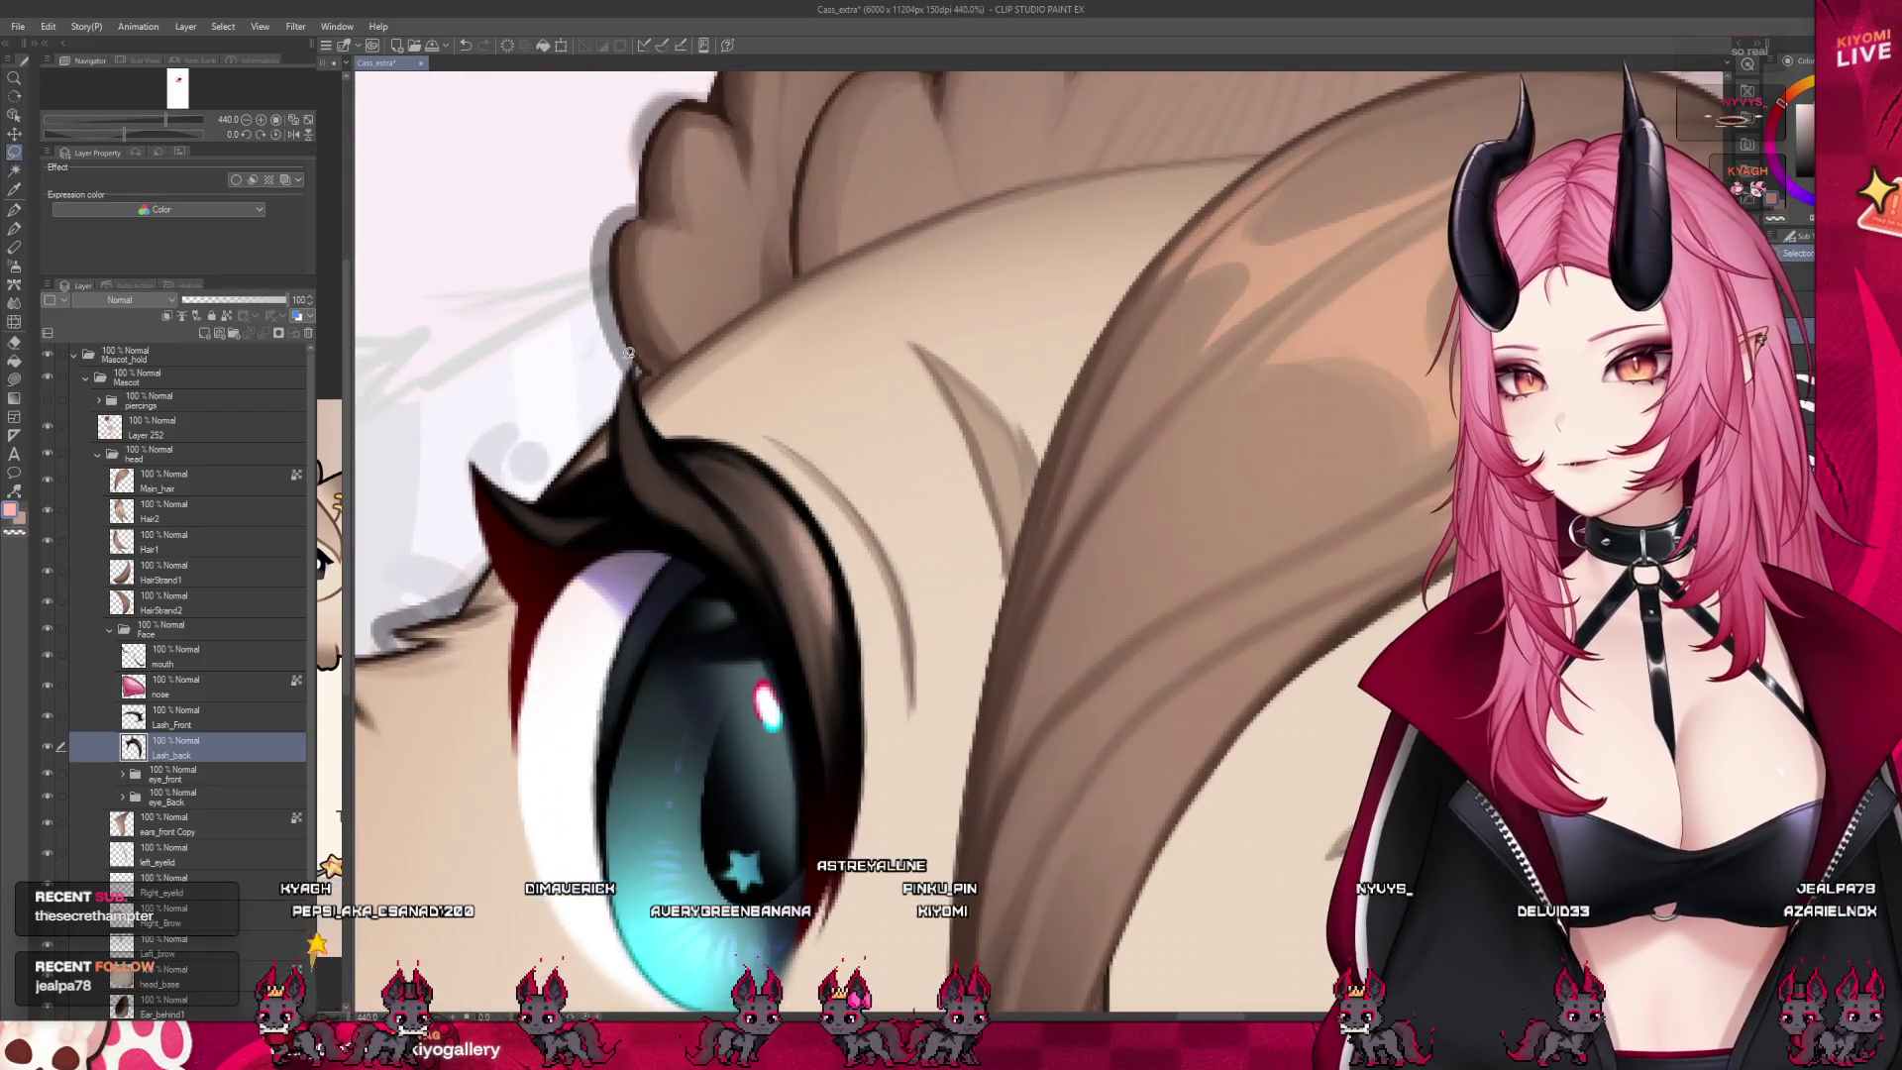
{"action": "left_click_drag", "start_coordinate": [551, 590], "coordinate": [563, 691]}
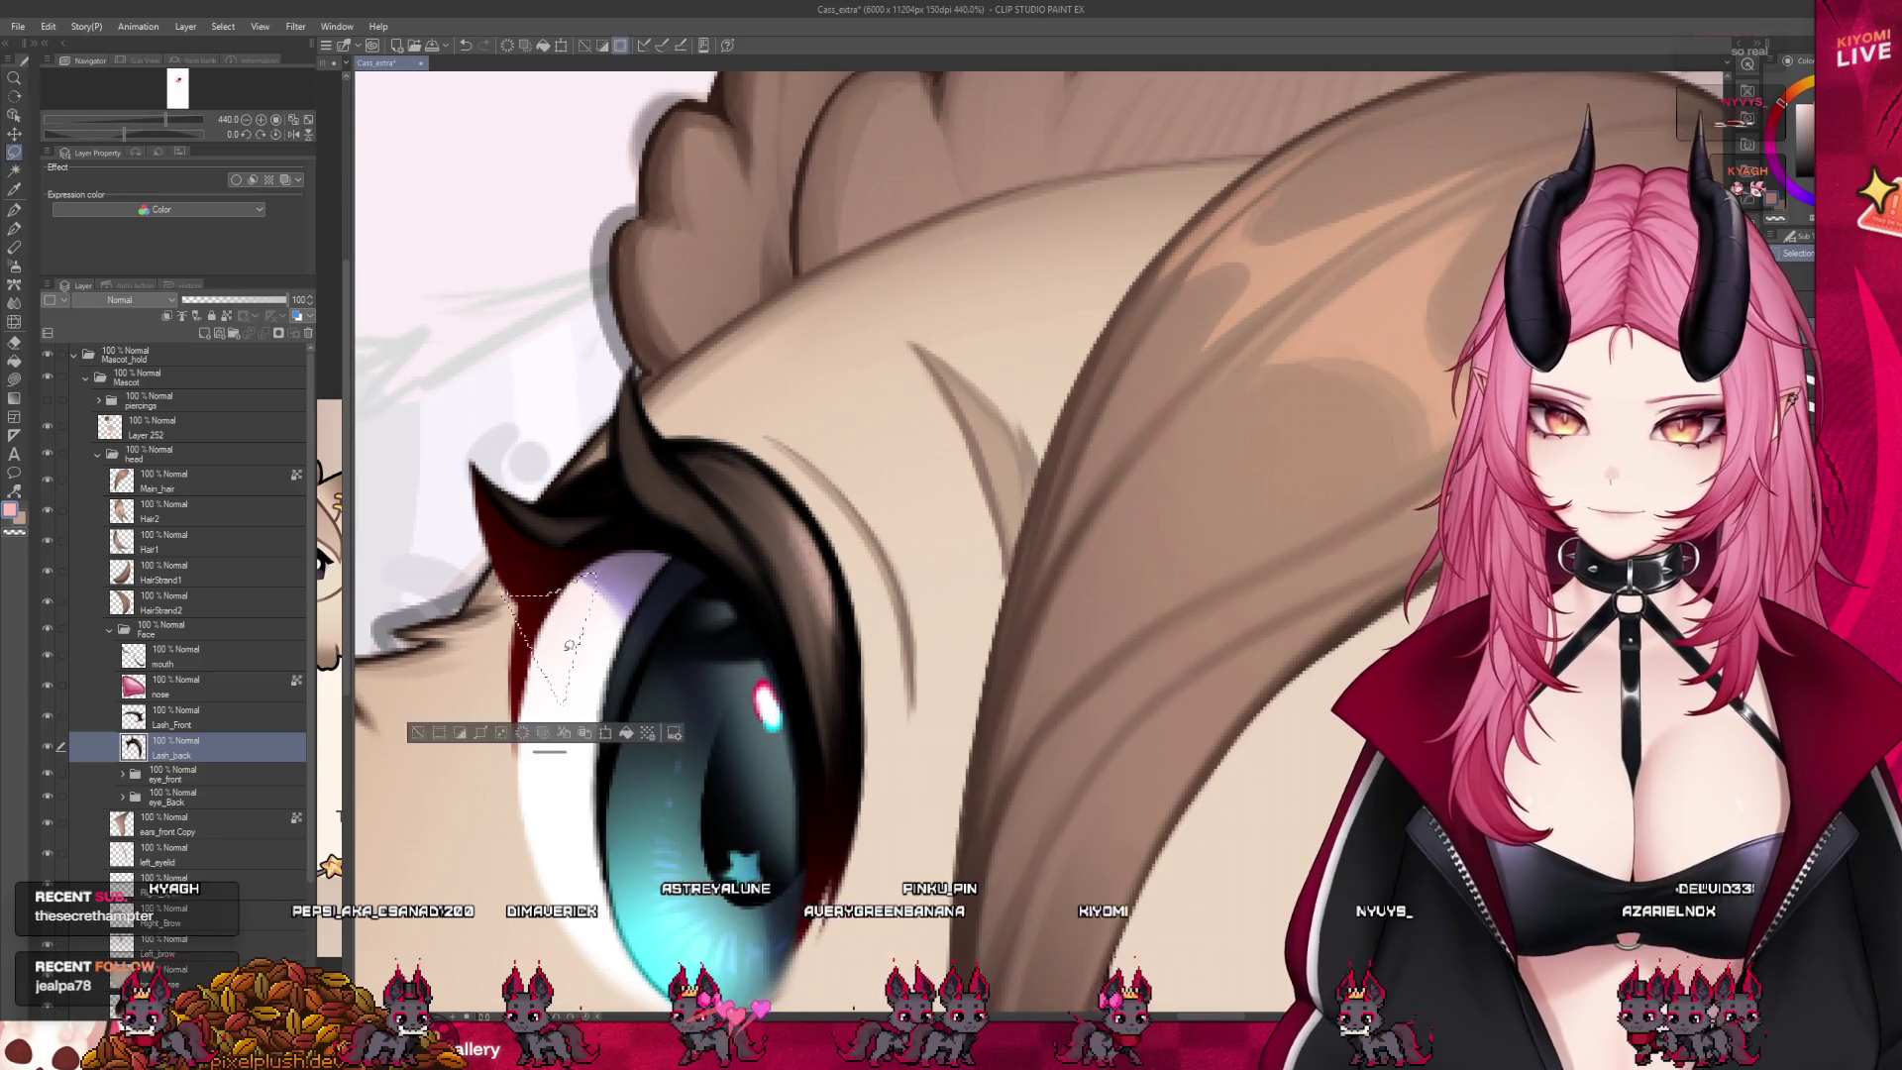
{"action": "left_click_drag", "start_coordinate": [552, 771], "coordinate": [473, 654]}
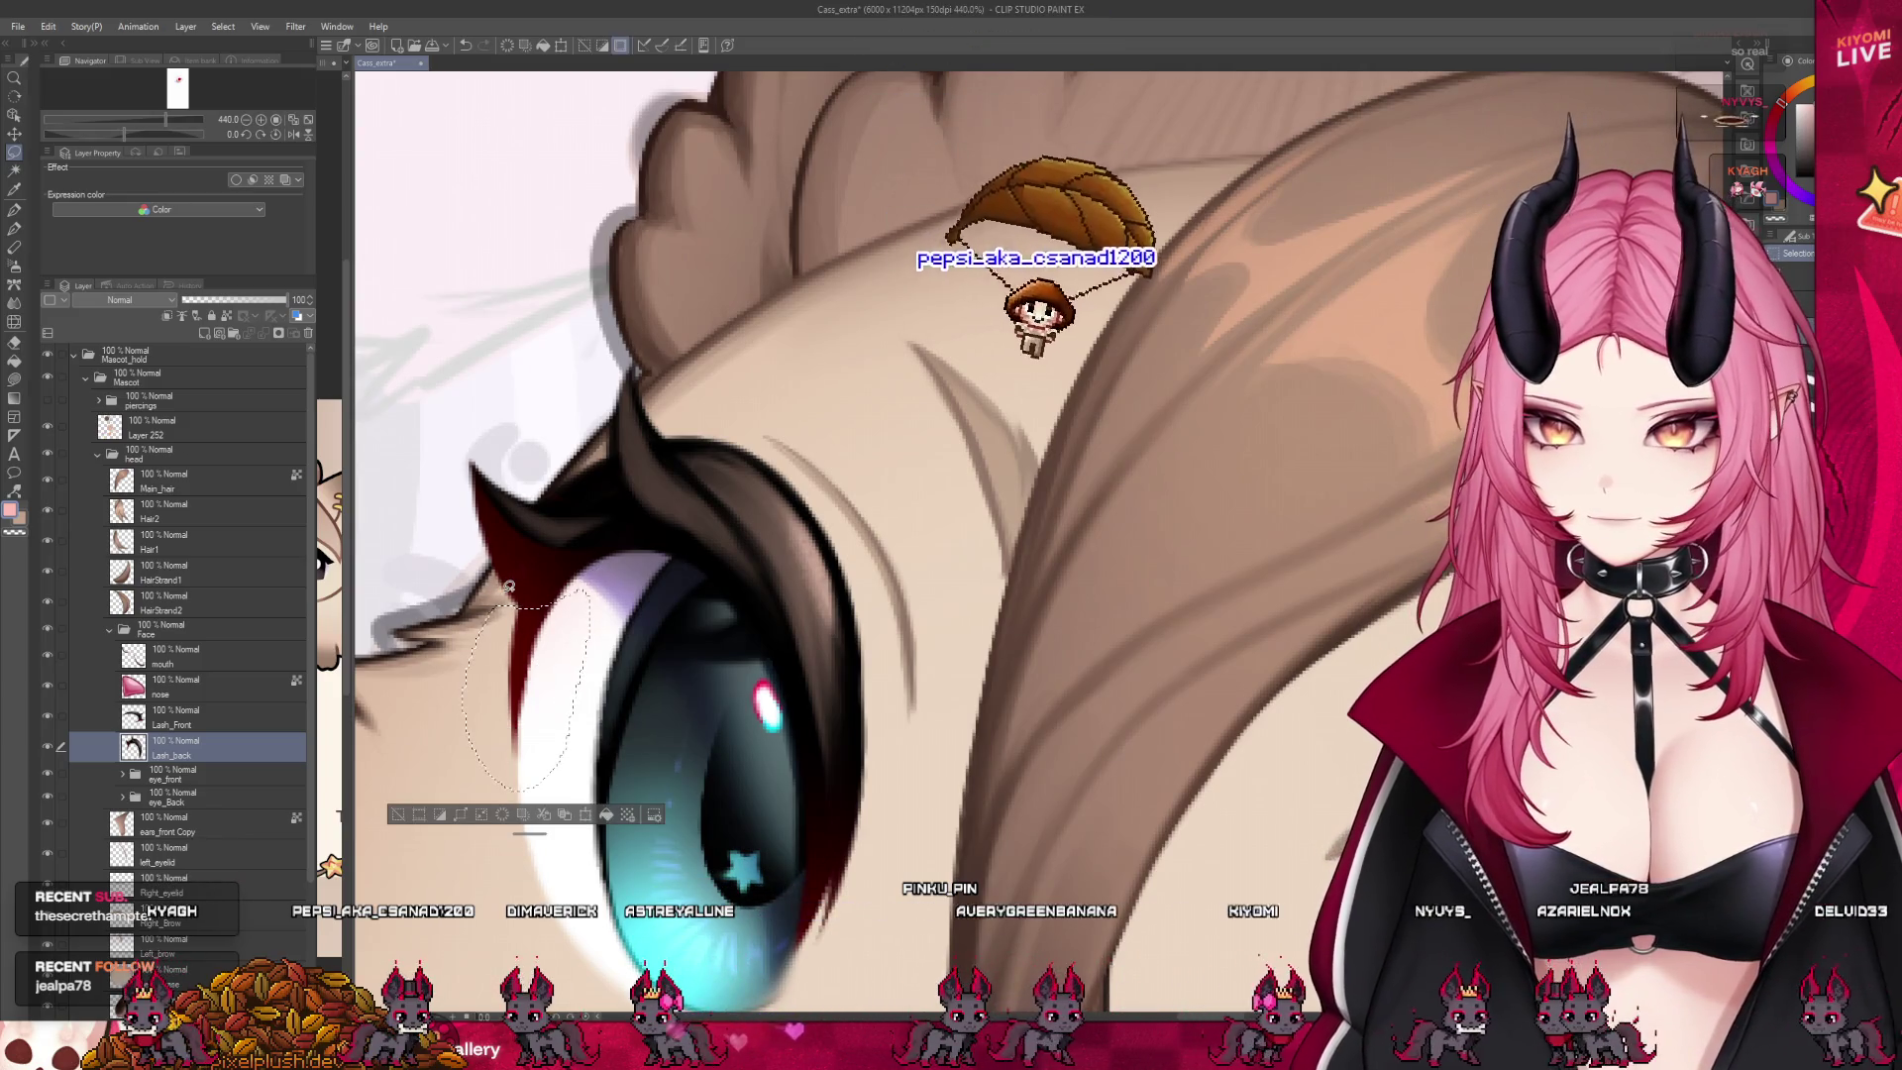
{"action": "key", "text": "ctrl+c"}
{"action": "key", "text": "ctrl+v"}
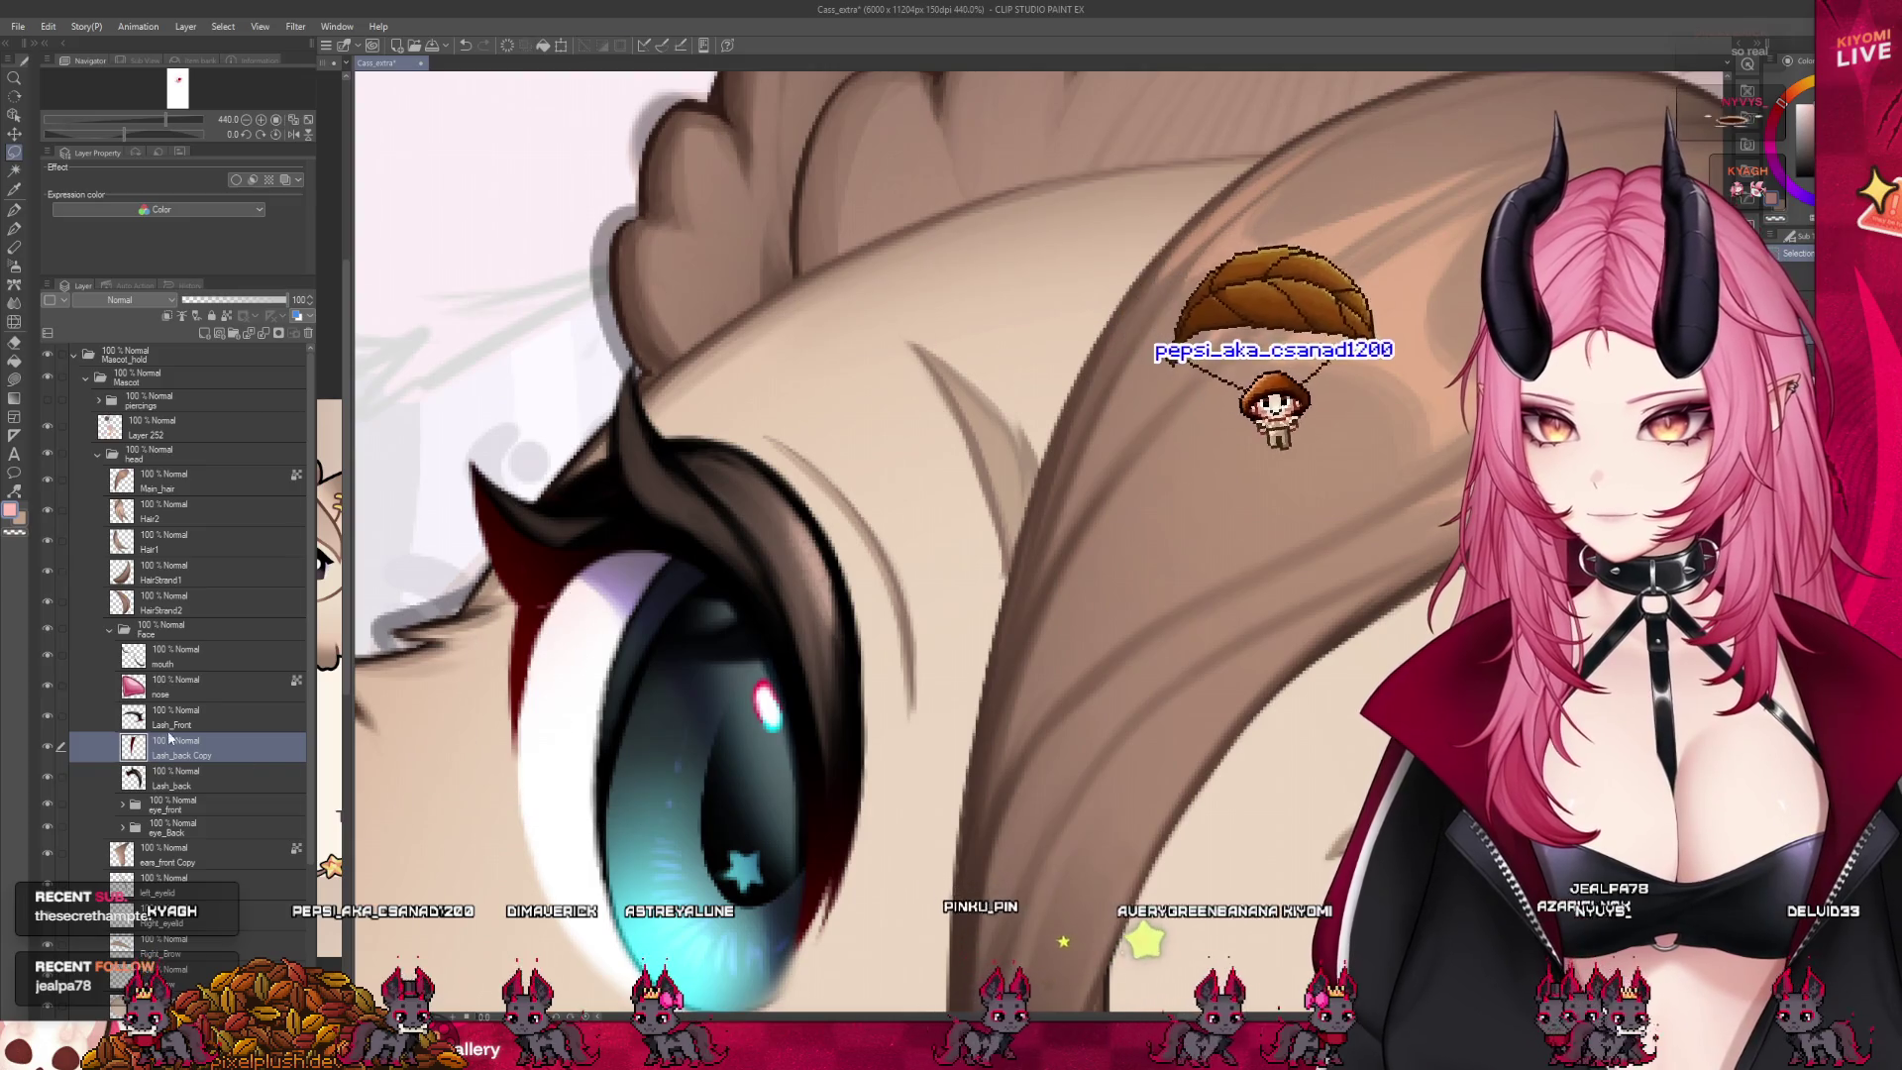
{"action": "left_click_drag", "start_coordinate": [148, 778], "coordinate": [172, 745]}
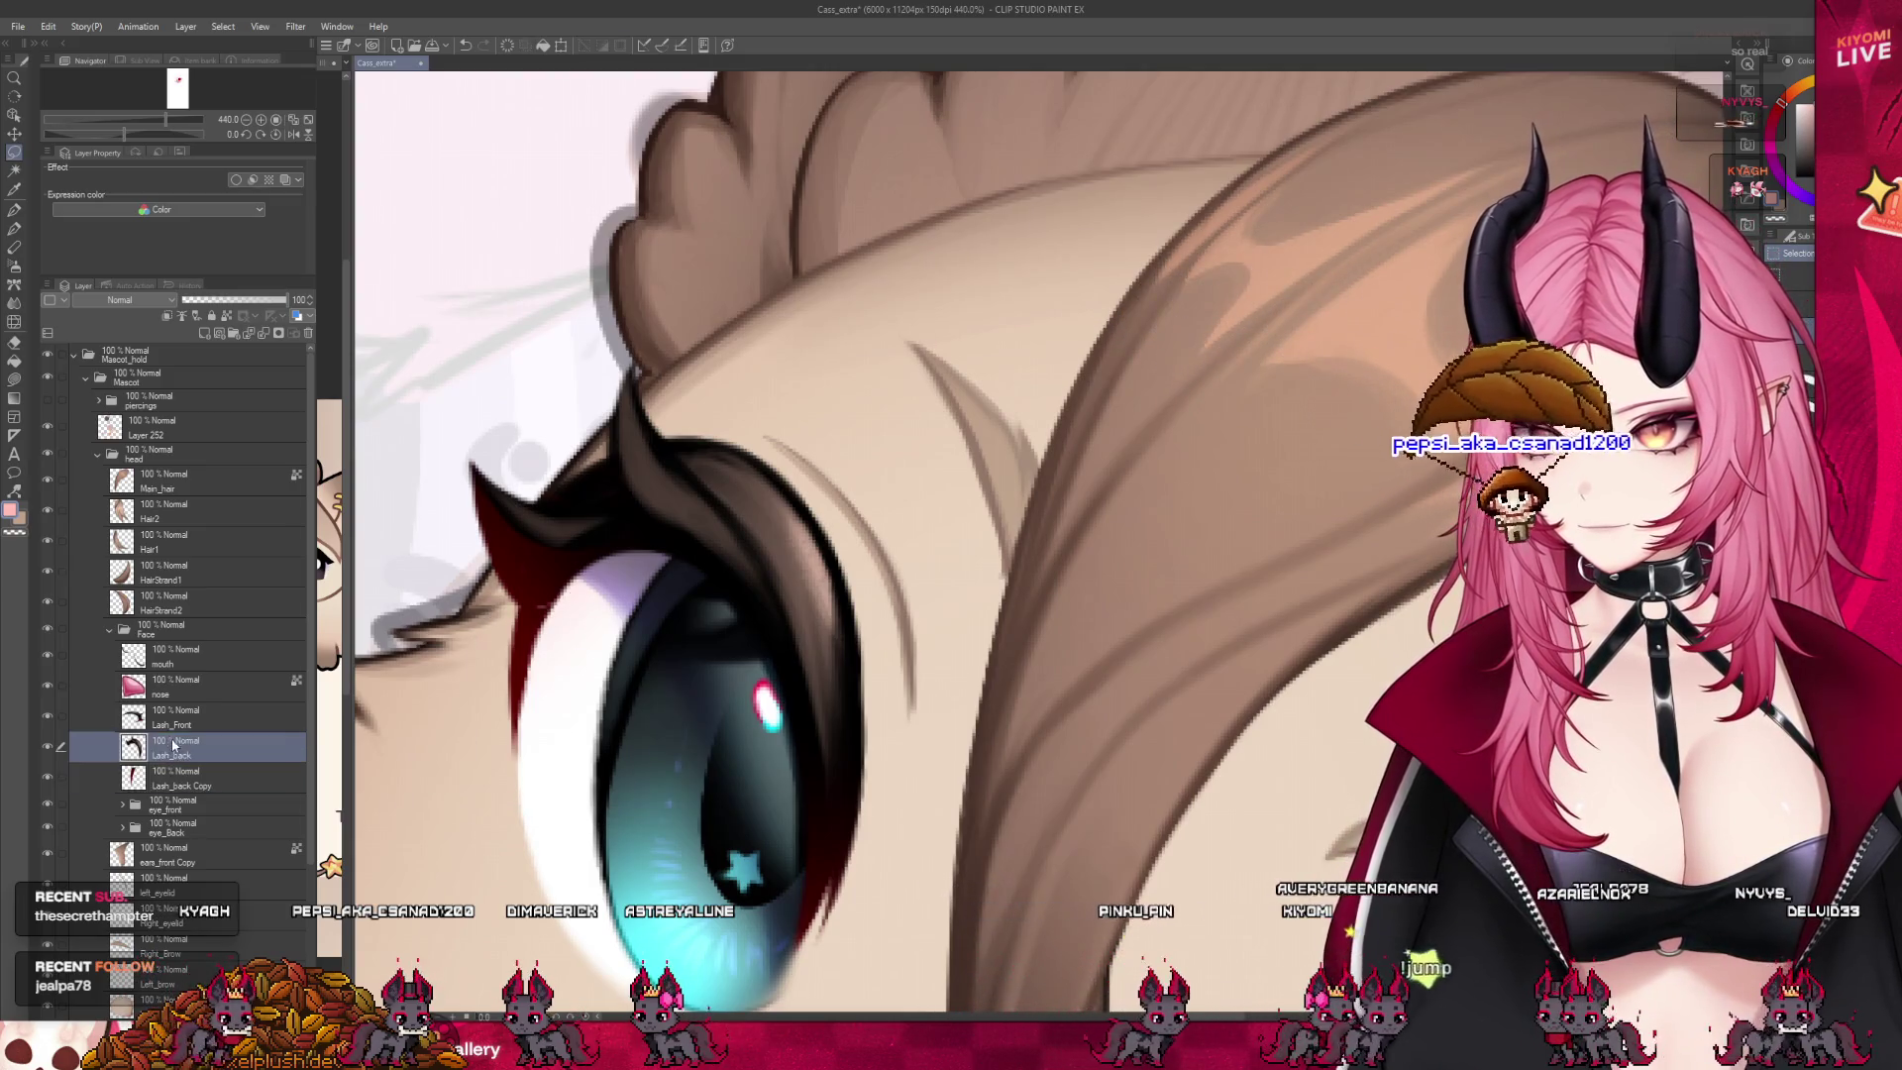
{"action": "left_click", "coordinate": [48, 746]}
{"action": "left_click", "coordinate": [48, 746]}
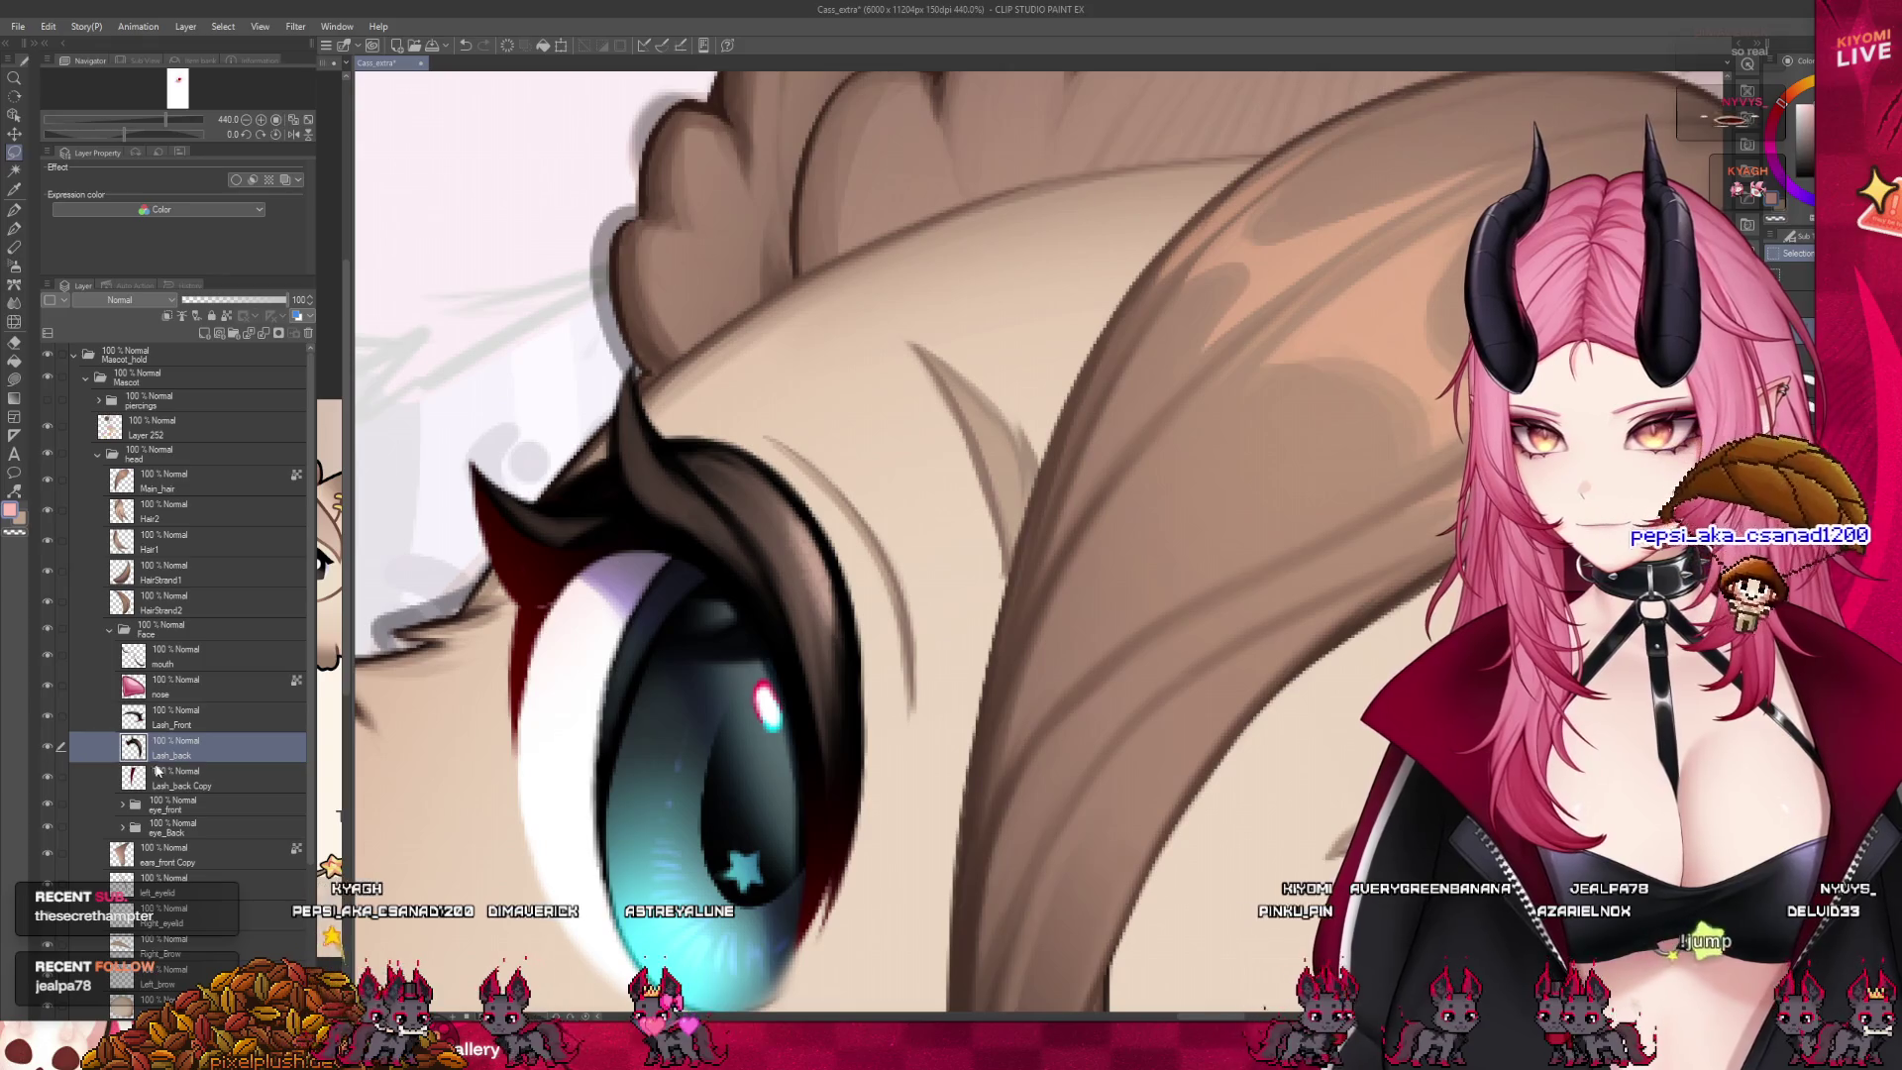
Extend the dark red lash edge at the blue eye's upper left with the pen
{"action": "key", "text": "alt+bracketleft"}
{"action": "key", "text": "Delete"}
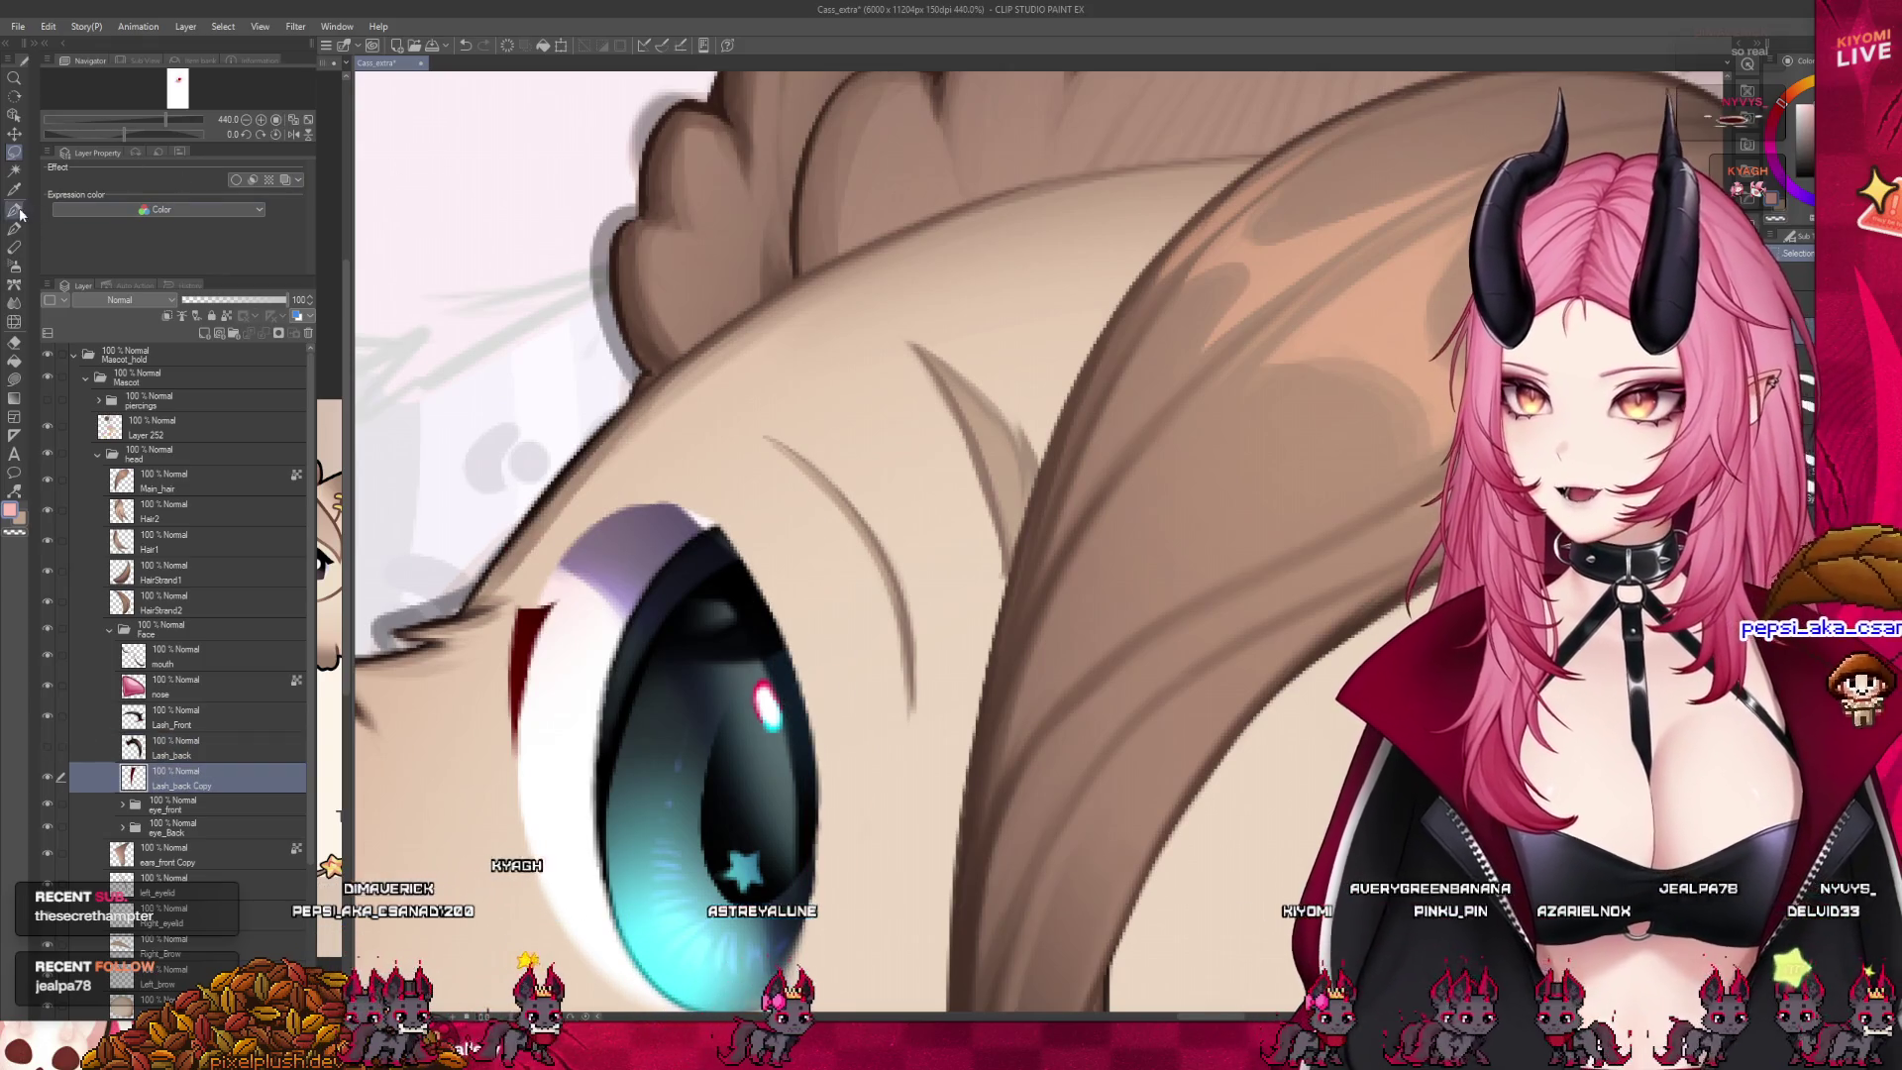
{"action": "left_click", "coordinate": [16, 210]}
{"action": "mouse_move", "coordinate": [542, 603]}
{"action": "left_mouse_down"}
{"action": "mouse_move", "coordinate": [526, 602]}
{"action": "mouse_move", "coordinate": [574, 567]}
{"action": "left_mouse_up"}
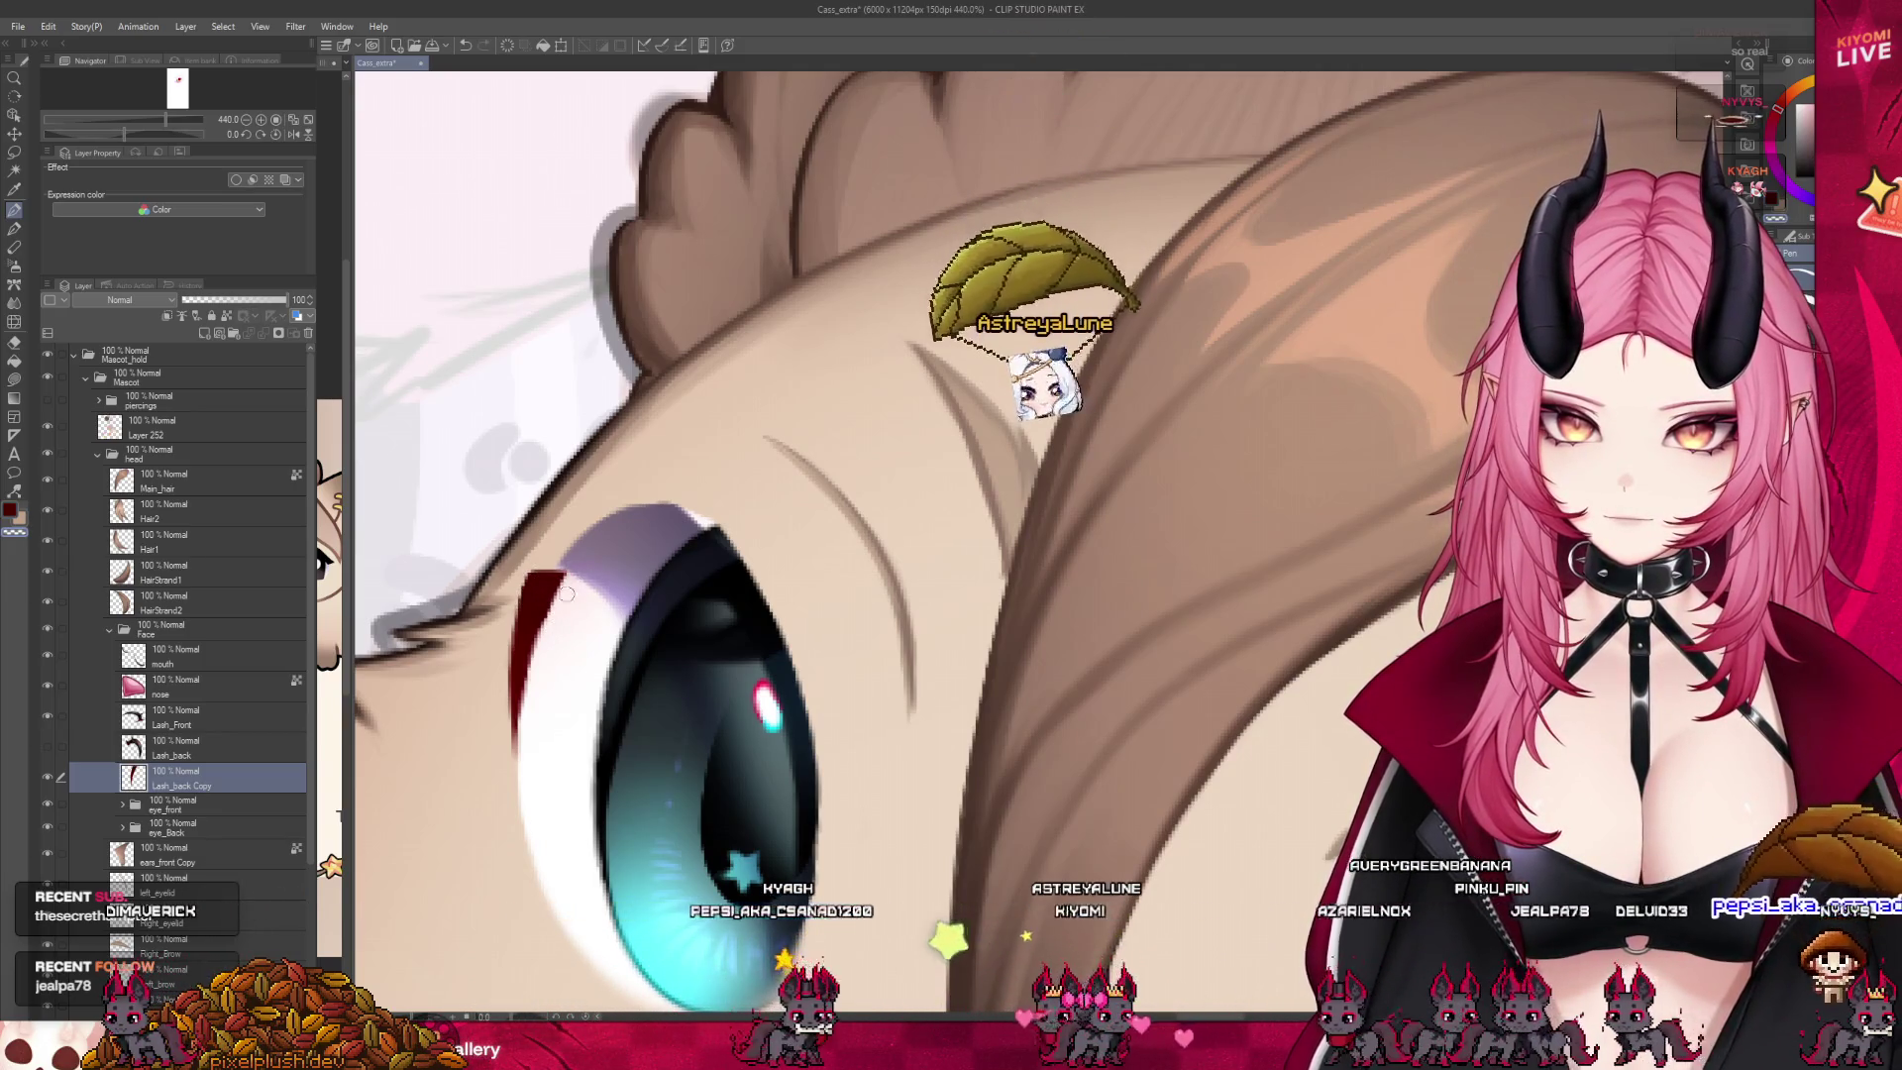
{"action": "left_click", "coordinate": [47, 744]}
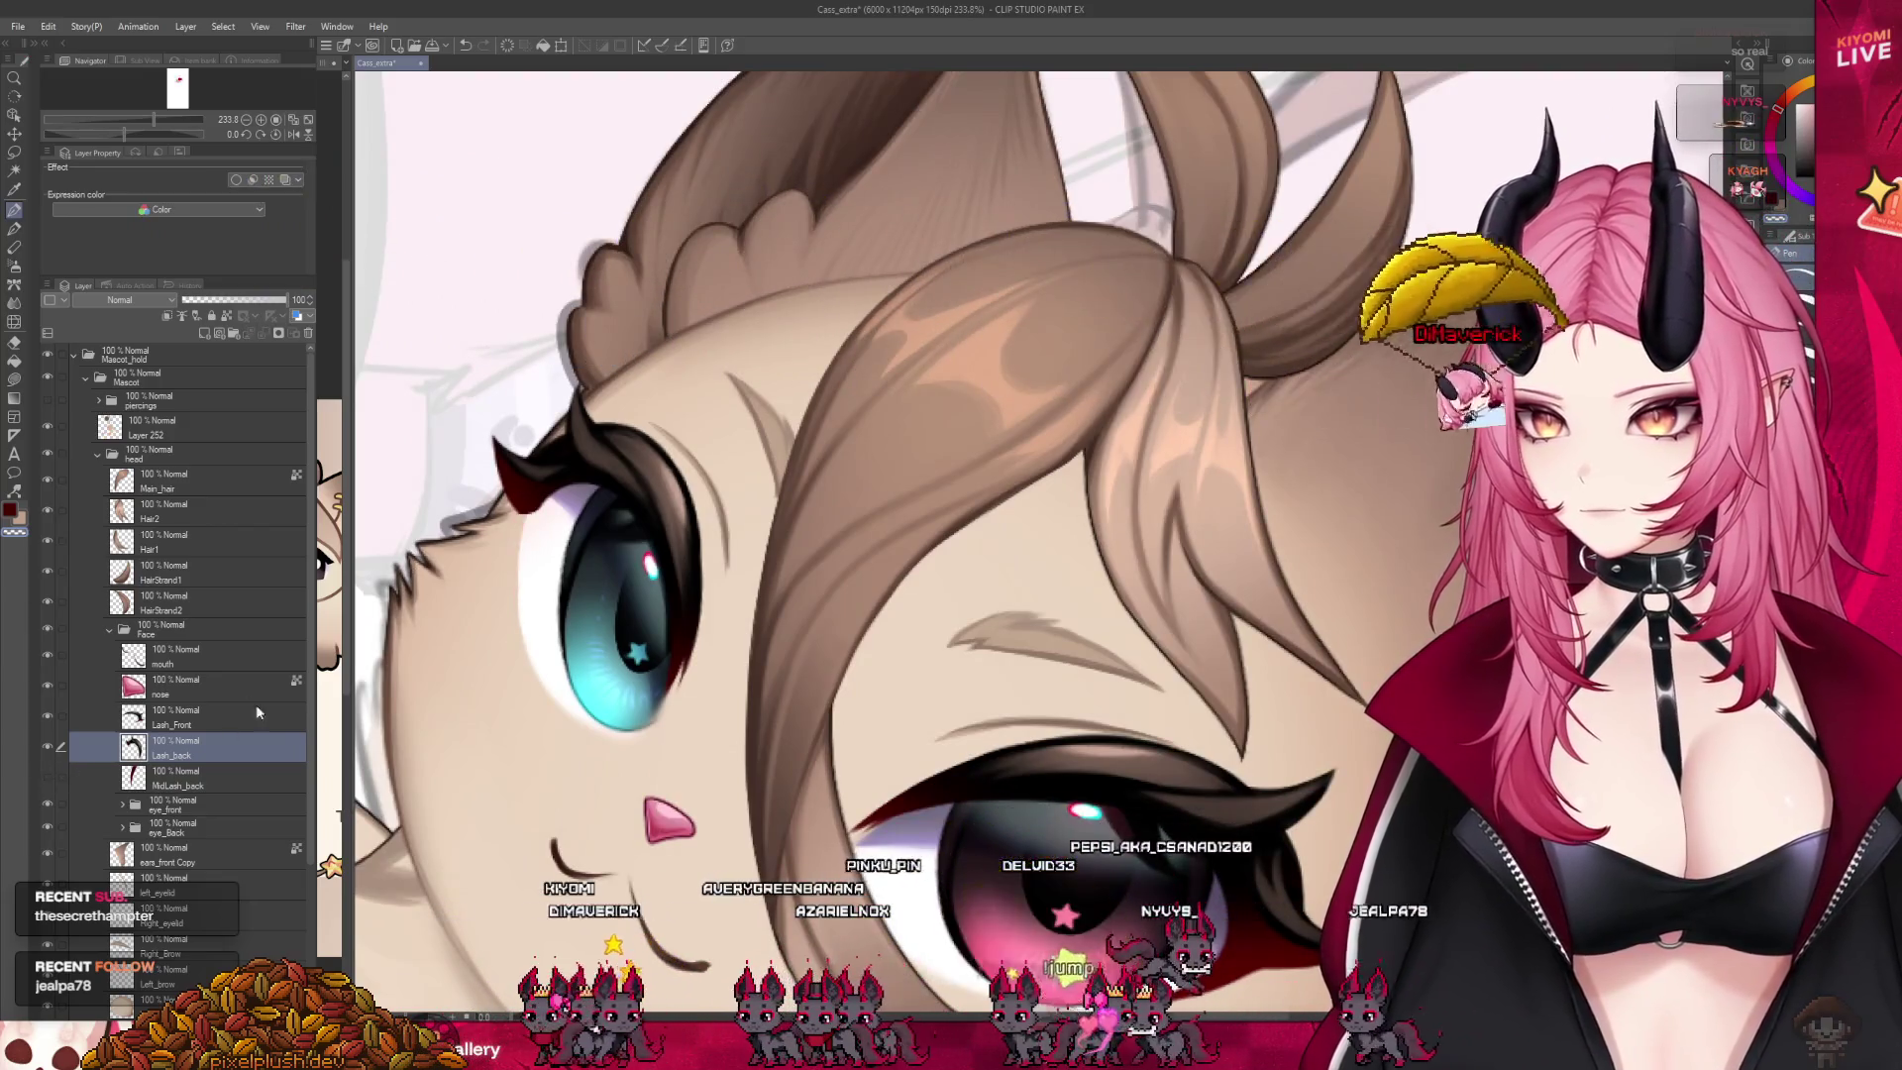
{"action": "scroll", "coordinate": [528, 502], "scroll_direction": "up", "scroll_amount": 3}
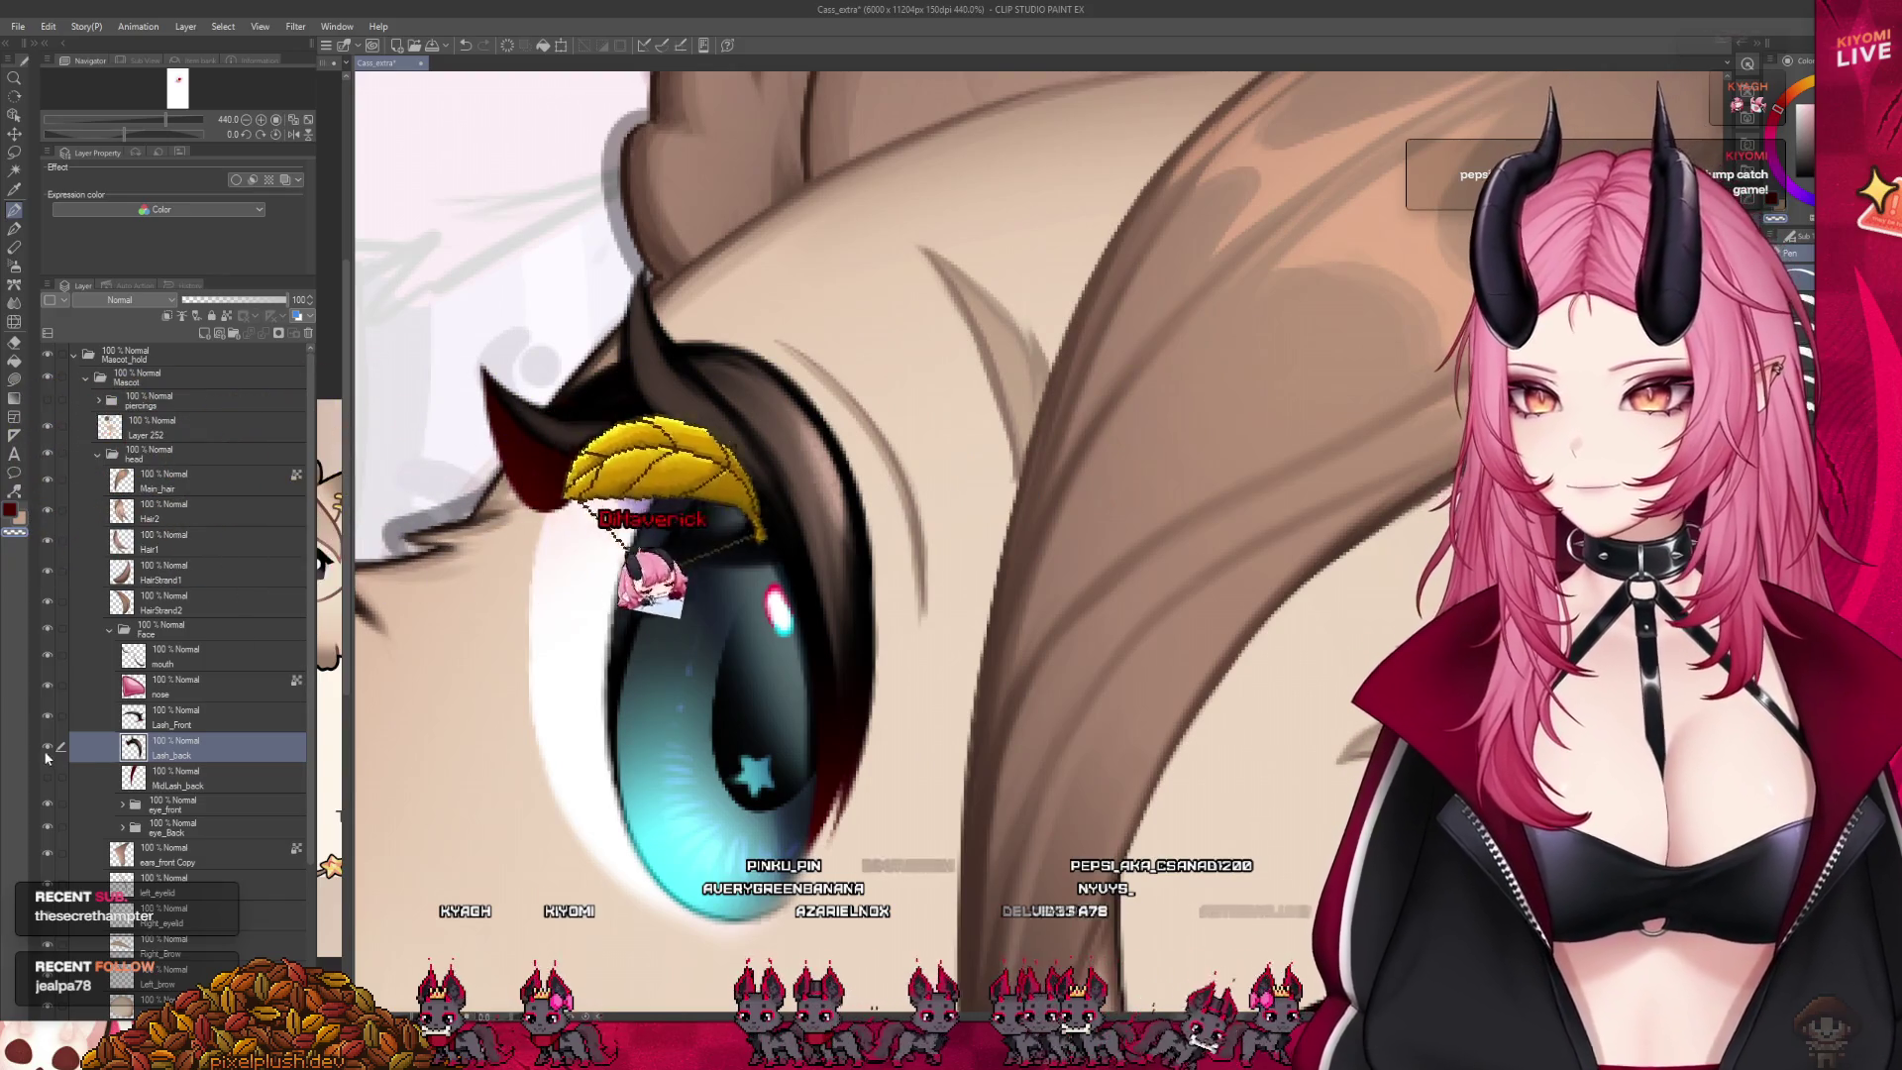
Copy the pink eye's lower lash onto a new layer below Lash_Front, hiding Lash_Front
{"action": "scroll", "coordinate": [475, 389], "scroll_direction": "down", "scroll_amount": 4}
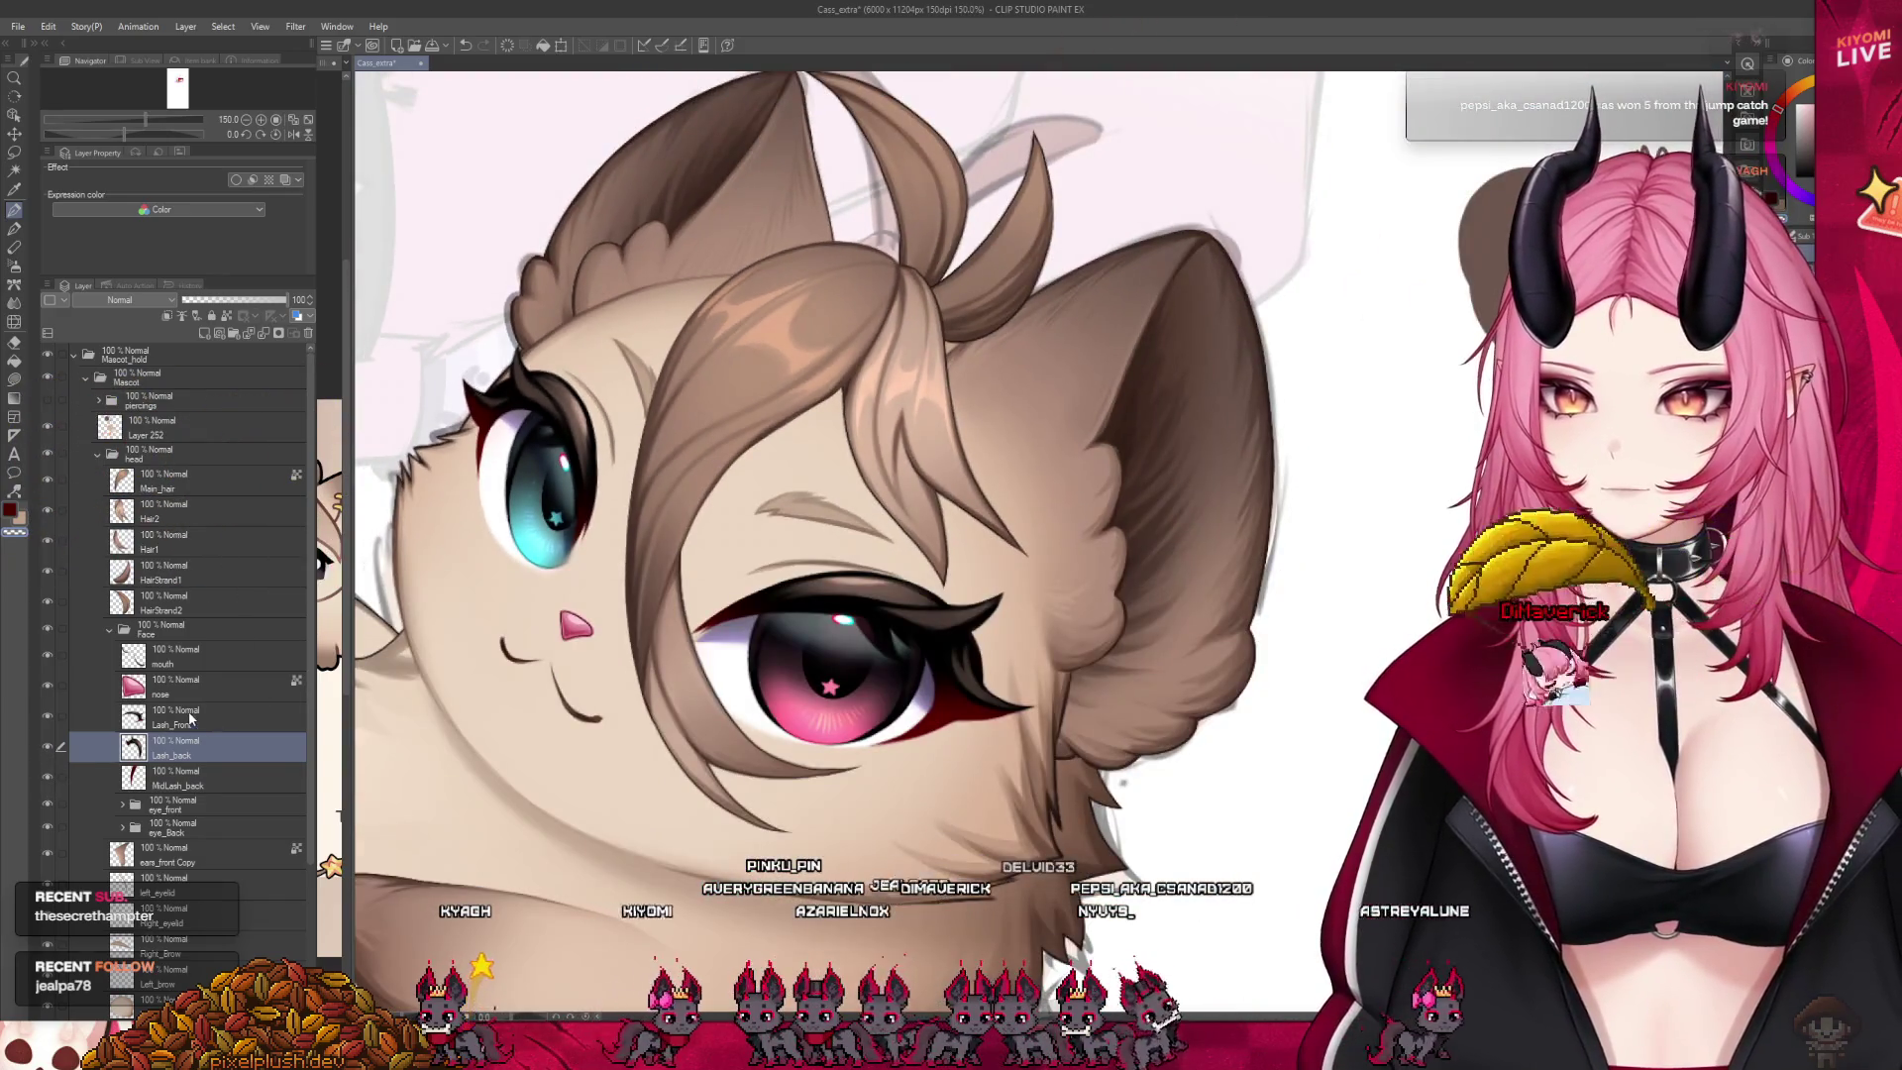
{"action": "key", "text": "alt+bracketright"}
{"action": "scroll", "coordinate": [920, 686], "scroll_direction": "up", "scroll_amount": 4}
{"action": "scroll", "coordinate": [921, 687], "scroll_direction": "up", "scroll_amount": 1}
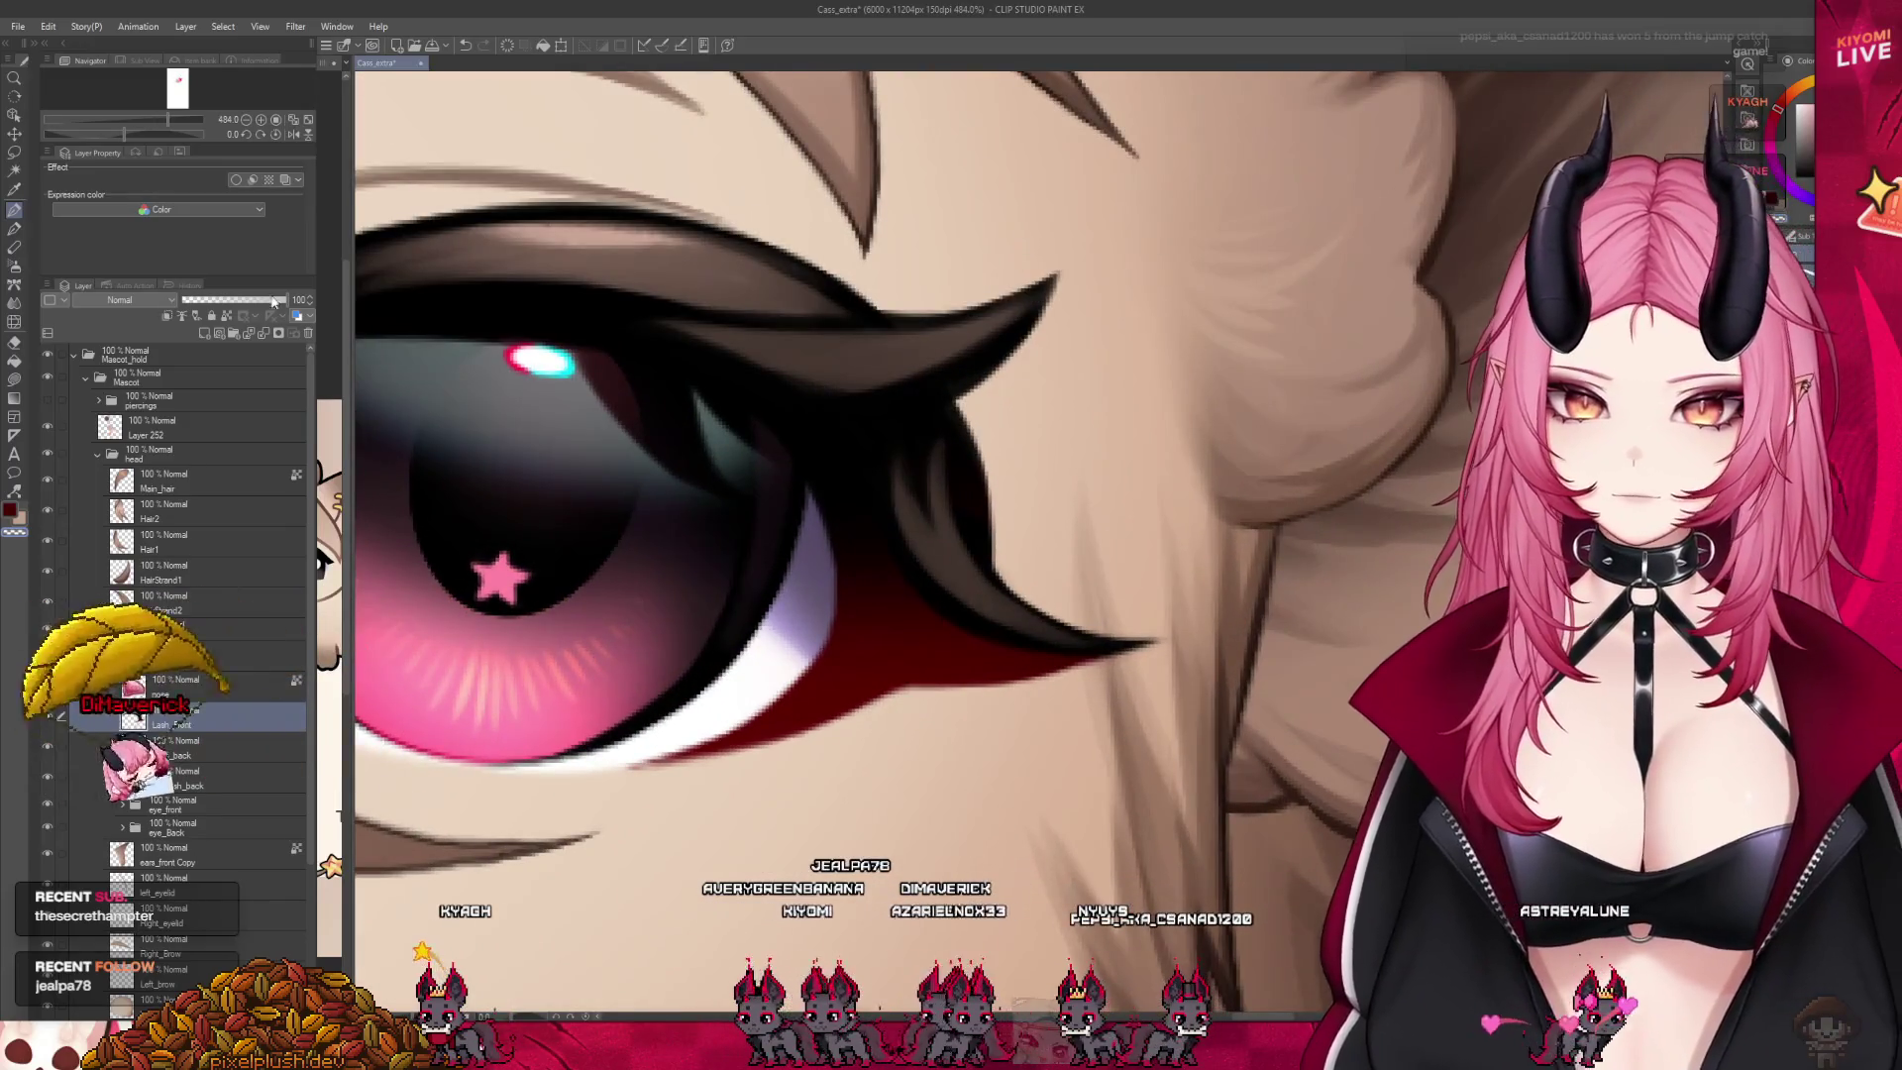
{"action": "key", "text": "m"}
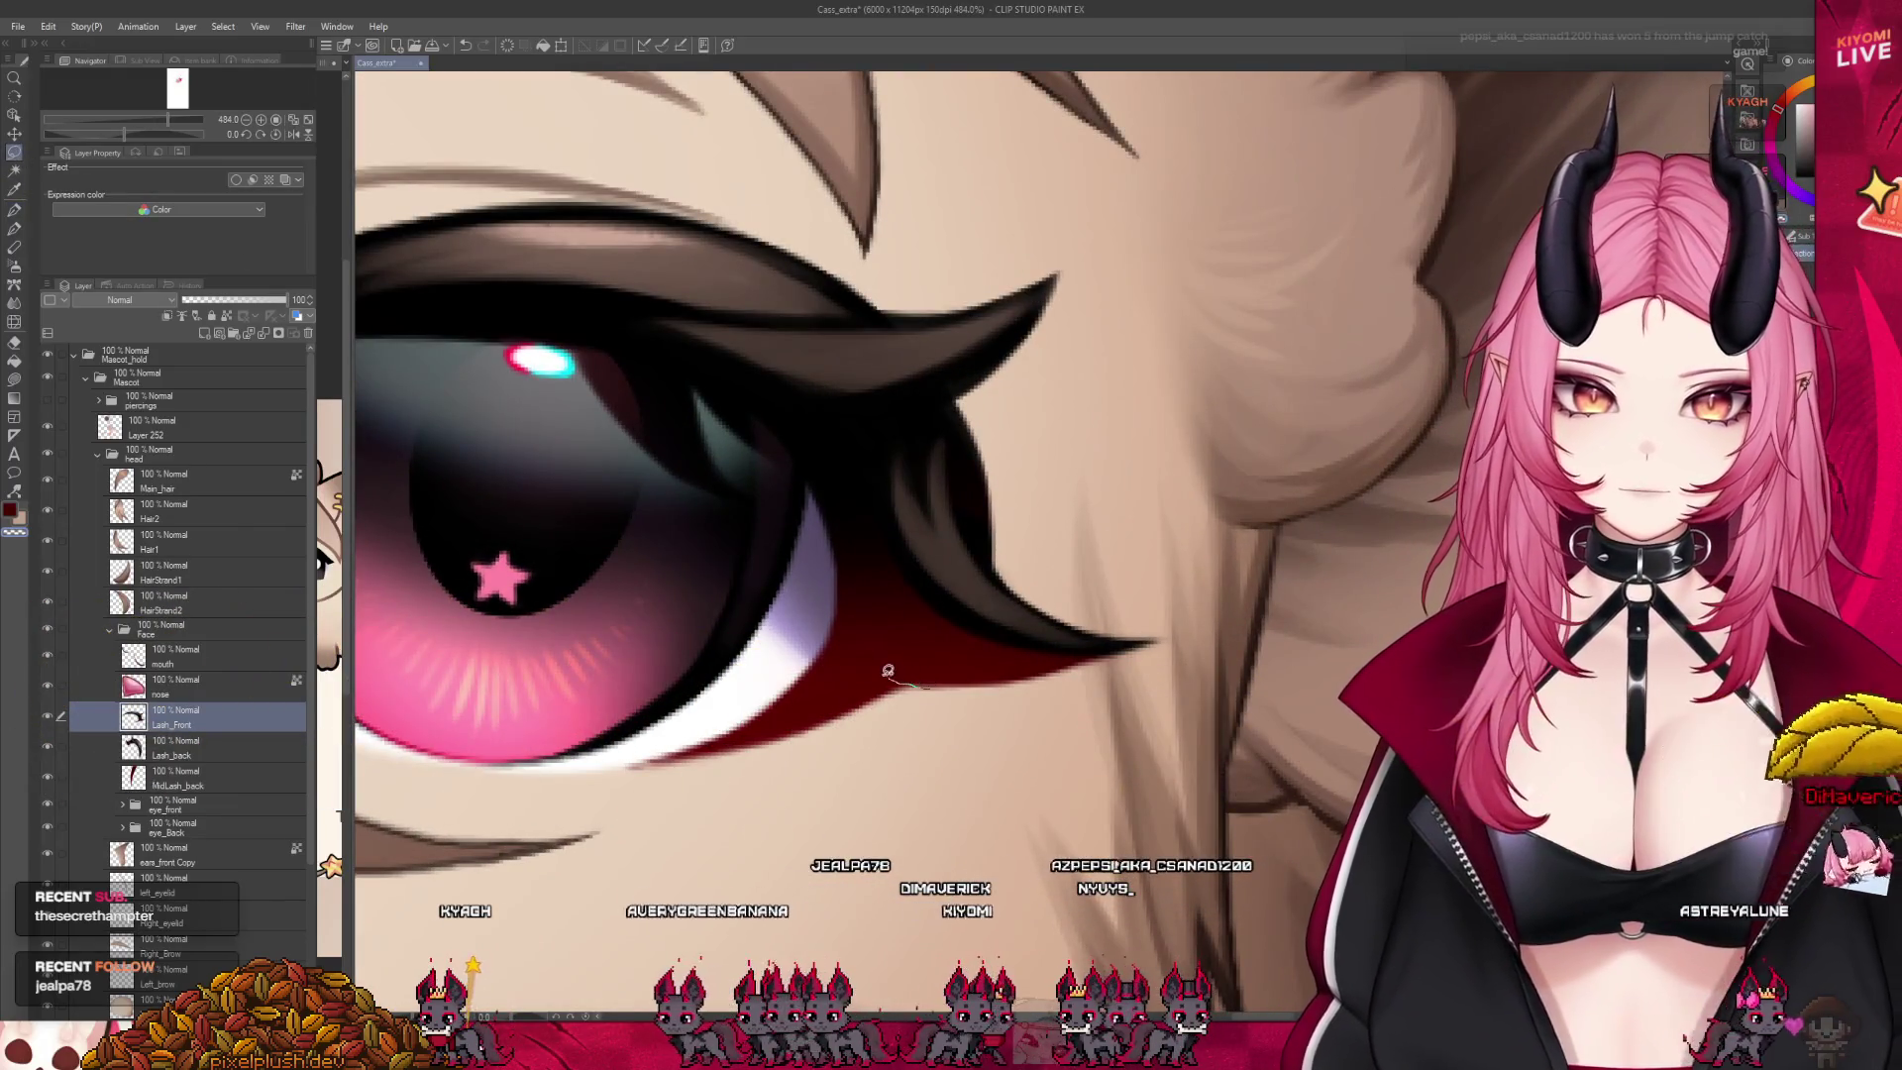
{"action": "left_click_drag", "start_coordinate": [826, 623], "coordinate": [937, 711]}
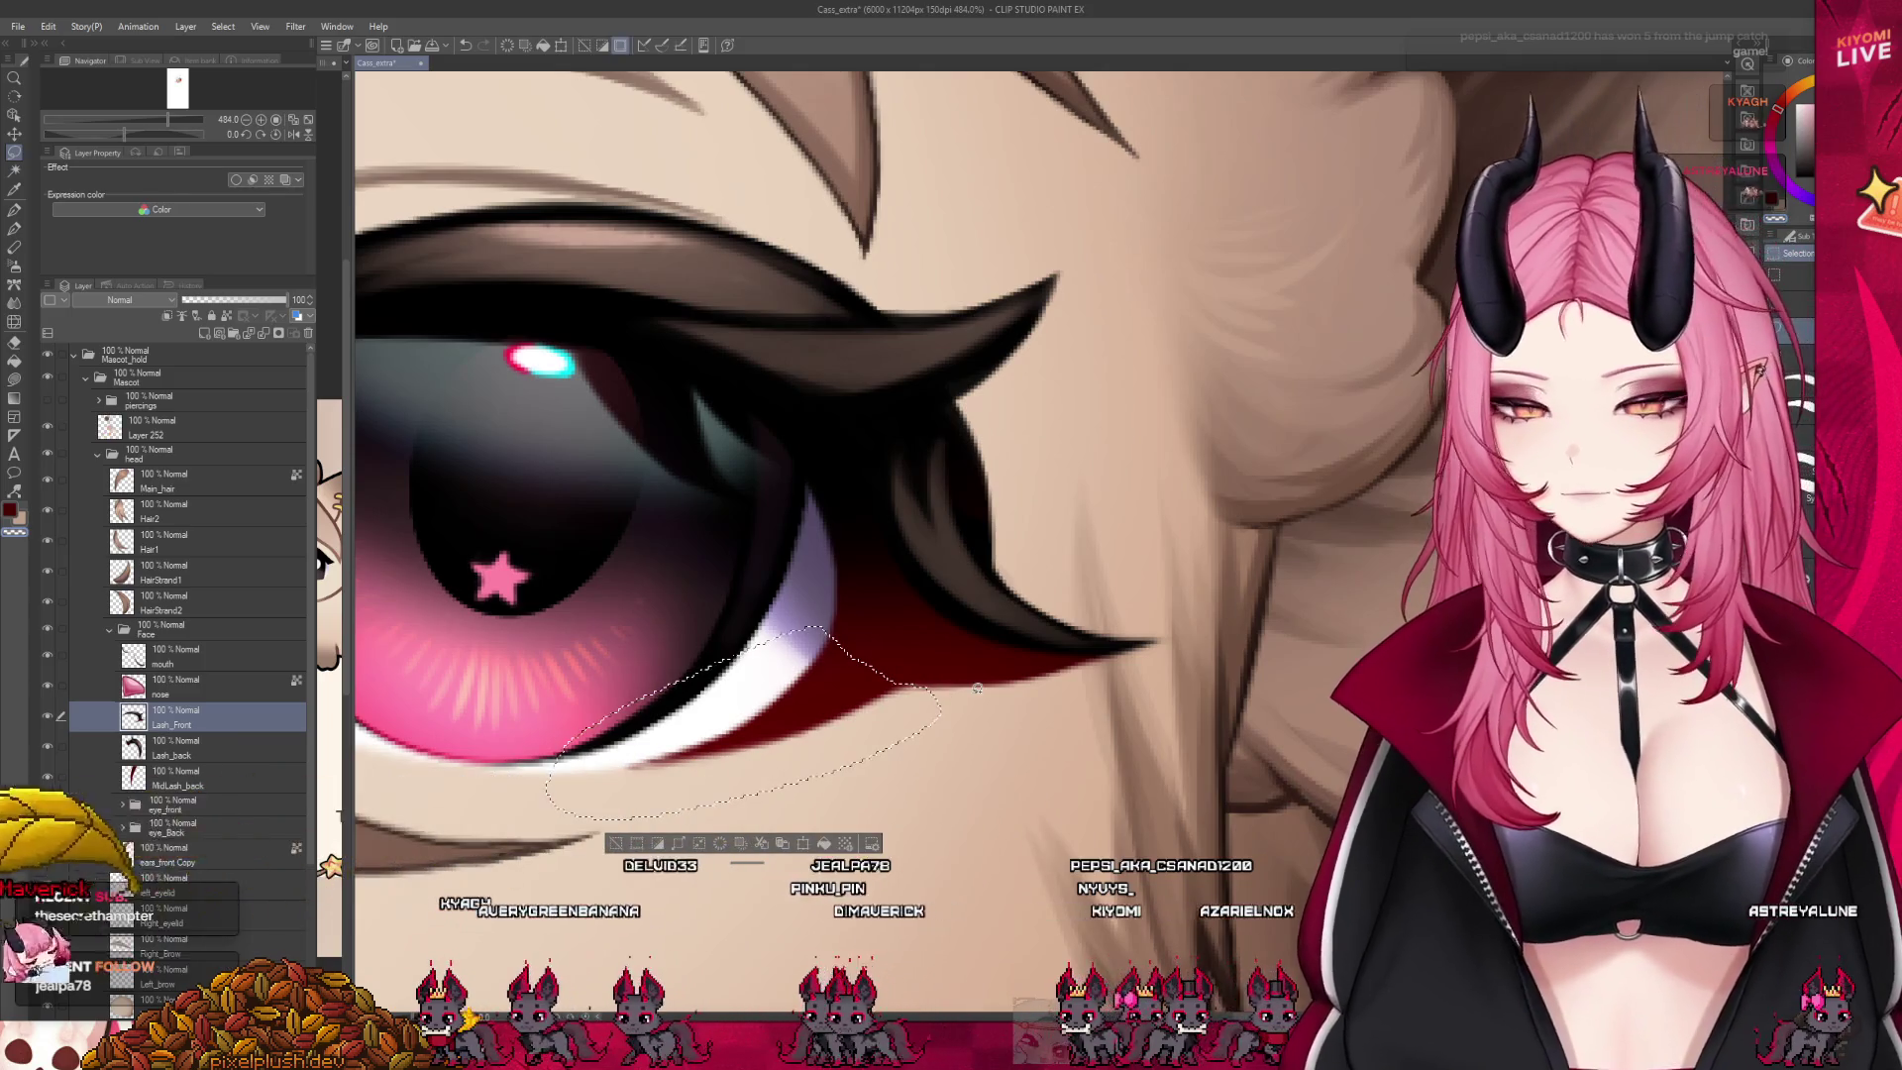
{"action": "key", "text": "ctrl+c"}
{"action": "key", "text": "ctrl+v"}
{"action": "left_click_drag", "start_coordinate": [179, 717], "coordinate": [190, 763]}
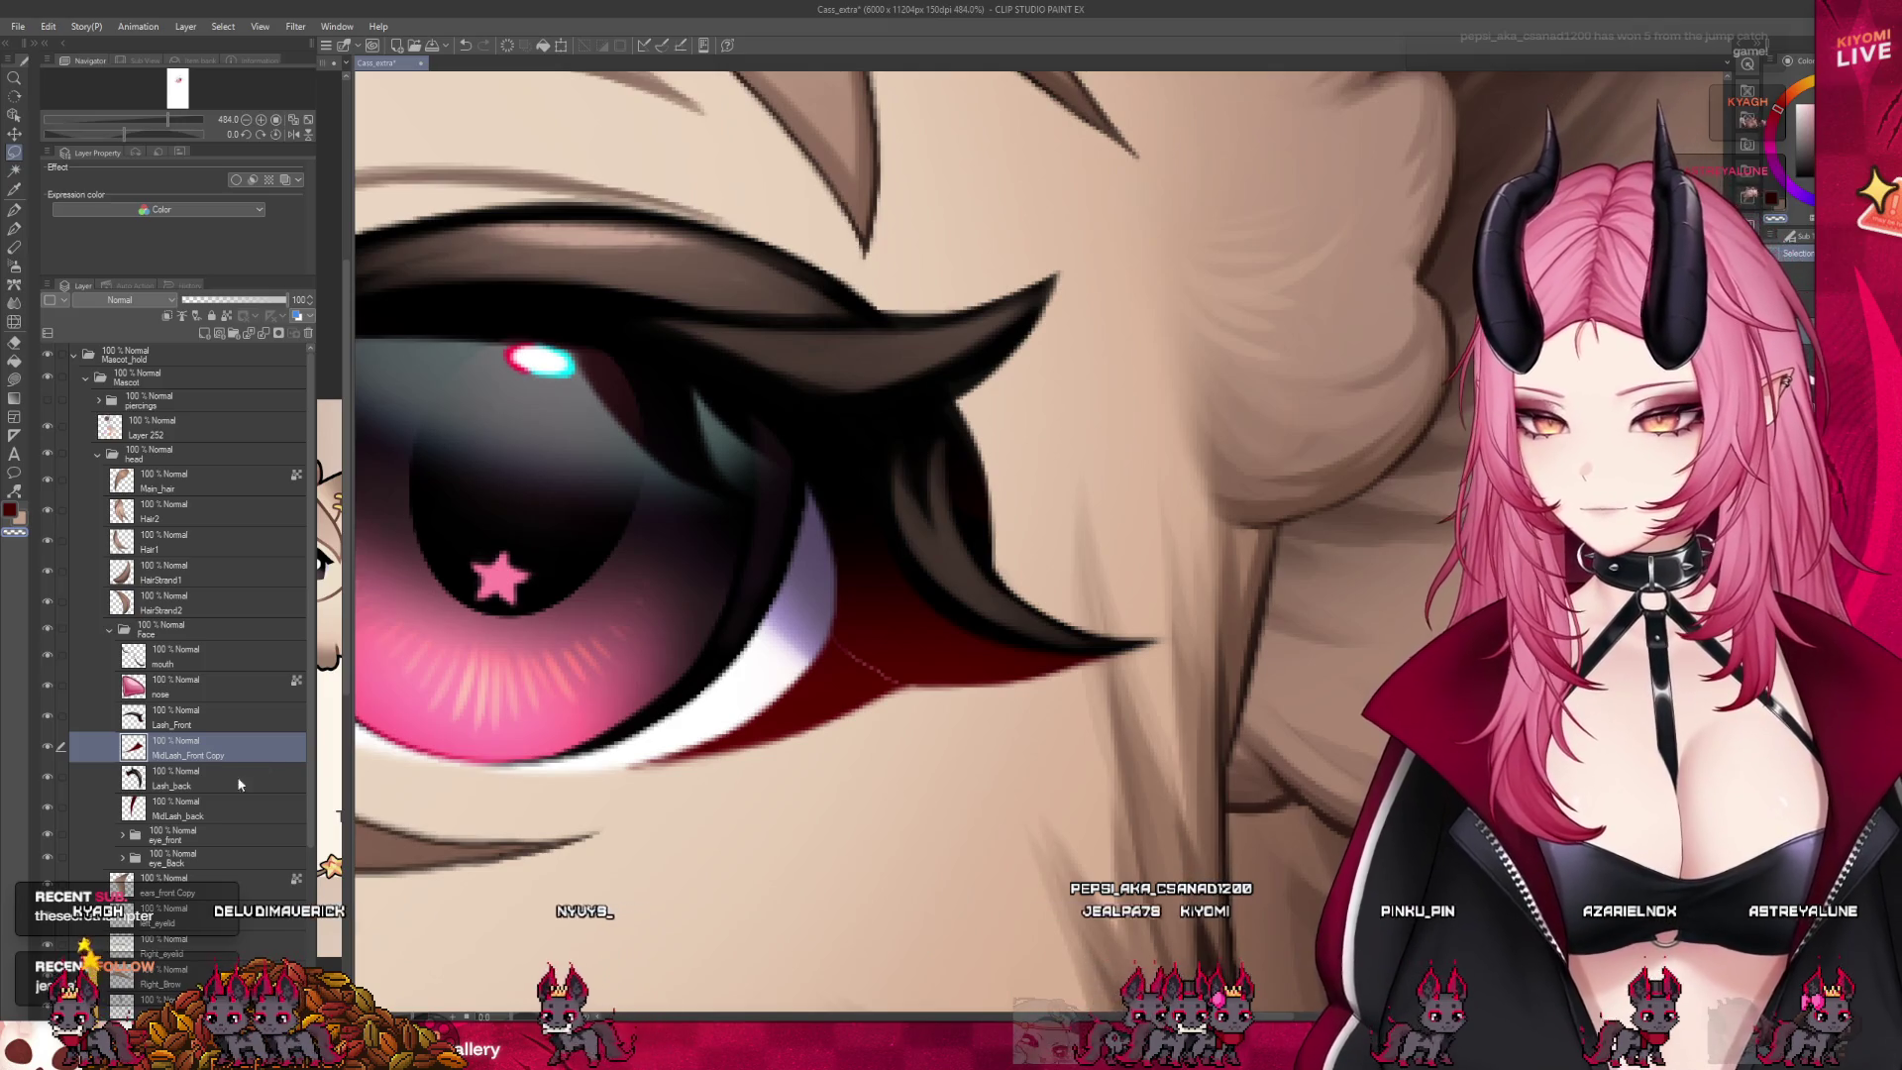
{"action": "left_click", "coordinate": [178, 717]}
{"action": "left_click", "coordinate": [46, 715]}
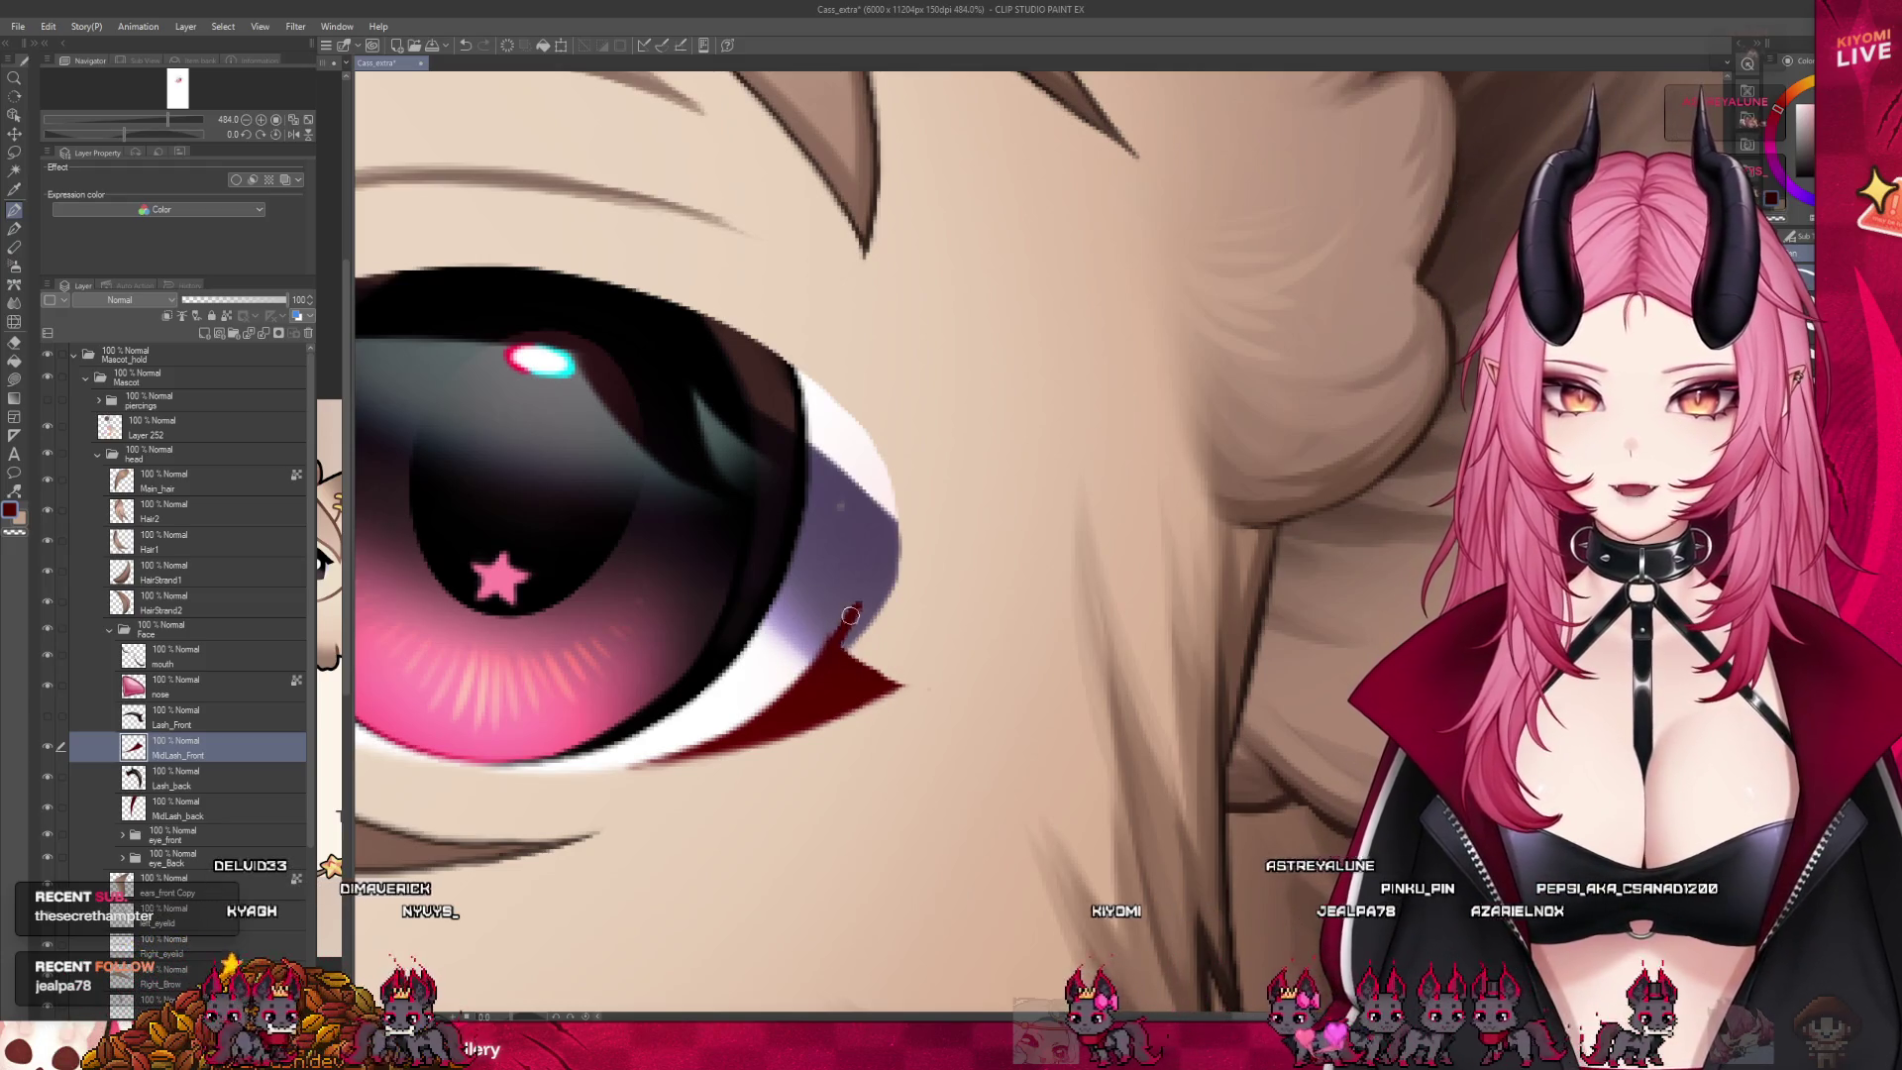
Draw and fill a dark red lash tip at the lower outer corner, softening it by blending
{"action": "left_click_drag", "start_coordinate": [862, 600], "coordinate": [896, 620]}
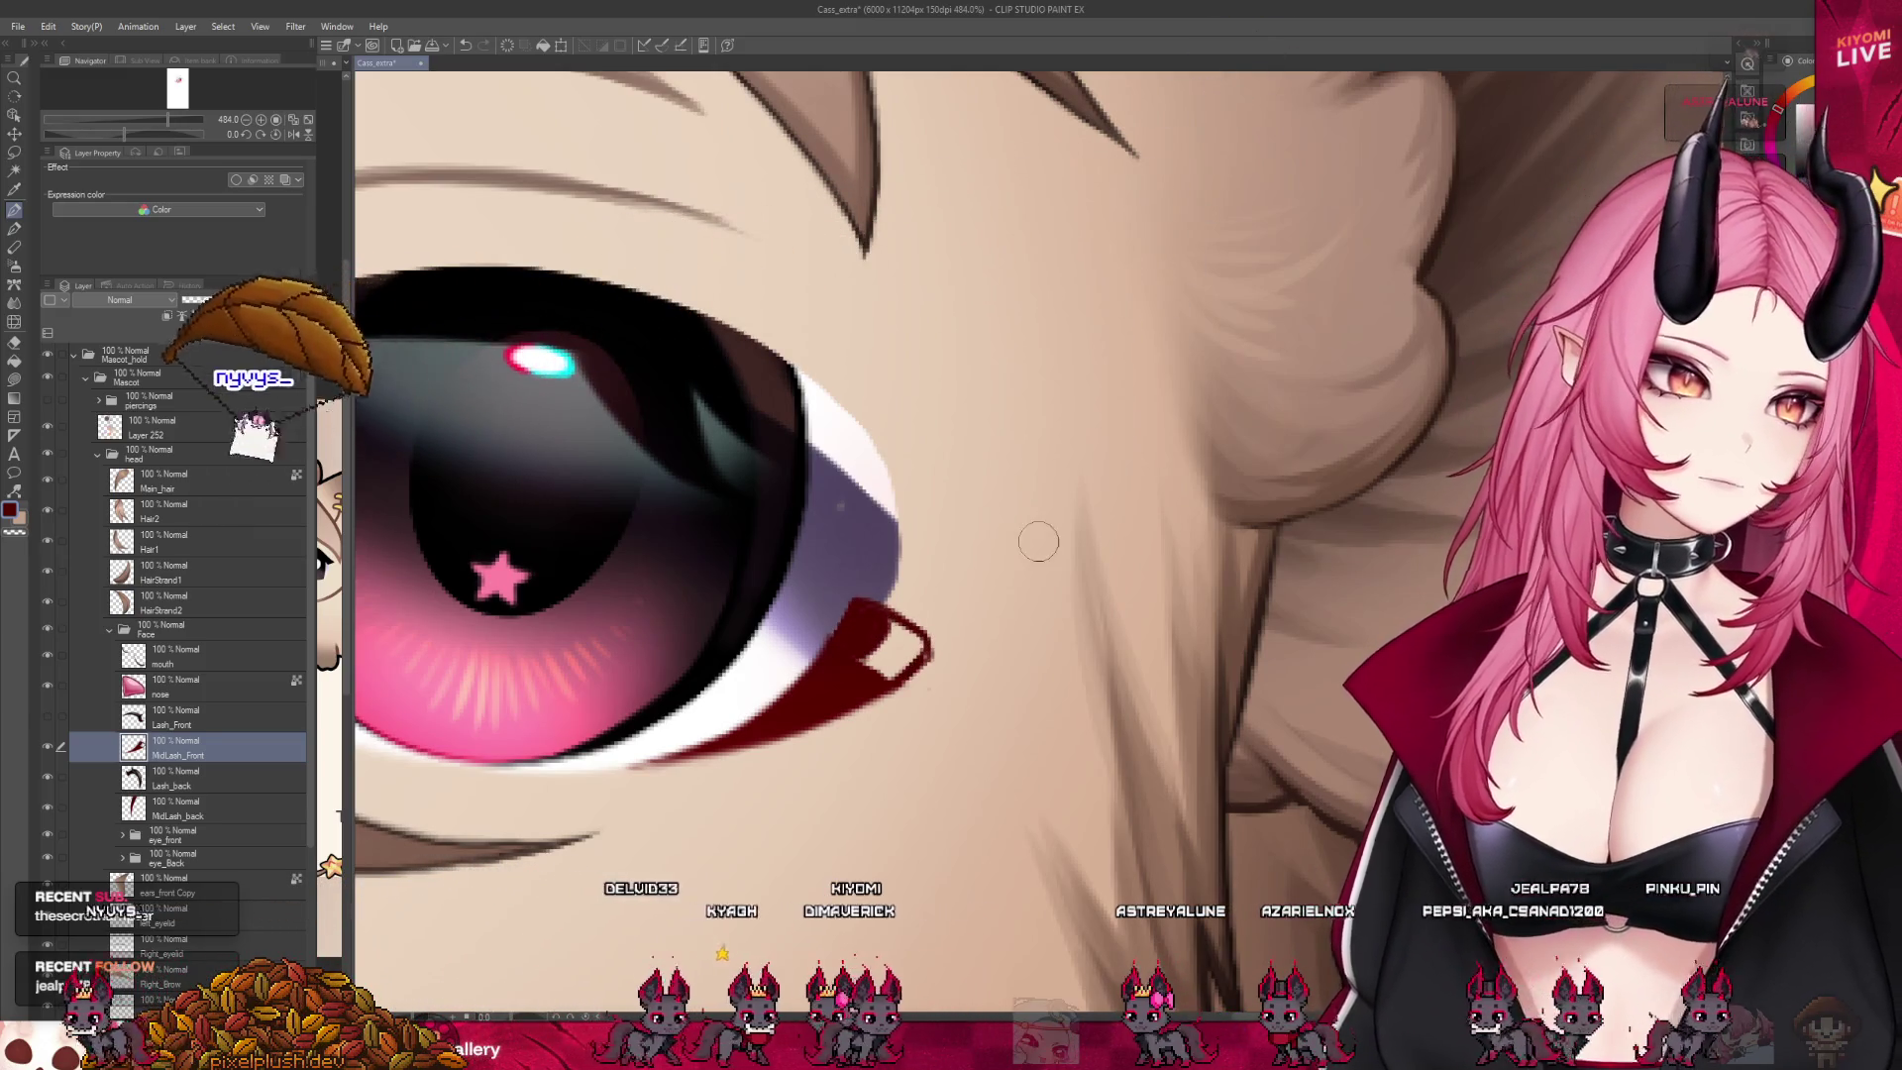
{"action": "left_click_drag", "start_coordinate": [887, 636], "coordinate": [880, 648]}
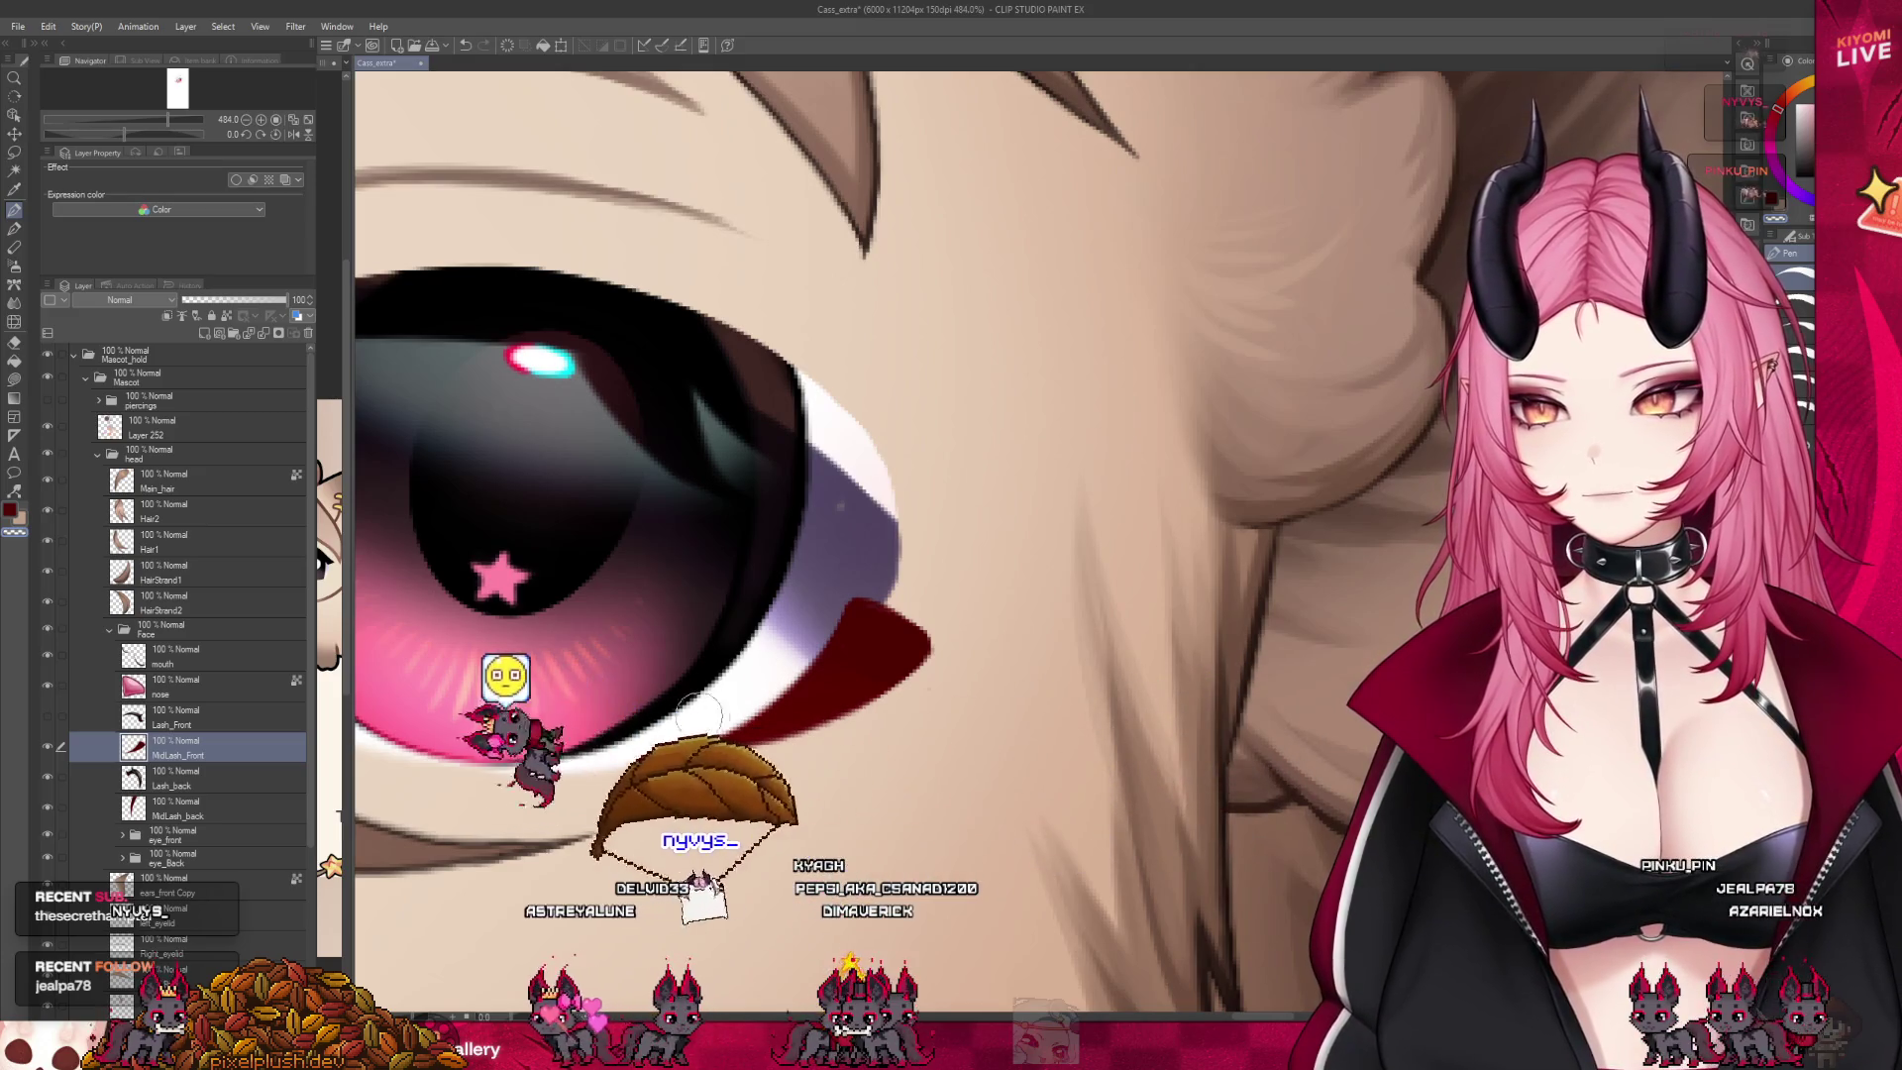
{"action": "left_click", "coordinate": [47, 721]}
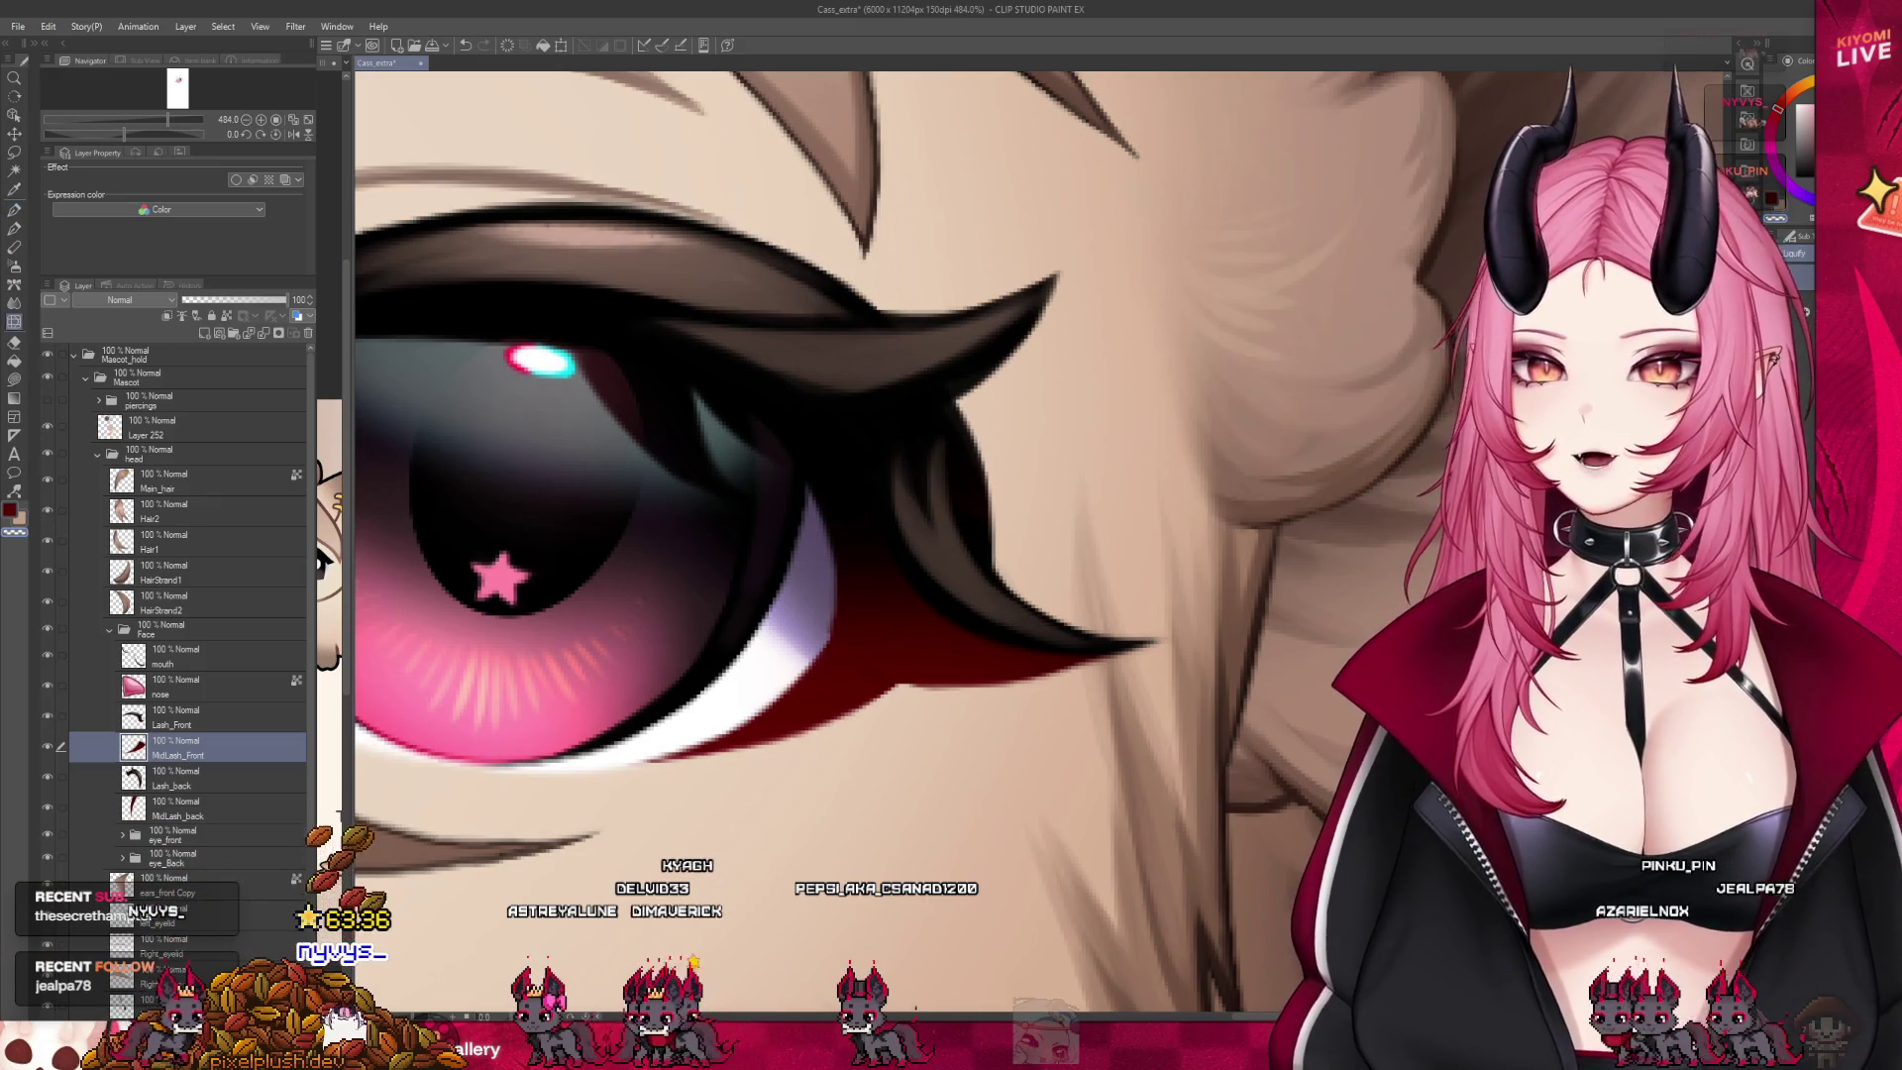
{"action": "key", "text": "p"}
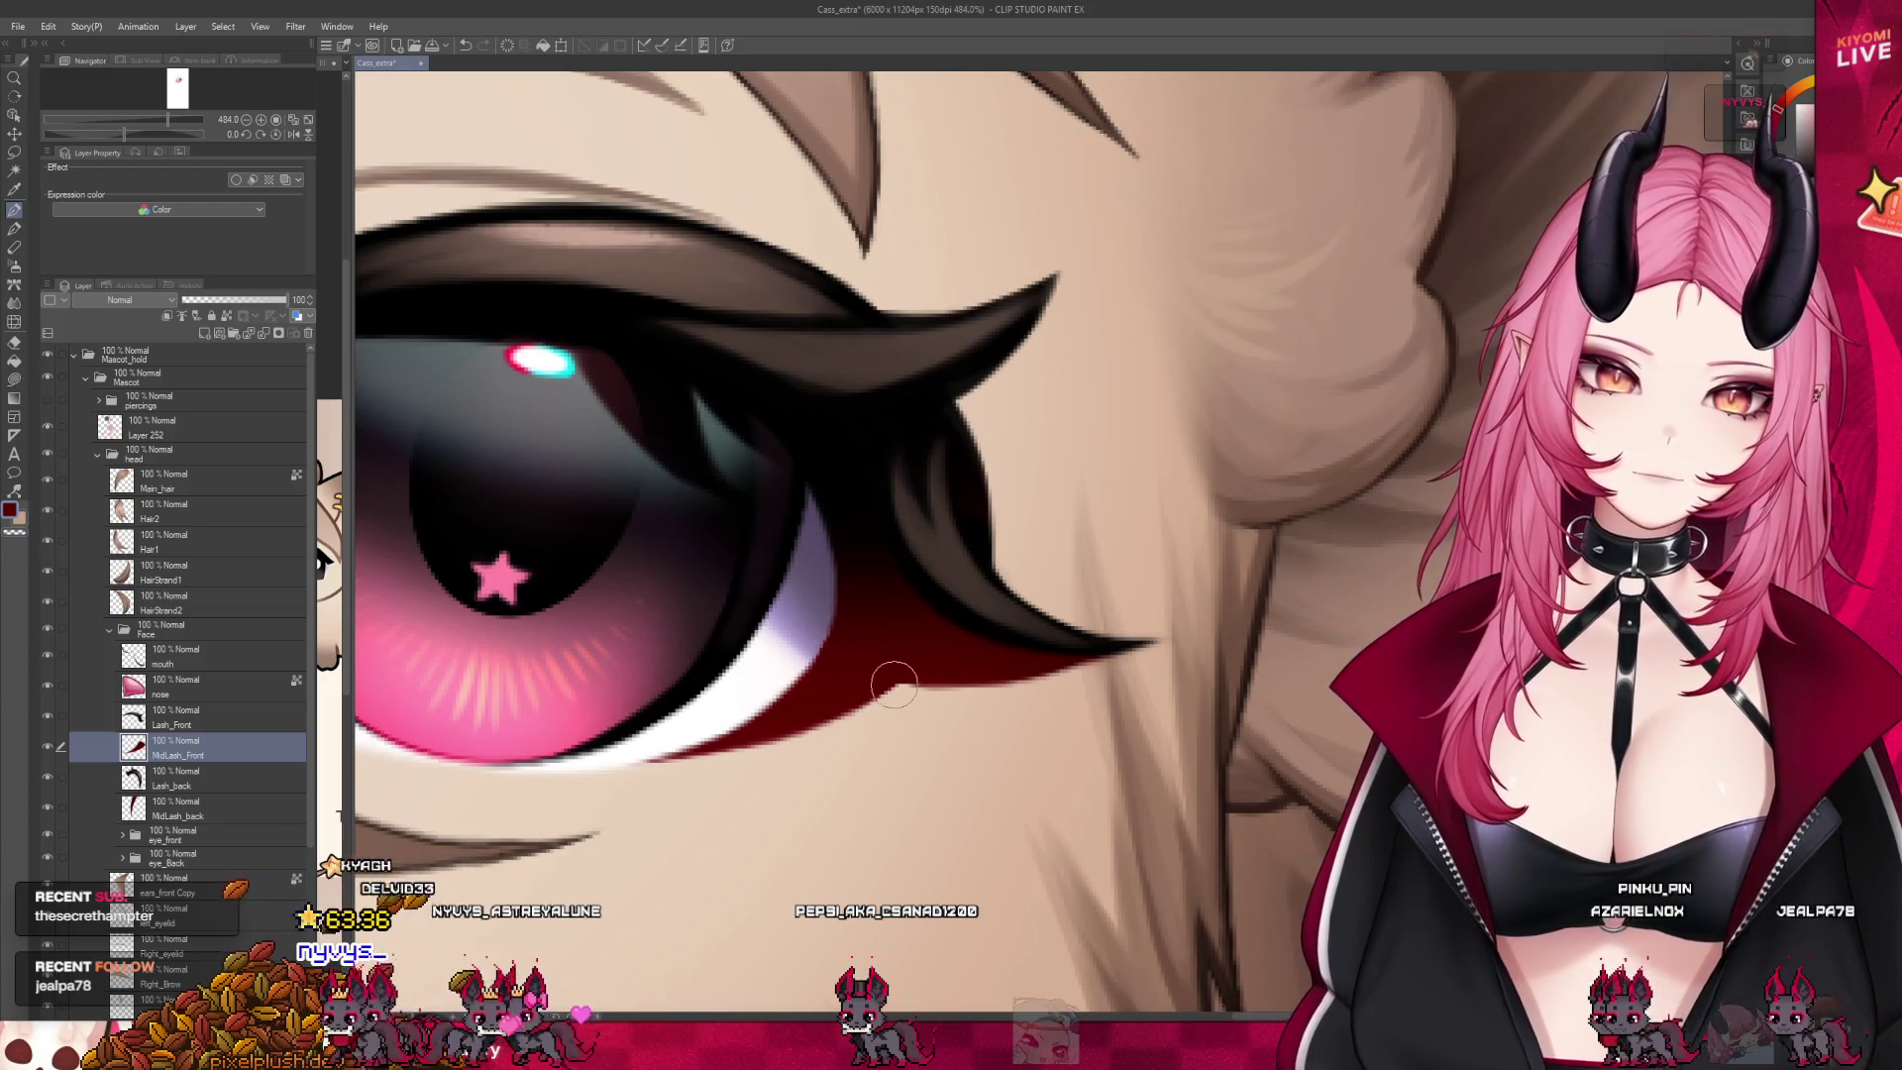
{"action": "left_click", "coordinate": [47, 717]}
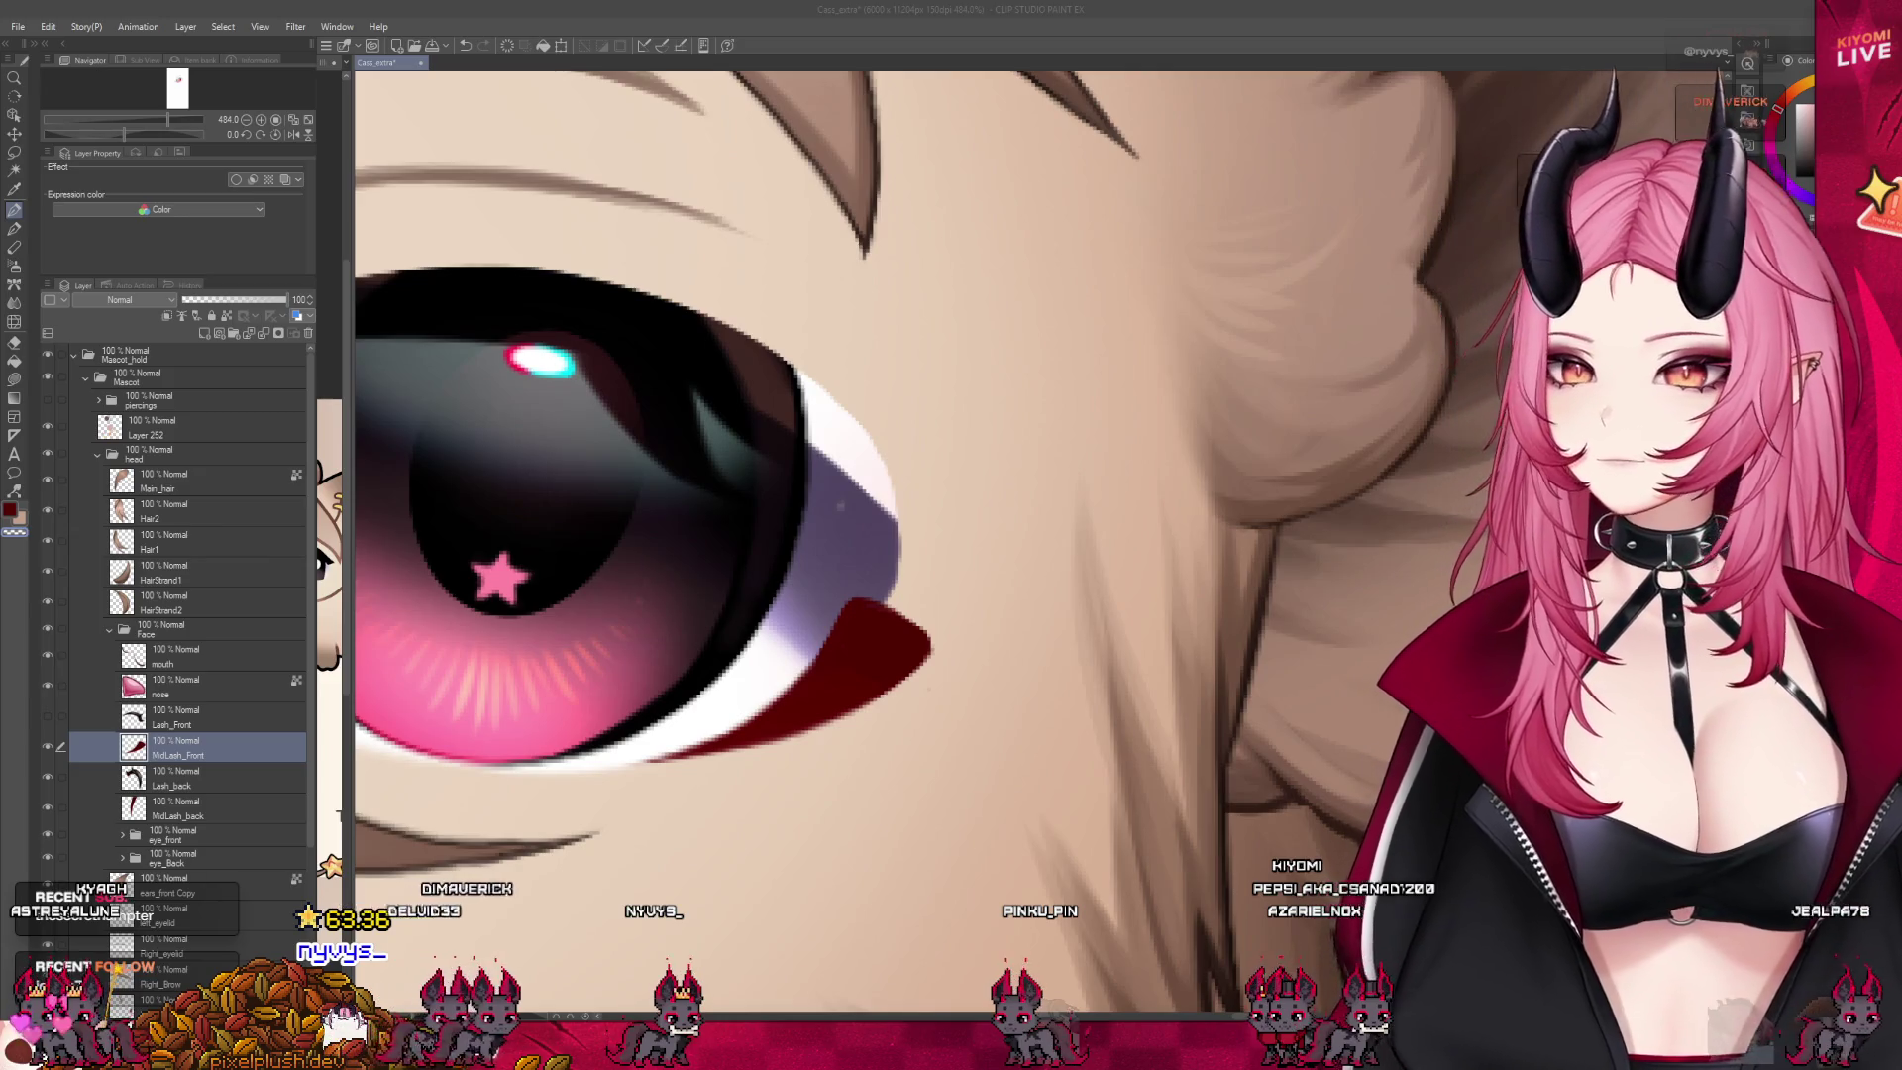
{"action": "scroll", "coordinate": [902, 574], "scroll_direction": "up", "scroll_amount": 3}
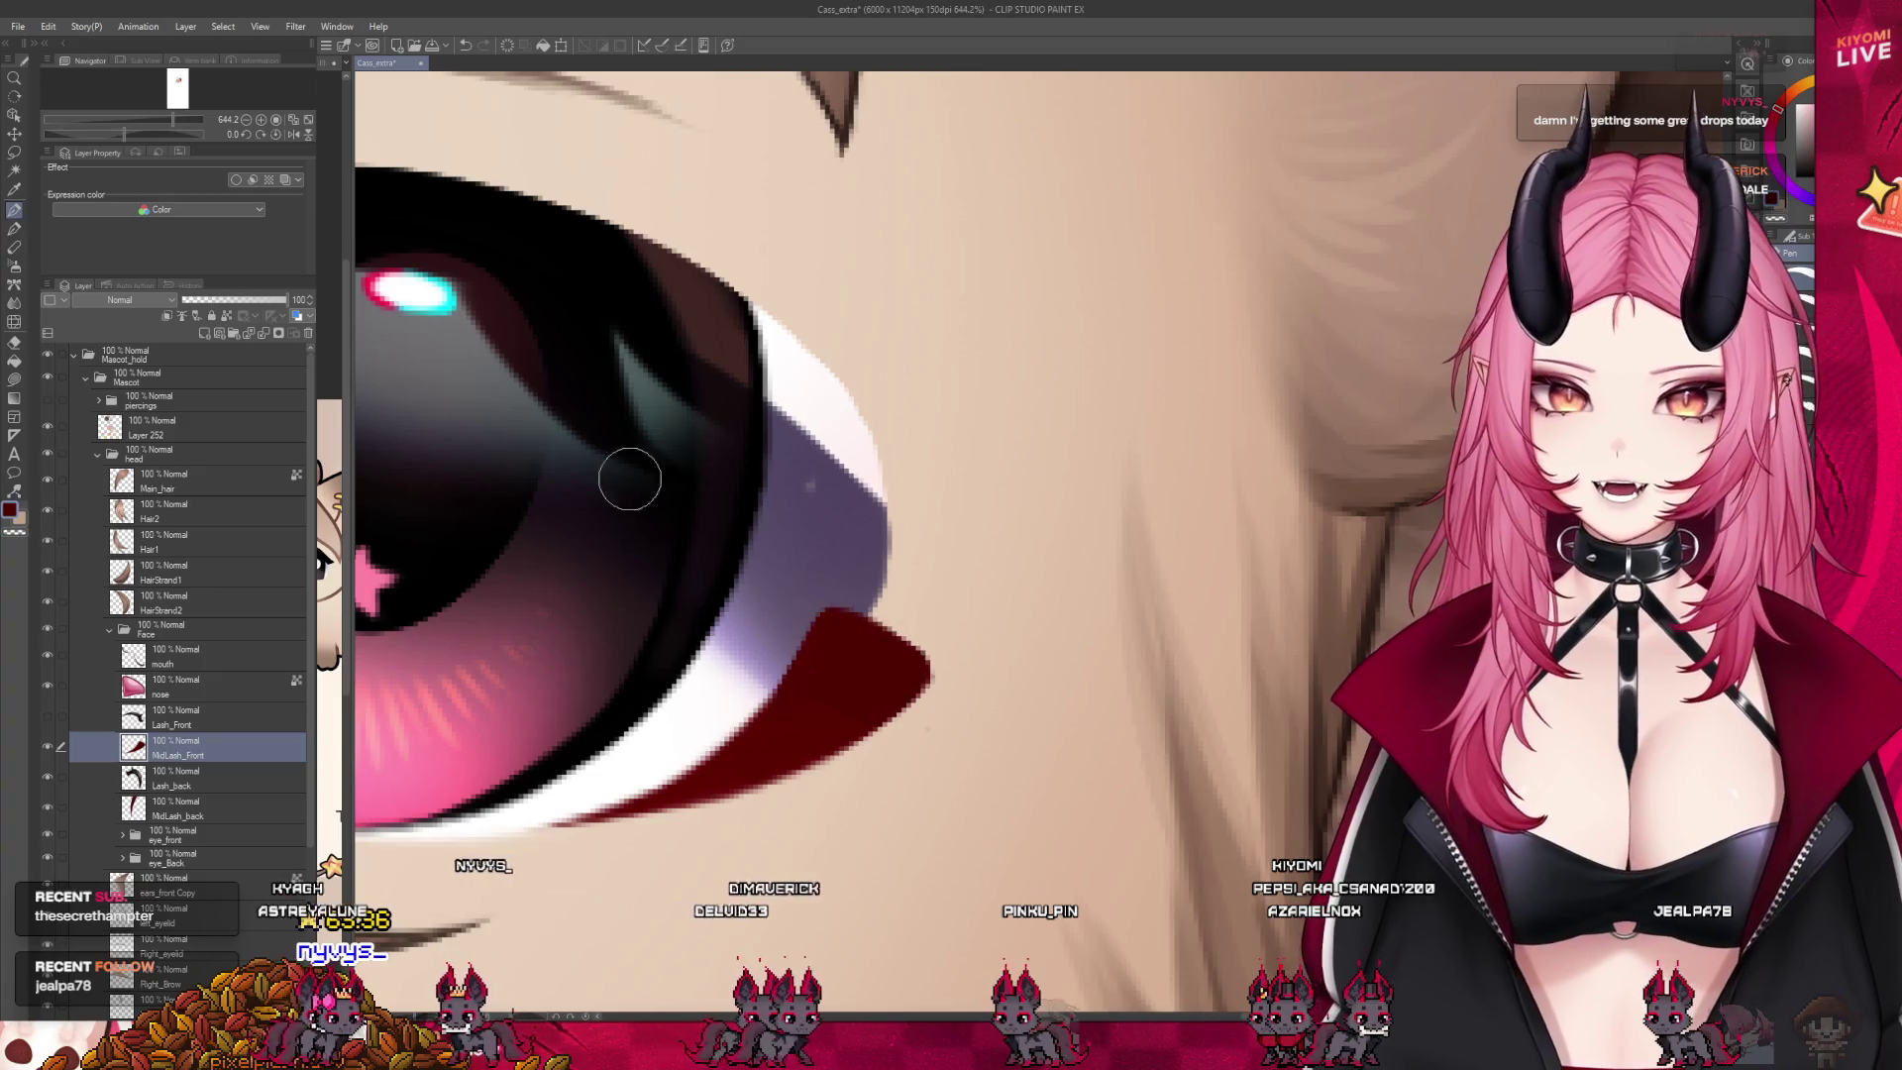
{"action": "key", "text": "j"}
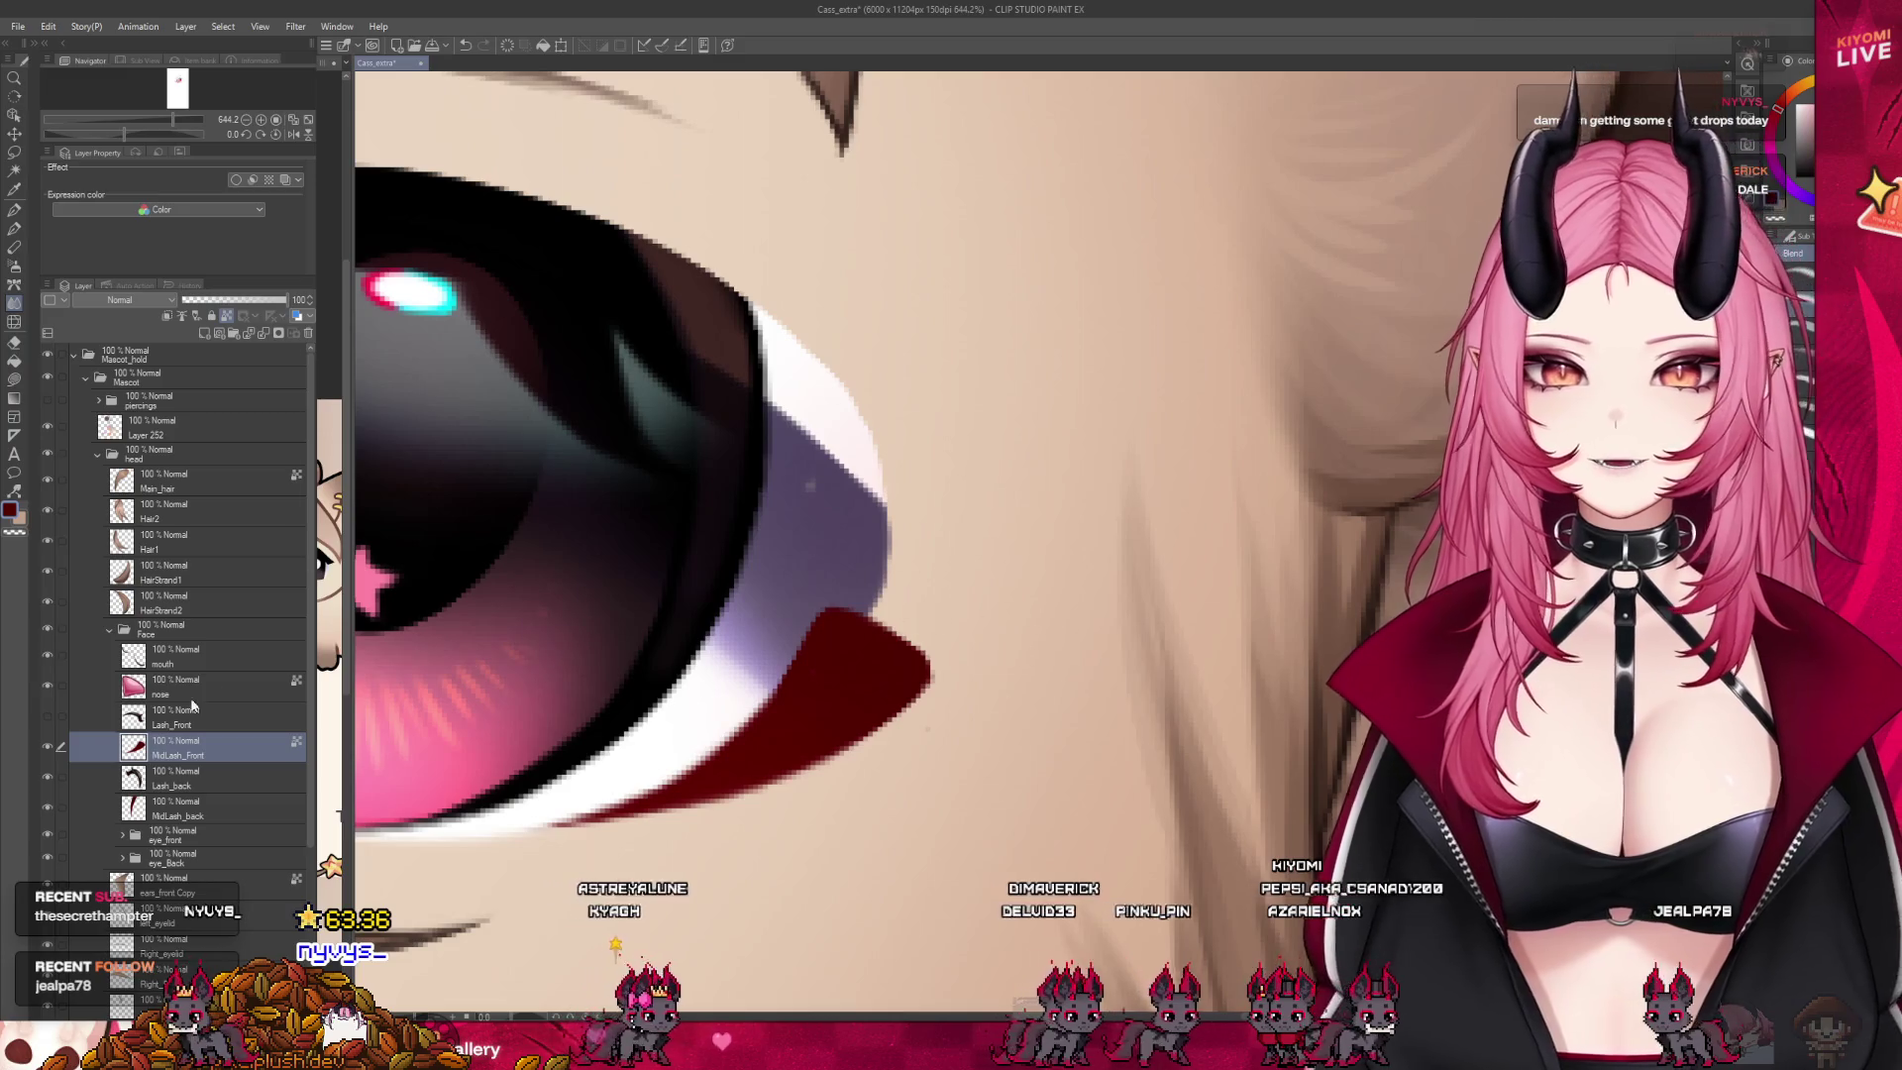
{"action": "left_click", "coordinate": [44, 717]}
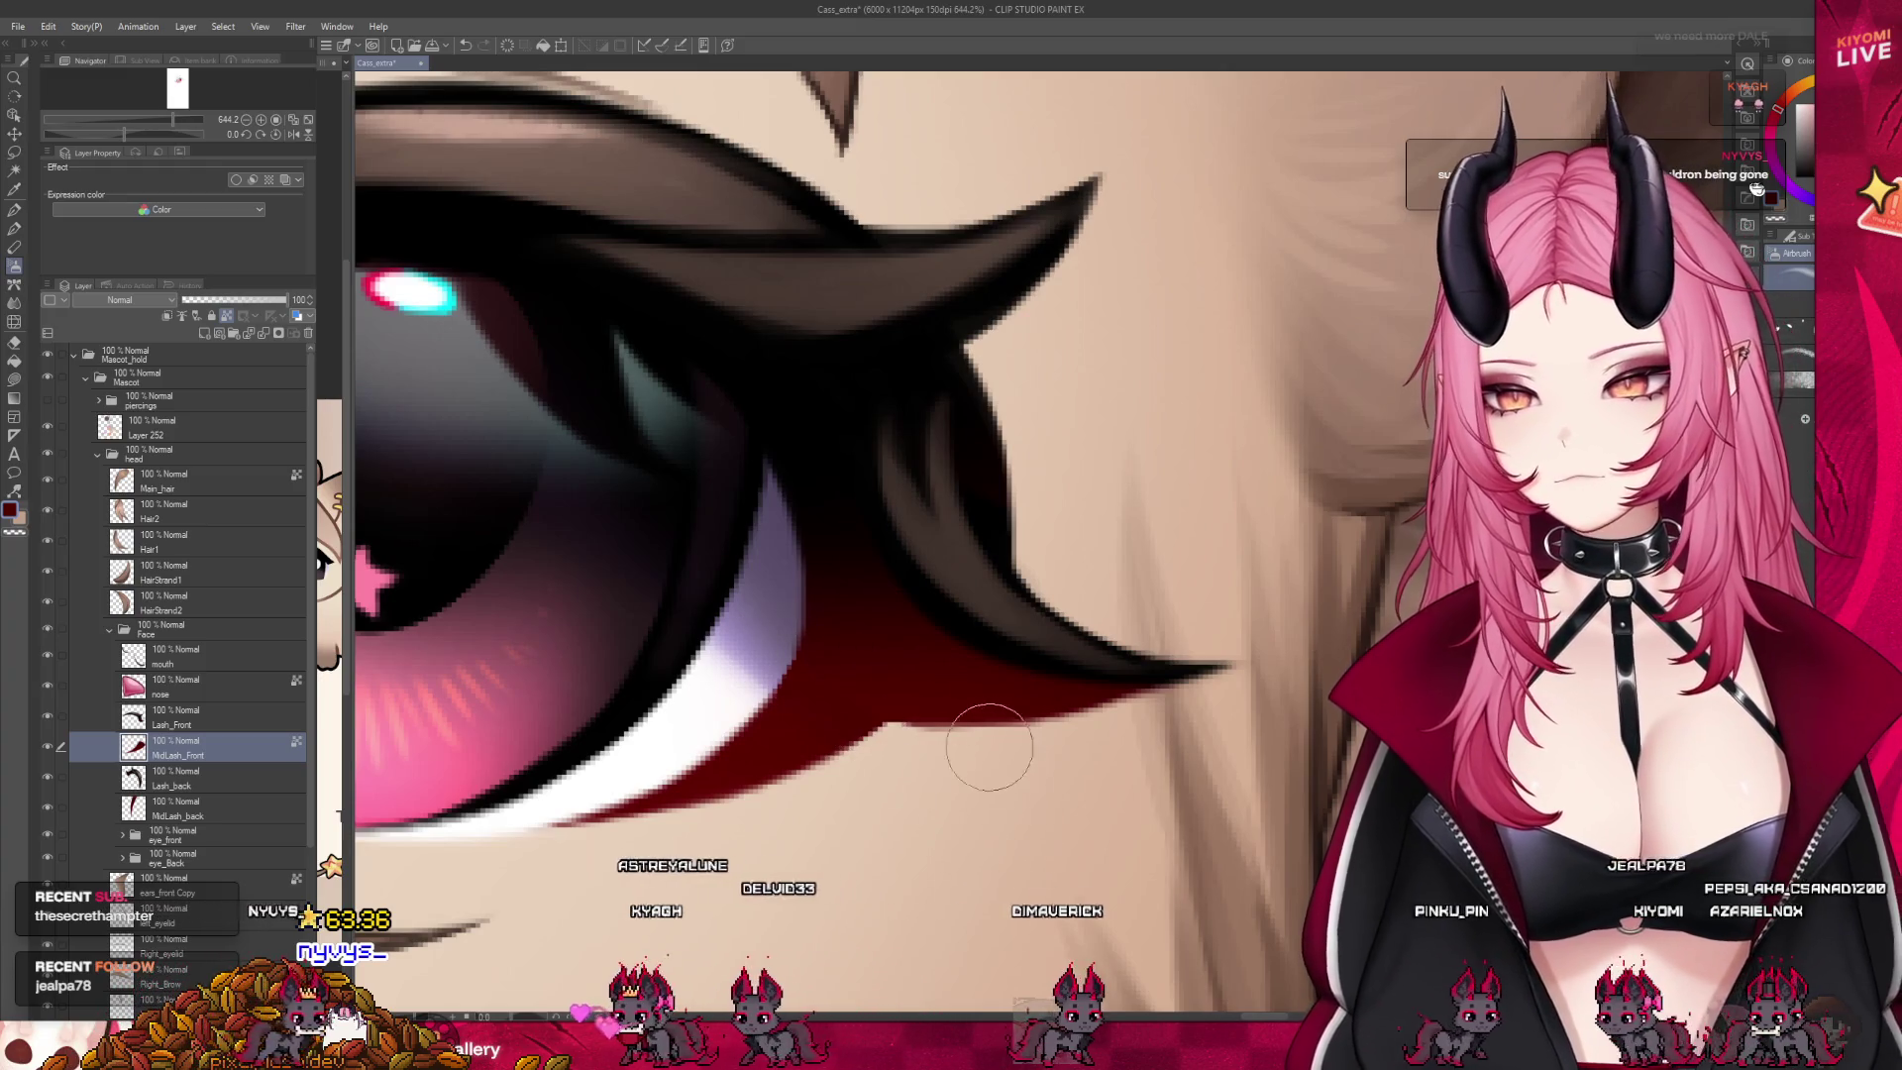
{"action": "scroll", "coordinate": [853, 645], "scroll_direction": "down", "scroll_amount": 2}
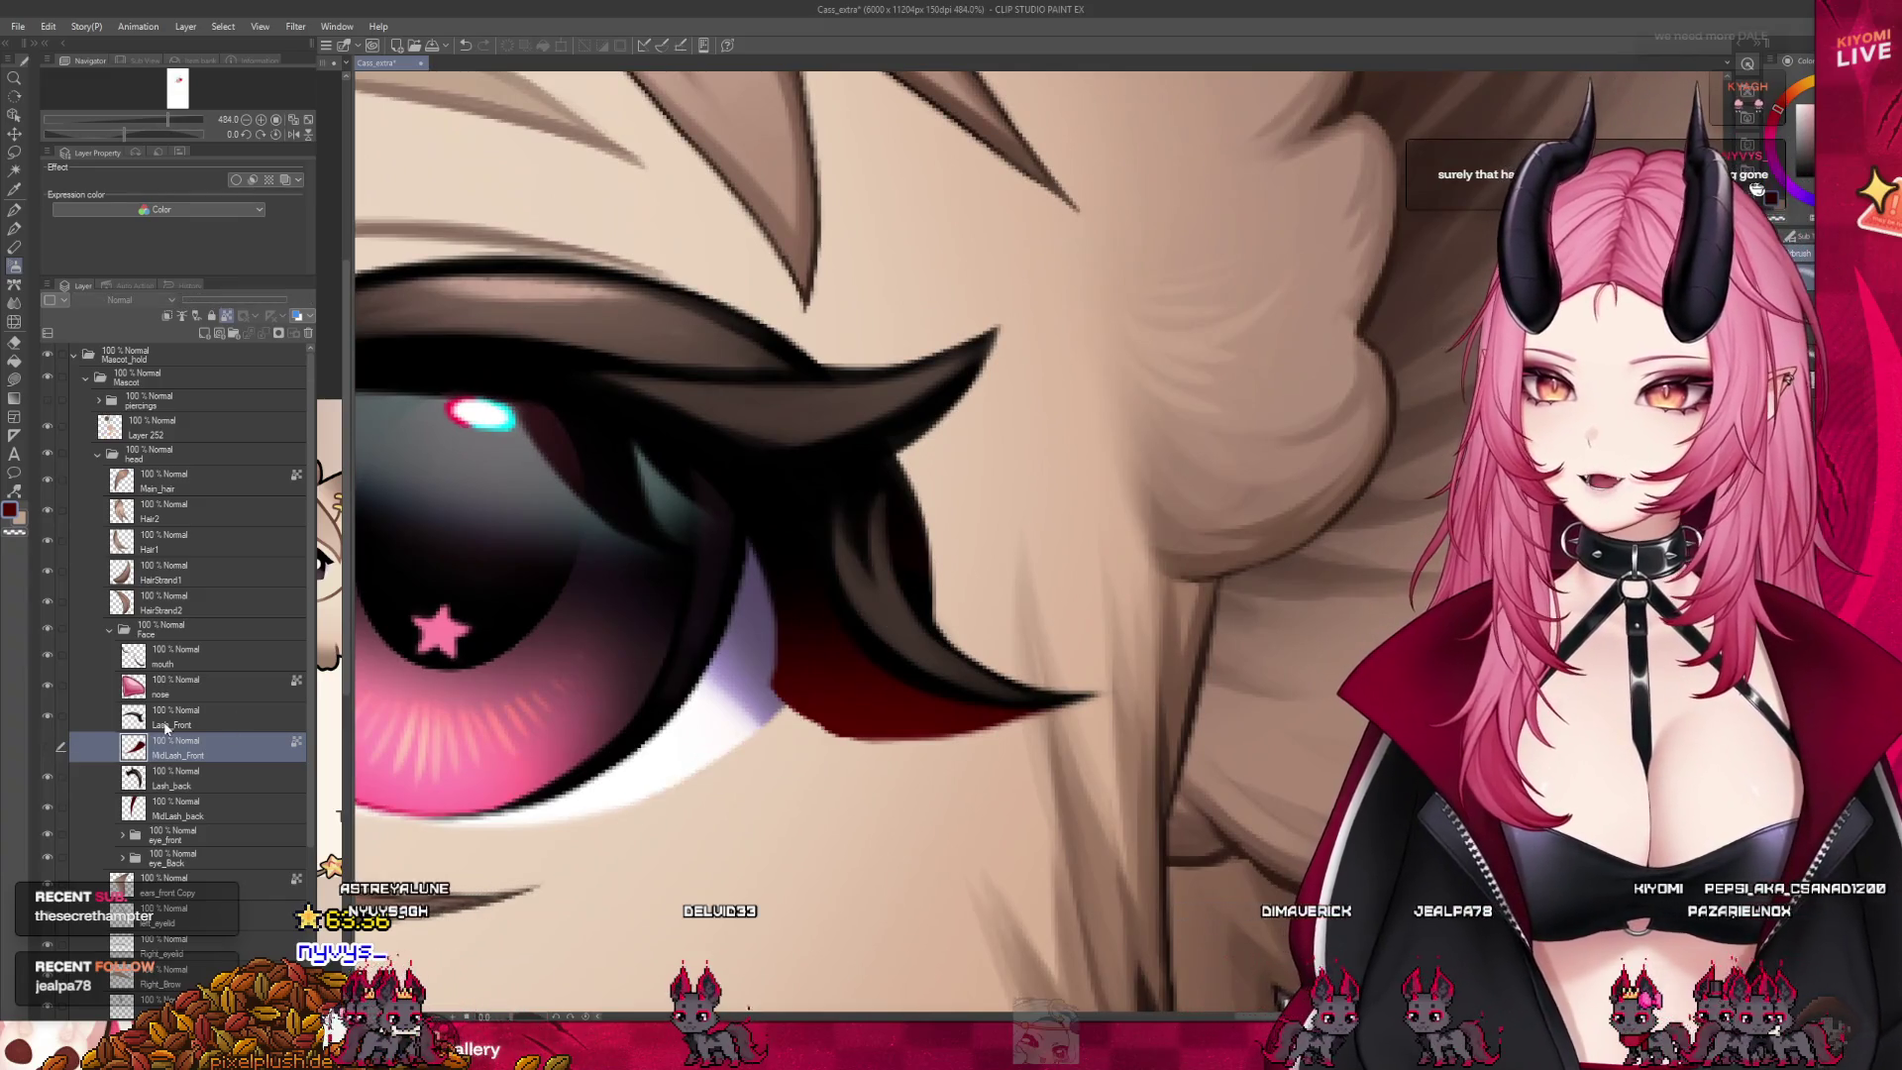
Copy the upper and lower front-lash tips onto a new Lash_Front Copy layer
{"action": "left_click", "coordinate": [89, 717]}
{"action": "scroll", "coordinate": [528, 332], "scroll_direction": "up", "scroll_amount": 2}
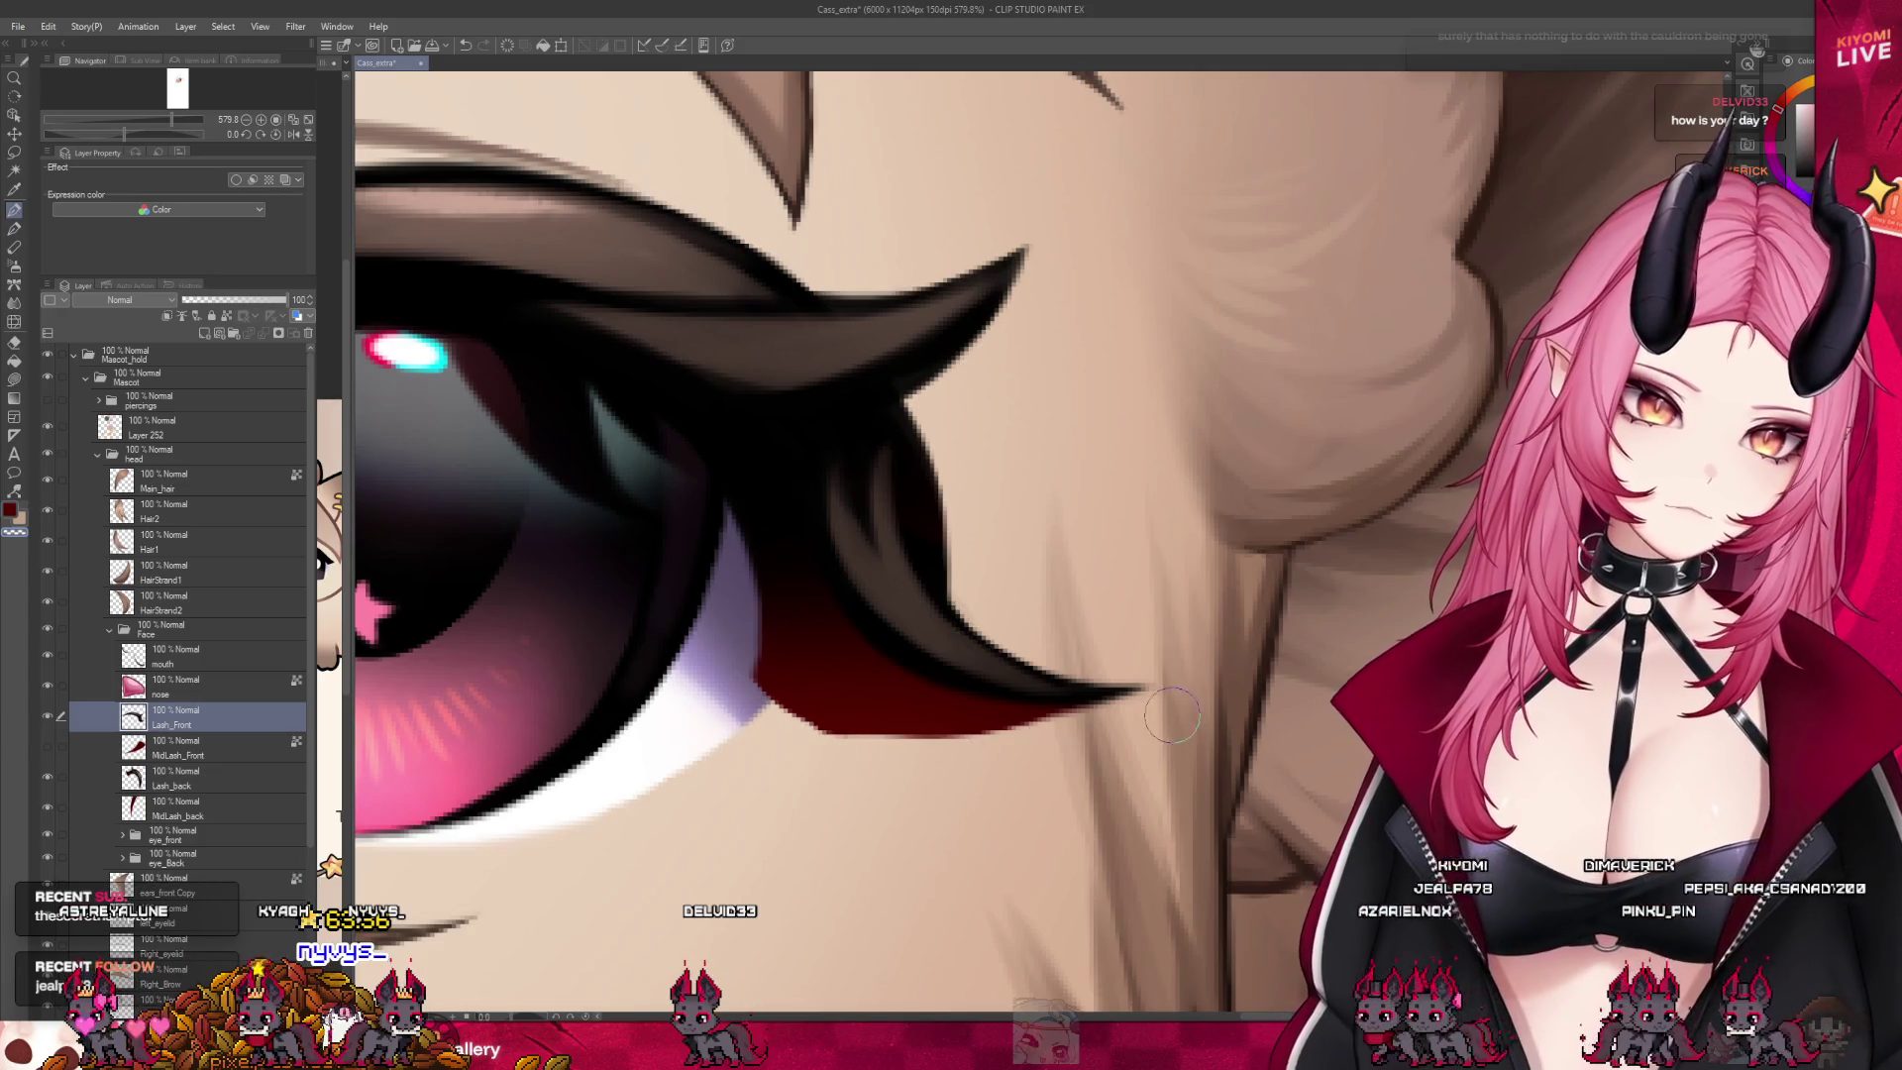
{"action": "scroll", "coordinate": [1000, 730], "scroll_direction": "down", "scroll_amount": 4}
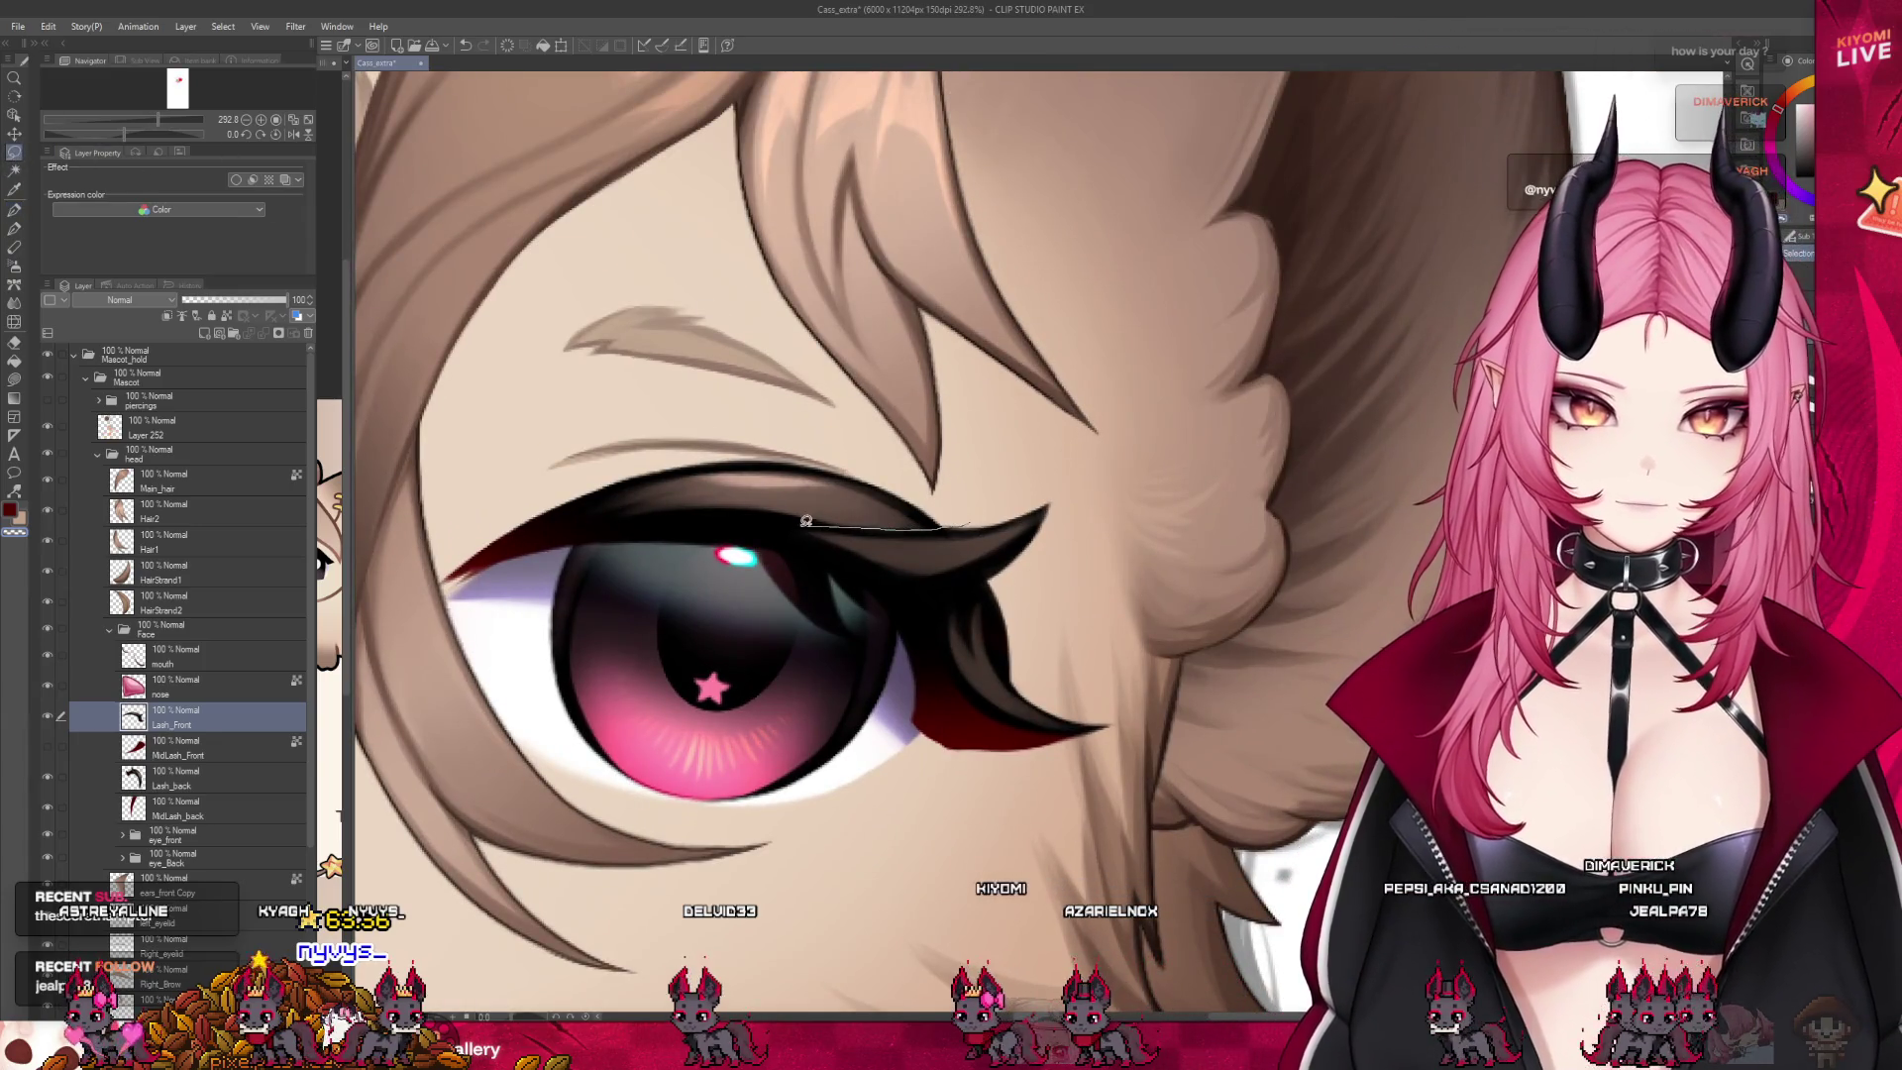
{"action": "left_click_drag", "start_coordinate": [1067, 508], "coordinate": [981, 509]}
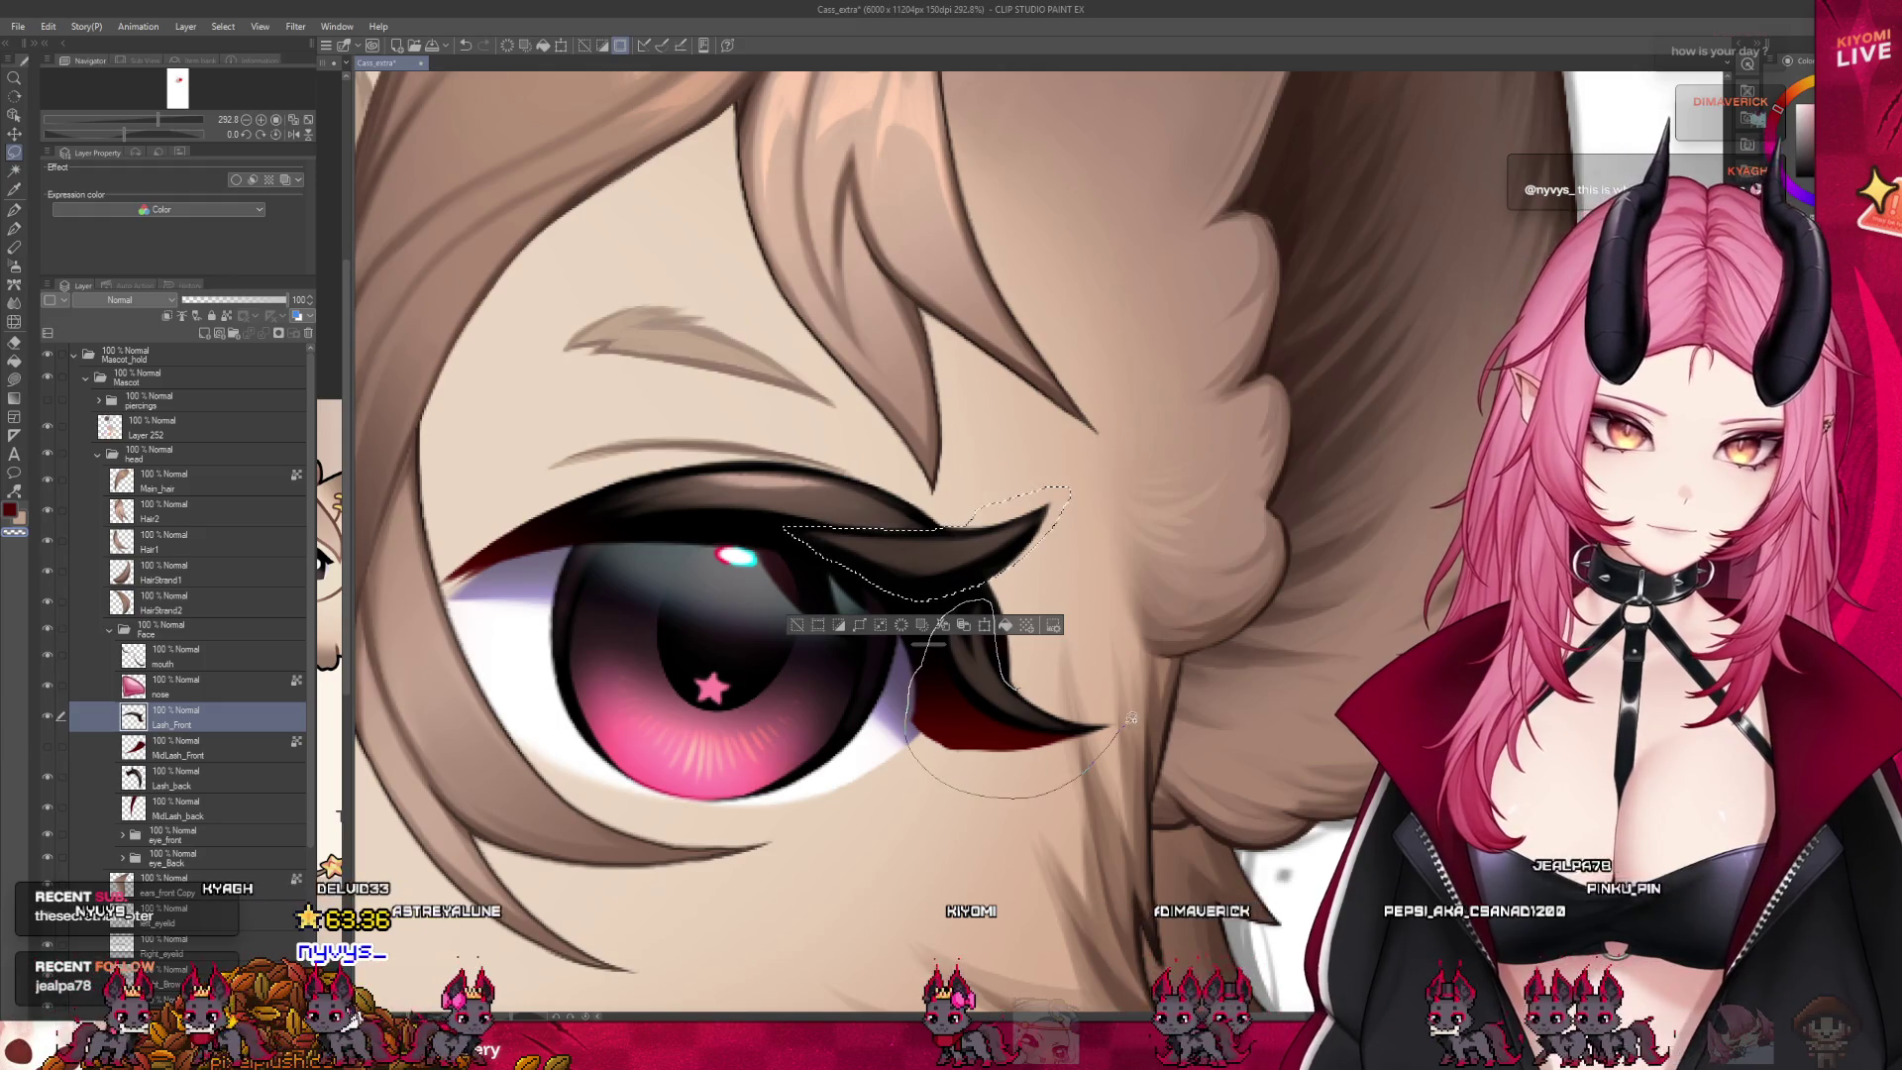
{"action": "left_click_drag", "start_coordinate": [924, 661], "coordinate": [911, 723]}
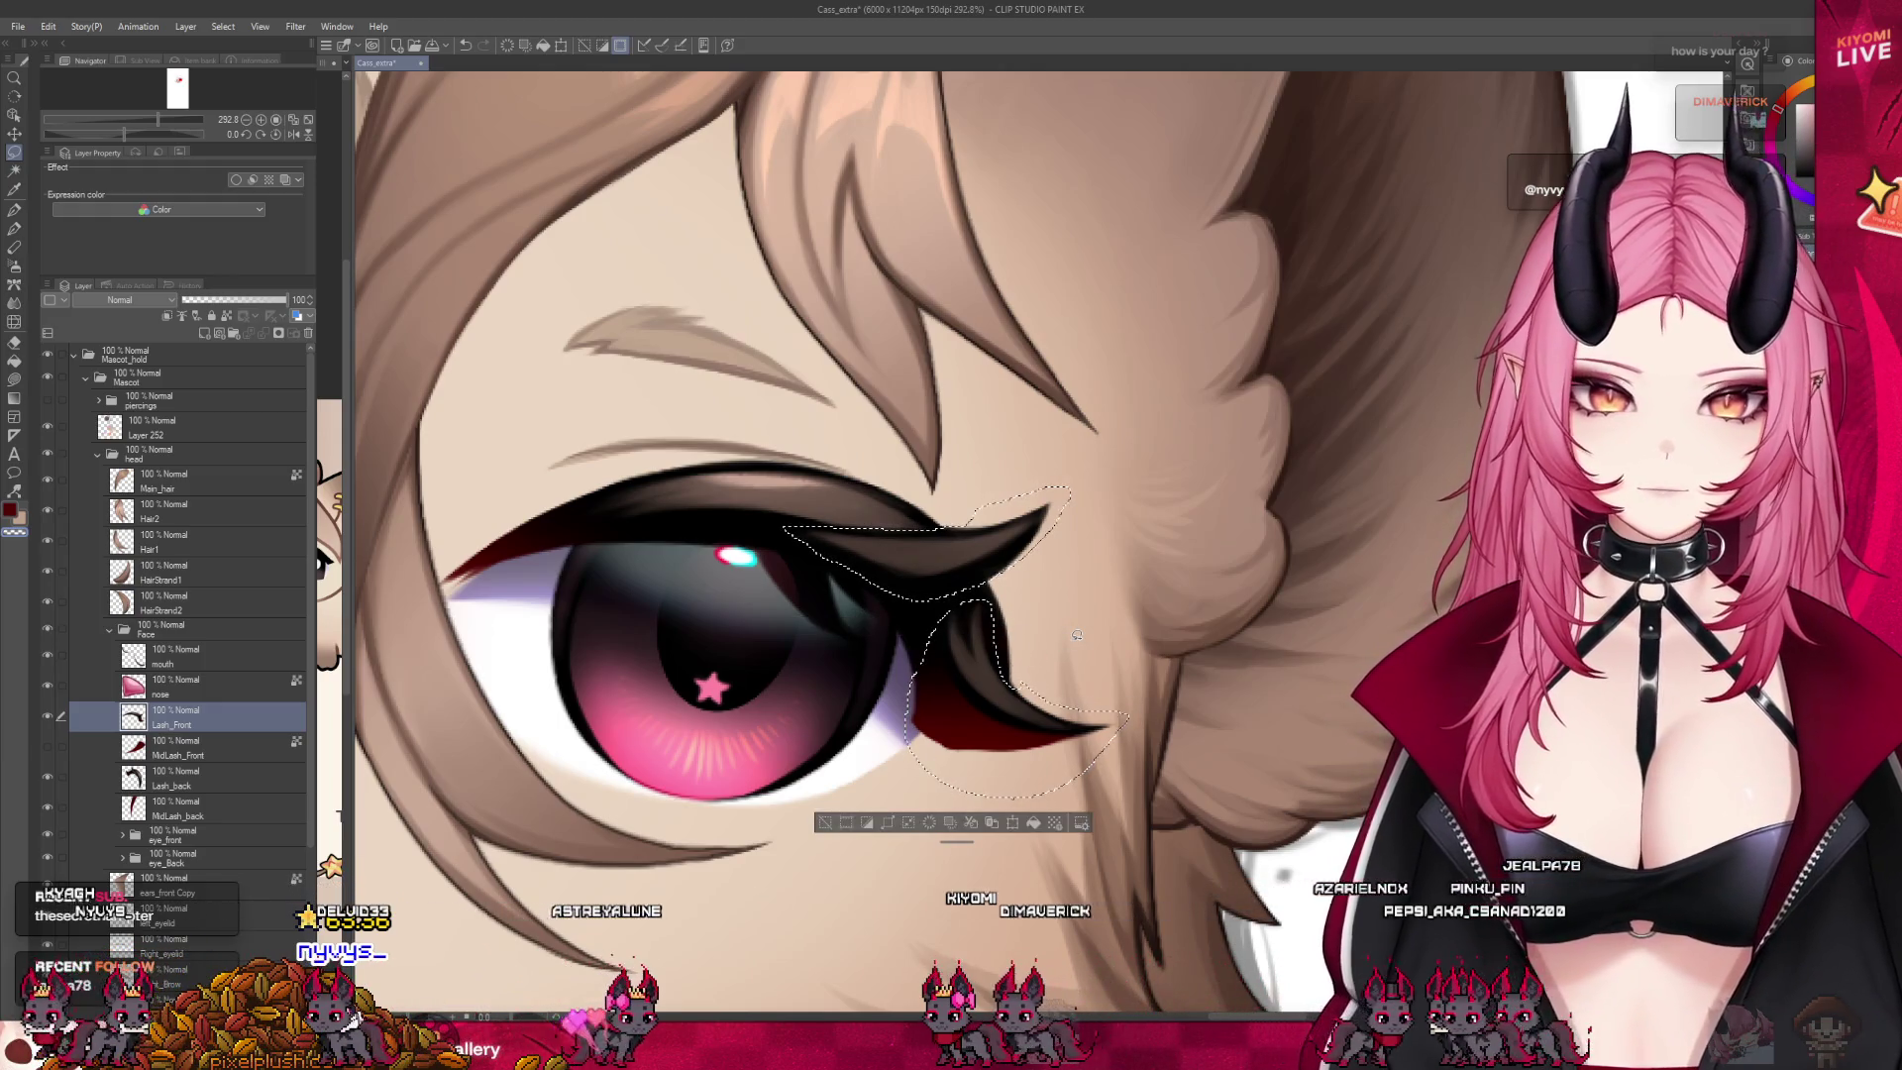
{"action": "key", "text": "ctrl+c"}
{"action": "key", "text": "ctrl+v"}
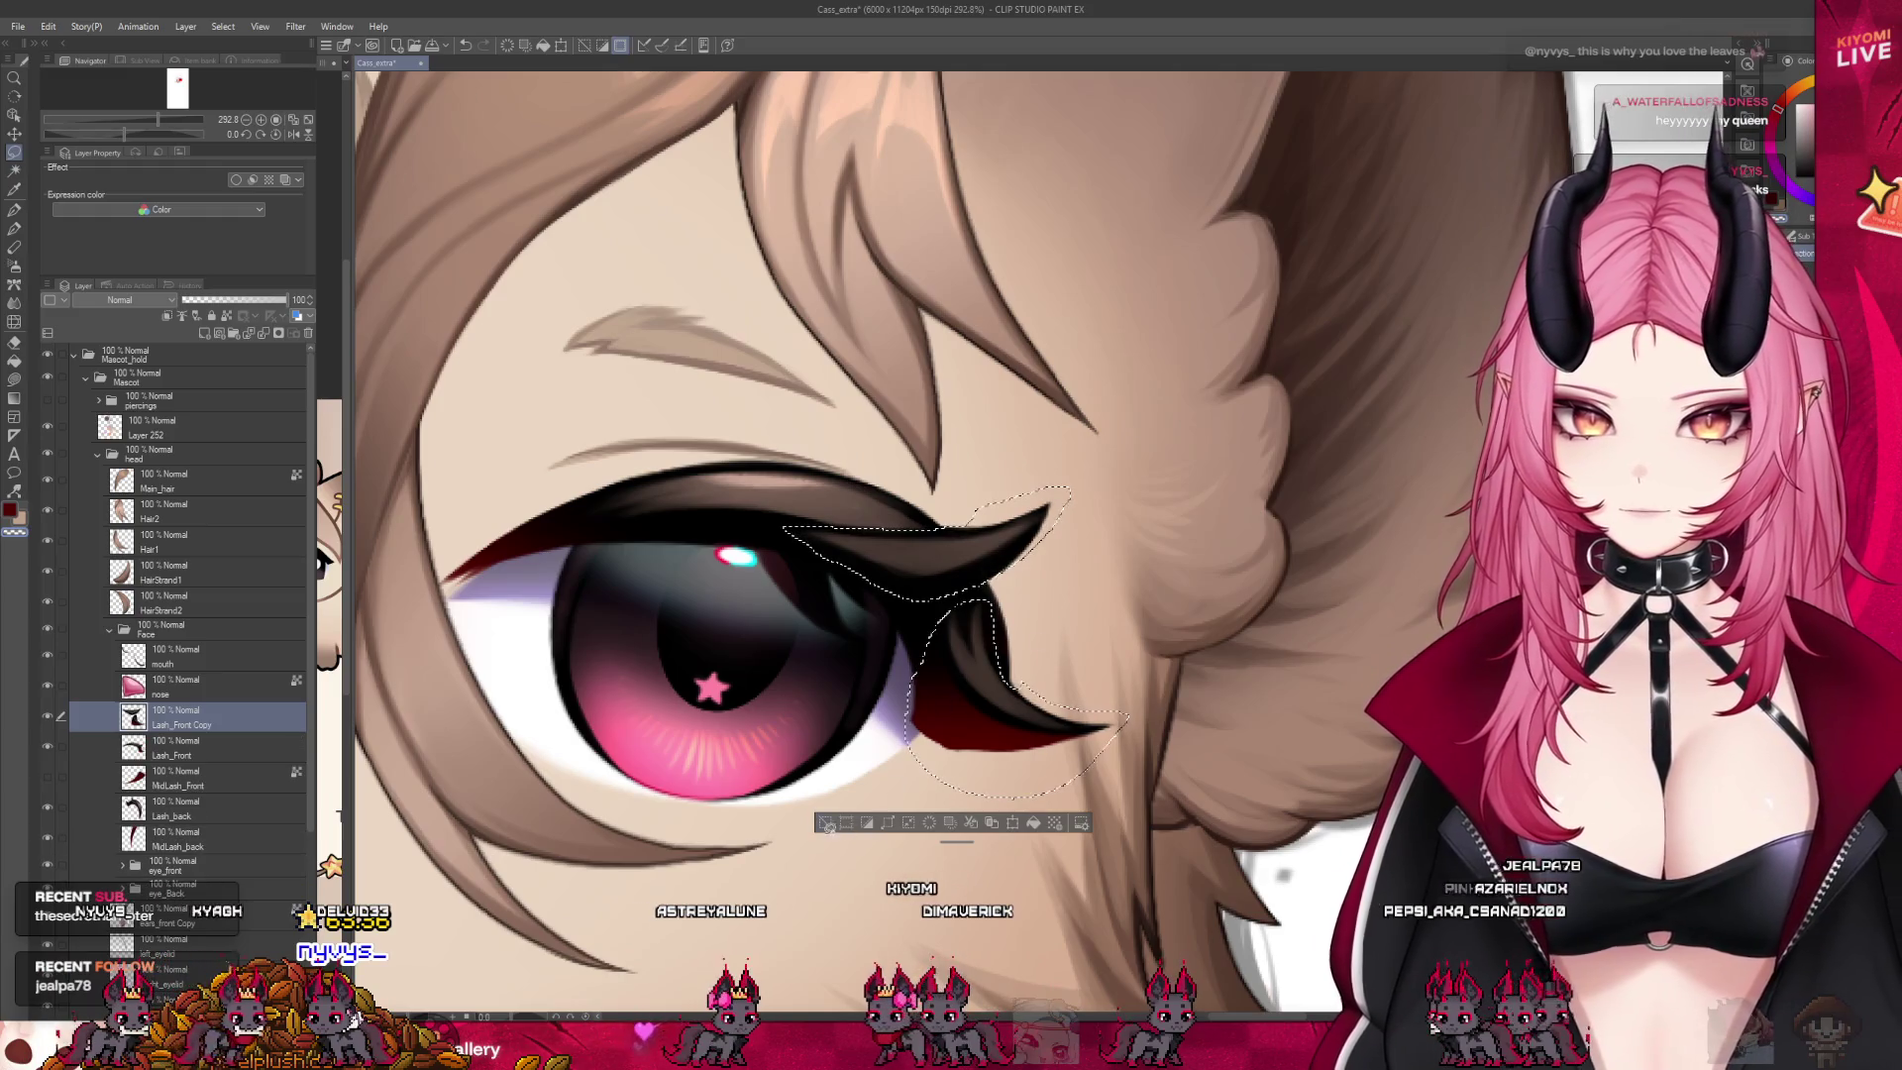
{"action": "left_click", "coordinate": [829, 823]}
On Lash_Front, redraw the light lash stroke and erase the stray dark tips near the hair and eye corner
{"action": "left_click", "coordinate": [94, 748]}
{"action": "scroll", "coordinate": [1072, 568], "scroll_direction": "up", "scroll_amount": 2}
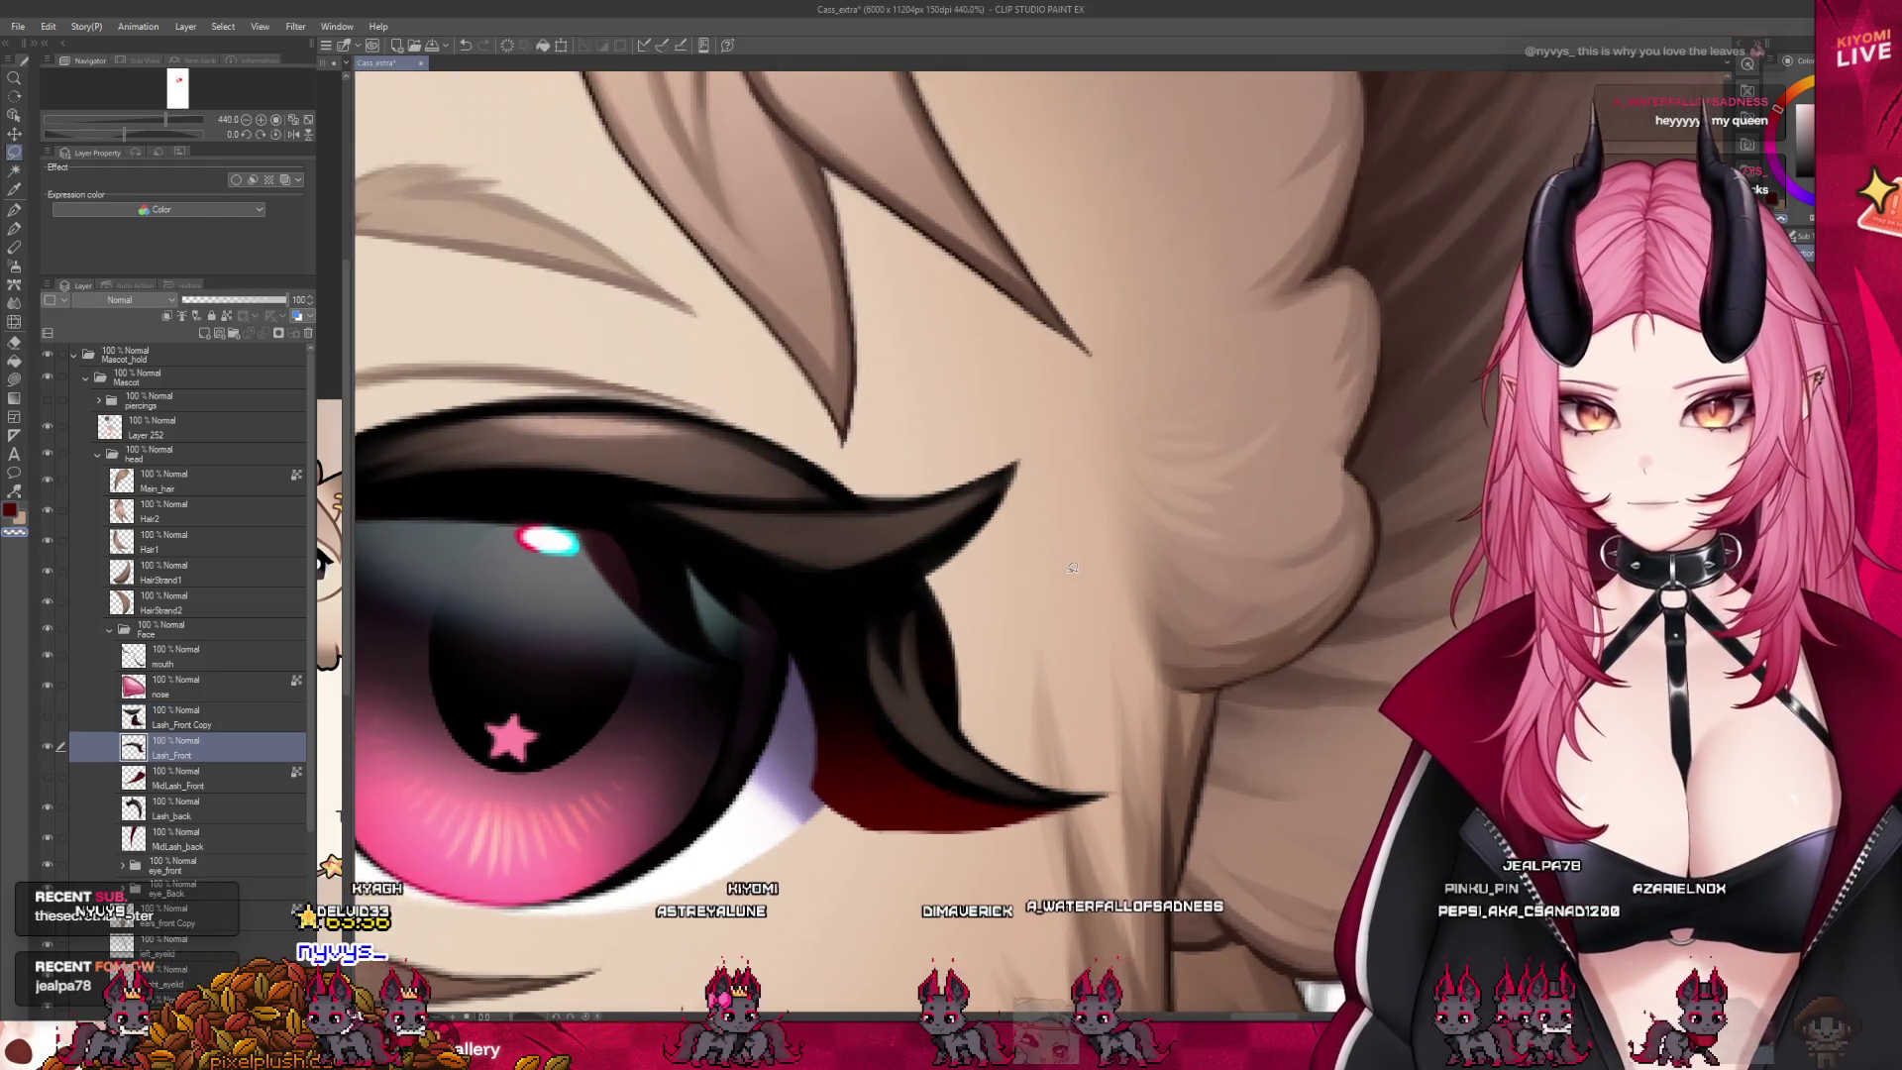
{"action": "left_click", "coordinate": [14, 209]}
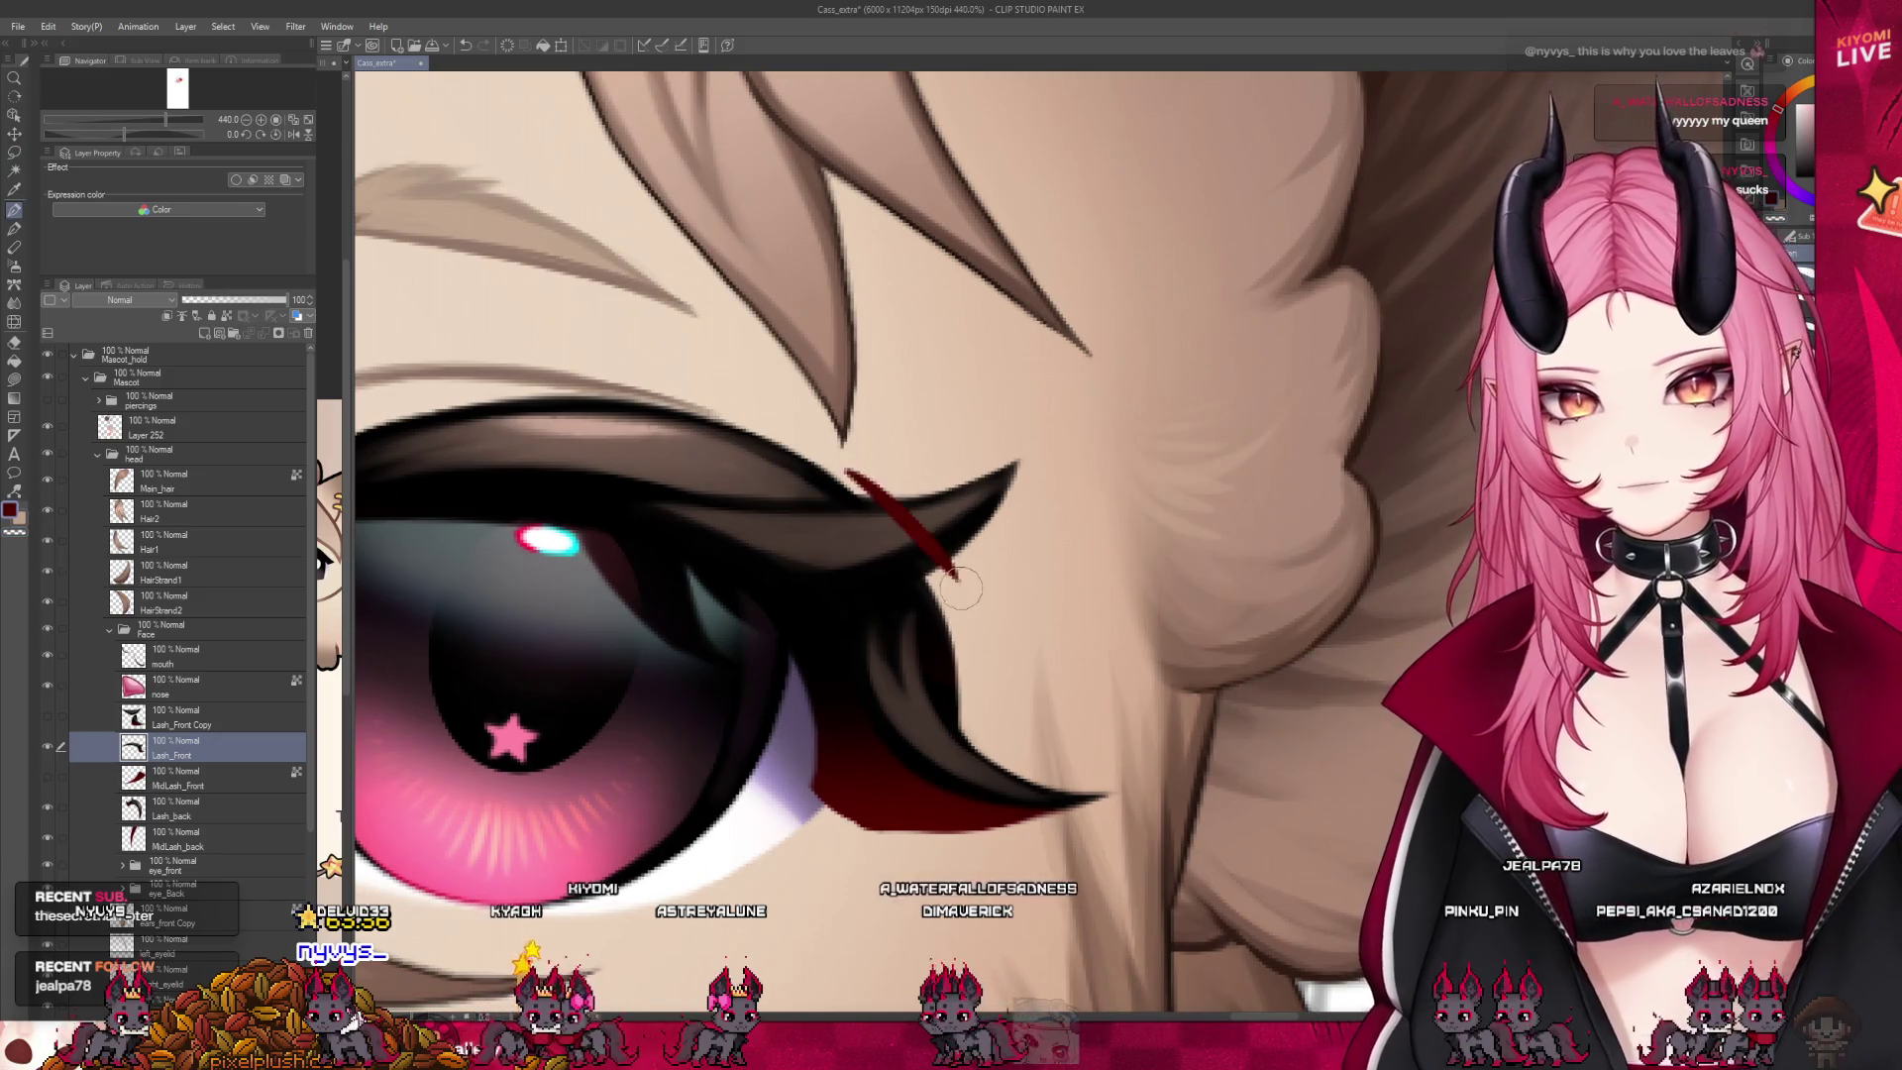
{"action": "left_click_drag", "start_coordinate": [860, 483], "coordinate": [934, 578]}
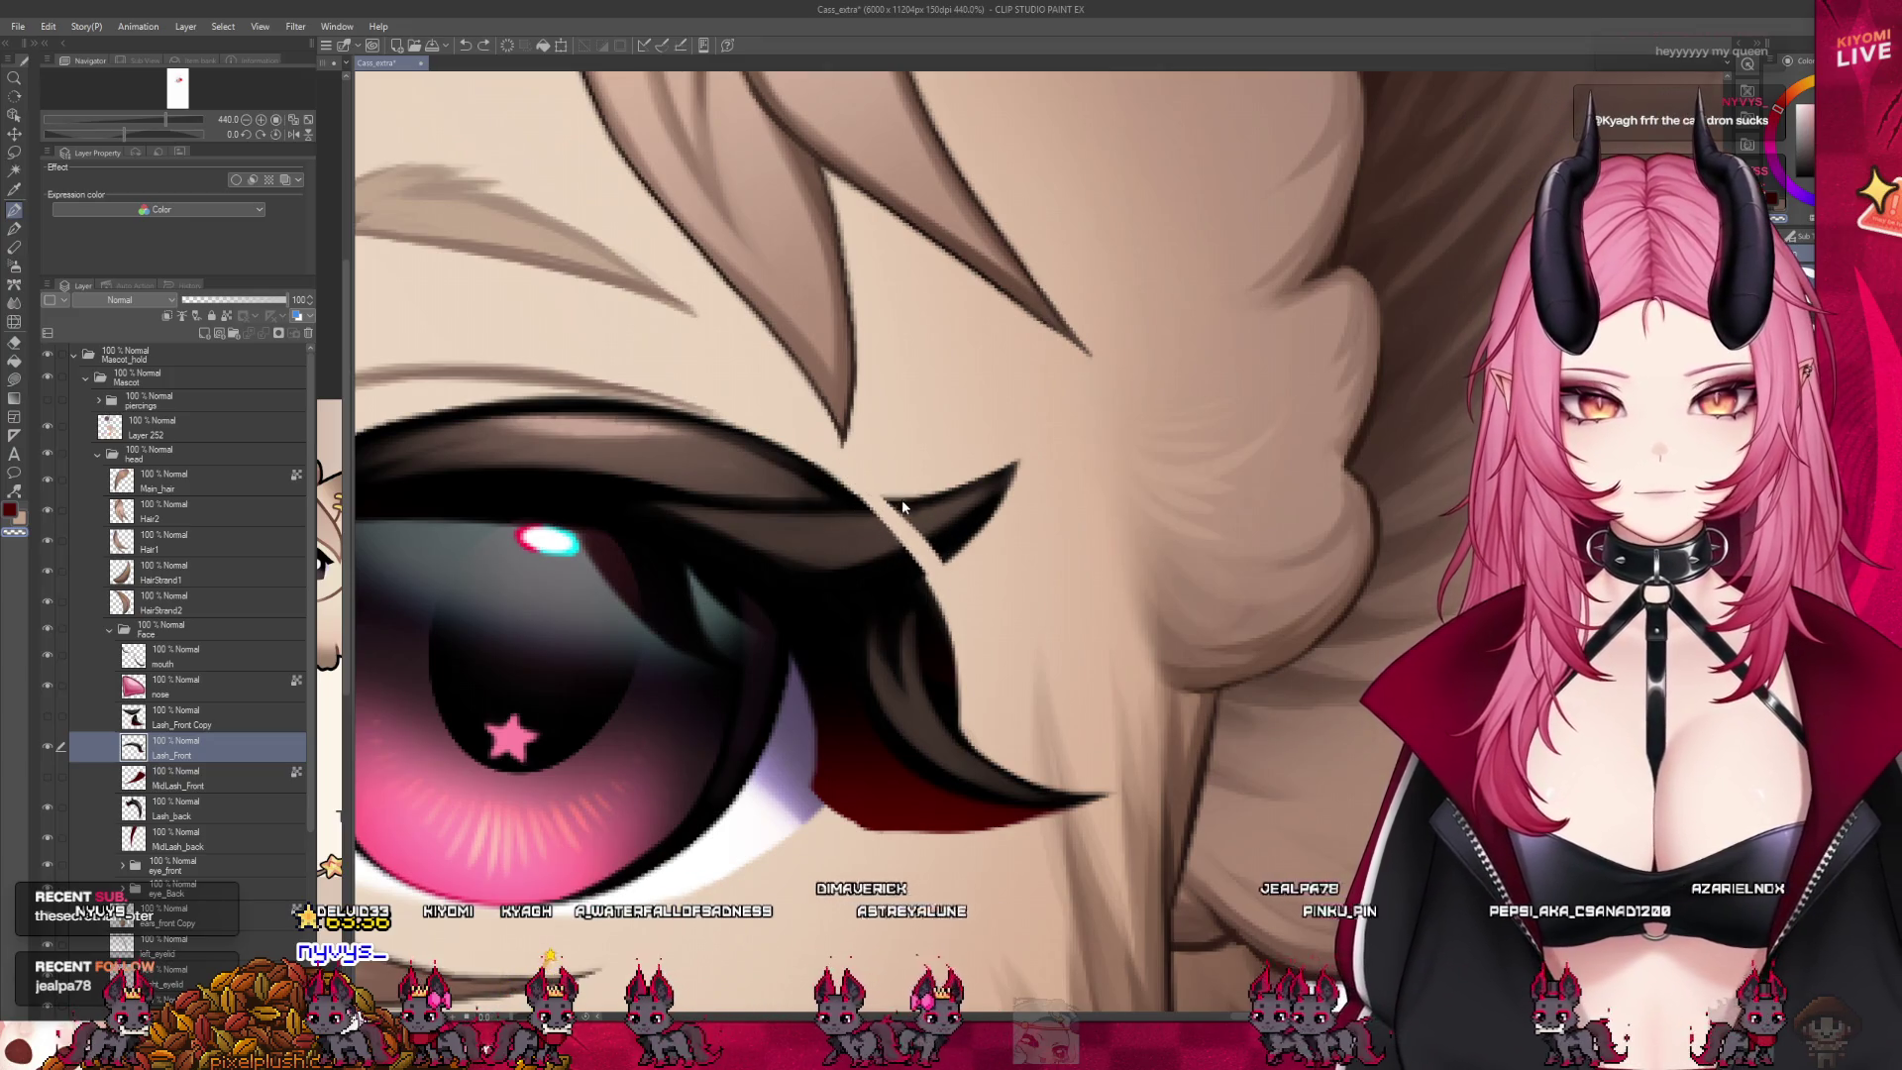
{"action": "left_click_drag", "start_coordinate": [885, 511], "coordinate": [1020, 479]}
{"action": "left_click_drag", "start_coordinate": [959, 741], "coordinate": [962, 798]}
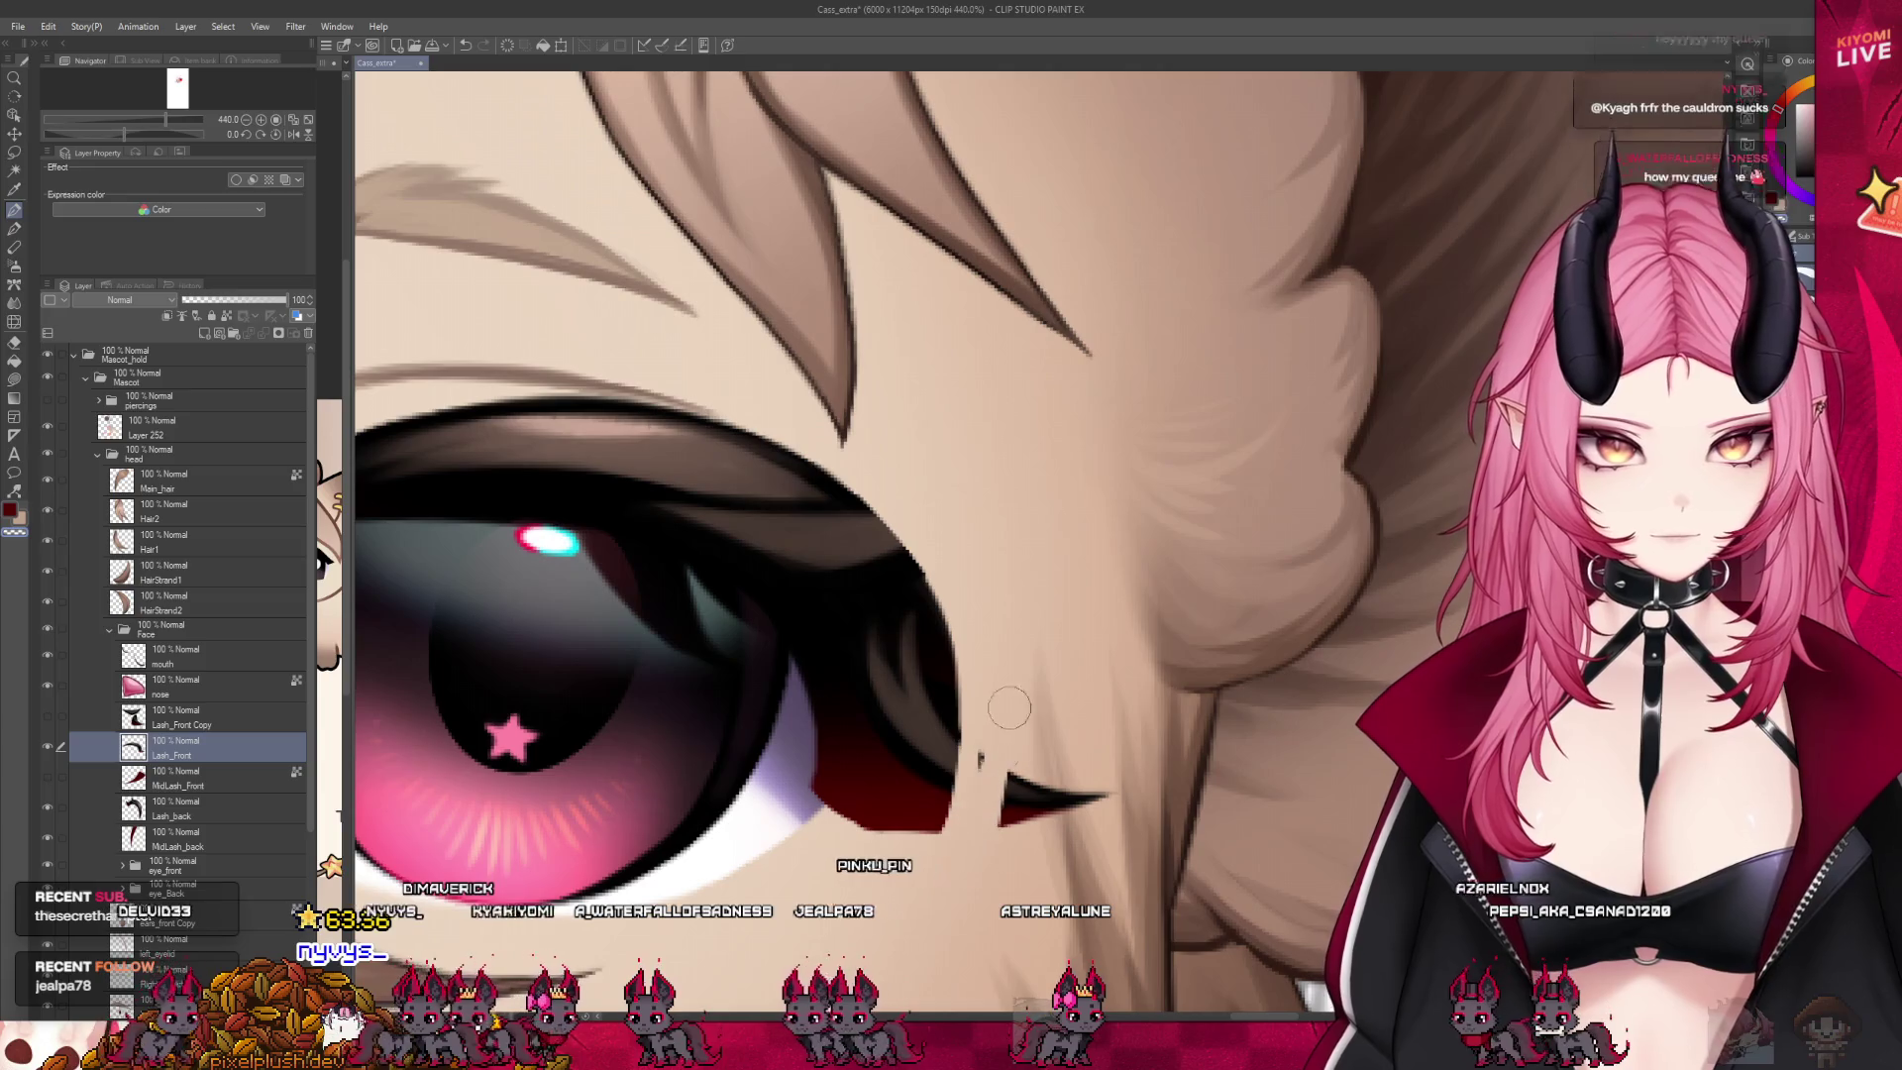
{"action": "left_click_drag", "start_coordinate": [999, 753], "coordinate": [1077, 777]}
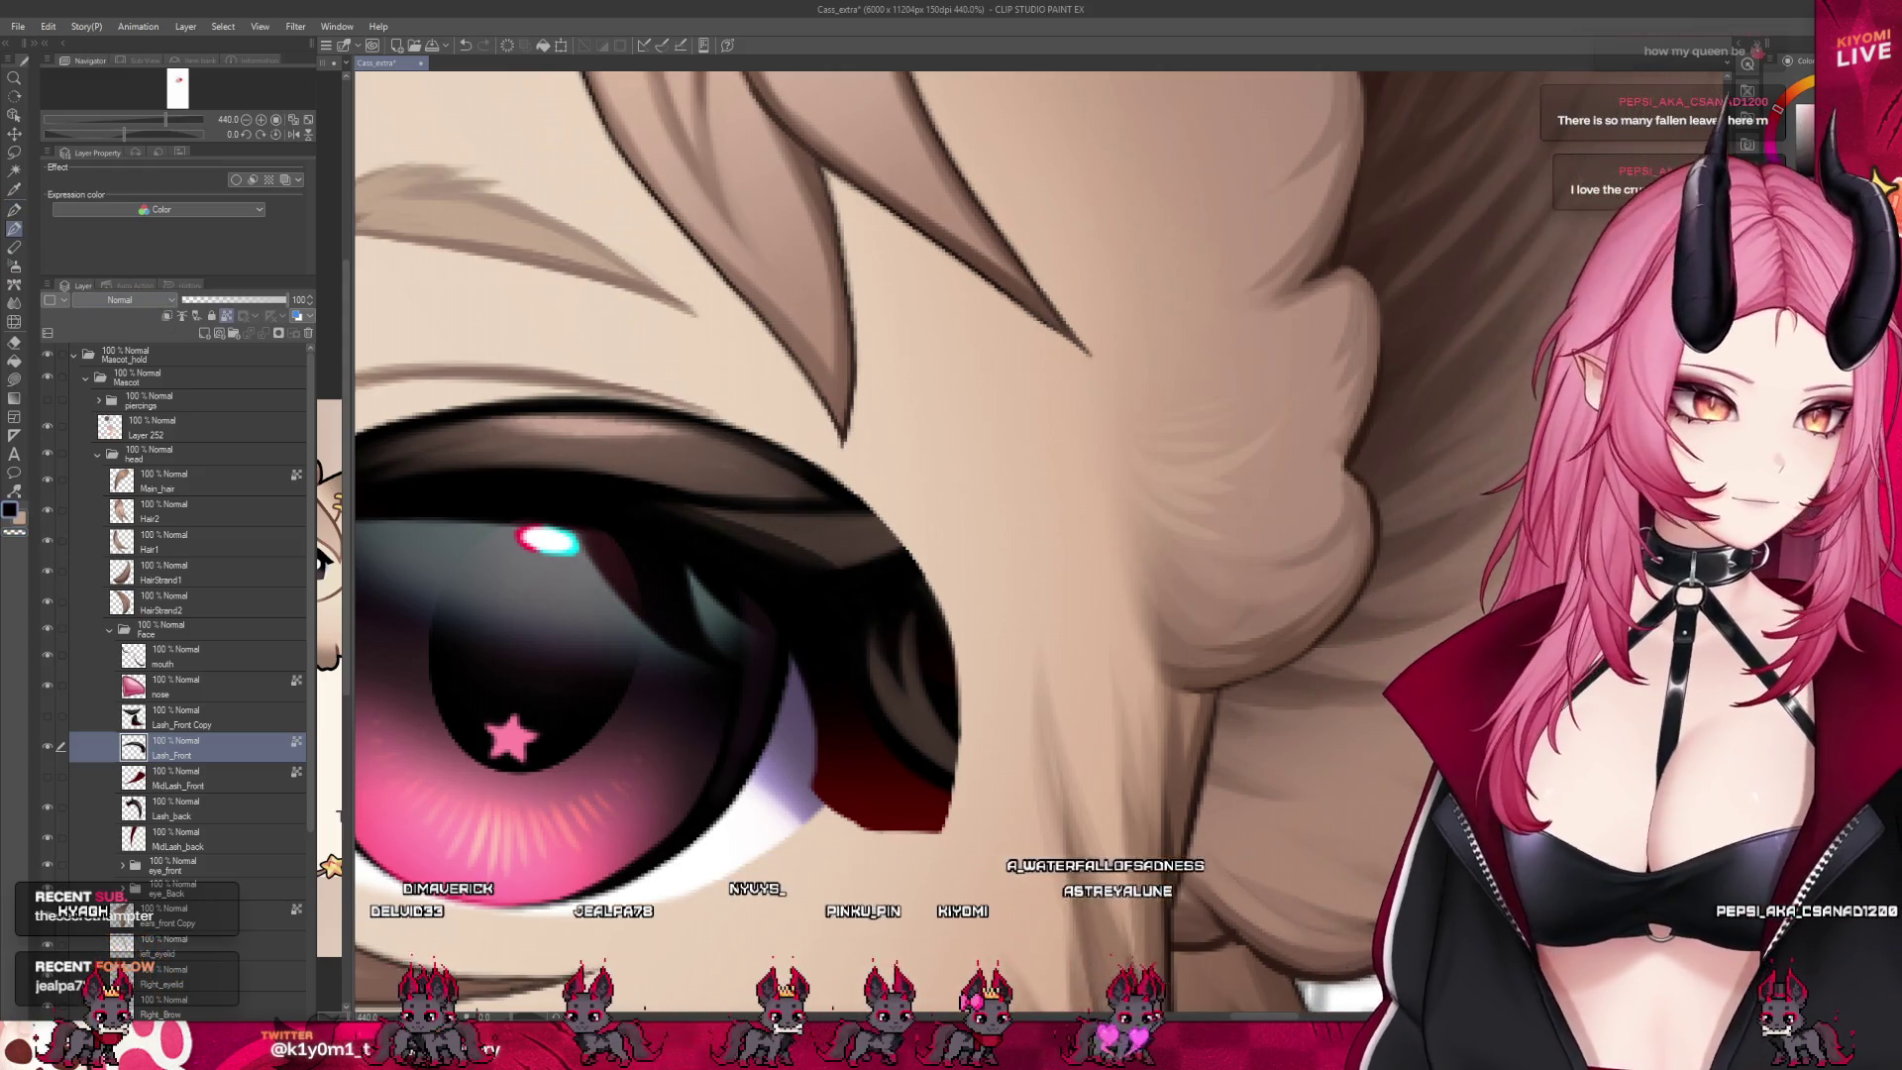
Enlarge the brush, pick the Blend tool on Lash_Front Copy and zoom out over the face
{"action": "key", "text": "]"}
{"action": "key", "text": "]"}
{"action": "key", "text": "]"}
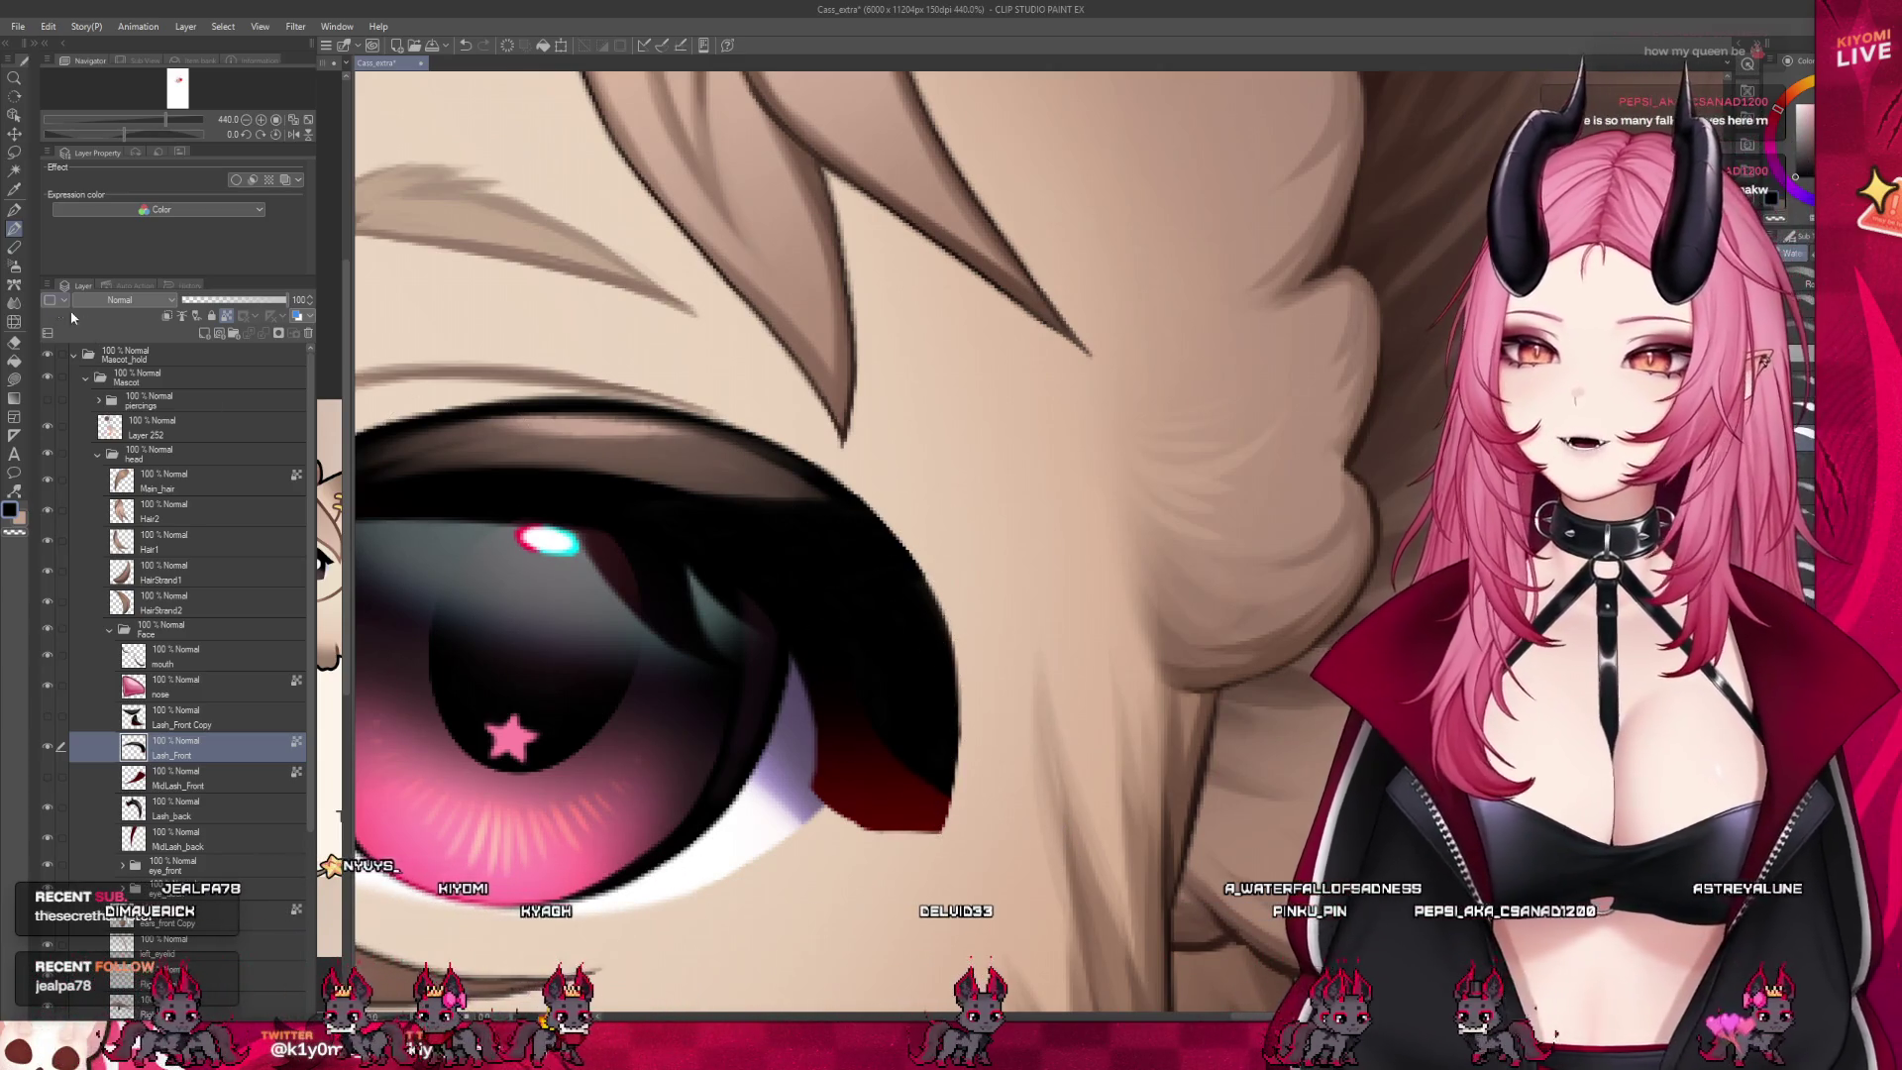
{"action": "left_click", "coordinate": [15, 302]}
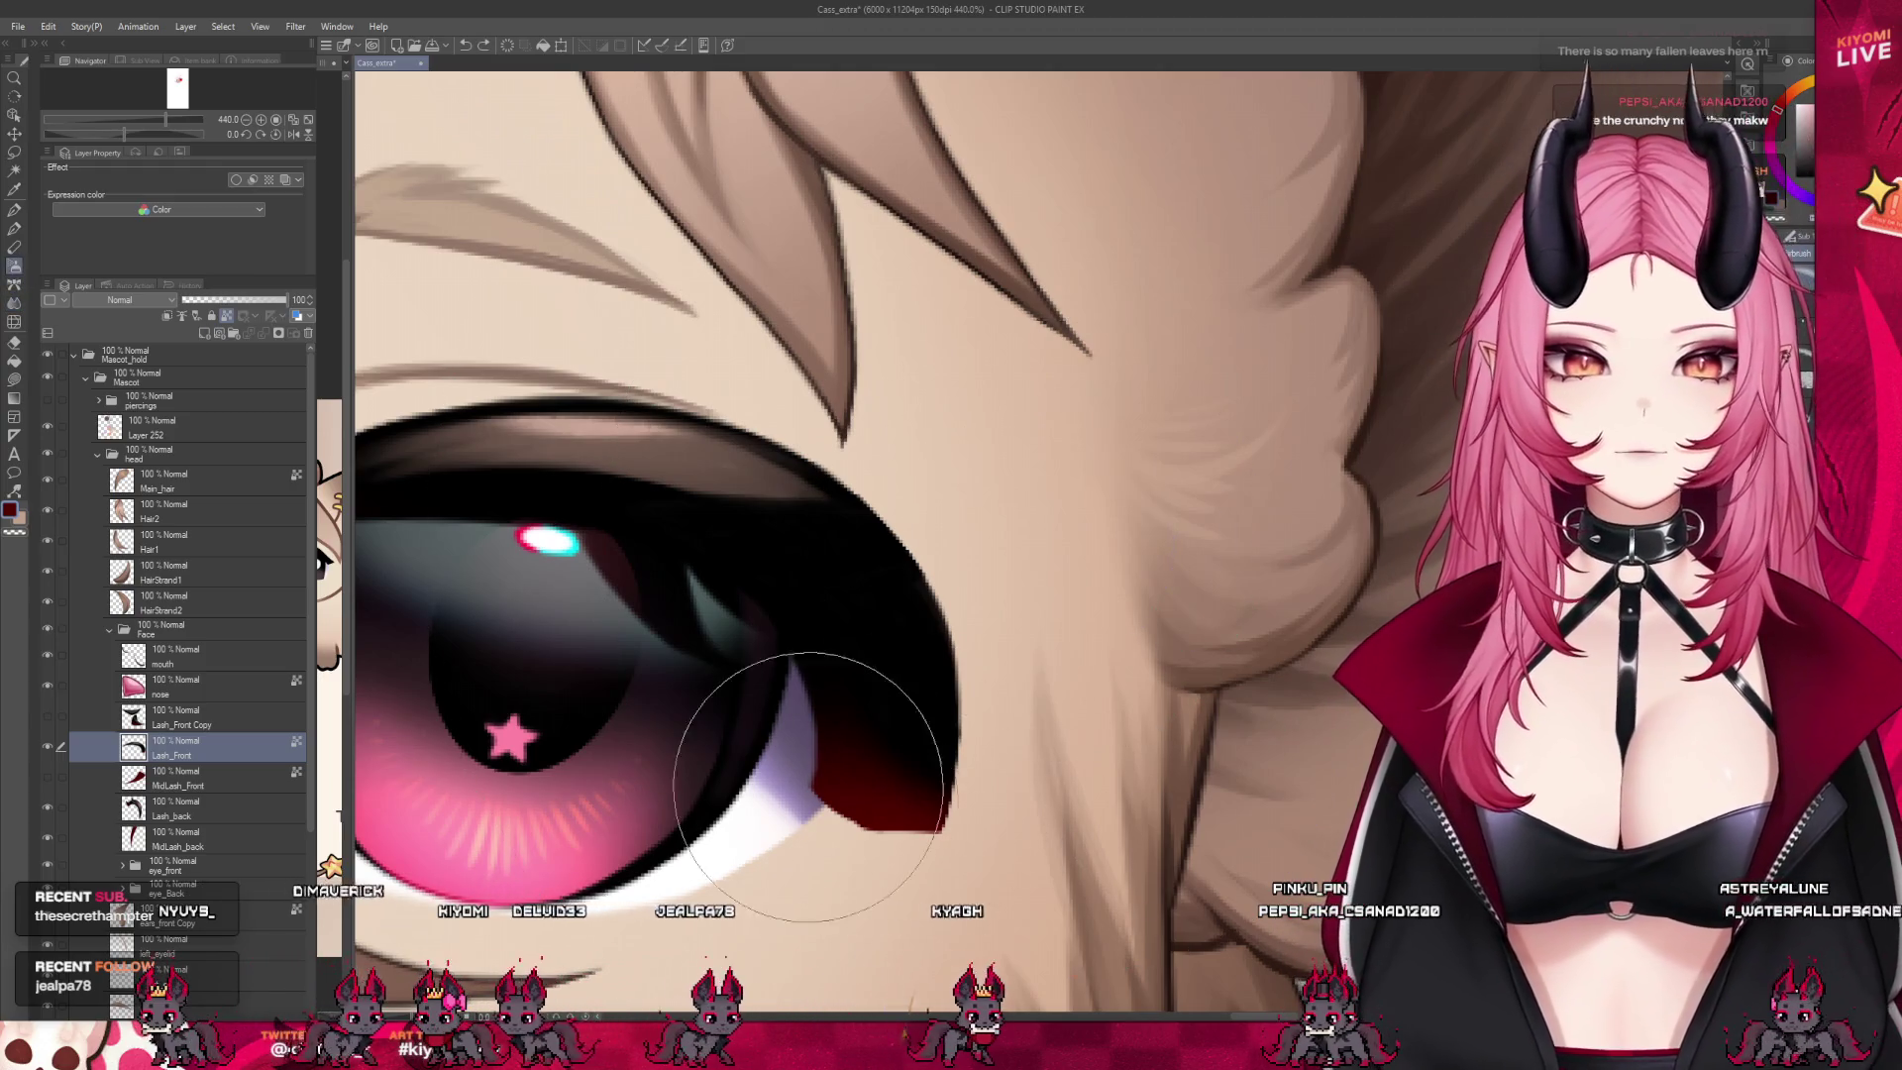
{"action": "scroll", "coordinate": [916, 793], "scroll_direction": "down", "scroll_amount": 4}
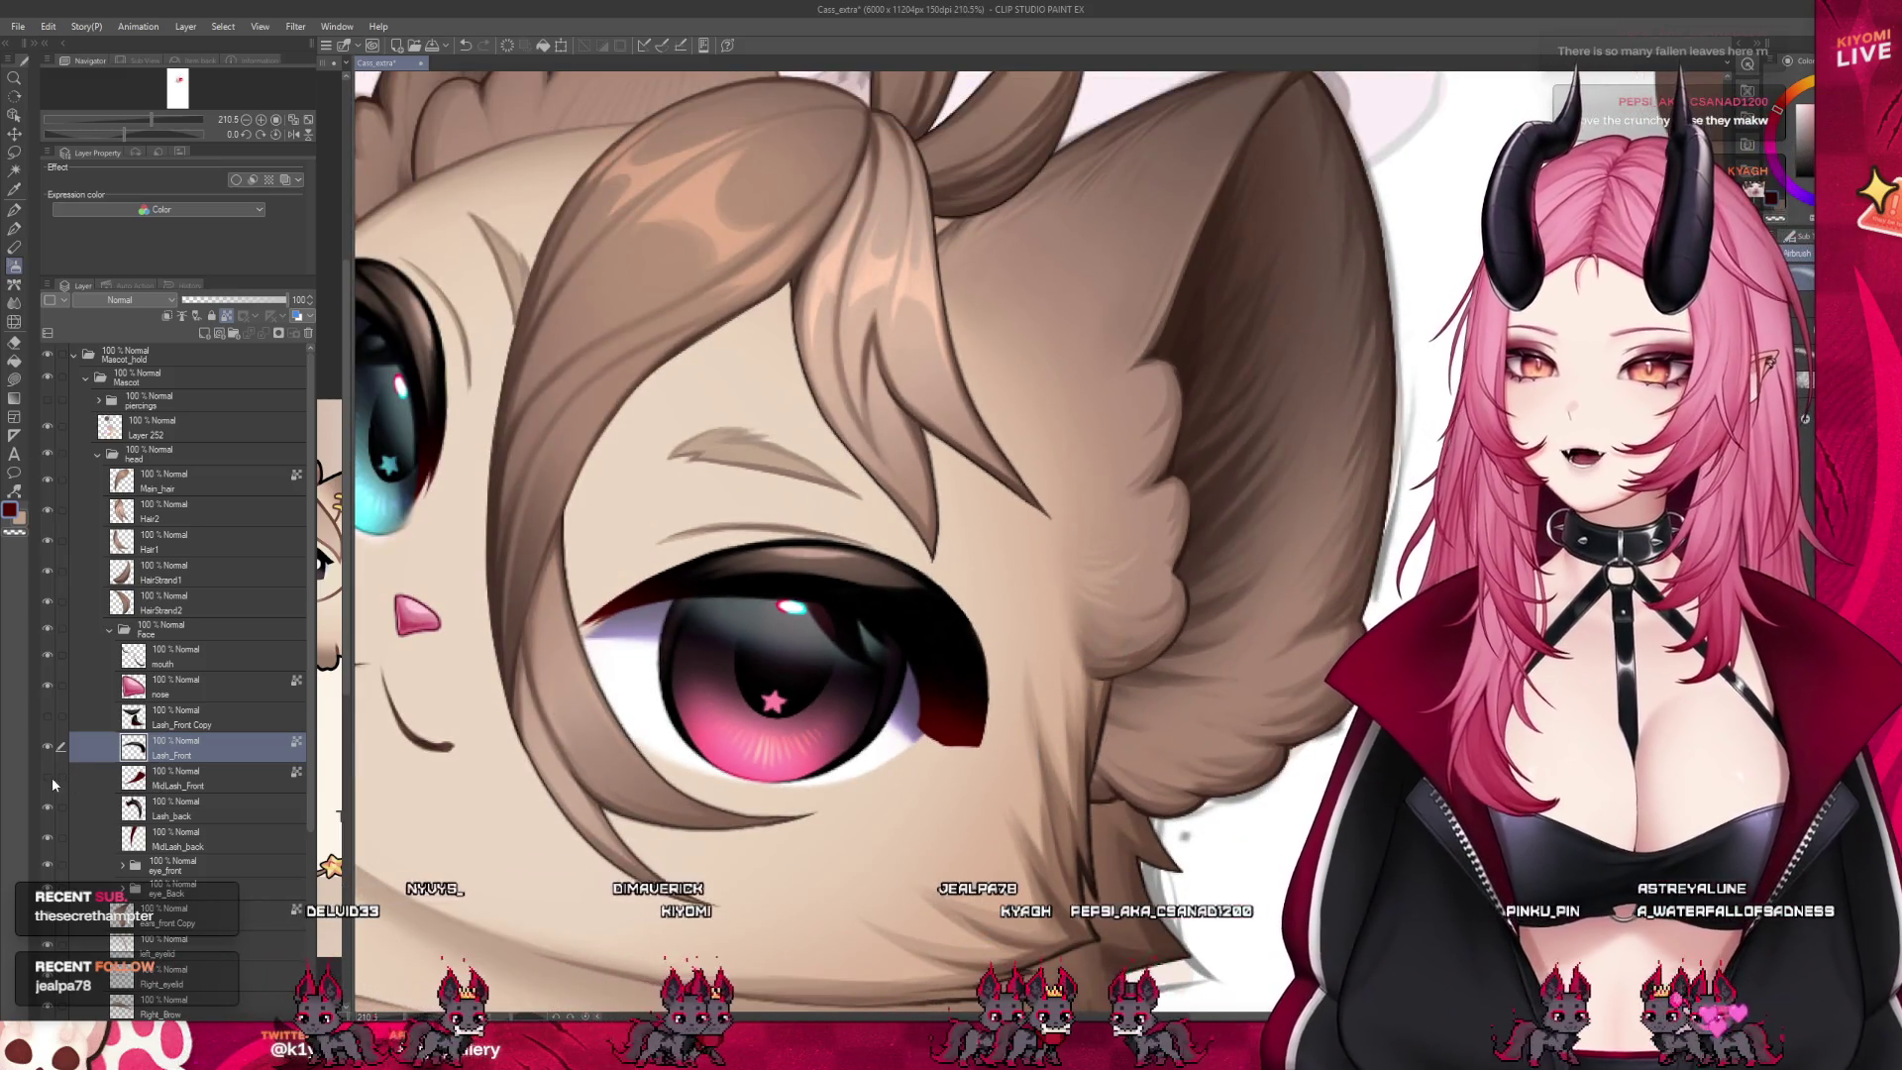
{"action": "scroll", "coordinate": [921, 696], "scroll_direction": "up", "scroll_amount": 2}
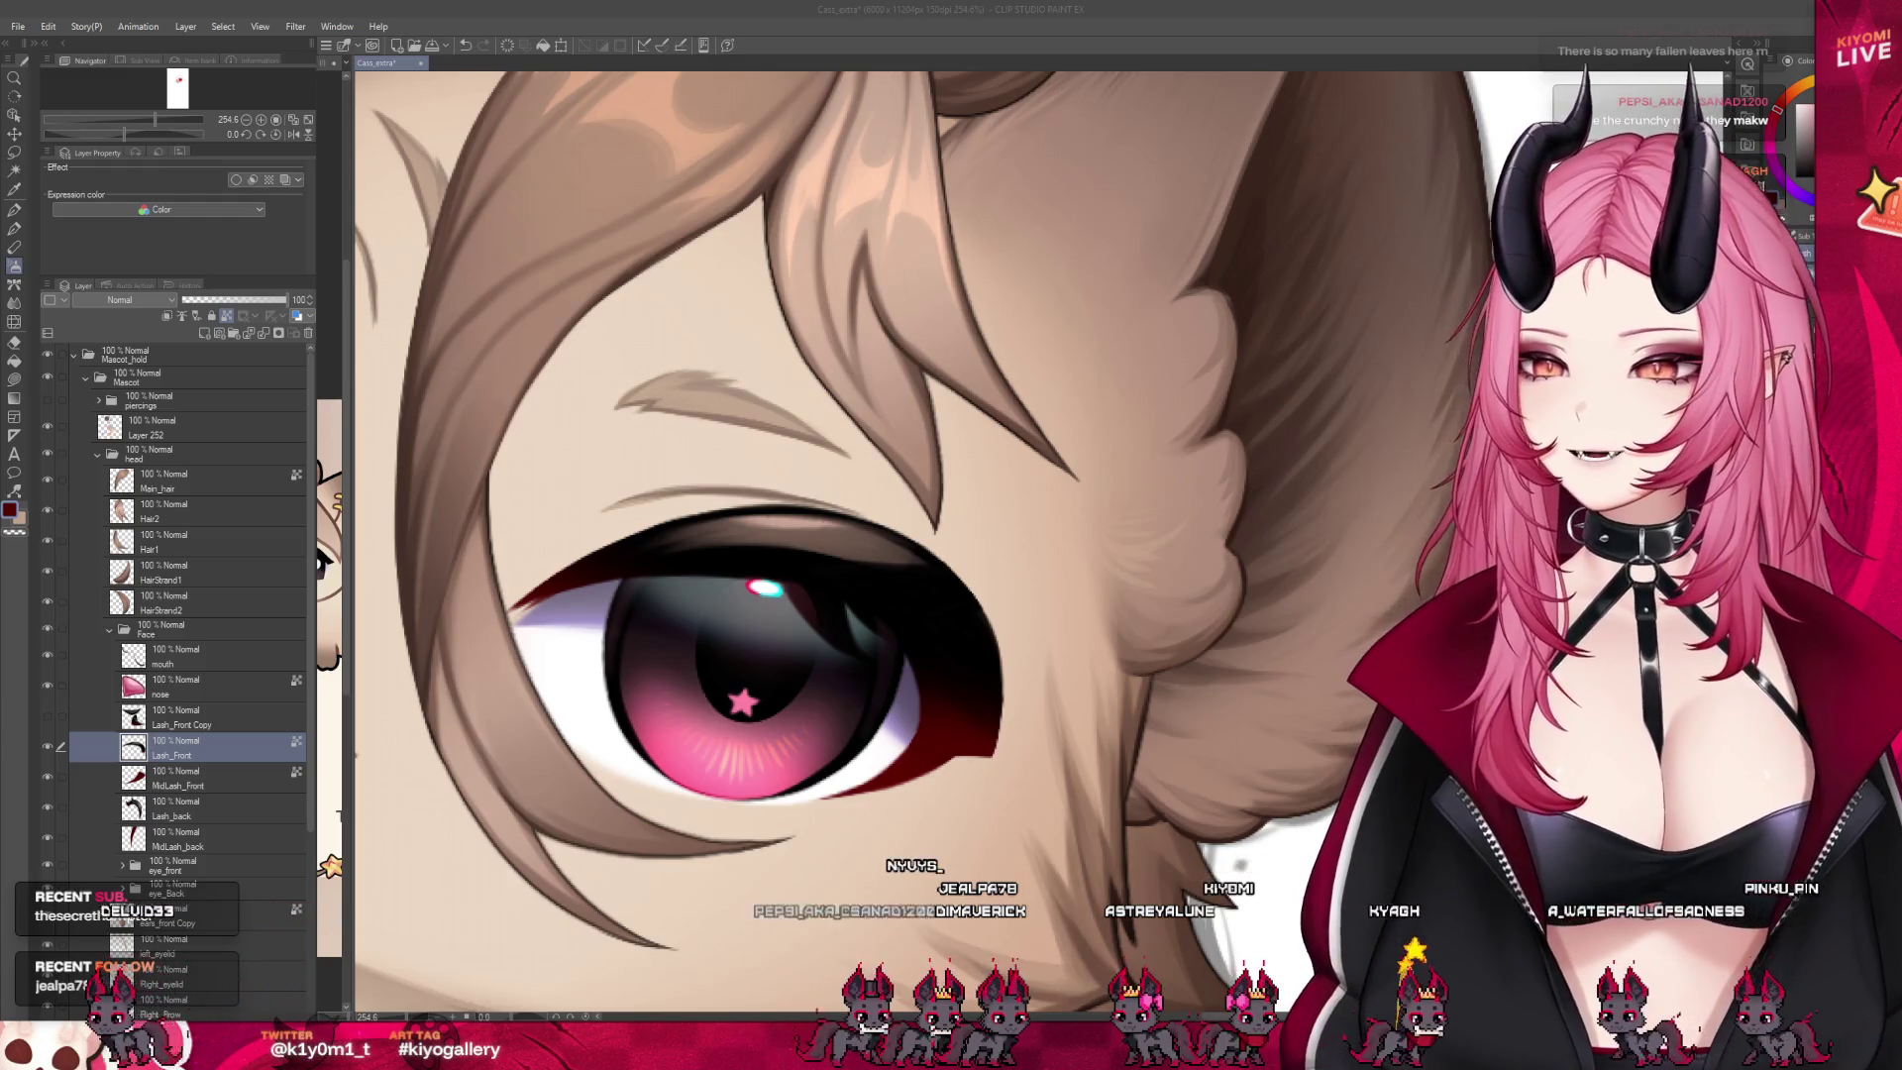
{"action": "left_click", "coordinate": [178, 716]}
{"action": "key", "text": "ctrl+minus"}
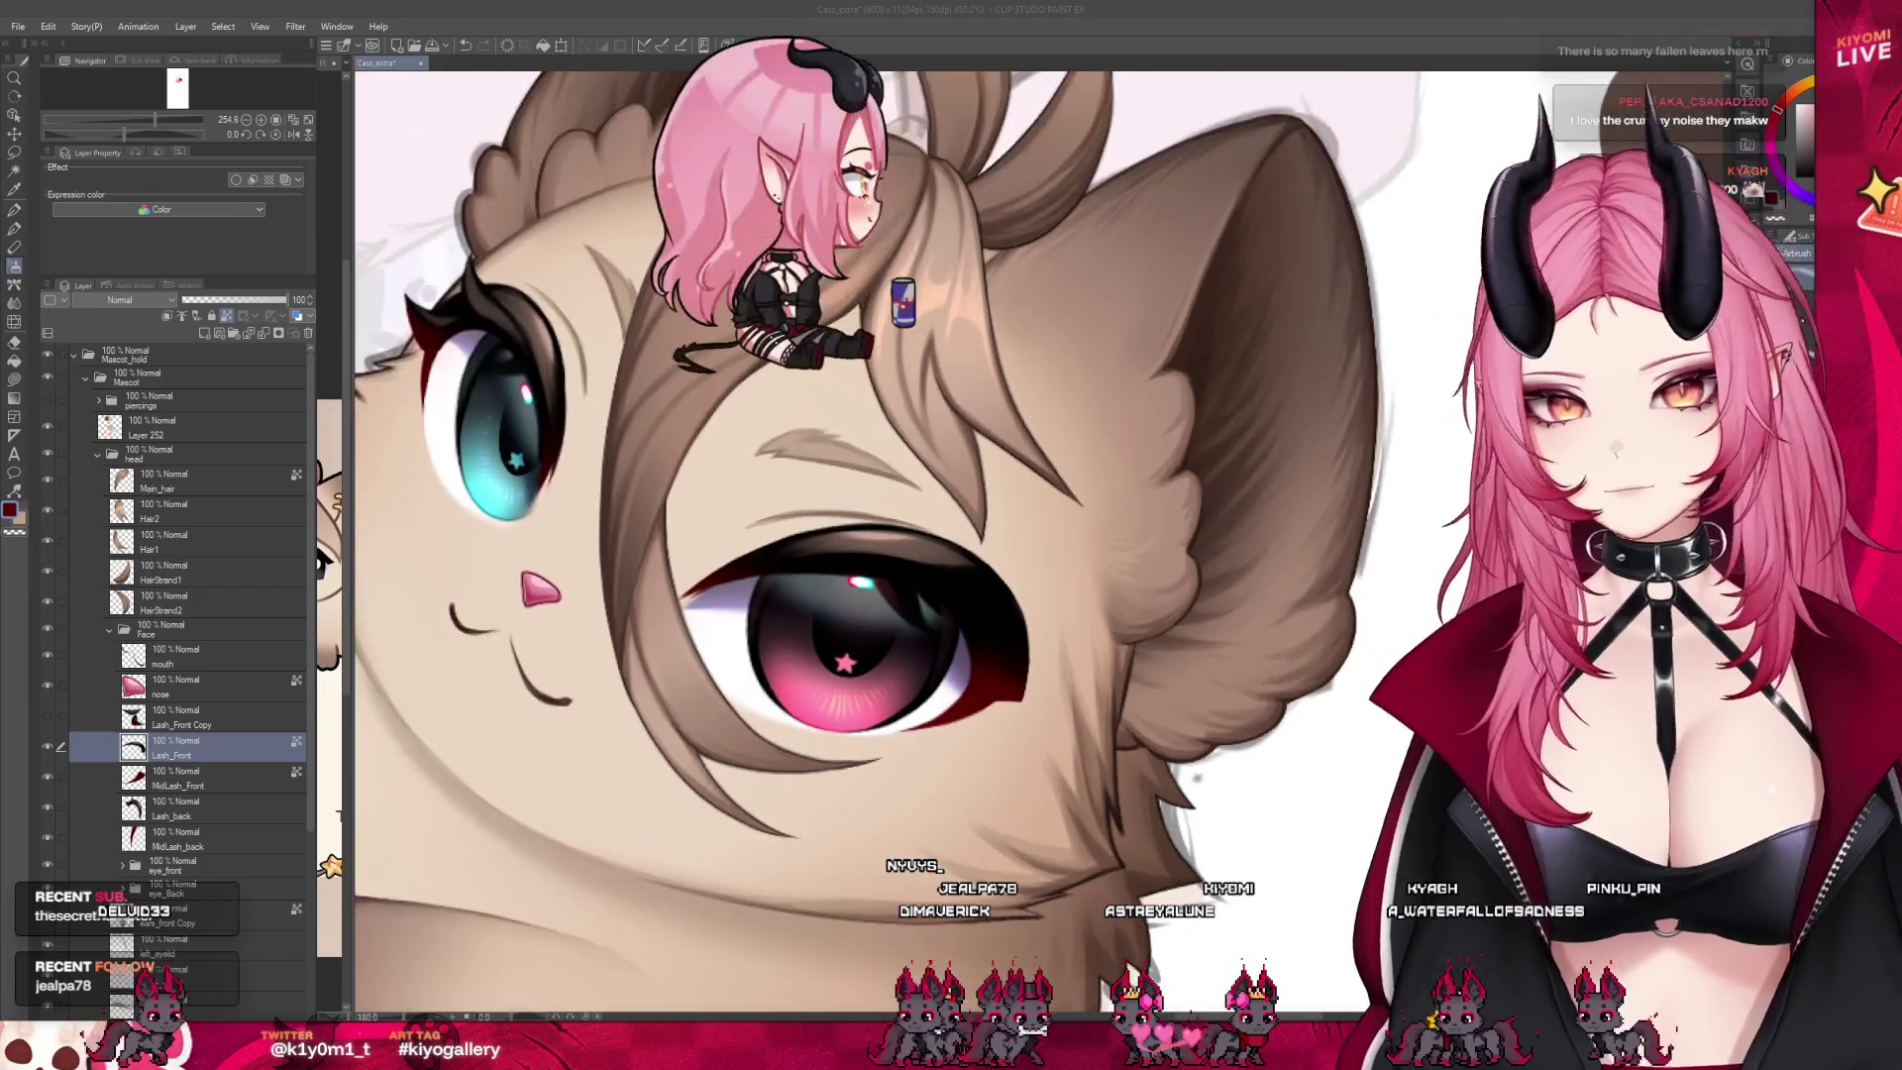
Hide Lash_Front and copy the outer lash piece onto its own new layer
{"action": "scroll", "coordinate": [1110, 606], "scroll_direction": "up", "scroll_amount": 3}
{"action": "scroll", "coordinate": [1104, 603], "scroll_direction": "up", "scroll_amount": 1}
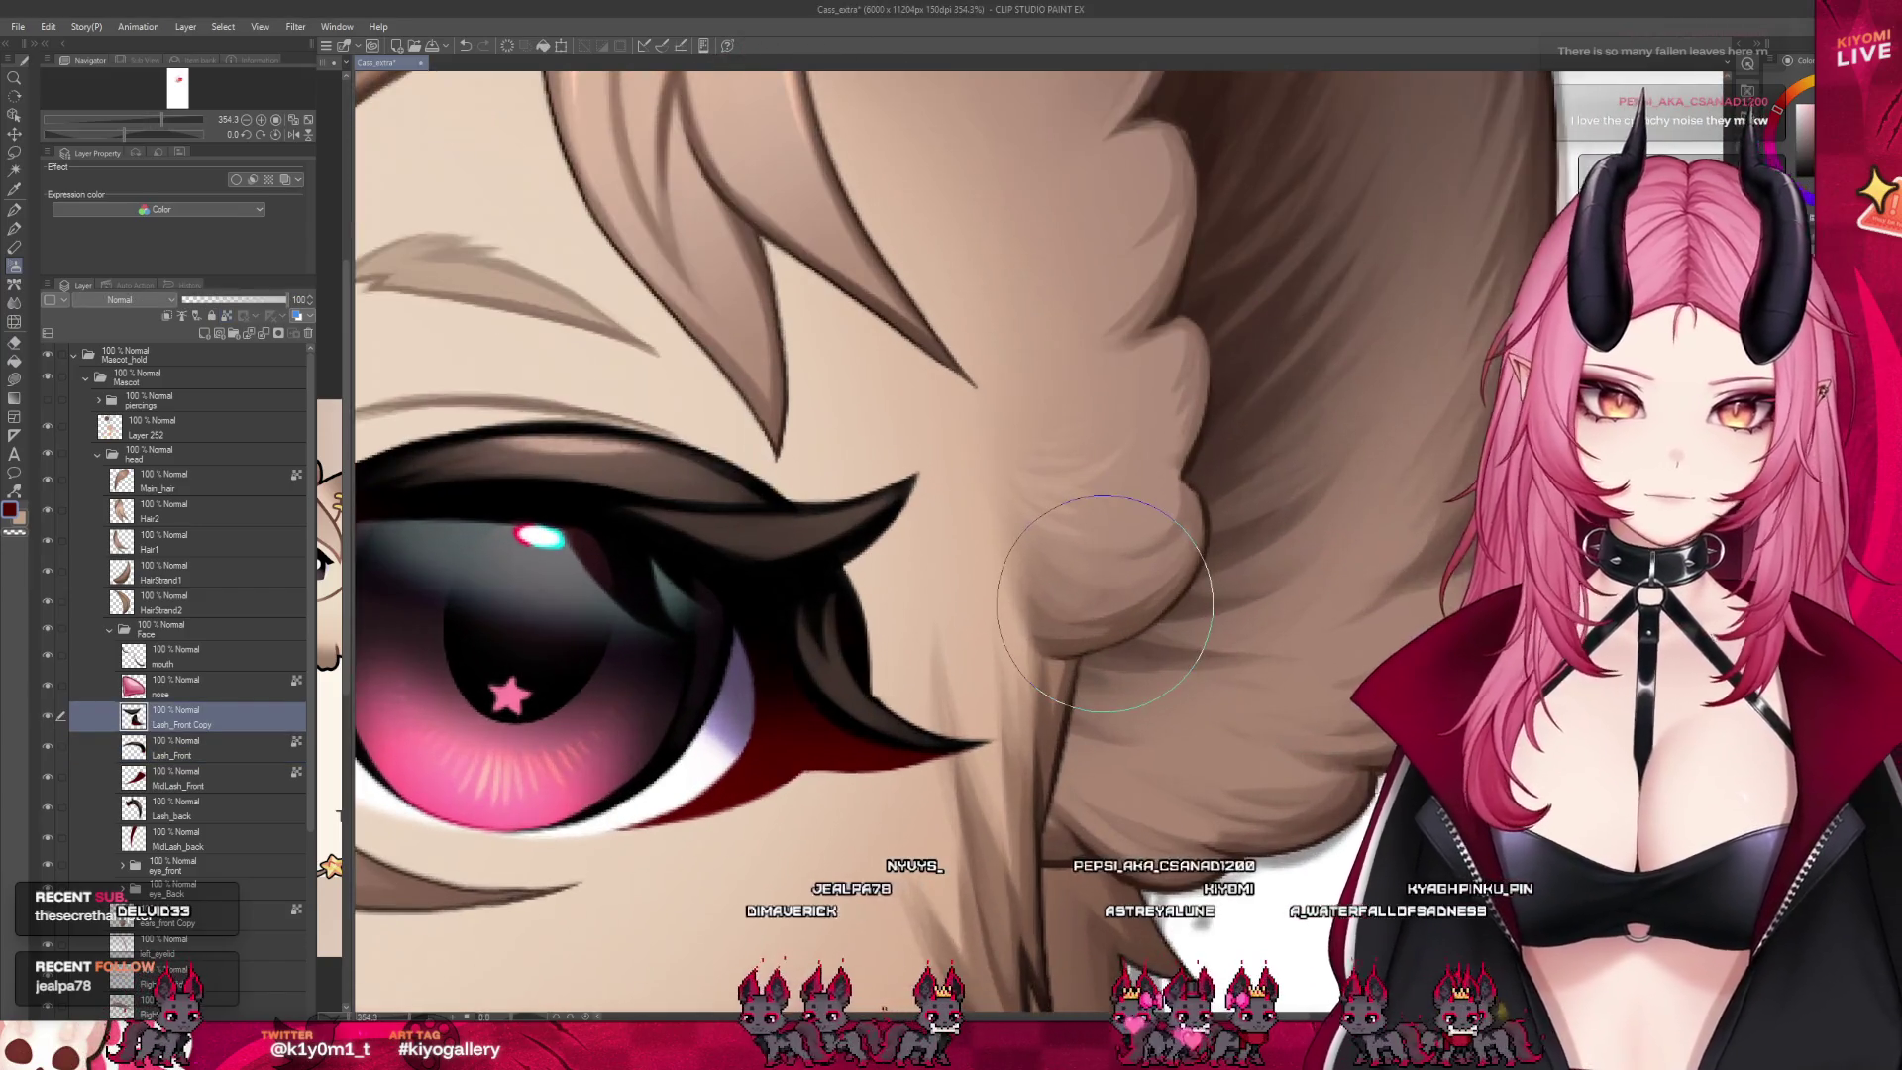
{"action": "left_click", "coordinate": [46, 748]}
{"action": "key", "text": "m"}
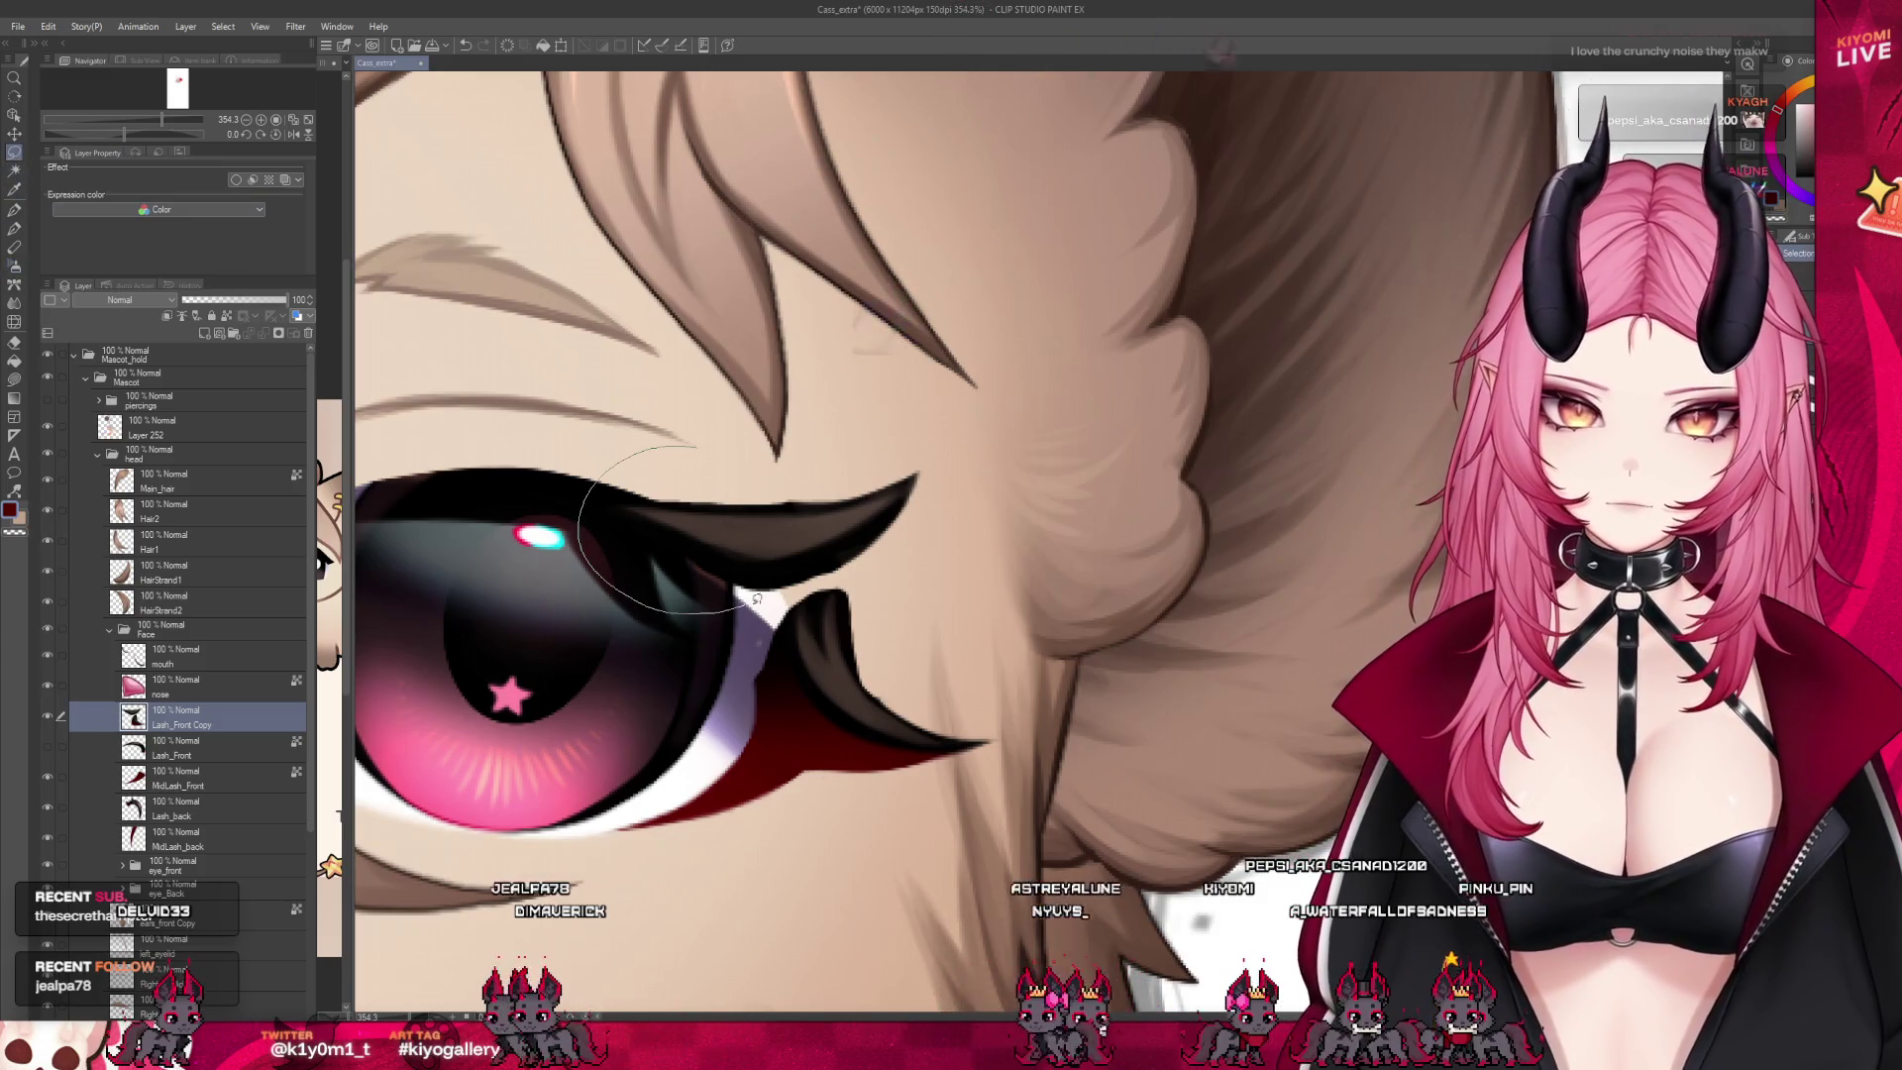
{"action": "left_click_drag", "start_coordinate": [944, 505], "coordinate": [703, 439]}
{"action": "key", "text": "ctrl+c"}
{"action": "key", "text": "ctrl+v"}
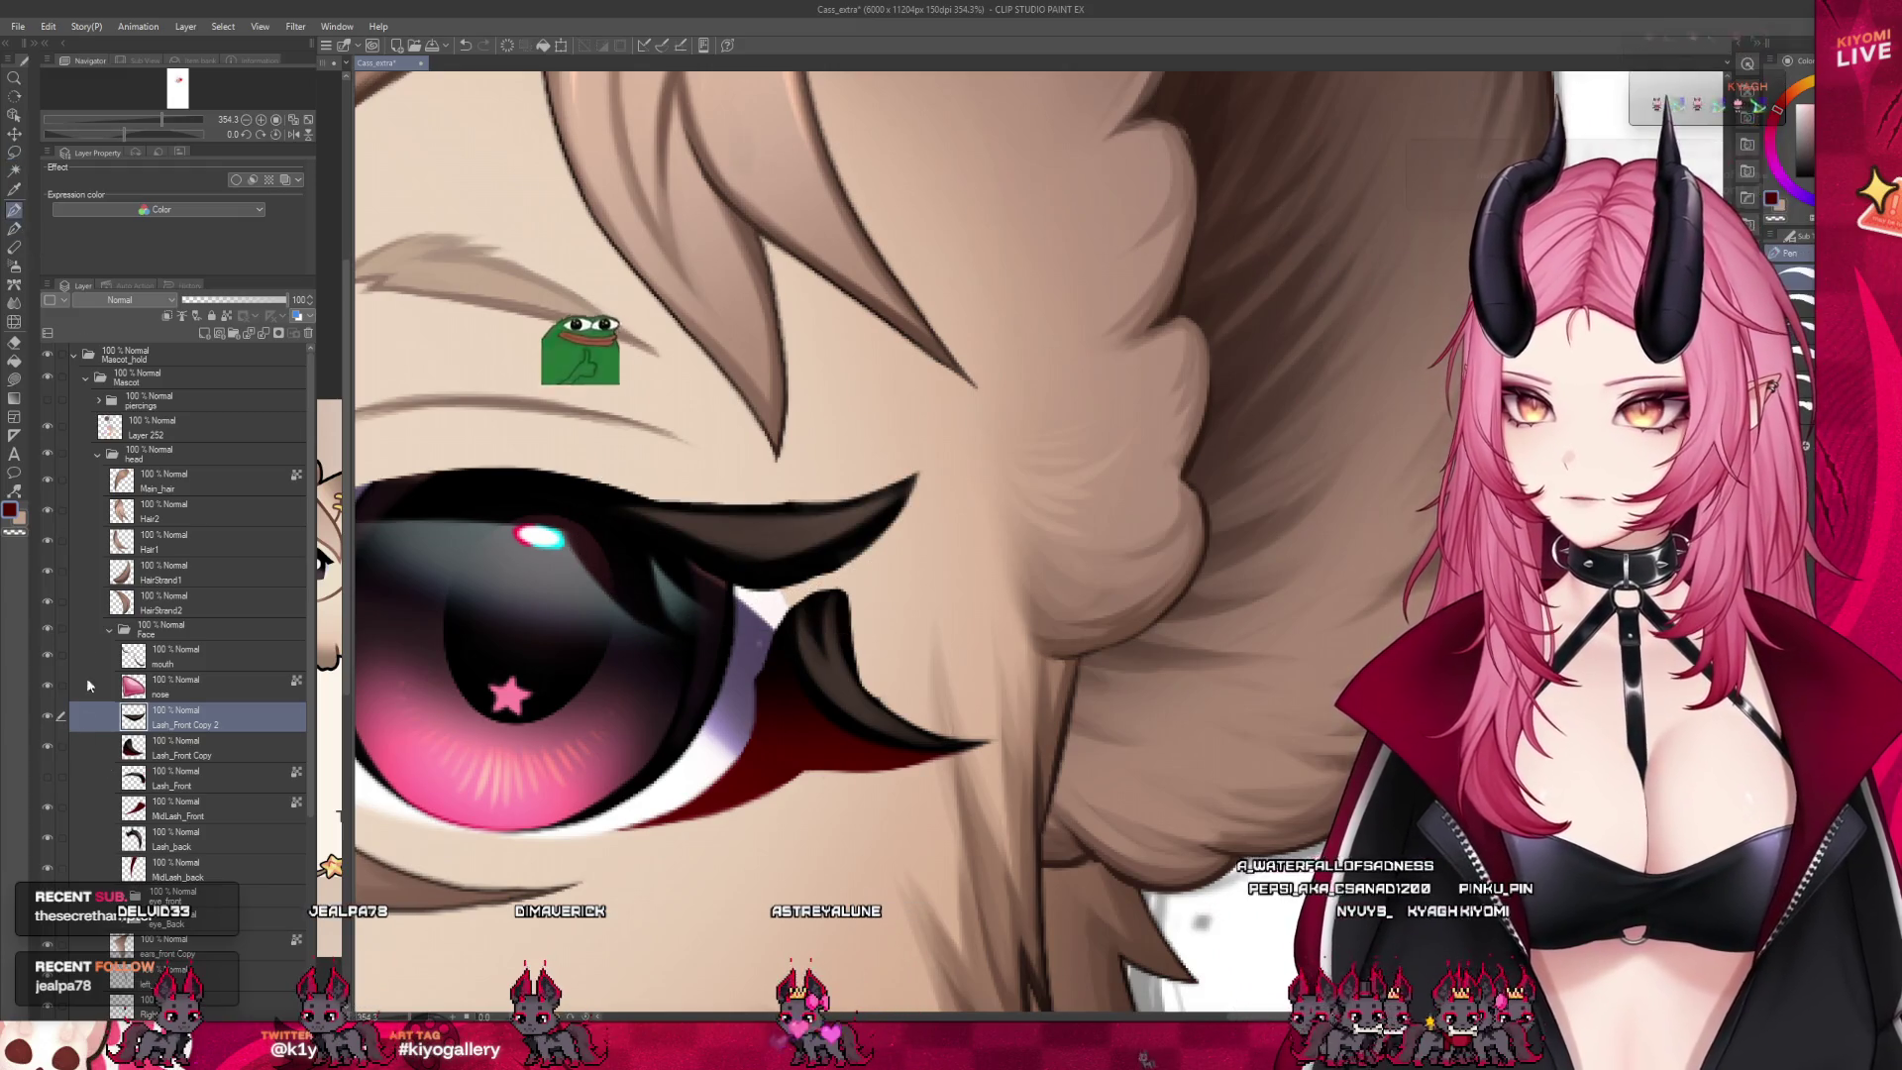
Hide eye_front and rename the pasted lash layer ExtraLash_Front1
{"action": "scroll", "coordinate": [729, 454], "scroll_direction": "up", "scroll_amount": 2}
{"action": "scroll", "coordinate": [729, 454], "scroll_direction": "up", "scroll_amount": 3}
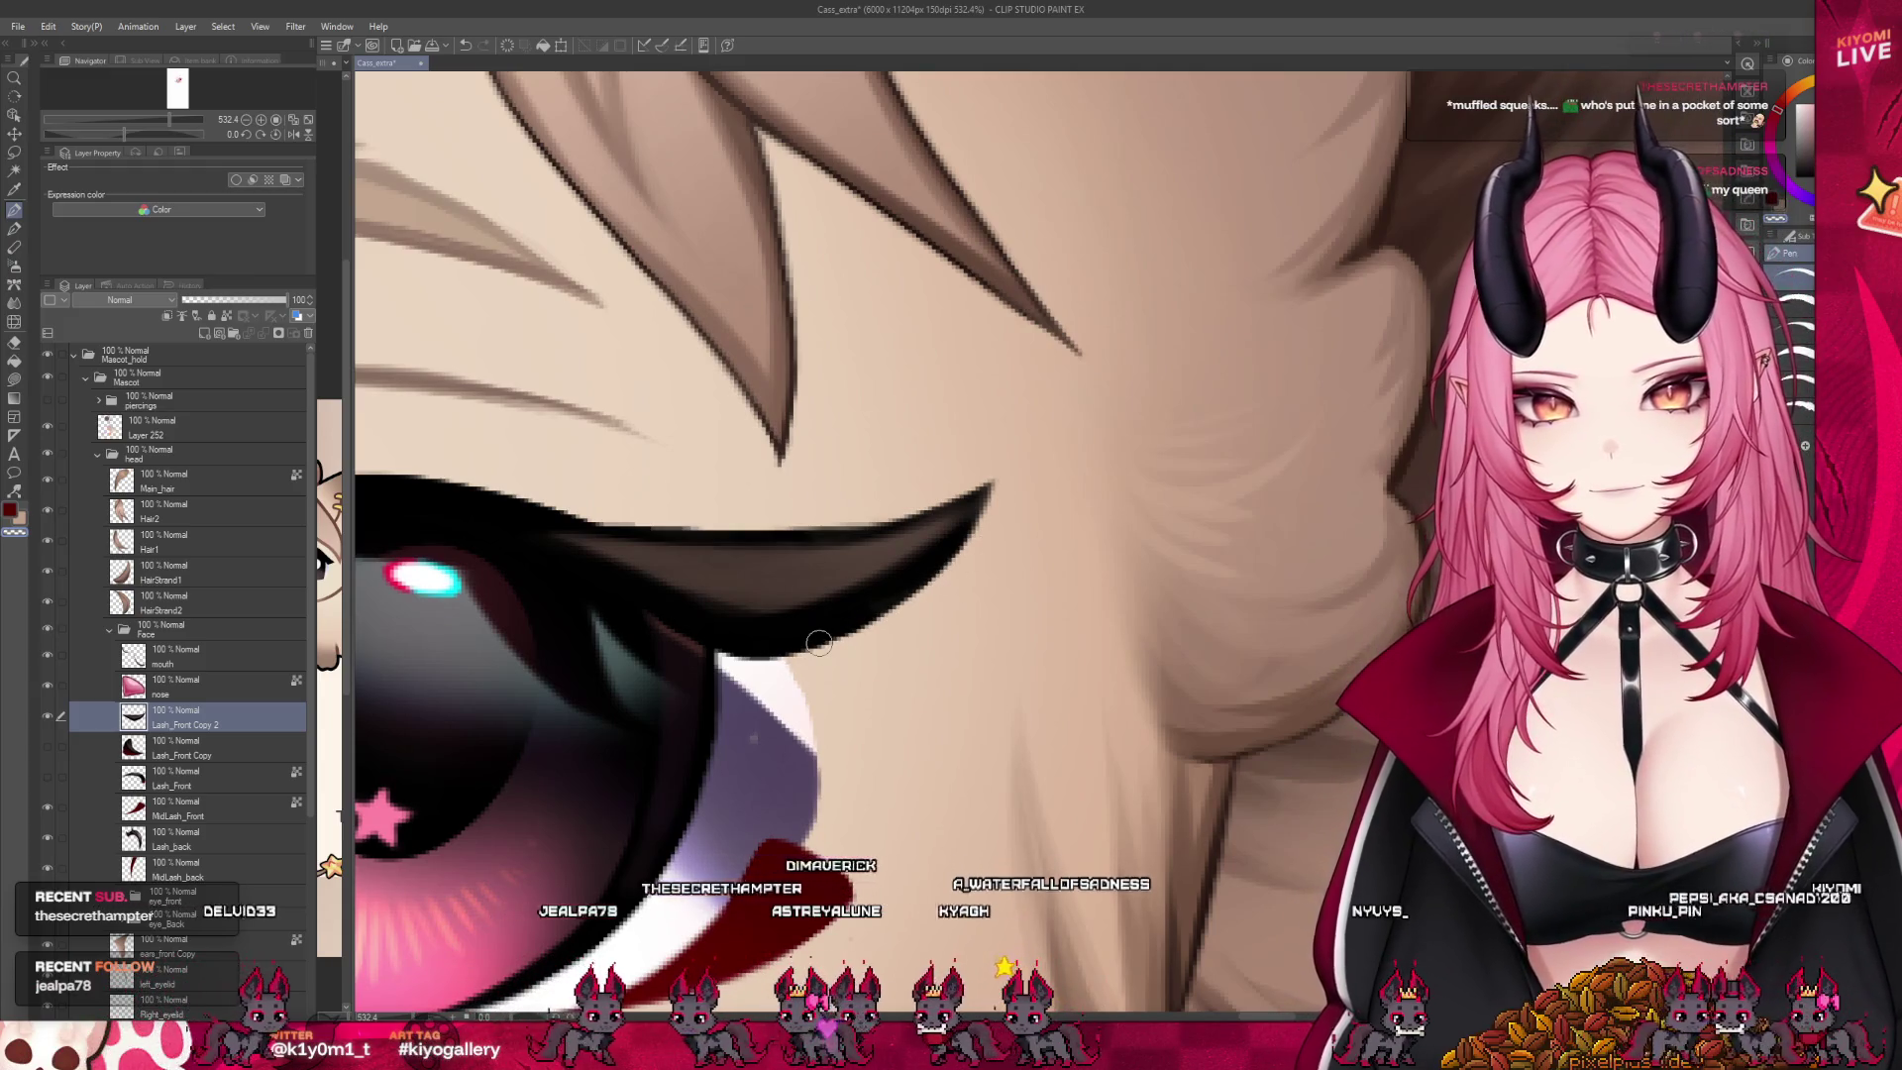
{"action": "left_click", "coordinate": [170, 941]}
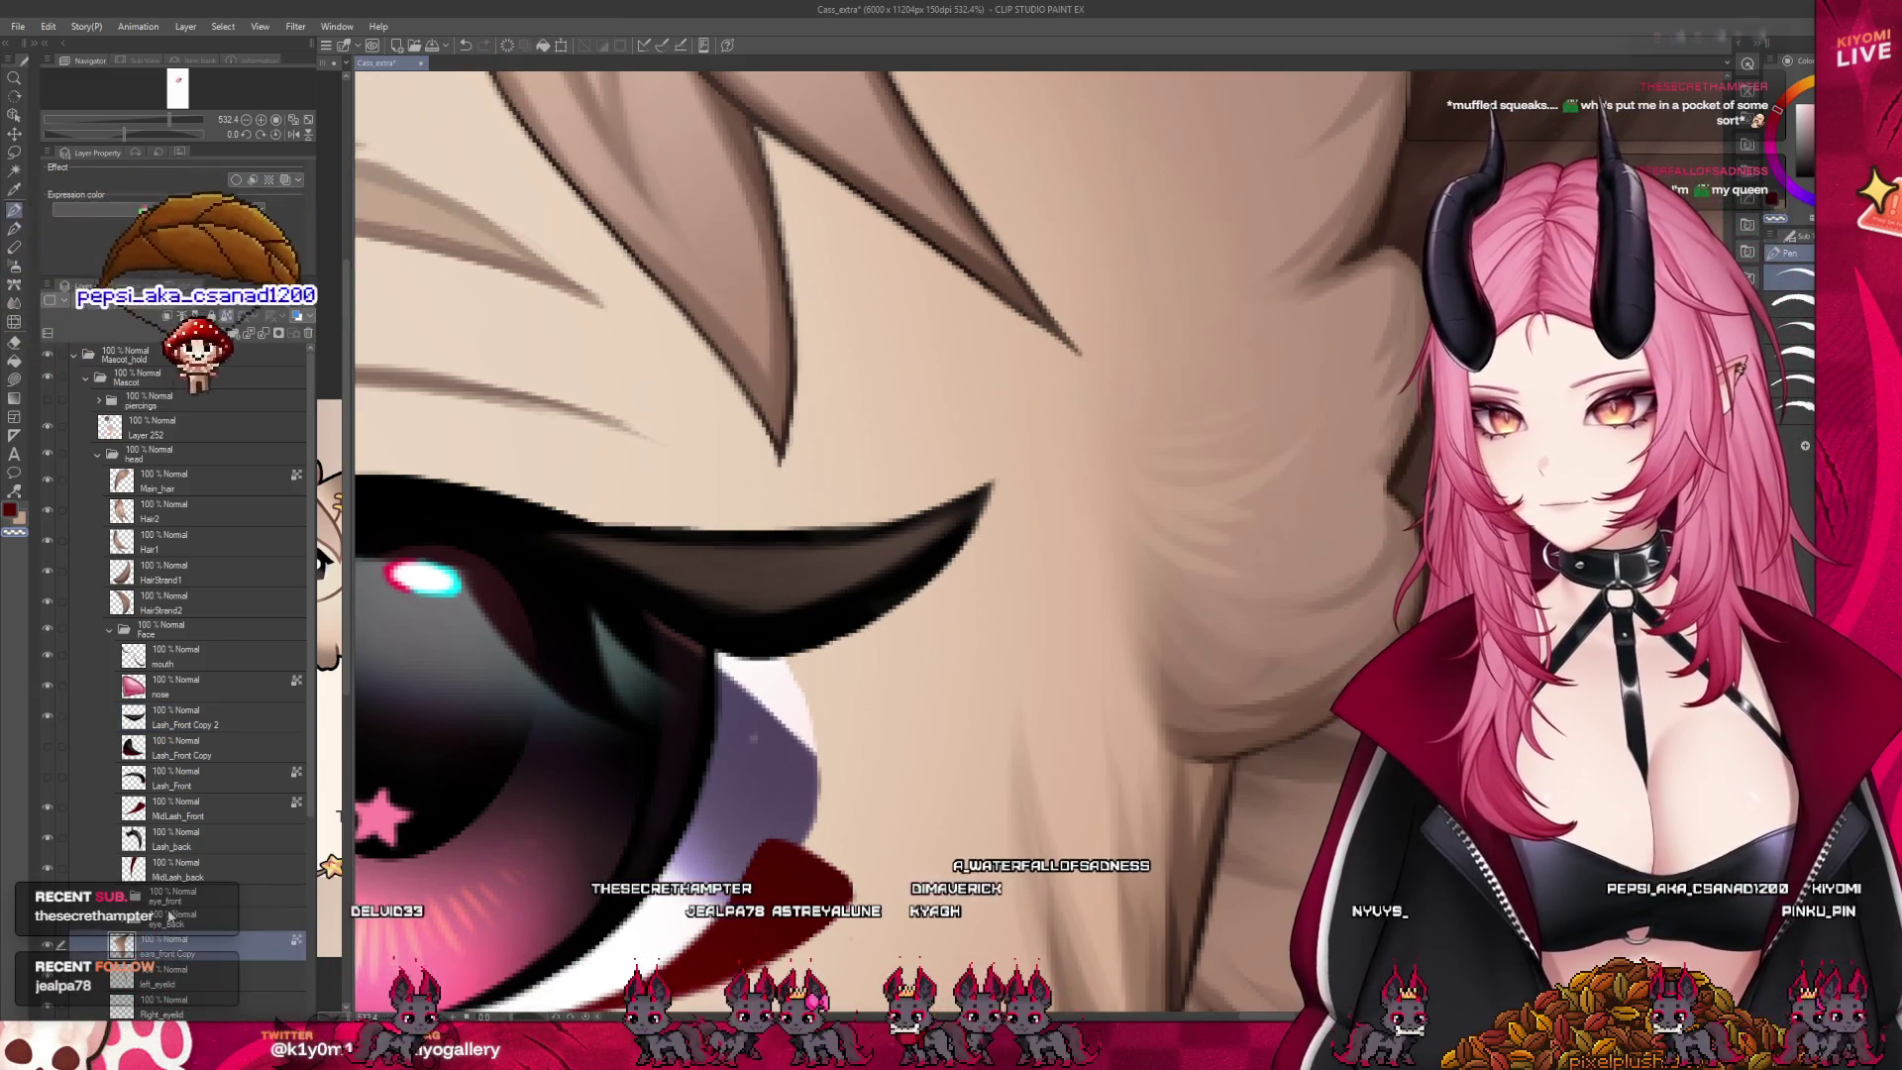
{"action": "left_click", "coordinate": [170, 897]}
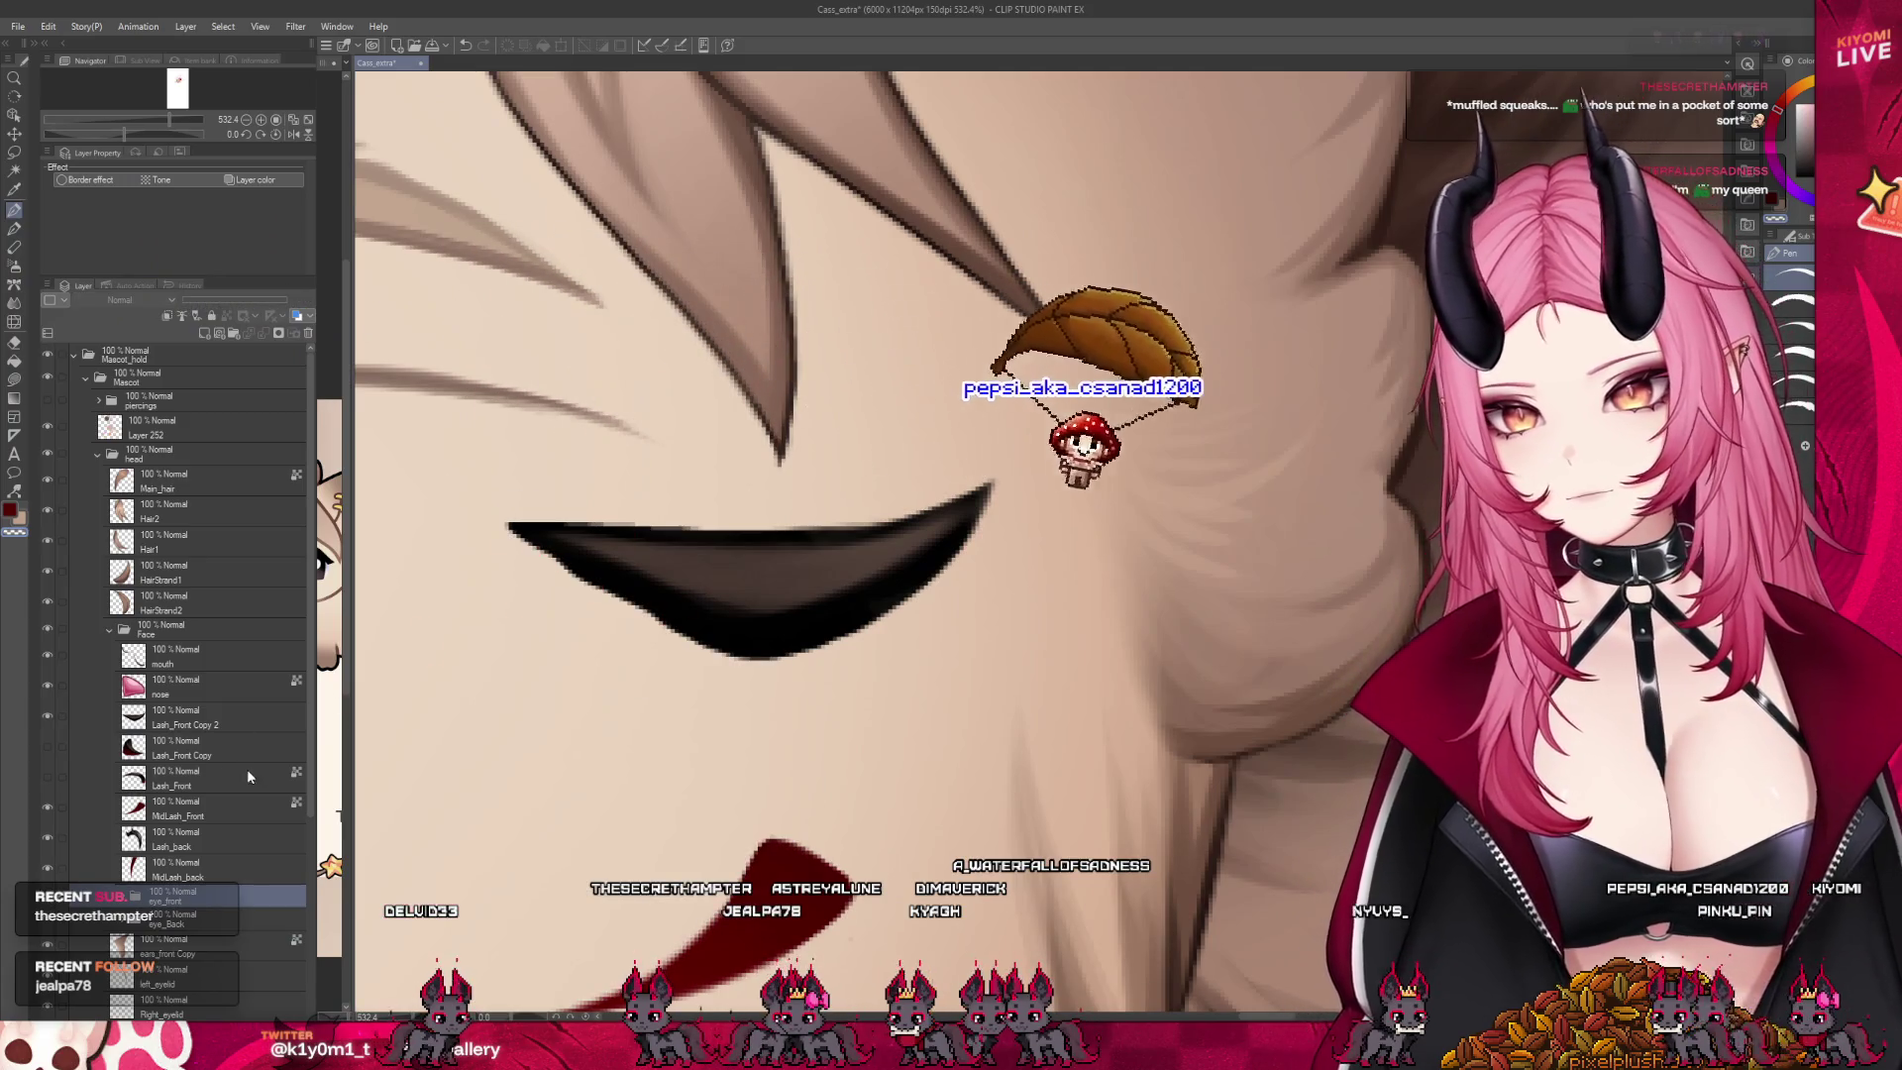
{"action": "left_click", "coordinate": [222, 753]}
{"action": "left_click", "coordinate": [228, 715]}
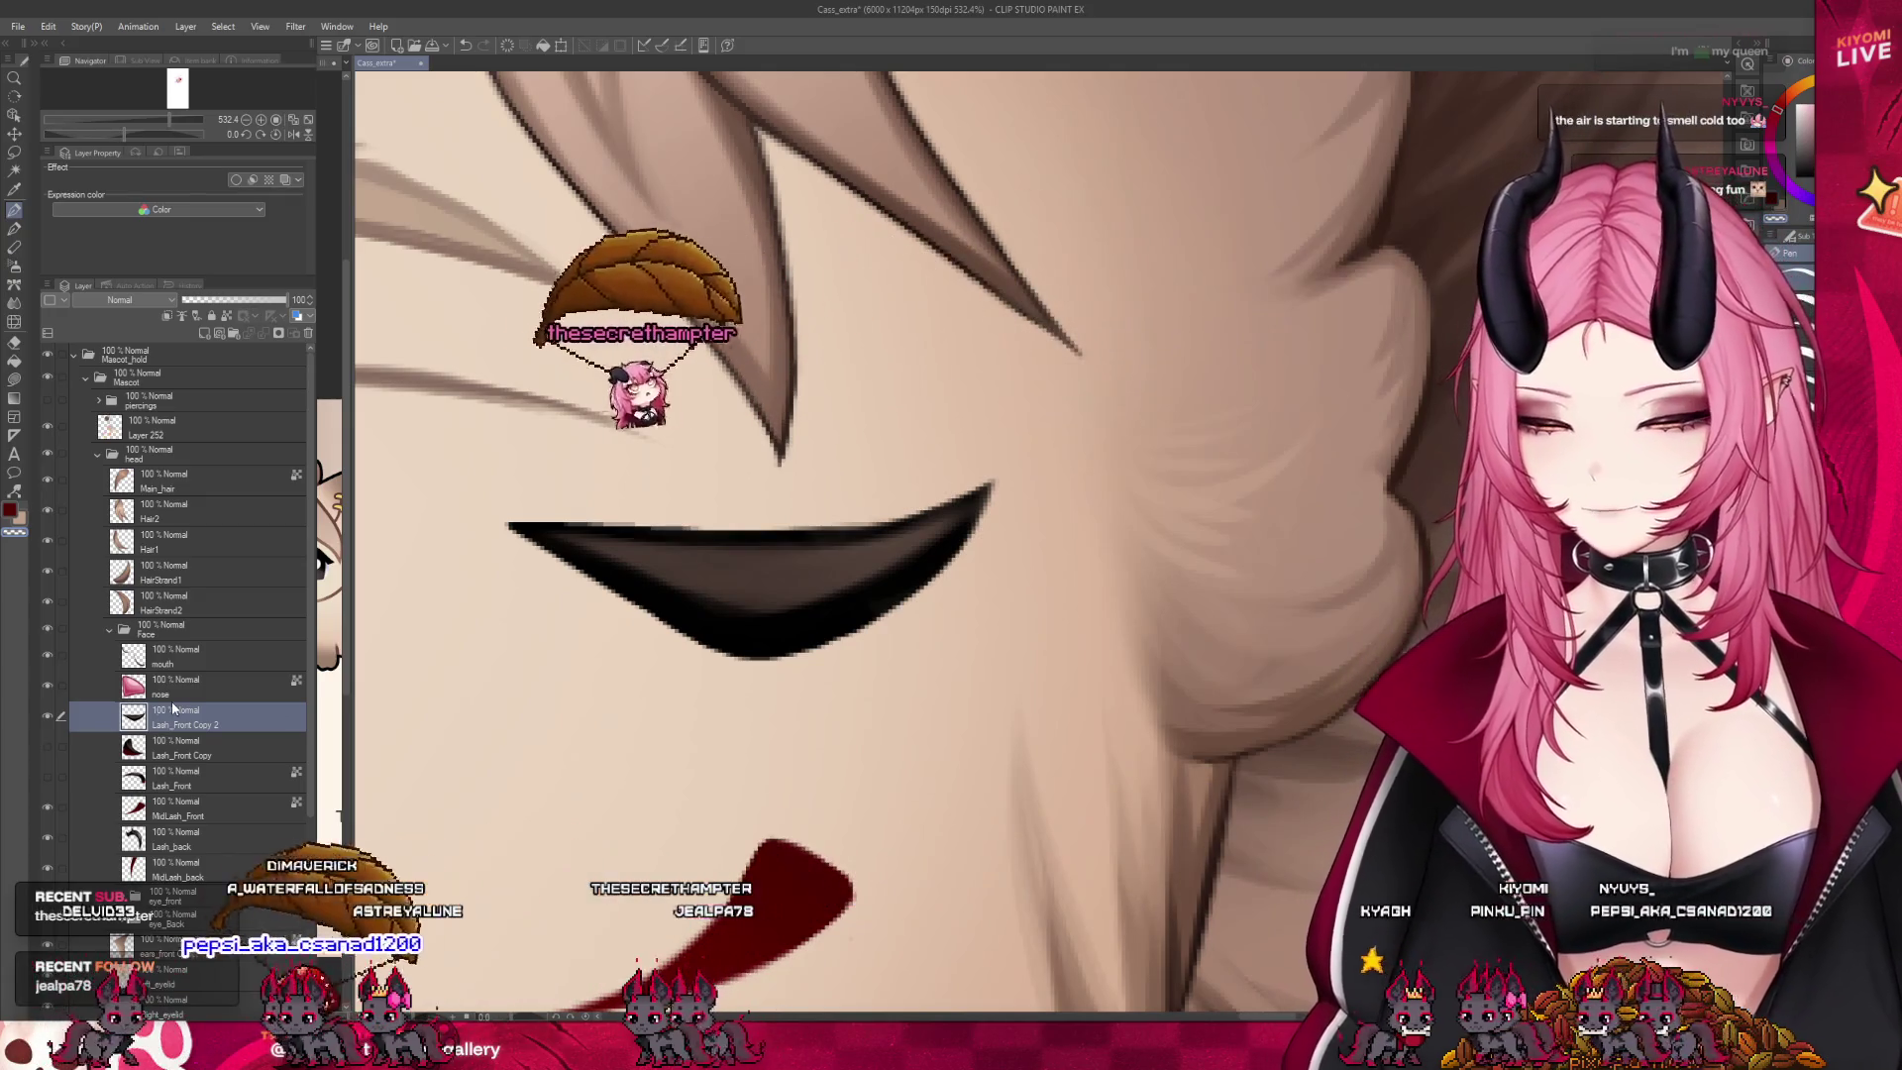
{"action": "double_click", "coordinate": [183, 723]}
{"action": "type", "text": "ExtraLash_Front"}
{"action": "key", "text": "Return"}
{"action": "type", "text": "1"}
Hide MidLash_Front and sample the black and dark red lash colours for the pen
{"action": "left_click", "coordinate": [247, 753]}
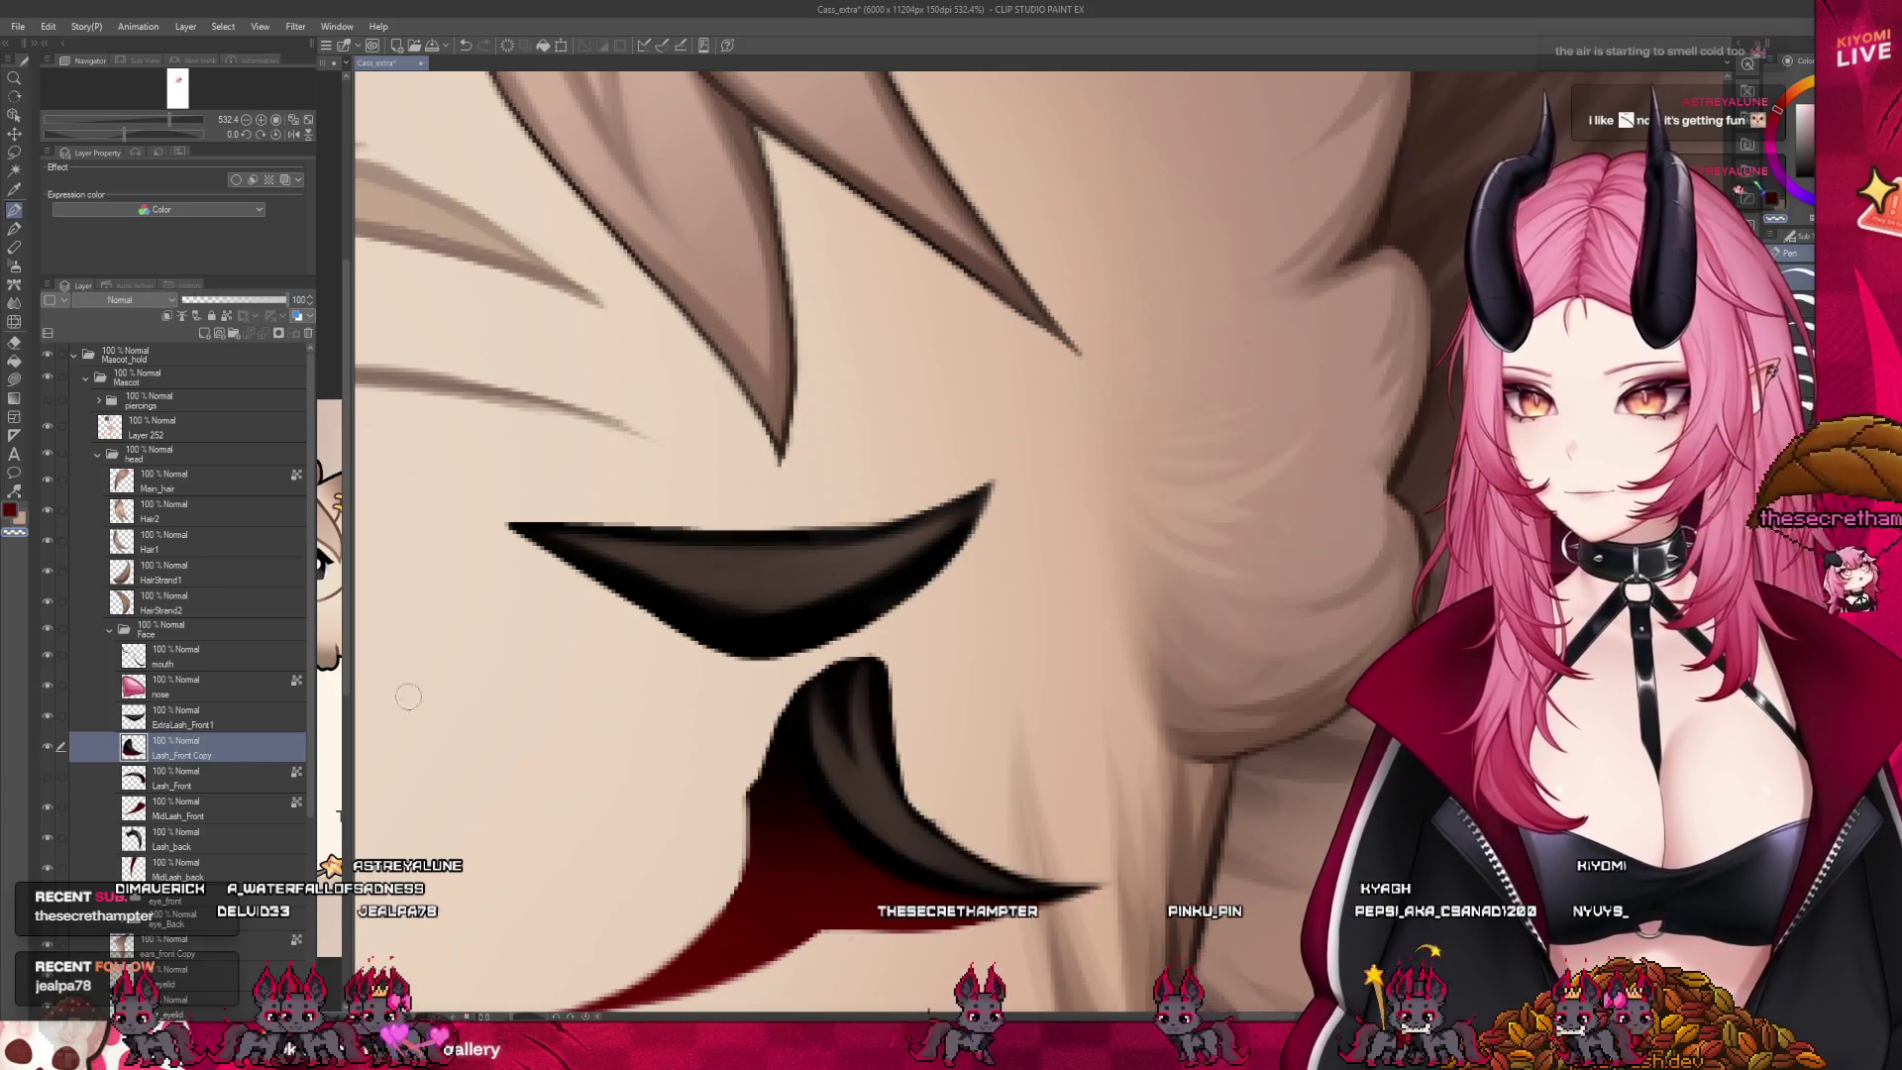
{"action": "scroll", "coordinate": [1002, 720], "scroll_direction": "down", "scroll_amount": 2}
{"action": "scroll", "coordinate": [1001, 720], "scroll_direction": "up", "scroll_amount": 2}
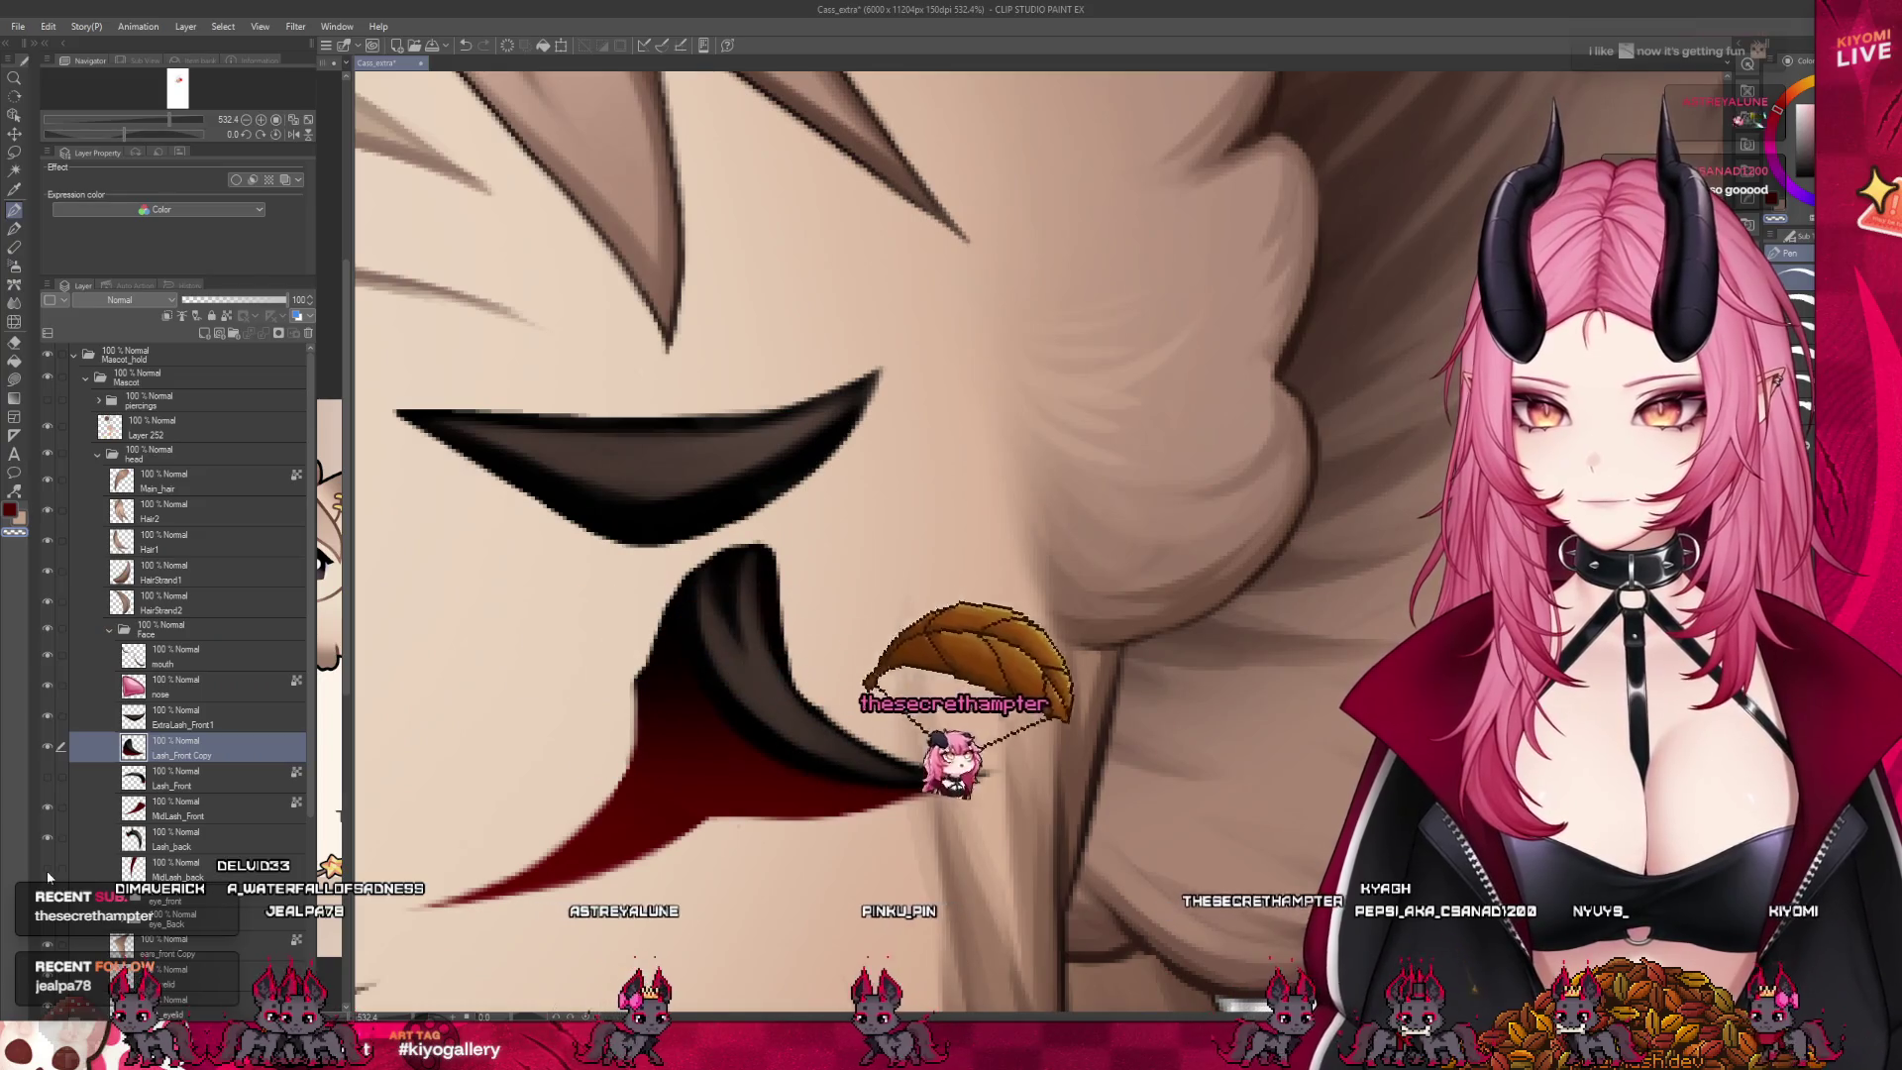
{"action": "left_click", "coordinate": [48, 808]}
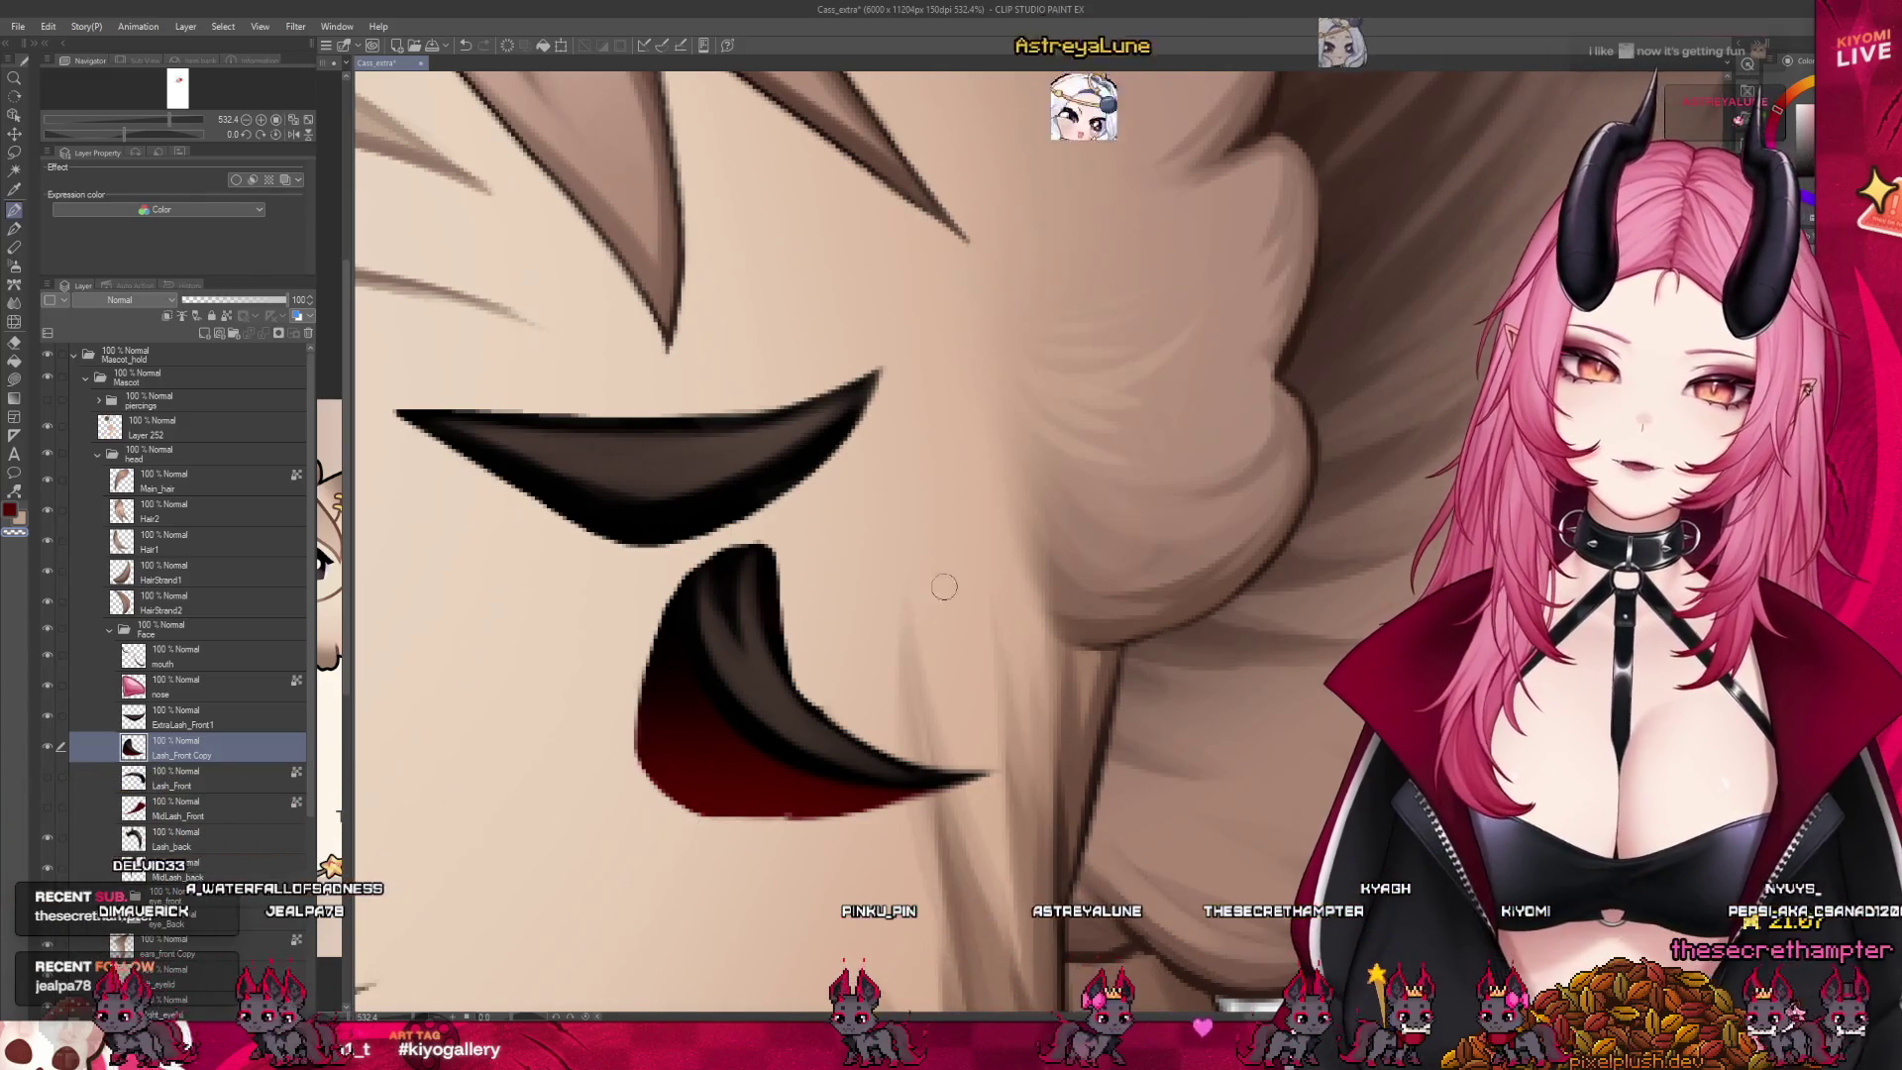
{"action": "left_click", "coordinate": [770, 622], "text": "alt"}
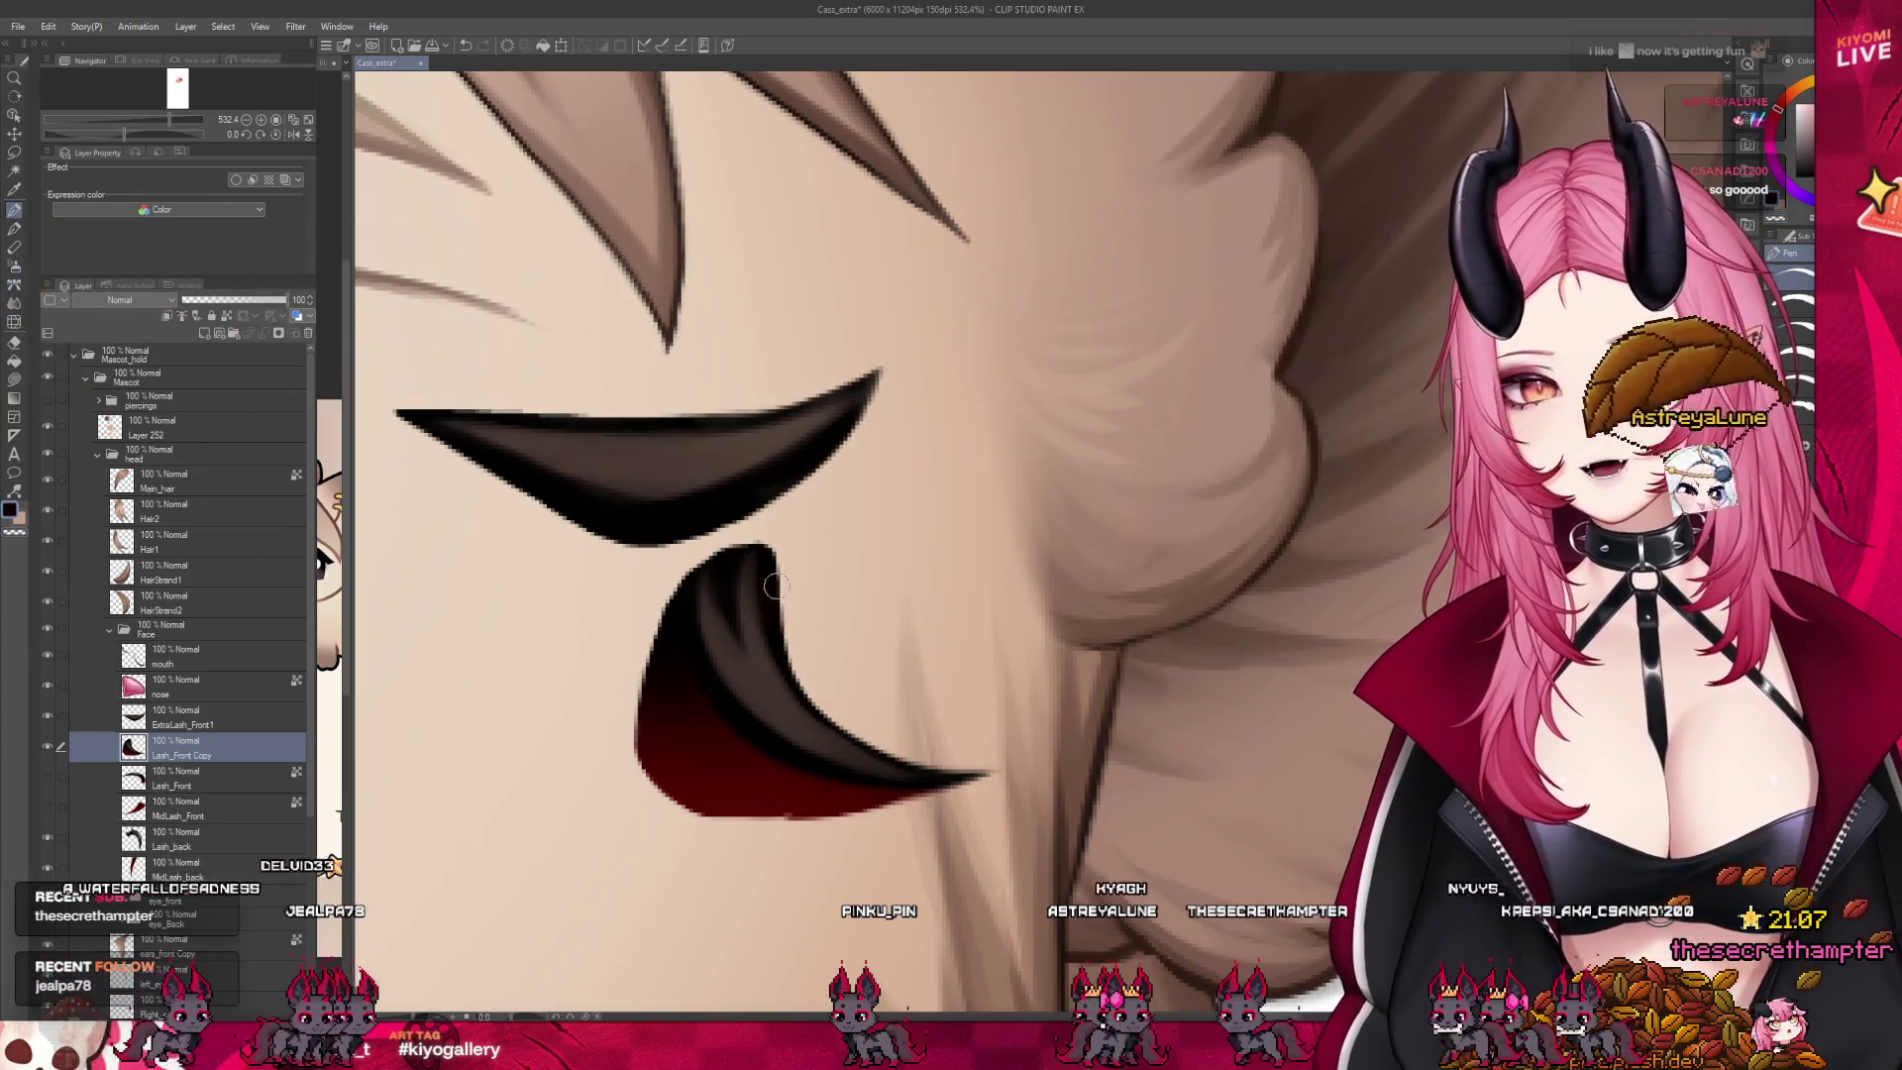
{"action": "left_click", "coordinate": [20, 384]}
{"action": "key", "text": "b"}
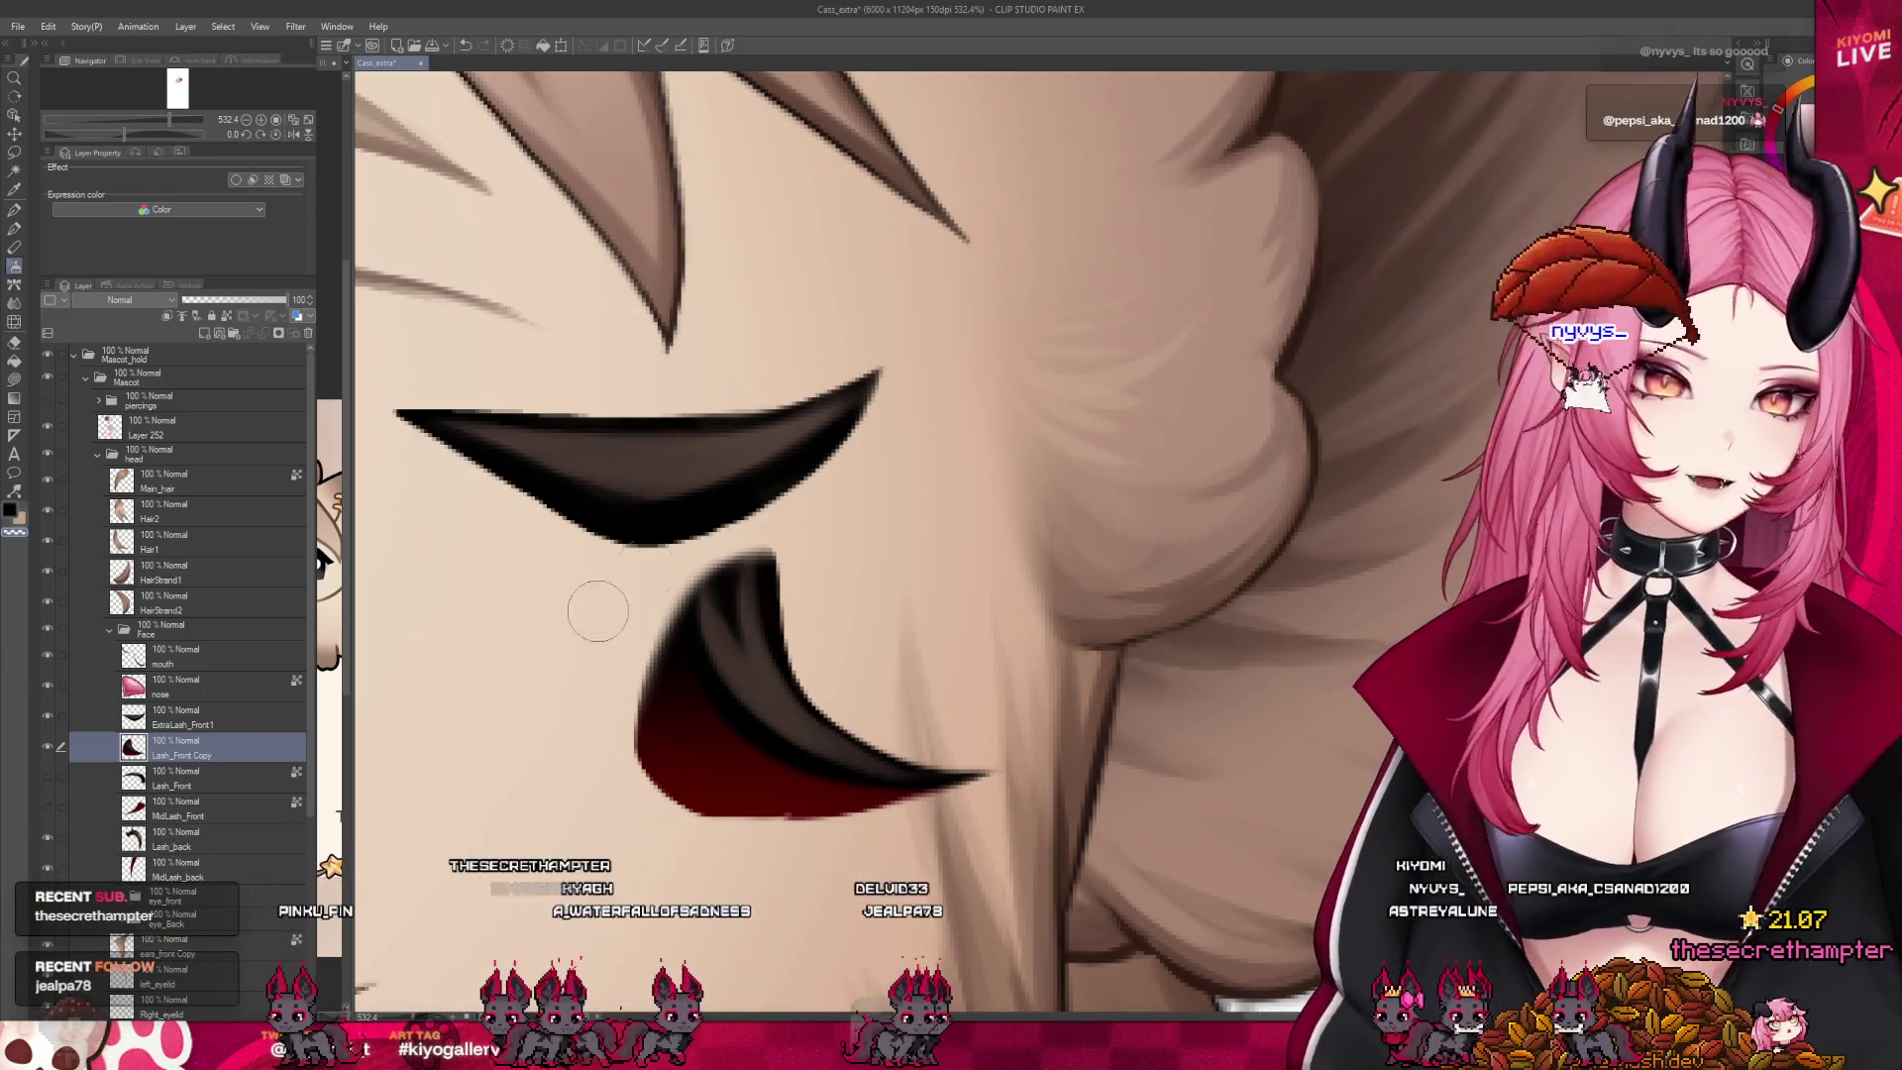
{"action": "key", "text": "p"}
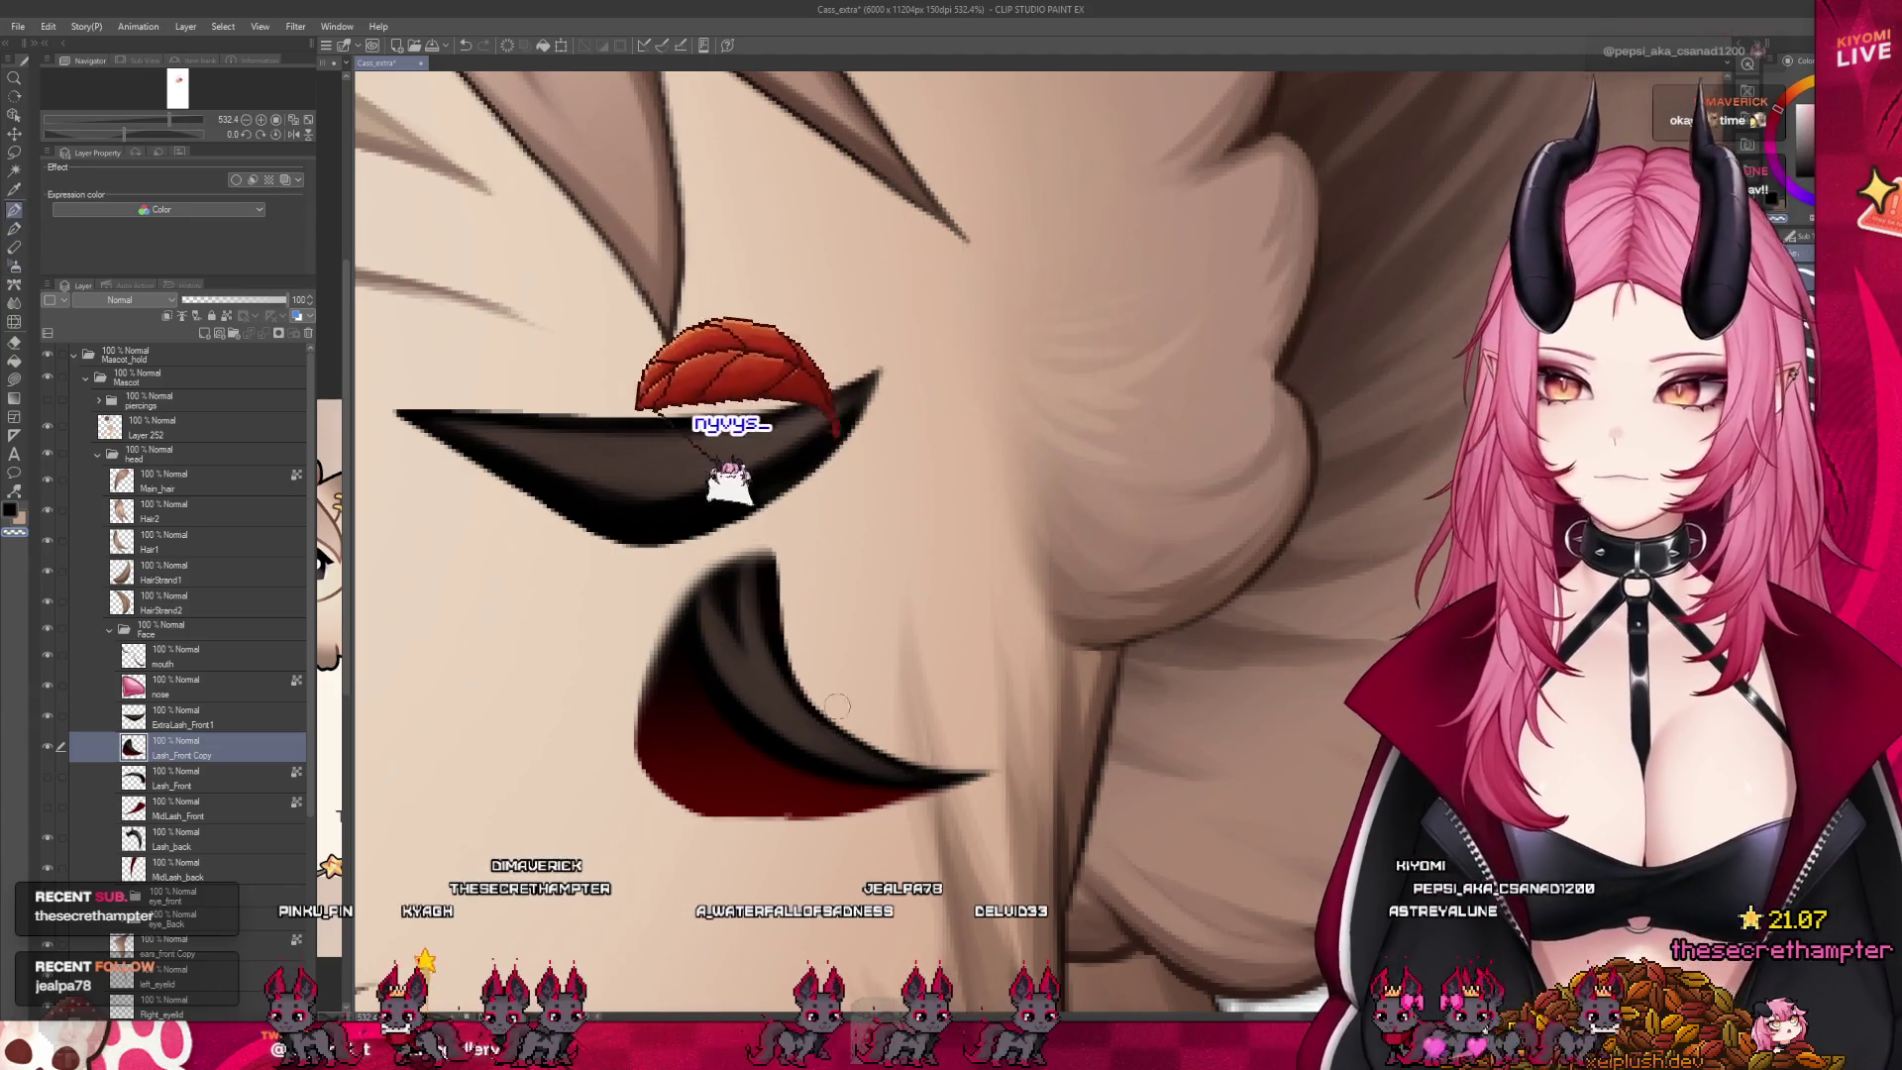
{"action": "left_click", "coordinate": [808, 811], "text": "alt"}
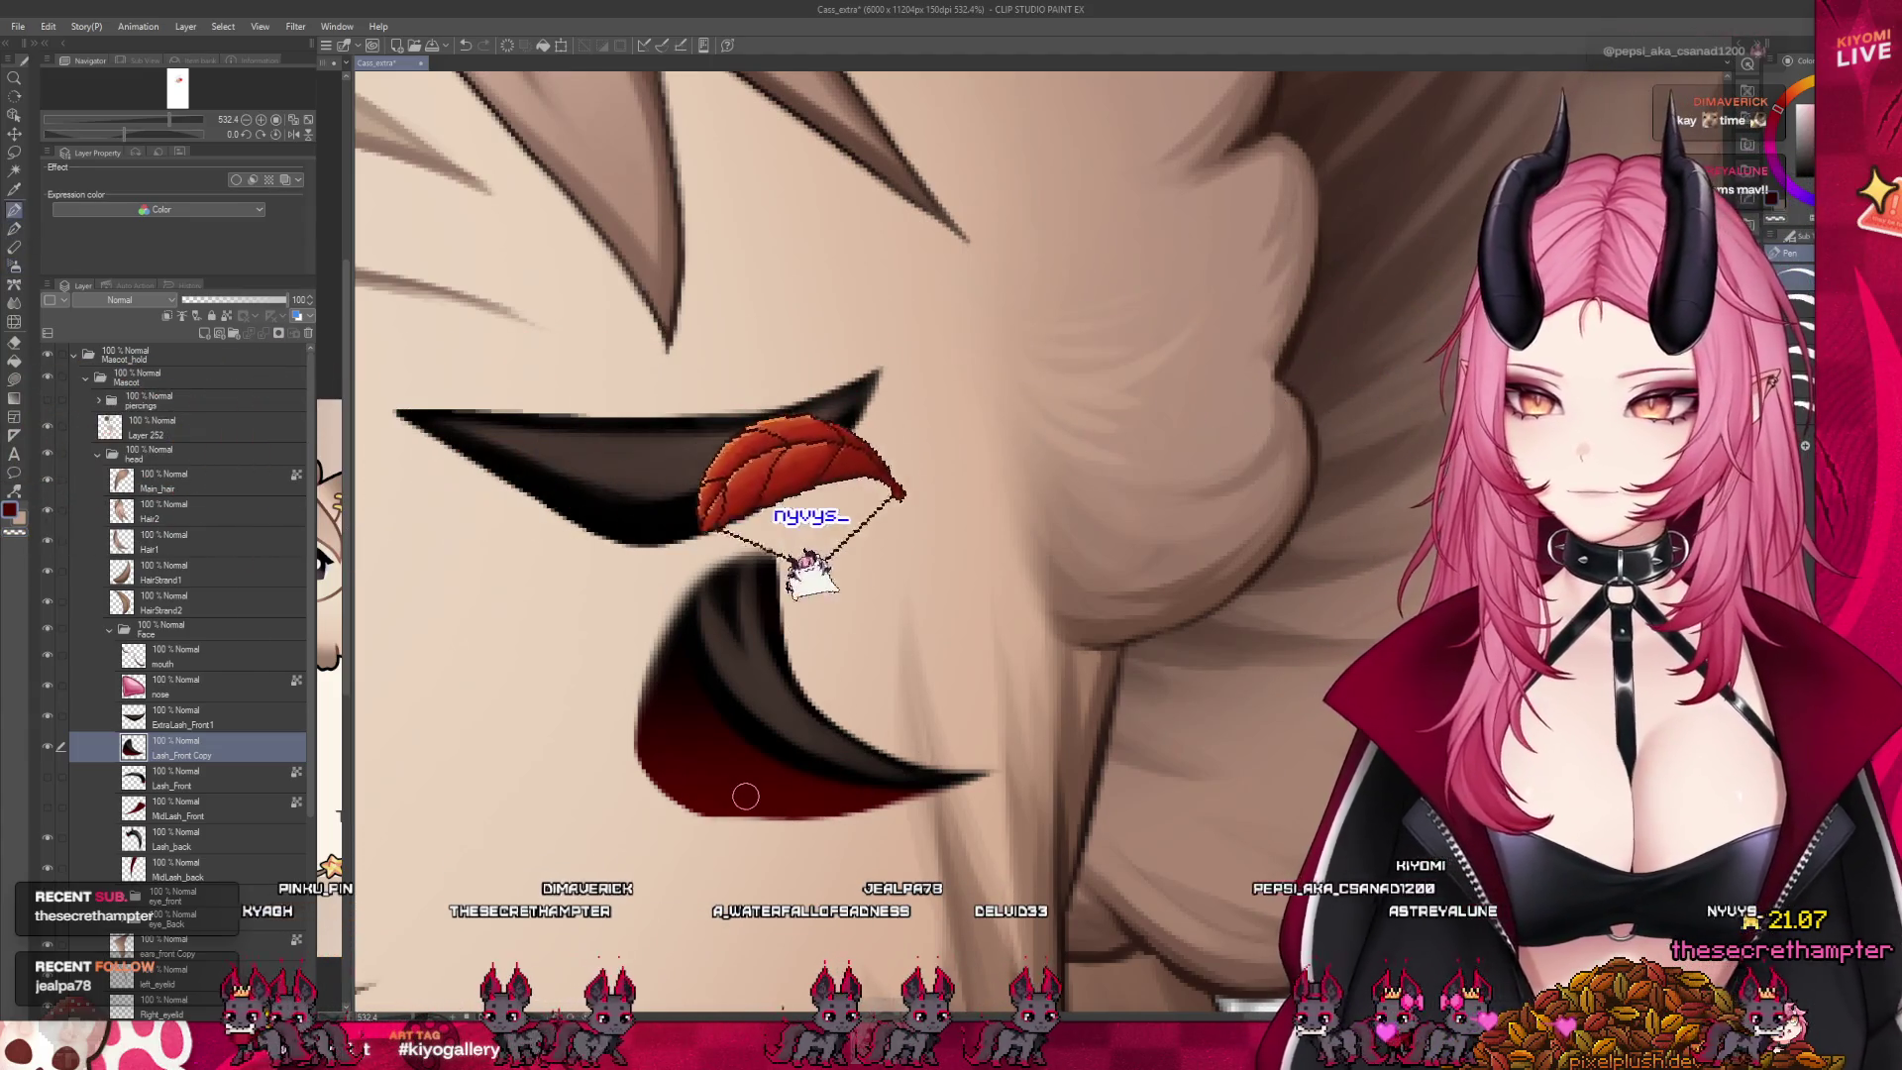
{"action": "left_click", "coordinate": [926, 781], "text": "alt"}
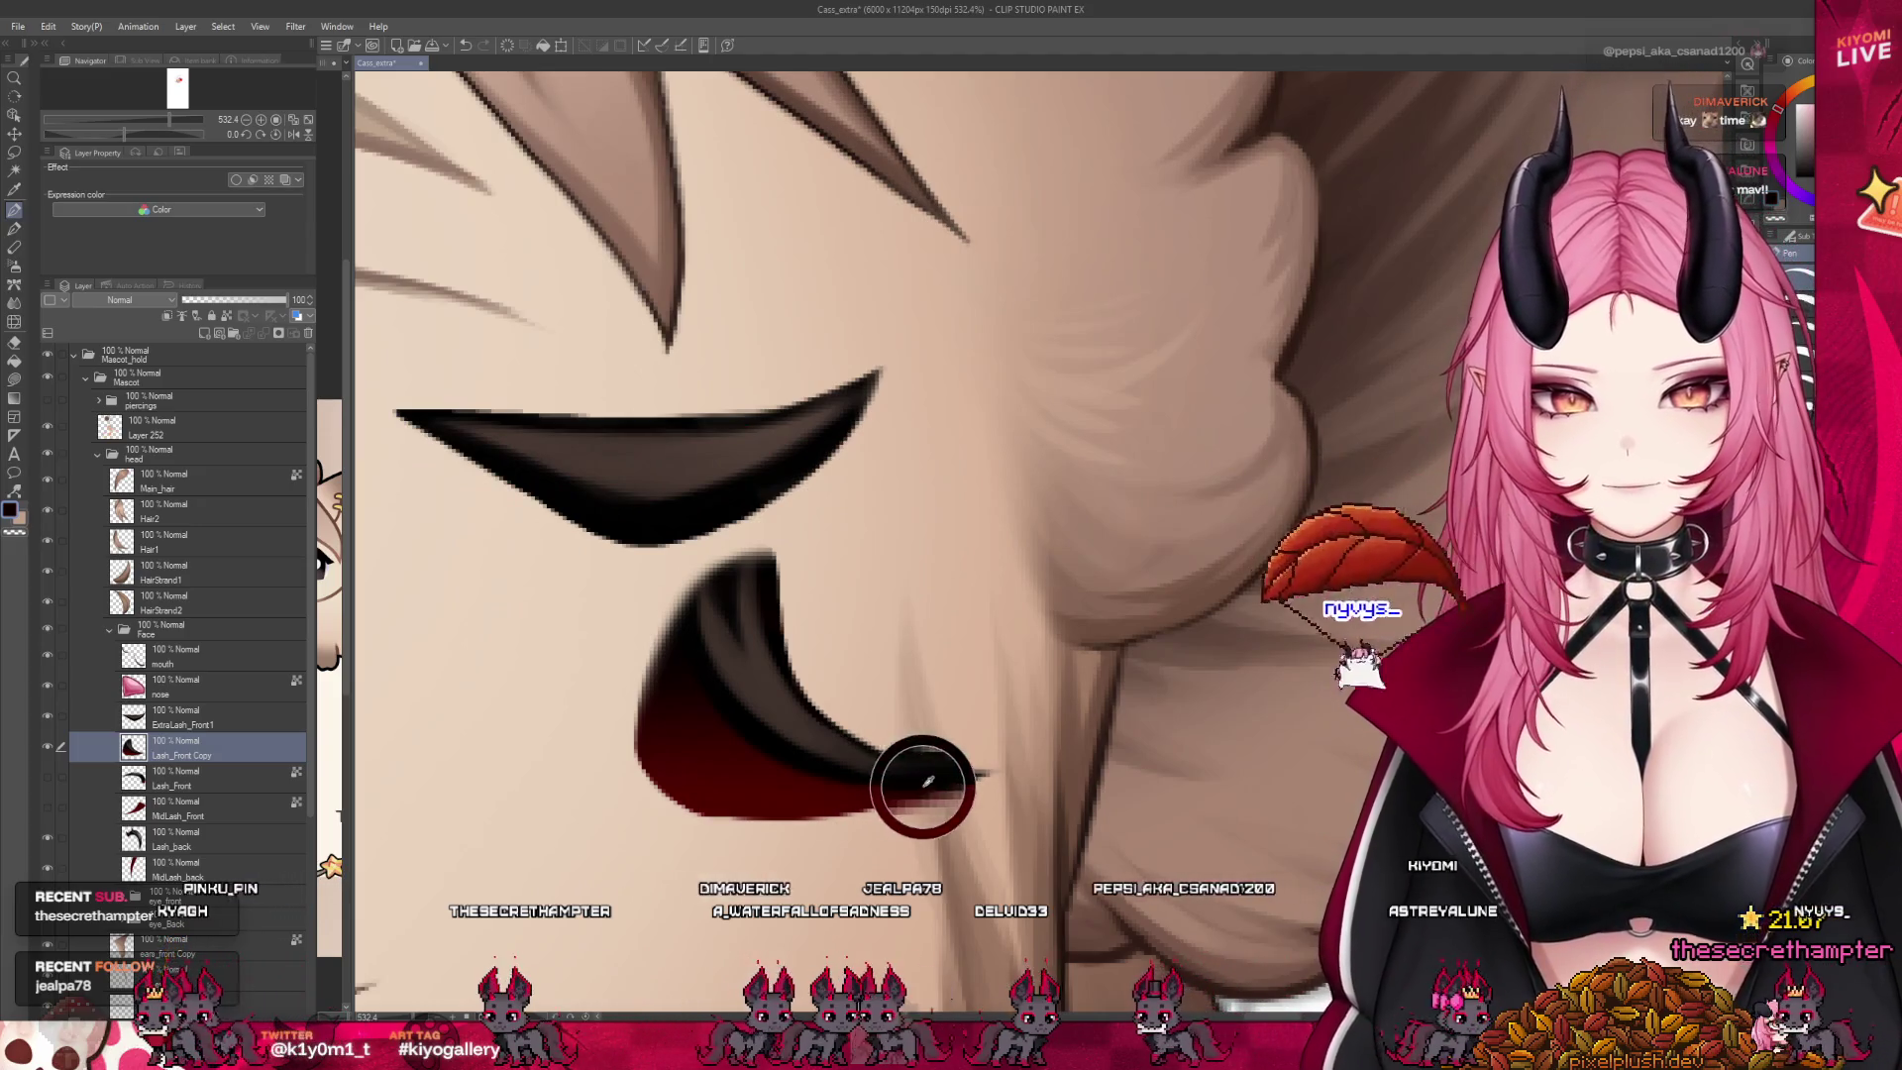
Rename the Lash_Front Copy layer to ExtraLash_Front2
{"action": "scroll", "coordinate": [960, 650], "scroll_direction": "down", "scroll_amount": 1}
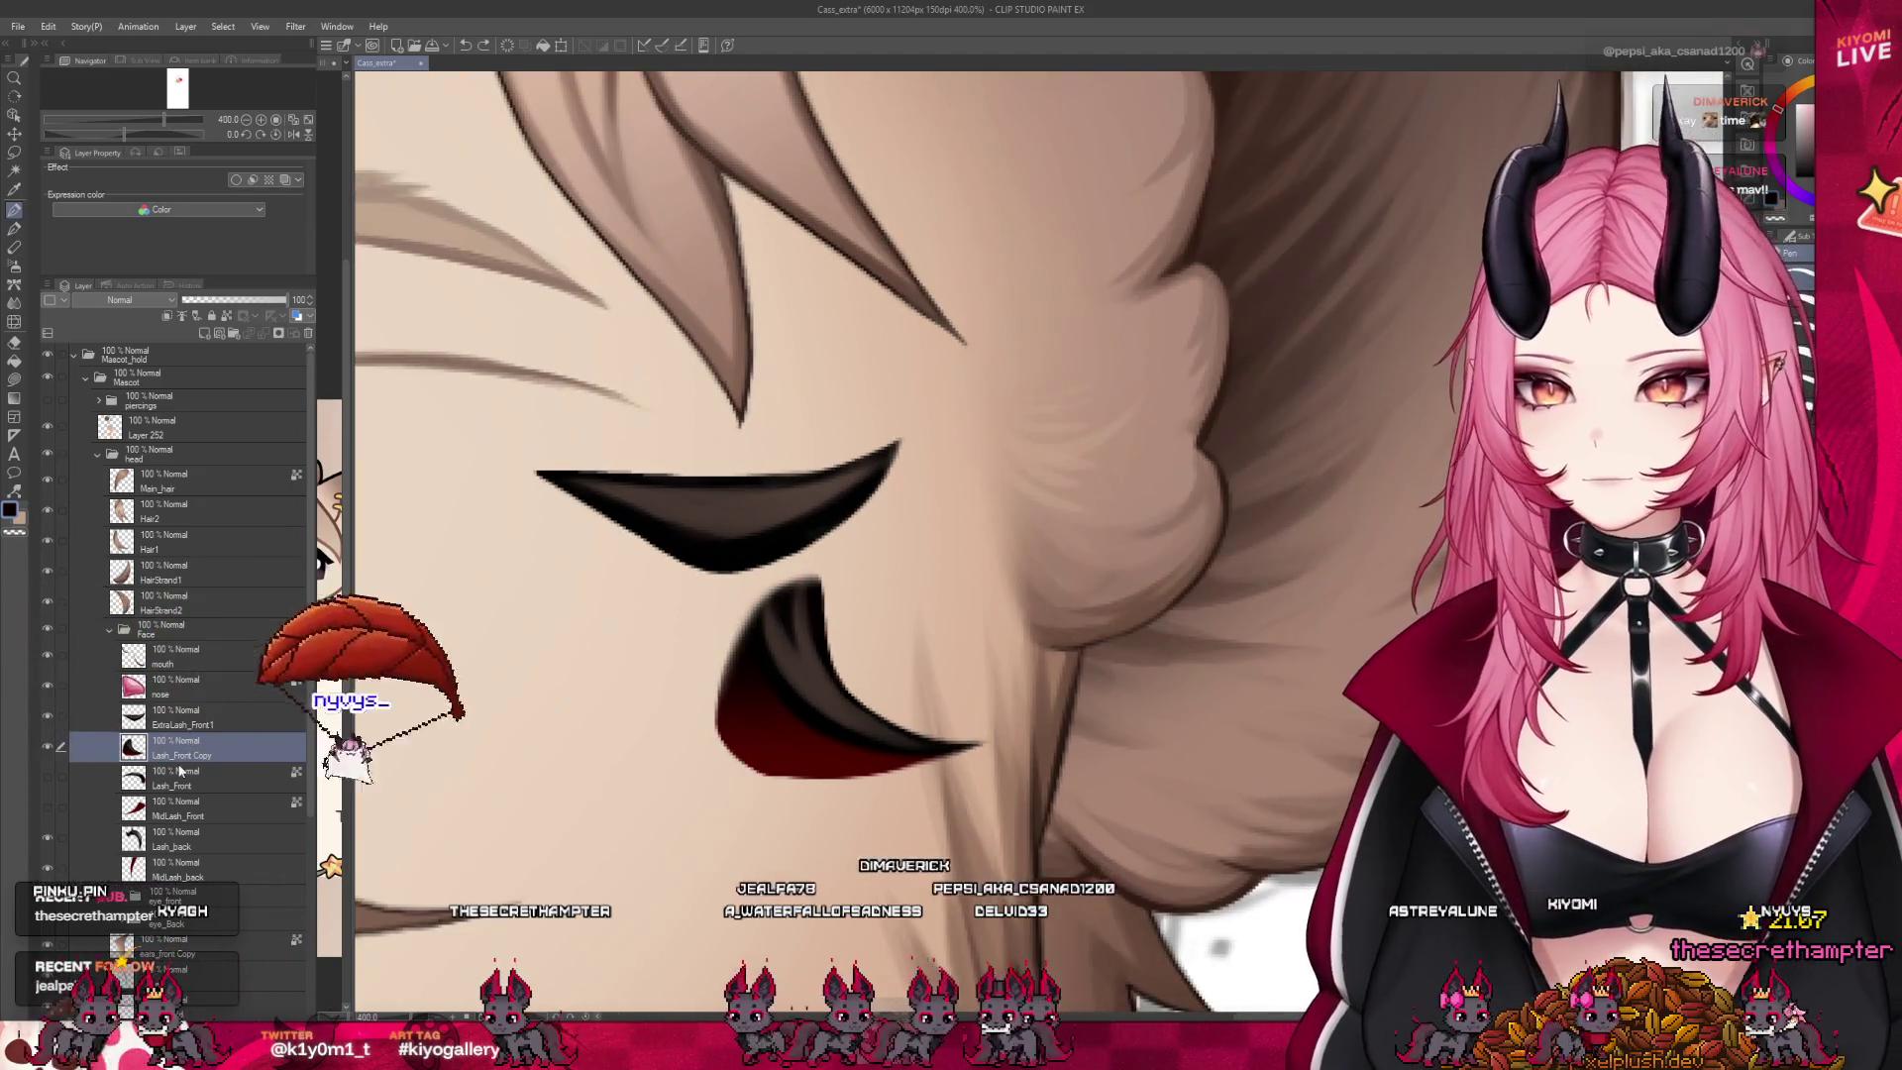
{"action": "left_click", "coordinate": [198, 717]}
{"action": "double_click", "coordinate": [183, 755]}
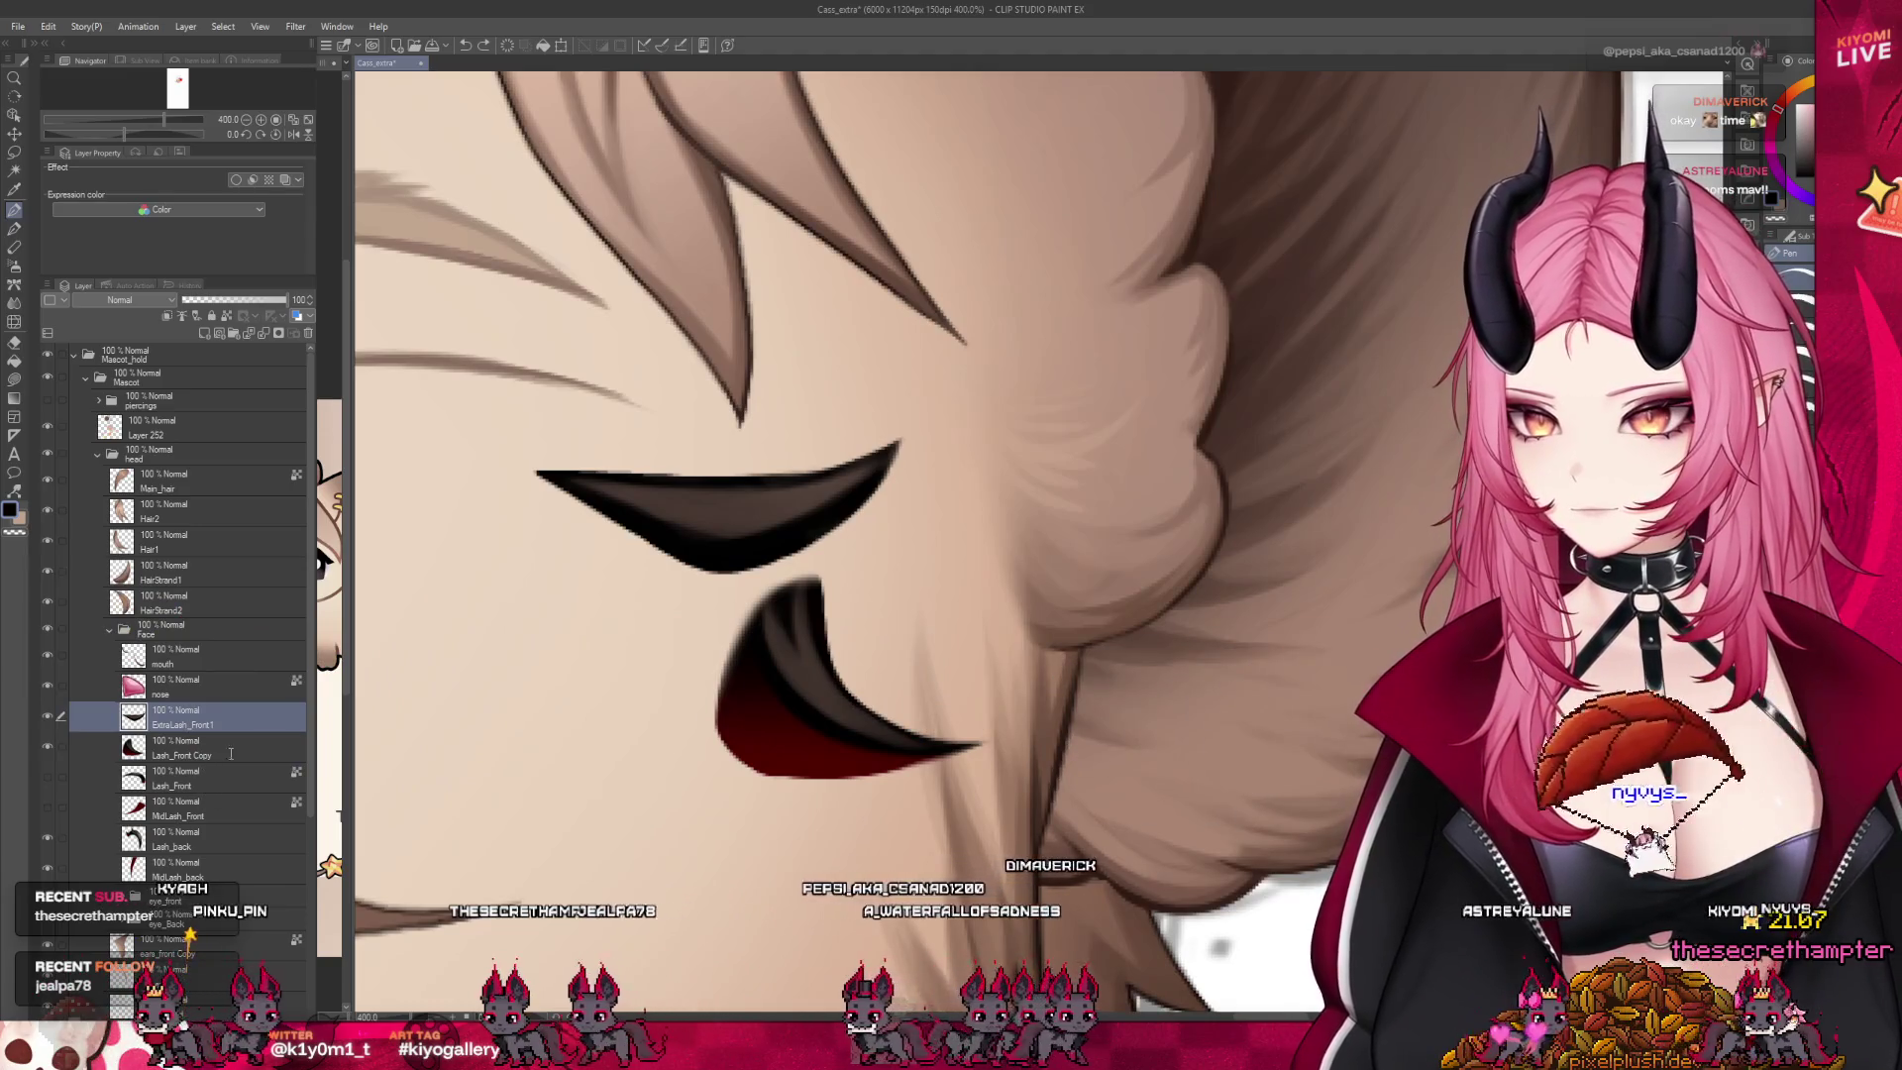
{"action": "type", "text": "ExtraLash_Front2"}
{"action": "key", "text": "Return"}
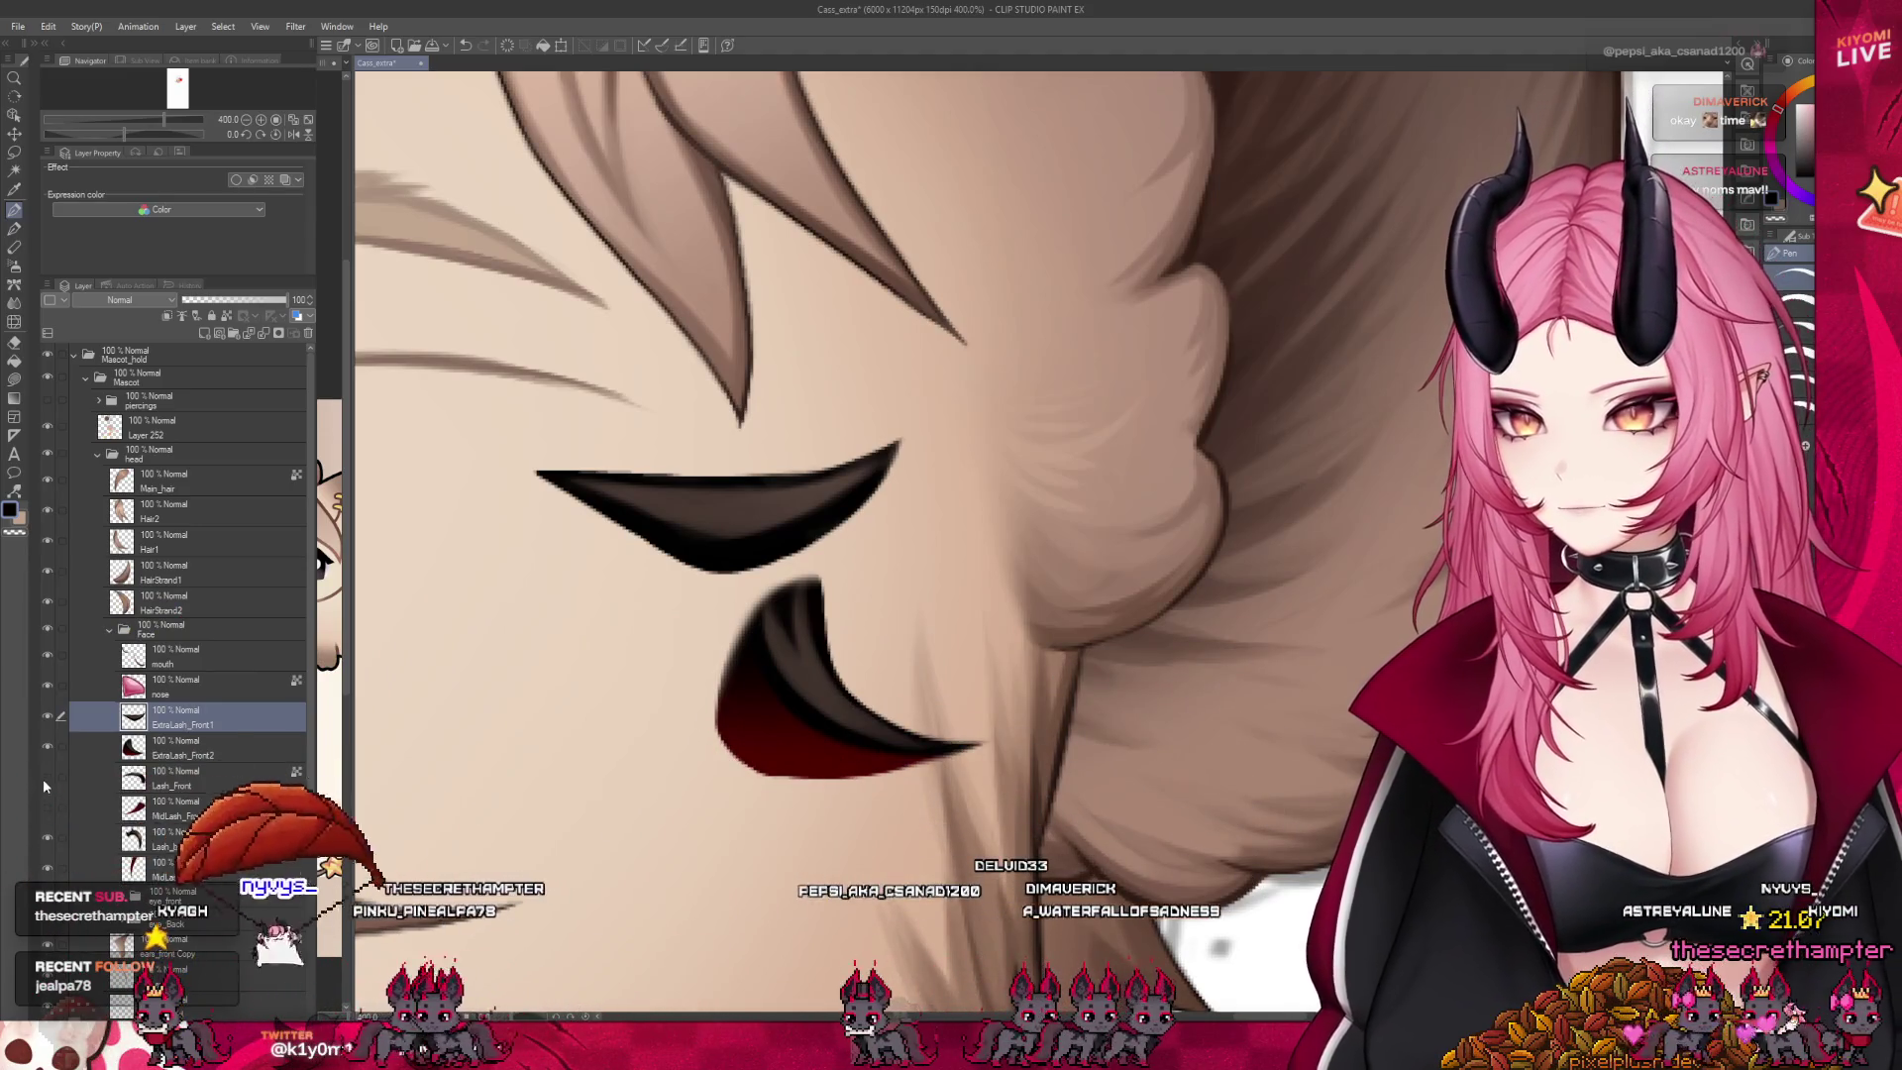
Duplicate the Lash_back layer and undo the copied eye shape beneath the lash
{"action": "scroll", "coordinate": [871, 665], "scroll_direction": "down", "scroll_amount": 3}
{"action": "scroll", "coordinate": [871, 665], "scroll_direction": "down", "scroll_amount": 5}
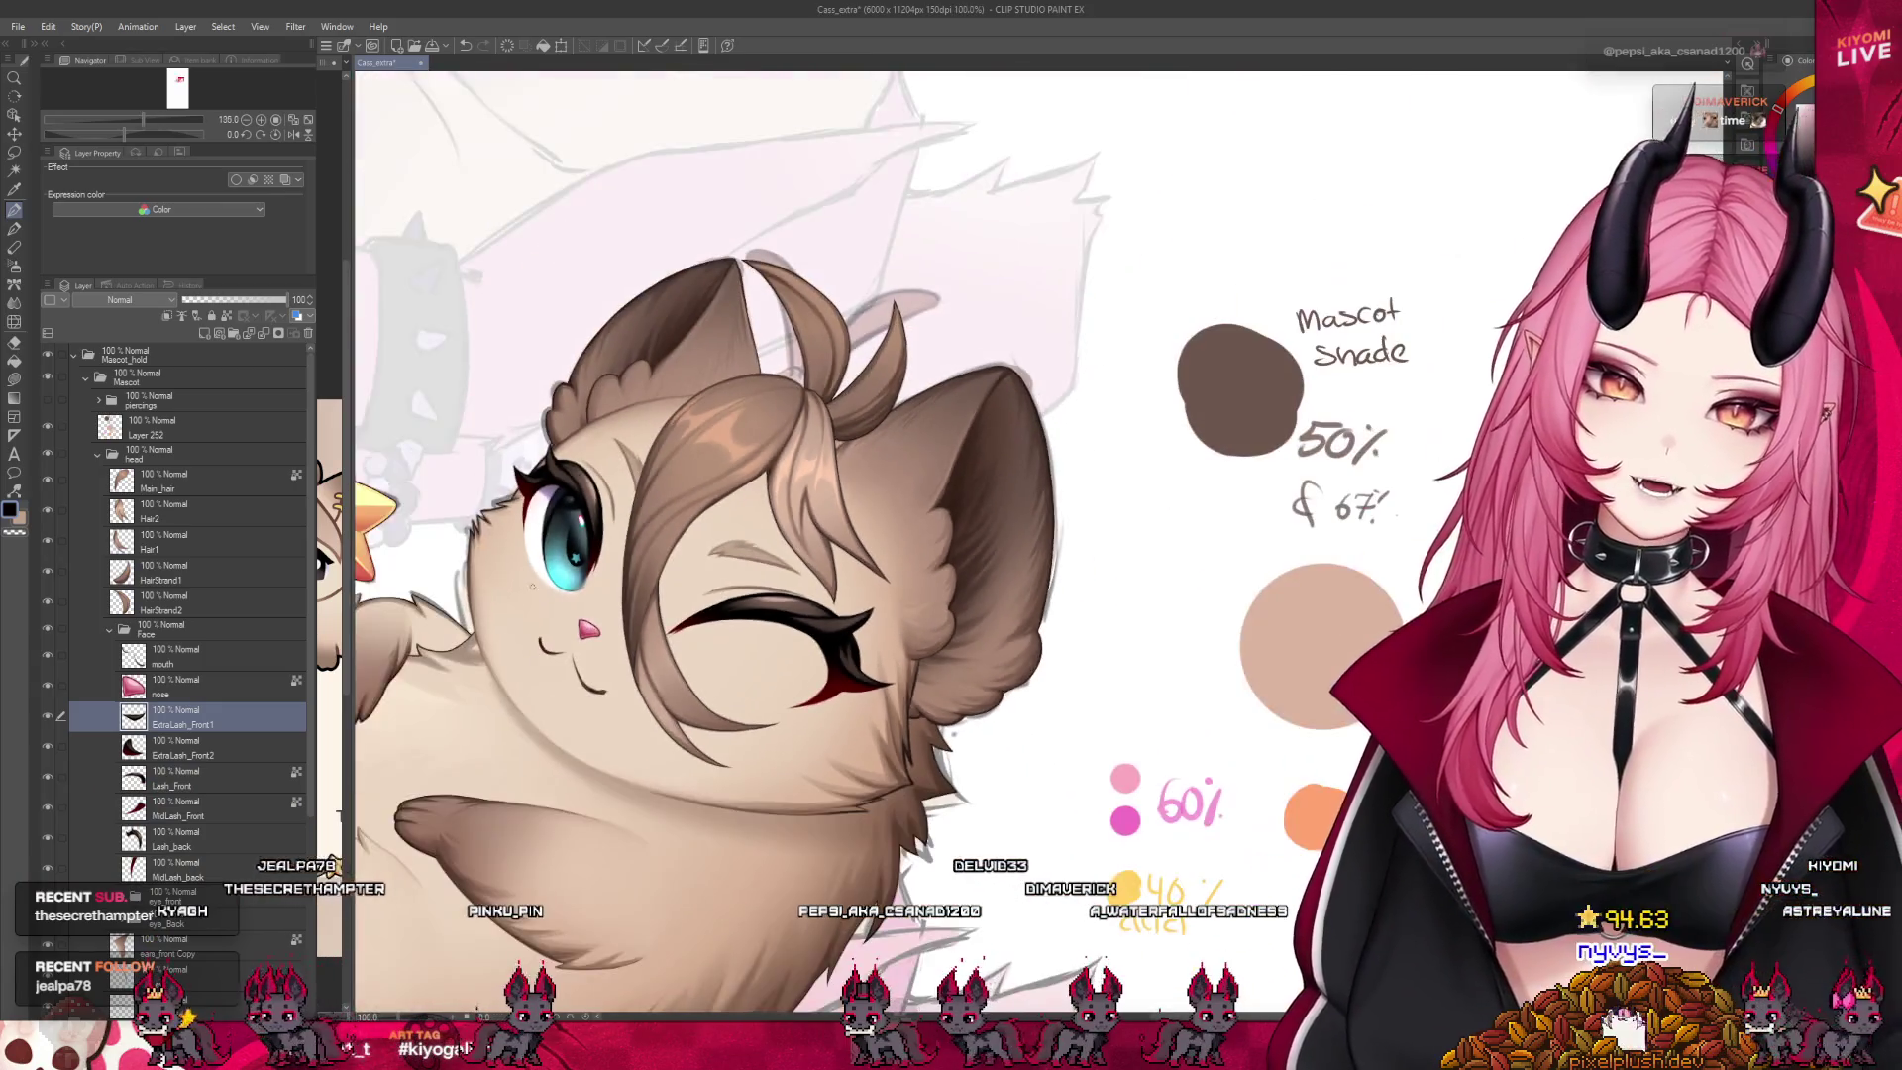
{"action": "scroll", "coordinate": [870, 665], "scroll_direction": "up", "scroll_amount": 2}
{"action": "scroll", "coordinate": [615, 514], "scroll_direction": "down", "scroll_amount": 4}
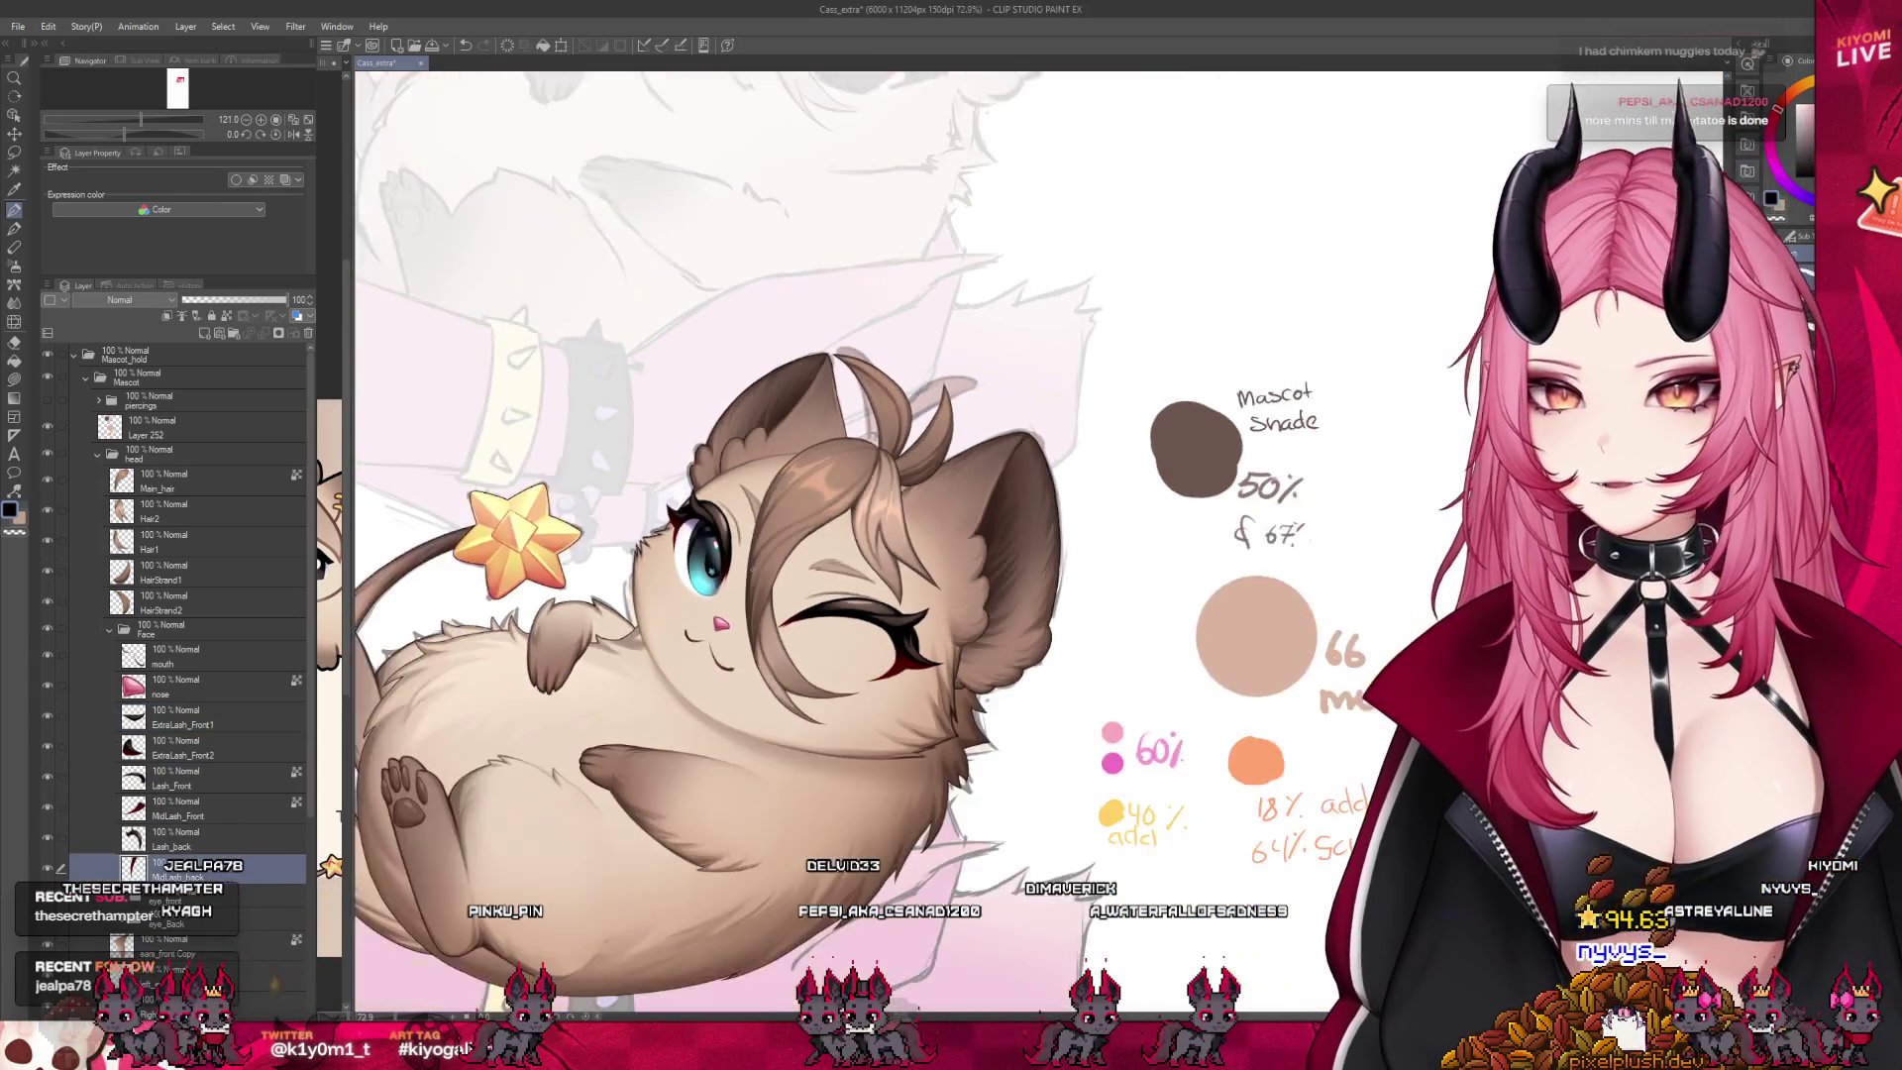
{"action": "scroll", "coordinate": [615, 514], "scroll_direction": "up", "scroll_amount": 3}
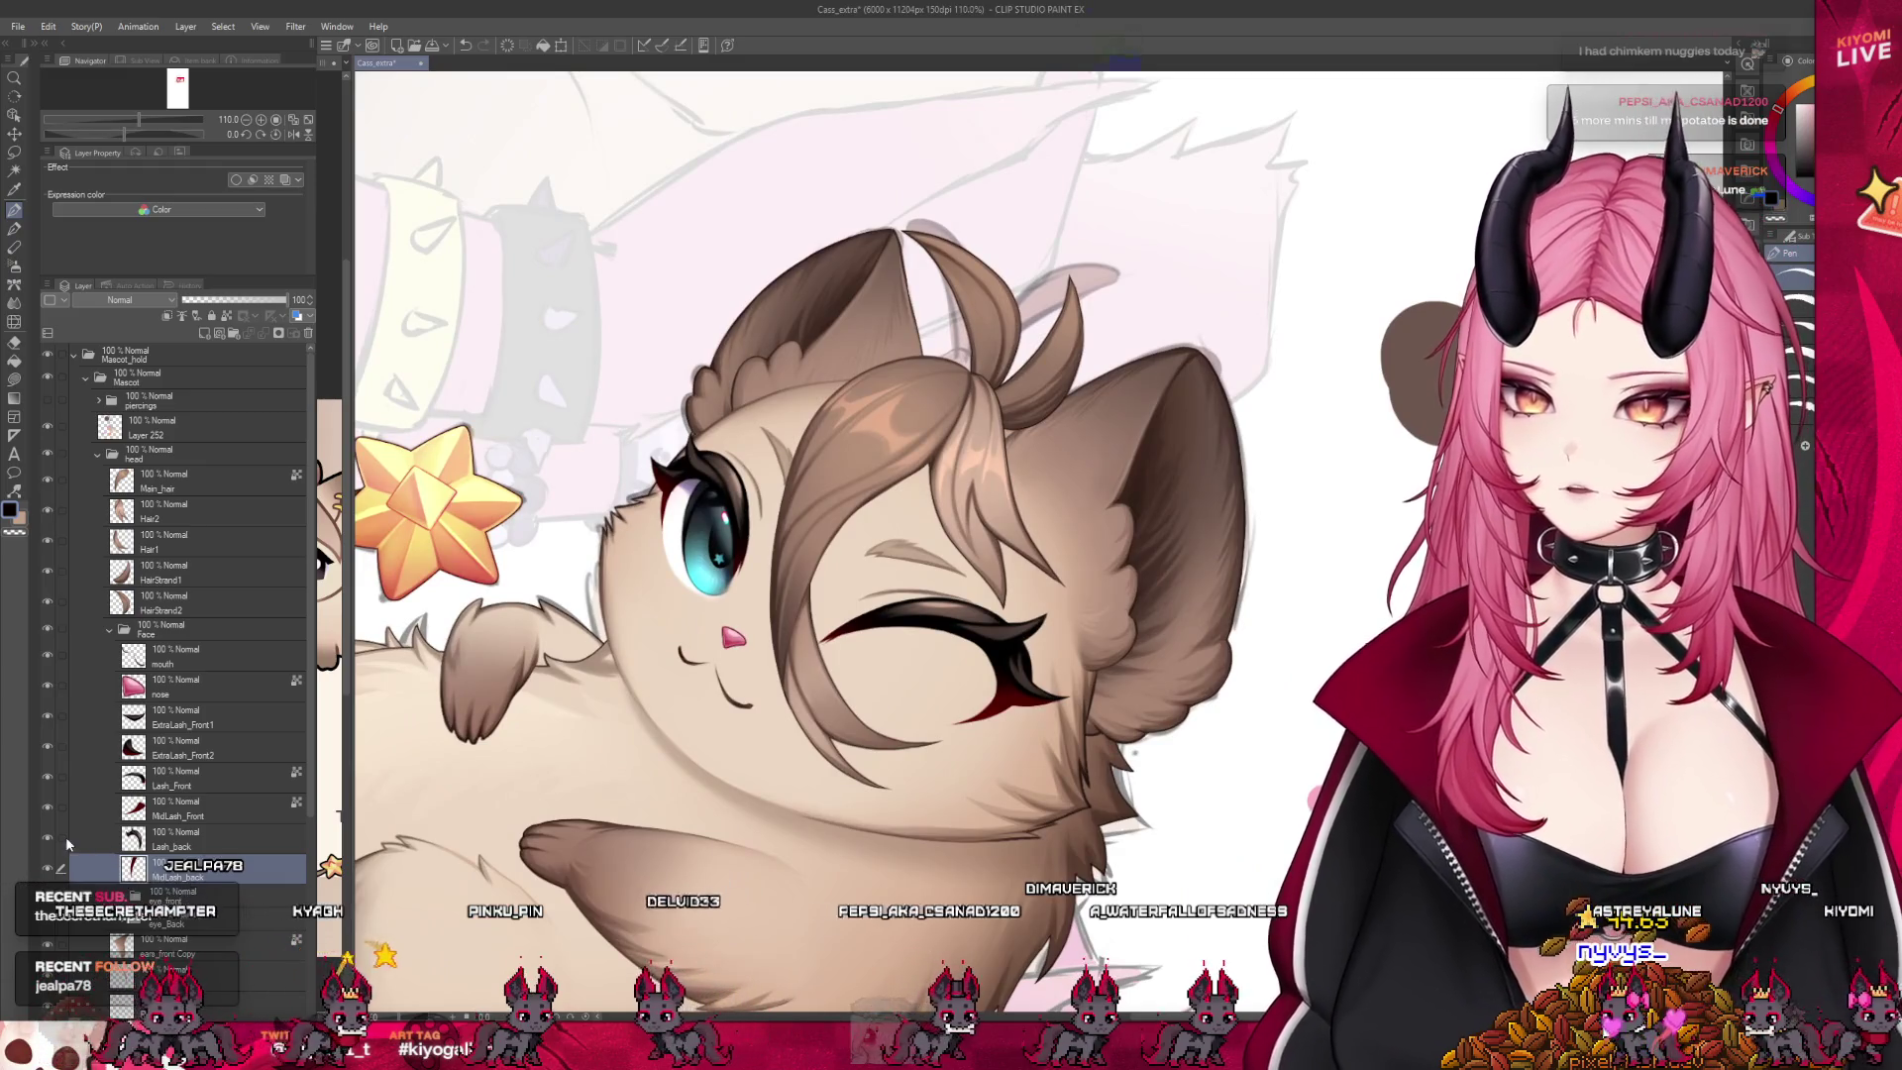
{"action": "scroll", "coordinate": [721, 434], "scroll_direction": "up", "scroll_amount": 3}
{"action": "scroll", "coordinate": [721, 434], "scroll_direction": "up", "scroll_amount": 2}
{"action": "scroll", "coordinate": [721, 434], "scroll_direction": "up", "scroll_amount": 1}
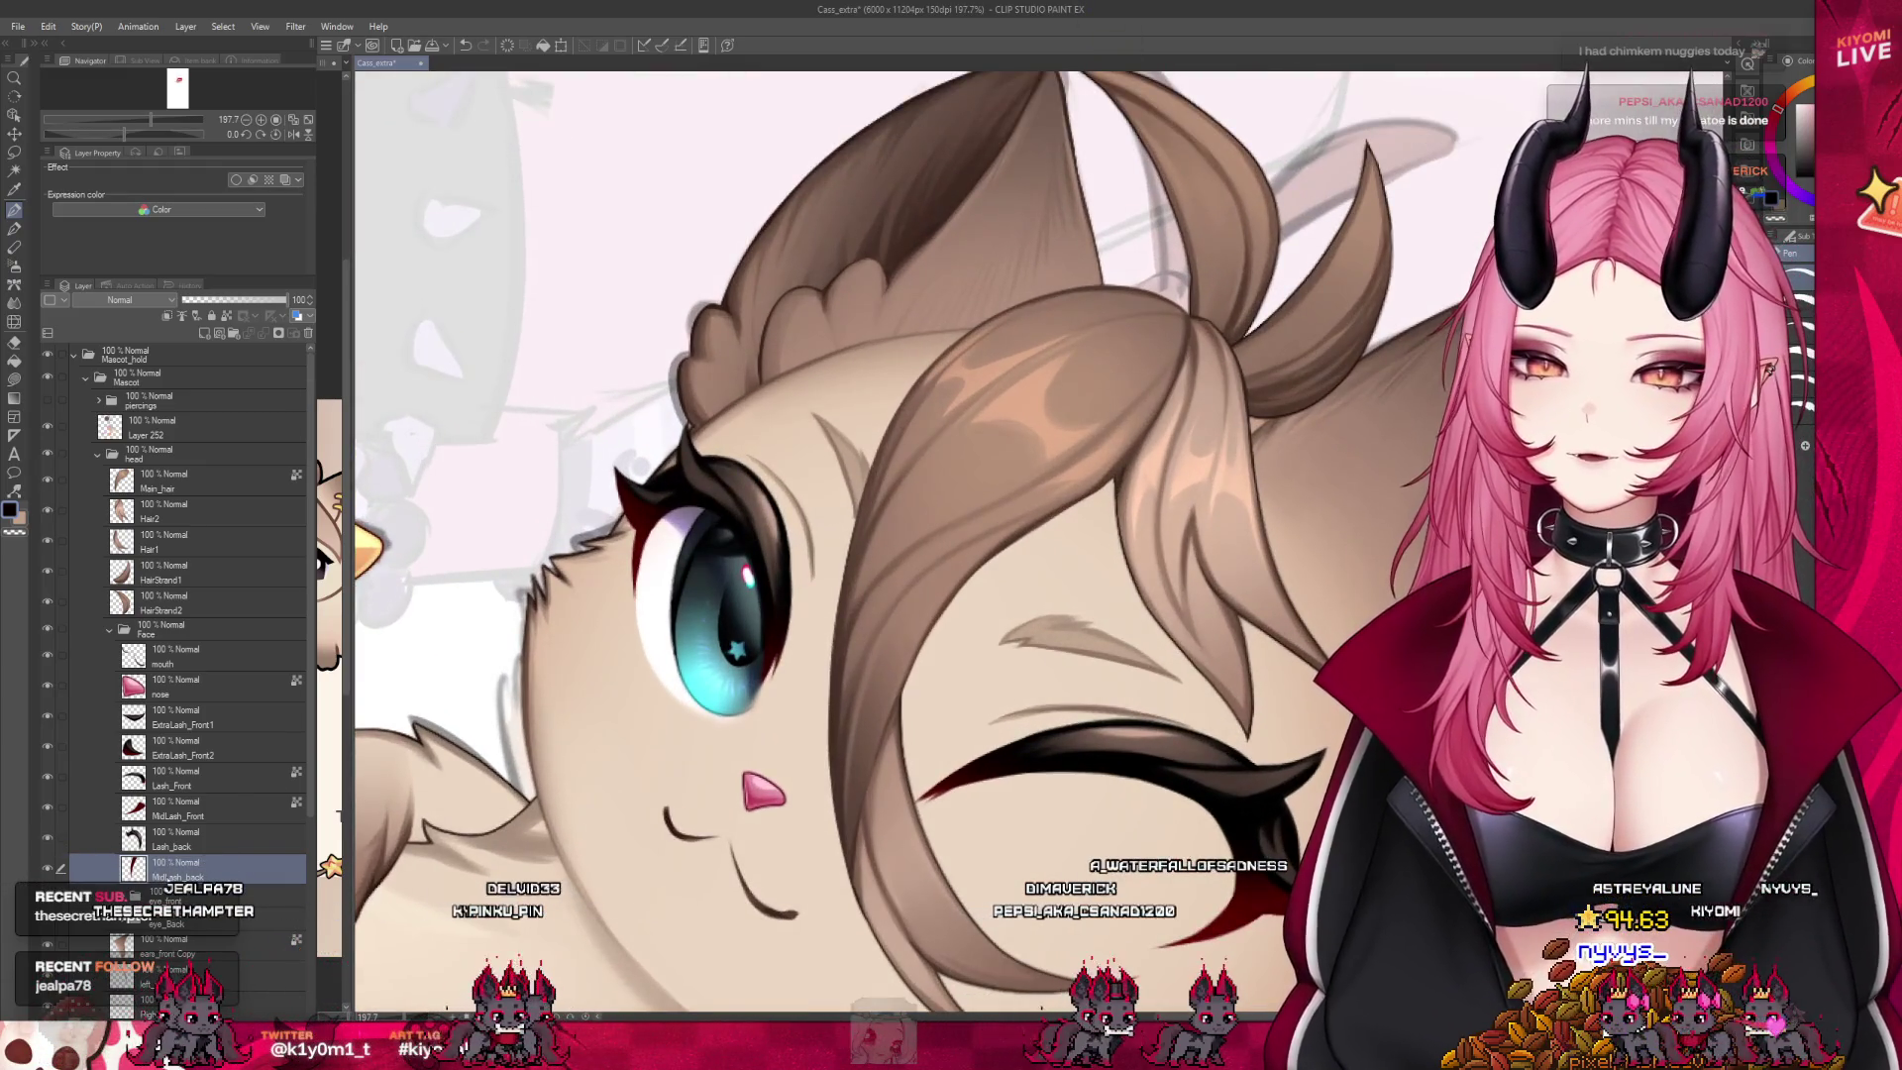
{"action": "key", "text": "ctrl+shift+d"}
{"action": "scroll", "coordinate": [790, 446], "scroll_direction": "up", "scroll_amount": 6}
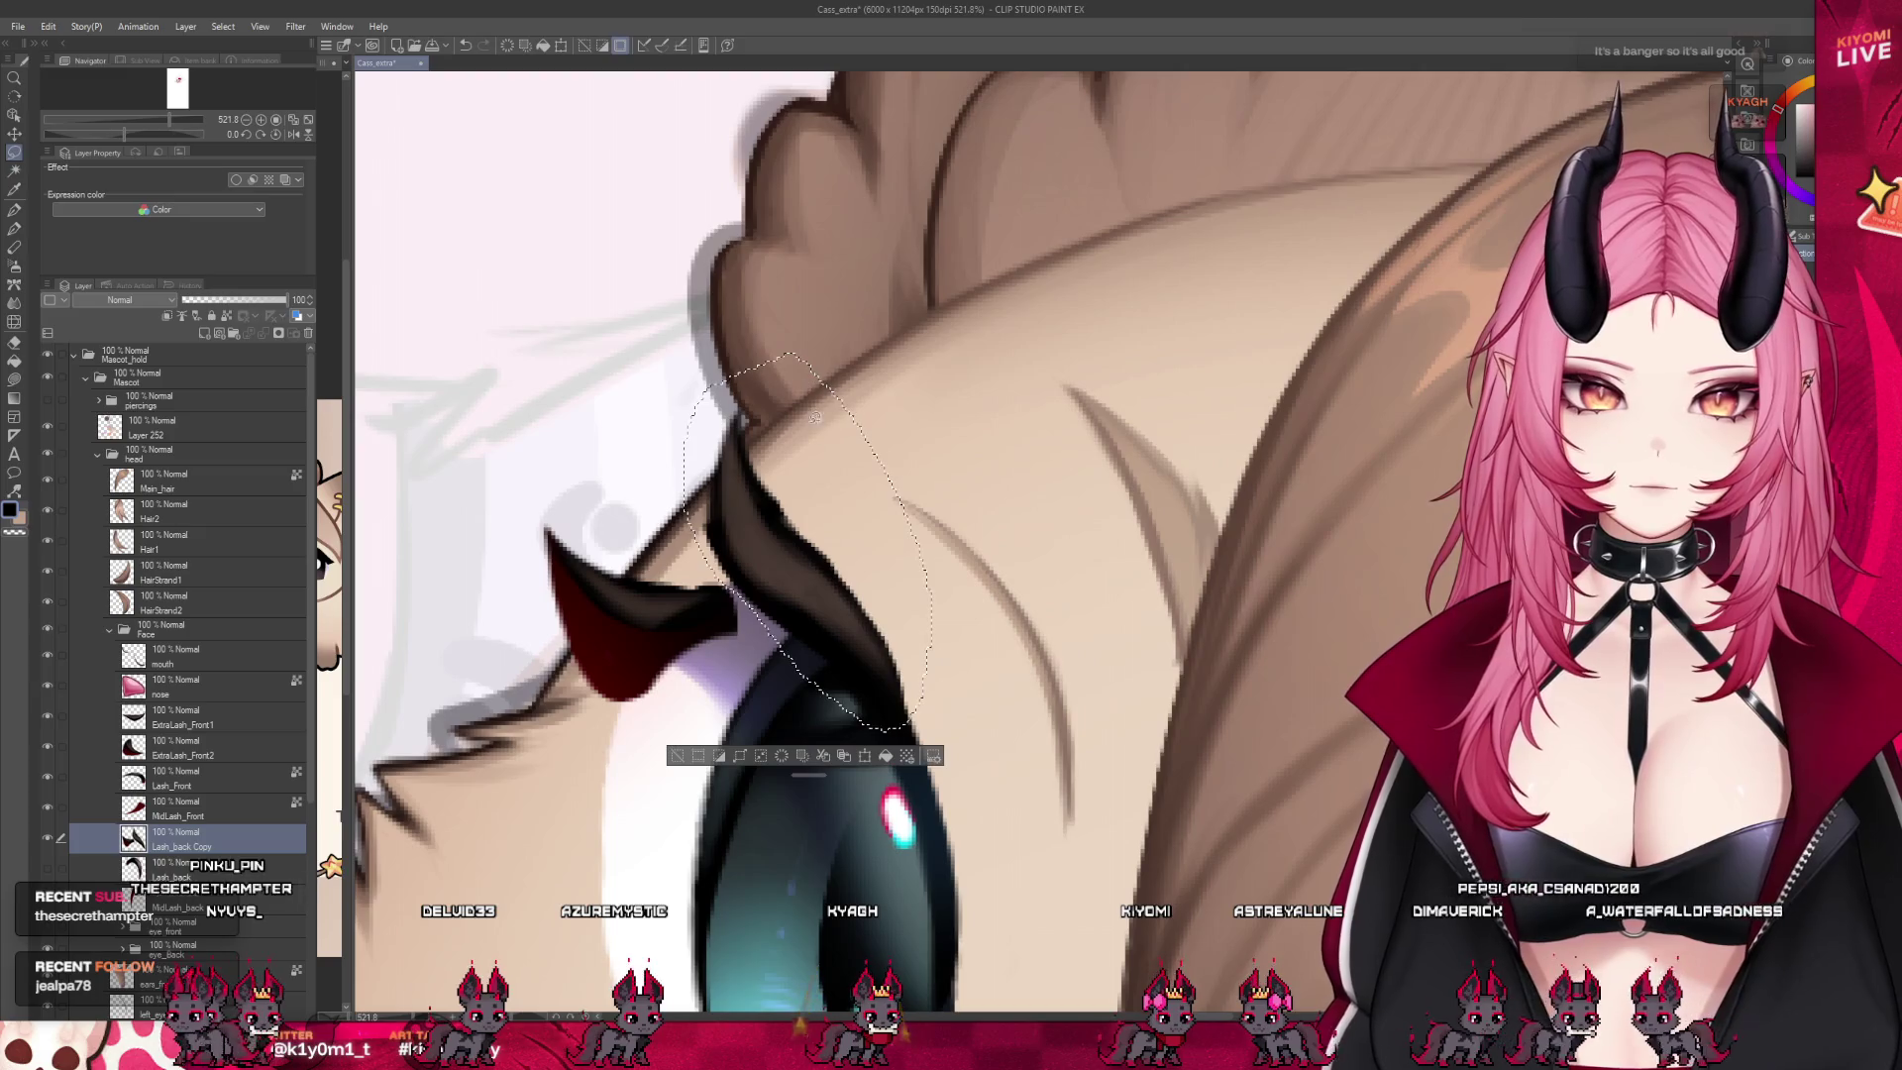
{"action": "key", "text": "ctrl+shift+d"}
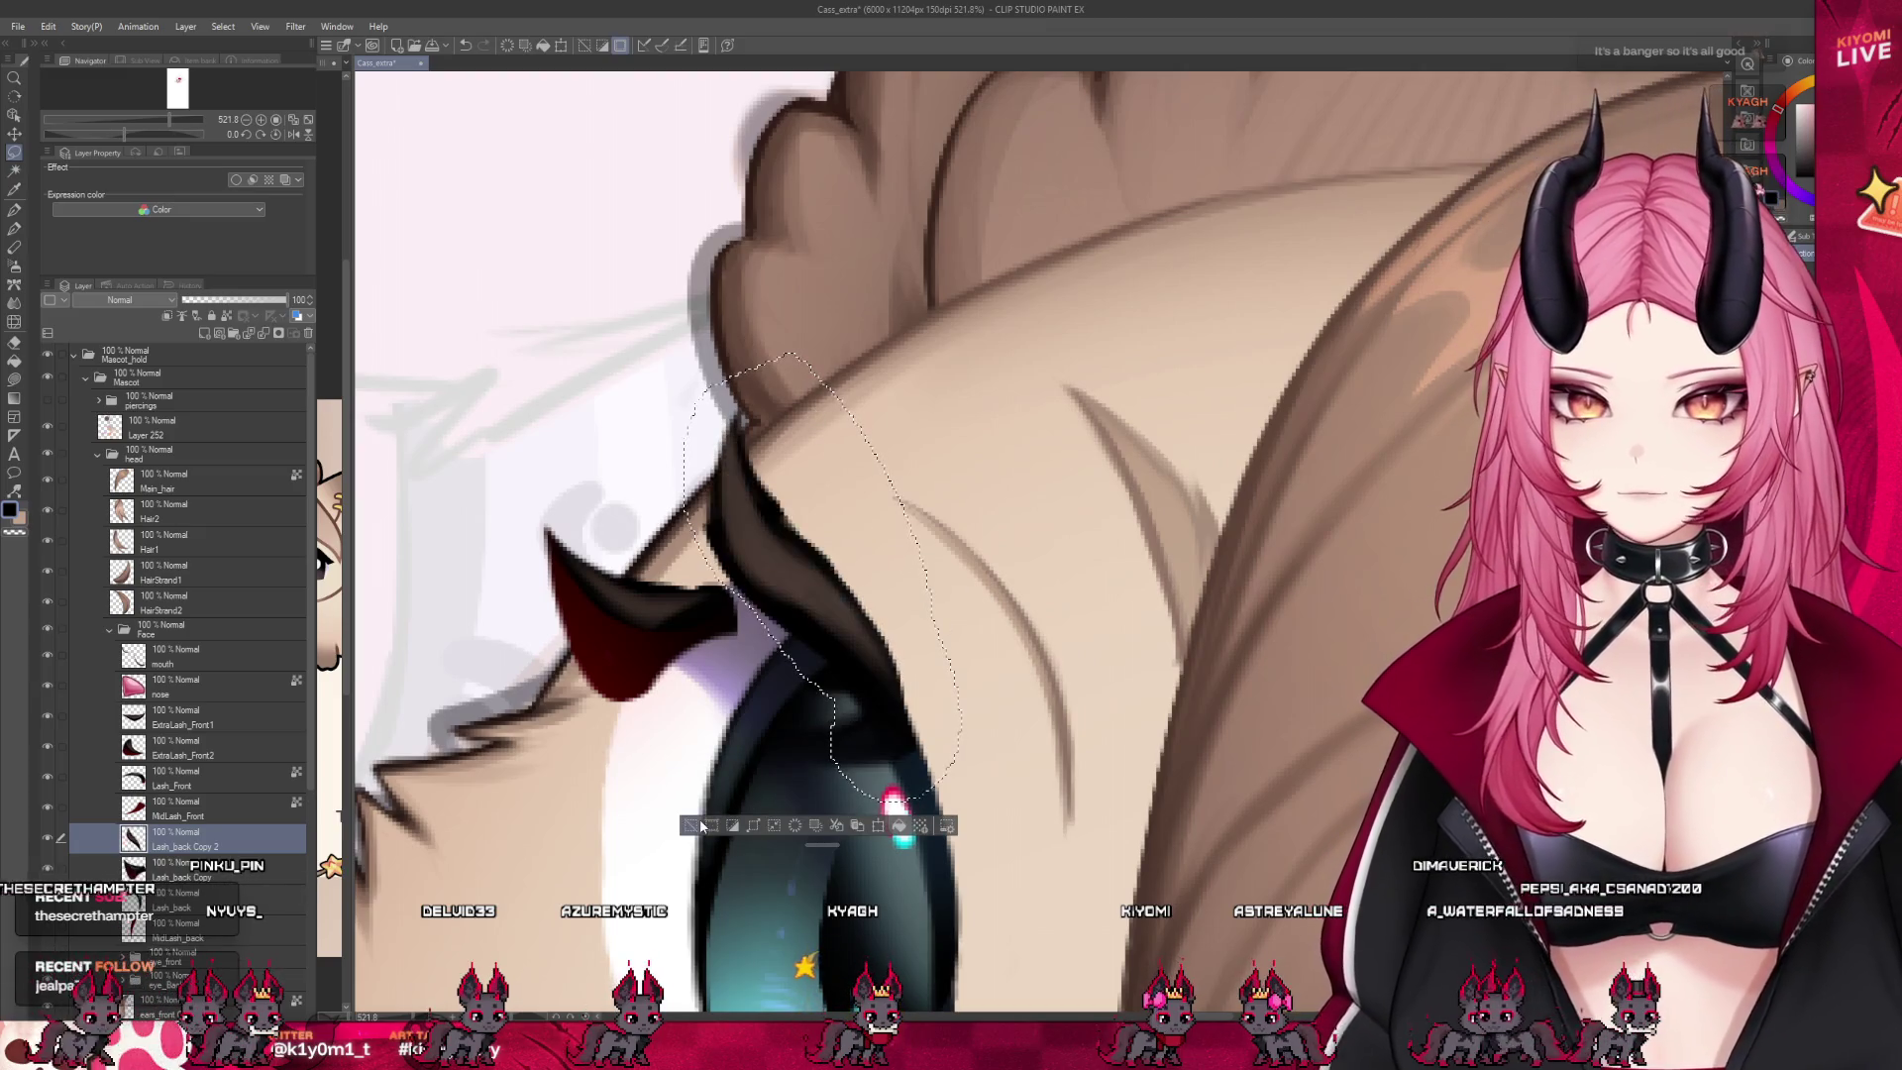
{"action": "scroll", "coordinate": [1050, 575], "scroll_direction": "up", "scroll_amount": 2}
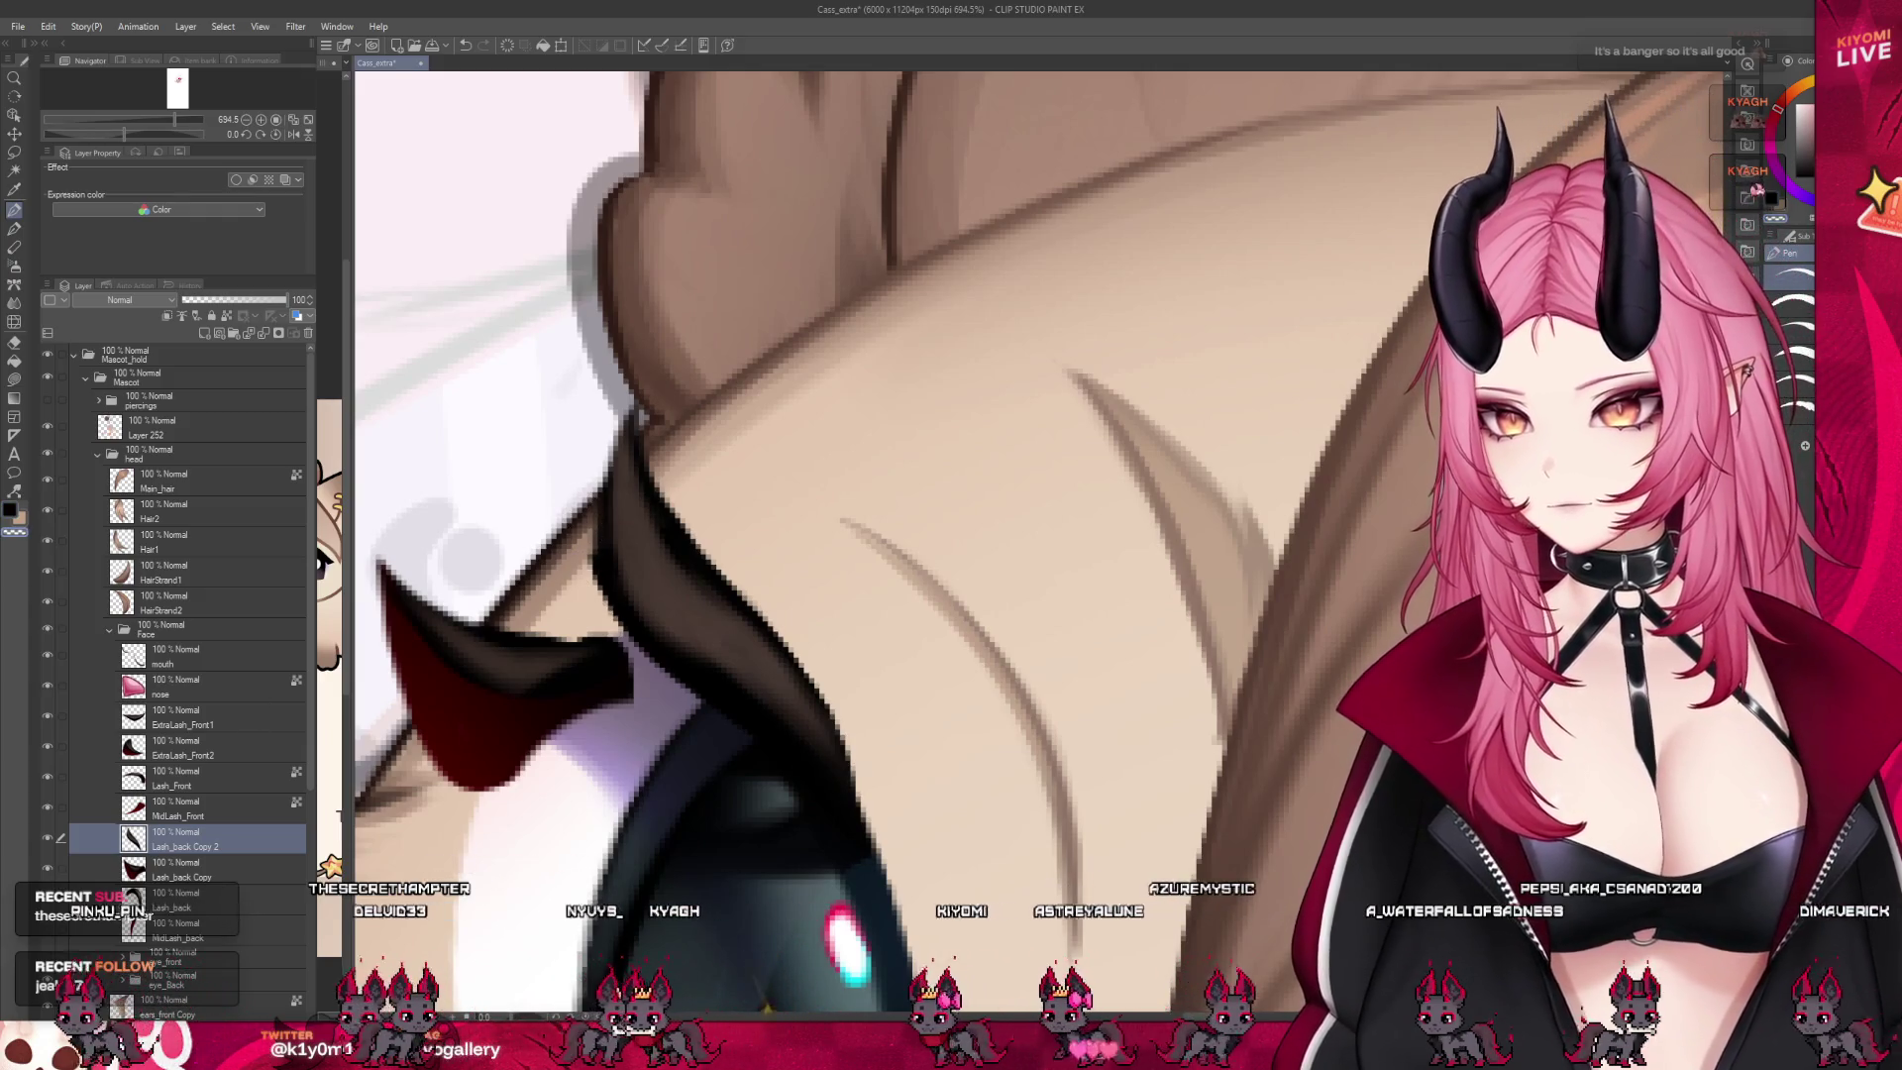
{"action": "key", "text": "ctrl+z"}
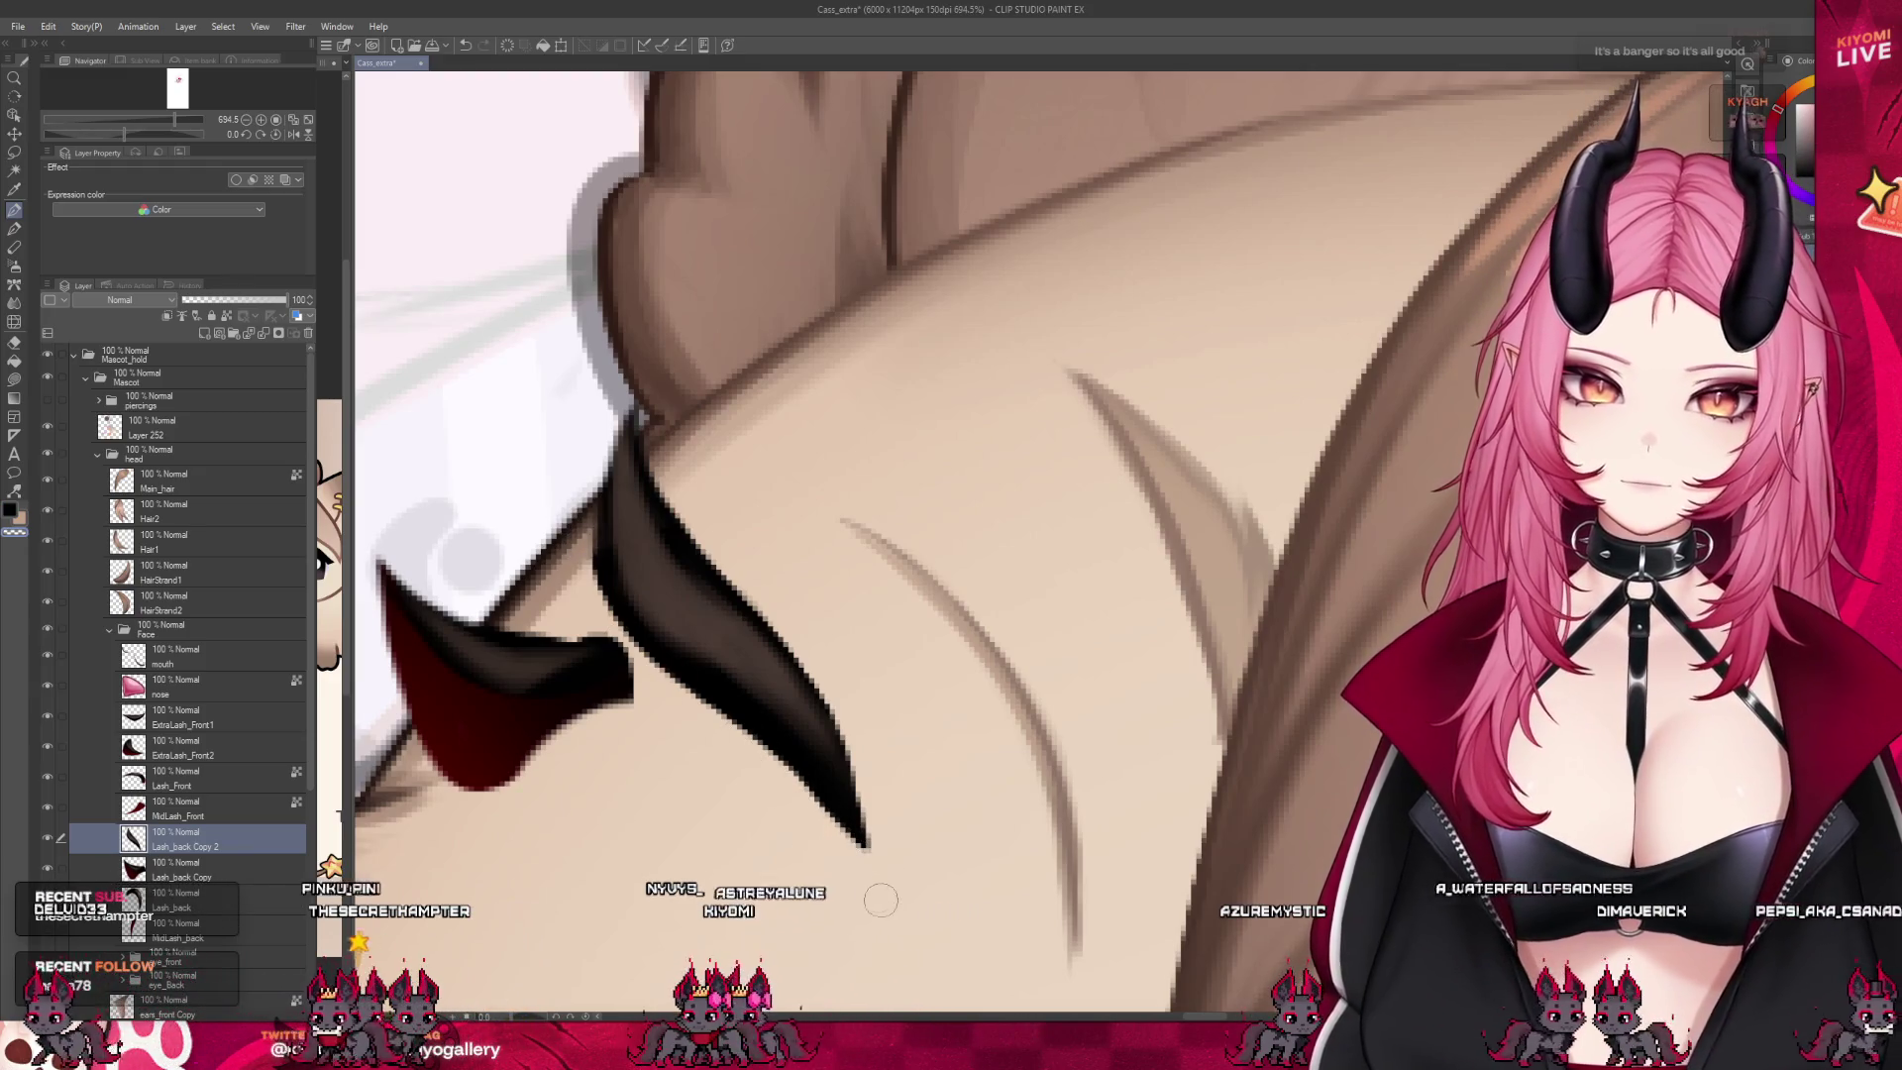
On the Lash_back Copy layer, undo the extra dark lobe and switch to the airbrush
{"action": "left_click", "coordinate": [188, 718]}
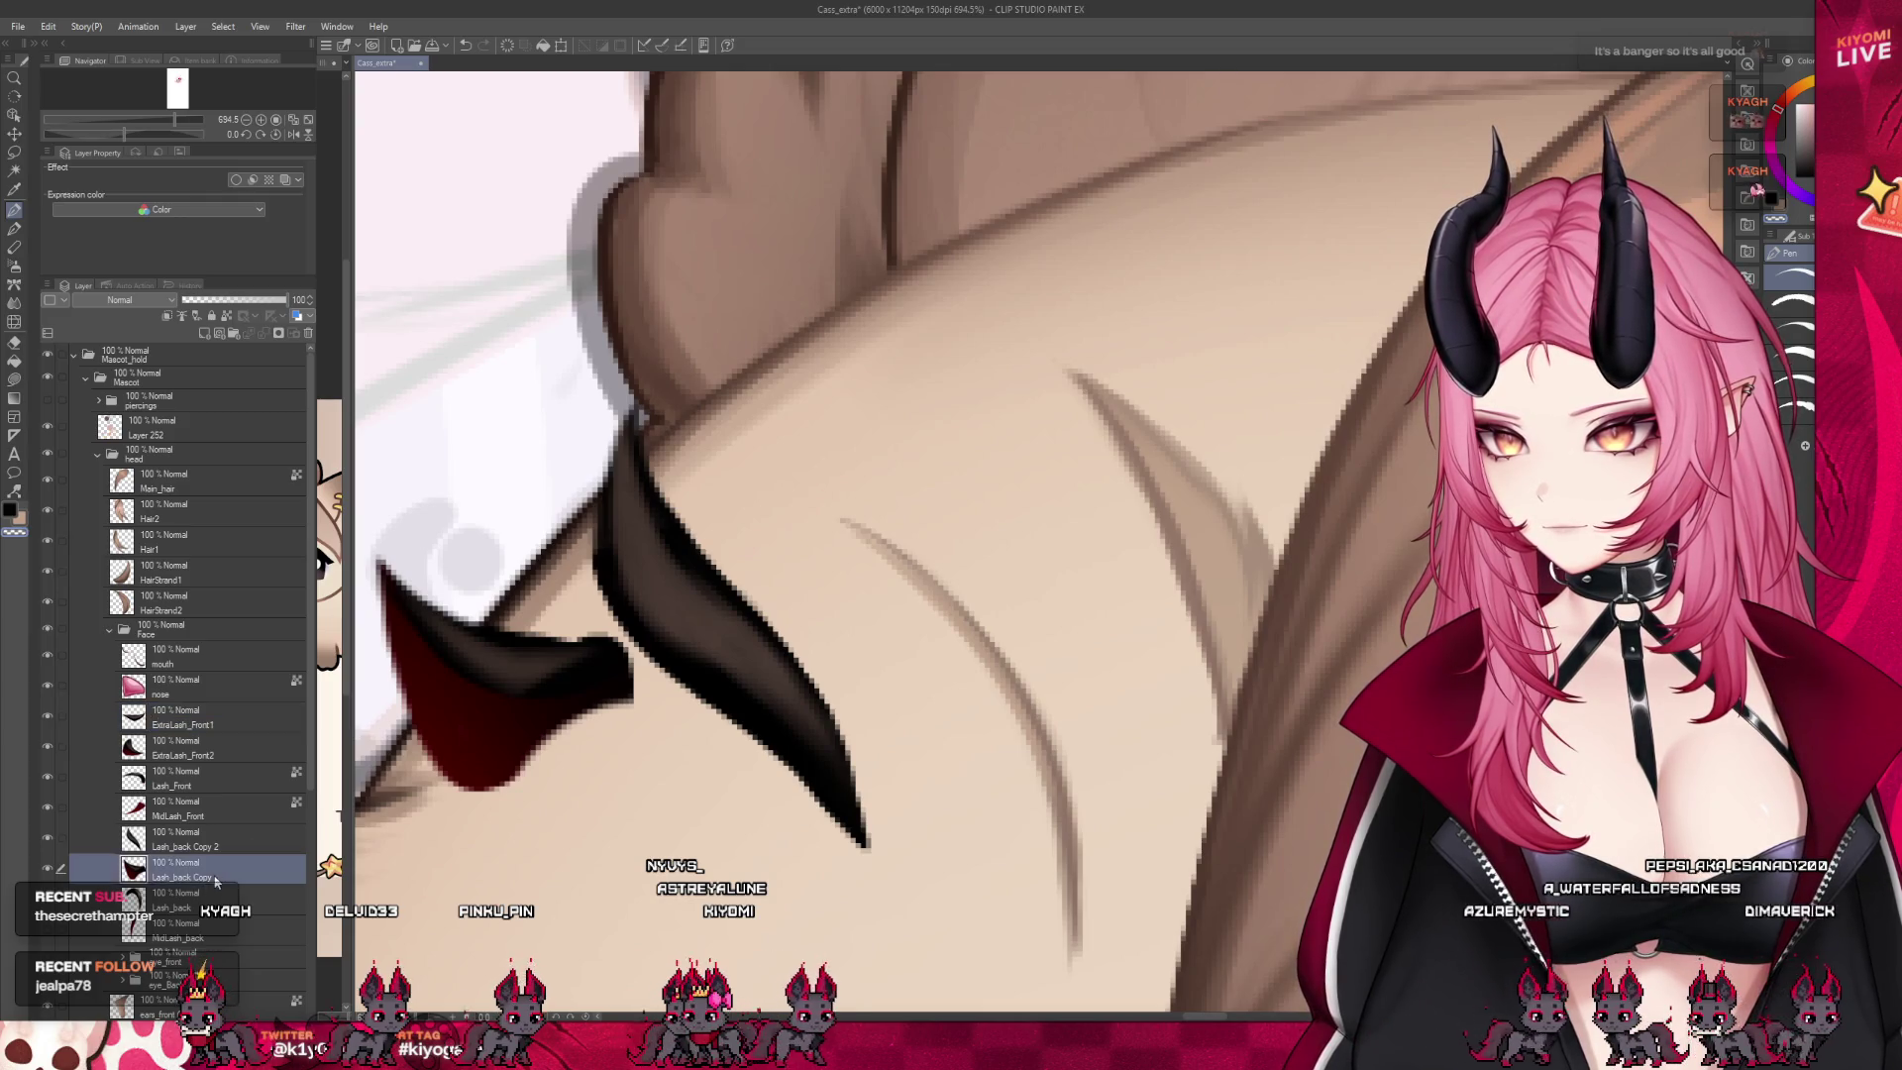
{"action": "left_click", "coordinate": [178, 781]}
{"action": "left_click", "coordinate": [83, 850]}
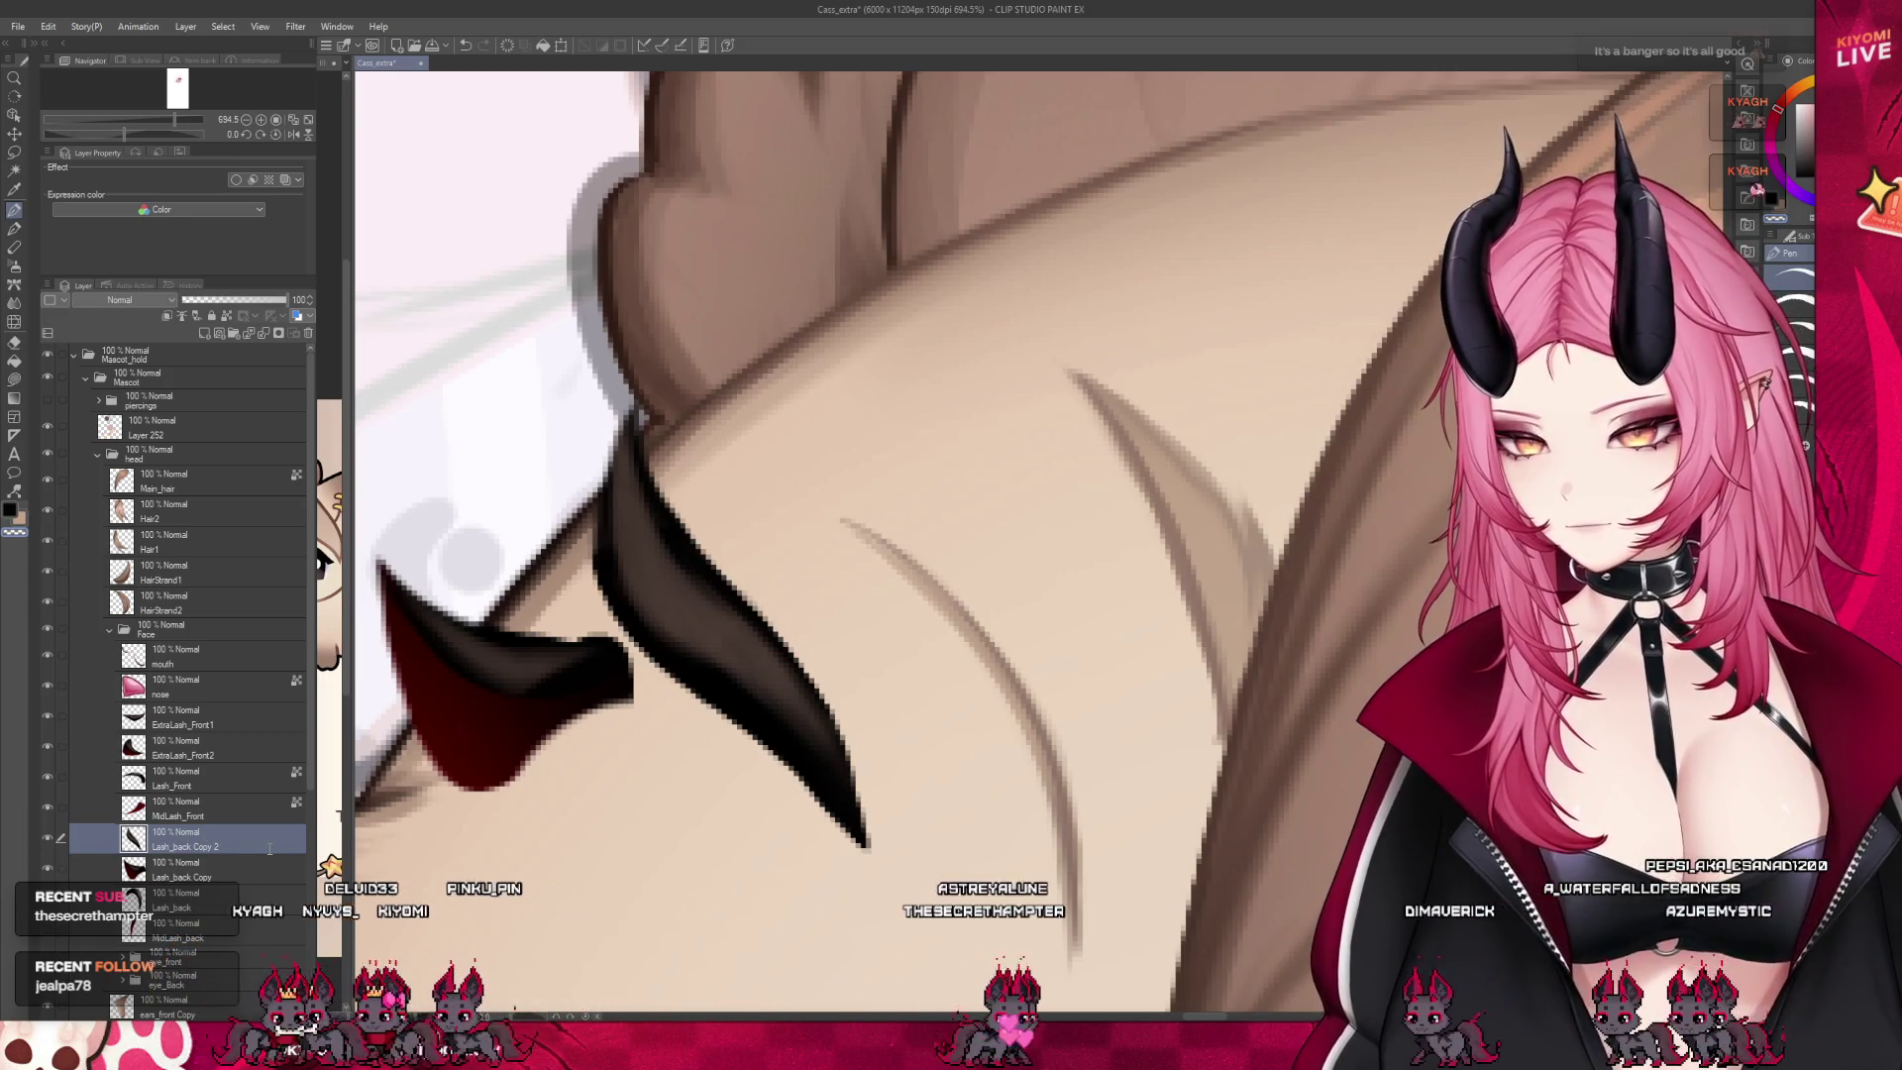
{"action": "left_click", "coordinate": [267, 869]}
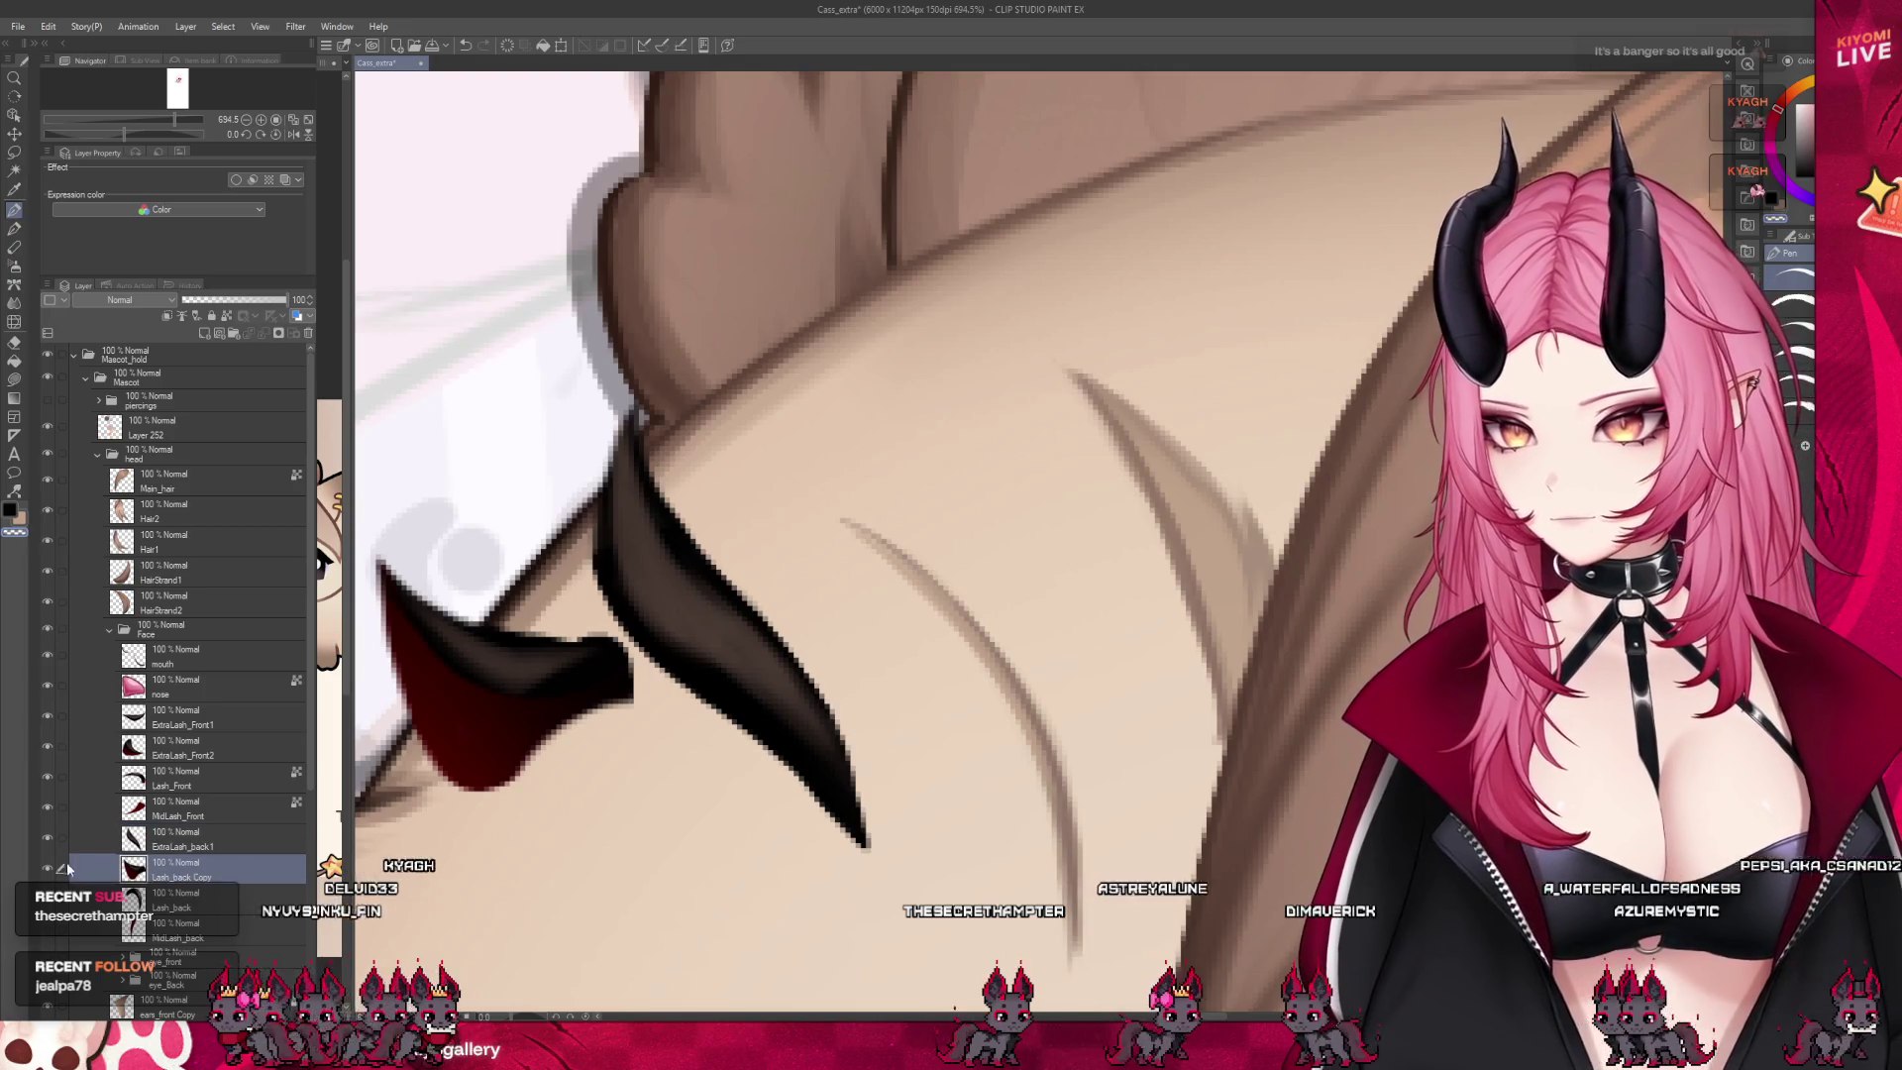
{"action": "scroll", "coordinate": [879, 796], "scroll_direction": "down", "scroll_amount": 2}
{"action": "scroll", "coordinate": [473, 737], "scroll_direction": "up", "scroll_amount": 3}
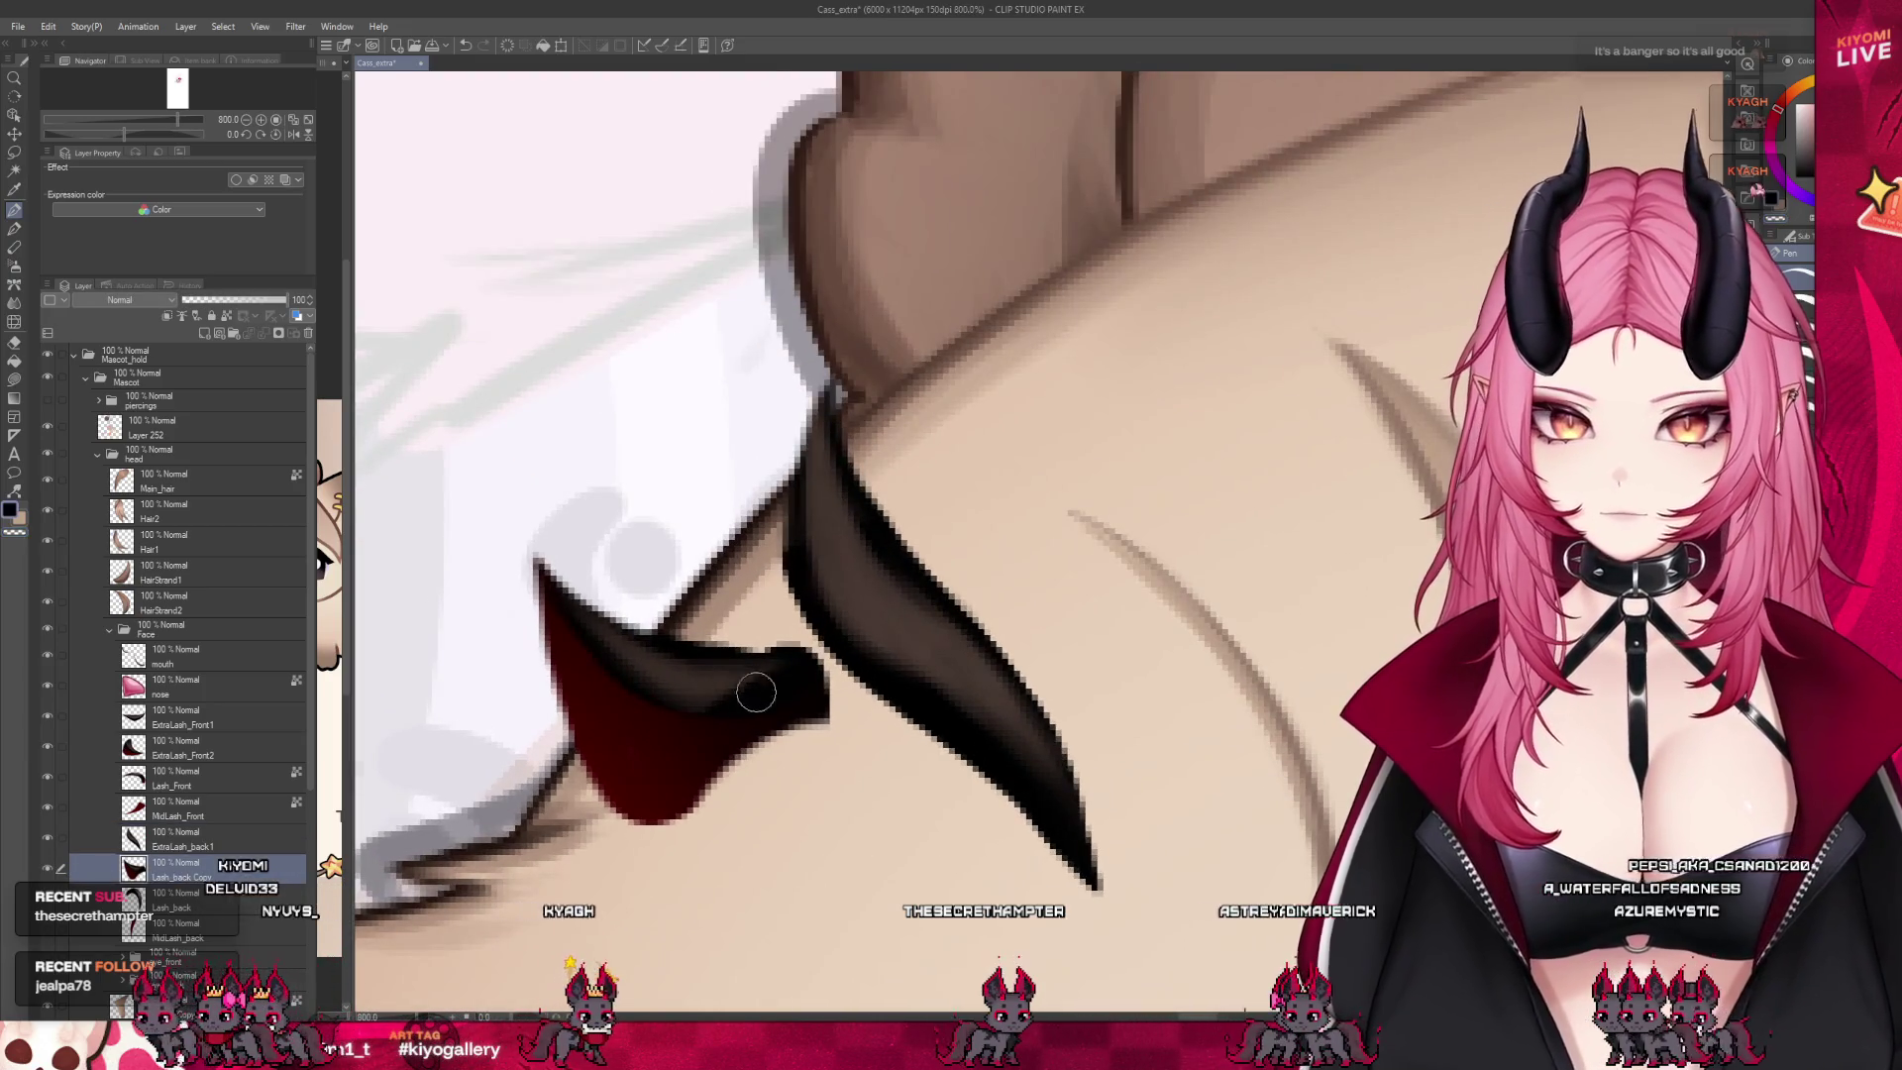
{"action": "key", "text": "ctrl+z"}
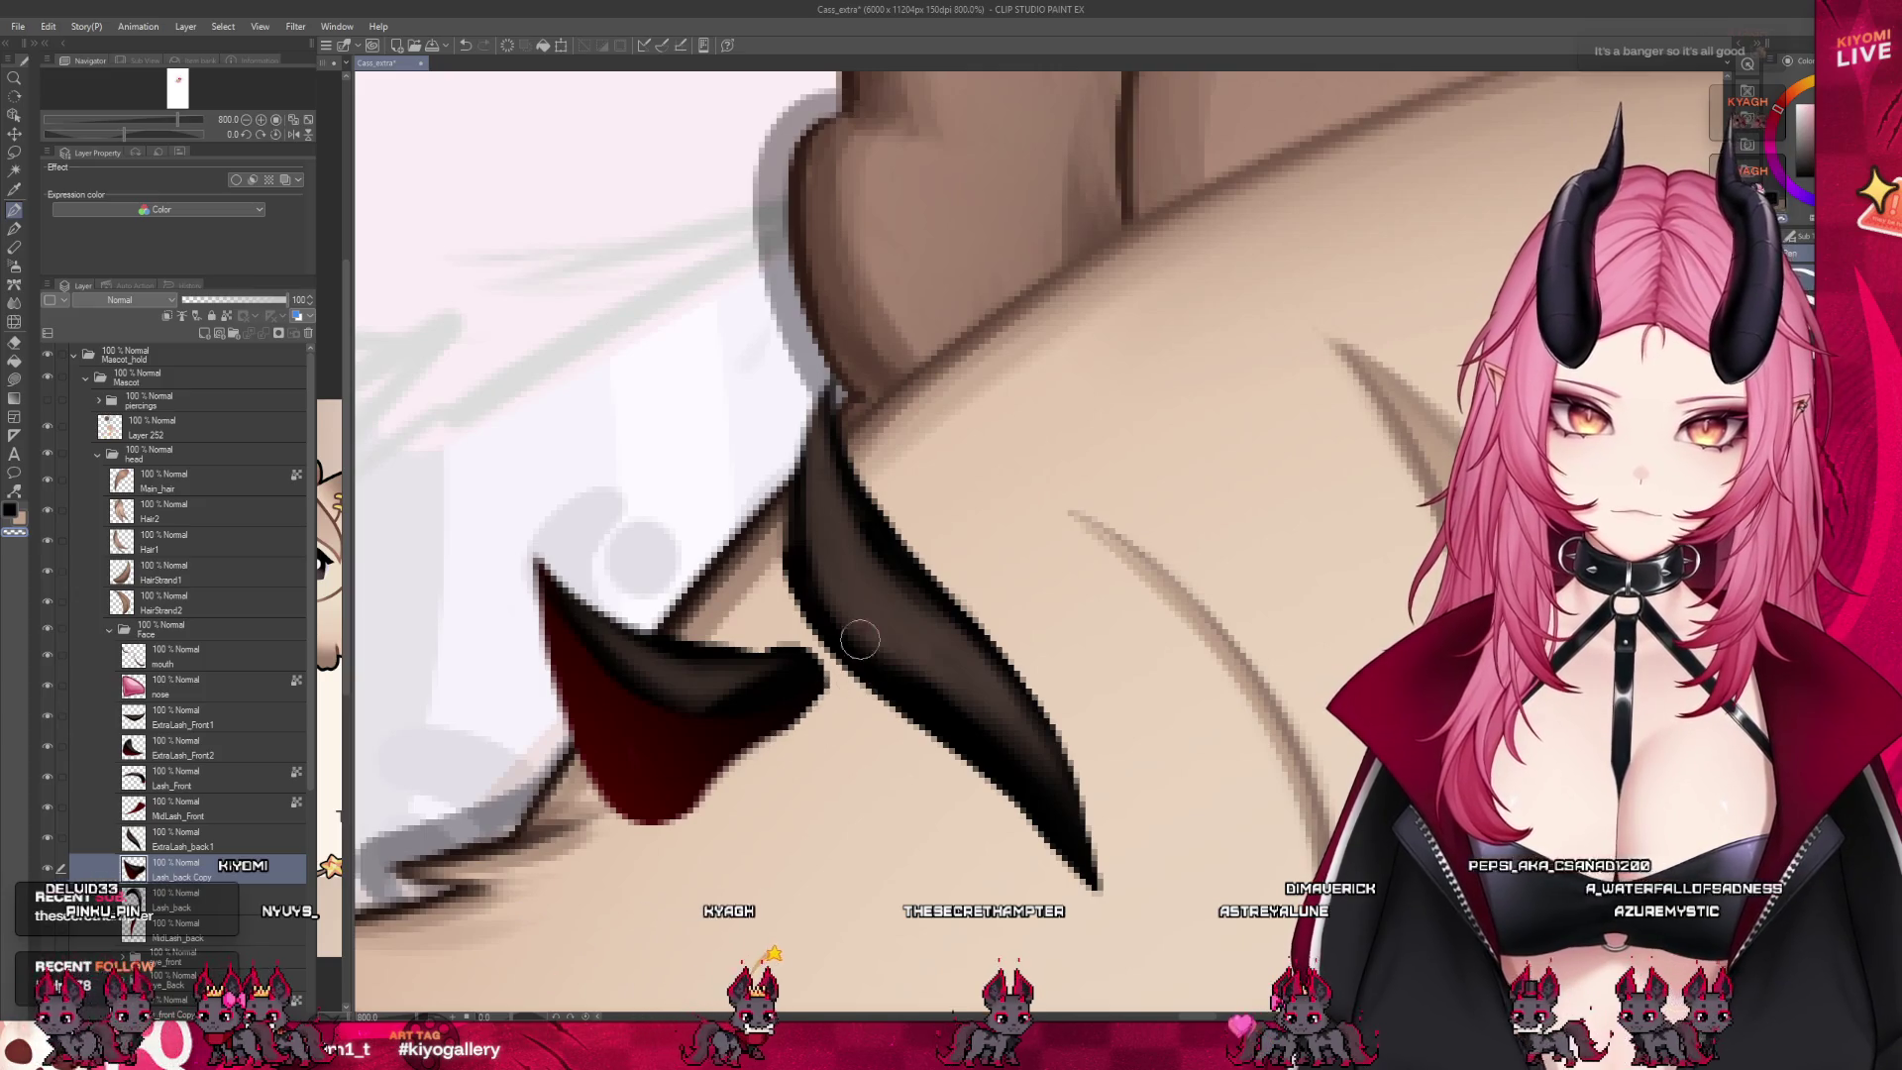
{"action": "key", "text": "e"}
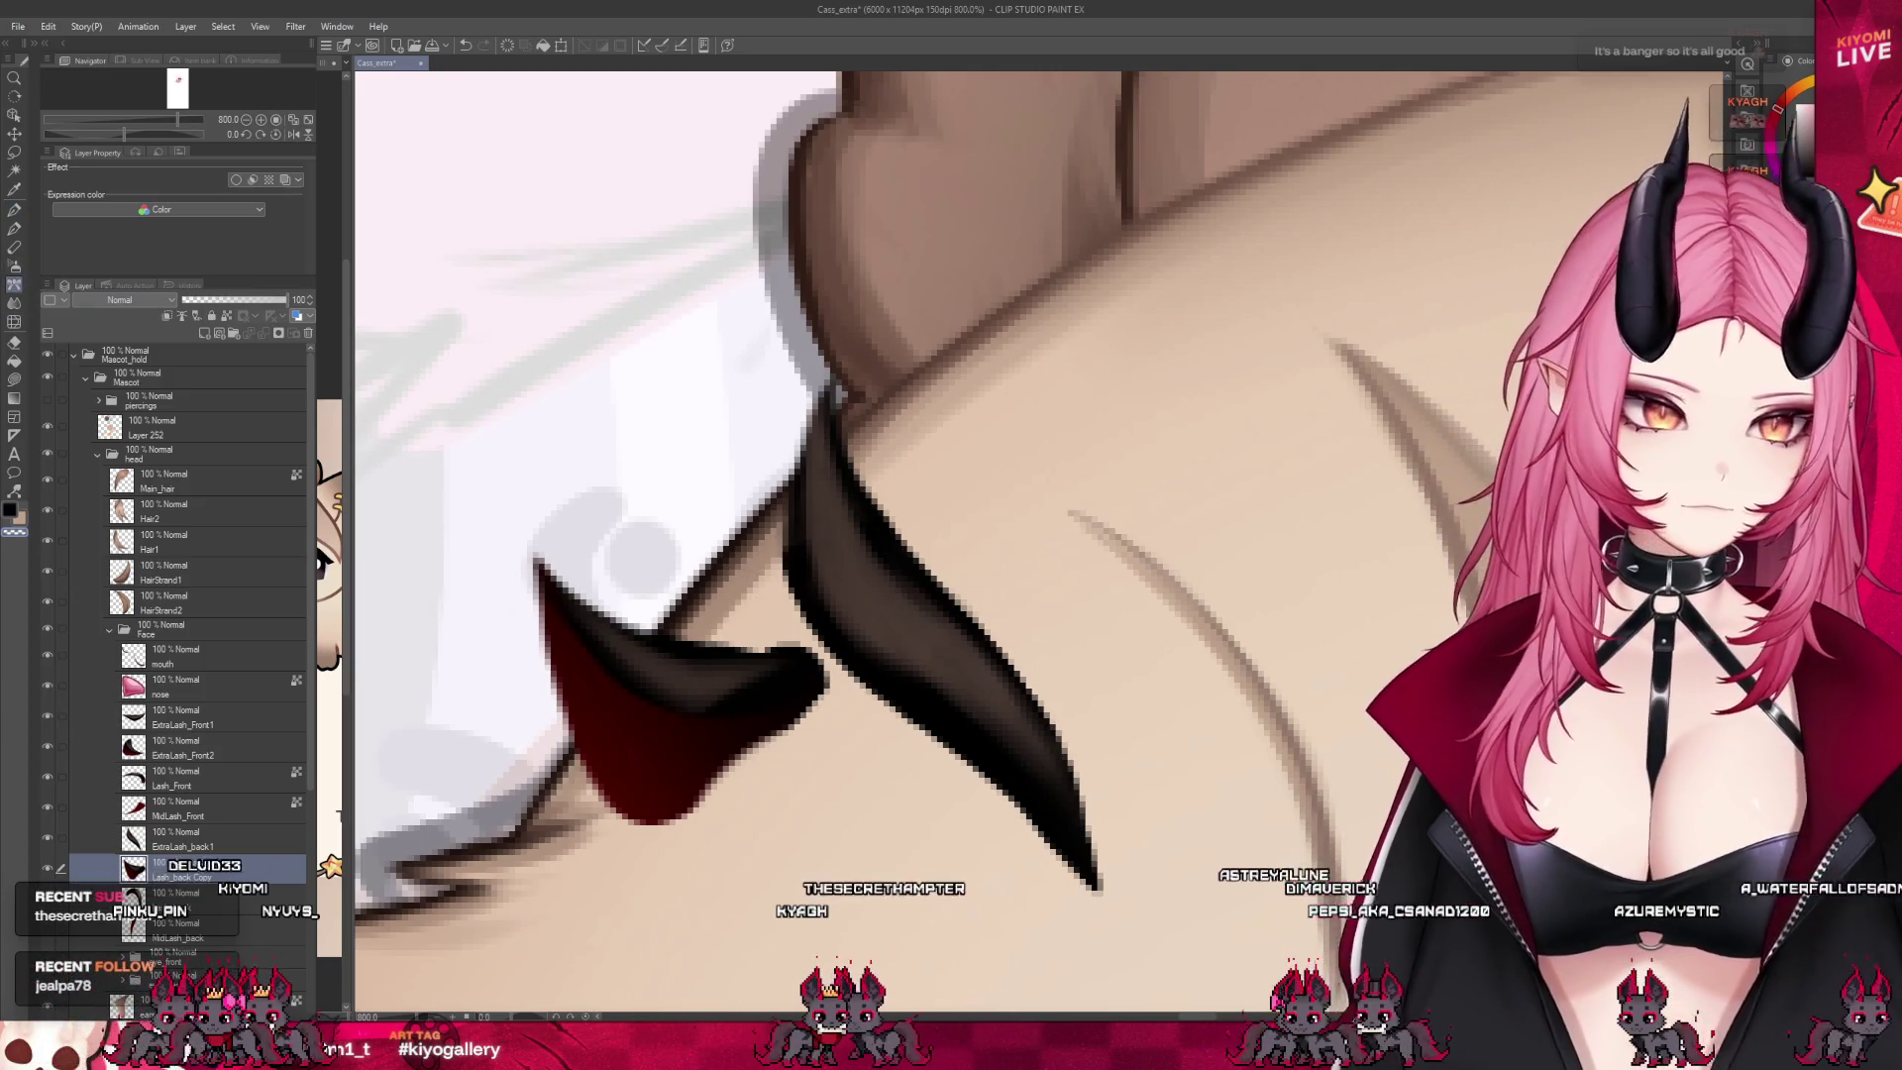
{"action": "key", "text": "b"}
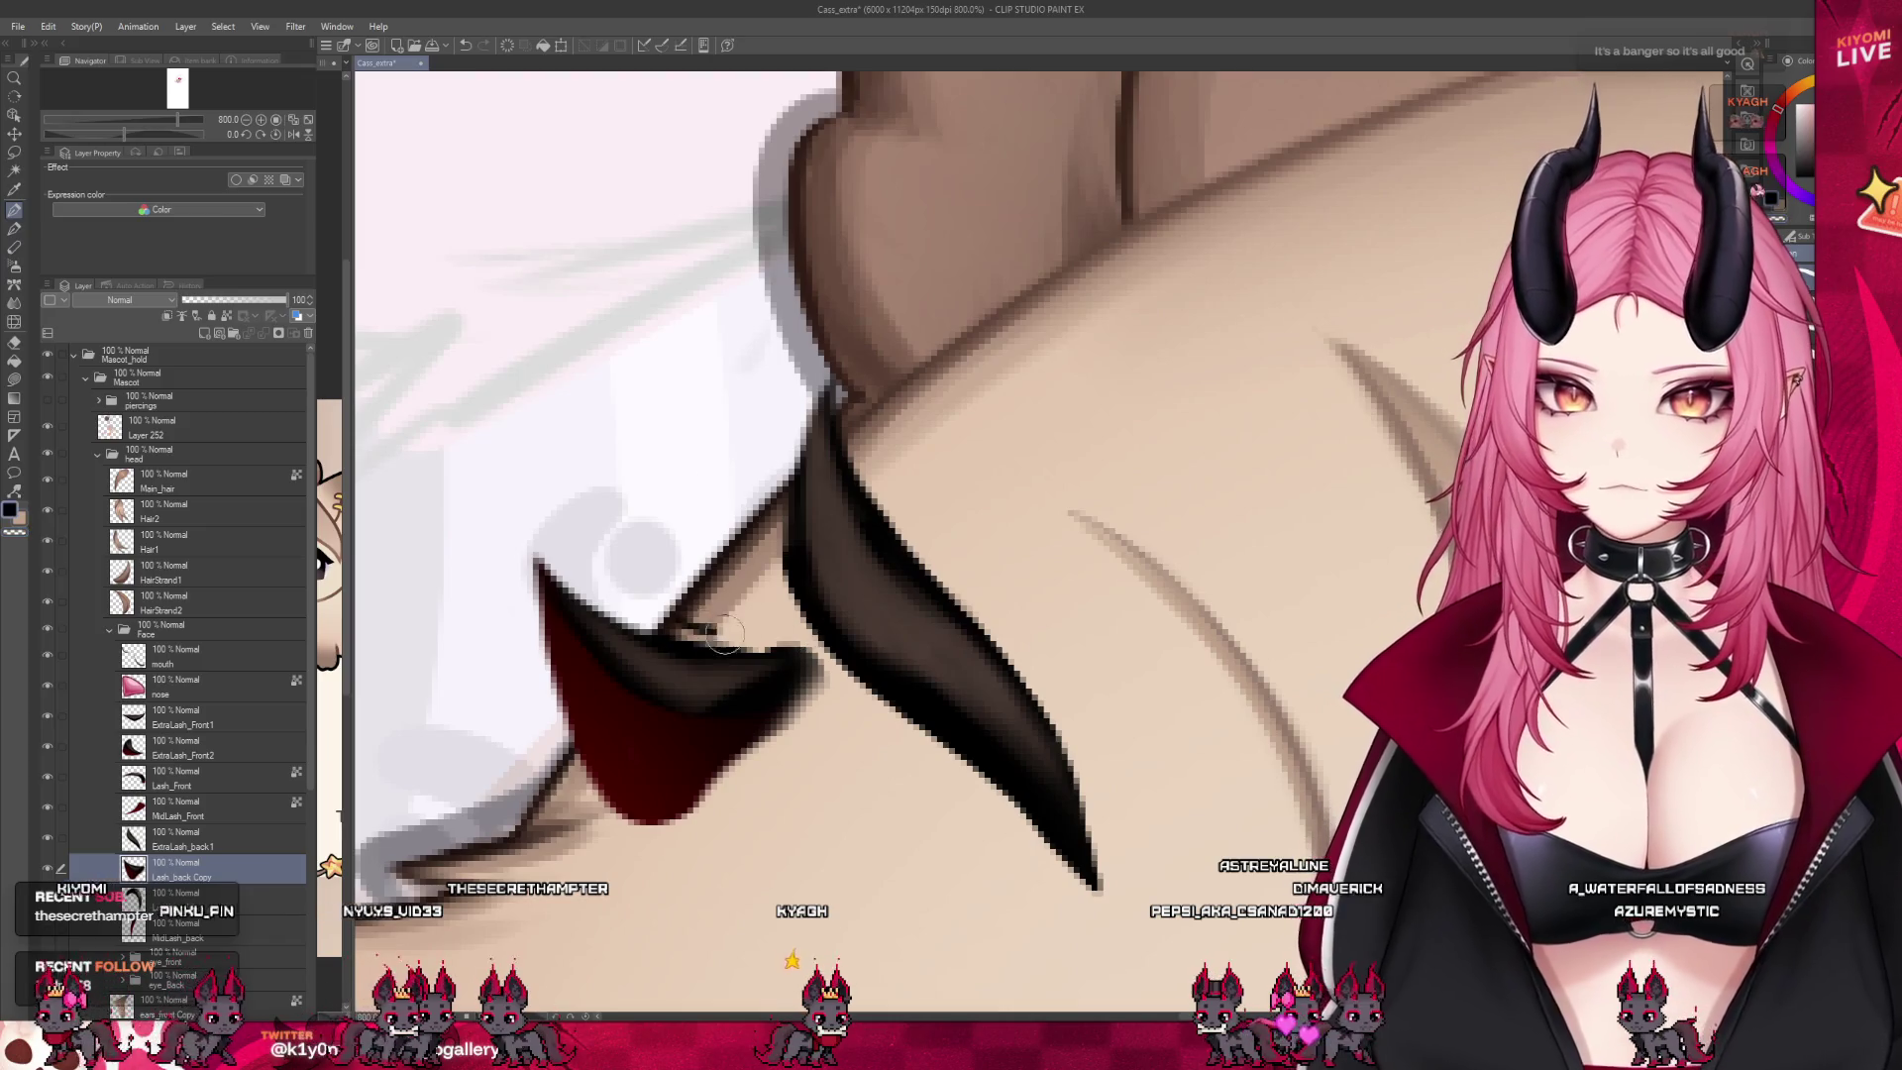
Rename the copied back-lash layer ExtraLash_back2
{"action": "left_click", "coordinate": [251, 838]}
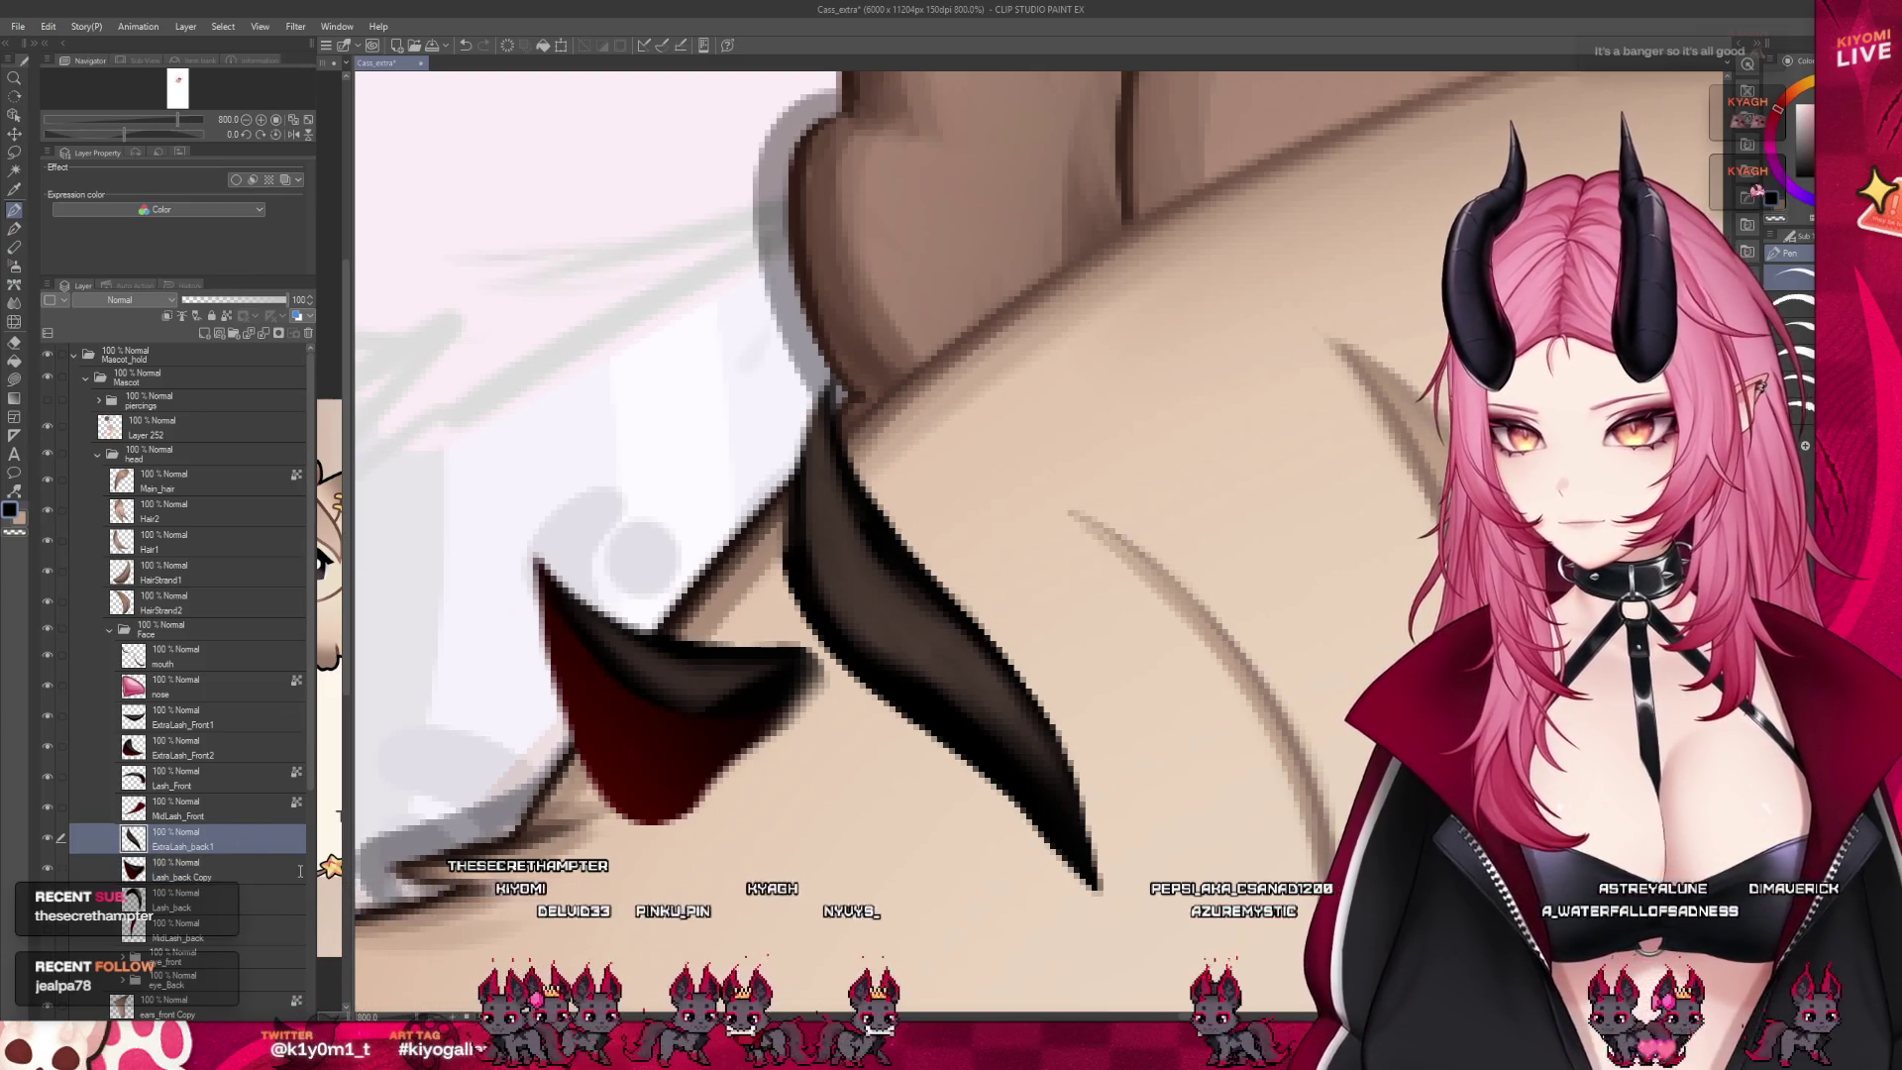
{"action": "double_click", "coordinate": [183, 877]}
{"action": "type", "text": "ExtraLash_back2"}
{"action": "key", "text": "Return"}
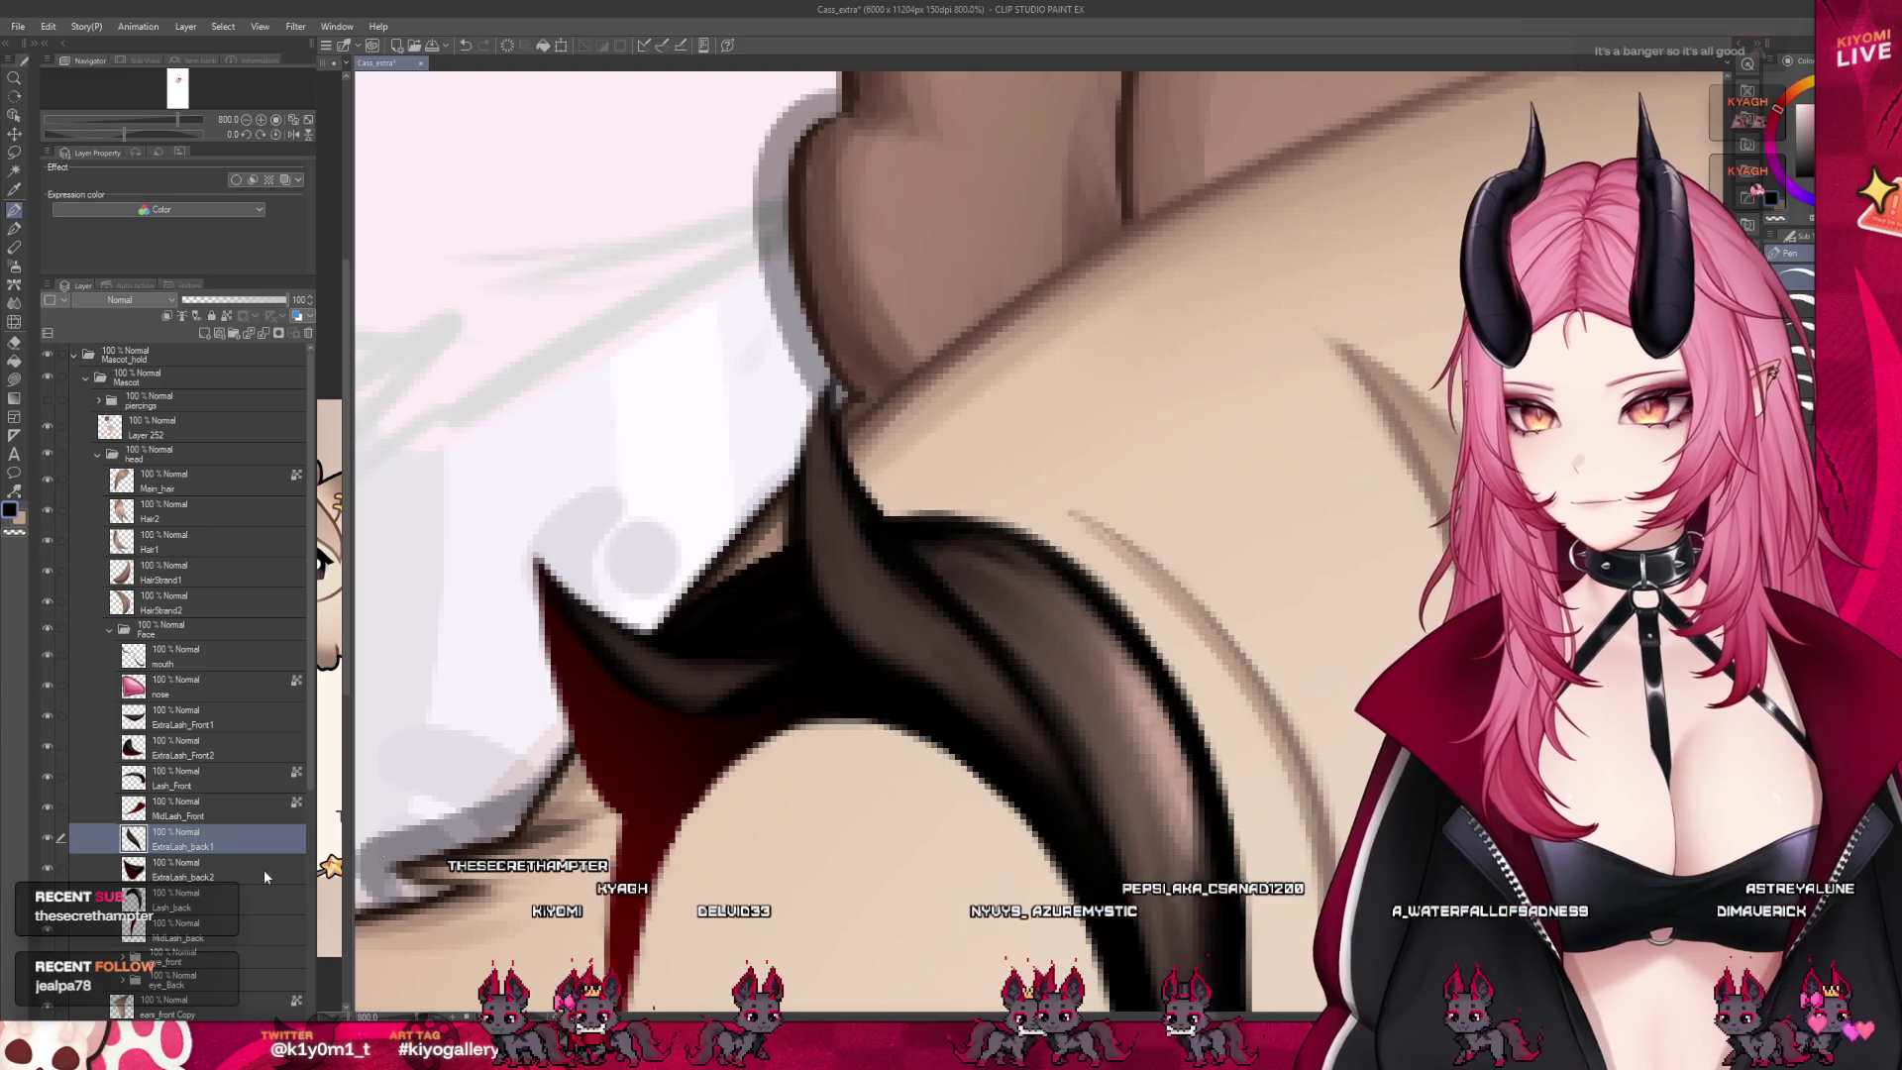
{"action": "scroll", "coordinate": [662, 458], "scroll_direction": "down", "scroll_amount": 10}
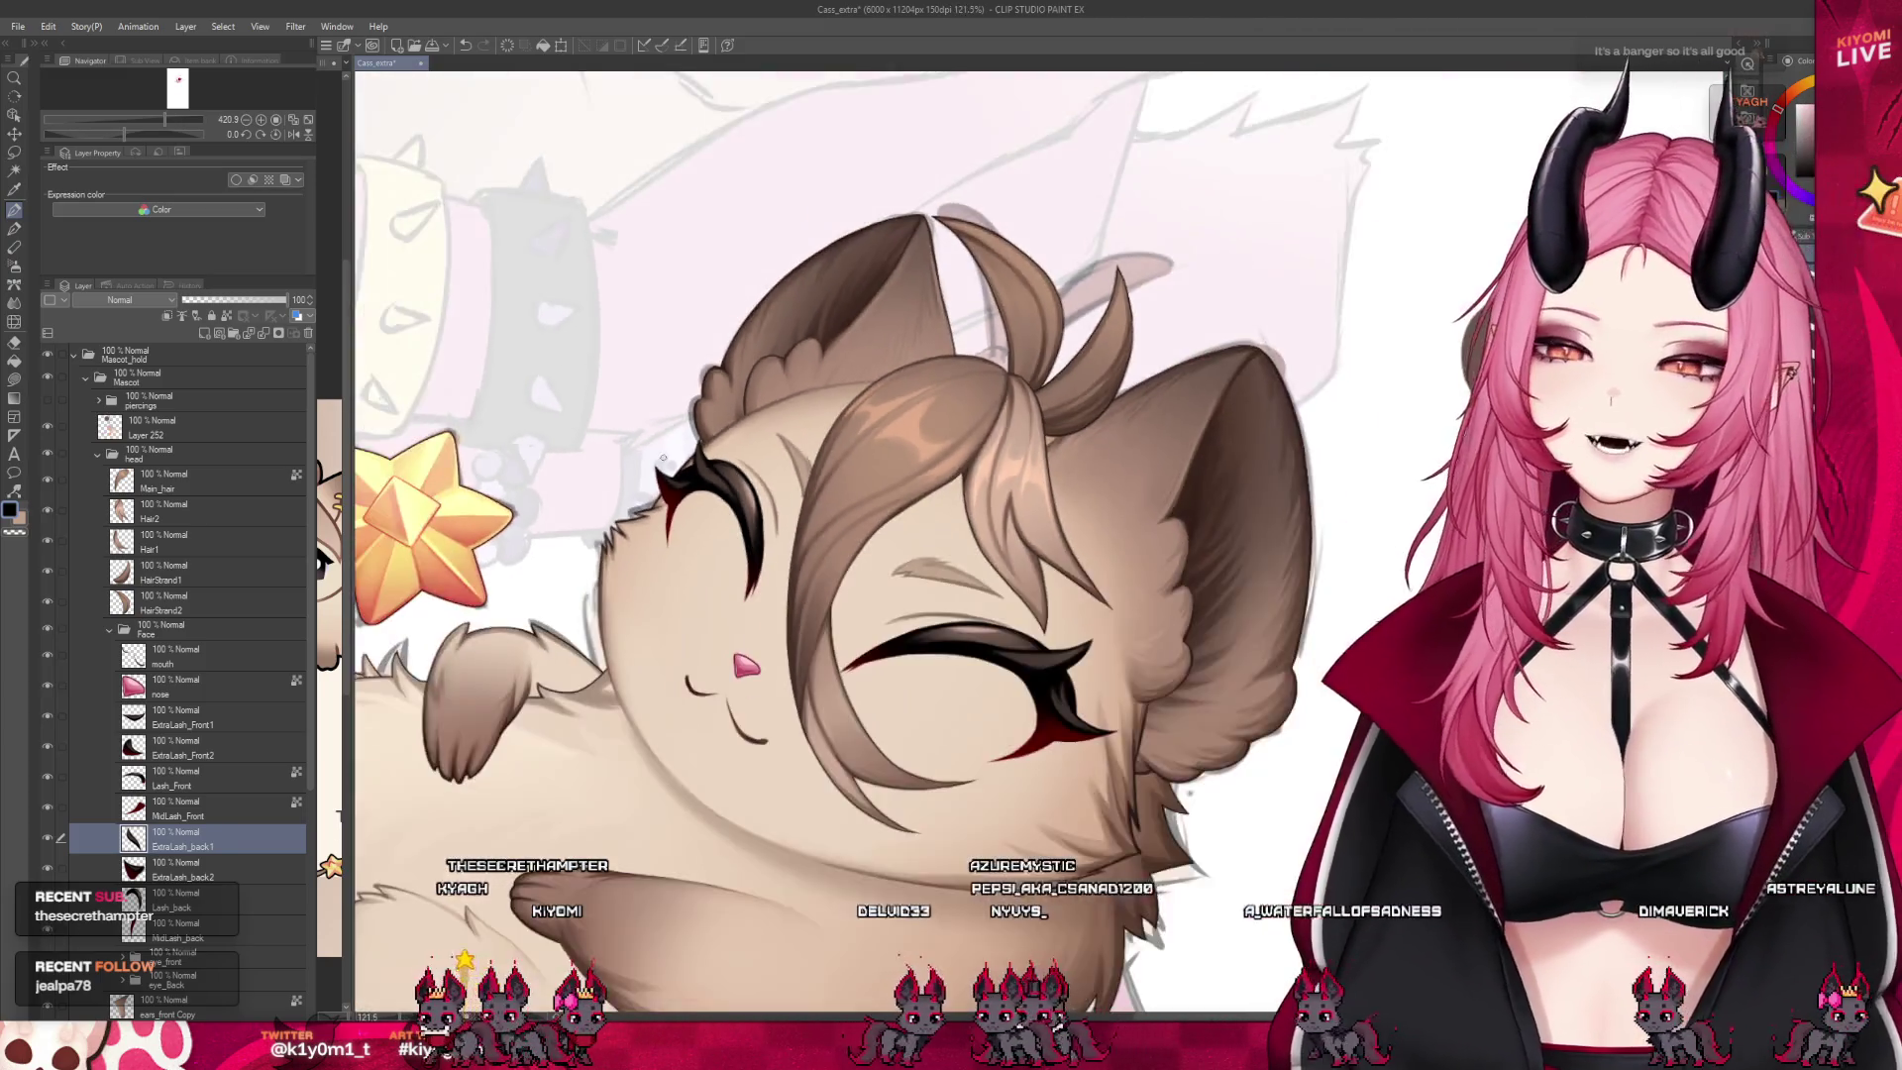
{"action": "scroll", "coordinate": [663, 458], "scroll_direction": "down", "scroll_amount": 5}
{"action": "scroll", "coordinate": [663, 457], "scroll_direction": "up", "scroll_amount": 5}
{"action": "scroll", "coordinate": [81, 935], "scroll_direction": "down", "scroll_amount": 1}
Show eye_front so the eyes appear open, then collapse the Face and head folders
{"action": "left_click", "coordinate": [45, 940]}
{"action": "scroll", "coordinate": [663, 458], "scroll_direction": "down", "scroll_amount": 2}
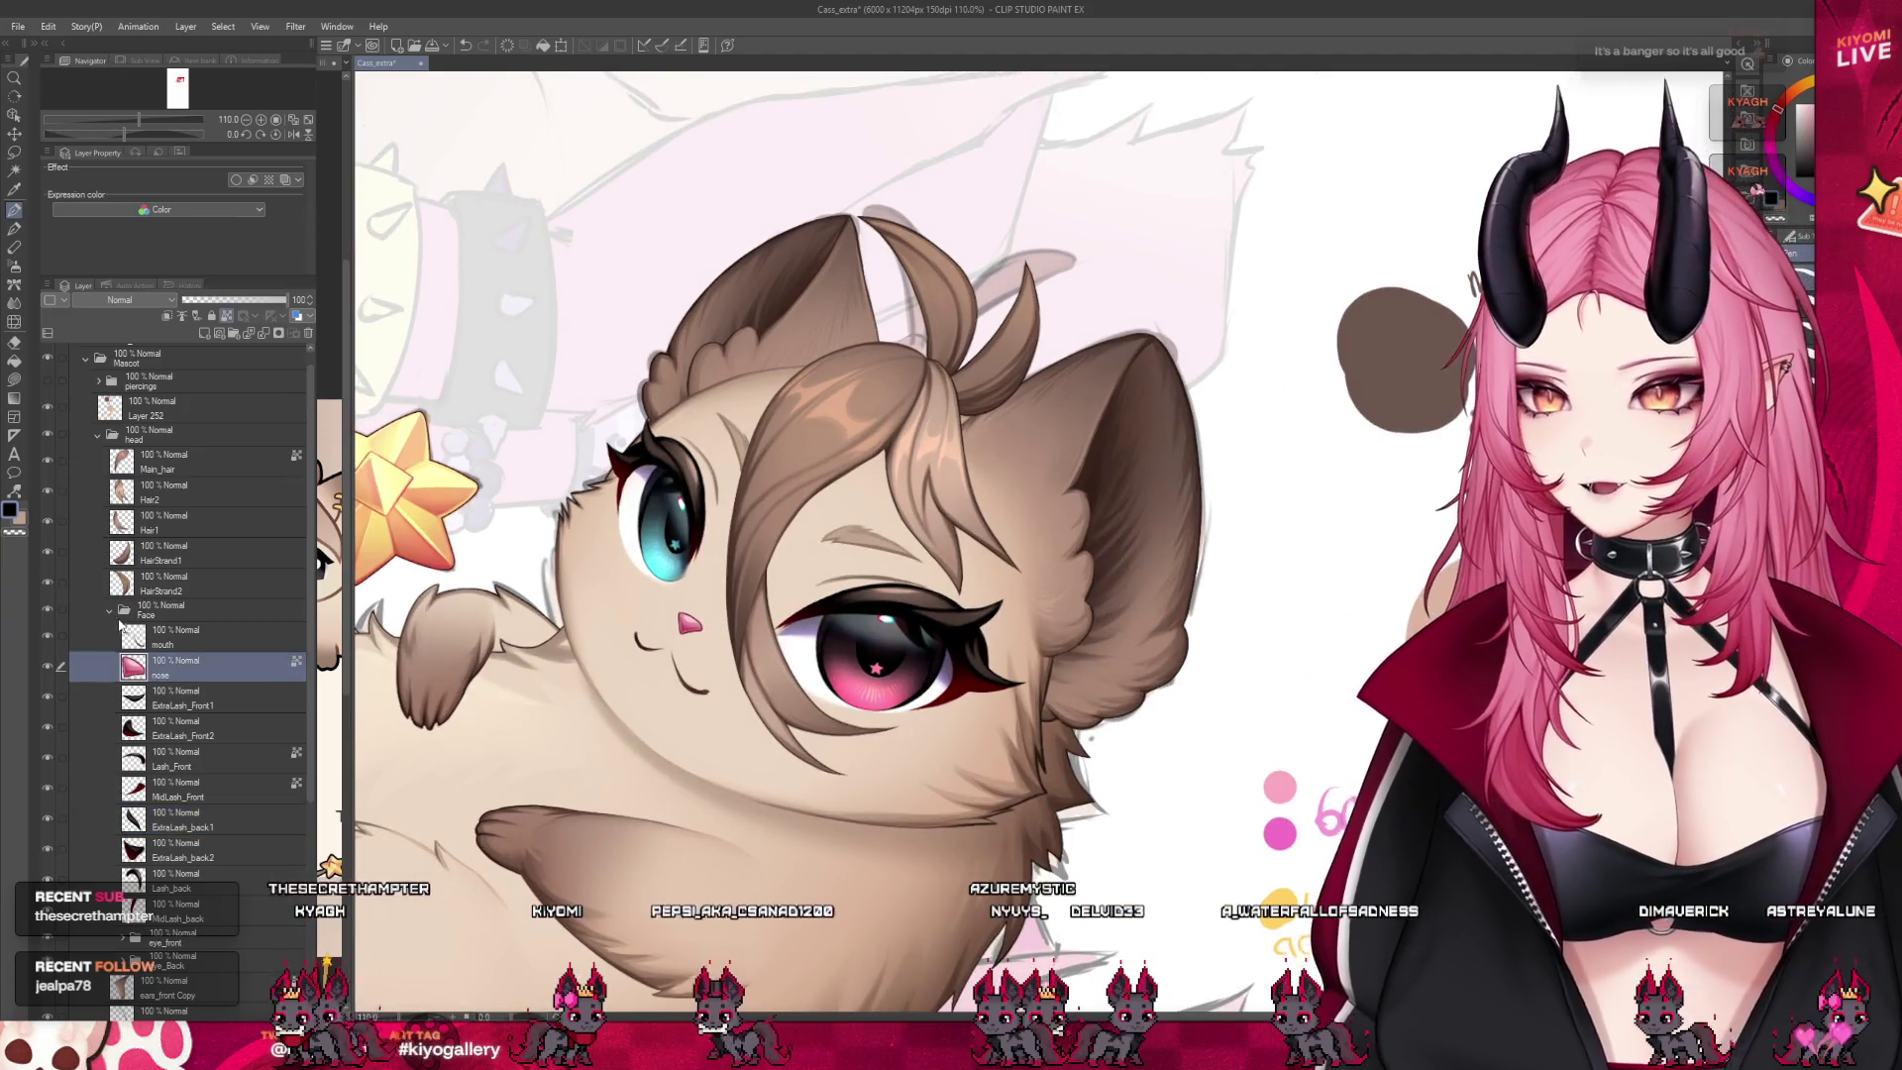
{"action": "left_click", "coordinate": [109, 611]}
{"action": "left_click", "coordinate": [191, 599]}
{"action": "left_click", "coordinate": [100, 445]}
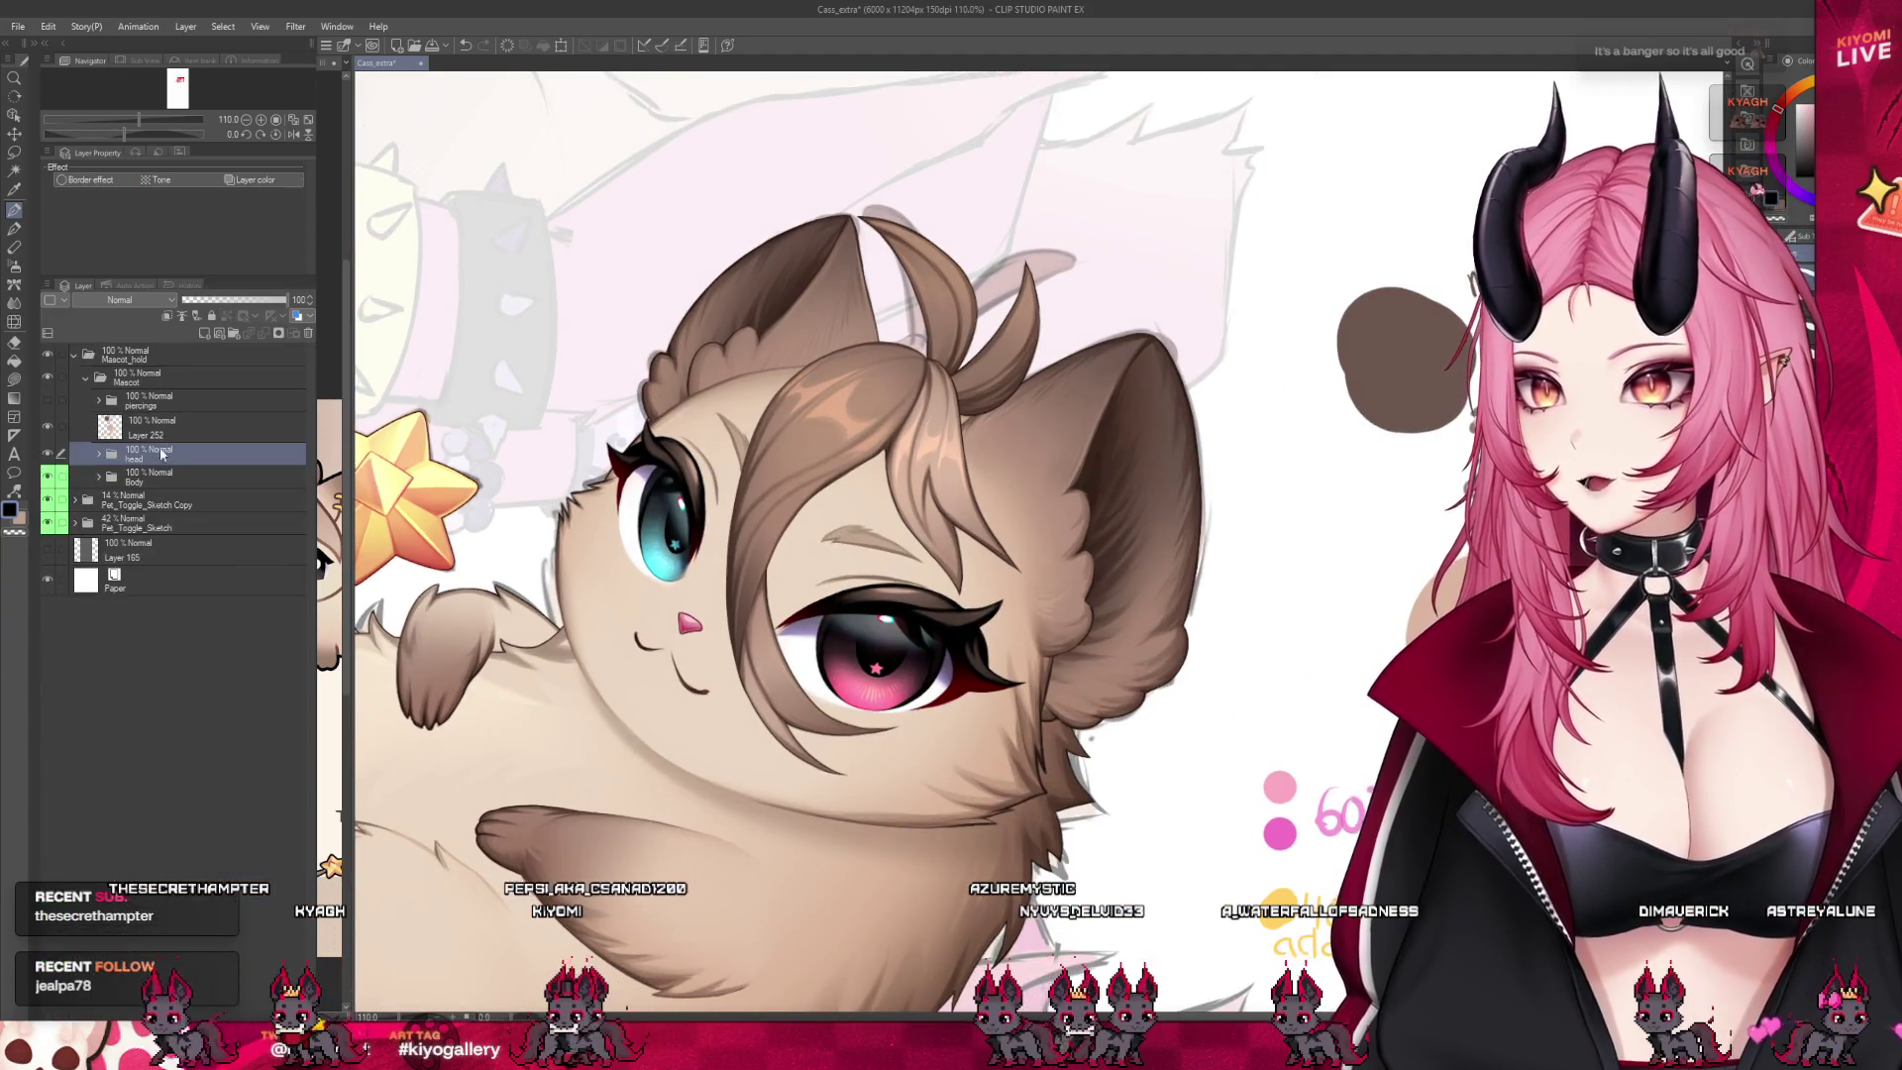
{"action": "left_click", "coordinate": [159, 428]}
{"action": "scroll", "coordinate": [694, 495], "scroll_direction": "down", "scroll_amount": 2}
{"action": "scroll", "coordinate": [693, 496], "scroll_direction": "down", "scroll_amount": 2}
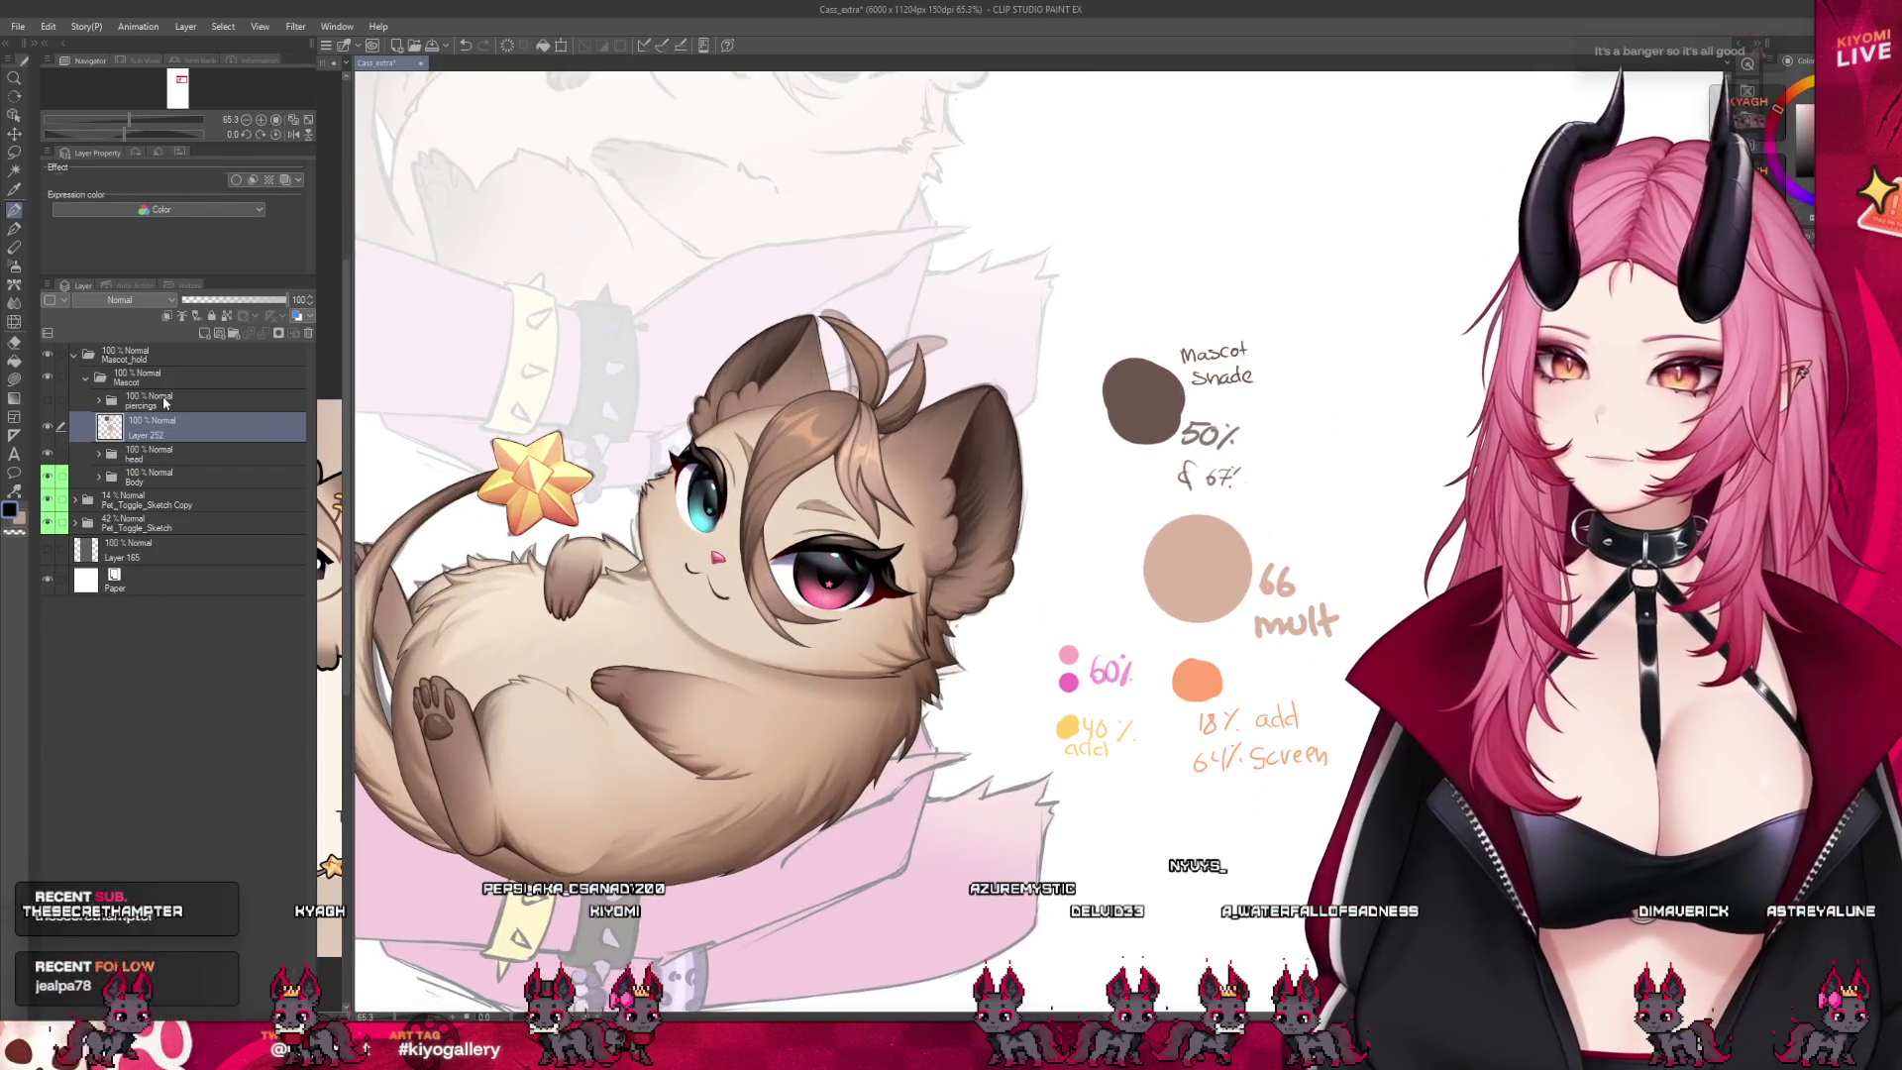
Make the piercings folder visible and expand it to show its layers
{"action": "left_click", "coordinate": [149, 399]}
{"action": "left_click", "coordinate": [47, 400]}
{"action": "scroll", "coordinate": [886, 372], "scroll_direction": "up", "scroll_amount": 2}
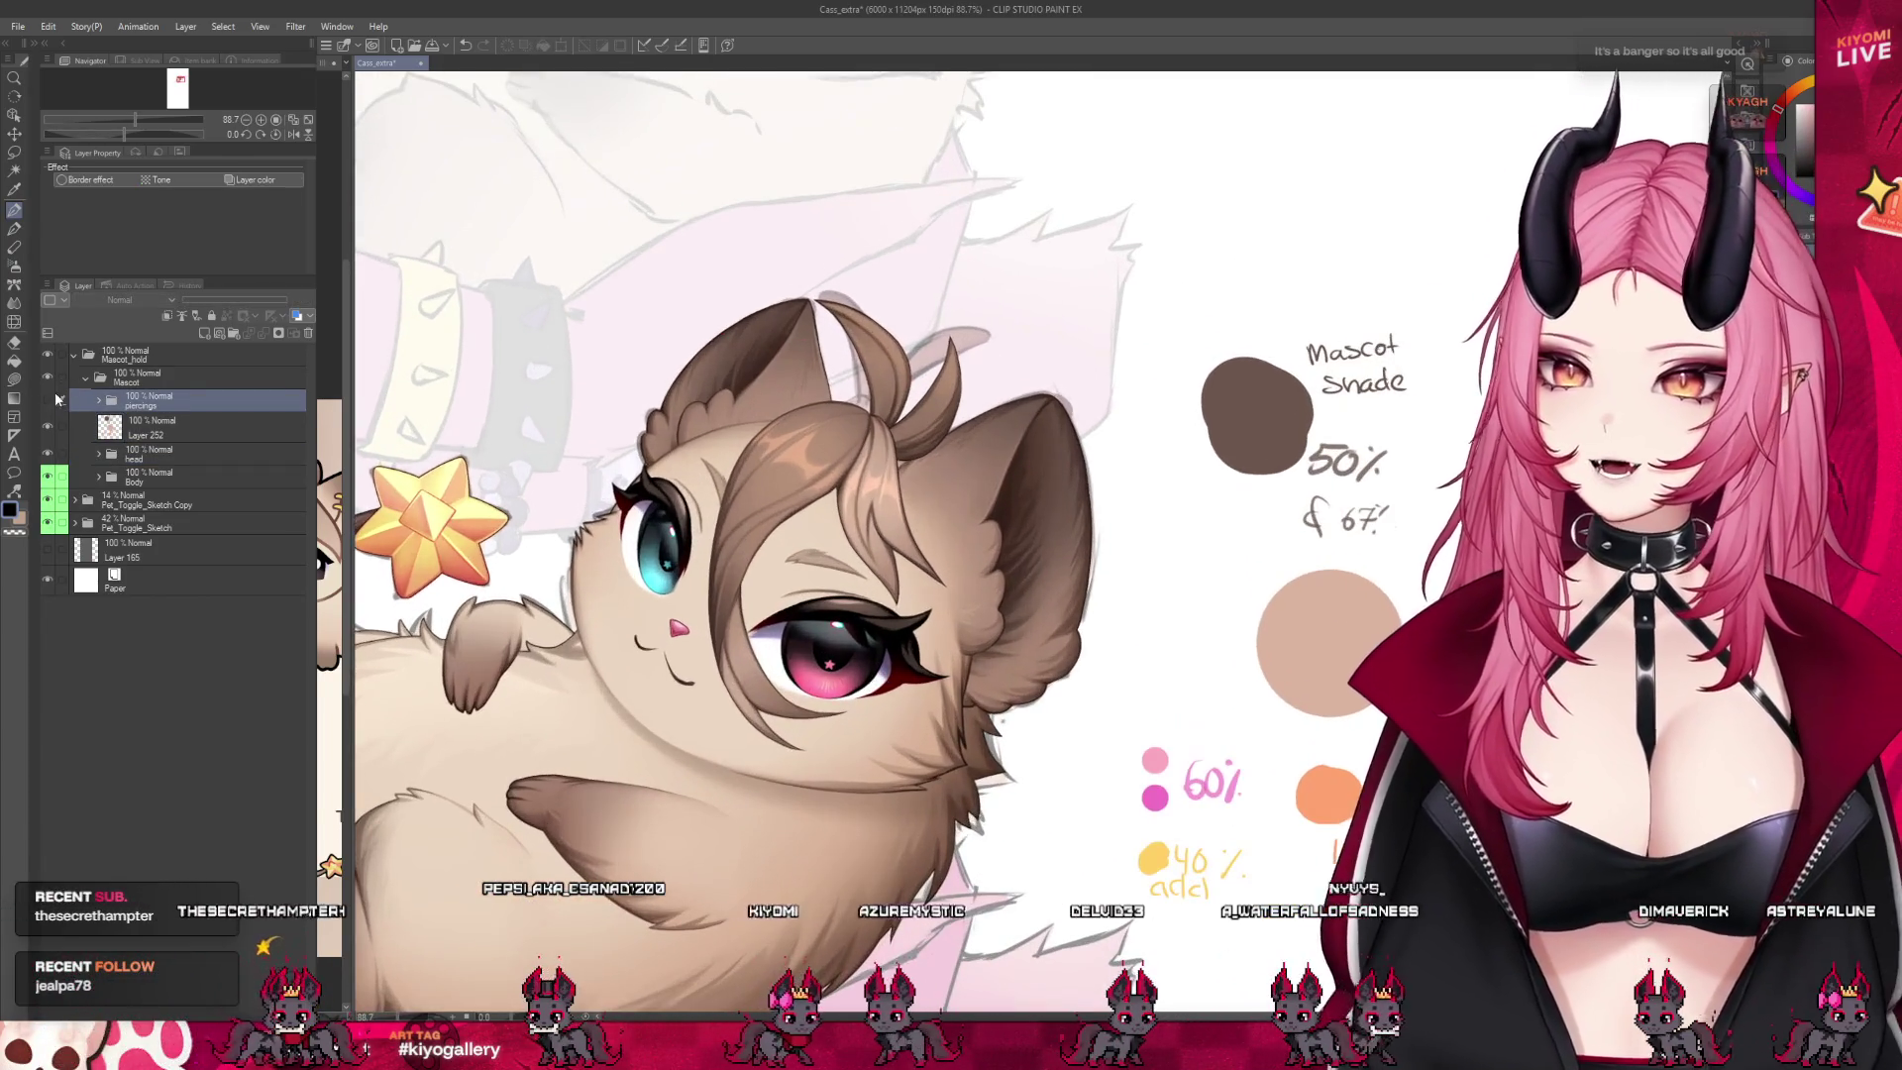
{"action": "left_click", "coordinate": [54, 401]}
{"action": "left_click", "coordinate": [100, 401]}
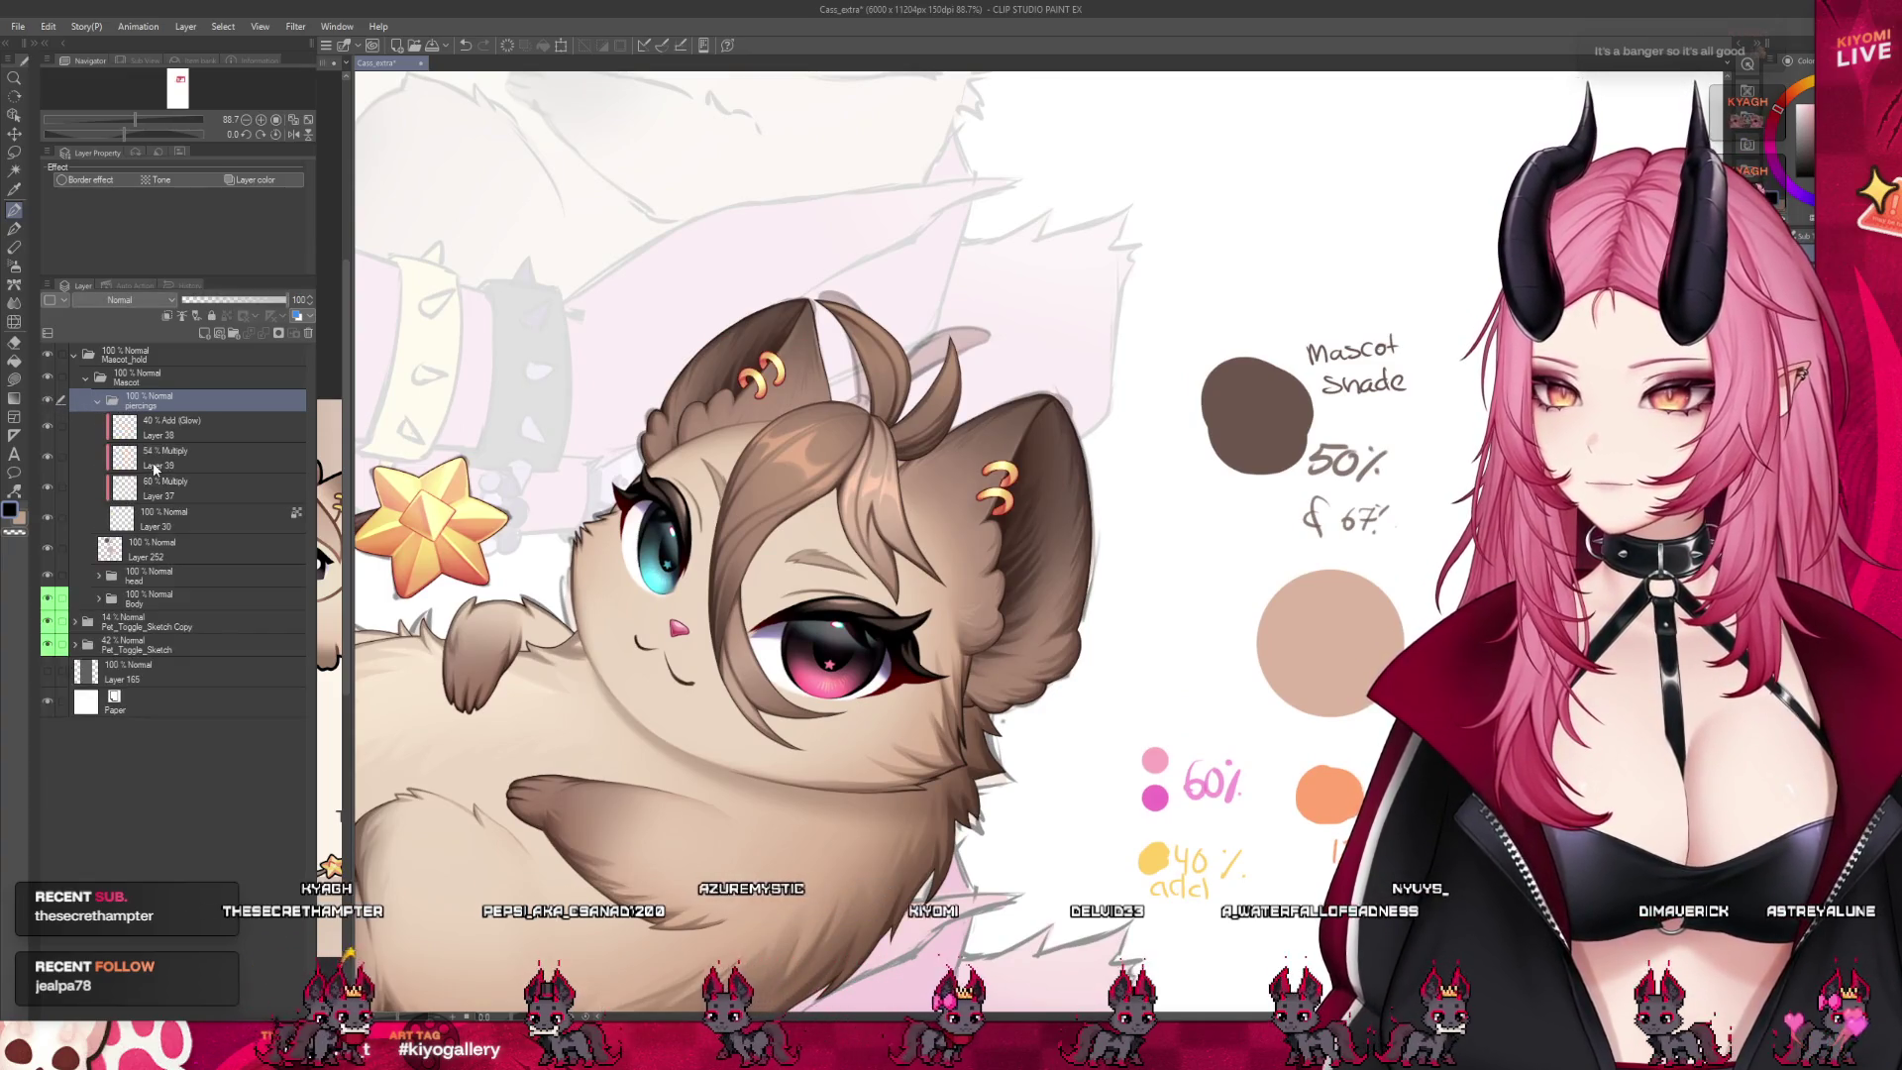
{"action": "left_click", "coordinate": [168, 456]}
{"action": "scroll", "coordinate": [887, 362], "scroll_direction": "up", "scroll_amount": 3}
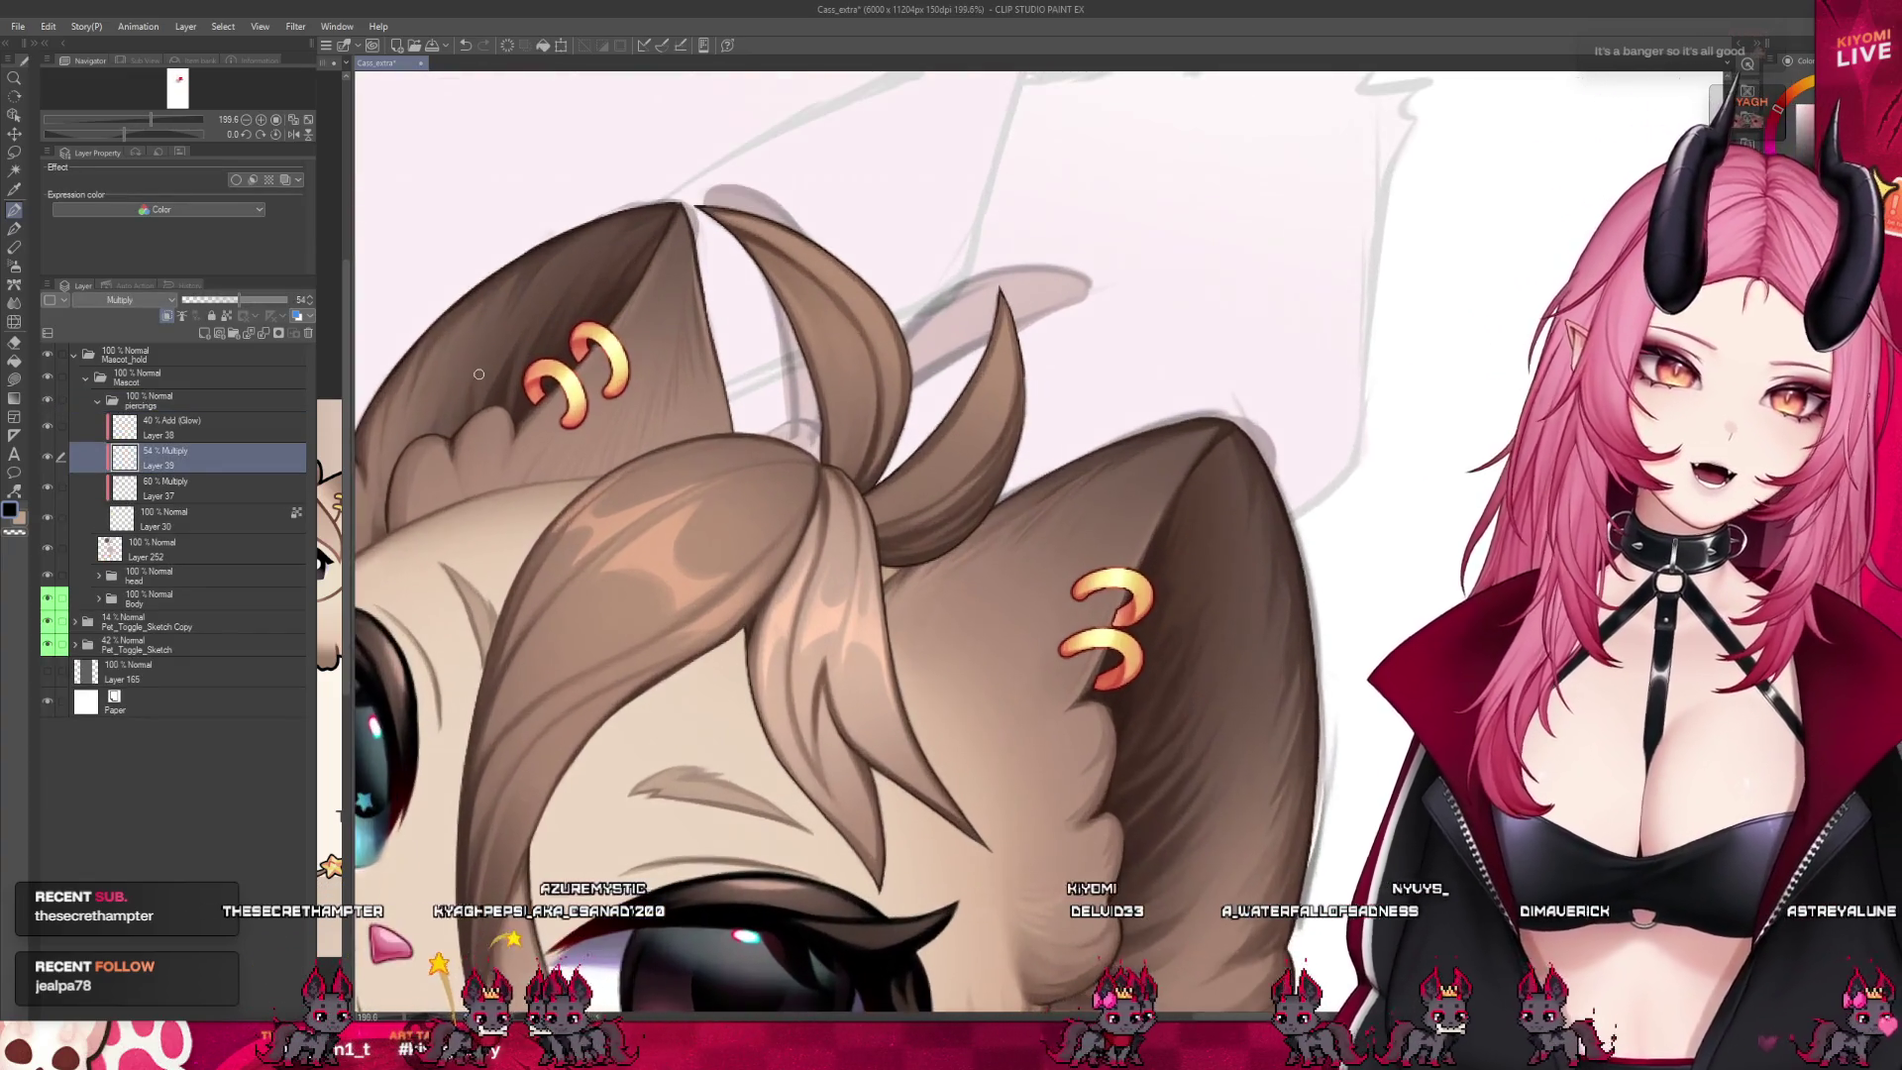
{"action": "scroll", "coordinate": [822, 436], "scroll_direction": "up", "scroll_amount": 3}
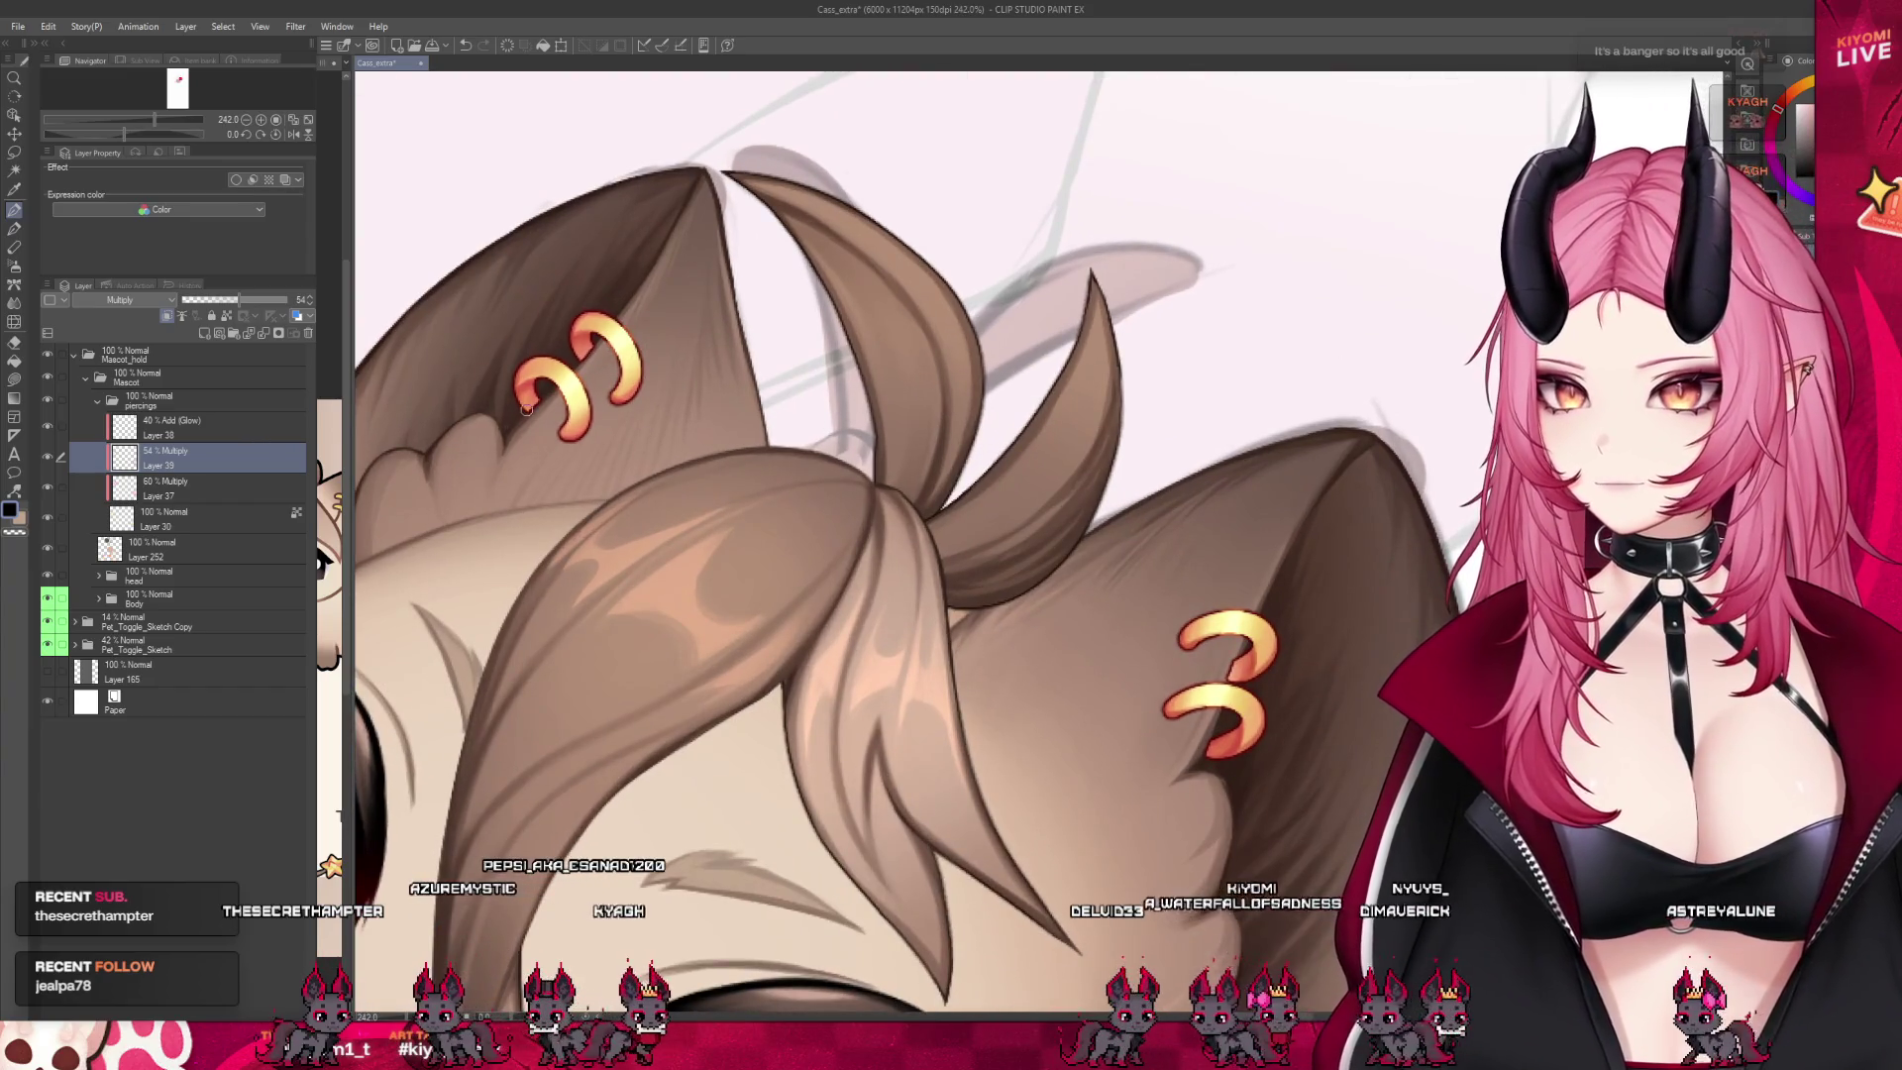
Merge Layers 37, 38 and 39 into Layer 30 and set its Border edge colour to dark red
{"action": "key", "text": "alt+bracketleft"}
{"action": "left_click", "coordinate": [197, 530]}
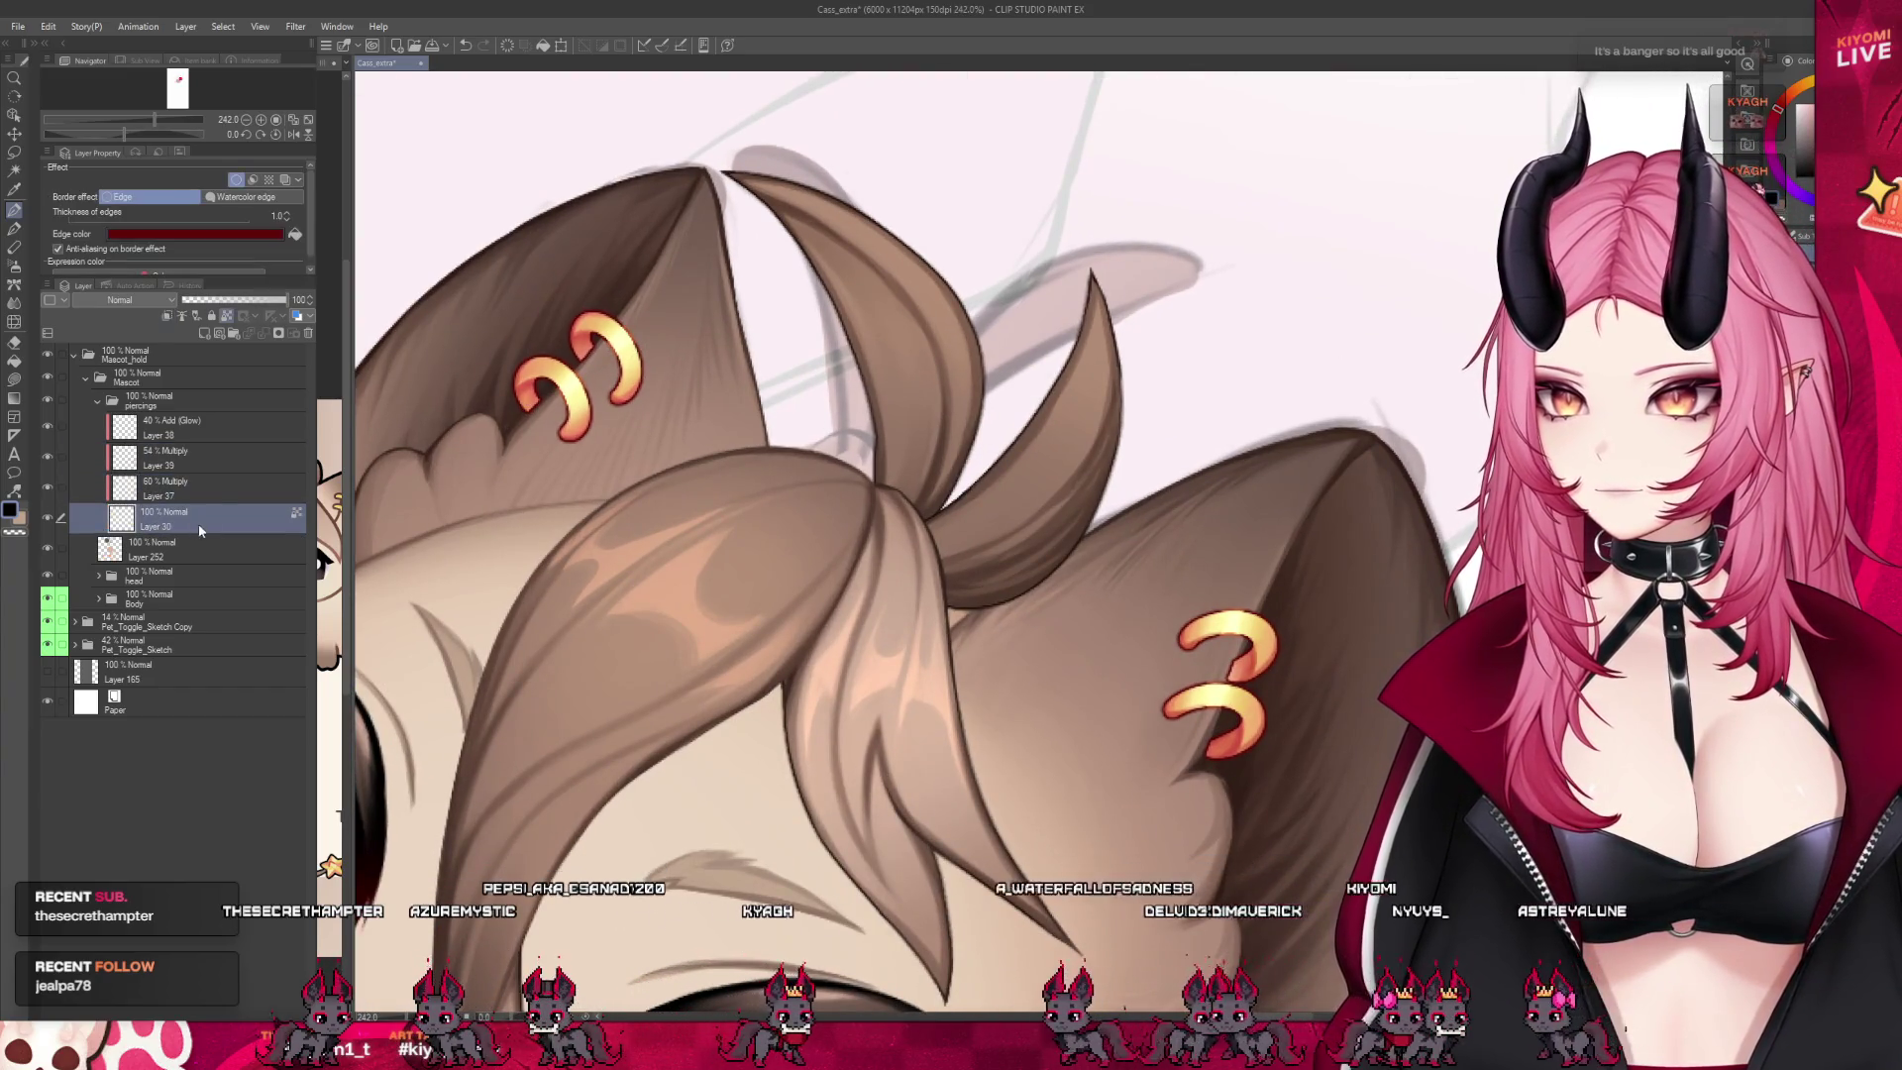
{"action": "left_click", "coordinate": [237, 179]}
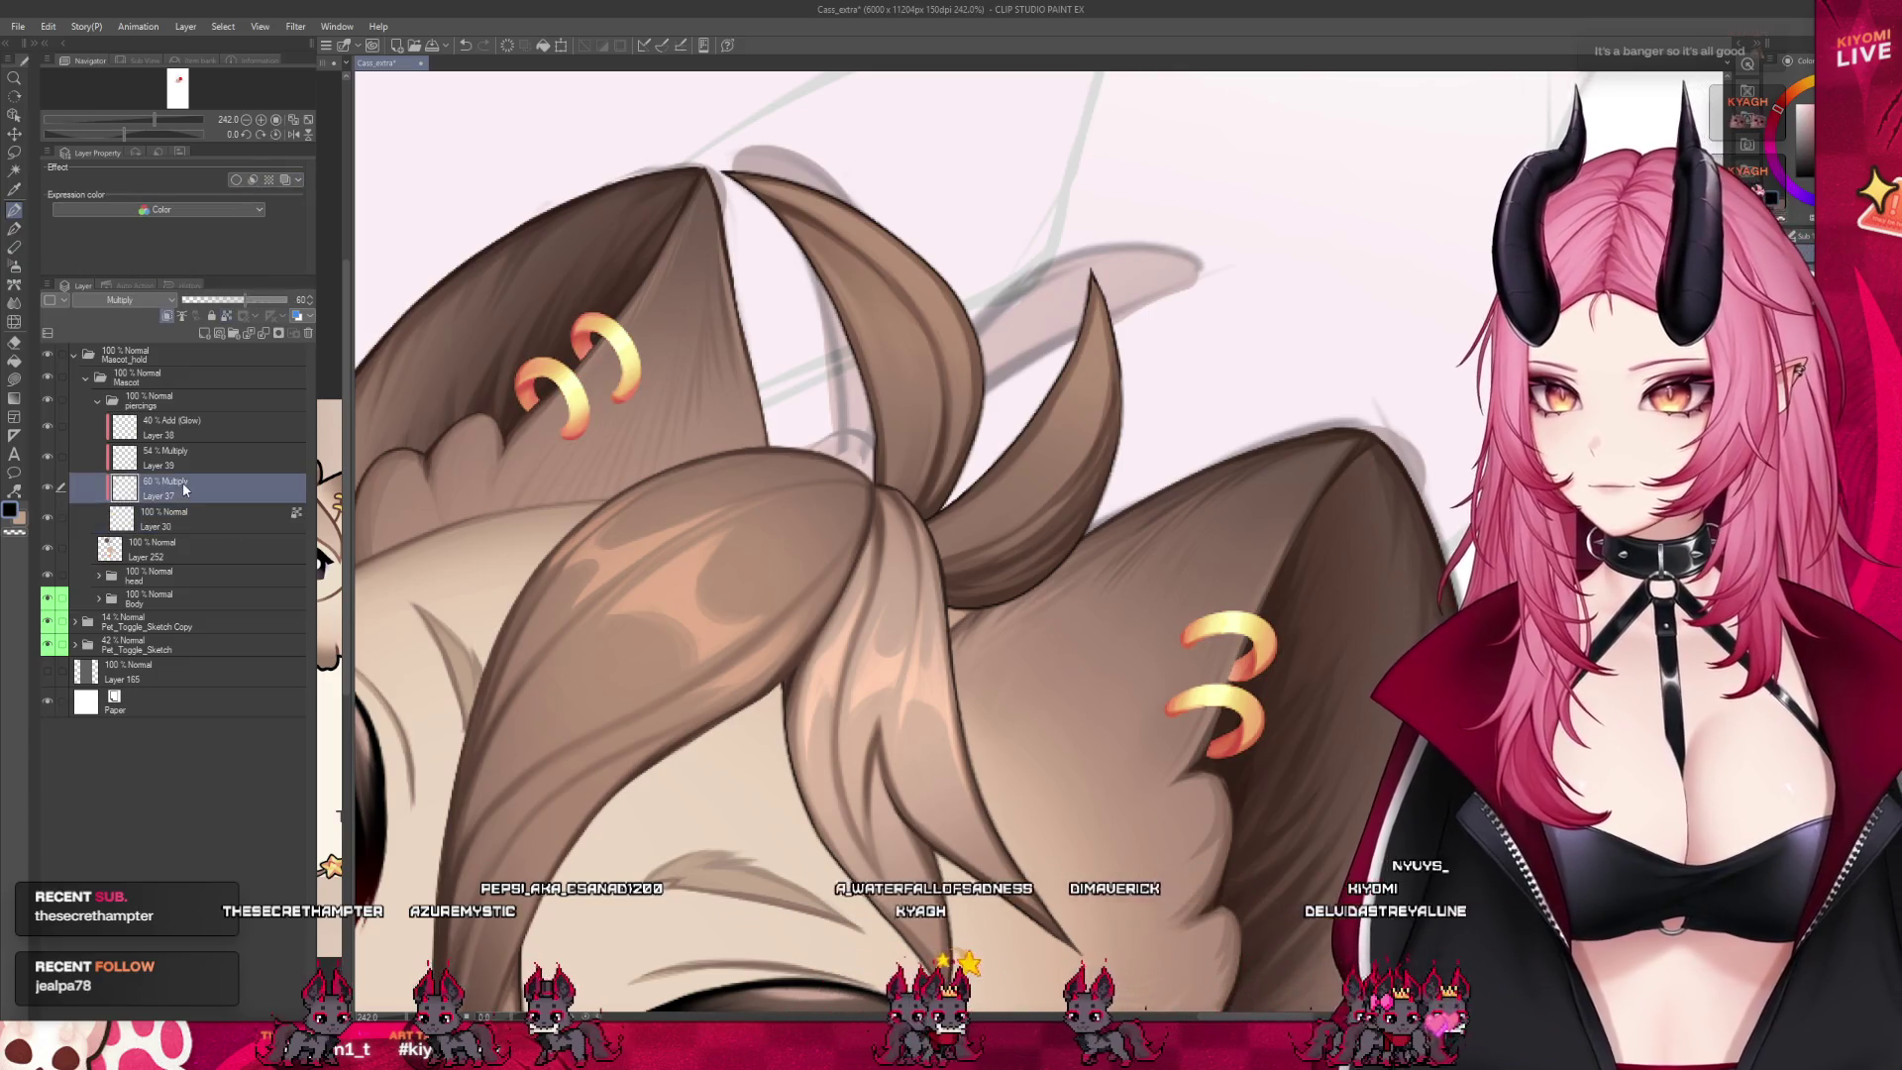
{"action": "left_click", "coordinate": [263, 332]}
{"action": "left_click", "coordinate": [198, 456]}
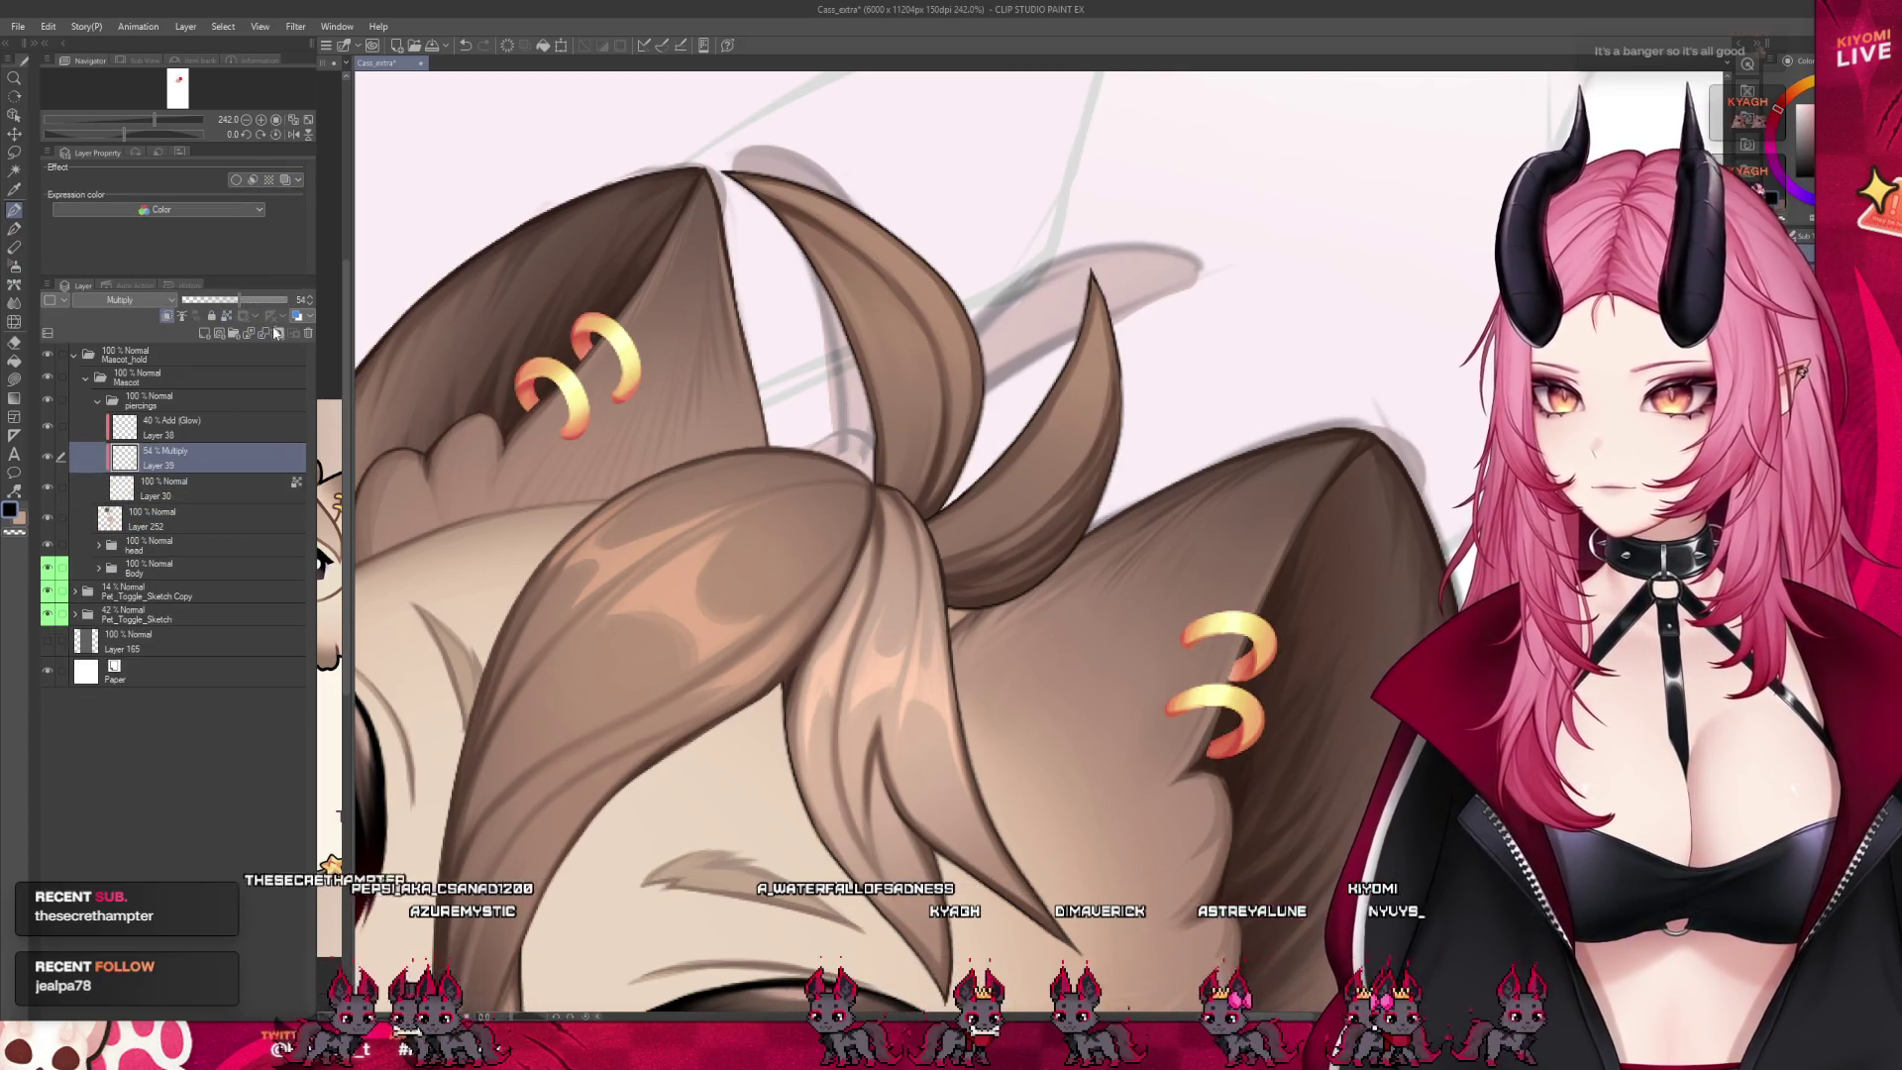
{"action": "left_click", "coordinate": [264, 333]}
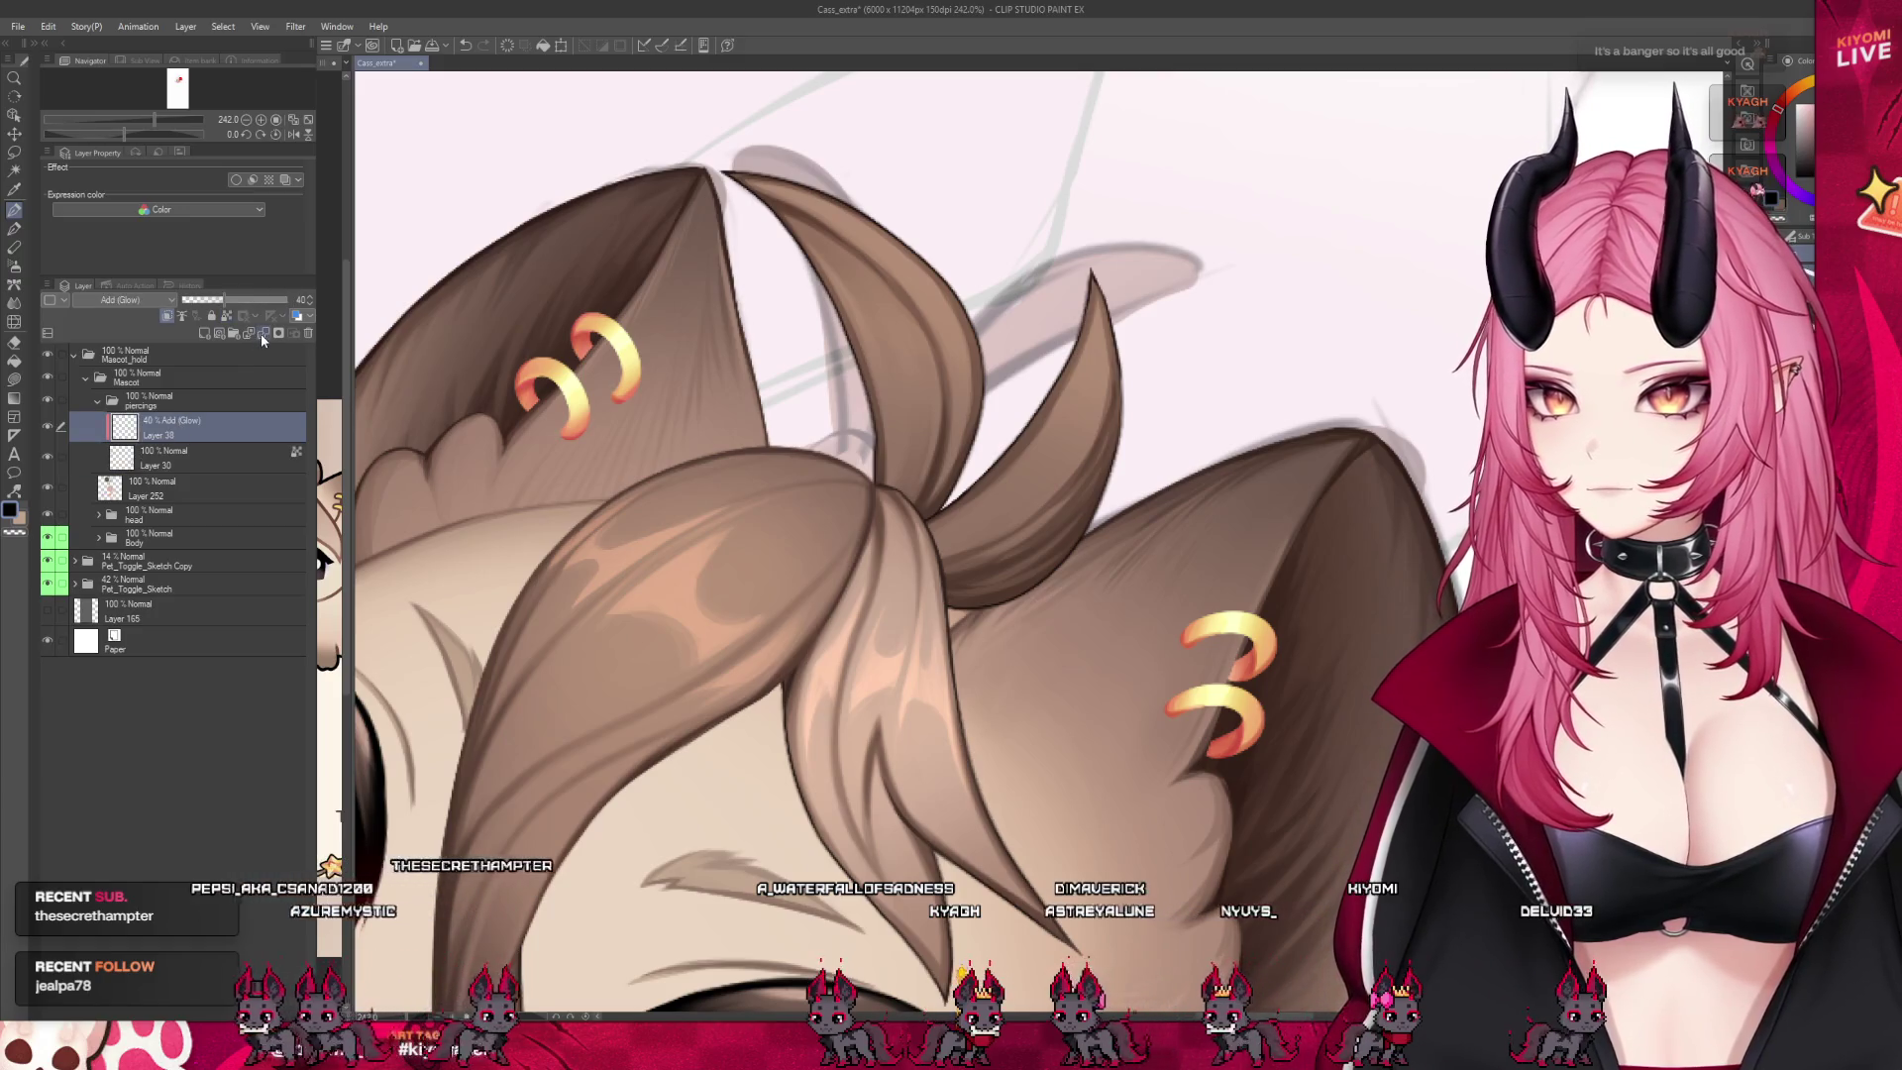
{"action": "left_click", "coordinate": [259, 337]}
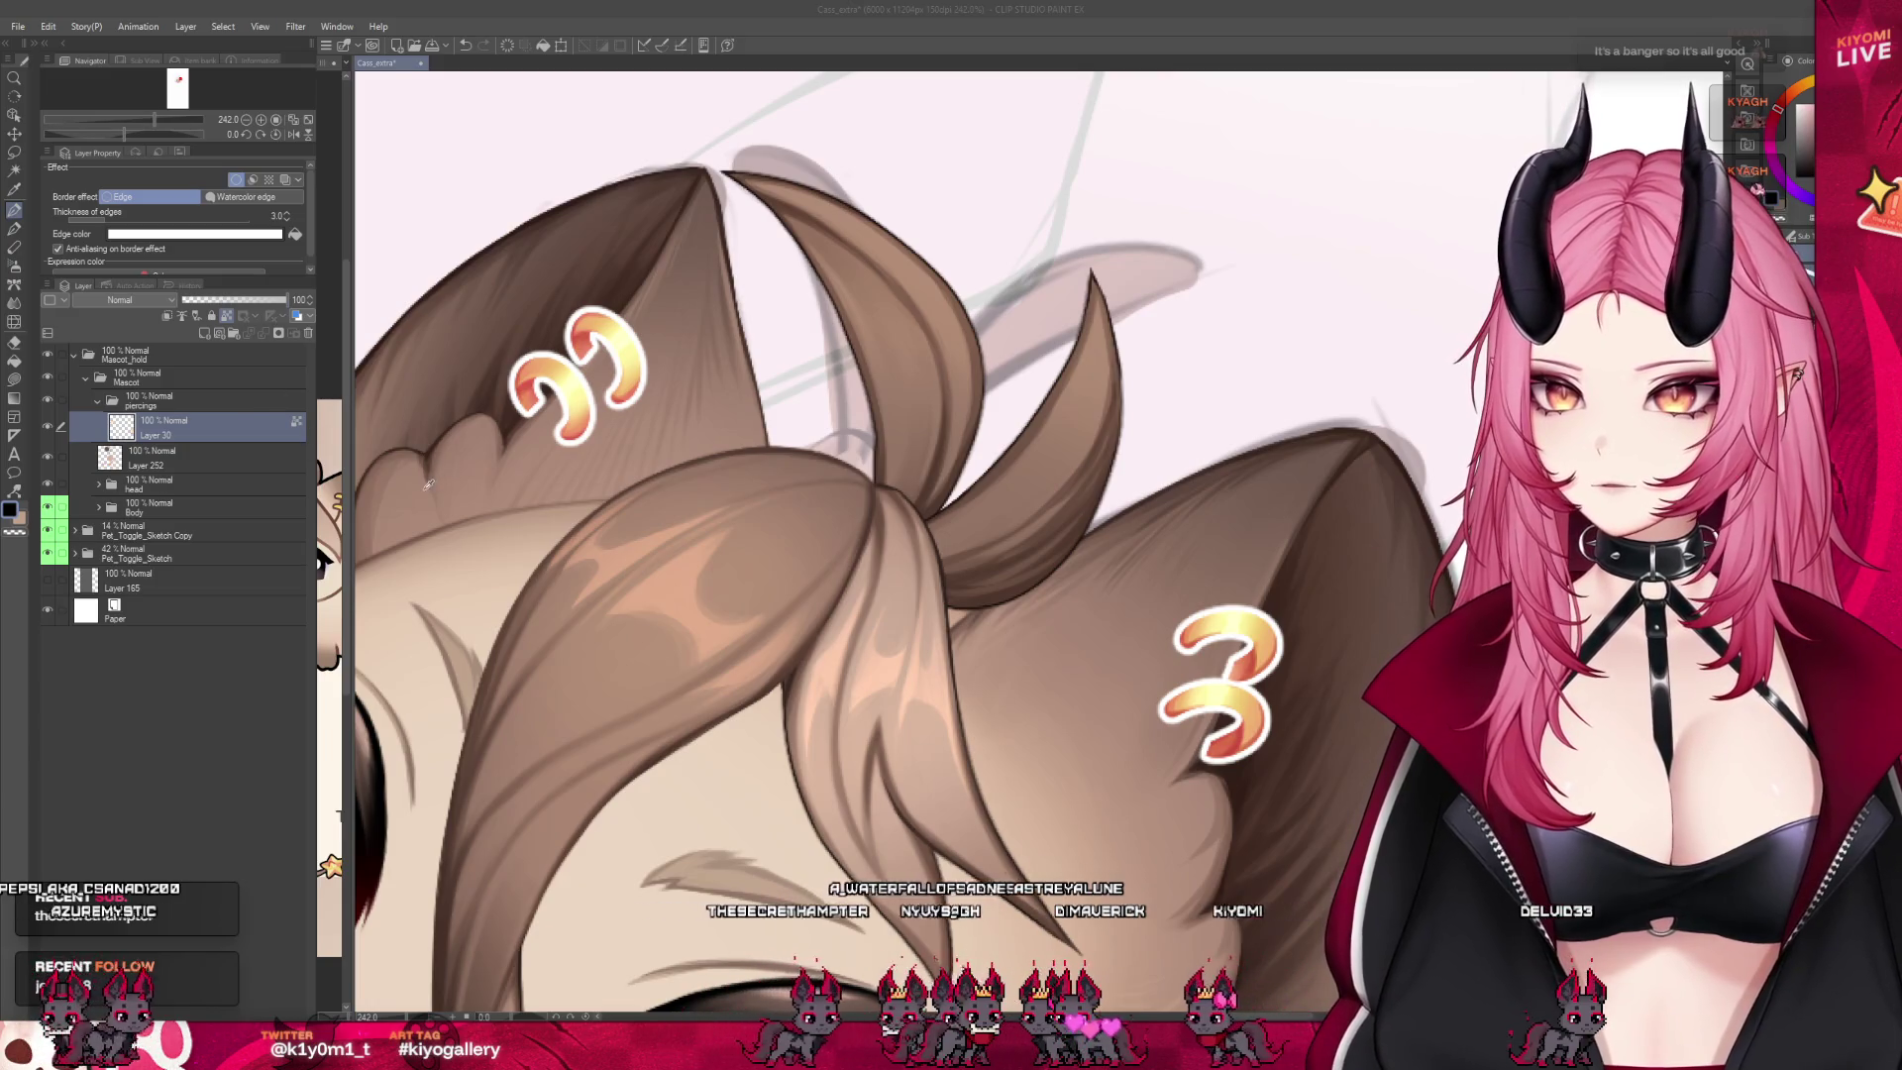
{"action": "left_click", "coordinate": [281, 234]}
Lasso the upper ring's section inside the ear and add the lower ring's tip to the selection
{"action": "scroll", "coordinate": [768, 354], "scroll_direction": "down", "scroll_amount": 3}
{"action": "scroll", "coordinate": [767, 355], "scroll_direction": "down", "scroll_amount": 3}
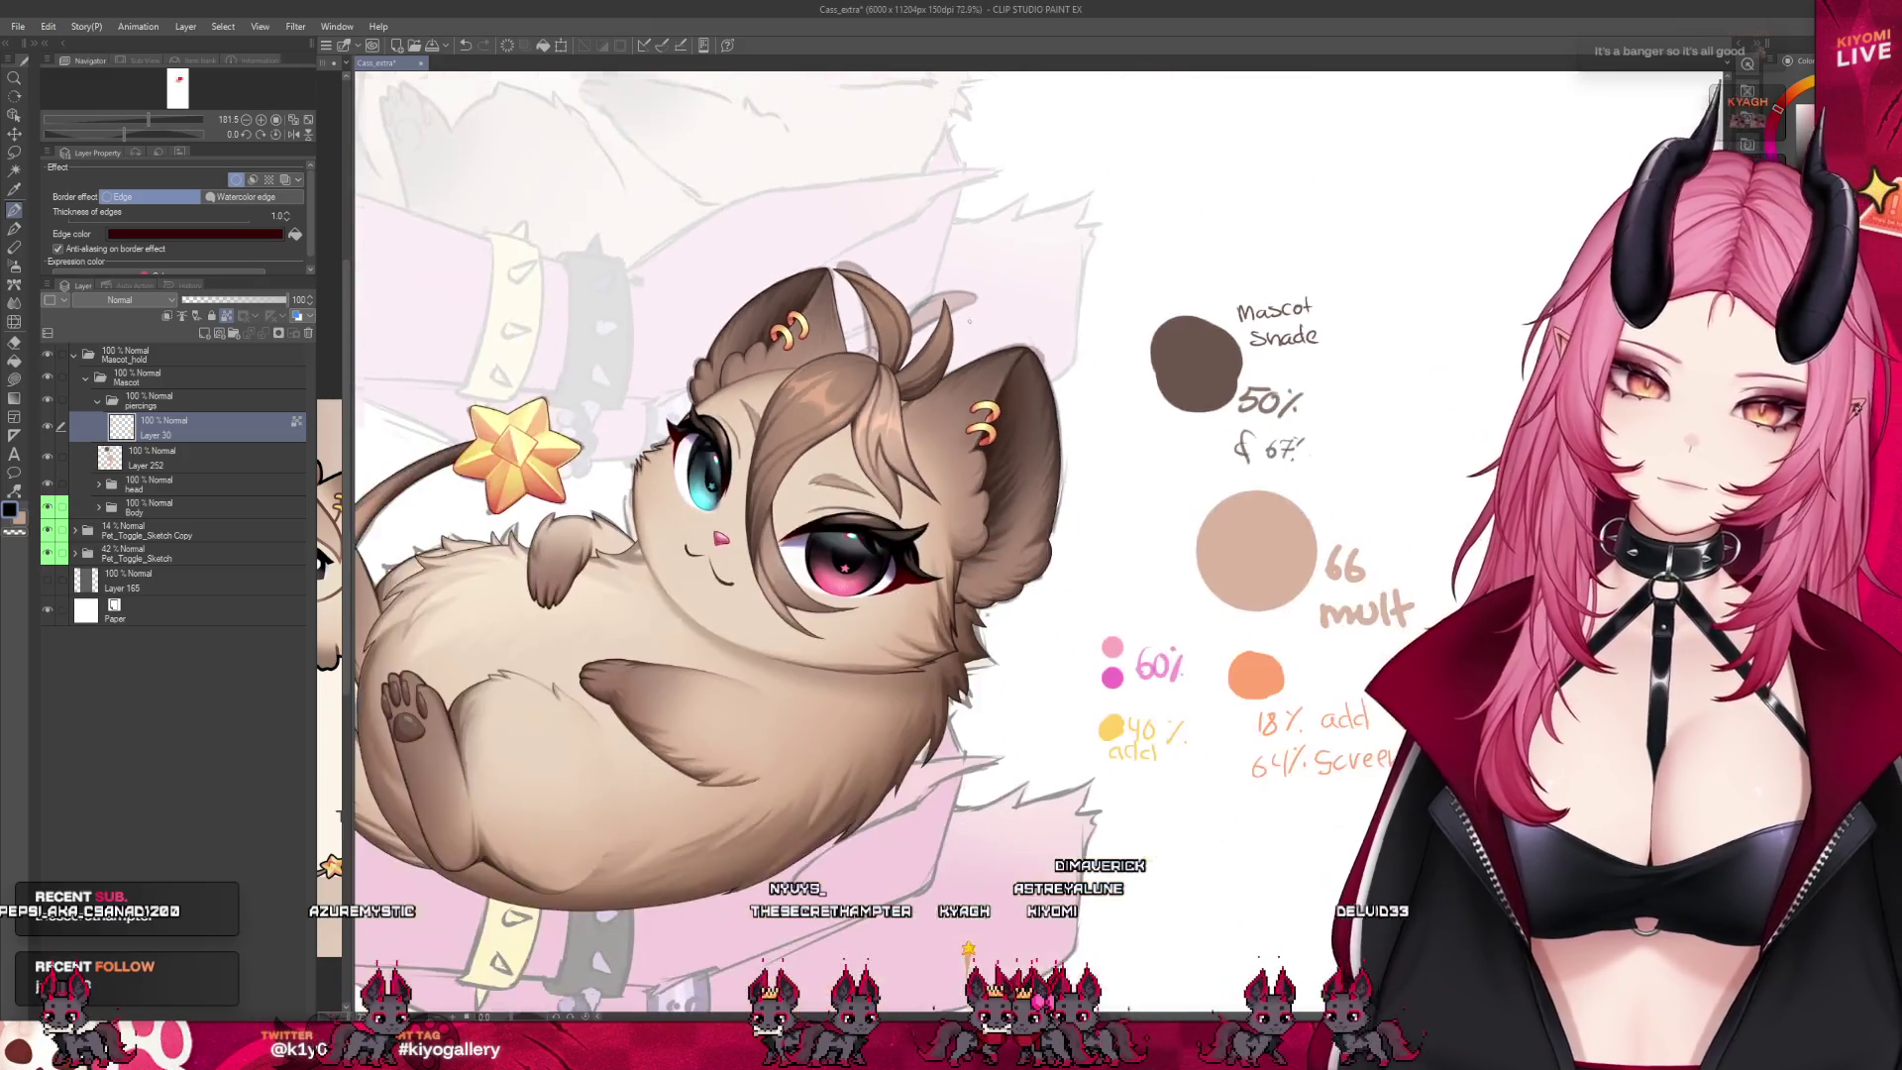
{"action": "scroll", "coordinate": [665, 420], "scroll_direction": "up", "scroll_amount": 3}
{"action": "scroll", "coordinate": [664, 420], "scroll_direction": "up", "scroll_amount": 3}
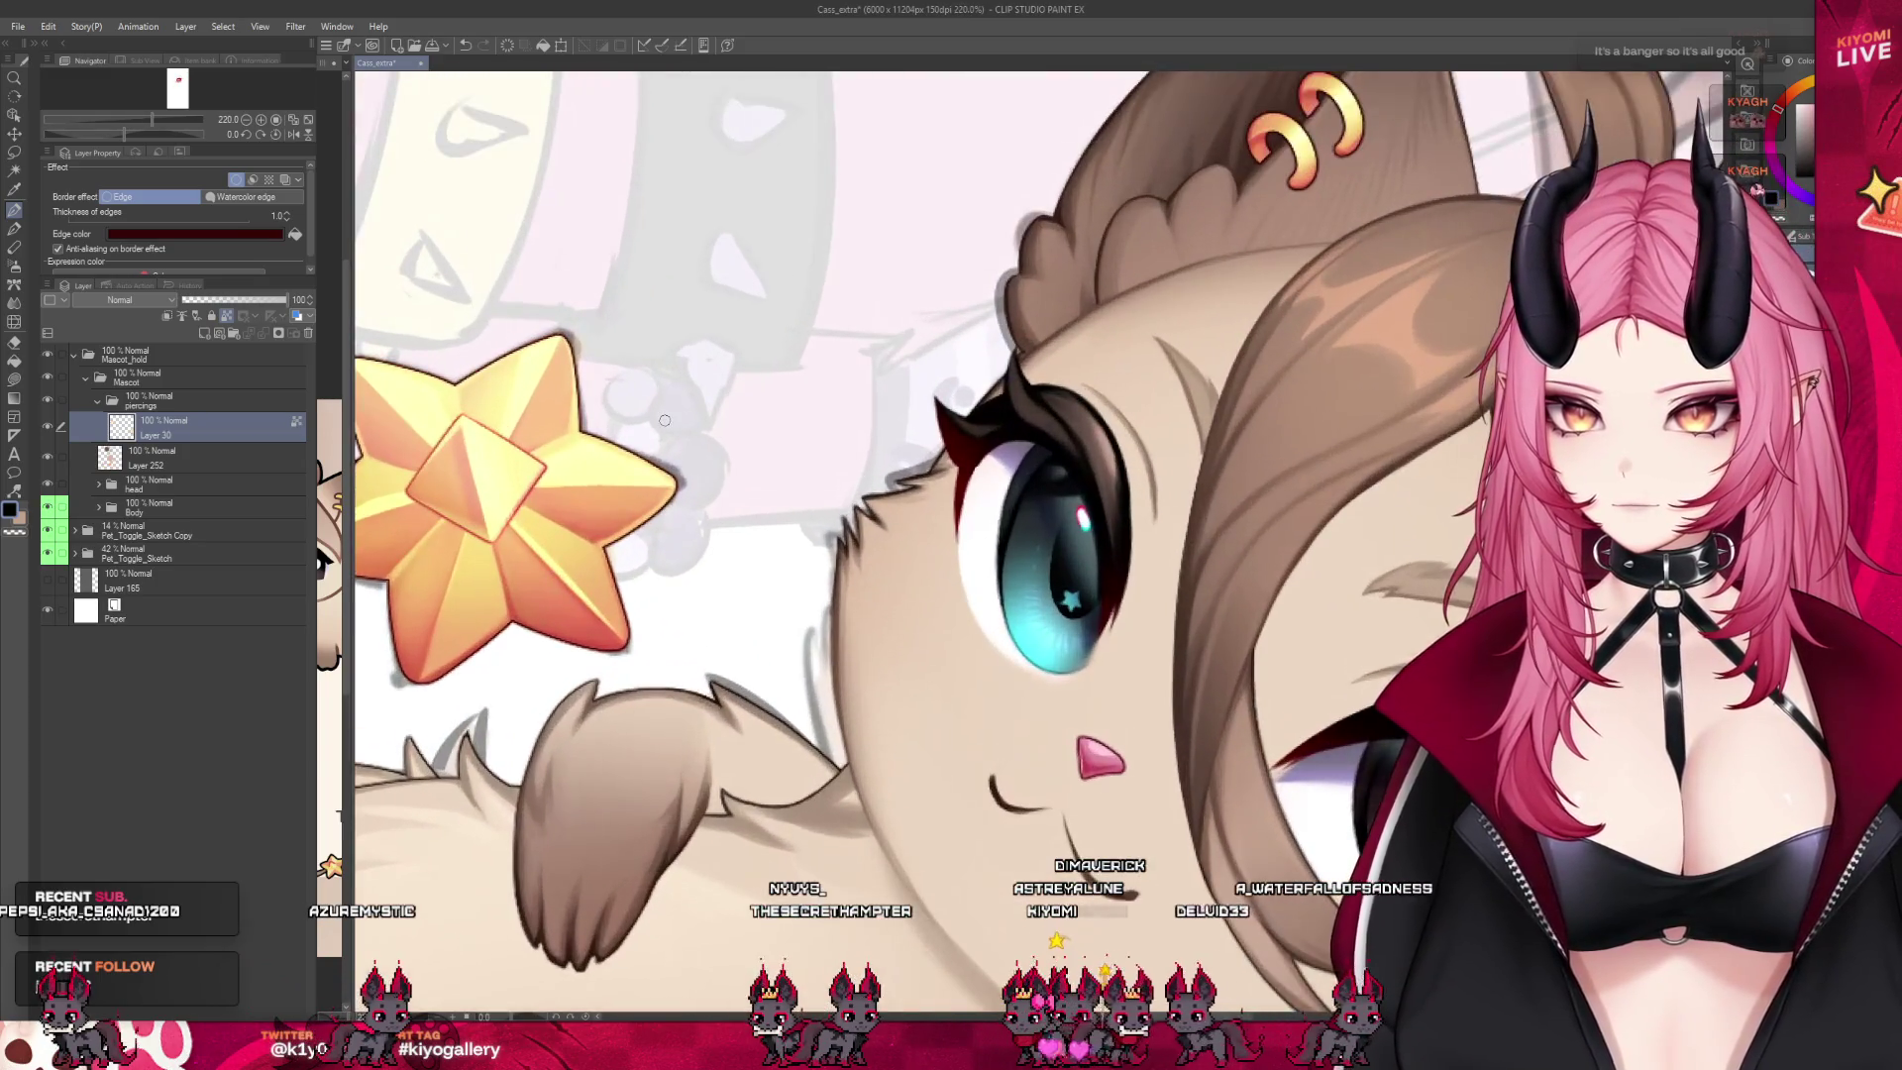
{"action": "scroll", "coordinate": [595, 497], "scroll_direction": "down", "scroll_amount": 2}
{"action": "scroll", "coordinate": [595, 497], "scroll_direction": "up", "scroll_amount": 1}
{"action": "scroll", "coordinate": [1155, 331], "scroll_direction": "down", "scroll_amount": 1}
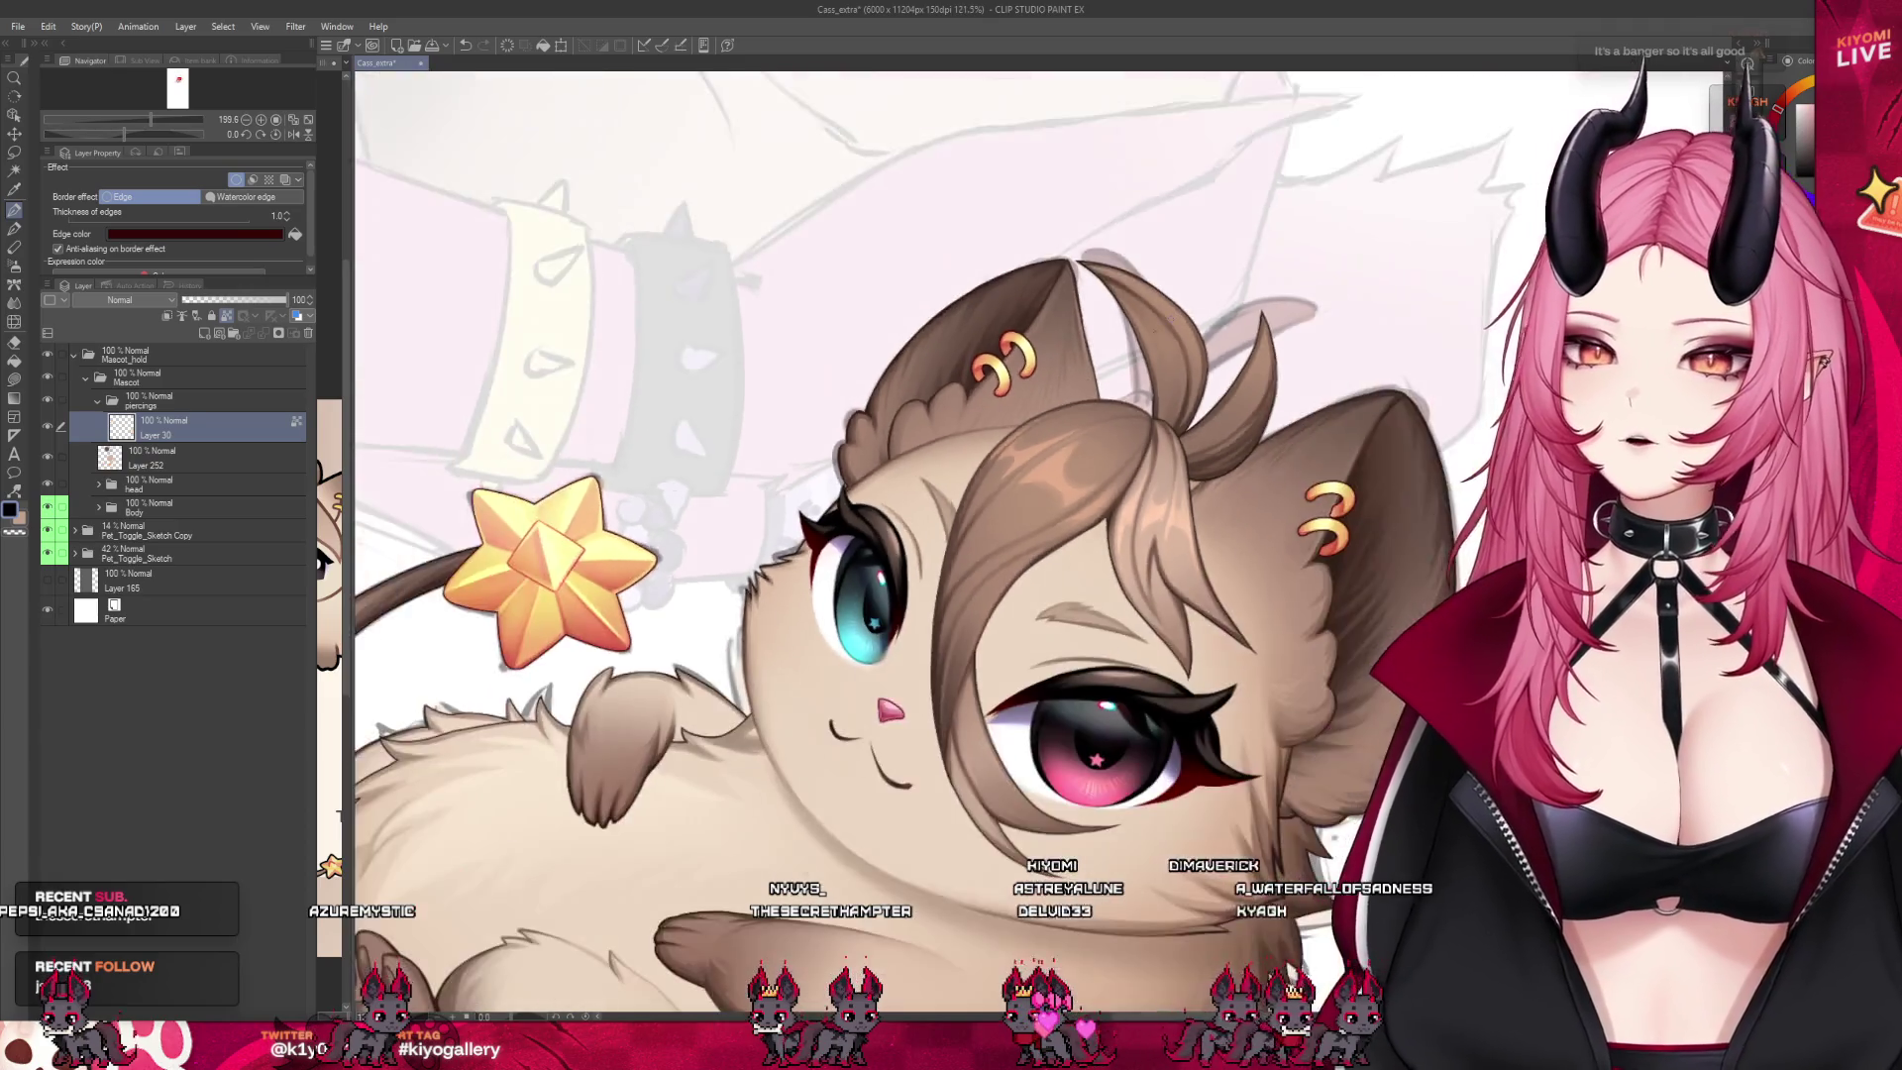
{"action": "scroll", "coordinate": [1155, 330], "scroll_direction": "up", "scroll_amount": 1}
{"action": "scroll", "coordinate": [991, 376], "scroll_direction": "up", "scroll_amount": 2}
{"action": "scroll", "coordinate": [845, 425], "scroll_direction": "up", "scroll_amount": 2}
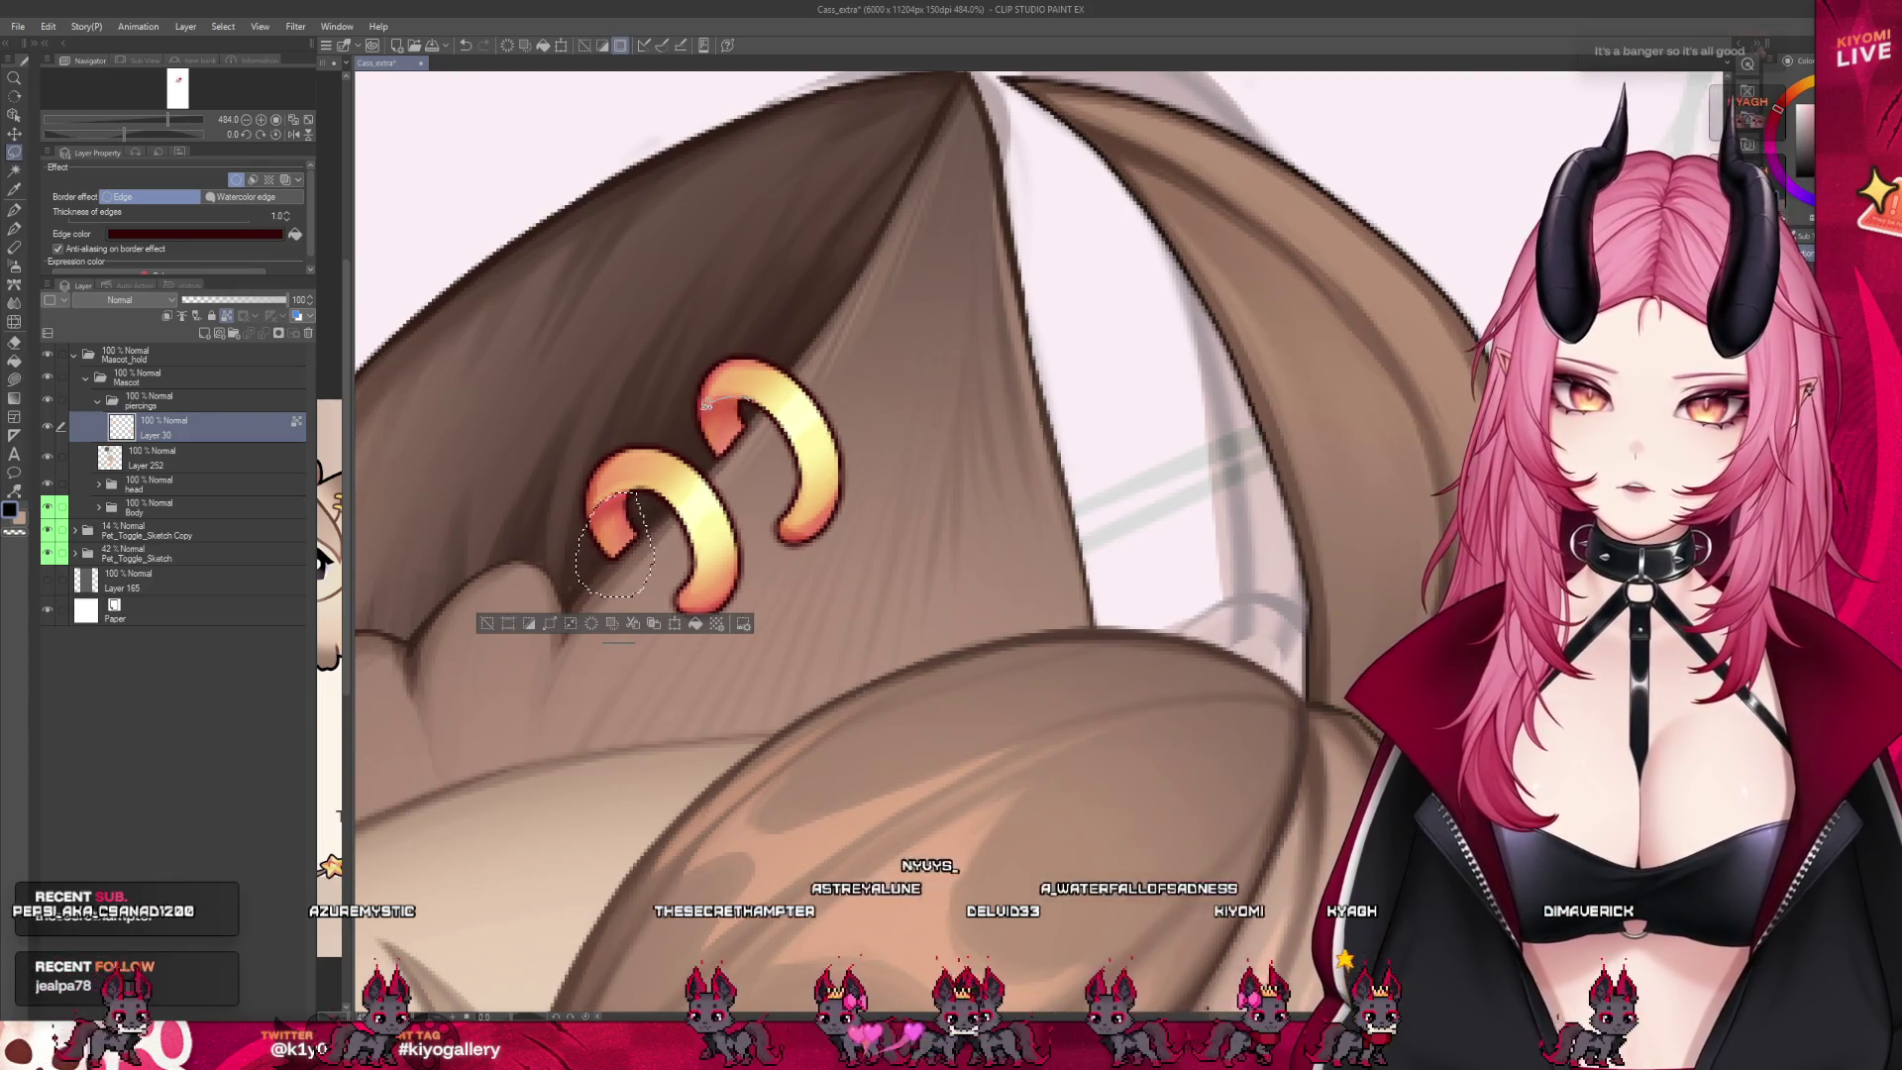
{"action": "scroll", "coordinate": [777, 369], "scroll_direction": "down", "scroll_amount": 1}
{"action": "scroll", "coordinate": [793, 377], "scroll_direction": "down", "scroll_amount": 1}
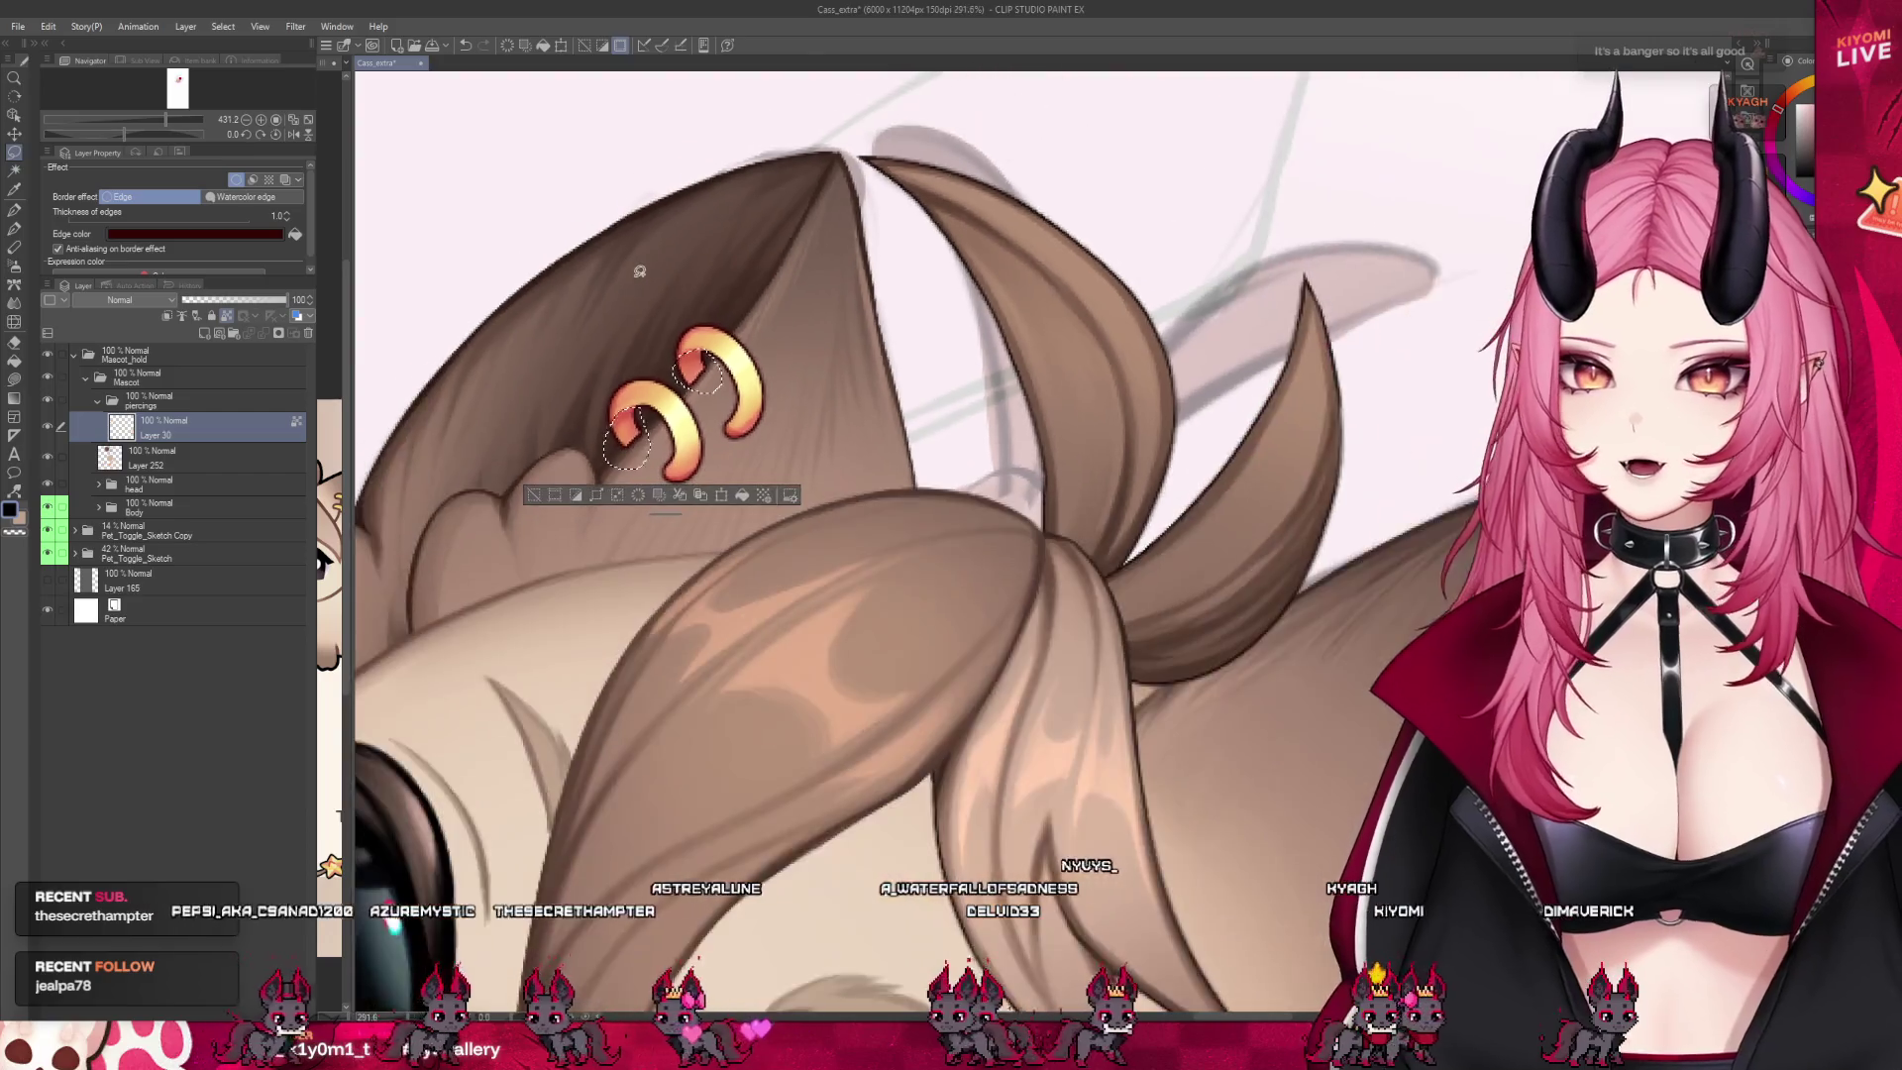
{"action": "scroll", "coordinate": [892, 446], "scroll_direction": "down", "scroll_amount": 1}
{"action": "scroll", "coordinate": [1250, 602], "scroll_direction": "down", "scroll_amount": 1}
{"action": "scroll", "coordinate": [1109, 485], "scroll_direction": "up", "scroll_amount": 2}
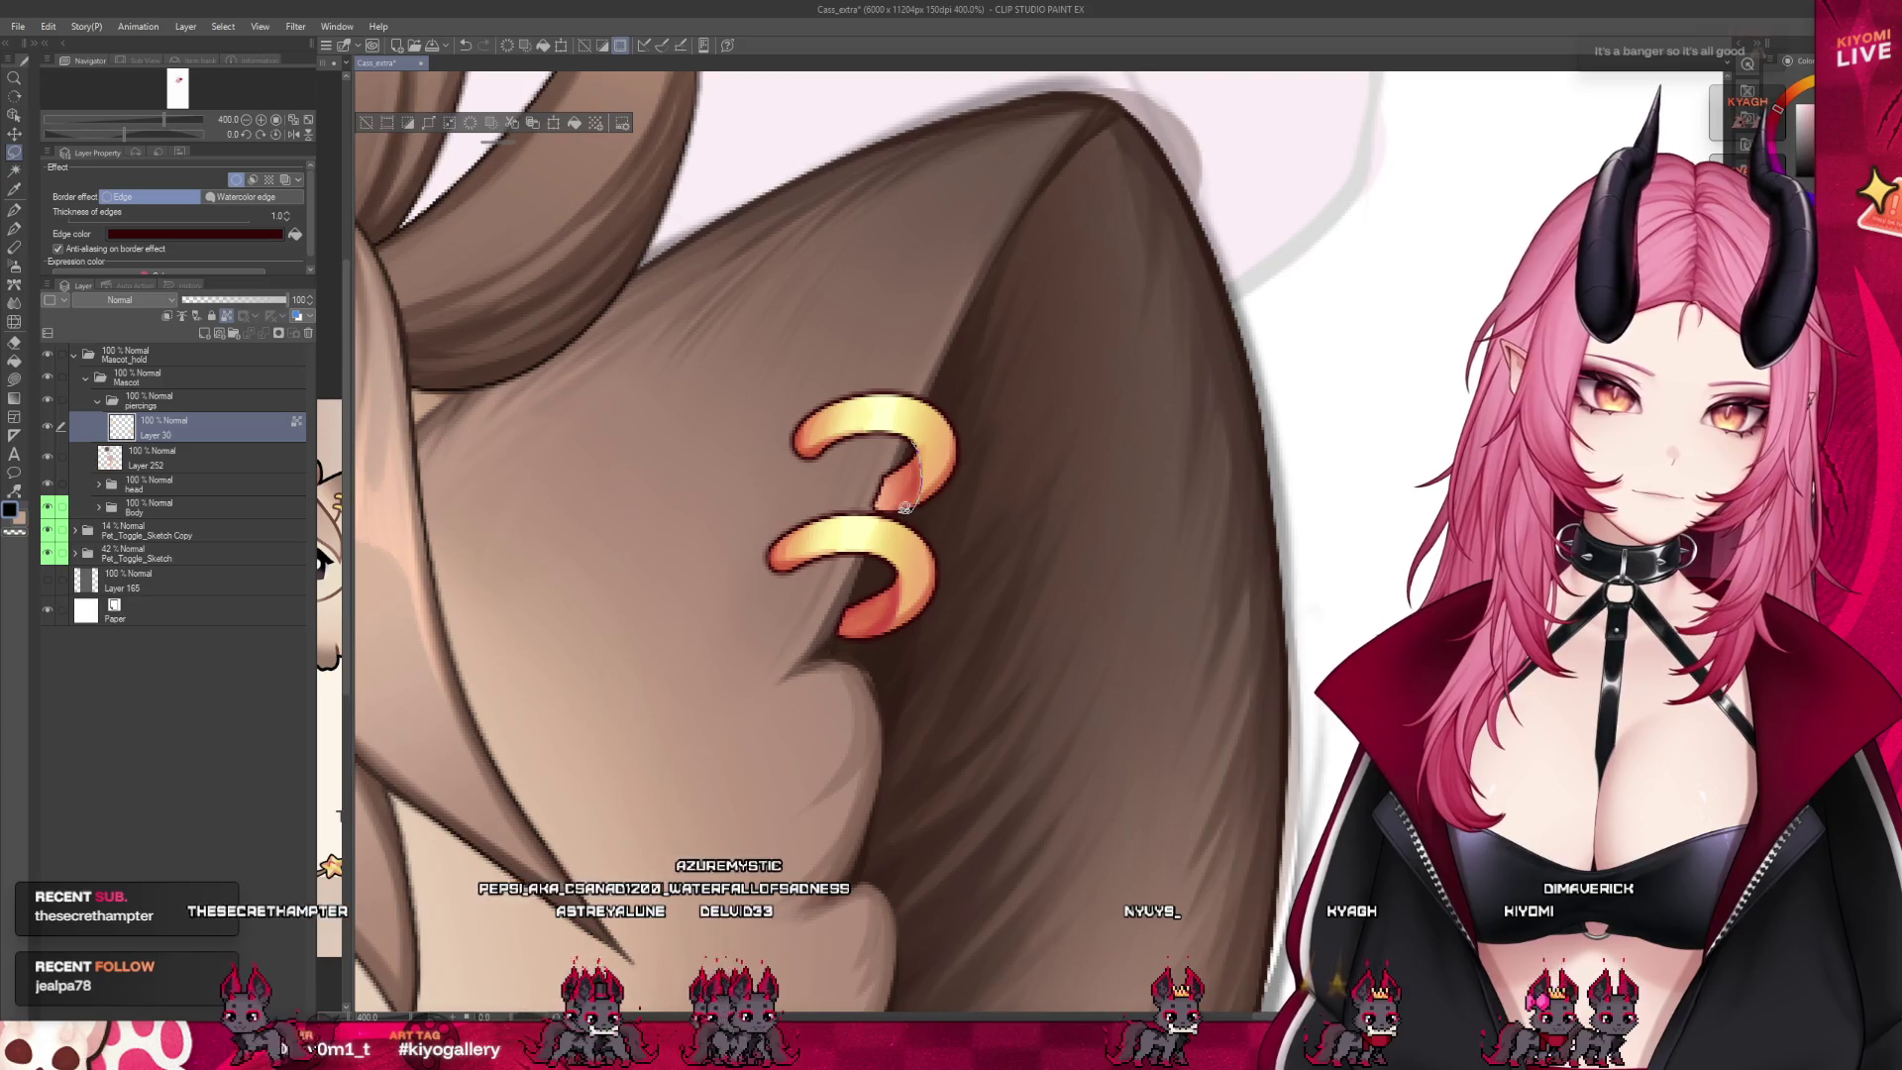
{"action": "left_click_drag", "start_coordinate": [888, 506], "coordinate": [900, 466]}
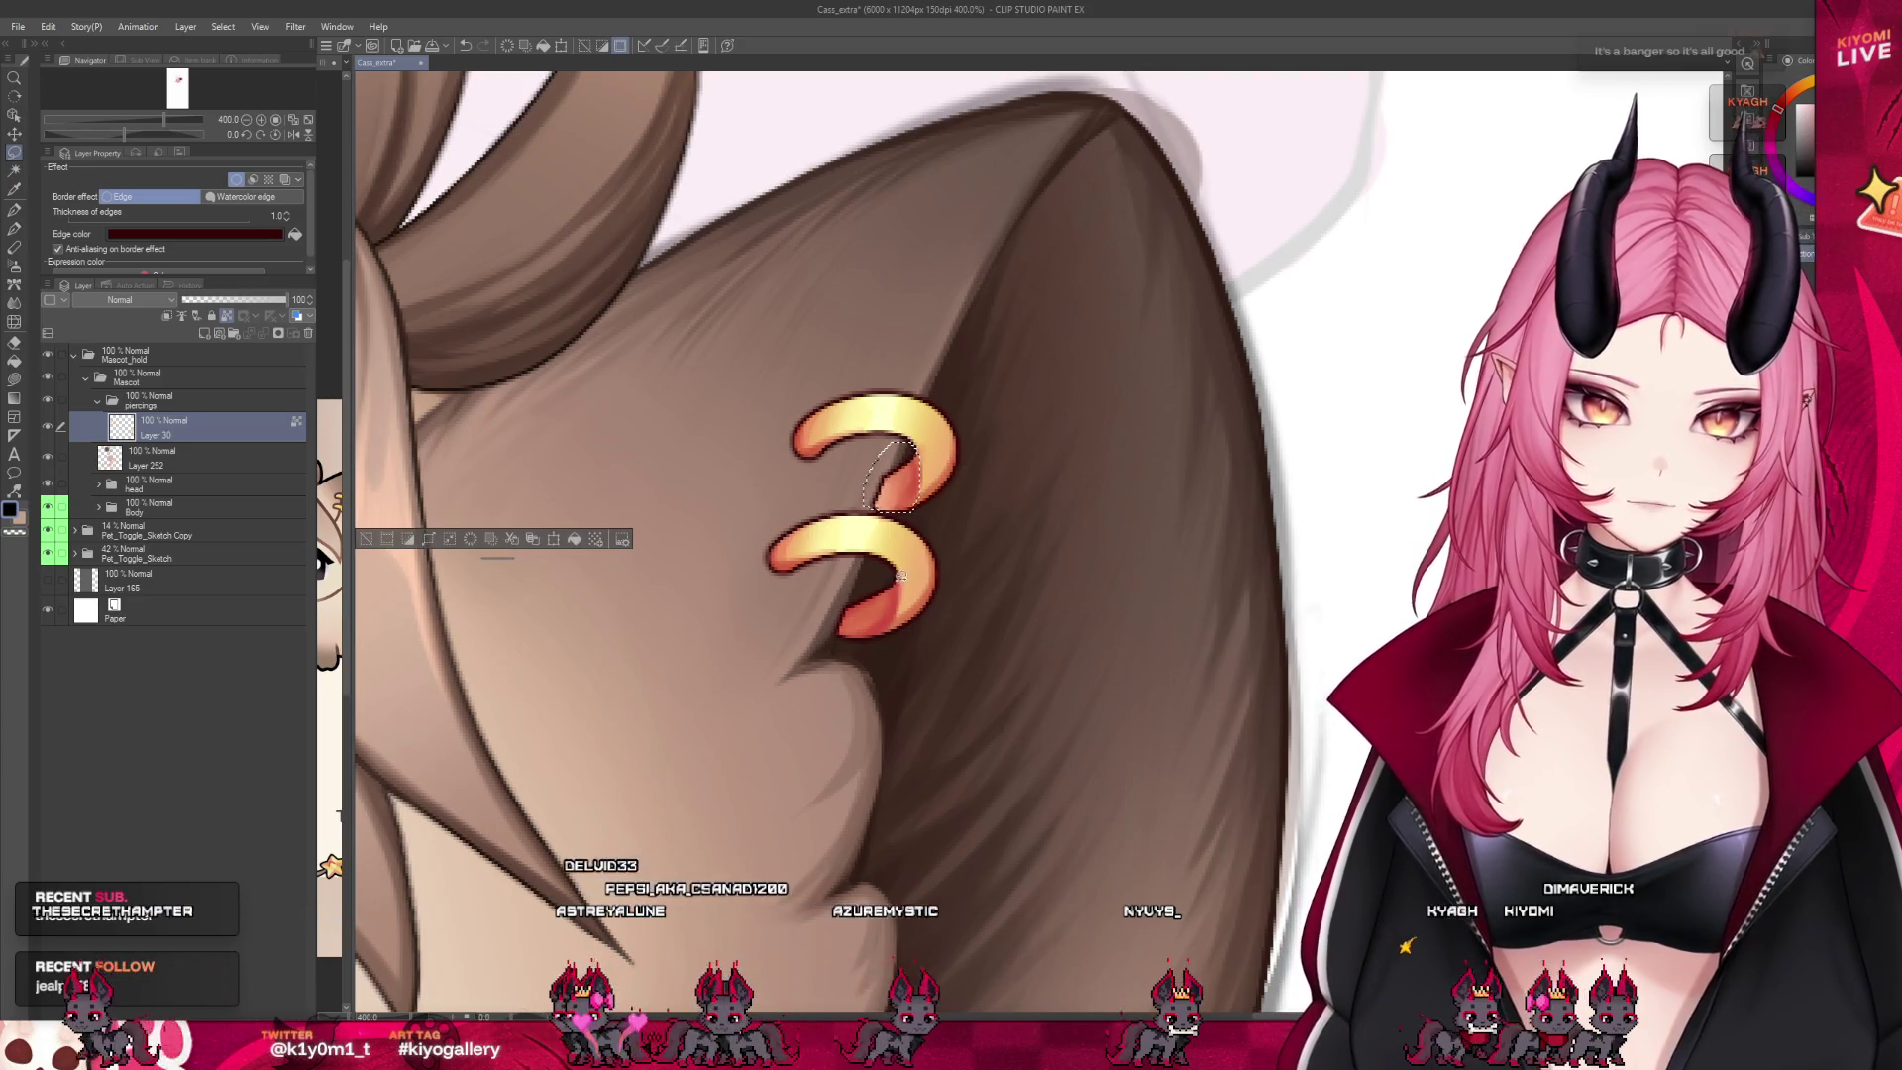
{"action": "left_click_drag", "start_coordinate": [895, 628], "coordinate": [891, 582]}
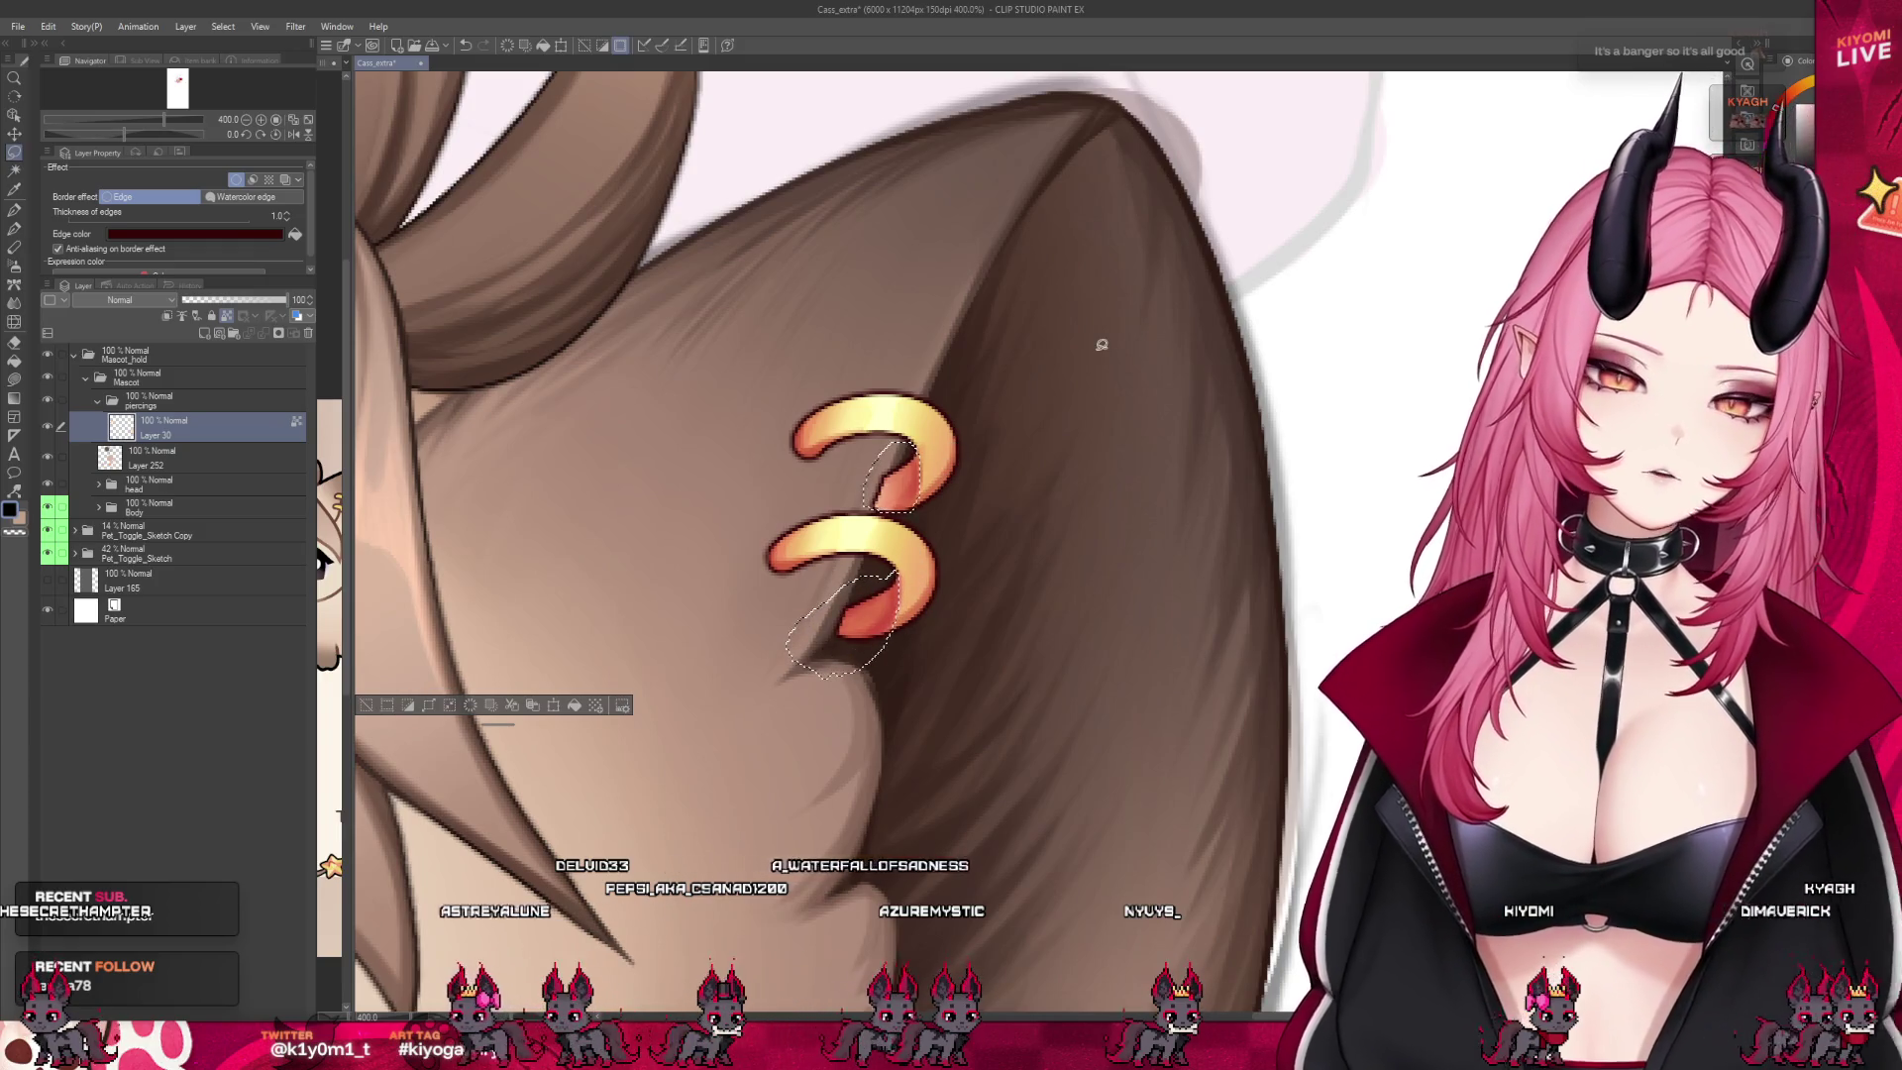
{"action": "scroll", "coordinate": [1101, 345], "scroll_direction": "down", "scroll_amount": 2}
{"action": "scroll", "coordinate": [892, 317], "scroll_direction": "down", "scroll_amount": 2}
{"action": "scroll", "coordinate": [681, 293], "scroll_direction": "down", "scroll_amount": 2}
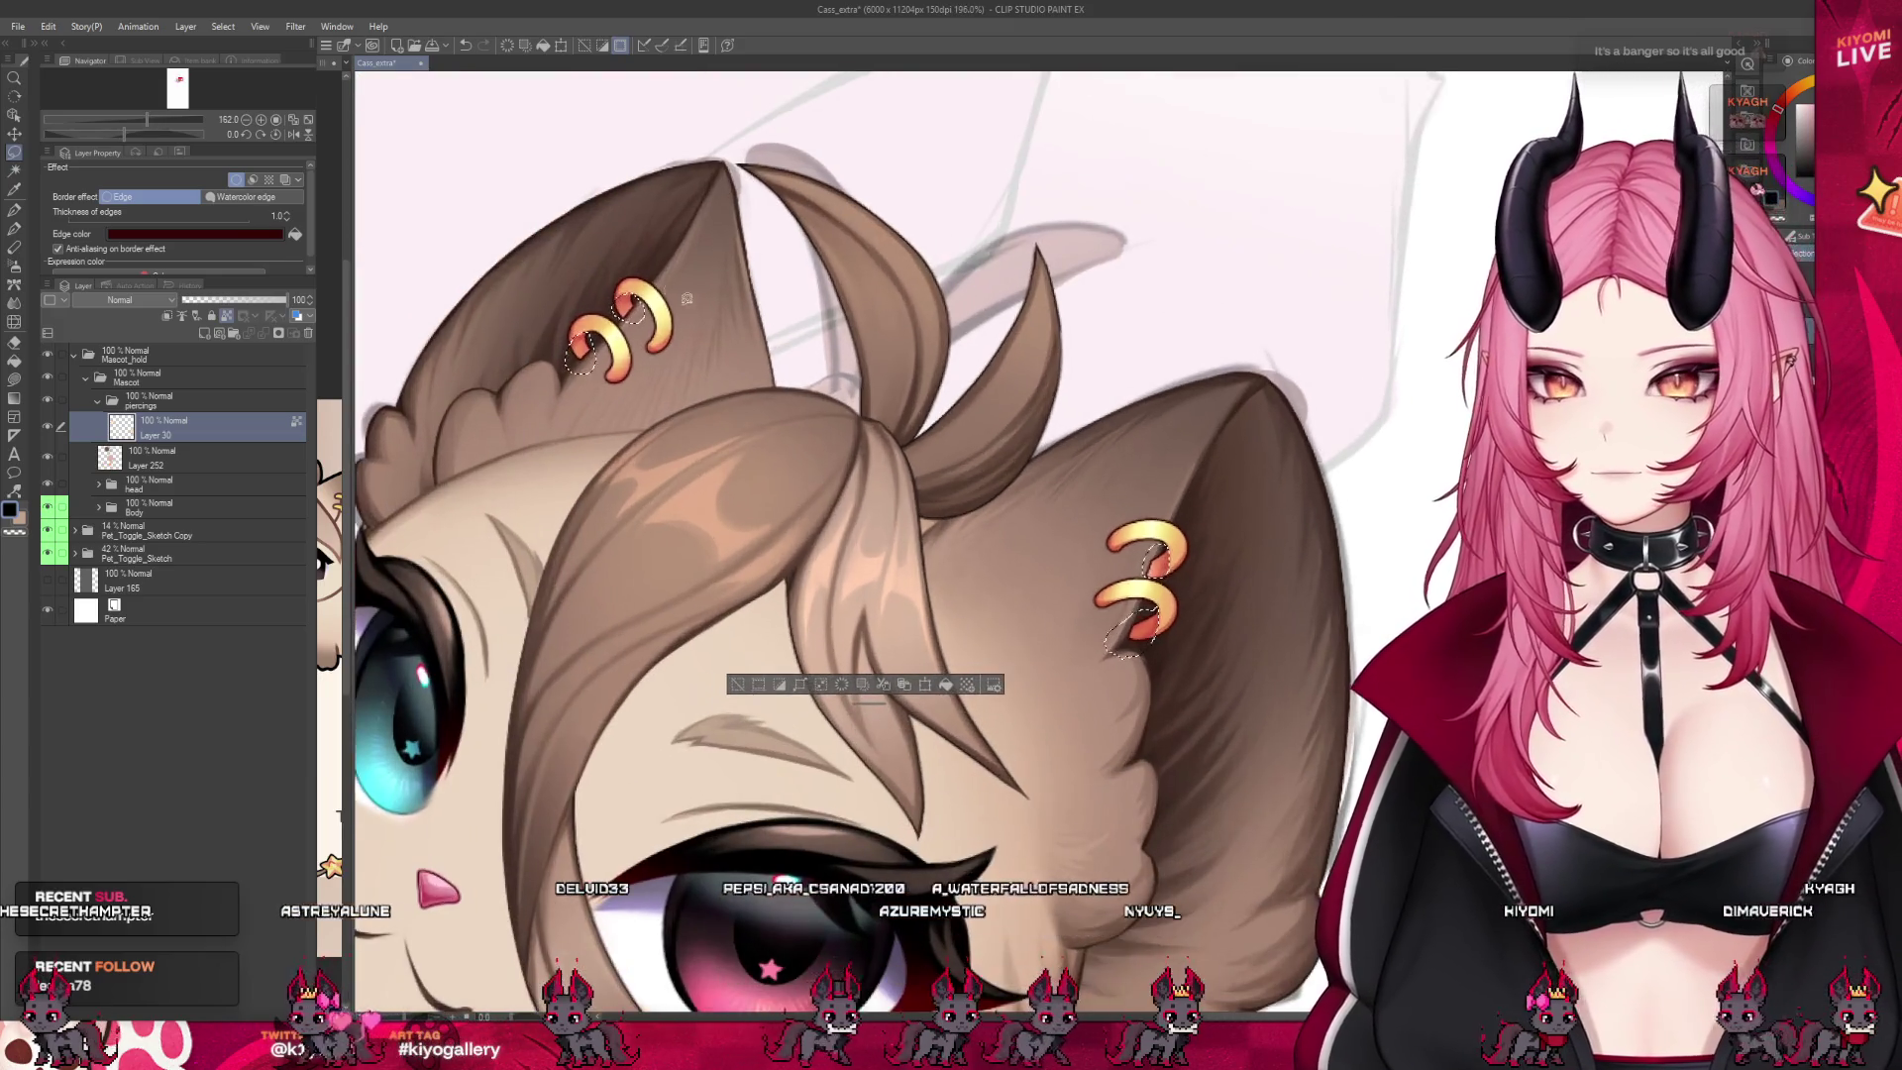
{"action": "scroll", "coordinate": [662, 581], "scroll_direction": "down", "scroll_amount": 1}
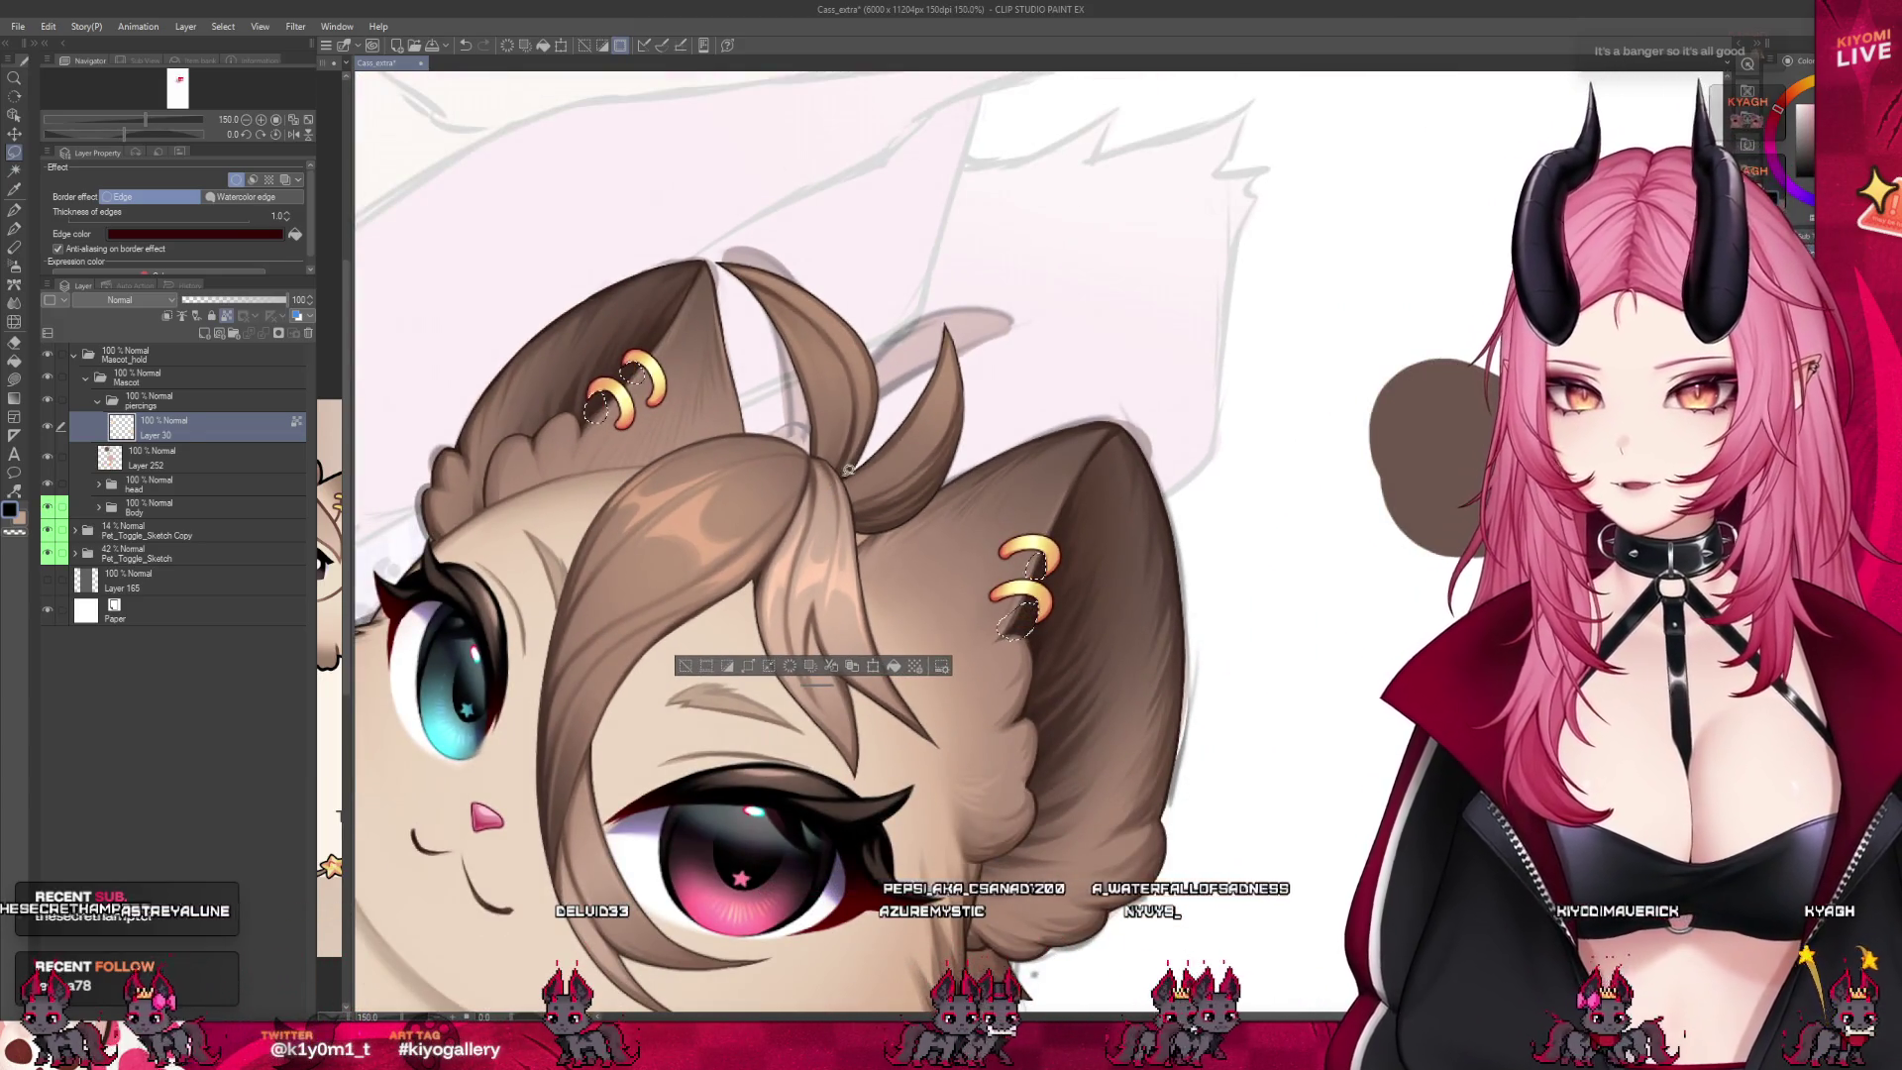
Duplicate Layer 30 and repaint the upper and lower orange ring pieces on the copy underneath
{"action": "key", "text": "ctrl+j"}
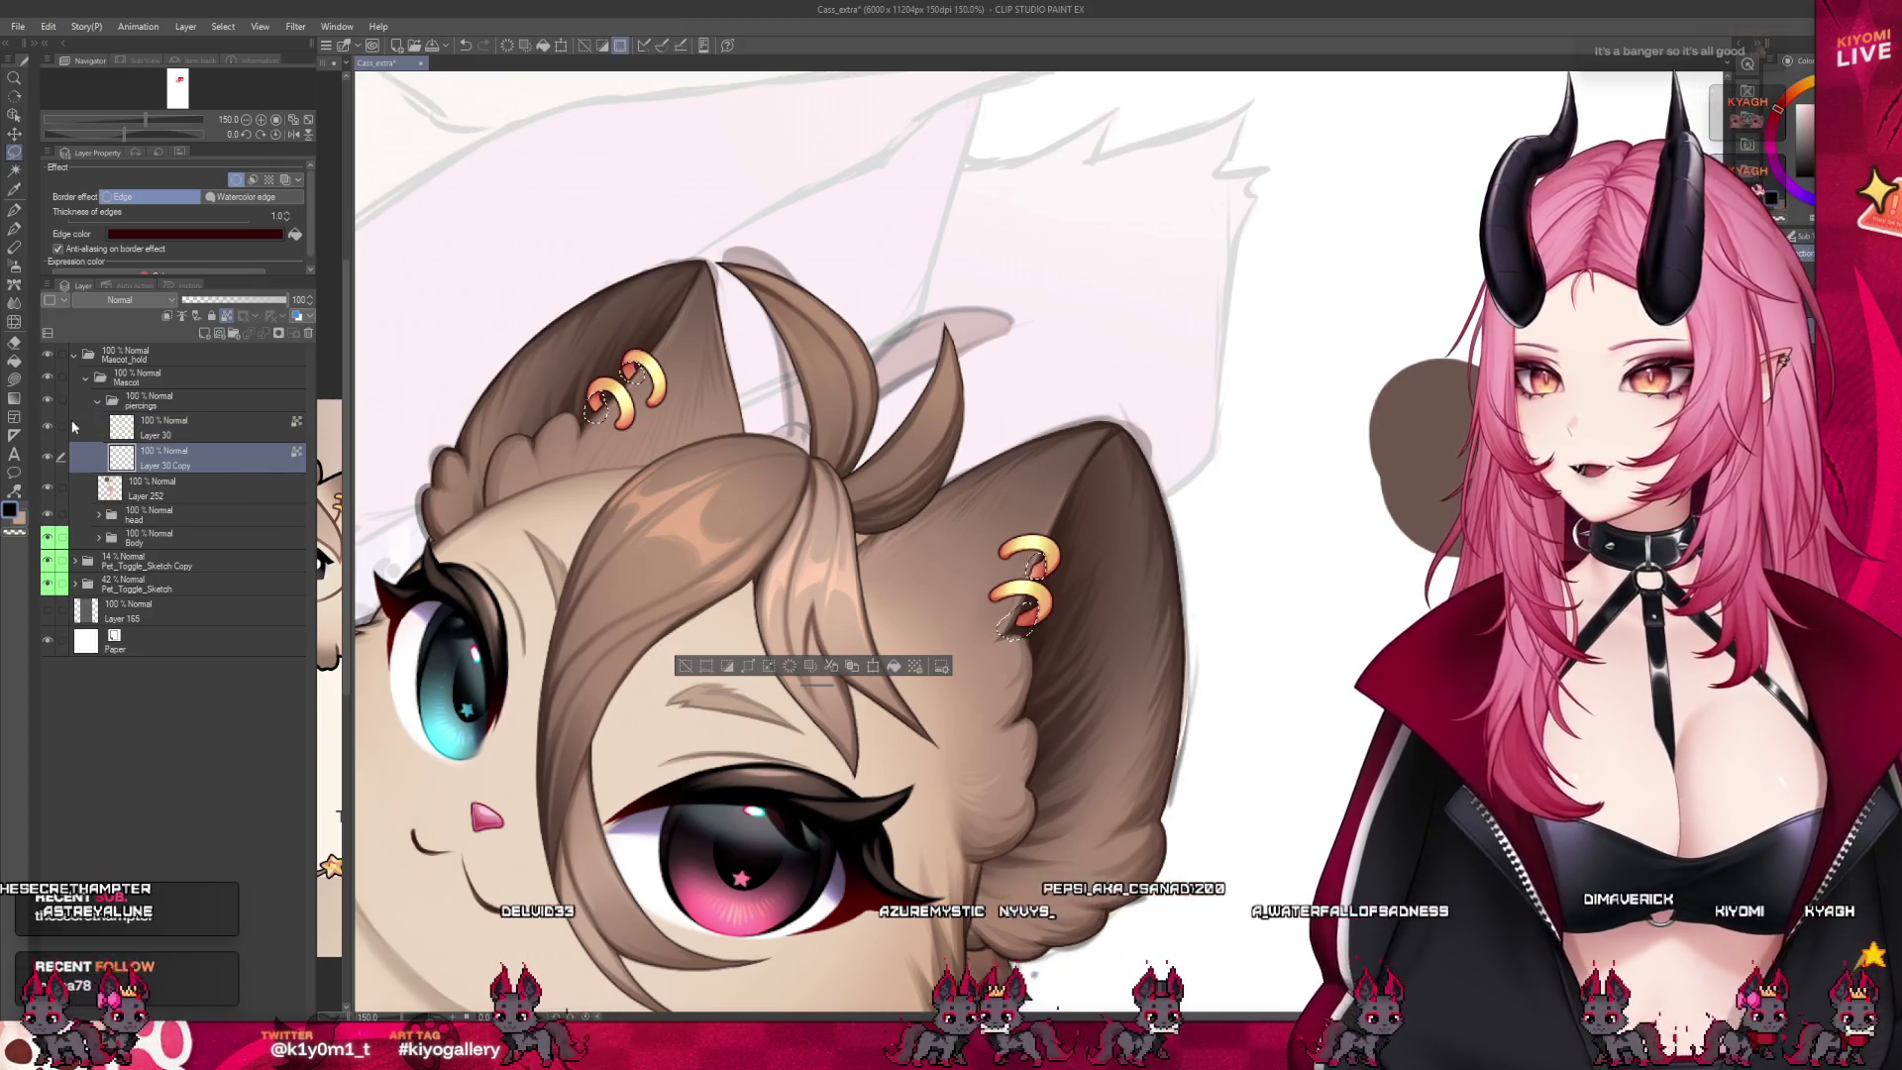
{"action": "left_click", "coordinate": [47, 424]}
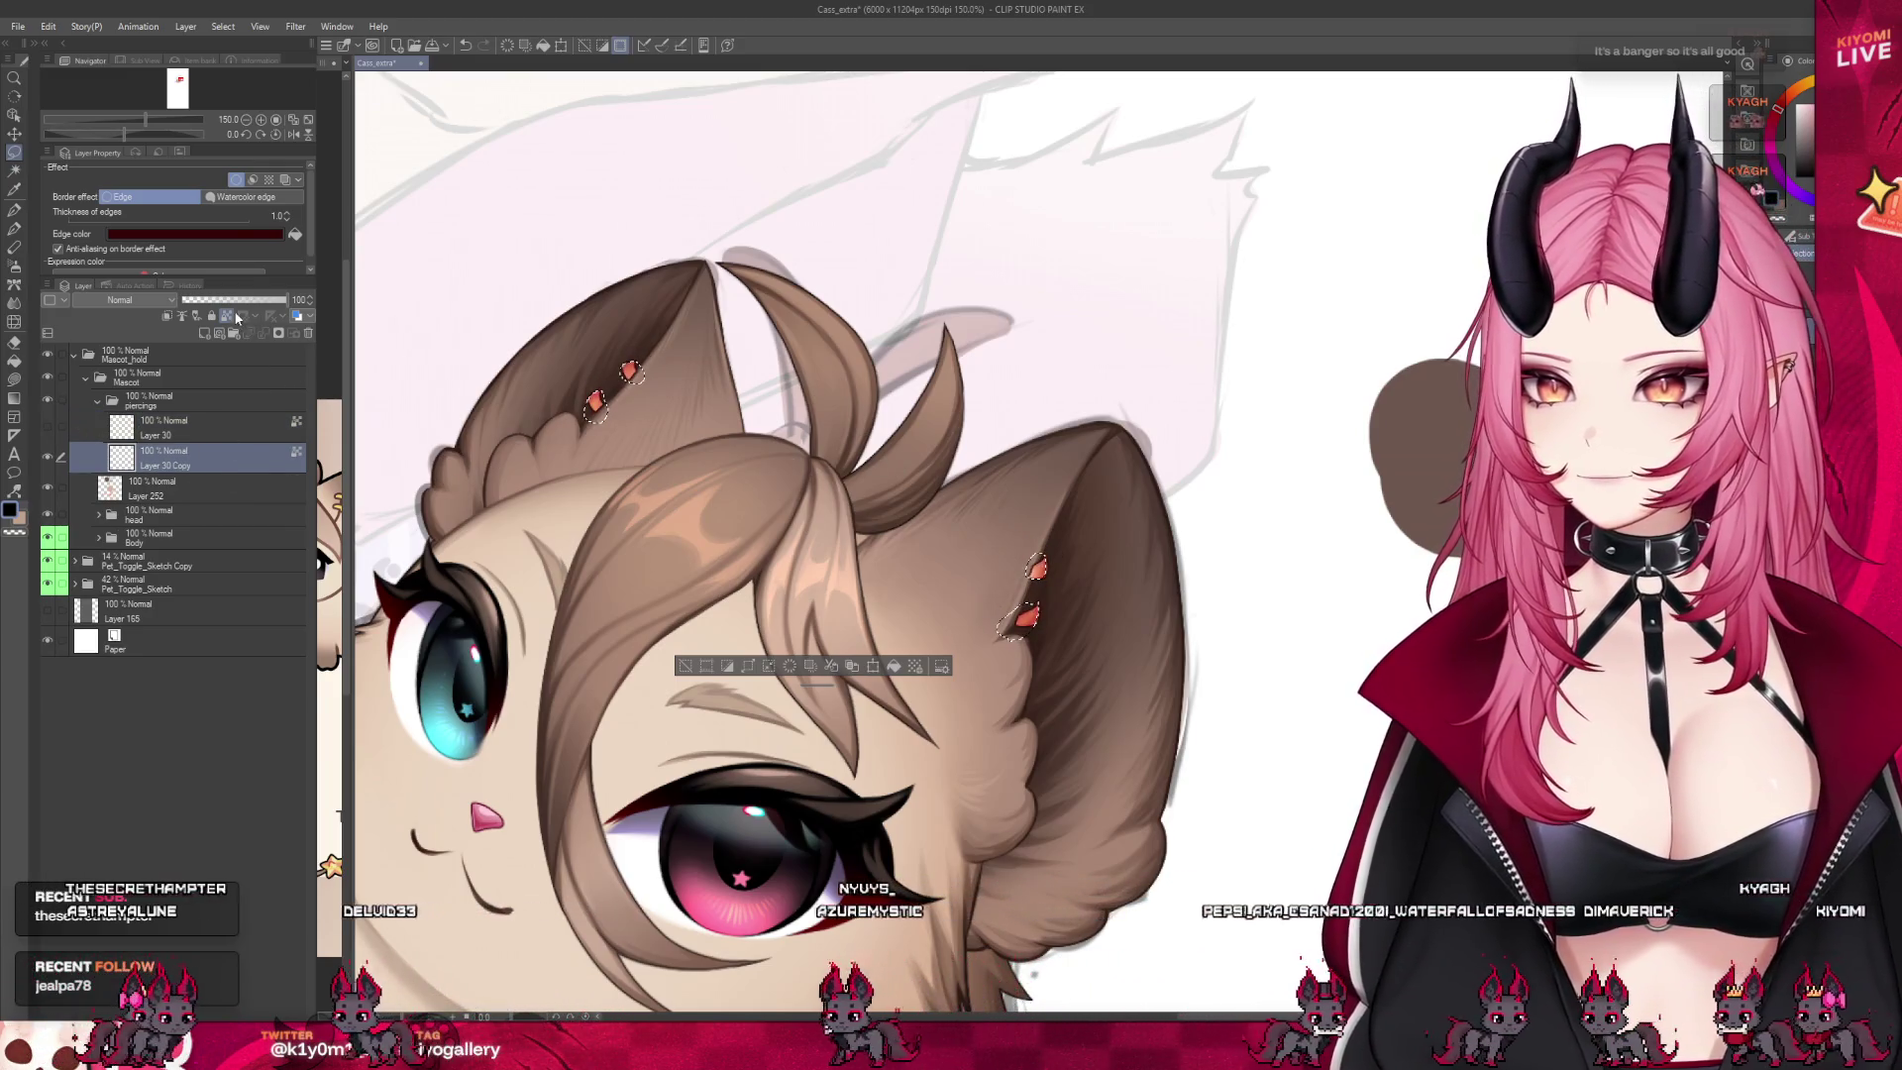
{"action": "left_click", "coordinate": [685, 666]}
{"action": "scroll", "coordinate": [545, 307], "scroll_direction": "up", "scroll_amount": 1}
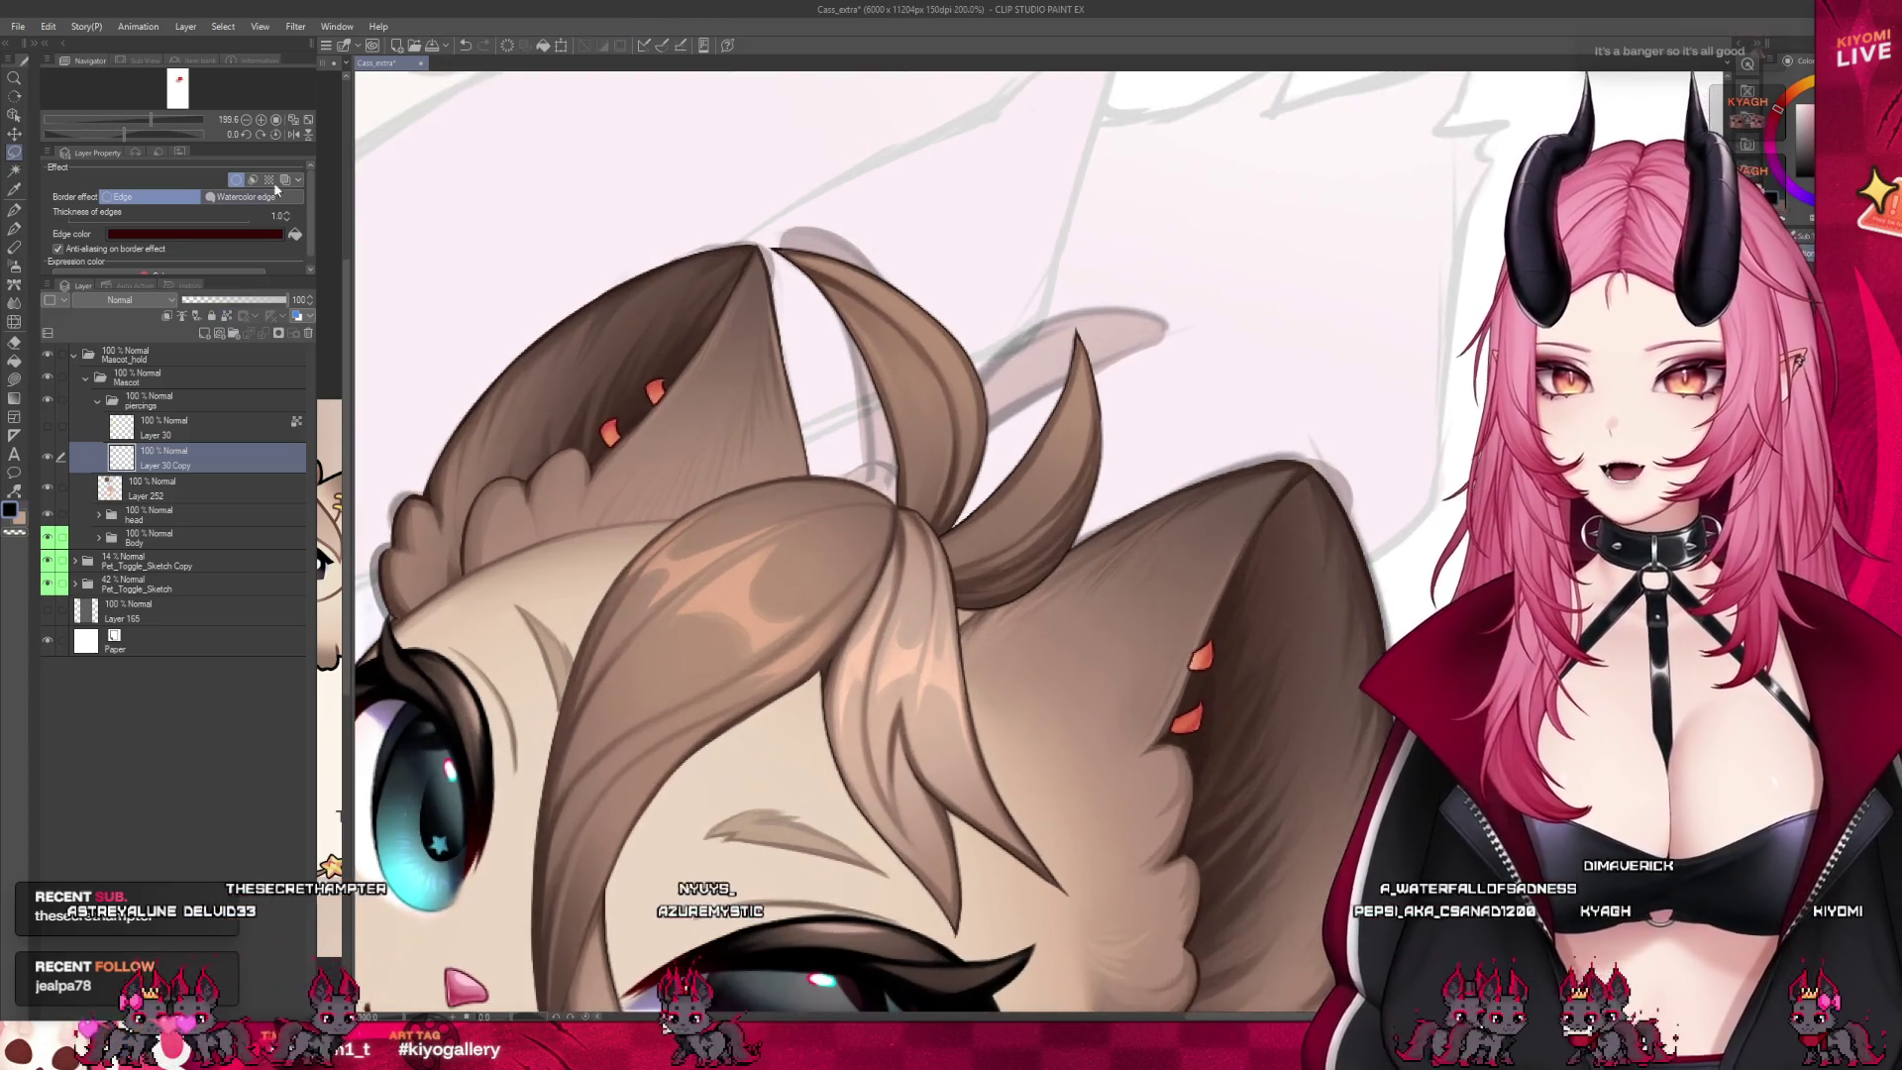
{"action": "left_click", "coordinate": [14, 208]}
{"action": "scroll", "coordinate": [574, 356], "scroll_direction": "up", "scroll_amount": 2}
{"action": "scroll", "coordinate": [555, 377], "scroll_direction": "up", "scroll_amount": 1}
{"action": "scroll", "coordinate": [515, 396], "scroll_direction": "up", "scroll_amount": 1}
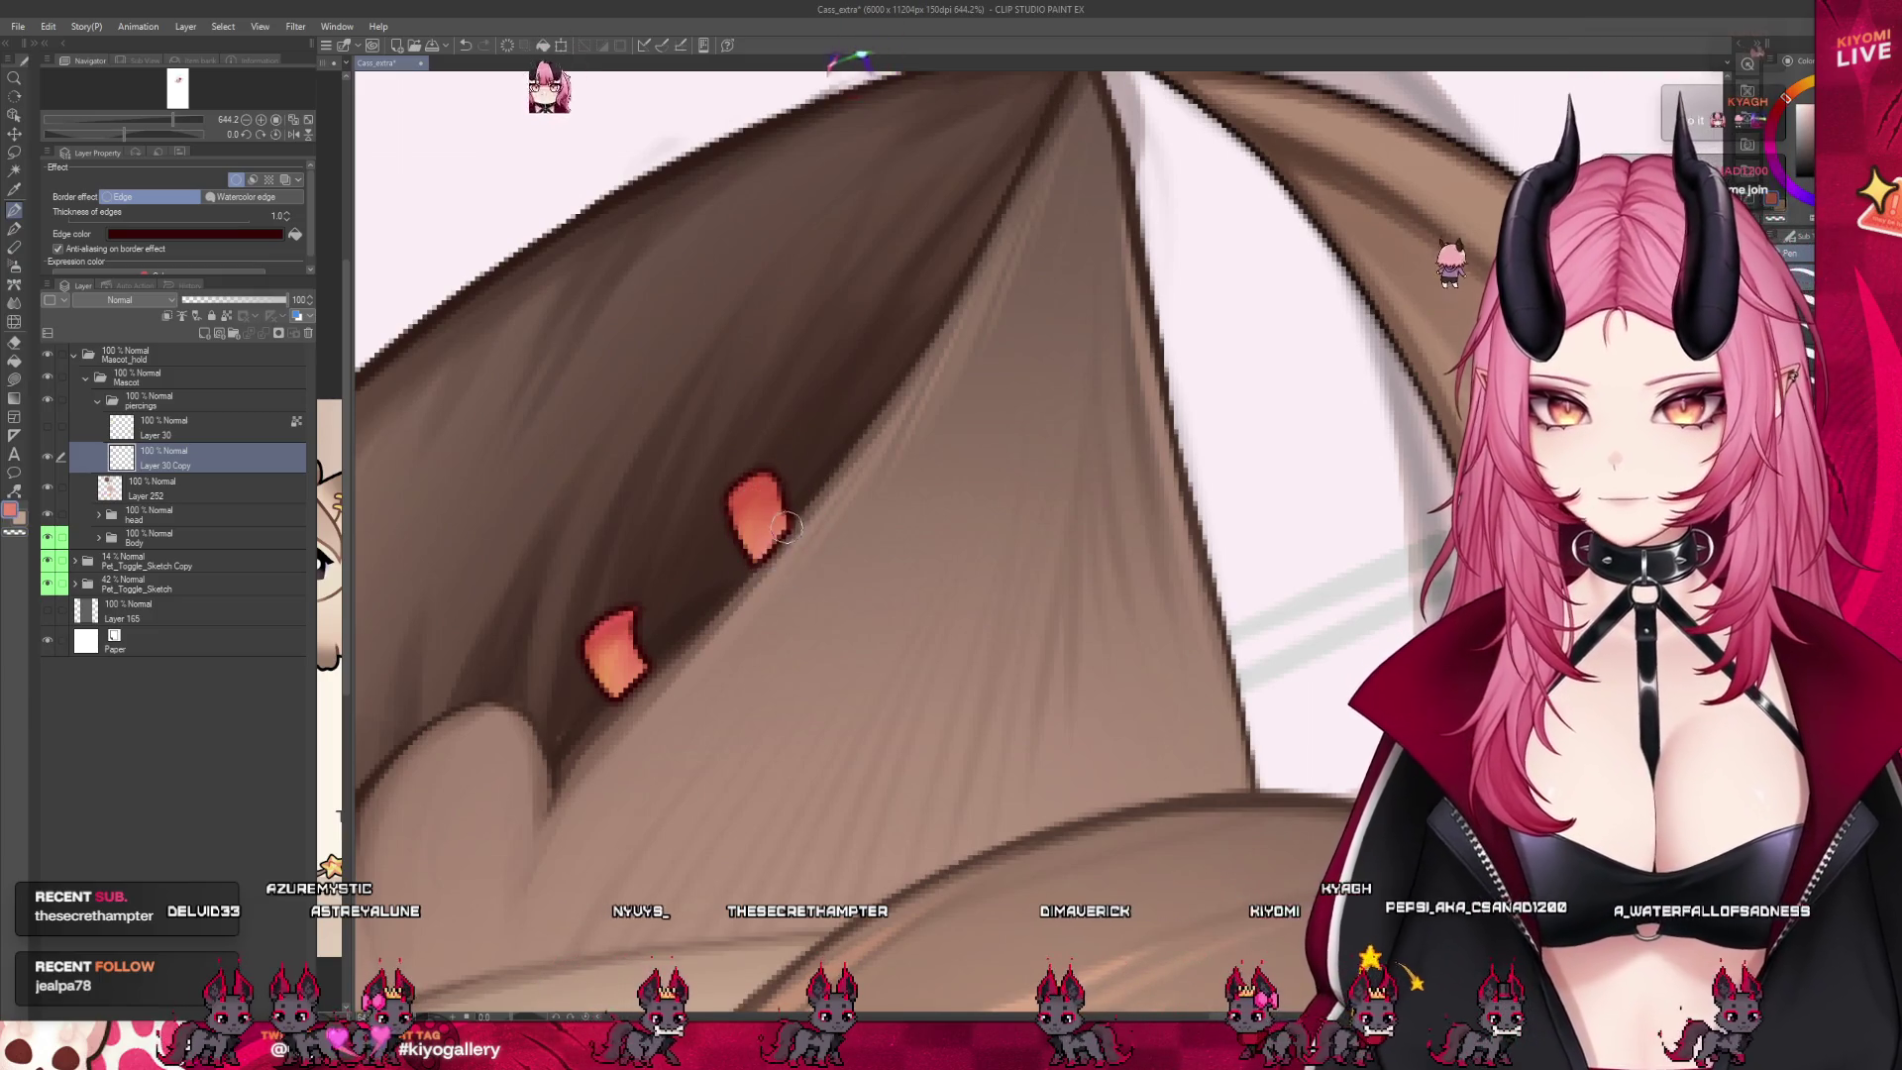
{"action": "left_click_drag", "start_coordinate": [782, 536], "coordinate": [797, 553]}
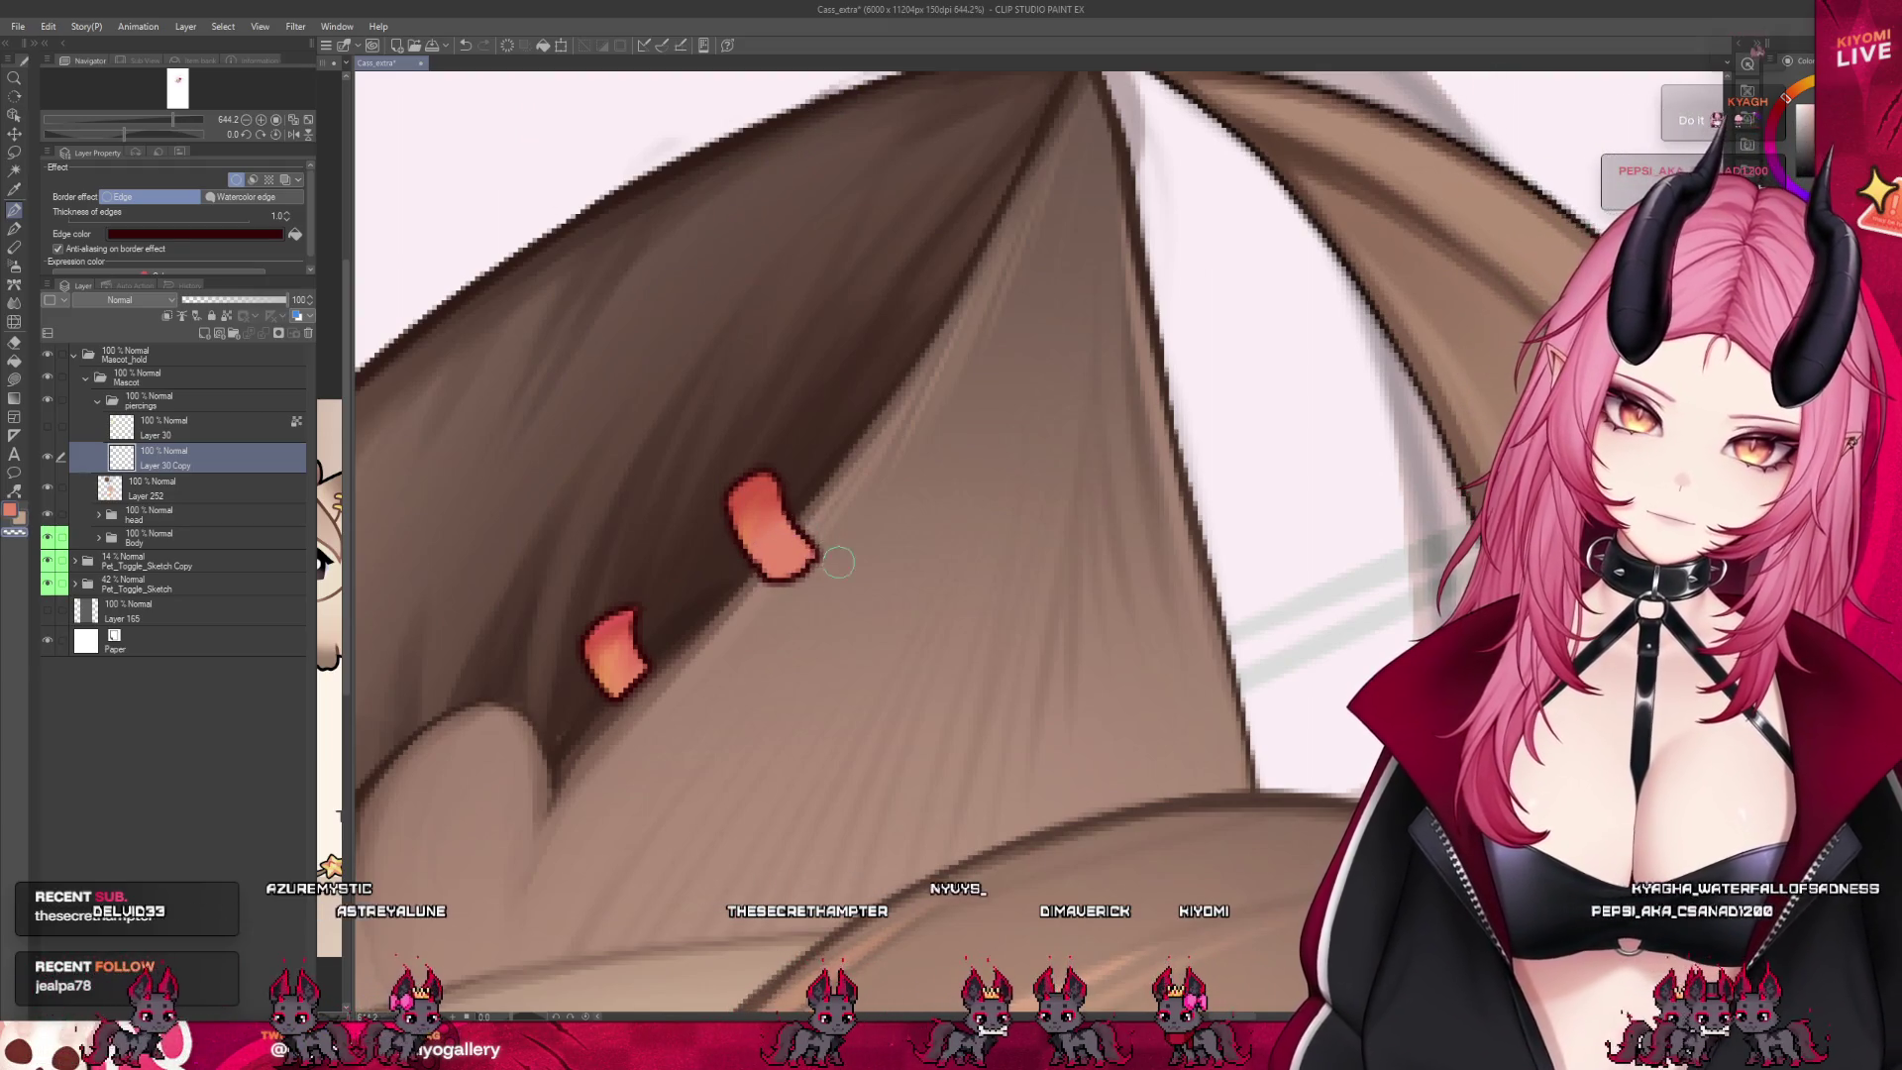
{"action": "left_click_drag", "start_coordinate": [623, 649], "coordinate": [639, 664]}
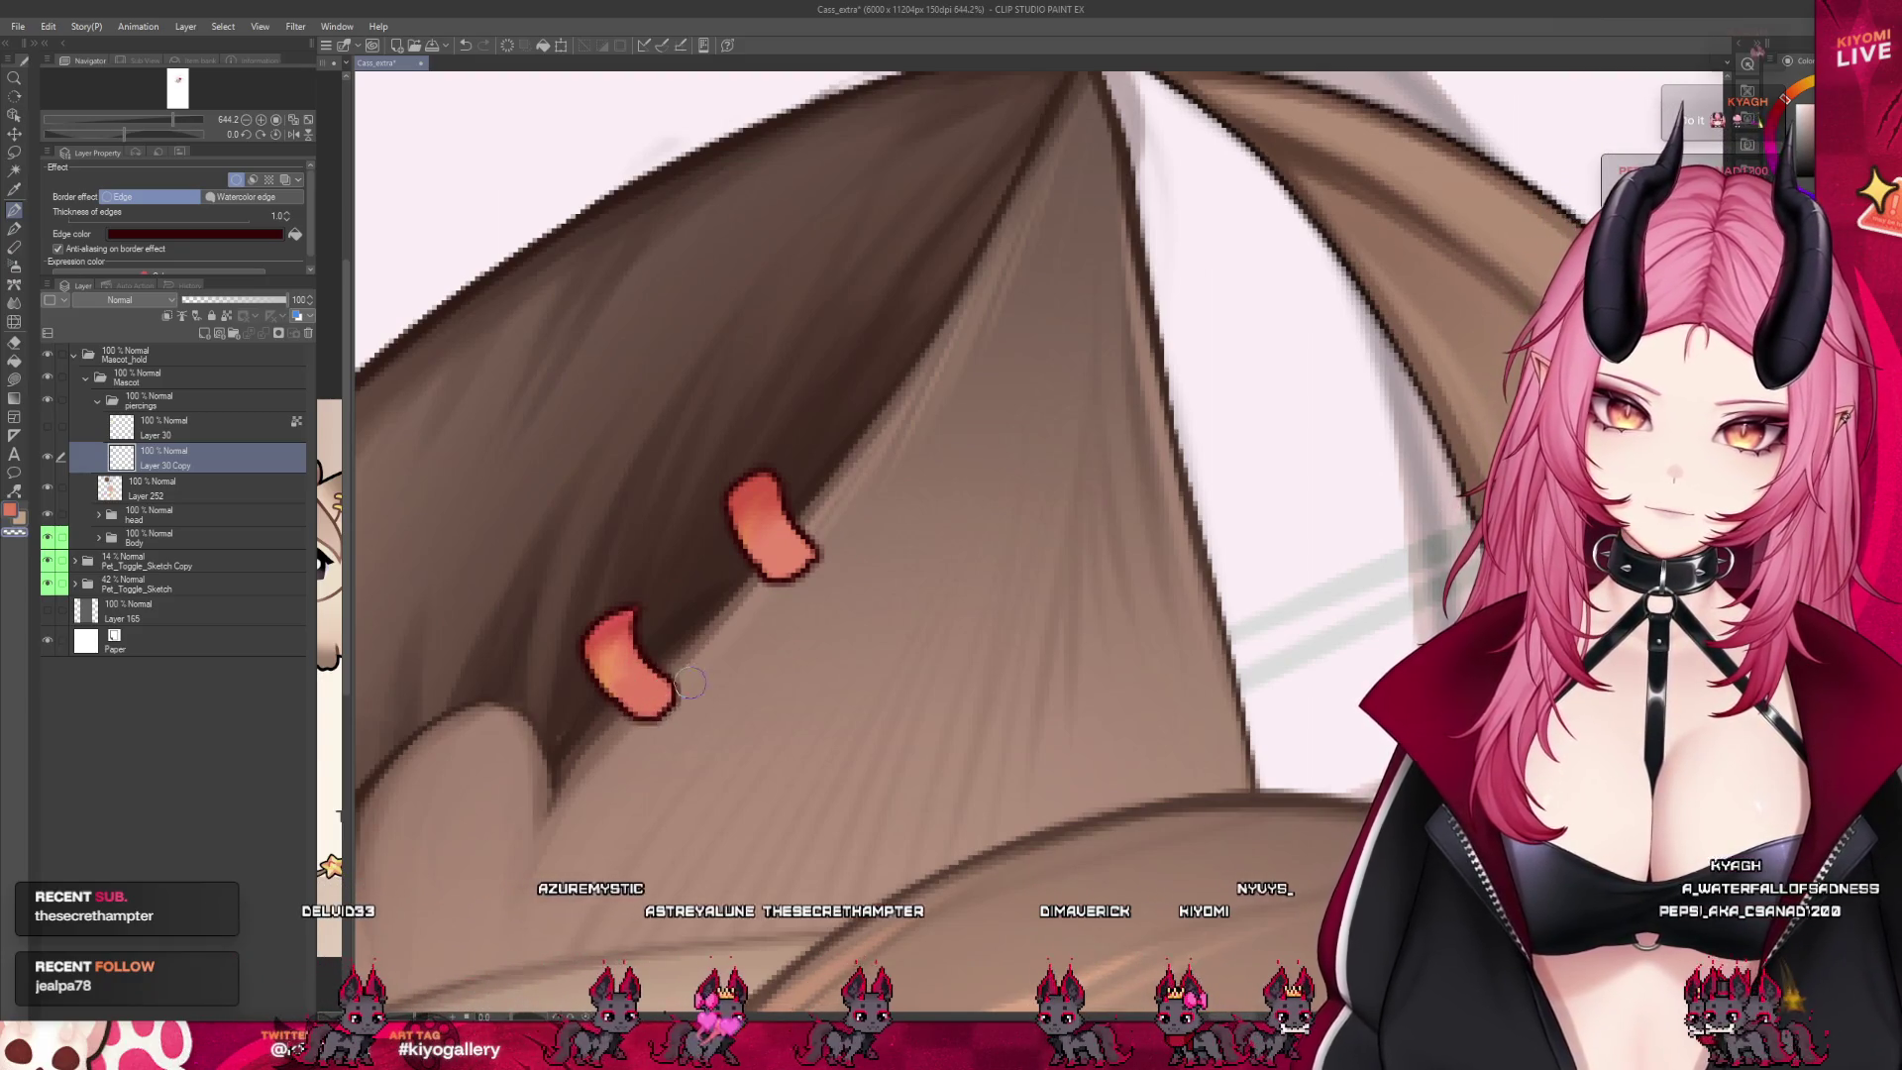
{"action": "left_click_drag", "start_coordinate": [601, 619], "coordinate": [592, 634]}
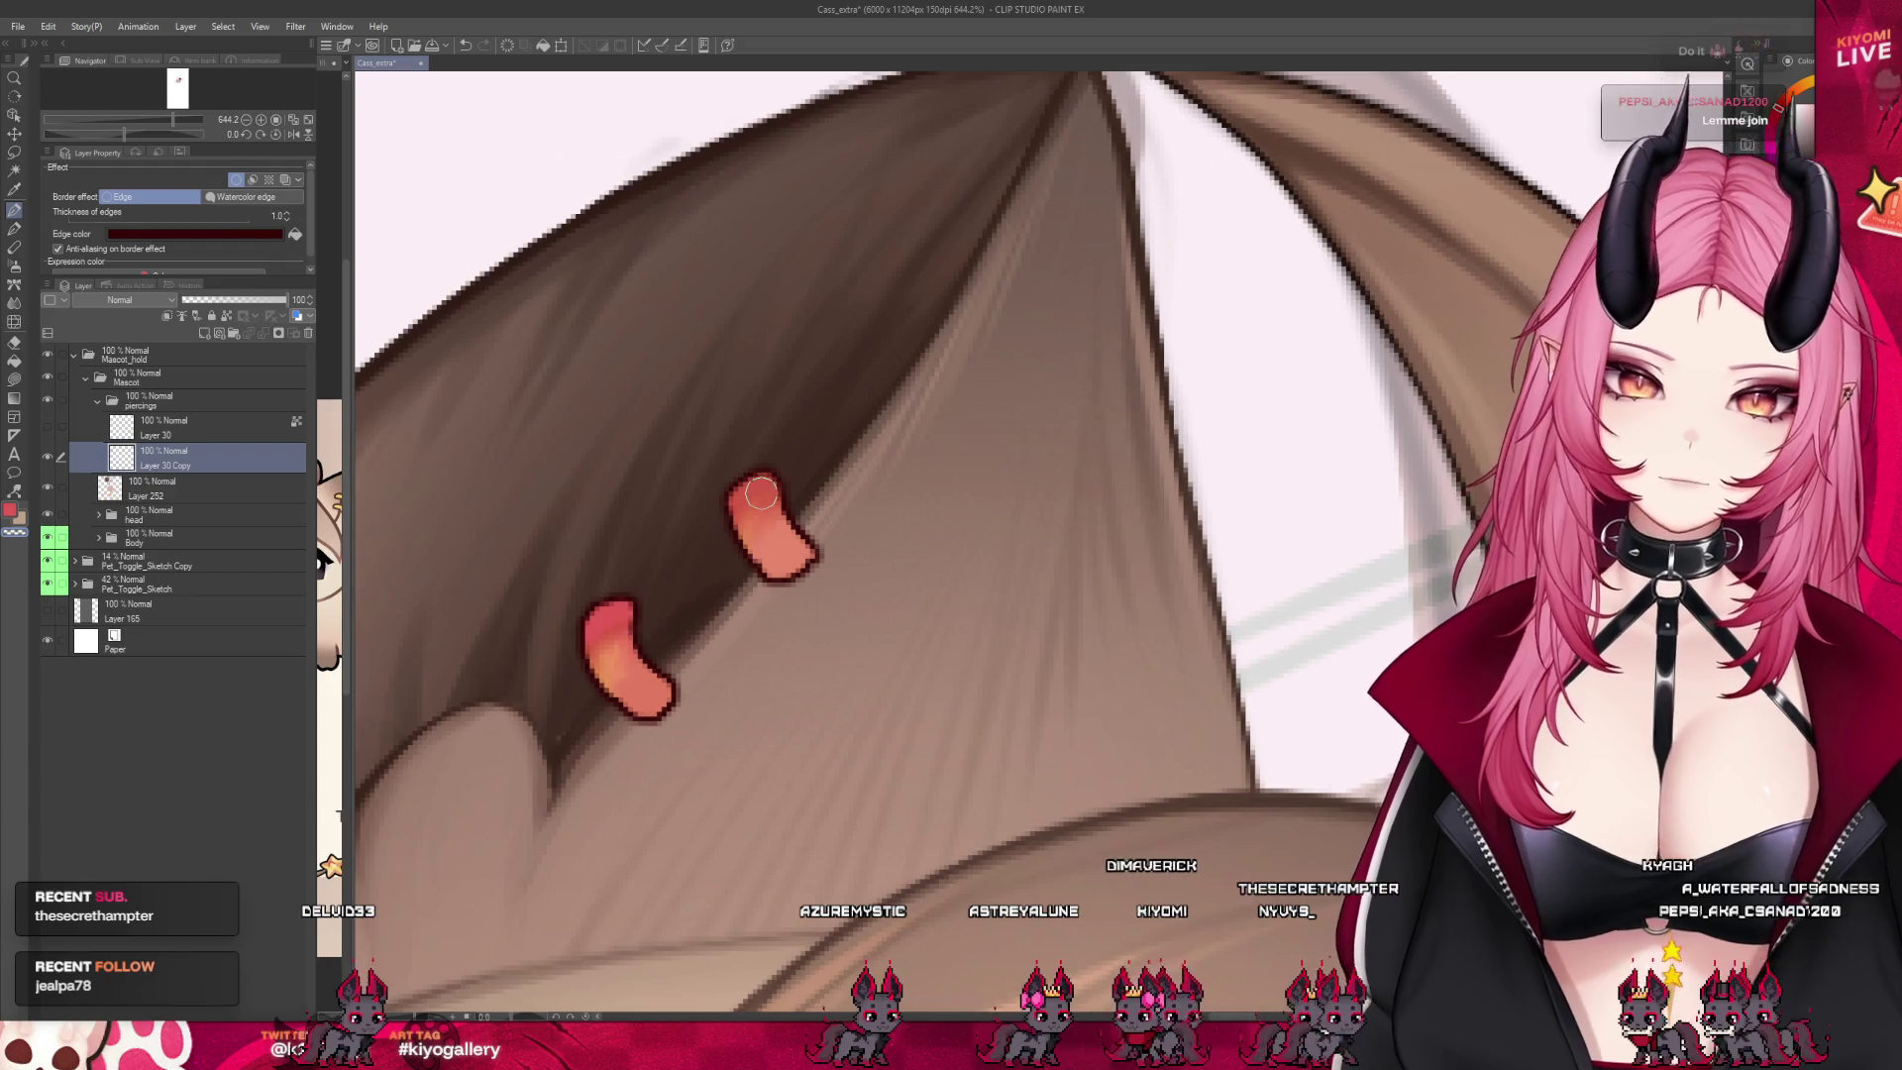
{"action": "left_click", "coordinate": [46, 426]}
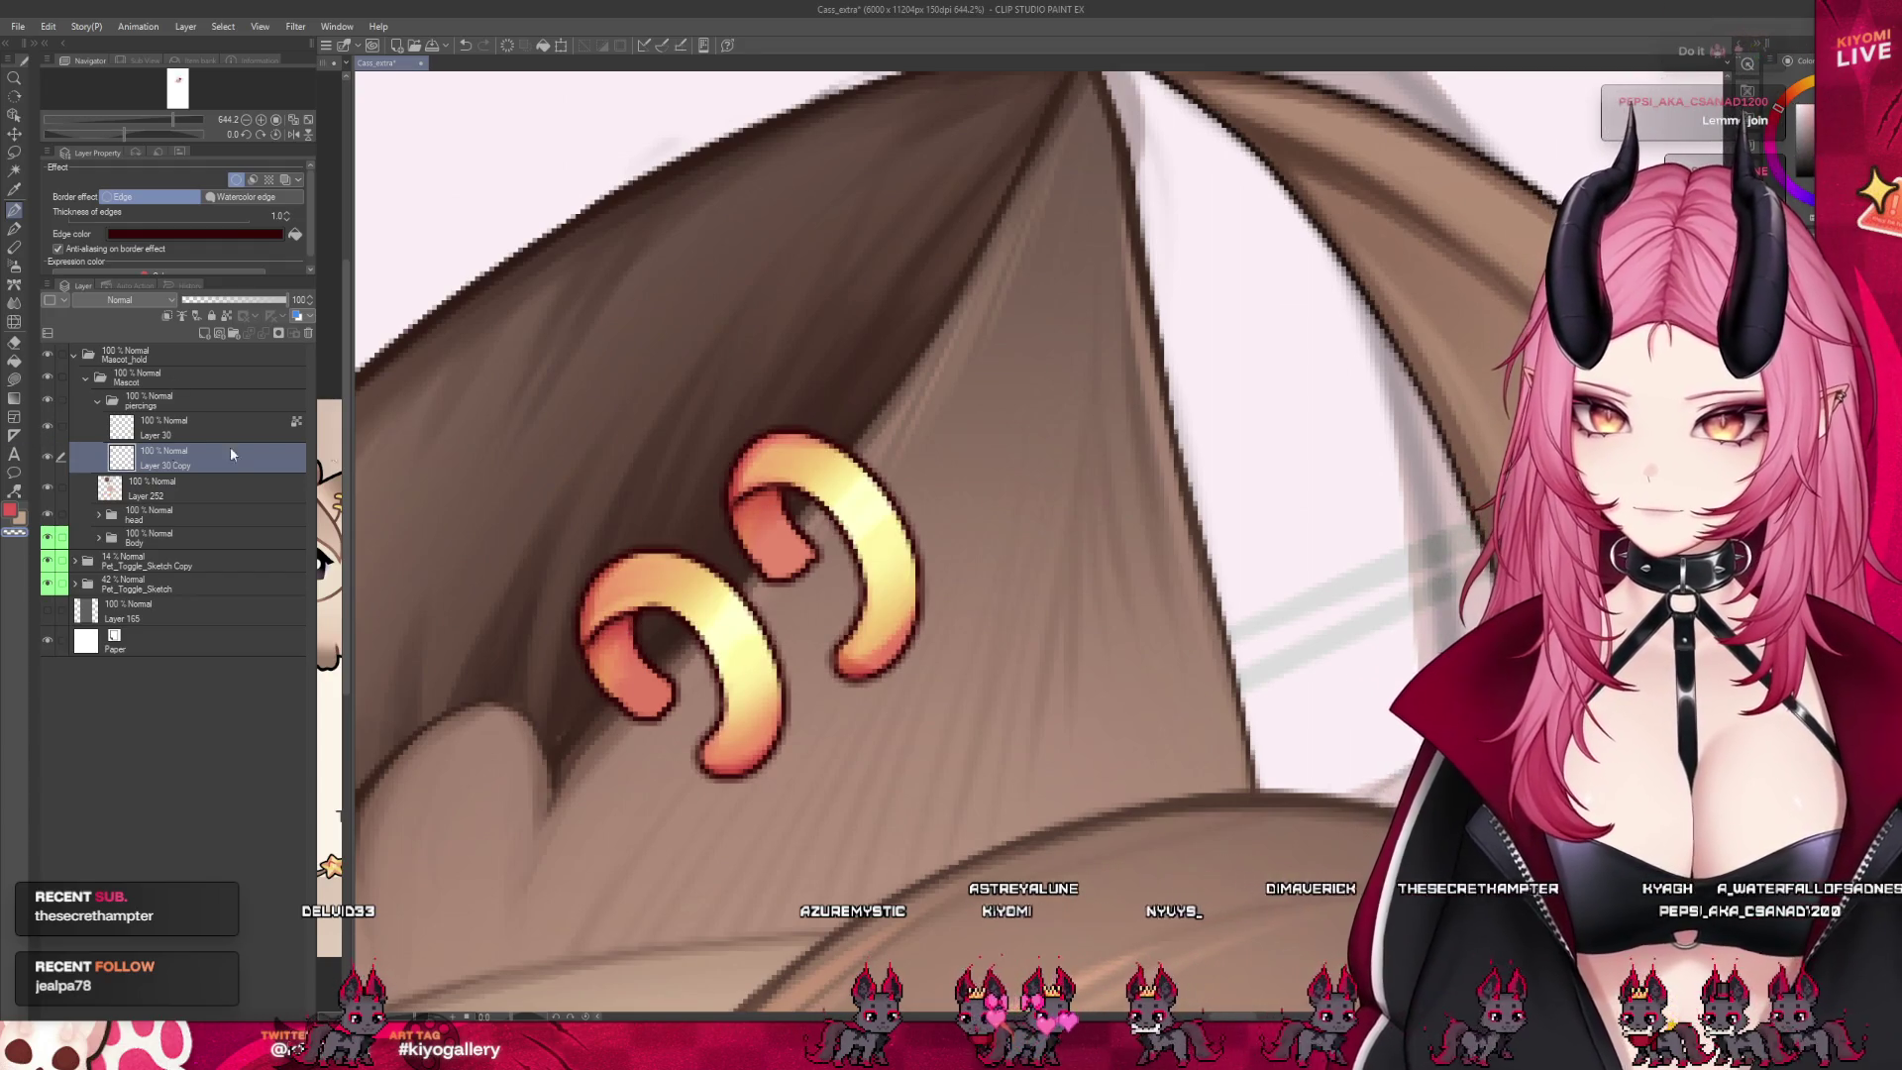
With the gold rings hidden, sample the orange and widen the upper inner piece's lower-left side
{"action": "scroll", "coordinate": [561, 420], "scroll_direction": "down", "scroll_amount": 5}
{"action": "scroll", "coordinate": [562, 420], "scroll_direction": "down", "scroll_amount": 4}
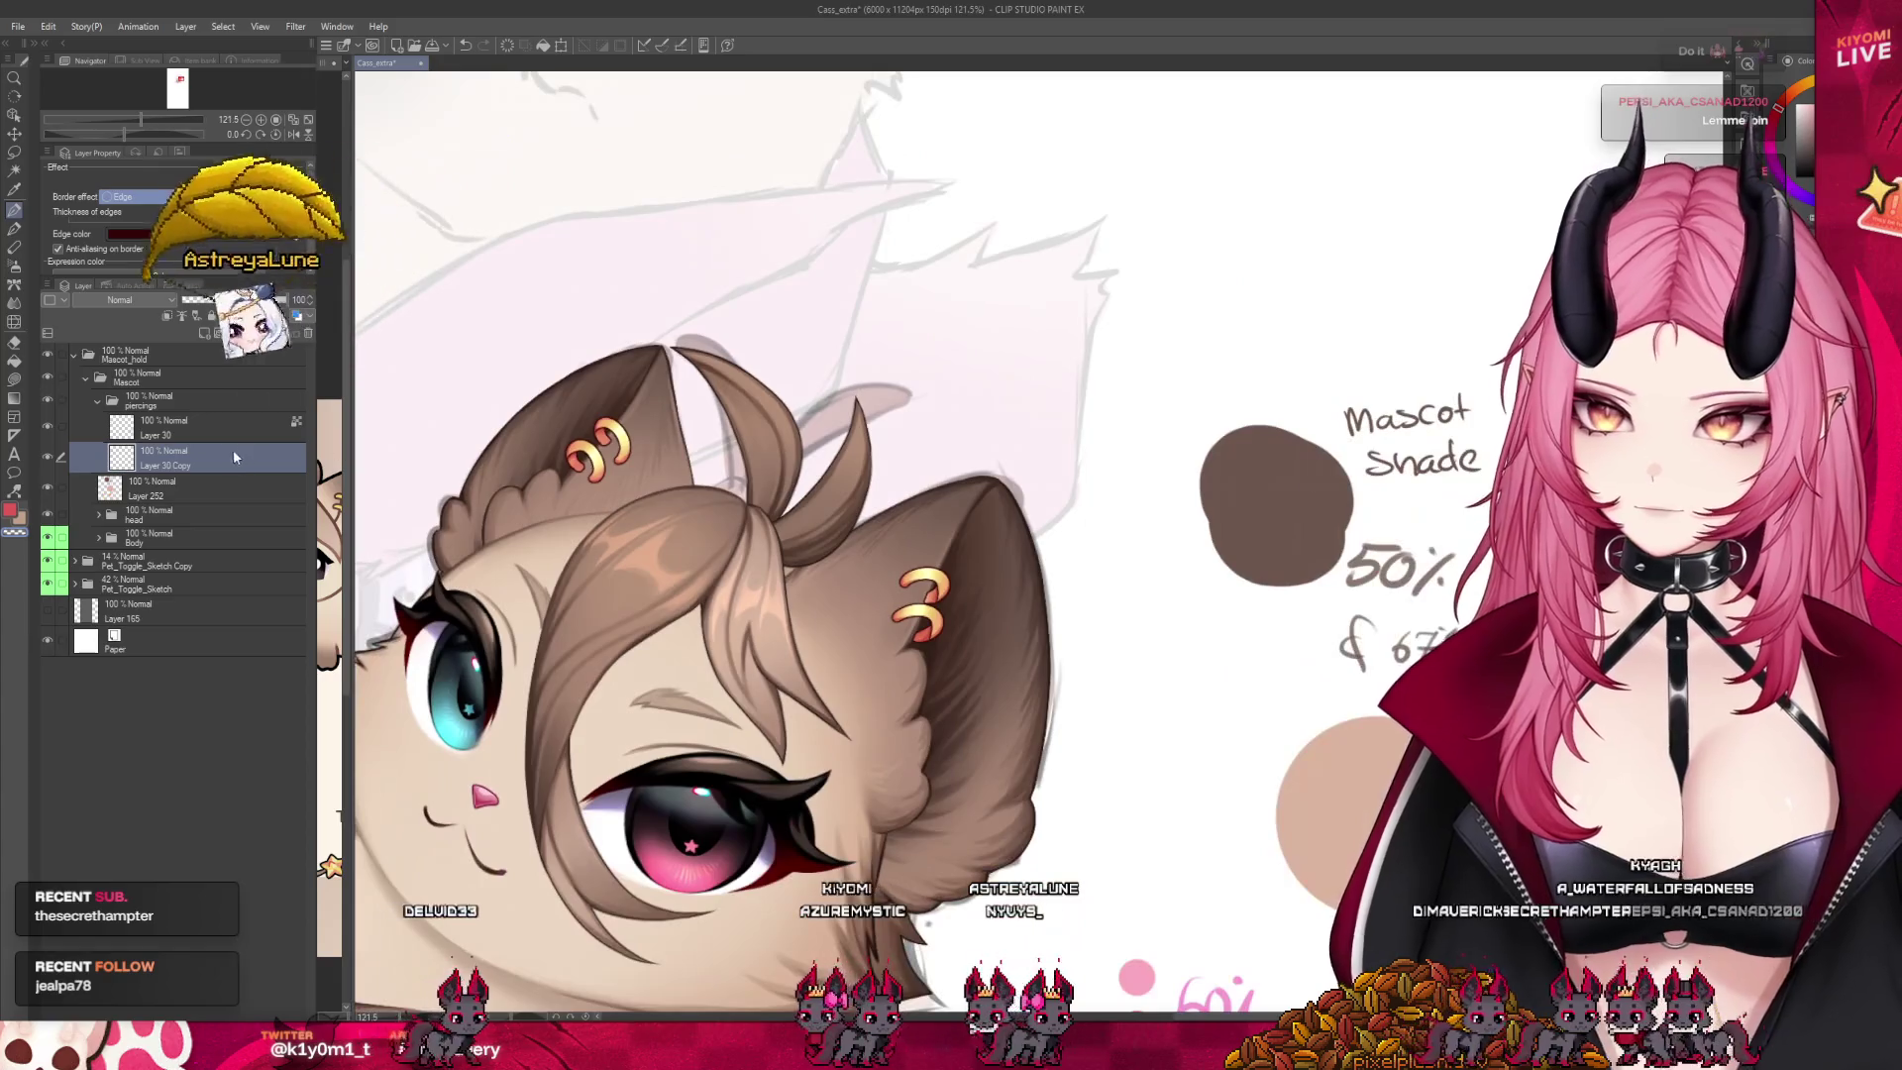
{"action": "scroll", "coordinate": [978, 578], "scroll_direction": "up", "scroll_amount": 3}
{"action": "scroll", "coordinate": [978, 578], "scroll_direction": "up", "scroll_amount": 3}
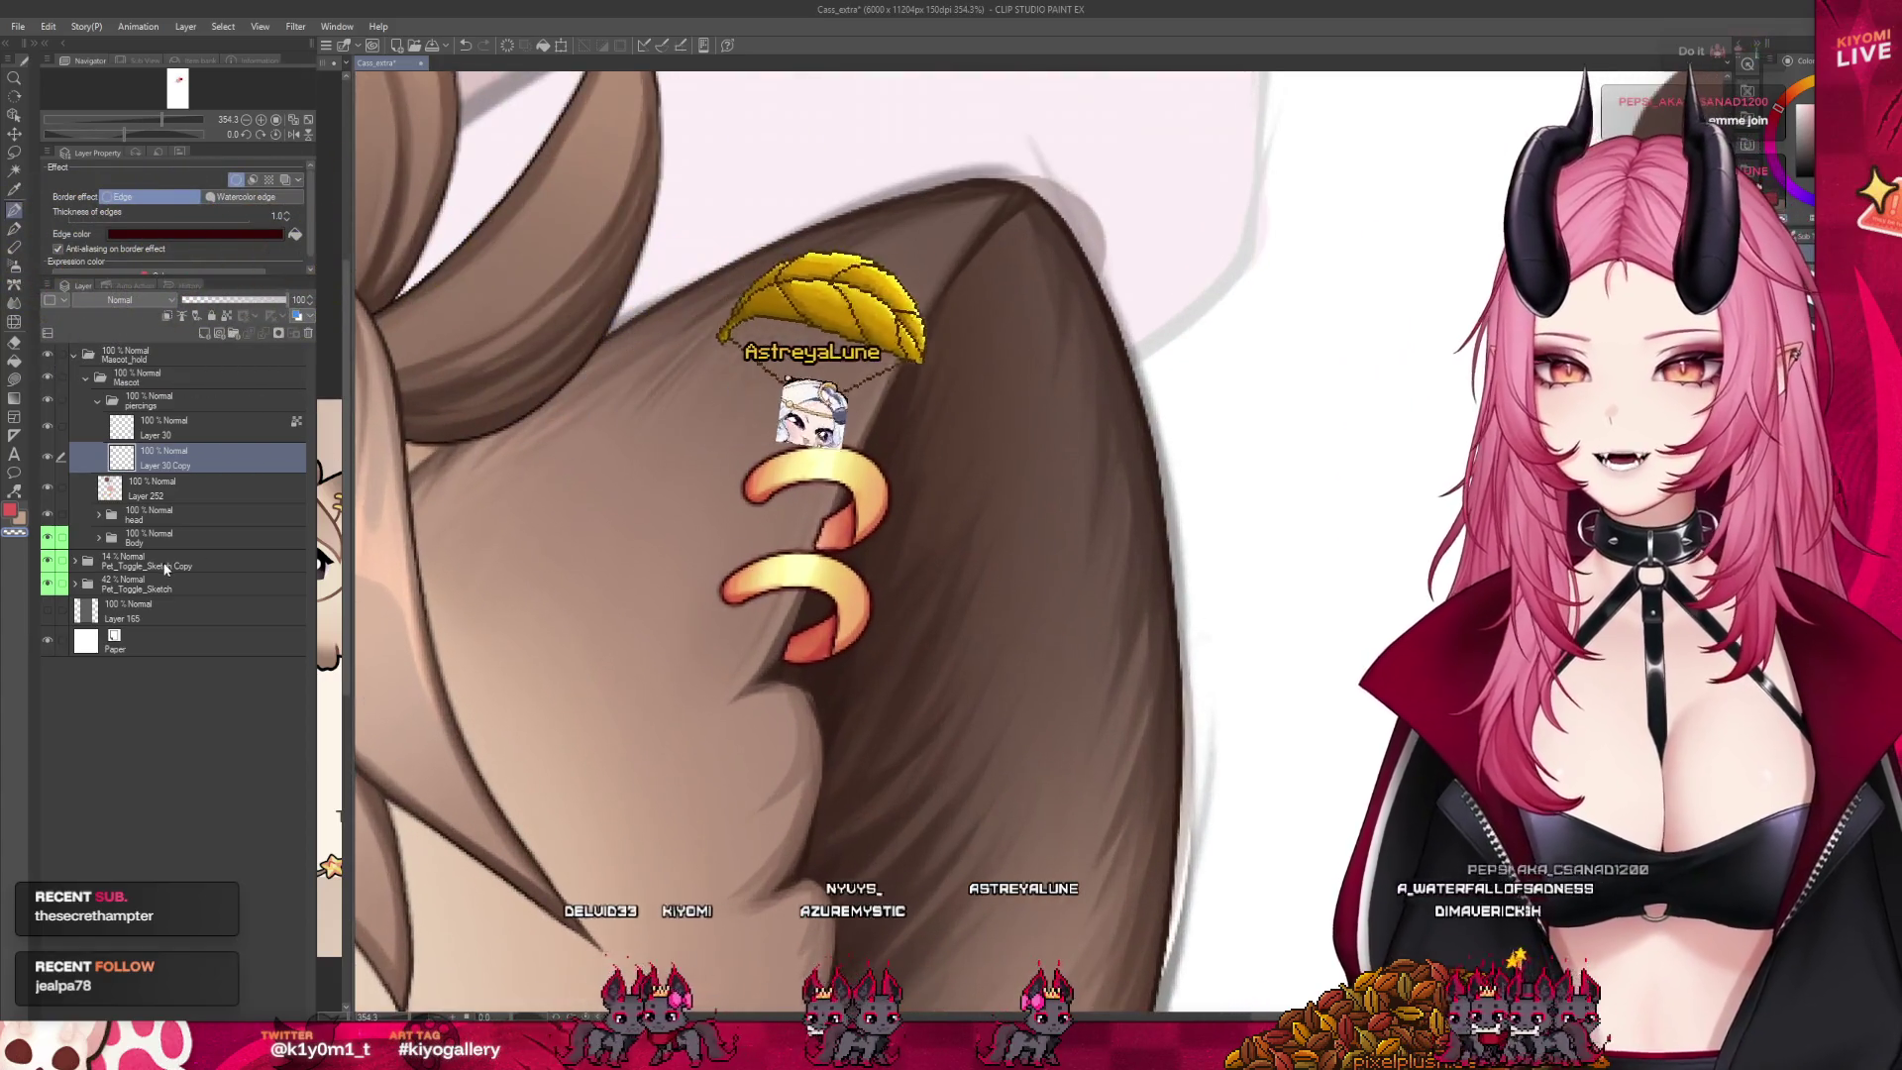
{"action": "key", "text": "ctrl+z"}
{"action": "scroll", "coordinate": [573, 486], "scroll_direction": "up", "scroll_amount": 3}
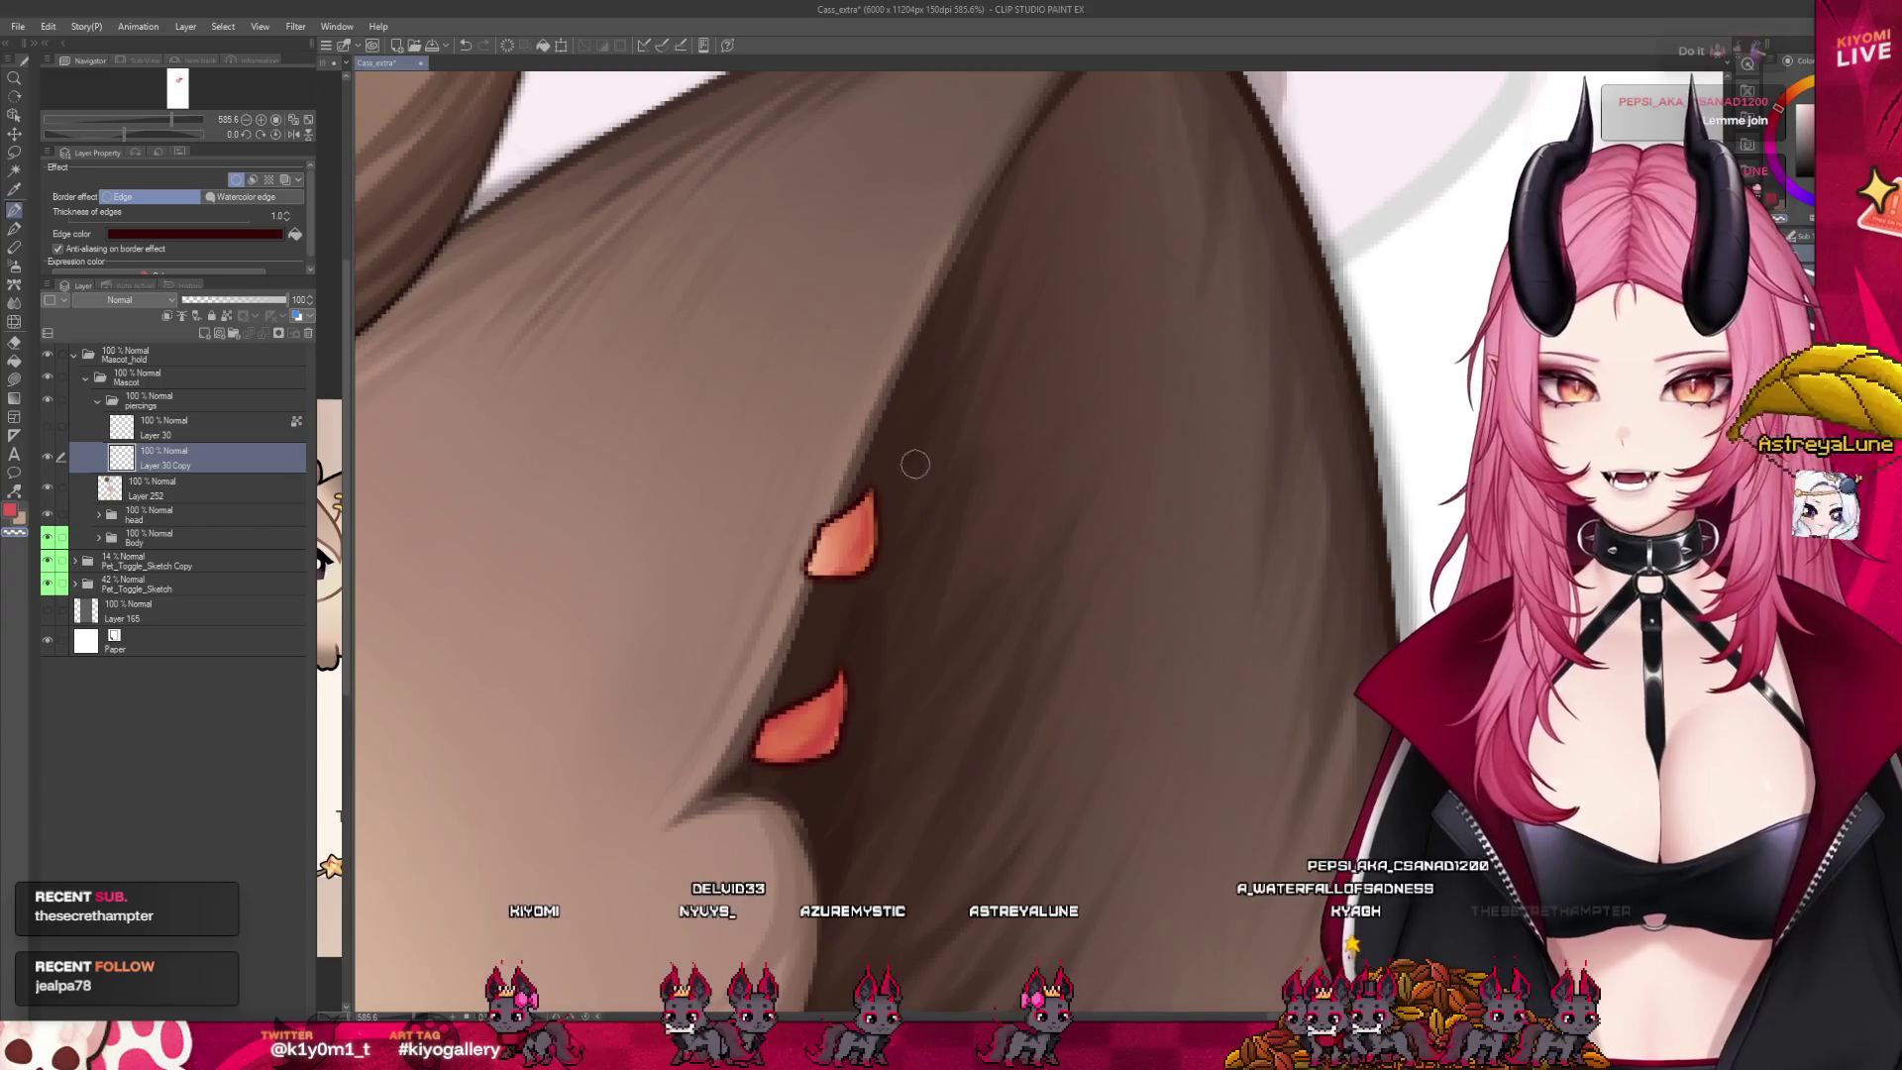
{"action": "left_click", "coordinate": [818, 528], "text": "alt"}
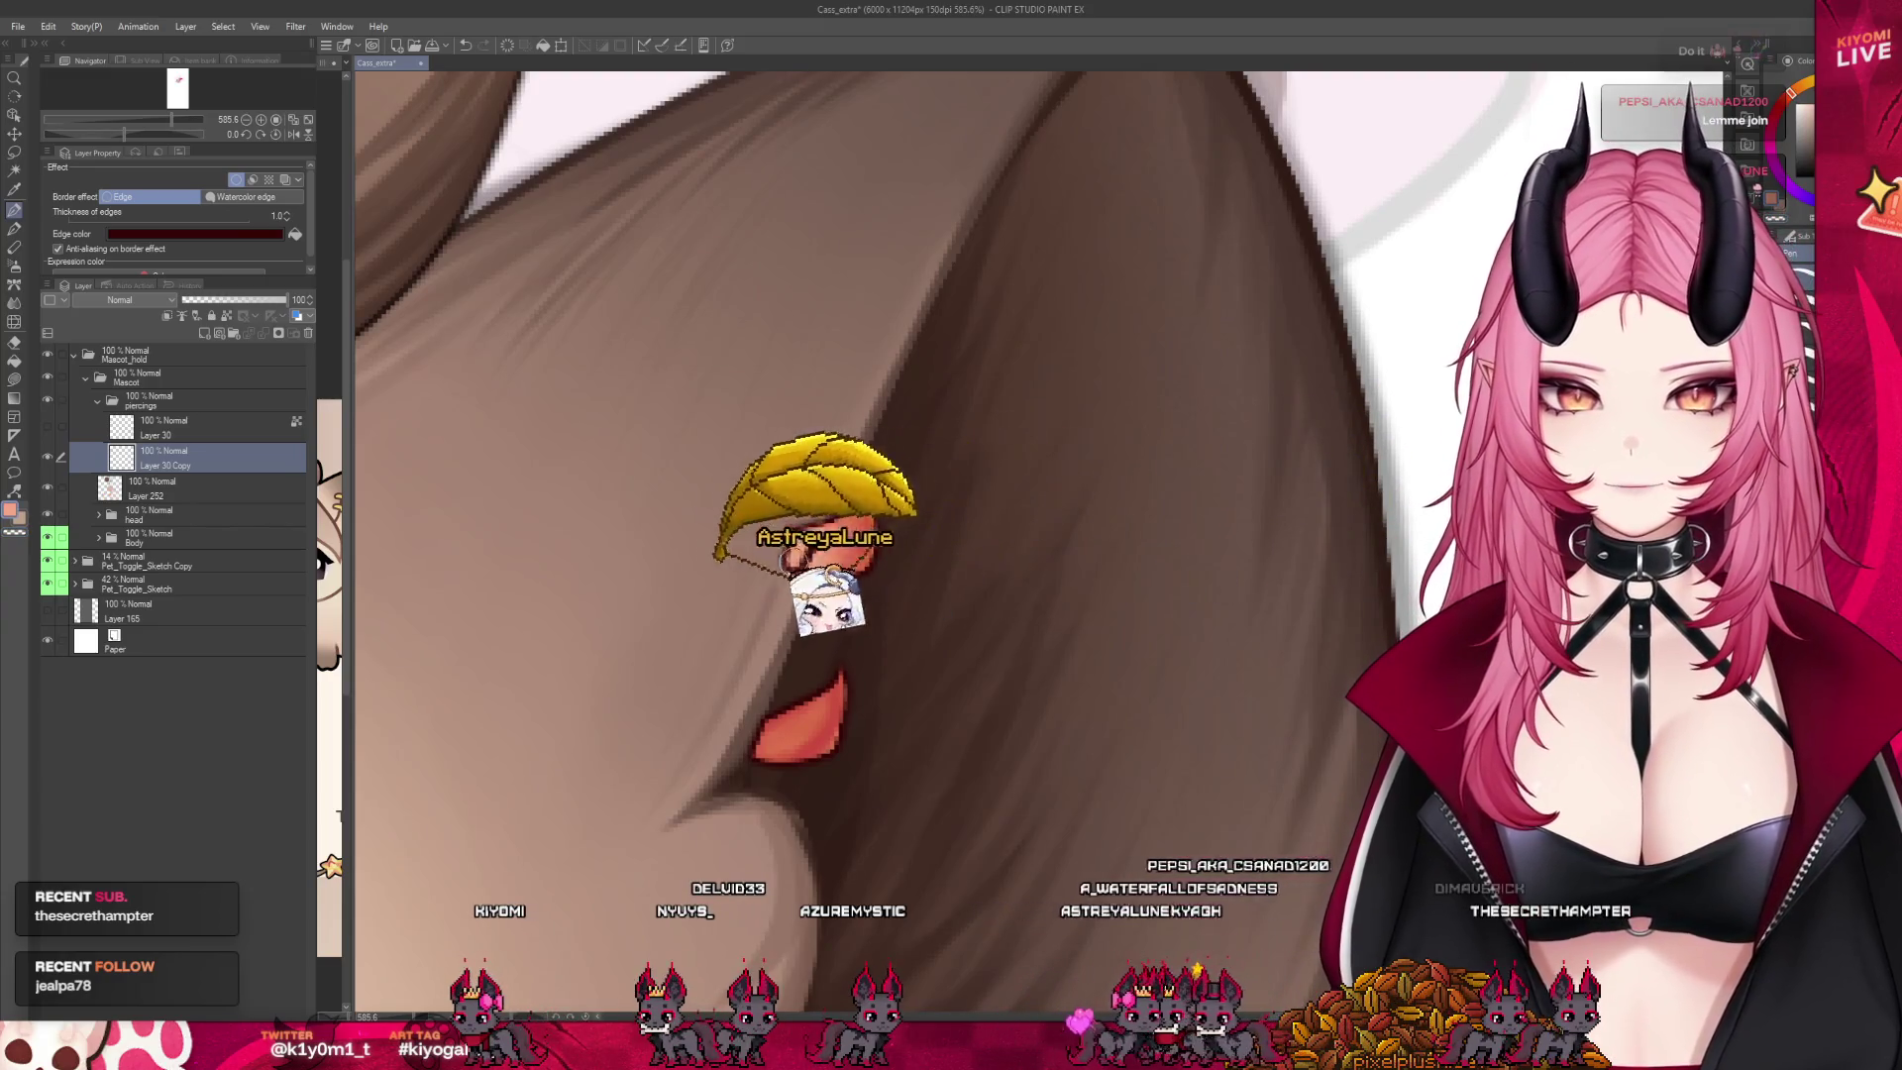
{"action": "mouse_move", "coordinate": [792, 540]}
{"action": "left_mouse_down"}
{"action": "mouse_move", "coordinate": [805, 568]}
{"action": "mouse_move", "coordinate": [866, 525]}
{"action": "left_mouse_up"}
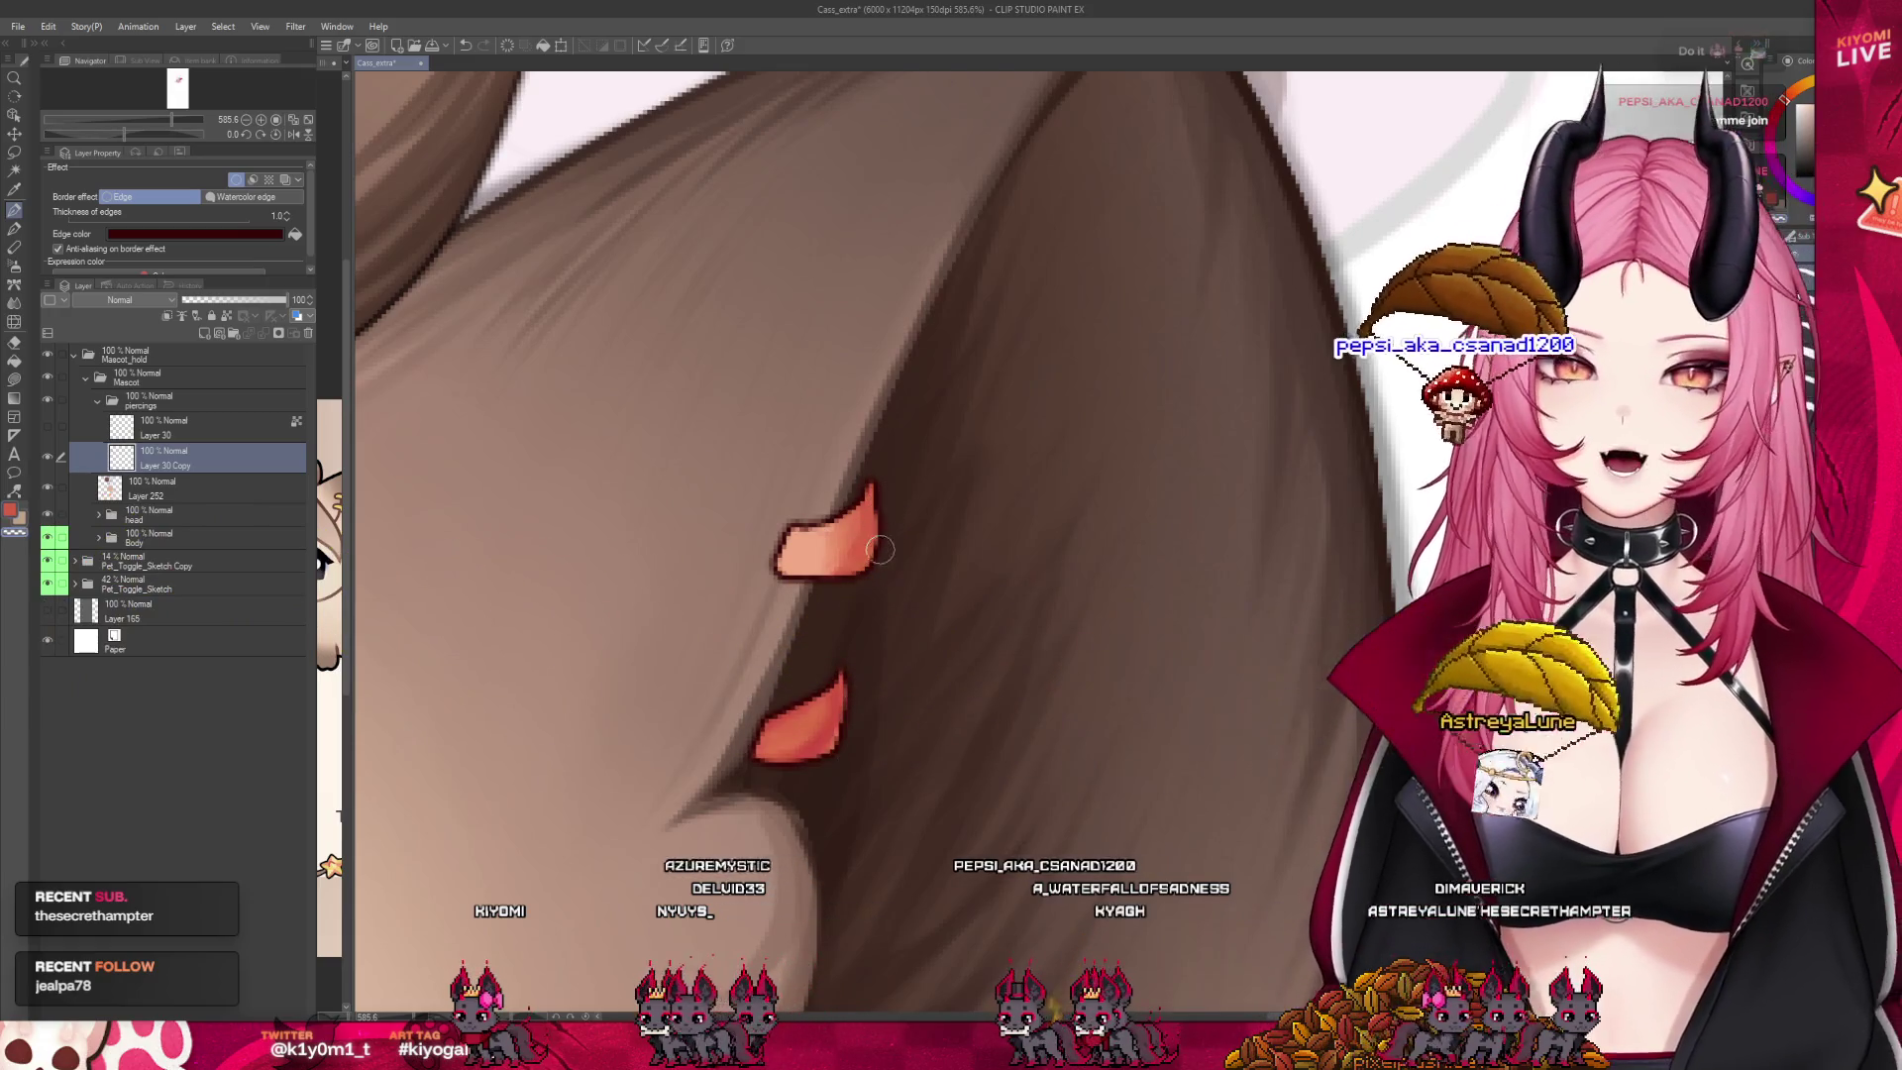
Show the gold rings again to check the blend and sample the earring's light orange
{"action": "left_click", "coordinate": [47, 425]}
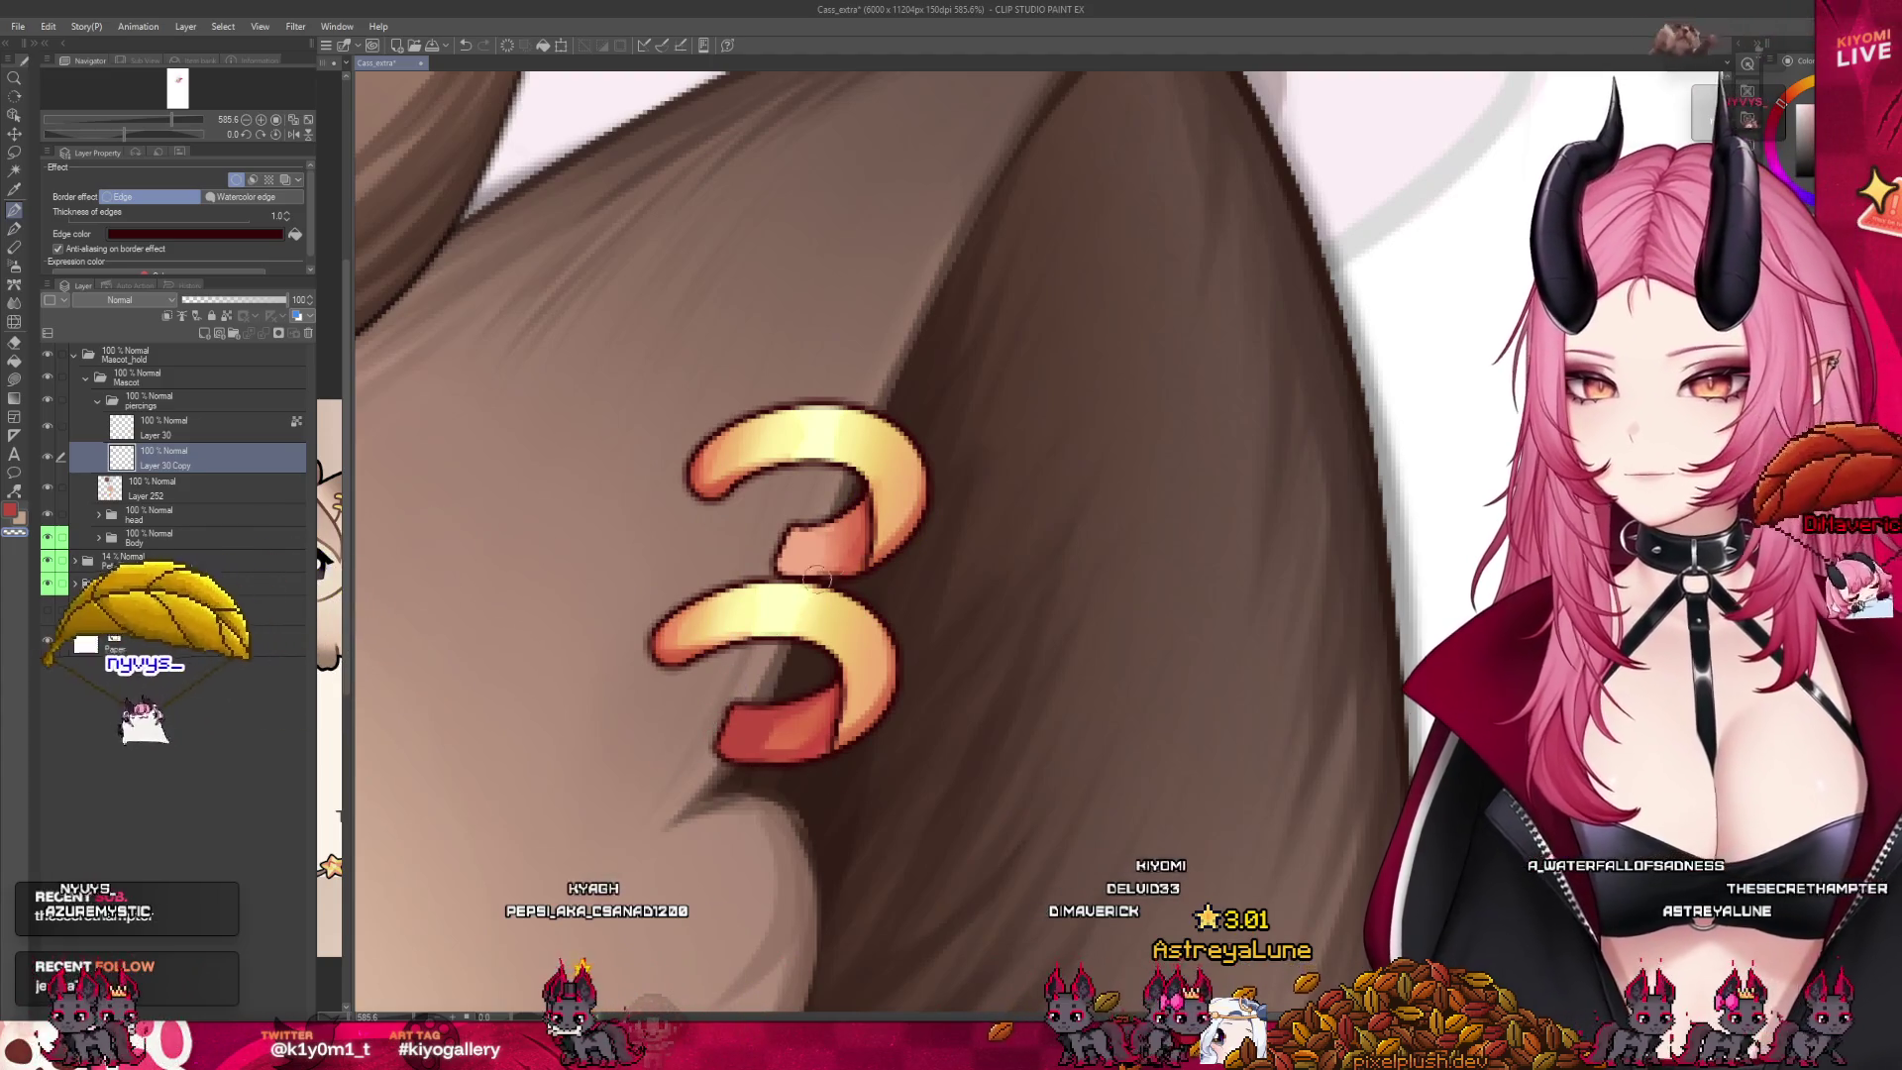
{"action": "left_click", "coordinate": [801, 536], "text": "alt"}
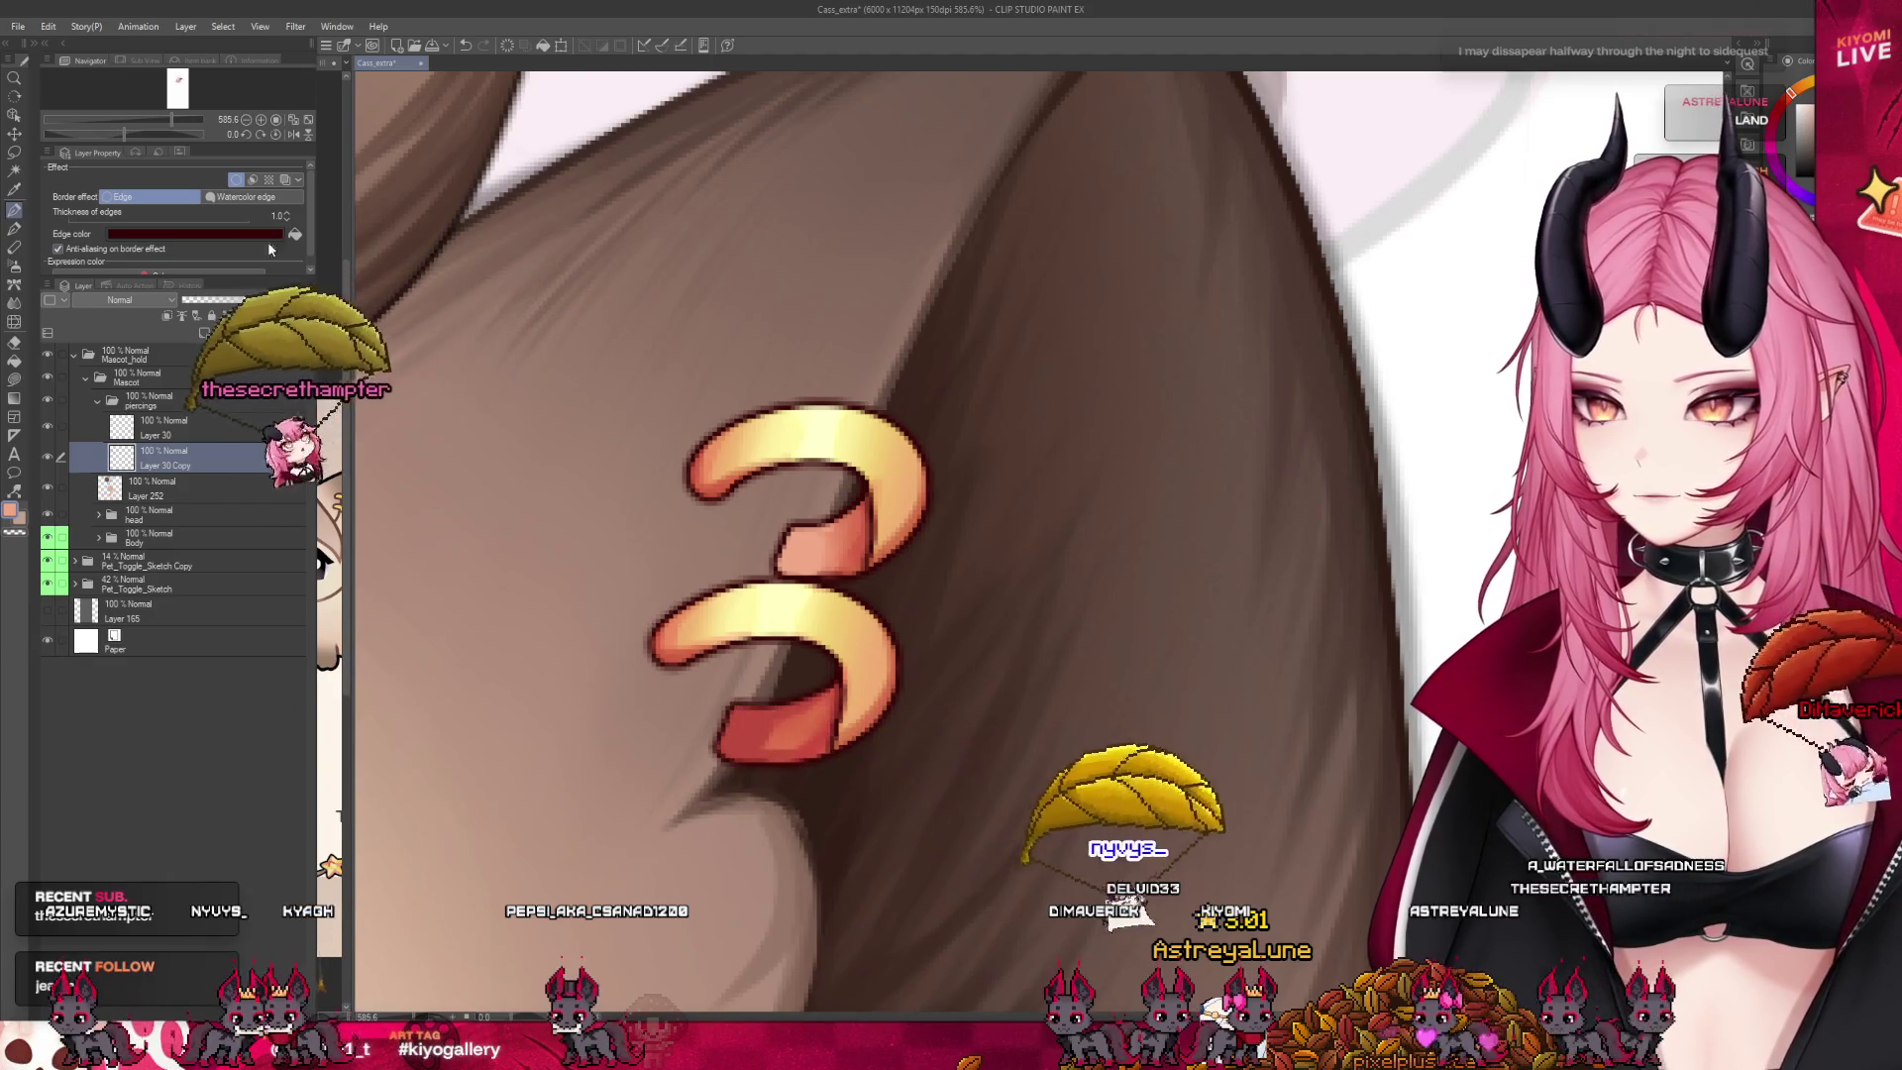
{"action": "left_click", "coordinate": [14, 322]}
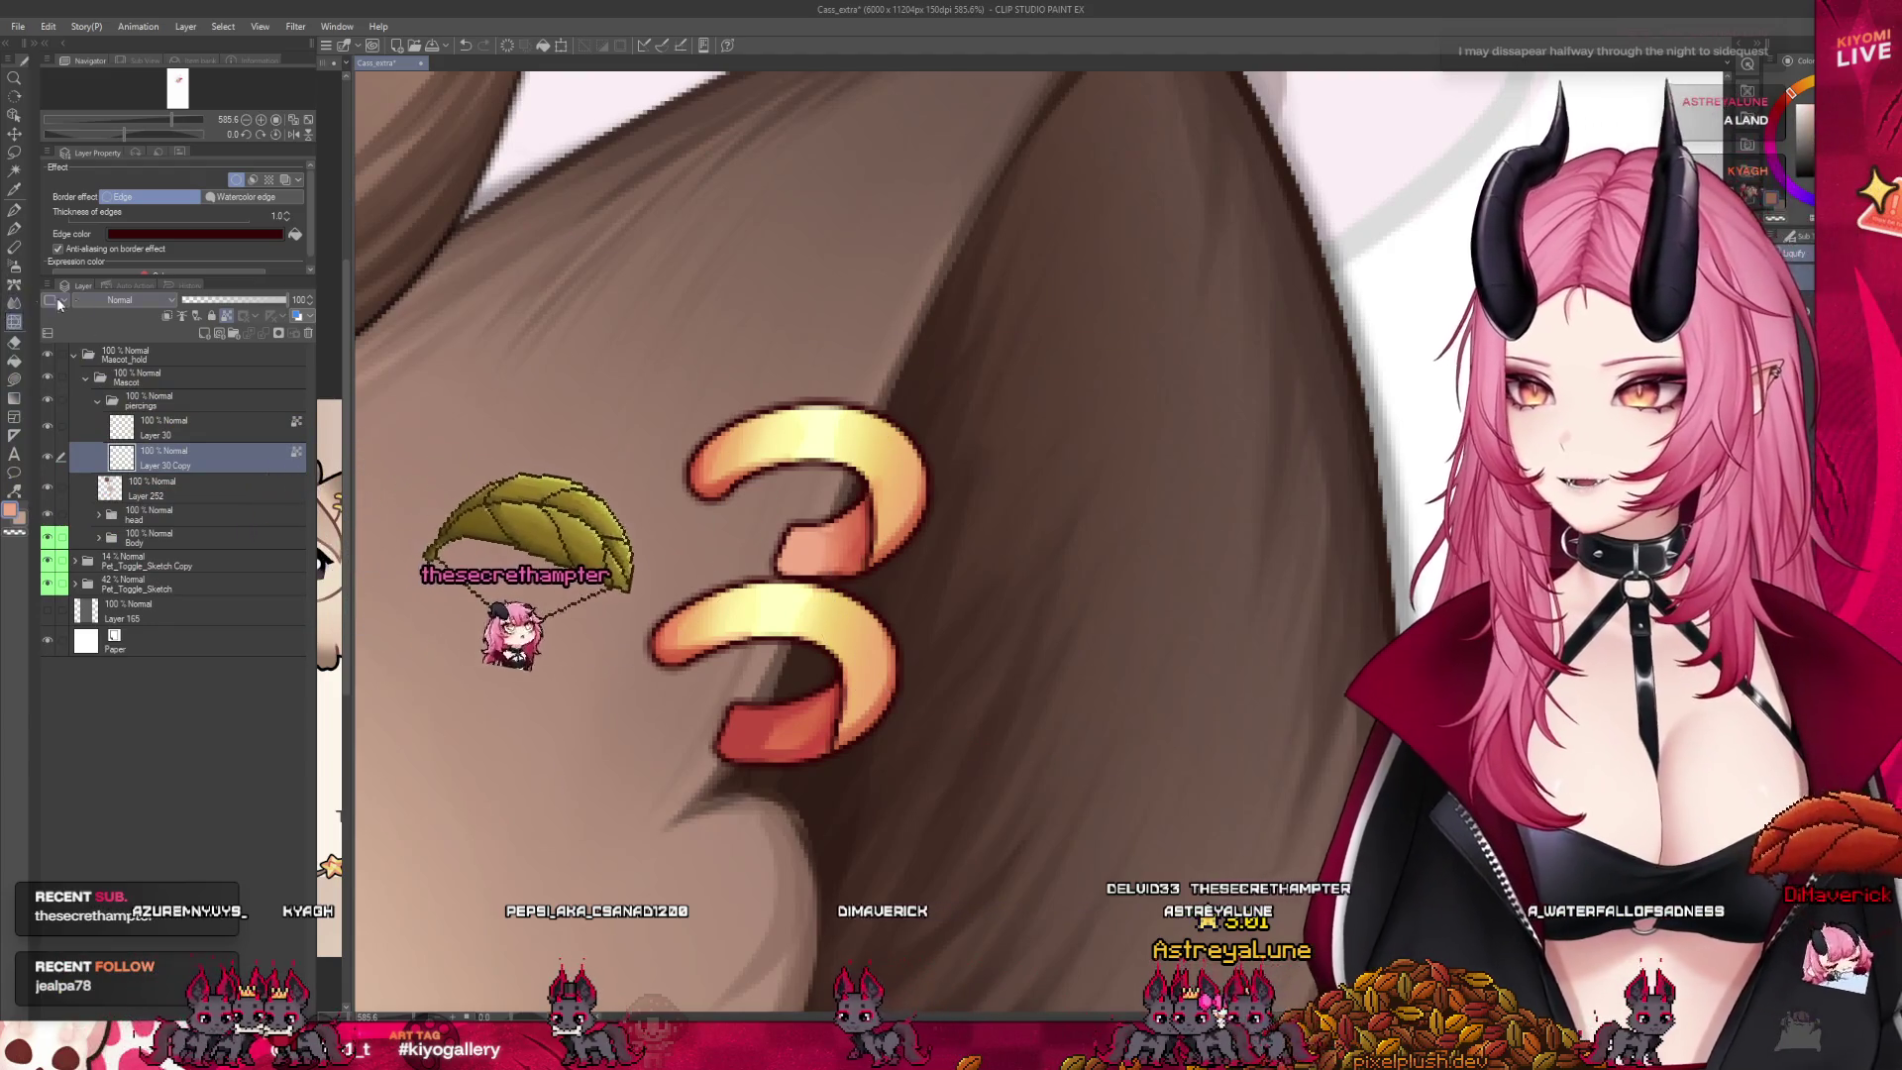
{"action": "key", "text": "e"}
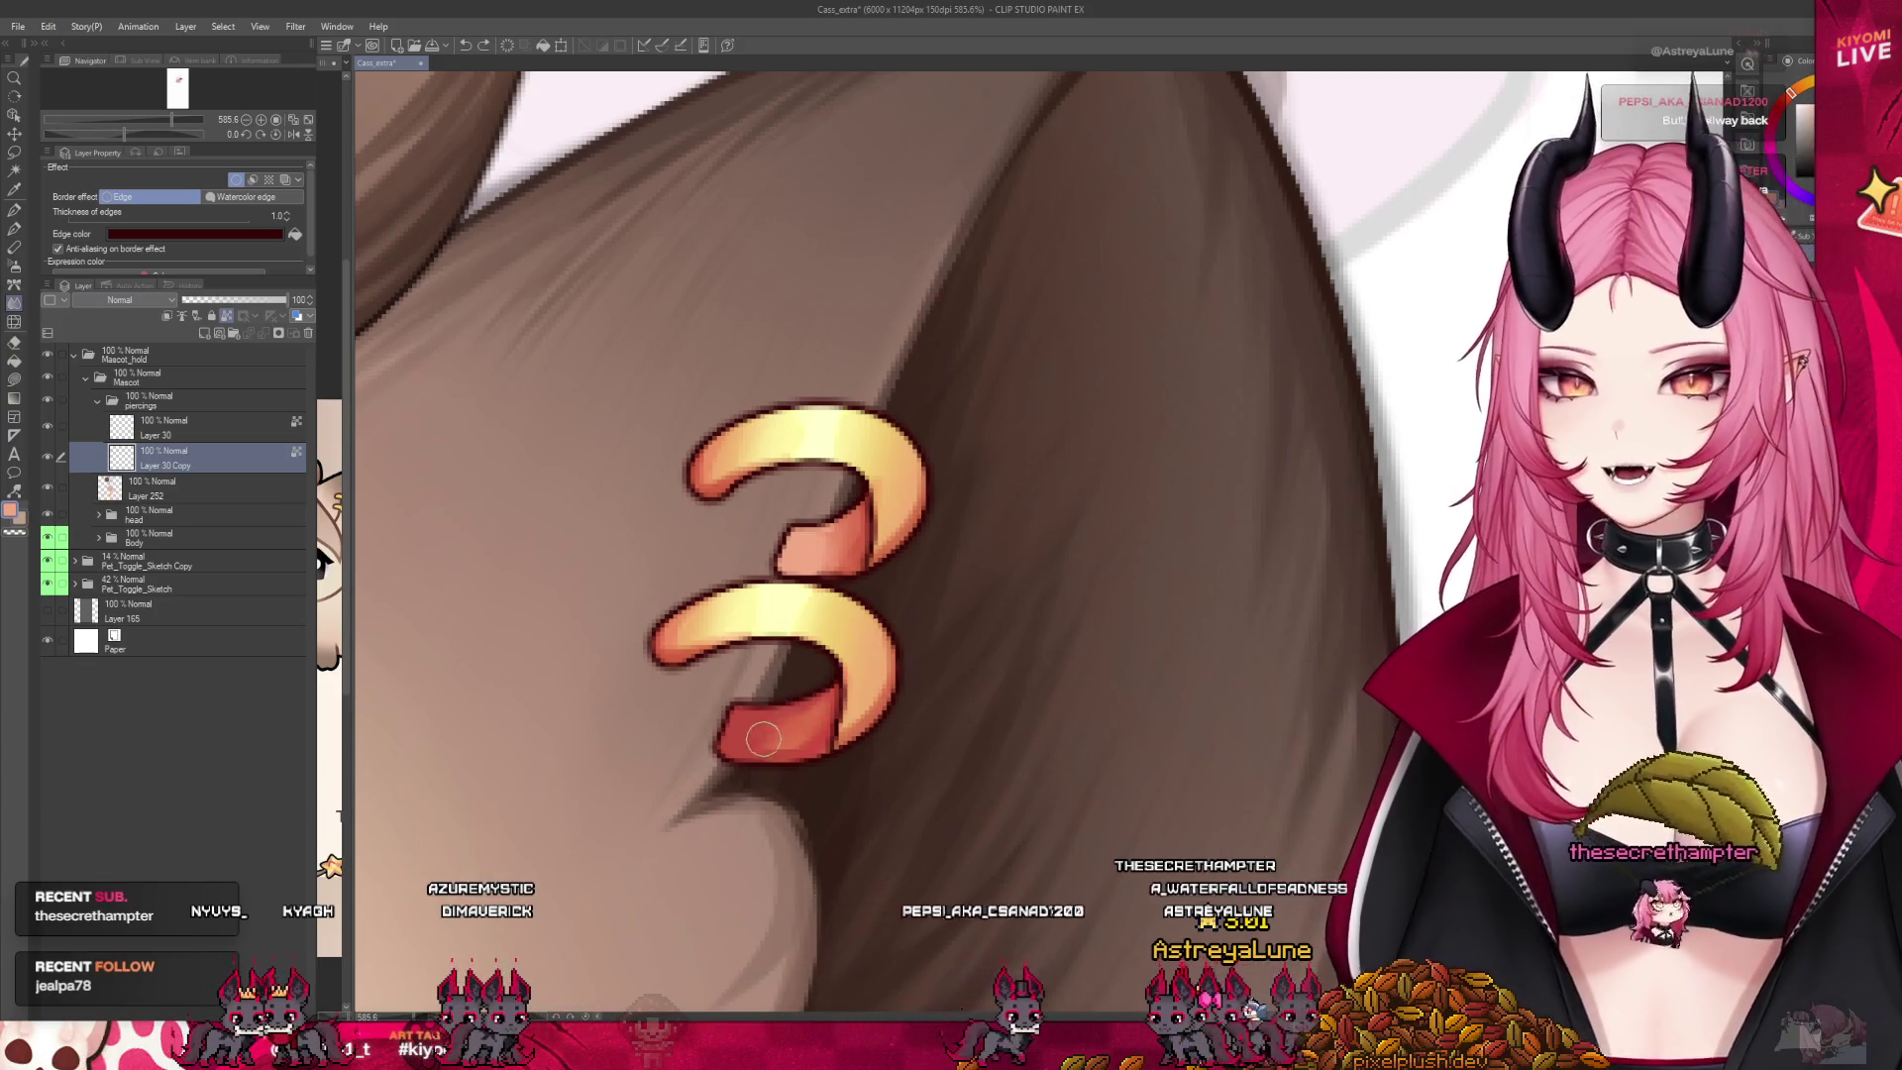
{"action": "scroll", "coordinate": [937, 608], "scroll_direction": "down", "scroll_amount": 2}
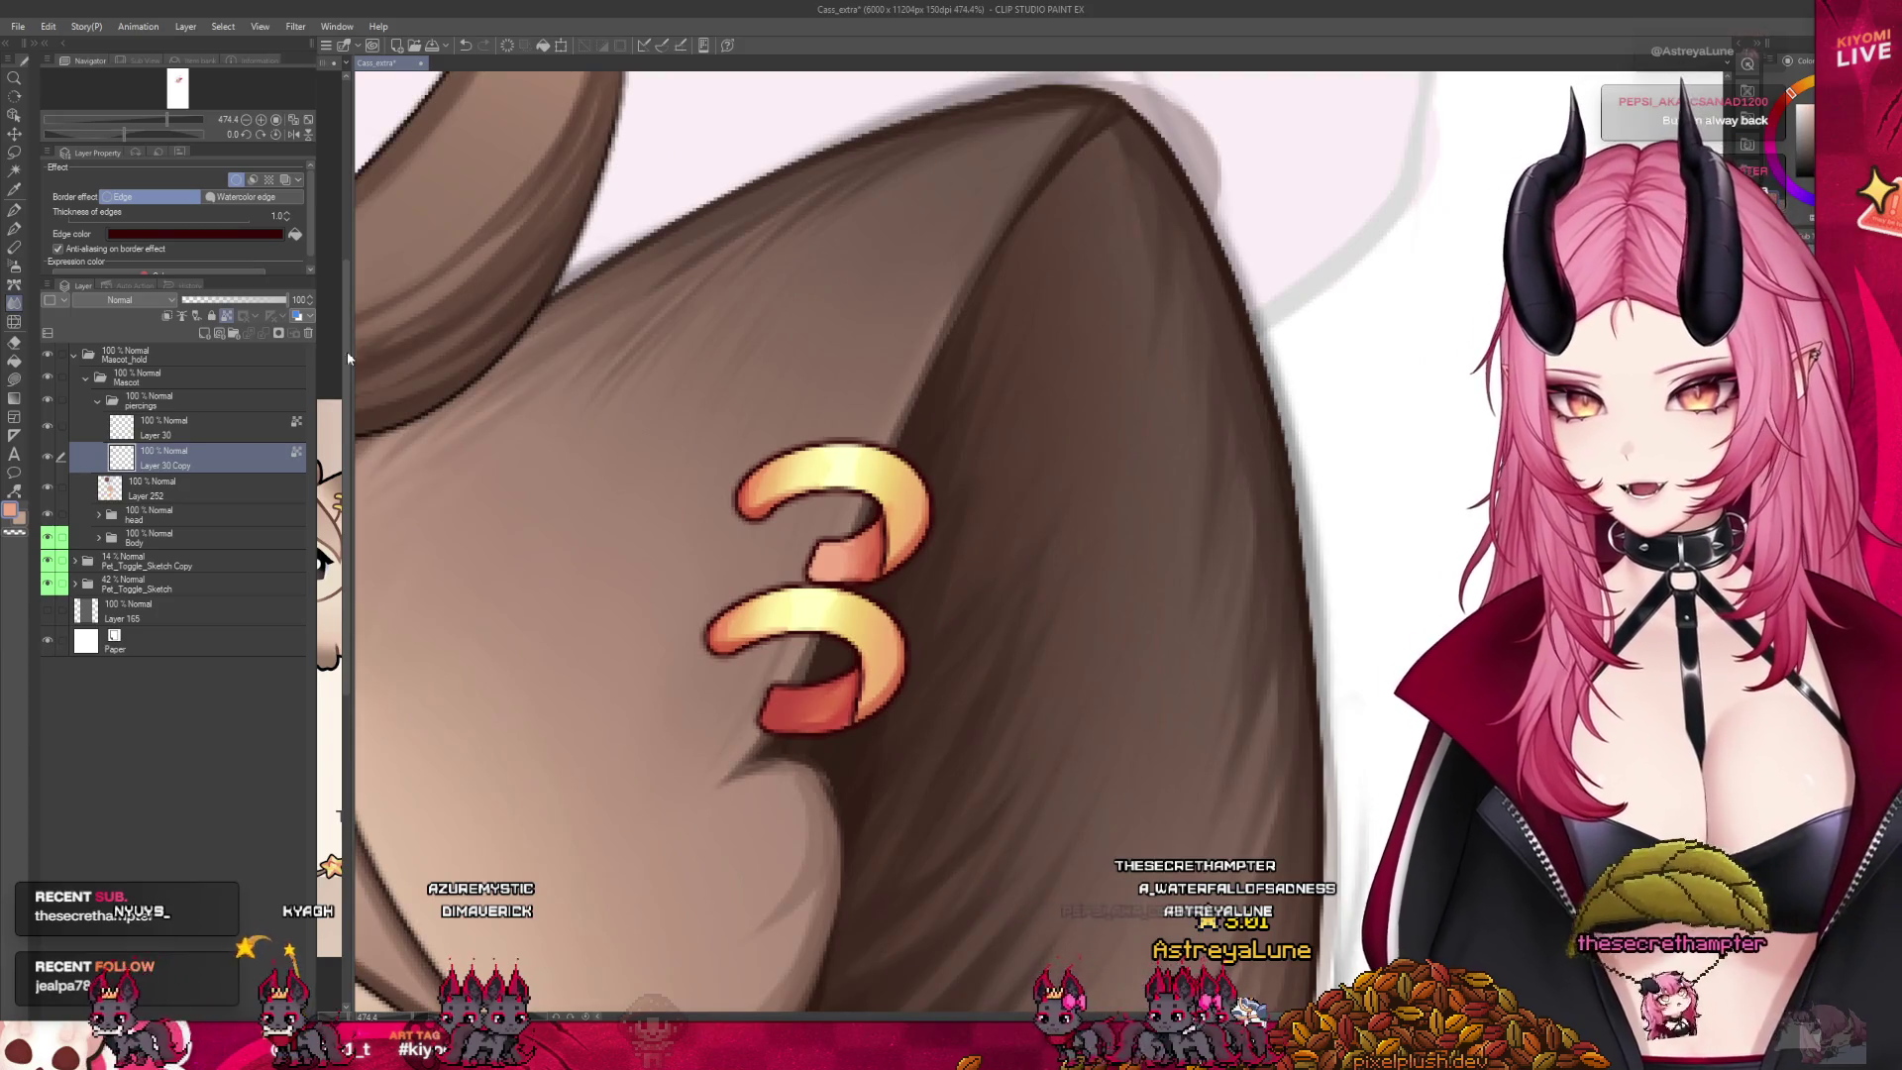
{"action": "key", "text": "alt+bracketright"}
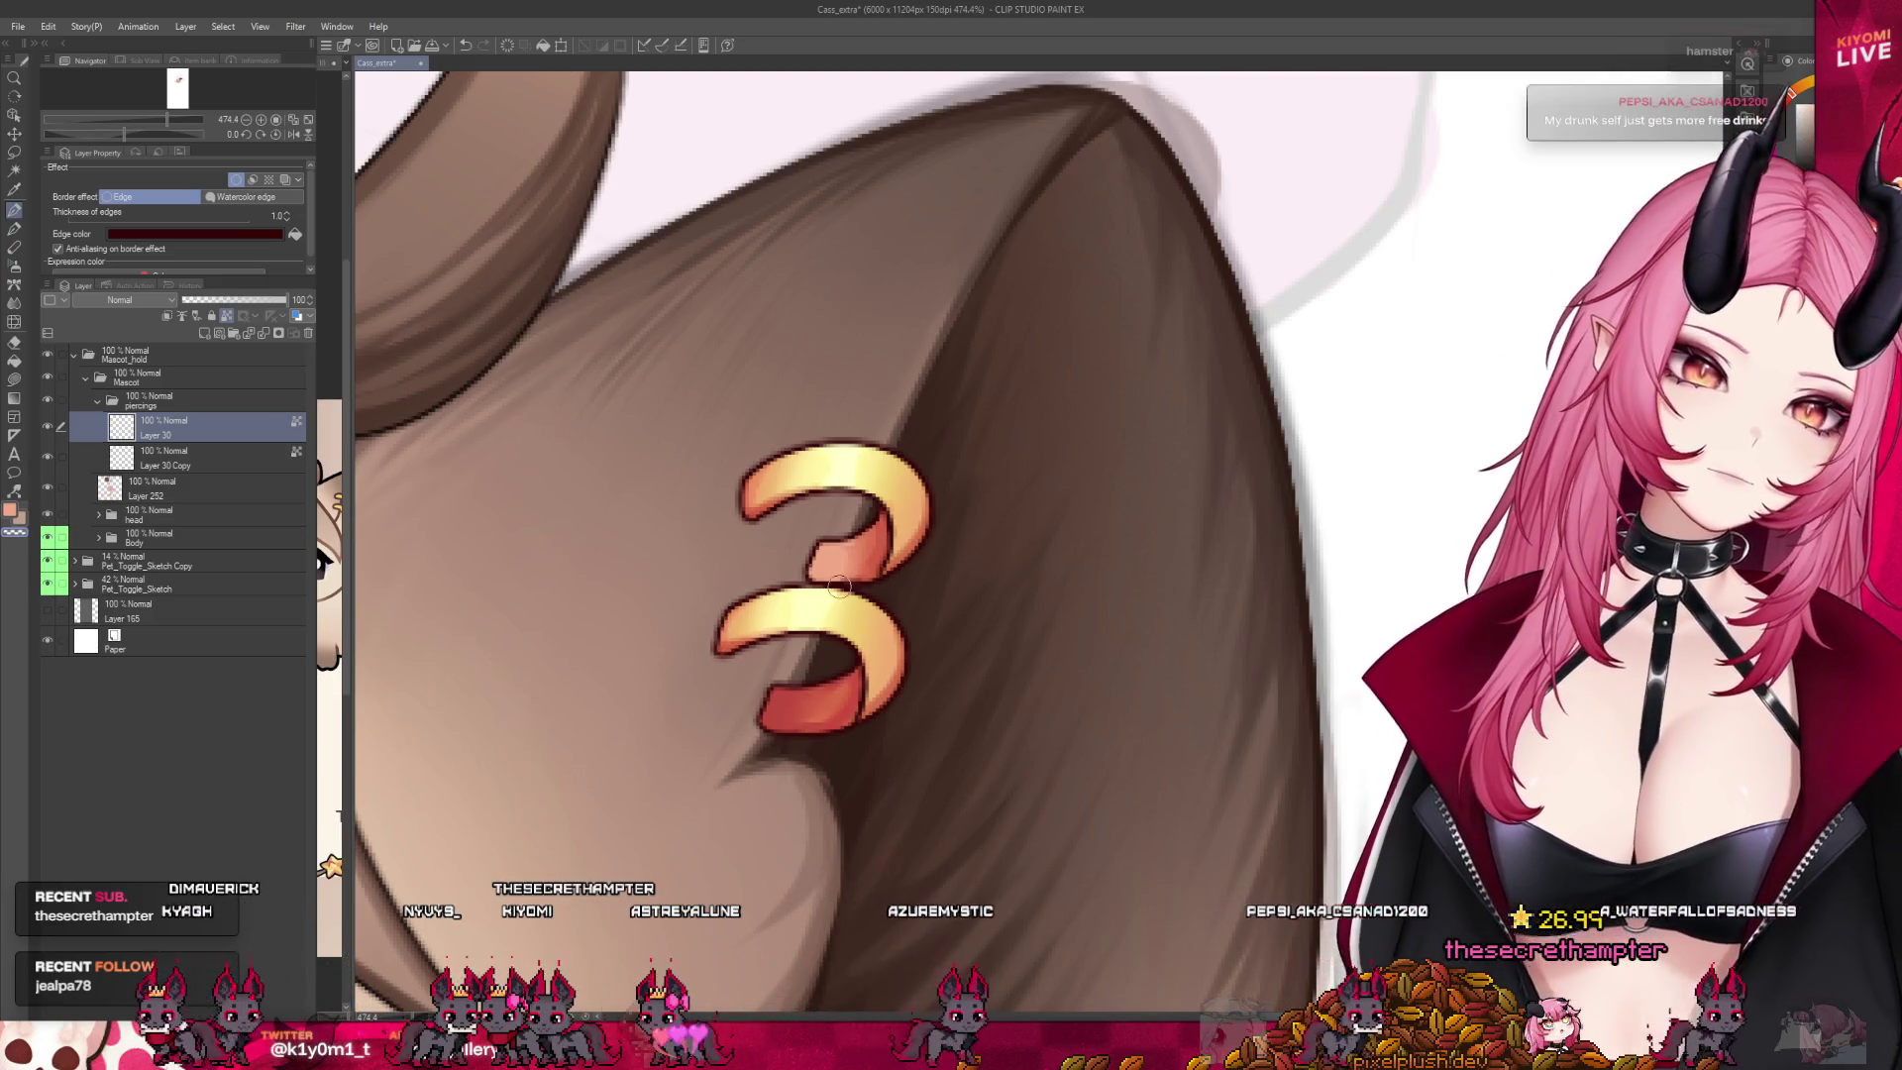
{"action": "scroll", "coordinate": [1031, 556], "scroll_direction": "down", "scroll_amount": 3}
{"action": "scroll", "coordinate": [1111, 608], "scroll_direction": "down", "scroll_amount": 4}
{"action": "scroll", "coordinate": [699, 441], "scroll_direction": "up", "scroll_amount": 2}
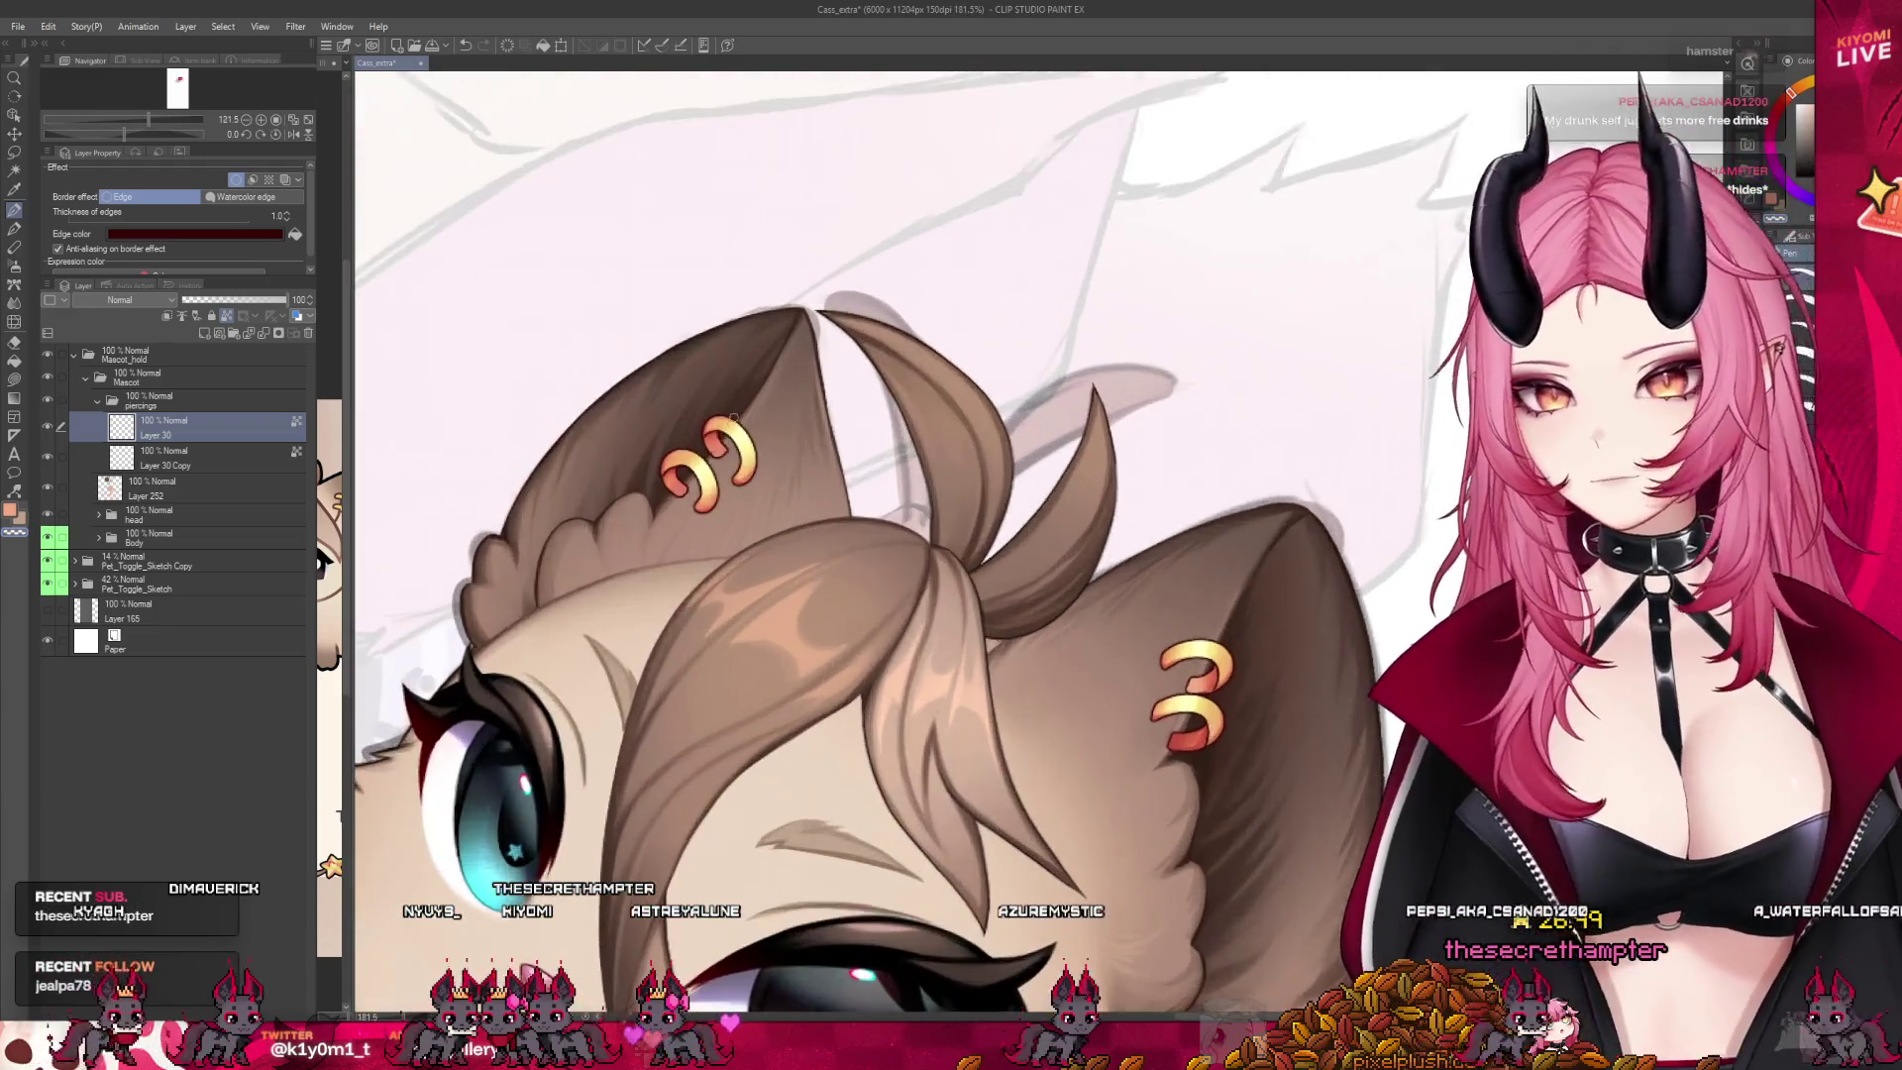
{"action": "scroll", "coordinate": [723, 406], "scroll_direction": "up", "scroll_amount": 3}
{"action": "scroll", "coordinate": [755, 370], "scroll_direction": "up", "scroll_amount": 2}
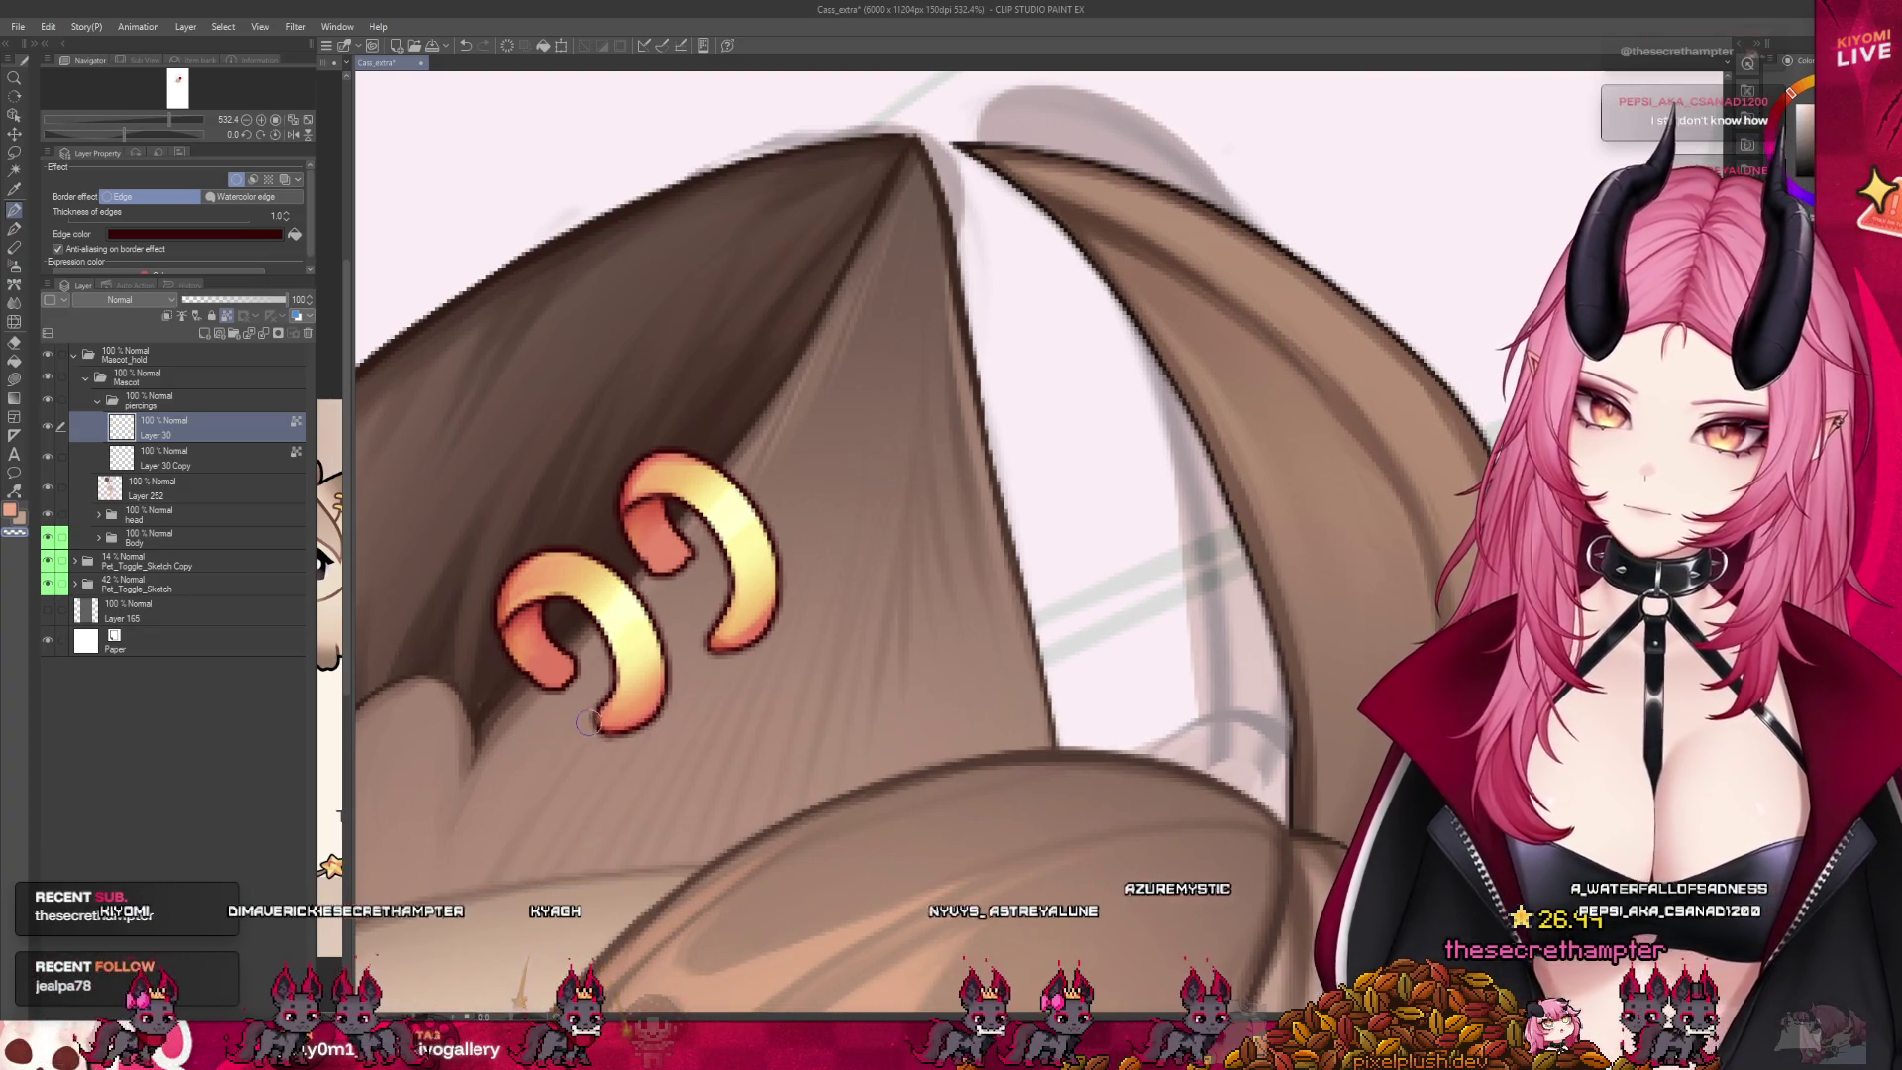
{"action": "scroll", "coordinate": [631, 506], "scroll_direction": "down", "scroll_amount": 2}
{"action": "scroll", "coordinate": [634, 504], "scroll_direction": "down", "scroll_amount": 4}
{"action": "scroll", "coordinate": [643, 495], "scroll_direction": "up", "scroll_amount": 3}
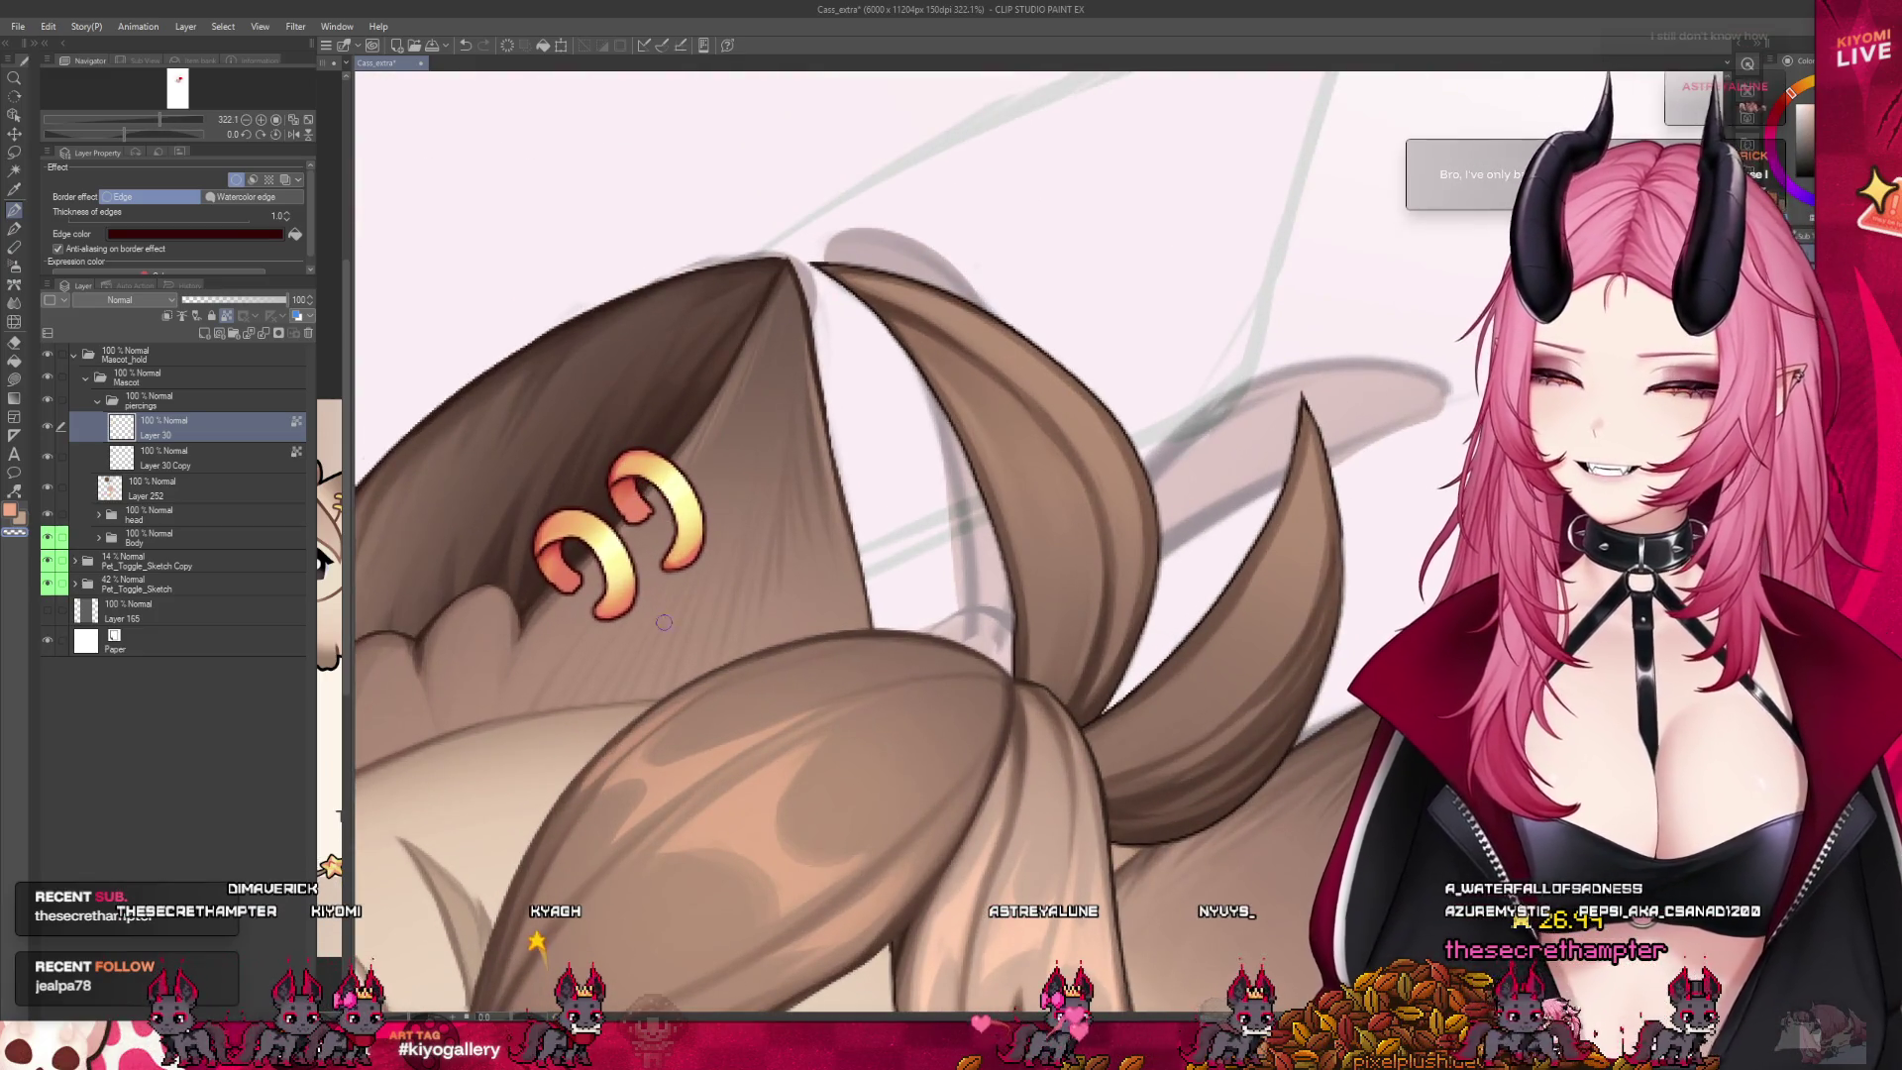
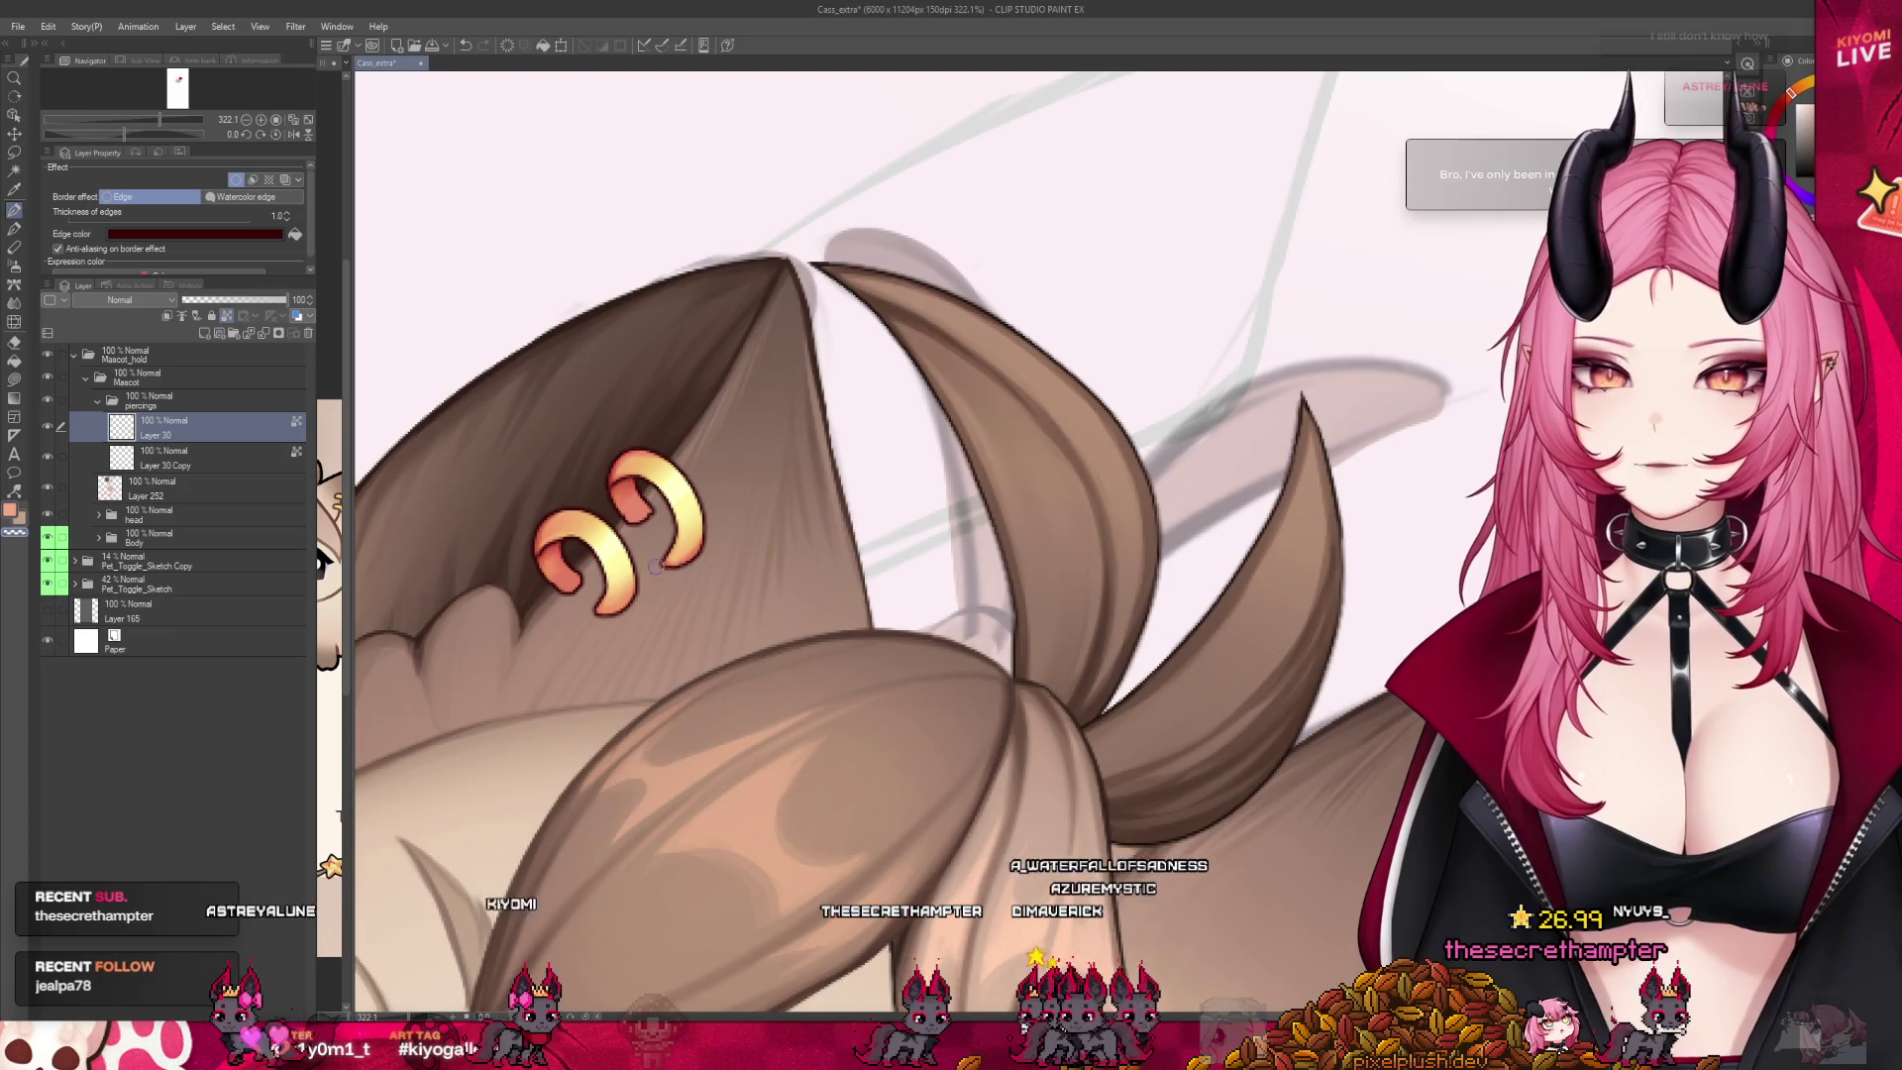
Drag Layer 30 Copy from the piercings folder down into the head folder
{"action": "scroll", "coordinate": [729, 536], "scroll_direction": "down", "scroll_amount": 5}
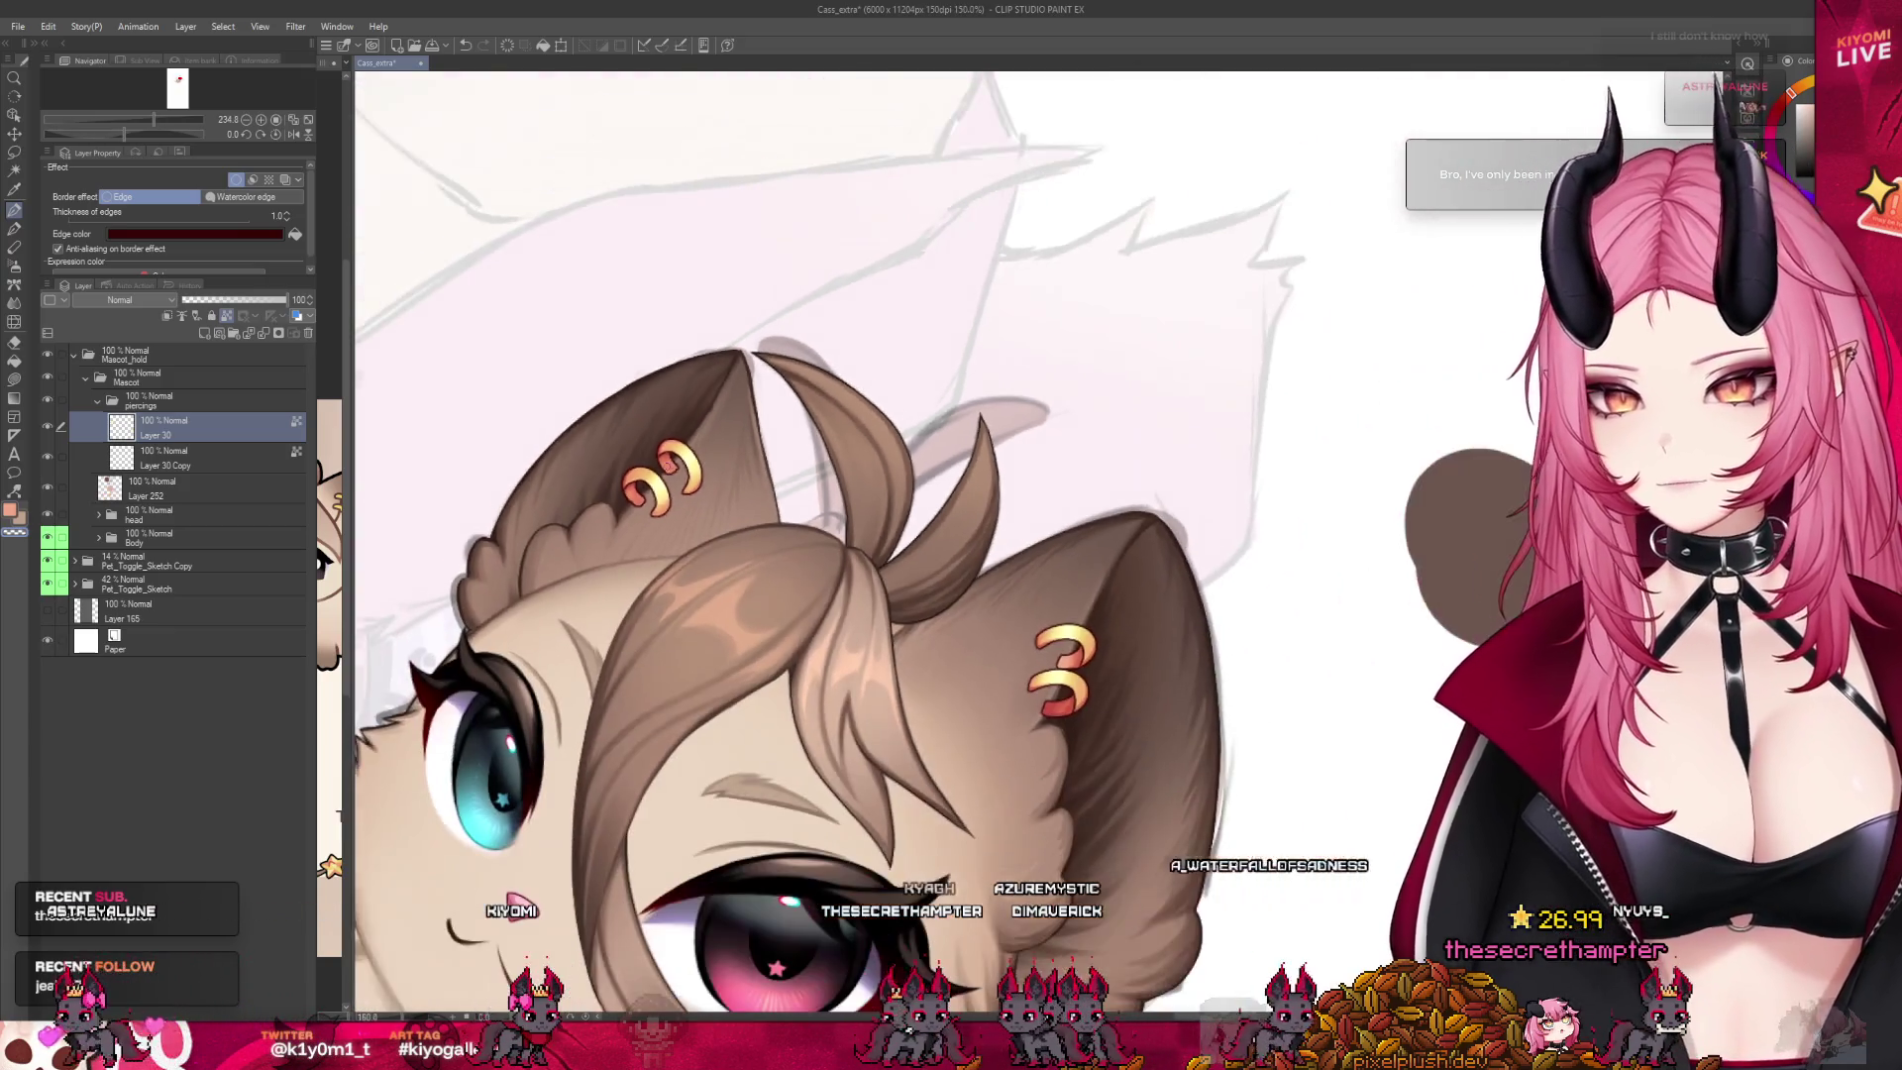
{"action": "scroll", "coordinate": [729, 536], "scroll_direction": "down", "scroll_amount": 2}
{"action": "scroll", "coordinate": [733, 537], "scroll_direction": "up", "scroll_amount": 2}
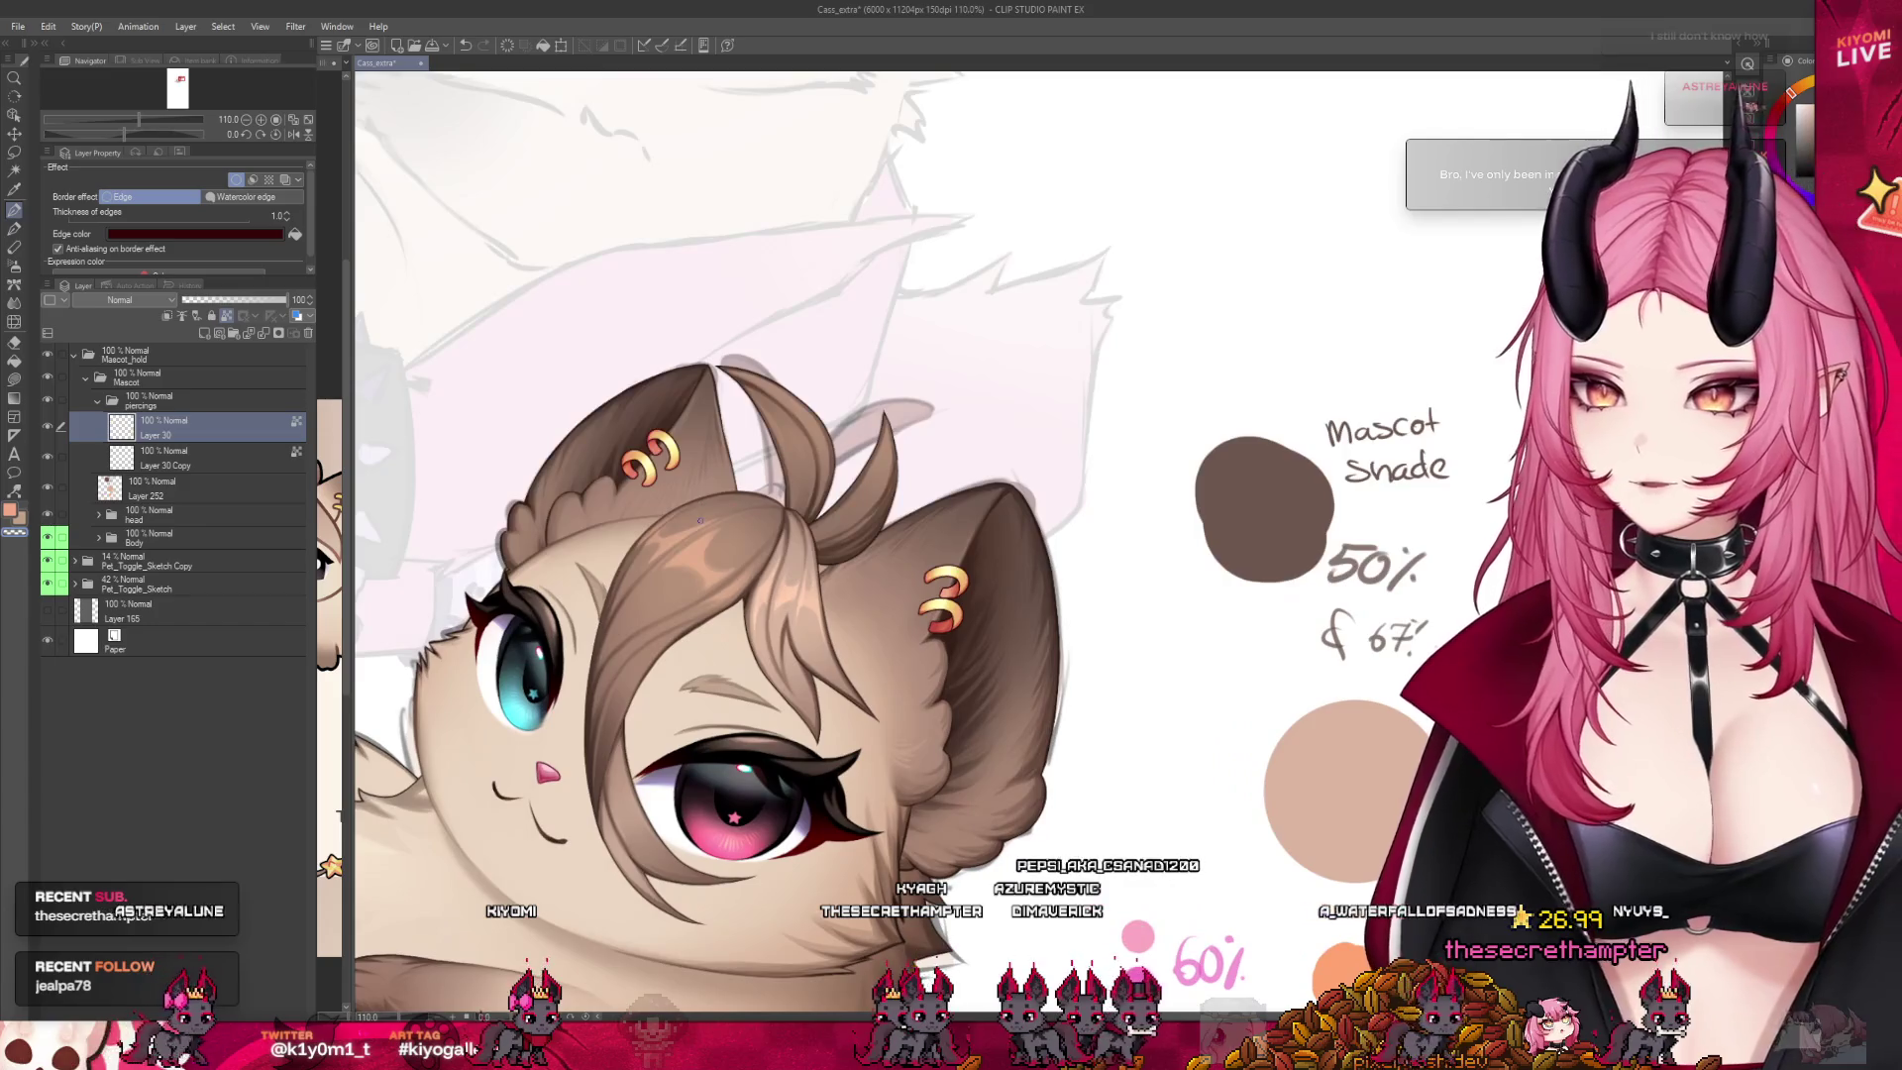
{"action": "left_click", "coordinate": [159, 465]}
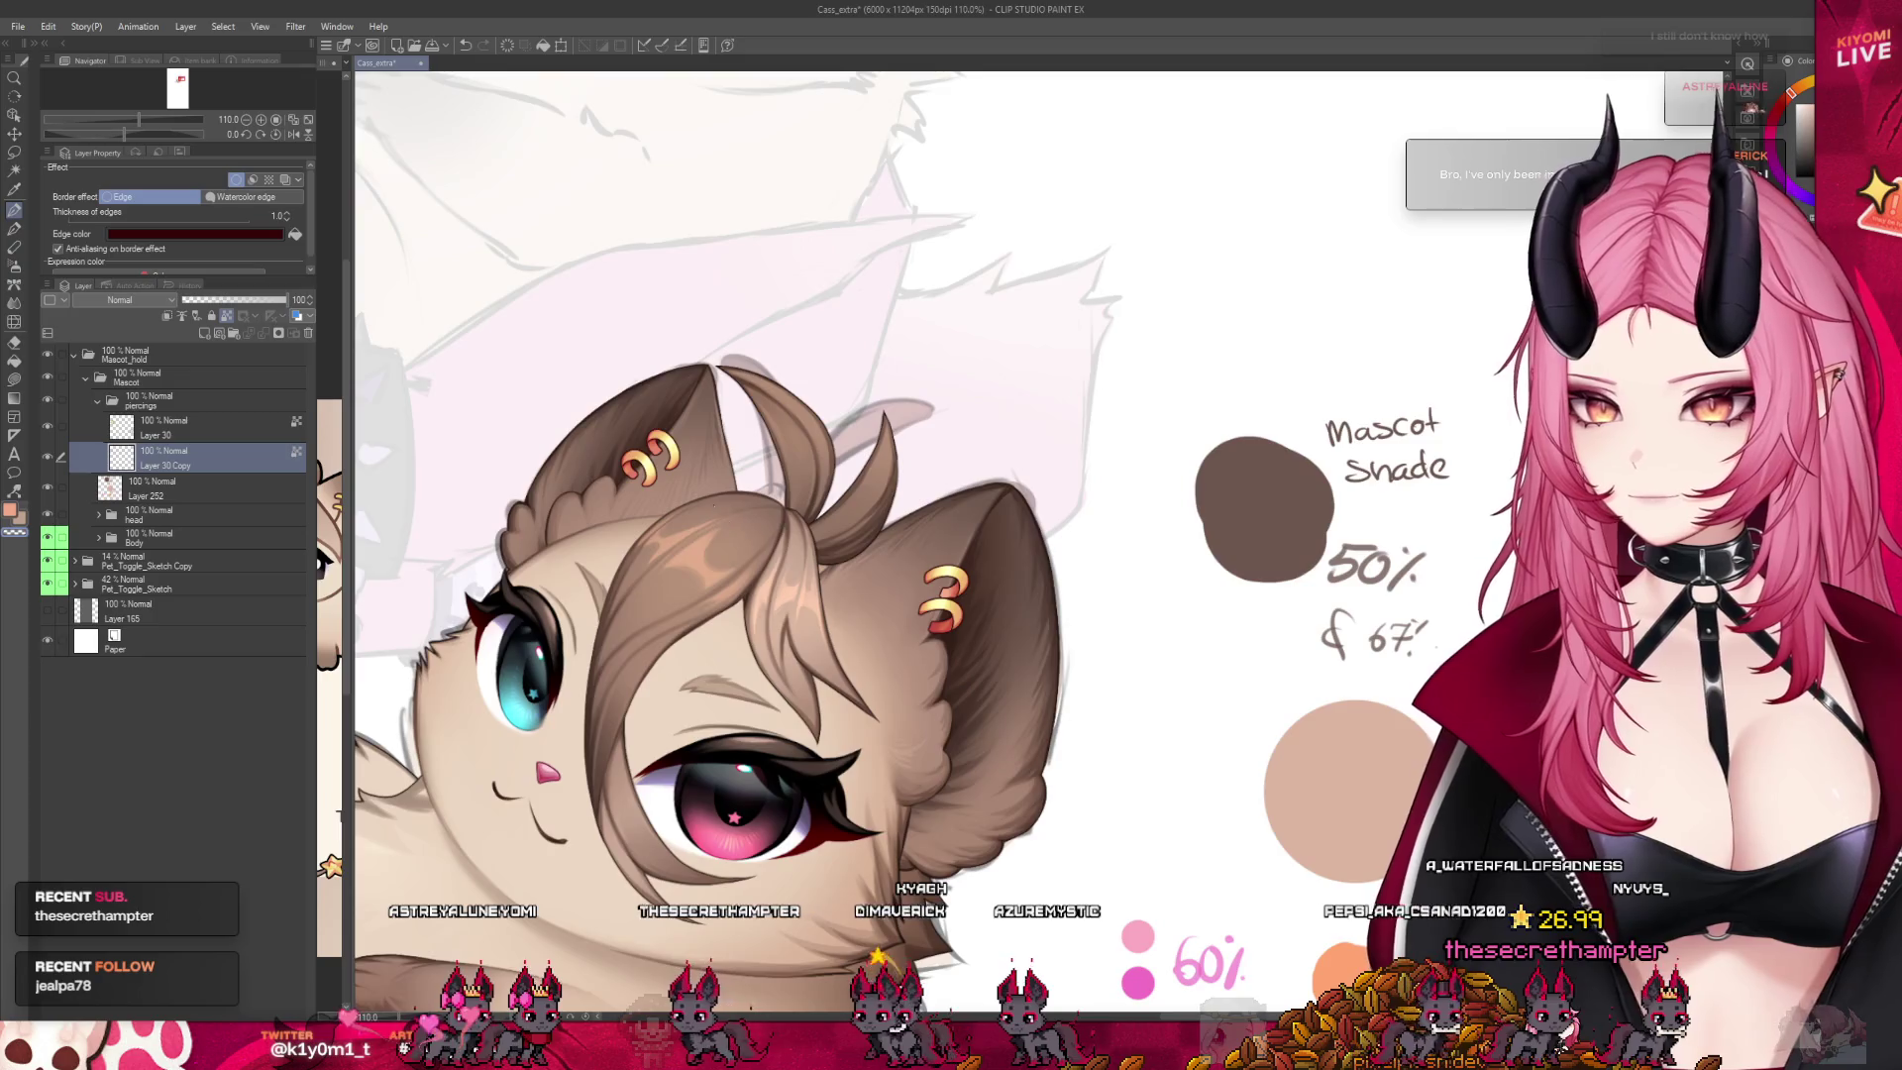
{"action": "scroll", "coordinate": [493, 540], "scroll_direction": "down", "scroll_amount": 1}
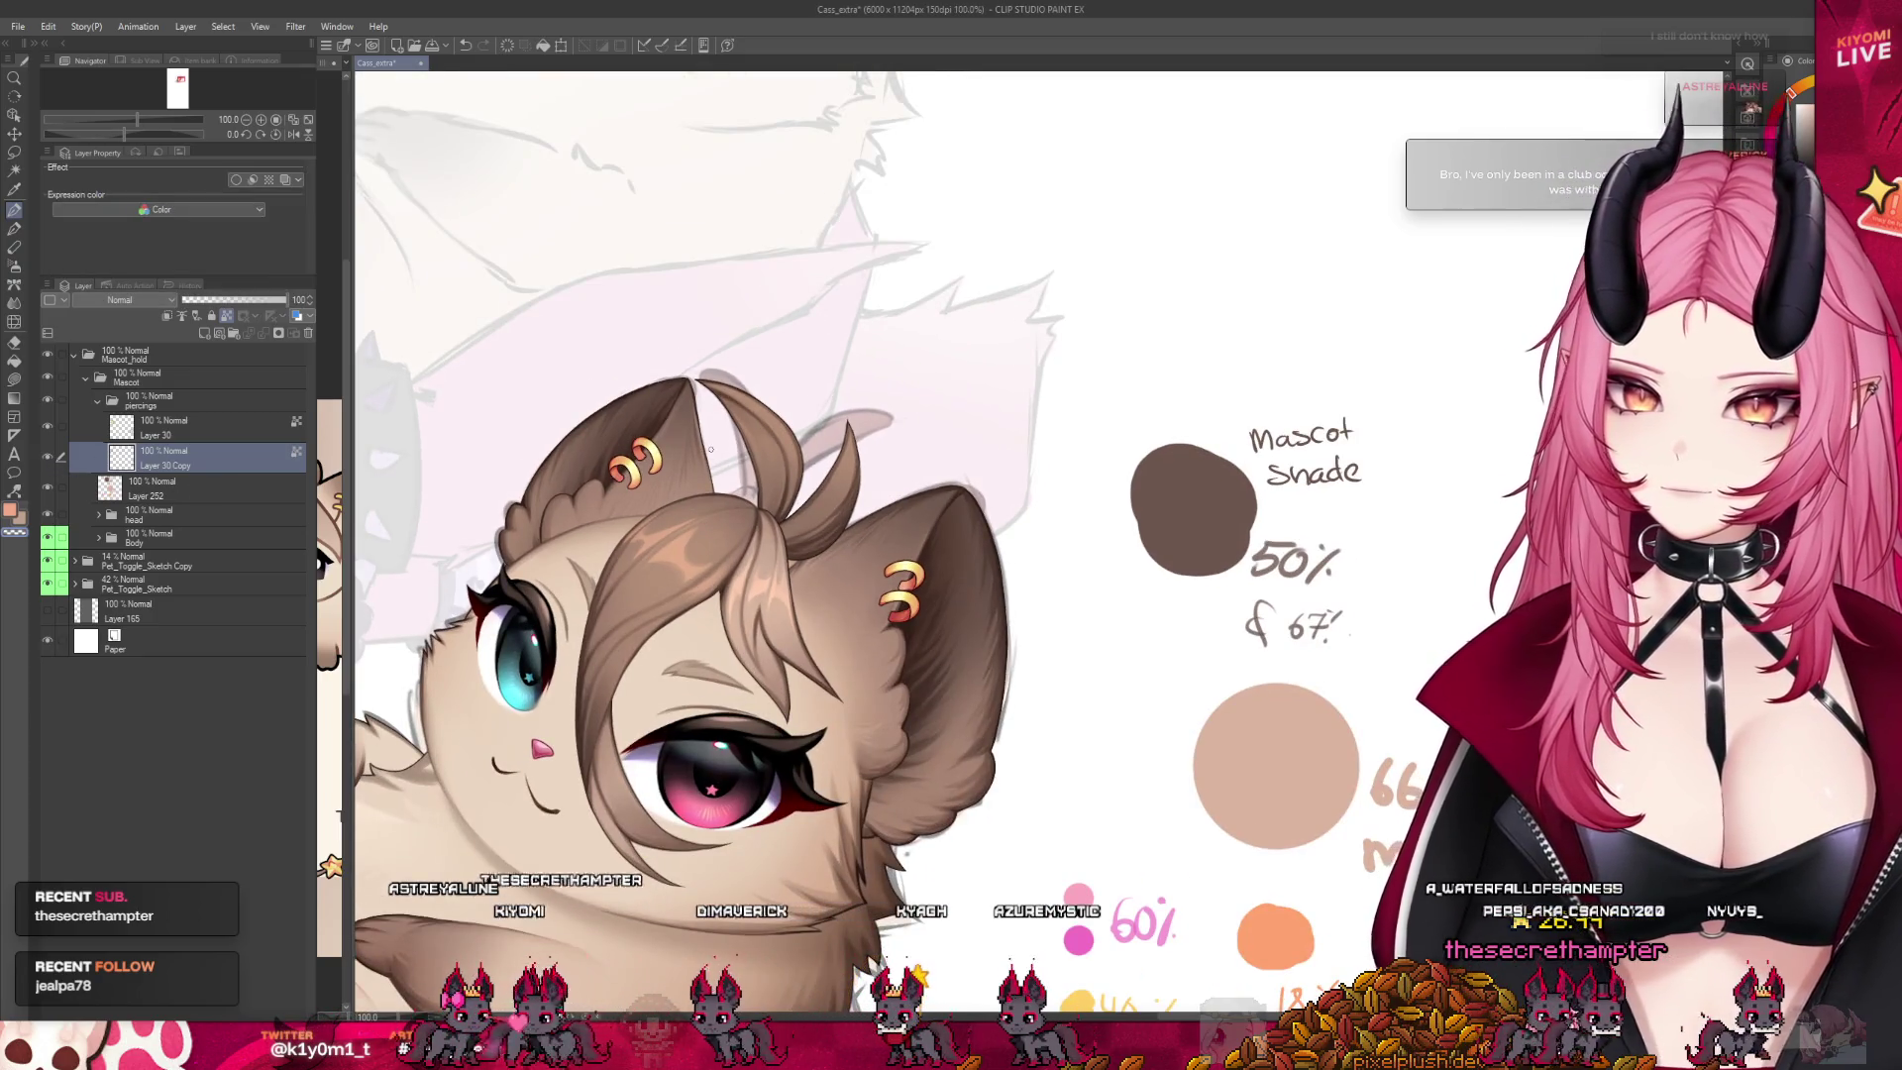
{"action": "left_click_drag", "start_coordinate": [164, 458], "coordinate": [170, 533]}
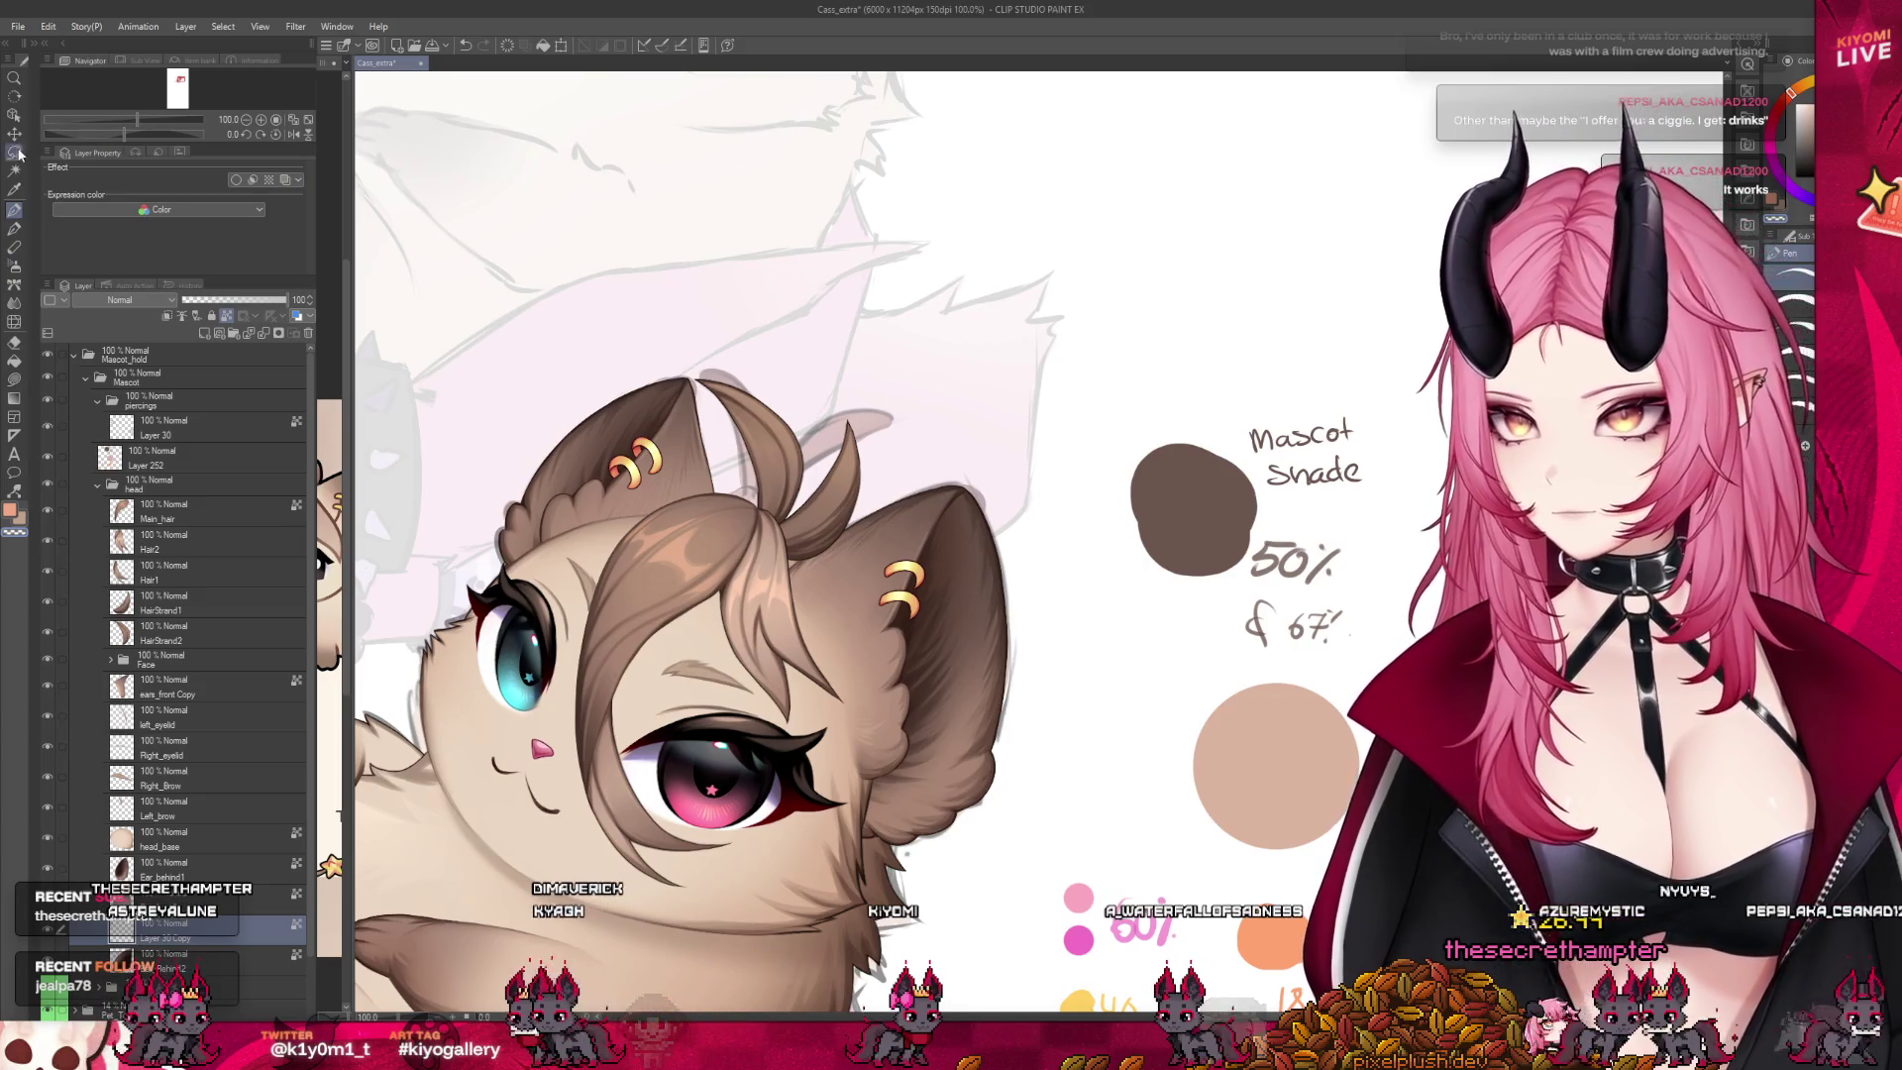
Lasso the right-ear rings and paste them onto a new layer named Piercing_behind_1
{"action": "left_click_drag", "start_coordinate": [891, 426], "coordinate": [901, 452]}
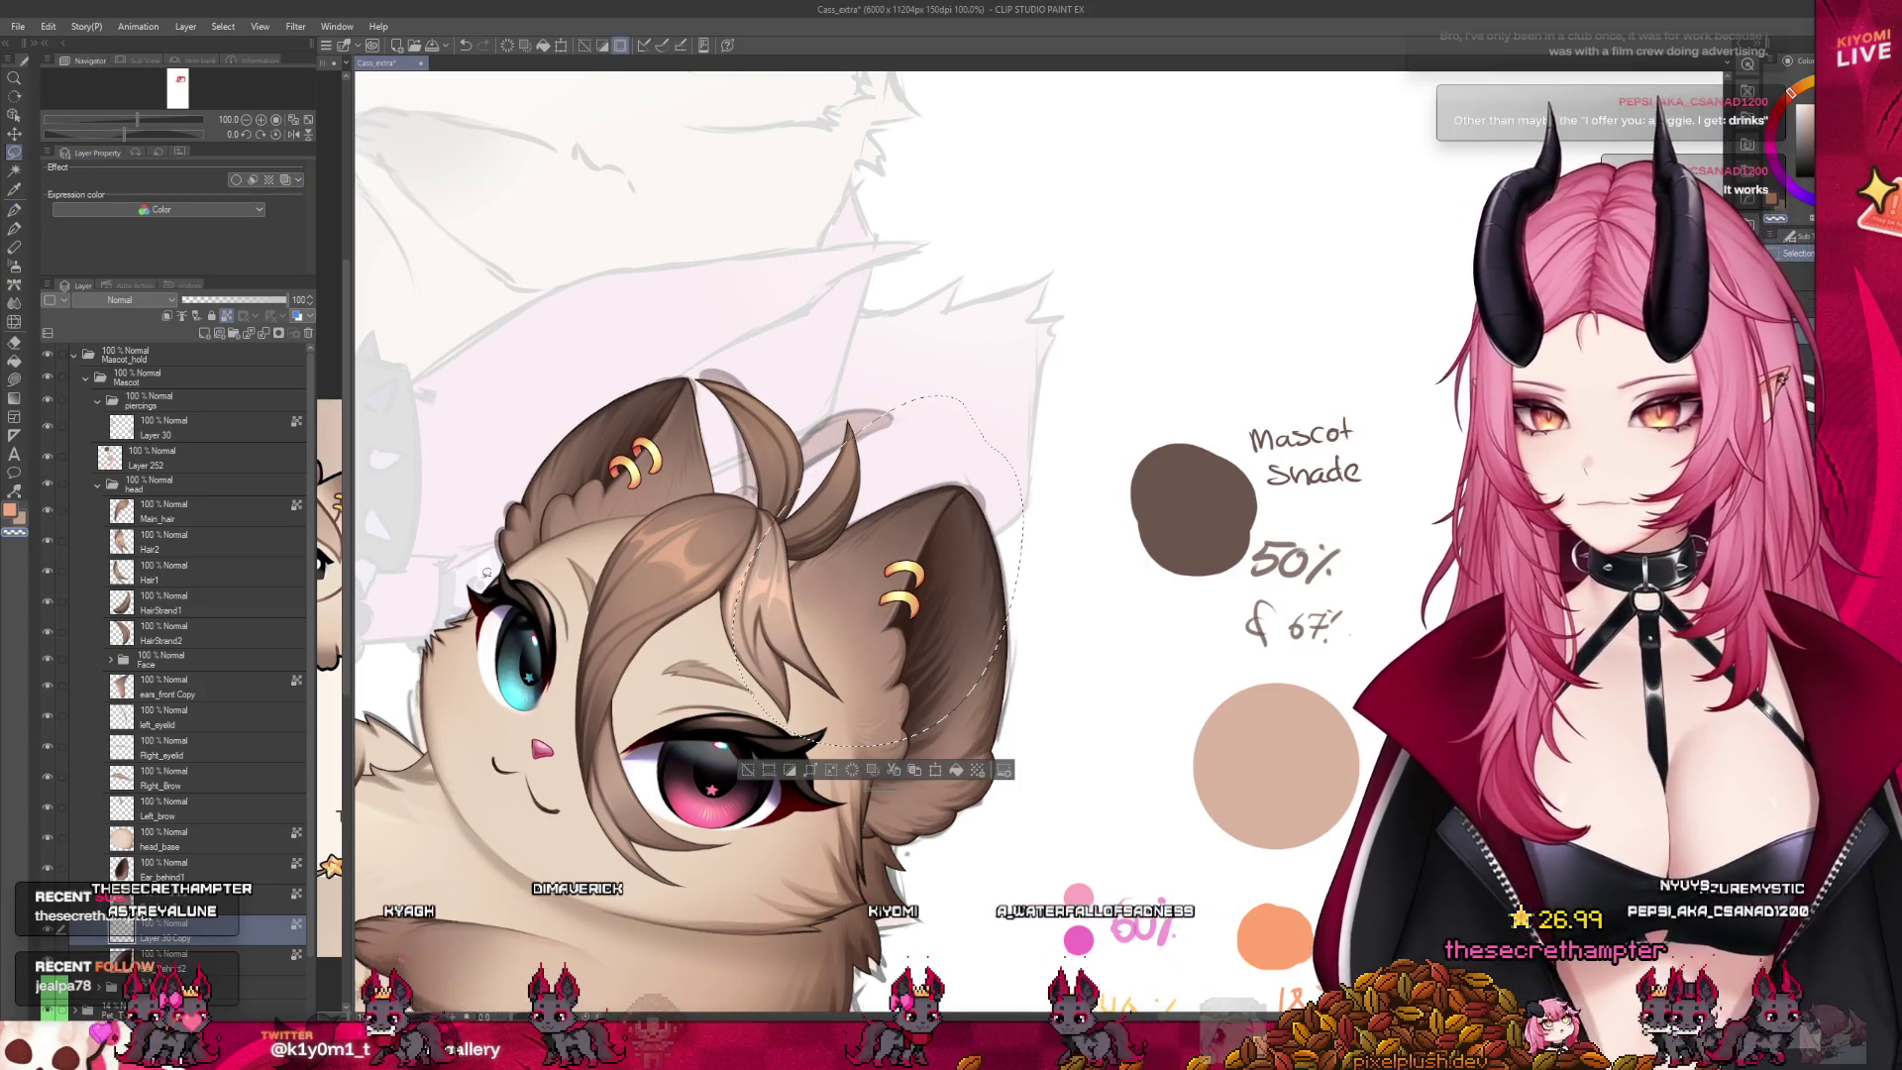
{"action": "key", "text": "ctrl+c"}
{"action": "key", "text": "ctrl+v"}
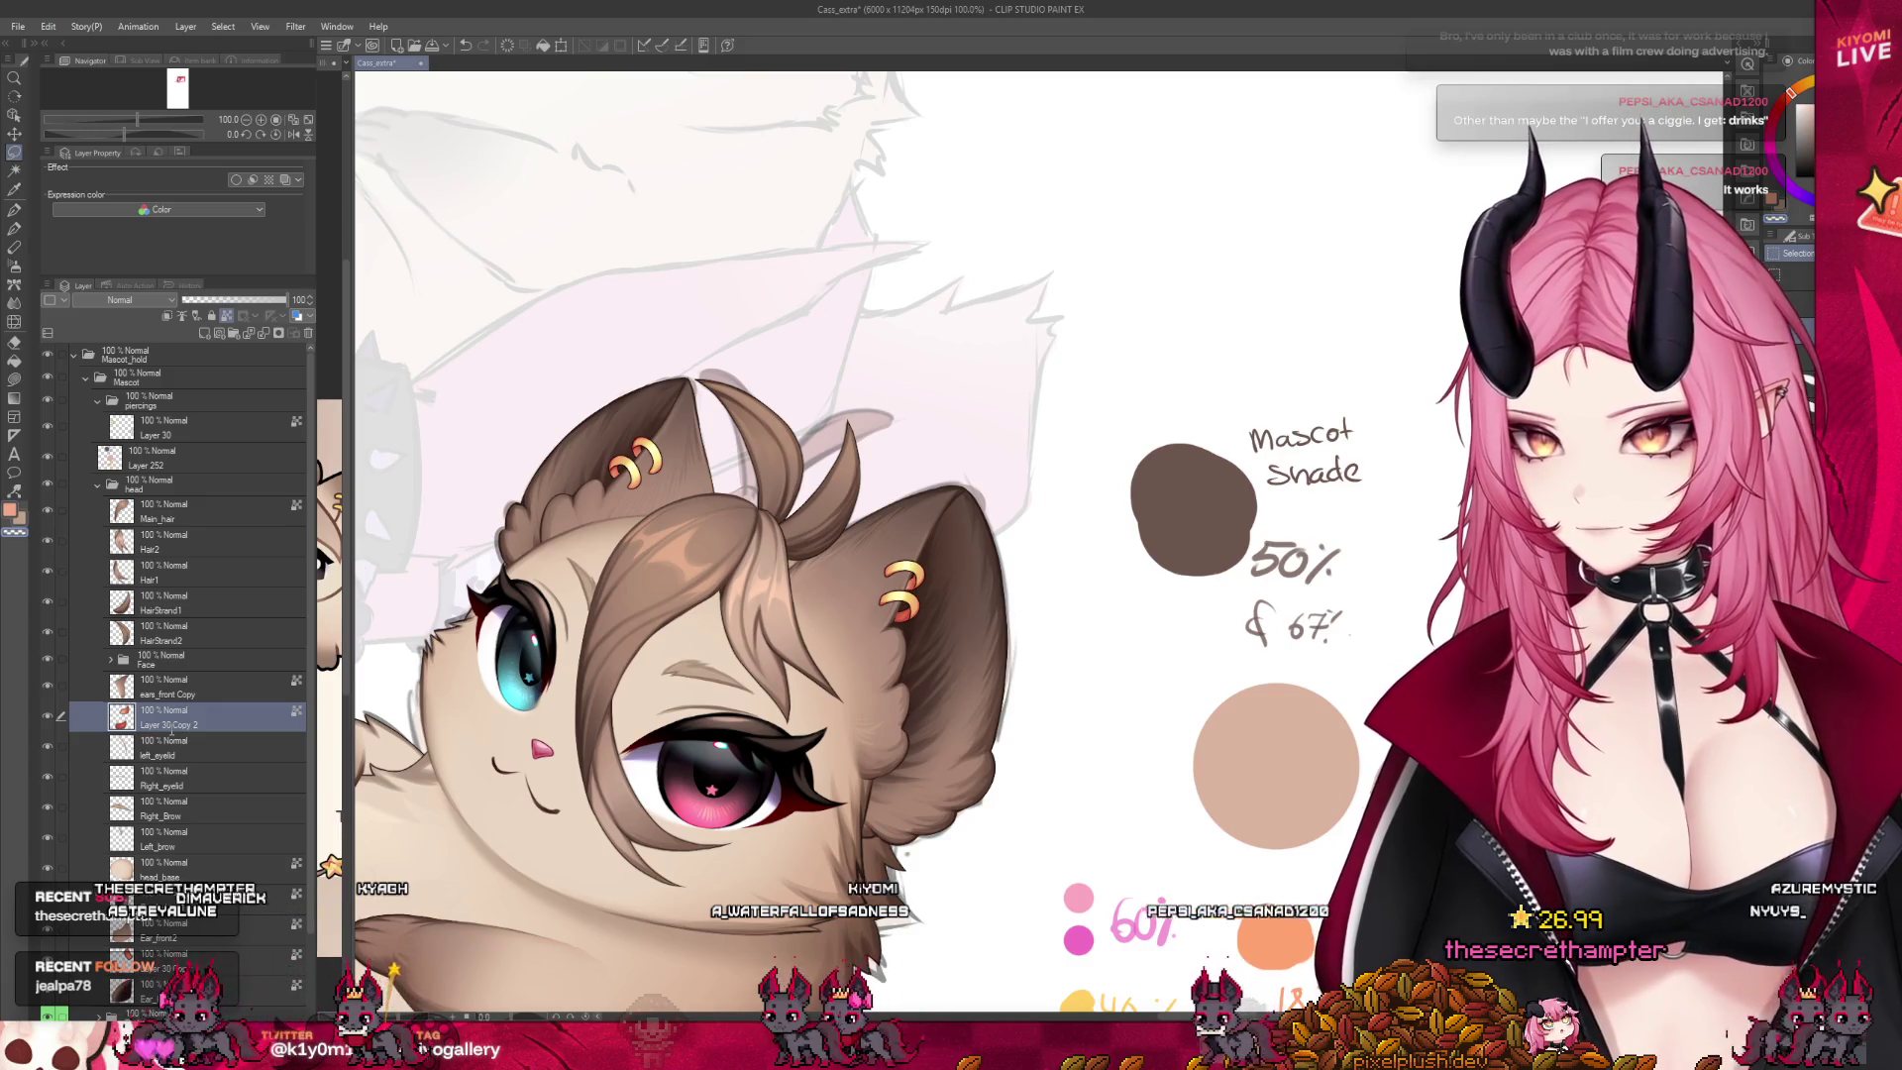
{"action": "double_click", "coordinate": [171, 724]}
{"action": "type", "text": "Piercing_behind_1"}
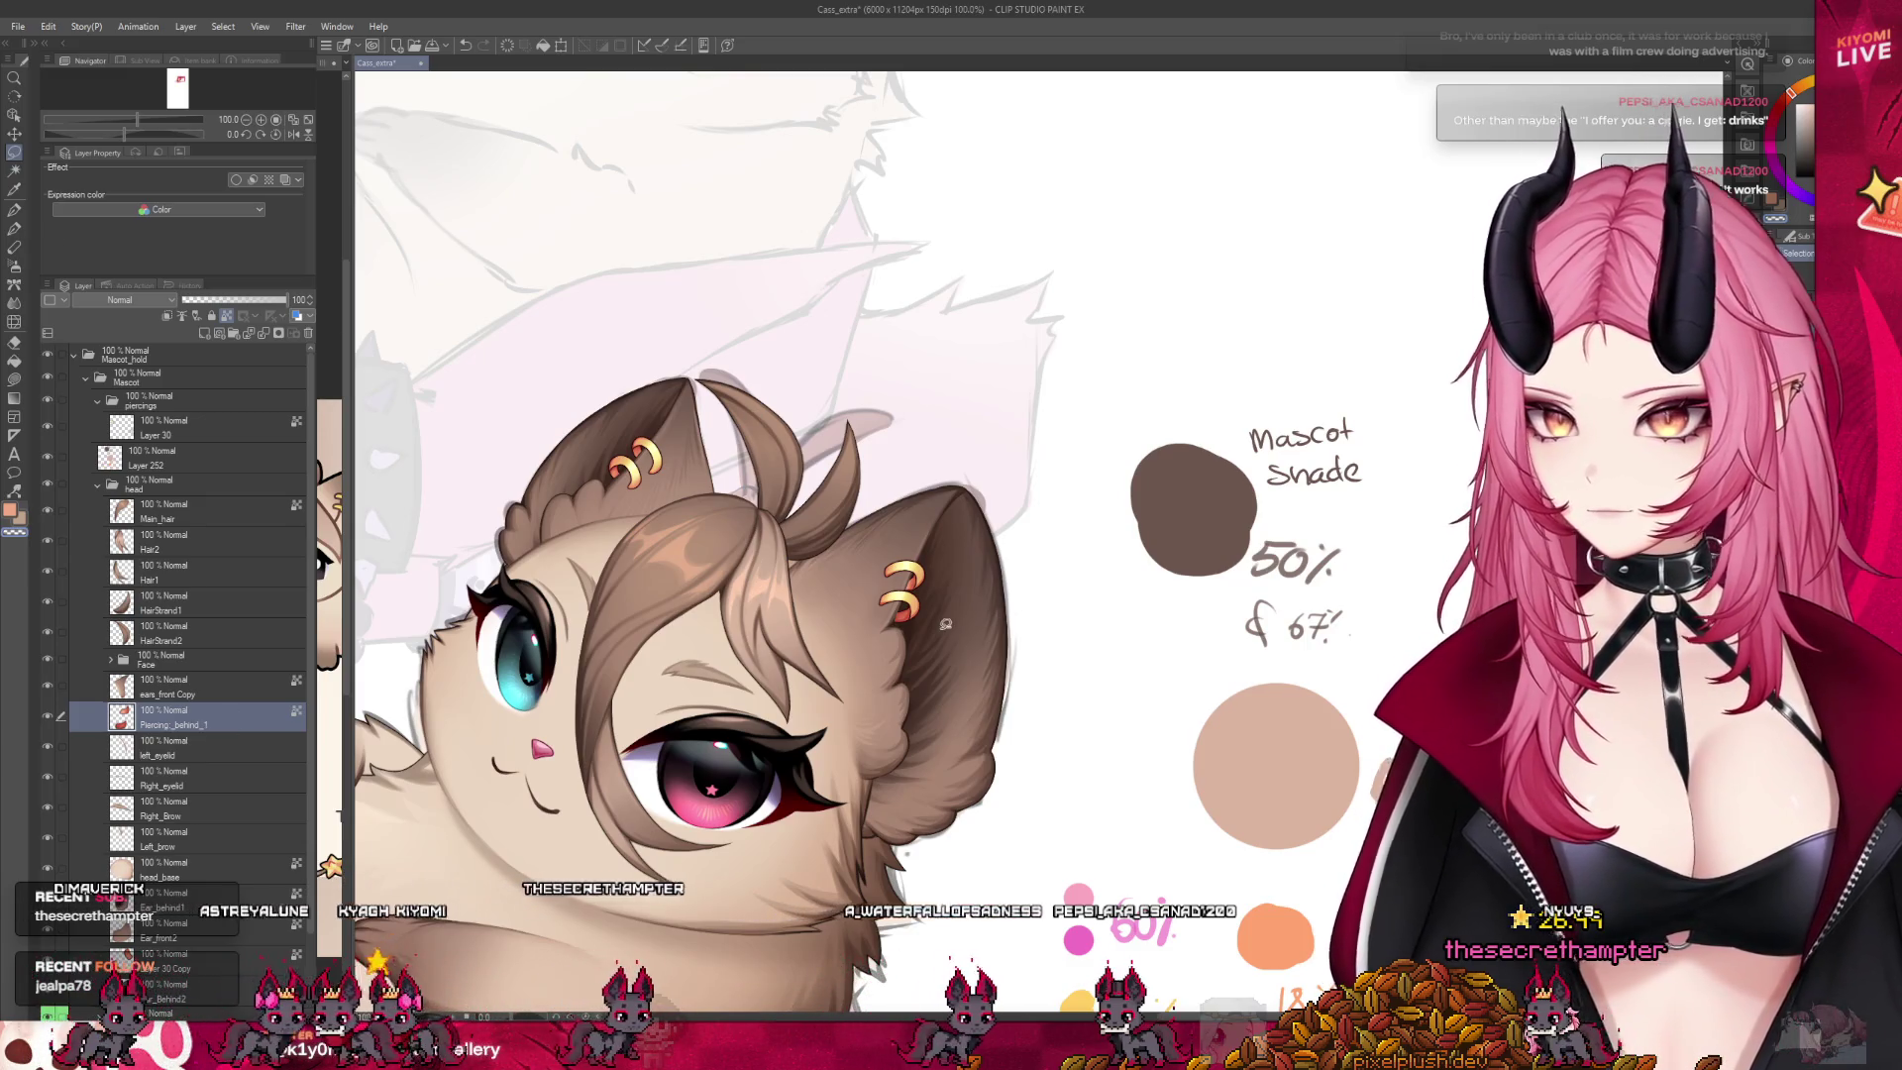
Lasso the lower right-ear ring and paste it onto its own layer
{"action": "left_click_drag", "start_coordinate": [876, 591], "coordinate": [949, 622]}
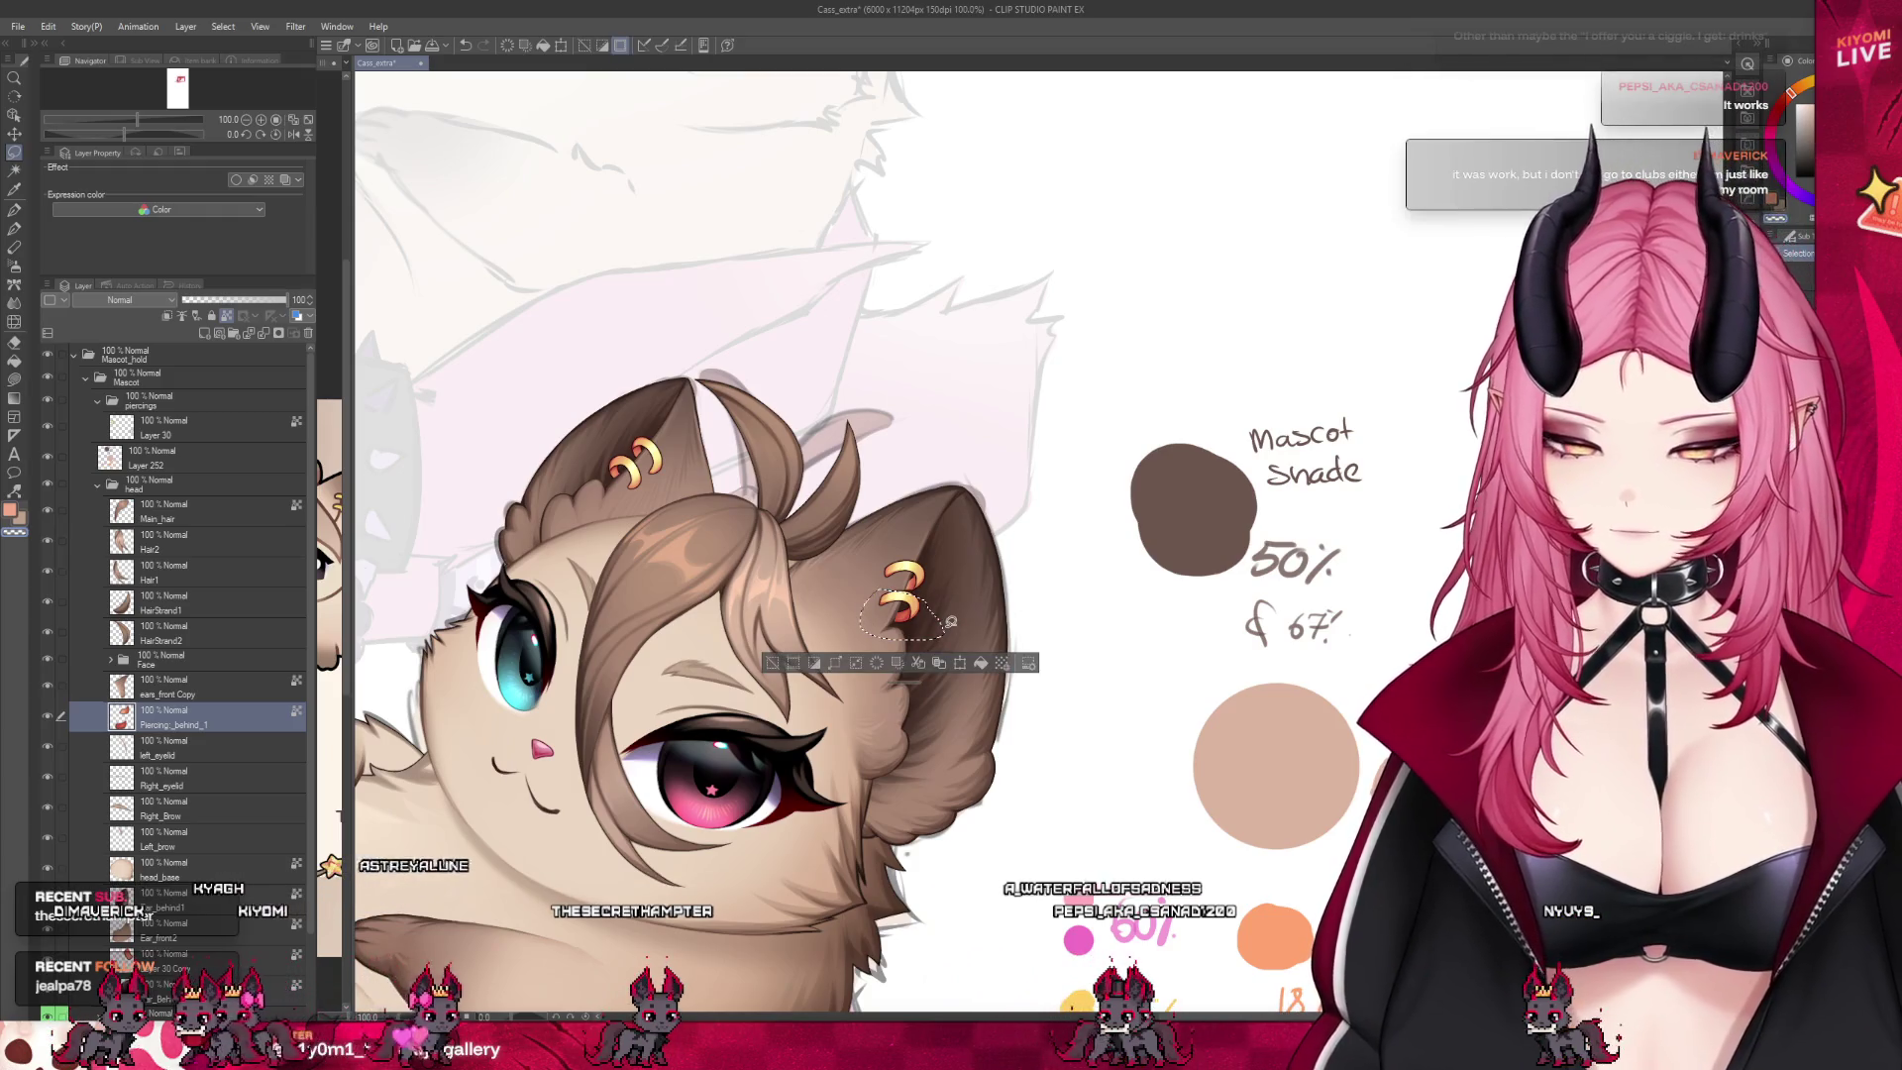
{"action": "key", "text": "ctrl+c"}
{"action": "key", "text": "ctrl+v"}
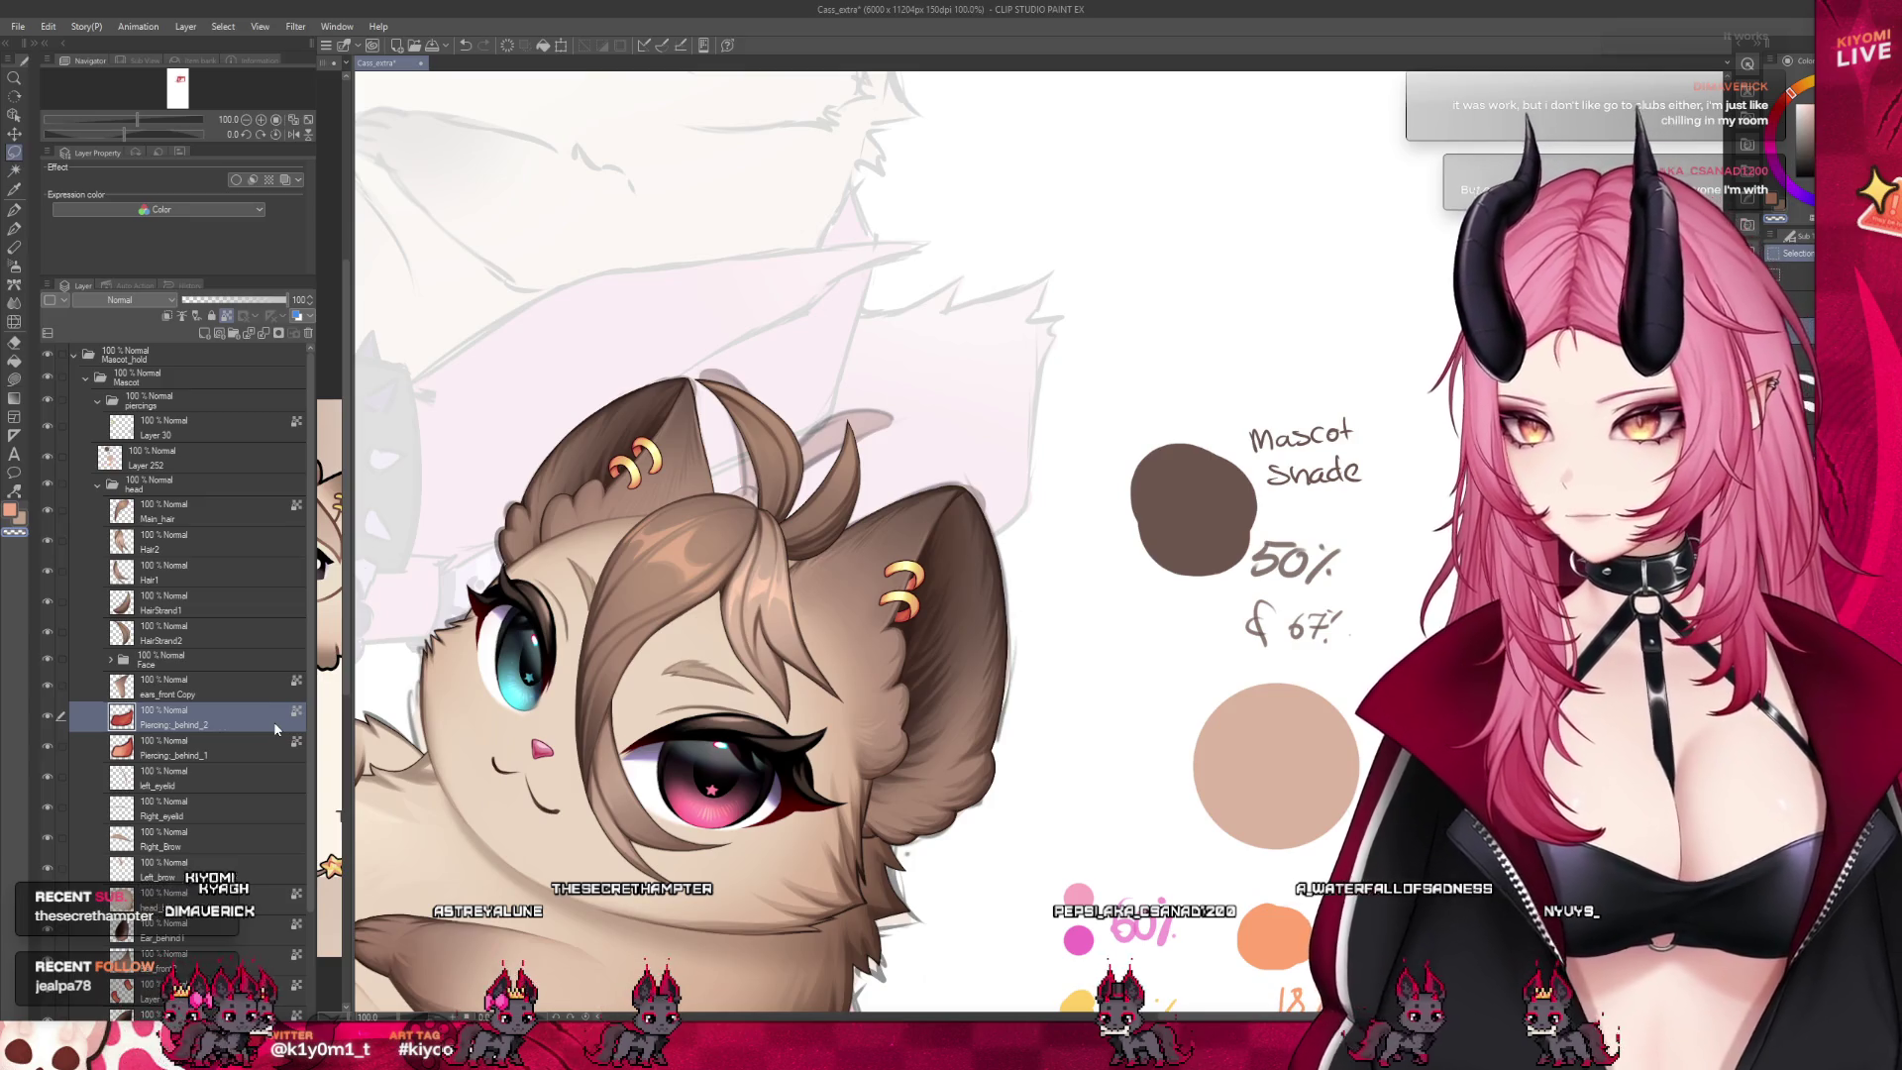
{"action": "left_click", "coordinate": [233, 976]}
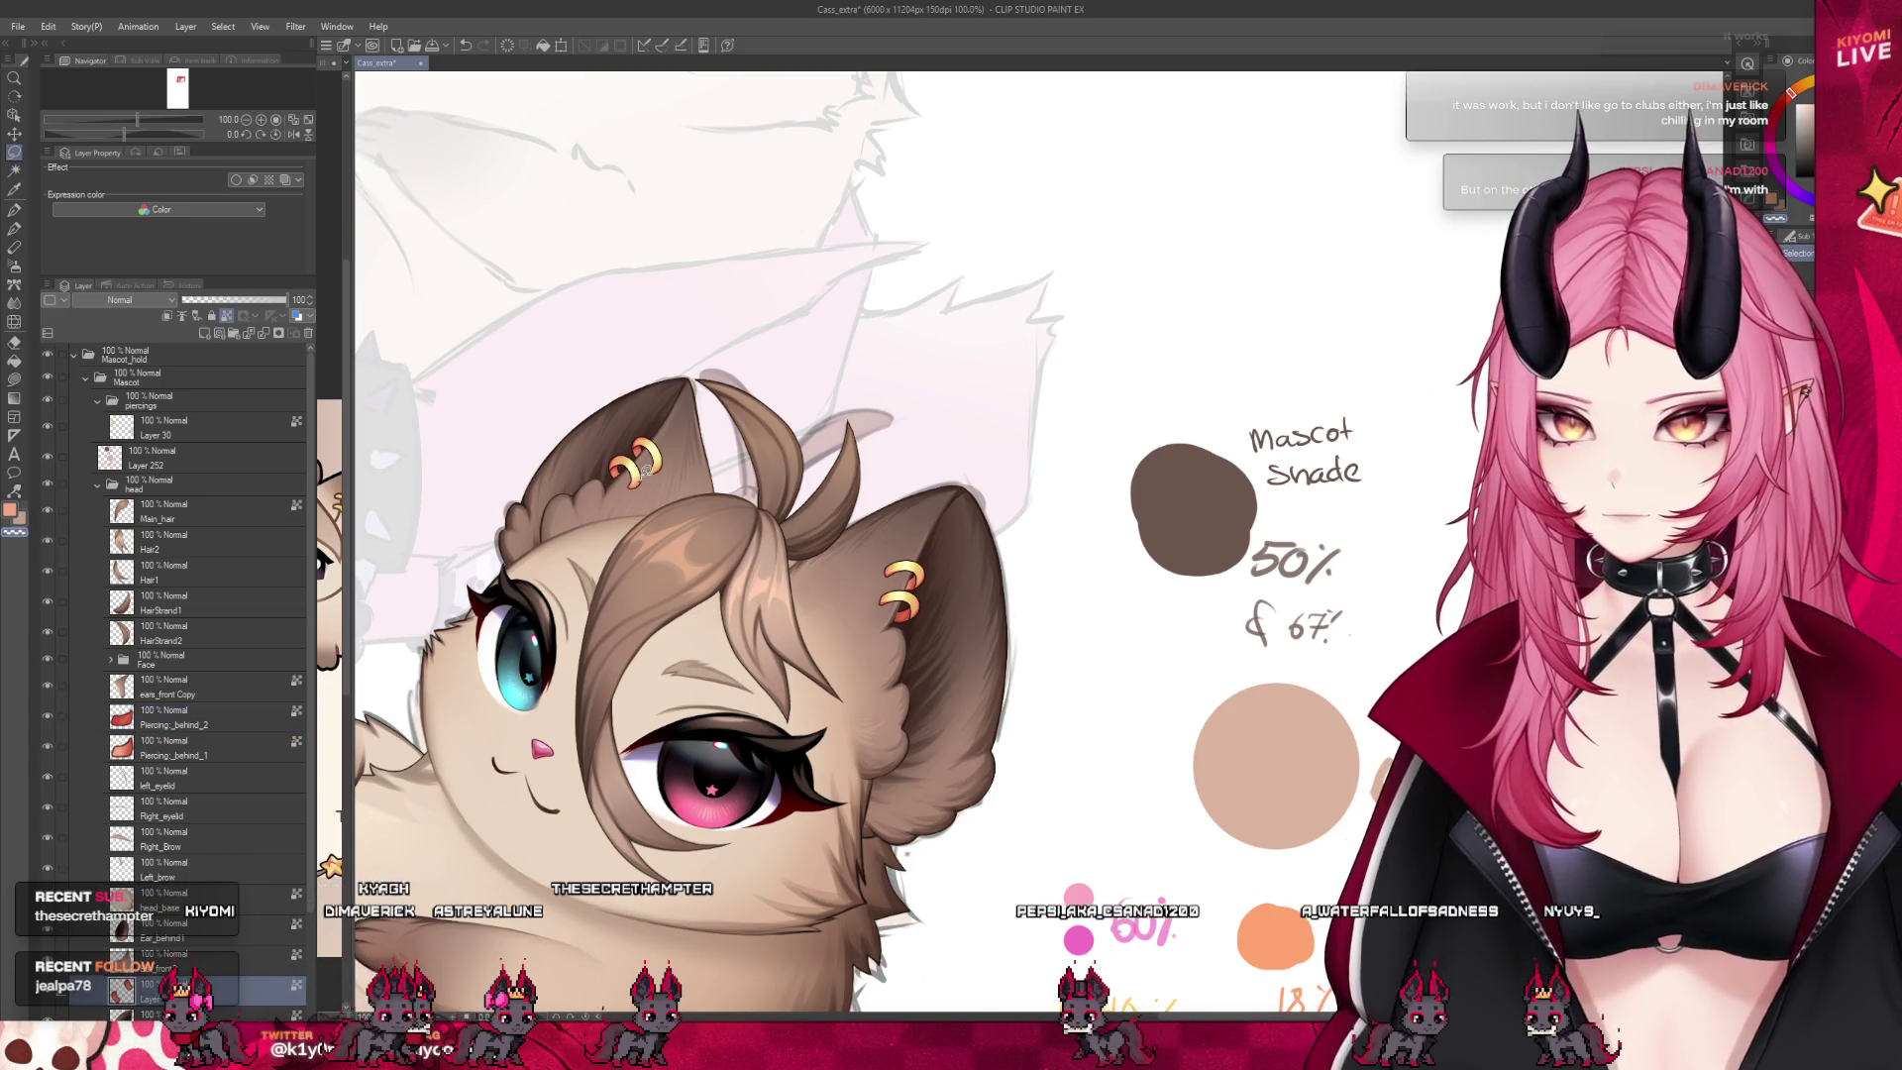
Outline the left-ear piercing with the lasso, then select Layer 30 Copy
{"action": "left_click_drag", "start_coordinate": [603, 440], "coordinate": [660, 483]}
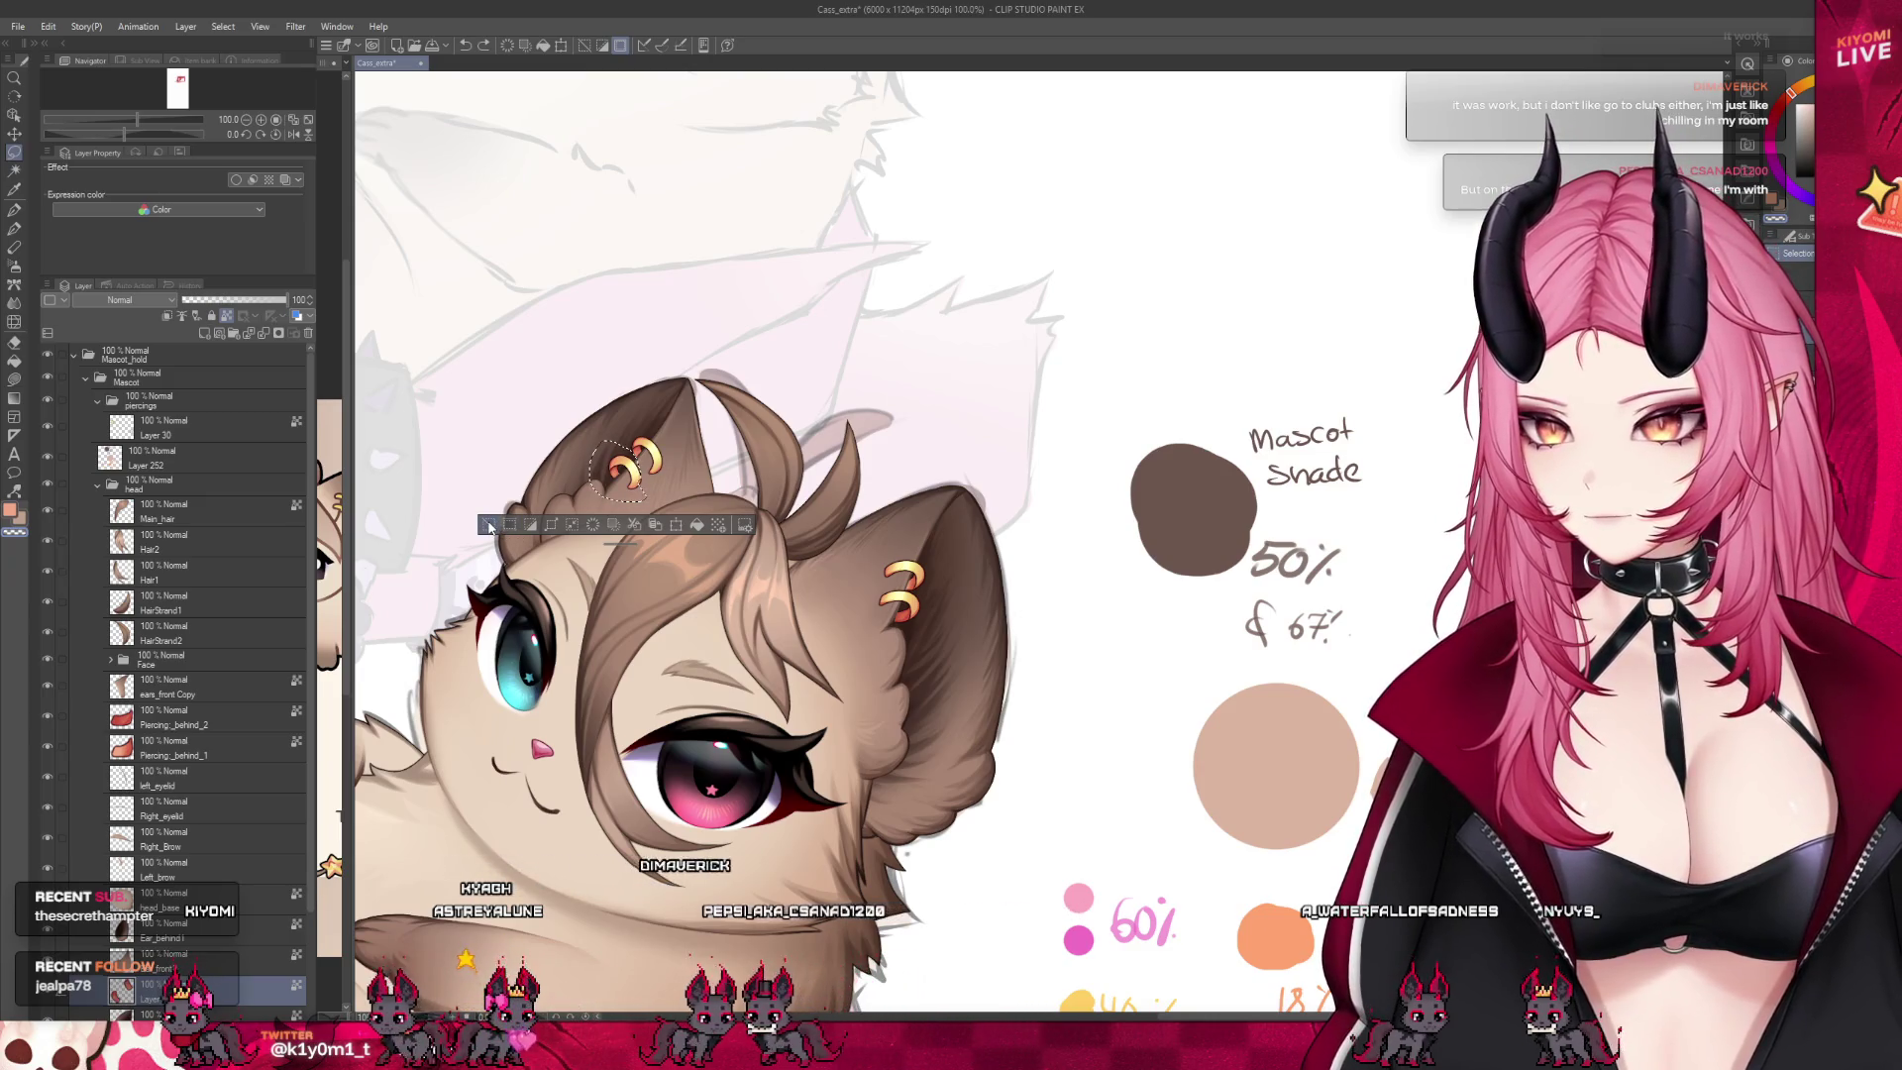
{"action": "left_click", "coordinate": [488, 526]}
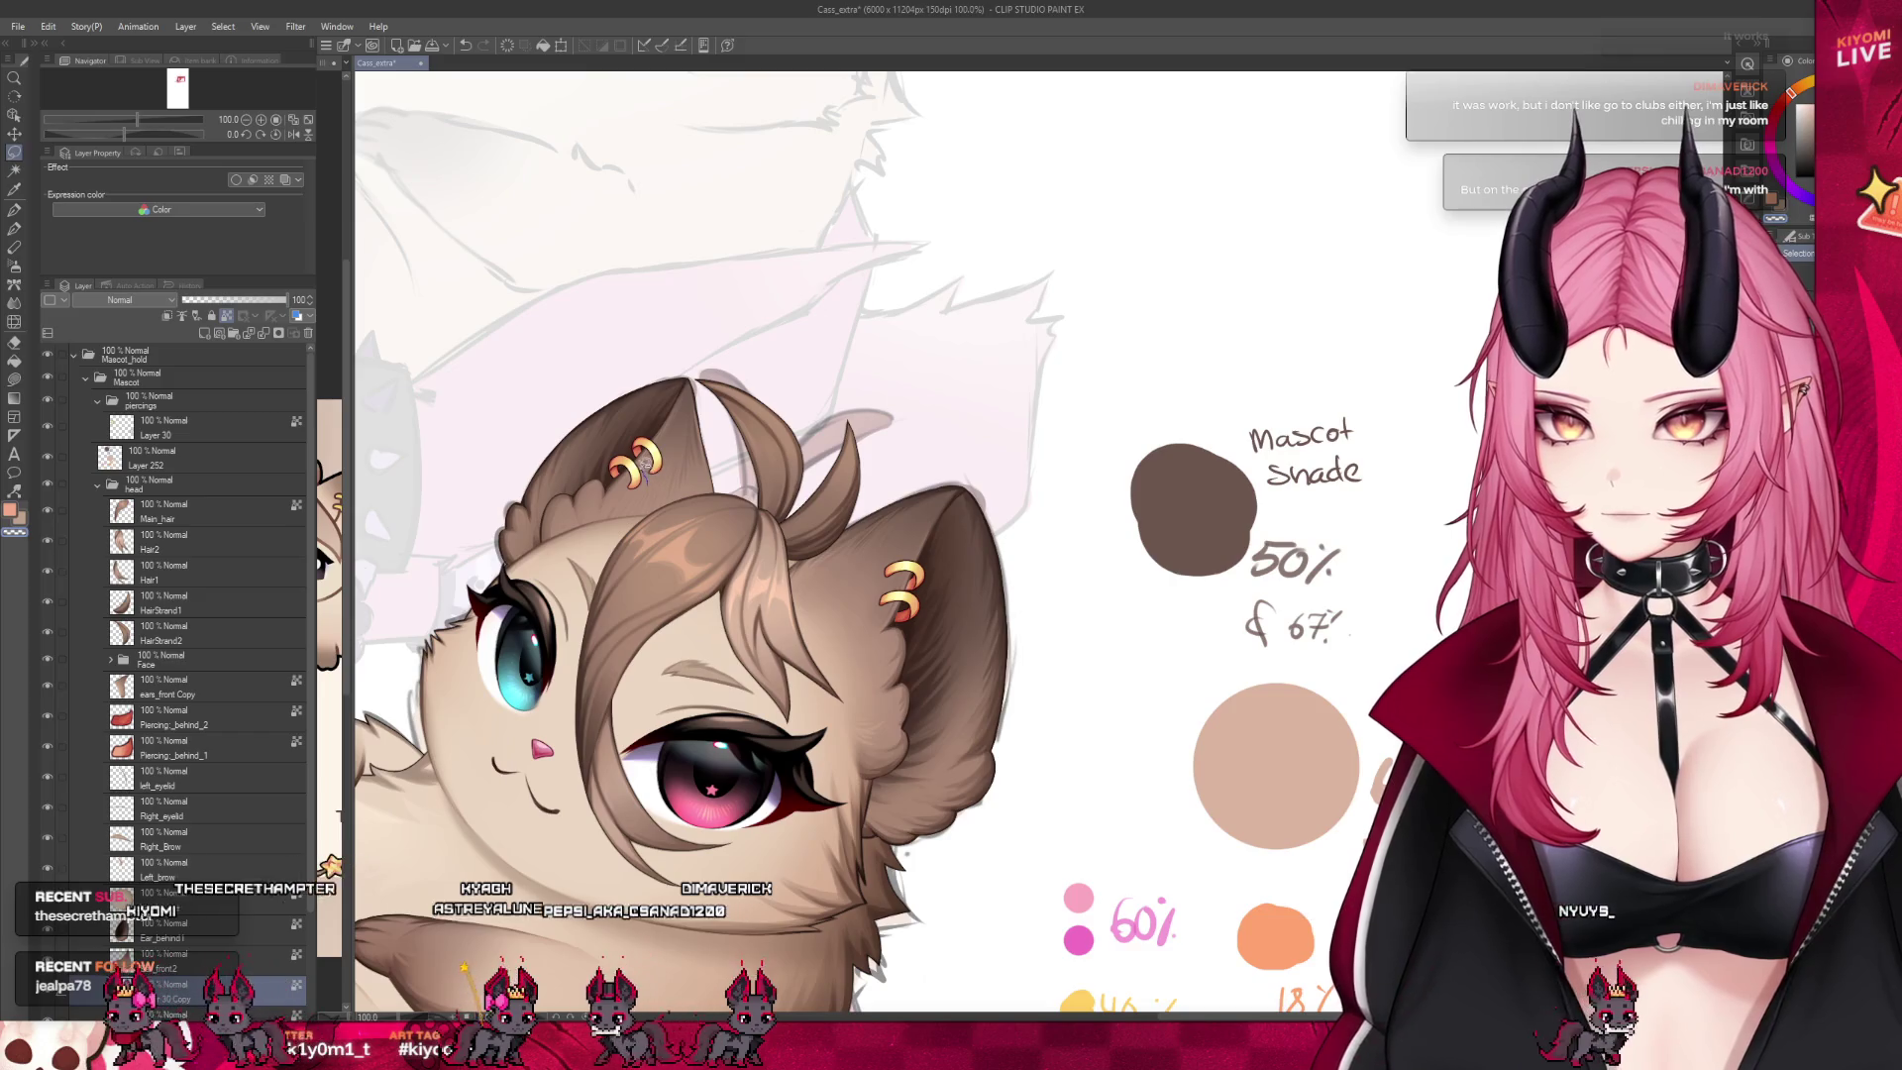
{"action": "left_click_drag", "start_coordinate": [612, 493], "coordinate": [655, 485]}
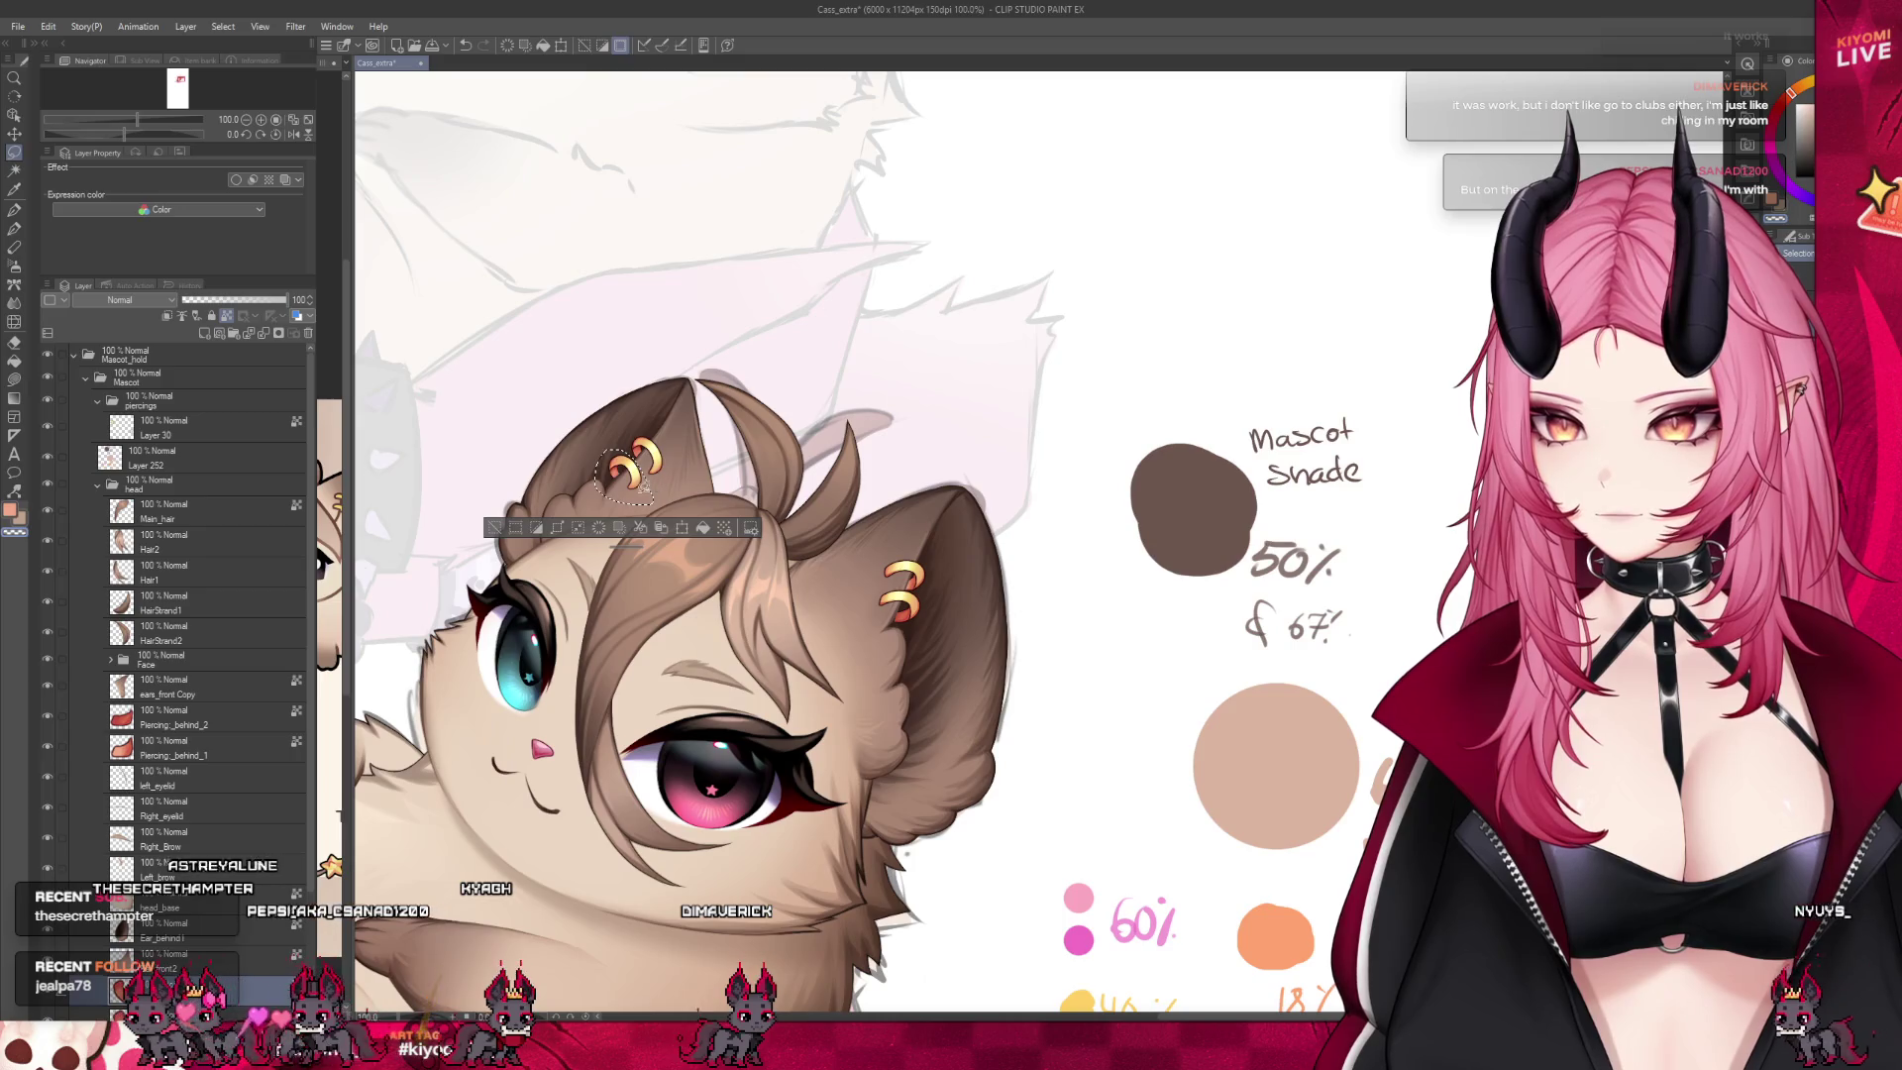
{"action": "scroll", "coordinate": [175, 892], "scroll_direction": "down", "scroll_amount": 2}
{"action": "left_click", "coordinate": [175, 953]}
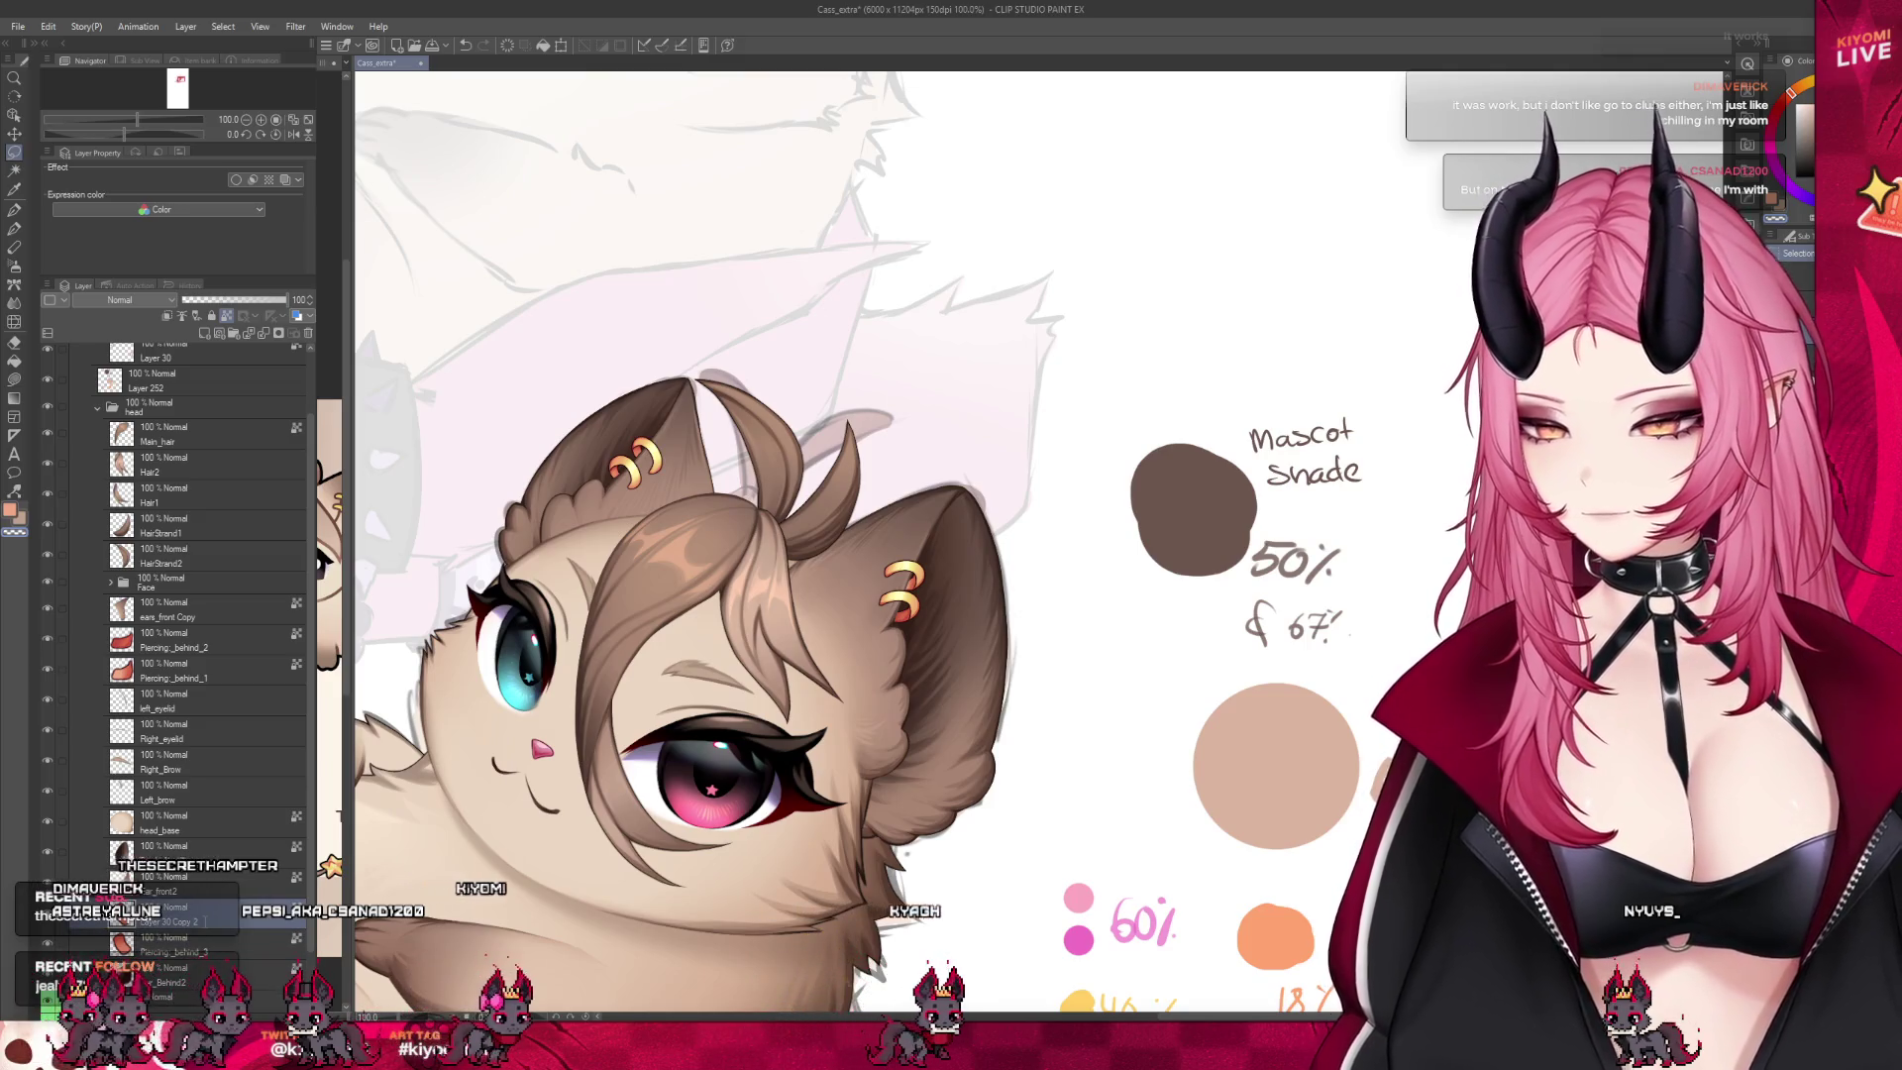
Collapse the head folder, then select the piercings folder and its front-piercing Layer 30
{"action": "scroll", "coordinate": [195, 713], "scroll_direction": "up", "scroll_amount": 1}
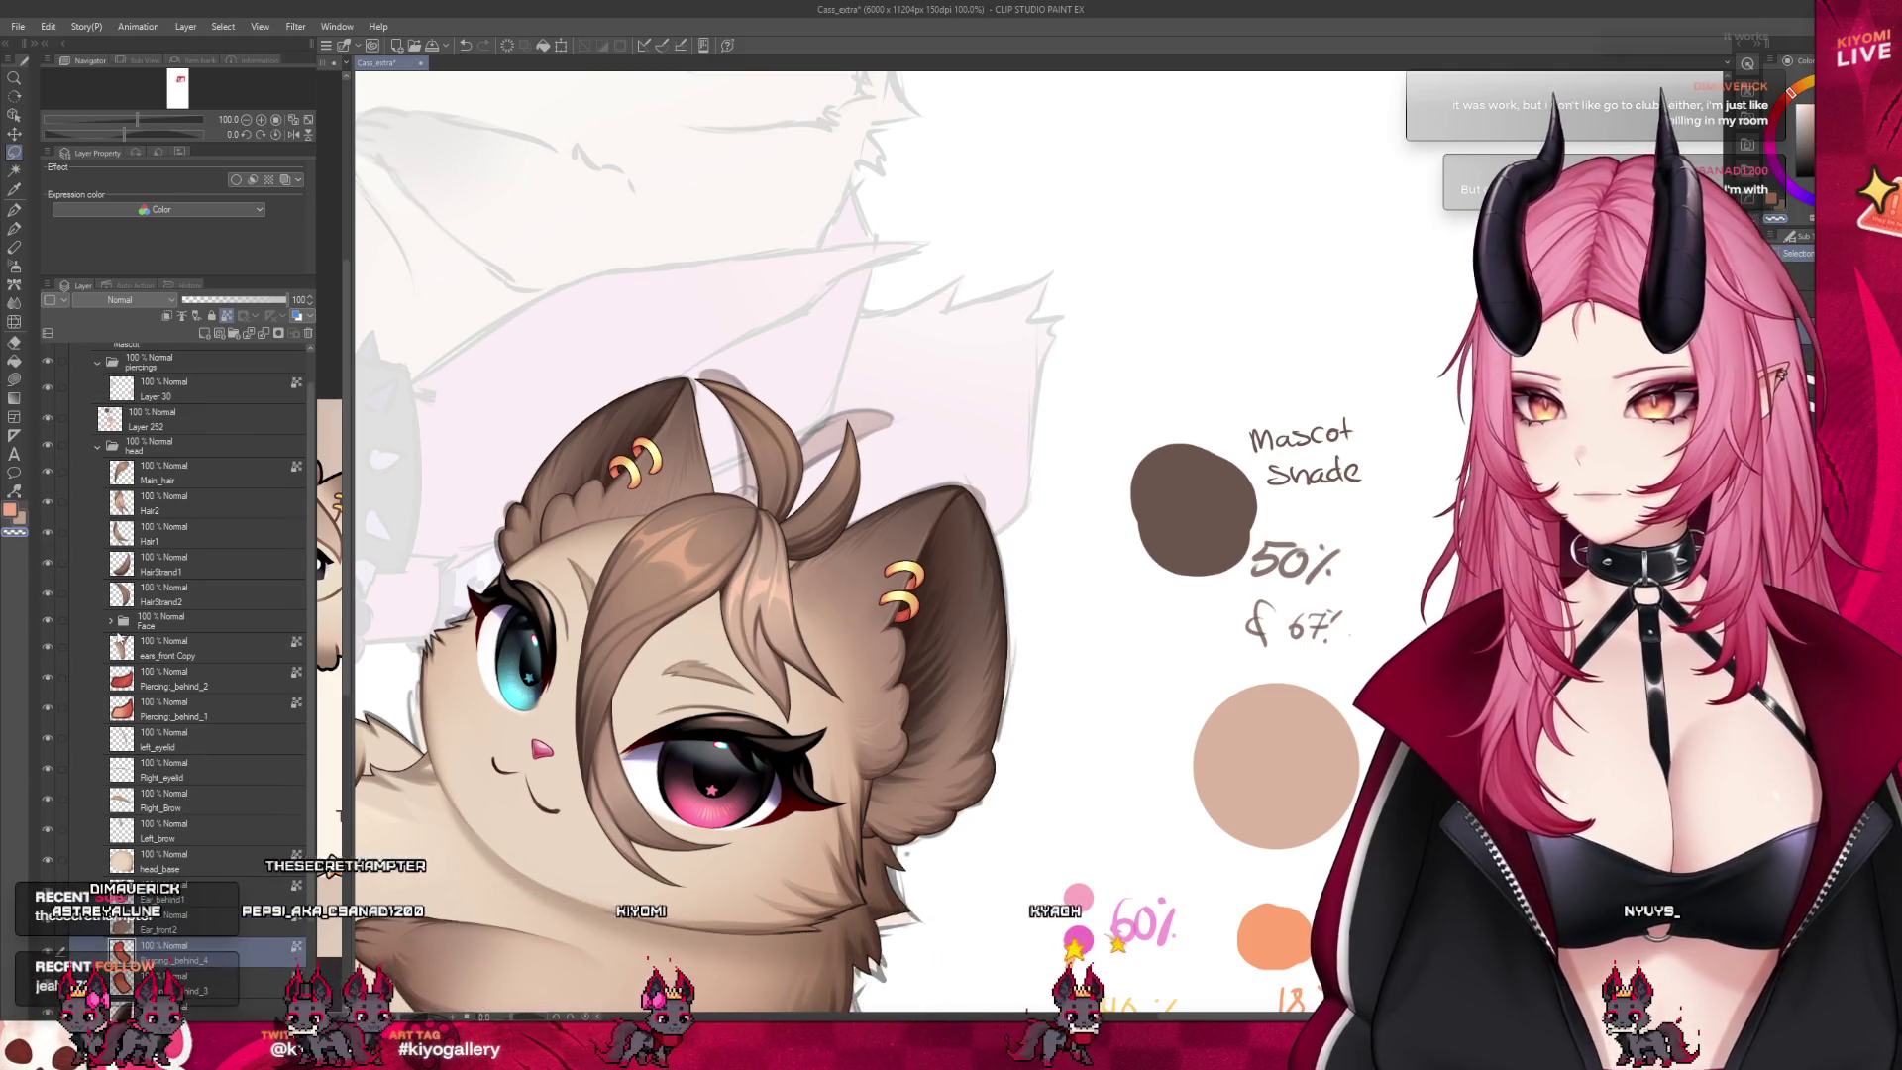
{"action": "left_click", "coordinate": [178, 668]}
{"action": "left_click", "coordinate": [97, 466]}
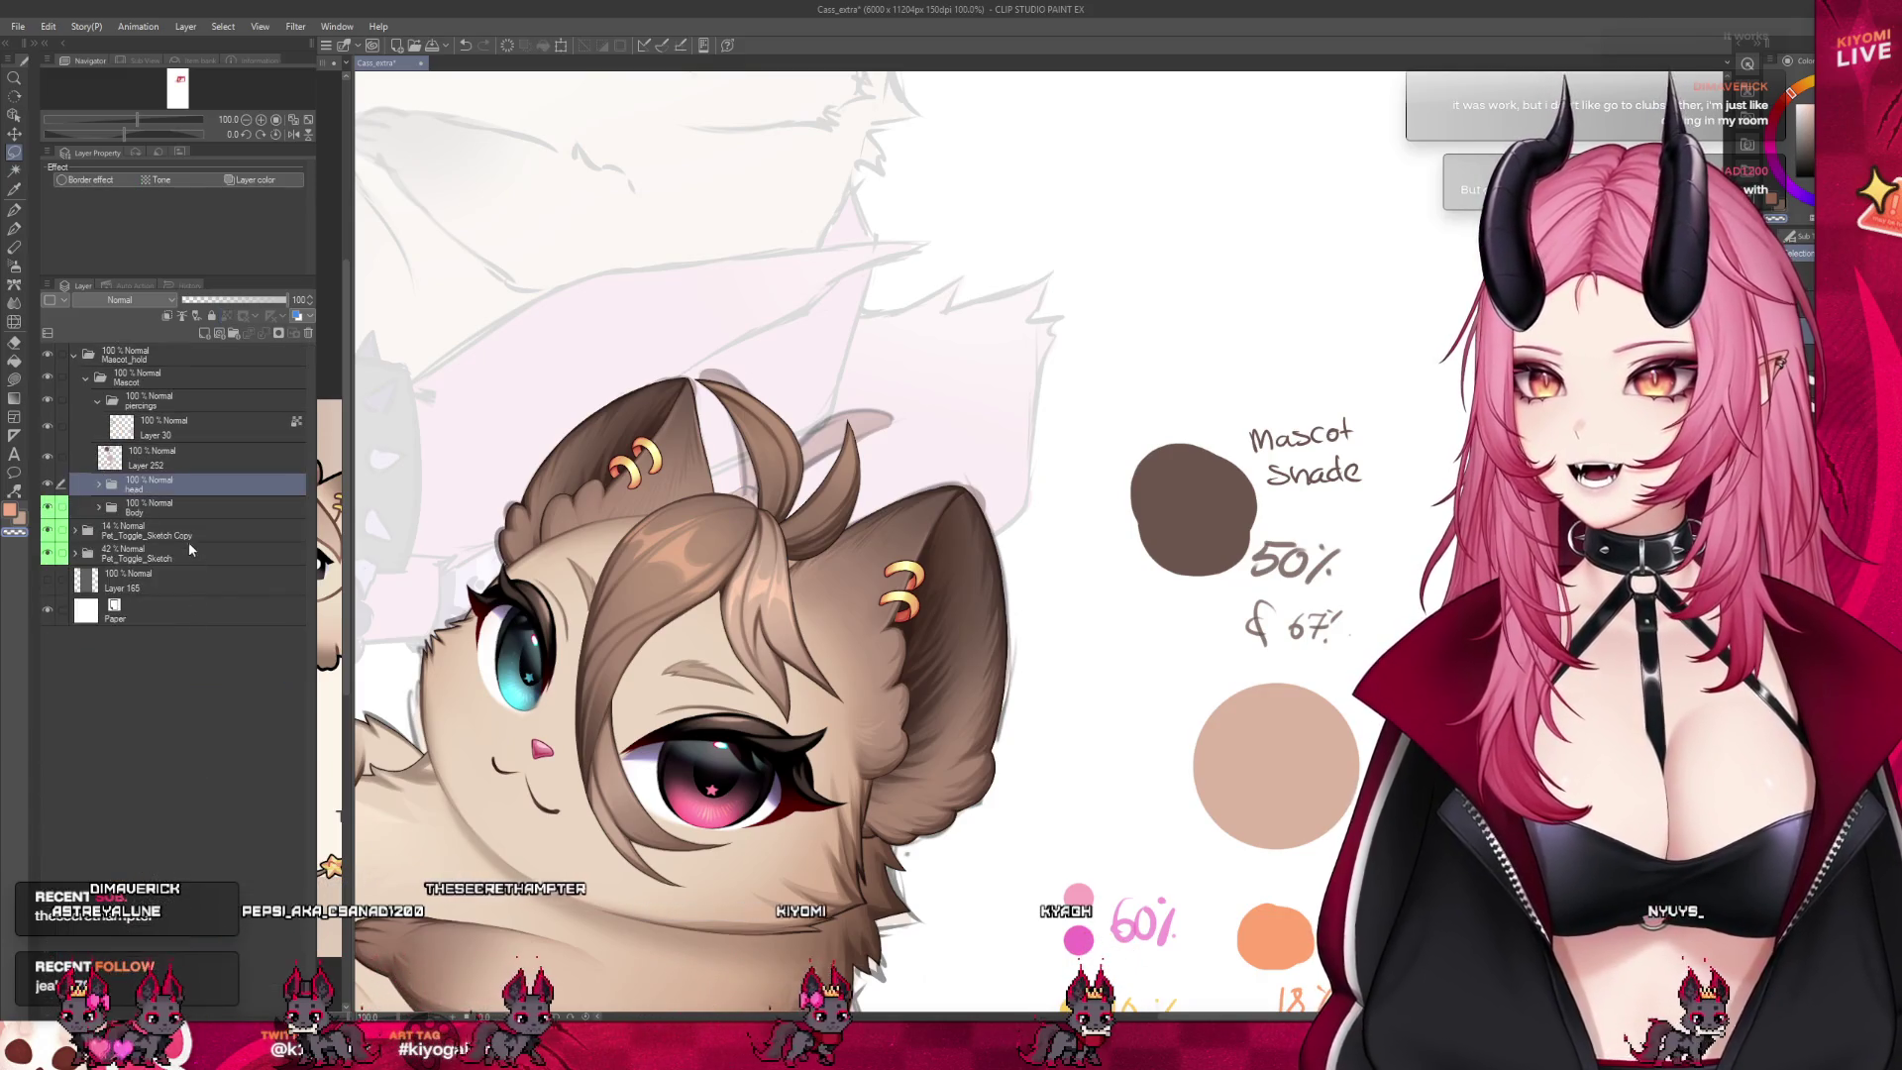
{"action": "left_click", "coordinate": [173, 403]}
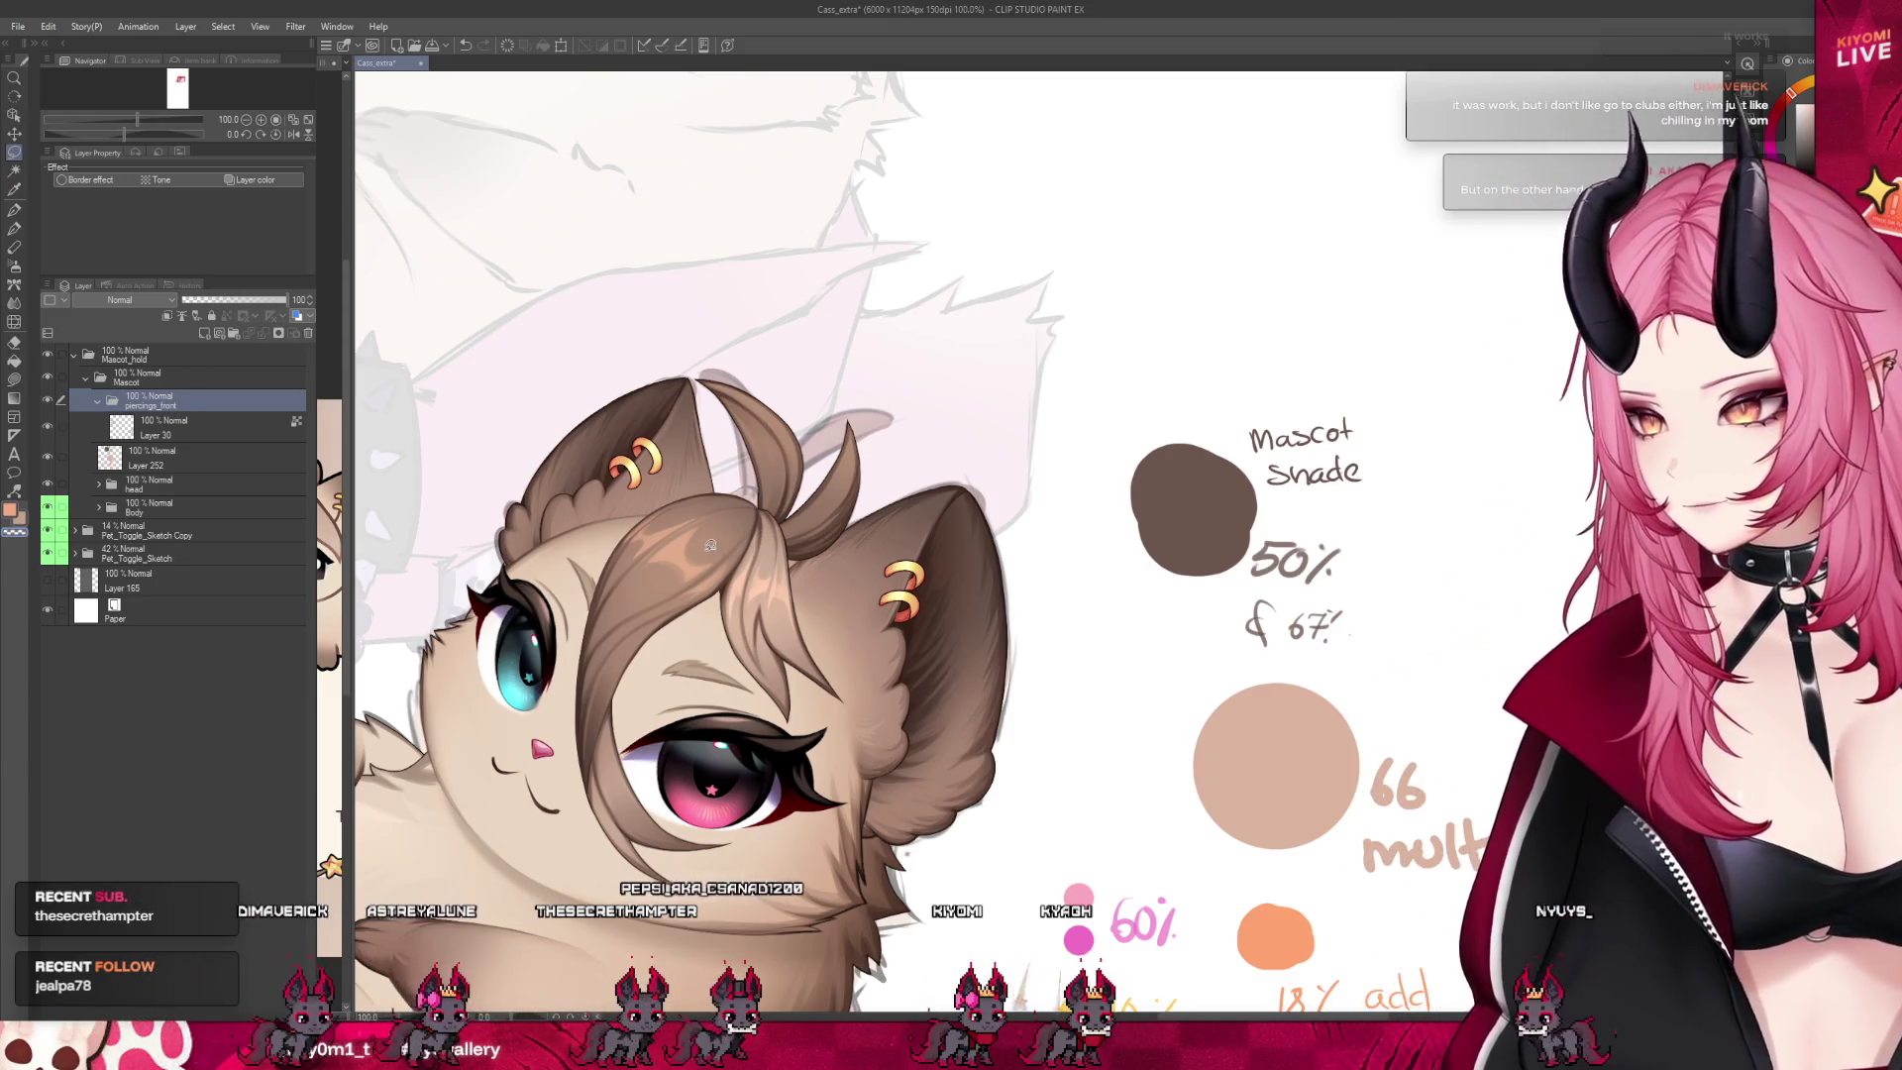
{"action": "scroll", "coordinate": [664, 631], "scroll_direction": "up", "scroll_amount": 1}
{"action": "scroll", "coordinate": [664, 631], "scroll_direction": "up", "scroll_amount": 3}
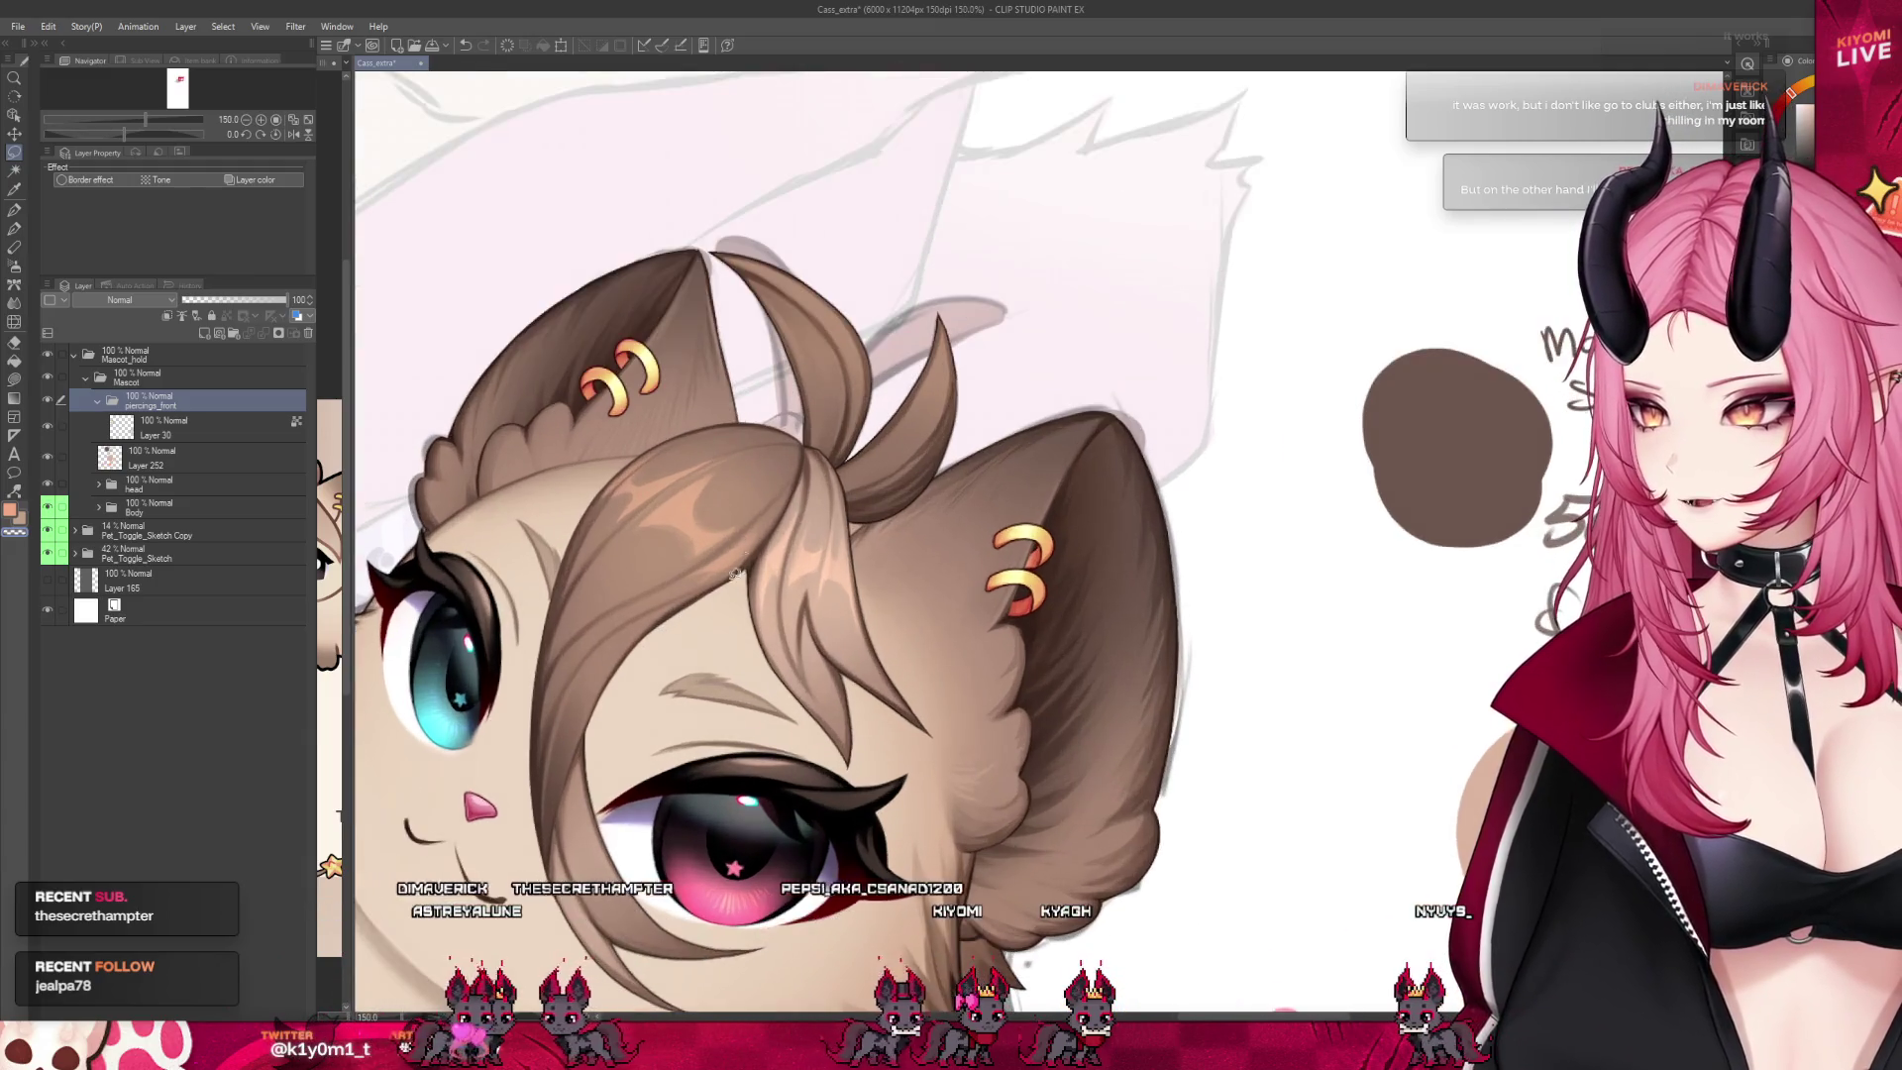
{"action": "left_click", "coordinate": [47, 427]}
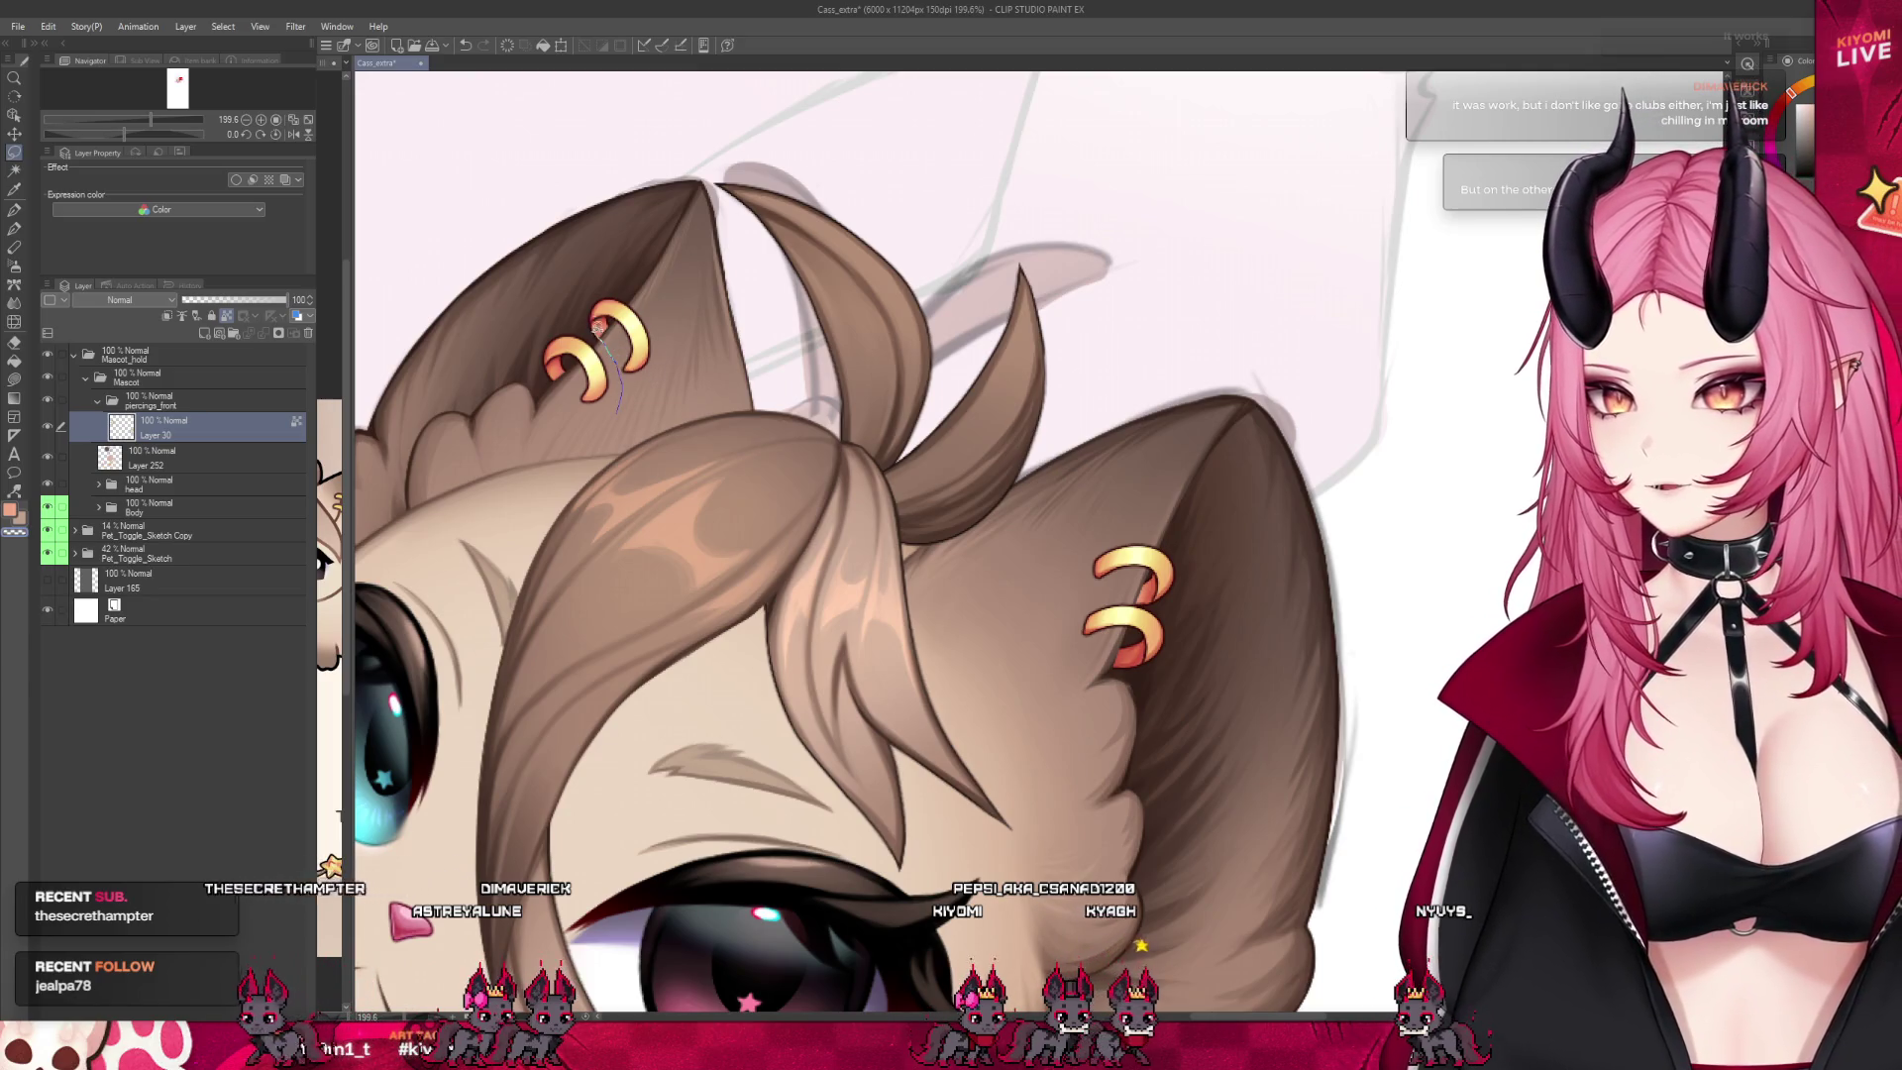
Lasso both left-ear earrings and paste them onto a new layer
{"action": "left_click_drag", "start_coordinate": [657, 390], "coordinate": [677, 388]}
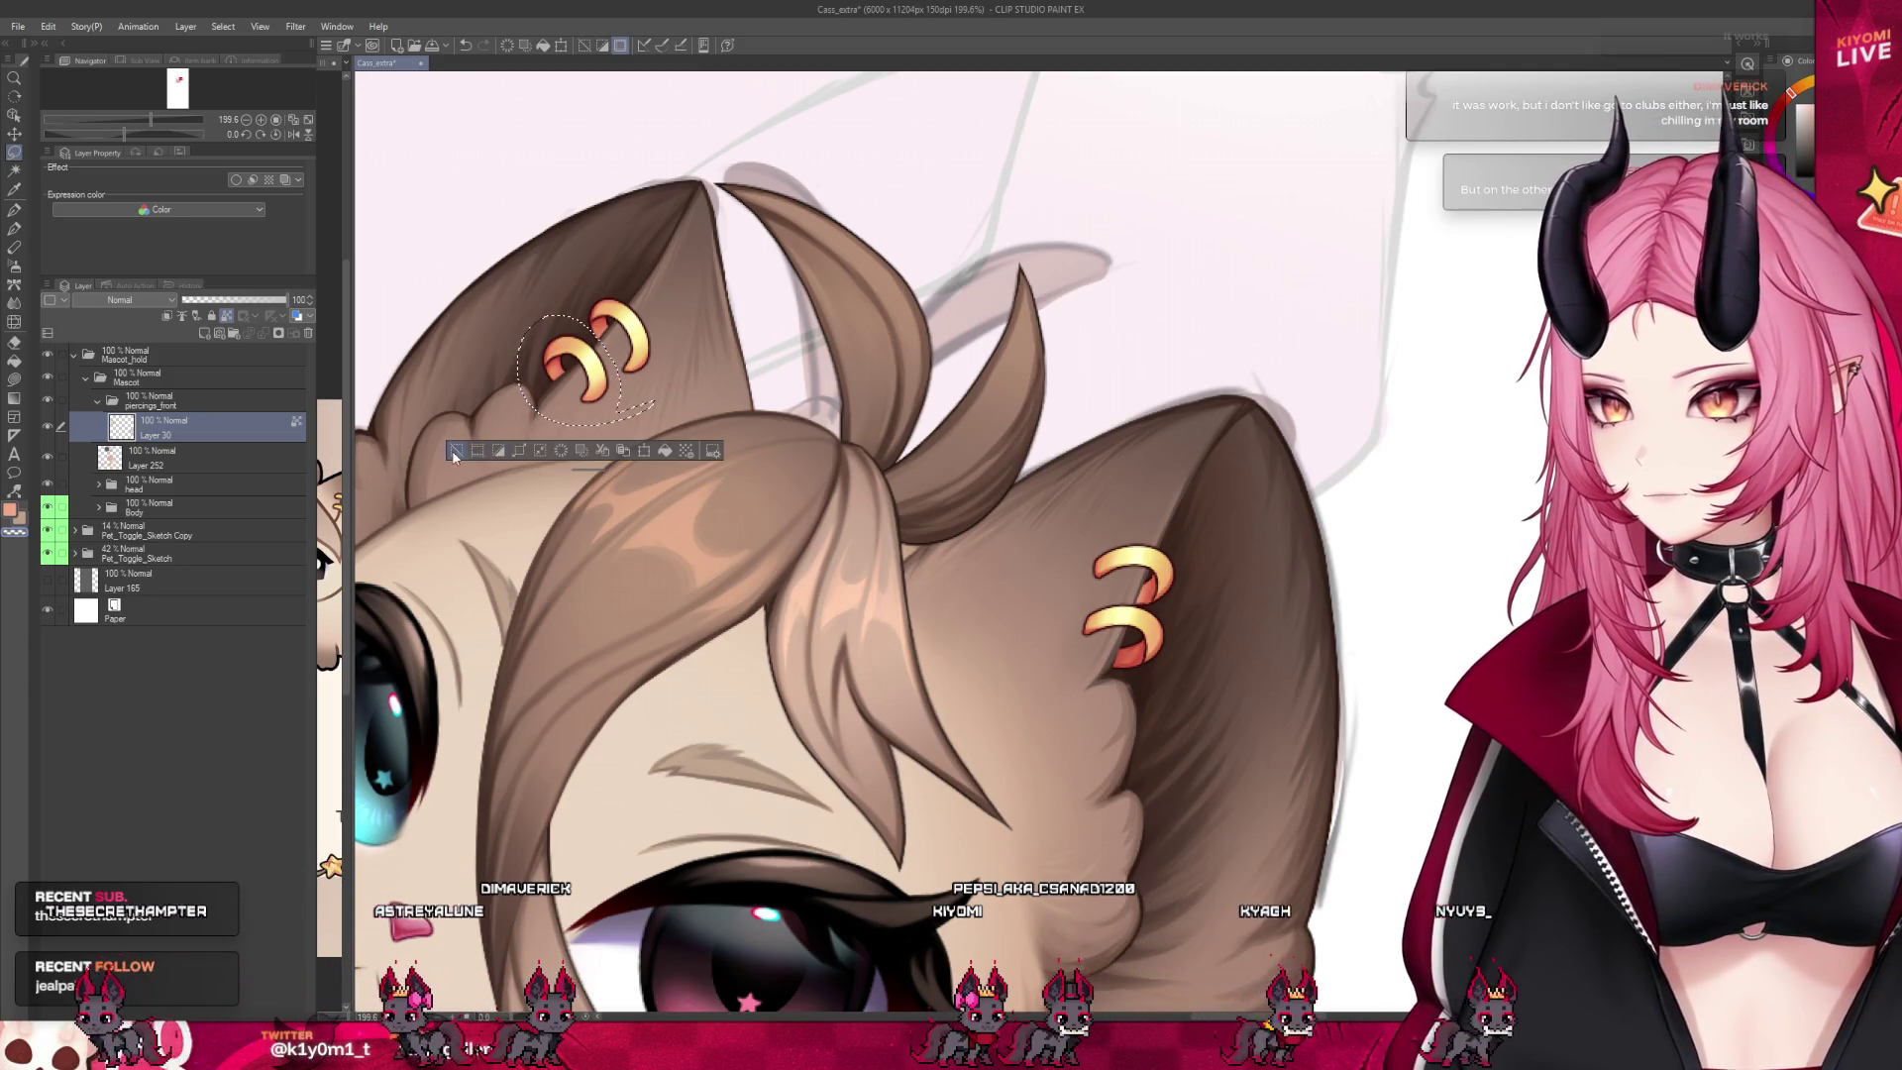
{"action": "left_click_drag", "start_coordinate": [699, 279], "coordinate": [693, 290]}
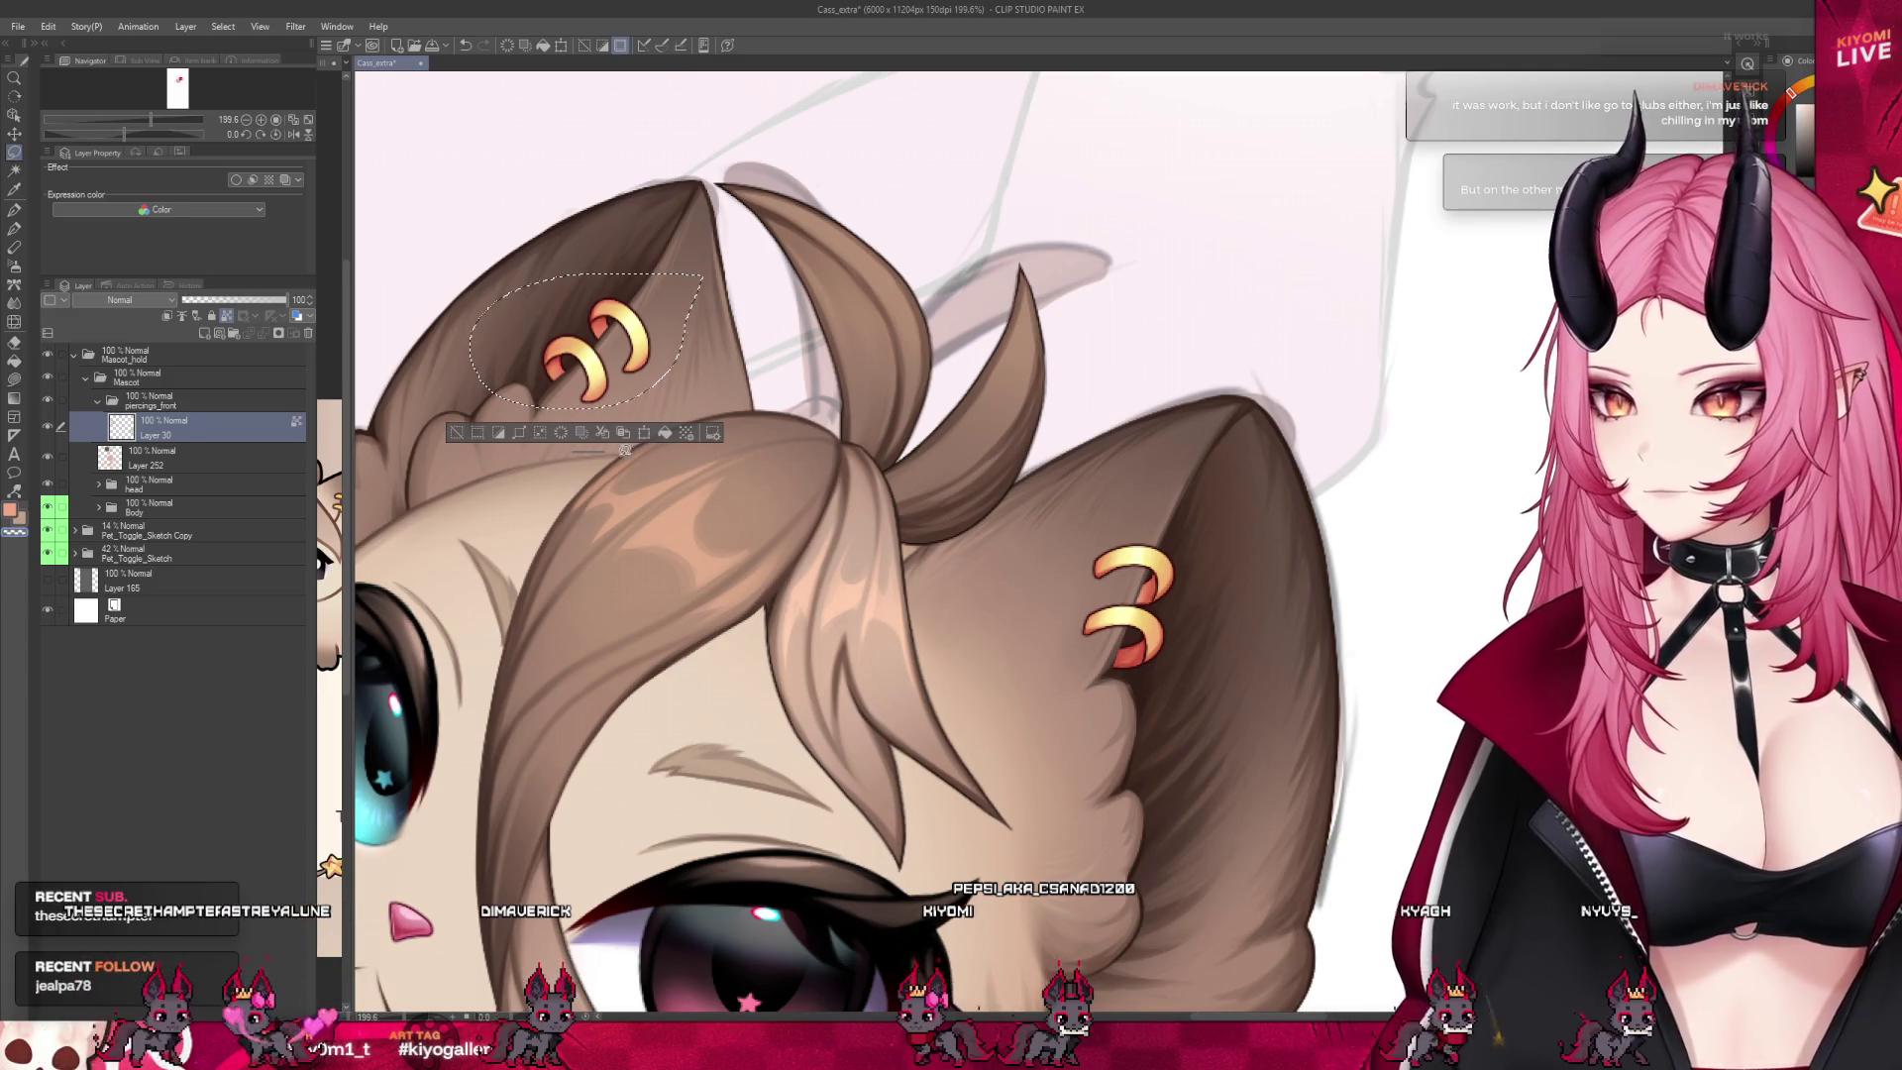
{"action": "key", "text": "ctrl+c"}
{"action": "key", "text": "ctrl+v"}
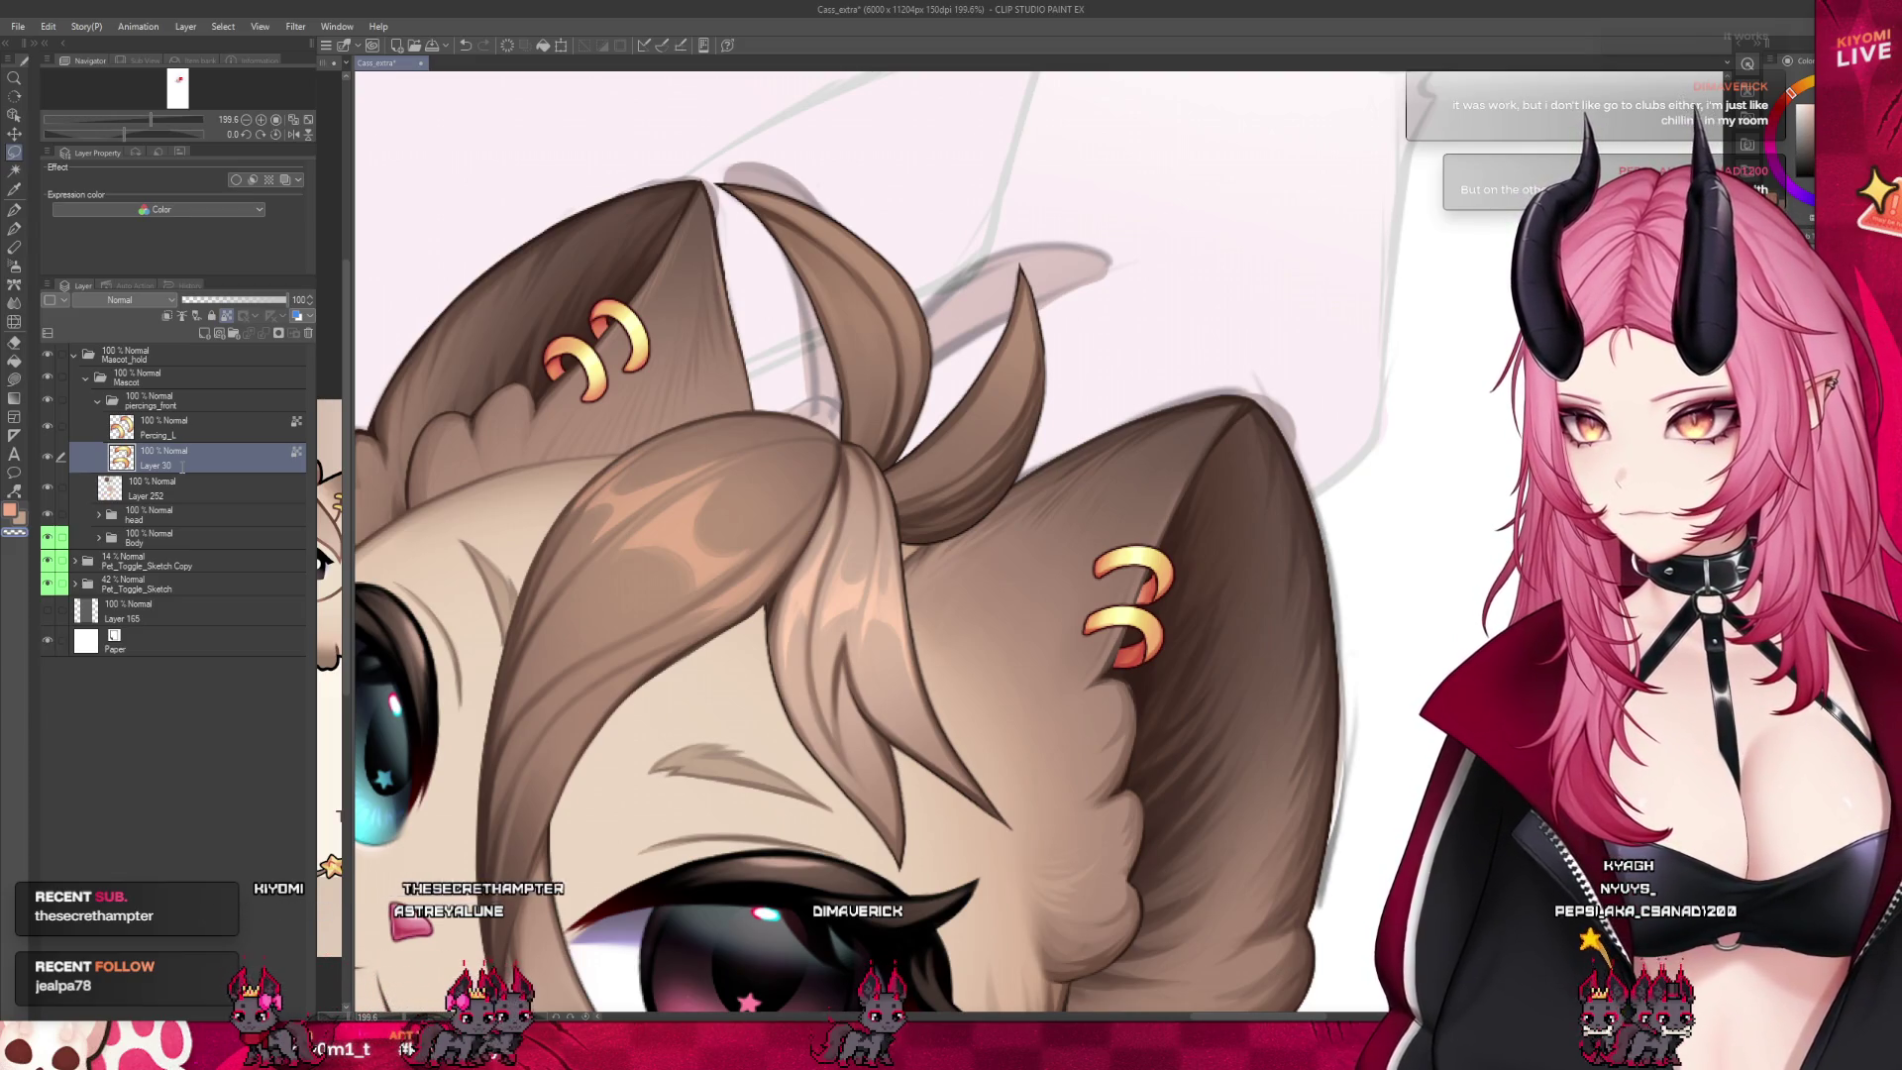
On Piercing_L, copy the enclosed left-ear piercings to a new layer with Ctrl+J, then deselect
{"action": "scroll", "coordinate": [378, 409], "scroll_direction": "down", "scroll_amount": 1}
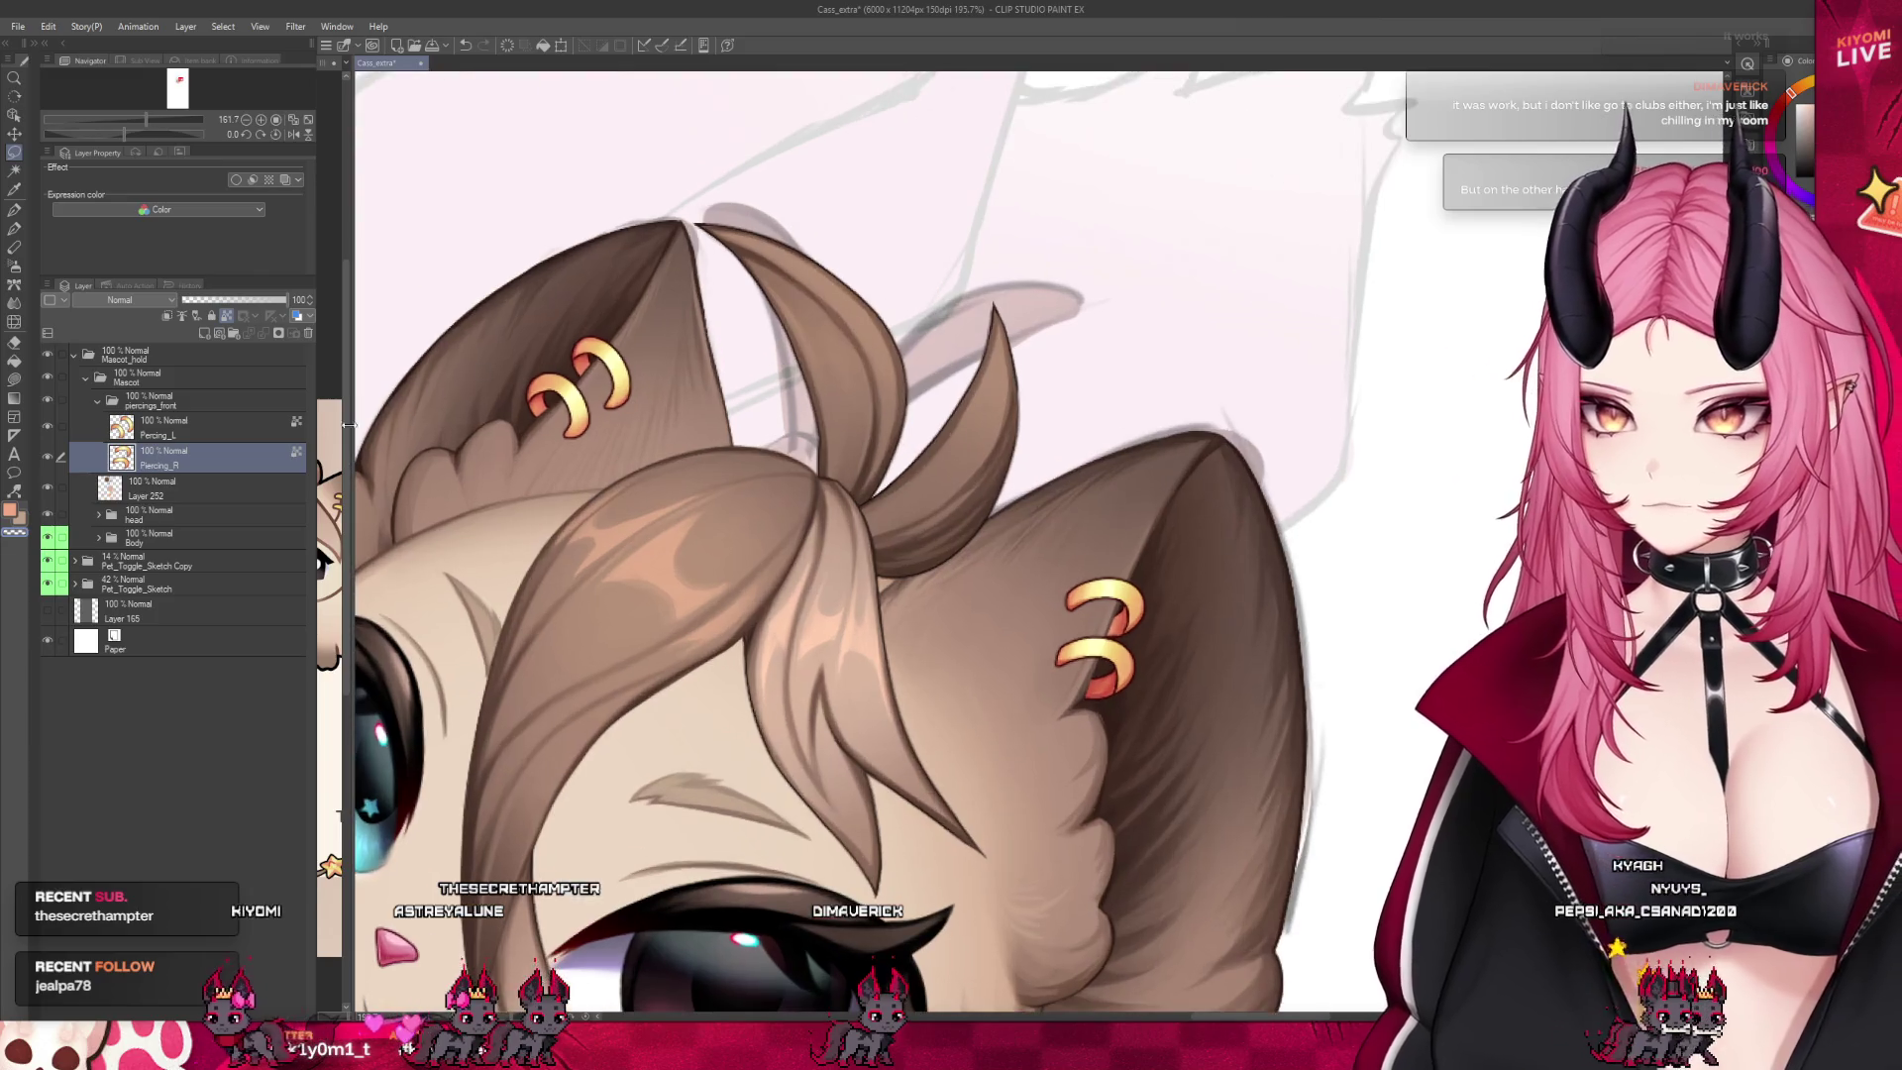
{"action": "left_click", "coordinate": [296, 431]}
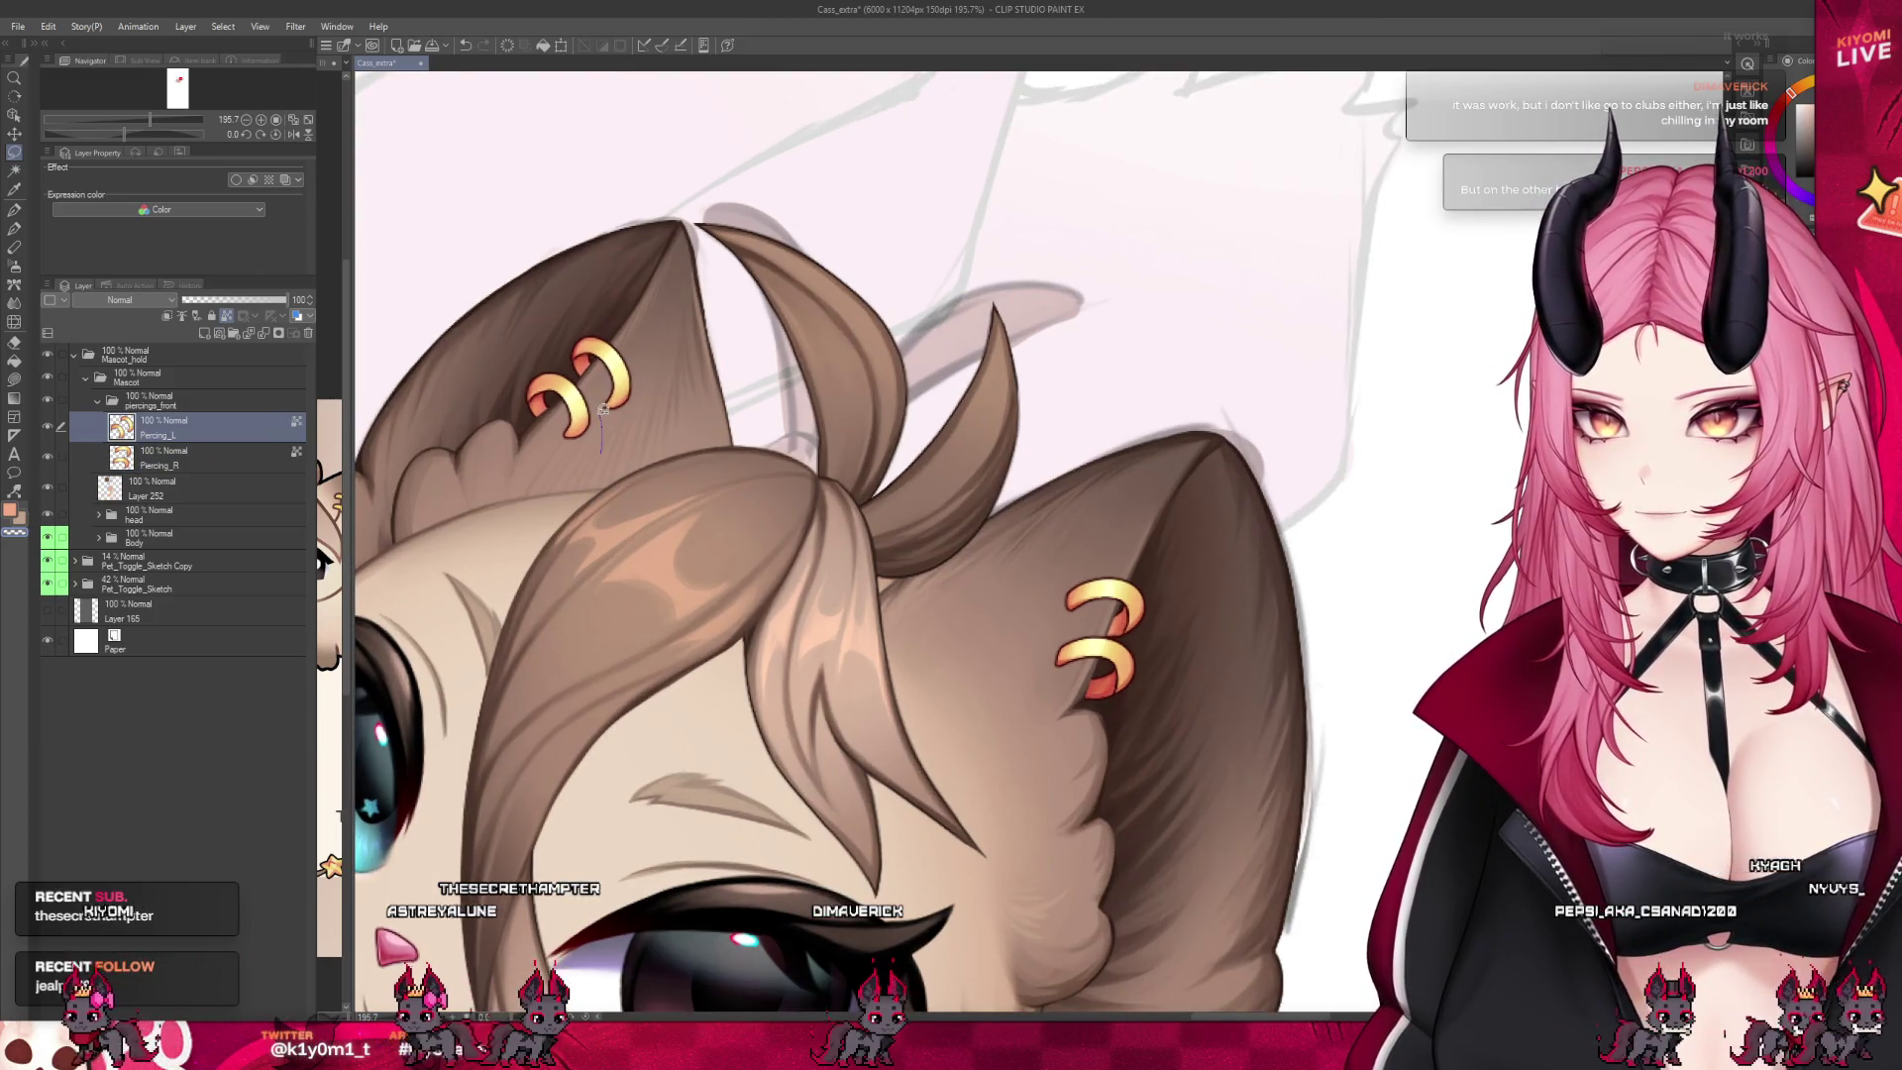
{"action": "left_click_drag", "start_coordinate": [604, 409], "coordinate": [624, 467]}
{"action": "key", "text": "ctrl+j"}
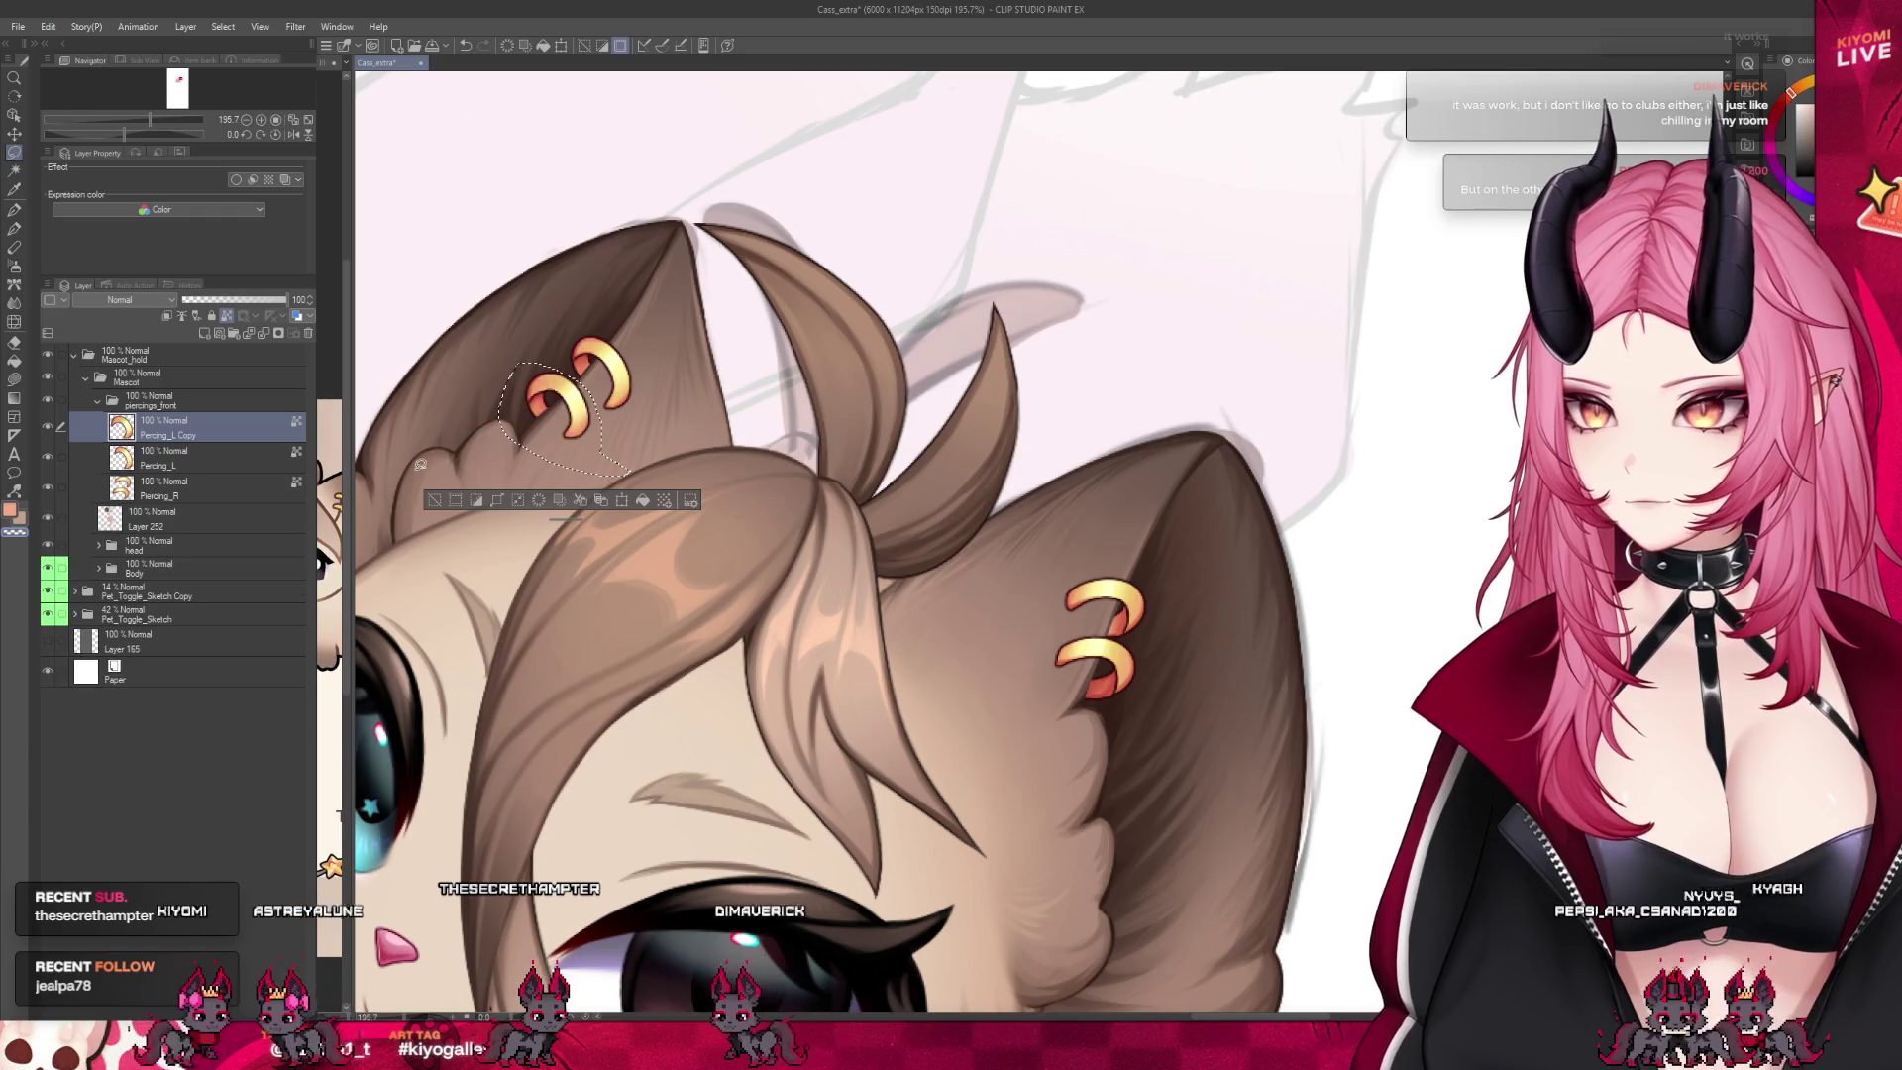
{"action": "key", "text": "ctrl+d"}
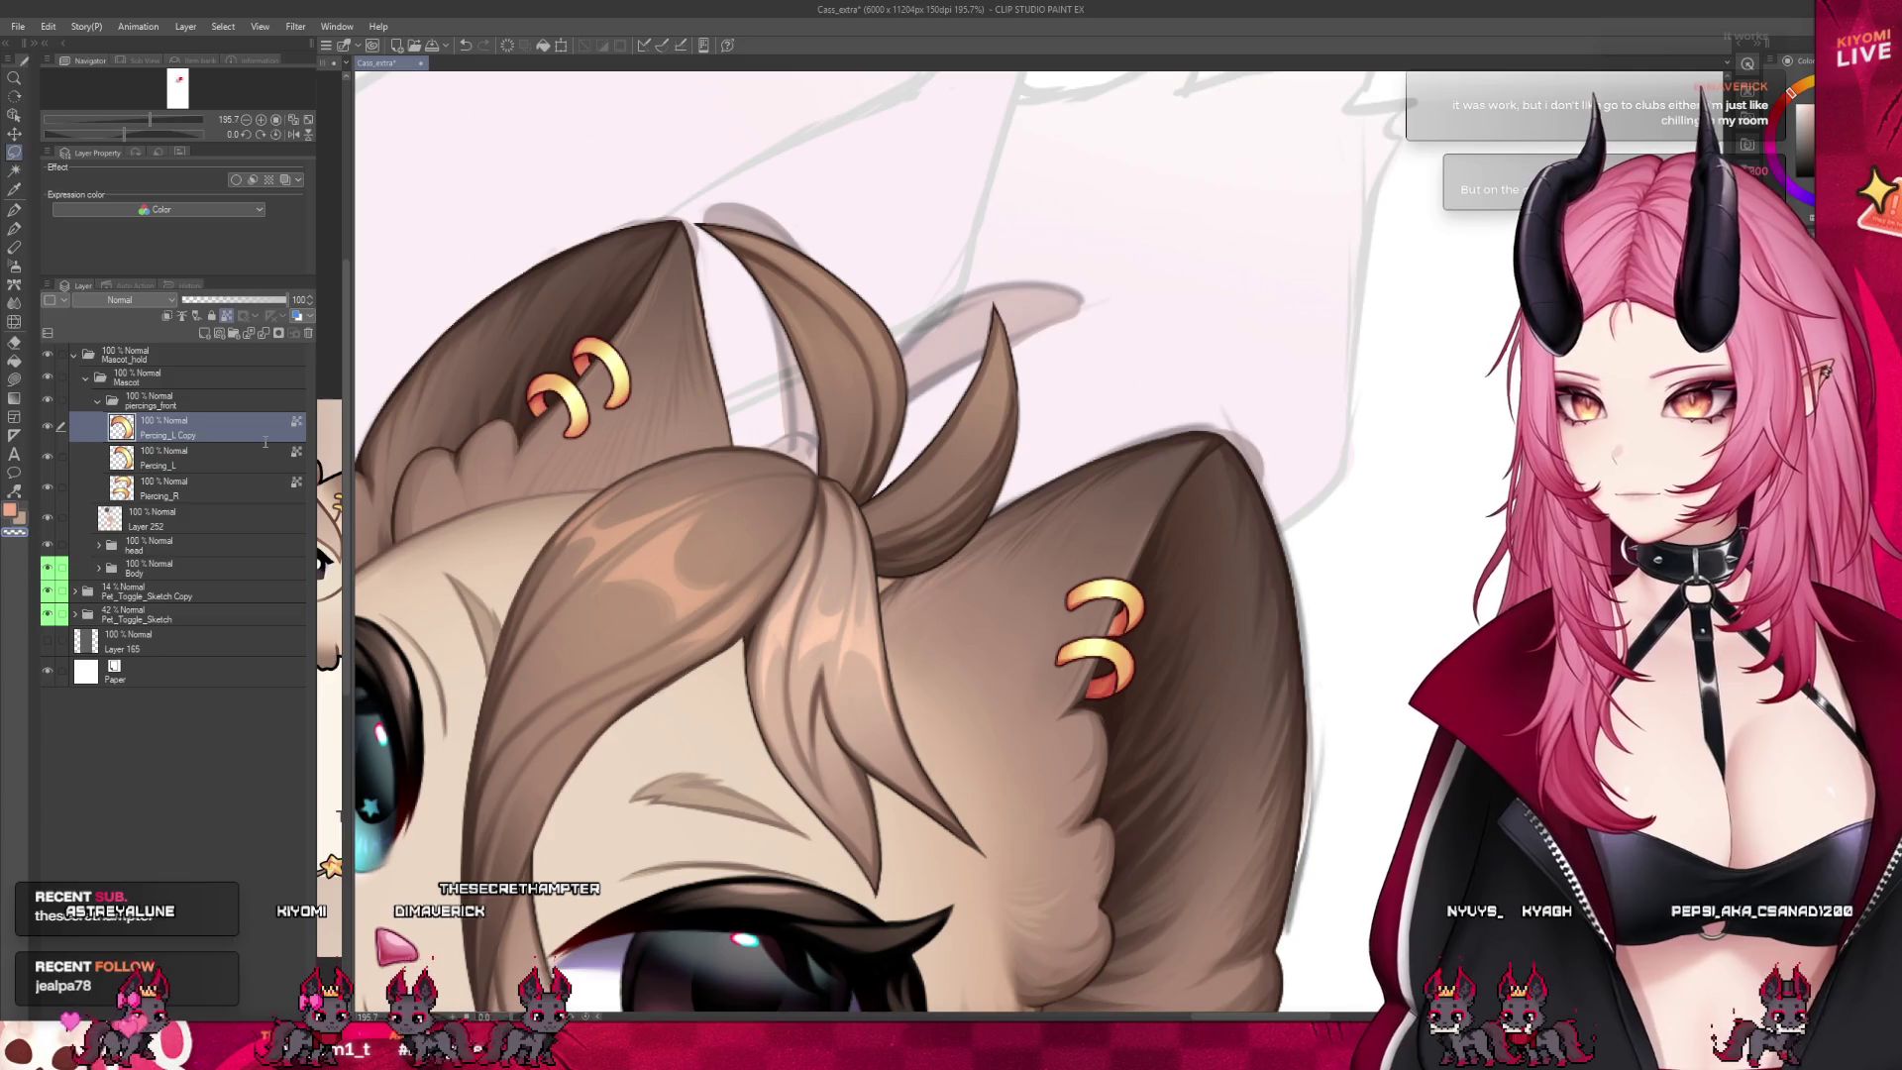
On Piercing_R, lasso the lower right-ear ring and paste it onto a new layer
{"action": "left_click", "coordinate": [219, 492]}
{"action": "left_click_drag", "start_coordinate": [1144, 685], "coordinate": [1139, 639]}
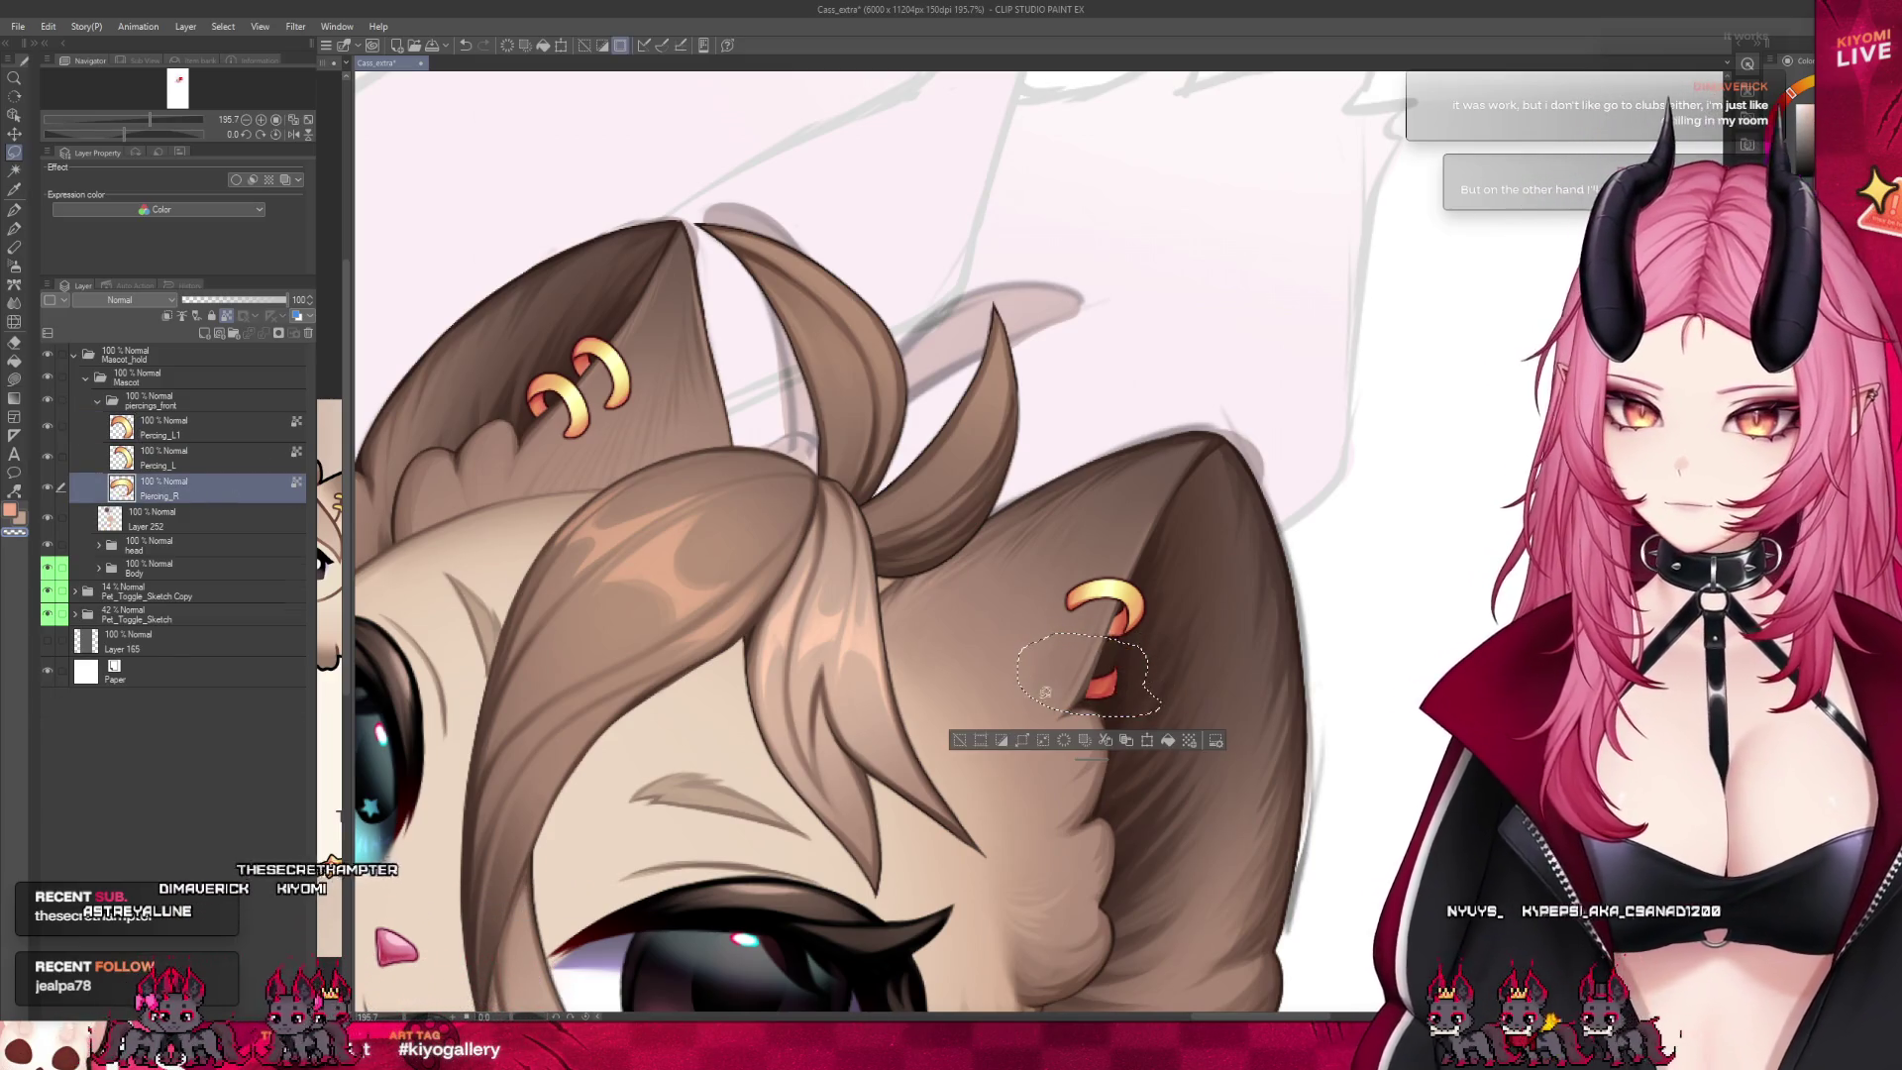
{"action": "key", "text": "ctrl+c"}
{"action": "key", "text": "ctrl+v"}
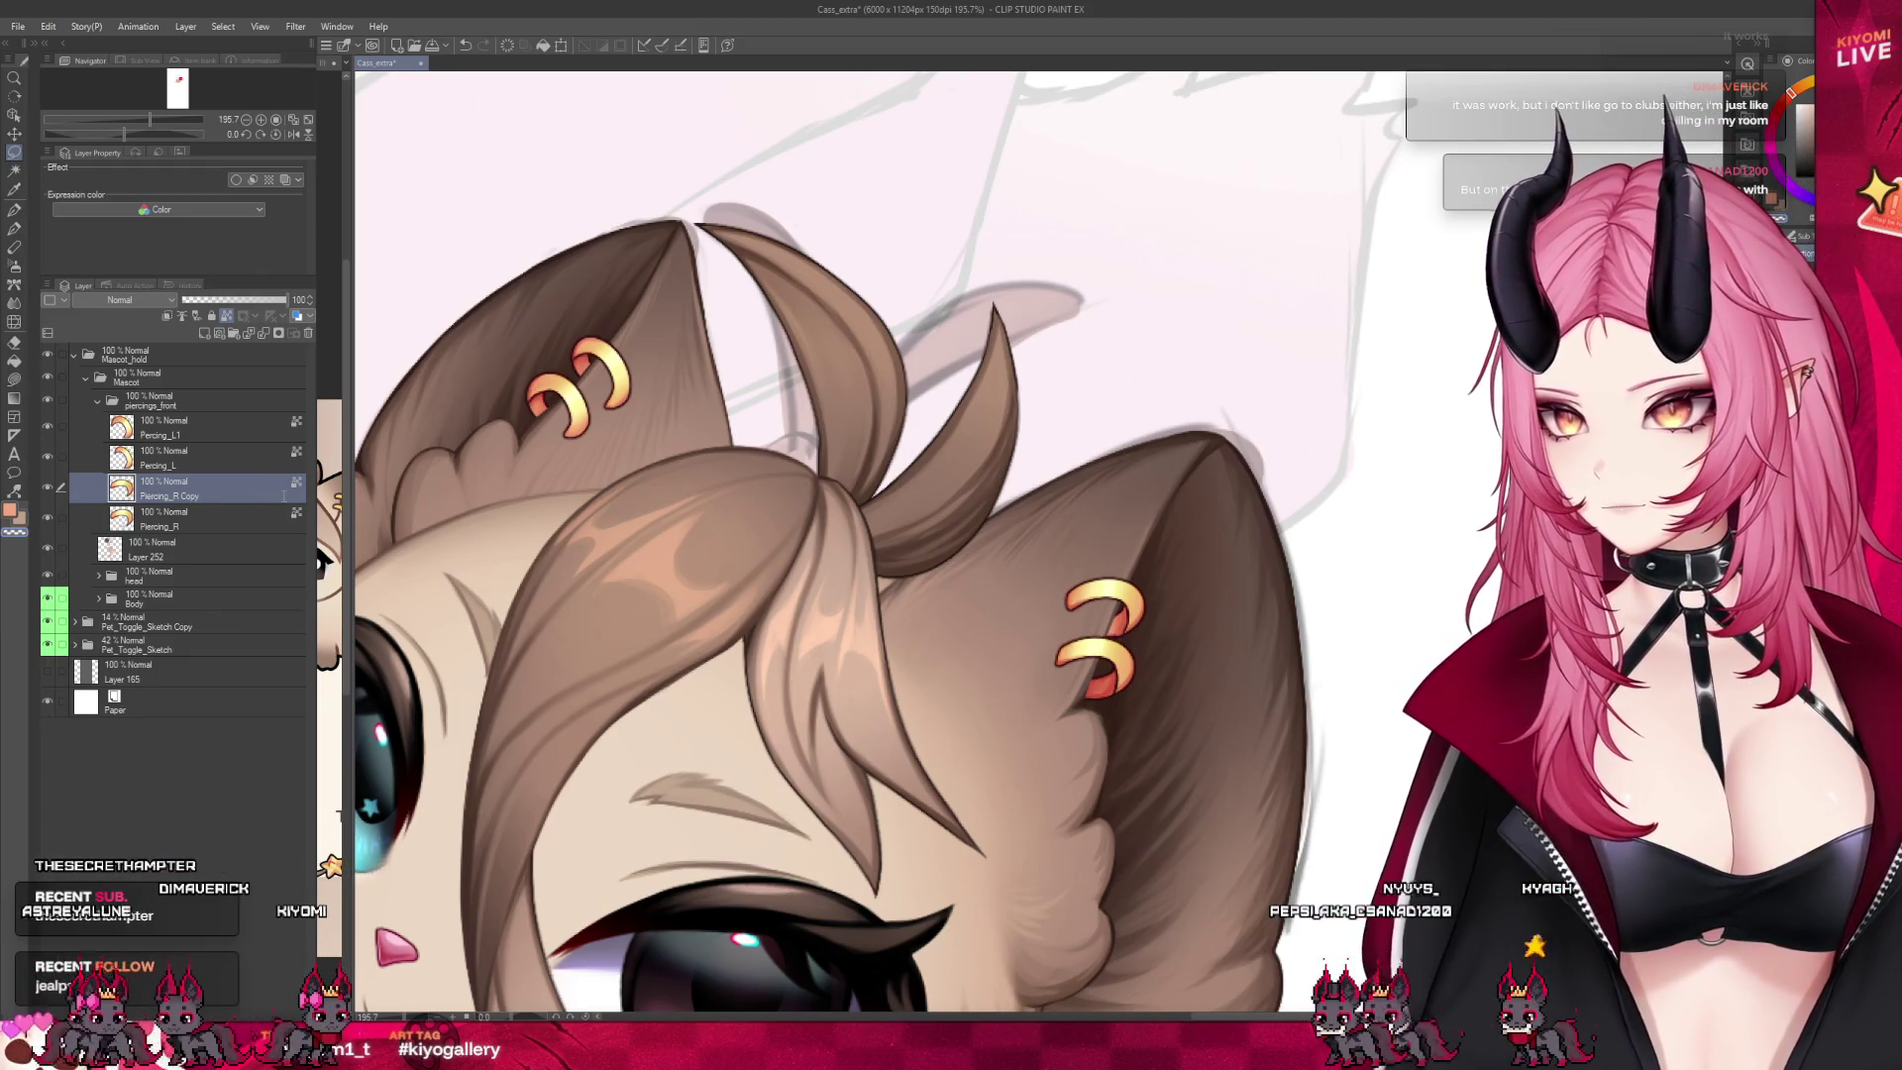
Select all four piercing layers and check them by dimming, then restoring full opacity
{"action": "left_click", "coordinate": [62, 517]}
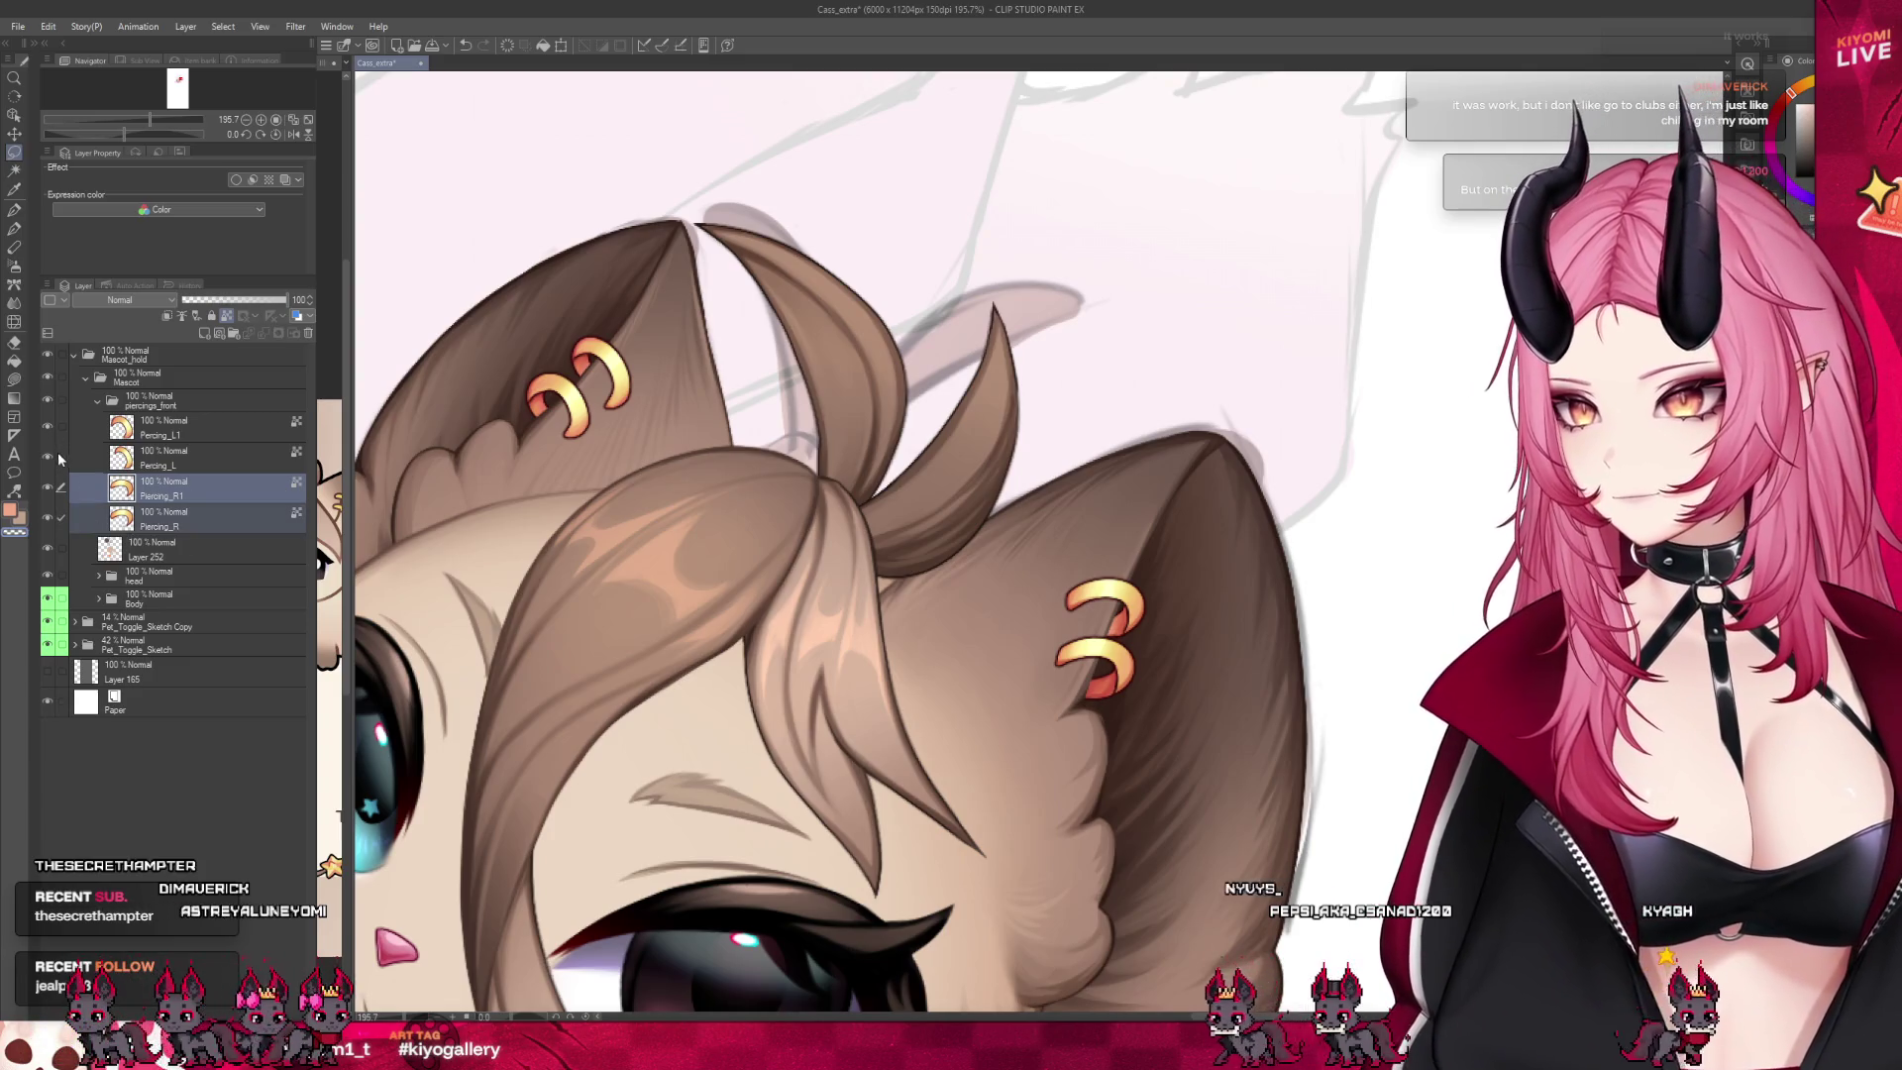
{"action": "left_click", "coordinate": [62, 456]}
{"action": "left_click", "coordinate": [61, 426]}
{"action": "left_click", "coordinate": [227, 300]}
{"action": "left_click_drag", "start_coordinate": [229, 300], "coordinate": [400, 300]}
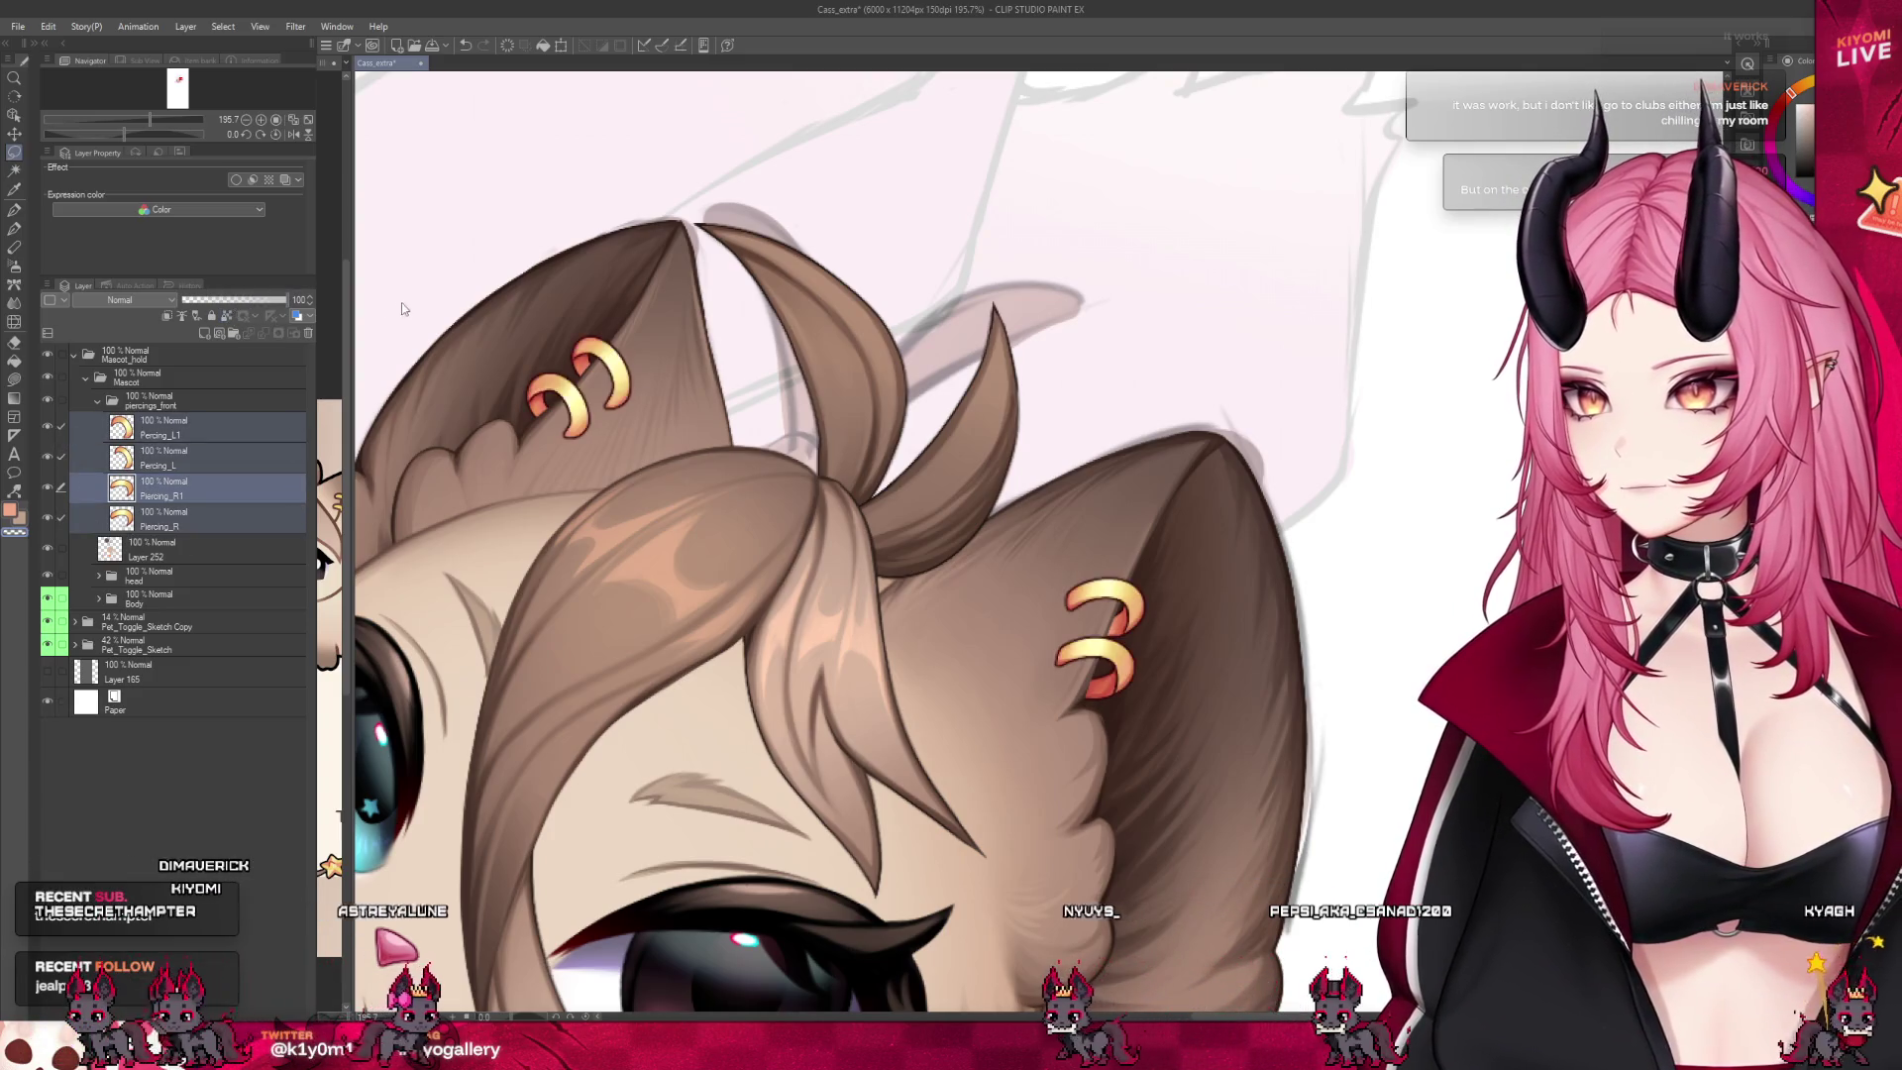
{"action": "scroll", "coordinate": [1014, 375], "scroll_direction": "down", "scroll_amount": 3}
{"action": "scroll", "coordinate": [1013, 375], "scroll_direction": "down", "scroll_amount": 4}
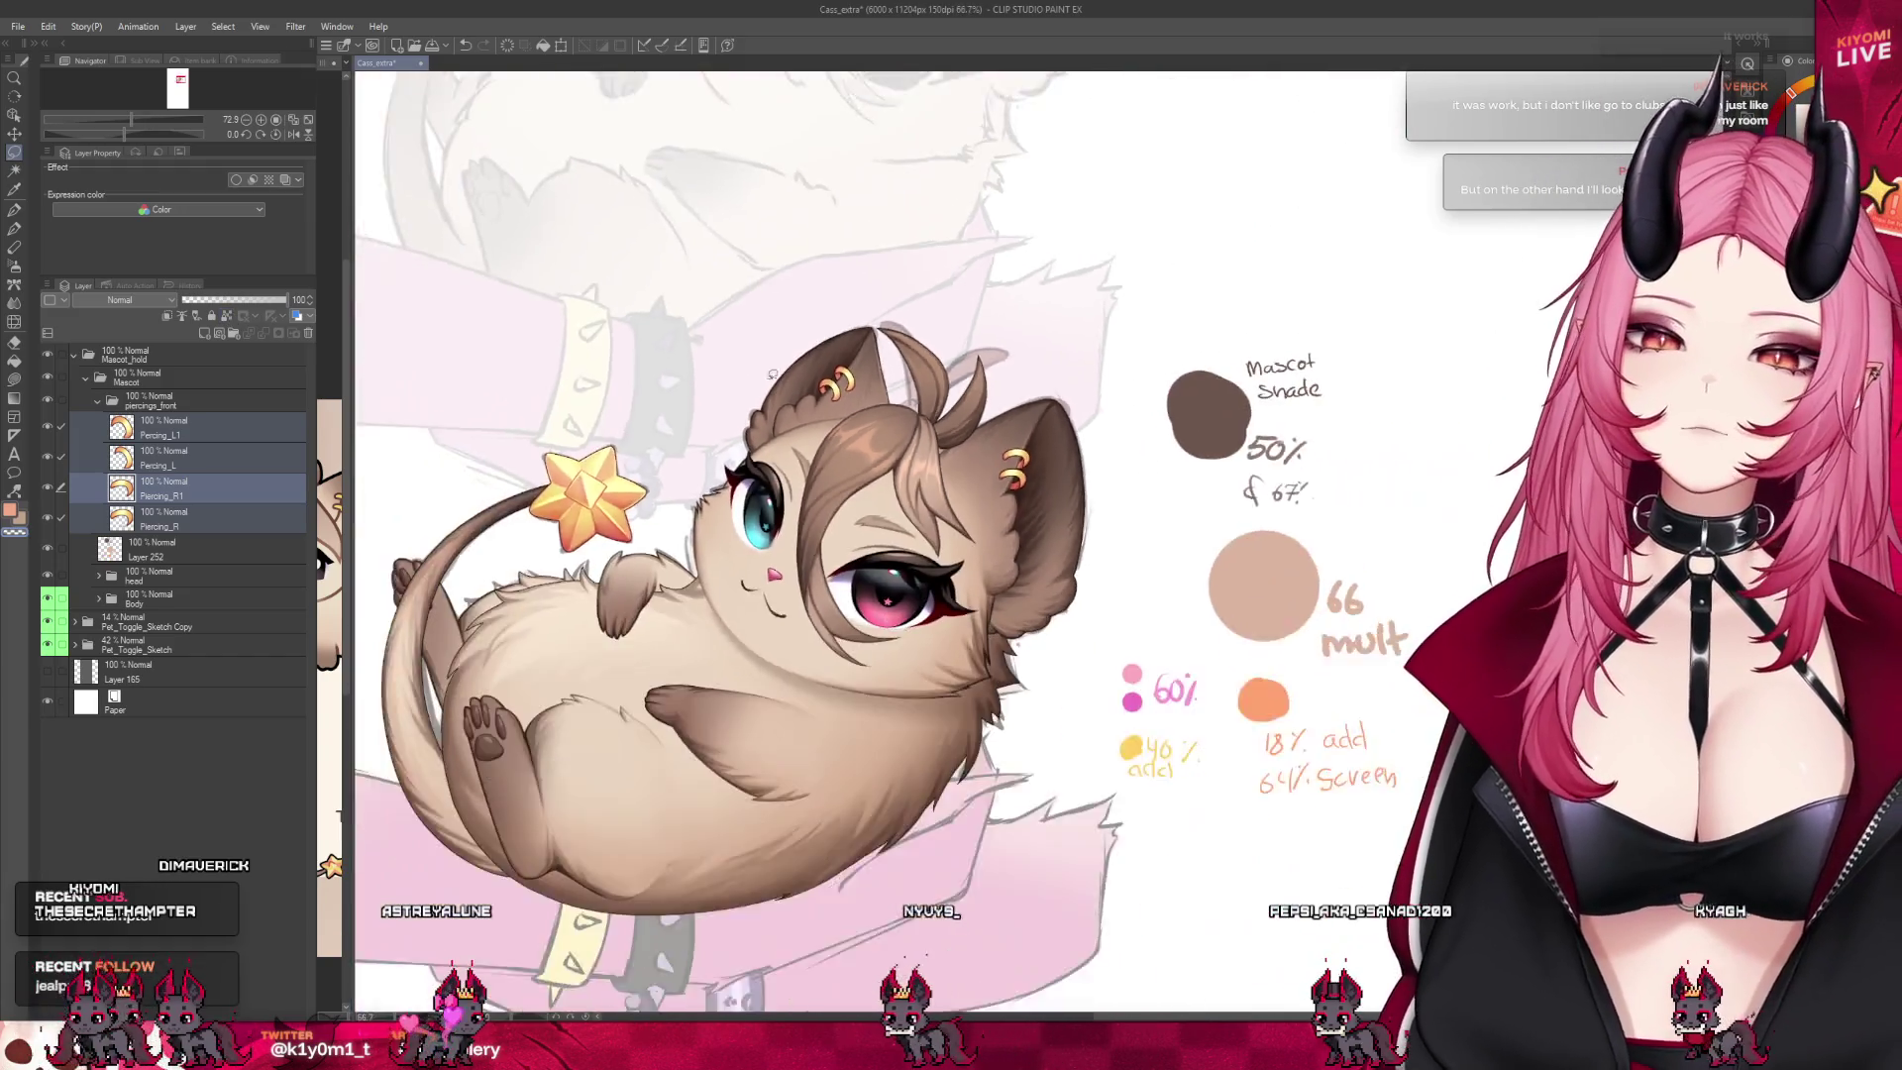
Collapse the piercings_front and Mascot folders and select the Mascot_hold folder
{"action": "left_click", "coordinate": [188, 519]}
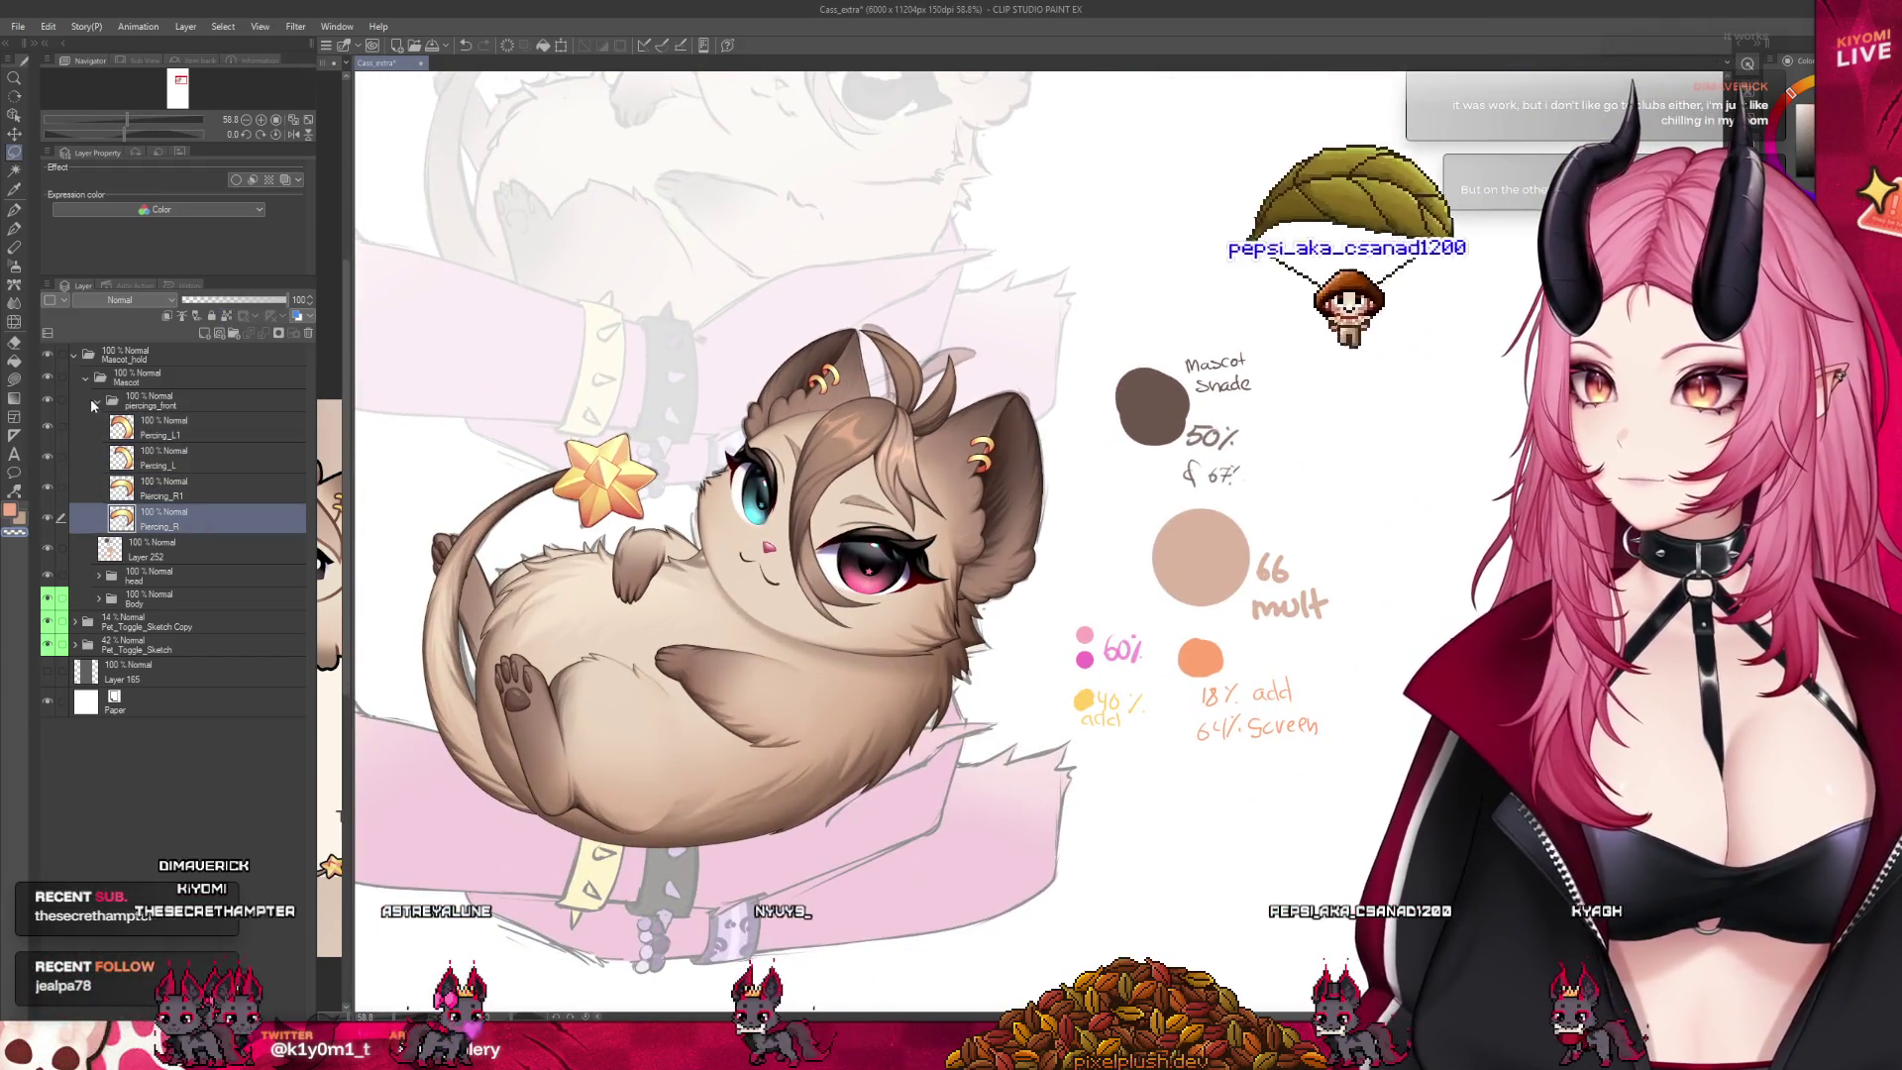
{"action": "left_click", "coordinate": [92, 404]}
{"action": "left_click", "coordinate": [92, 401]}
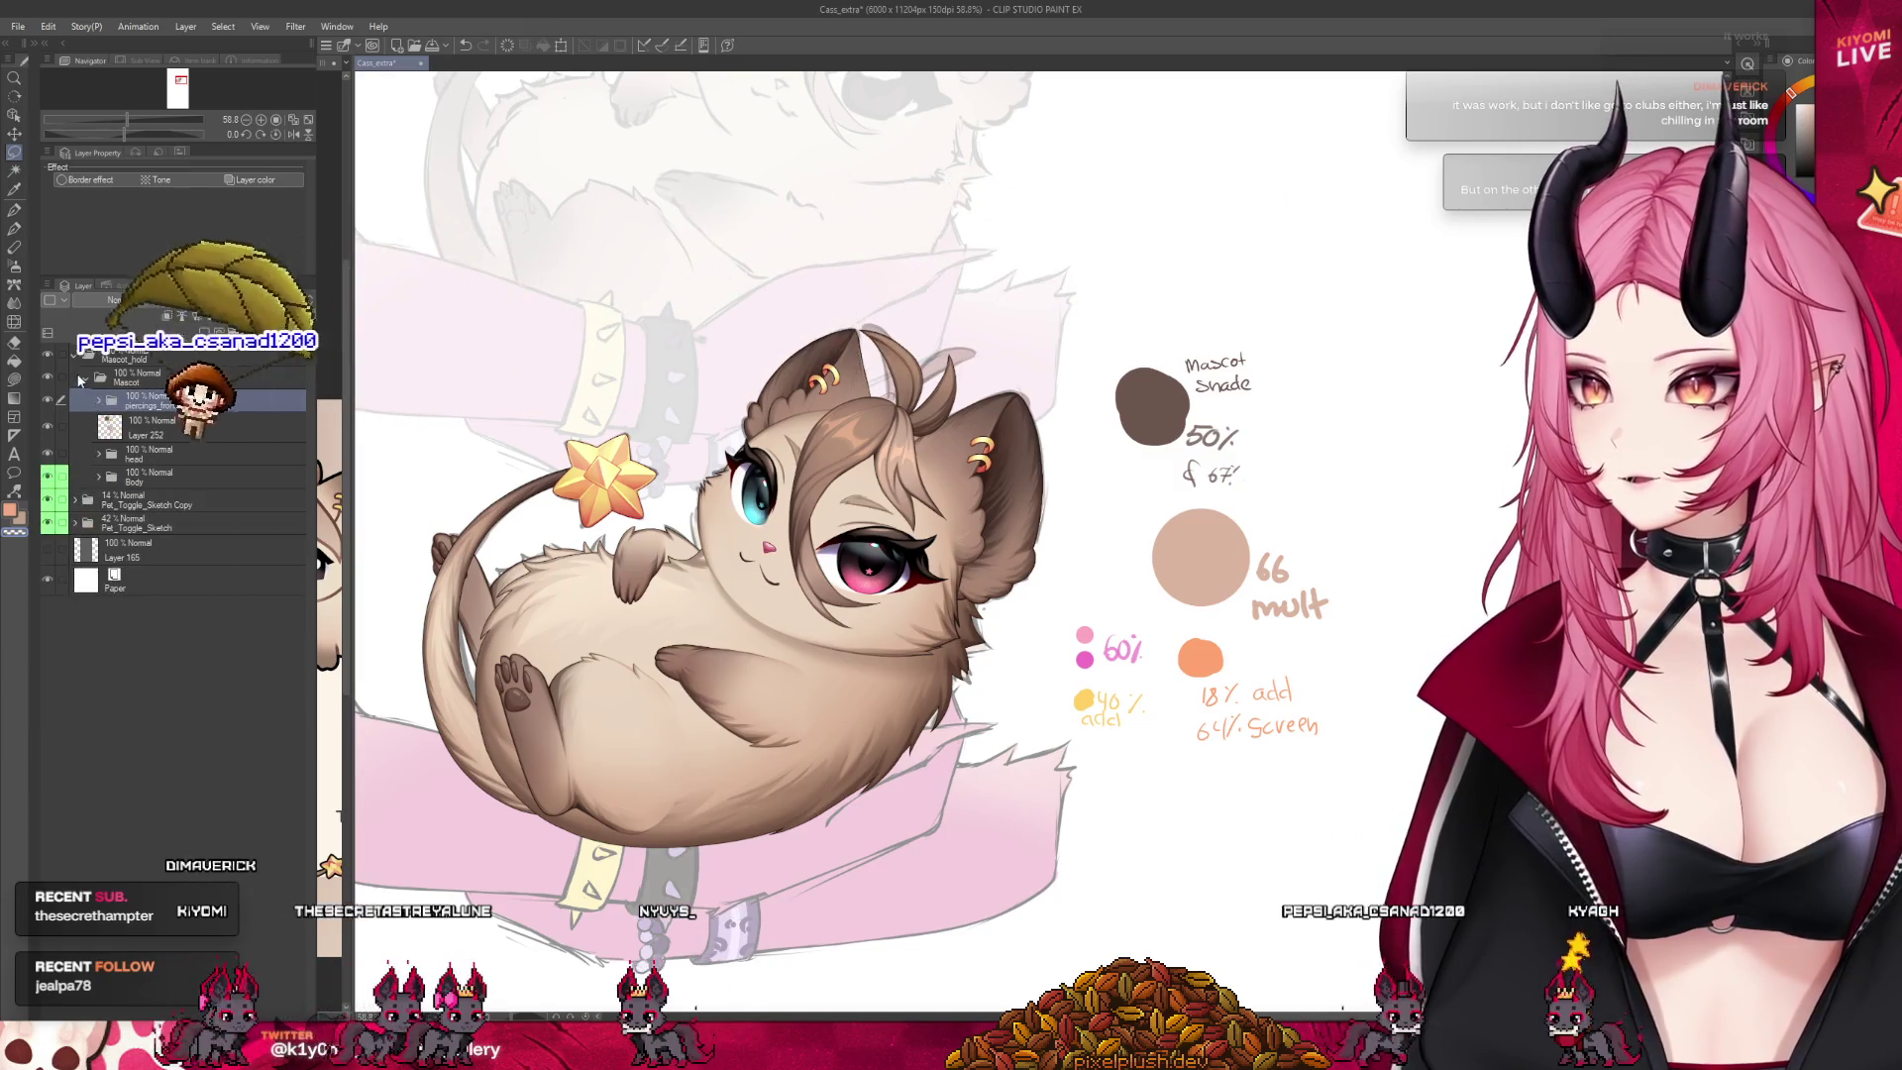
{"action": "left_click", "coordinate": [89, 373]}
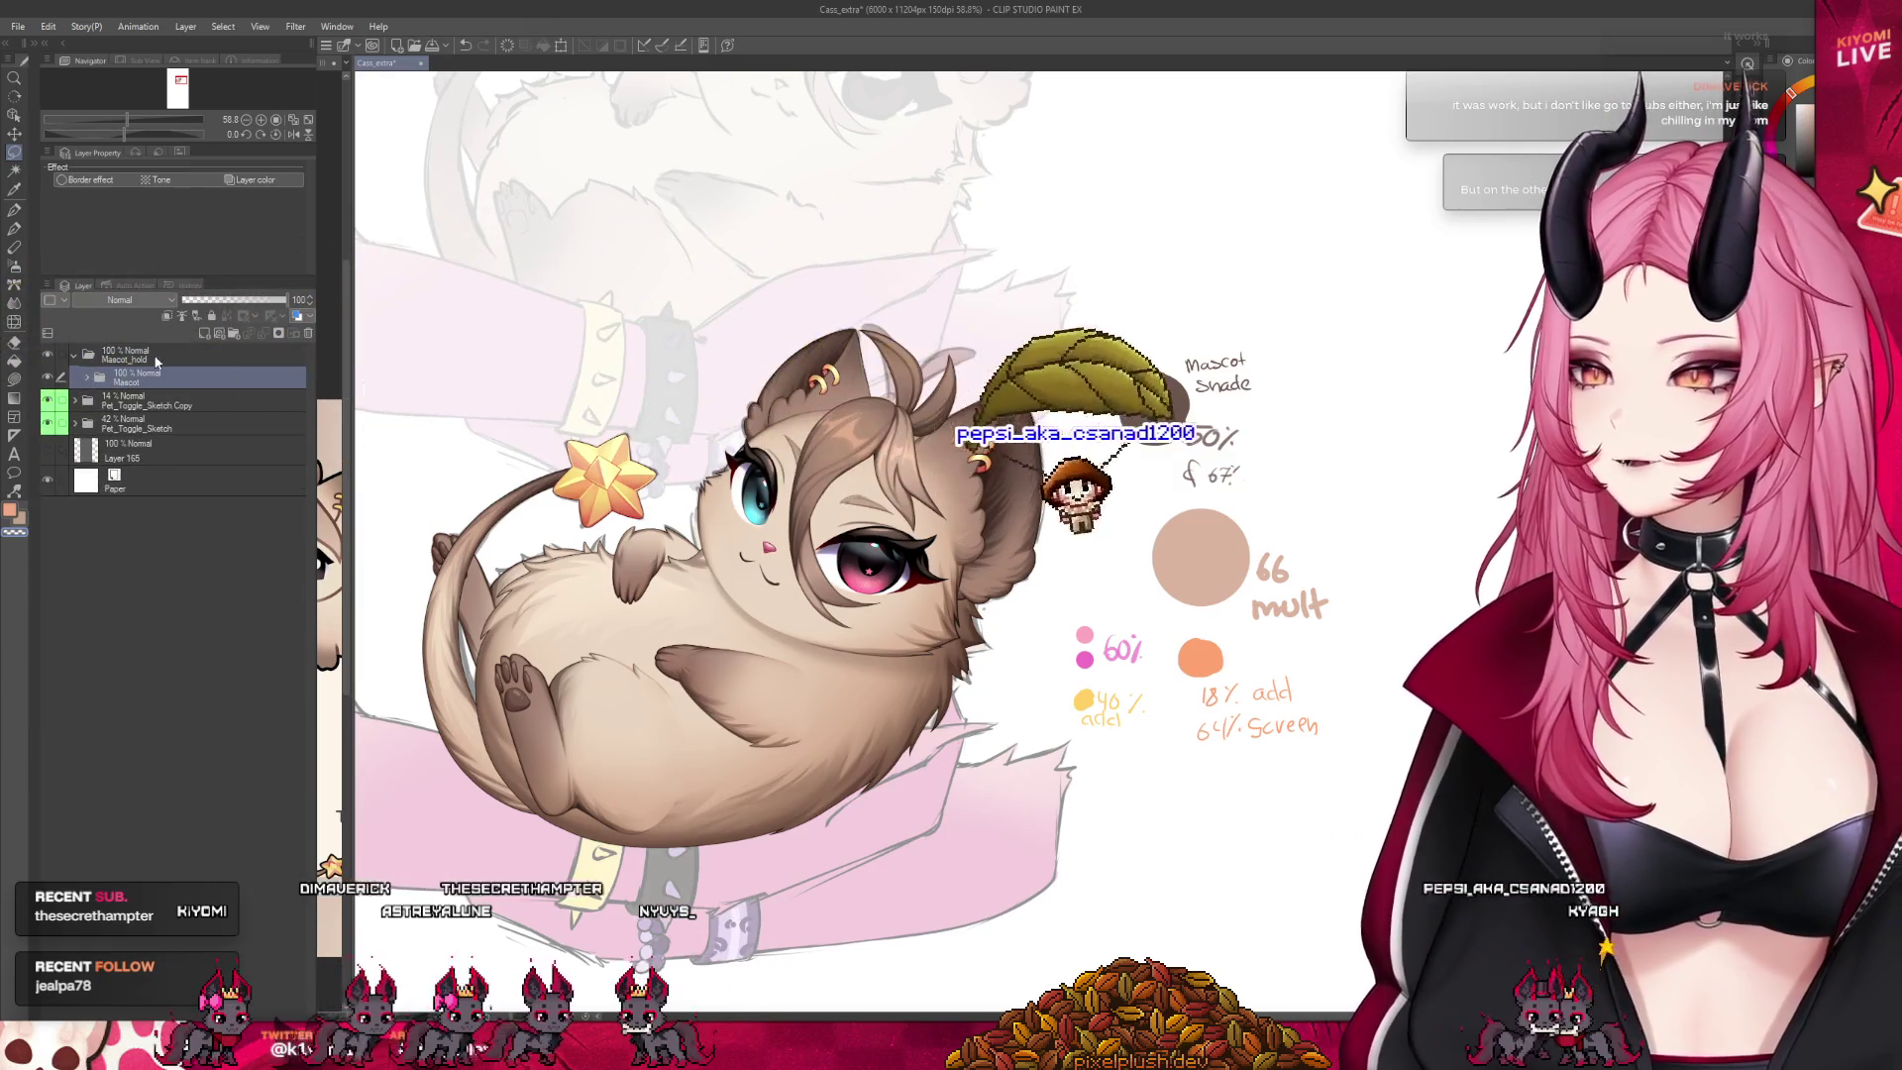
{"action": "left_click", "coordinate": [88, 376]}
{"action": "left_click", "coordinate": [119, 354]}
Save the cat mascot file with Ctrl+S
{"action": "scroll", "coordinate": [1234, 813], "scroll_direction": "down", "scroll_amount": 1}
{"action": "key", "text": "ctrl+s"}
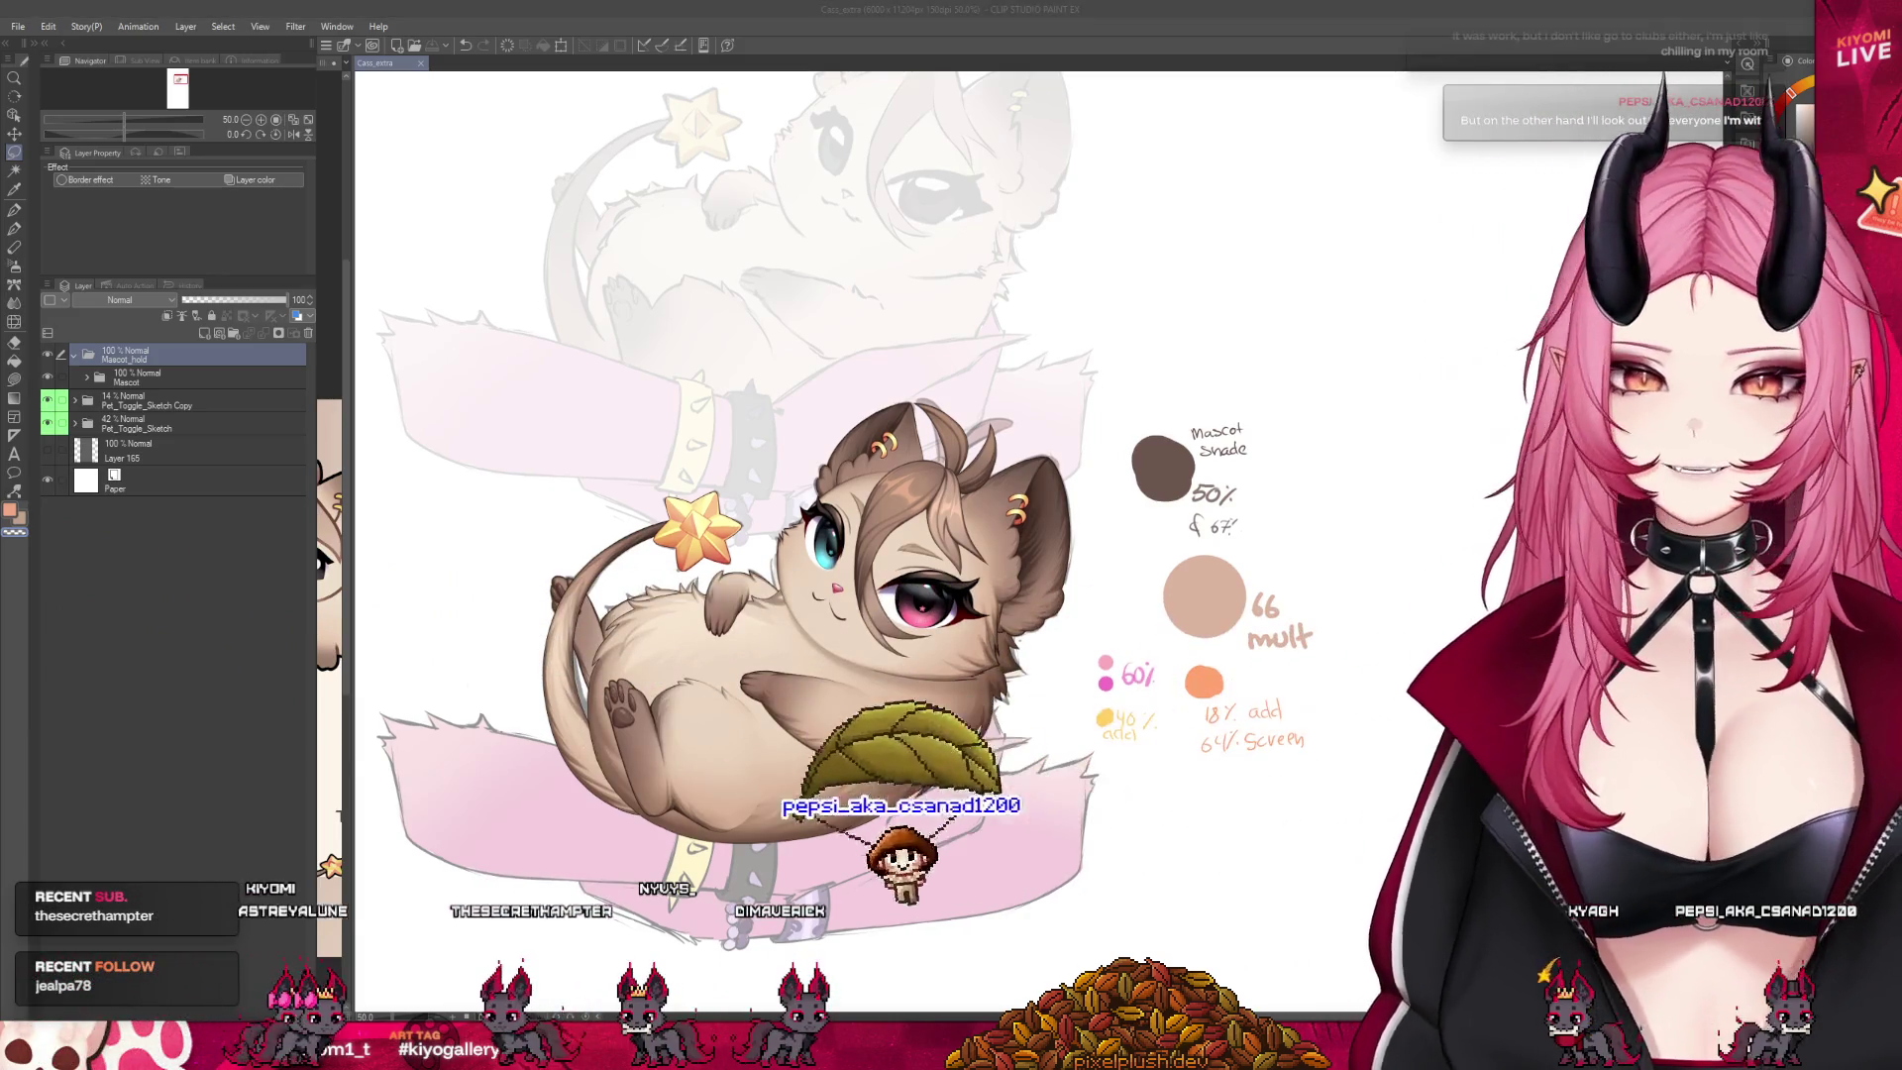
{"action": "scroll", "coordinate": [727, 663], "scroll_direction": "up", "scroll_amount": 2}
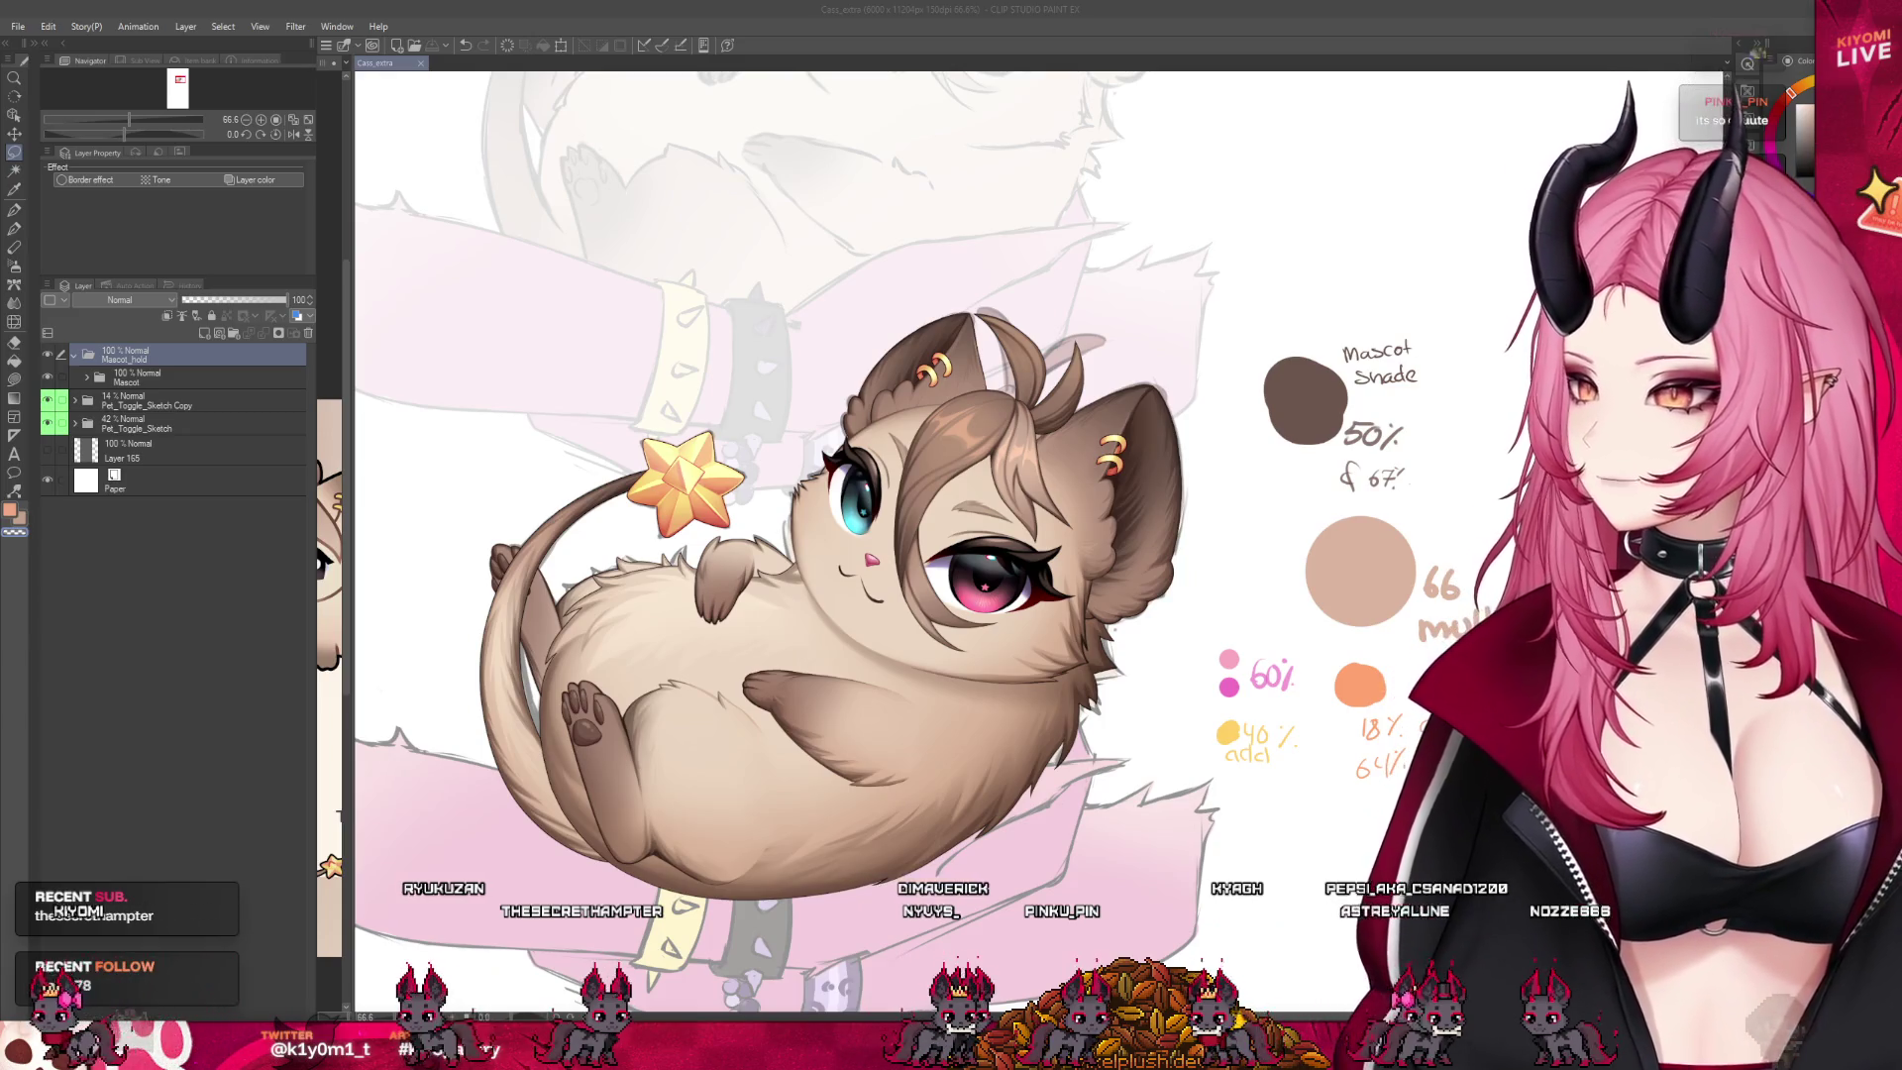
{"action": "scroll", "coordinate": [812, 698], "scroll_direction": "down", "scroll_amount": 1}
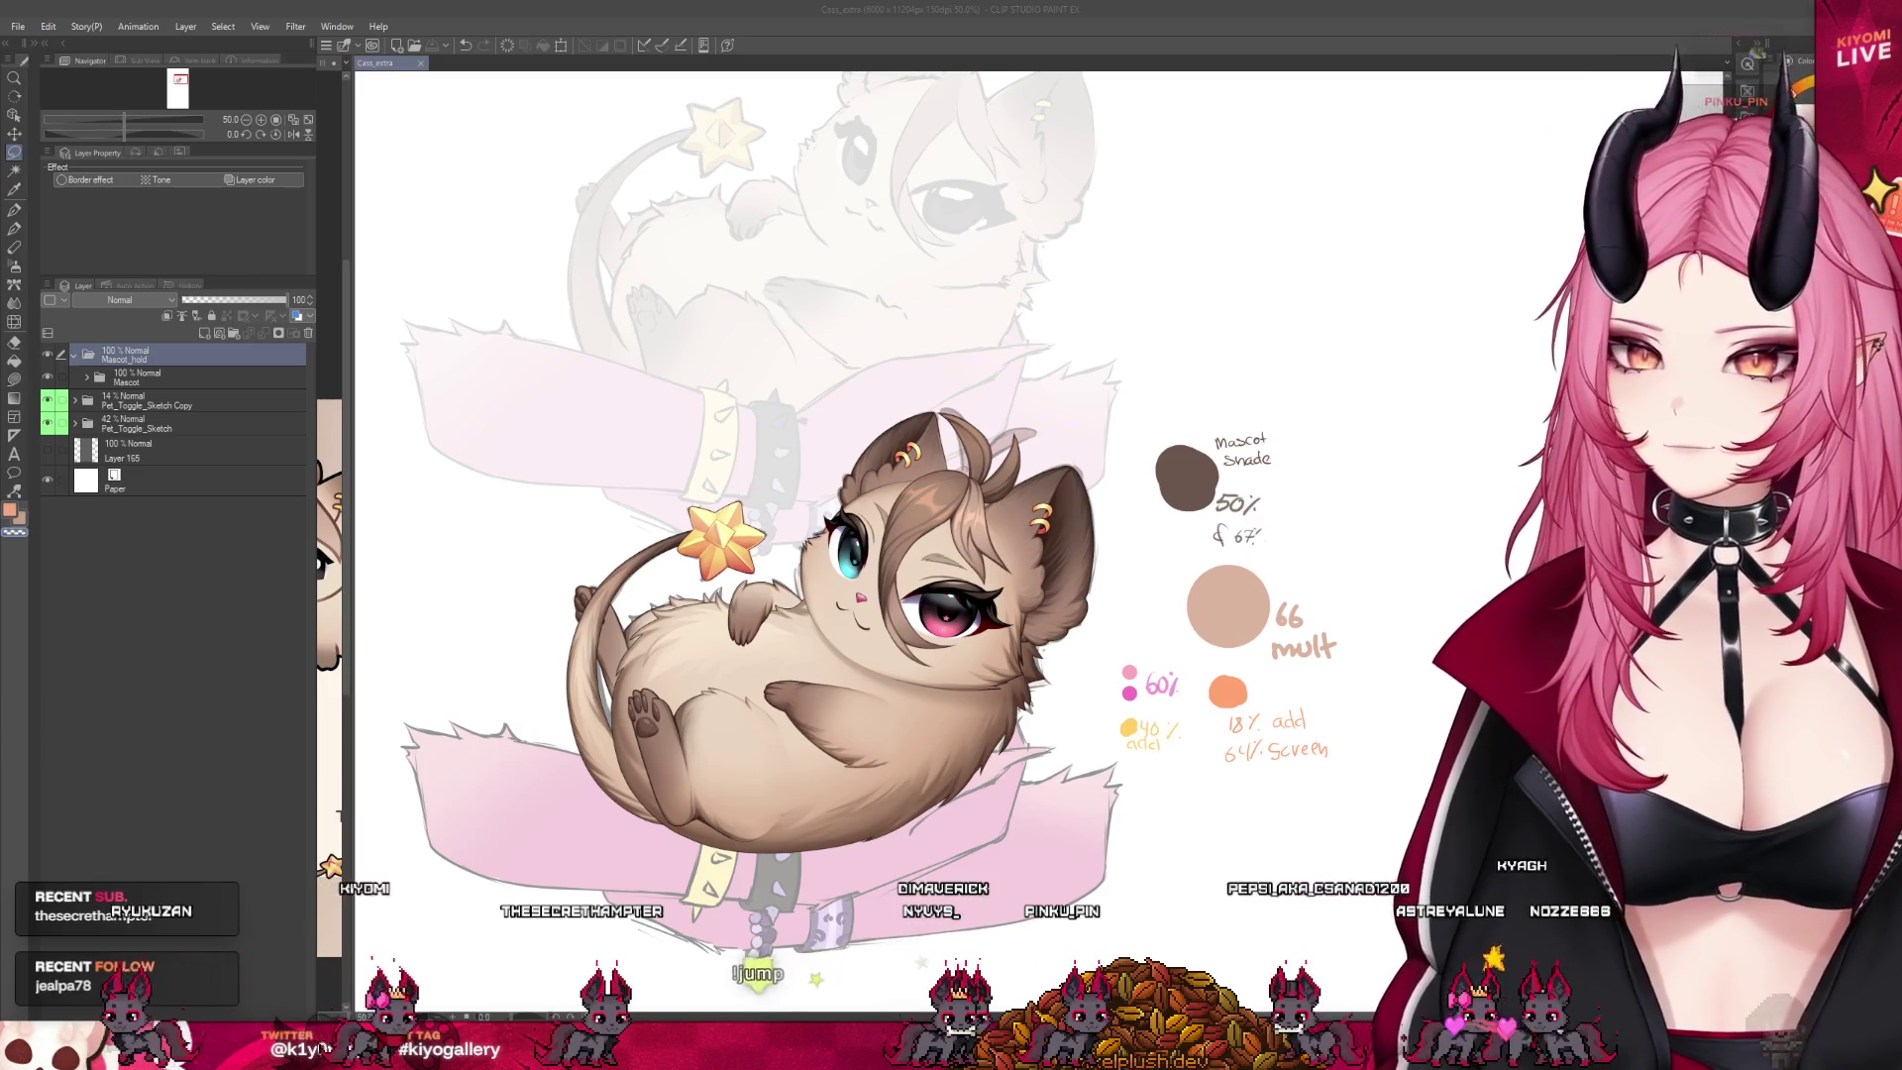
{"action": "scroll", "coordinate": [773, 634], "scroll_direction": "down", "scroll_amount": 1}
{"action": "scroll", "coordinate": [772, 634], "scroll_direction": "up", "scroll_amount": 1}
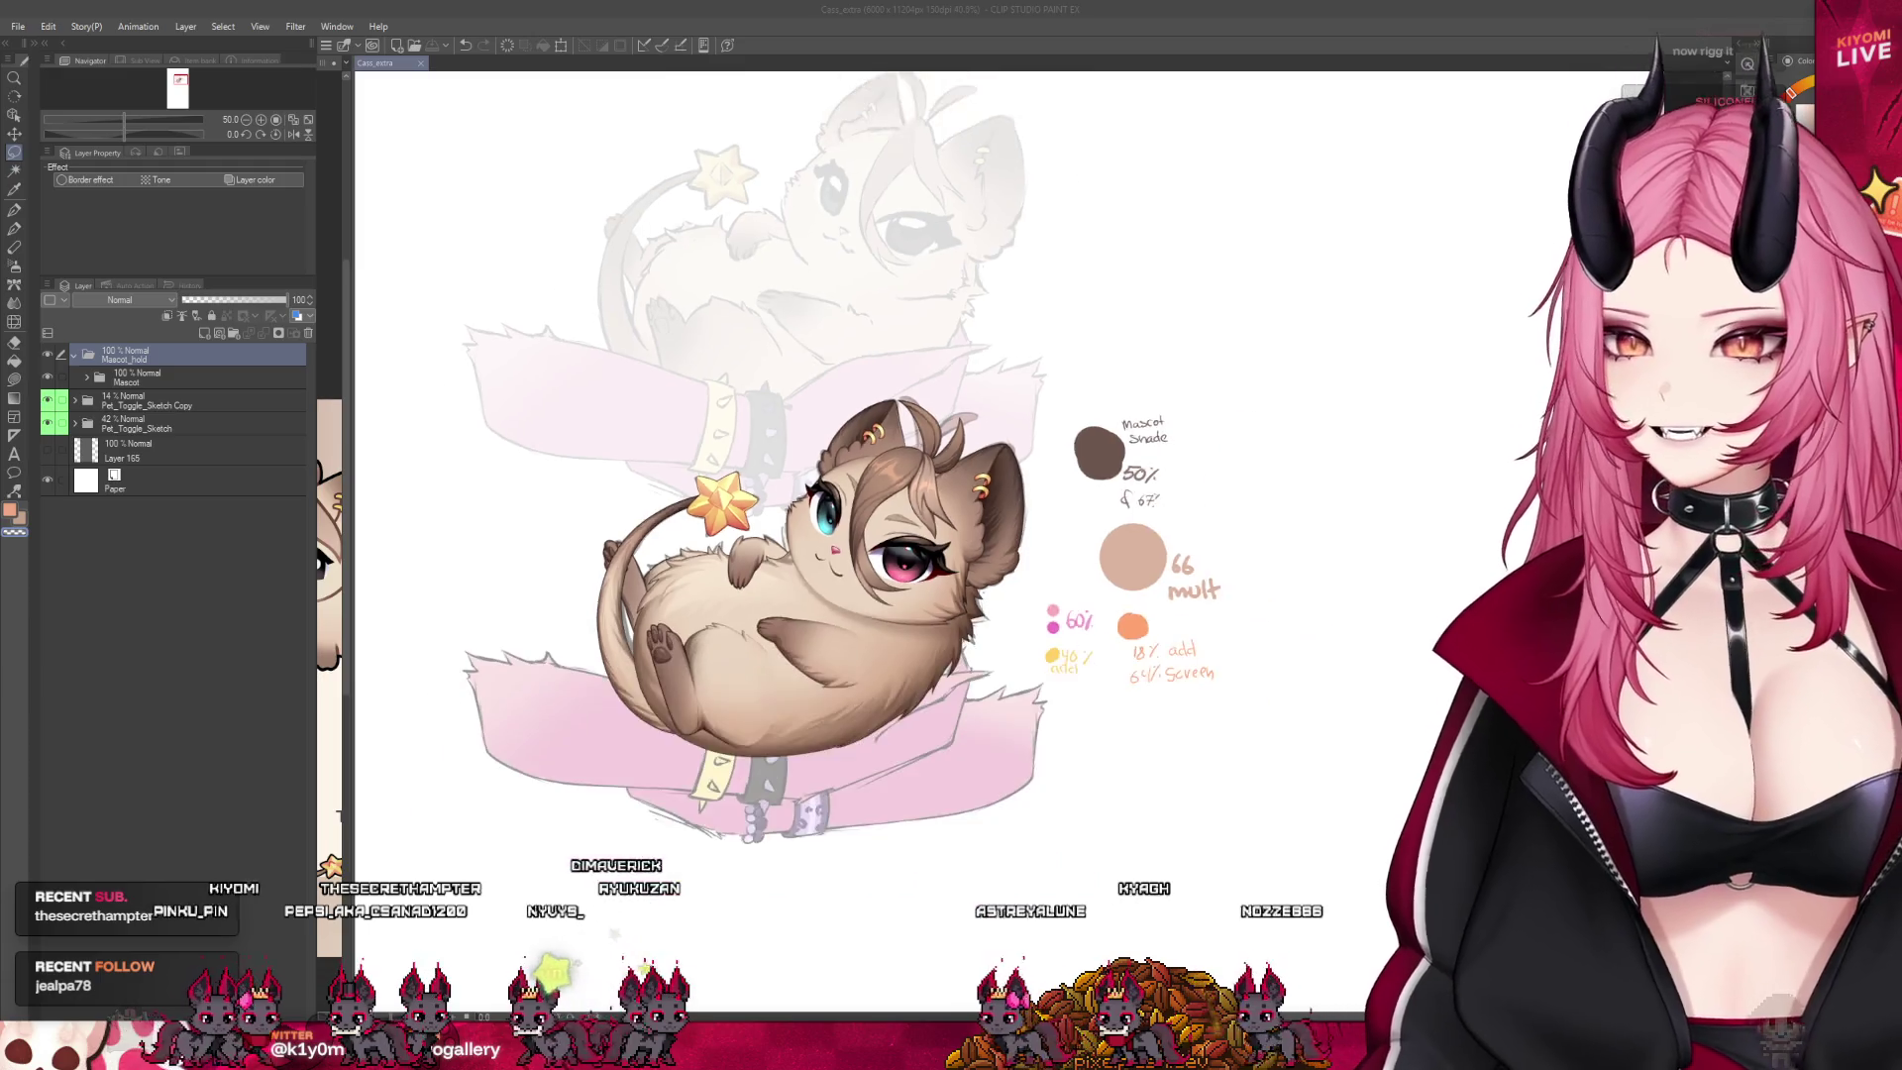
{"action": "key", "text": "alt"}
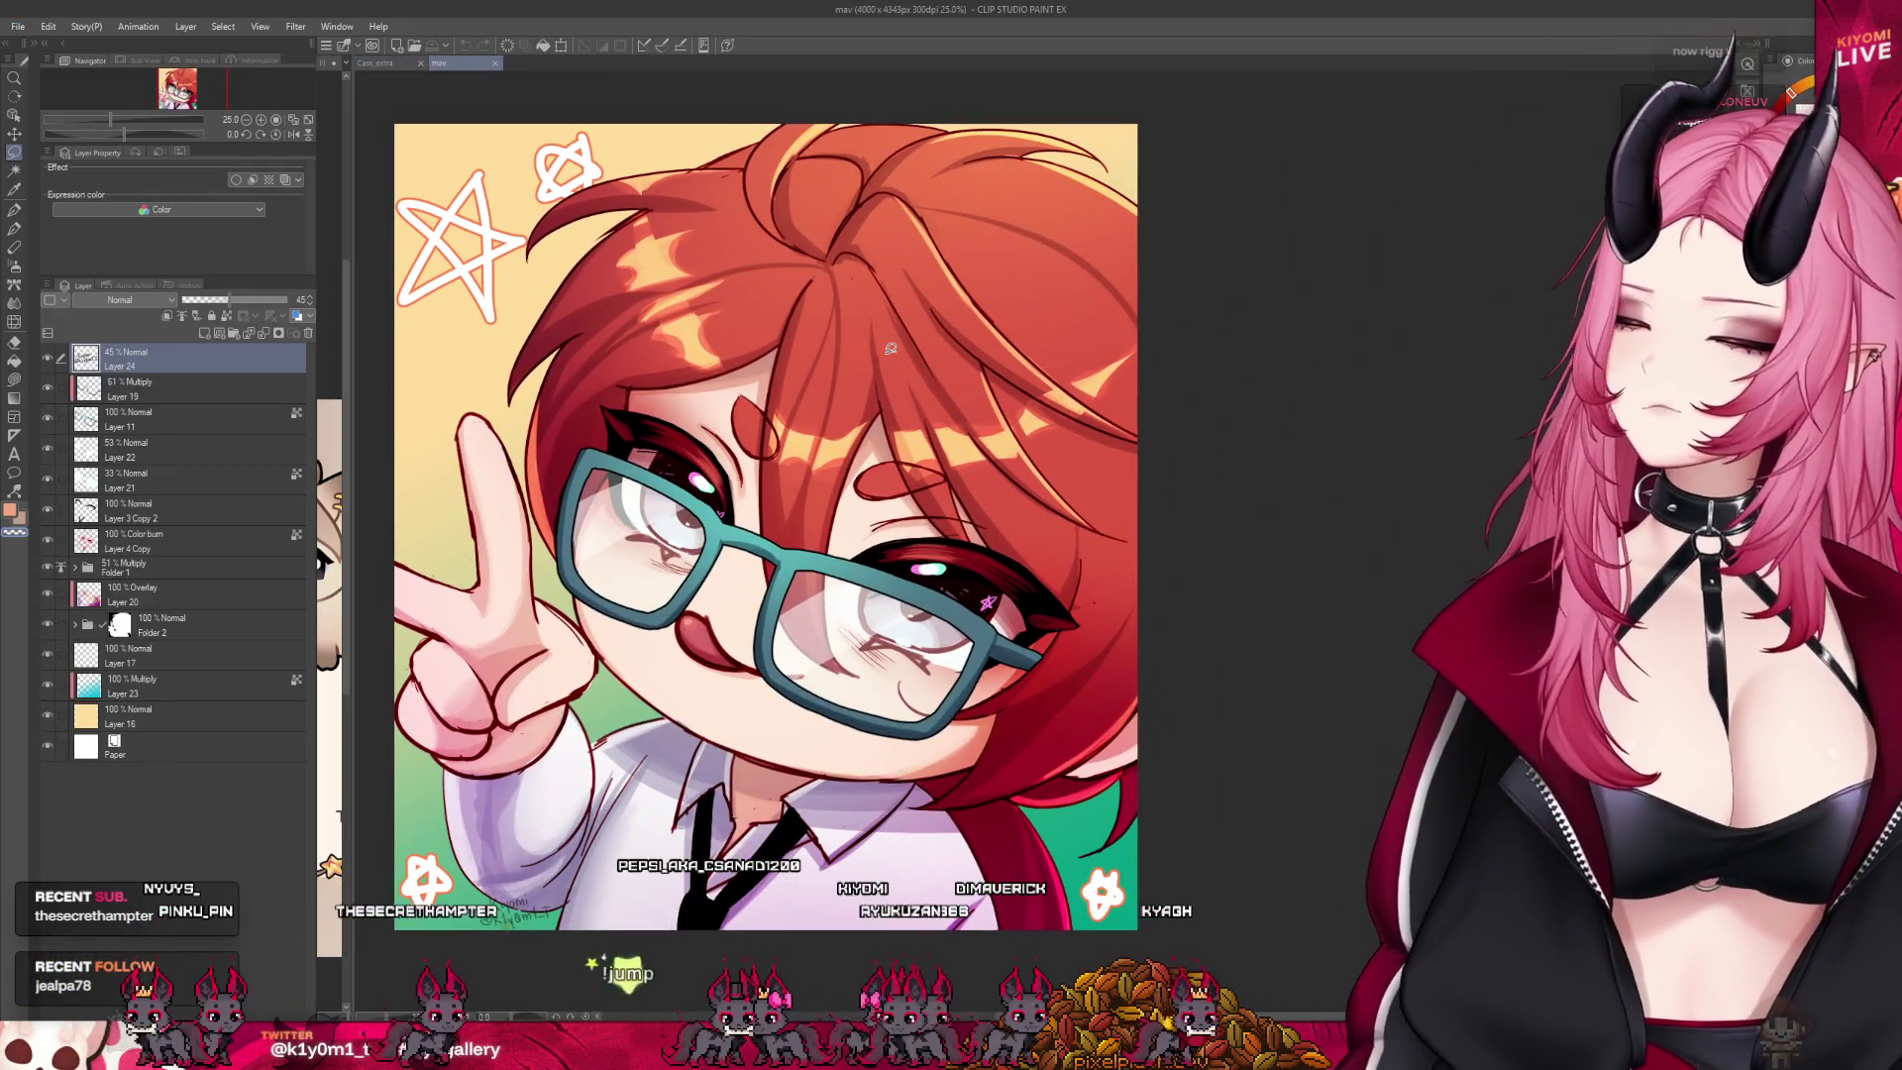
Switch back to the Cass_extra cat mascot tab
{"action": "left_click", "coordinate": [377, 62]}
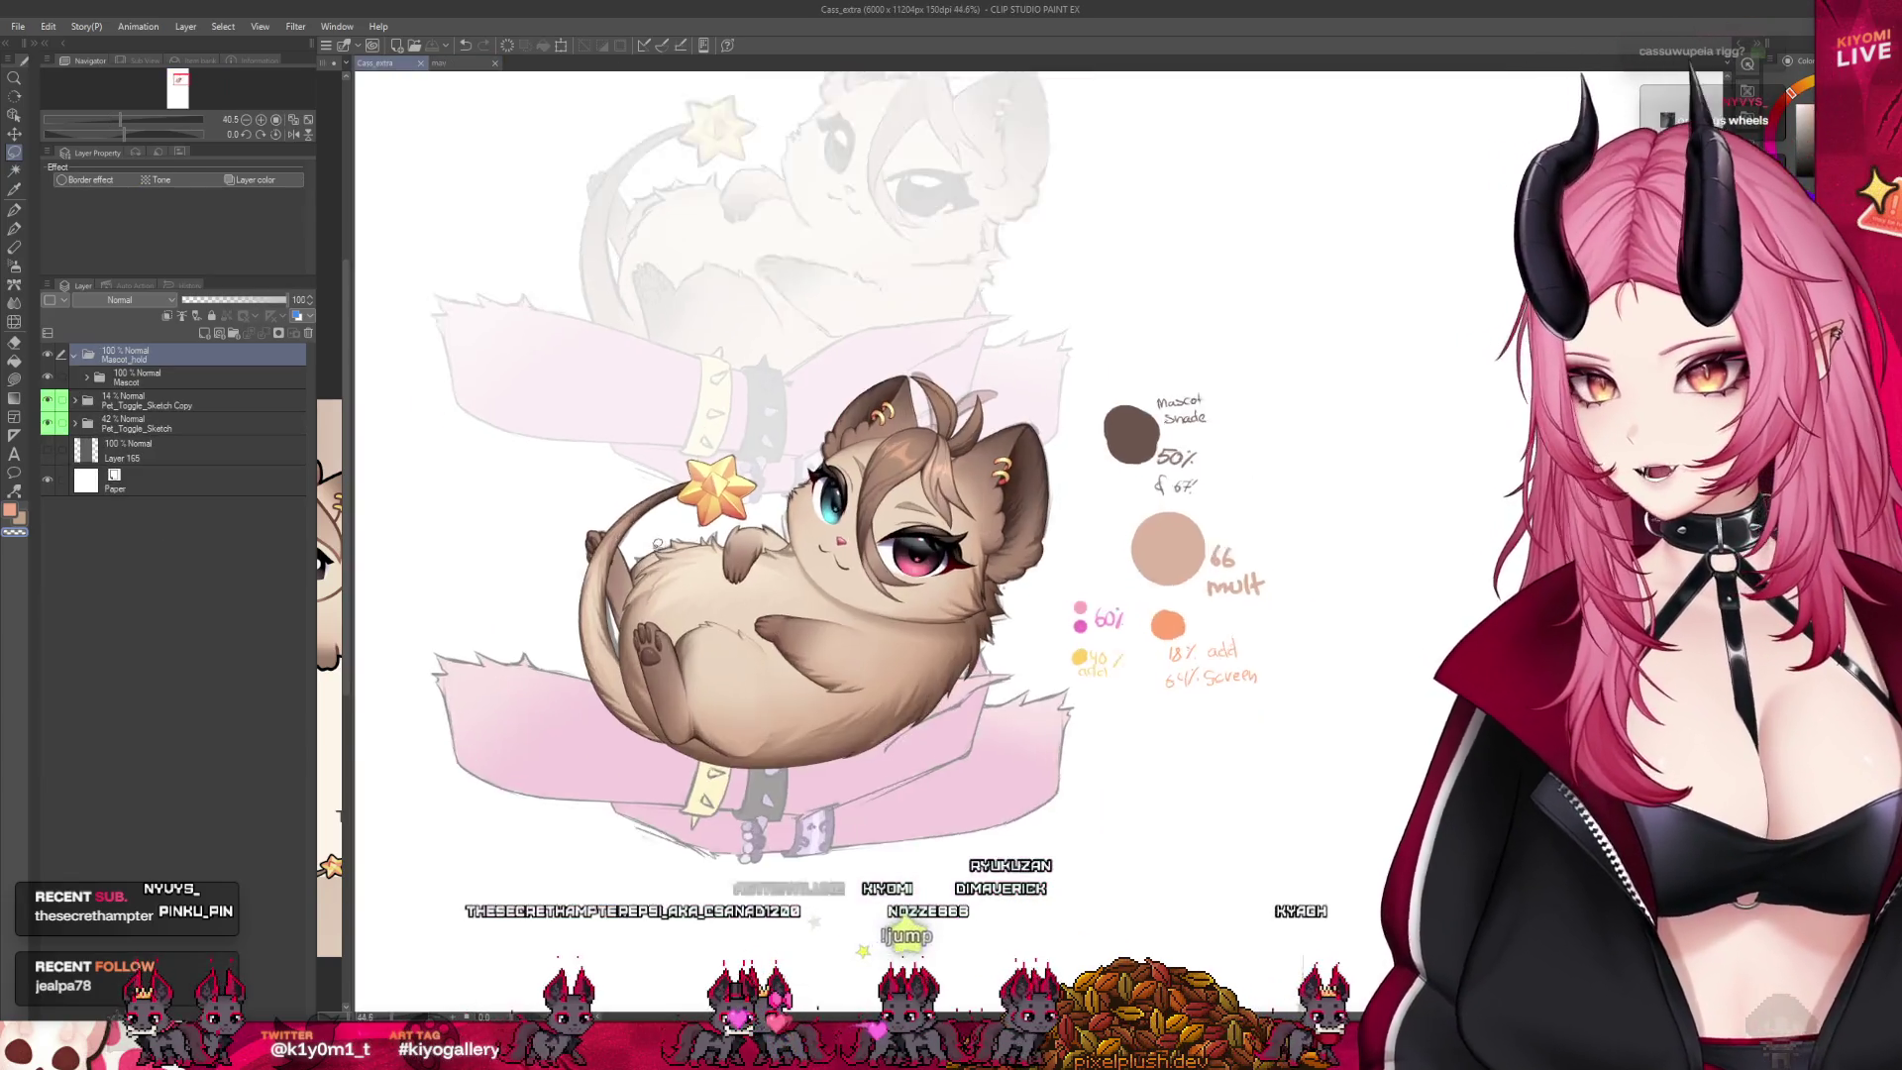
{"action": "scroll", "coordinate": [891, 545], "scroll_direction": "up", "scroll_amount": 3}
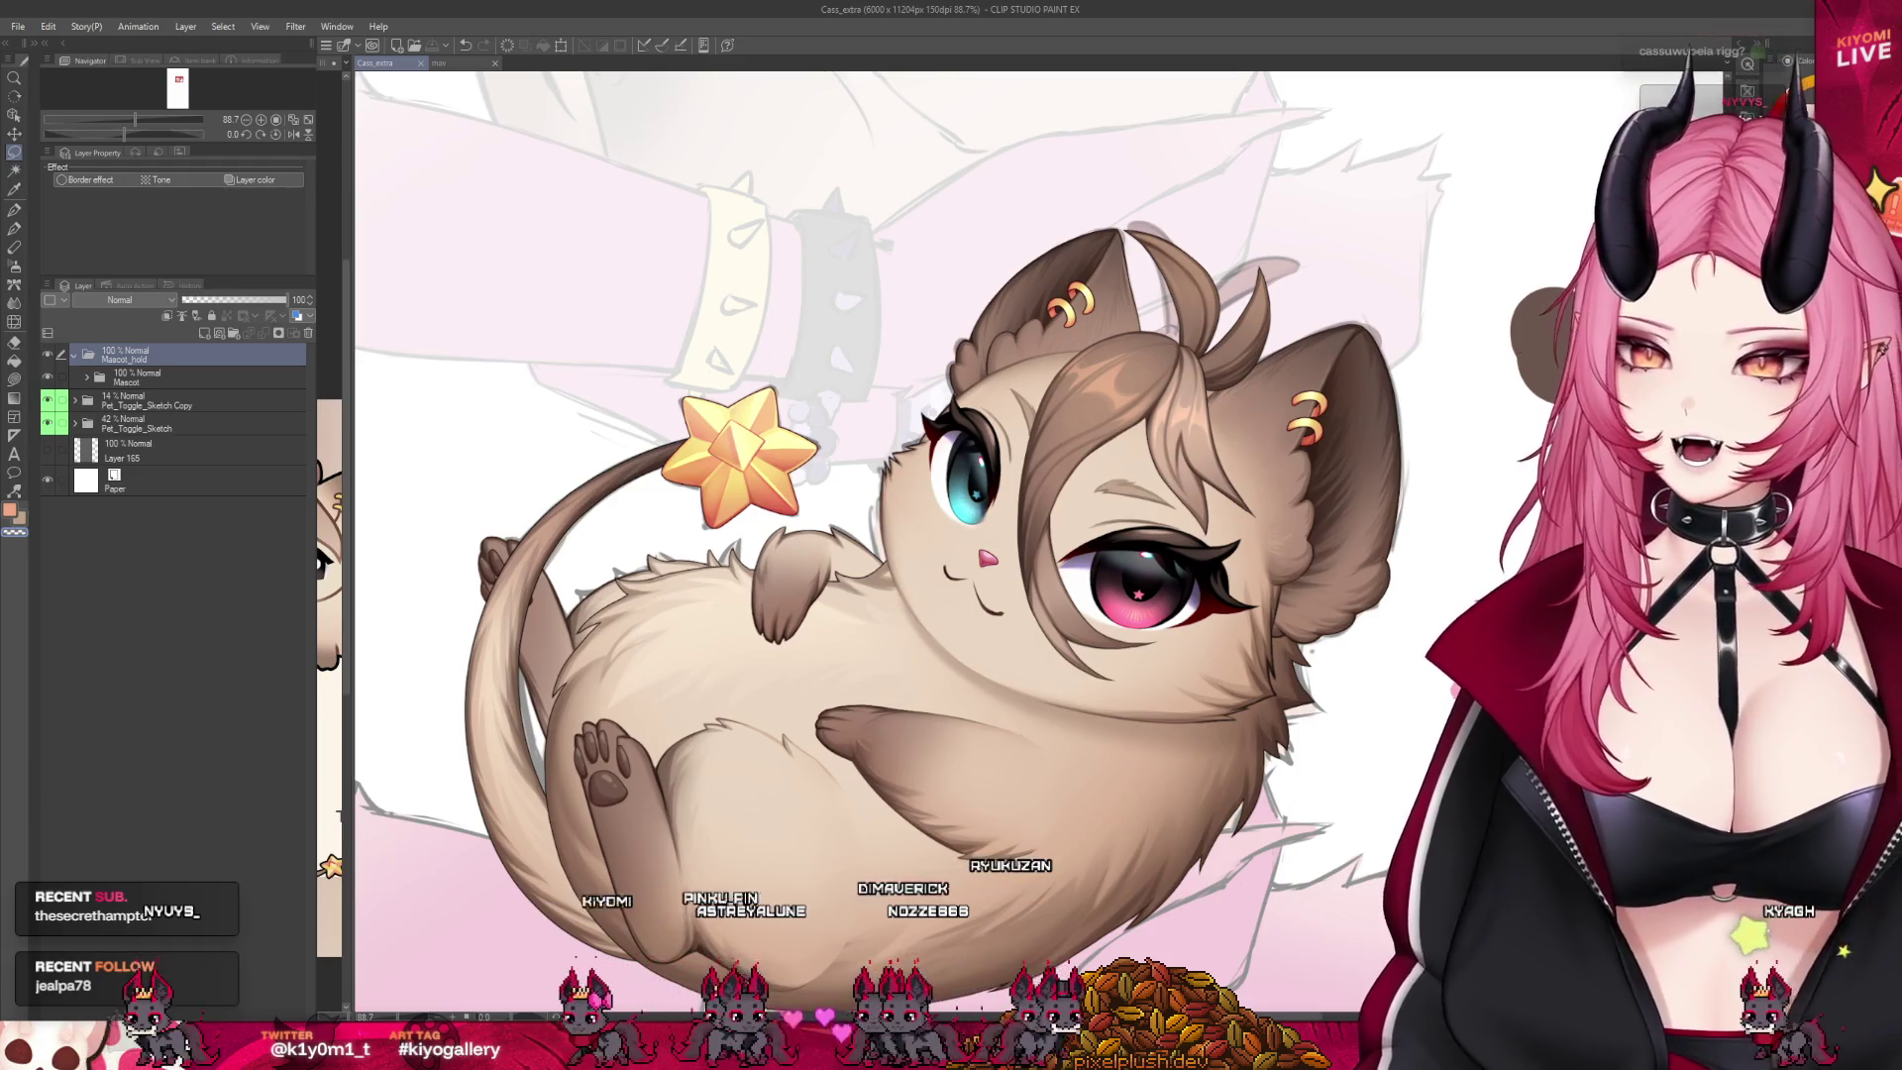
Hide both Pet_Toggle_Sketch layers and expand the Mascot folder to select Layer 252
{"action": "left_click_drag", "start_coordinate": [47, 401], "coordinate": [48, 423]}
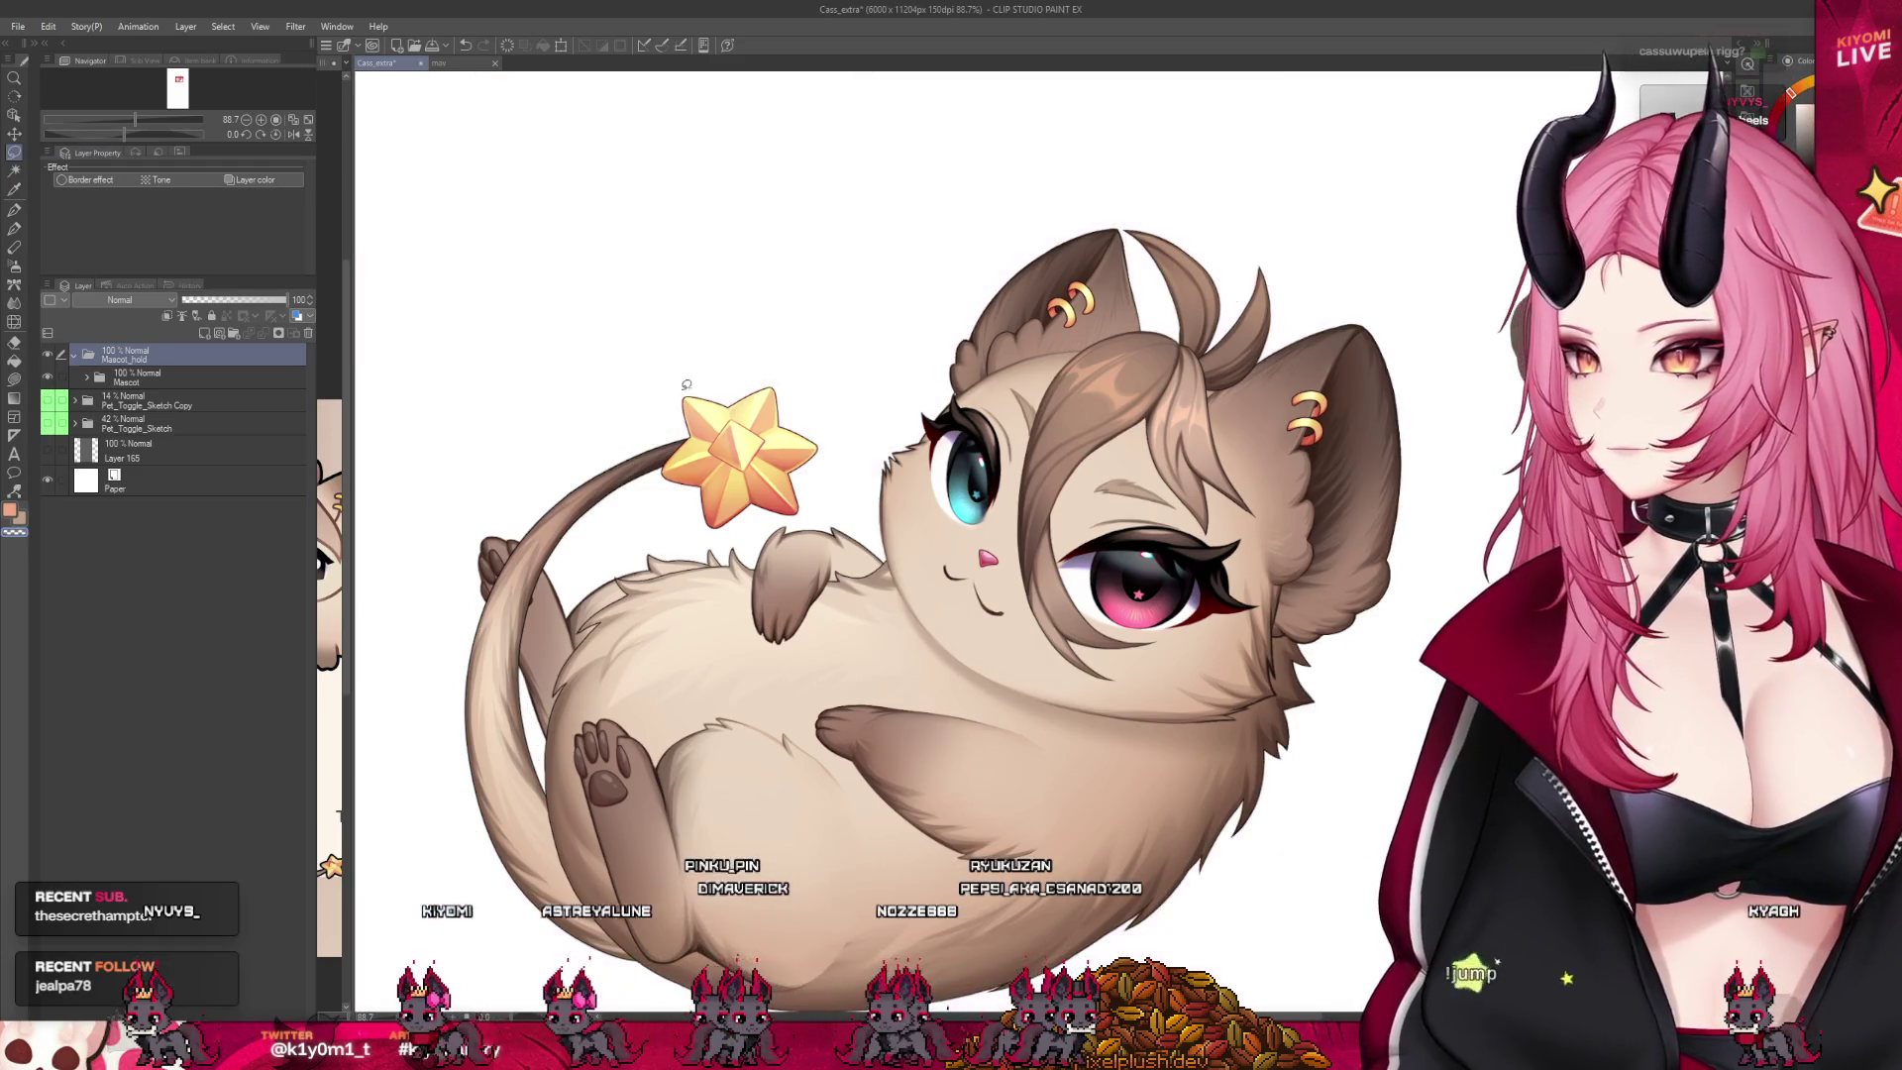
{"action": "scroll", "coordinate": [754, 399], "scroll_direction": "down", "scroll_amount": 2}
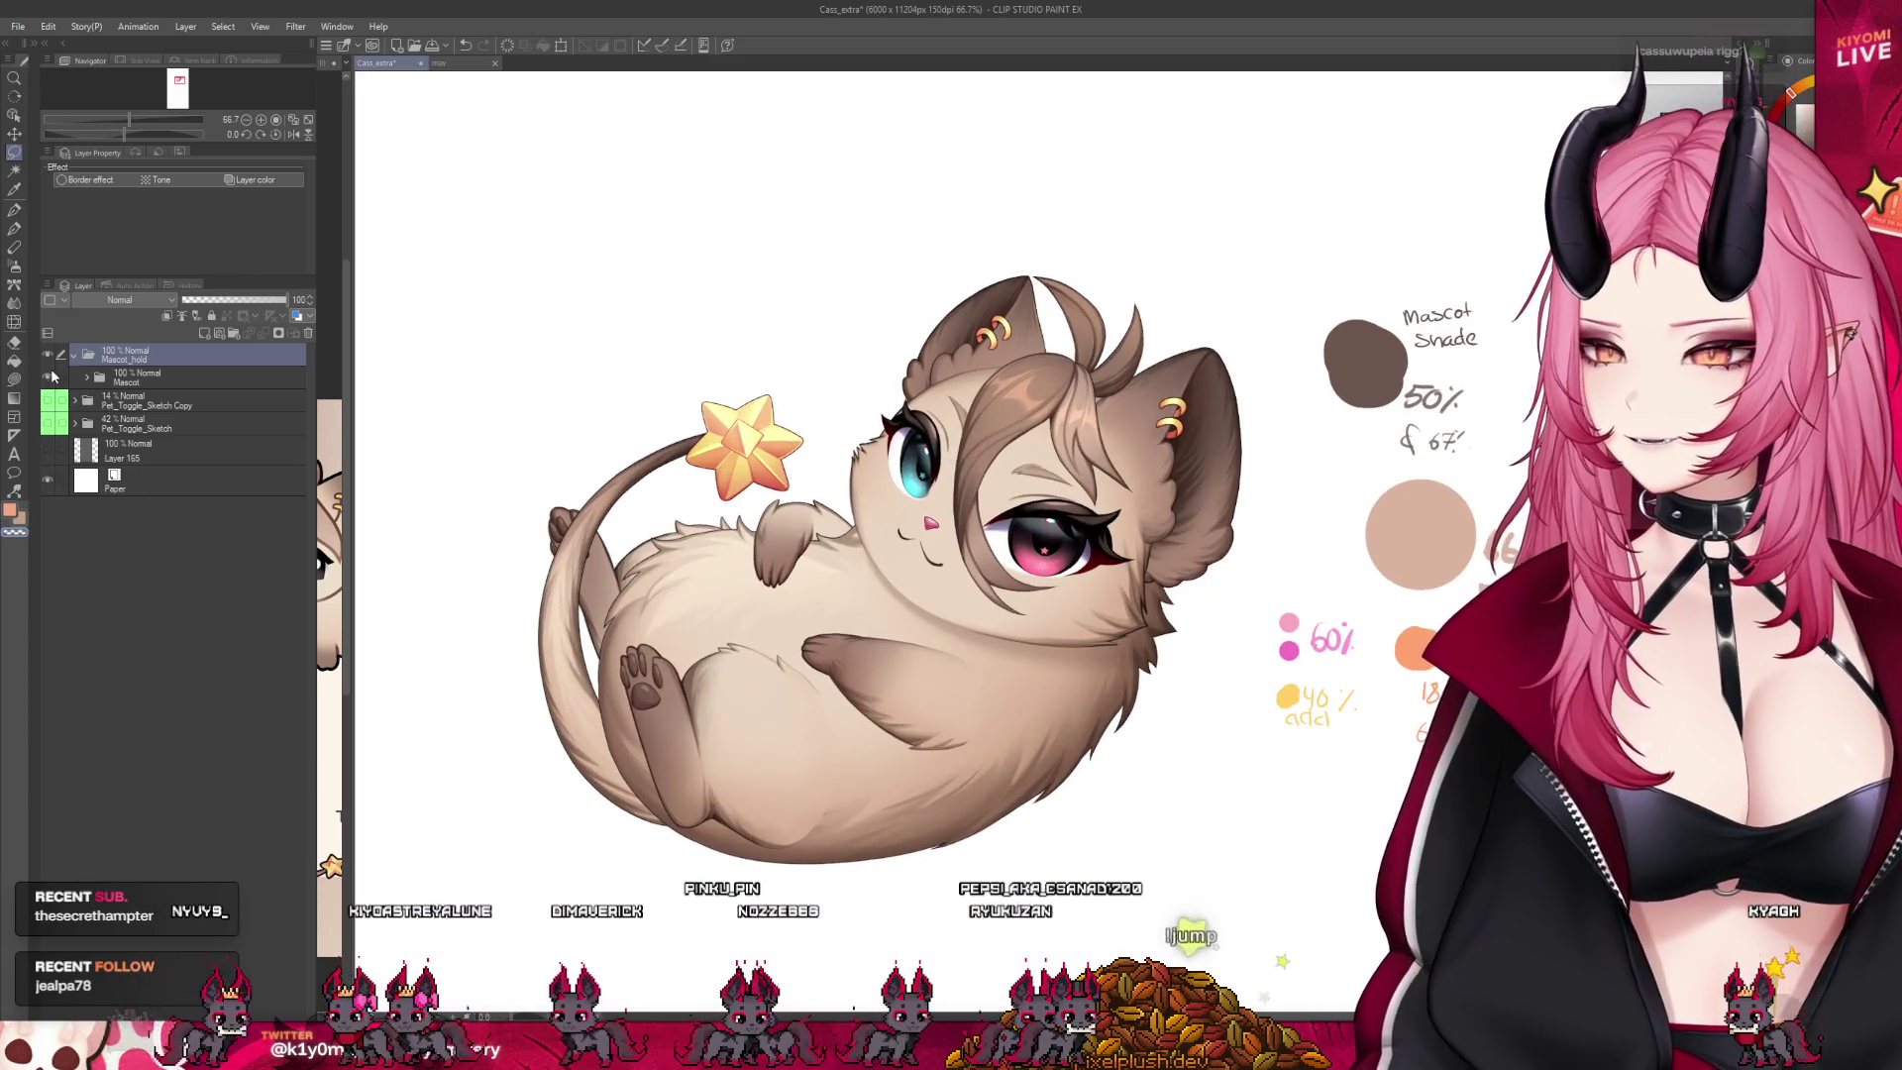
{"action": "left_click", "coordinate": [85, 378]}
{"action": "left_click", "coordinate": [153, 427]}
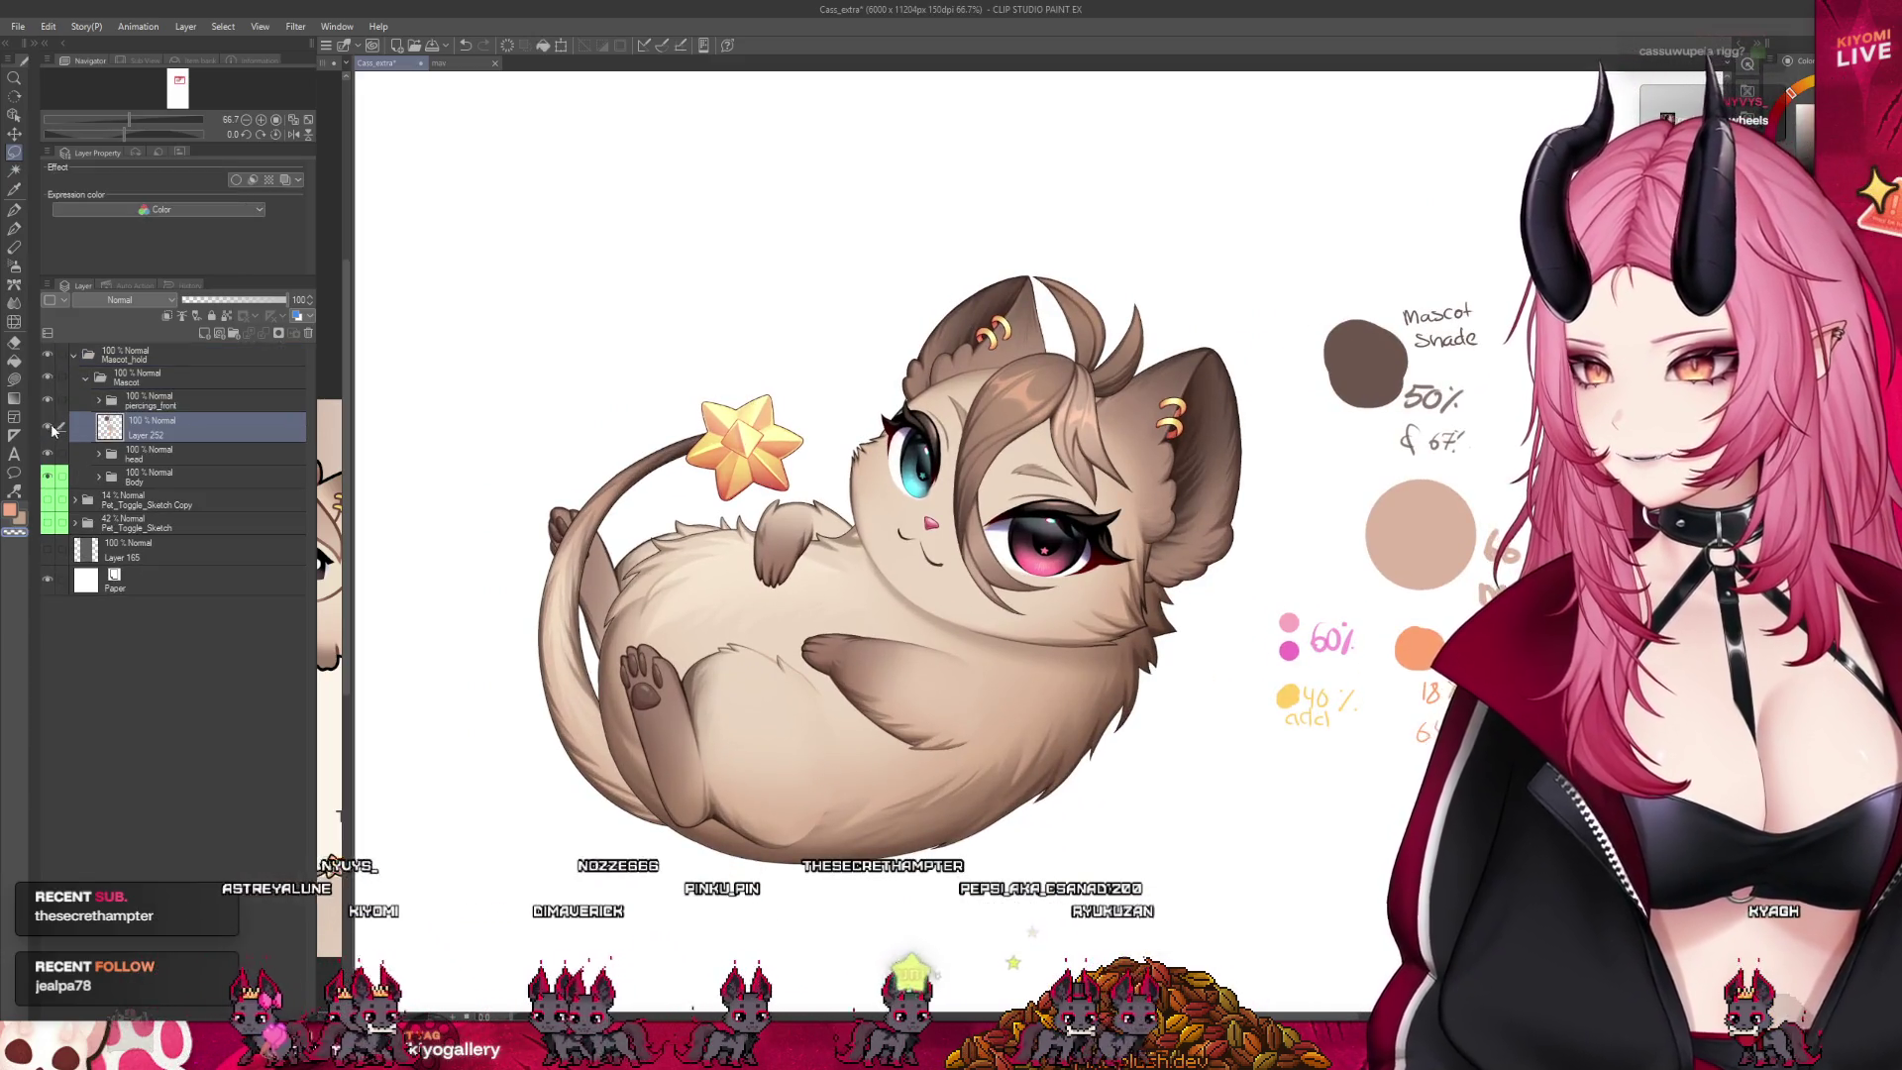
{"action": "scroll", "coordinate": [718, 358], "scroll_direction": "down", "scroll_amount": 2}
{"action": "scroll", "coordinate": [1178, 577], "scroll_direction": "up", "scroll_amount": 1}
{"action": "scroll", "coordinate": [1178, 577], "scroll_direction": "up", "scroll_amount": 1}
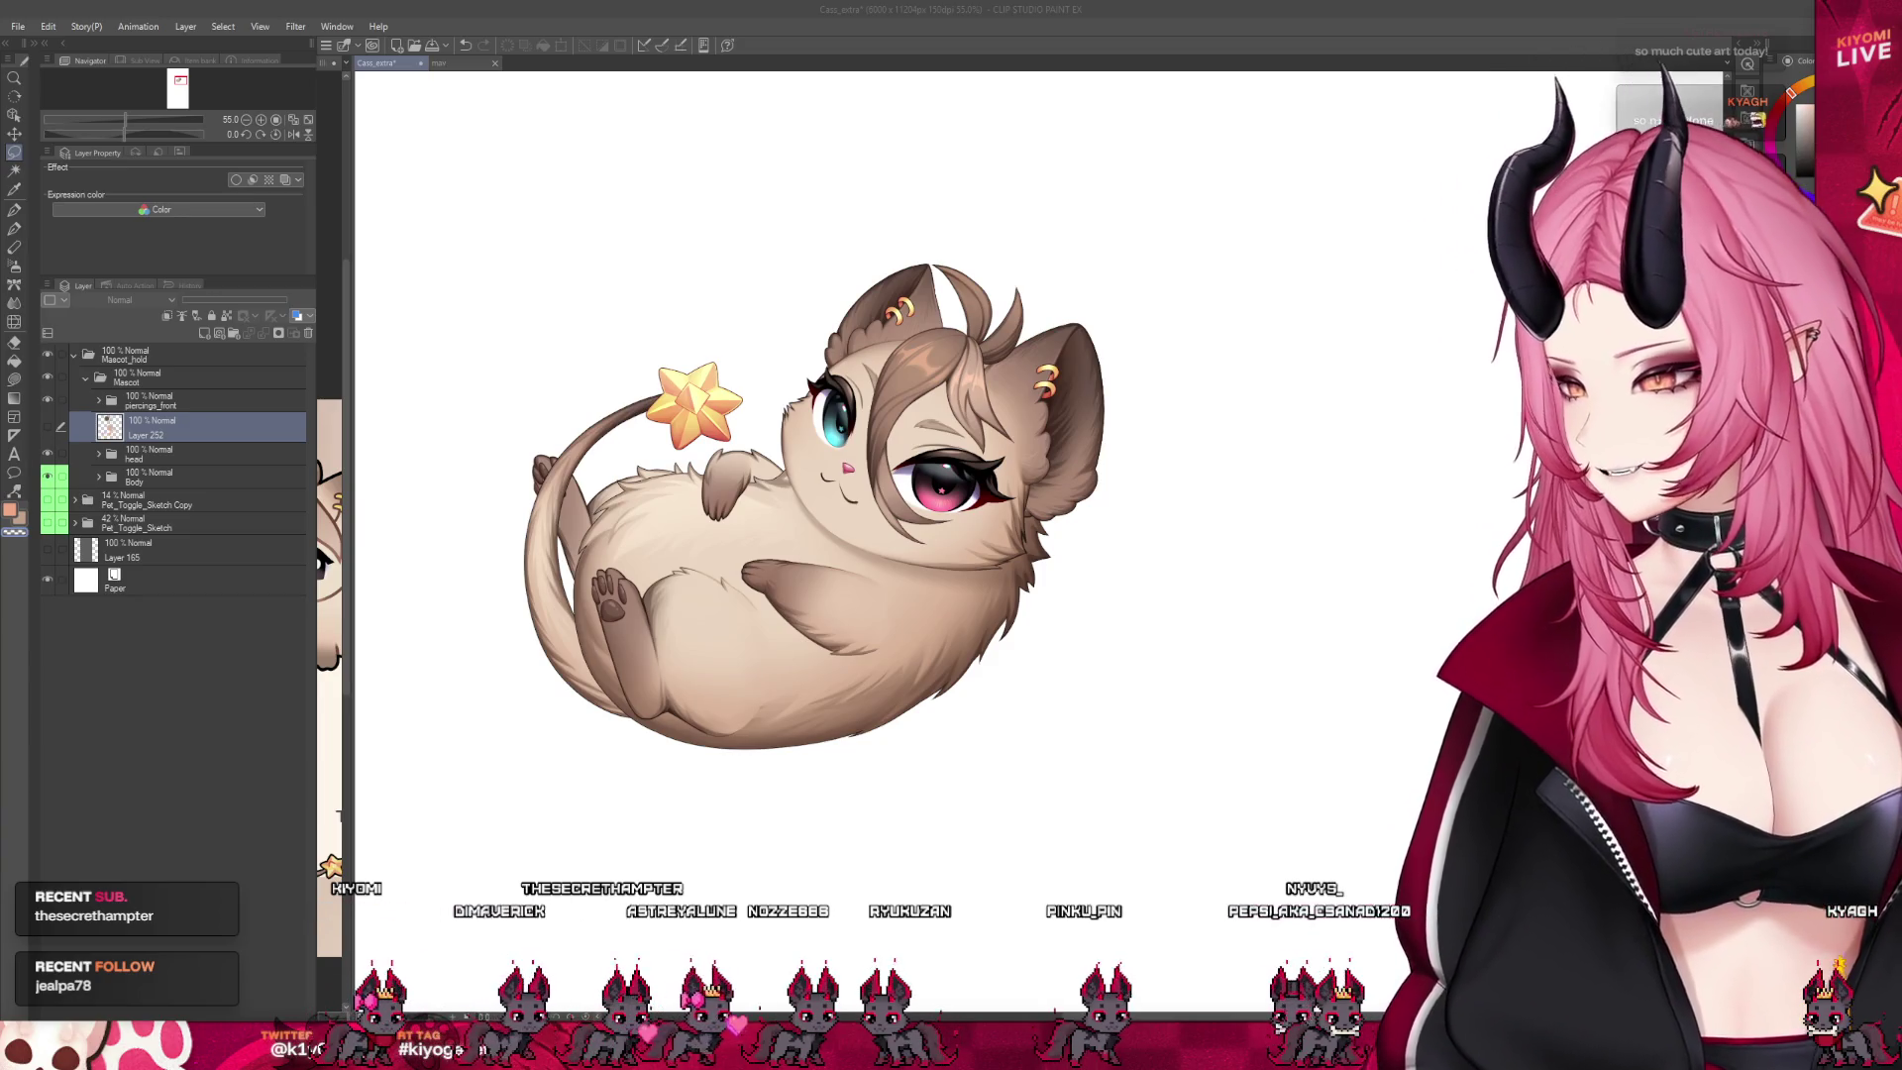
{"action": "scroll", "coordinate": [708, 390], "scroll_direction": "up", "scroll_amount": 2}
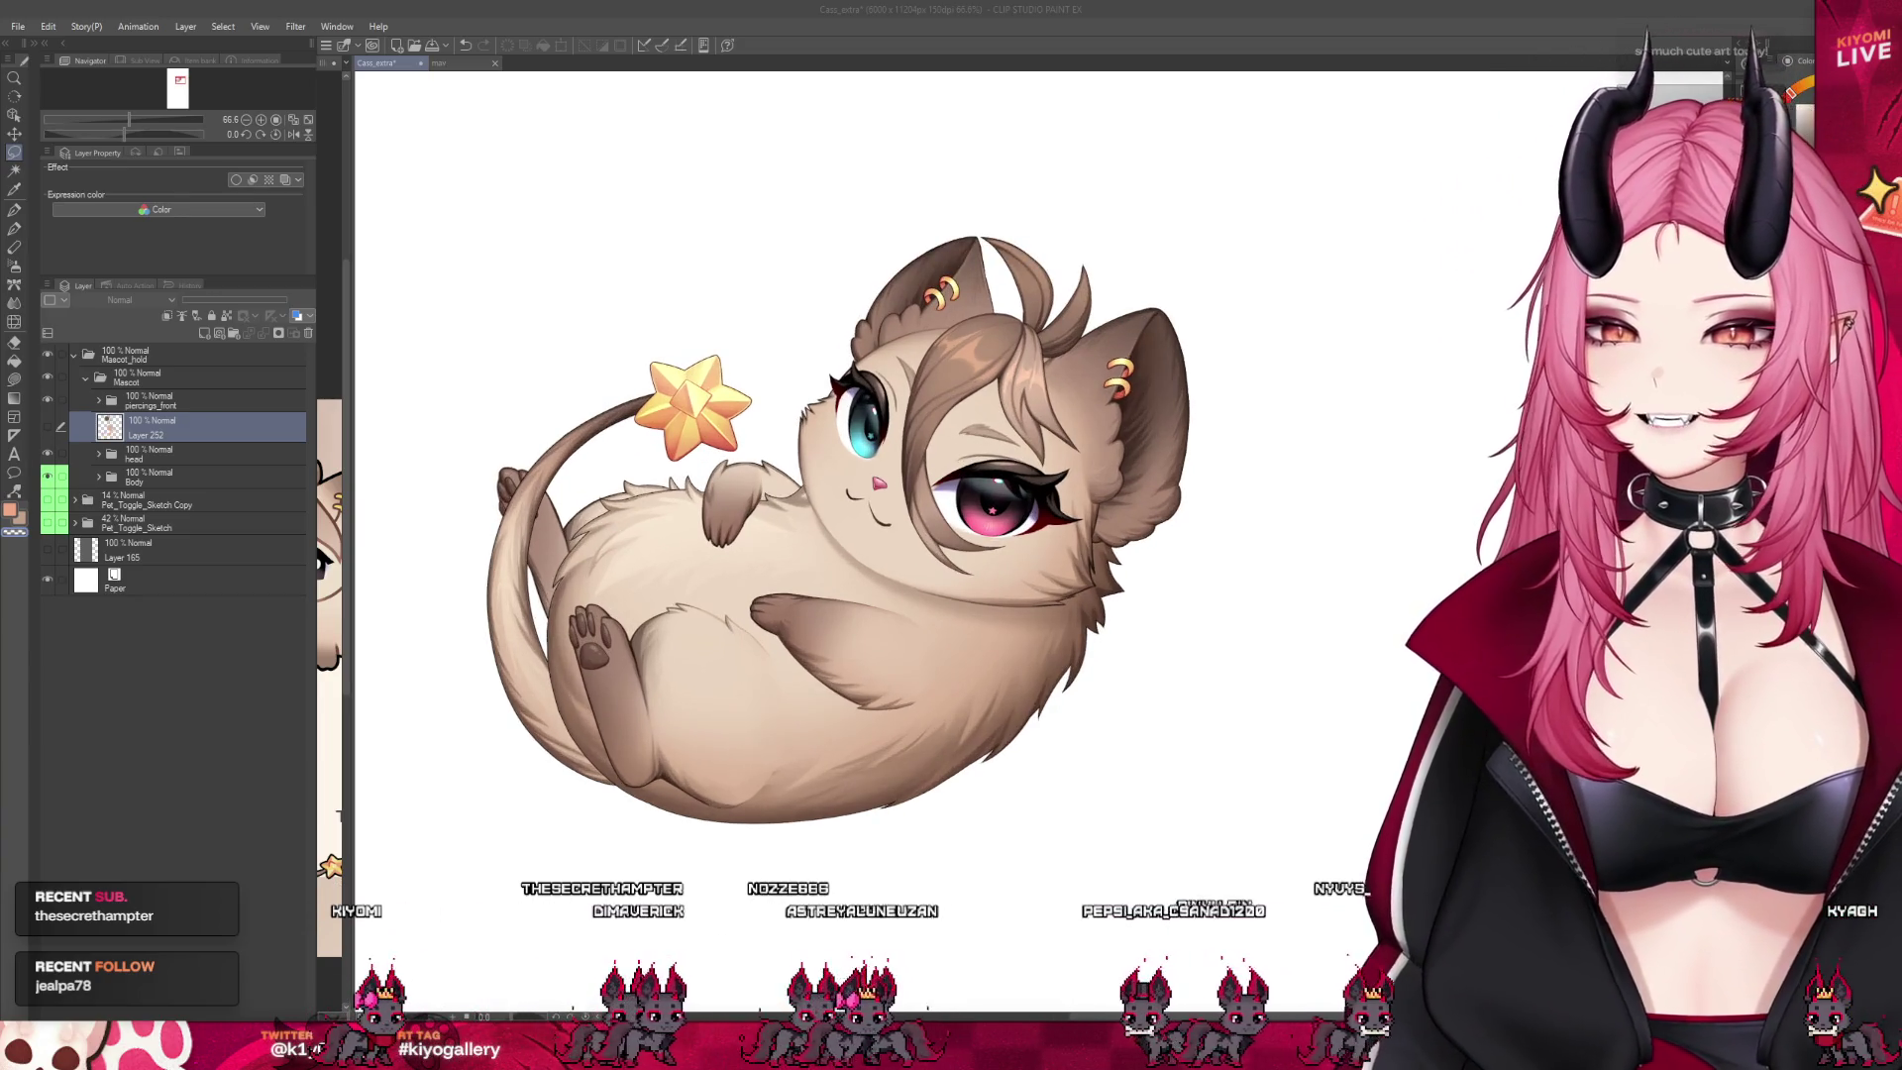
{"action": "scroll", "coordinate": [694, 525], "scroll_direction": "down", "scroll_amount": 1}
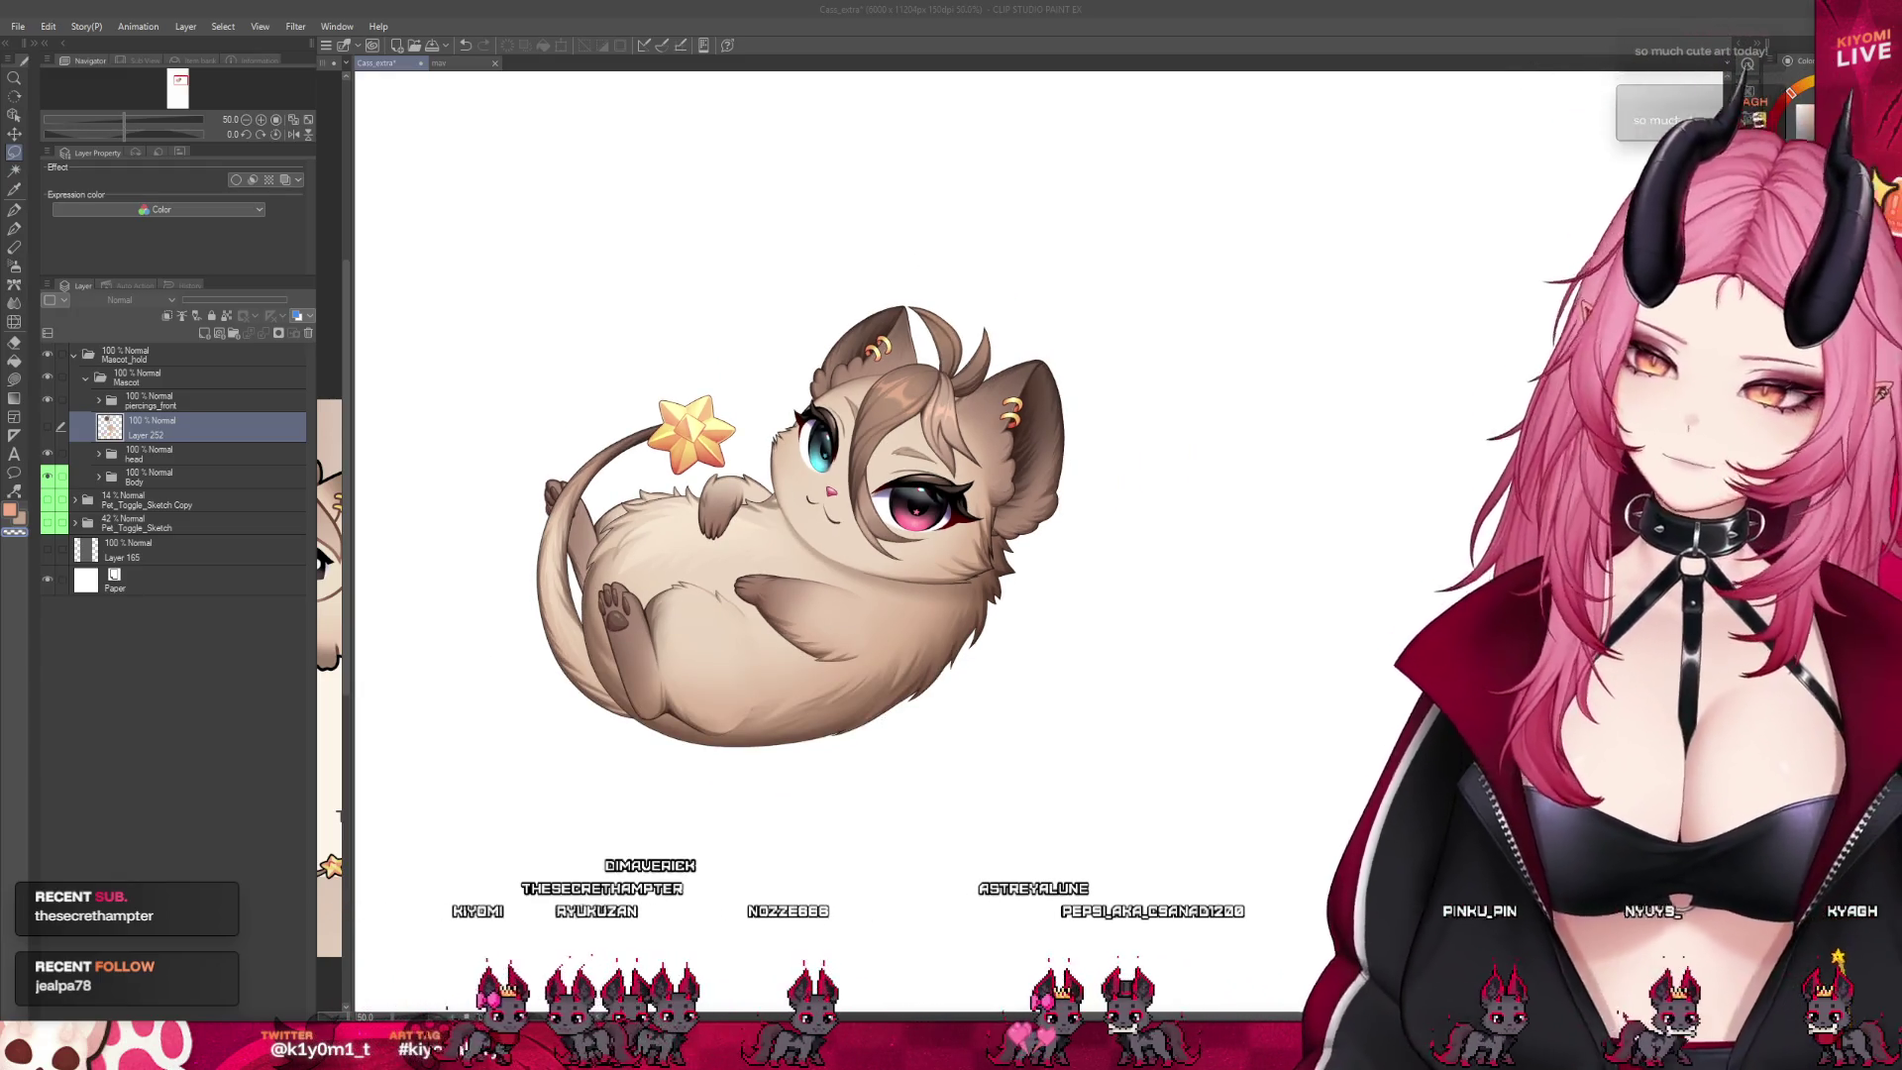
{"action": "scroll", "coordinate": [757, 372], "scroll_direction": "up", "scroll_amount": 1}
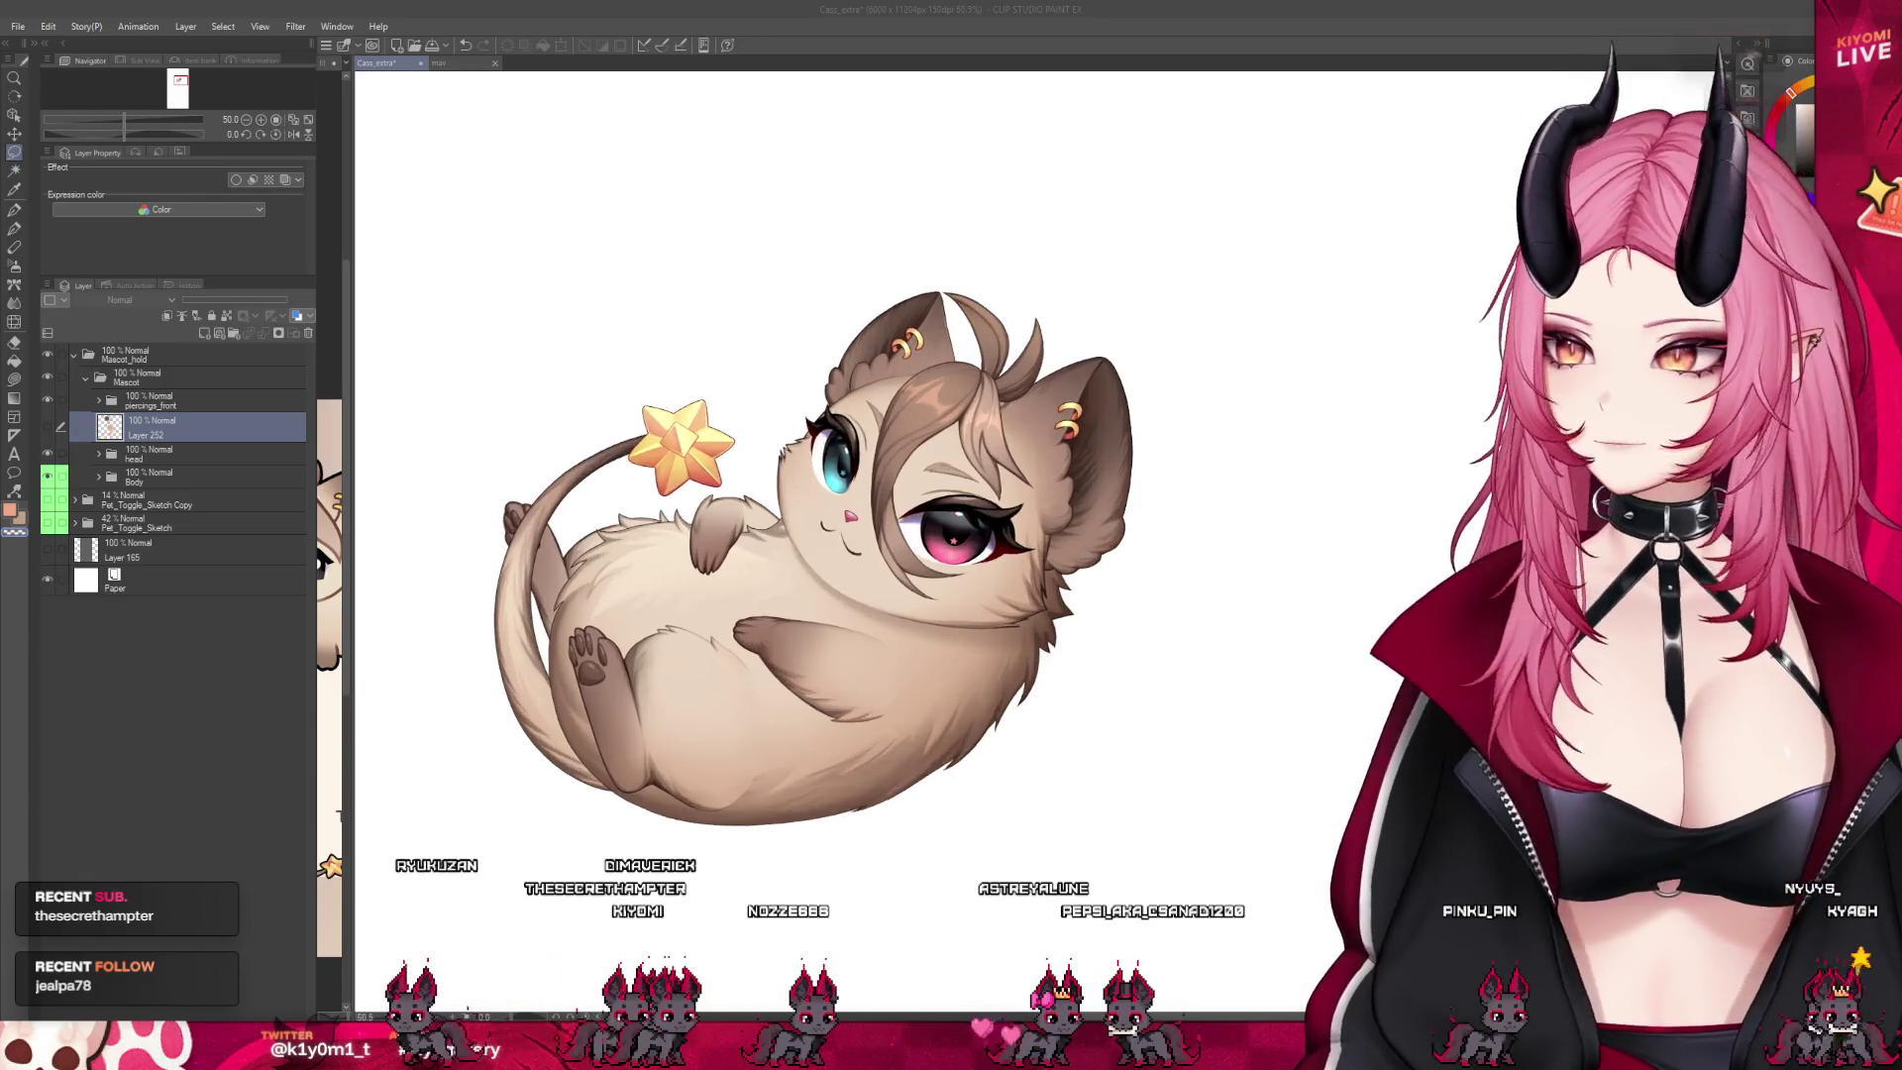
{"action": "scroll", "coordinate": [773, 495], "scroll_direction": "up", "scroll_amount": 1}
Drag the split-view divider right to widen the chibi cat reference sheet pane
{"action": "left_click_drag", "start_coordinate": [349, 438], "coordinate": [590, 434]}
{"action": "scroll", "coordinate": [418, 473], "scroll_direction": "down", "scroll_amount": 2}
{"action": "scroll", "coordinate": [446, 511], "scroll_direction": "down", "scroll_amount": 1}
{"action": "scroll", "coordinate": [485, 554], "scroll_direction": "down", "scroll_amount": 2}
{"action": "scroll", "coordinate": [524, 605], "scroll_direction": "down", "scroll_amount": 1}
{"action": "scroll", "coordinate": [525, 606], "scroll_direction": "up", "scroll_amount": 2}
{"action": "scroll", "coordinate": [523, 605], "scroll_direction": "up", "scroll_amount": 3}
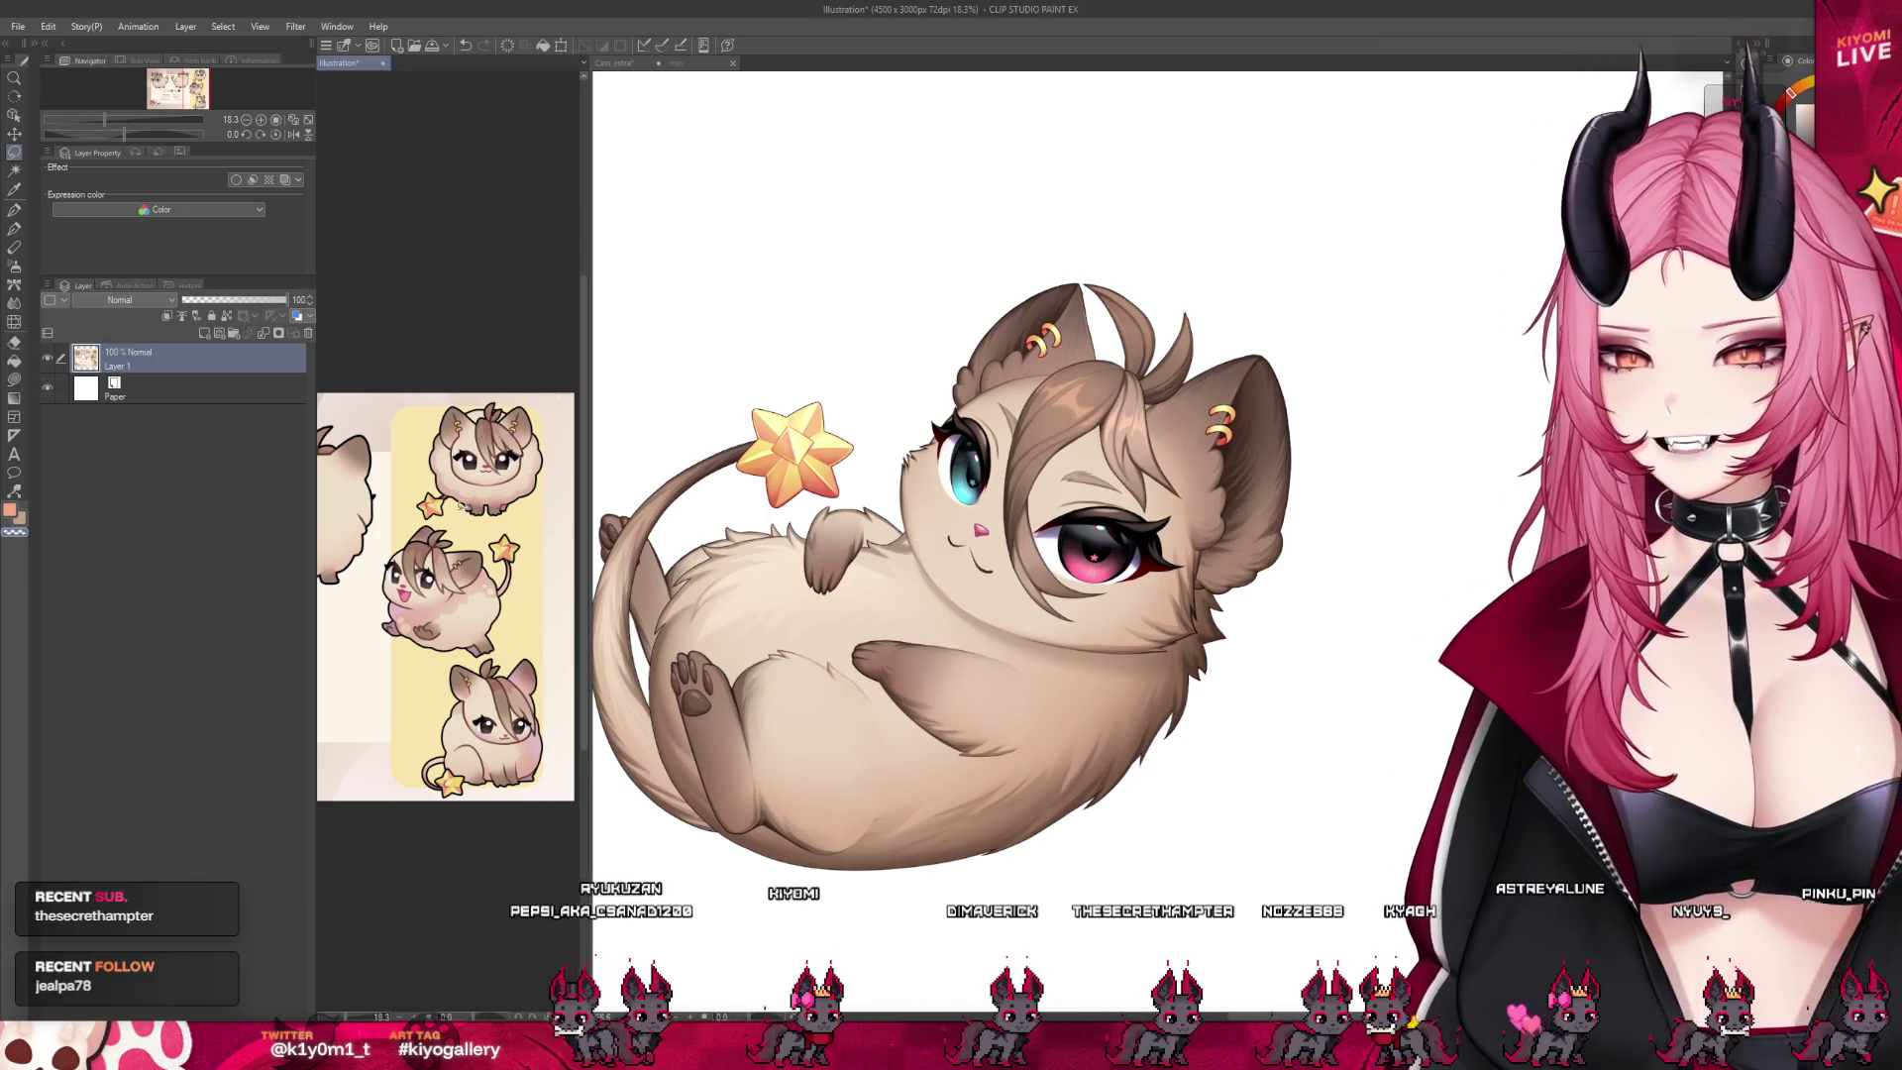
Narrow the reference pane, glance at the mav tab, and return to Cass_extra with Ctrl+Tab
{"action": "left_click_drag", "start_coordinate": [596, 123], "coordinate": [353, 100]}
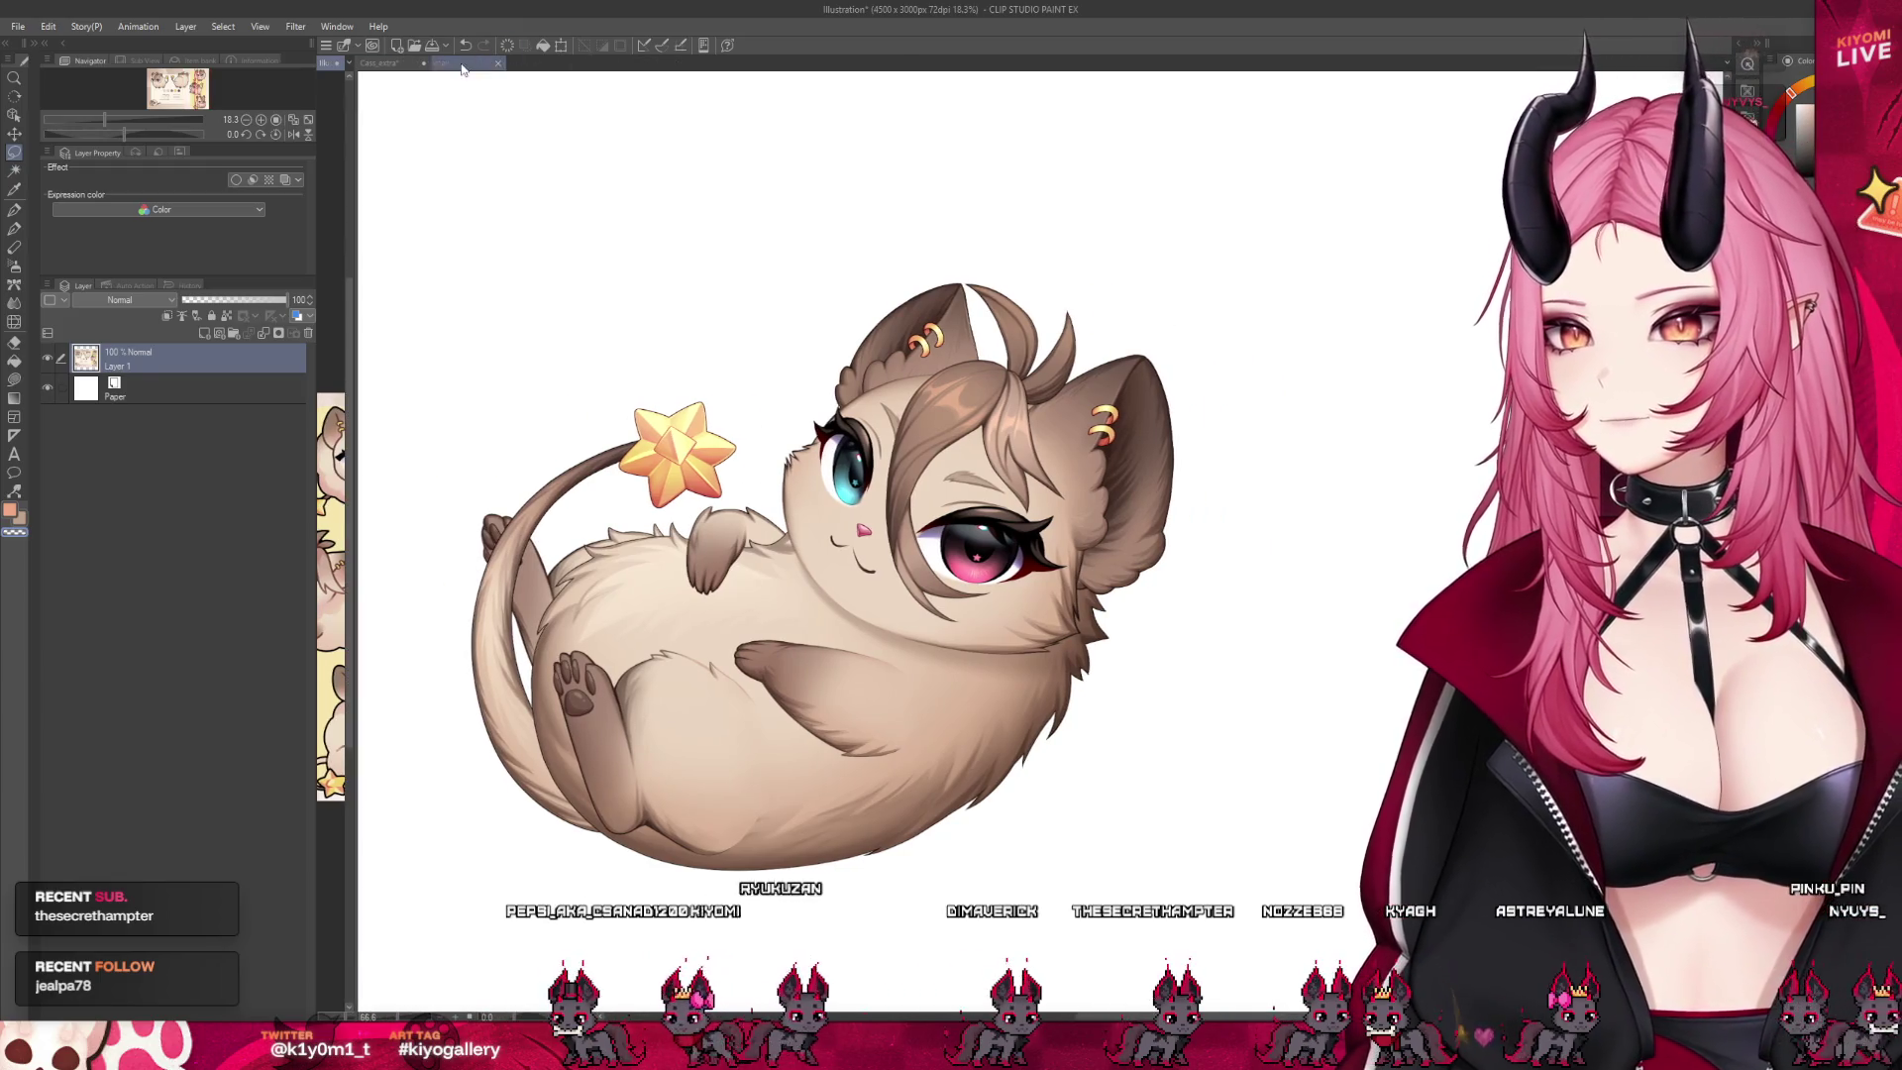
{"action": "left_click", "coordinate": [462, 64]}
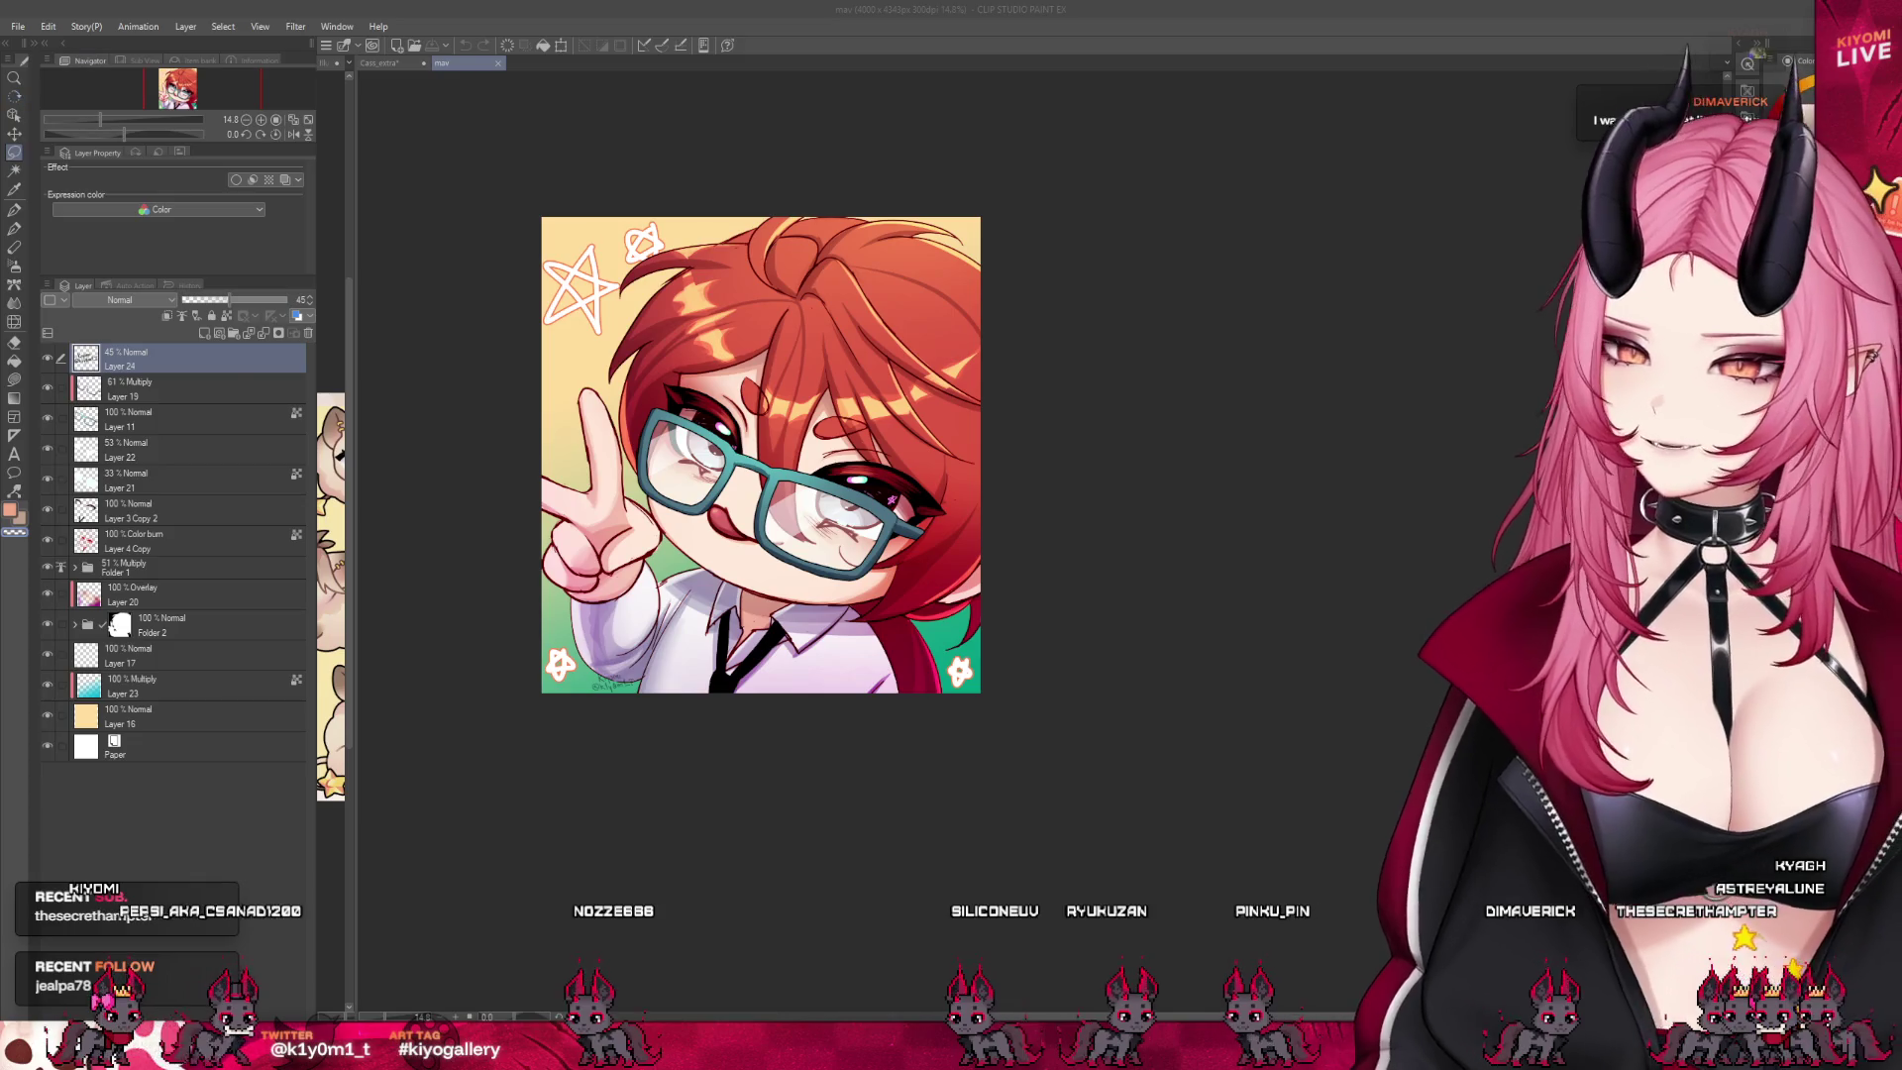
{"action": "key", "text": "ctrl+Tab"}
{"action": "scroll", "coordinate": [1051, 386], "scroll_direction": "up", "scroll_amount": 2}
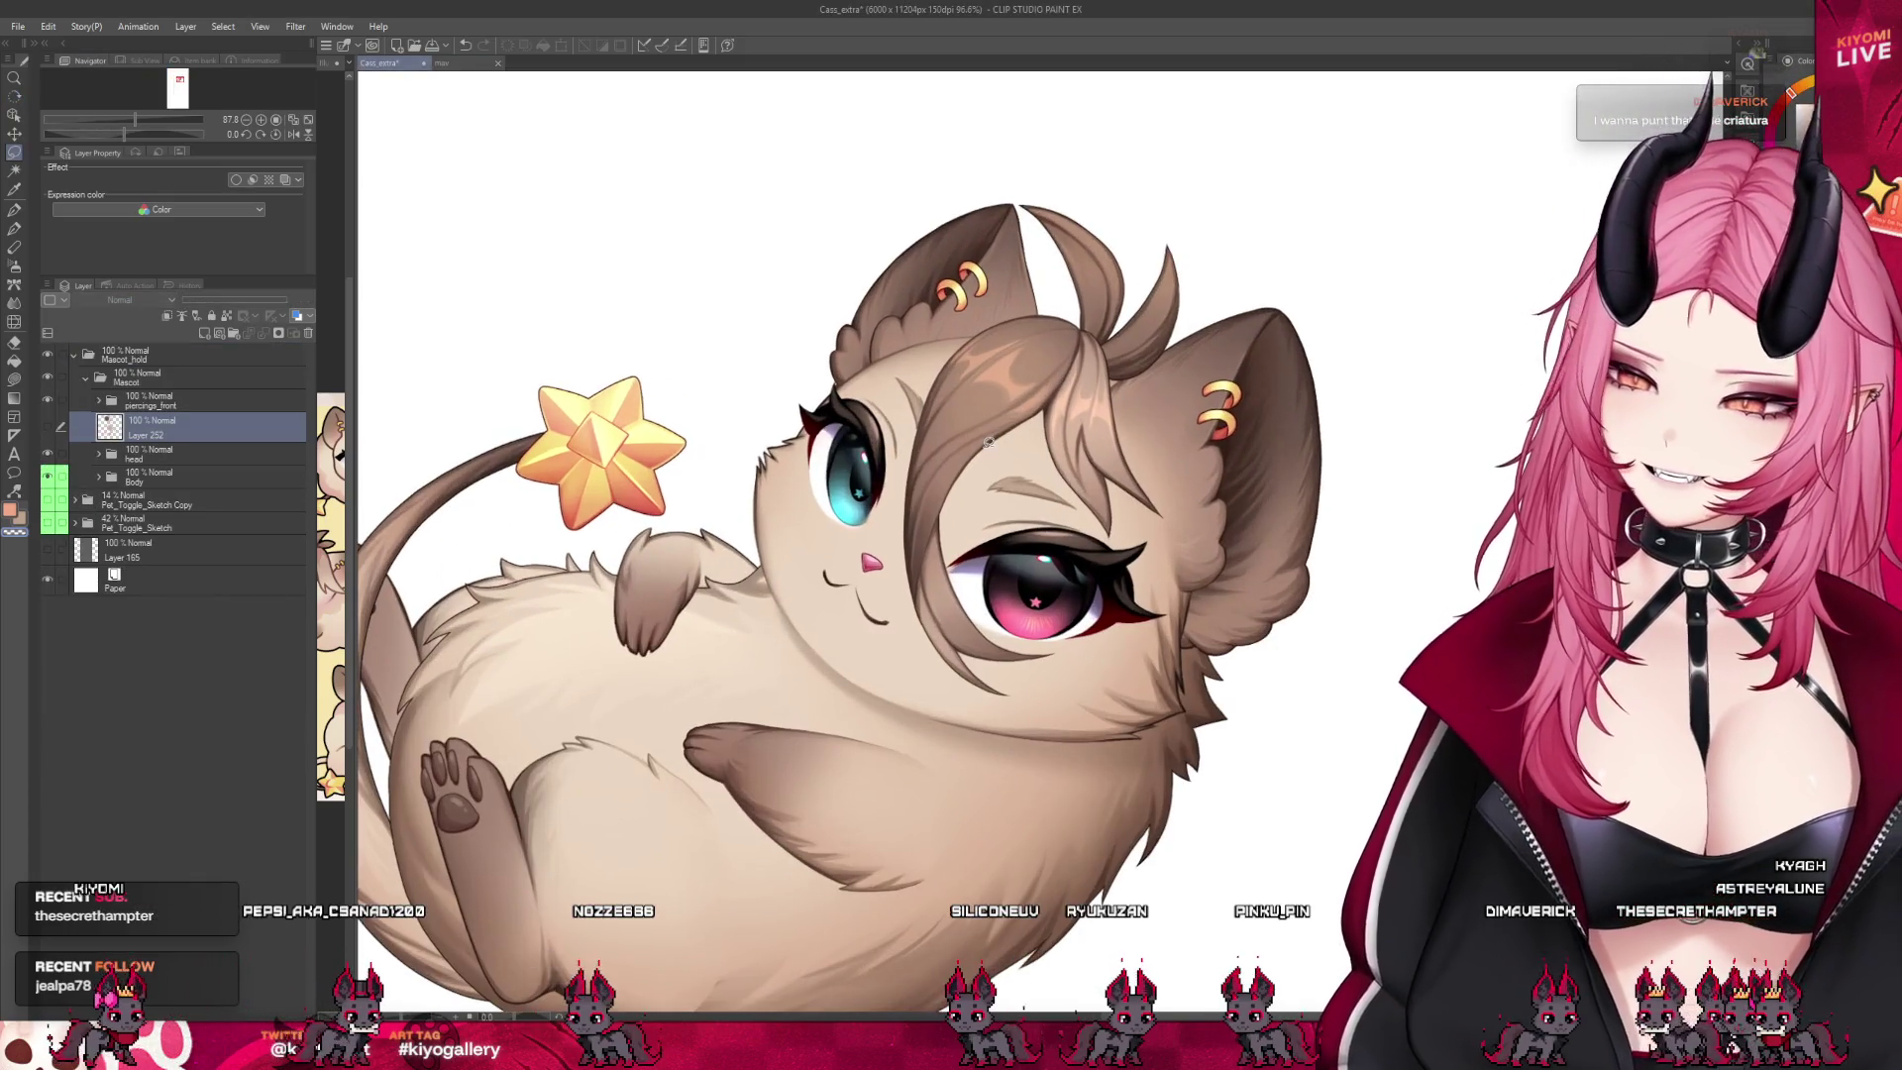
{"action": "scroll", "coordinate": [1051, 386], "scroll_direction": "up", "scroll_amount": 1}
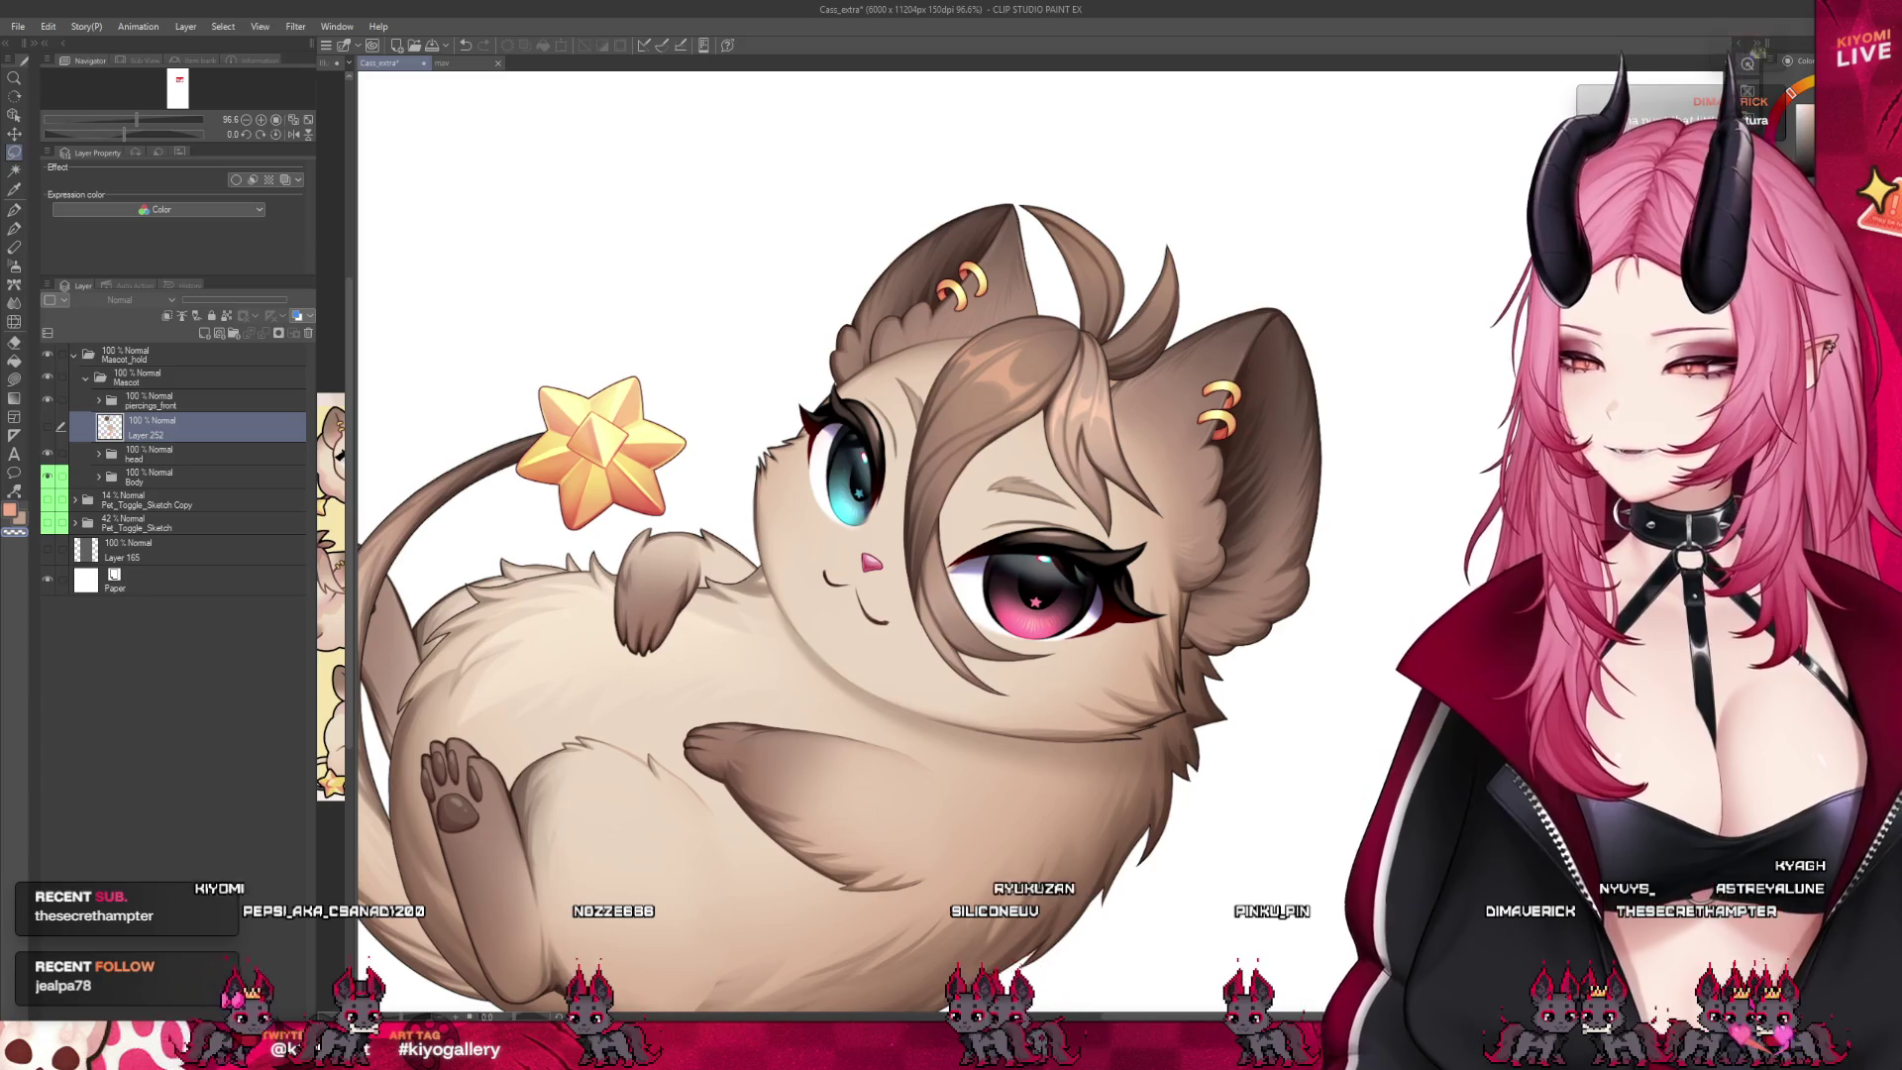